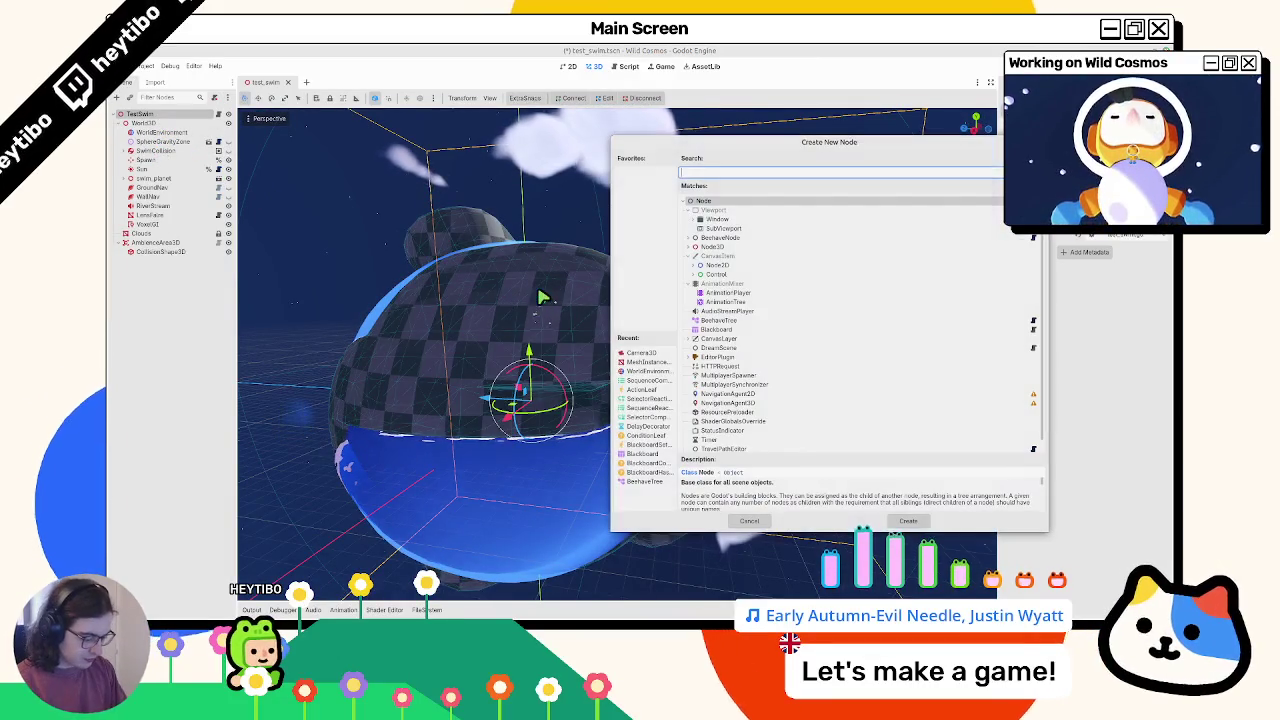
# Instance the WaterEel scene into test_swim beside the water planet, then select the Spawn node
pyautogui.hotkey('ctrl', 'shift', 'o')
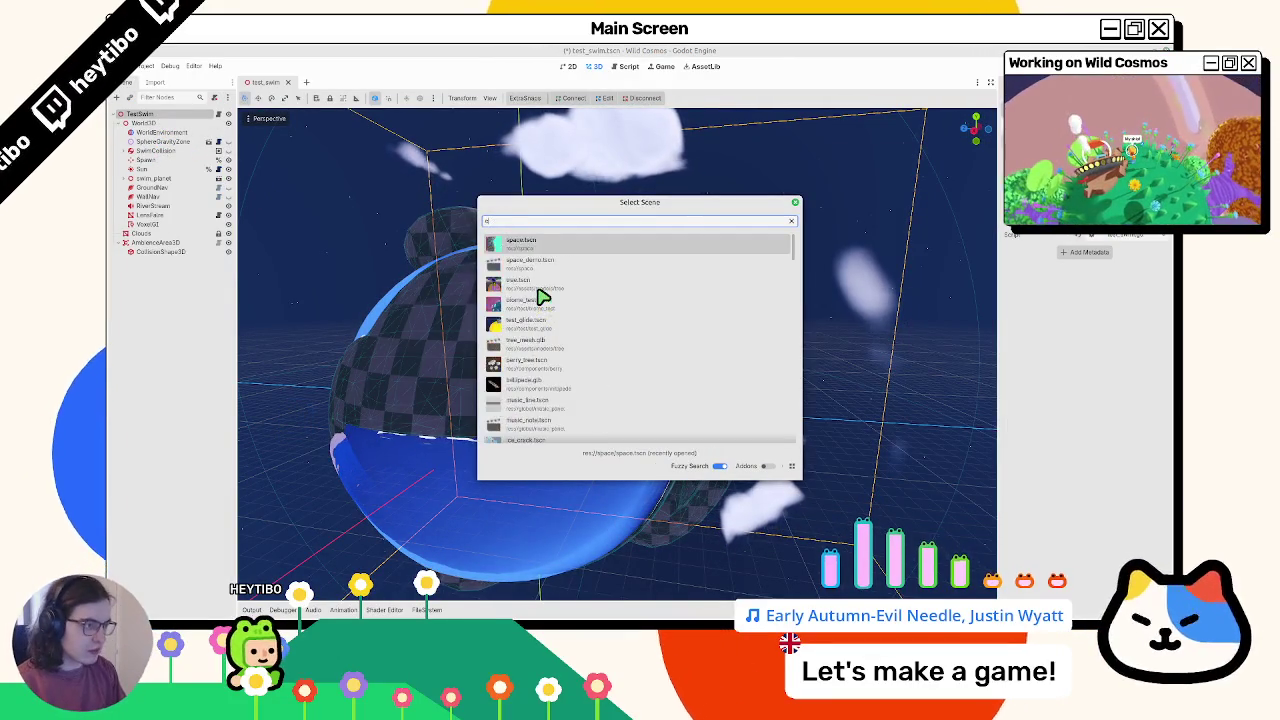
pyautogui.write('water_ee')
pyautogui.press('Return')
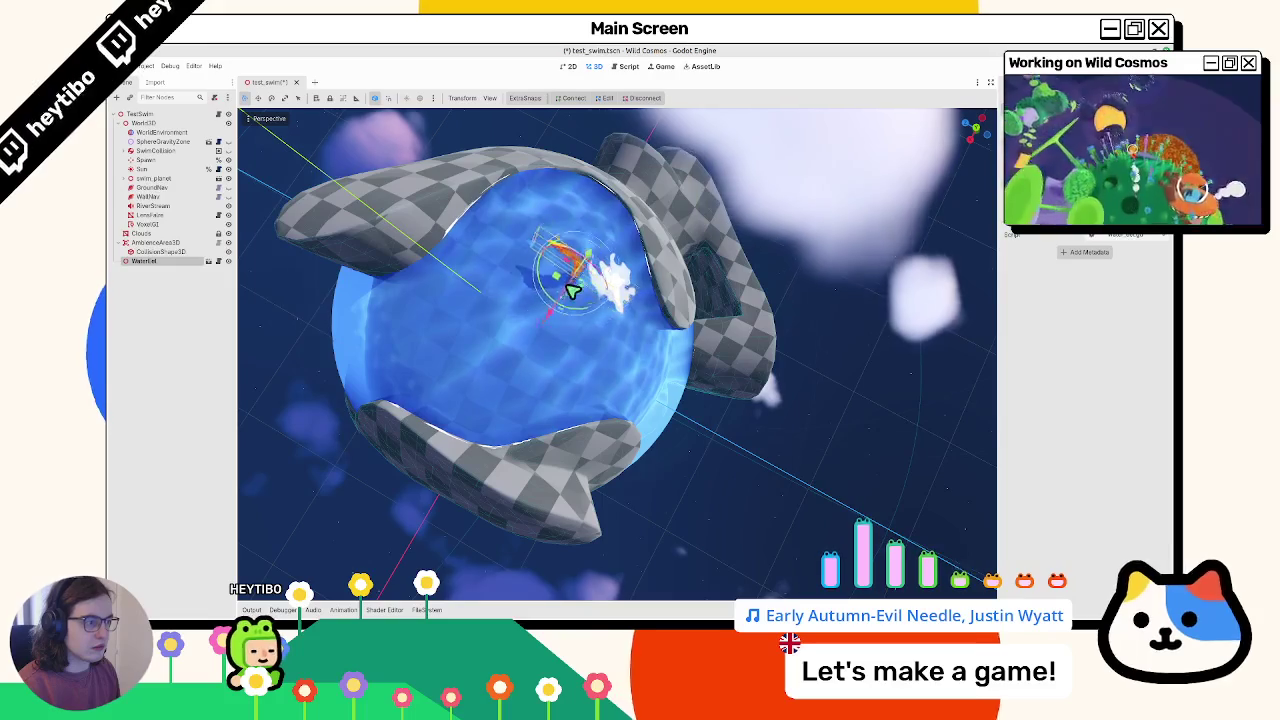
pyautogui.moveTo(623, 354)
pyautogui.mouseDown()
pyautogui.moveTo(514, 280)
pyautogui.moveTo(547, 362)
pyautogui.moveTo(740, 414)
pyautogui.moveTo(706, 486)
pyautogui.moveTo(651, 437)
pyautogui.moveTo(670, 466)
pyautogui.mouseUp()
pyautogui.scroll(3, 670, 466)
pyautogui.scroll(-3, 600, 450)
pyautogui.scroll(3, 484, 499)
pyautogui.scroll(-4, 607, 414)
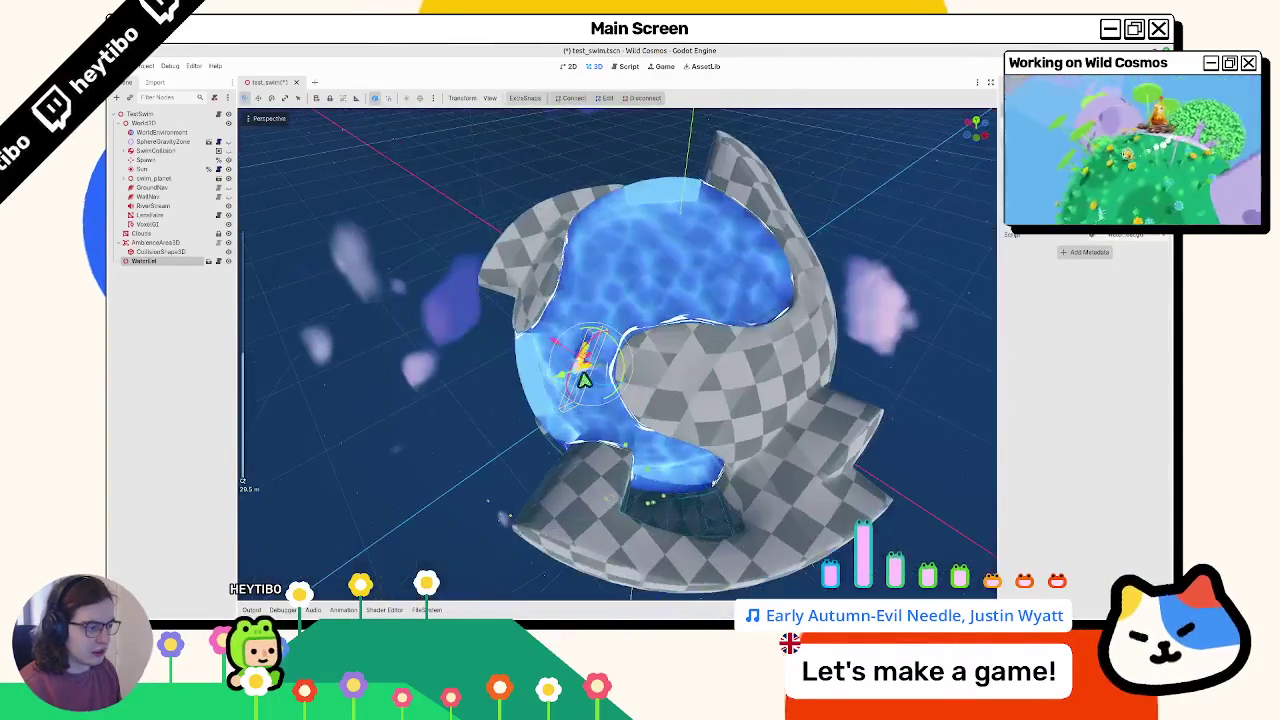
pyautogui.scroll(5, 572, 348)
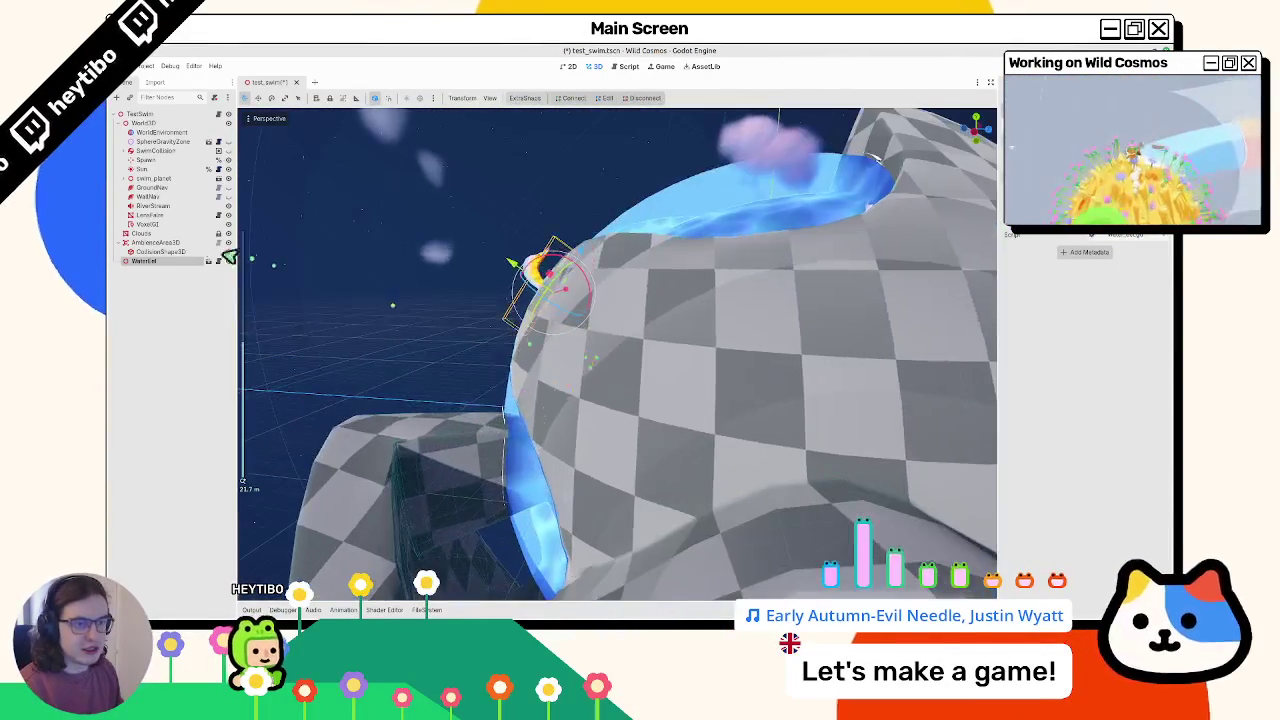
pyautogui.click(145, 161)
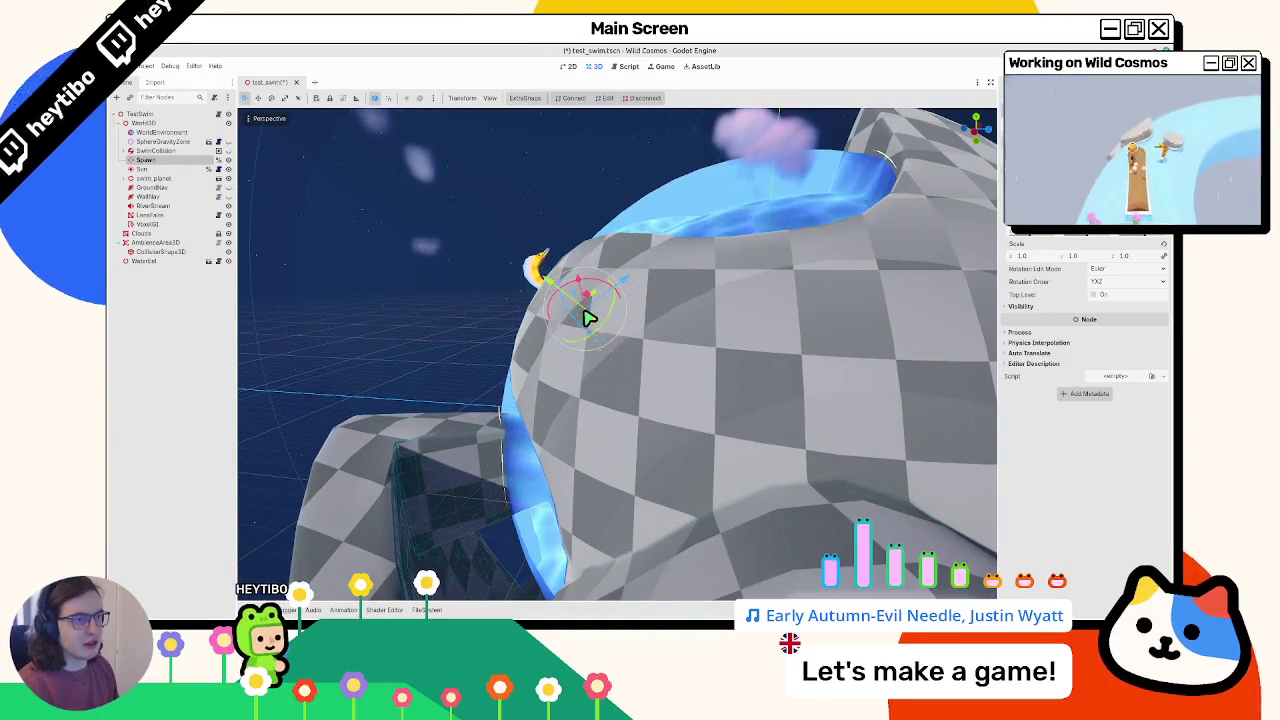
# Save and test-run the scene, close the game window, and switch to Blender
pyautogui.press('F6')
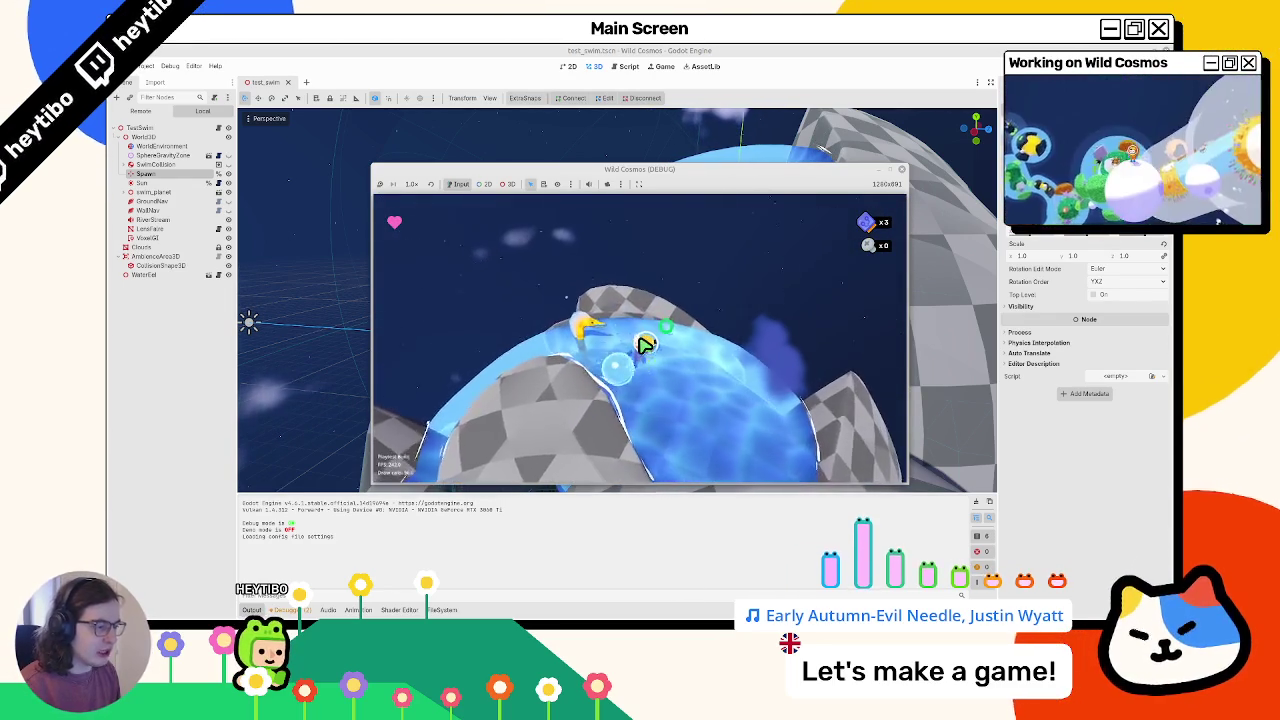
pyautogui.click(901, 171)
pyautogui.hotkey('alt', 'Tab')
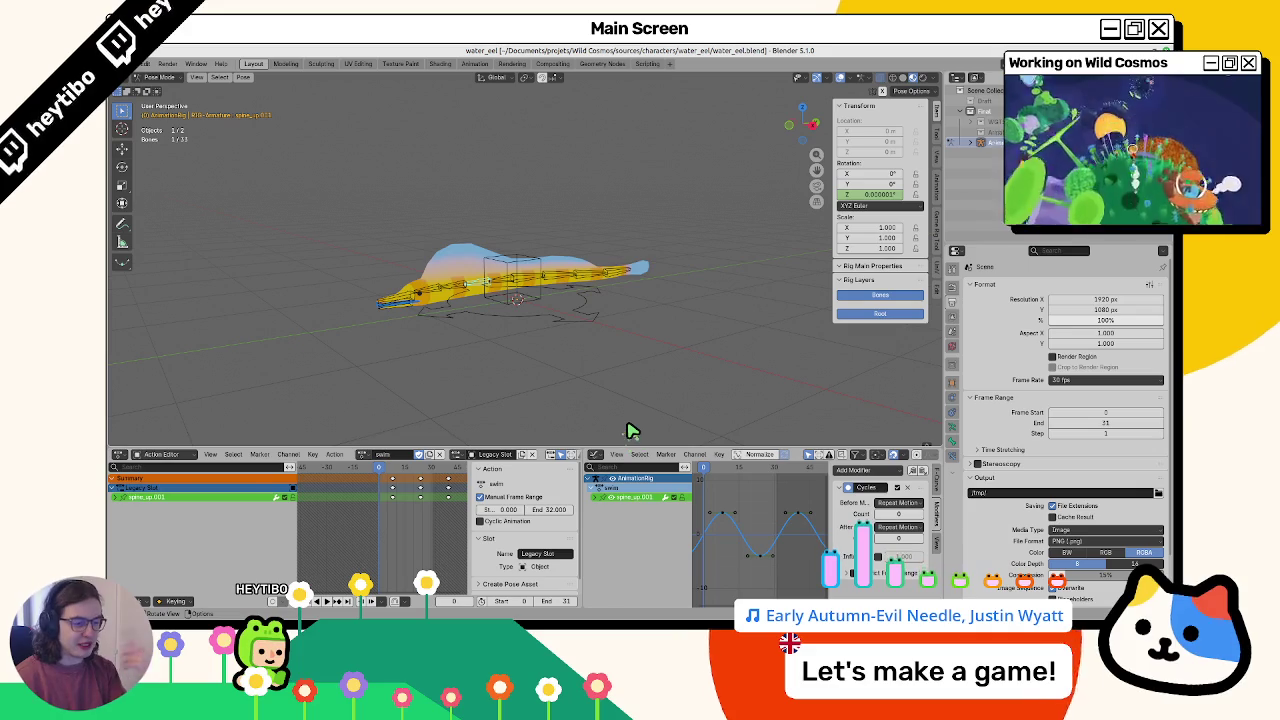
# Unlink the swim action from the eel rig and trial-rotate one bone around Z, cancelling it
pyautogui.click(448, 454)
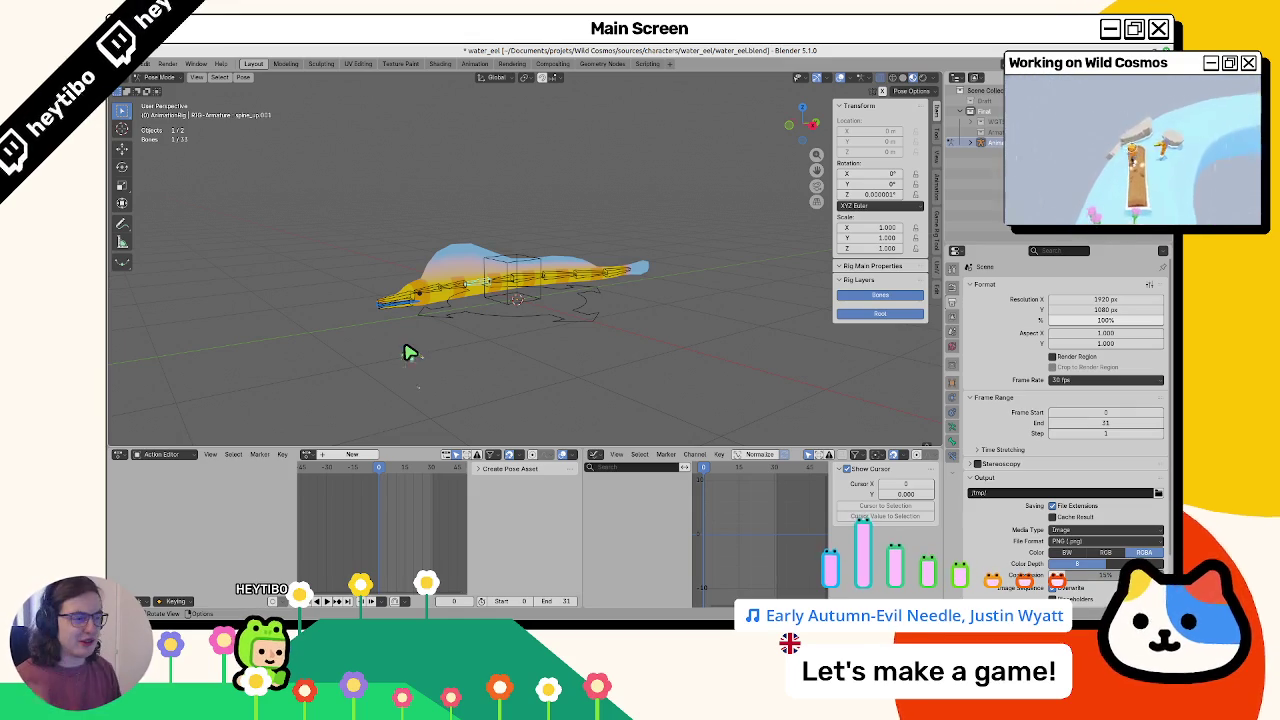
pyautogui.moveTo(432, 352)
pyautogui.mouseDown()
pyautogui.moveTo(520, 414)
pyautogui.moveTo(611, 360)
pyautogui.moveTo(566, 355)
pyautogui.mouseUp()
pyautogui.click(486, 334)
pyautogui.press('r')
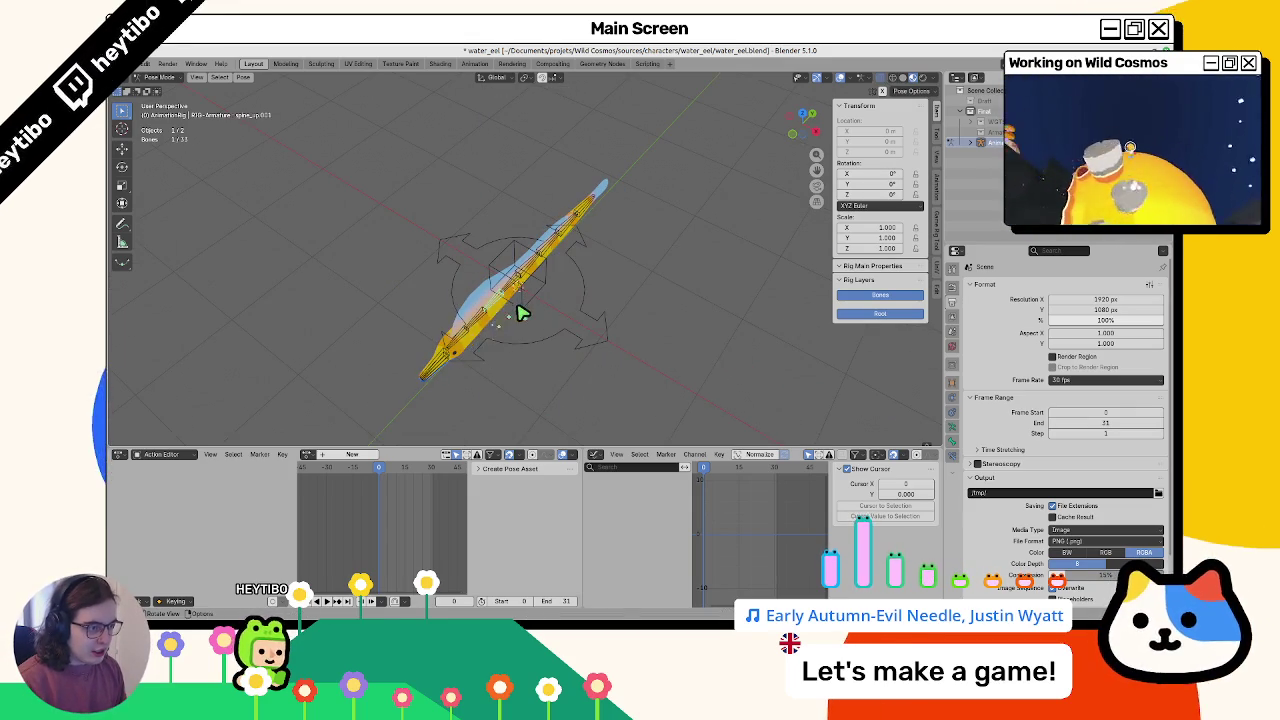
pyautogui.press('z')
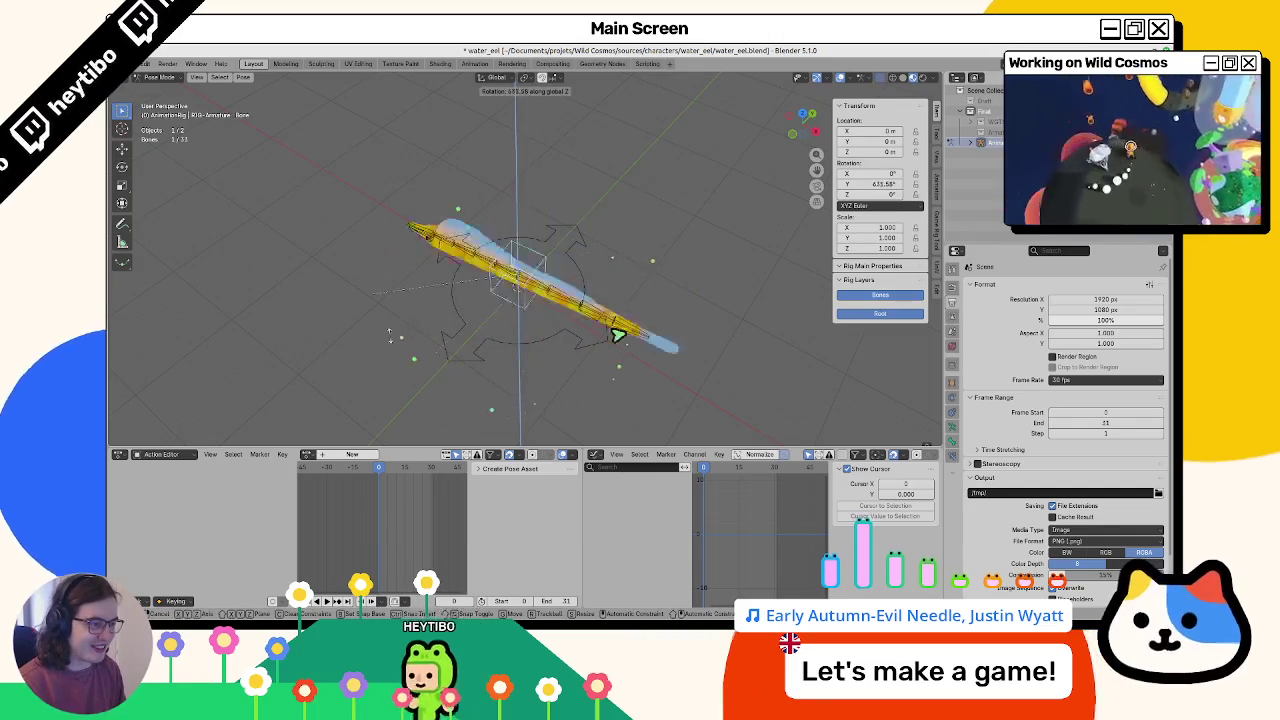
pyautogui.press('Escape')
# Trial-rotate another bone around Z, cancel it, and select the whole spine bone chain
pyautogui.click(287, 454)
pyautogui.press('r')
pyautogui.press('z')
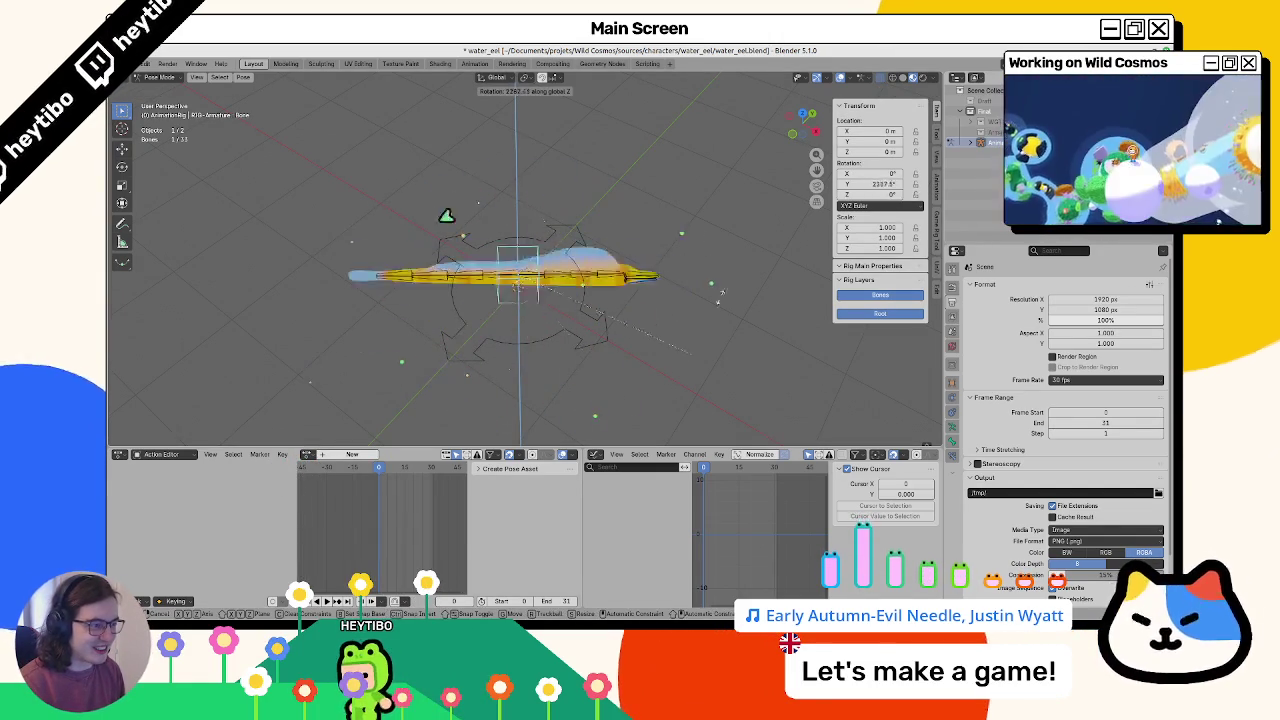
pyautogui.press('Escape')
pyautogui.press('l')
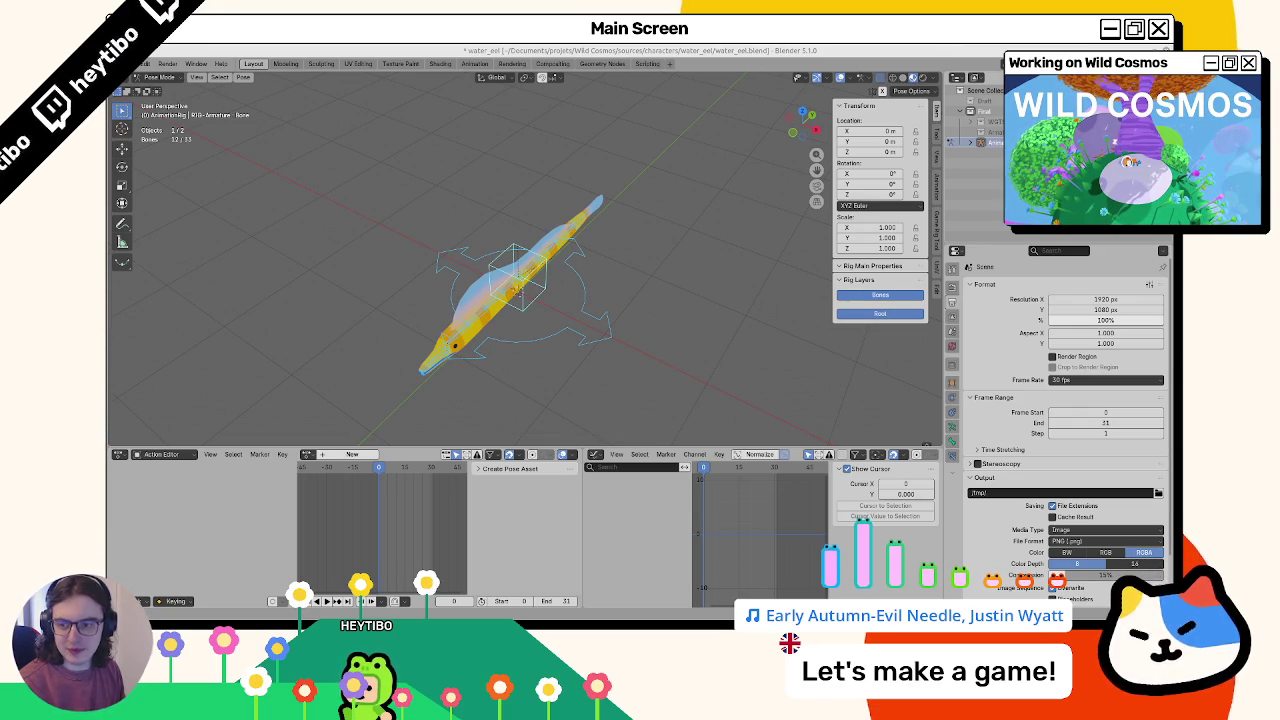
pyautogui.moveTo(654, 237)
pyautogui.mouseDown()
pyautogui.moveTo(520, 329)
pyautogui.moveTo(527, 302)
pyautogui.mouseUp()
# In top view, trial-move a bone to X -0.9 and undo the move
pyautogui.press('KP_7')
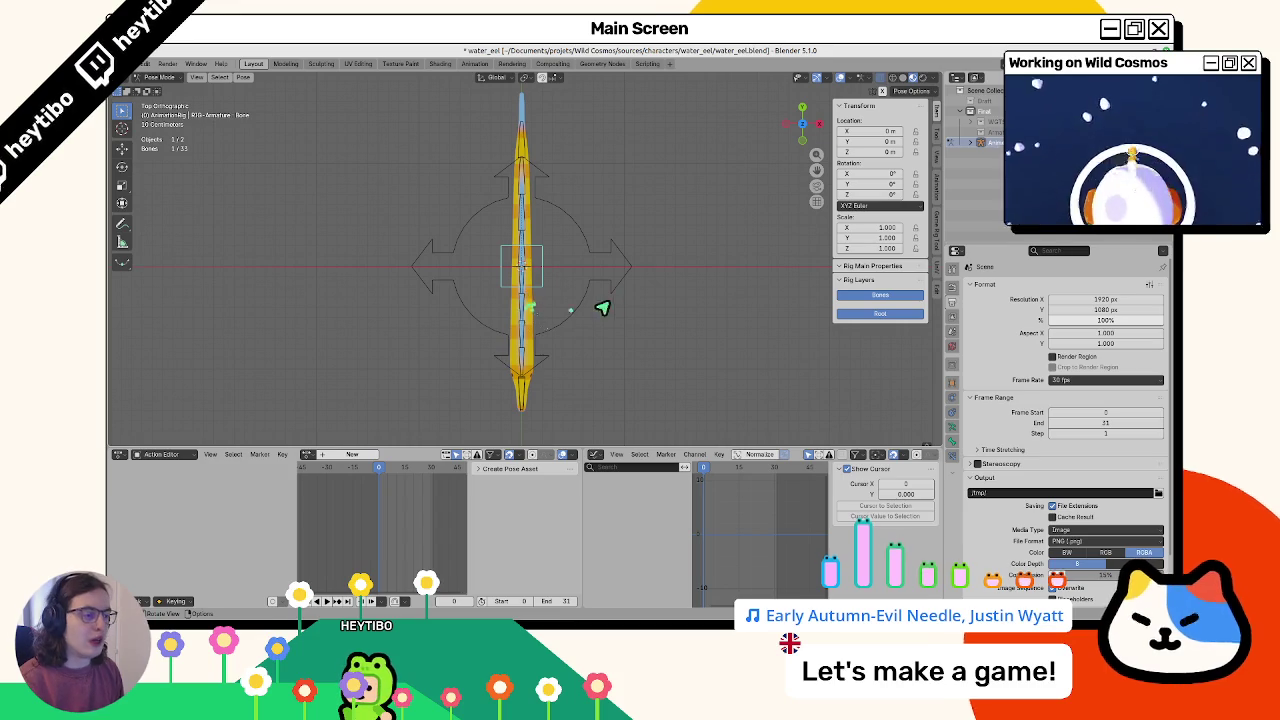
pyautogui.write('gx-0.9')
pyautogui.press('Return')
pyautogui.press('r')
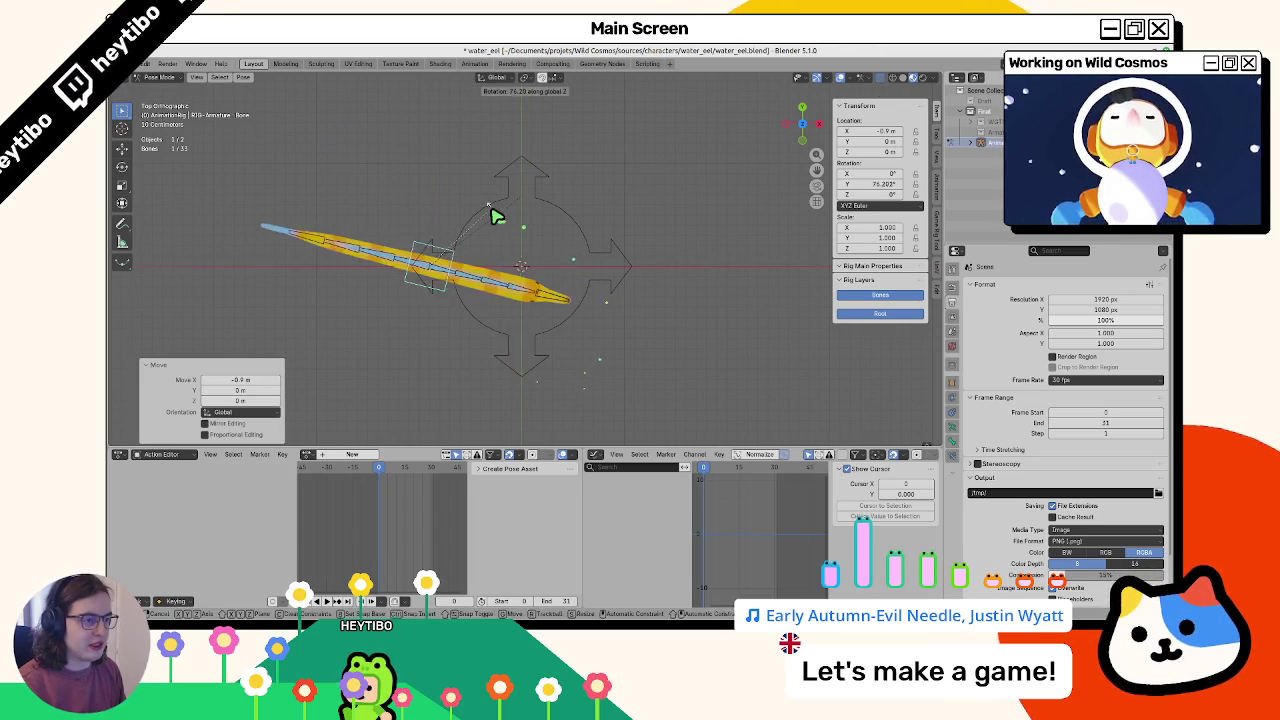
pyautogui.press('Escape')
pyautogui.hotkey('ctrl', 'z')
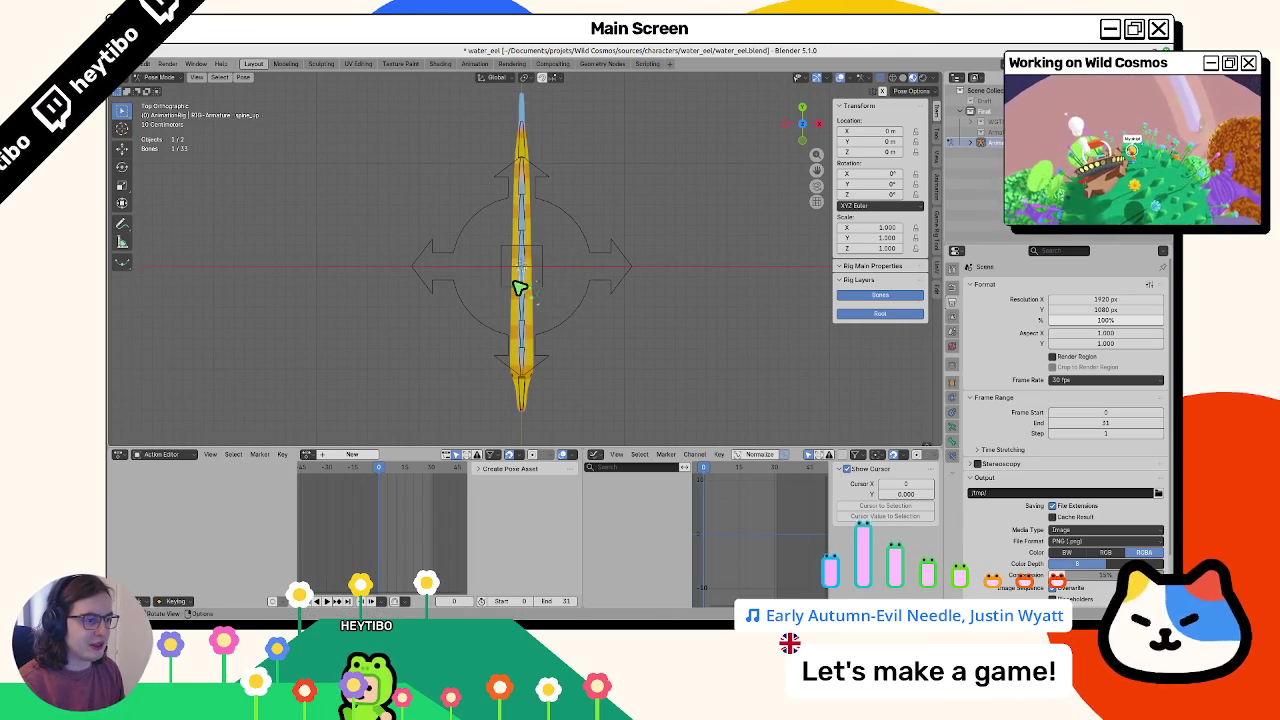
pyautogui.press('r')
pyautogui.press('Escape')
# Test-rotate the whole rig from the root and bend Bone.001, cancelling each
pyautogui.keyDown('shift'); pyautogui.click(523, 263); pyautogui.keyUp('shift')
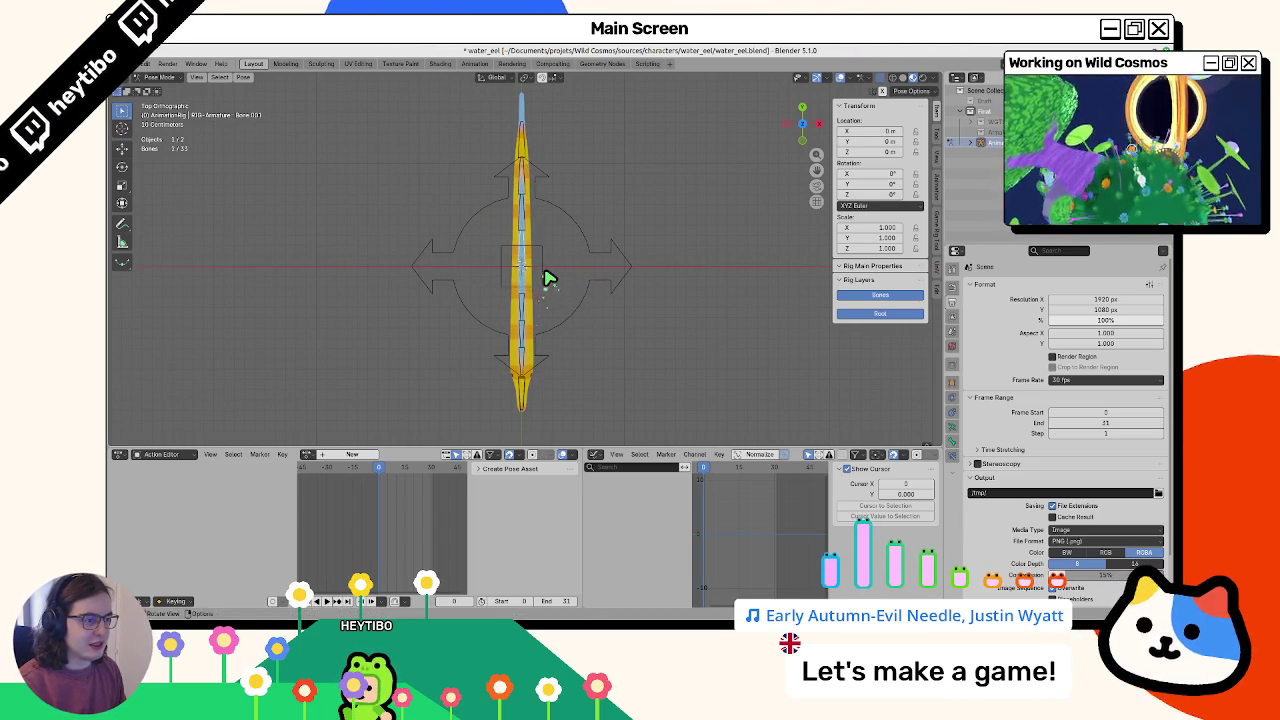
pyautogui.press('g')
pyautogui.click(452, 258)
pyautogui.click(459, 249)
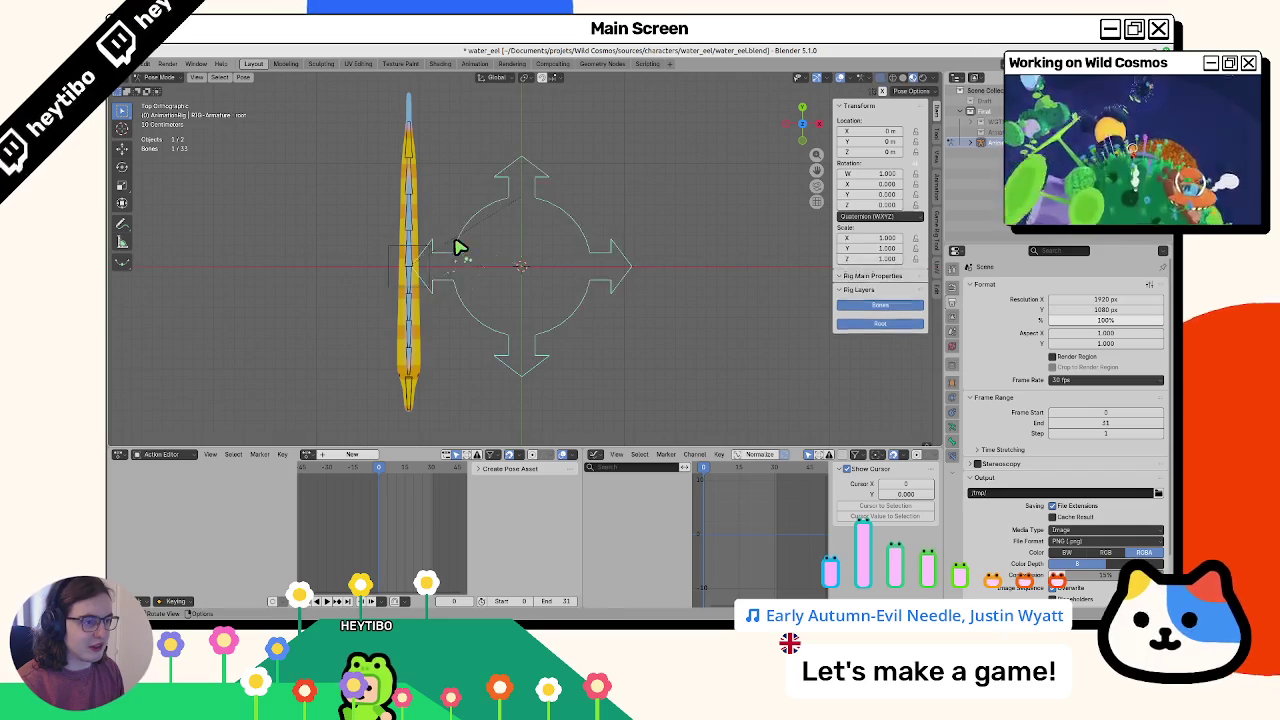
pyautogui.press('r')
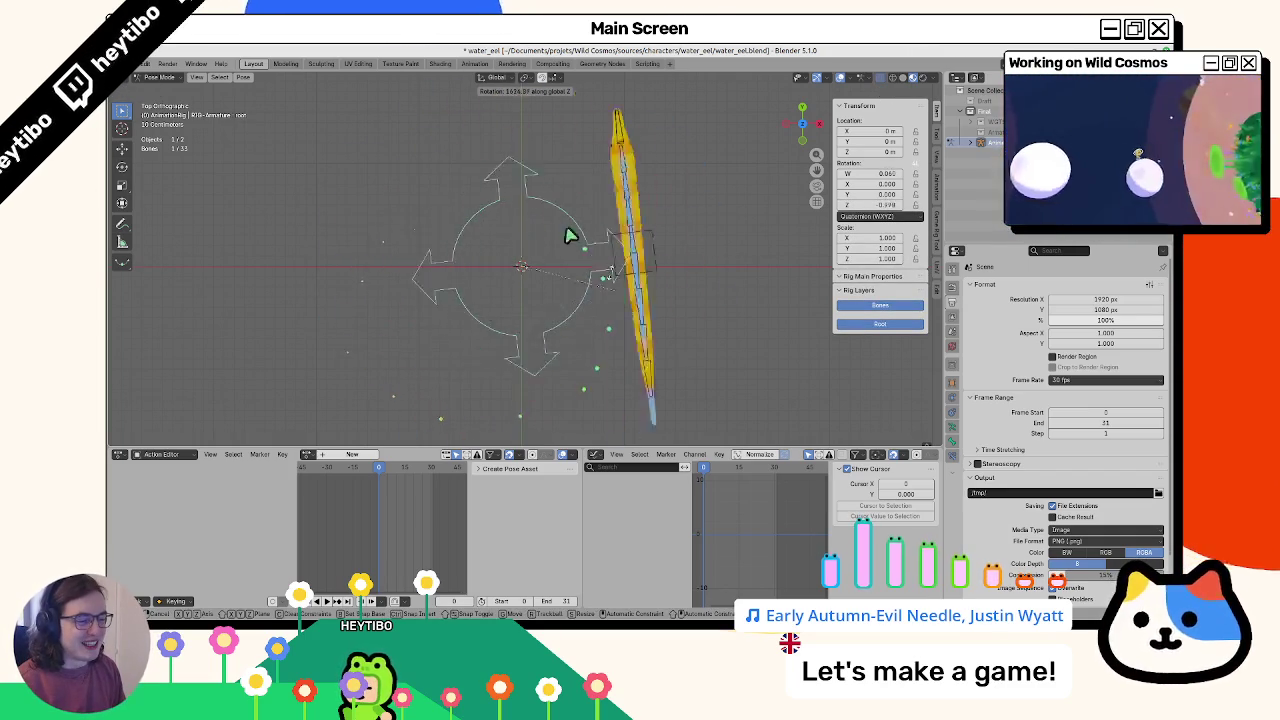
pyautogui.press('Escape')
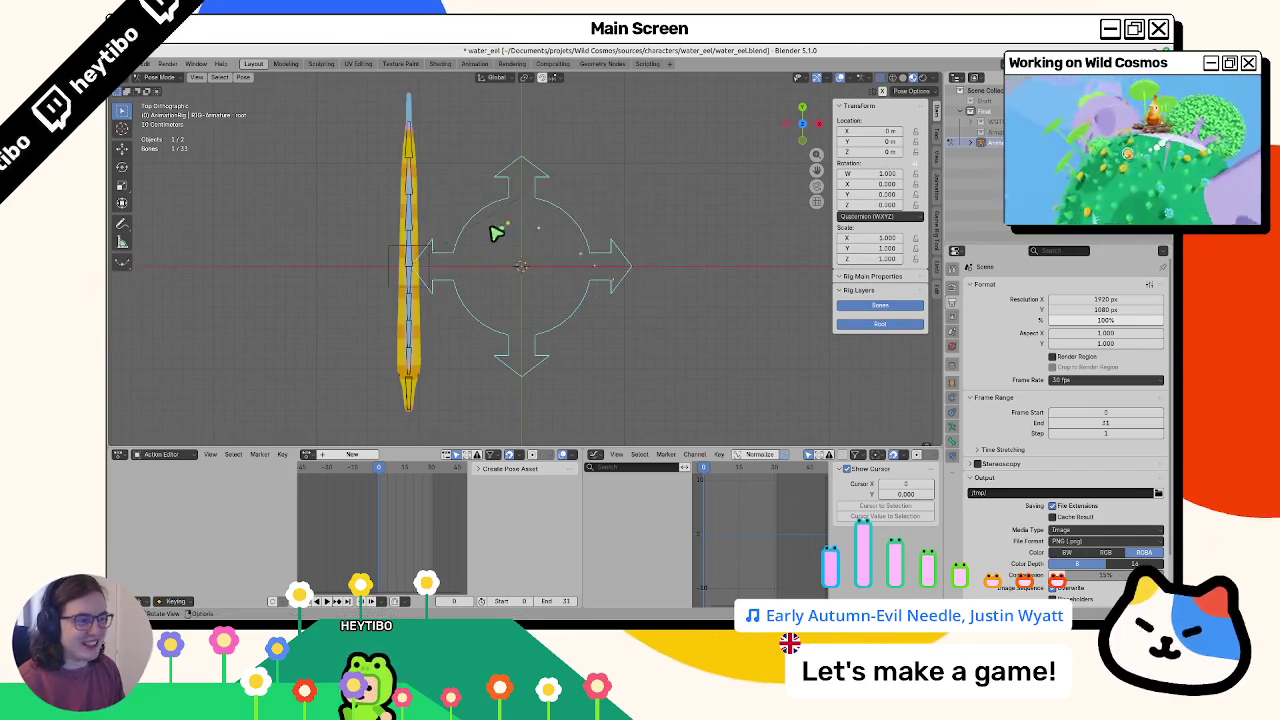
pyautogui.click(410, 236)
pyautogui.press('r')
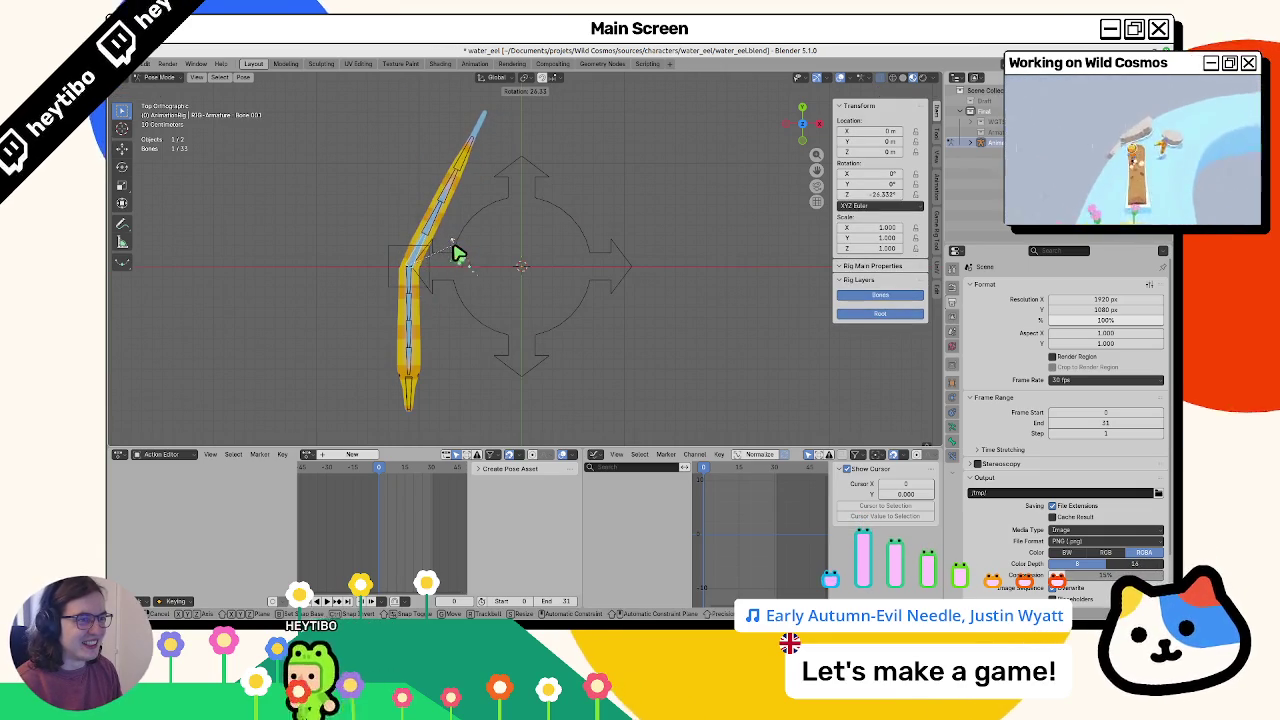
pyautogui.press('Escape')
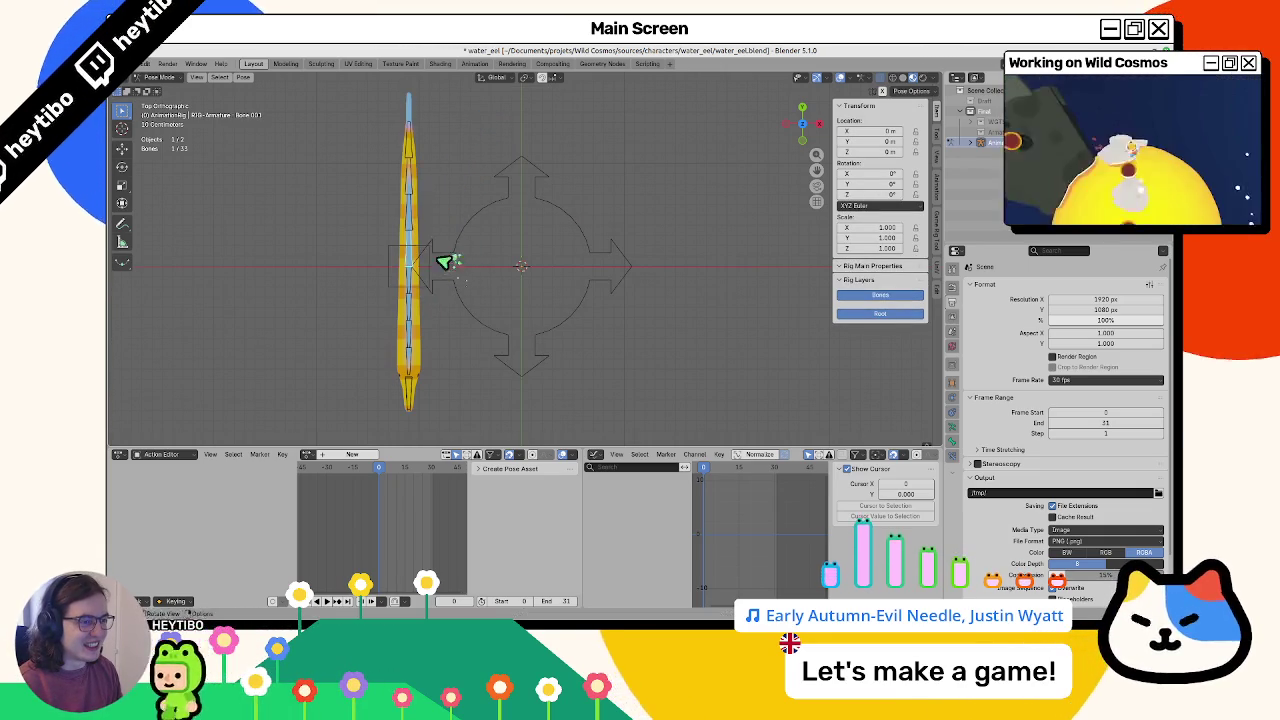
# Test-move the main body bone along X and rotate the rig around Z, cancelling both
pyautogui.click(432, 266)
pyautogui.press('g')
pyautogui.press('x')
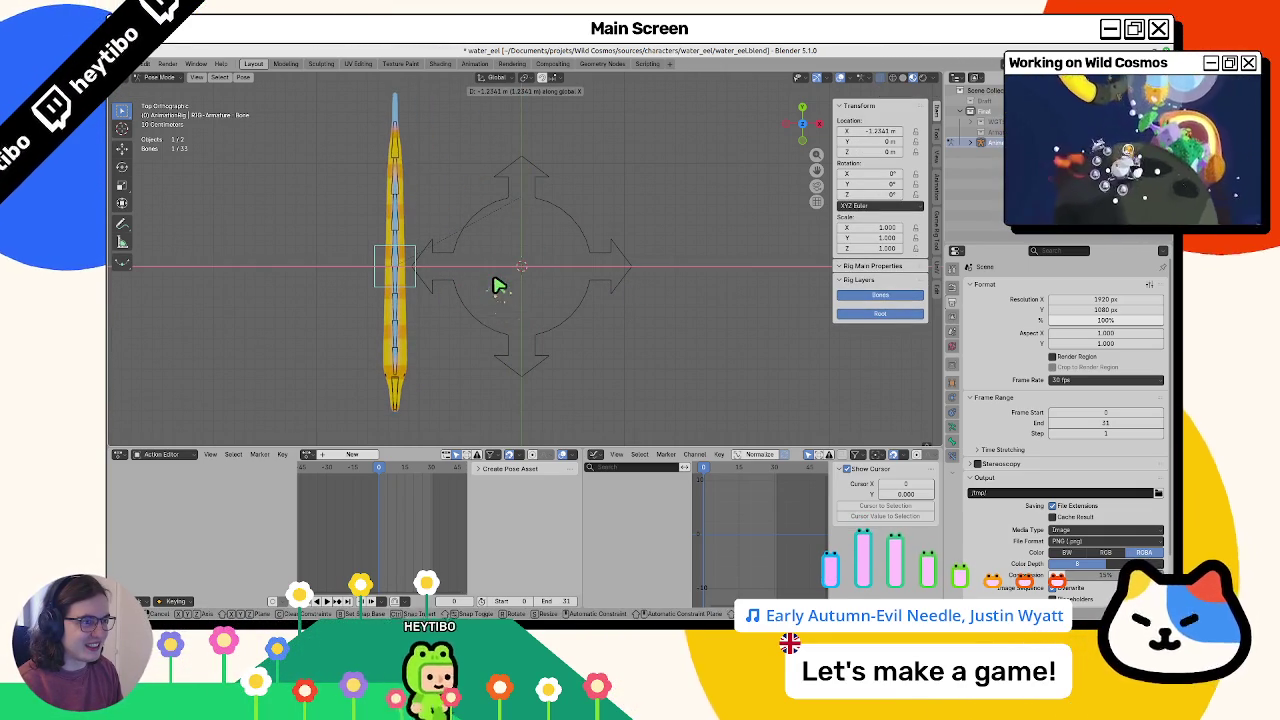
pyautogui.press('Escape')
pyautogui.click(449, 260)
pyautogui.press('r')
pyautogui.press('z')
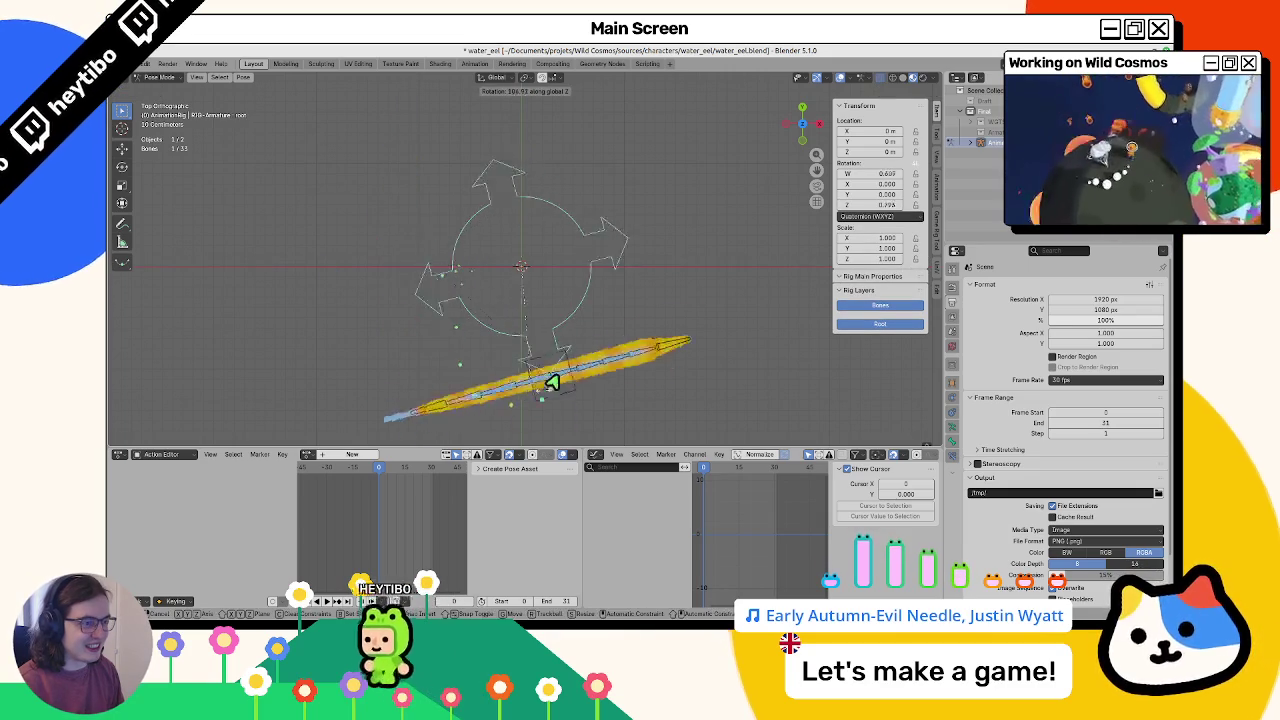
pyautogui.press('Escape')
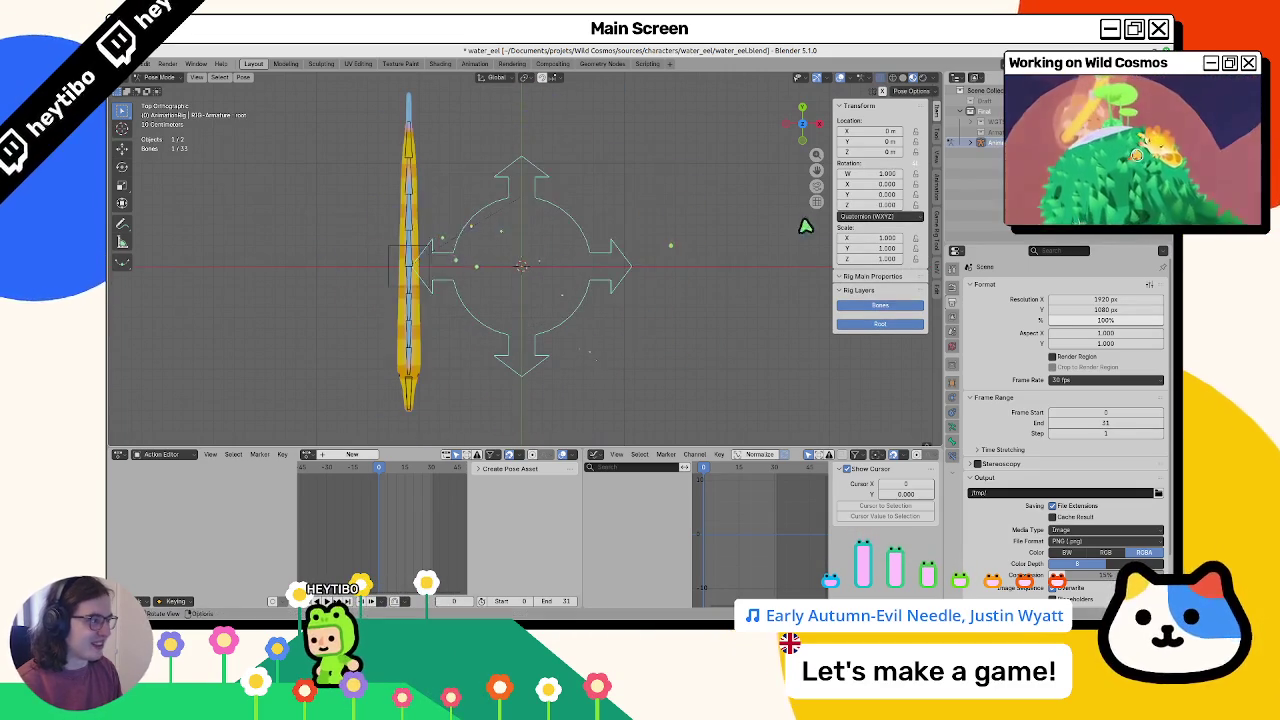
# Switch the root control's rotation mode to XYZ Euler and create a new action
pyautogui.click(845, 217)
pyautogui.click(862, 254)
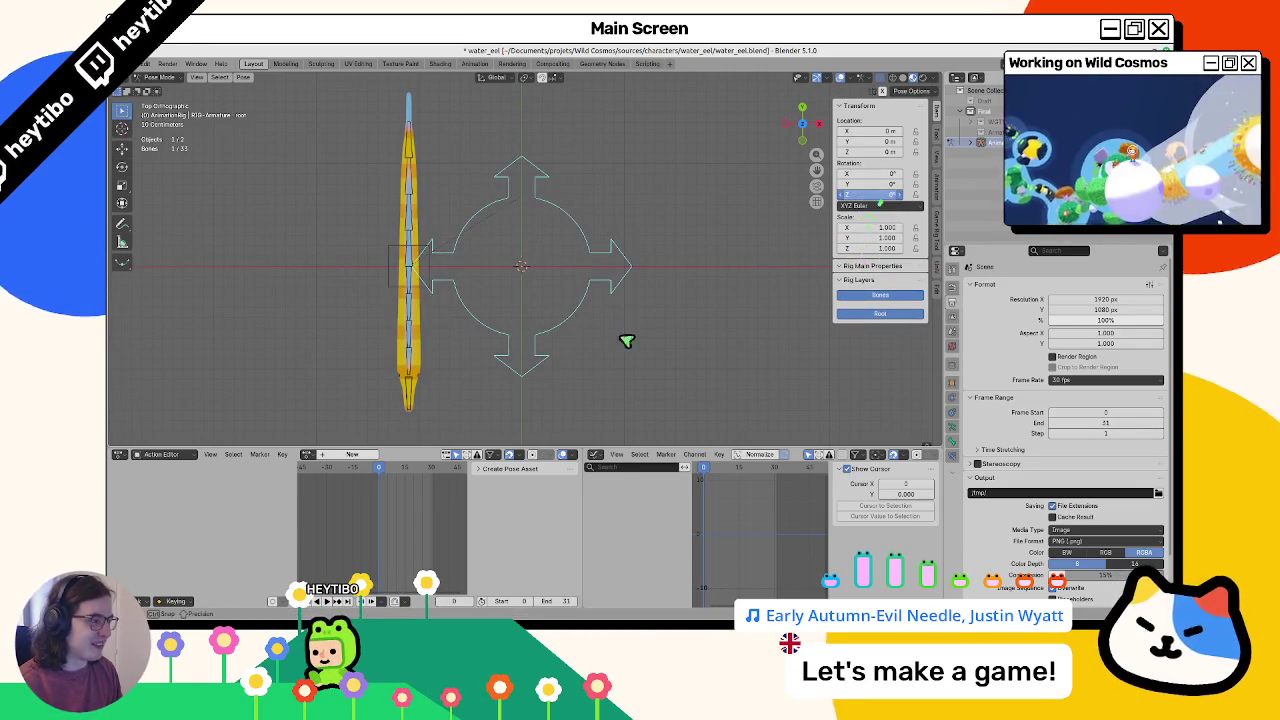
pyautogui.click(352, 455)
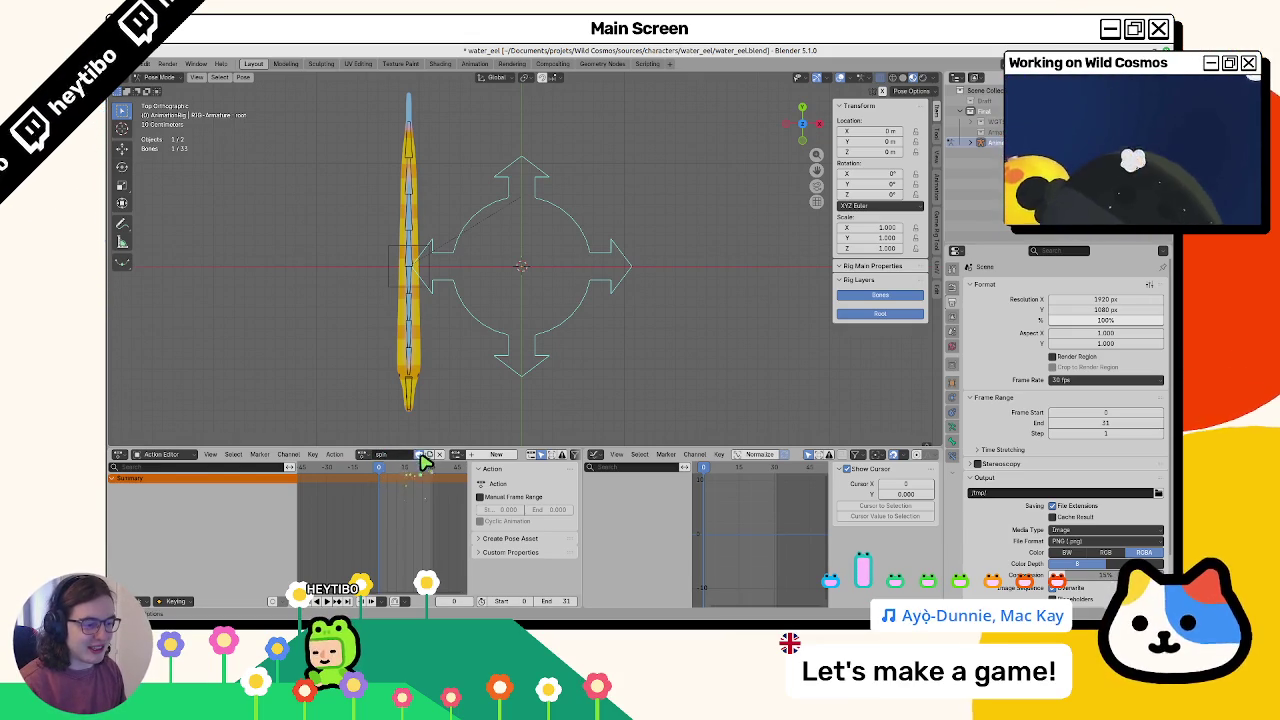
pyautogui.scroll(-2, 430, 463)
pyautogui.click(415, 456)
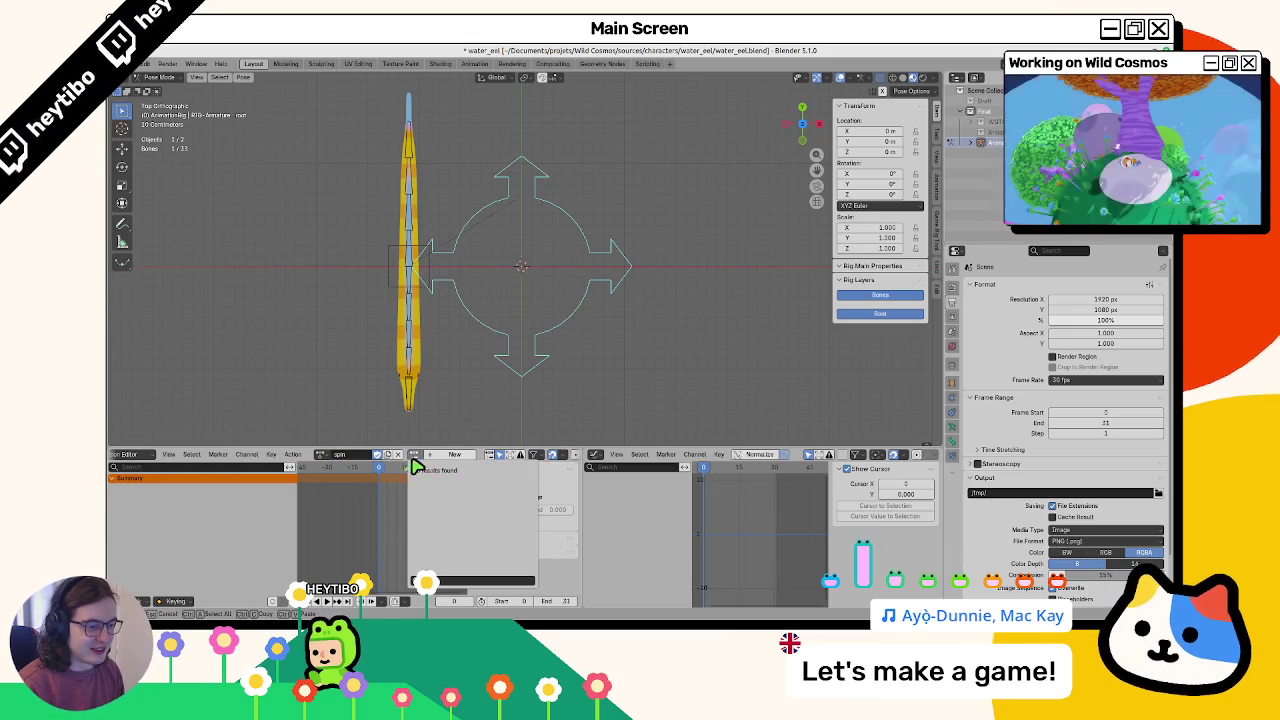
pyautogui.click(430, 478)
pyautogui.click(322, 462)
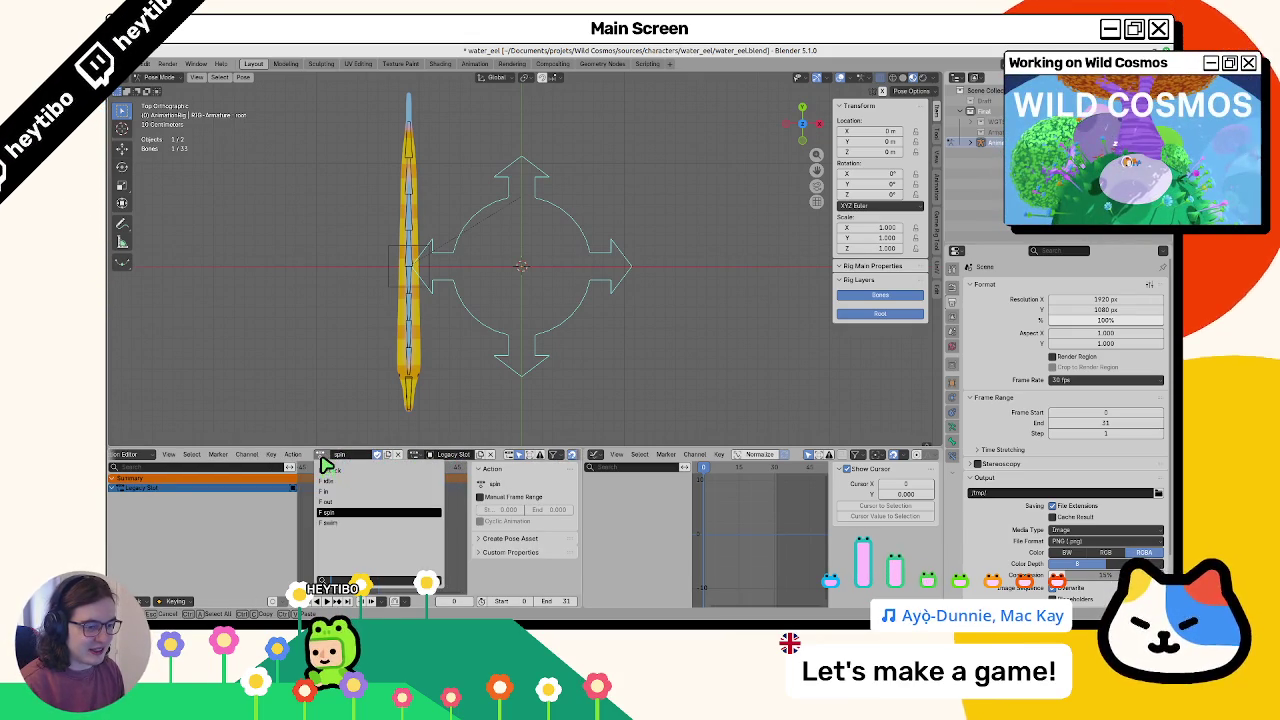
pyautogui.press('Escape')
pyautogui.click(408, 293)
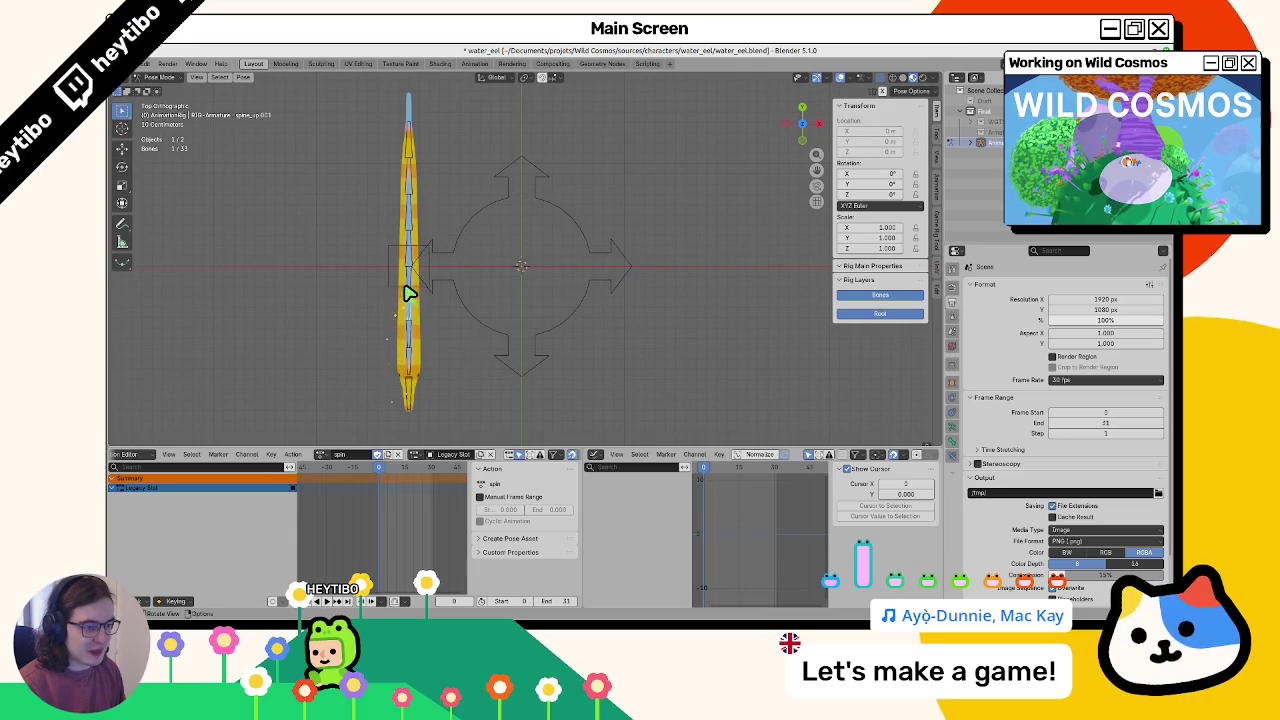
pyautogui.press('r')
pyautogui.press('Escape')
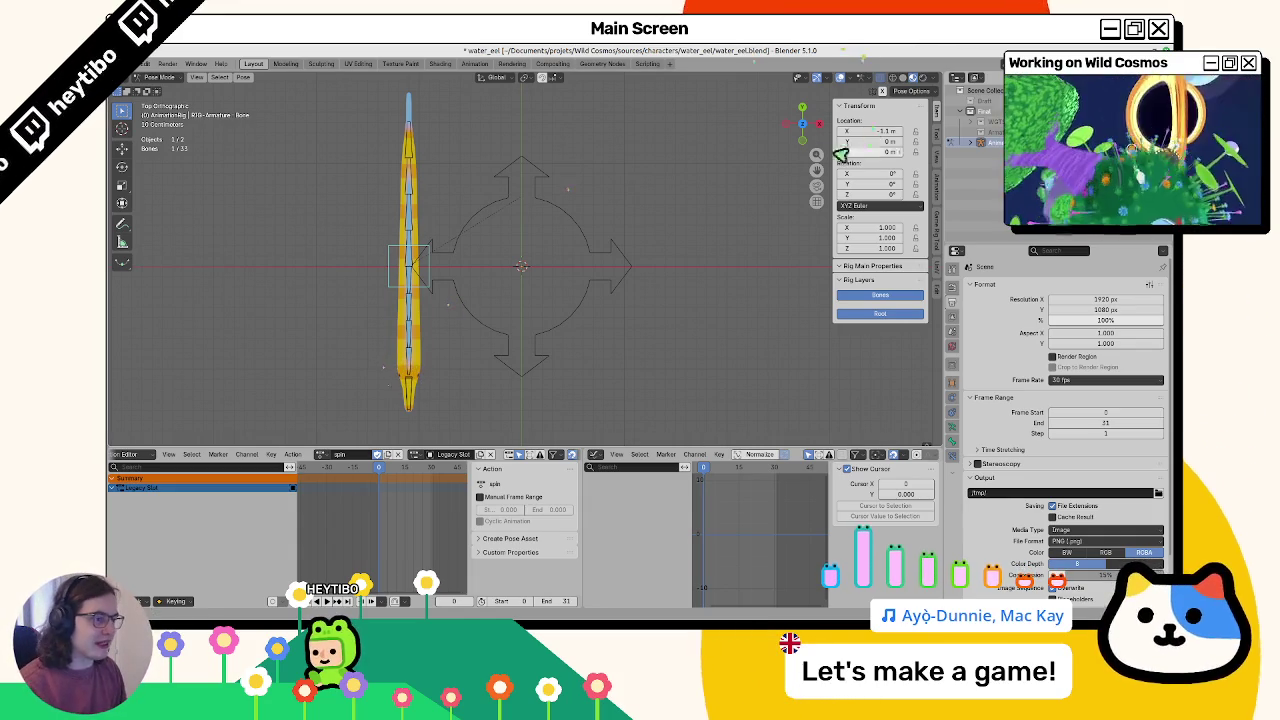
pyautogui.moveTo(895, 138)
pyautogui.mouseDown()
pyautogui.moveTo(640, 277)
pyautogui.moveTo(669, 280)
pyautogui.moveTo(885, 138)
pyautogui.mouseUp()
# Keyframe the root's Z rotation, jump to the last frame, and preview playback
pyautogui.rightClick(885, 138)
pyautogui.click(885, 136)
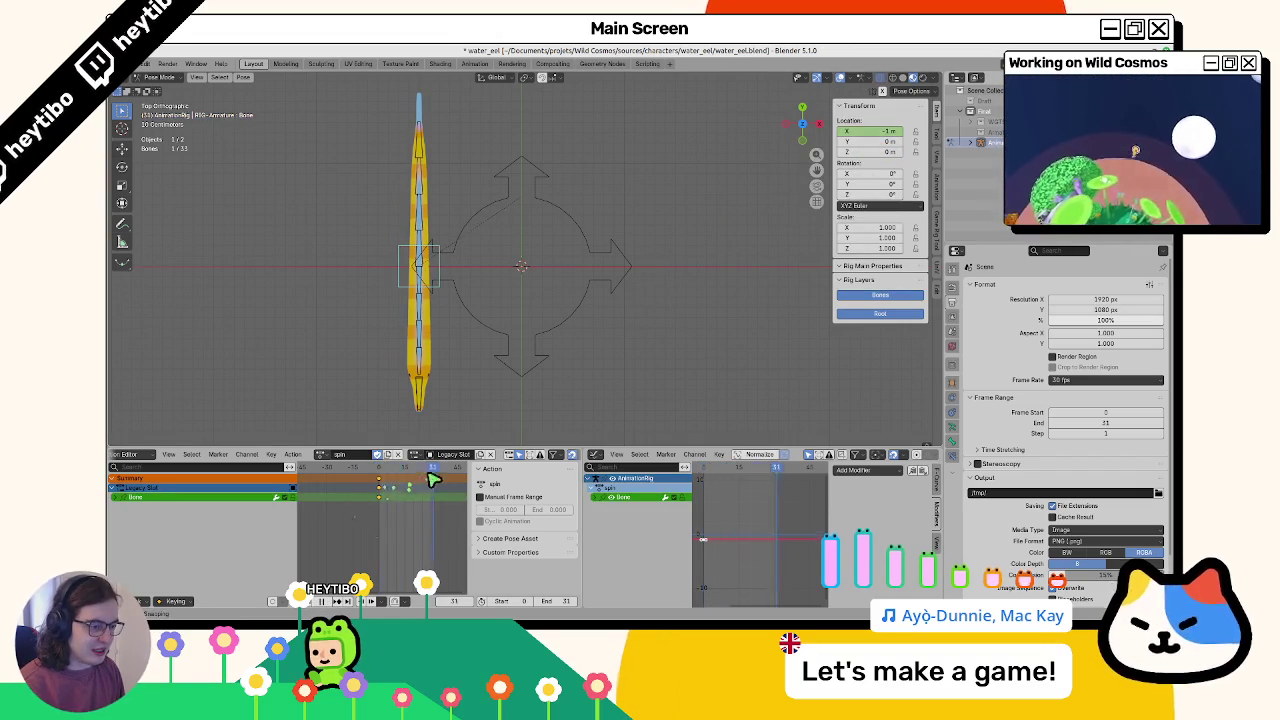
pyautogui.click(545, 345)
pyautogui.moveTo(870, 193)
pyautogui.mouseDown()
pyautogui.moveTo(634, 343)
pyautogui.moveTo(851, 200)
pyautogui.mouseUp()
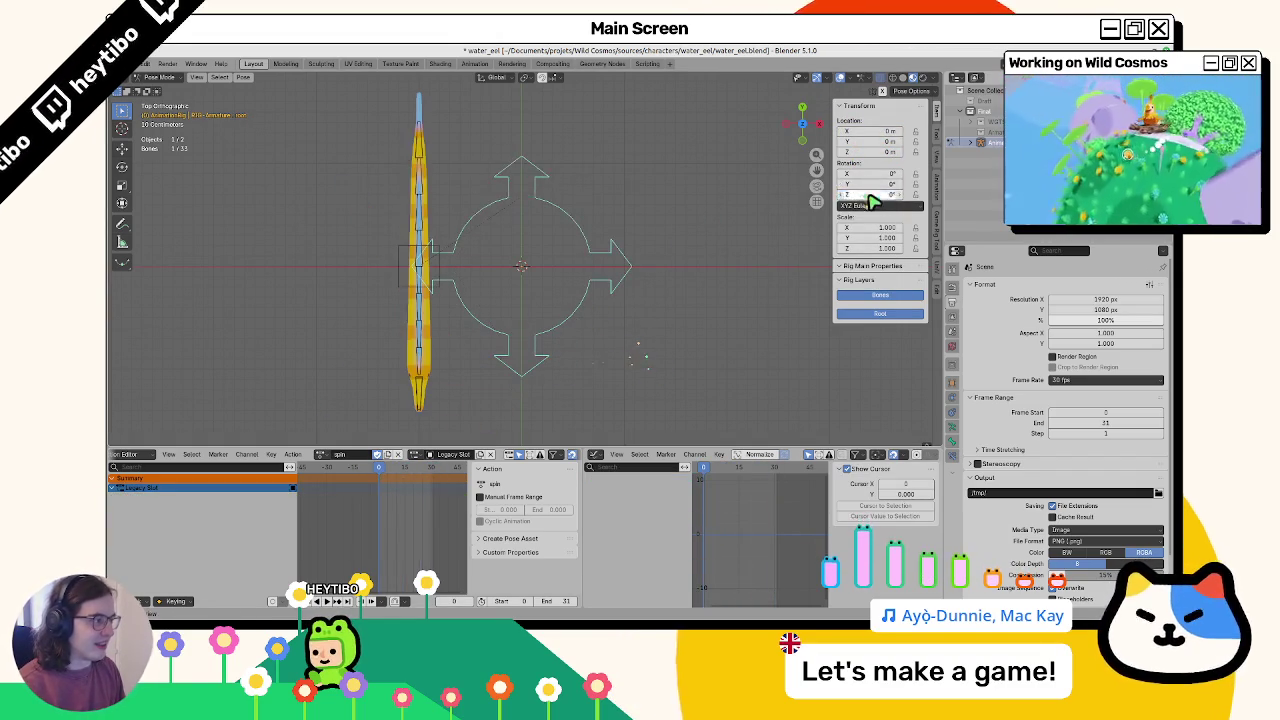
pyautogui.press('i')
pyautogui.hotkey('shift', 'Right')
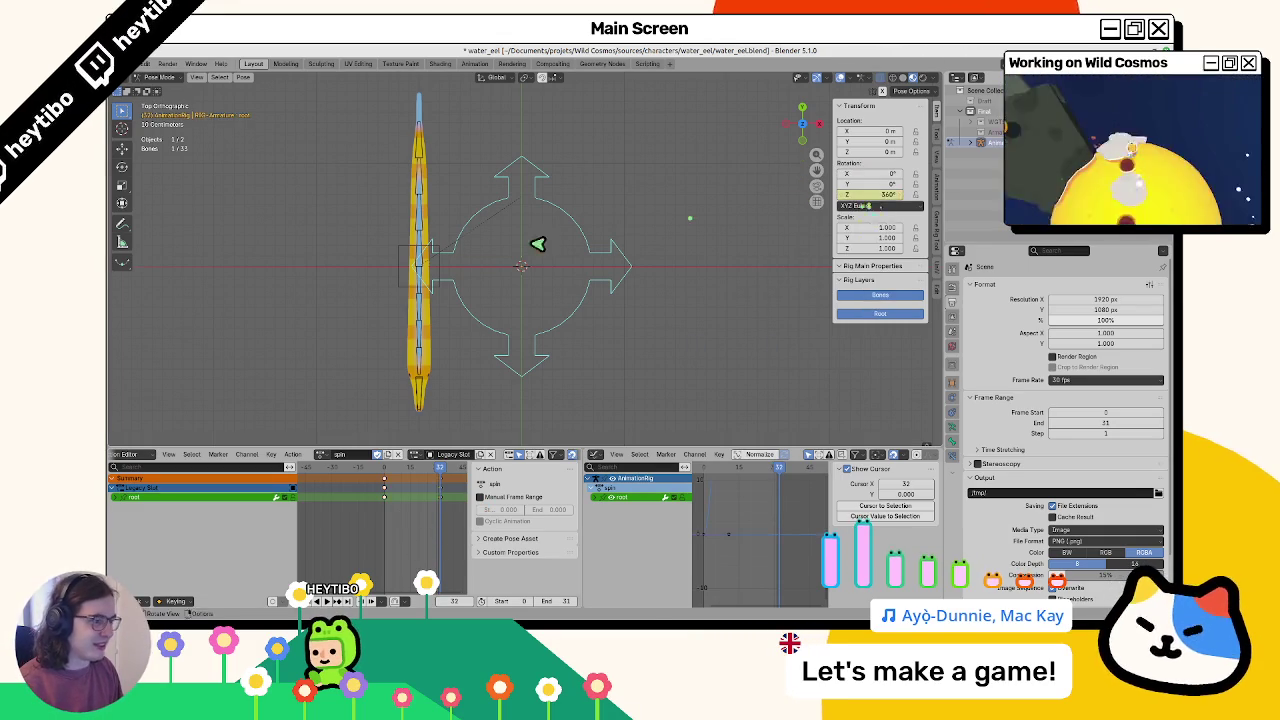
pyautogui.press('space')
pyautogui.press('Escape')
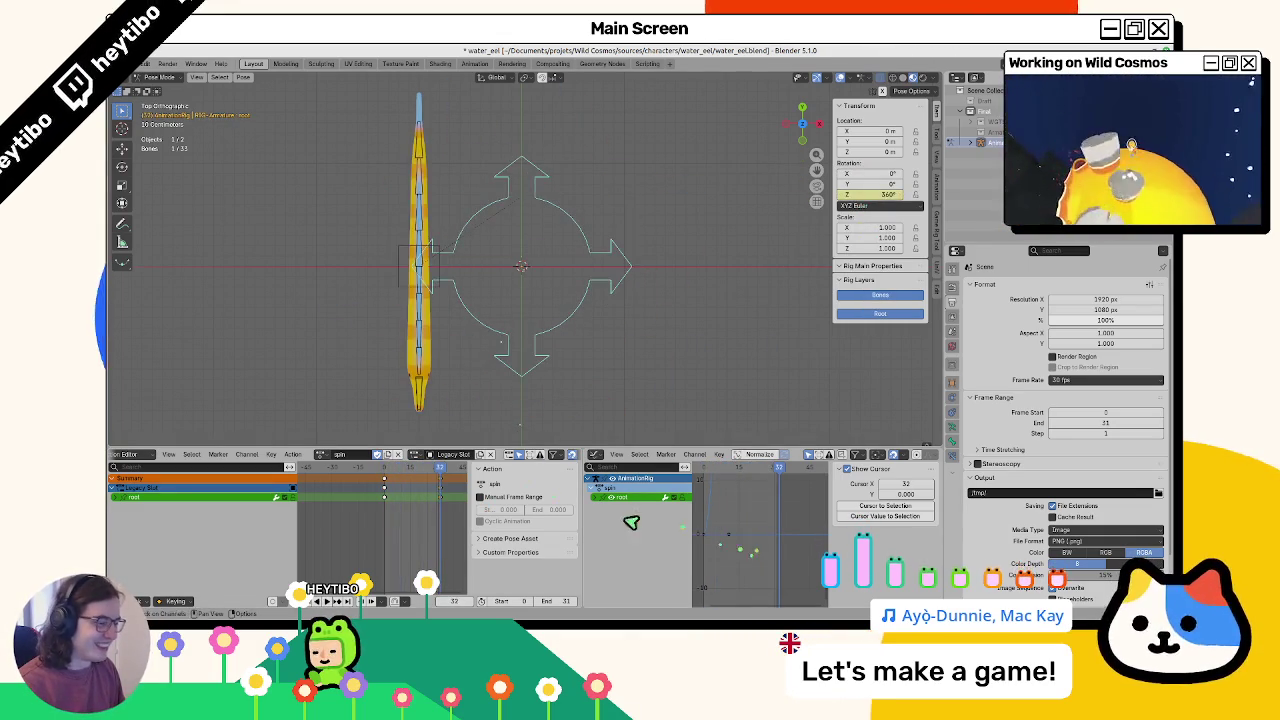
# Change the root rotation keys' interpolation and give the action a manual frame range ending at 32
pyautogui.click(590, 498)
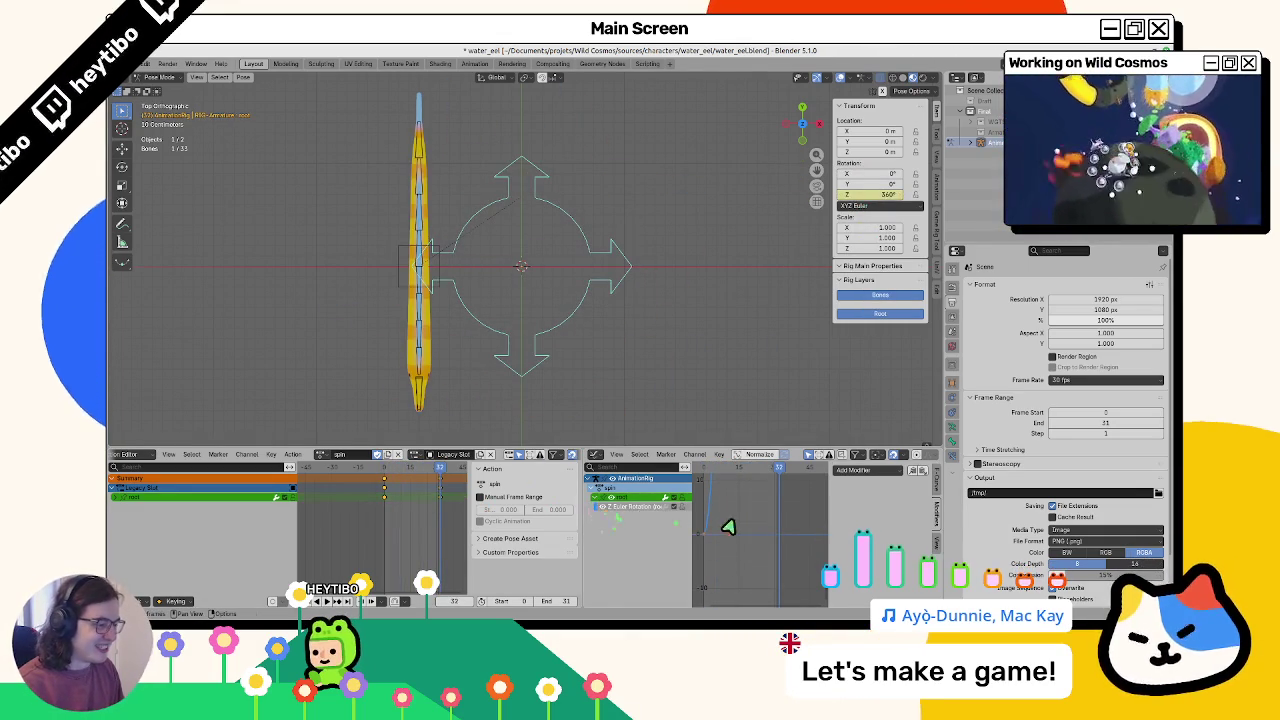
pyautogui.press('t')
pyautogui.click(568, 537)
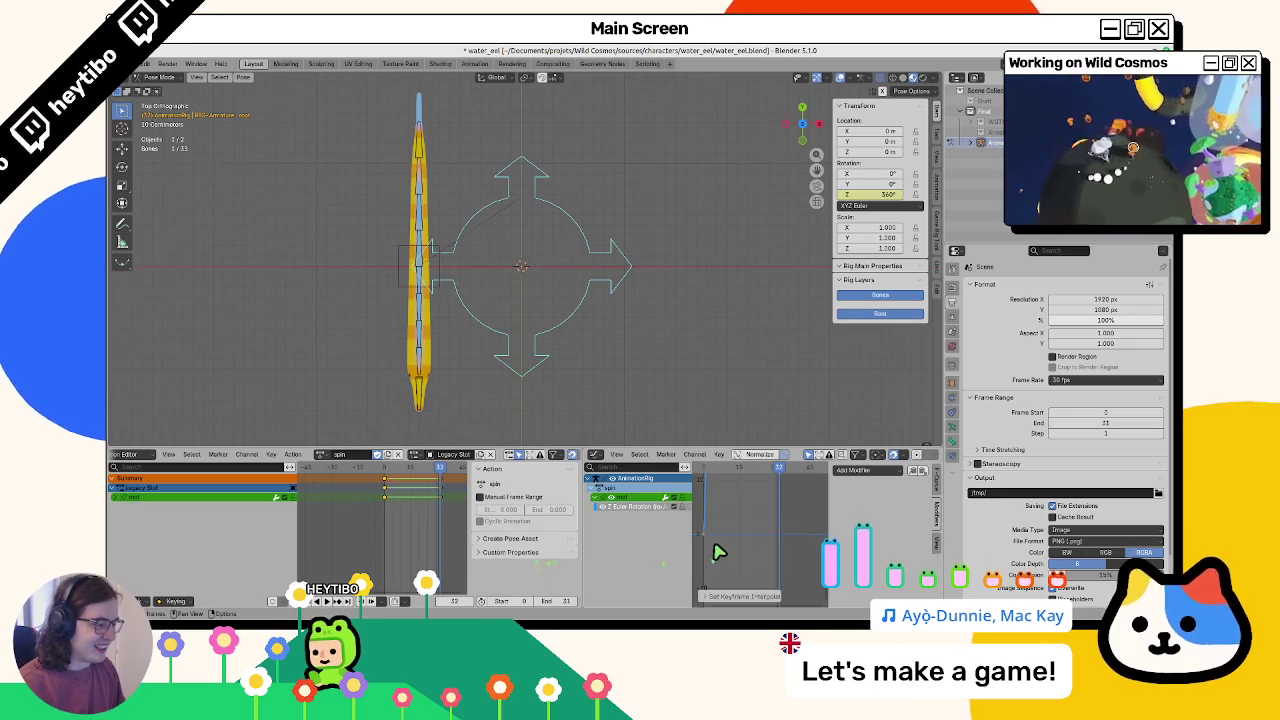
pyautogui.press('Home')
pyautogui.press('space')
pyautogui.click(479, 497)
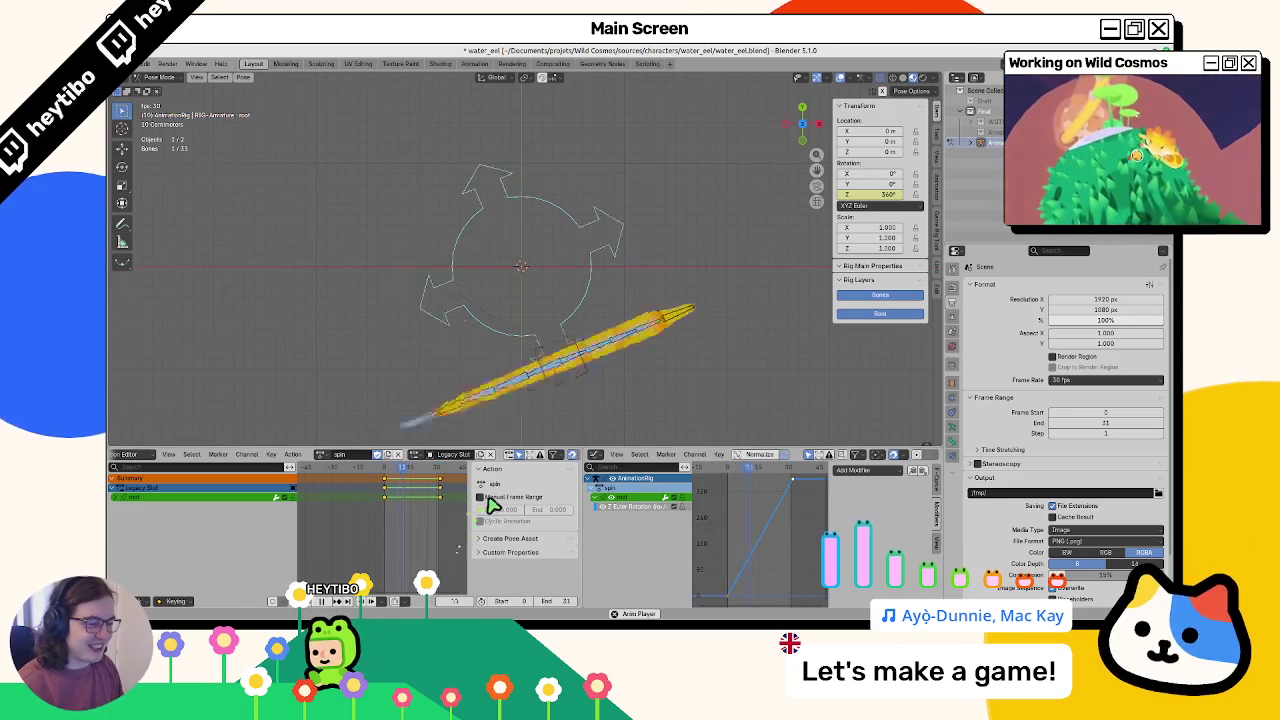
# Review the spin from top and perspective views, then return to the first frame
pyautogui.click(514, 317)
pyautogui.moveTo(514, 317); pyautogui.dragTo(609, 229)
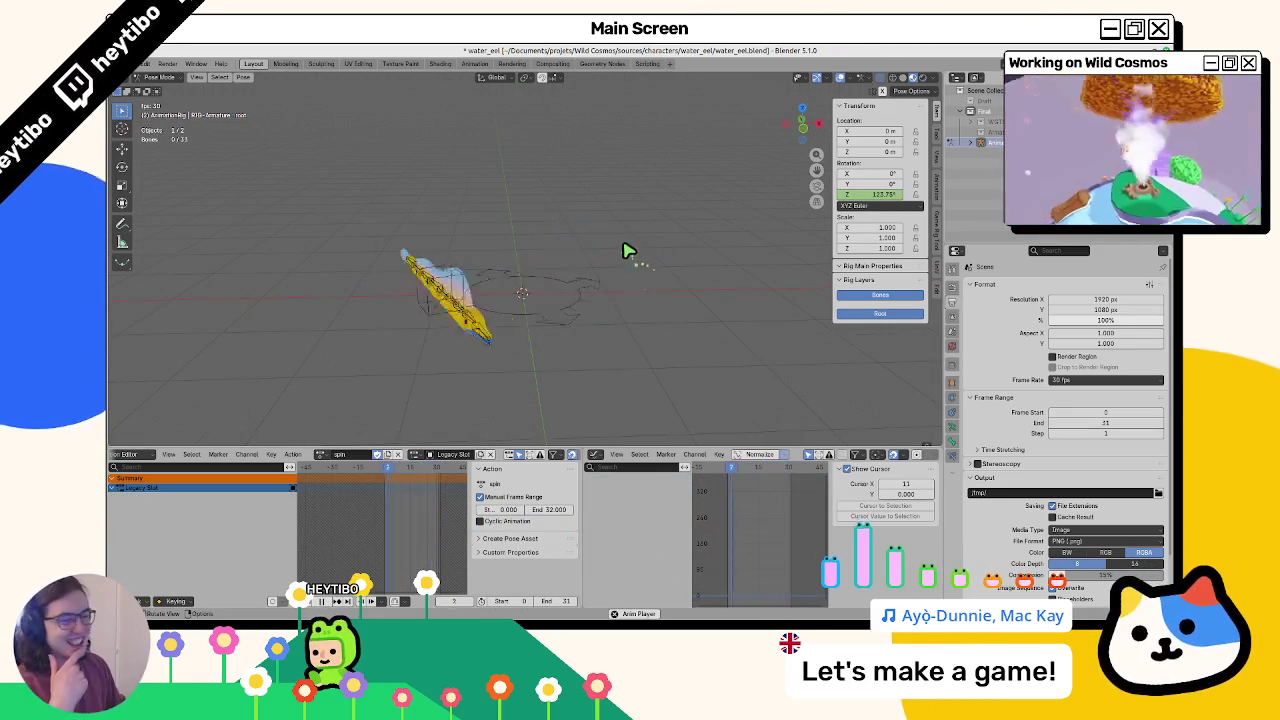
pyautogui.press('KP_7')
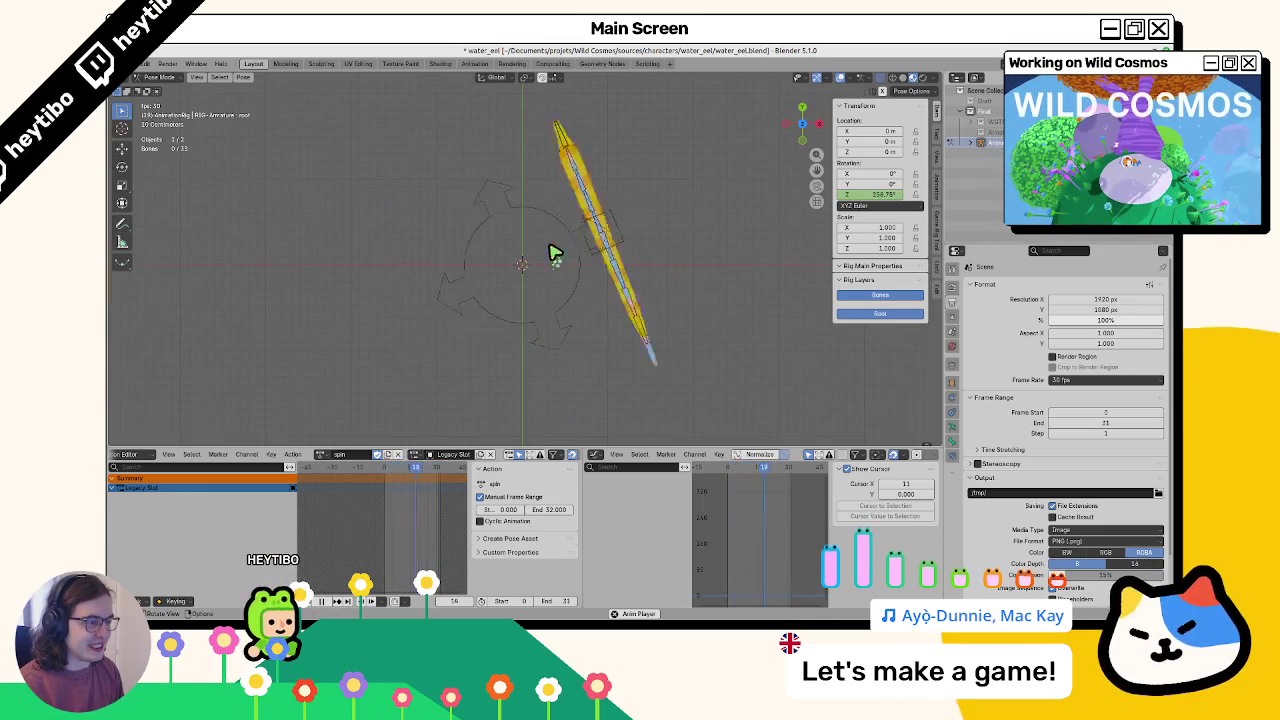
pyautogui.moveTo(549, 254)
pyautogui.mouseDown()
pyautogui.moveTo(557, 277)
pyautogui.moveTo(567, 229)
pyautogui.mouseUp()
pyautogui.press('space')
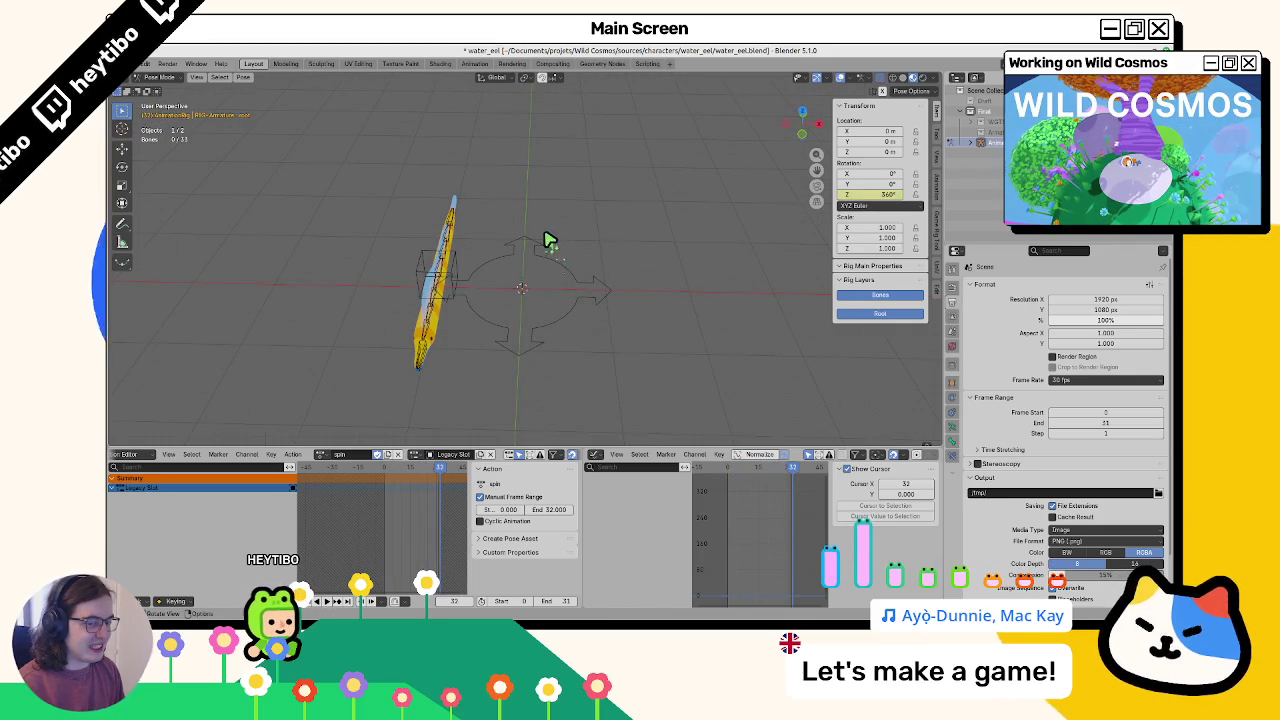
pyautogui.click(540, 252)
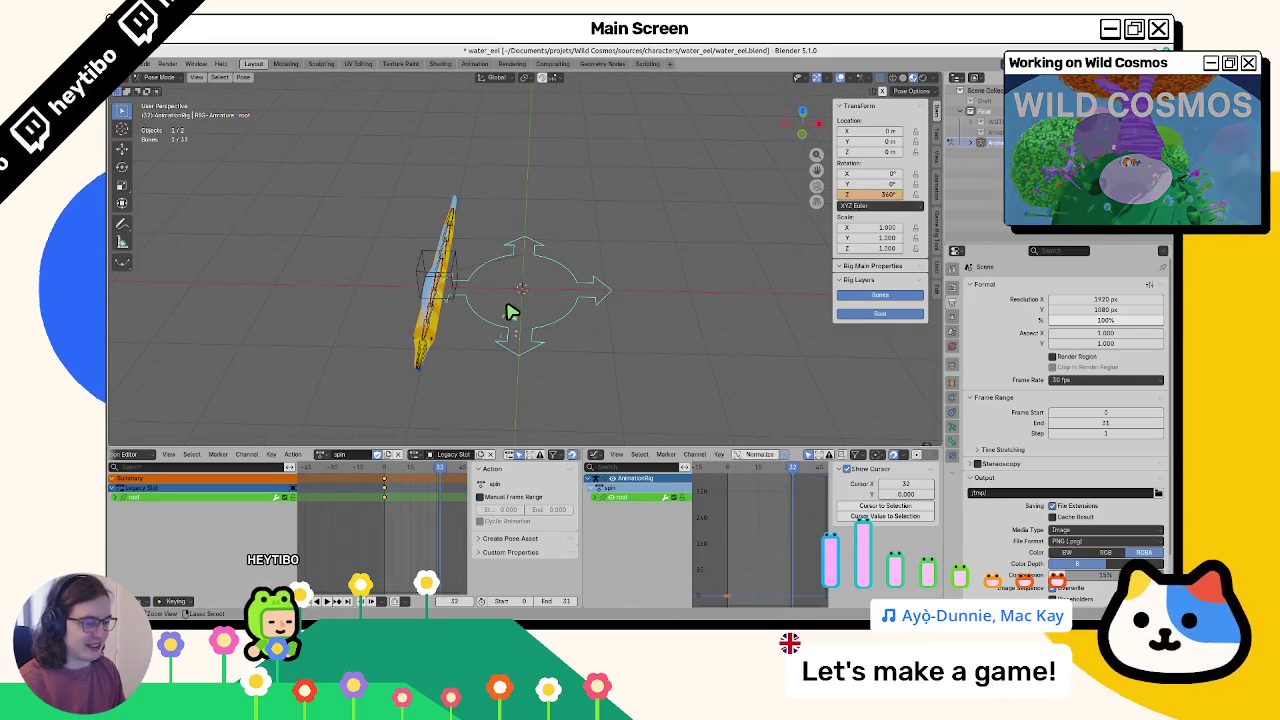
pyautogui.click(507, 320)
pyautogui.hotkey('shift', 'Left')
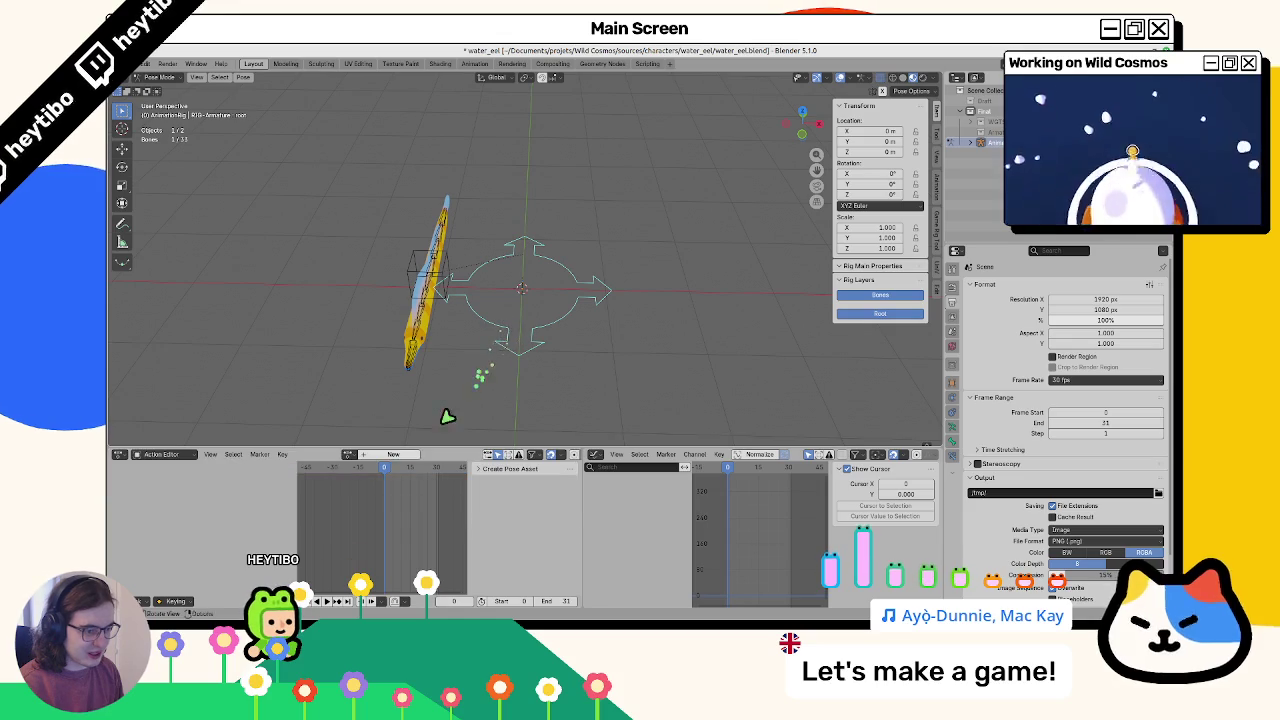
# Reassign the spin action to the rig and keyframe a bone moved to X -1
pyautogui.click(308, 454)
pyautogui.click(335, 512)
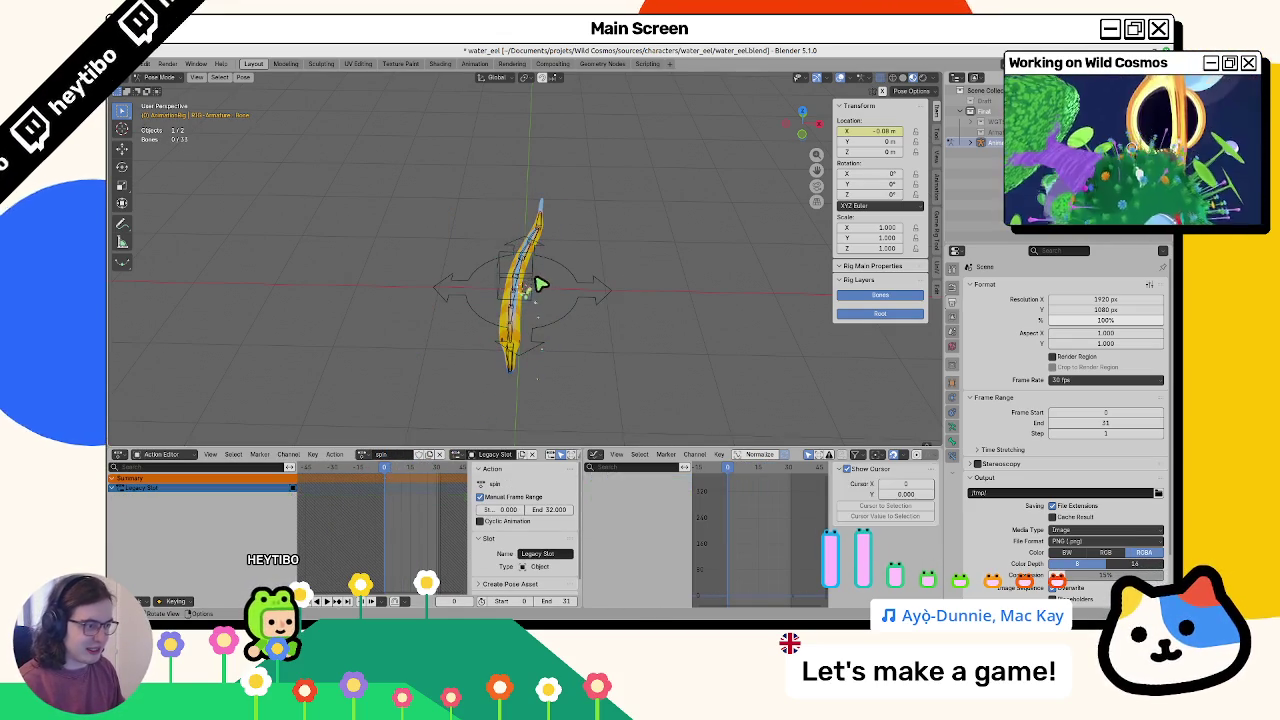
pyautogui.press('KP_7')
pyautogui.press('g')
pyautogui.press('x')
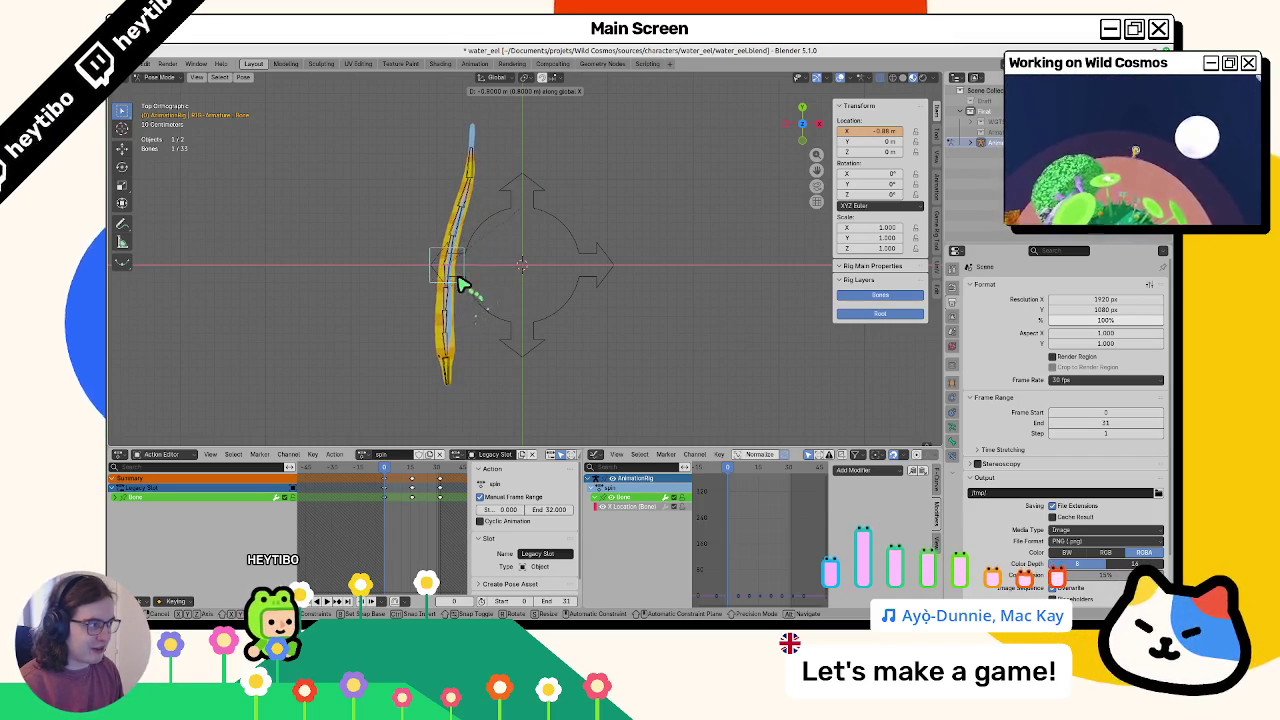
pyautogui.press('Return')
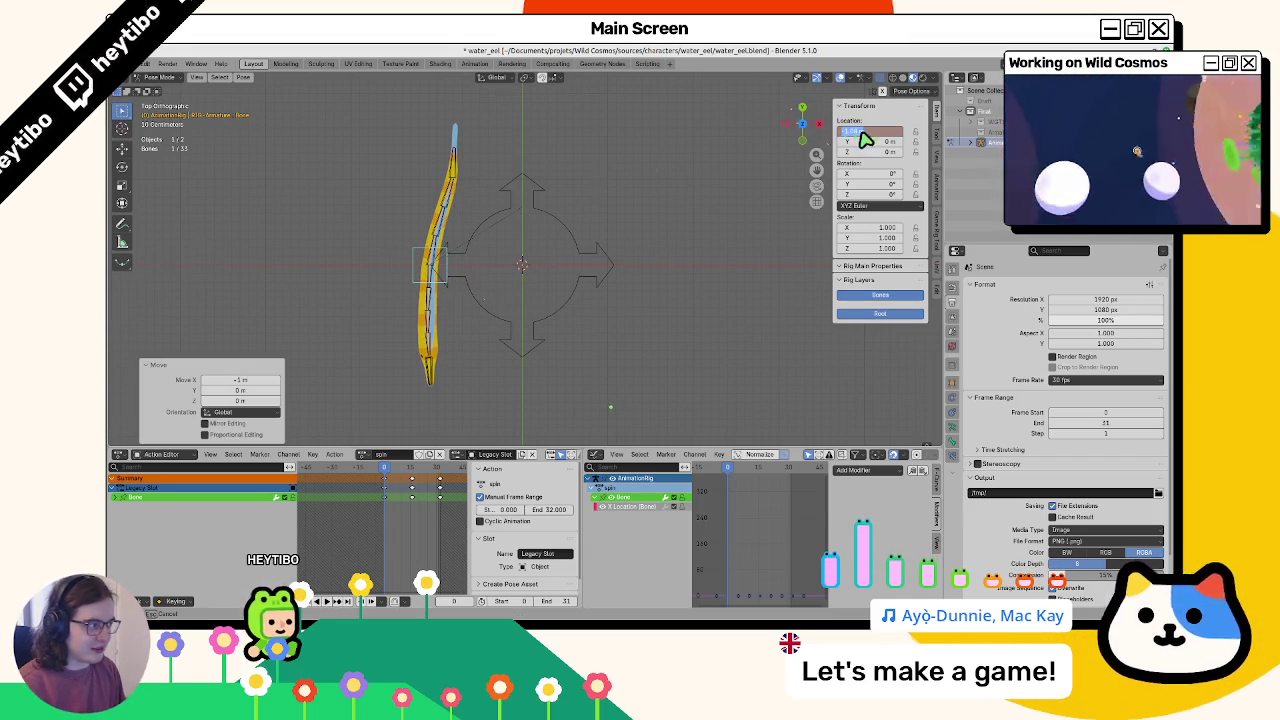
pyautogui.press('i')
# Re-key the bone's X location, preview playback, then undo the location keys
pyautogui.rightClick(866, 140)
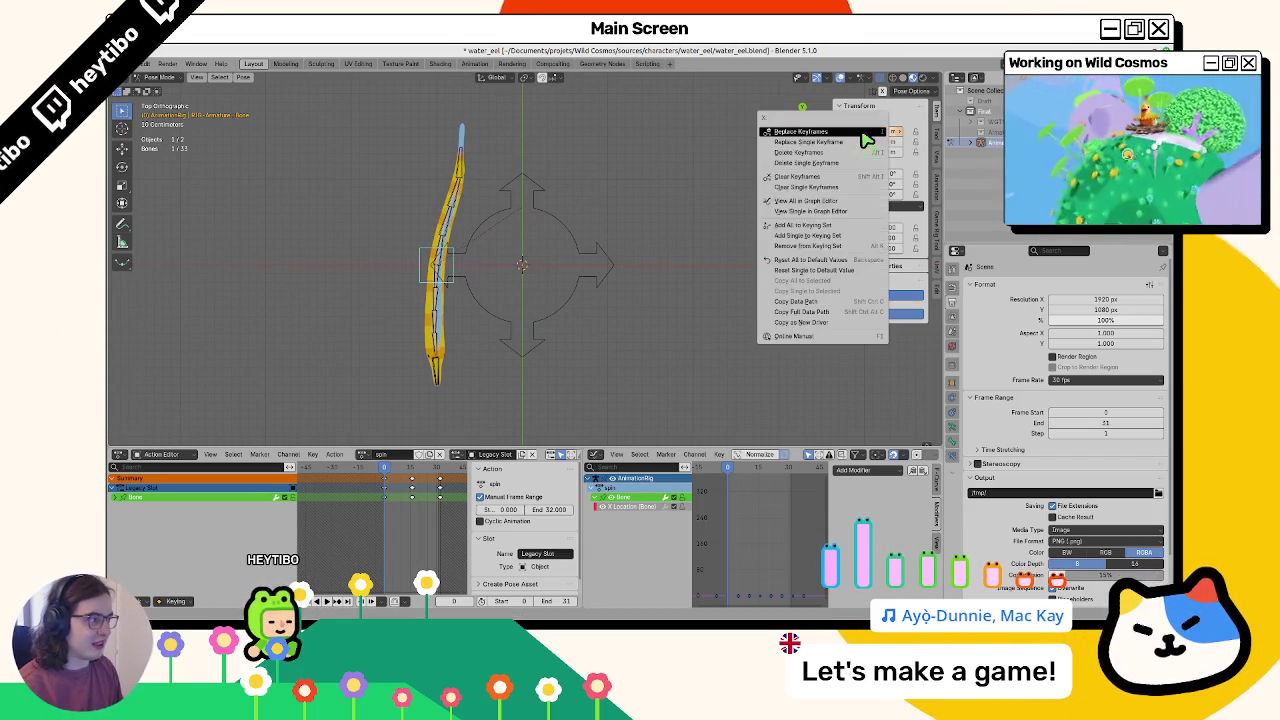
pyautogui.click(857, 148)
pyautogui.press('space')
pyautogui.press('Escape')
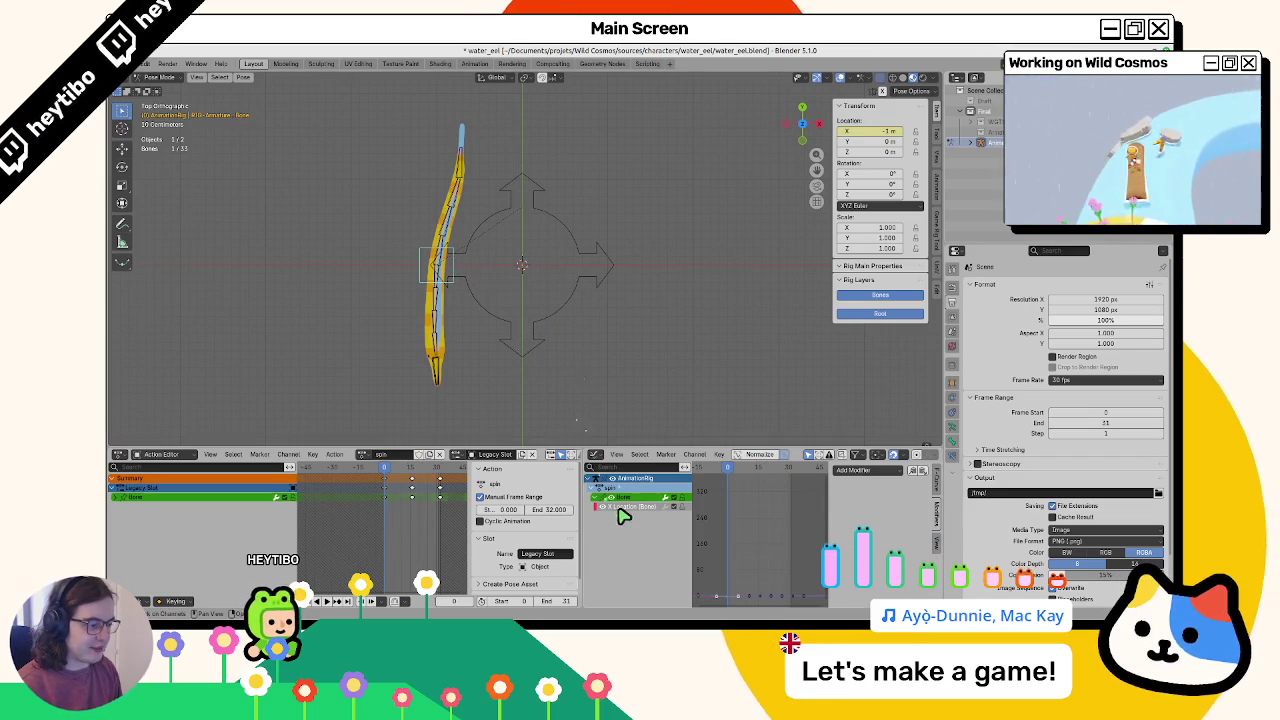
pyautogui.hotkey('ctrl', 'z')
pyautogui.rightClick(880, 131)
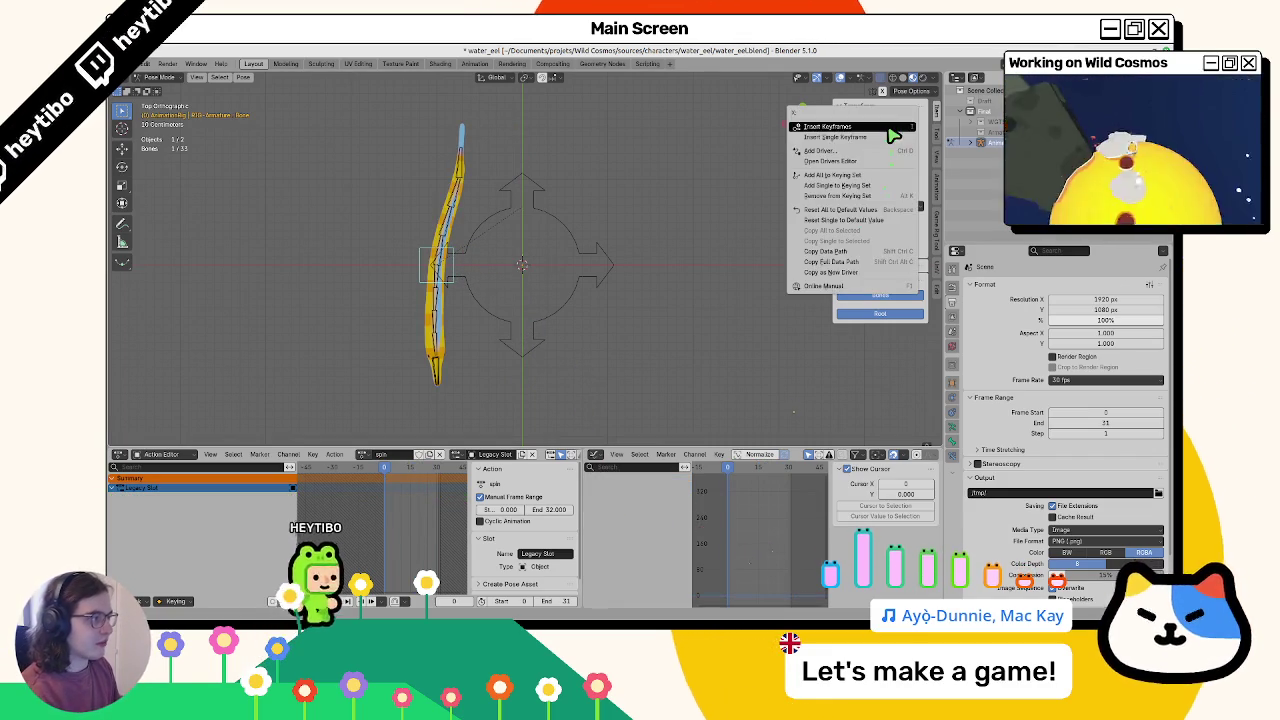
pyautogui.click(862, 139)
pyautogui.press('space')
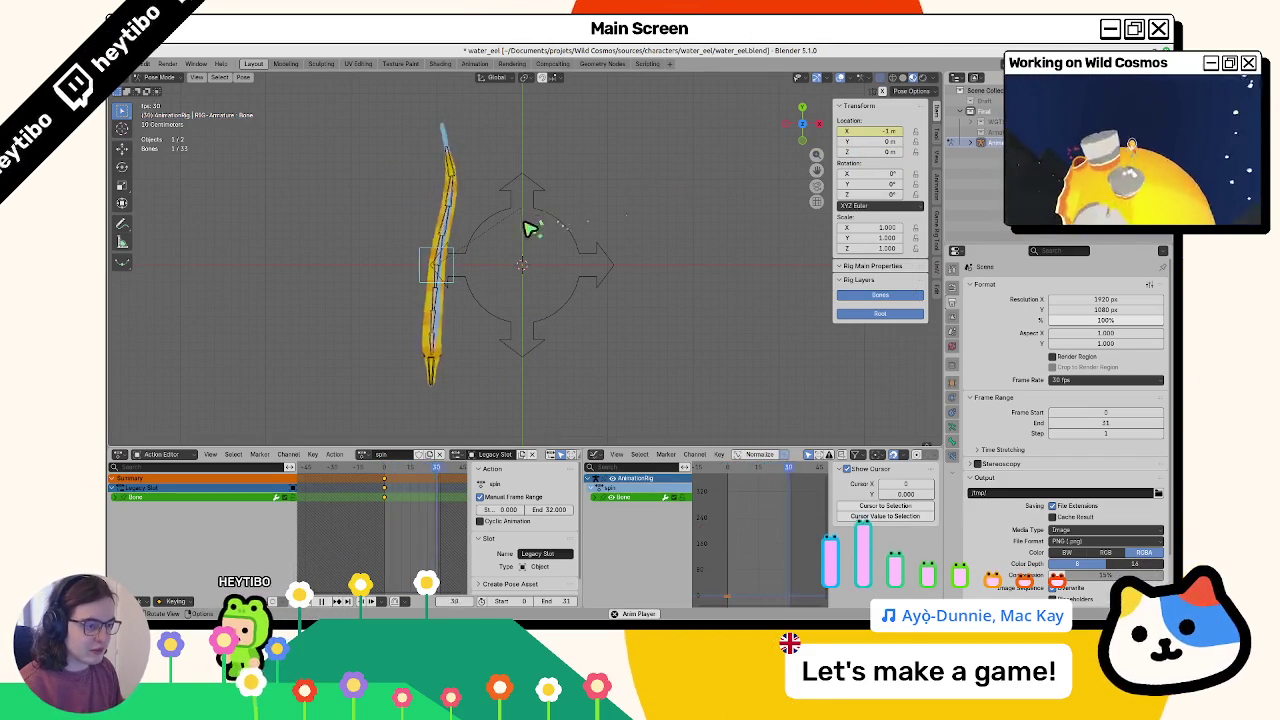
pyautogui.press('Escape')
pyautogui.hotkey('ctrl', 'z')
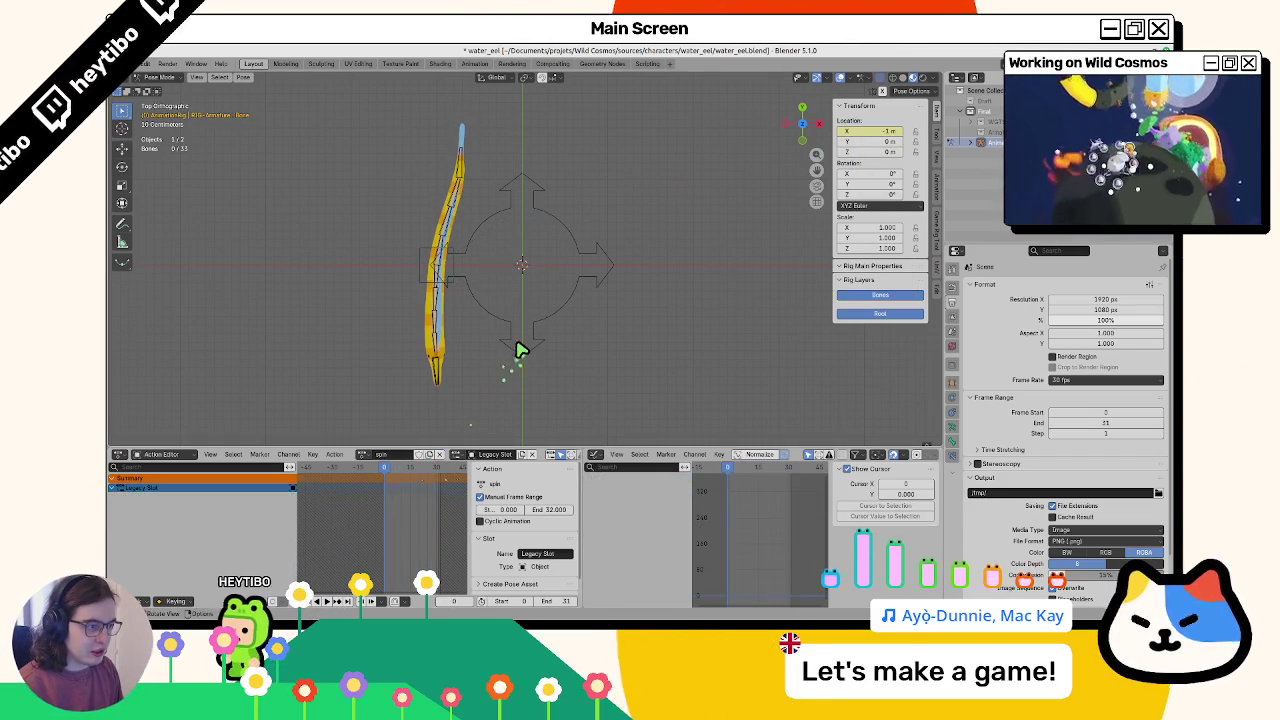
# Keyframe the root control's Z rotation at 0° on frame 0
pyautogui.click(521, 346)
pyautogui.moveTo(860, 194)
pyautogui.mouseDown()
pyautogui.moveTo(608, 343)
pyautogui.moveTo(856, 201)
pyautogui.mouseUp()
pyautogui.rightClick(856, 201)
pyautogui.click(808, 215)
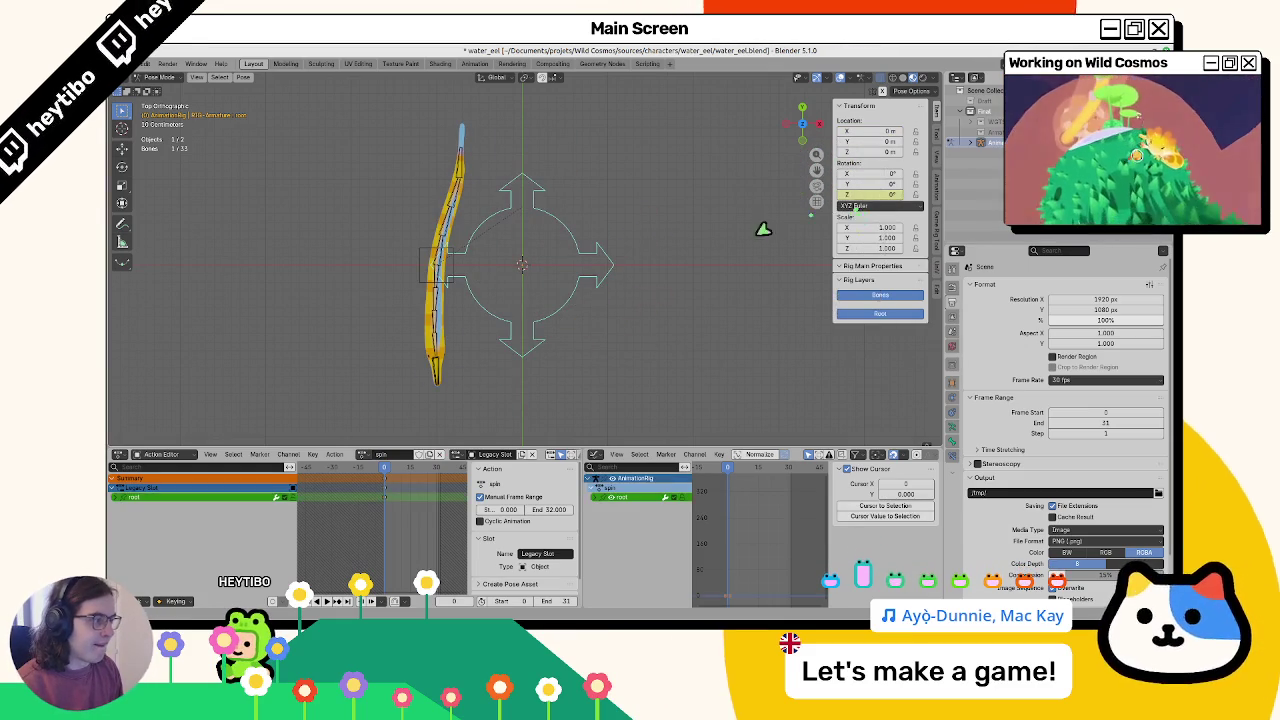
# Keyframe the root's Z rotation at 360° on the last frame
pyautogui.press('space')
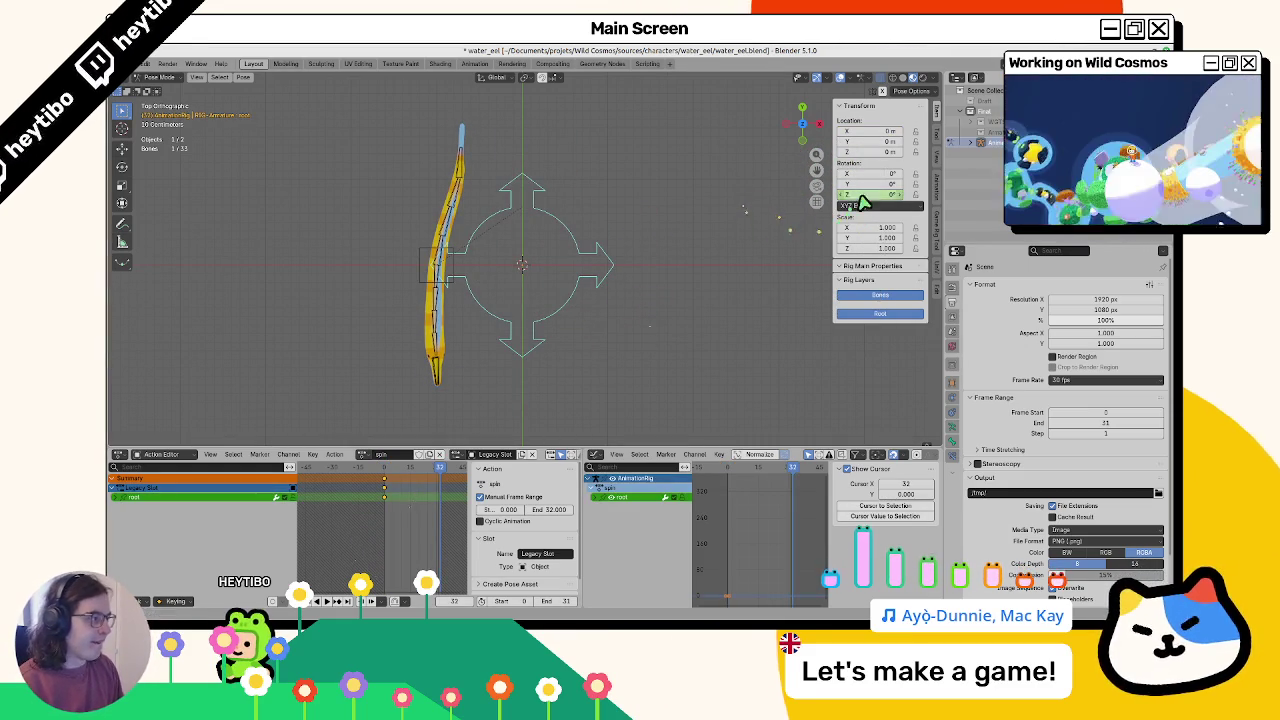
pyautogui.rightClick(863, 203)
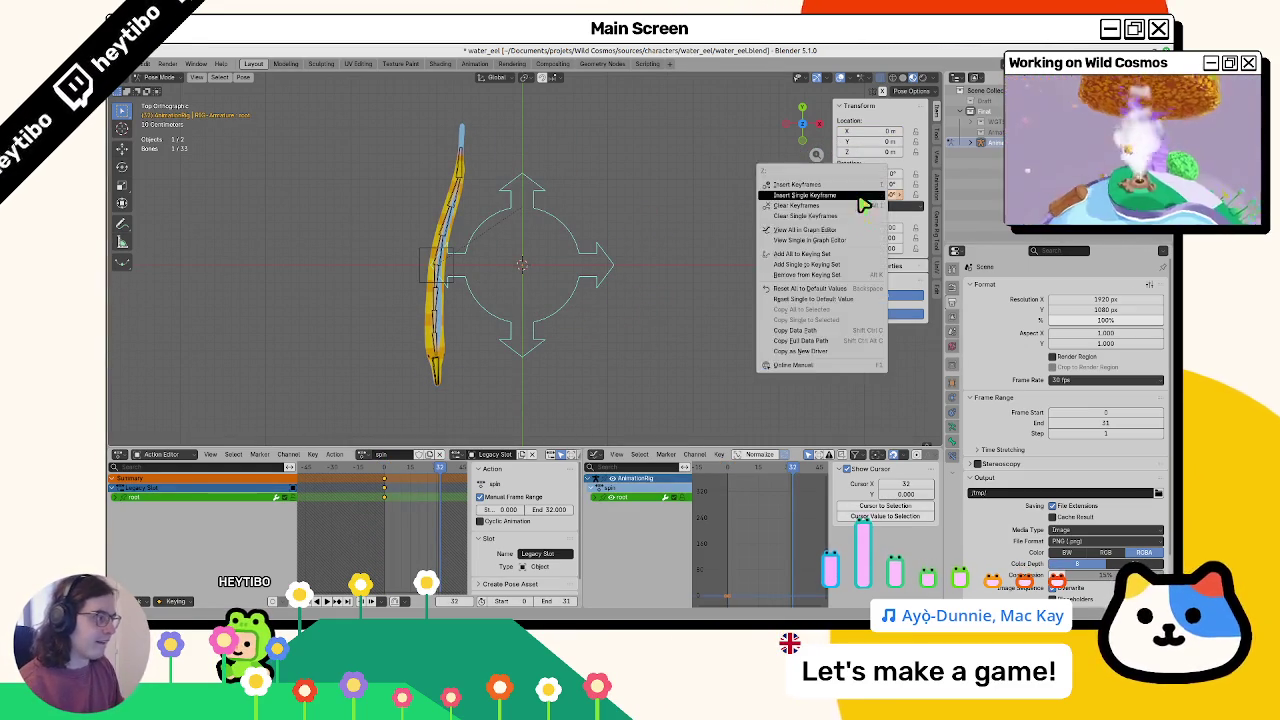
pyautogui.click(860, 203)
pyautogui.press('space')
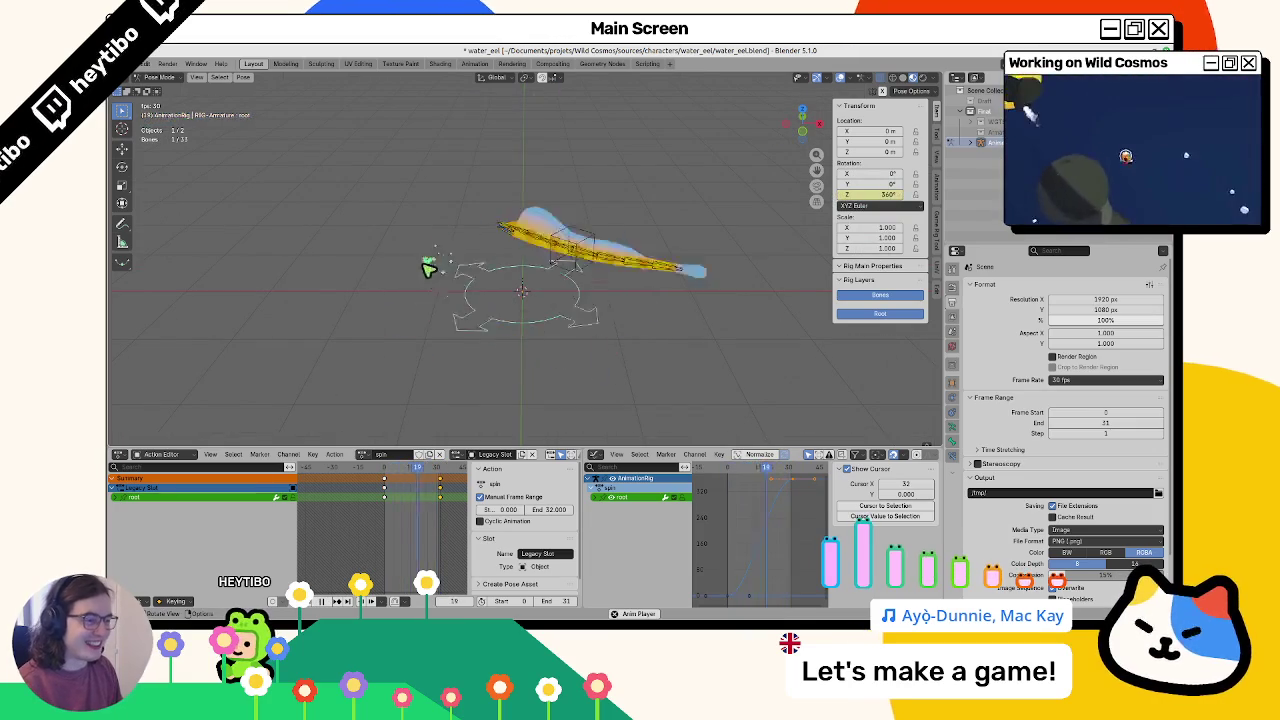
# Set the Z Euler Rotation keys to Linear interpolation and stop playback at frame 0
pyautogui.click(594, 498)
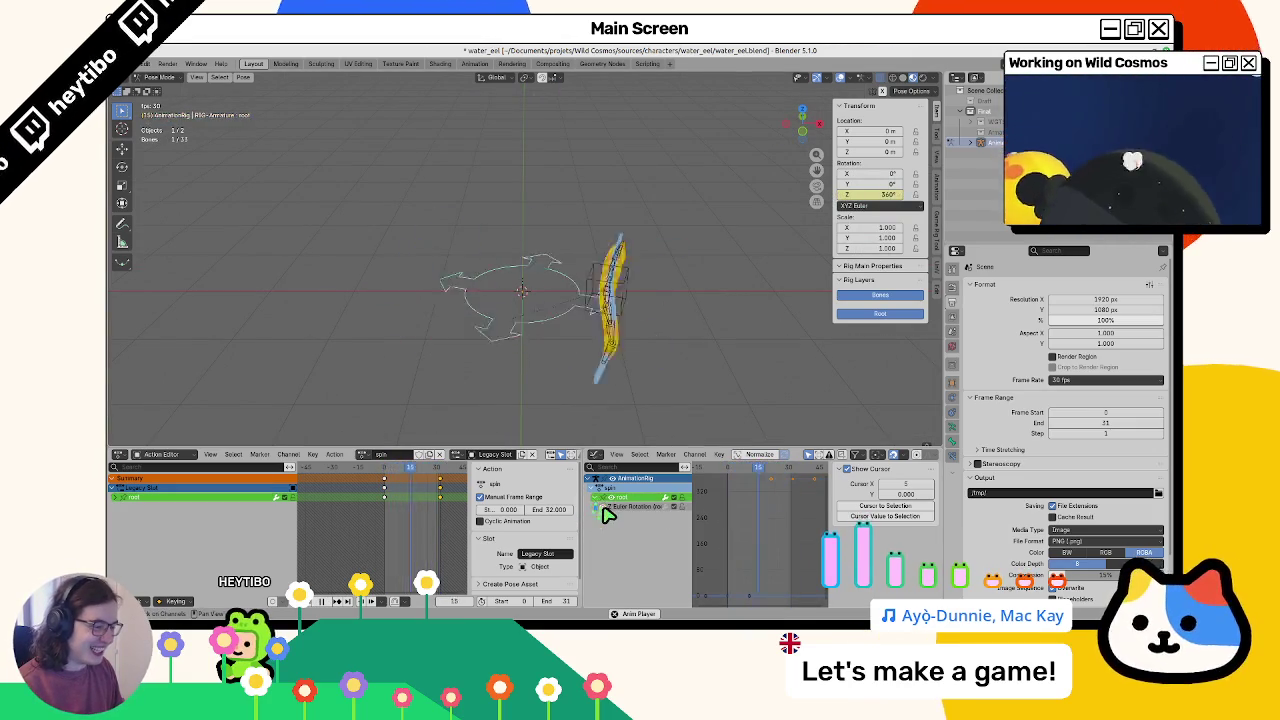
pyautogui.press('t')
pyautogui.click(767, 500)
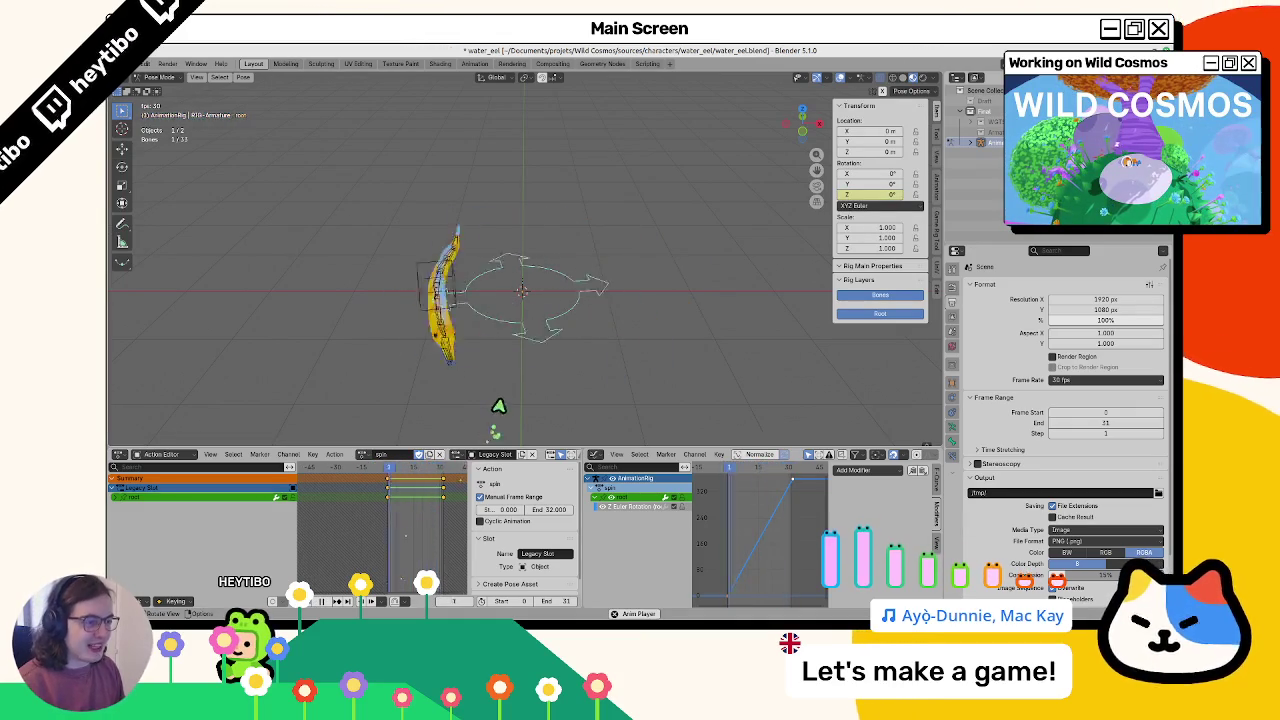
pyautogui.press('KP_7')
pyautogui.press('Escape')
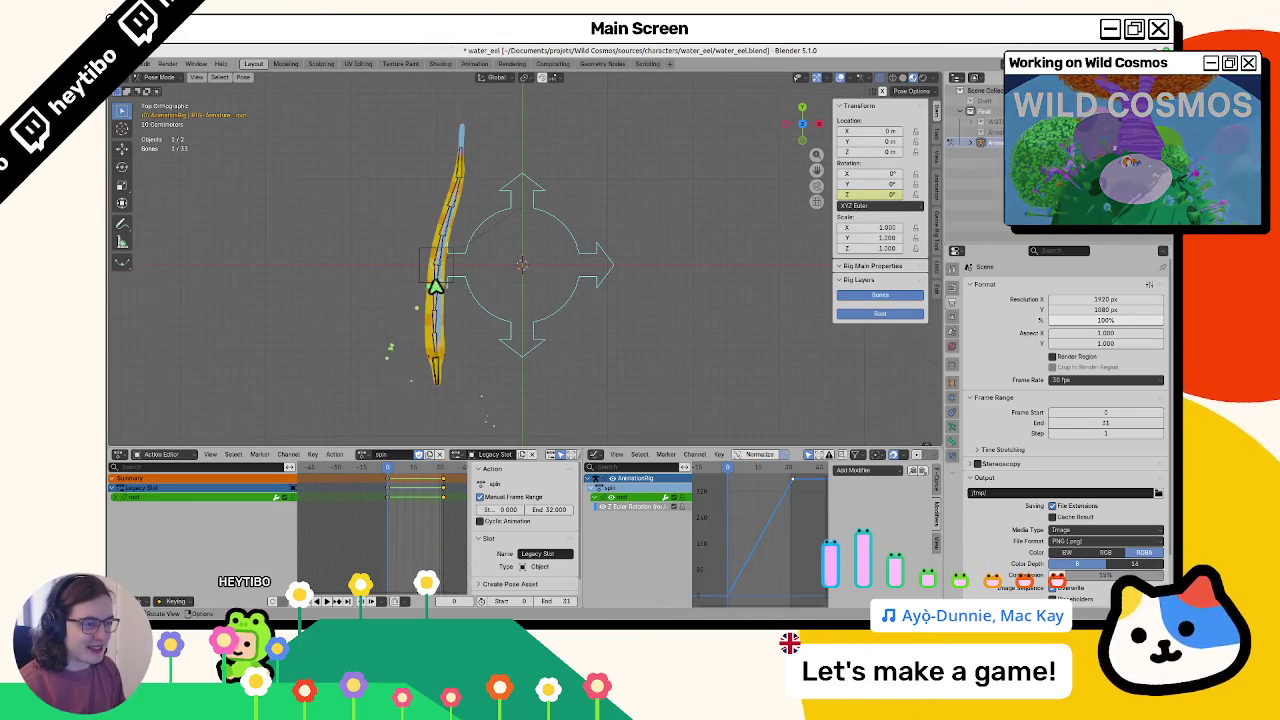
# Select the tail bones and expose and select all their rotation curves in the Graph Editor
pyautogui.click(434, 287)
pyautogui.keyDown('shift'); pyautogui.click(460, 178); pyautogui.keyUp('shift')
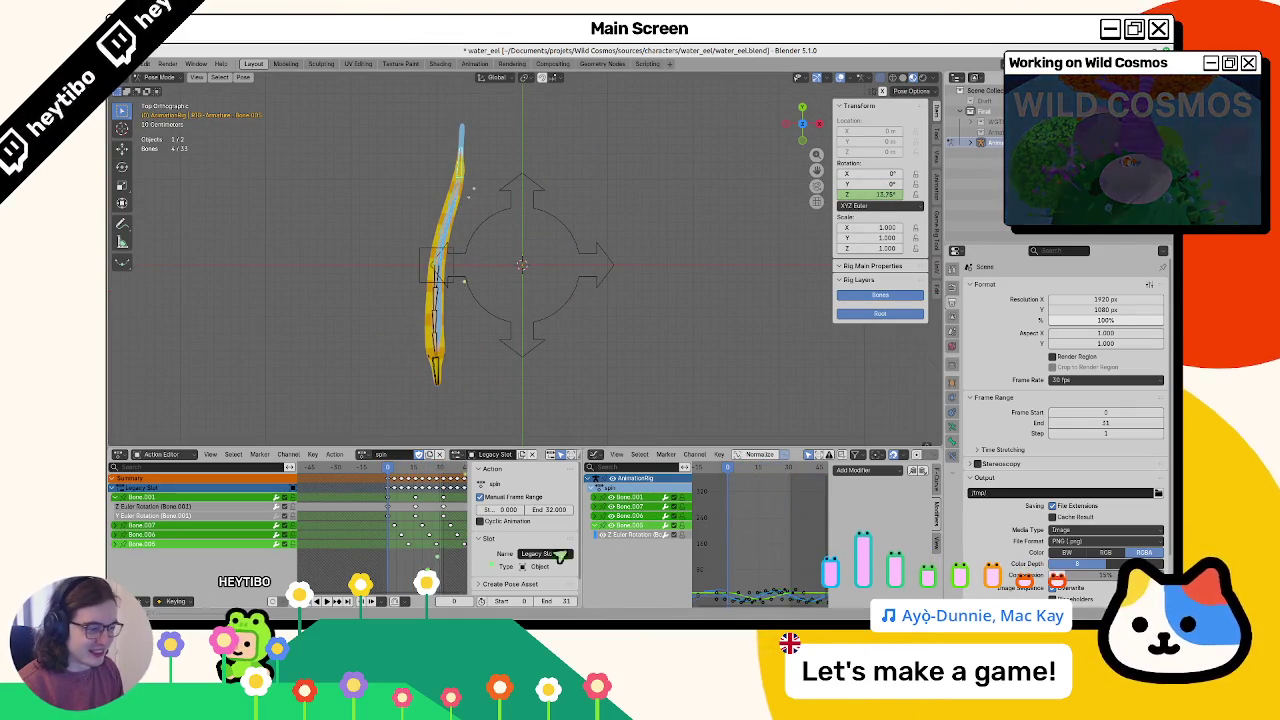
pyautogui.click(598, 516)
pyautogui.click(598, 507)
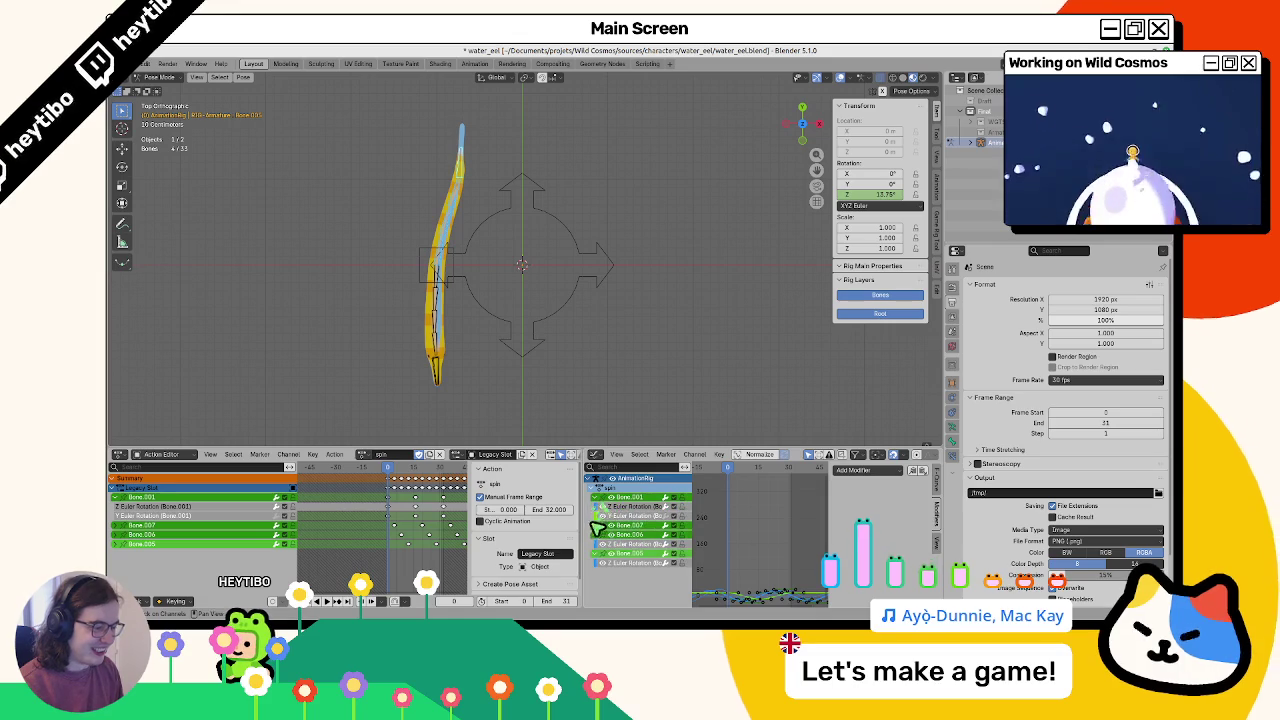
pyautogui.click(598, 497)
pyautogui.click(638, 510)
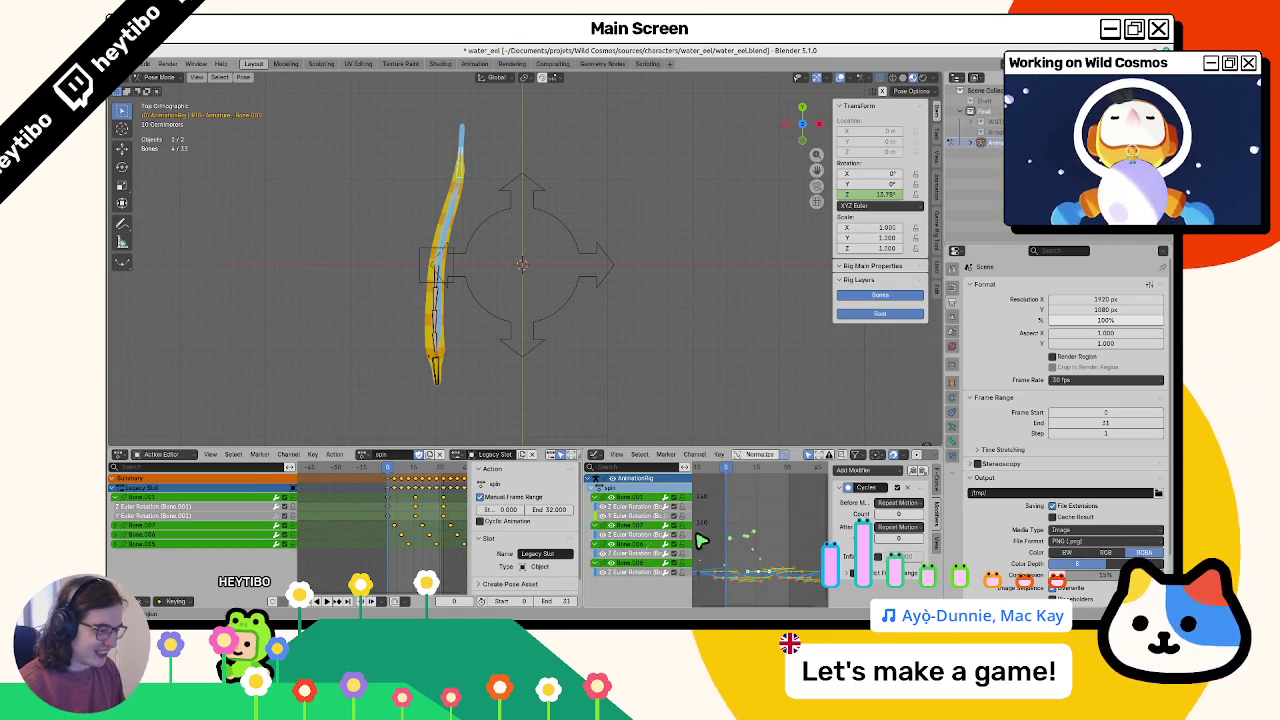
pyautogui.click(737, 523)
pyautogui.press('space')
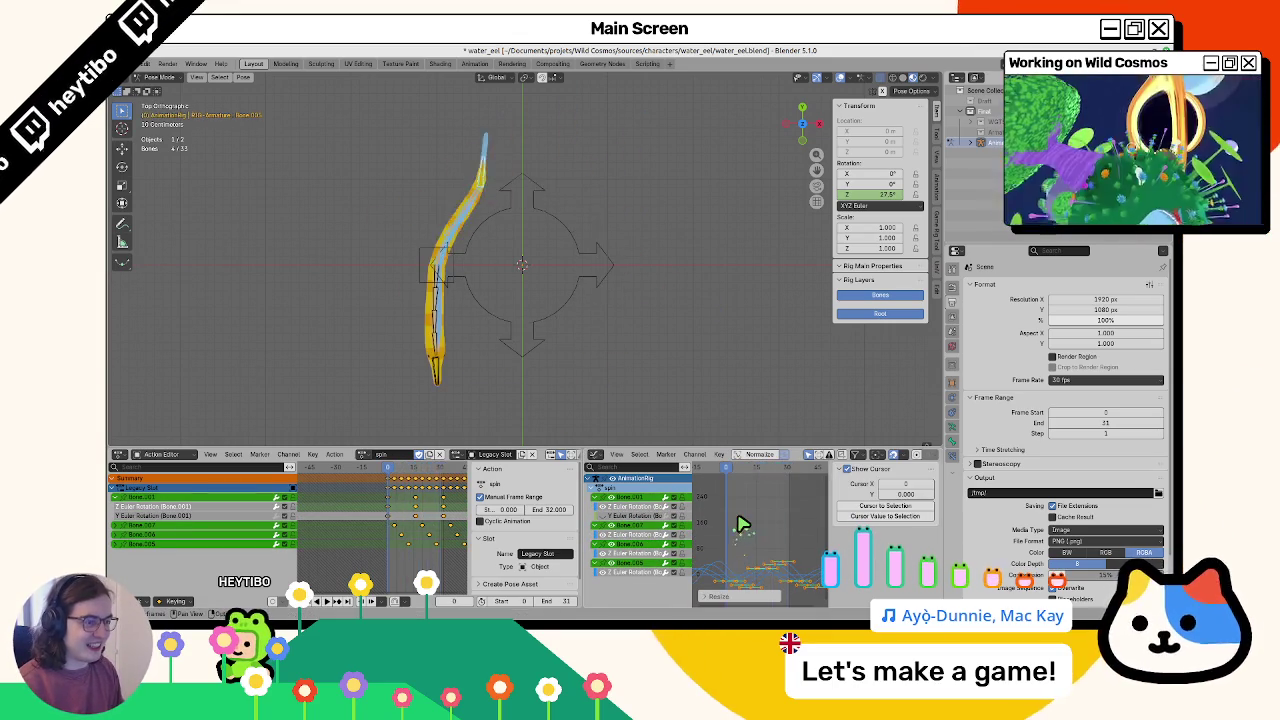
pyautogui.press('space')
# Offset the tail bones' rotation curves along the value axis and check the bend
pyautogui.press('g')
pyautogui.click(746, 530)
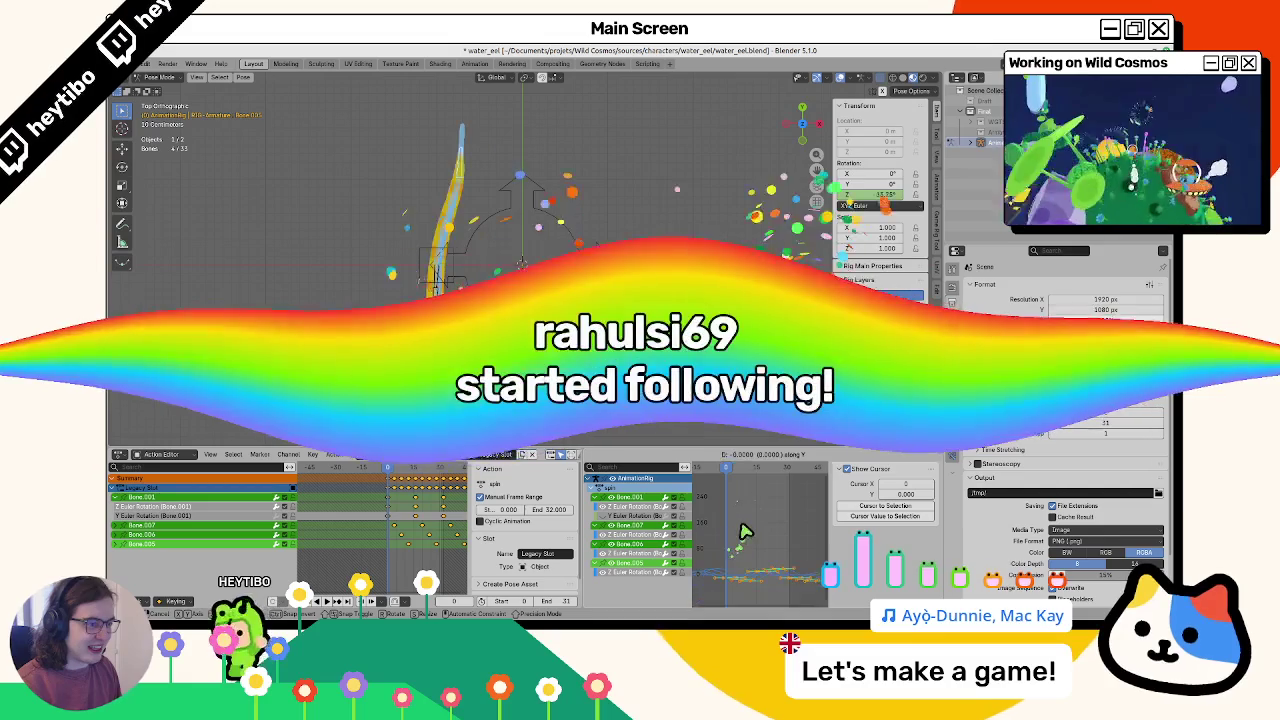
pyautogui.press('g')
pyautogui.press('y')
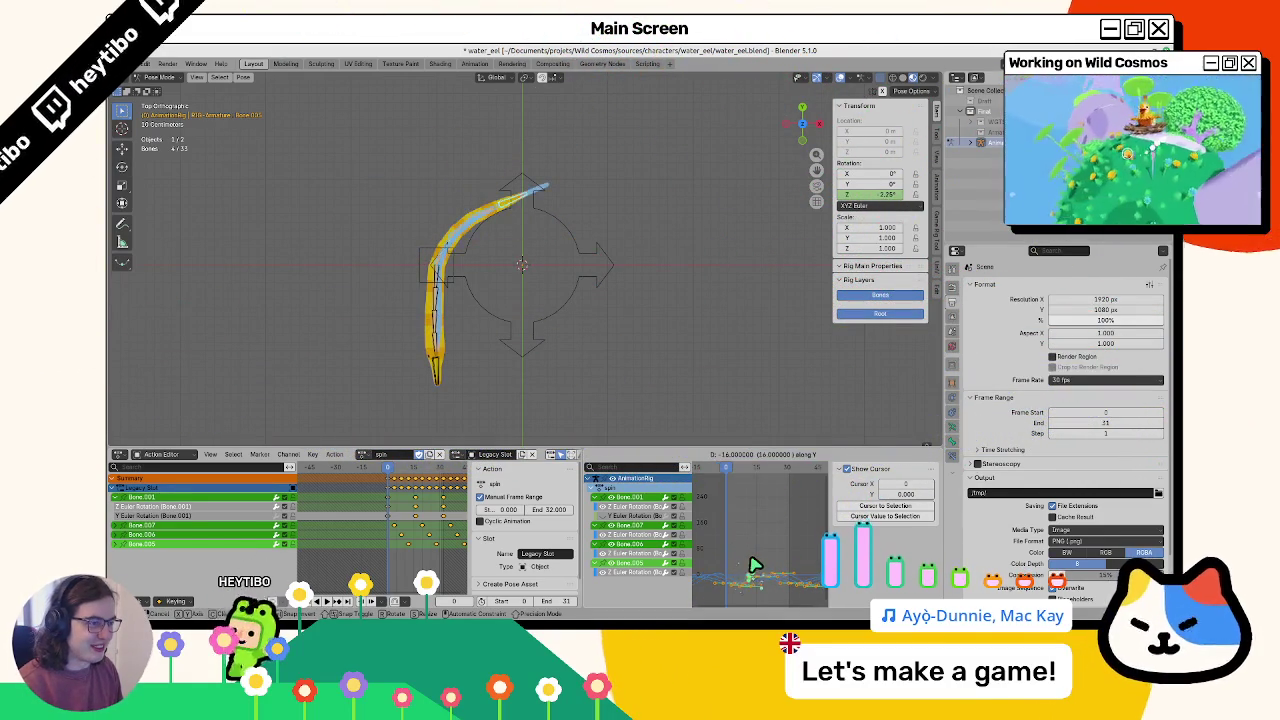
pyautogui.click(752, 560)
pyautogui.press('space')
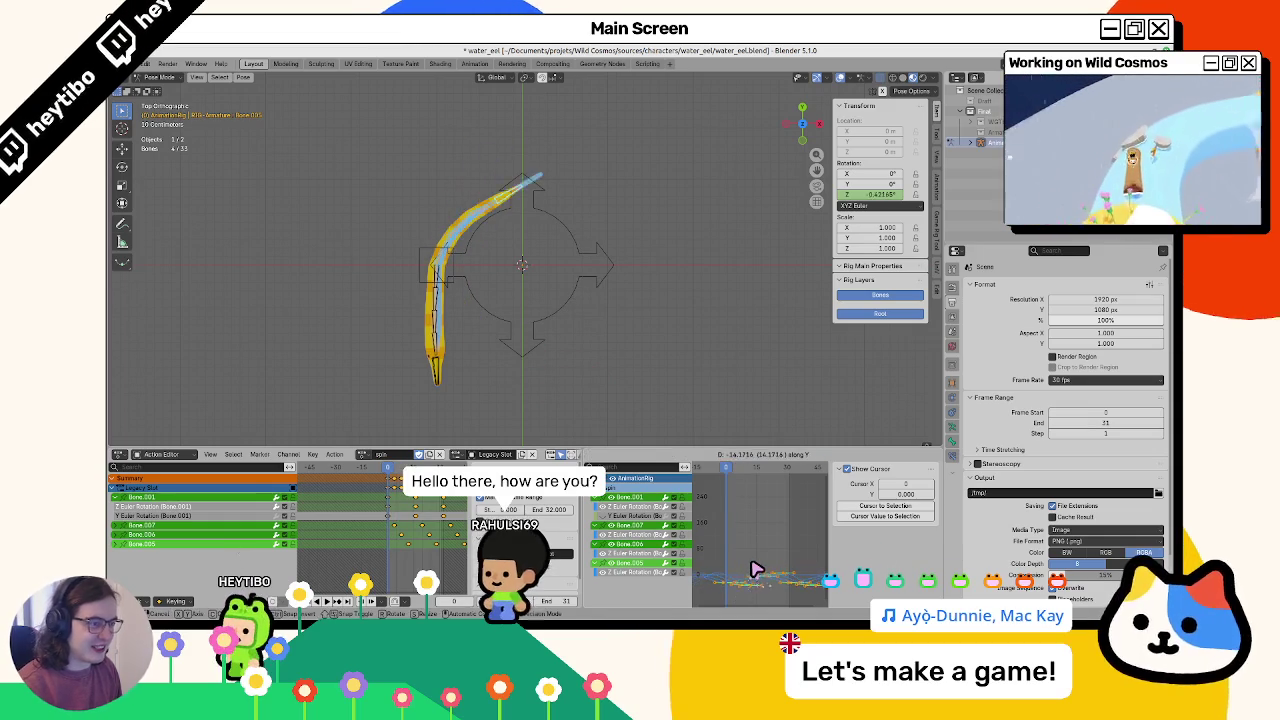
pyautogui.press('g')
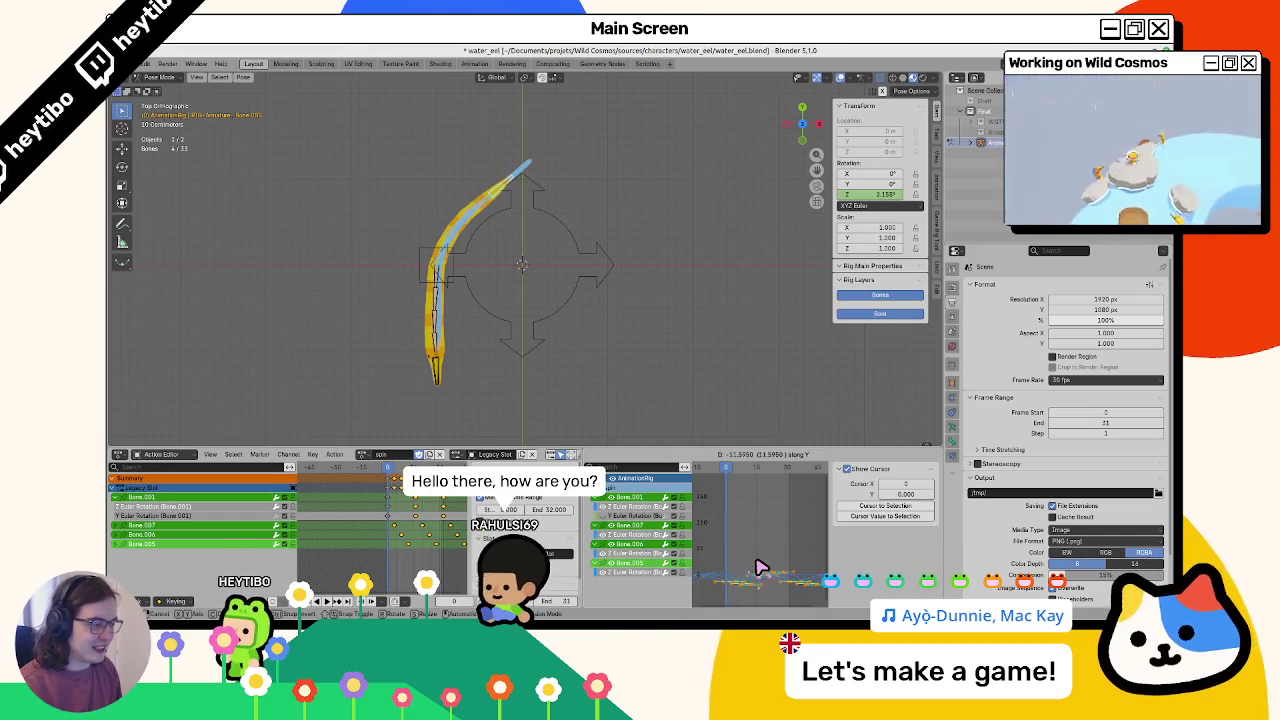
pyautogui.click(764, 567)
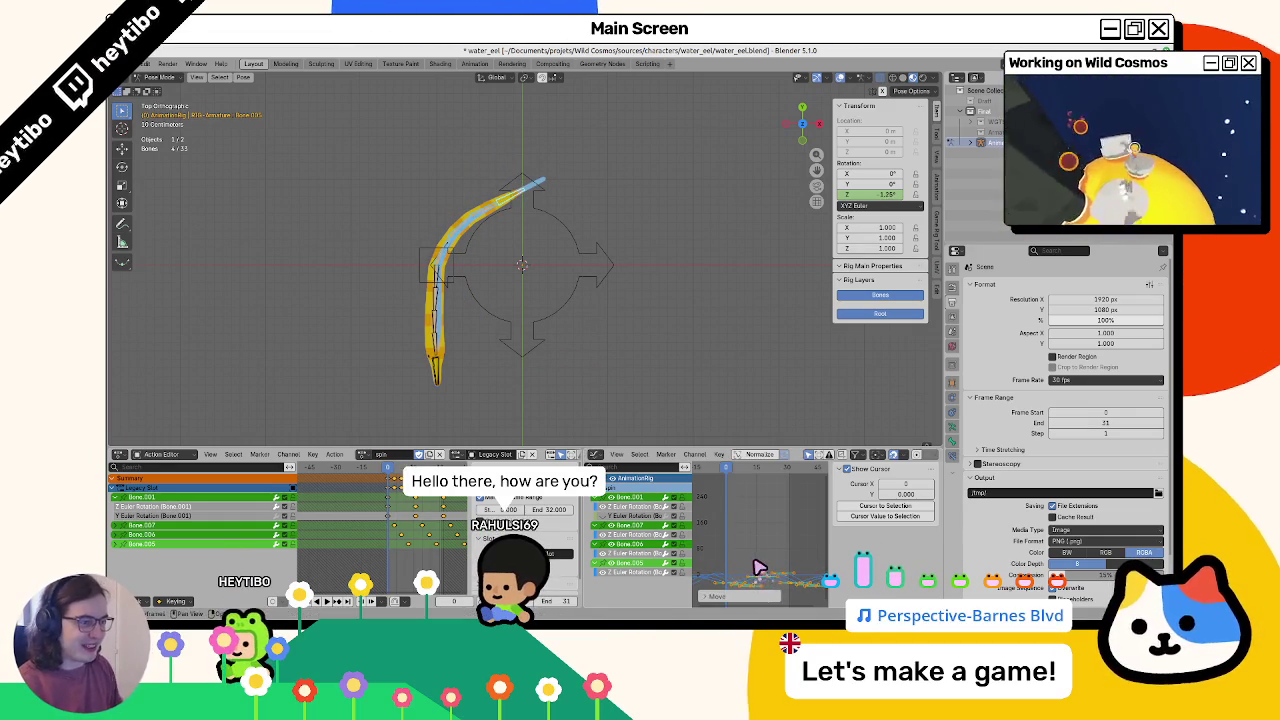
# Select spine_up through spine_up.003 and offset their rotation curves on the value axis
pyautogui.click(436, 292)
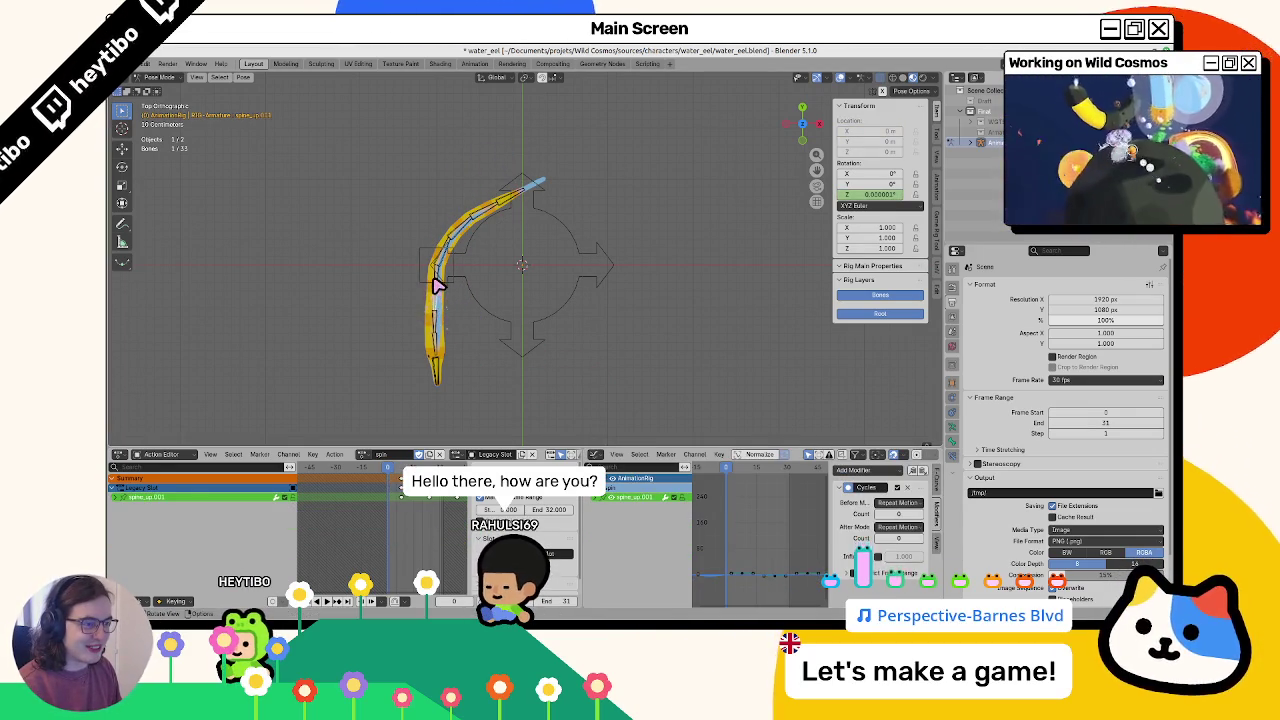
pyautogui.keyDown('shift'); pyautogui.click(437, 329); pyautogui.keyUp('shift')
pyautogui.keyDown('shift'); pyautogui.click(438, 340); pyautogui.keyUp('shift')
pyautogui.keyDown('shift'); pyautogui.click(440, 351); pyautogui.keyUp('shift')
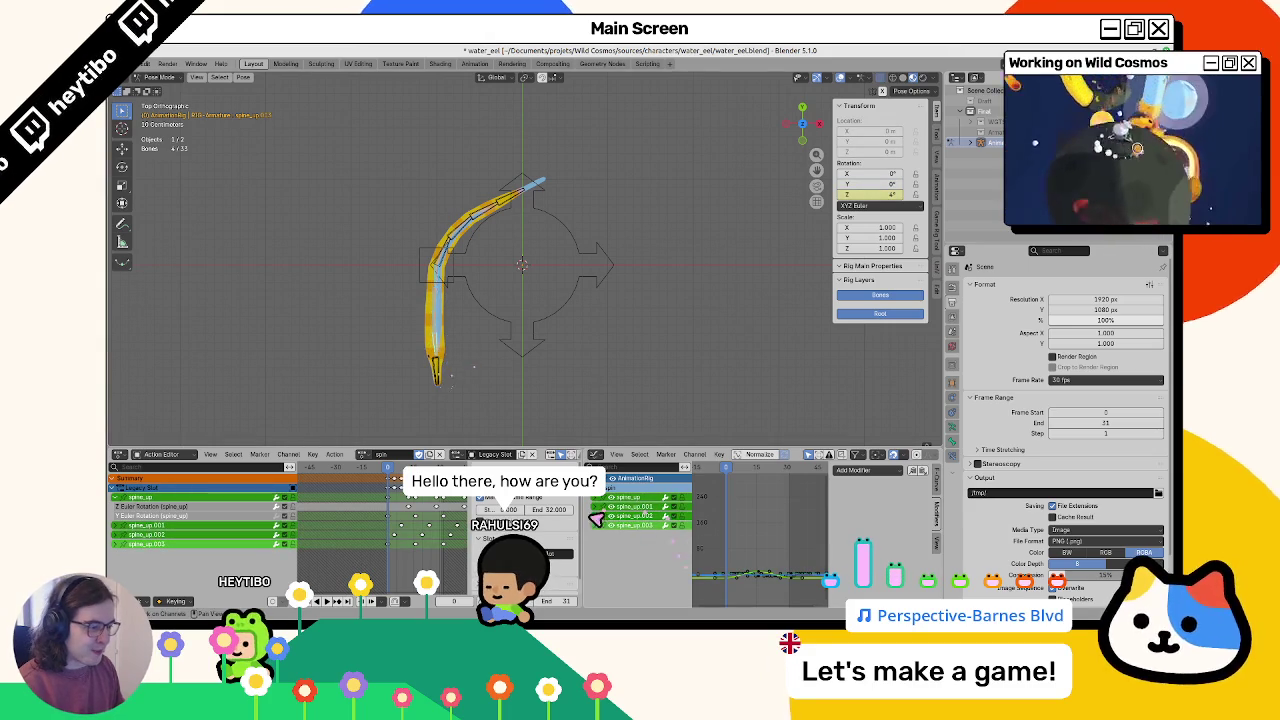
pyautogui.press('ctrl+KP_Add')
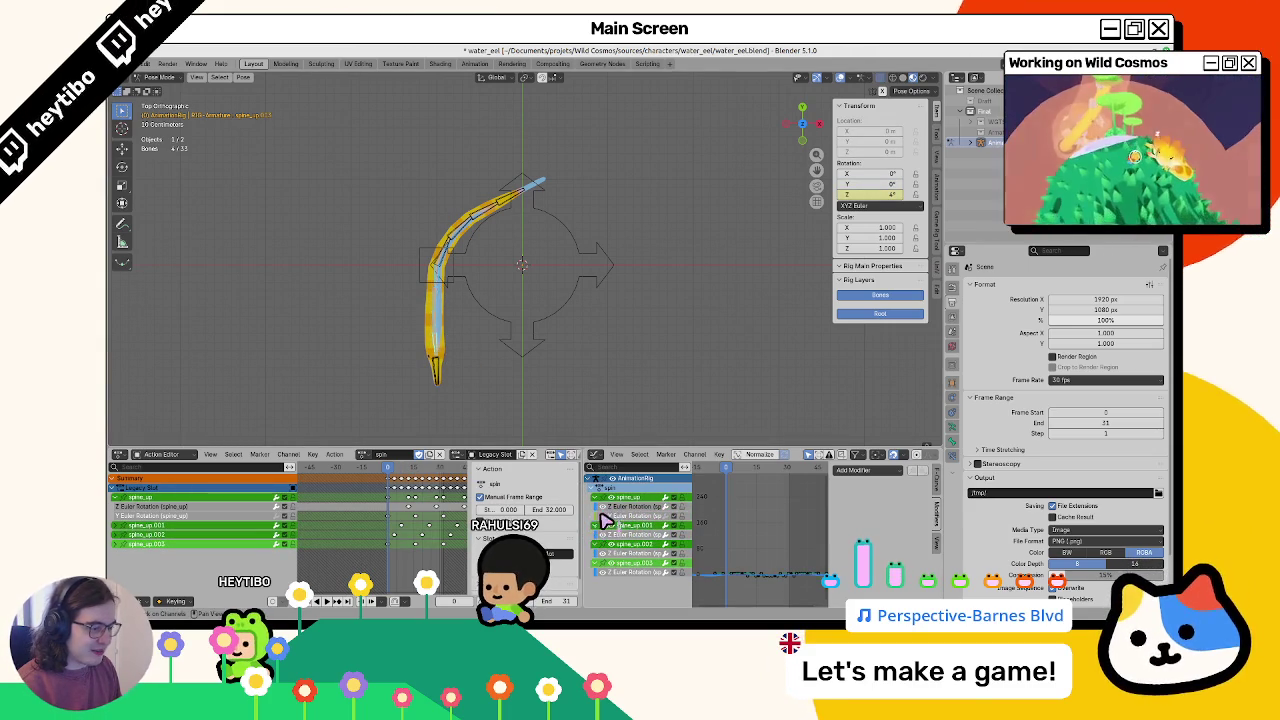
pyautogui.press('g')
pyautogui.press('y')
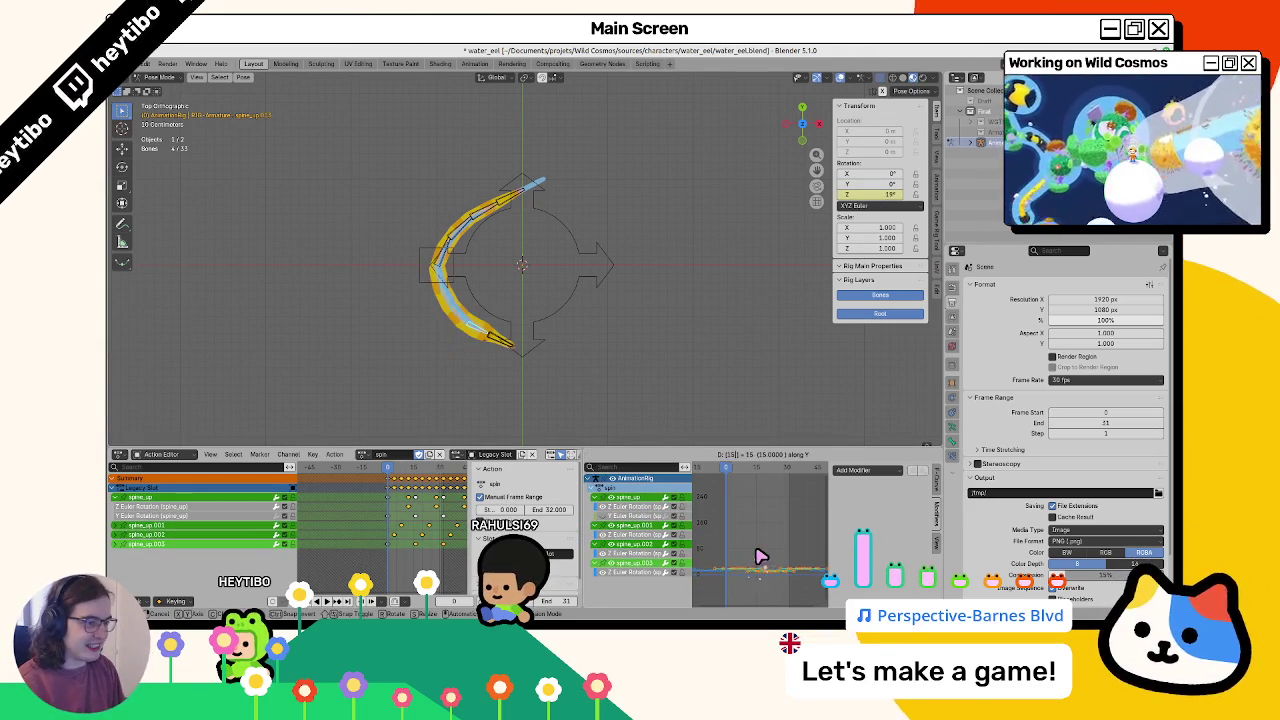
pyautogui.click(760, 557)
# Play back to check the curl, reset a further curve shift to zero, and select Bone.001
pyautogui.press('space')
pyautogui.moveTo(520, 294)
pyautogui.mouseDown()
pyautogui.moveTo(509, 260)
pyautogui.moveTo(566, 329)
pyautogui.mouseUp()
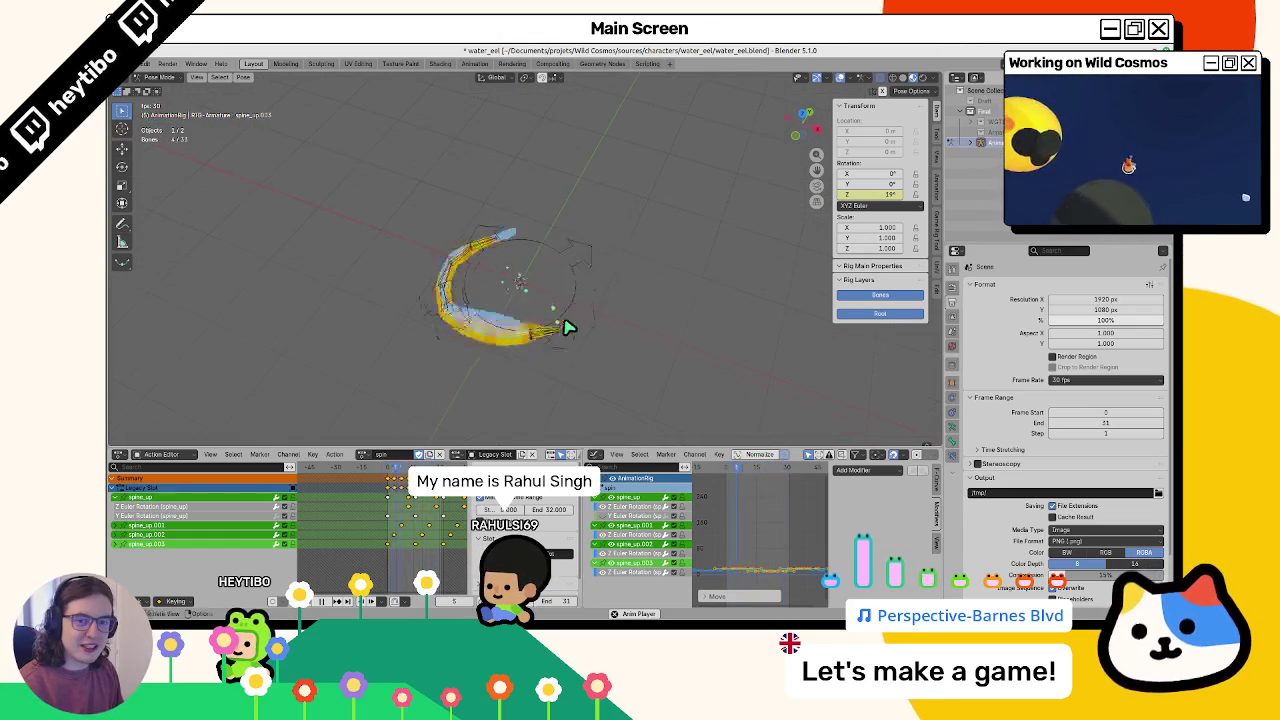
pyautogui.press('Escape')
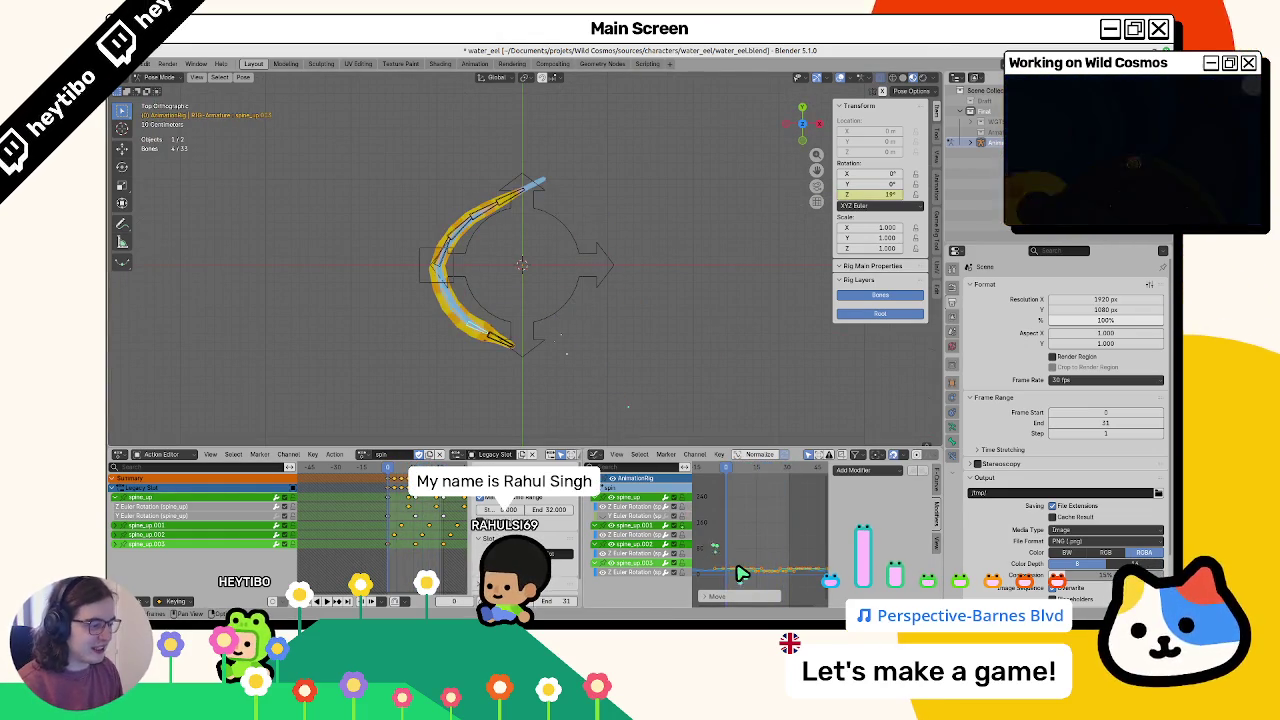
pyautogui.press('g')
pyautogui.press('BackSpace')
pyautogui.press('BackSpace')
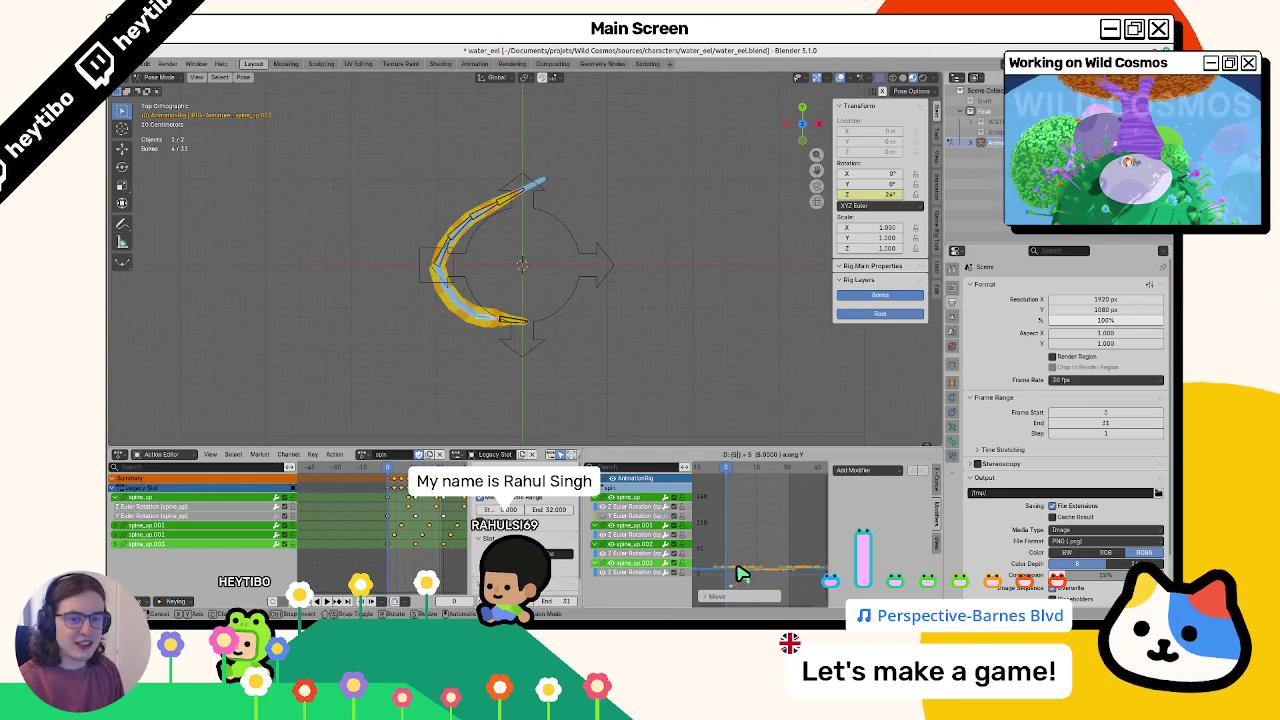
pyautogui.press('Escape')
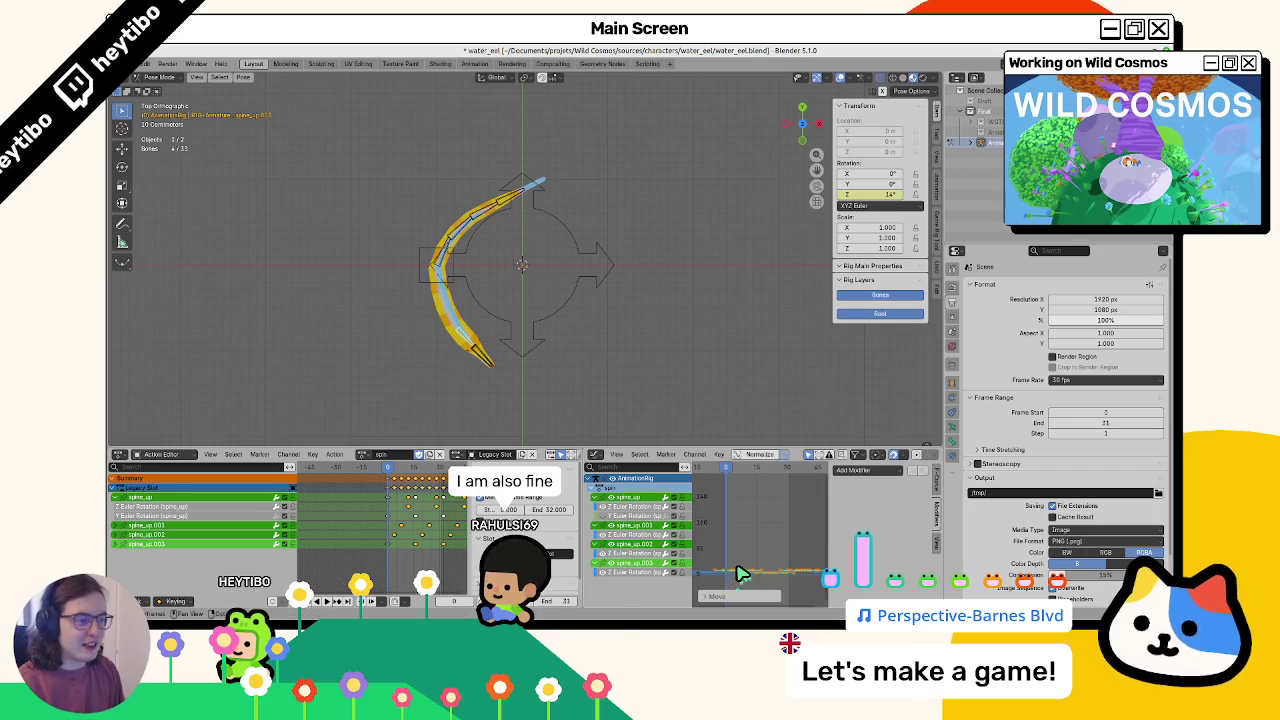
pyautogui.press('space')
pyautogui.press('Escape')
pyautogui.click(443, 266)
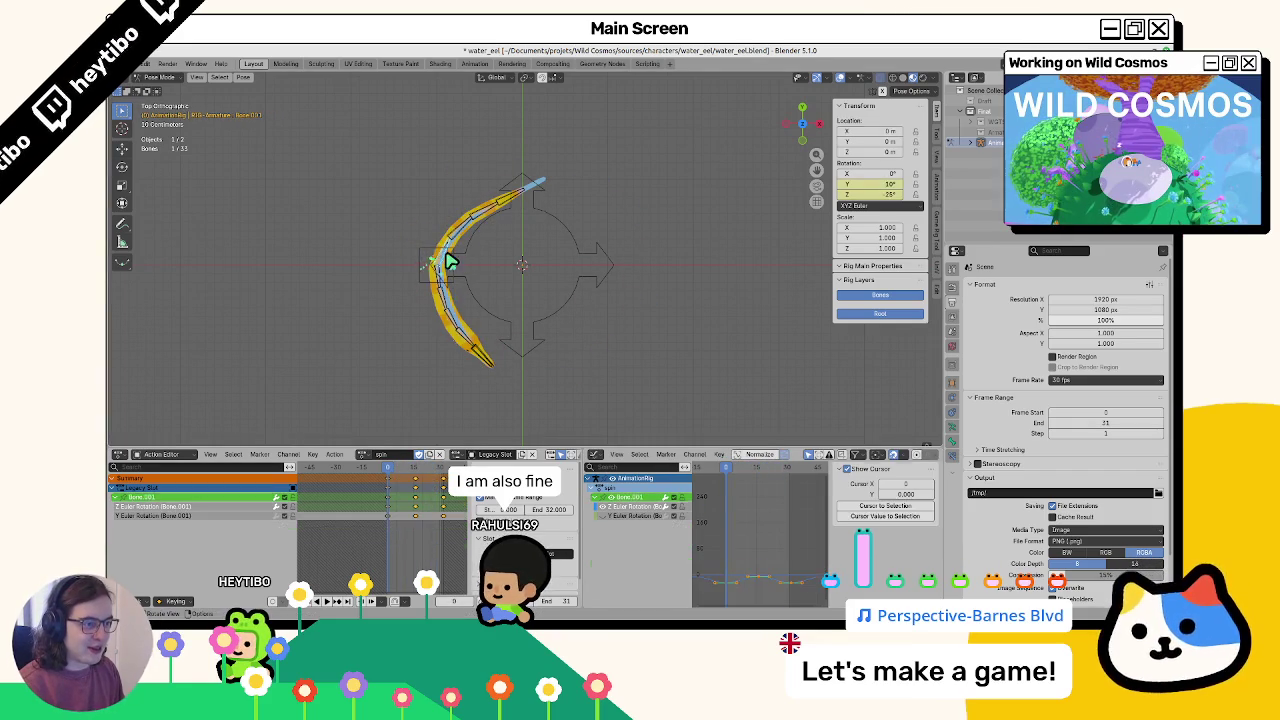
pyautogui.keyDown('shift'); pyautogui.click(471, 229); pyautogui.keyUp('shift')
pyautogui.keyDown('shift'); pyautogui.click(505, 210); pyautogui.keyUp('shift')
pyautogui.keyDown('shift'); pyautogui.click(510, 203); pyautogui.keyUp('shift')
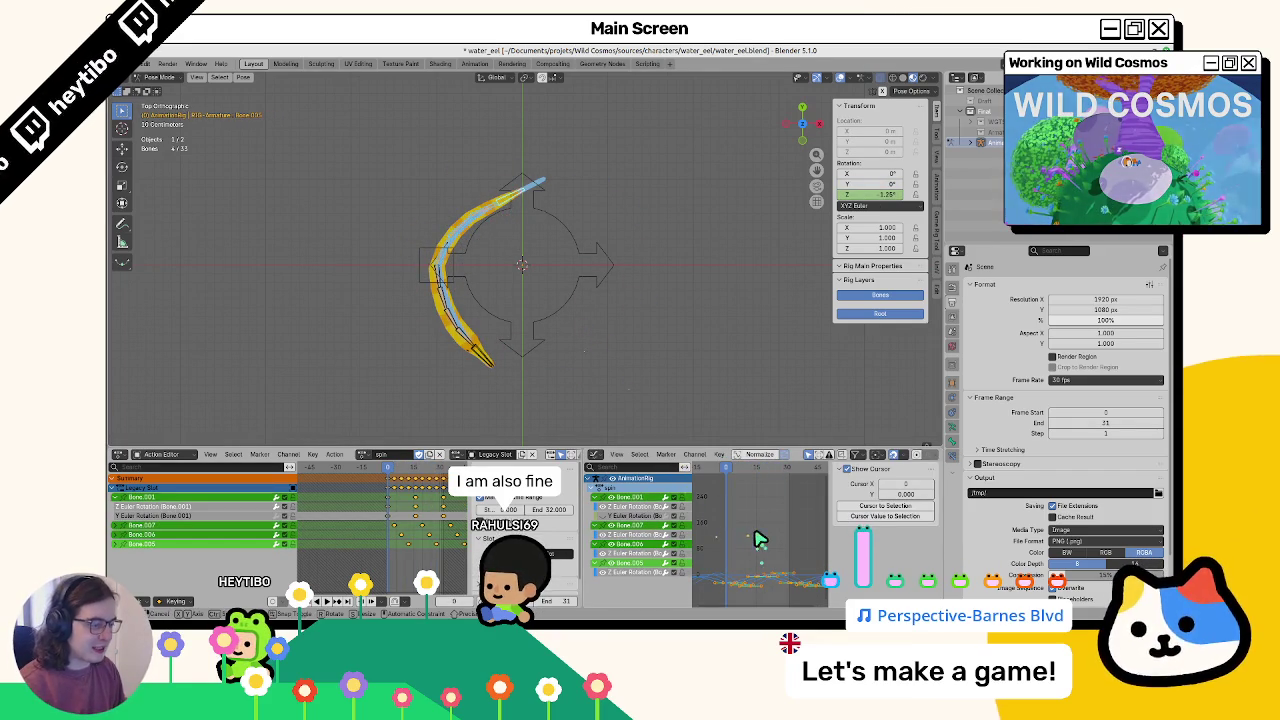
pyautogui.write('g5')
pyautogui.press('Escape')
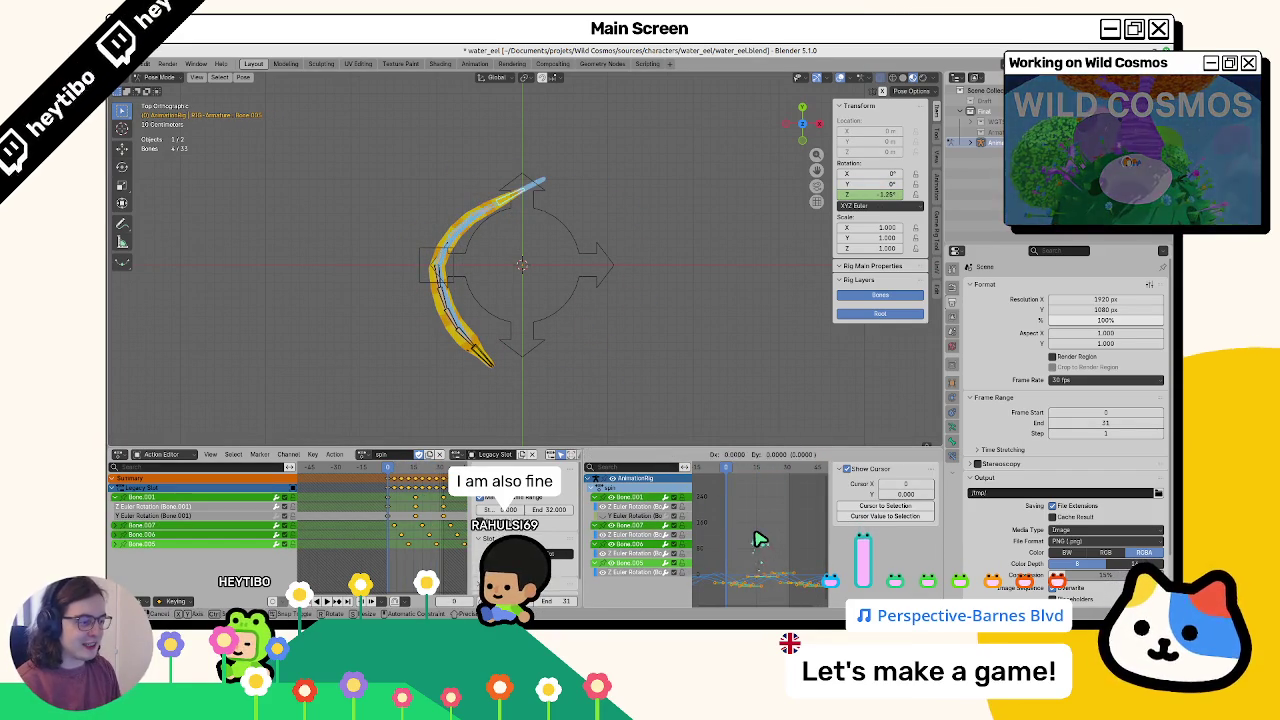
pyautogui.press('g')
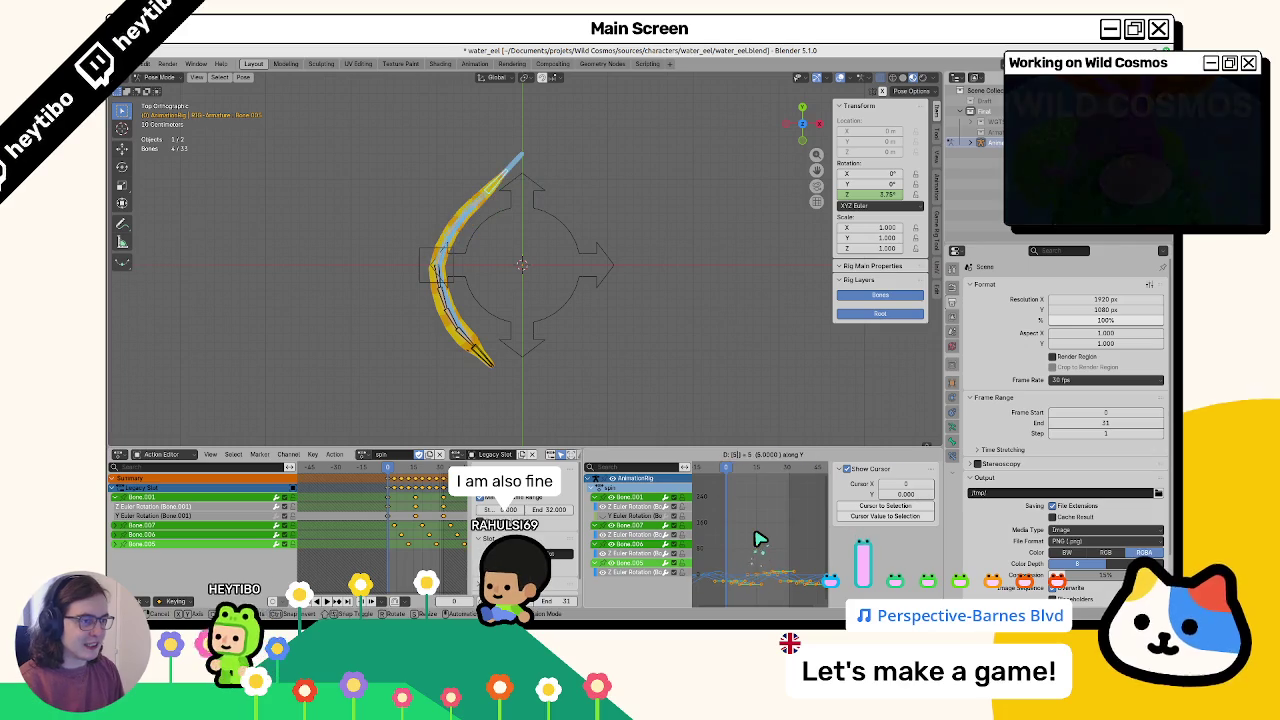
pyautogui.press('Return')
pyautogui.press('space')
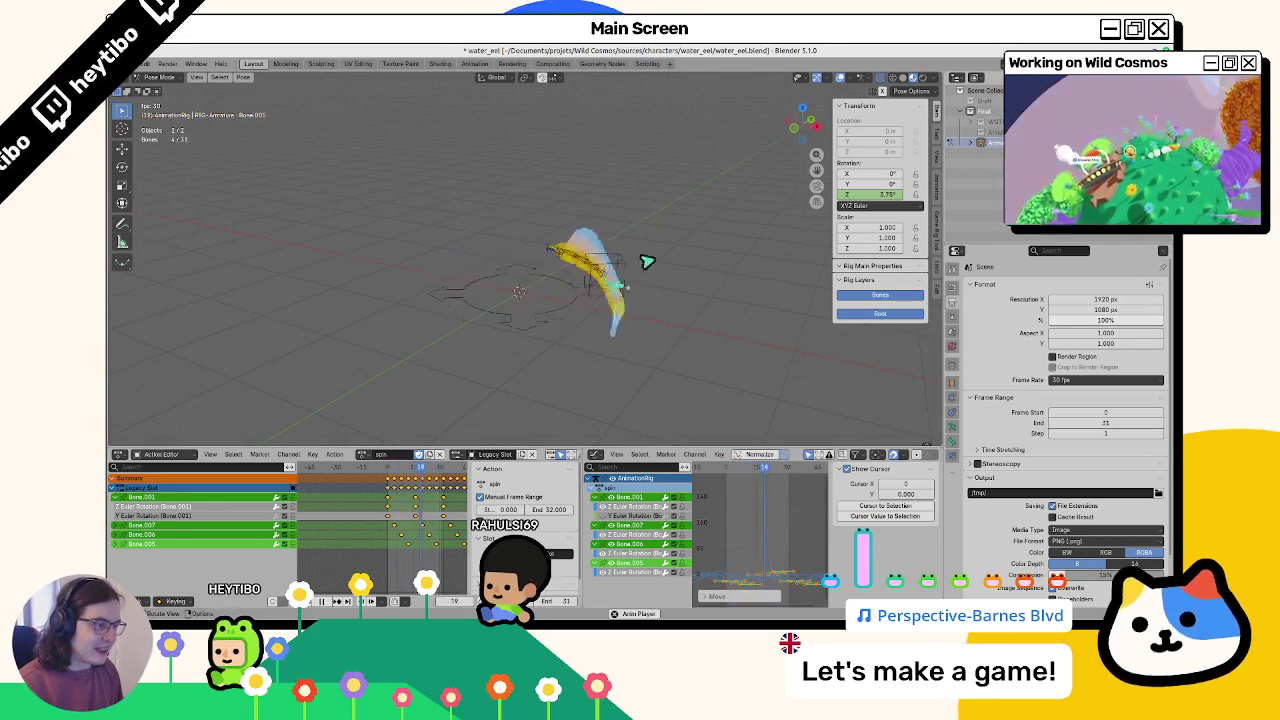
pyautogui.click(845, 84)
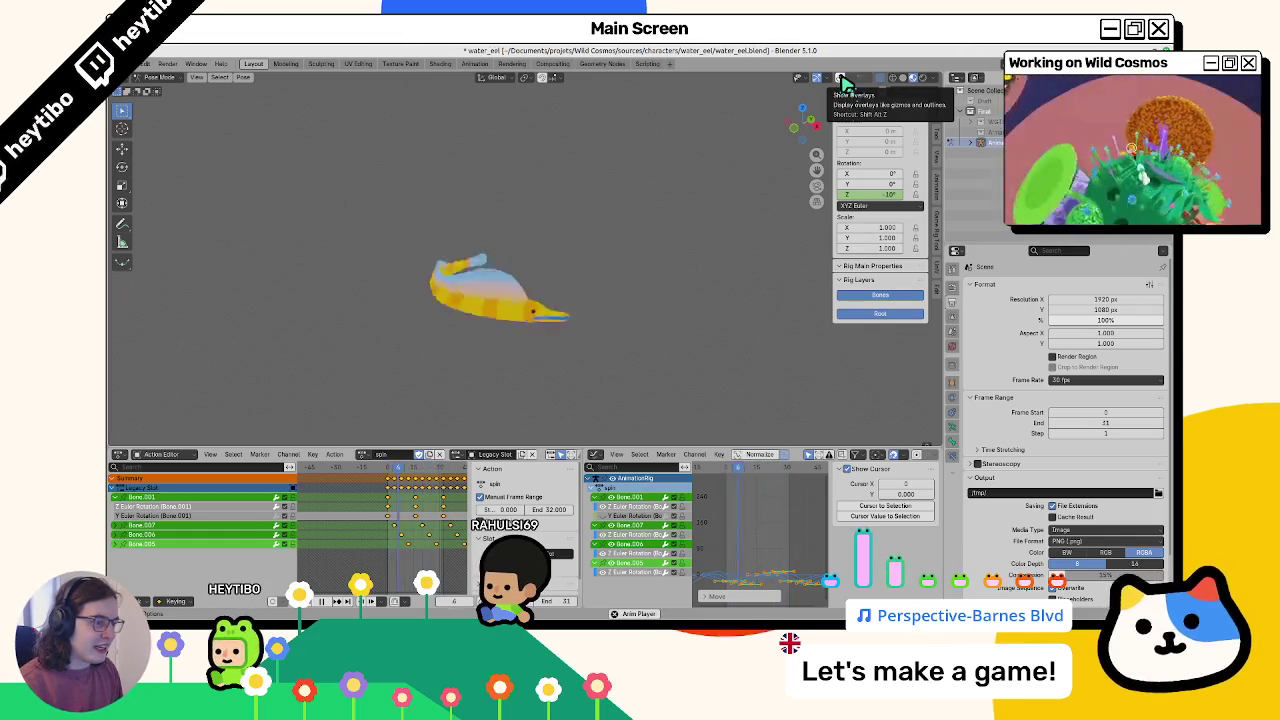
pyautogui.click(845, 84)
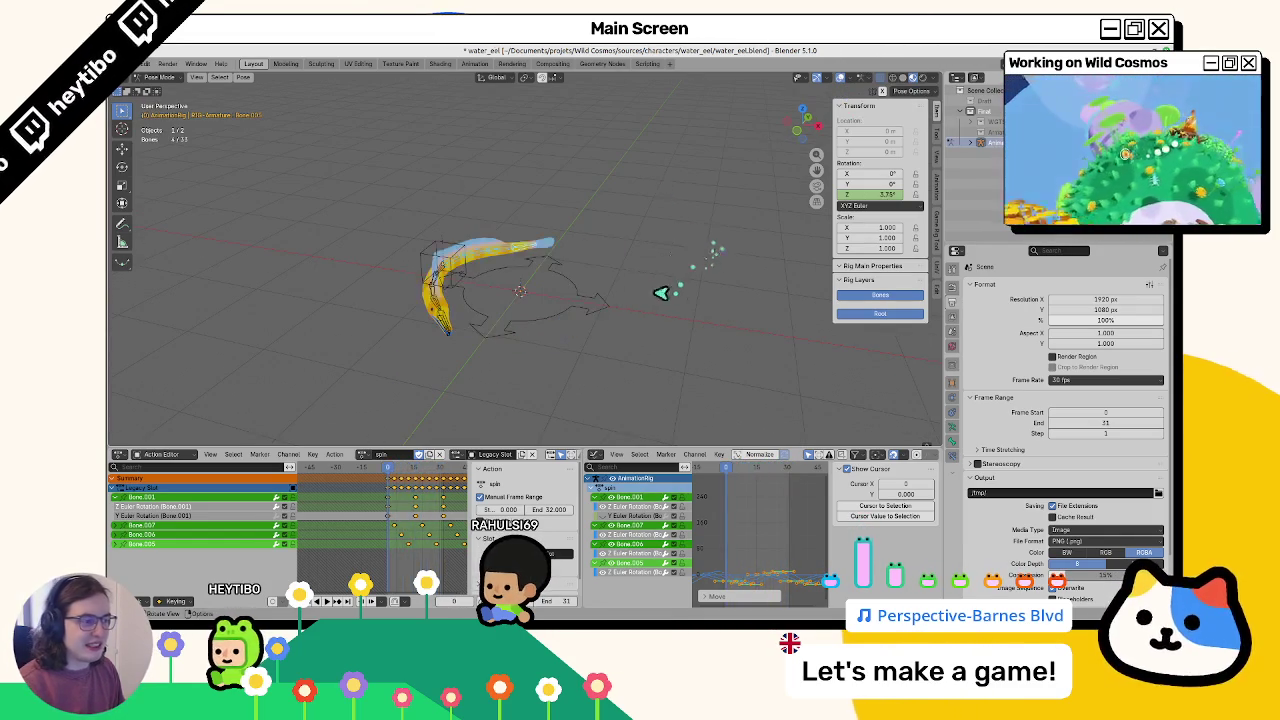
pyautogui.press('Escape')
pyautogui.click(590, 292)
pyautogui.click(455, 250)
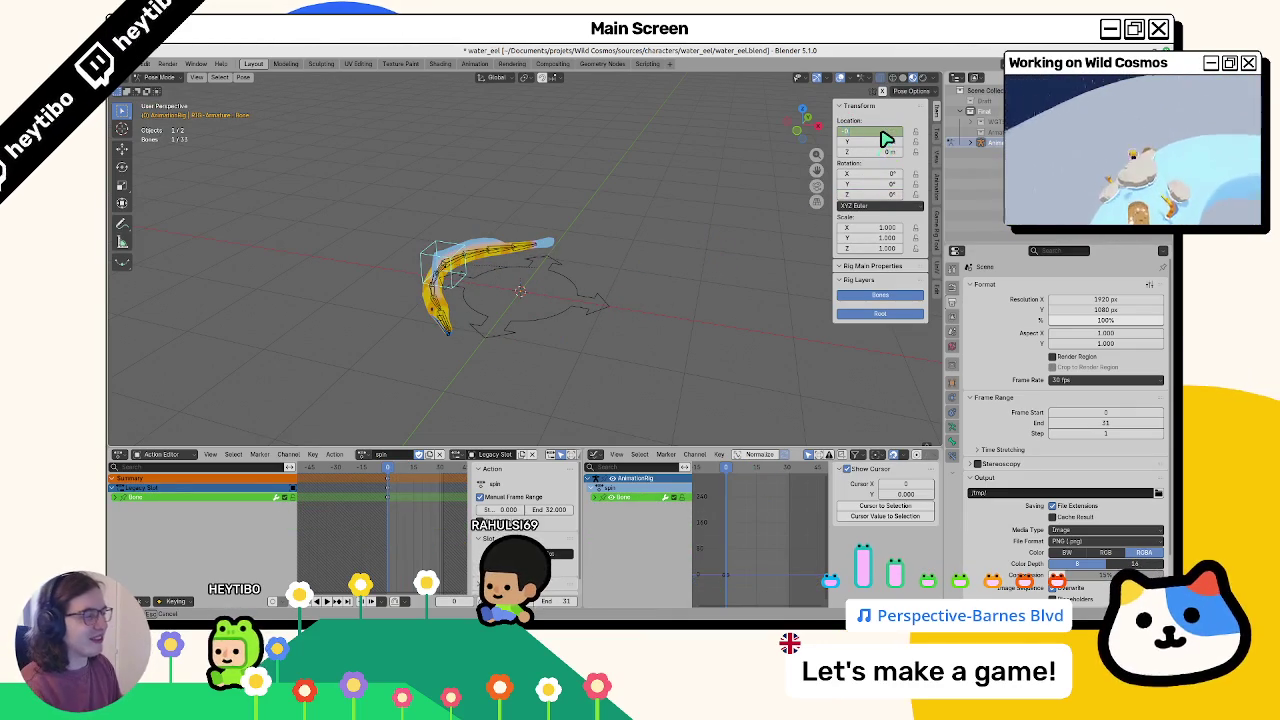
# Insert a keyframe on Location X and play the animation
pyautogui.rightClick(885, 138)
pyautogui.click(880, 137)
pyautogui.press('space')
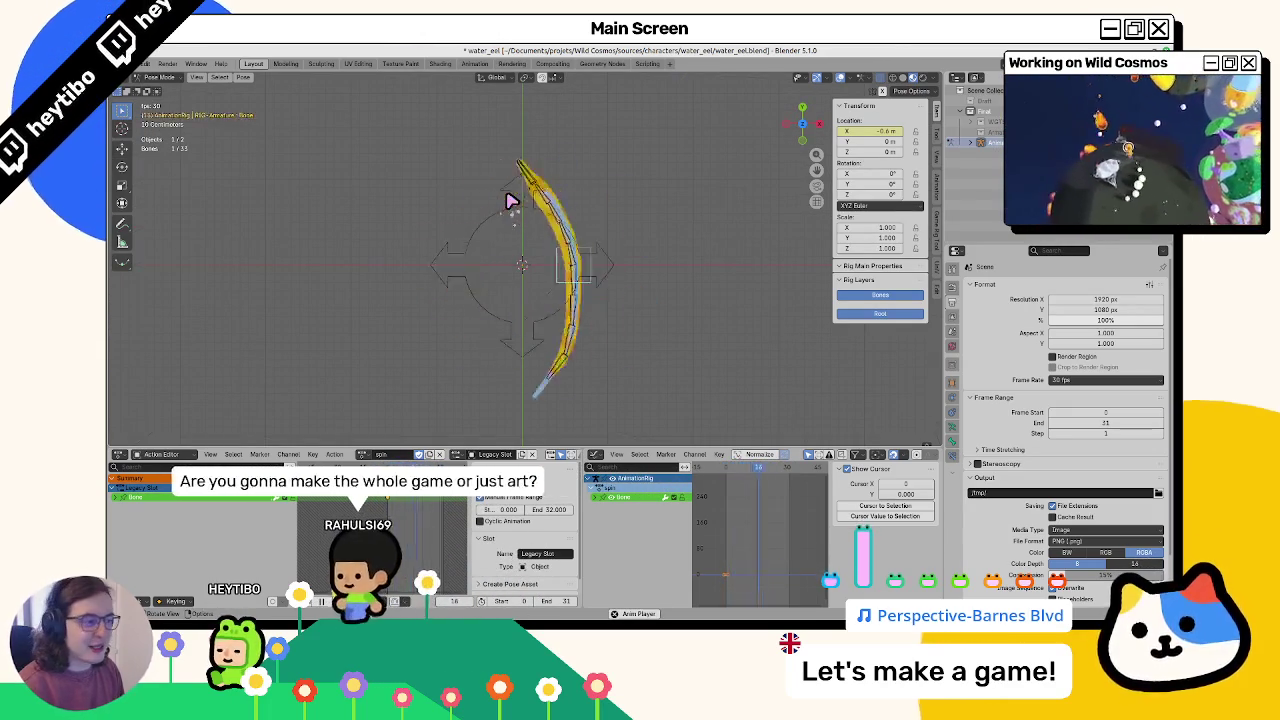
# Select the tail bones Bone.001, Bone.007, Bone.006 and Bone.005
pyautogui.moveTo(503, 198)
pyautogui.mouseDown()
pyautogui.moveTo(520, 143)
pyautogui.moveTo(566, 277)
pyautogui.mouseUp()
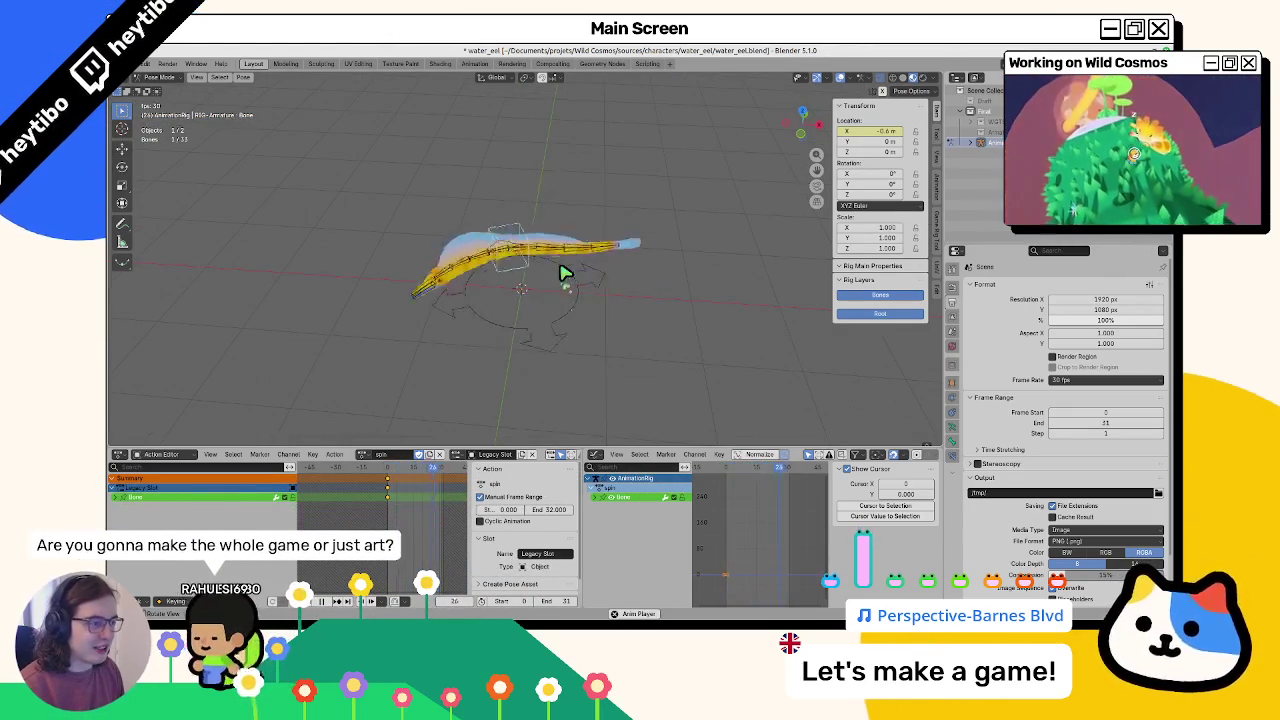
pyautogui.click(503, 262)
pyautogui.keyDown('shift'); pyautogui.click(514, 251); pyautogui.keyUp('shift')
pyautogui.keyDown('shift'); pyautogui.click(520, 257); pyautogui.keyUp('shift')
pyautogui.keyDown('shift'); pyautogui.click(515, 275); pyautogui.keyUp('shift')
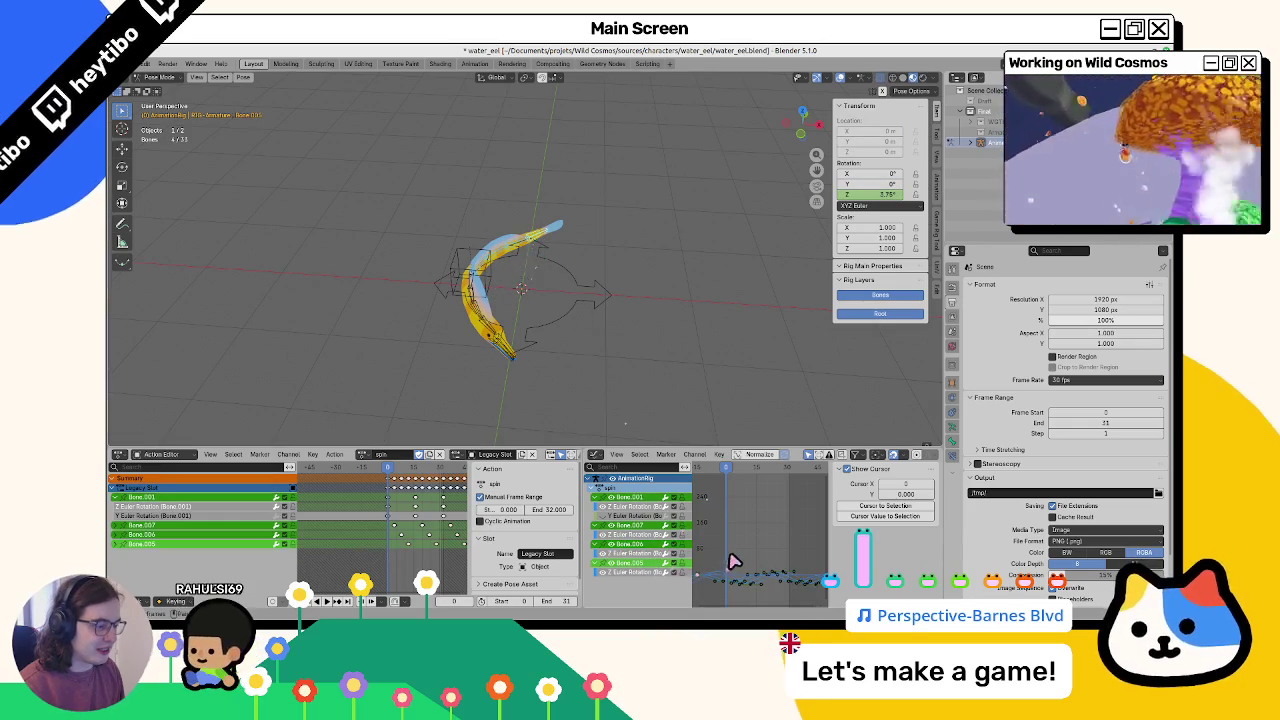
# Preview the spin from top view, then save and unlink the spin action from the rig
pyautogui.press('space')
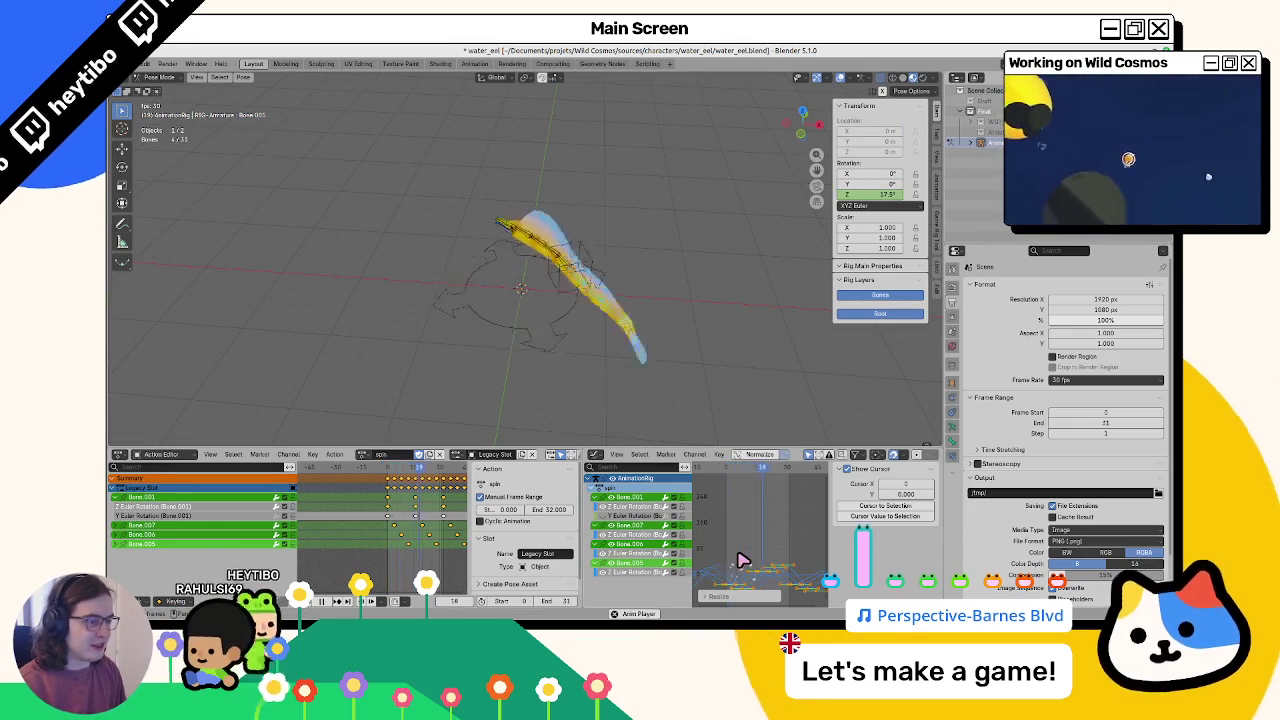
pyautogui.press('KP_7')
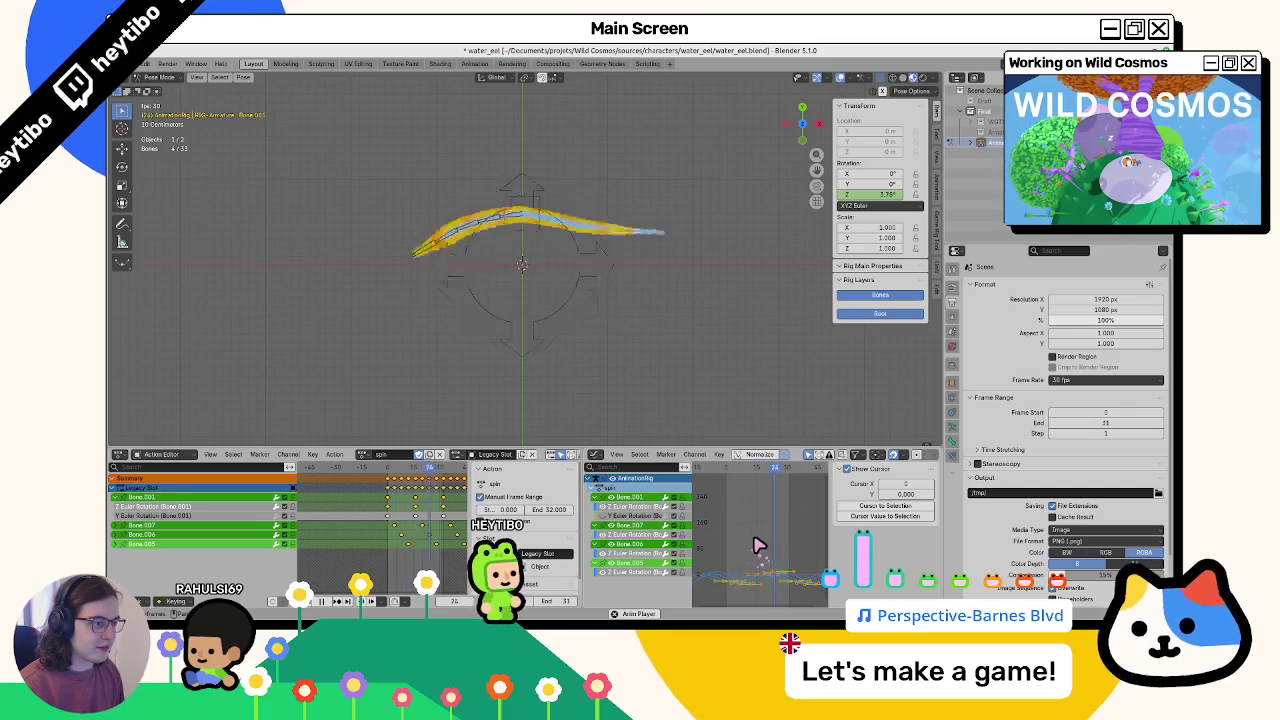
pyautogui.press('Escape')
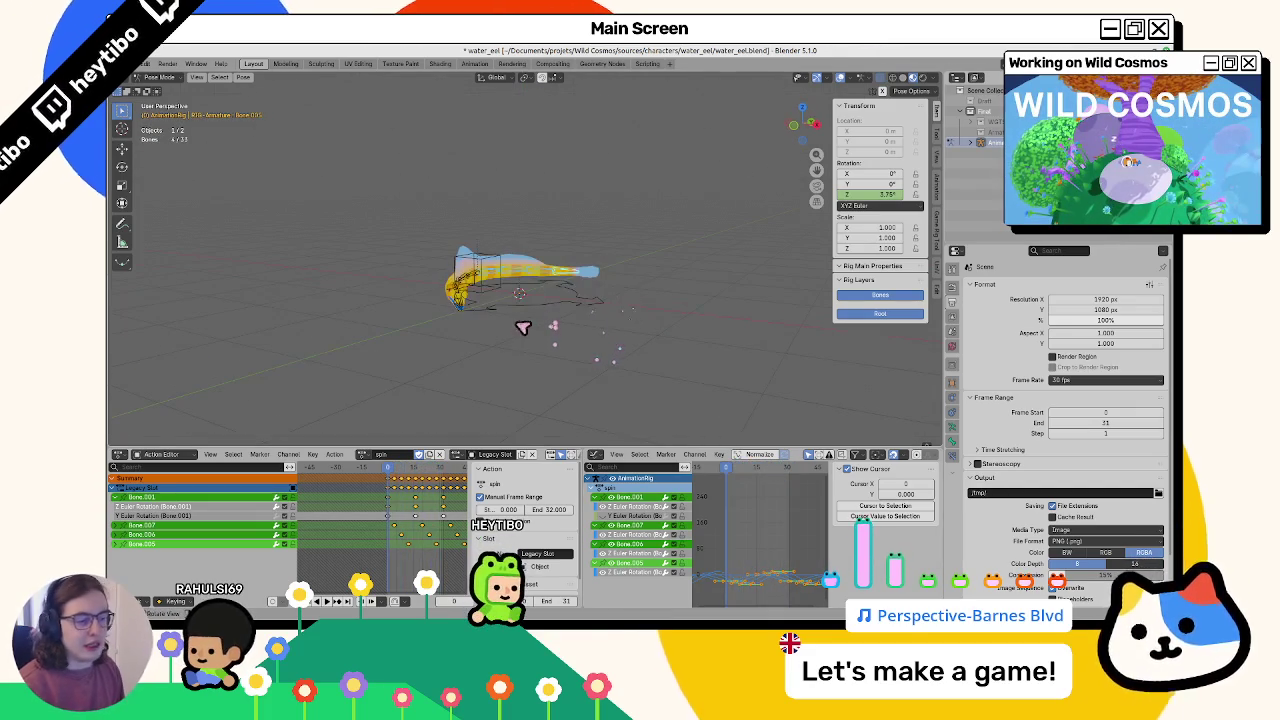
pyautogui.hotkey('ctrl', 's')
pyautogui.click(441, 454)
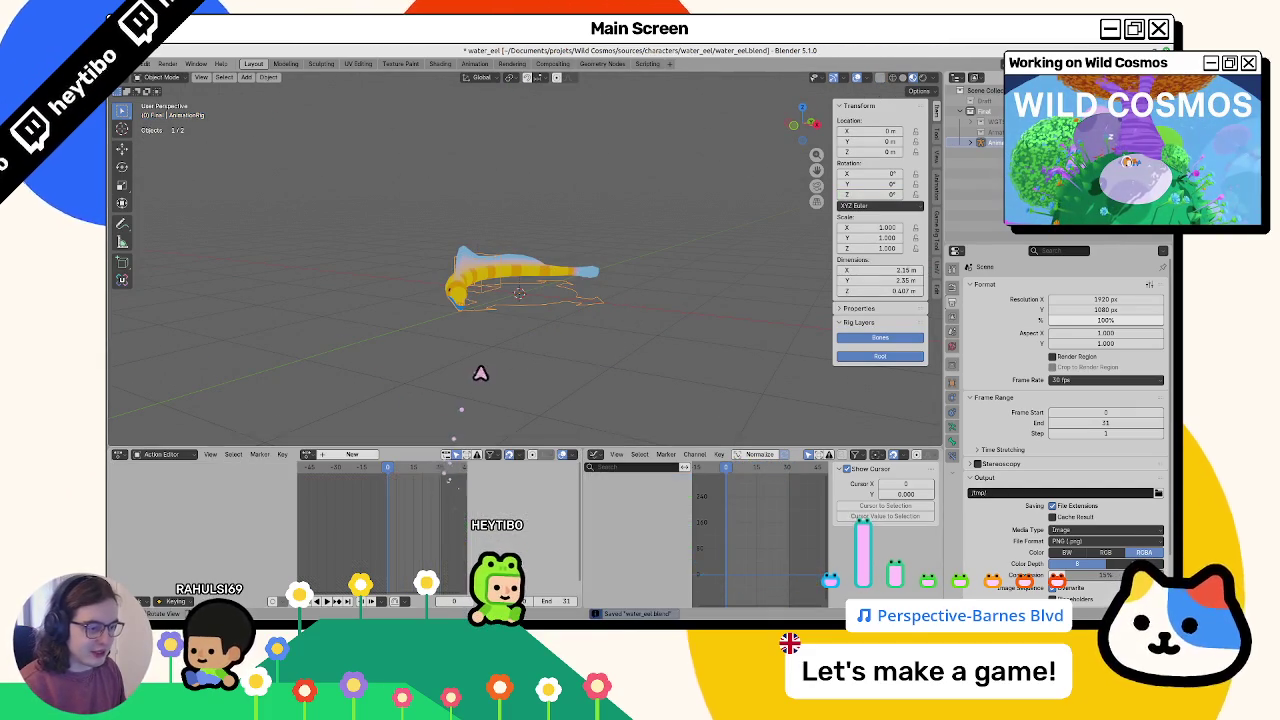
# Clear all bone rotations to the rest pose, save, return to Object Mode, and glance at Godot
pyautogui.press('a')
pyautogui.hotkey('alt', 'r')
pyautogui.hotkey('ctrl', 's')
pyautogui.hotkey('ctrl', 'Tab')
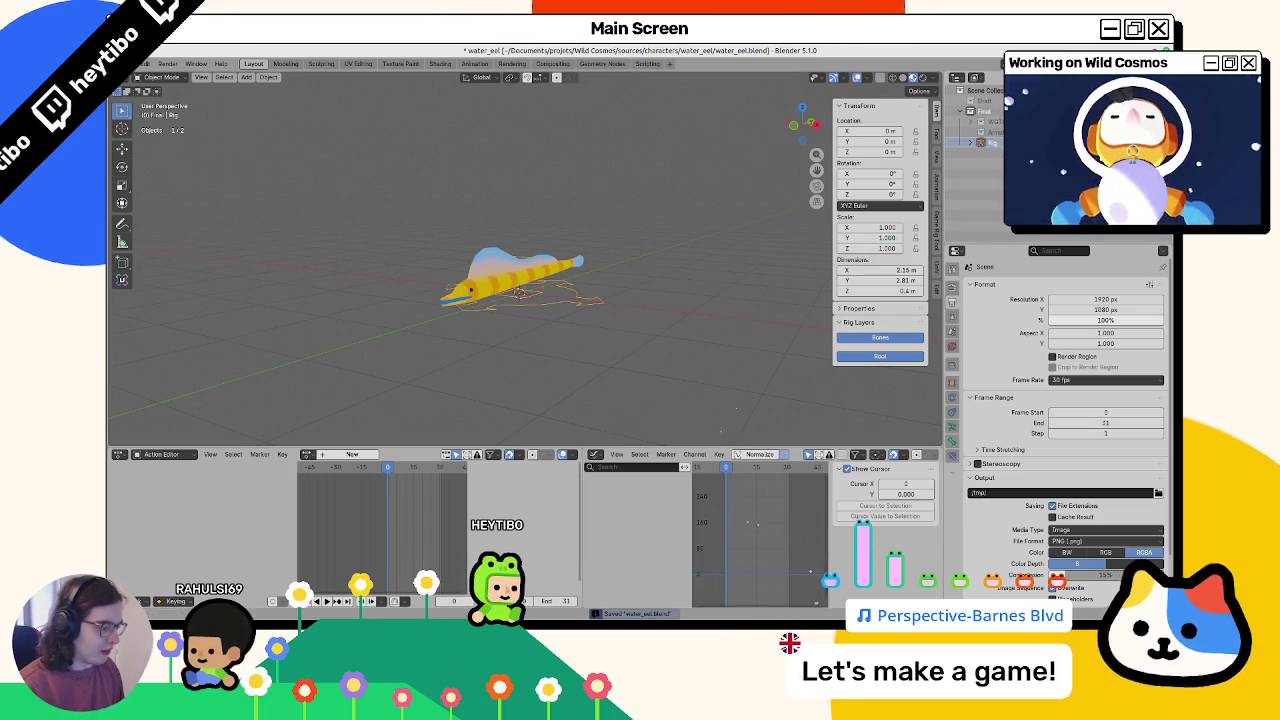
pyautogui.hotkey('alt', 'Tab')
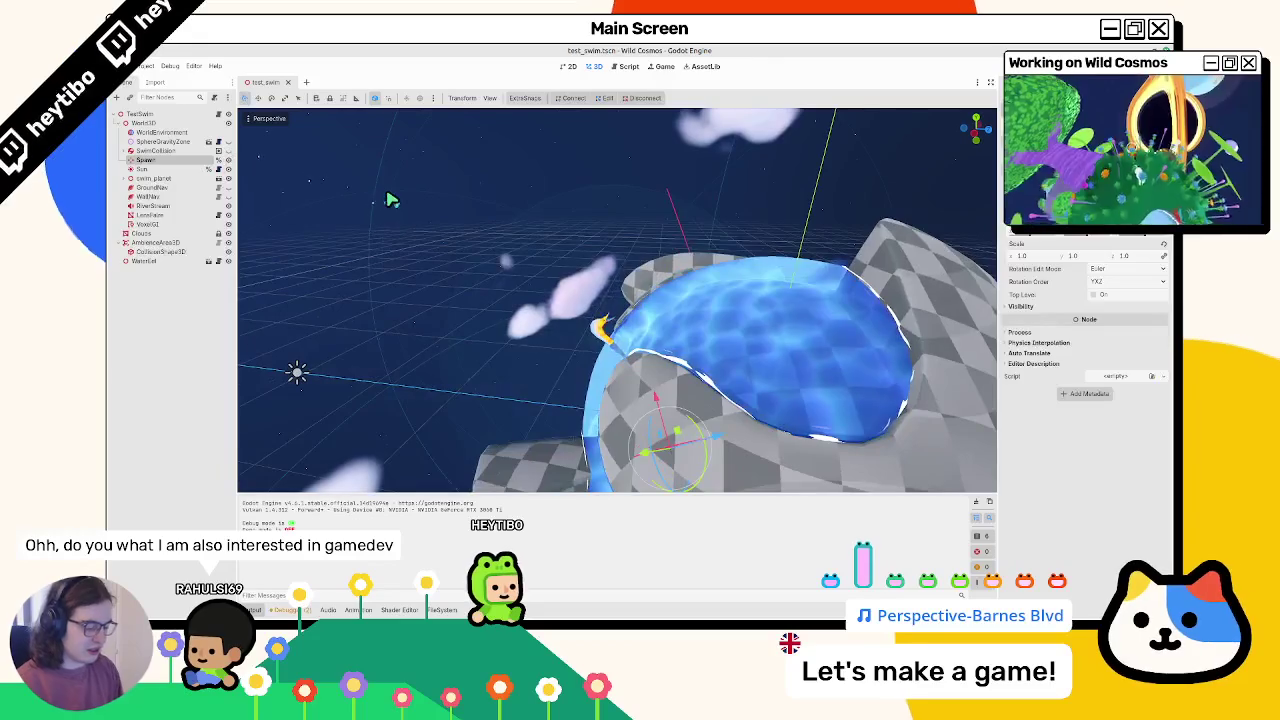
pyautogui.hotkey('alt', 'Tab')
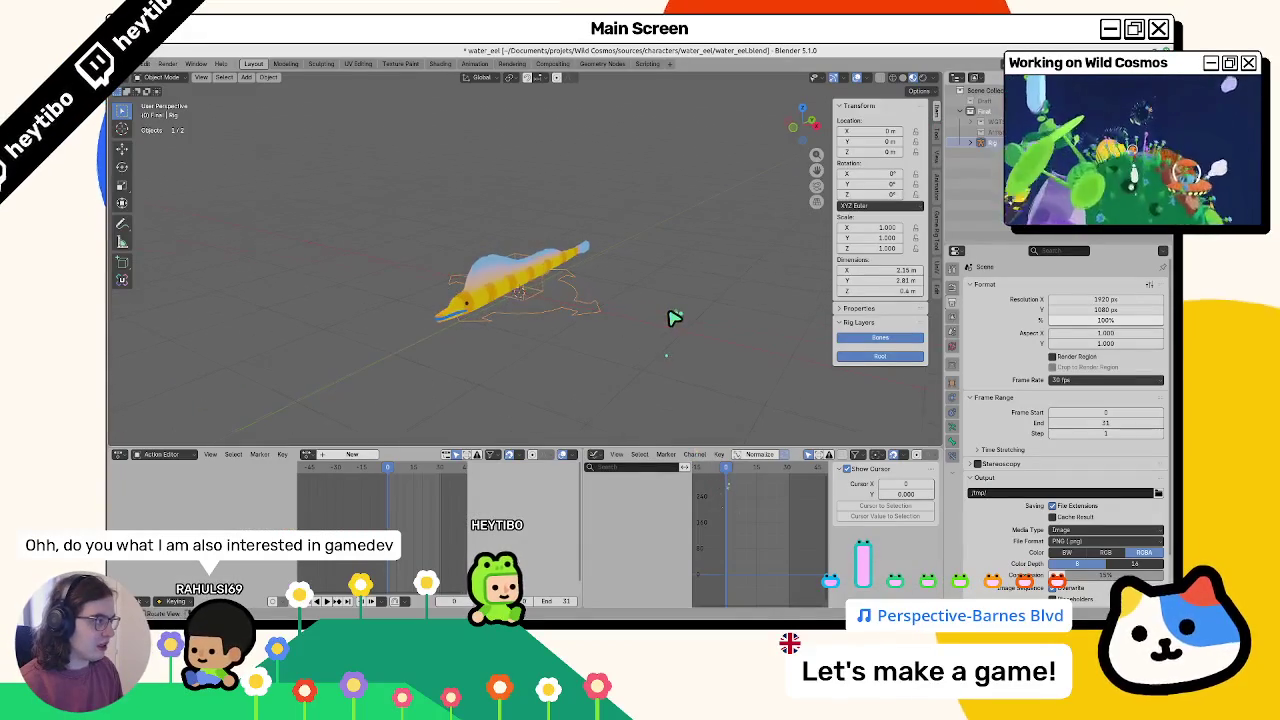
# Save water_eel.blend and bring up File > Open on the water_eel folder
pyautogui.hotkey('ctrl', 's')
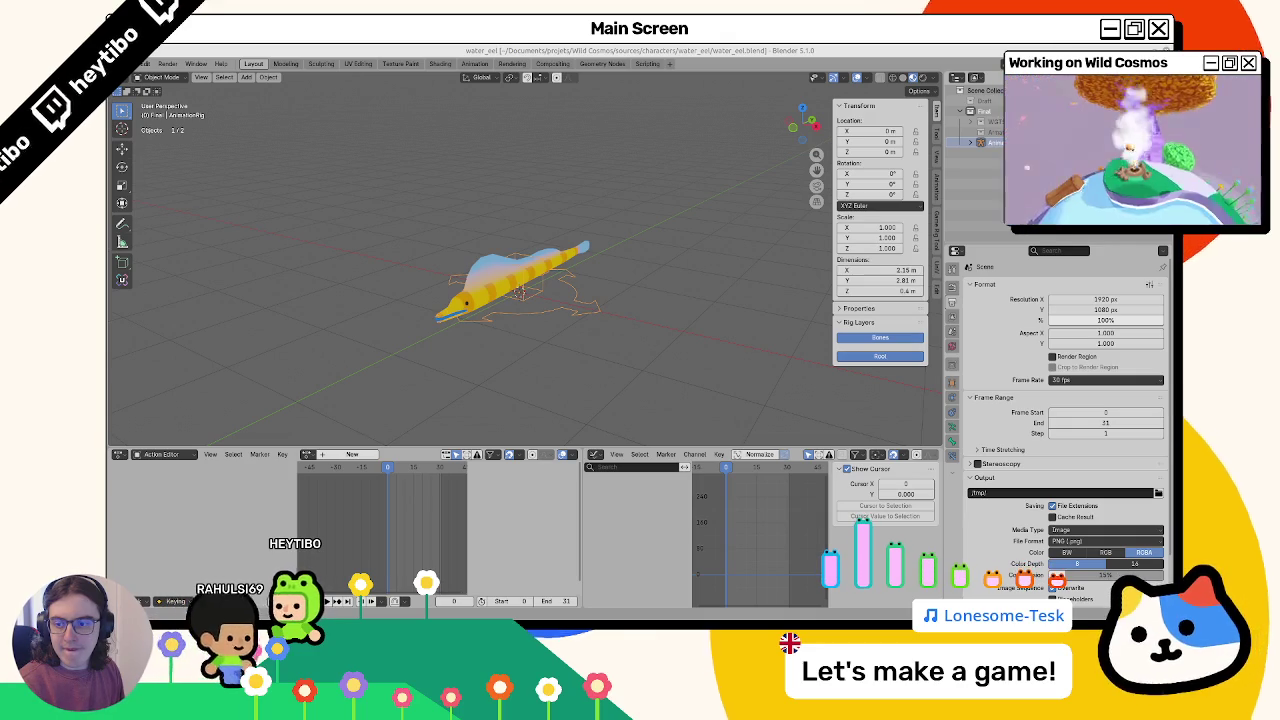
pyautogui.moveTo(624, 168); pyautogui.dragTo(514, 389)
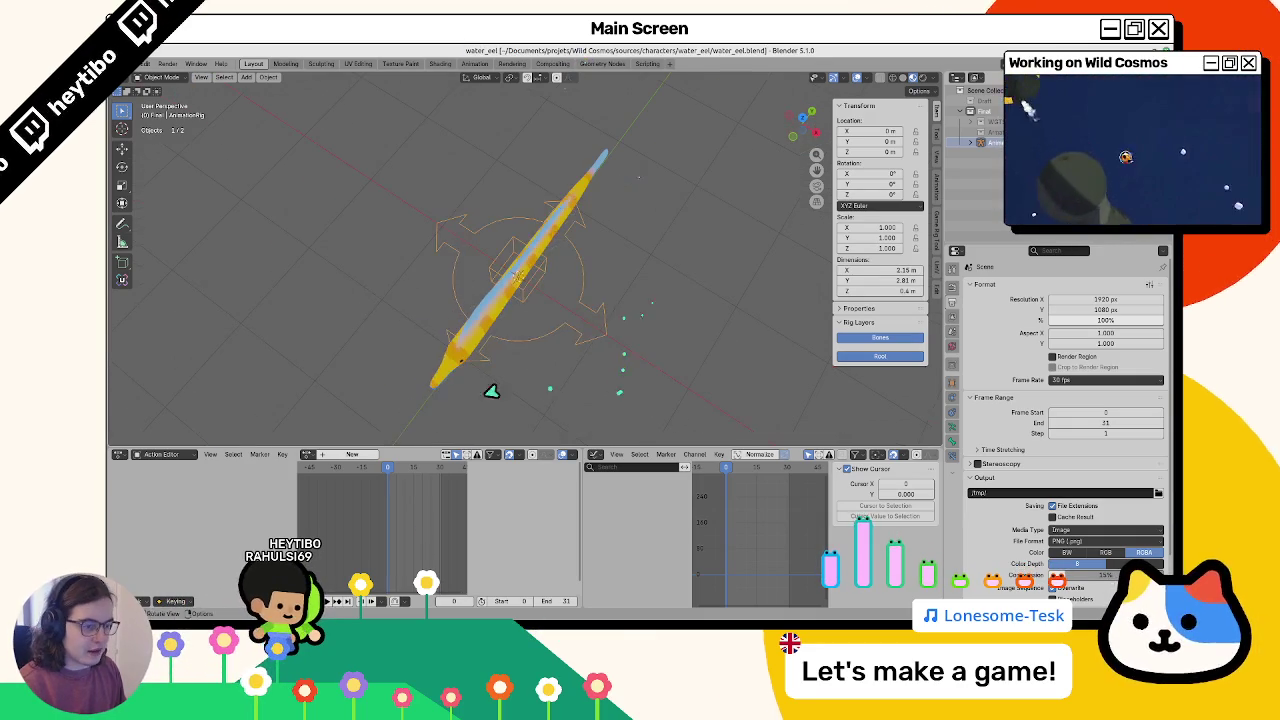
pyautogui.hotkey('ctrl', 's')
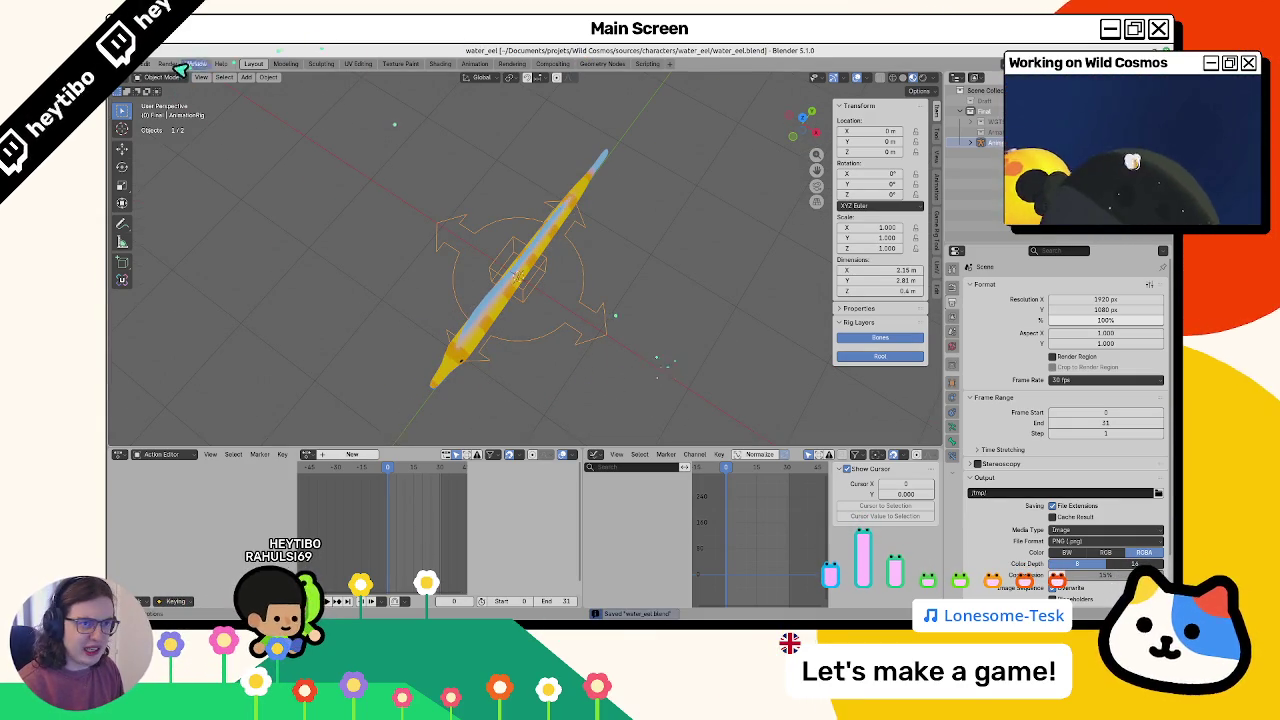
pyautogui.click(146, 63)
pyautogui.click(150, 84)
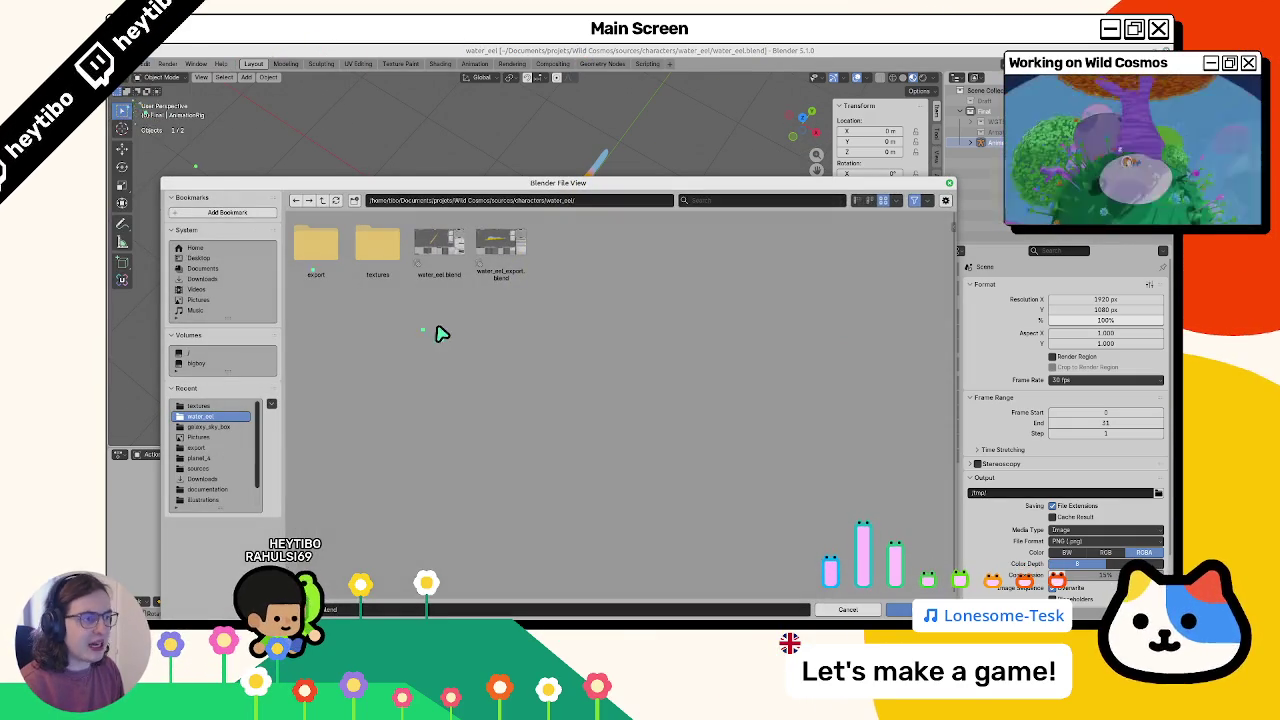
# Load water_eel_export.blend, inspect Game Rig Tools and the Final collection, then reopen water_eel.blend unsaved
pyautogui.press('Escape')
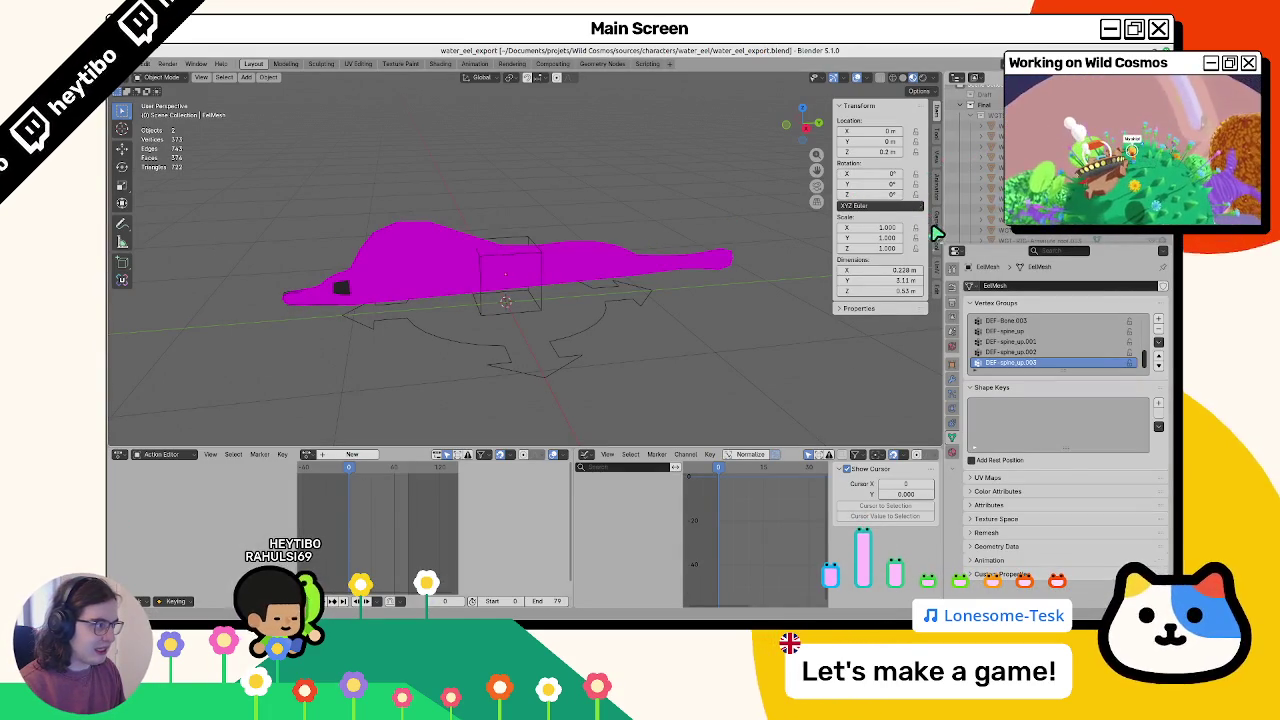
pyautogui.click(935, 224)
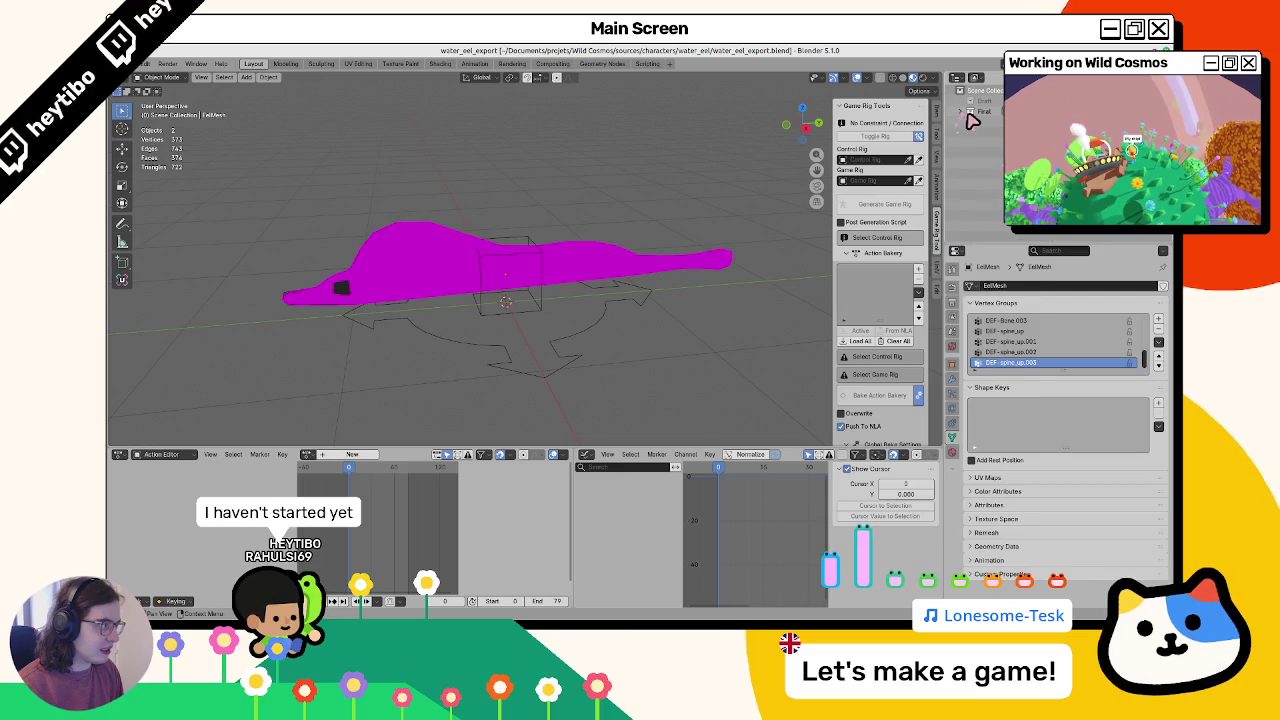
pyautogui.click(966, 113)
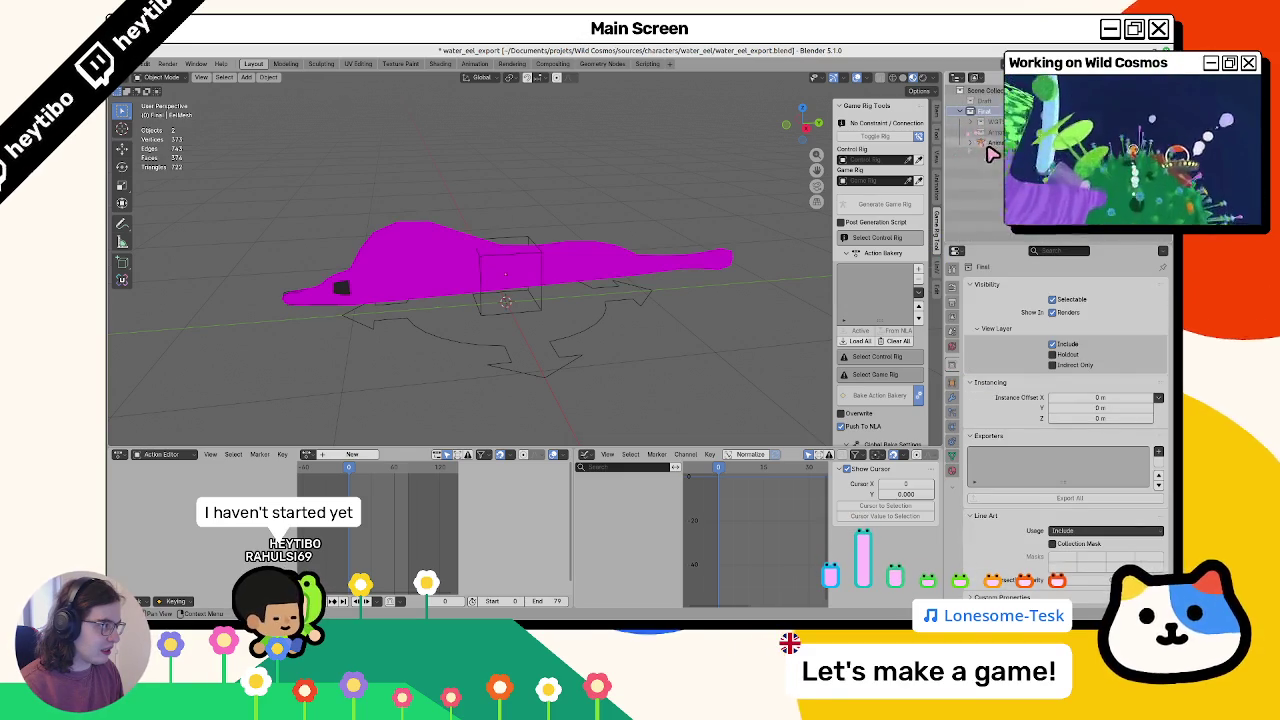
pyautogui.click(988, 147)
pyautogui.click(586, 351)
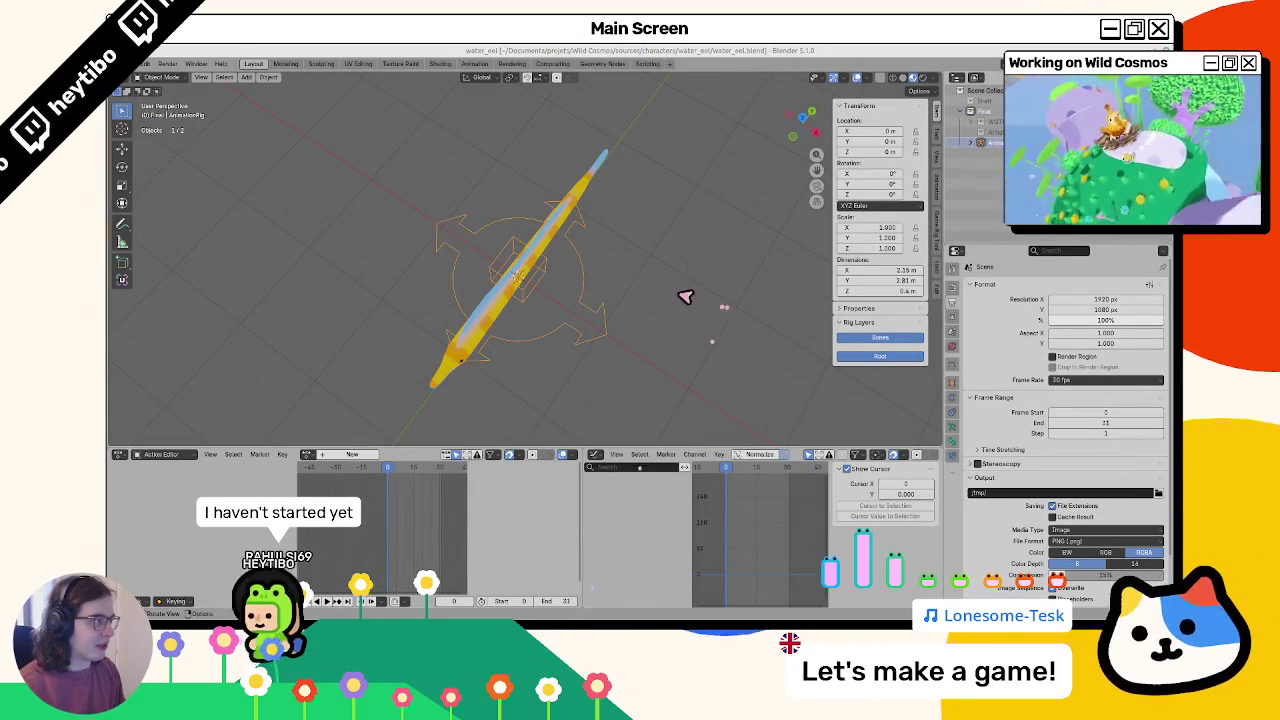
# Set AnimationRig as the control rig in the Game Rig Tools tab
pyautogui.click(938, 222)
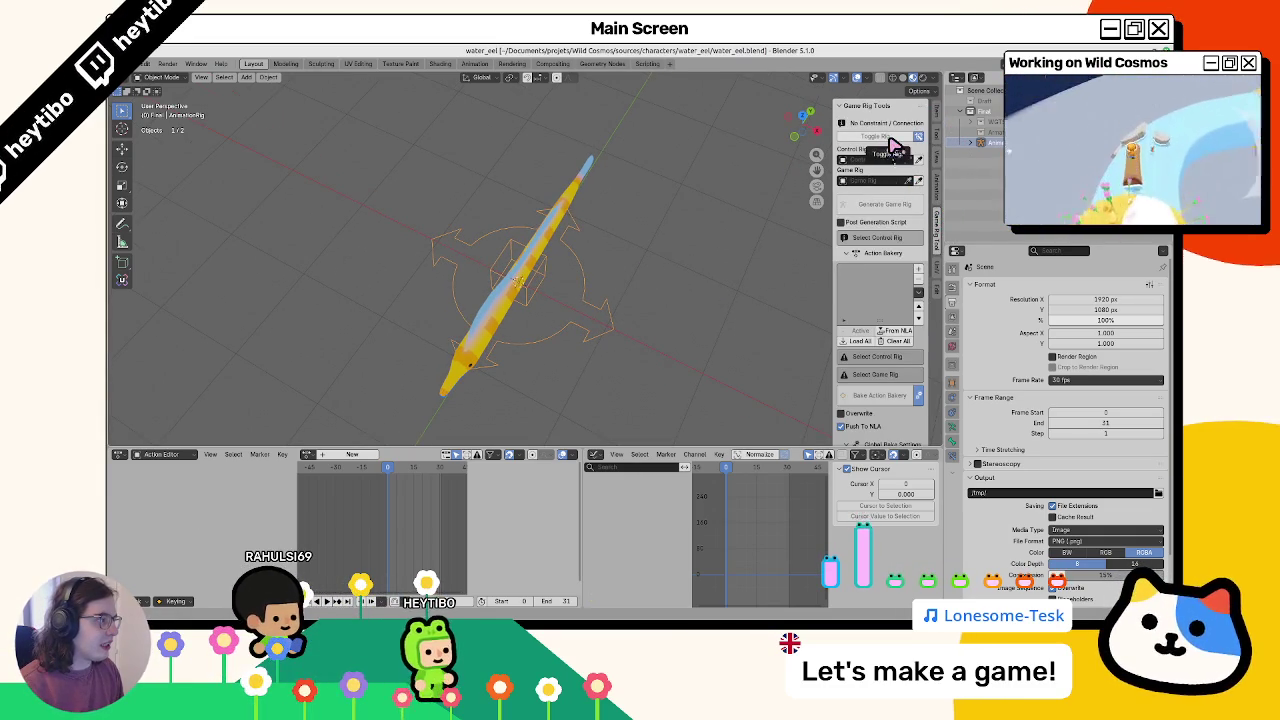
pyautogui.click(922, 138)
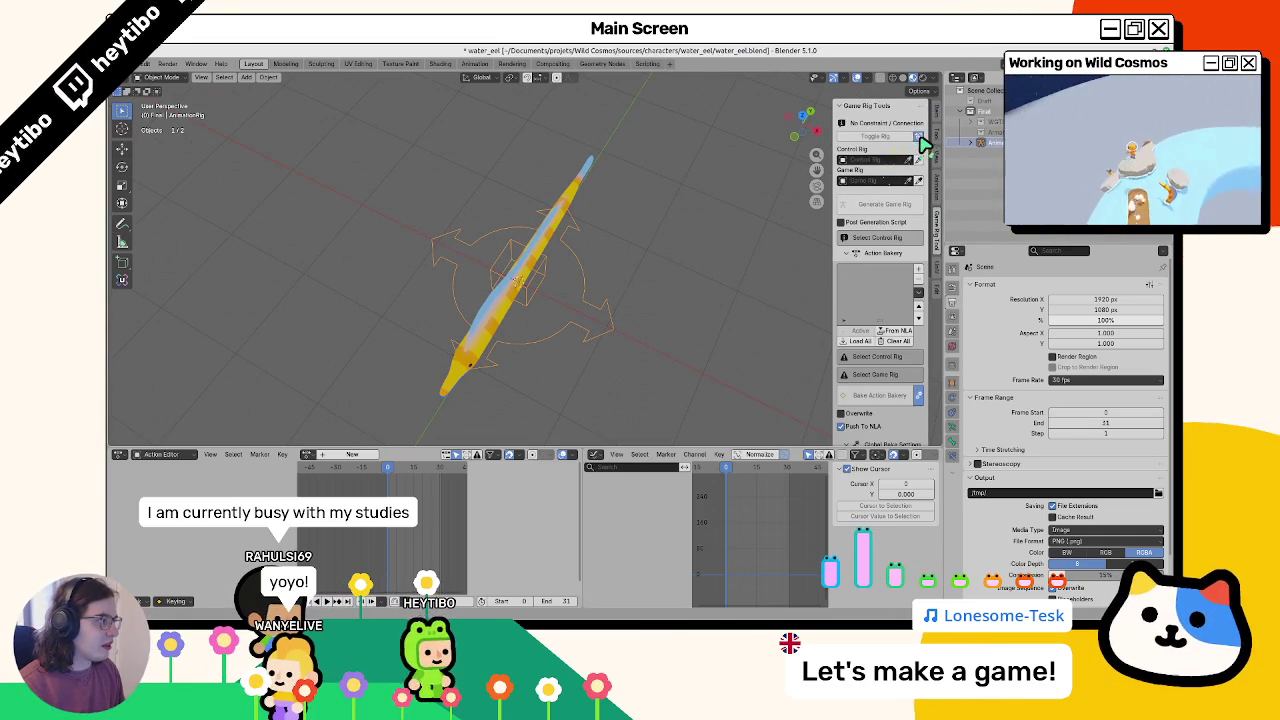
pyautogui.click(869, 162)
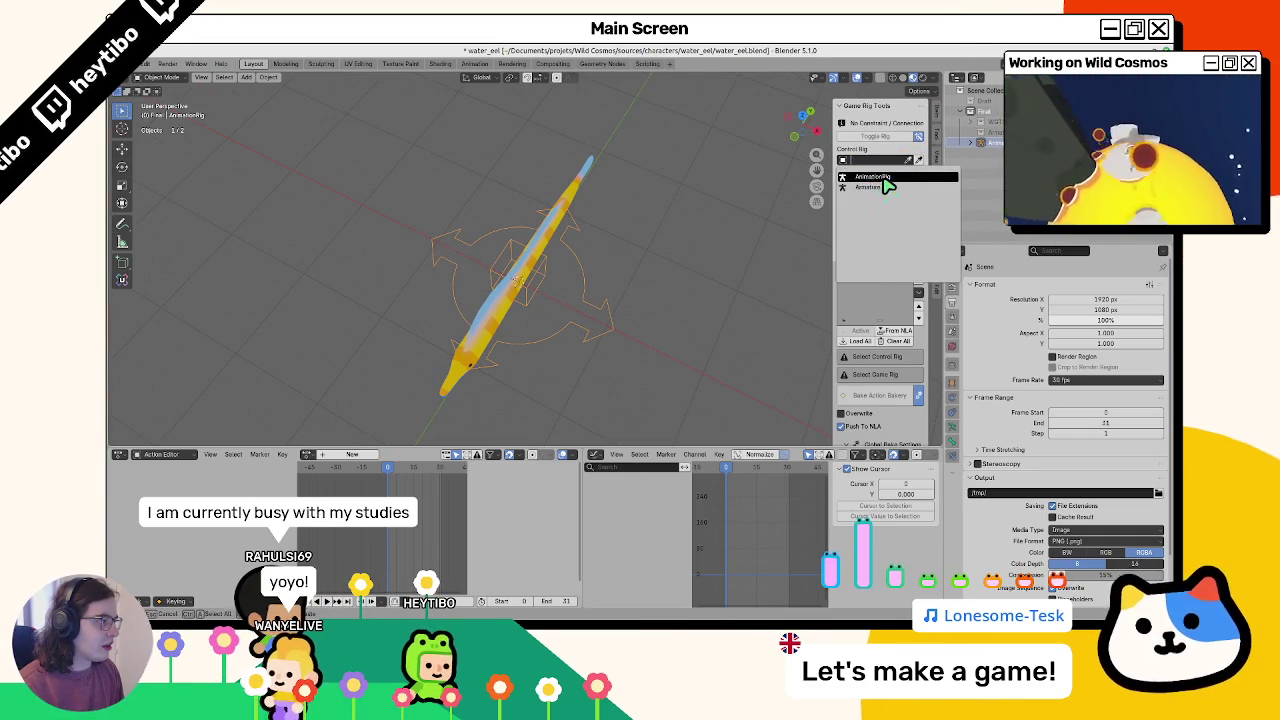
pyautogui.click(884, 179)
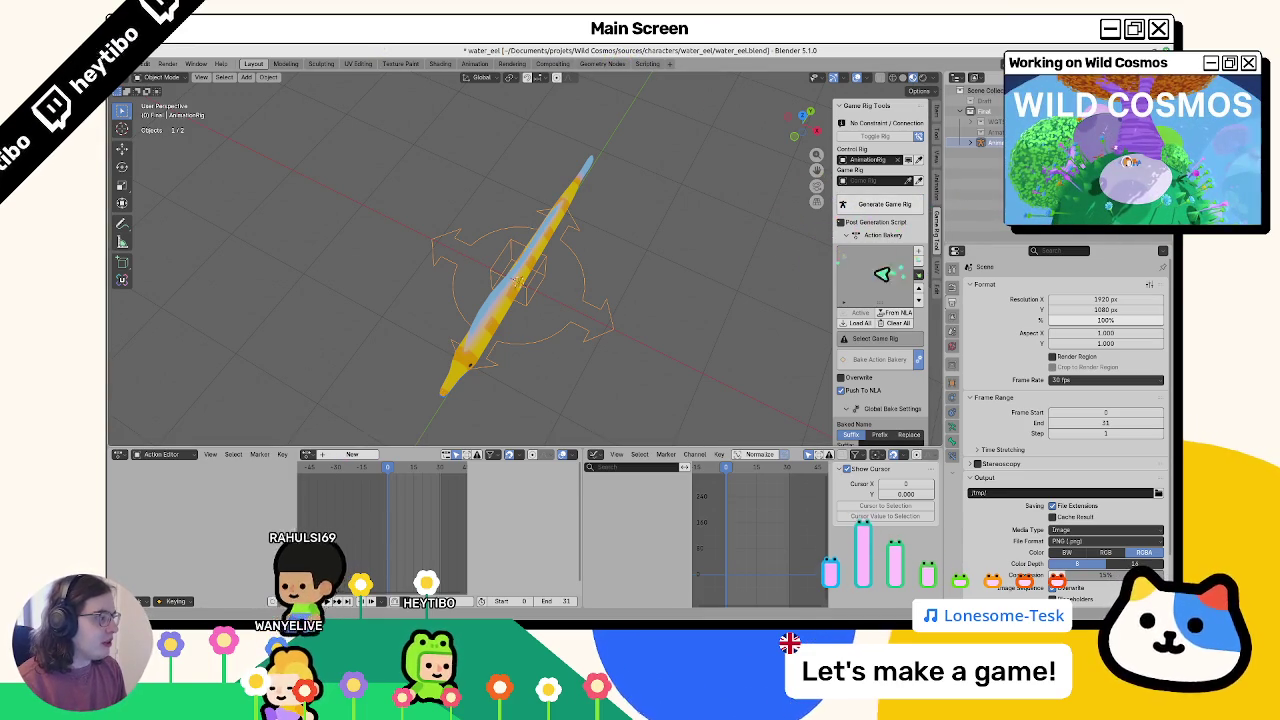
# Generate a game rig named 'Rig' using the Bigify Hierarchy Fix mode
pyautogui.click(871, 204)
pyautogui.click(820, 242)
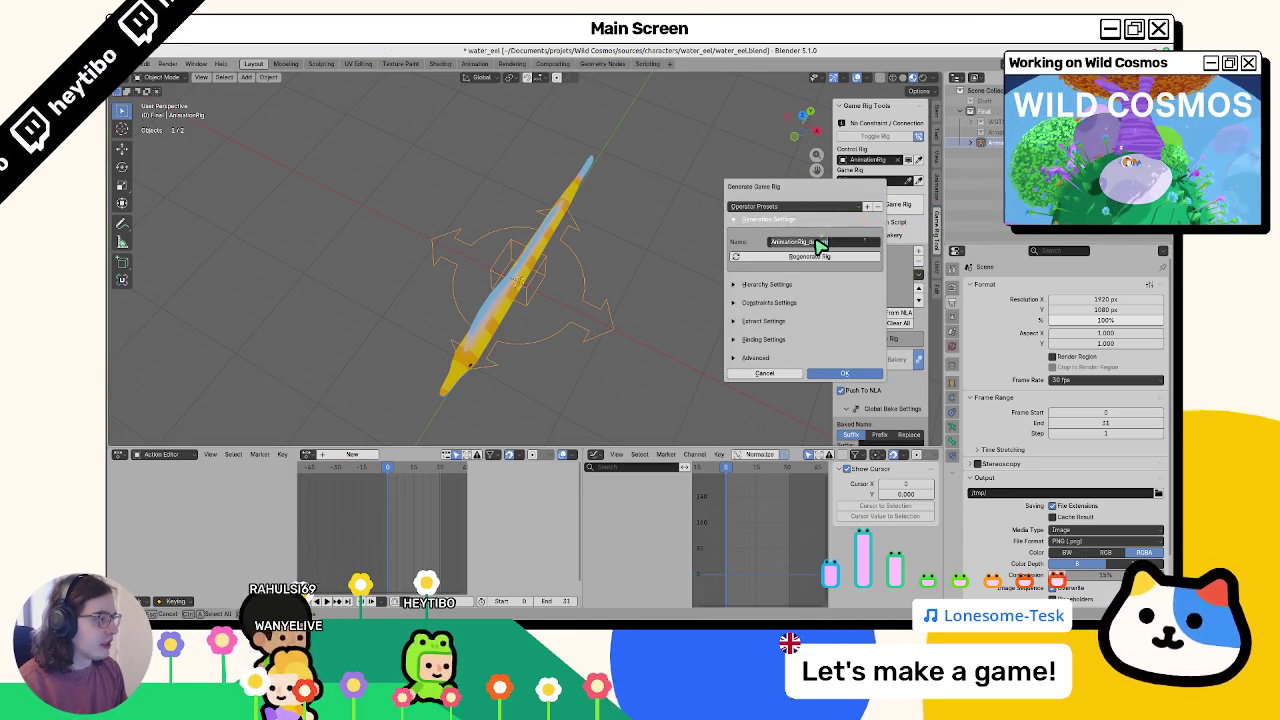
pyautogui.write('Rig')
pyautogui.click(782, 285)
pyautogui.click(785, 330)
pyautogui.click(780, 345)
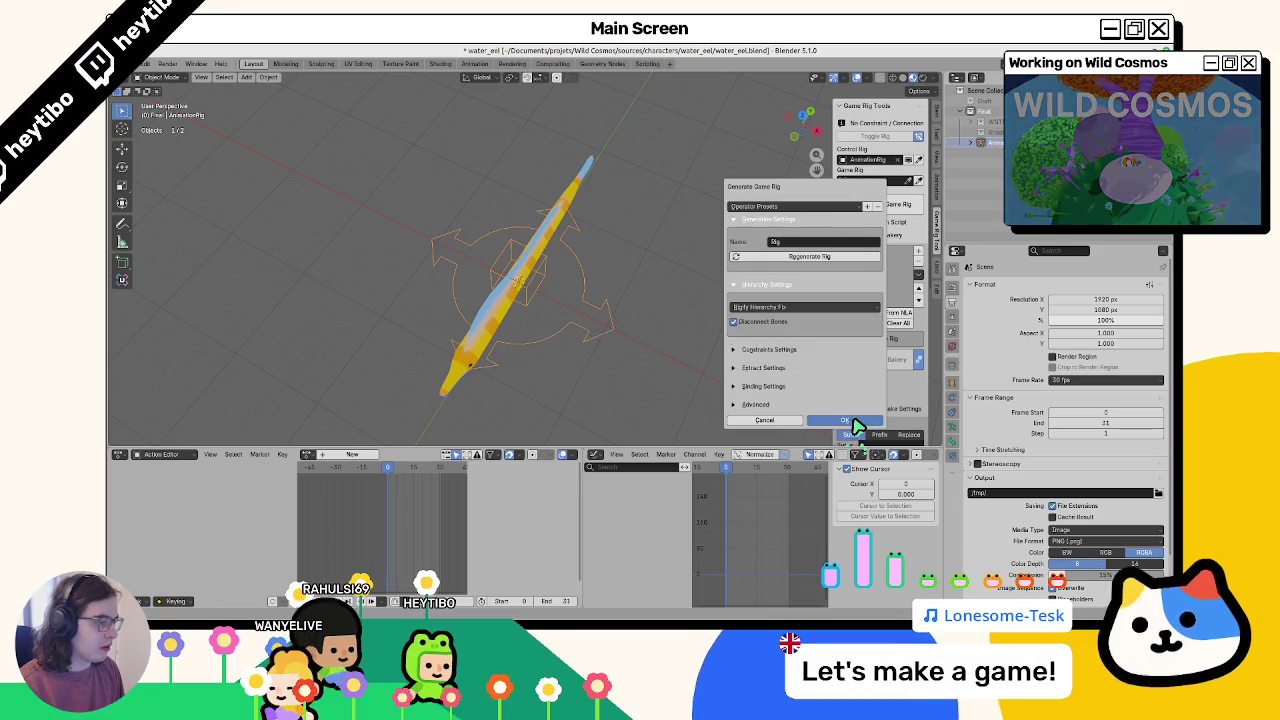
pyautogui.click(848, 421)
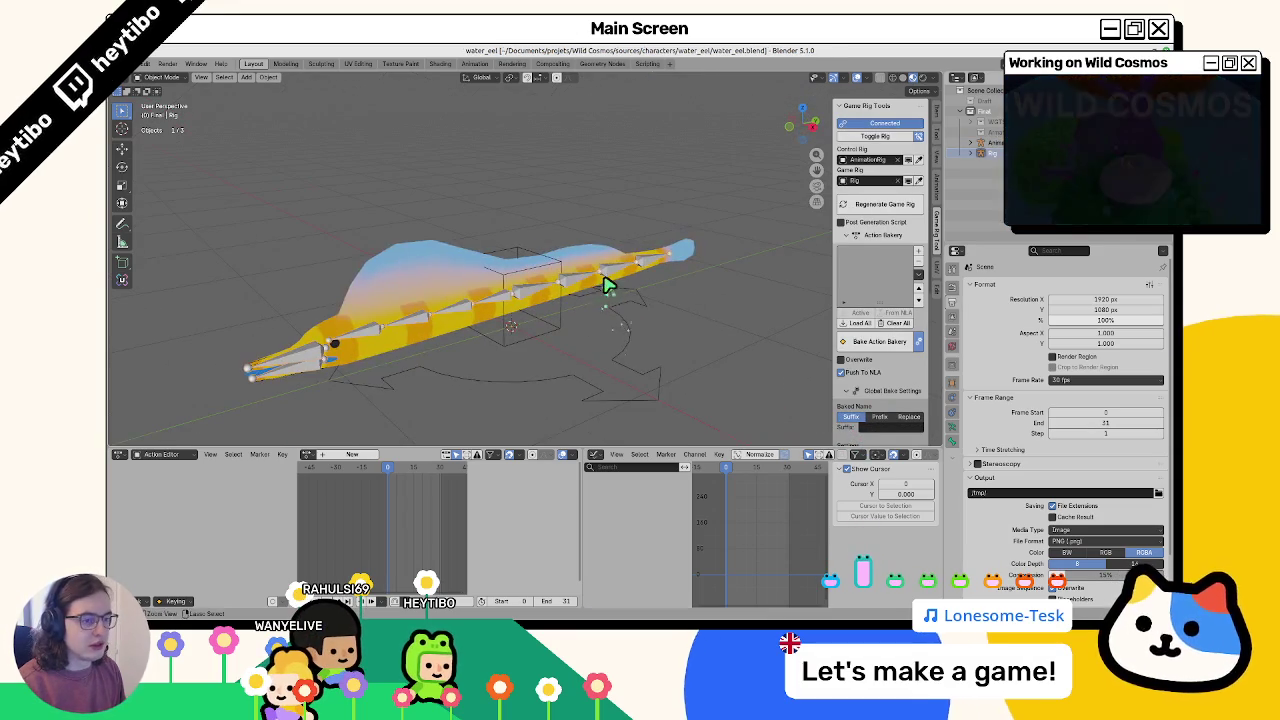
# Save the file and orbit the view to inspect the eel rig
pyautogui.hotkey('ctrl', 's')
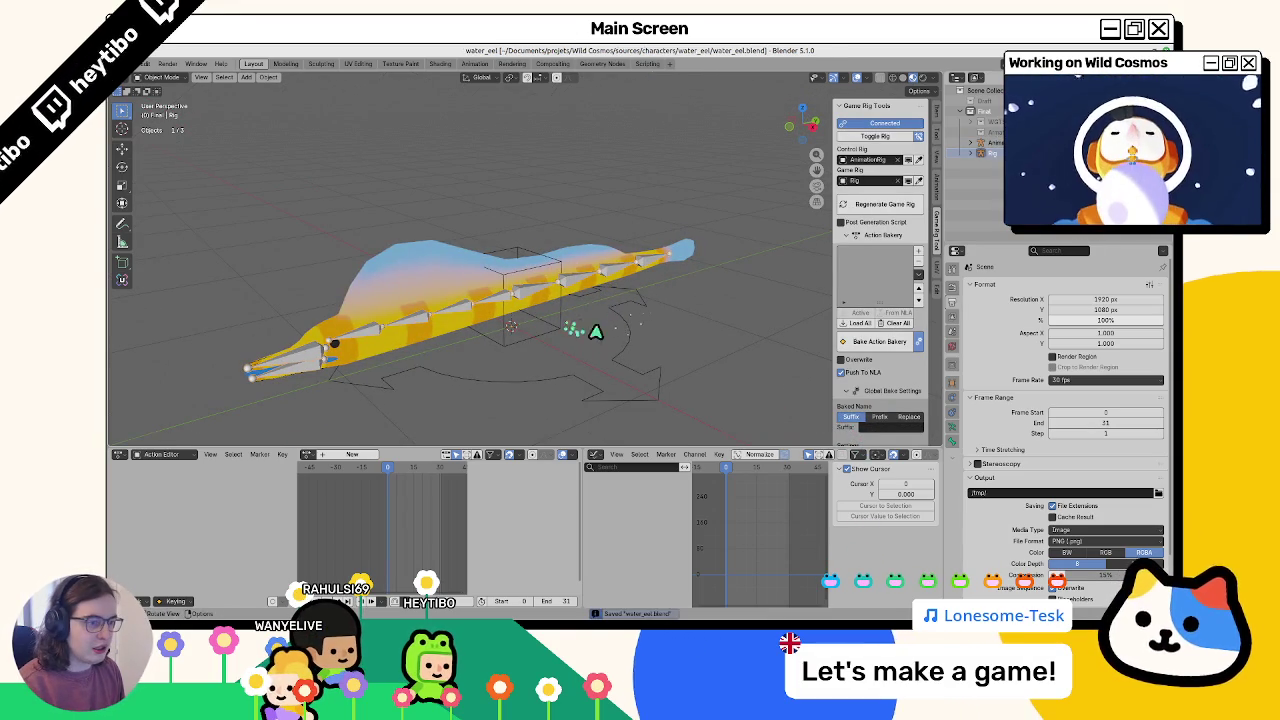
pyautogui.click(985, 157)
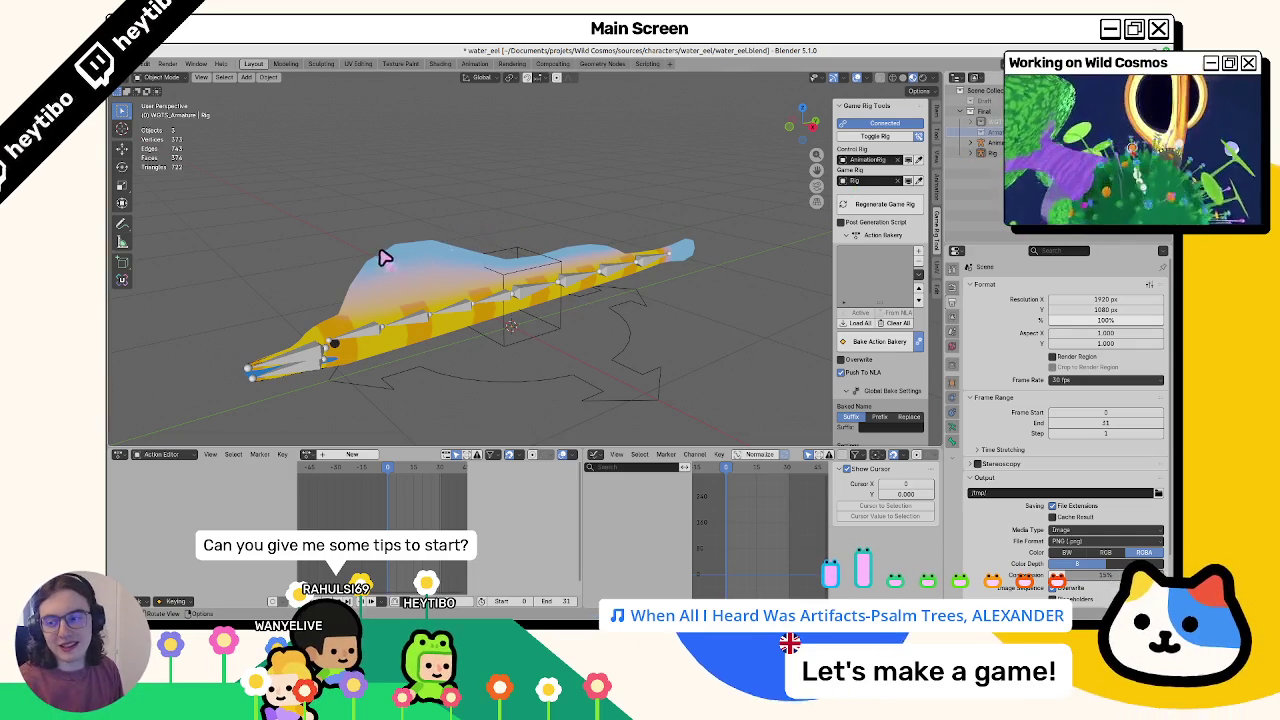
pyautogui.moveTo(370, 233); pyautogui.dragTo(462, 166)
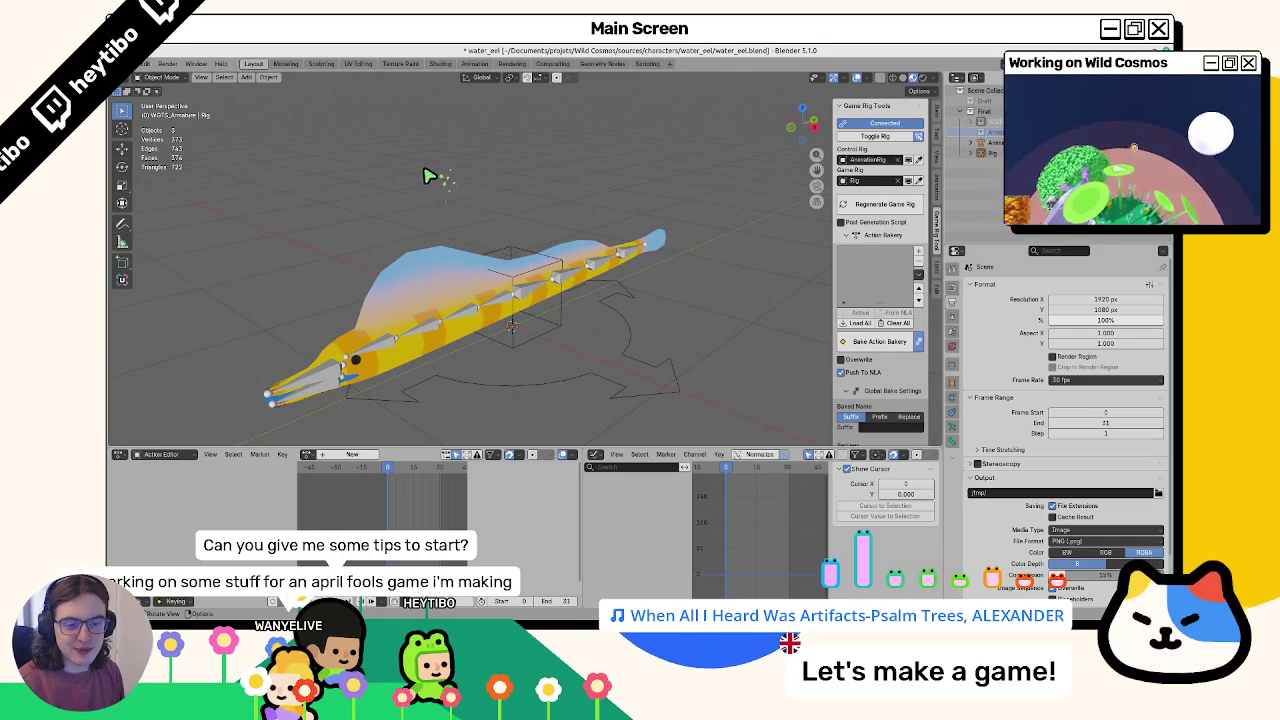
pyautogui.hotkey('ctrl', 's')
pyautogui.scroll(-4, 550, 199)
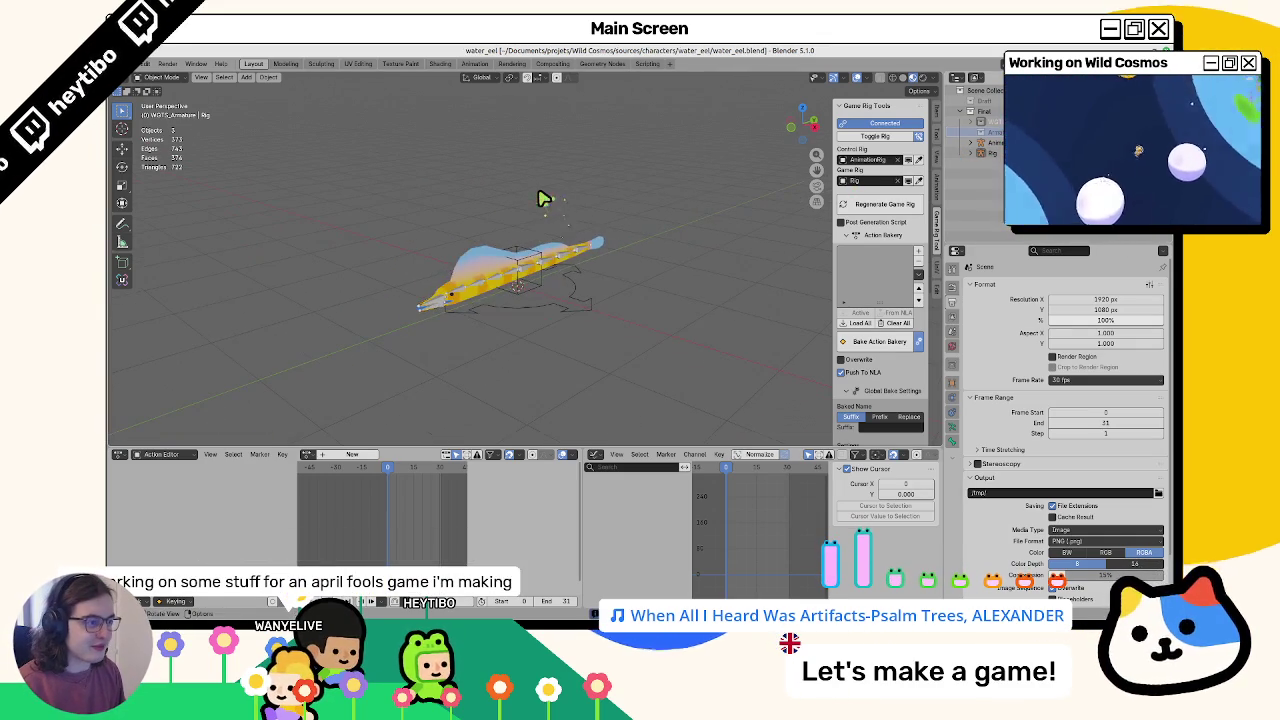
pyautogui.moveTo(539, 195); pyautogui.dragTo(564, 265)
# Try the swim action on the control armature, undo it, save, and rotate the eel
pyautogui.click(457, 384)
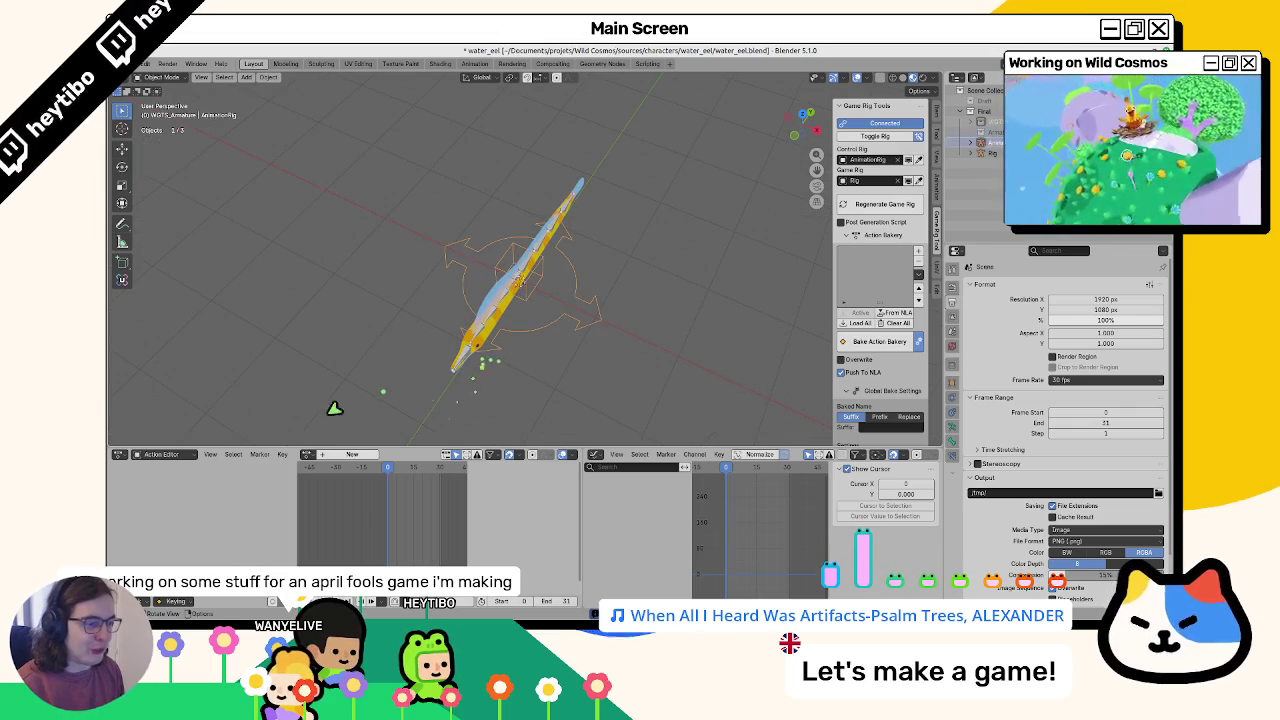
pyautogui.click(308, 454)
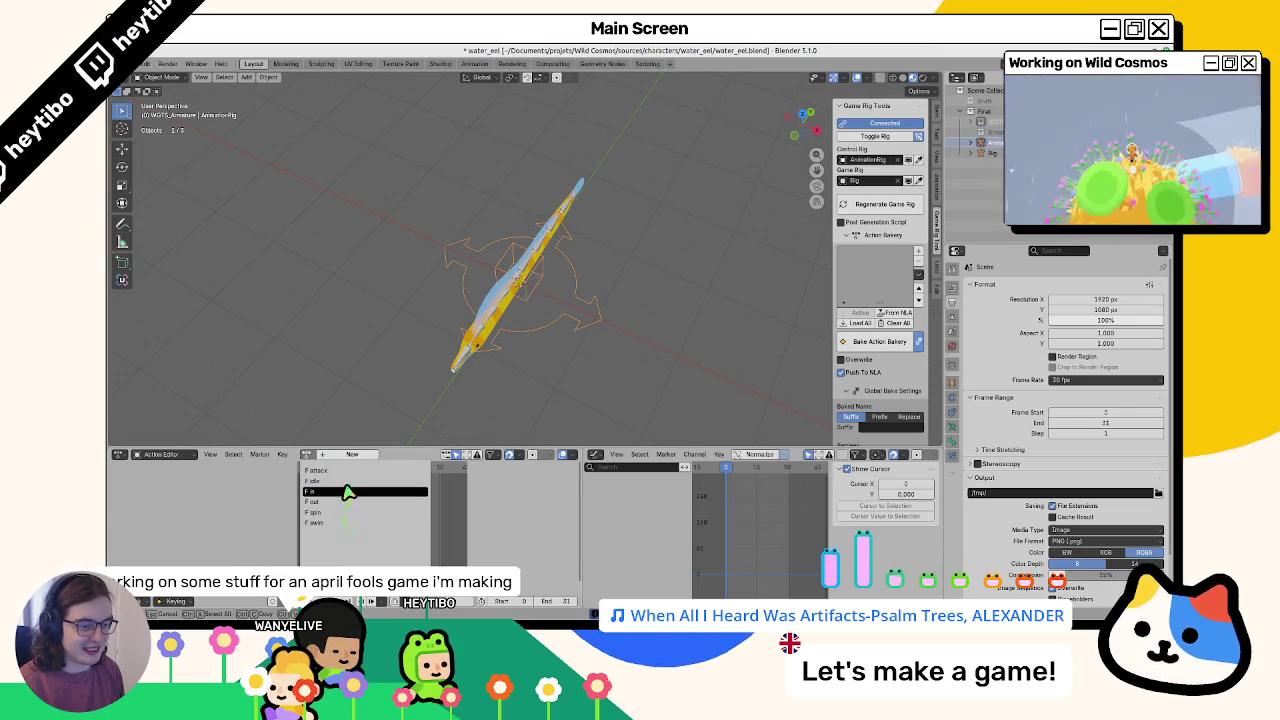
pyautogui.click(343, 522)
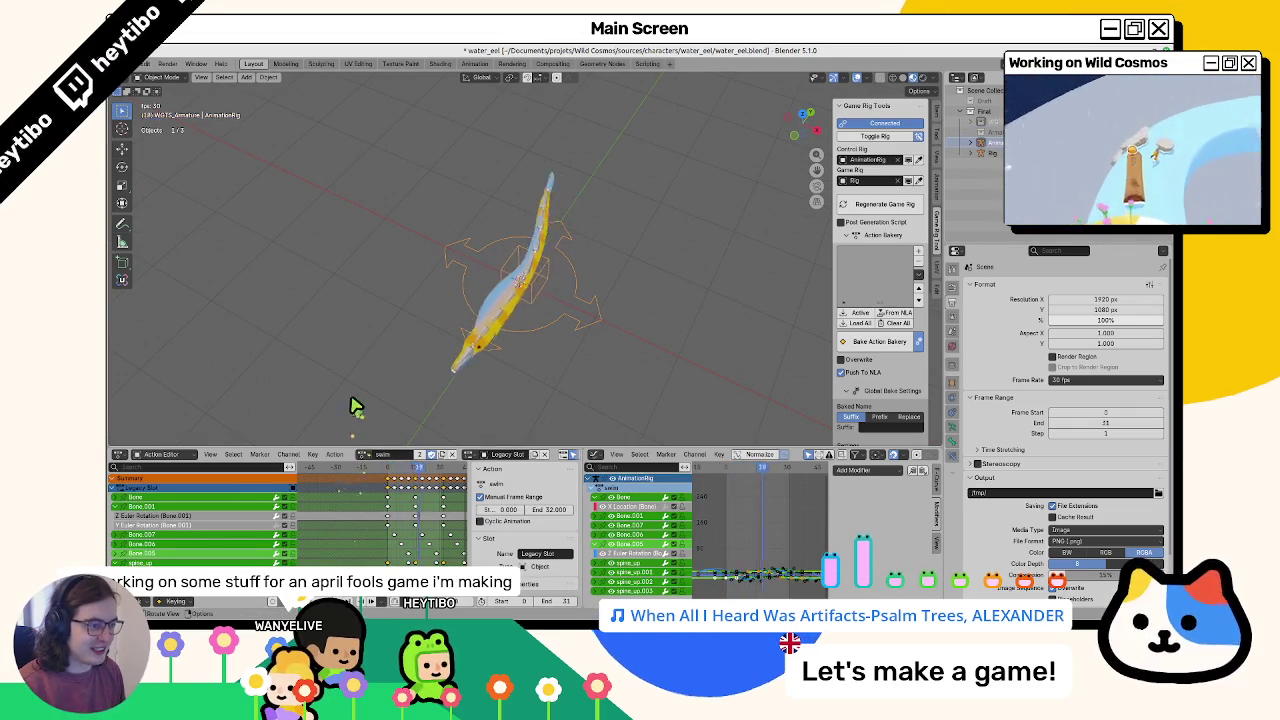
pyautogui.hotkey('ctrl', 'z')
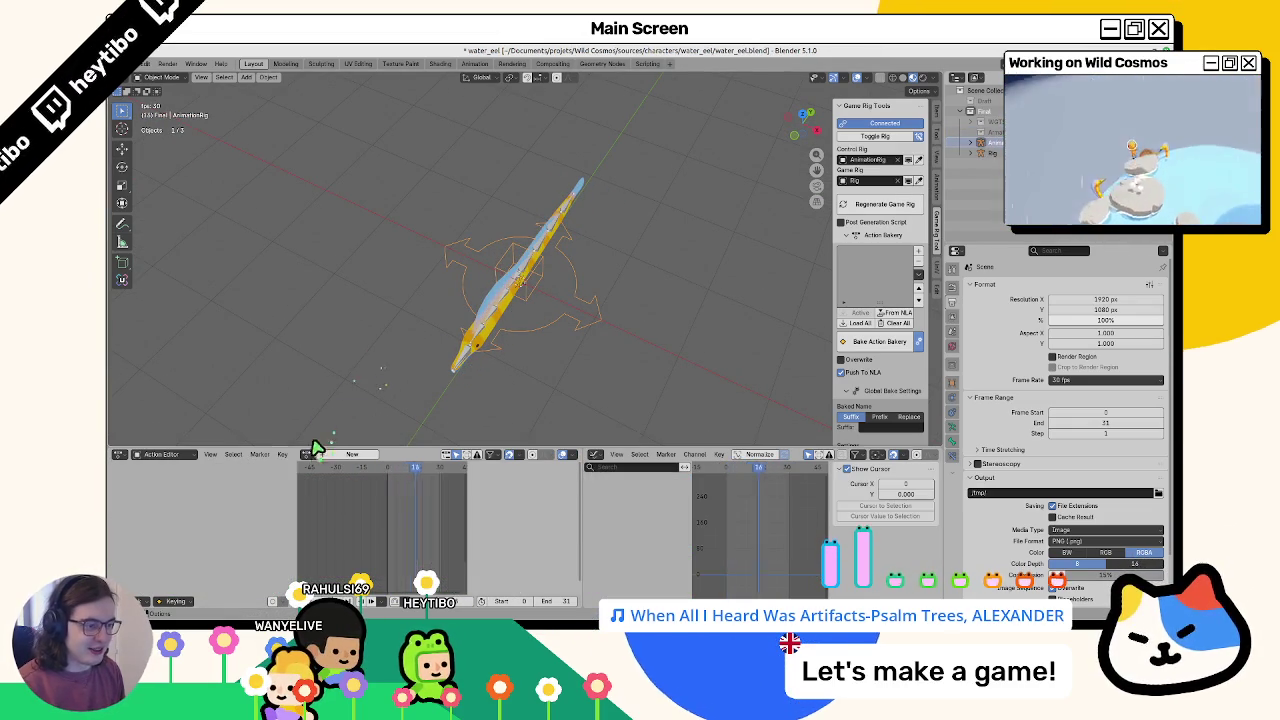
pyautogui.hotkey('ctrl', 's')
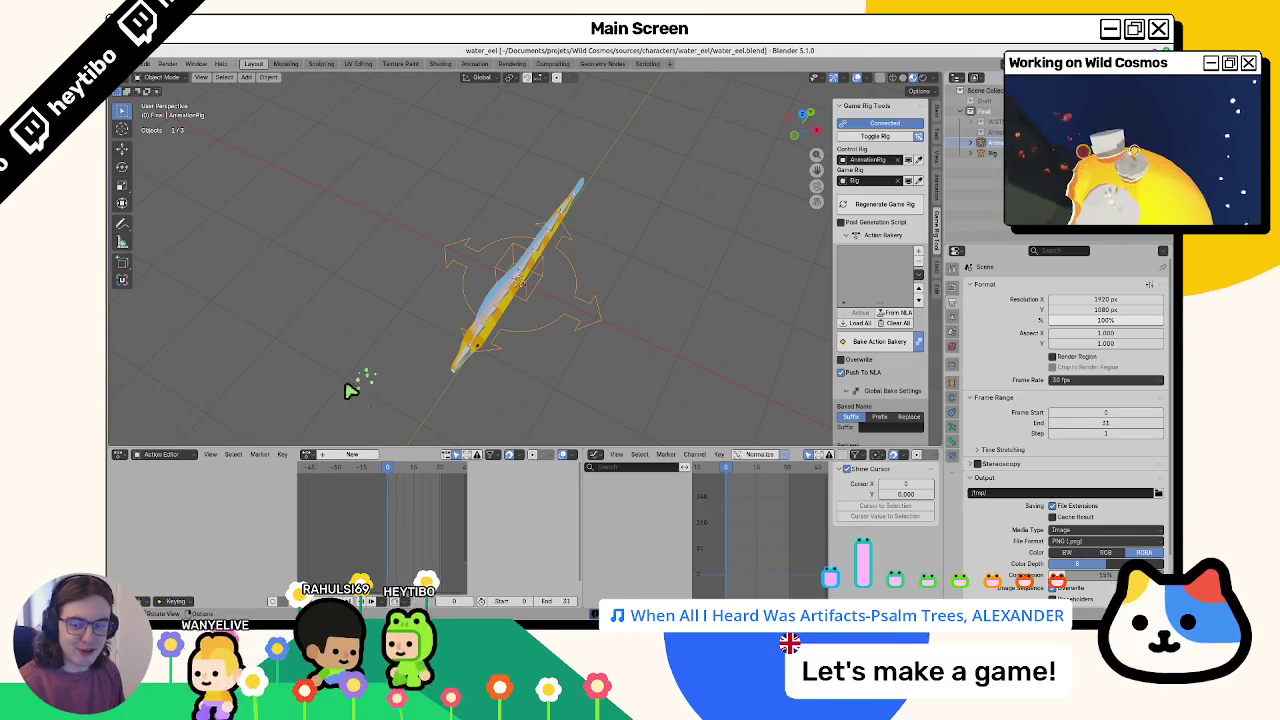
pyautogui.moveTo(391, 363)
pyautogui.mouseDown()
pyautogui.moveTo(651, 177)
pyautogui.moveTo(615, 288)
pyautogui.mouseUp()
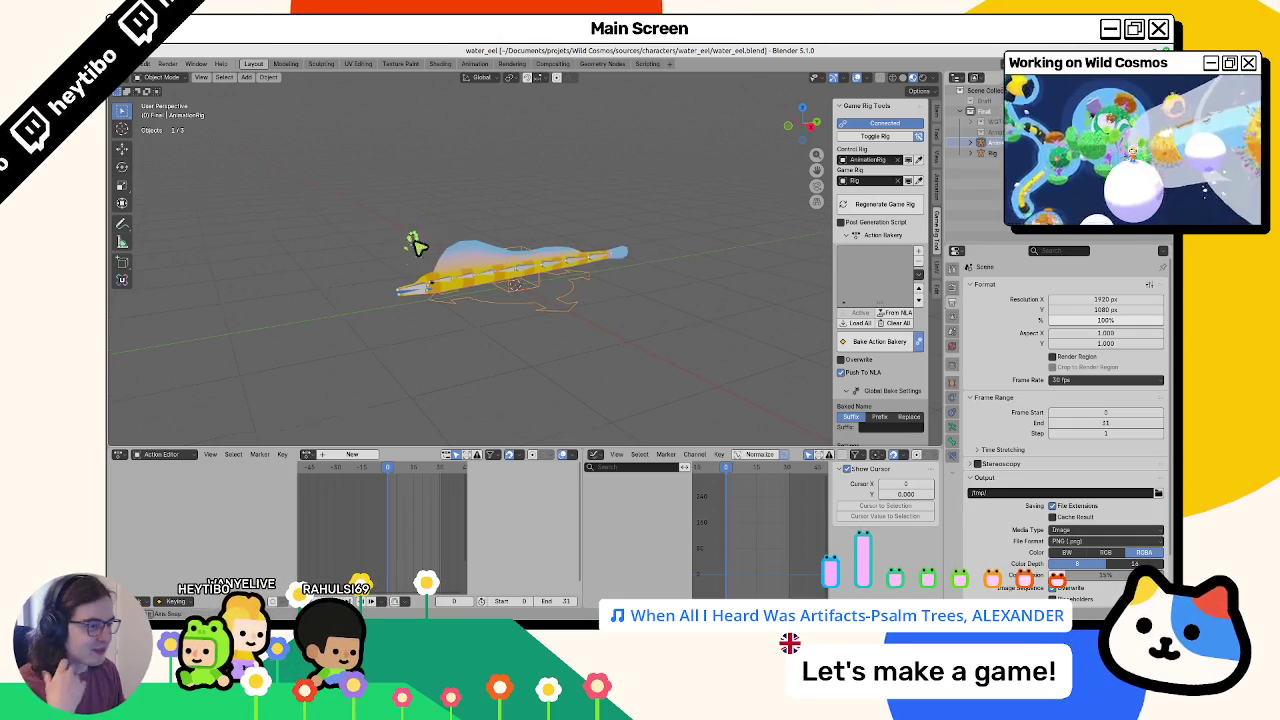
pyautogui.press('r')
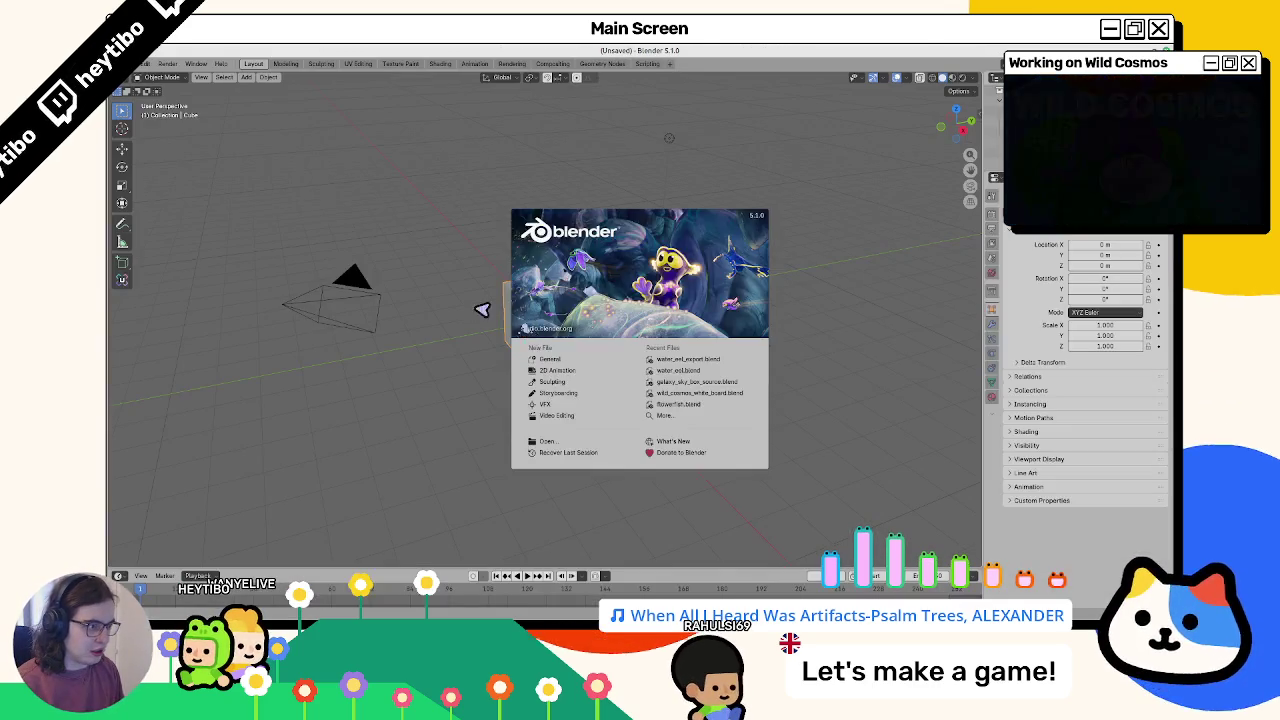
# Dismiss the splash screen and delete the default cube, camera and light
pyautogui.click(451, 314)
pyautogui.press('a')
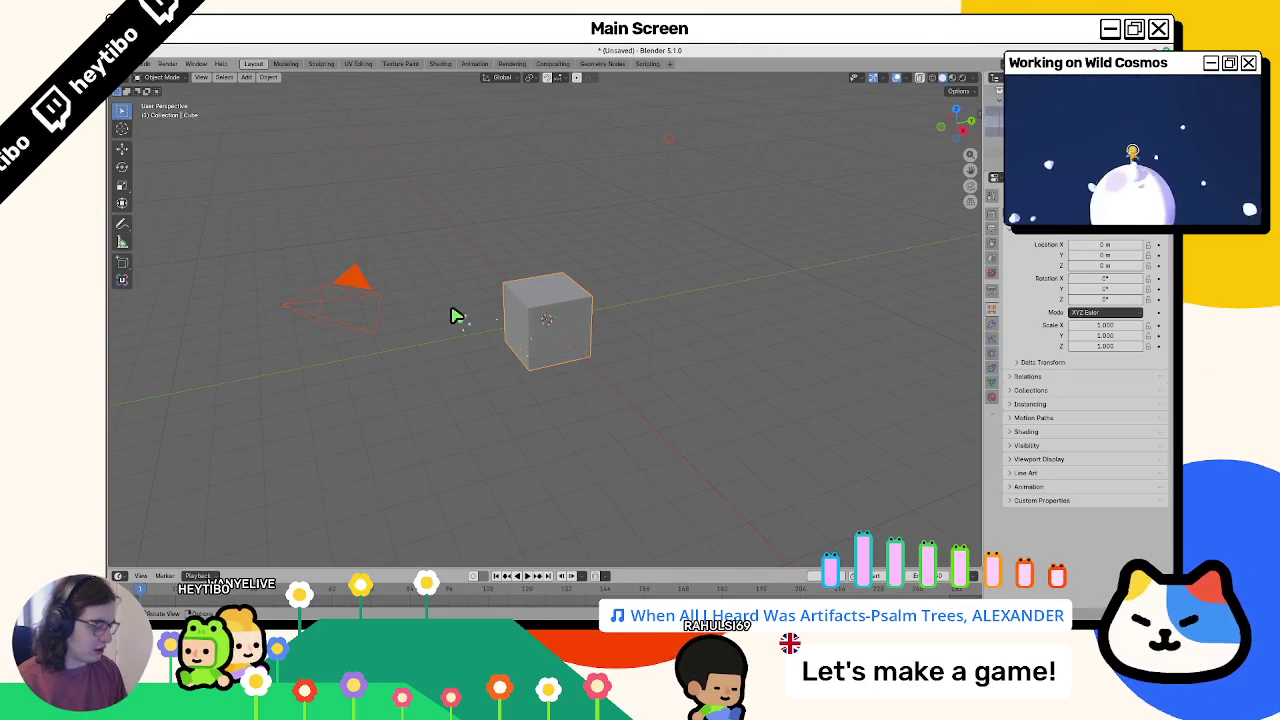
pyautogui.press('Delete')
# Append the Draft collection from water_eel.blend and make it a Selected & Content library override
pyautogui.click(145, 64)
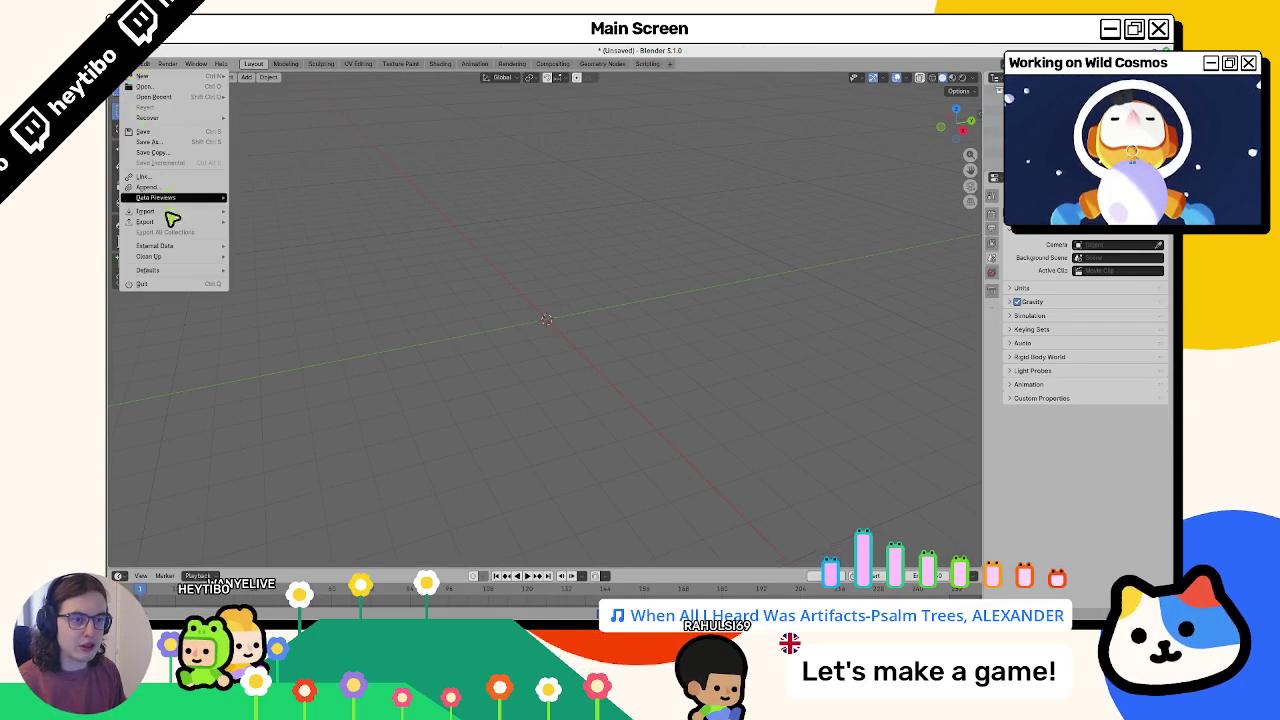
pyautogui.click(157, 201)
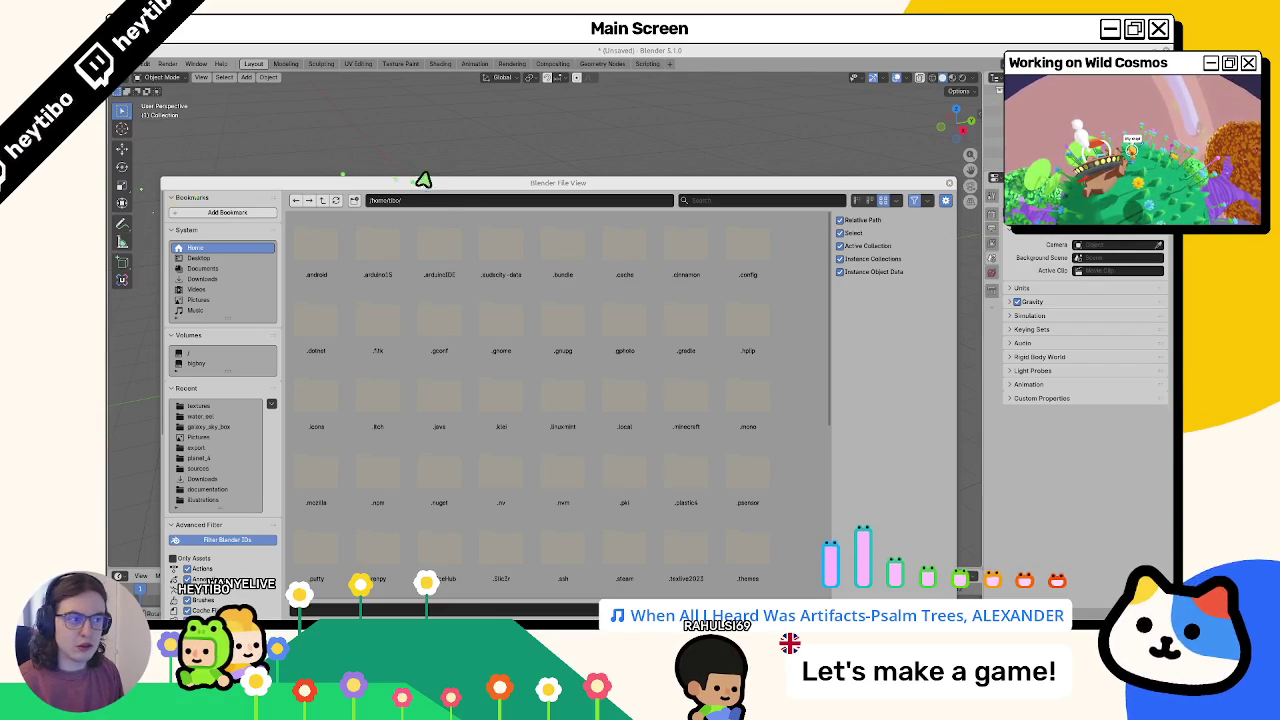
pyautogui.hotkey('ctrl', 'v')
pyautogui.press('Return')
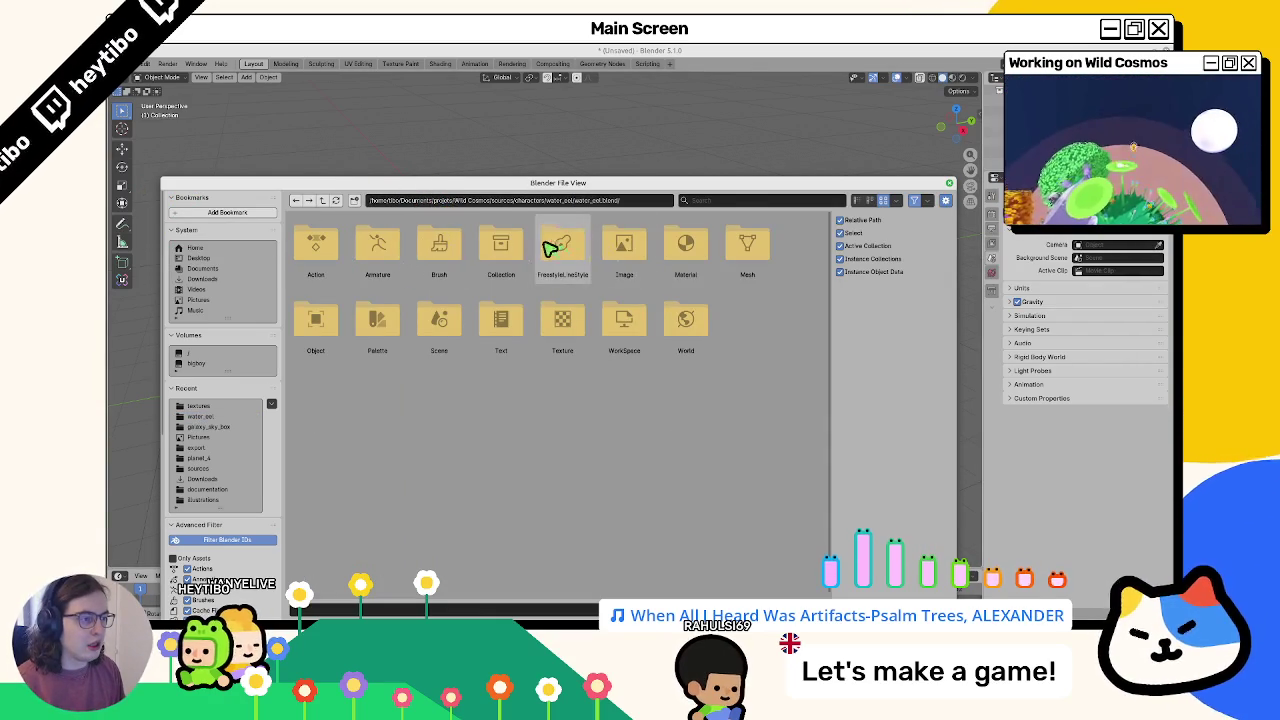
pyautogui.doubleClick(501, 248)
pyautogui.moveTo(425, 251); pyautogui.dragTo(451, 251)
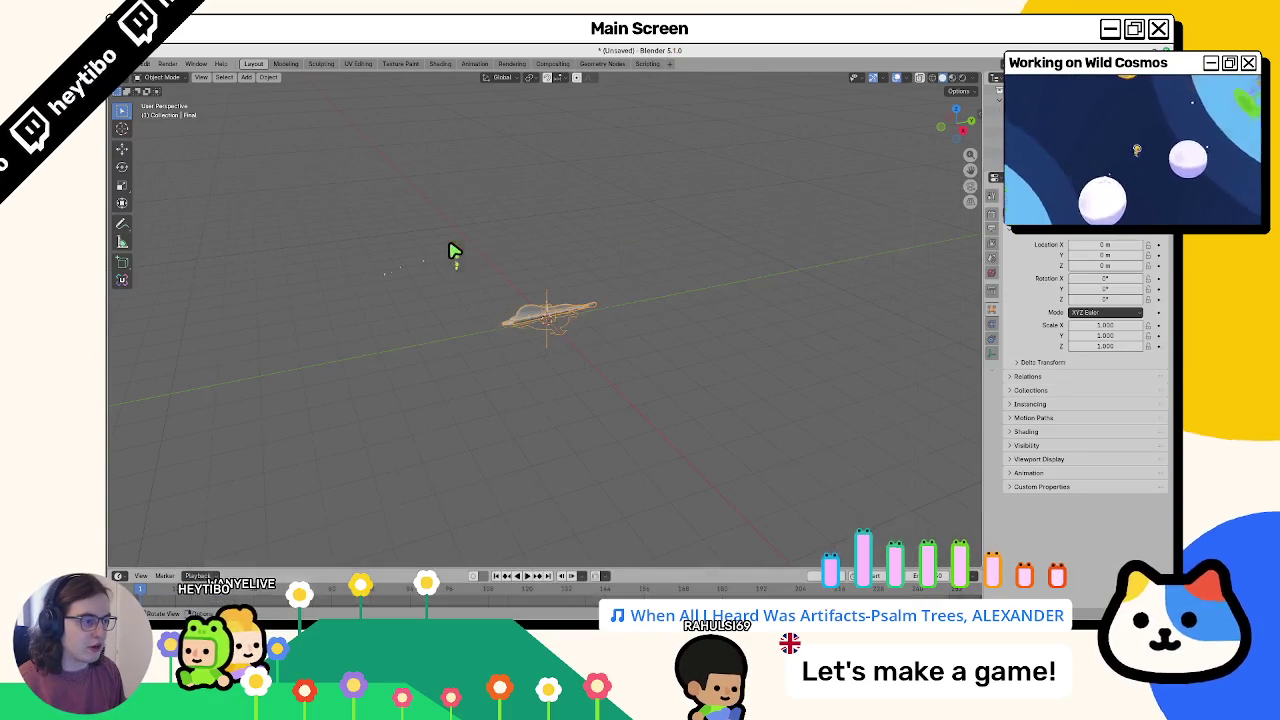
pyautogui.rightClick(1010, 110)
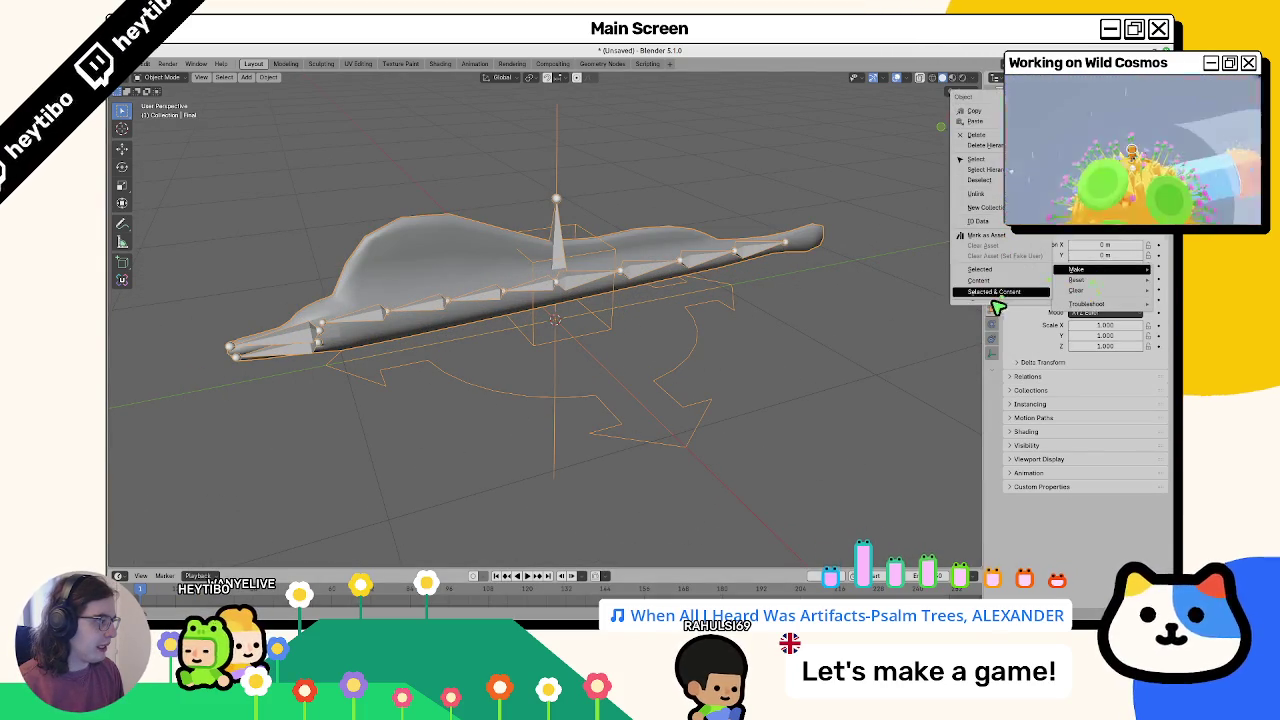
pyautogui.click(995, 292)
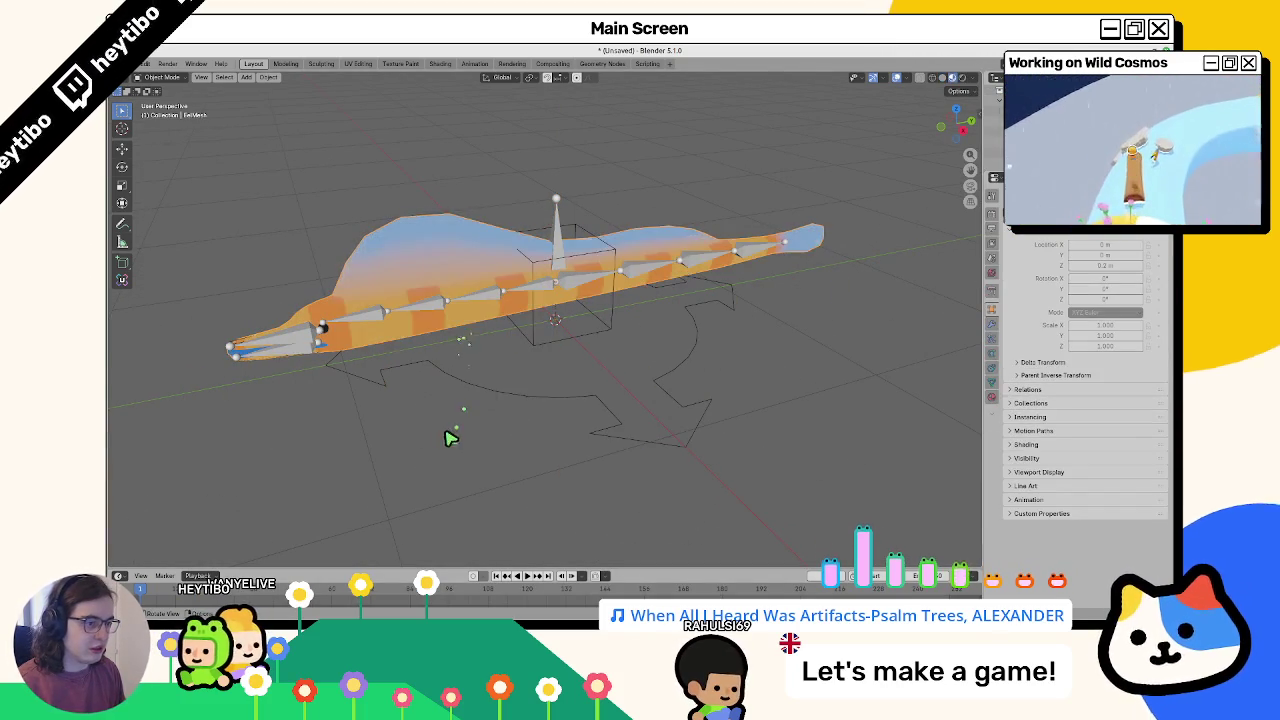
# Set the frame rate to 30 fps and the frame range to 0–100
pyautogui.click(991, 290)
pyautogui.click(991, 270)
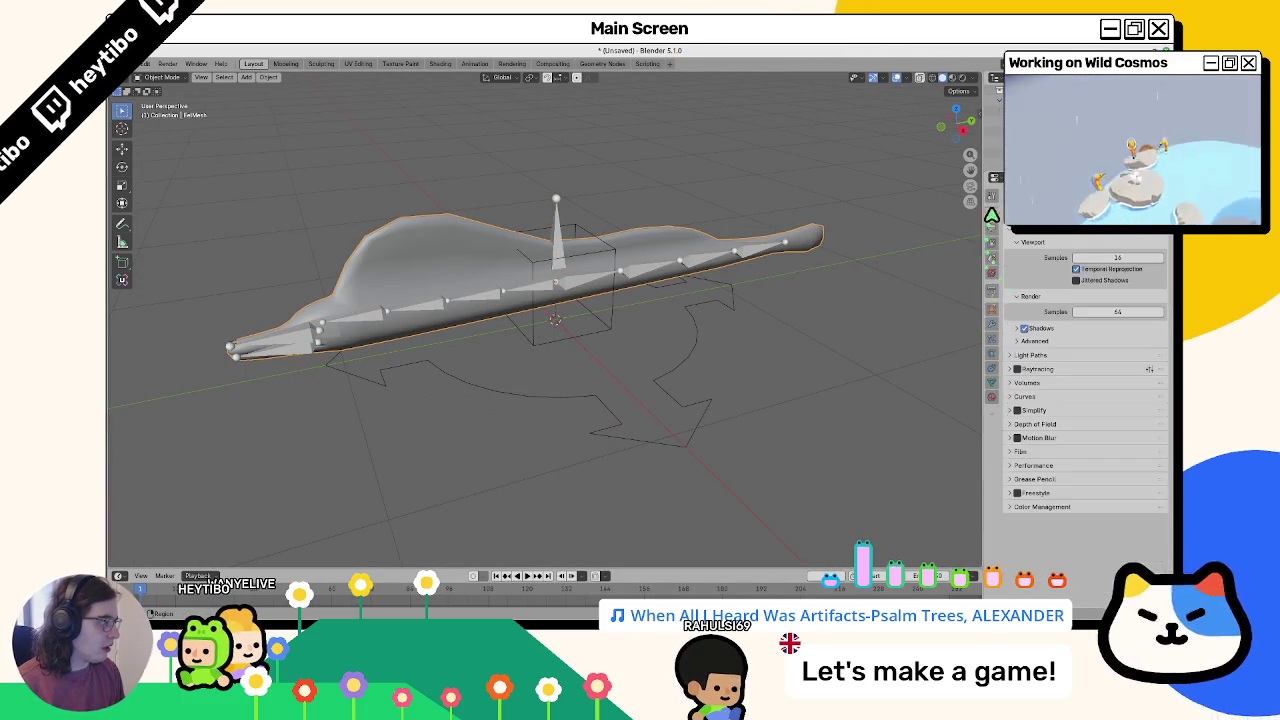
pyautogui.click(991, 250)
pyautogui.click(990, 232)
pyautogui.click(1101, 309)
pyautogui.click(1122, 390)
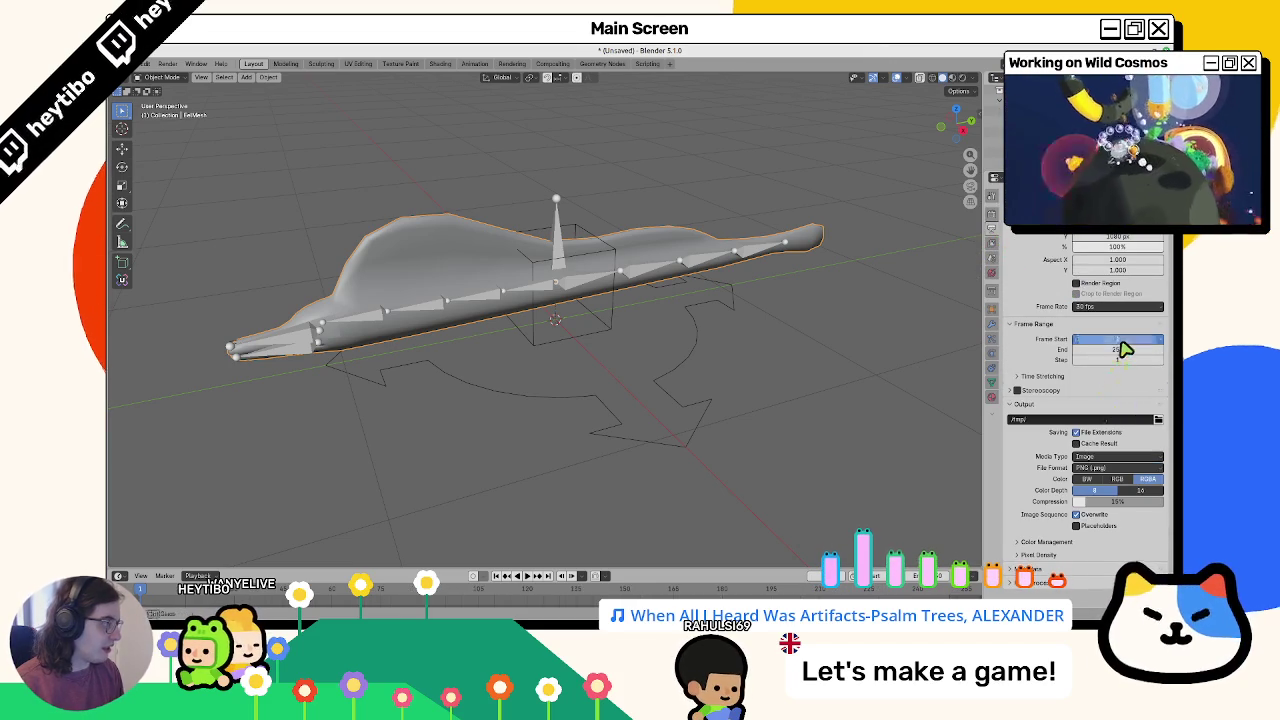
pyautogui.click(1122, 340)
pyautogui.press('Tab')
pyautogui.write('100')
pyautogui.press('Return')
pyautogui.scroll(3, 517, 263)
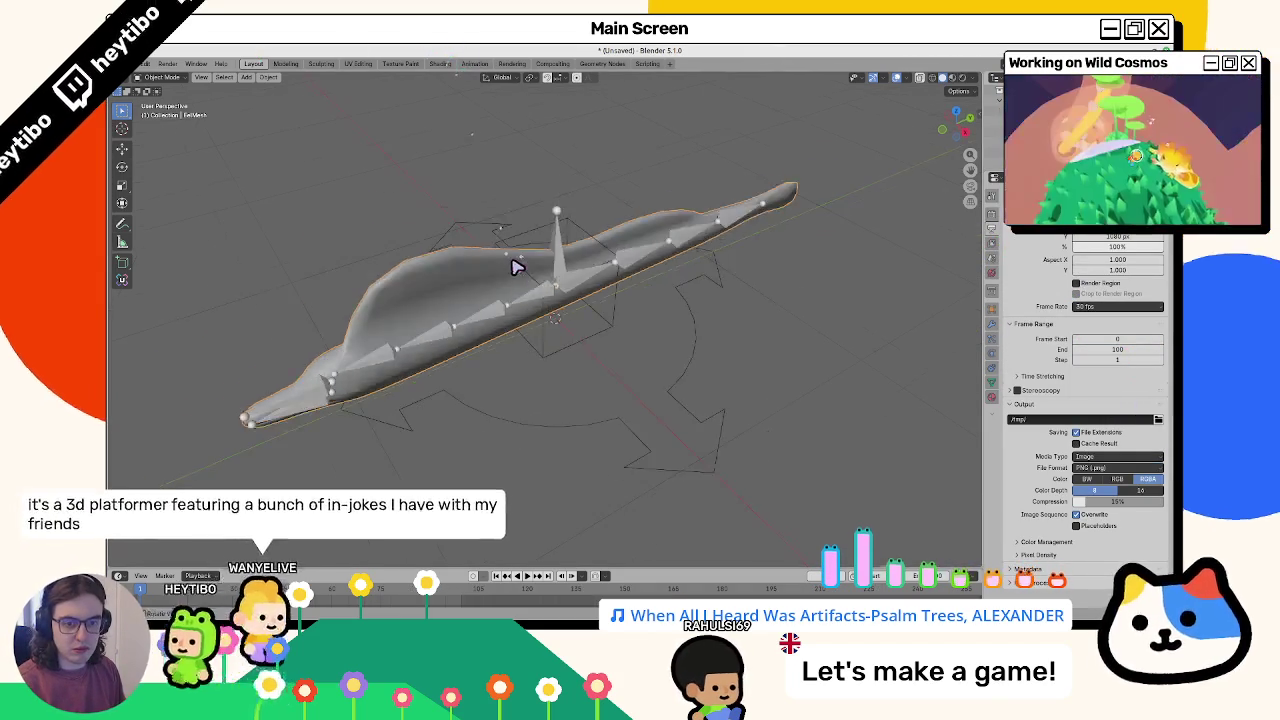
pyautogui.scroll(-5, 506, 286)
# Bring up Save As, starting from the water_eel.blend file name
pyautogui.hotkey('ctrl', 's')
pyautogui.press('Escape')
pyautogui.hotkey('ctrl', 's')
pyautogui.click(440, 250)
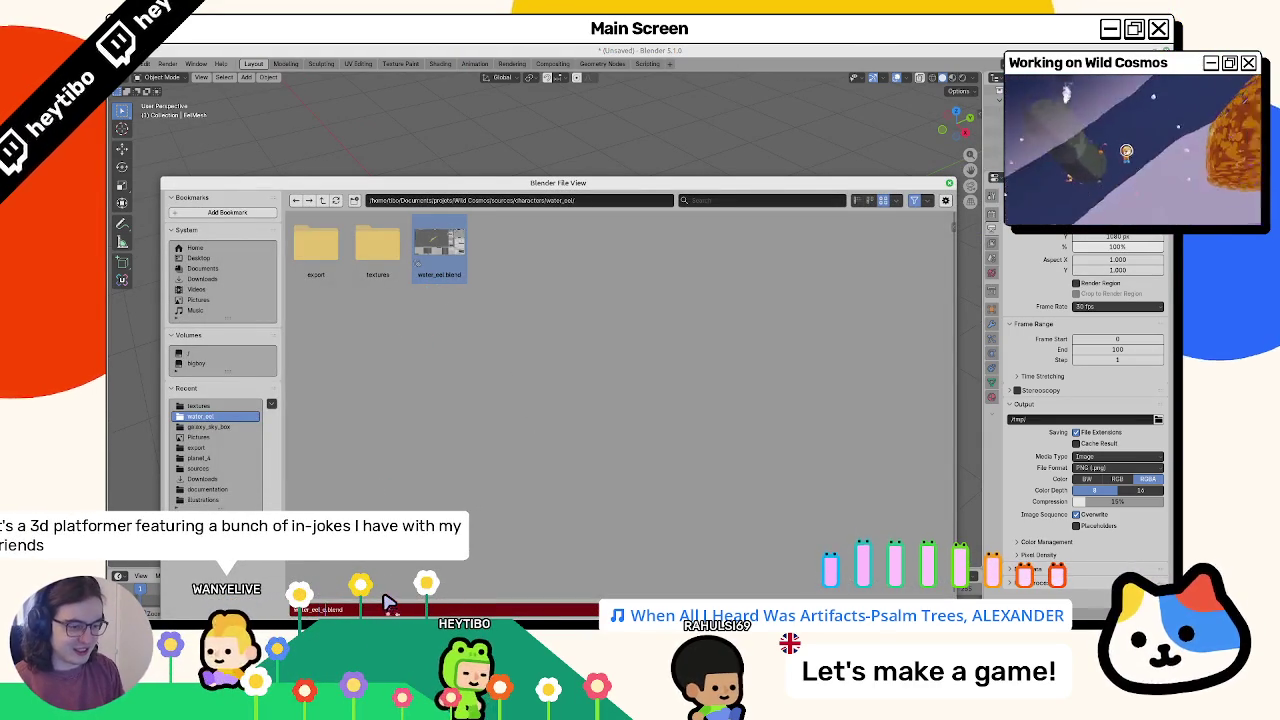
# Save the scene as water_eel_export.blend and select the eel's AnimationRig
pyautogui.press('Return')
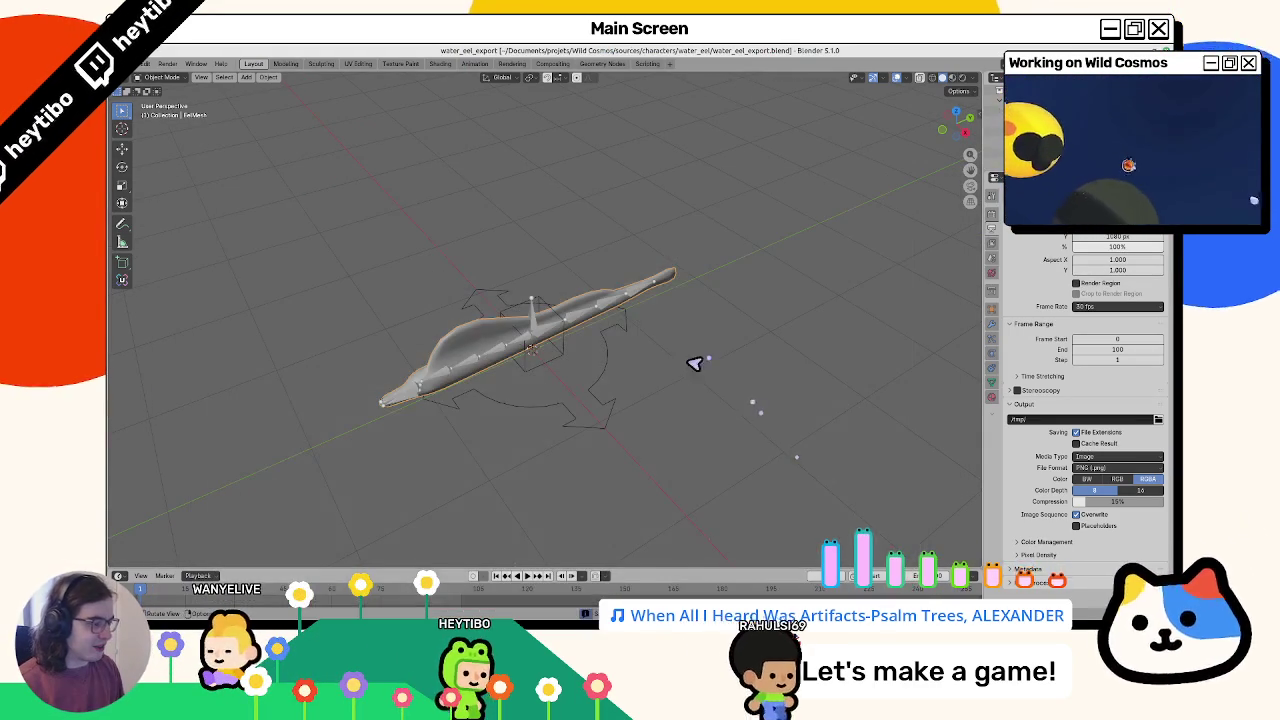
pyautogui.click(605, 362)
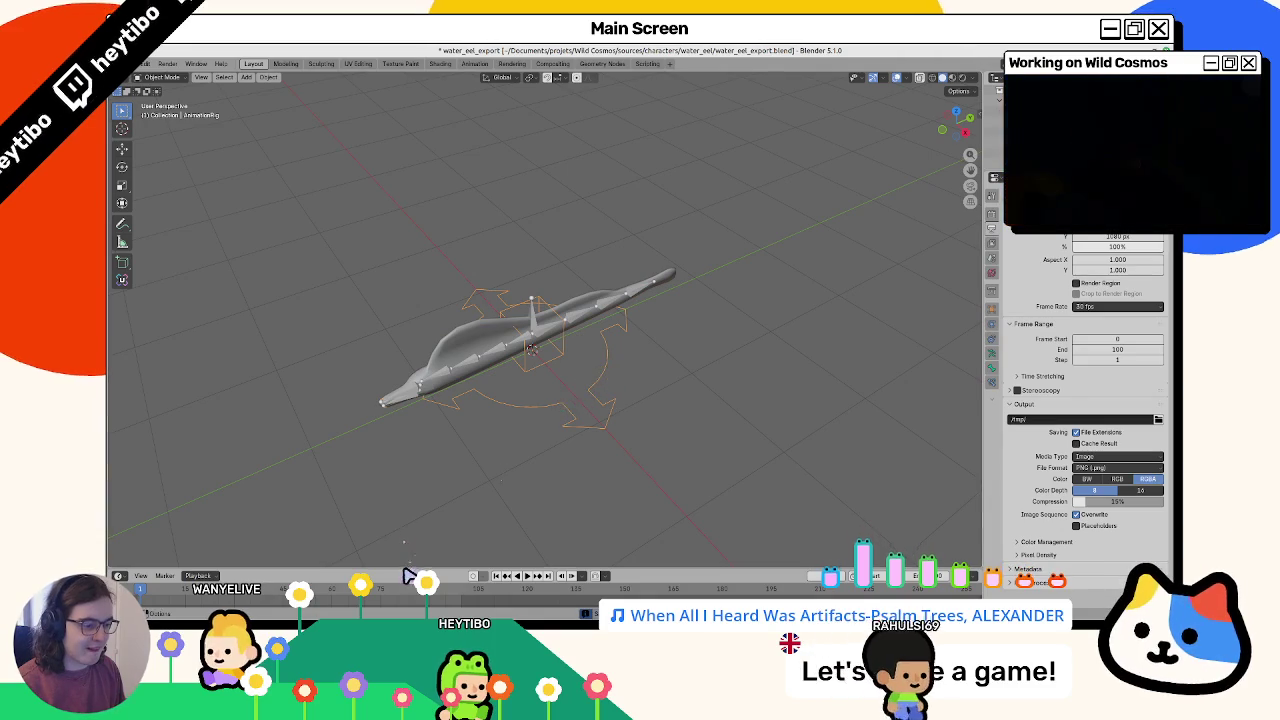
pyautogui.moveTo(395, 573); pyautogui.dragTo(345, 462)
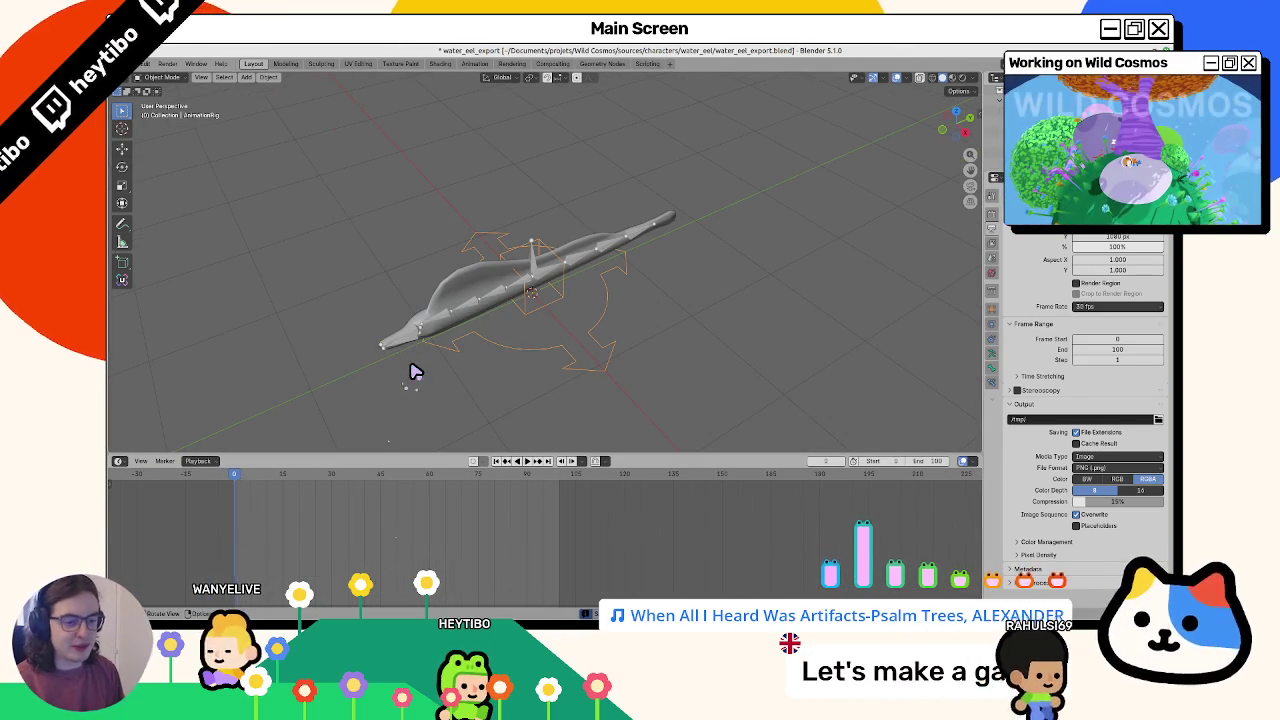
pyautogui.hscroll(-3, 516, 527)
pyautogui.hscroll(-5, 516, 527)
pyautogui.moveTo(562, 585)
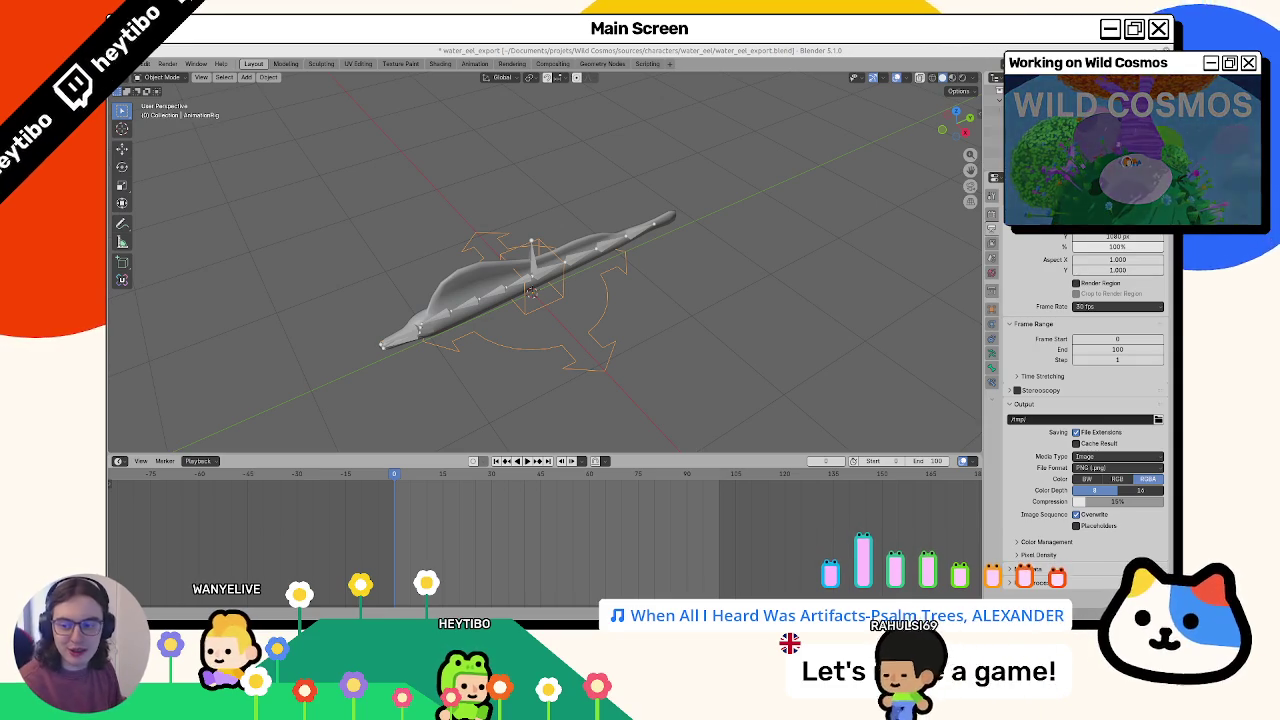
pyautogui.moveTo(697, 284); pyautogui.dragTo(666, 337)
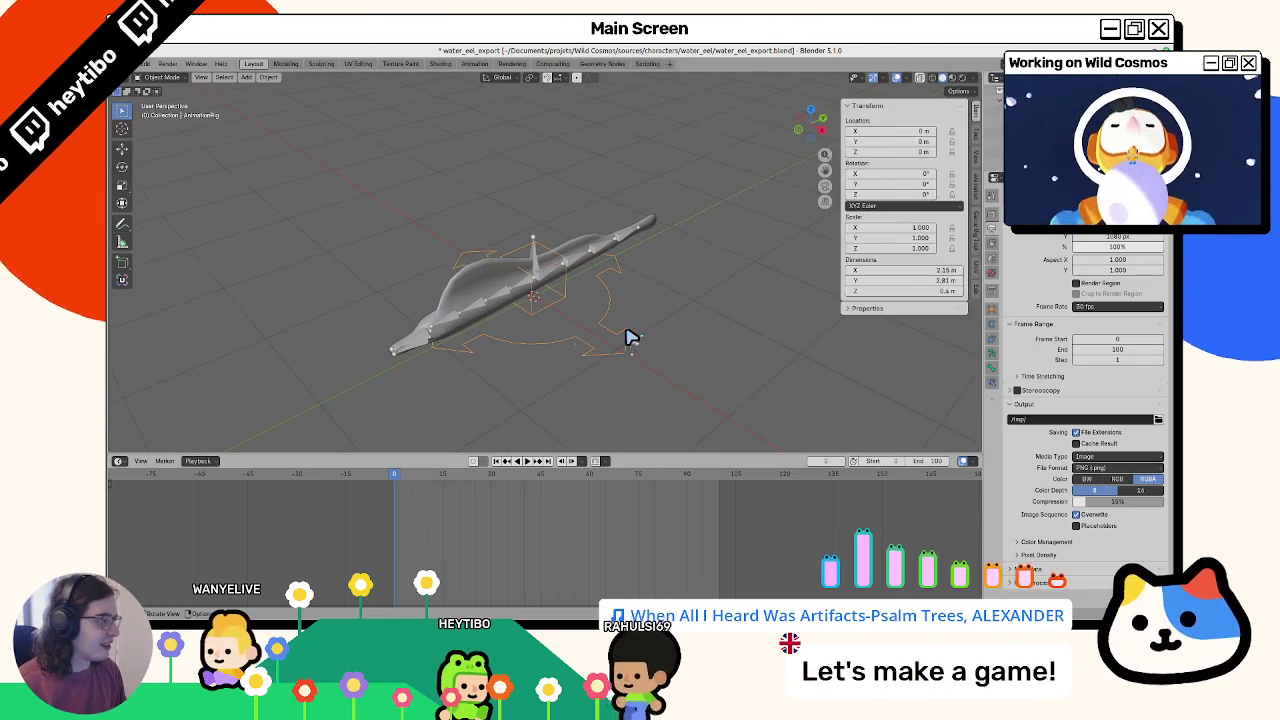
pyautogui.click(992, 353)
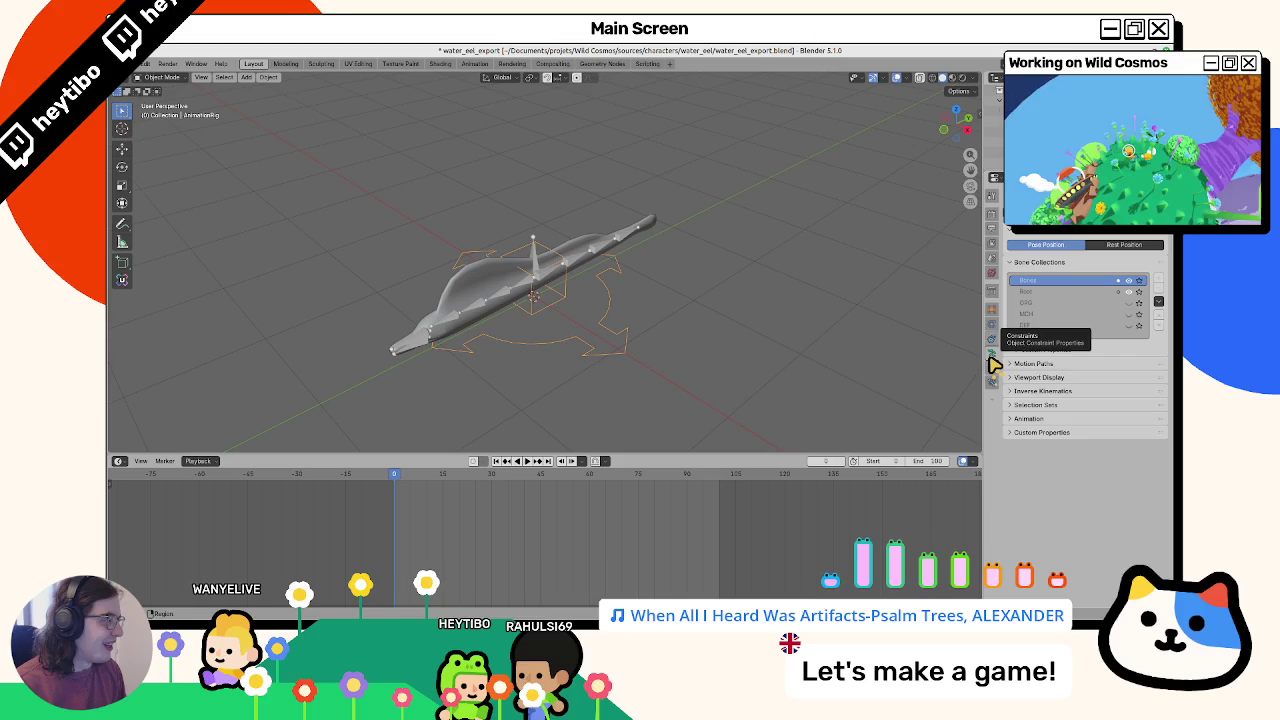
pyautogui.click(992, 228)
# In Game Rig Tools, connect AnimationRig as control rig to game rig Rig and load all actions
pyautogui.press('n')
pyautogui.click(979, 206)
pyautogui.click(979, 222)
pyautogui.click(899, 161)
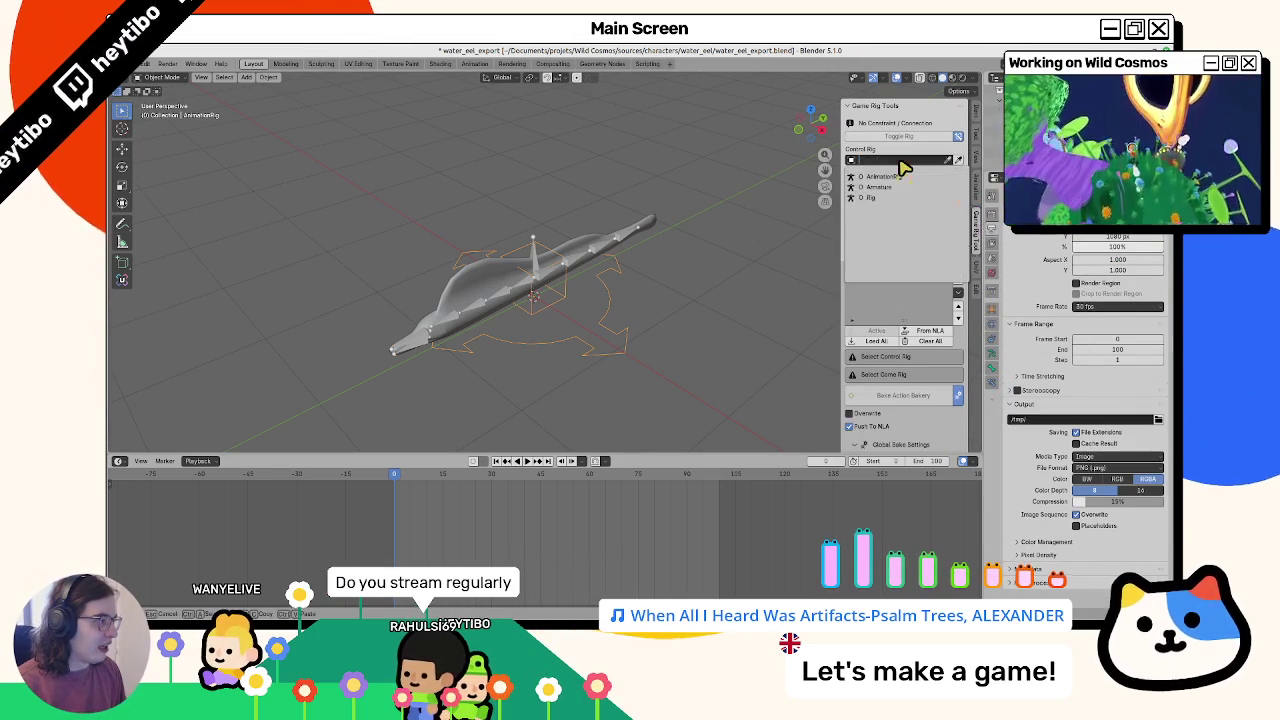
pyautogui.click(899, 188)
pyautogui.click(888, 176)
pyautogui.click(895, 180)
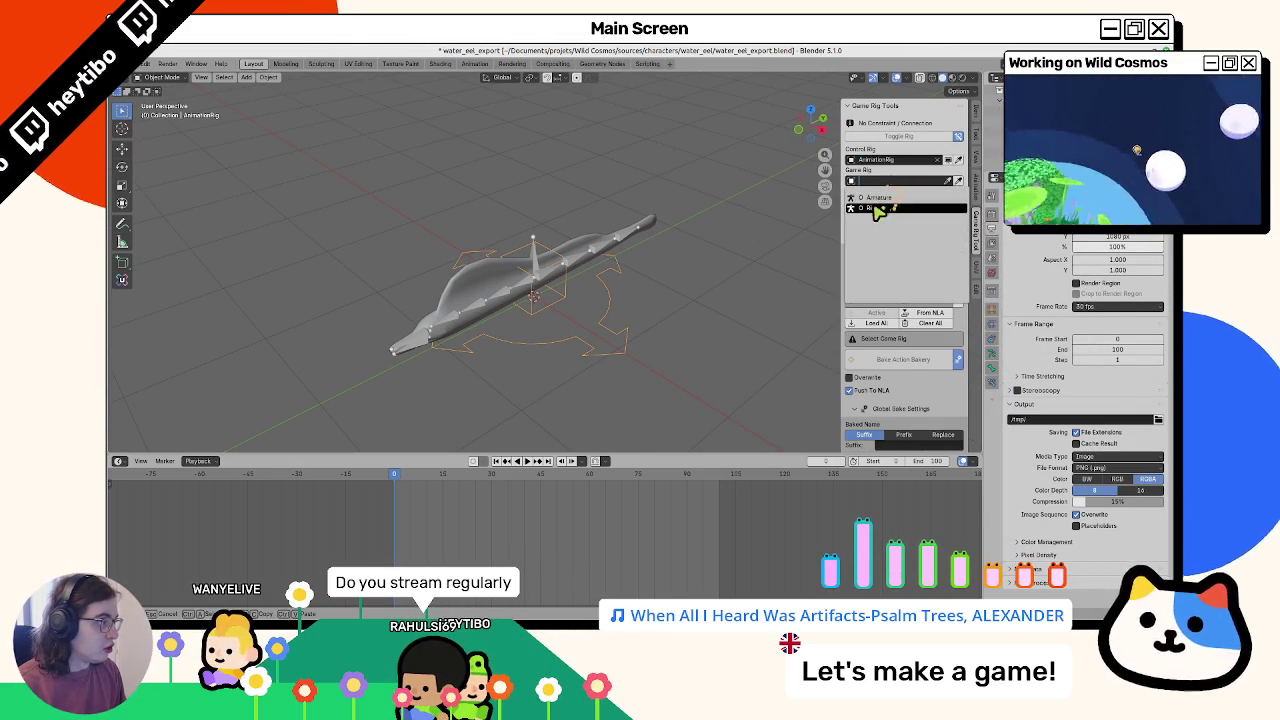
pyautogui.click(878, 208)
pyautogui.click(876, 323)
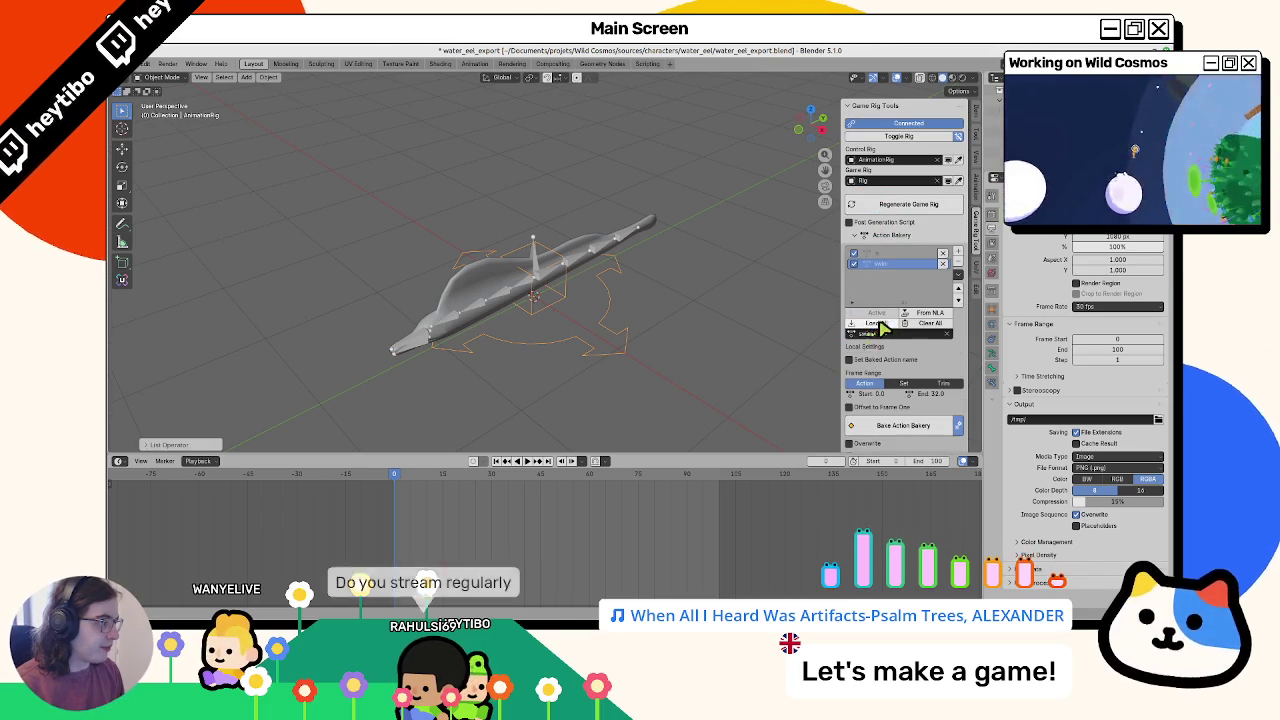
# Clear the bake list, delete the stashed swim and in action tracks, and save
pyautogui.click(930, 323)
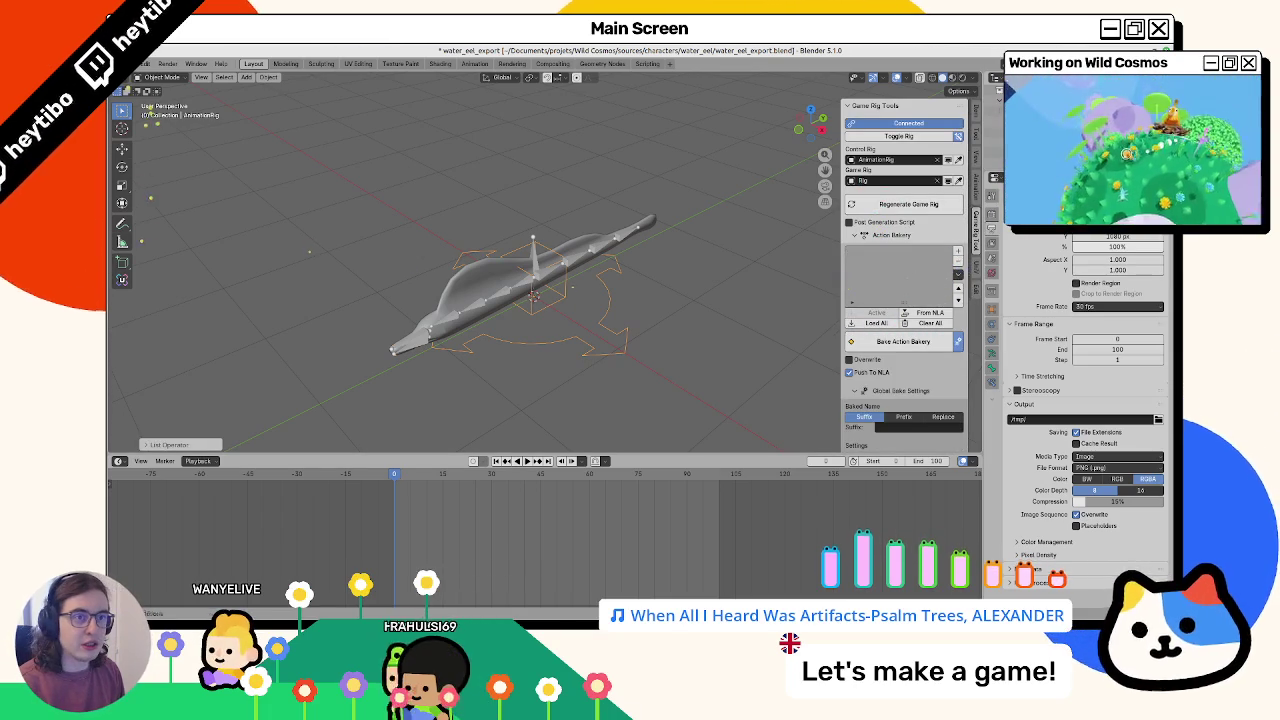
pyautogui.click(141, 63)
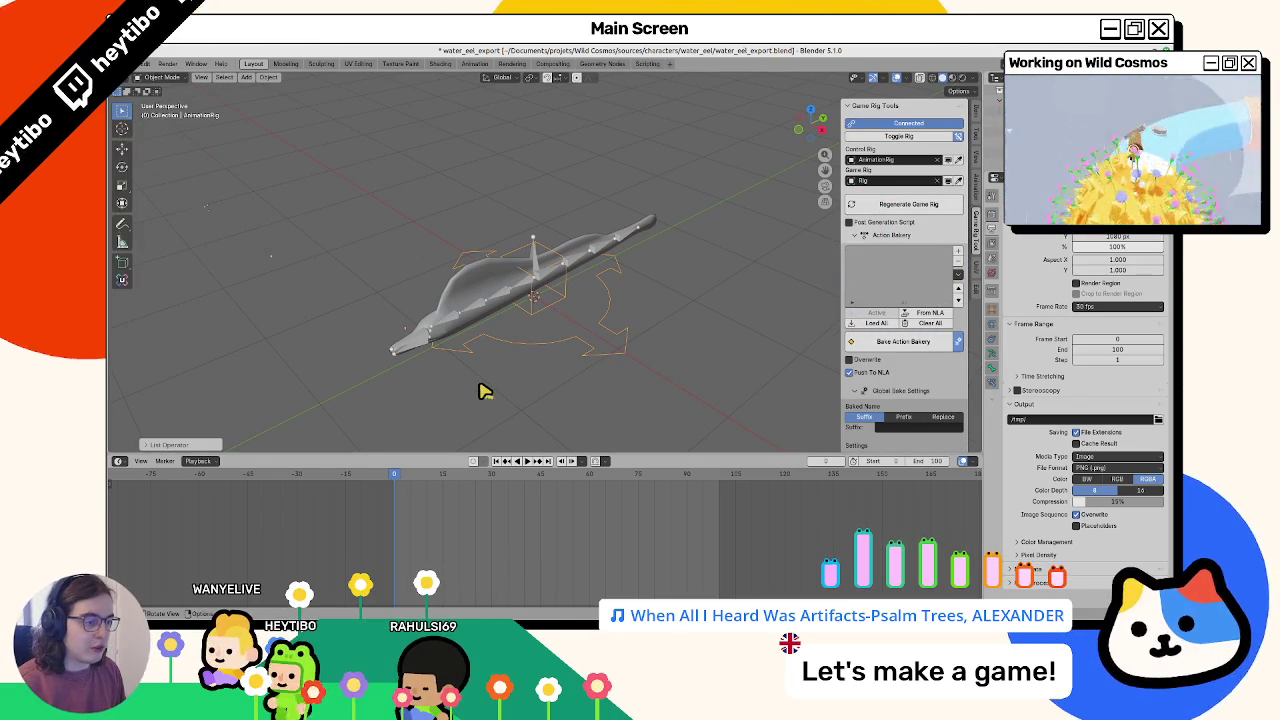
pyautogui.hotkey('ctrl', 's')
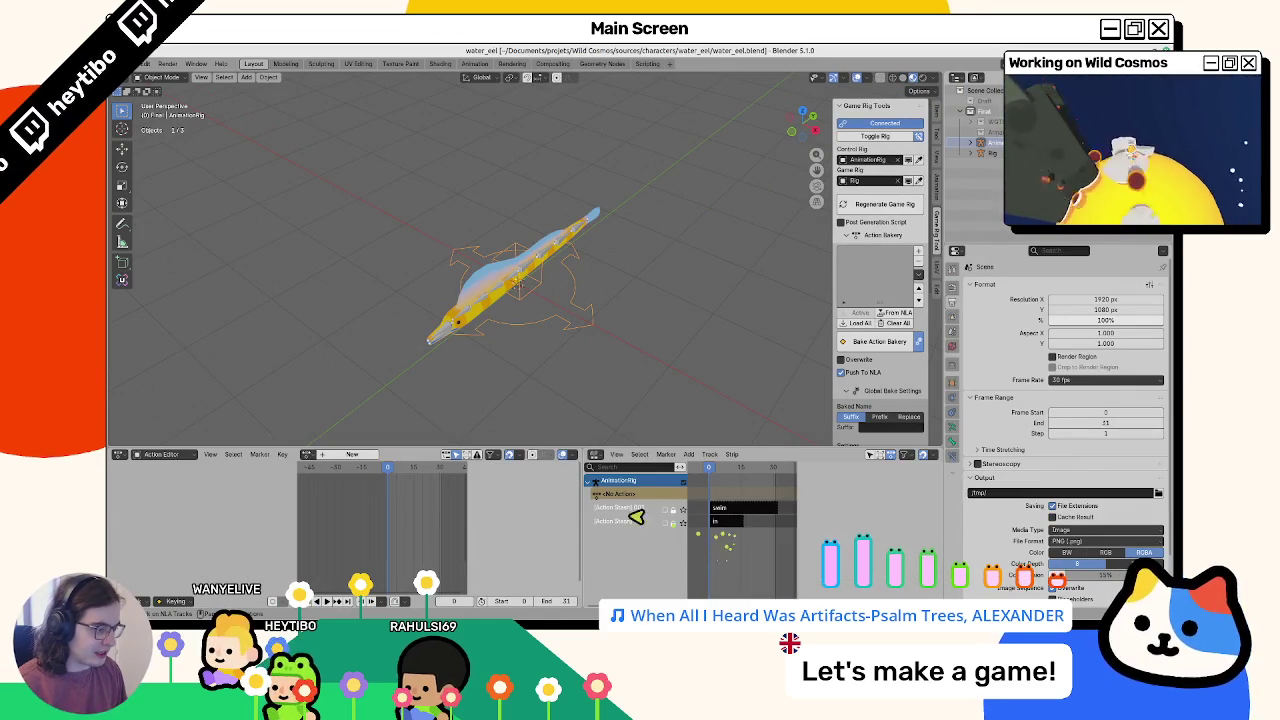
pyautogui.press('x')
pyautogui.press('x')
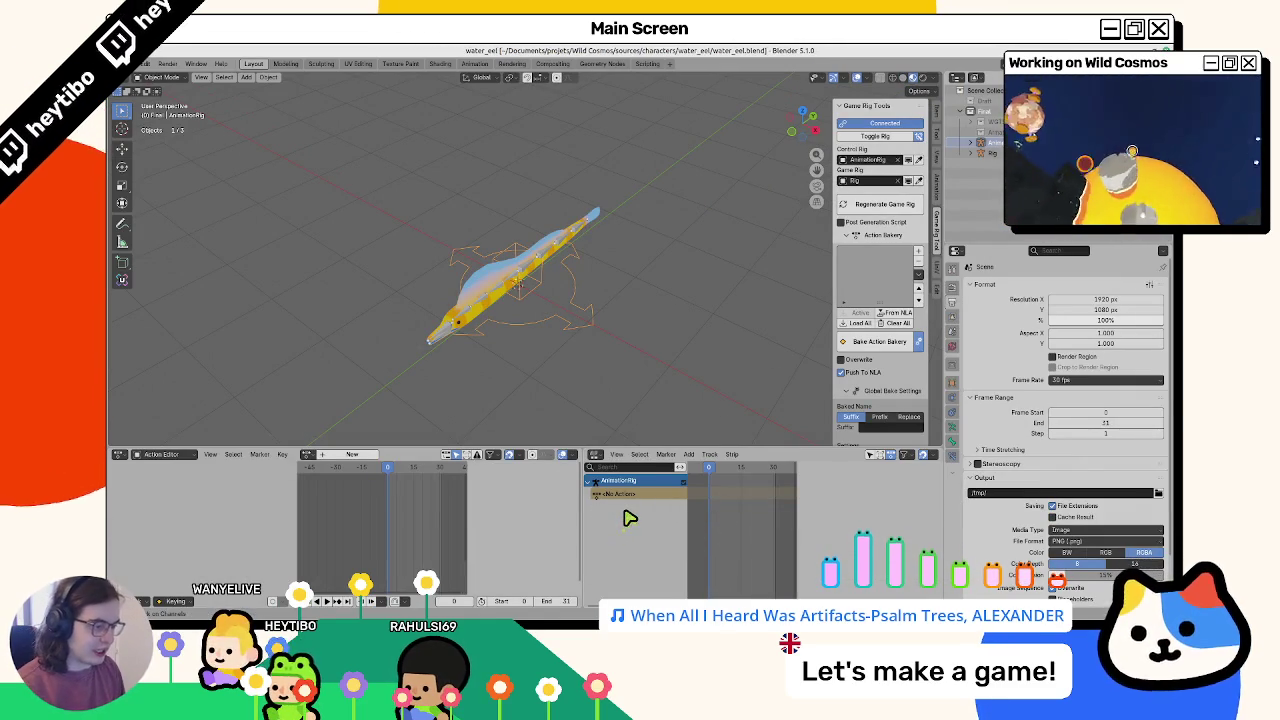
pyautogui.hotkey('ctrl', 's')
# Reopen water_eel_export.blend from the file browser
pyautogui.click(145, 63)
pyautogui.moveTo(199, 99)
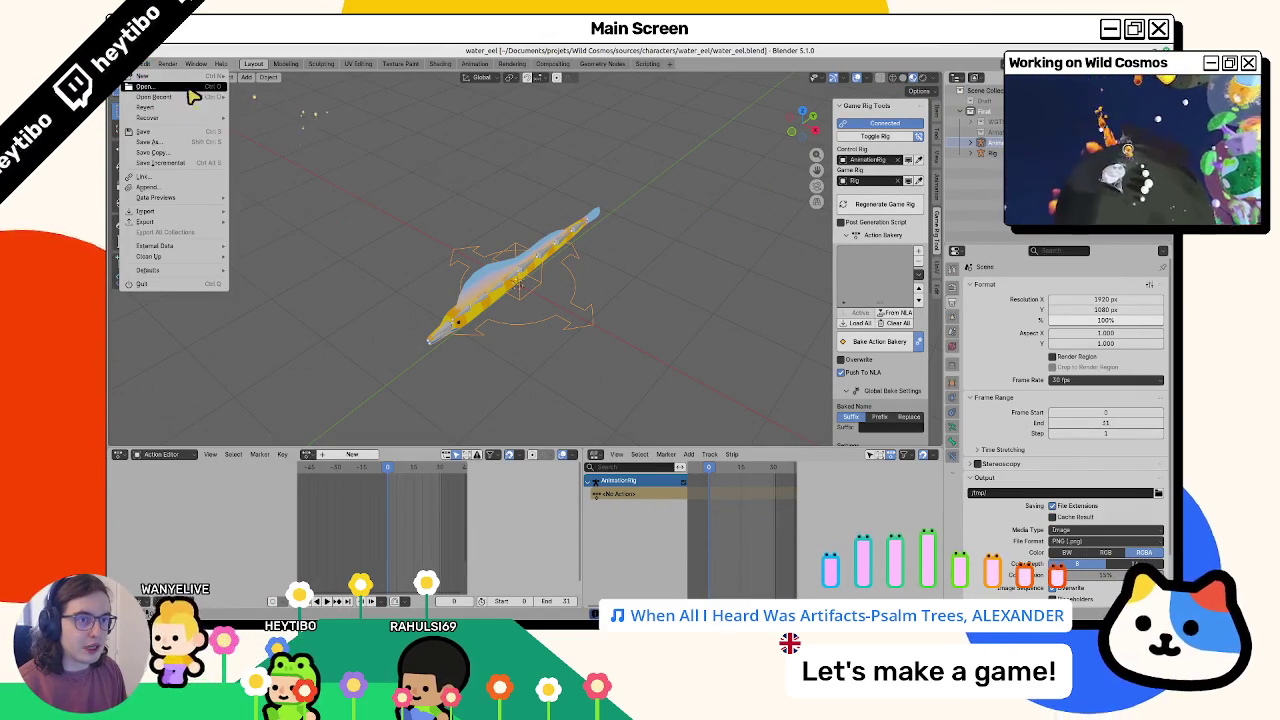
pyautogui.click(150, 86)
pyautogui.doubleClick(500, 250)
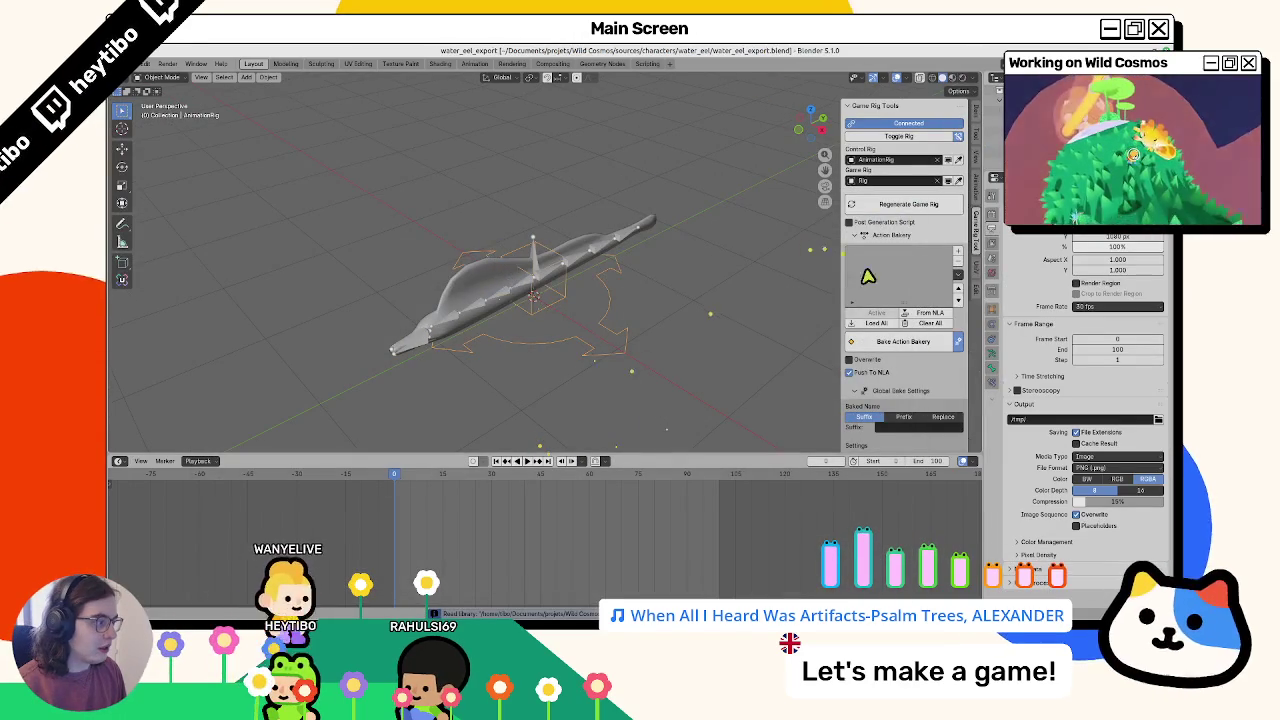
# Load actions into the bake list, then clear it until it is empty
pyautogui.click(957, 252)
pyautogui.click(957, 252)
pyautogui.click(958, 261)
pyautogui.click(958, 261)
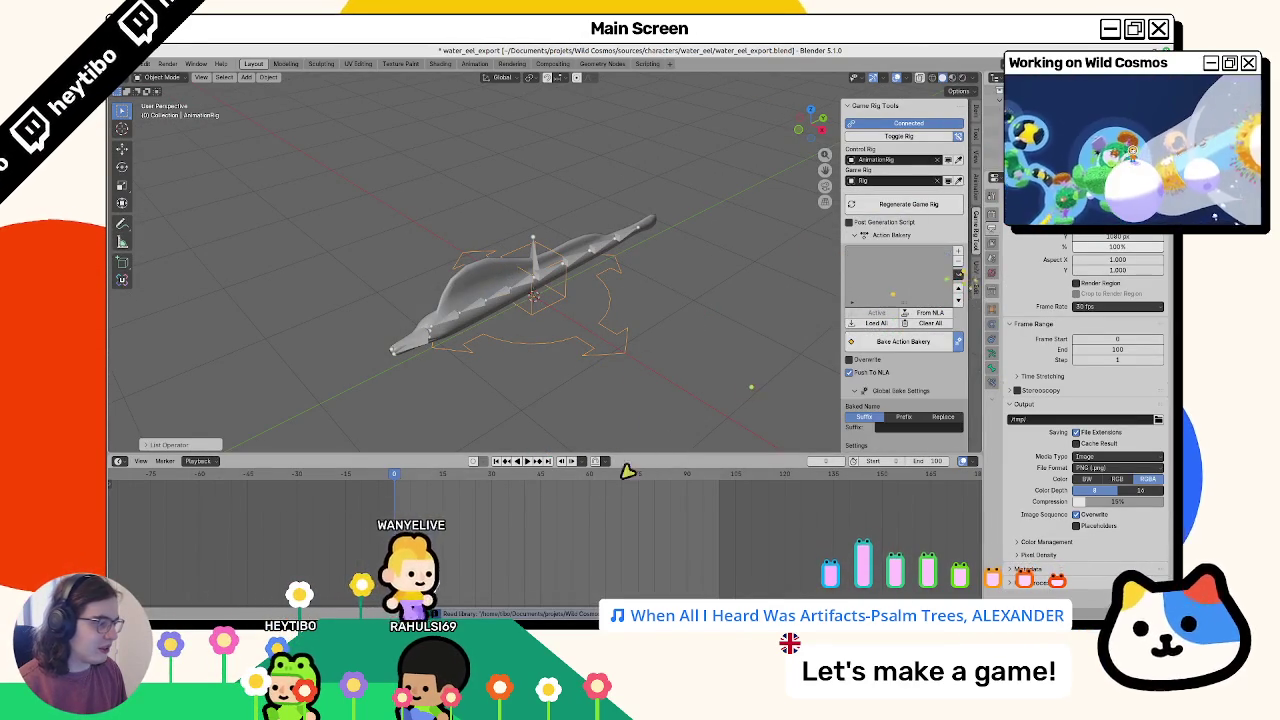
pyautogui.click(868, 324)
pyautogui.click(958, 261)
pyautogui.click(958, 261)
pyautogui.click(145, 64)
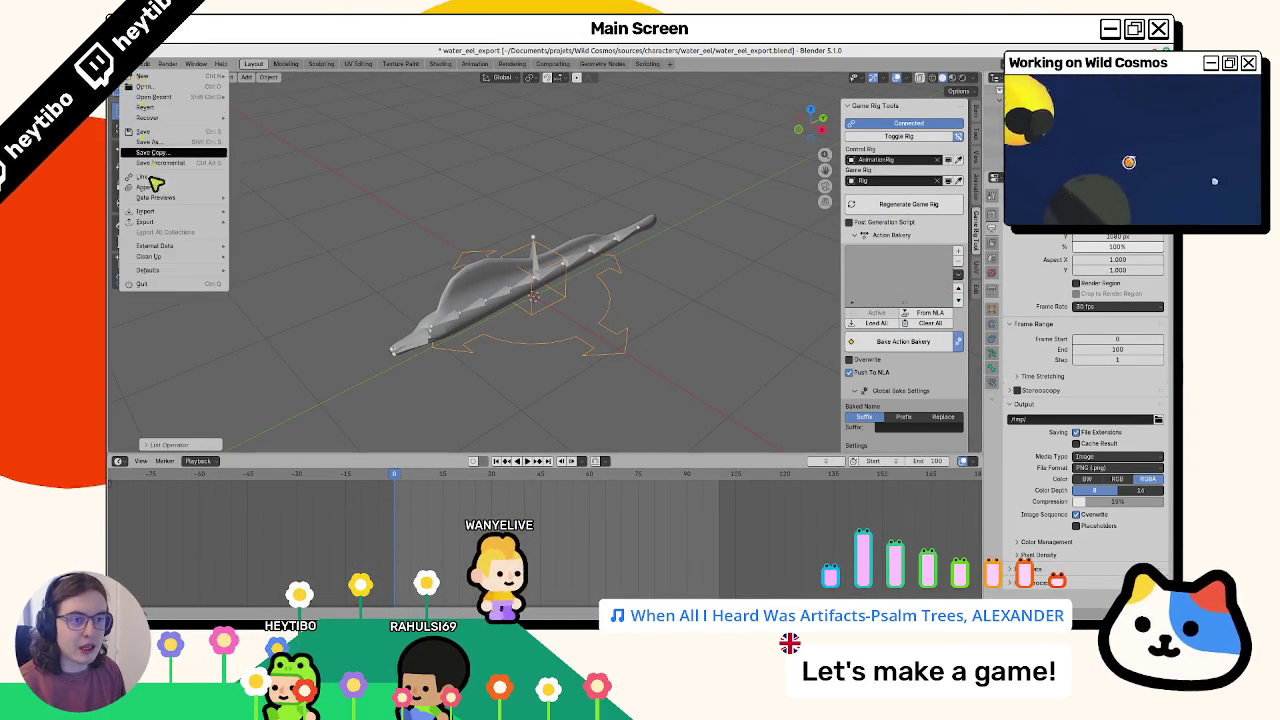
# Append the attack, idle, in, out, spin and swim actions from water_eel.blend
pyautogui.click(150, 188)
pyautogui.click(420, 252)
pyautogui.doubleClick(420, 252)
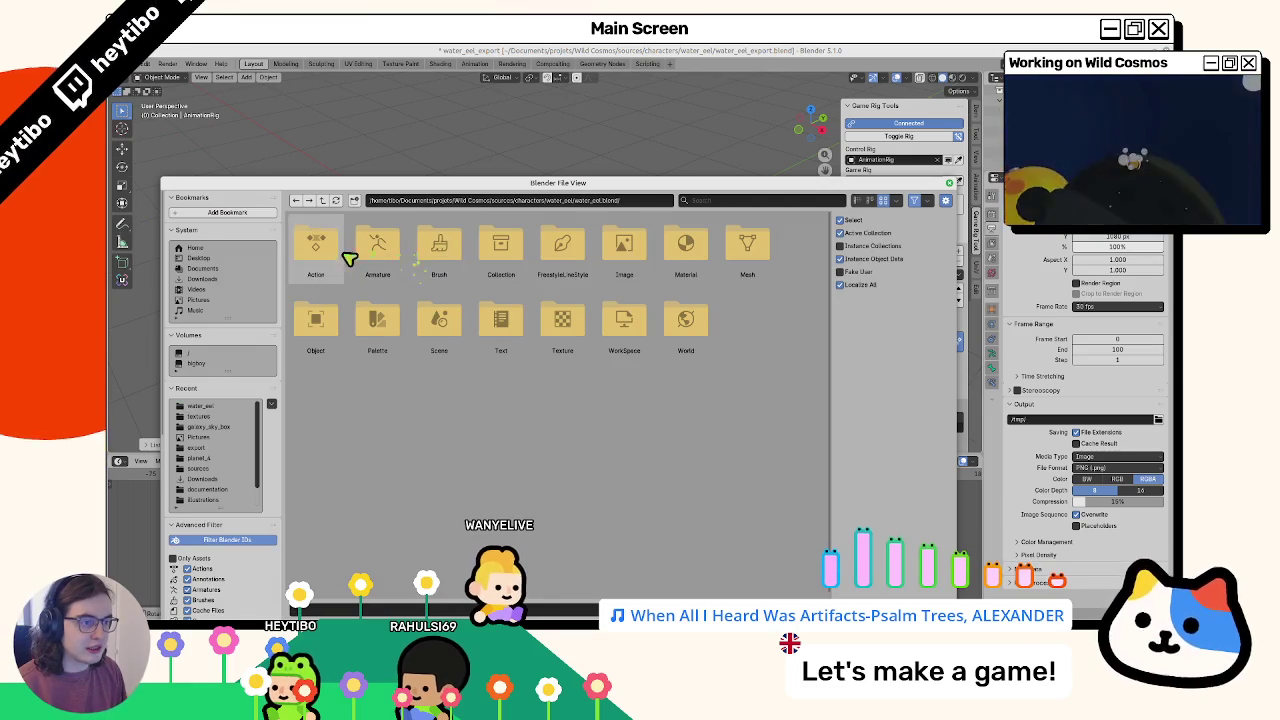
pyautogui.doubleClick(340, 250)
pyautogui.click(340, 252)
pyautogui.moveTo(603, 280); pyautogui.dragTo(331, 286)
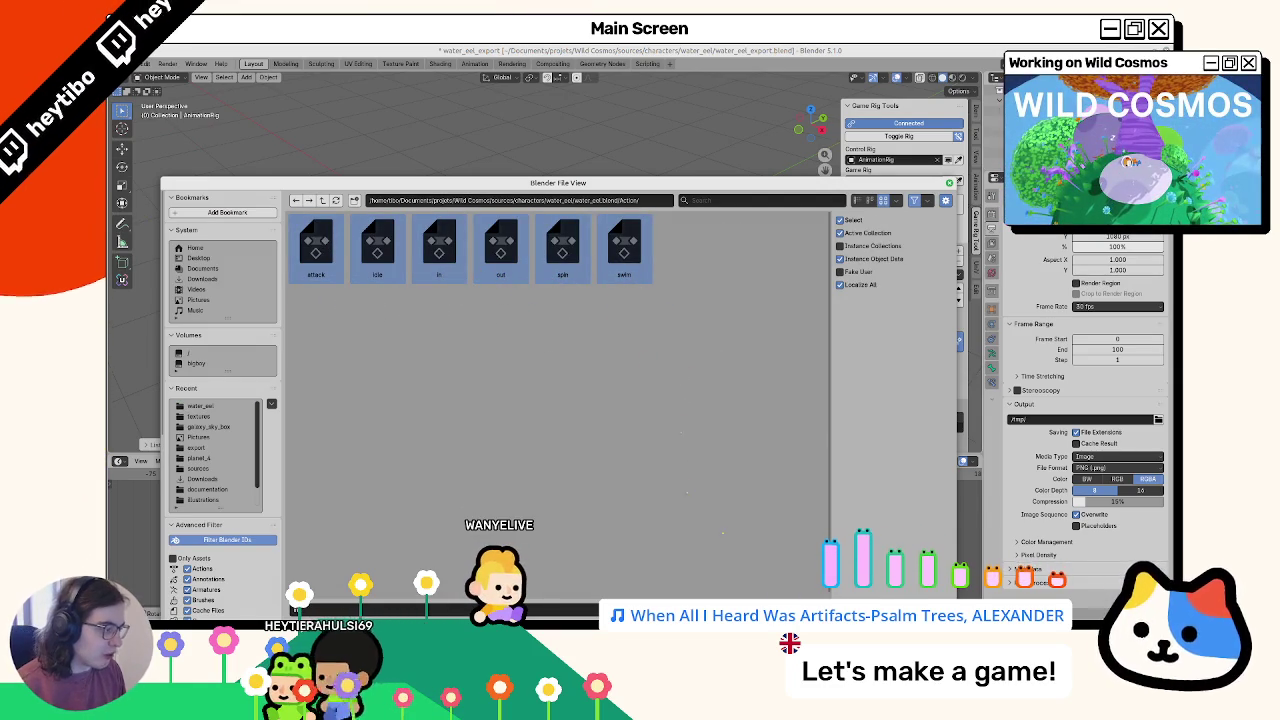
pyautogui.press('Return')
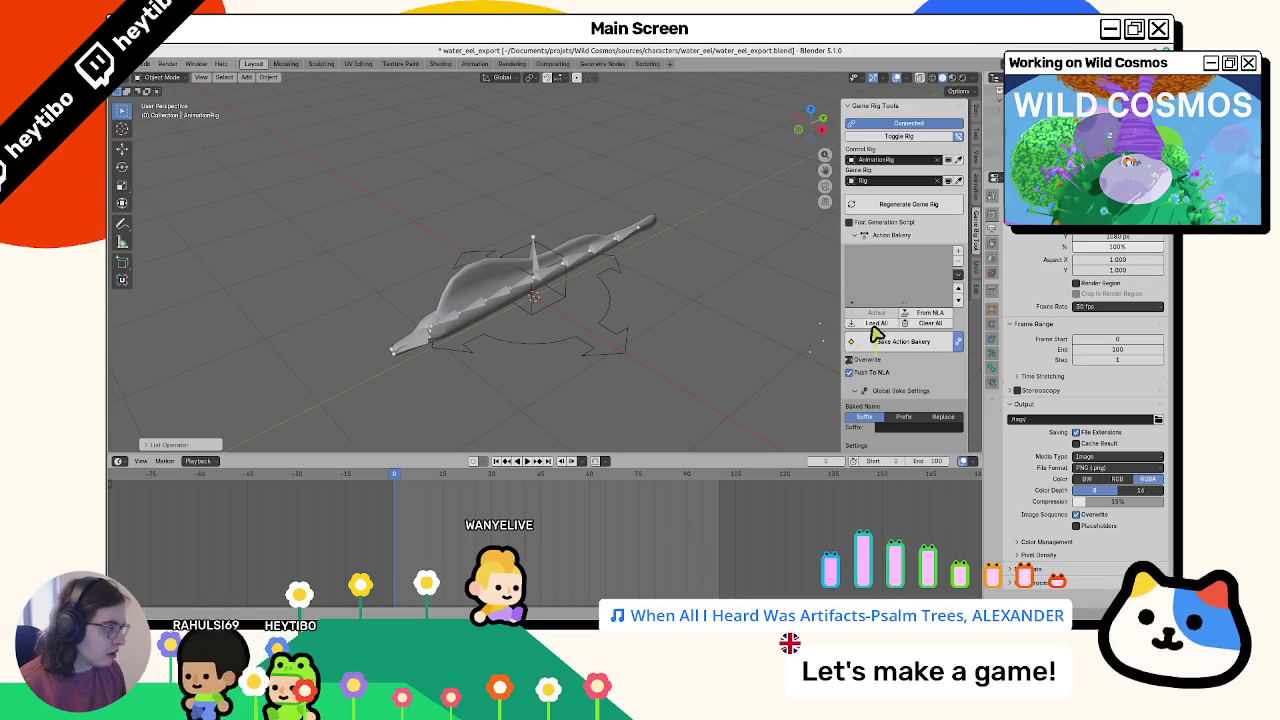
# Load all eel actions, attack through swim, into the Action Bakery list
pyautogui.click(876, 323)
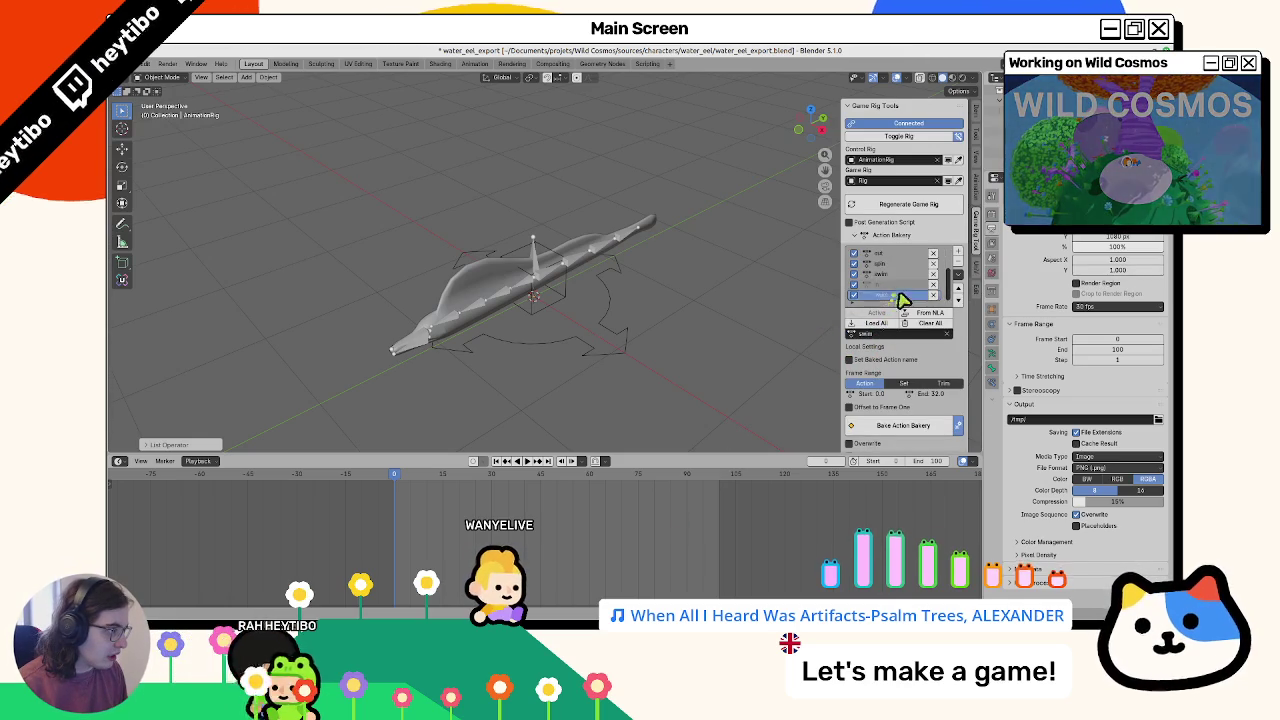
pyautogui.scroll(-3, 896, 292)
pyautogui.scroll(1, 920, 295)
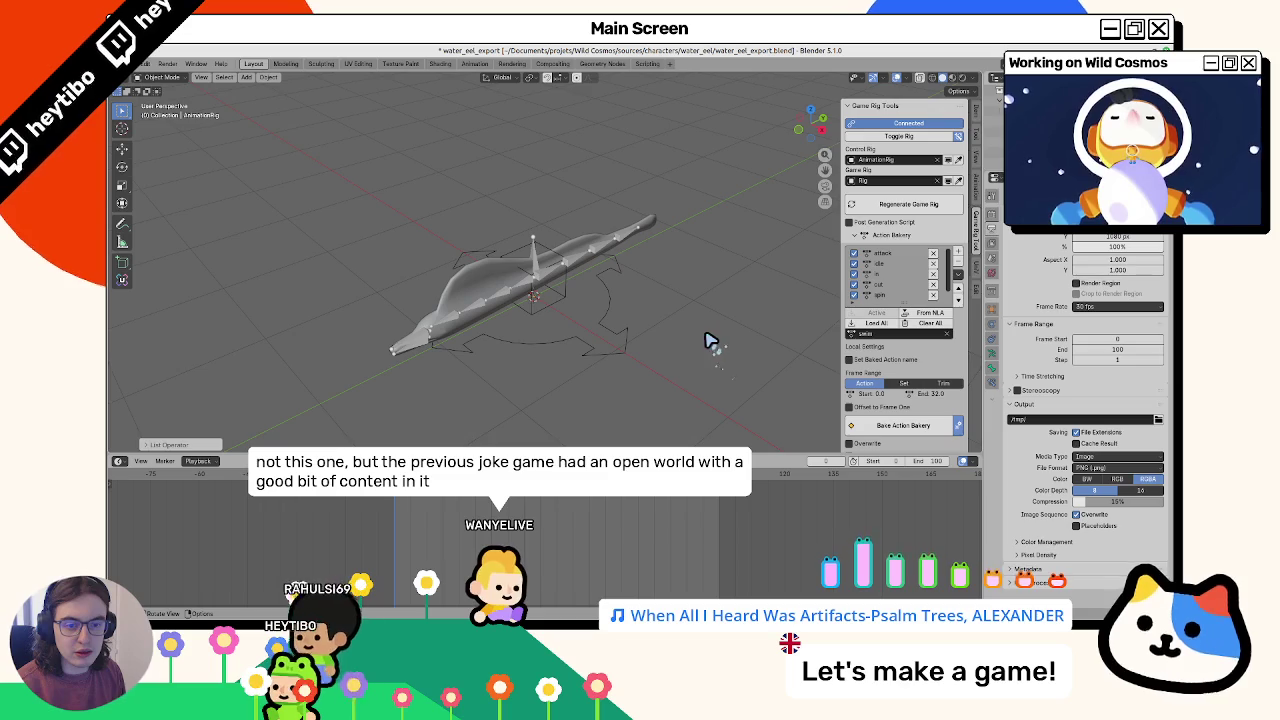
# Play the eel animation in the viewport, then switch the rig into Pose Mode
pyautogui.press('space')
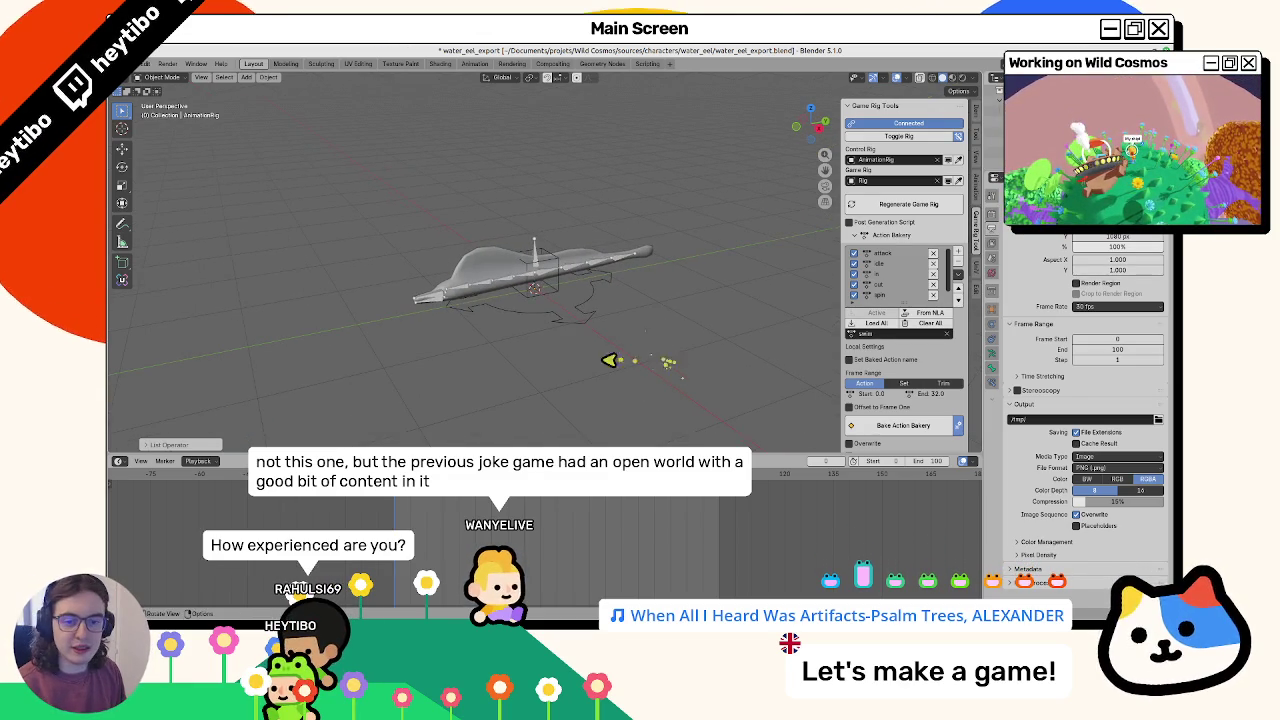
pyautogui.hotkey('ctrl', 'Tab')
pyautogui.scroll(4, 590, 335)
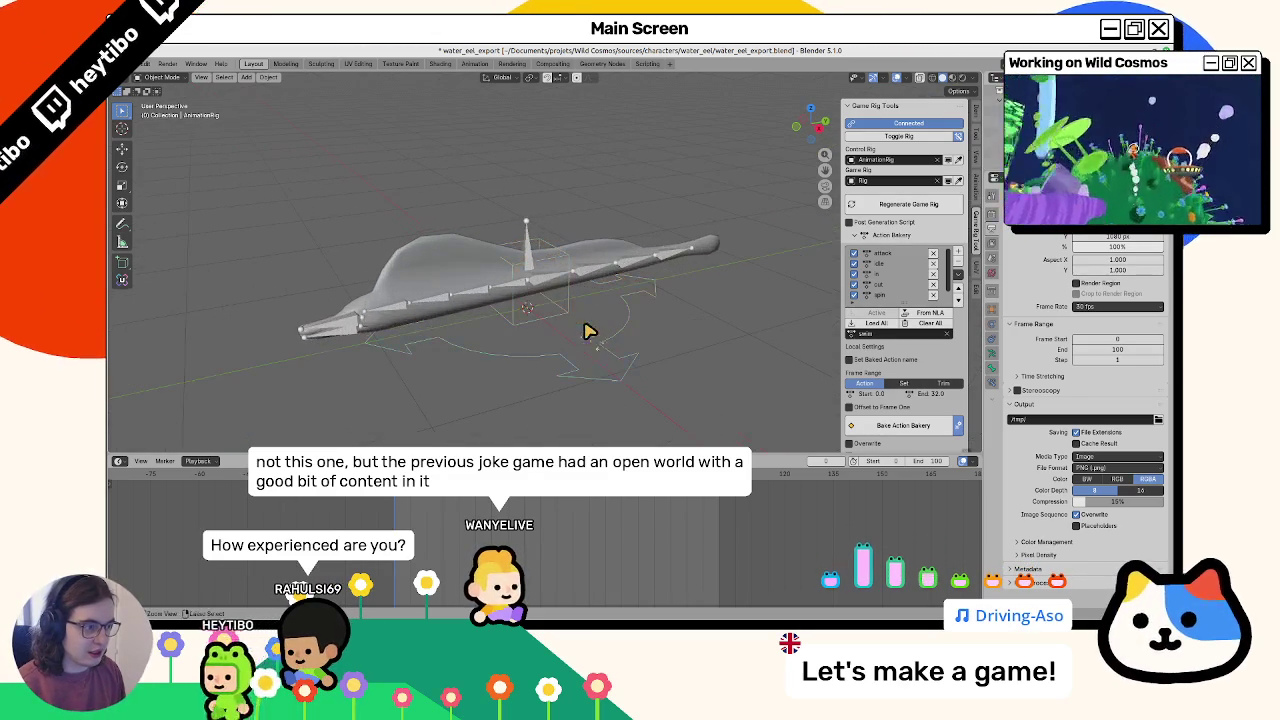
# Test-move and Z-rotate the spine_up bone and the whole rig, cancelling each to keep the rest pose
pyautogui.press('g')
pyautogui.rightClick(563, 289)
pyautogui.click(563, 229)
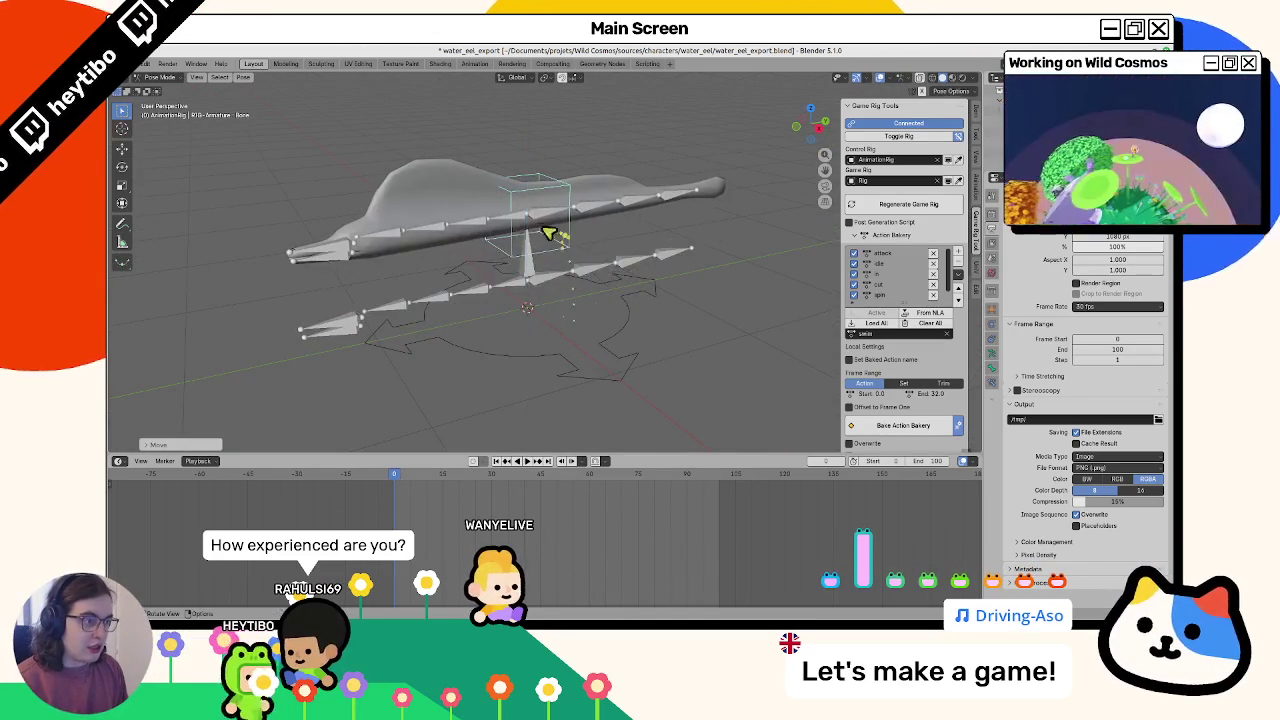
pyautogui.press('r')
pyautogui.press('z')
pyautogui.rightClick(553, 236)
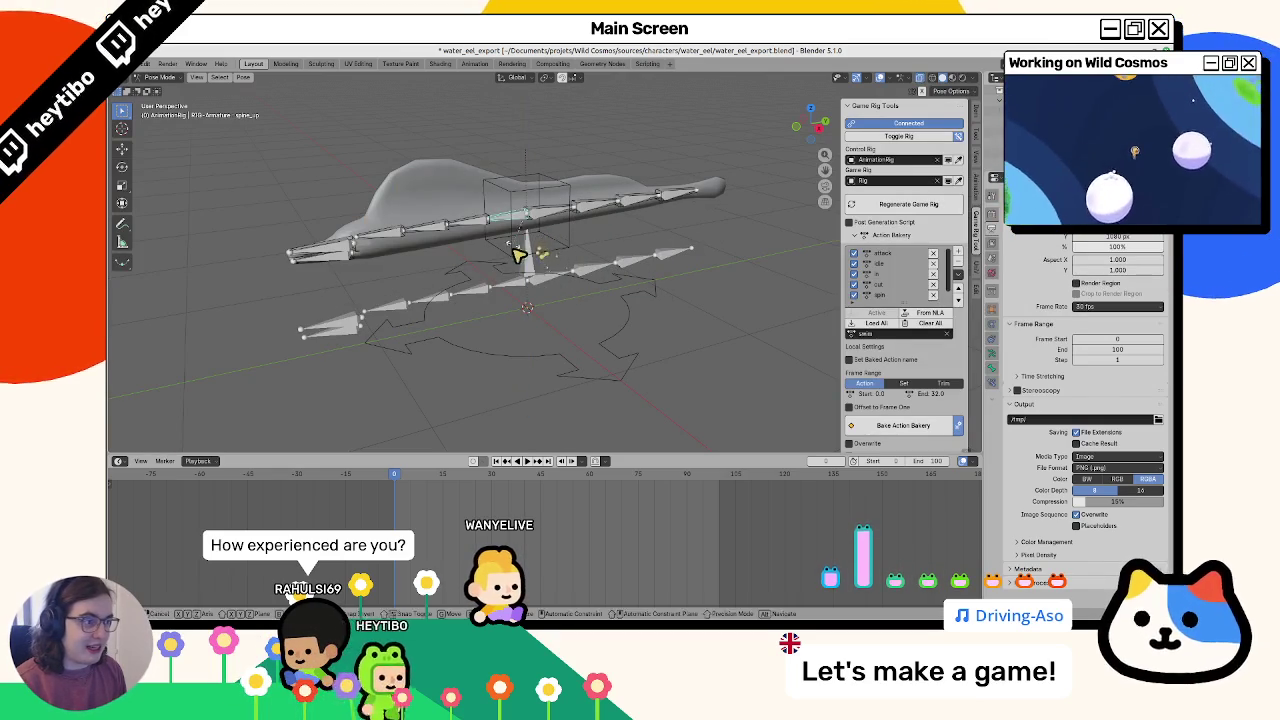
pyautogui.hotkey('ctrl', 'Tab')
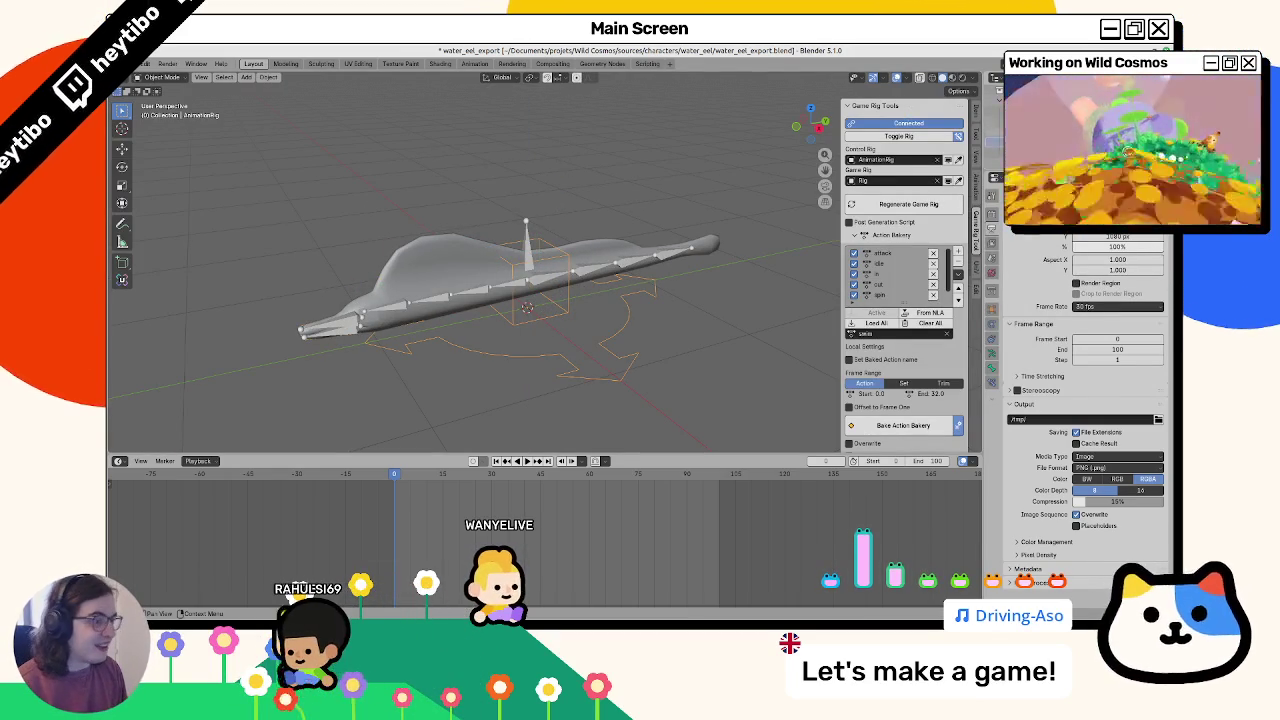
pyautogui.press('g')
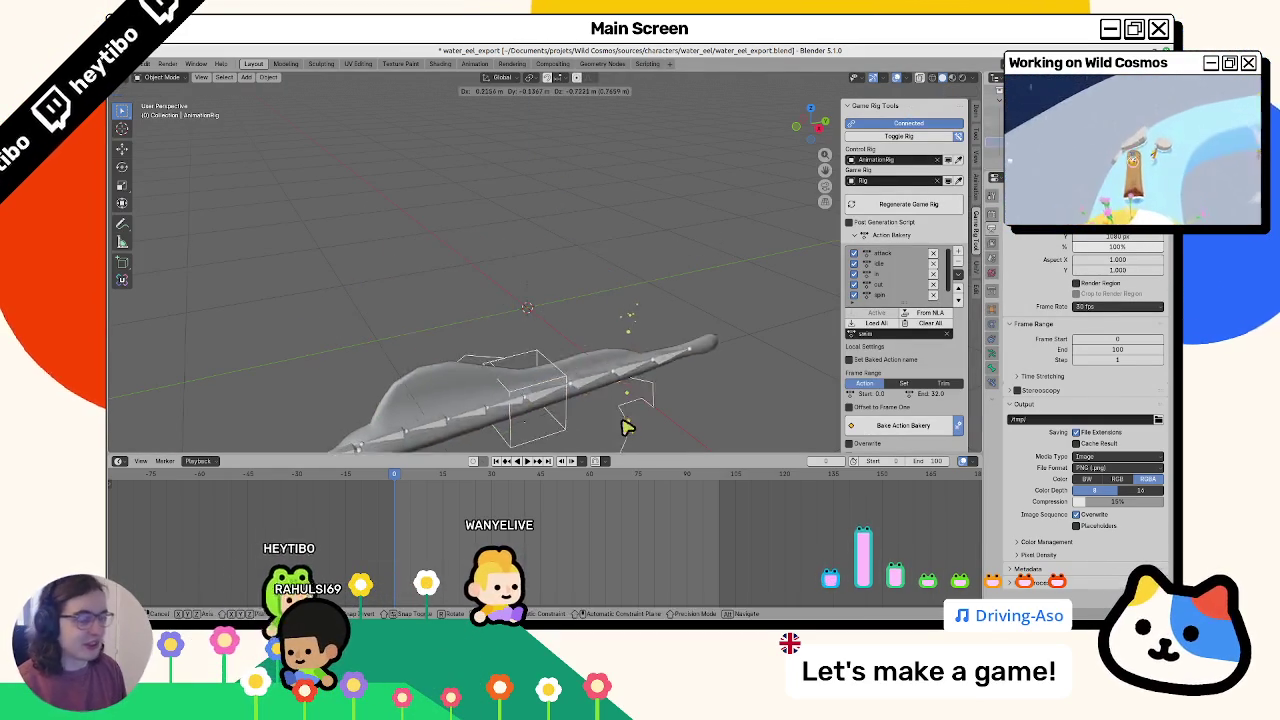
pyautogui.rightClick(628, 422)
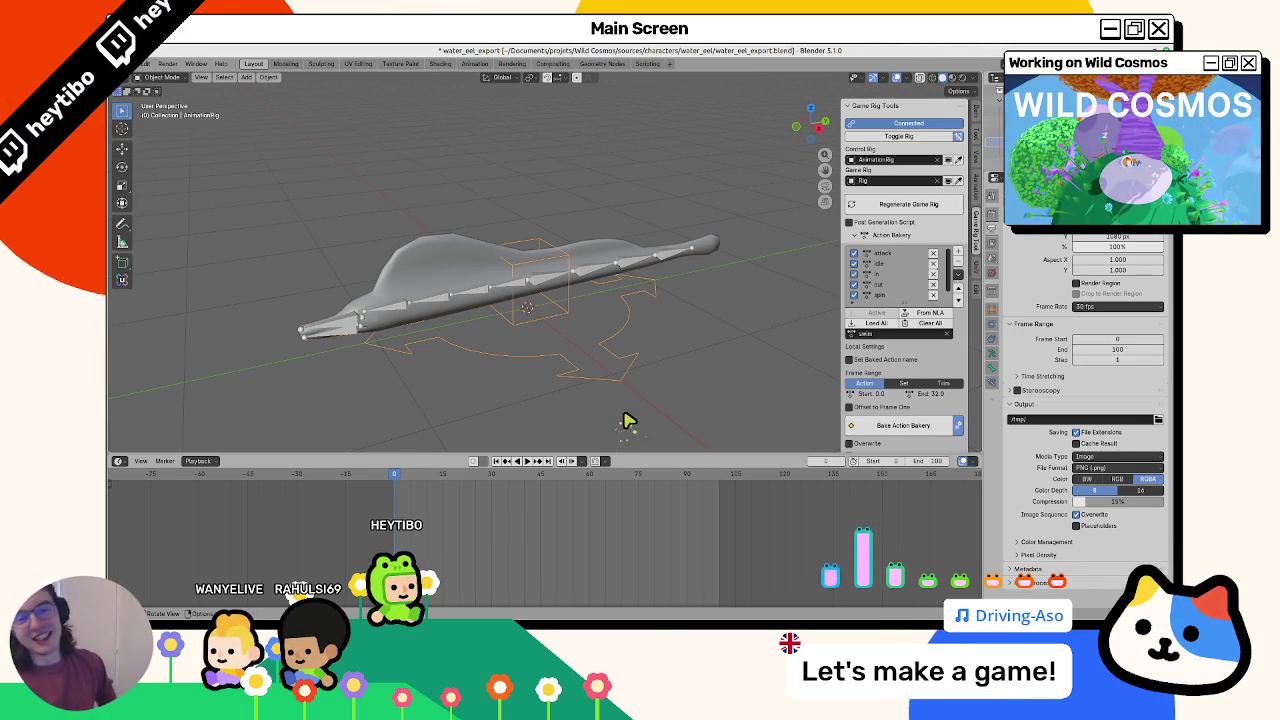
# Widen the properties area to reveal the outliner, select the rig's root control, and save water_eel_export.blend
pyautogui.moveTo(477, 263); pyautogui.dragTo(538, 277)
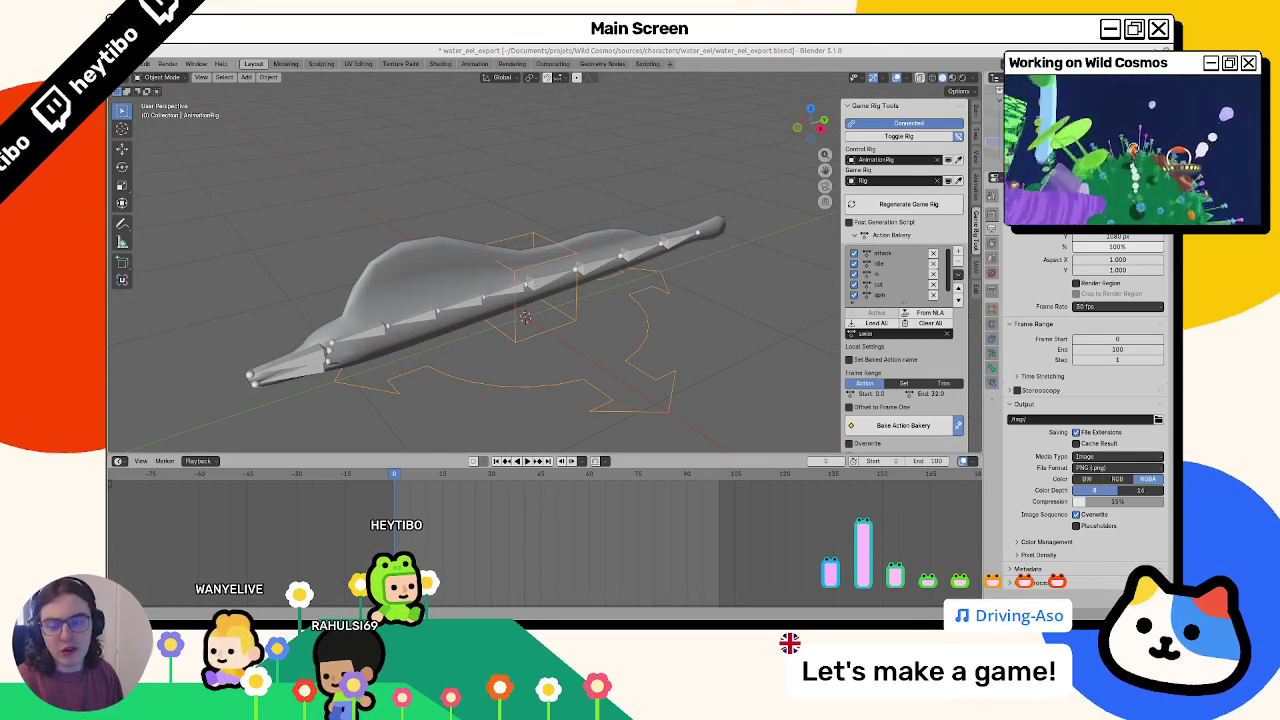
pyautogui.moveTo(531, 282); pyautogui.dragTo(580, 300)
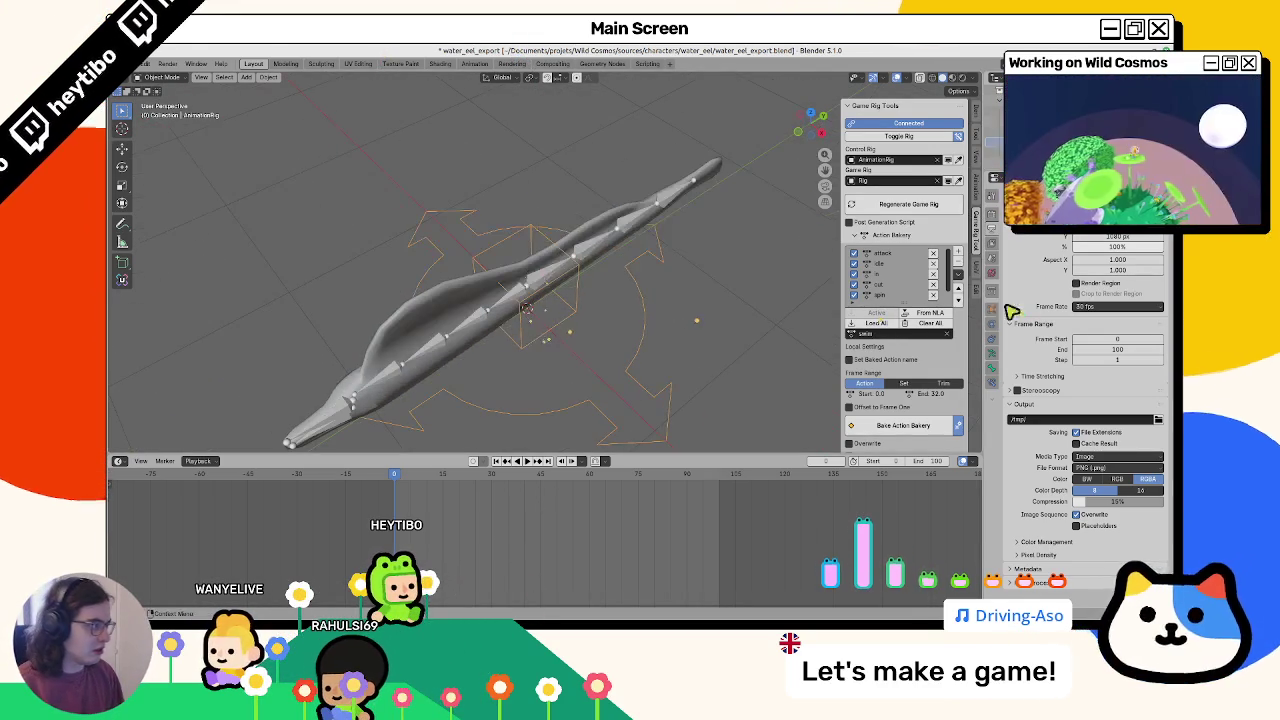
pyautogui.moveTo(984, 268); pyautogui.dragTo(921, 268)
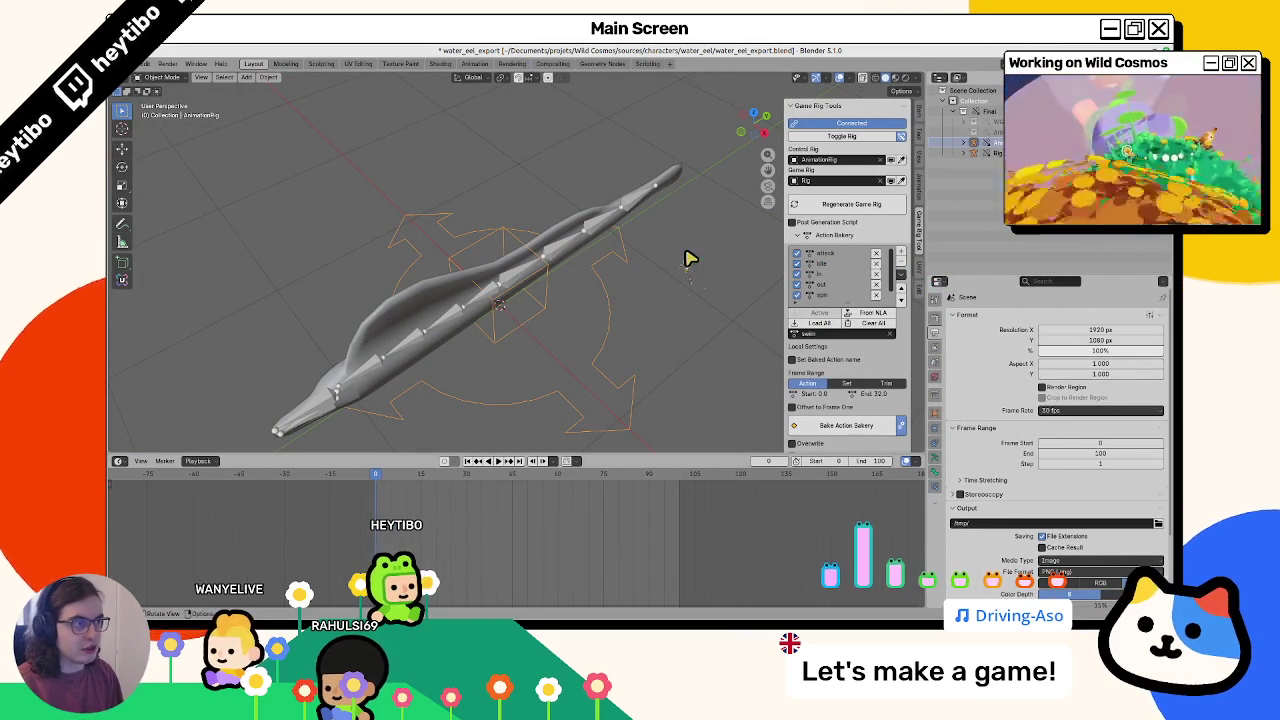
pyautogui.hotkey('ctrl', 'Tab')
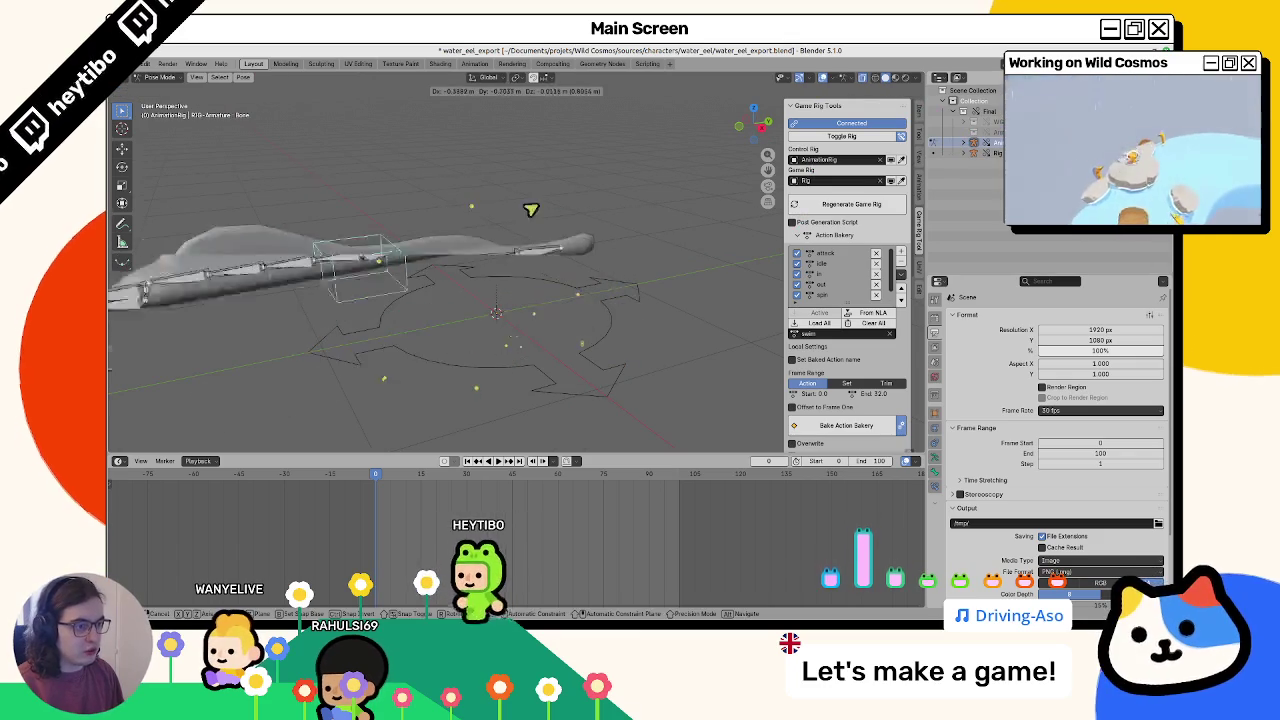
pyautogui.click(613, 301)
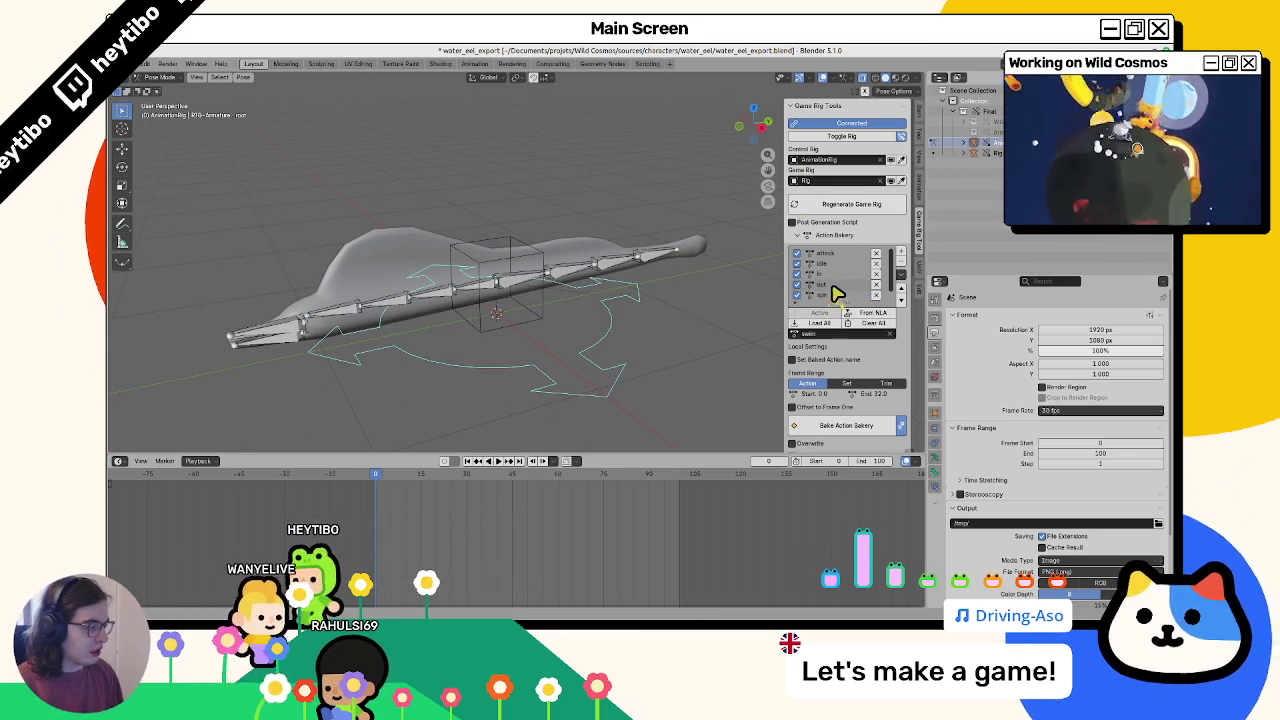
pyautogui.moveTo(700, 314); pyautogui.dragTo(723, 320)
pyautogui.hotkey('ctrl', 's')
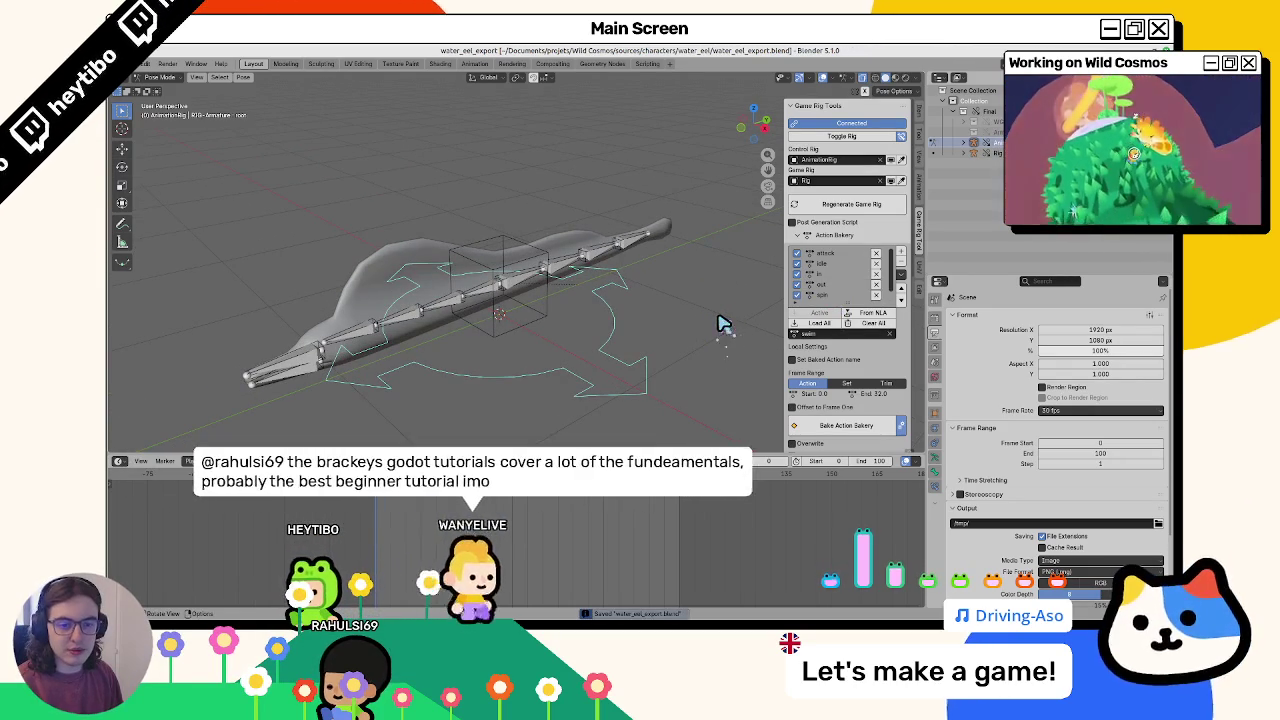
# Batch-rename all eel actions with the prefix s_
pyautogui.scroll(-5, 903, 358)
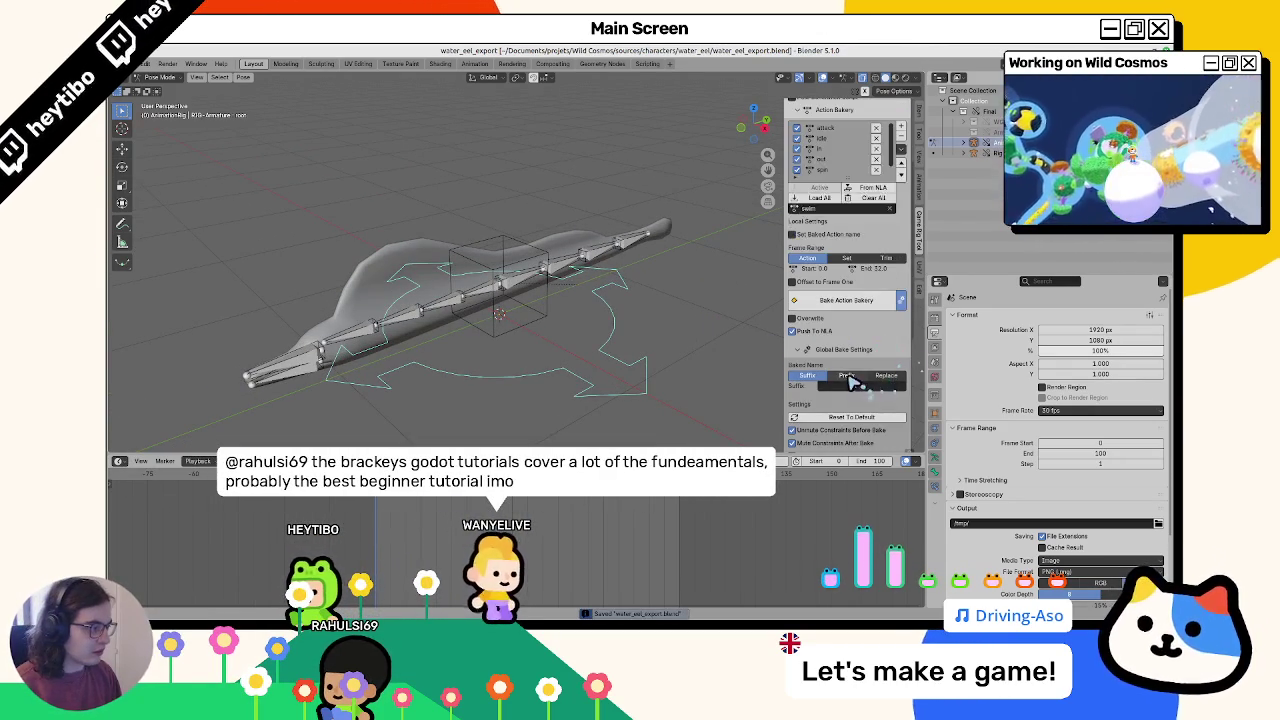
pyautogui.click(900, 150)
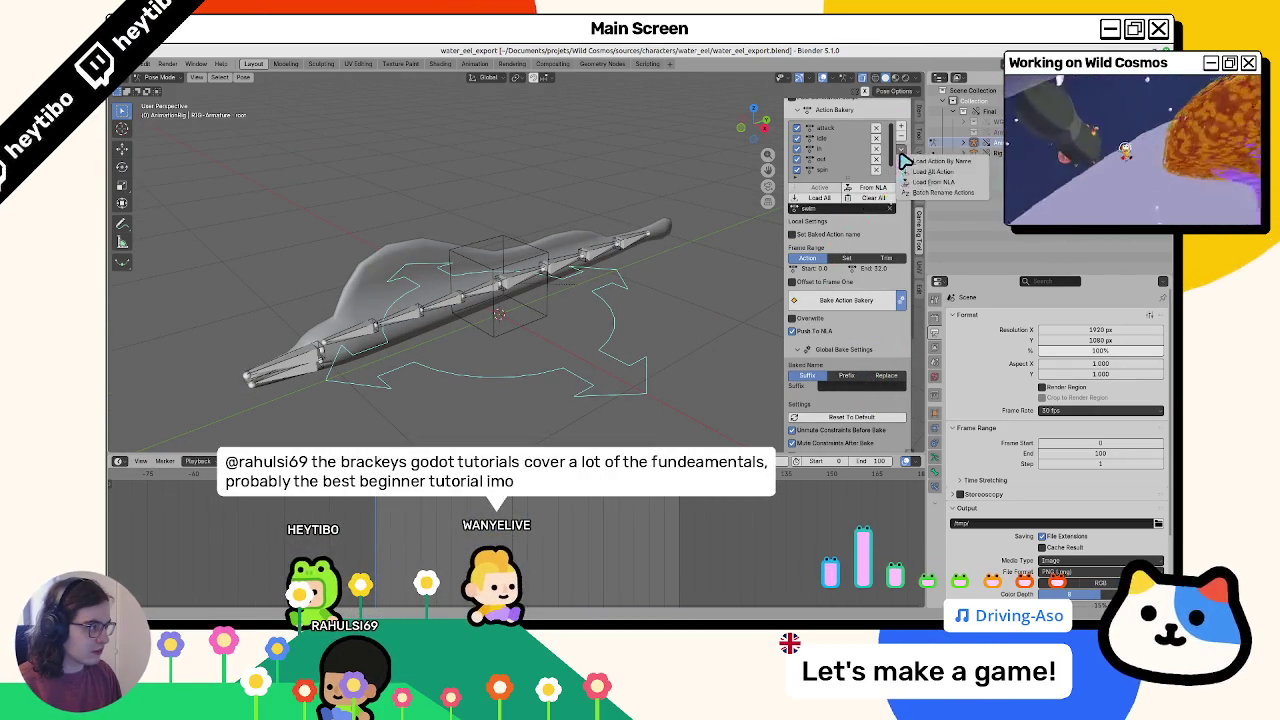
pyautogui.click(920, 195)
pyautogui.click(857, 215)
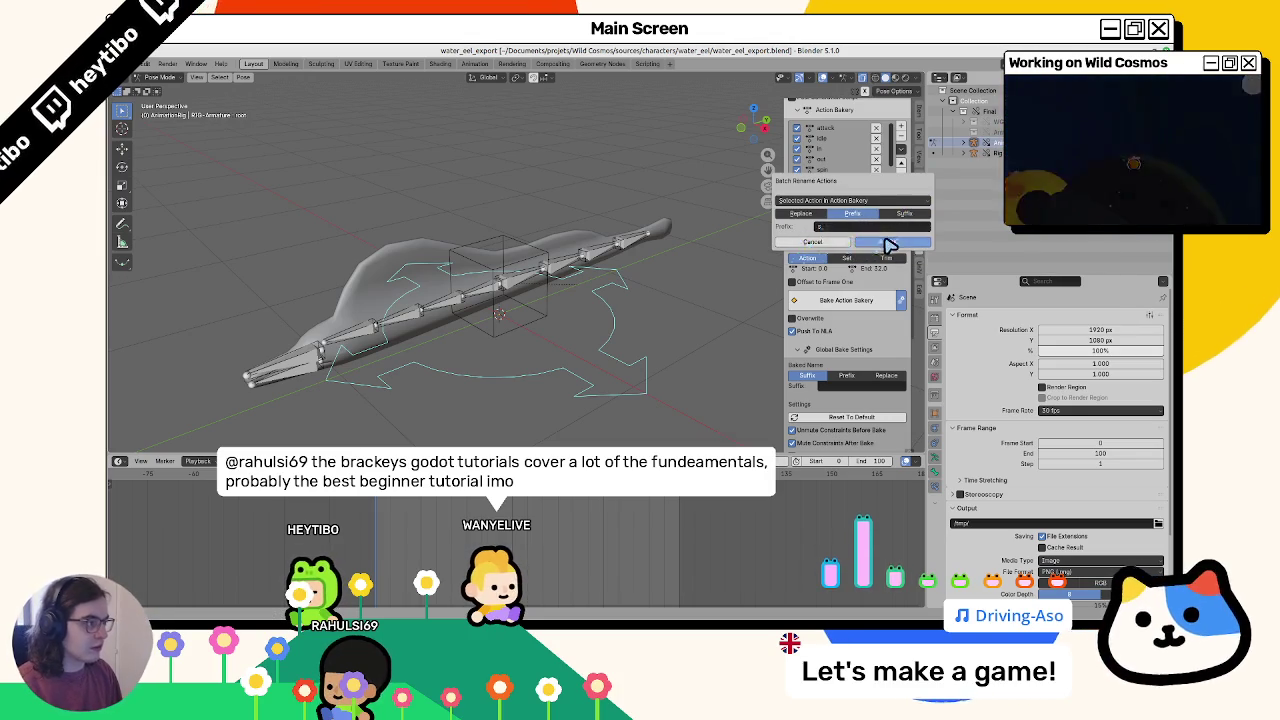
pyautogui.click(885, 241)
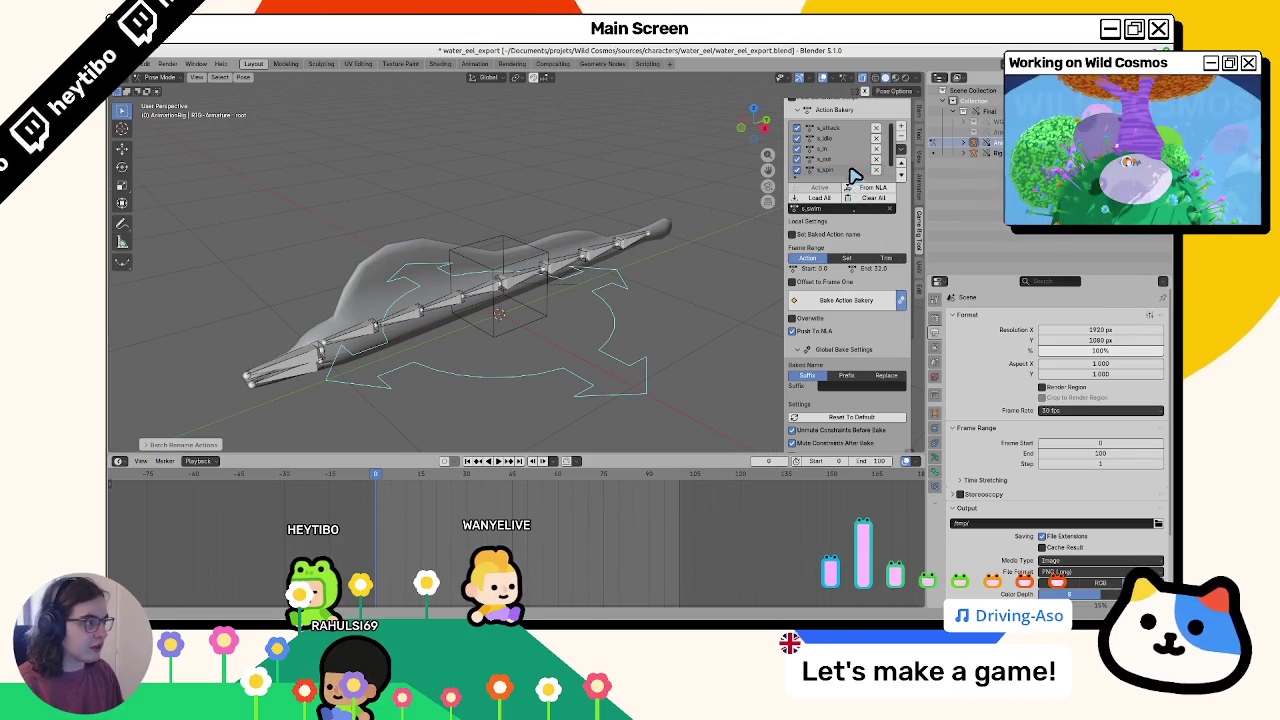
# Set Baked Name to Replace, save, and bake all listed actions onto the game rig
pyautogui.scroll(1, 835, 162)
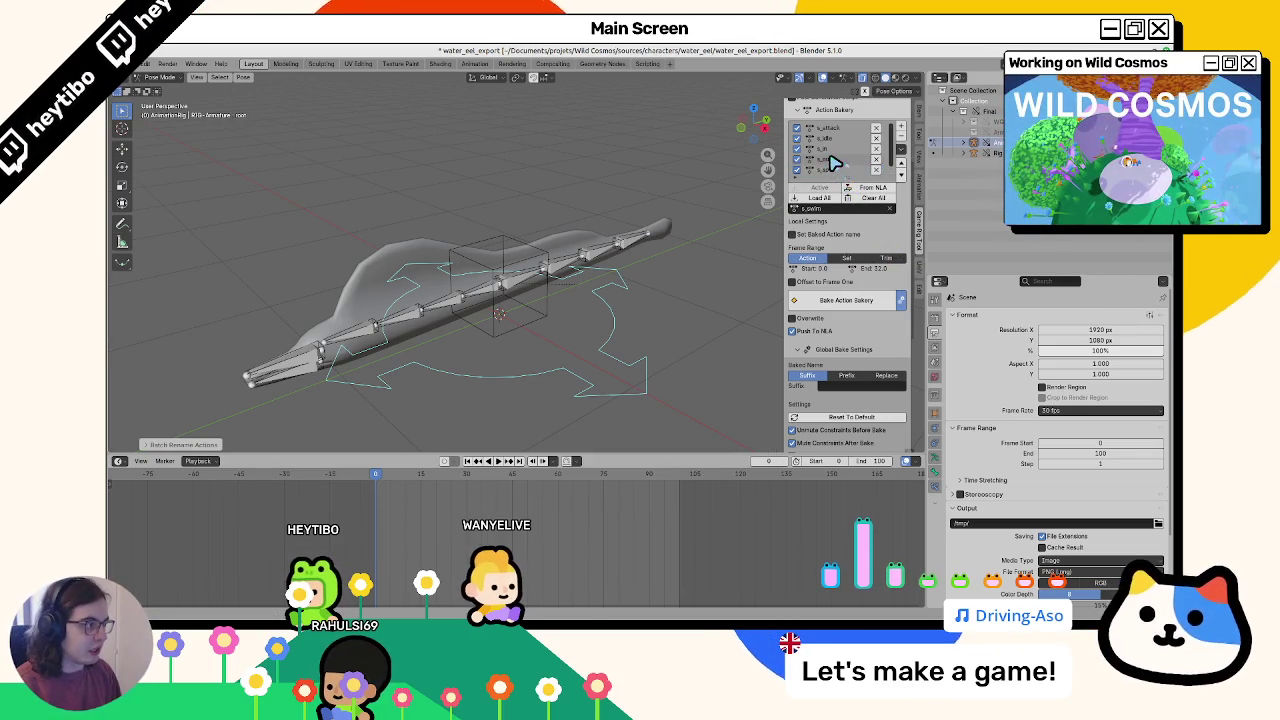
pyautogui.click(886, 375)
pyautogui.click(873, 390)
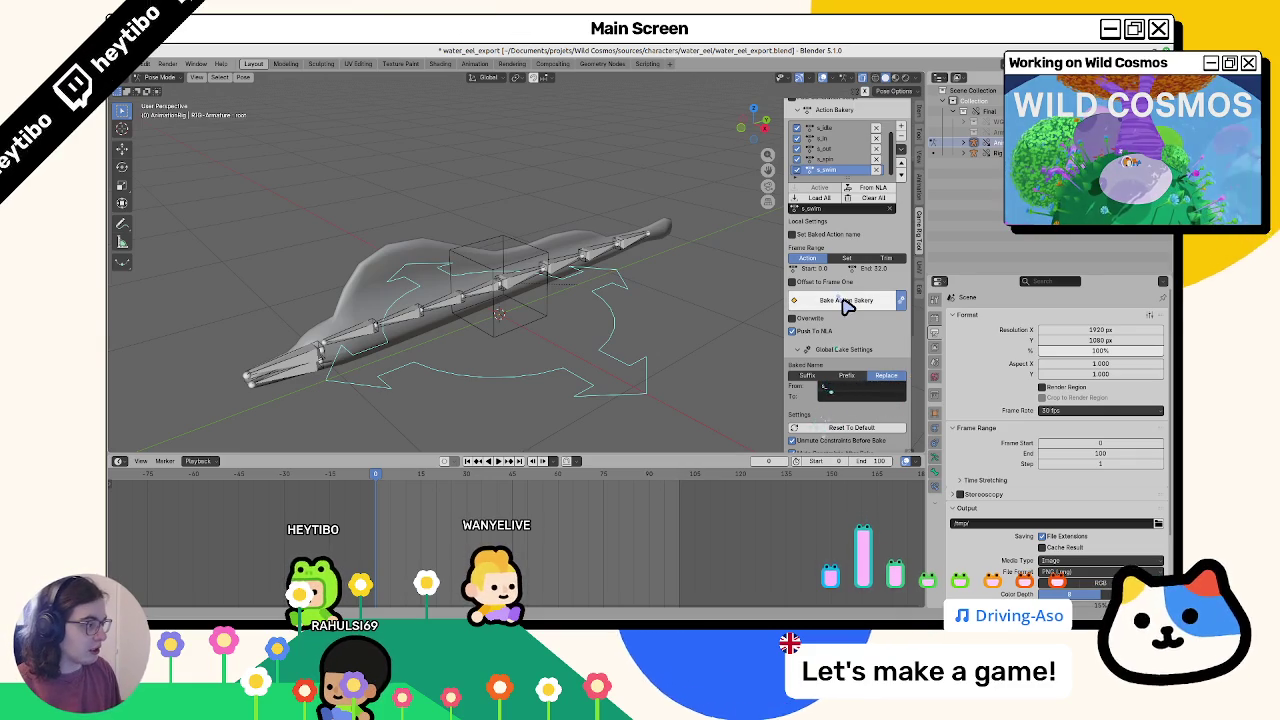
pyautogui.scroll(-5, 834, 340)
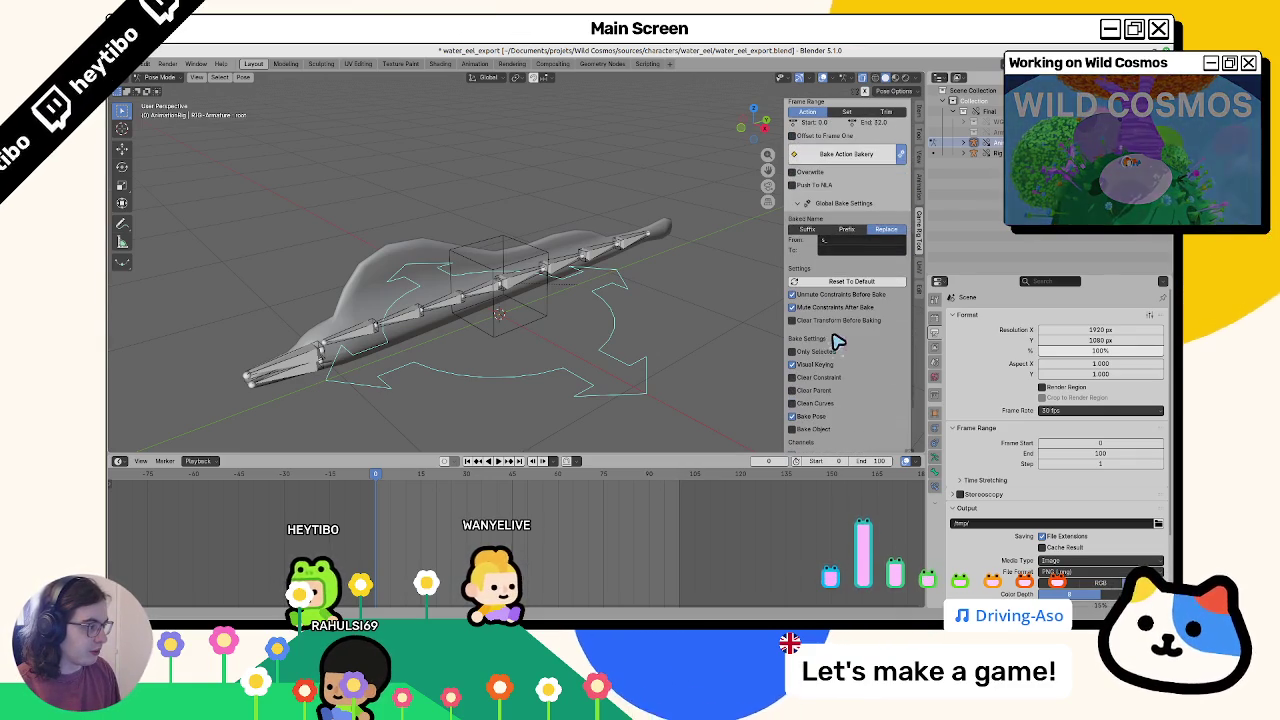
pyautogui.scroll(4, 830, 335)
pyautogui.hotkey('ctrl', 's')
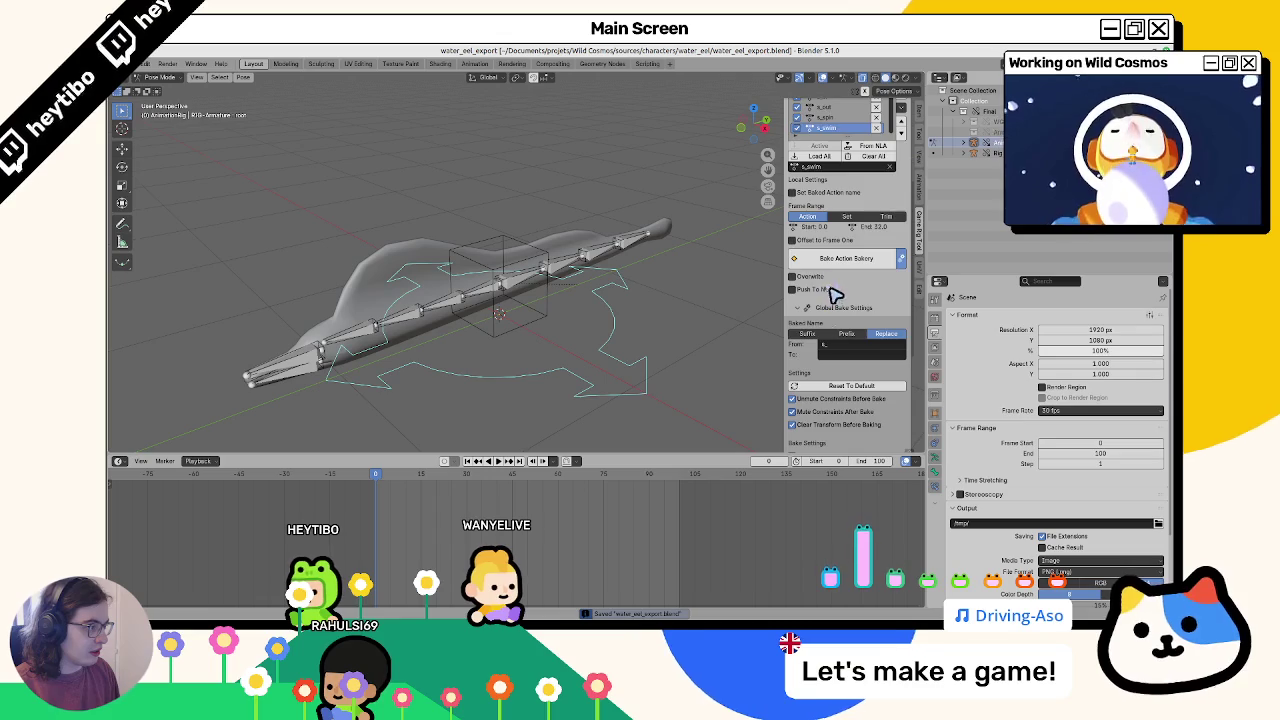
pyautogui.scroll(2, 835, 292)
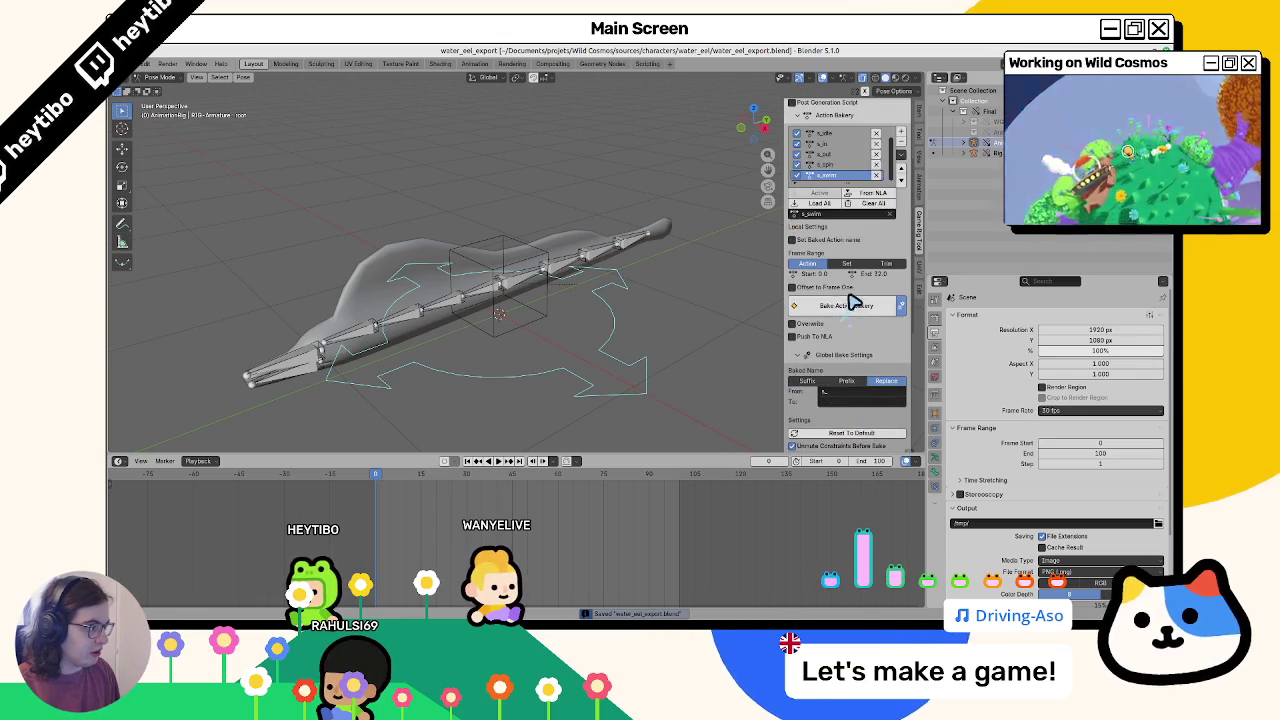
pyautogui.click(849, 305)
pyautogui.click(805, 607)
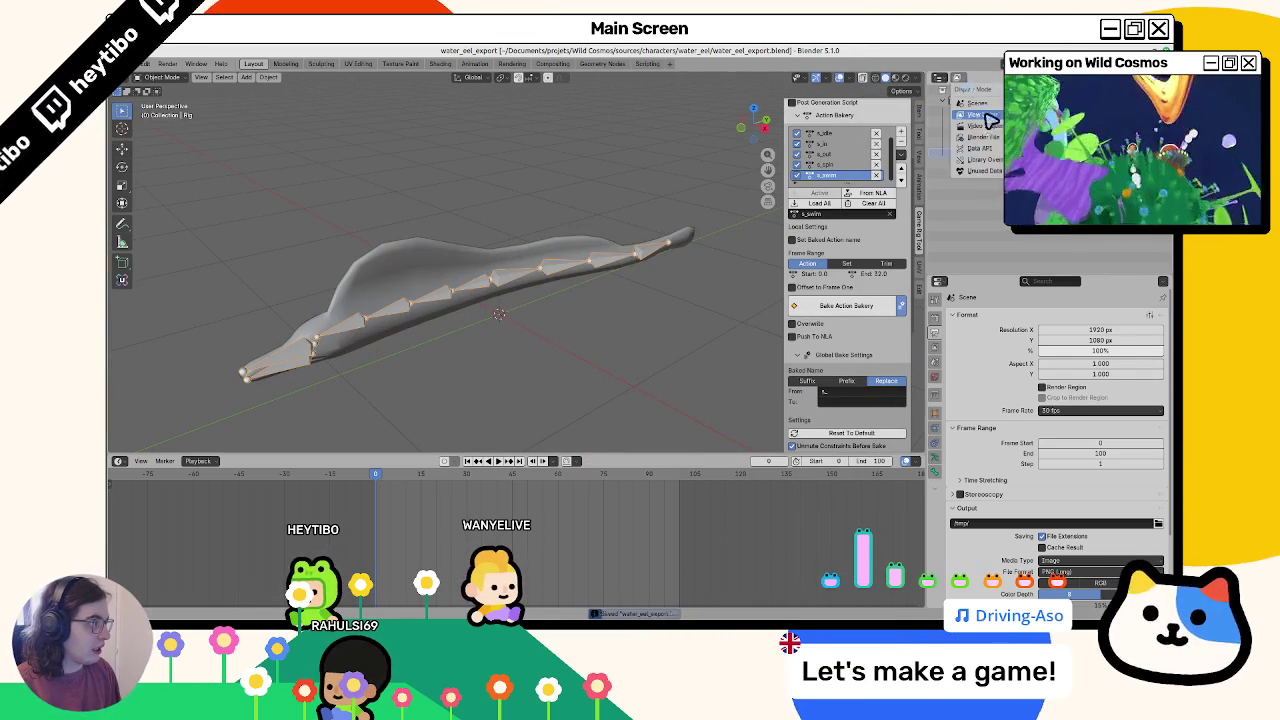
# Switch the Outliner to Blender File display and filter it by 's_'
pyautogui.click(960, 79)
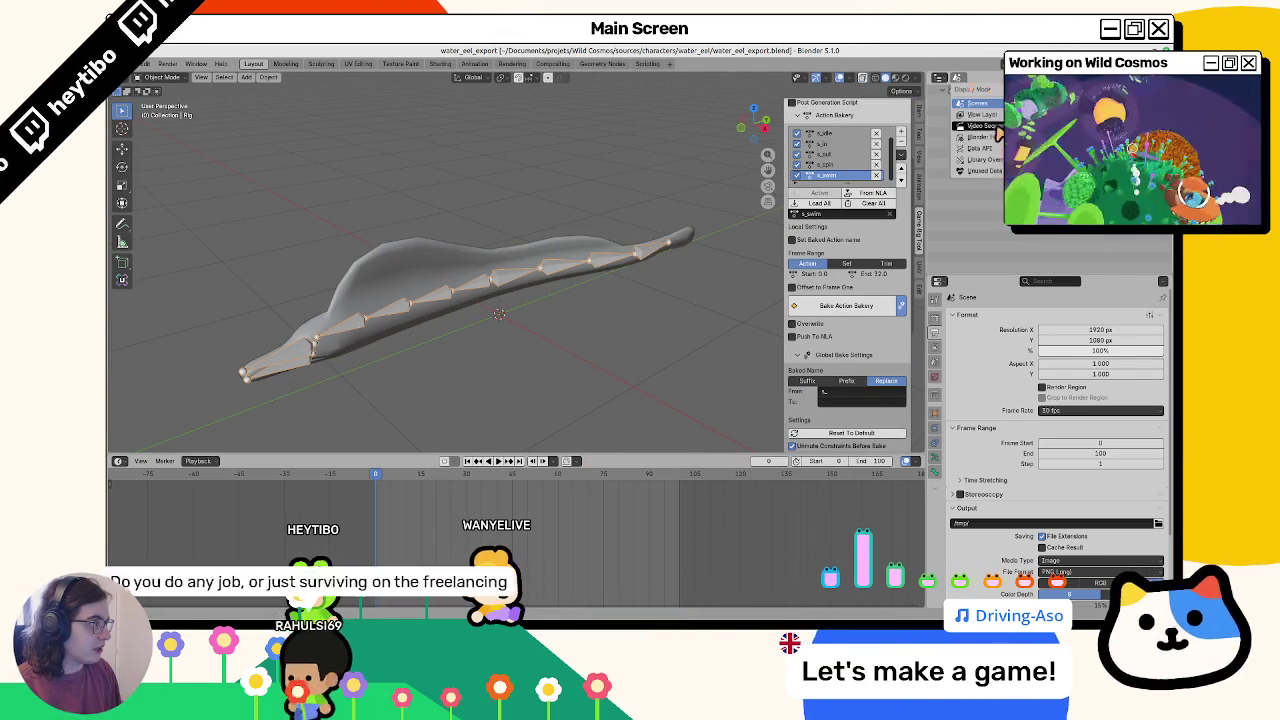
pyautogui.click(997, 140)
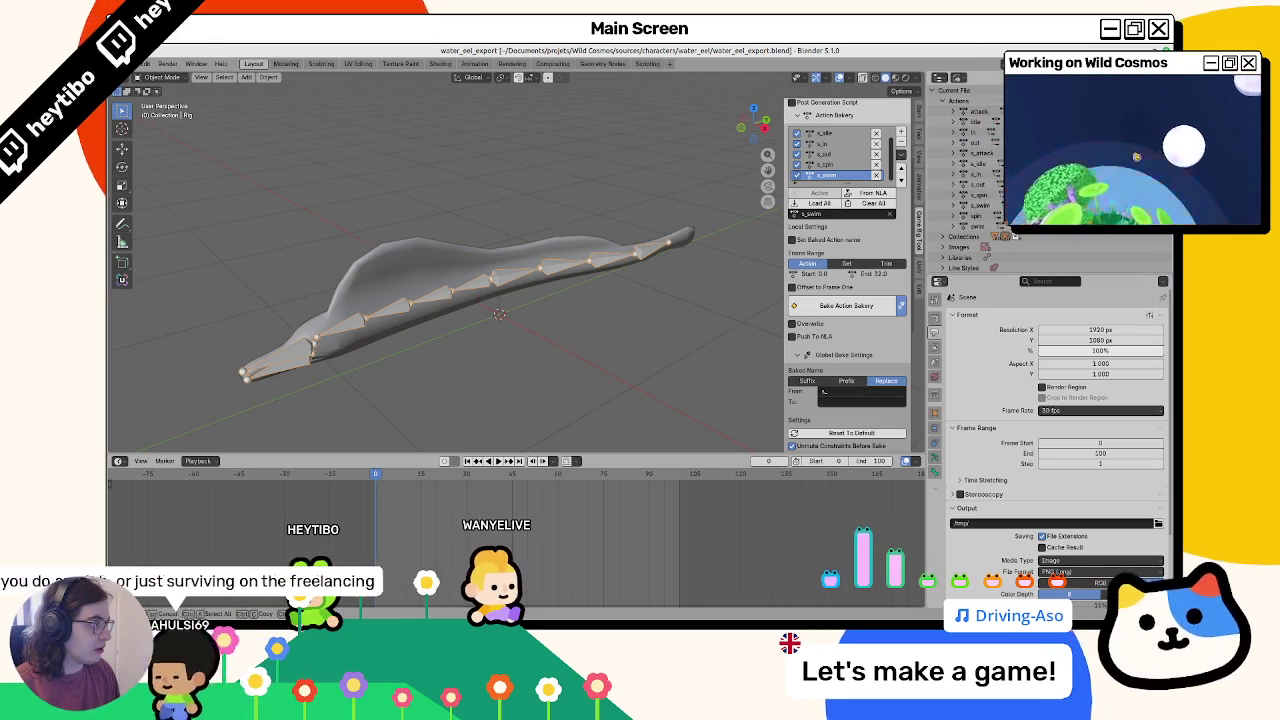
pyautogui.write('s_')
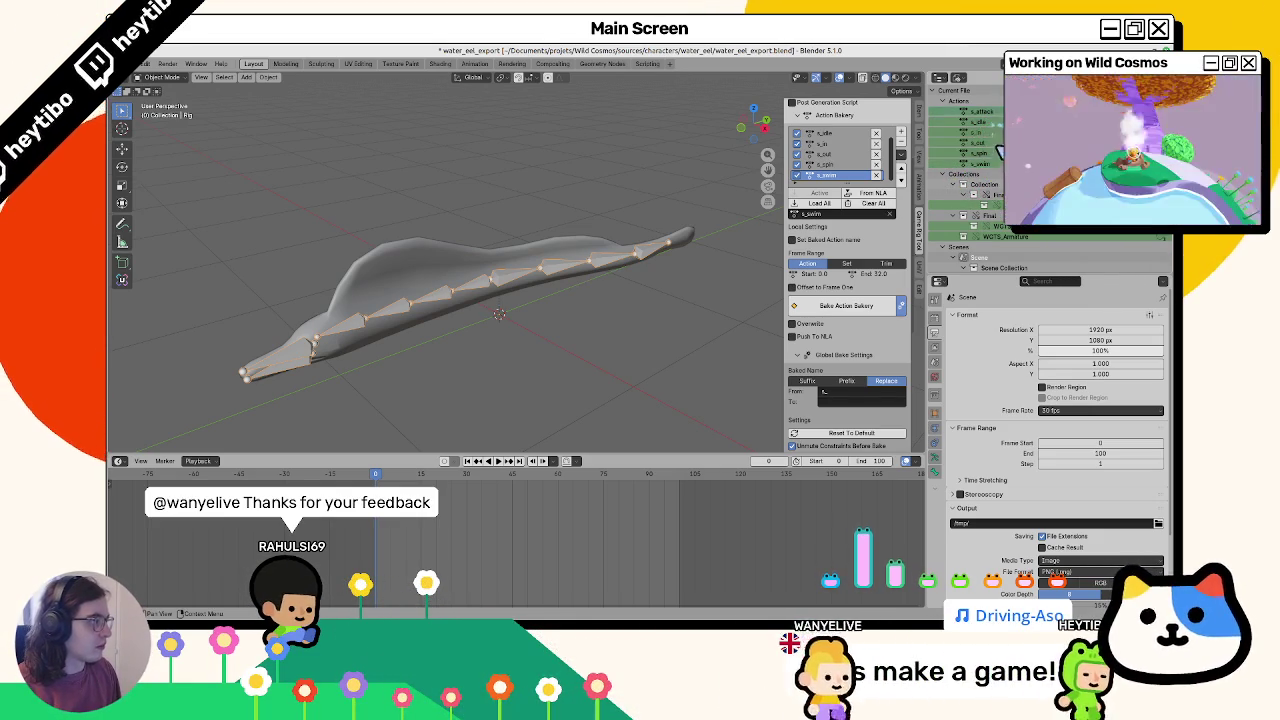
# Delete the filtered s_ actions and select the eel mesh and rig
pyautogui.rightClick(990, 172)
pyautogui.click(975, 194)
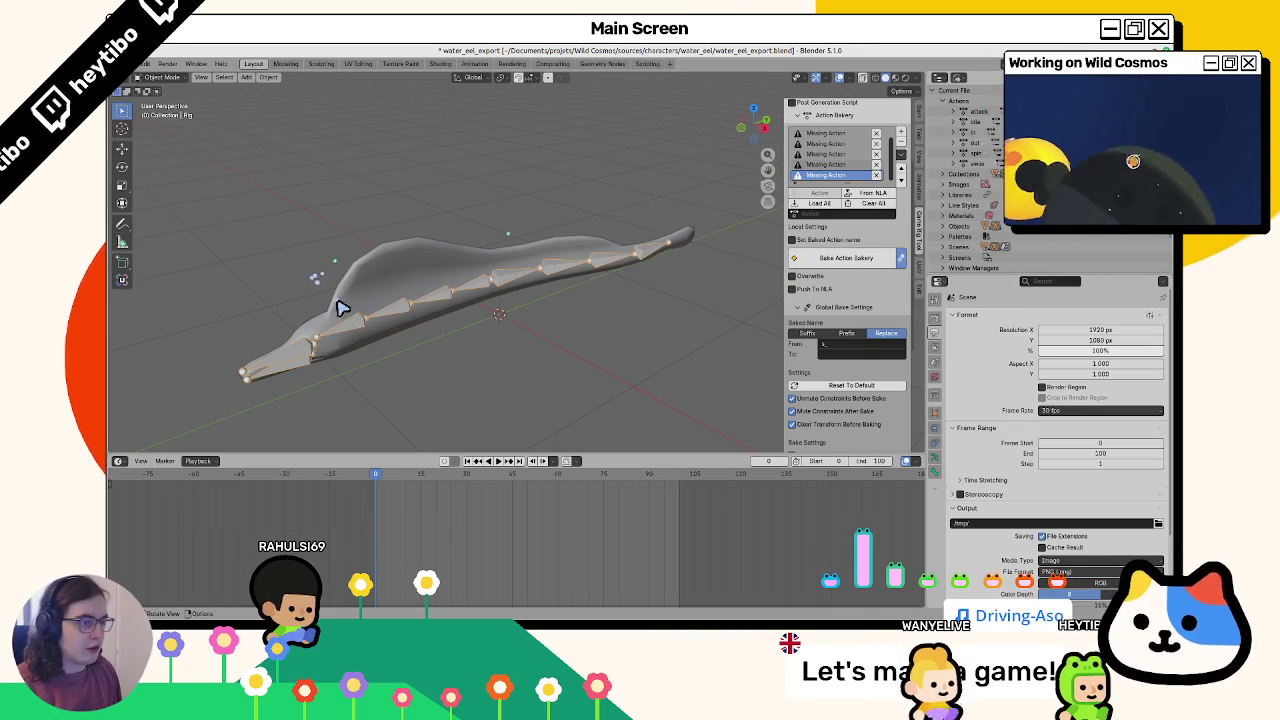
pyautogui.click(386, 319)
pyautogui.click(390, 320)
# Toggle the rig through Pose Mode, reselect the mesh, and open Godot's quick scene picker
pyautogui.hotkey('ctrl', 'Tab')
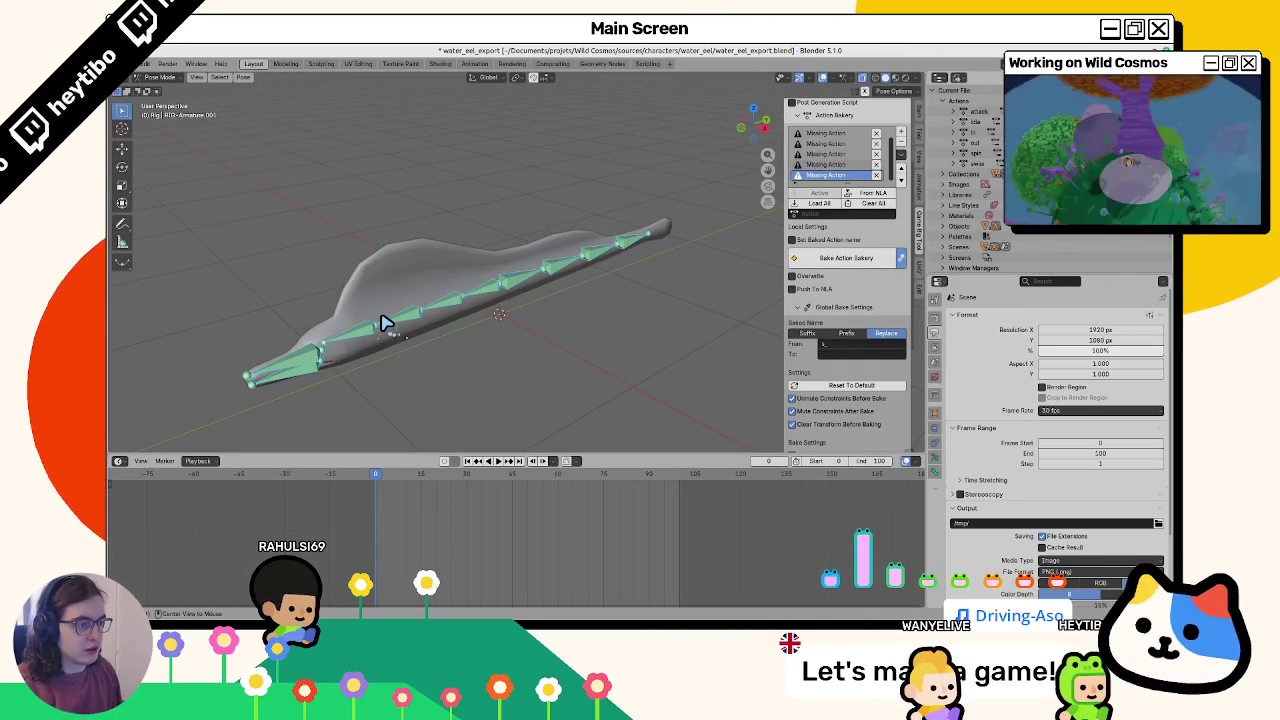
pyautogui.hotkey('ctrl', 'Tab')
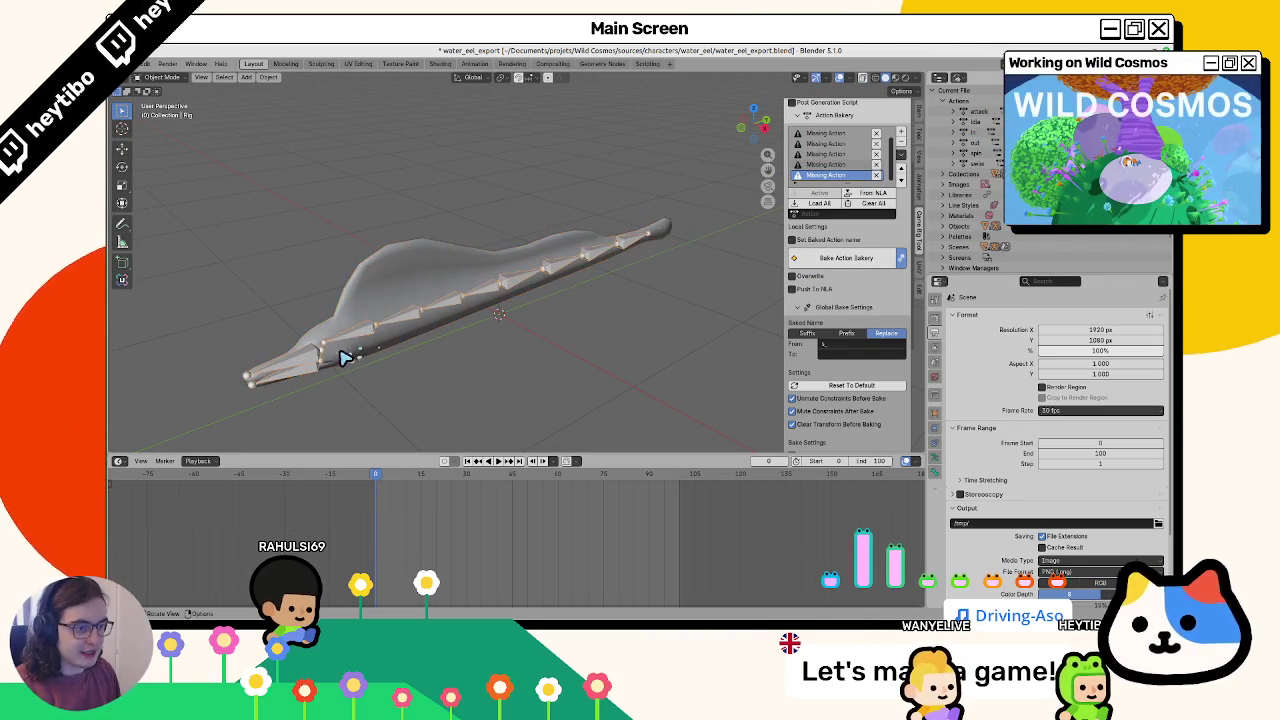
pyautogui.click(362, 360)
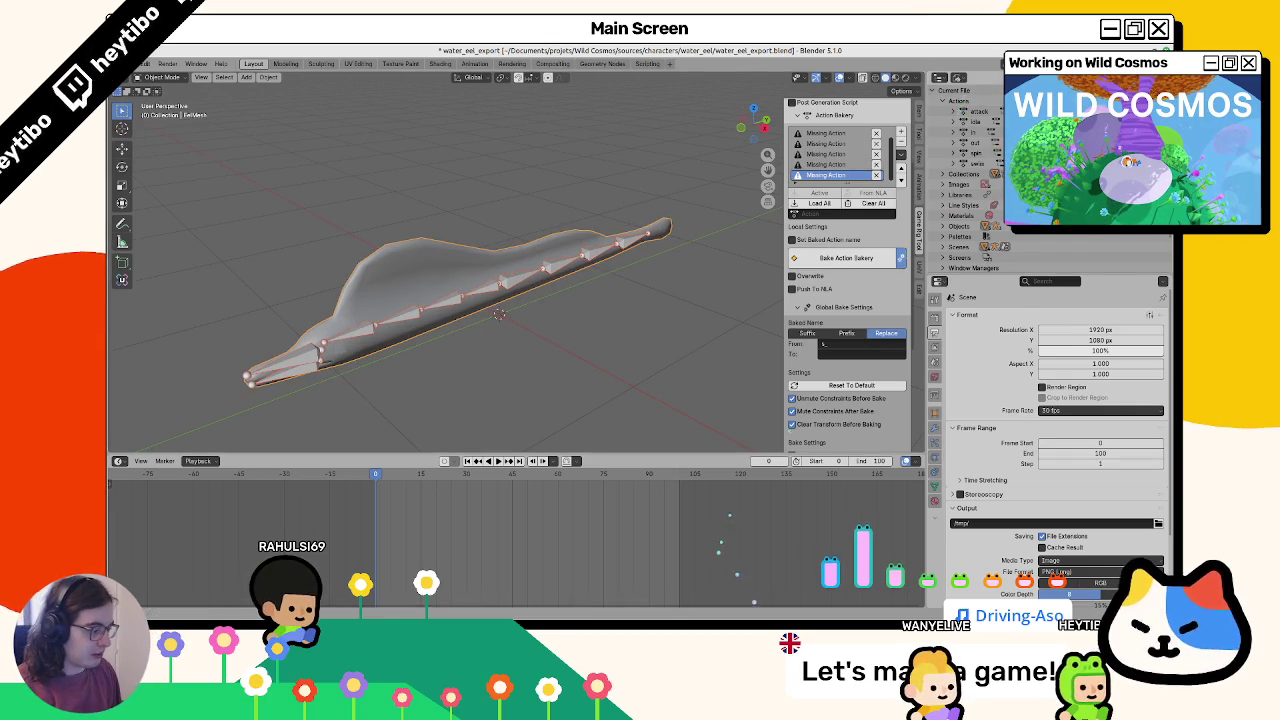
pyautogui.hotkey('alt', 'Tab')
pyautogui.hotkey('ctrl', 'shift', 'o')
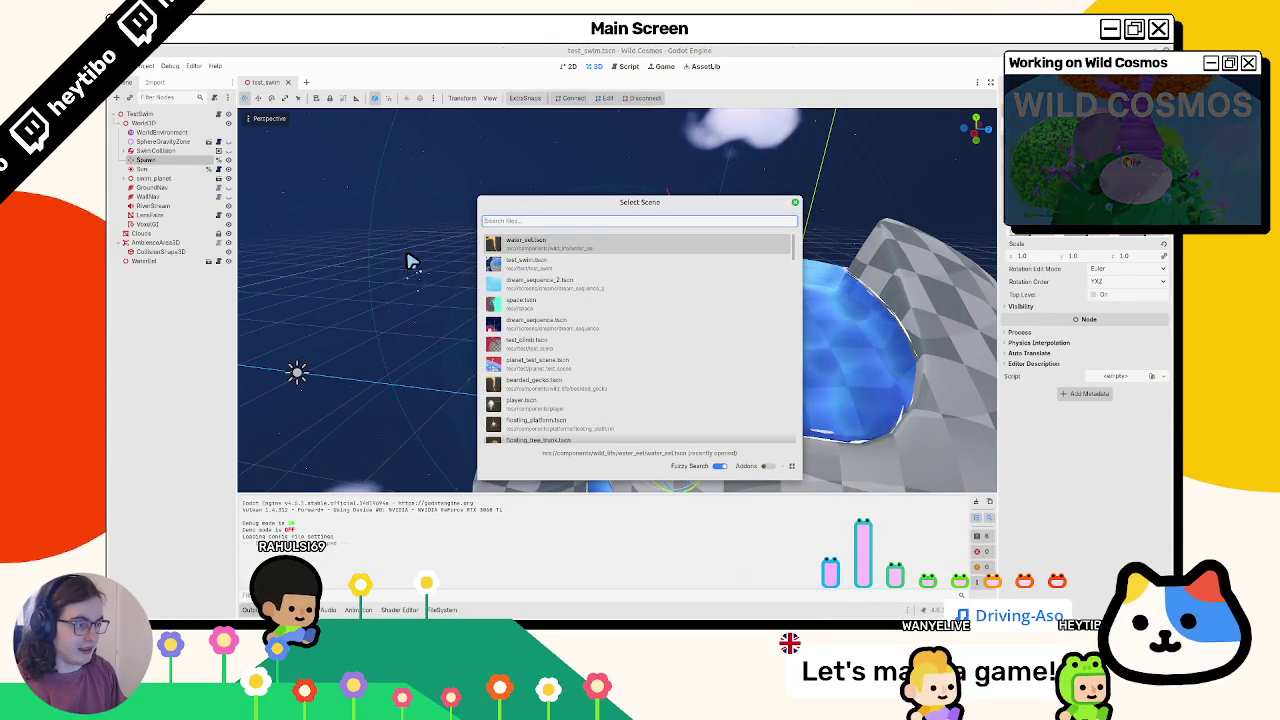
# Open water_eel_skin.tscn and select its Skeleton3D and AnimationTree nodes
pyautogui.write('water_eel_sk')
pyautogui.press('Return')
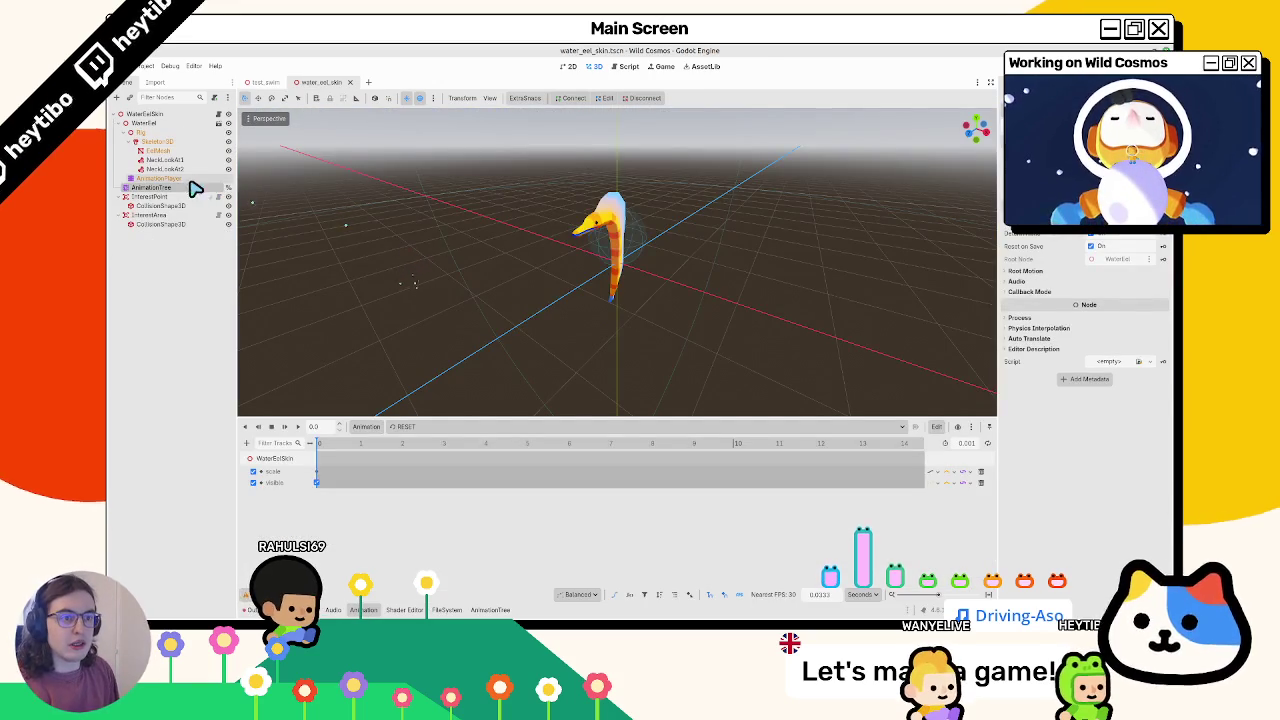
pyautogui.click(187, 141)
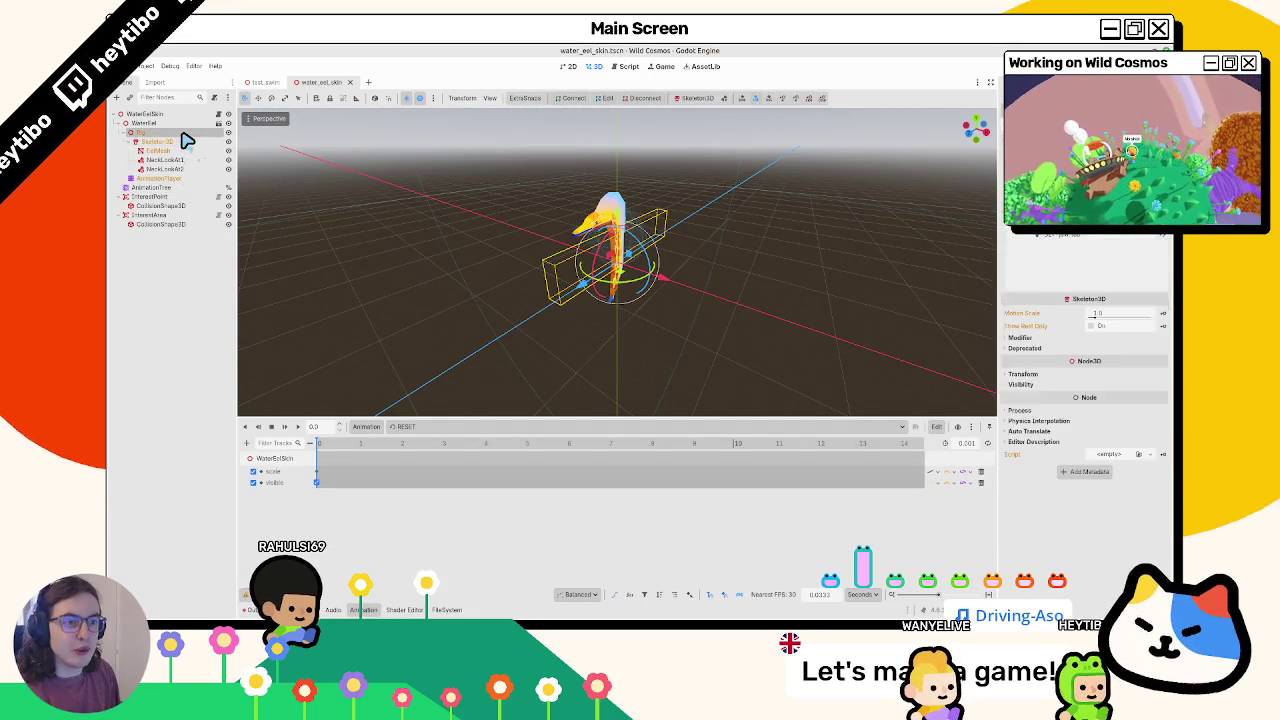
pyautogui.click(173, 189)
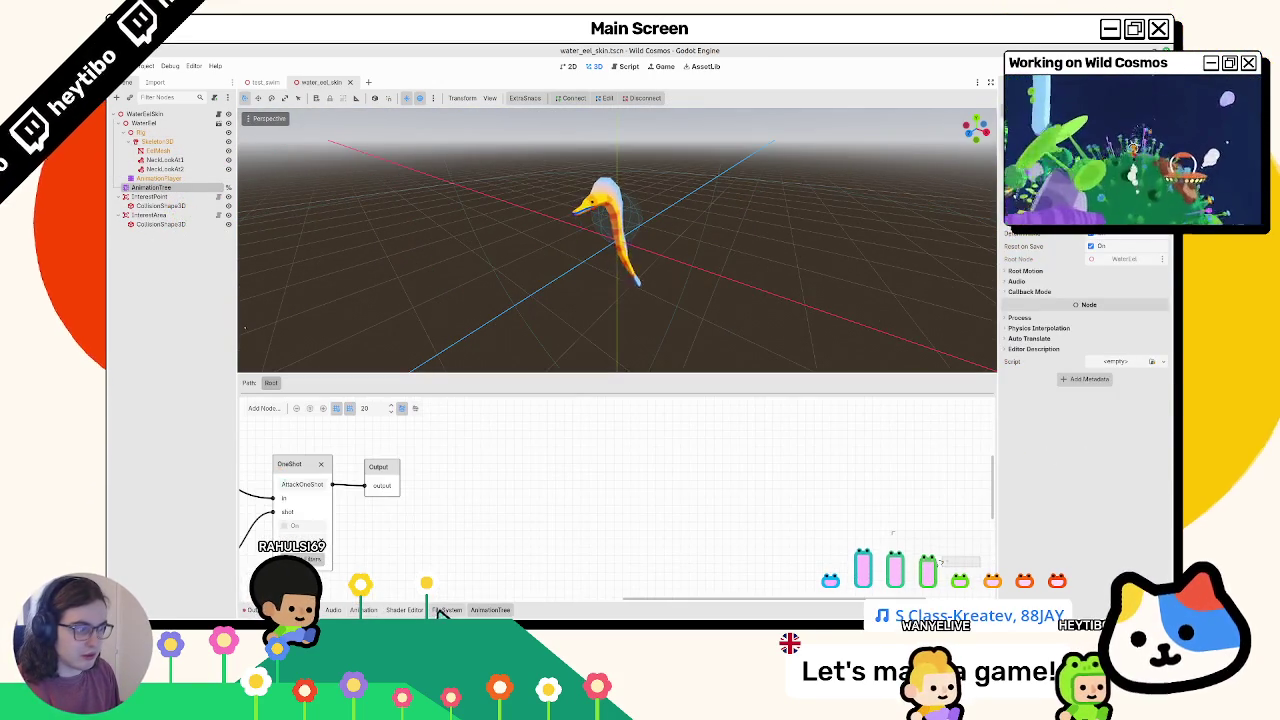
# Locate the water_eel folder in FileSystem, preview water_eel.glb's idle animation, then return to Blender
pyautogui.click(440, 609)
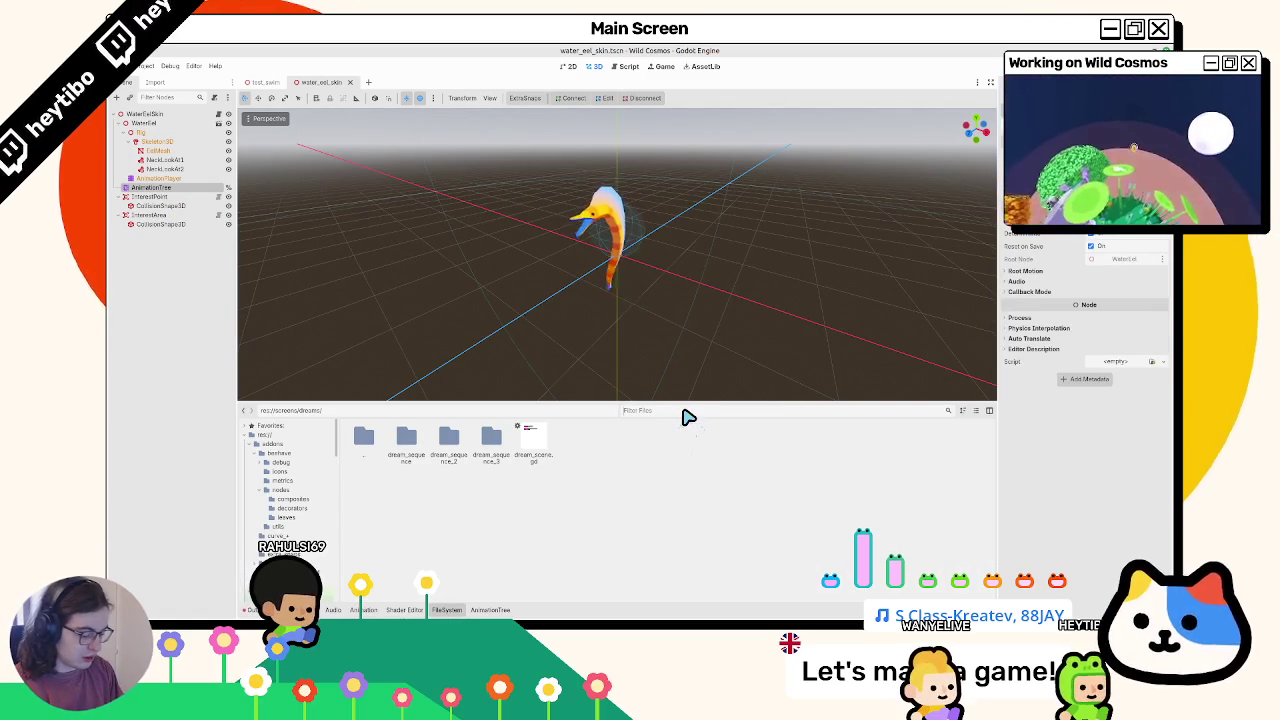
pyautogui.write('water_eel_sk')
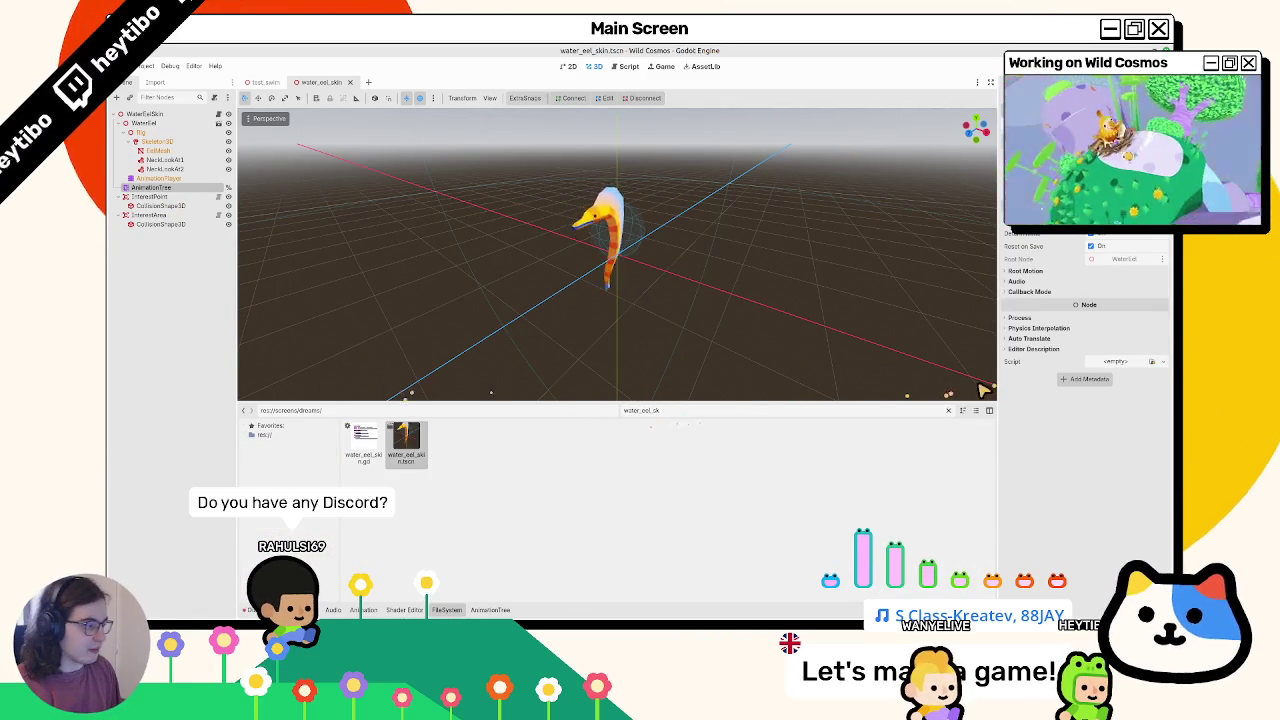
pyautogui.click(949, 411)
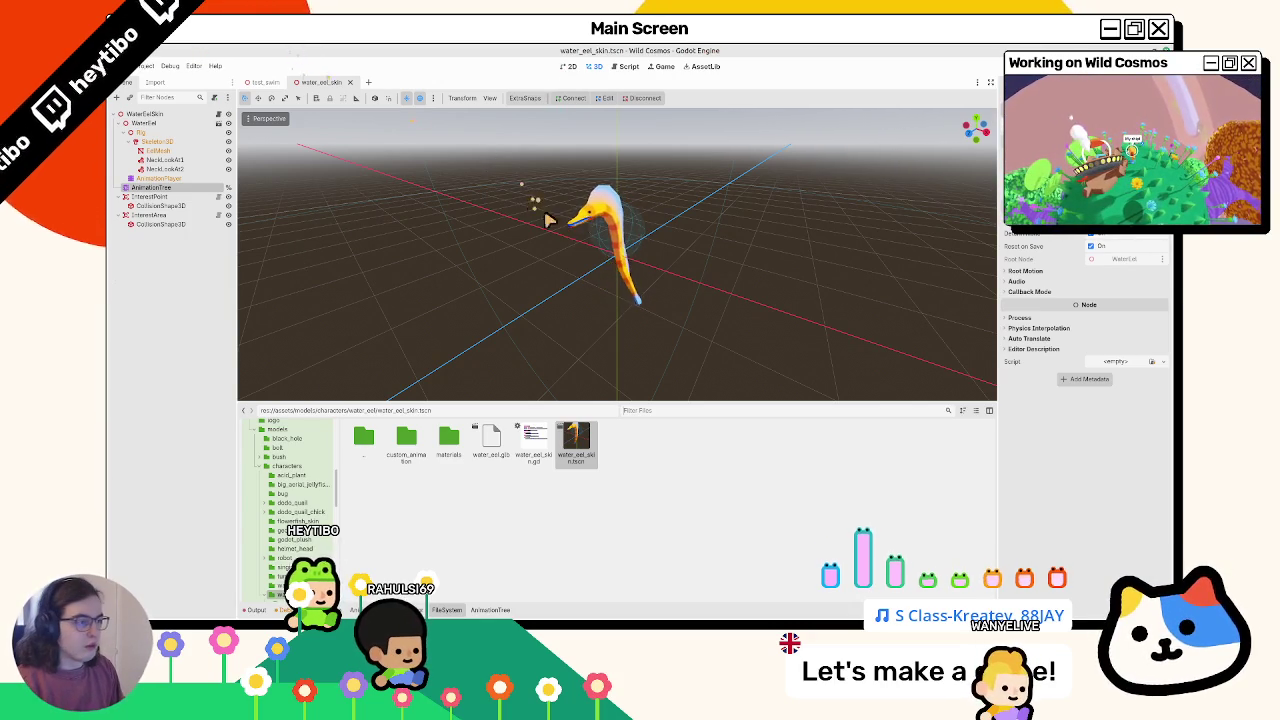
pyautogui.moveTo(533, 205); pyautogui.dragTo(607, 337)
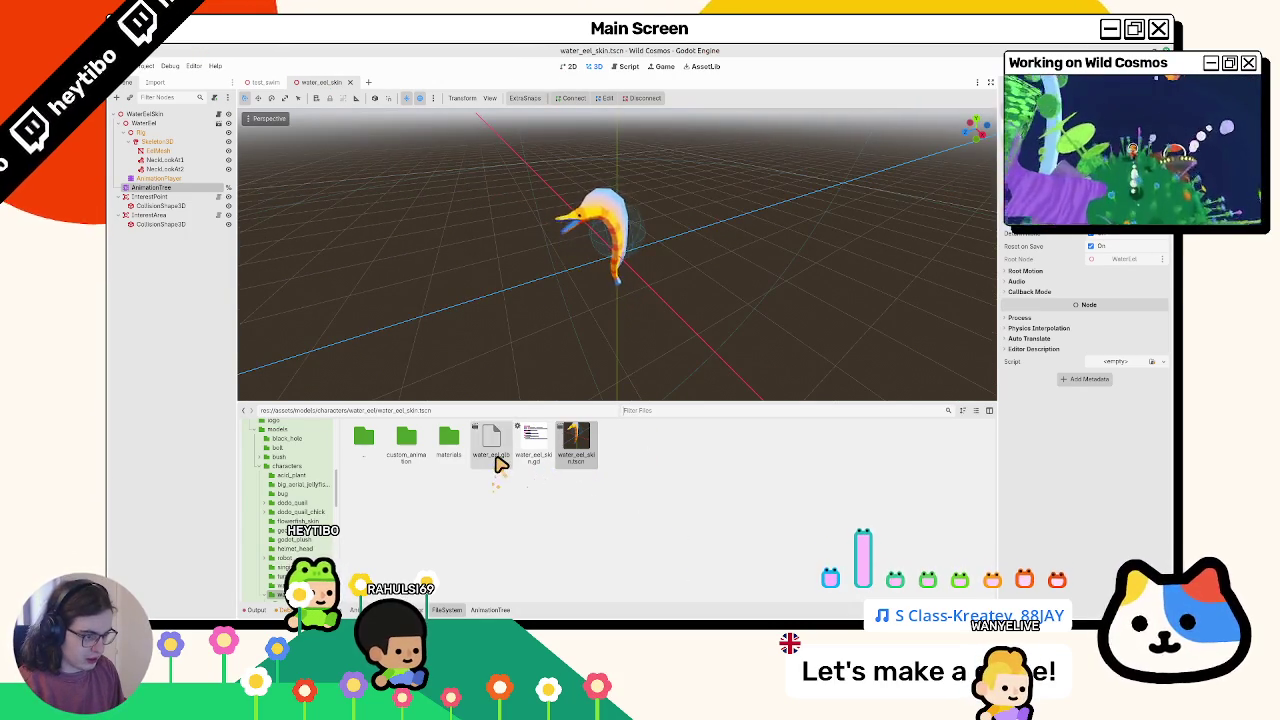
pyautogui.doubleClick(494, 457)
pyautogui.click(262, 214)
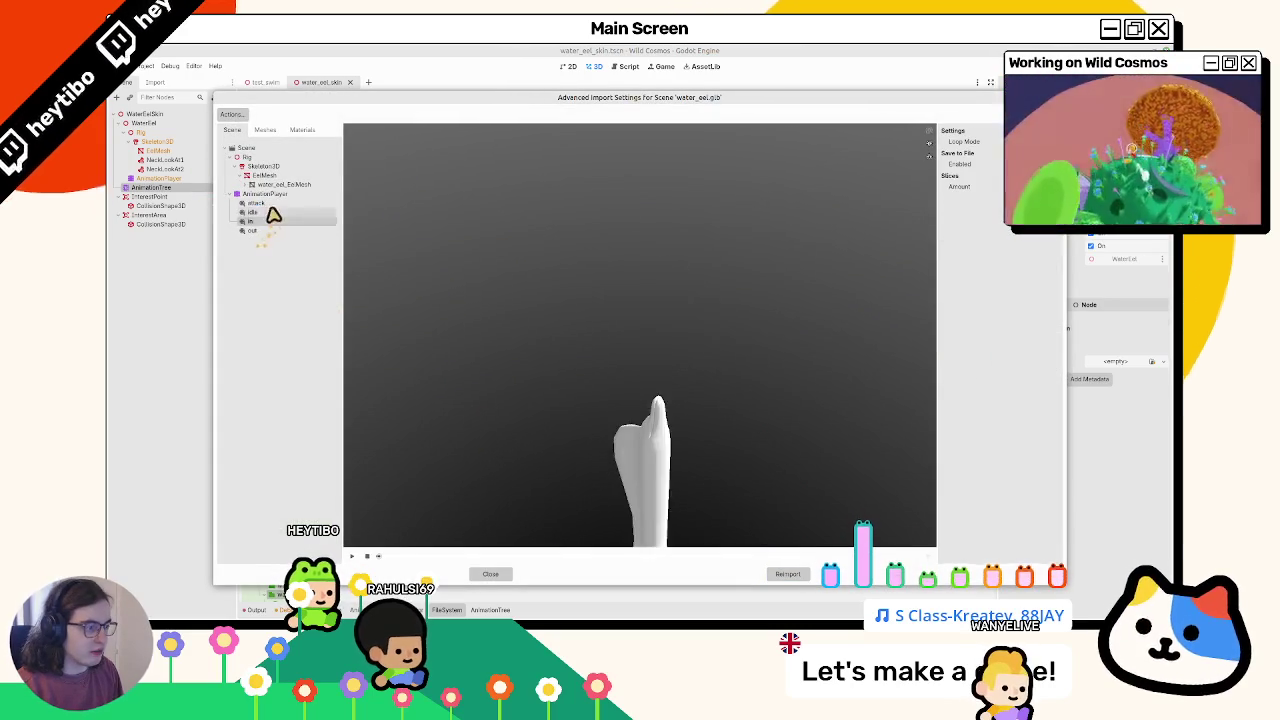
pyautogui.press('Escape')
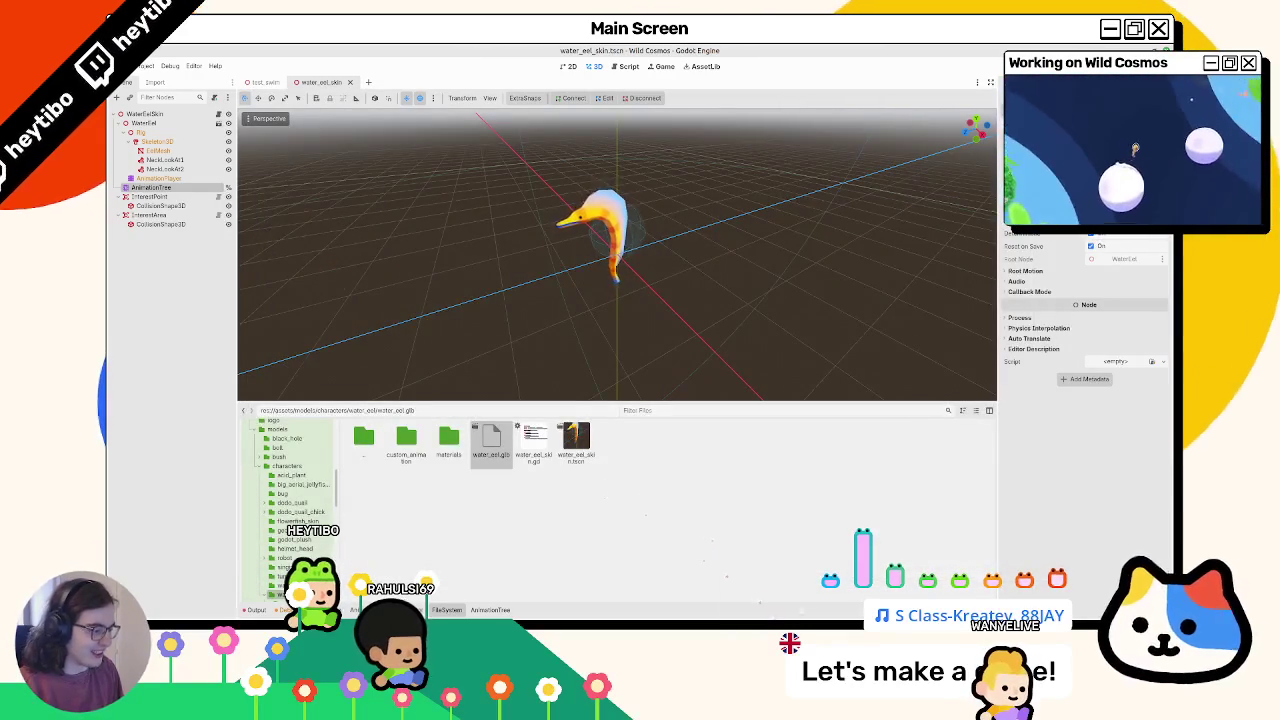
pyautogui.hotkey('alt', 'Tab')
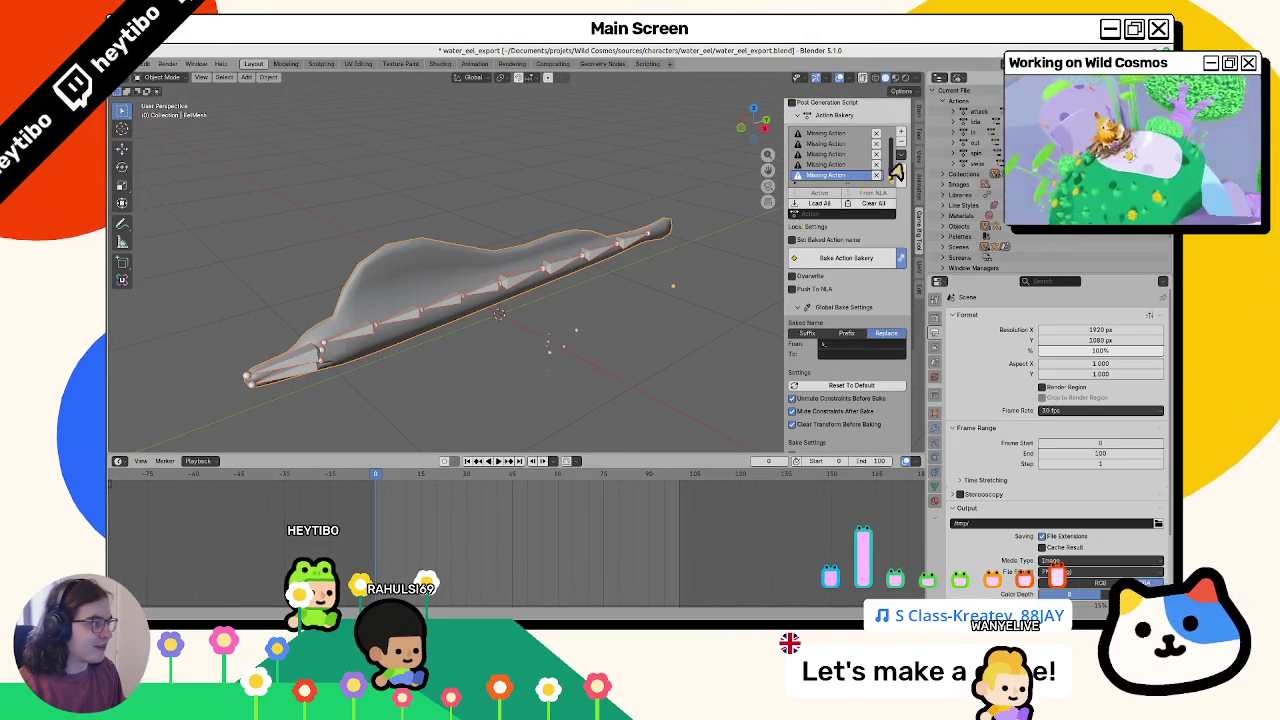
# Clear the missing entries from the bake list and start a glTF 2.0 export into the export folder
pyautogui.click(901, 143)
pyautogui.click(901, 143)
pyautogui.click(899, 146)
pyautogui.click(899, 146)
pyautogui.click(899, 146)
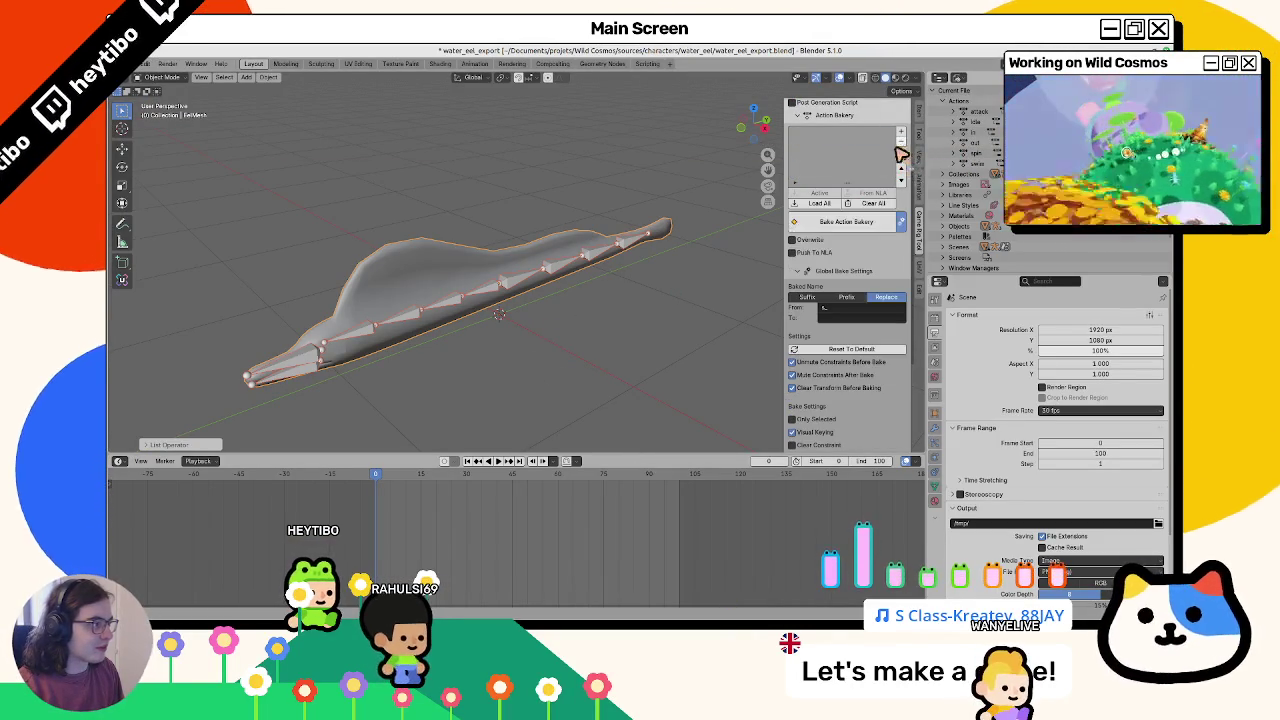
pyautogui.click(143, 63)
pyautogui.moveTo(160, 221)
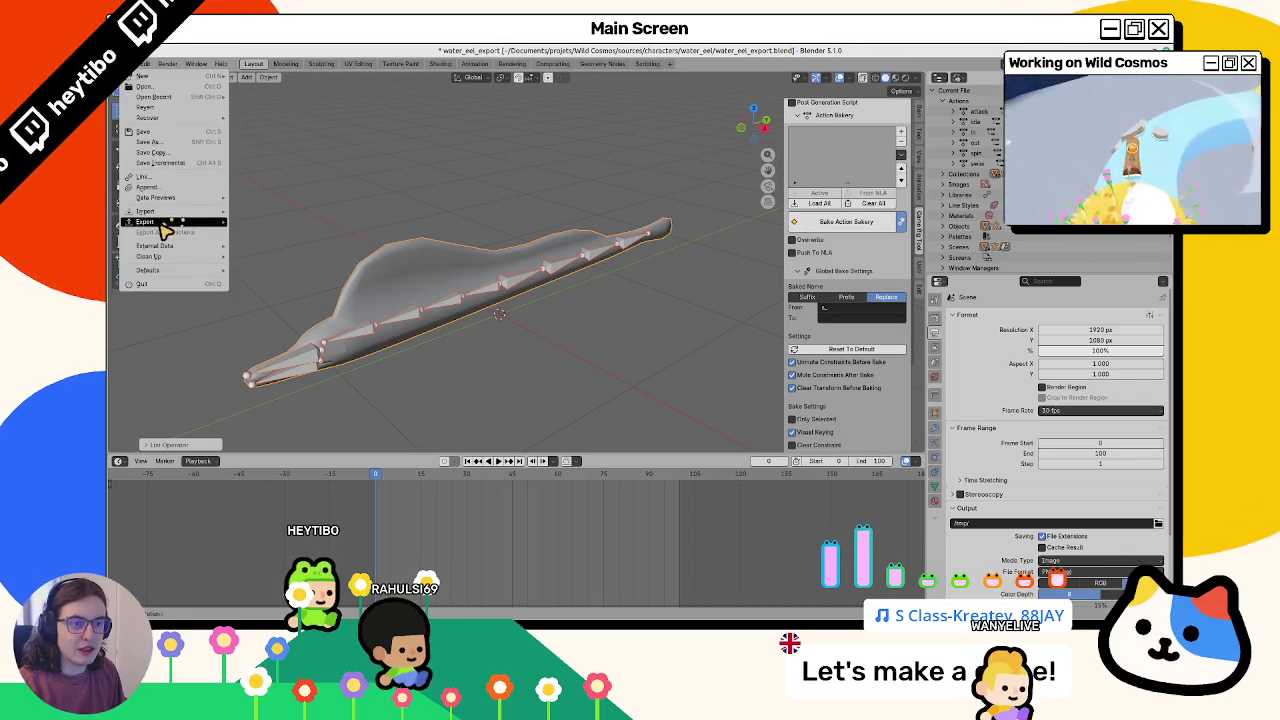
pyautogui.click(297, 314)
pyautogui.doubleClick(314, 262)
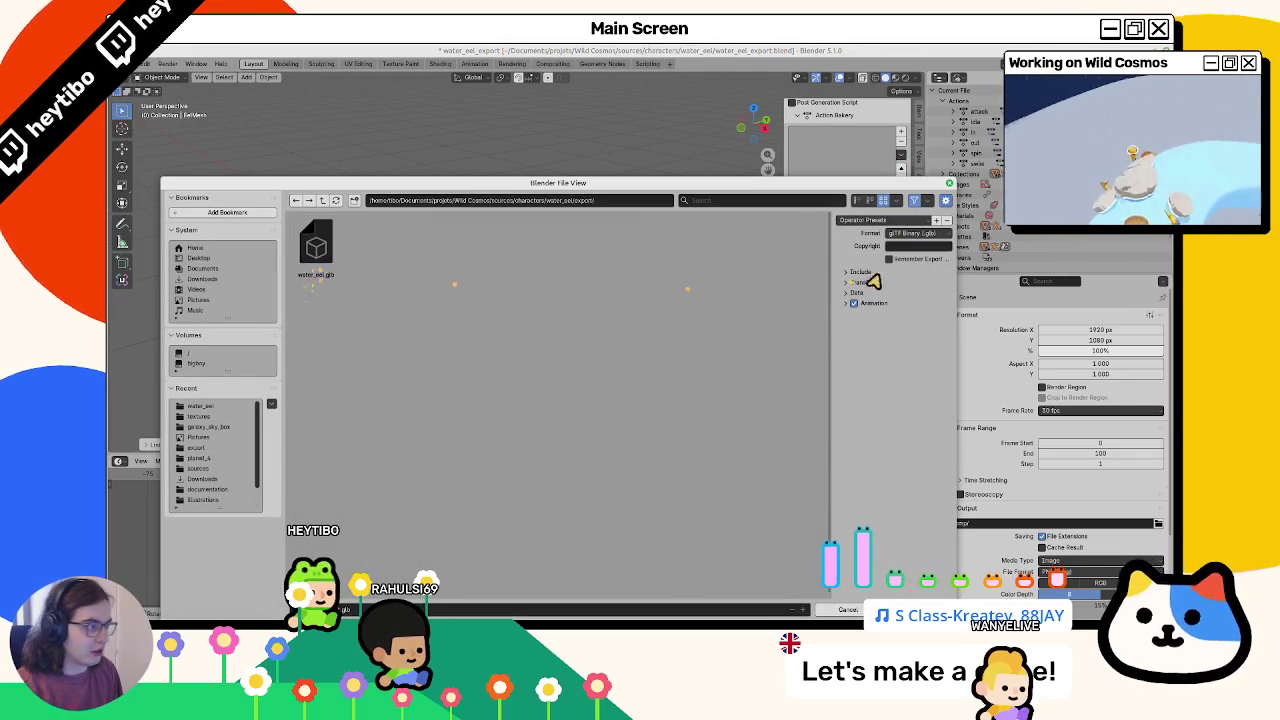
# Set the glTF material export to Placeholder
pyautogui.click(883, 272)
pyautogui.click(876, 273)
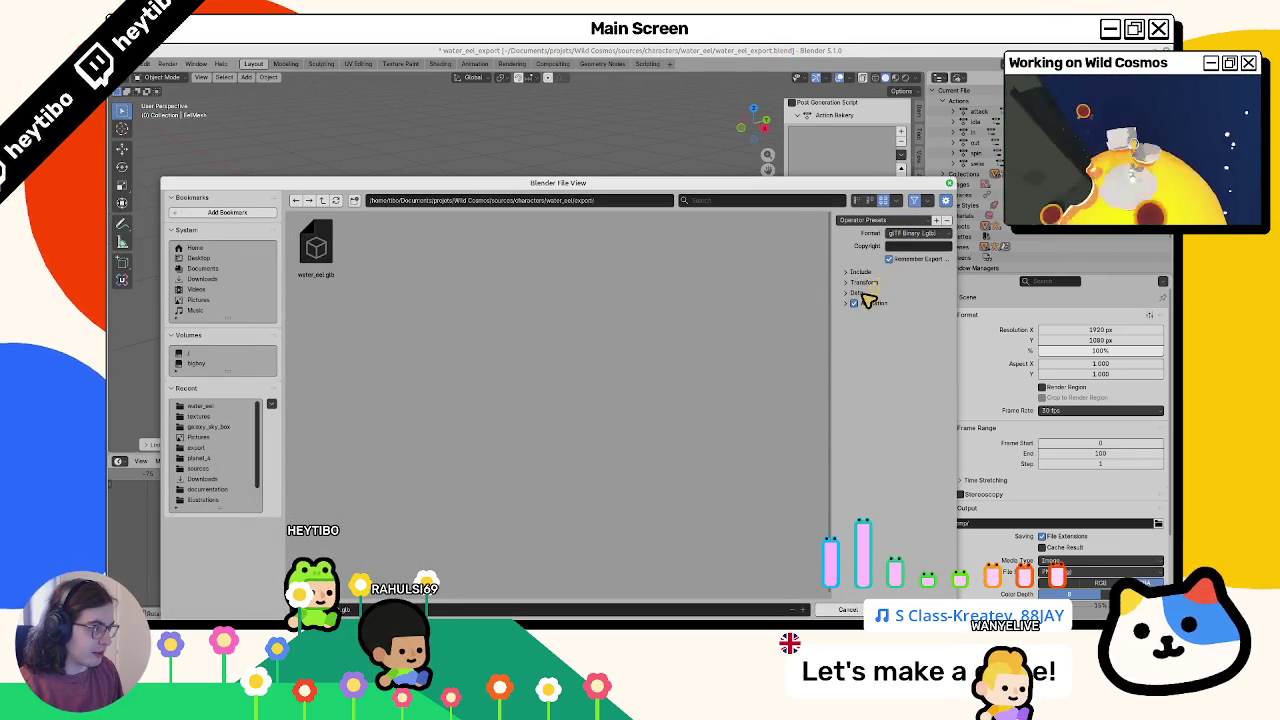
pyautogui.click(856, 292)
pyautogui.click(866, 328)
pyautogui.click(905, 344)
pyautogui.click(897, 364)
pyautogui.click(860, 328)
# Review the mesh and shape key export options and overwrite water_eel.glb
pyautogui.click(858, 318)
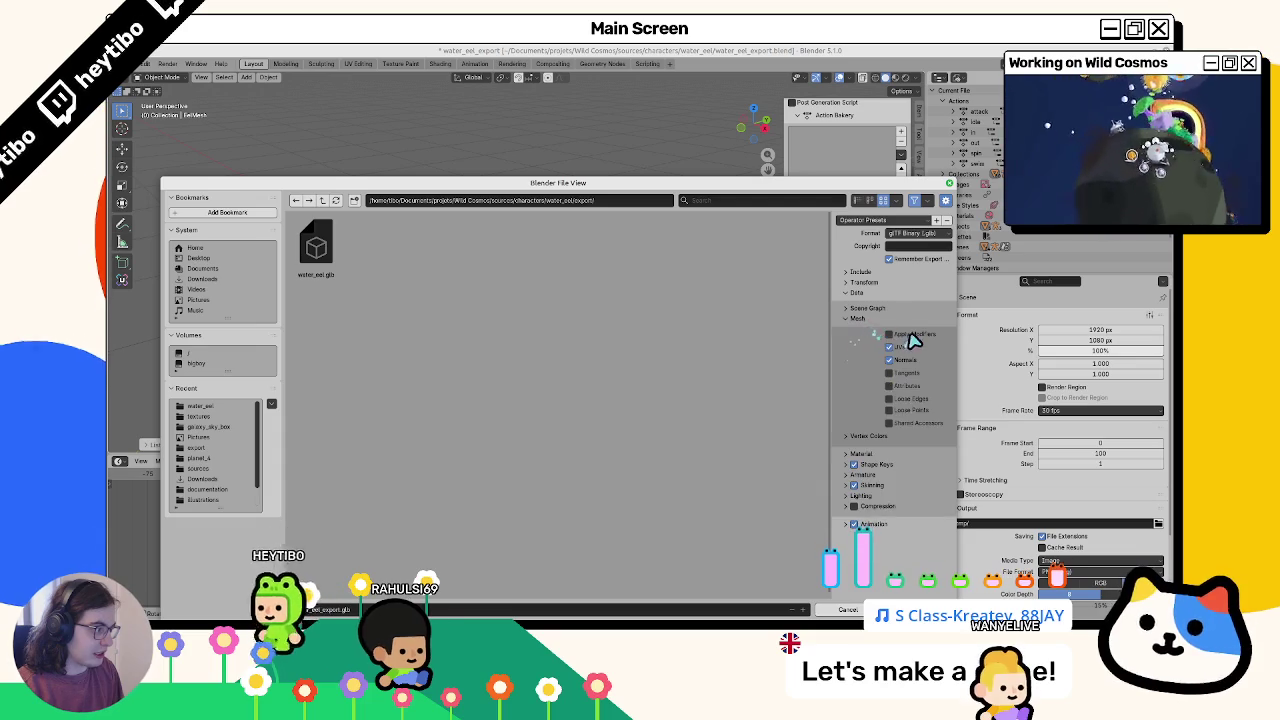
pyautogui.click(876, 320)
pyautogui.click(858, 329)
pyautogui.click(860, 330)
pyautogui.click(866, 341)
pyautogui.click(868, 341)
pyautogui.click(872, 341)
pyautogui.click(878, 342)
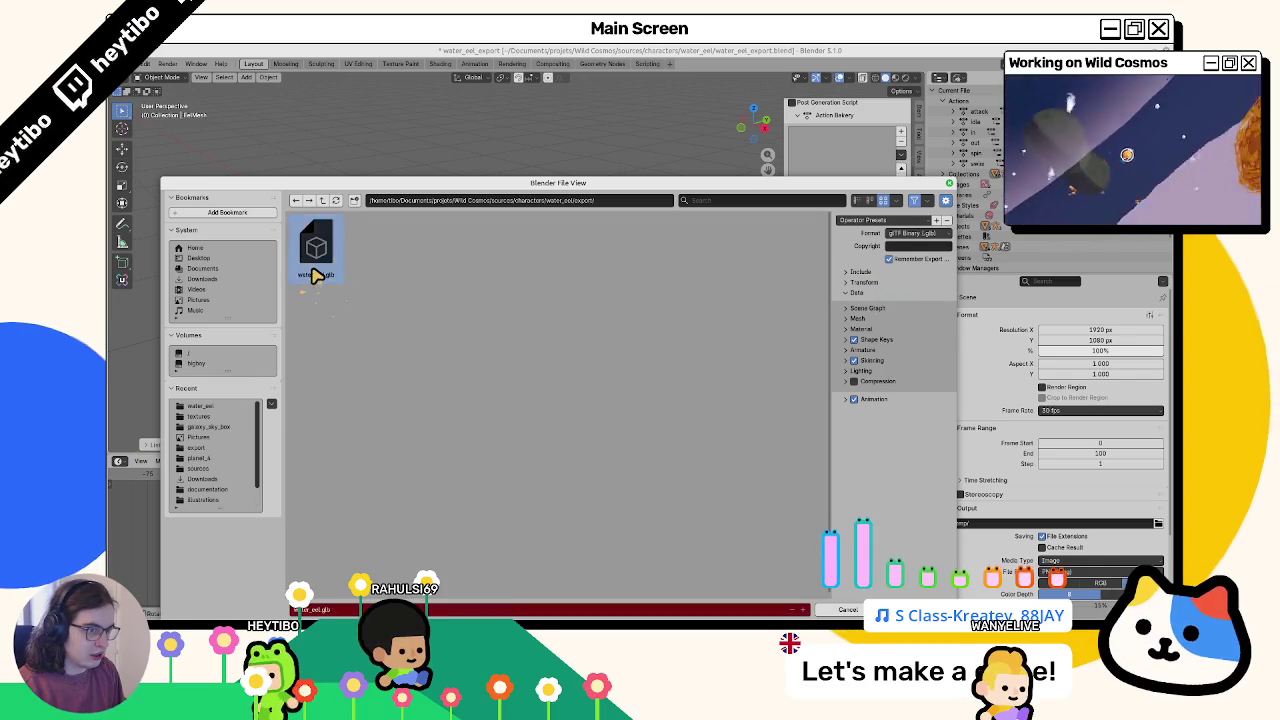
pyautogui.doubleClick(316, 276)
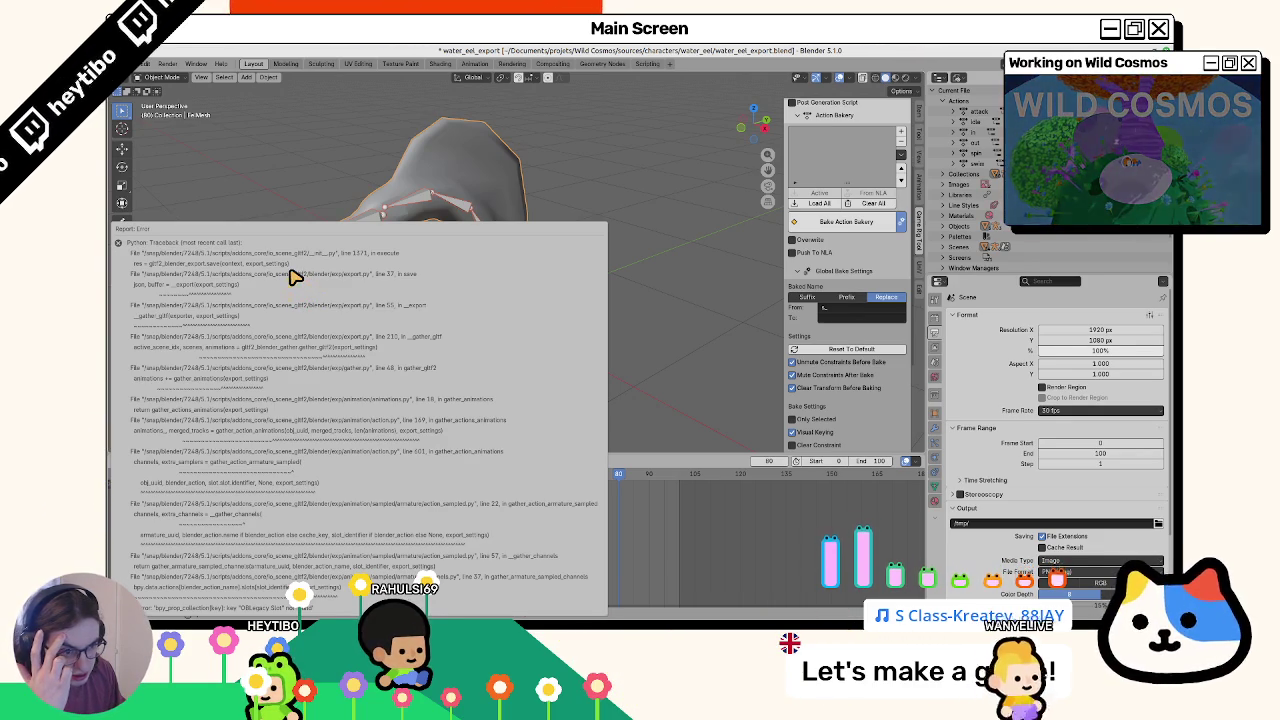
# Dismiss the error, show the Action Editor at the bottom, and unlink the 'in' action from the rig
pyautogui.click(118, 461)
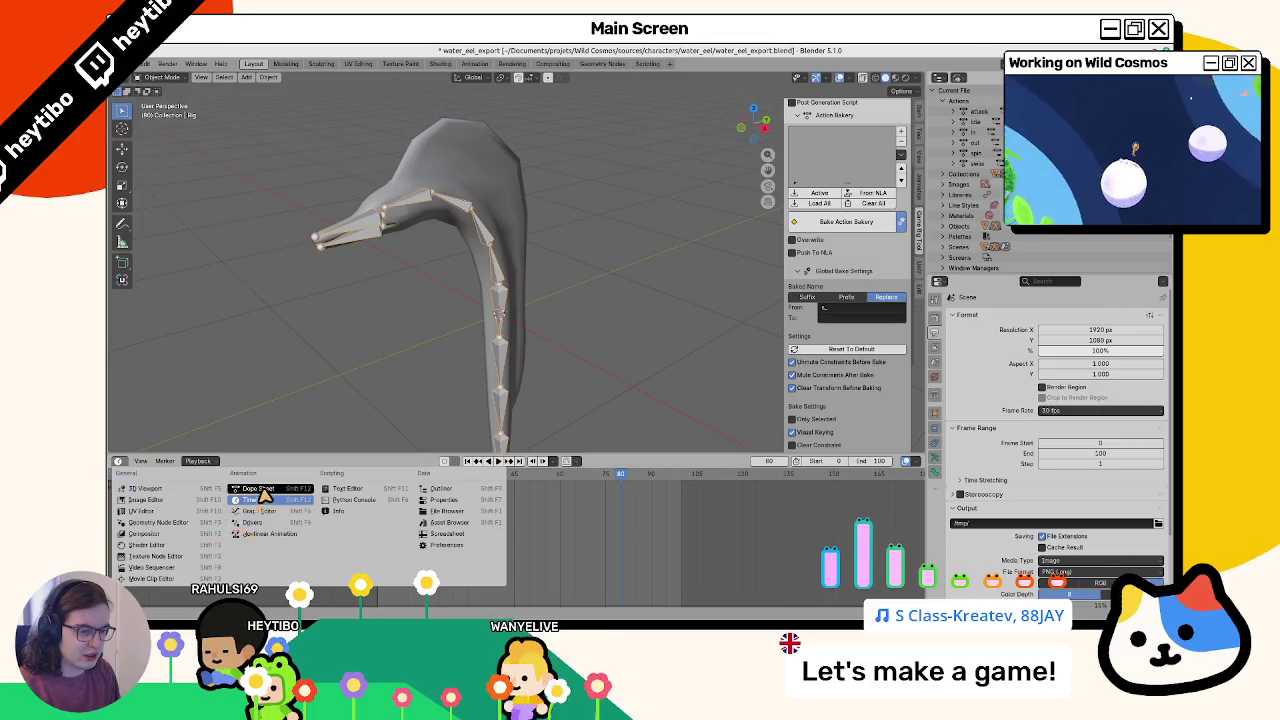
pyautogui.click(250, 482)
pyautogui.click(160, 461)
pyautogui.click(185, 492)
pyautogui.moveTo(458, 475)
pyautogui.mouseDown()
pyautogui.moveTo(494, 480)
pyautogui.moveTo(478, 481)
pyautogui.mouseUp()
pyautogui.click(505, 462)
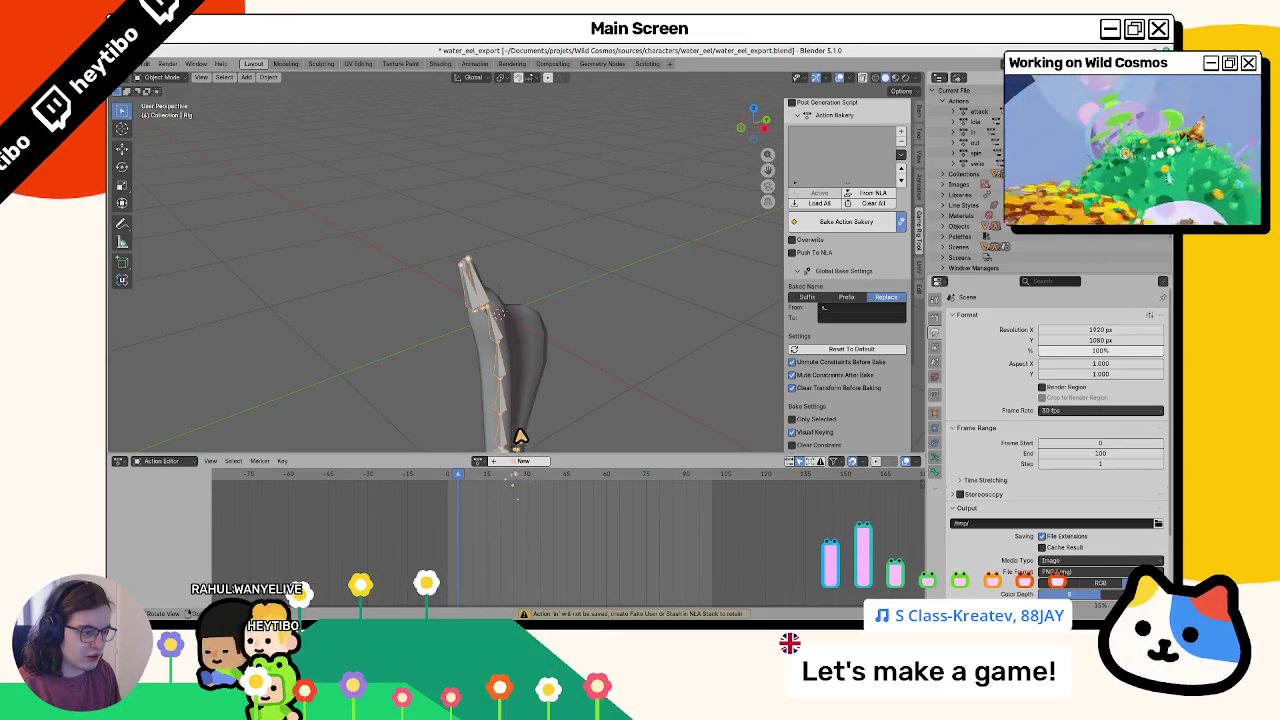
# Reset the rig's bones to rest pose in Pose Mode and return to Object Mode
pyautogui.click(505, 378)
pyautogui.click(510, 368)
pyautogui.hotkey('ctrl', 'Tab')
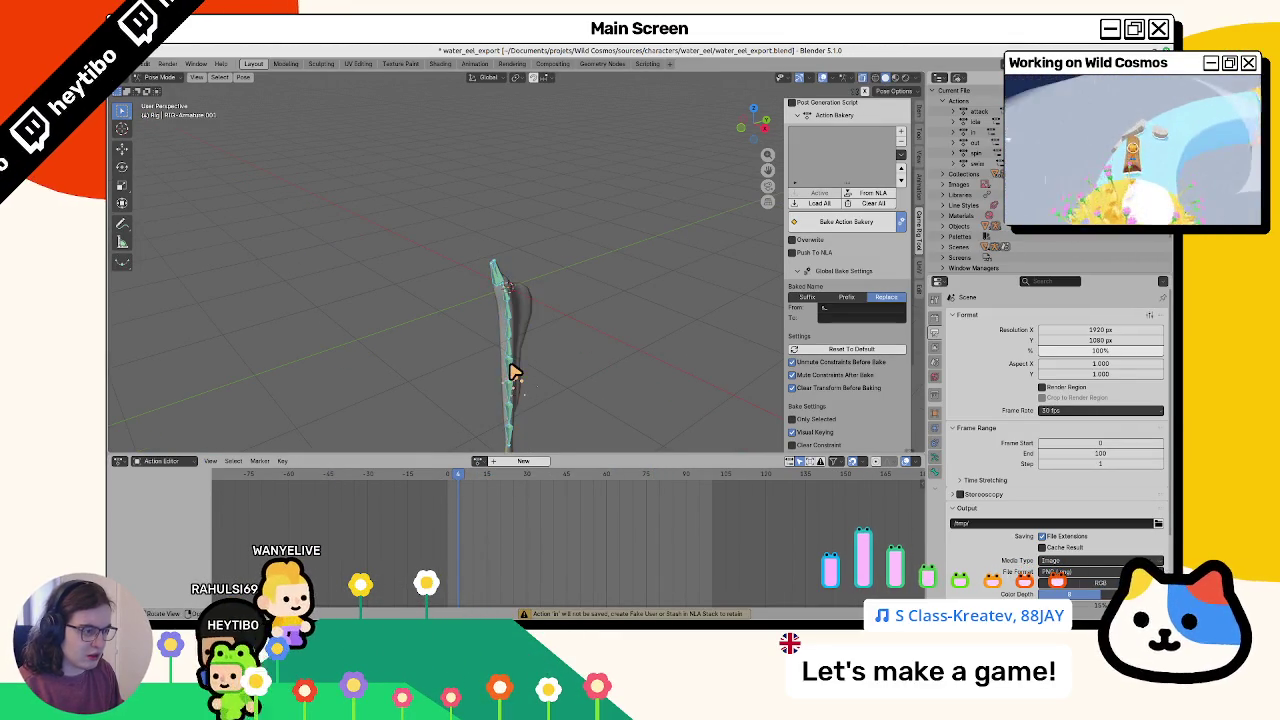
pyautogui.hotkey('alt', 'r')
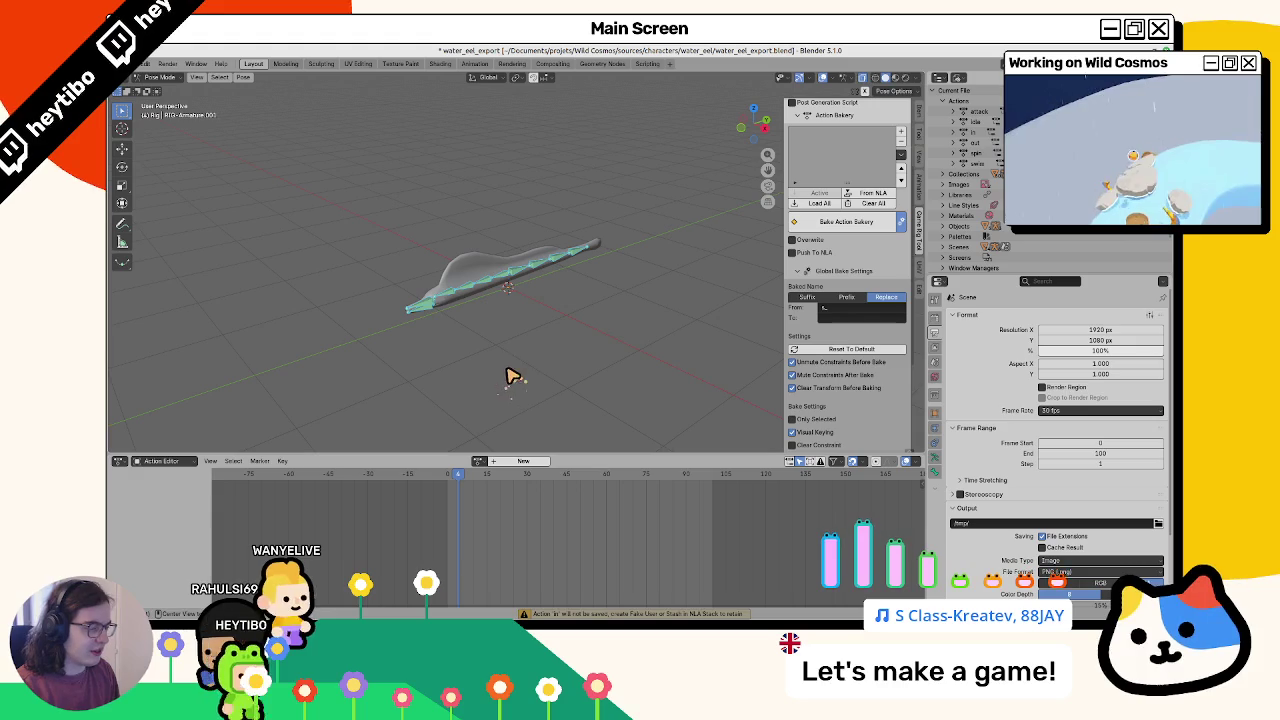
pyautogui.hotkey('ctrl', 'Tab')
pyautogui.click(457, 277)
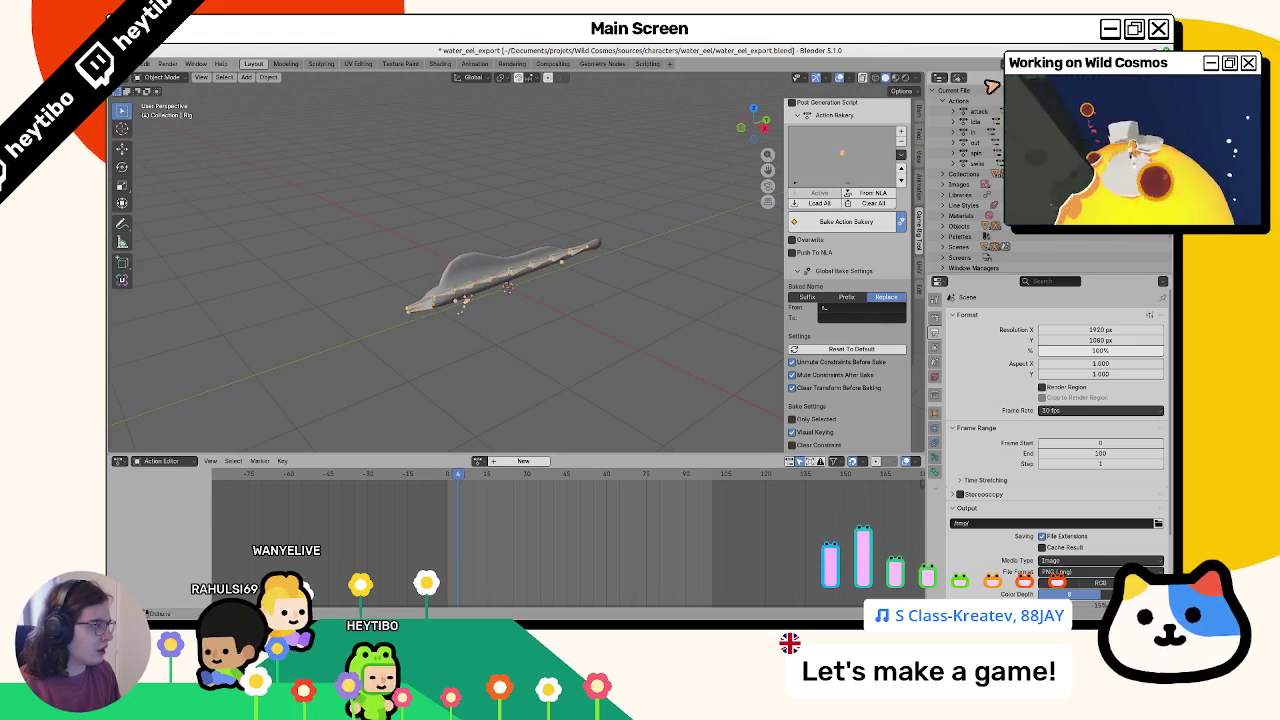
# Switch the Outliner to Blender File view, select the eel mesh, and start a glTF 2.0 export
pyautogui.click(956, 78)
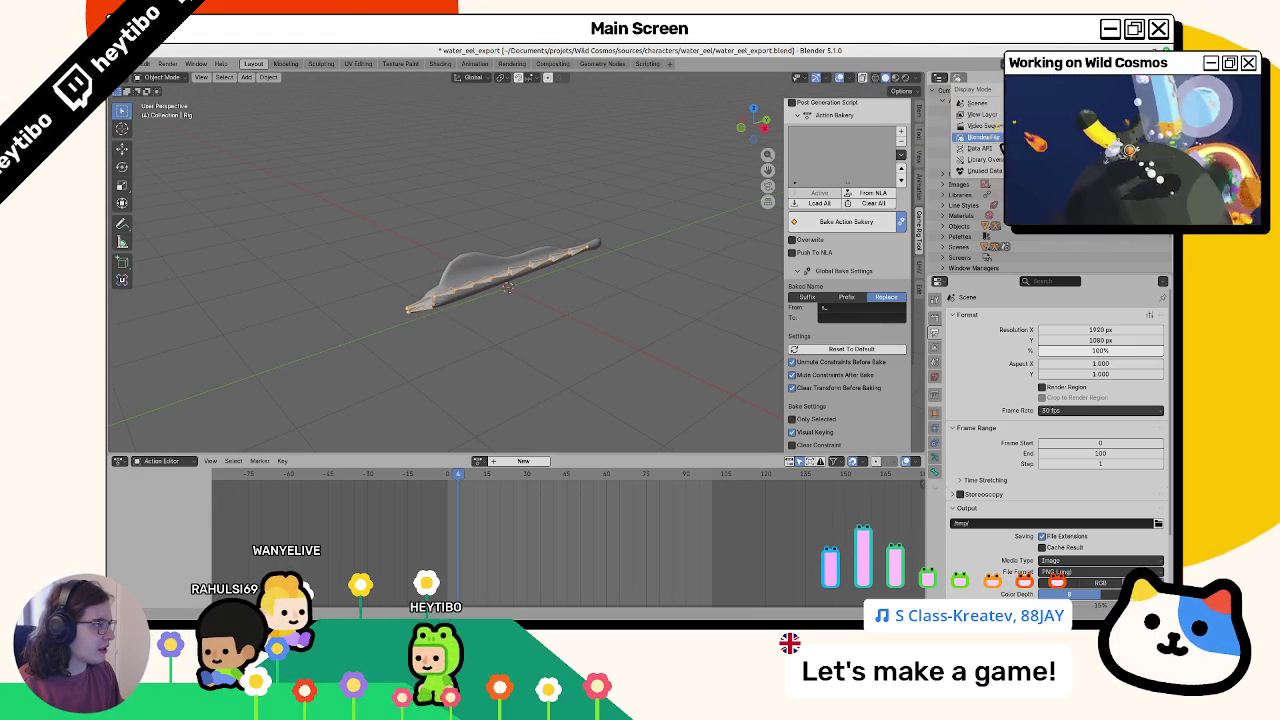
pyautogui.click(954, 159)
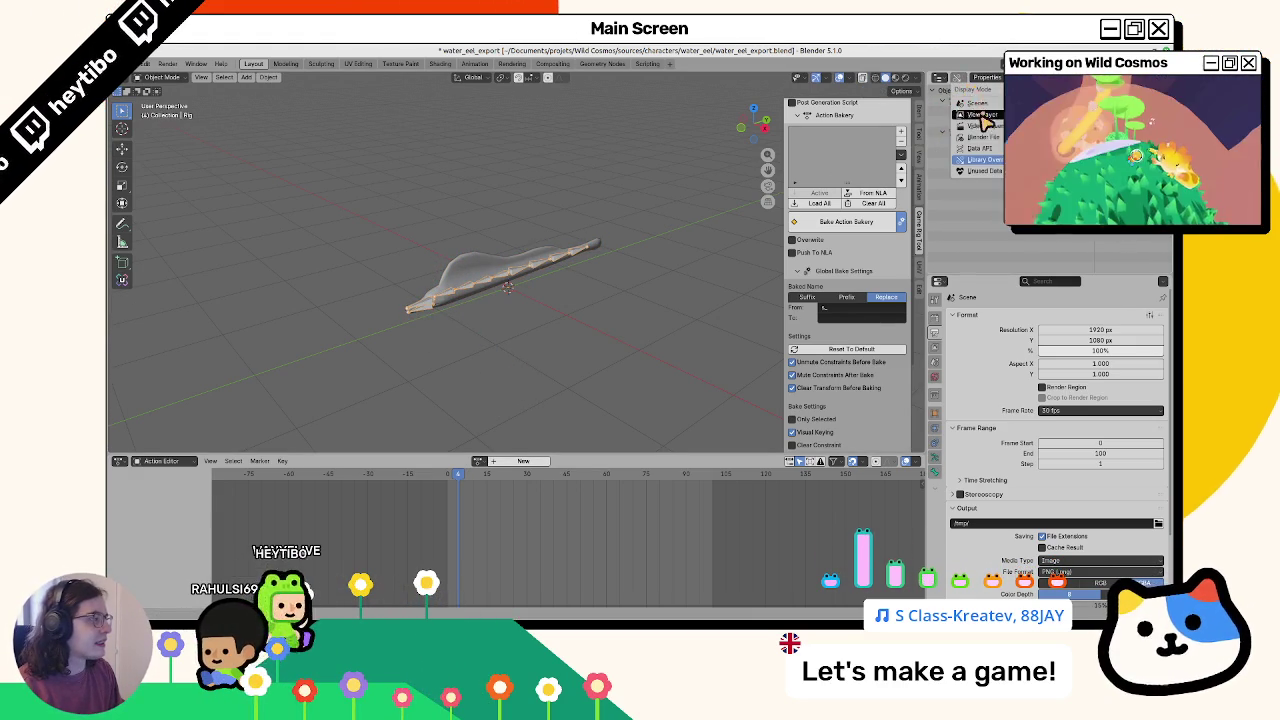
pyautogui.click(976, 137)
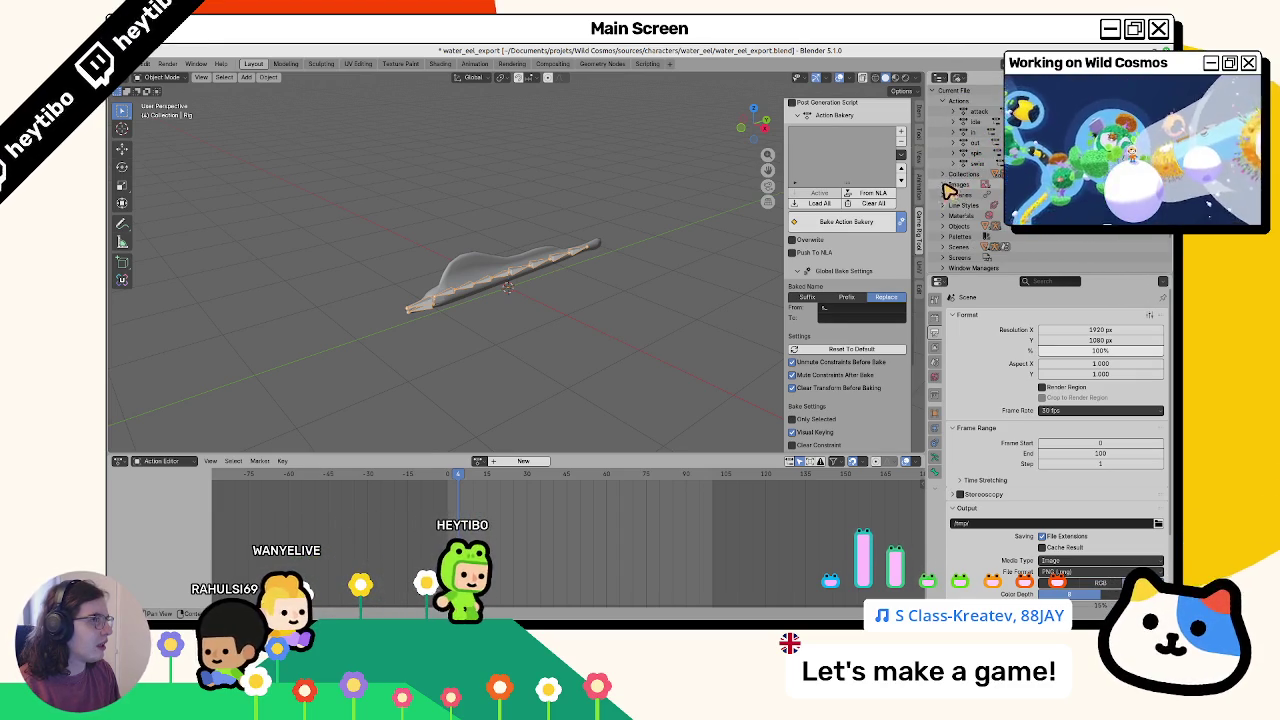
pyautogui.click(510, 271)
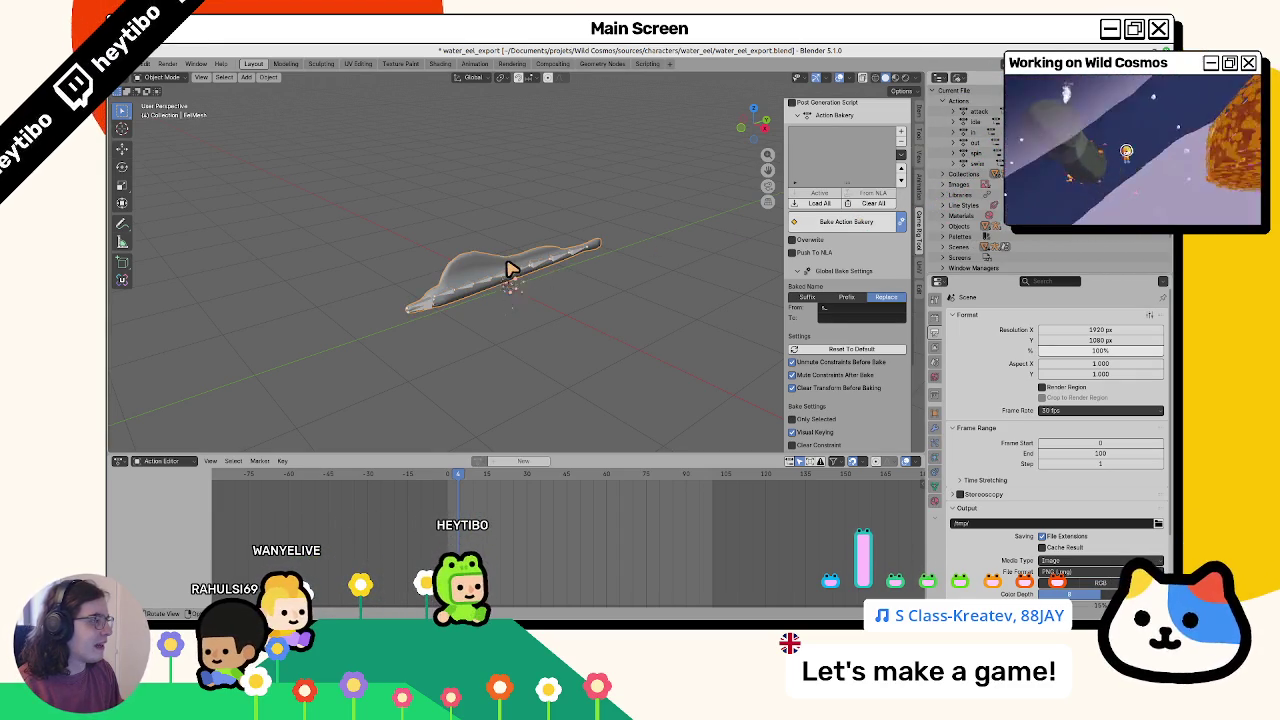
pyautogui.click(510, 276)
pyautogui.click(515, 282)
pyautogui.press('r')
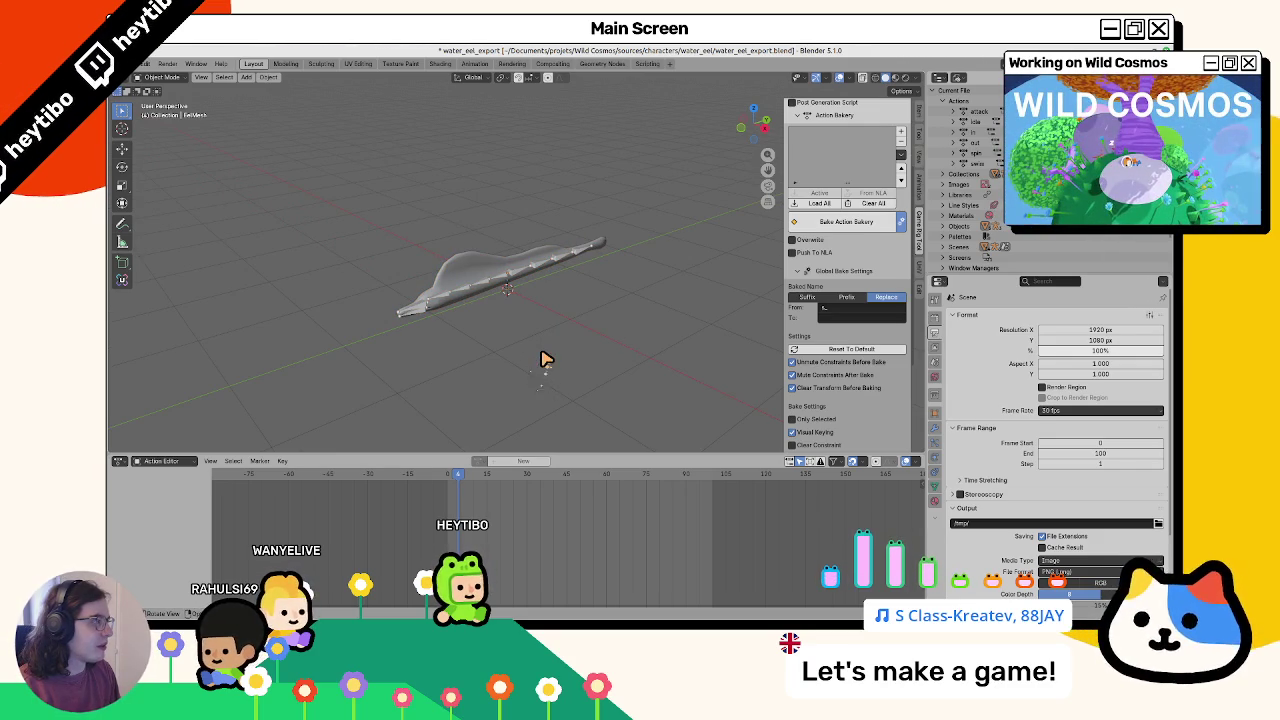
pyautogui.click(143, 63)
pyautogui.moveTo(187, 225)
pyautogui.click(290, 322)
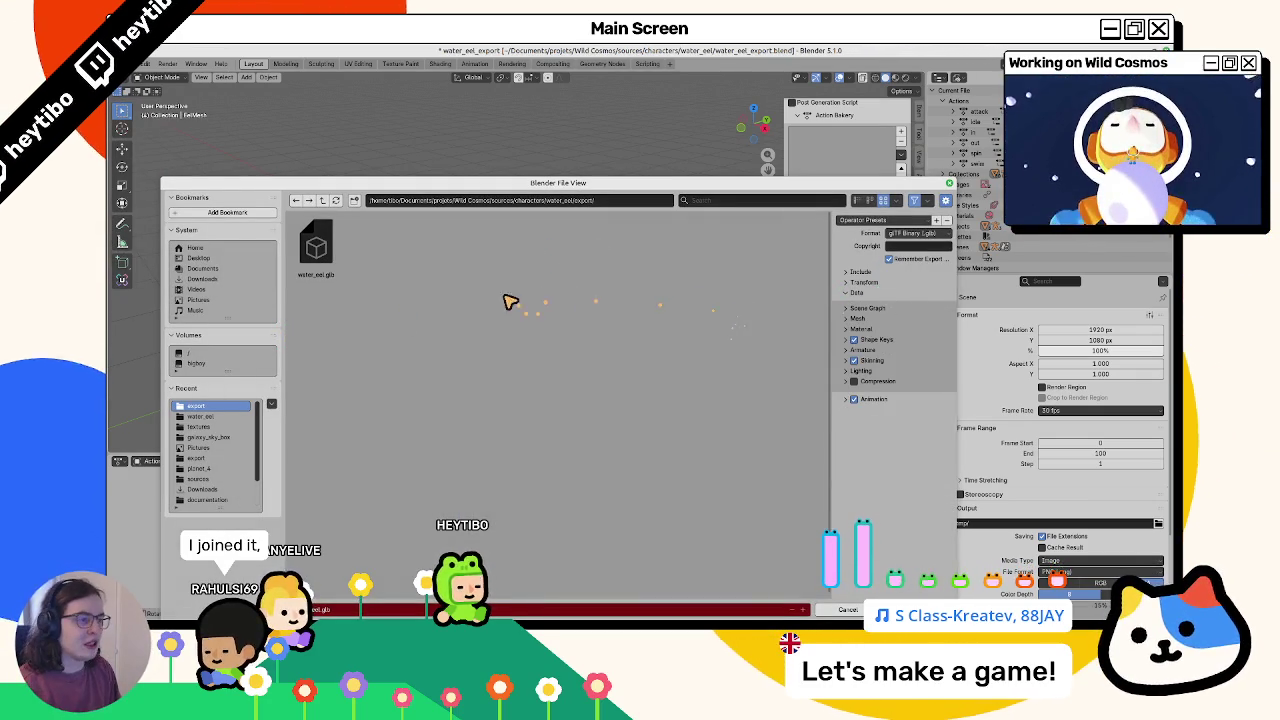
# Select the eel mesh and run the glTF 2.0 .glb export again
pyautogui.press('Return')
pyautogui.click(445, 295)
pyautogui.click(144, 63)
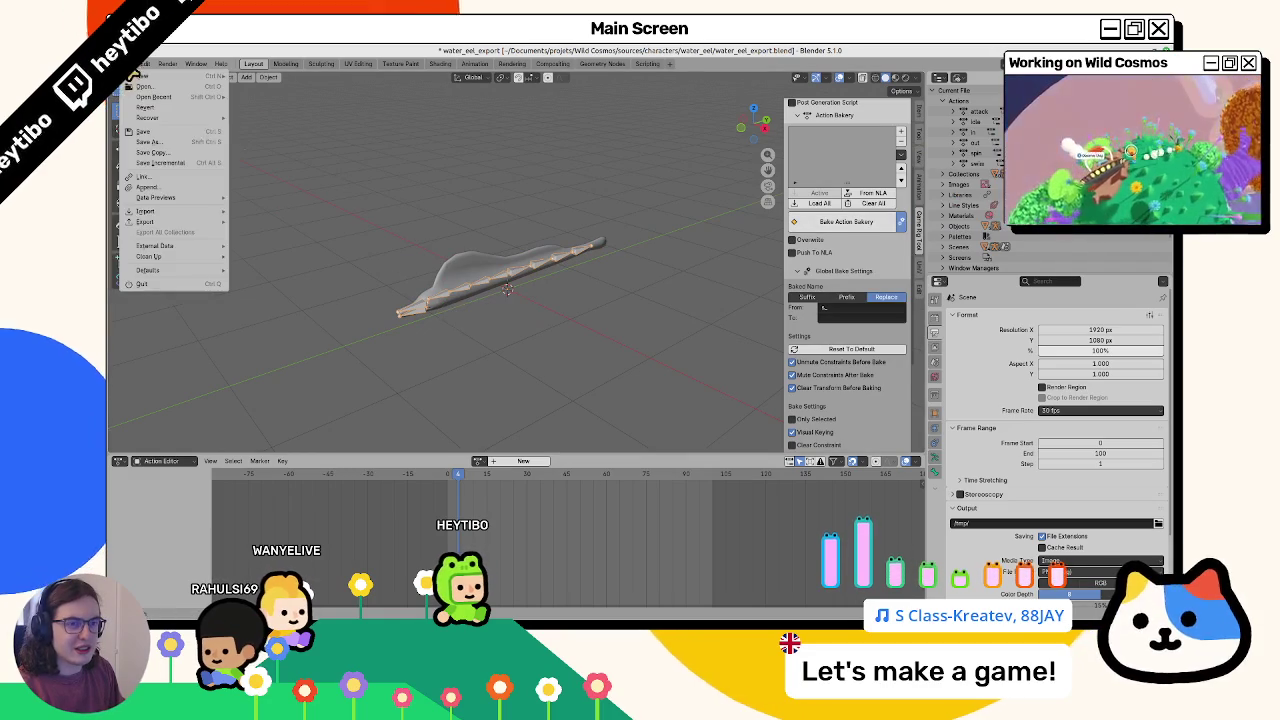
pyautogui.moveTo(217, 232)
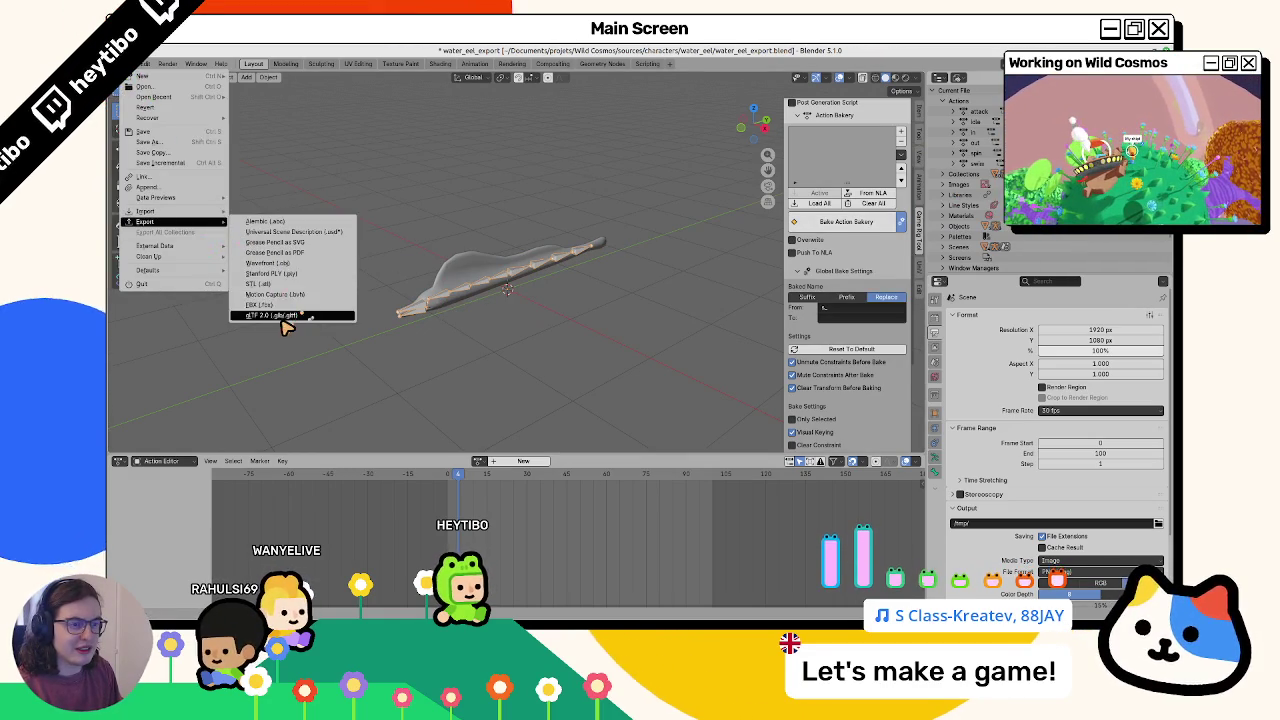
pyautogui.click(287, 315)
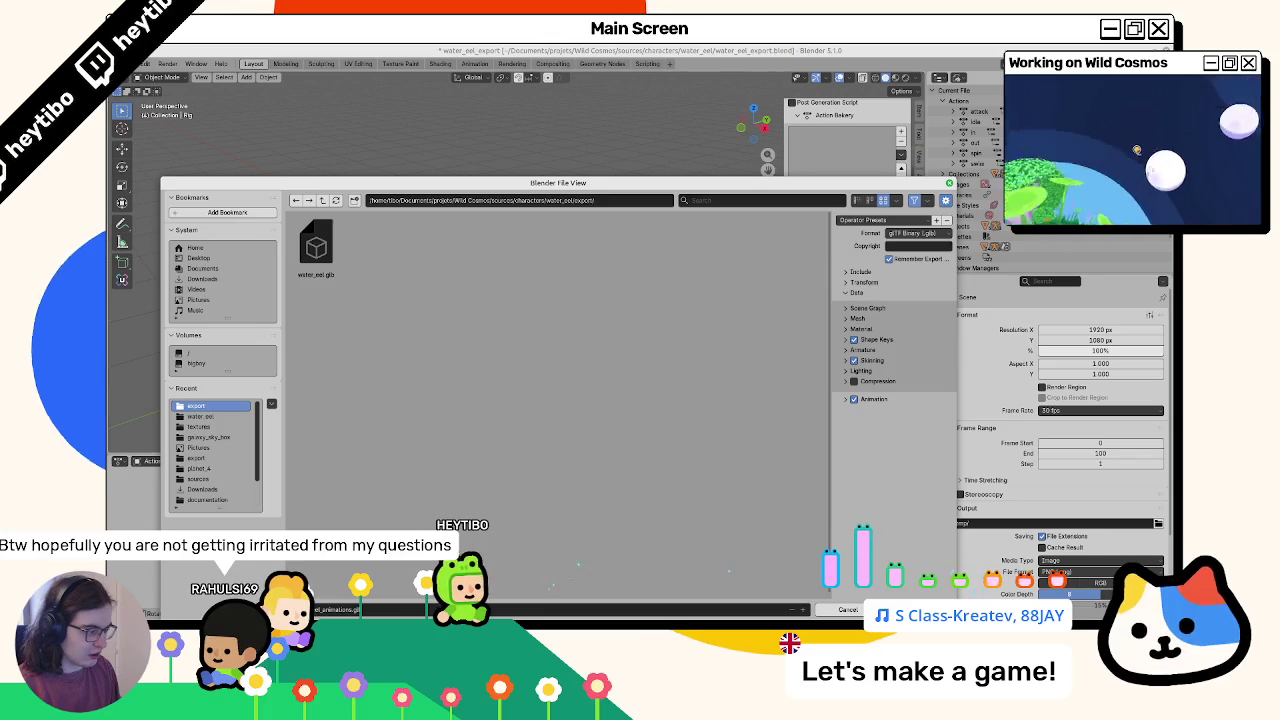
pyautogui.press('Return')
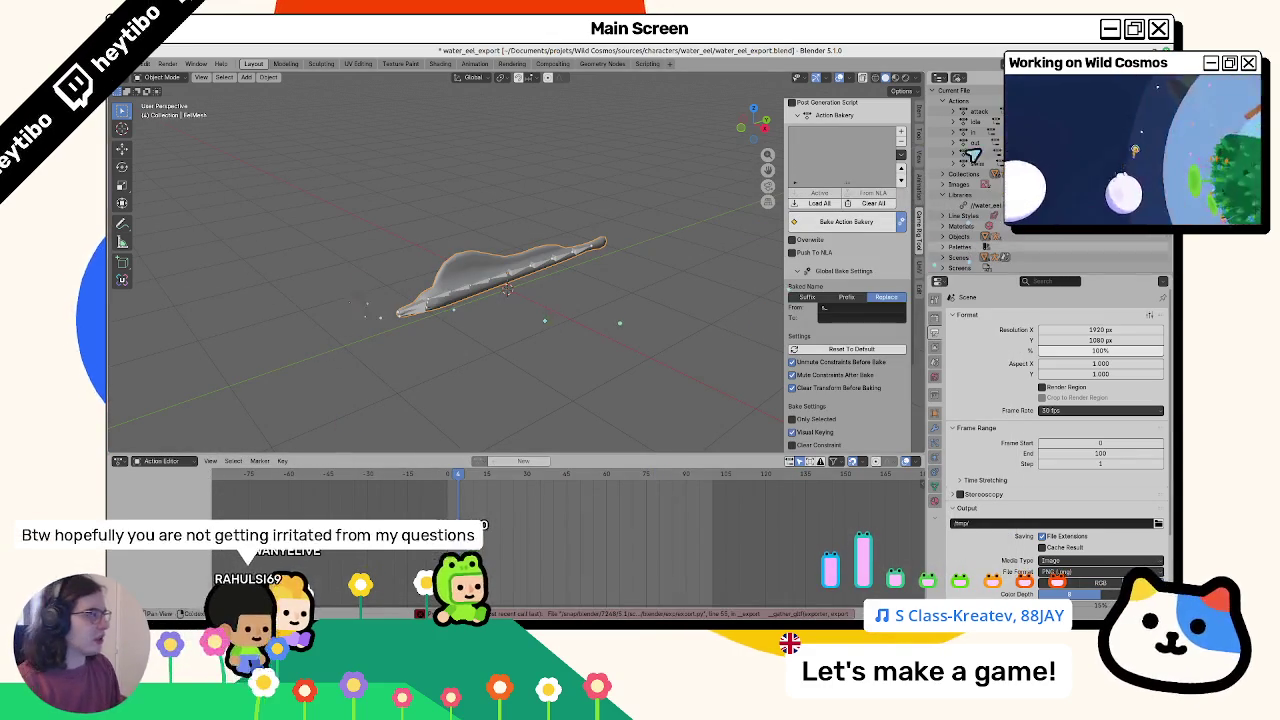
# Set the Outliner to View Layer and expand the Rig to select the eel mesh
pyautogui.click(961, 78)
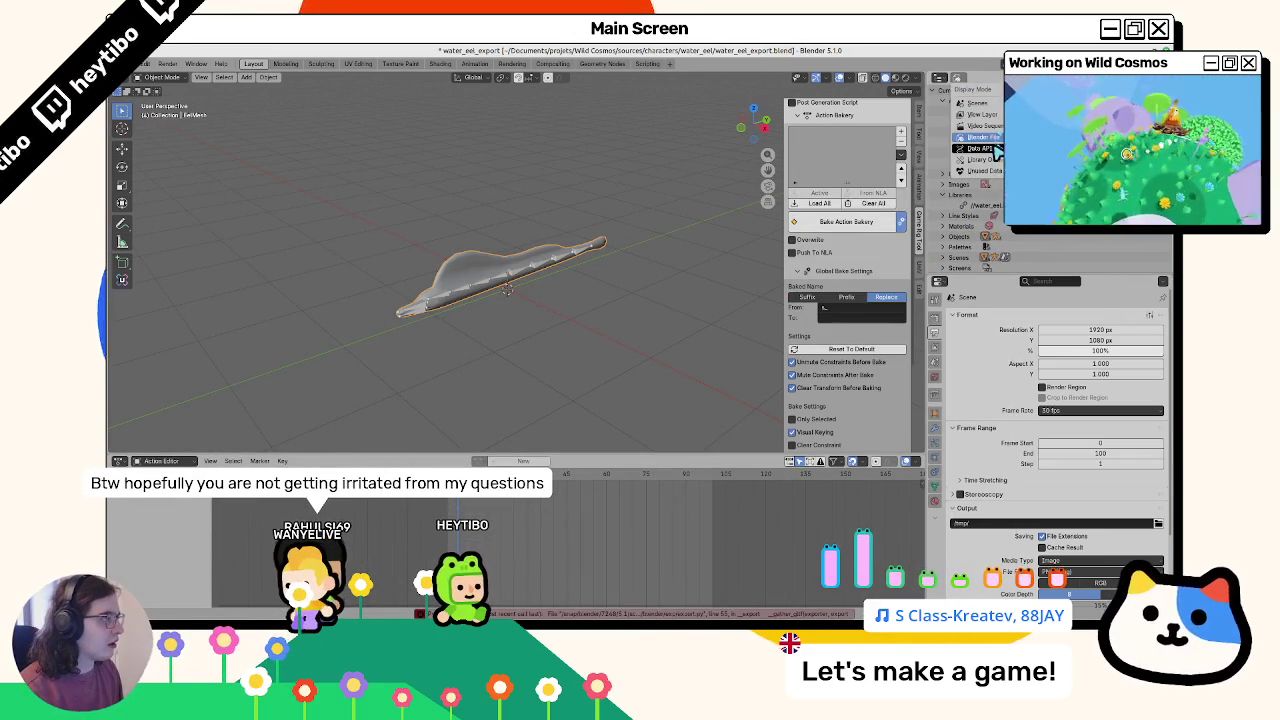
pyautogui.click(982, 115)
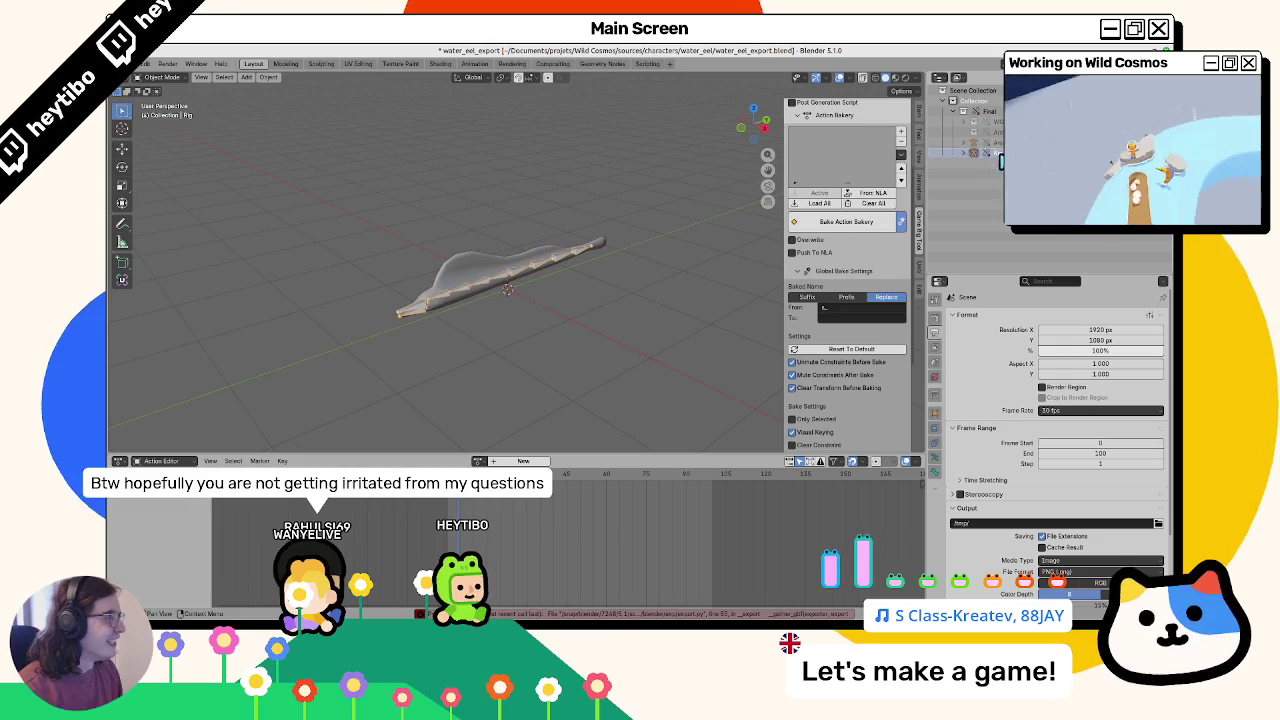
pyautogui.click(990, 153)
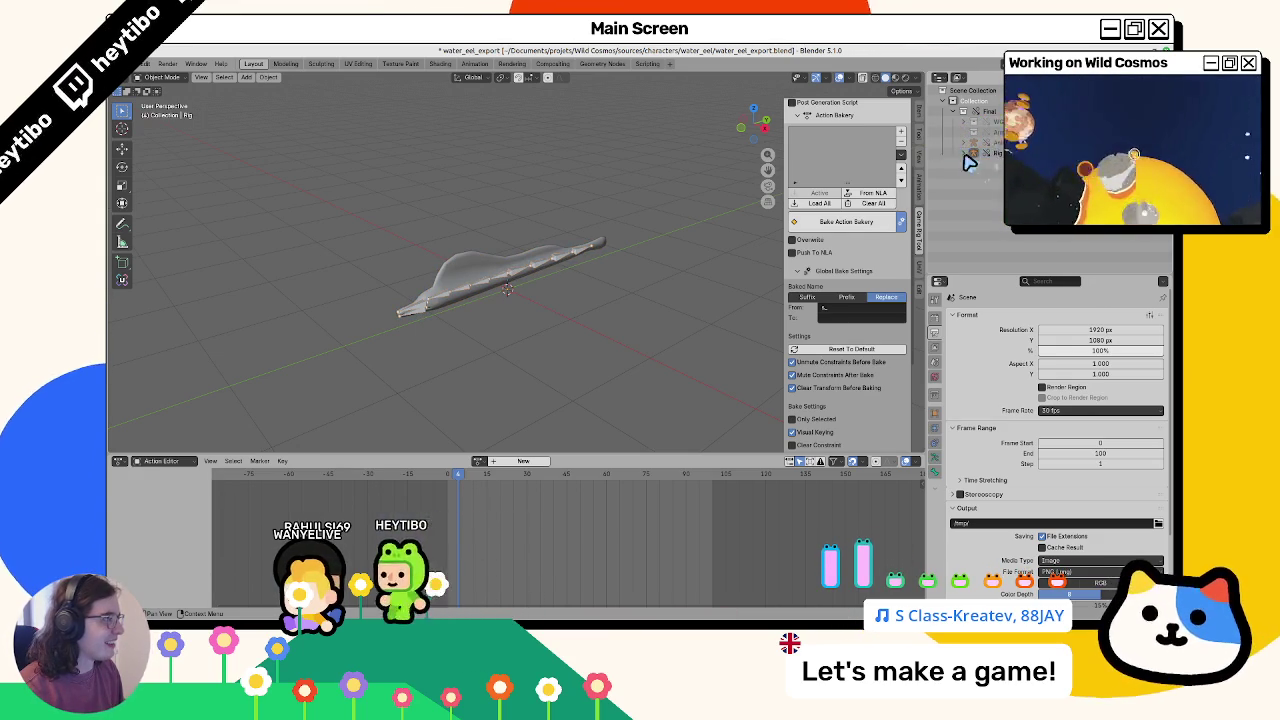
pyautogui.click(964, 153)
pyautogui.click(980, 173)
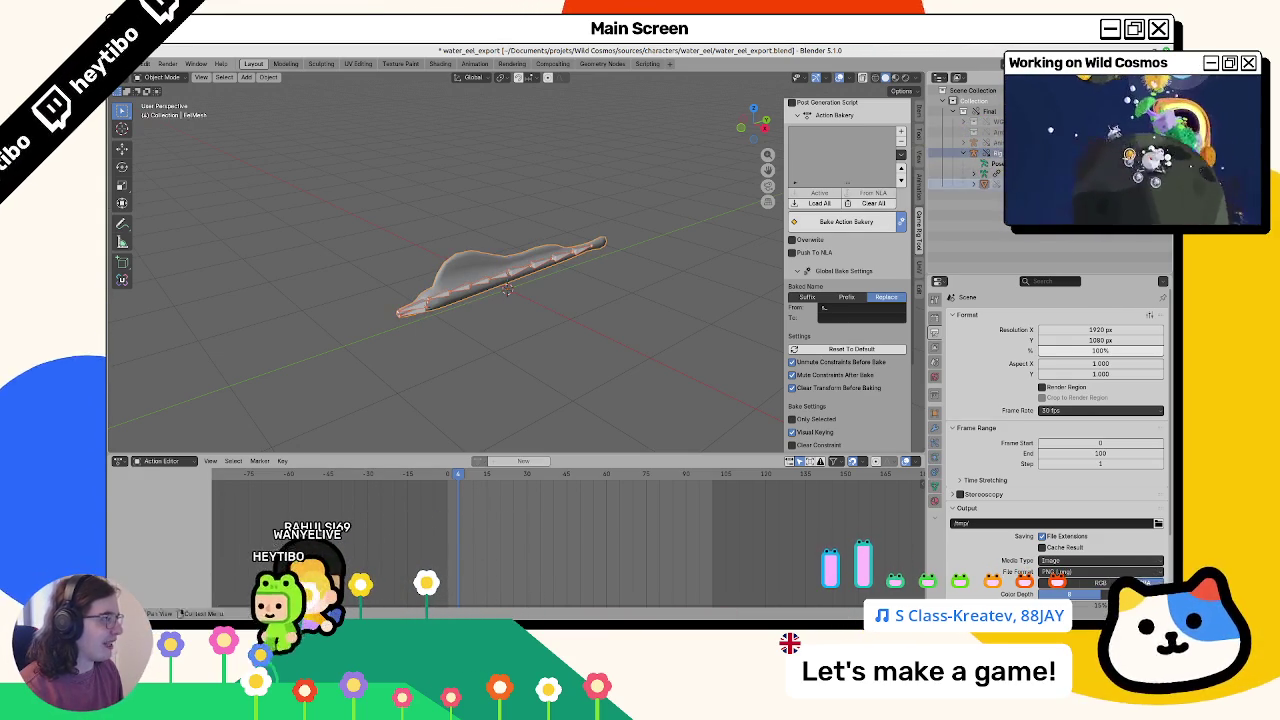
# Select the Rig and export it over water_eel.glb, then dismiss the resulting error
pyautogui.rightClick(980, 173)
pyautogui.moveTo(1020, 344)
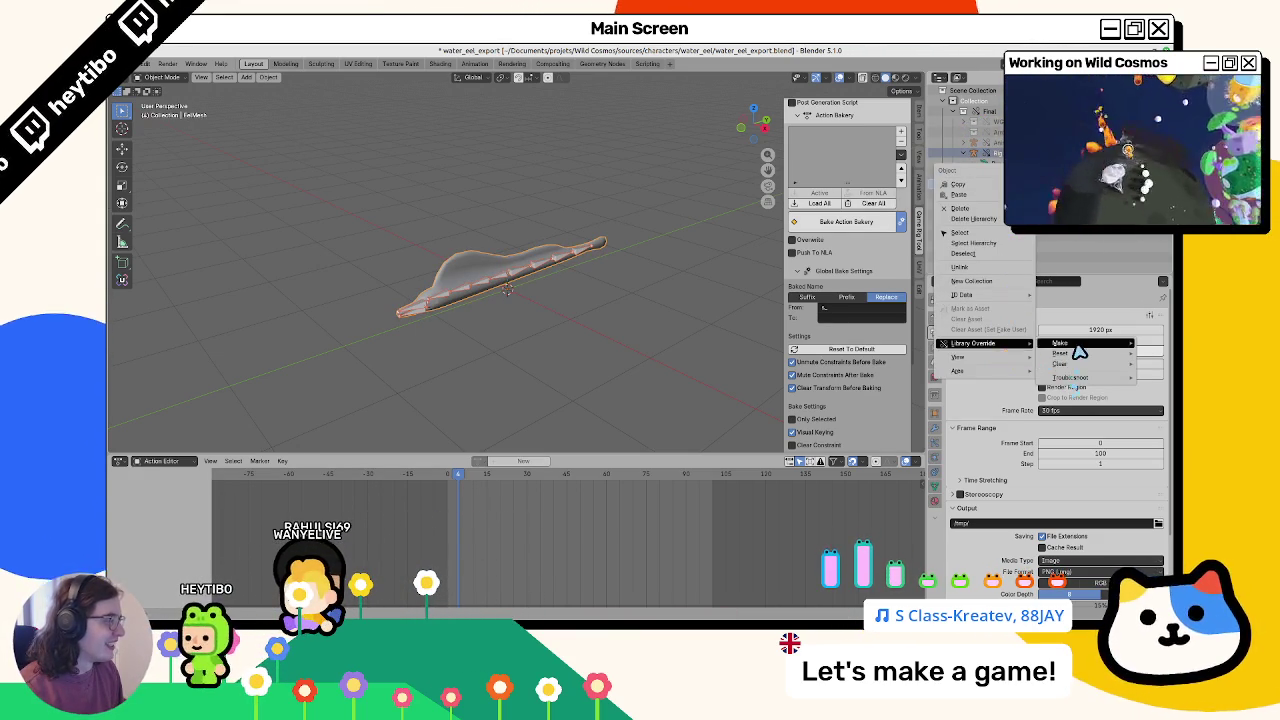
pyautogui.click(1008, 372)
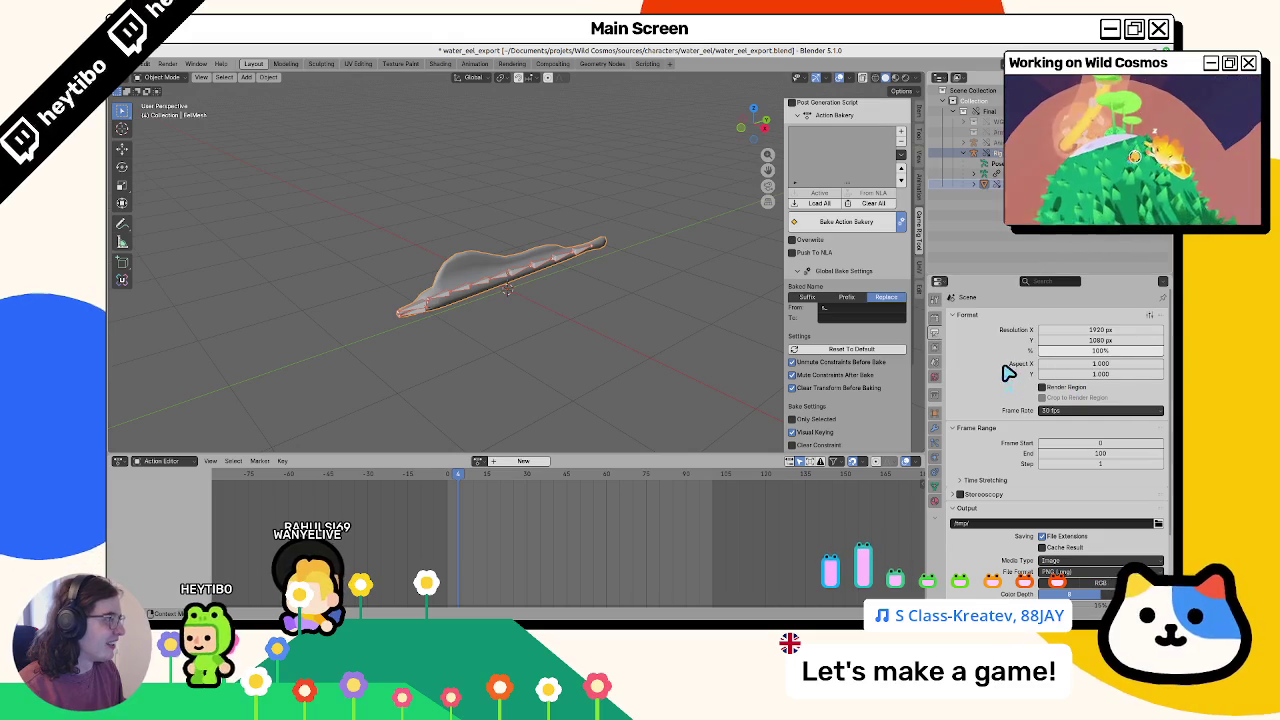
pyautogui.click(985, 153)
pyautogui.click(143, 63)
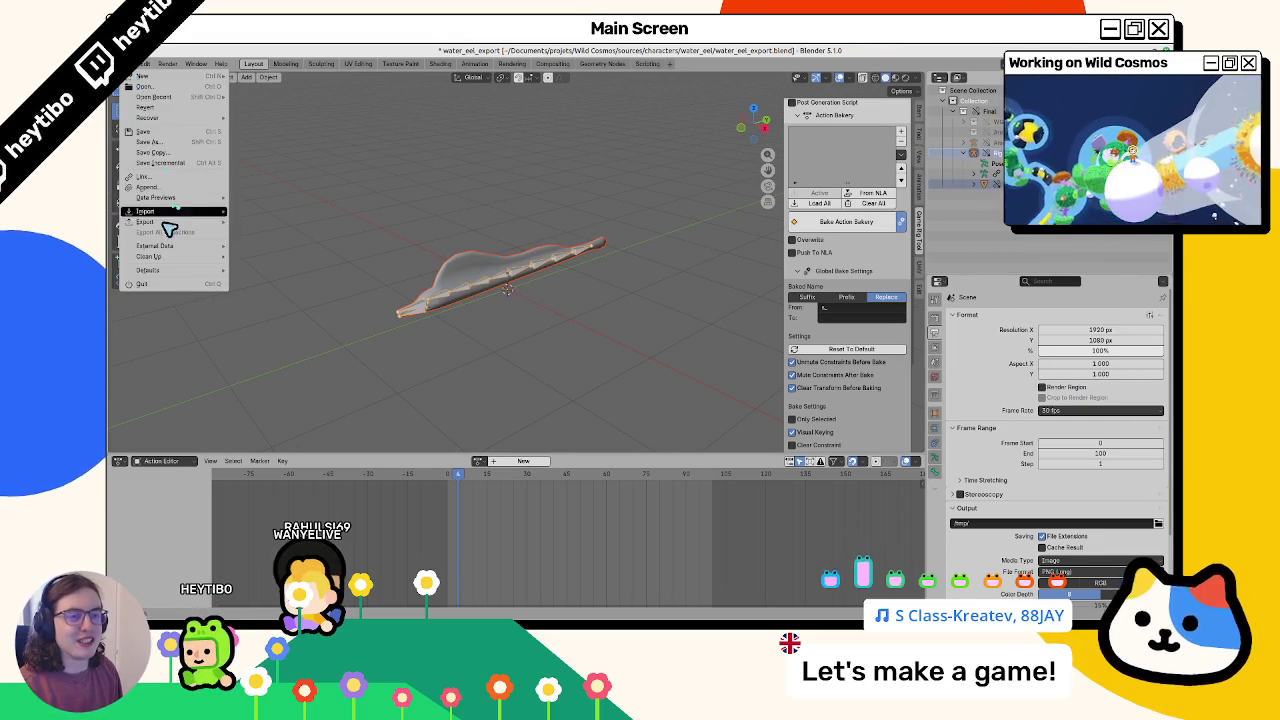
pyautogui.moveTo(166, 220)
pyautogui.click(282, 318)
pyautogui.doubleClick(320, 255)
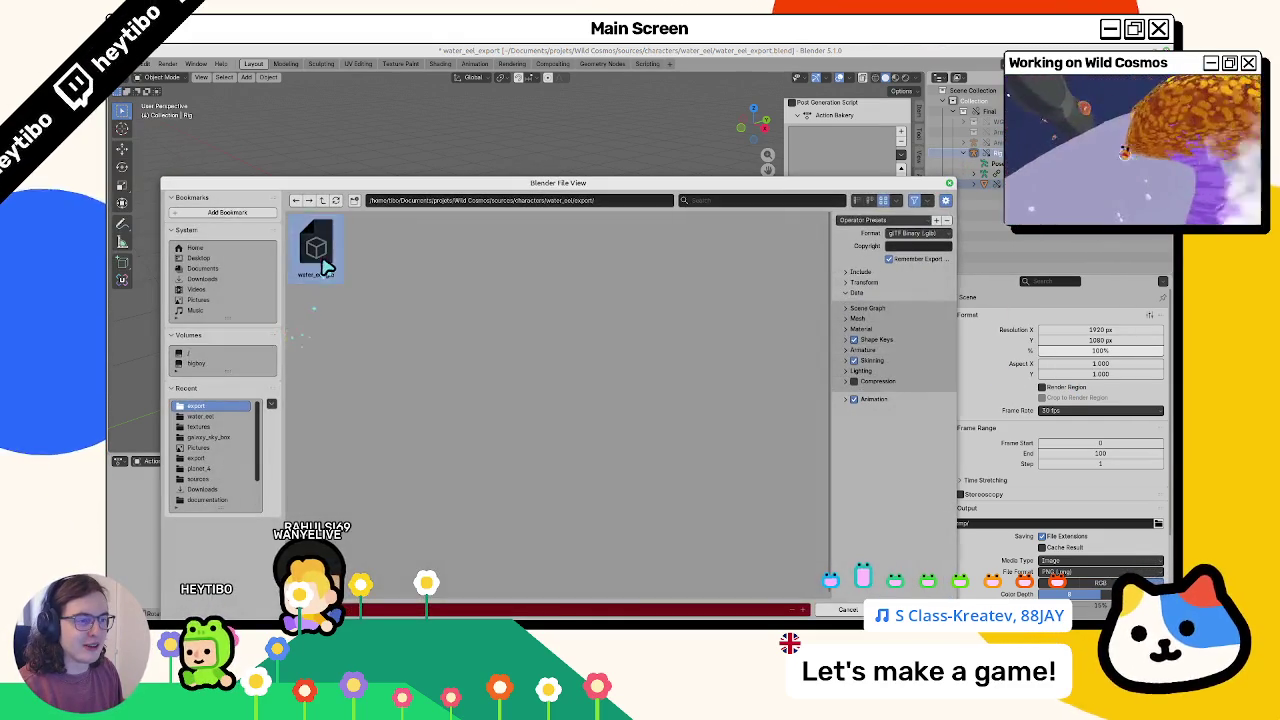
pyautogui.hotkey('ctrl', 'z')
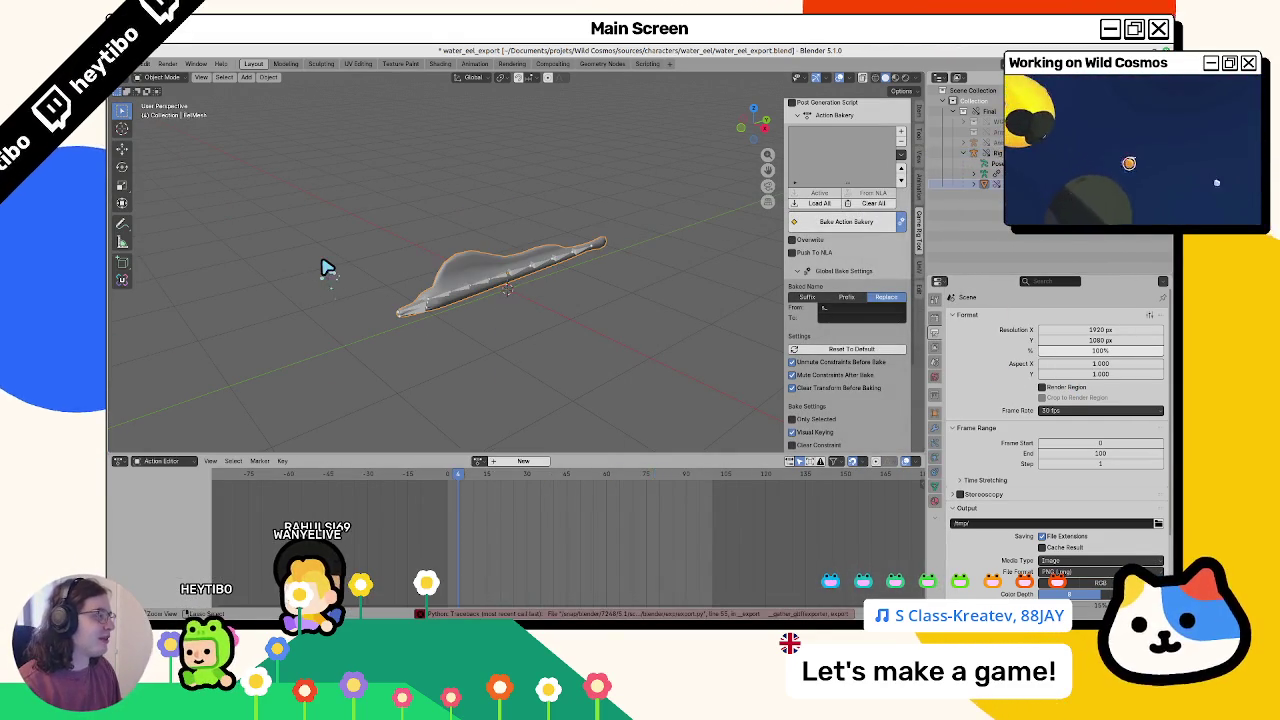
# Open the Rig's Outliner context menu to look for Library Override options
pyautogui.click(985, 153)
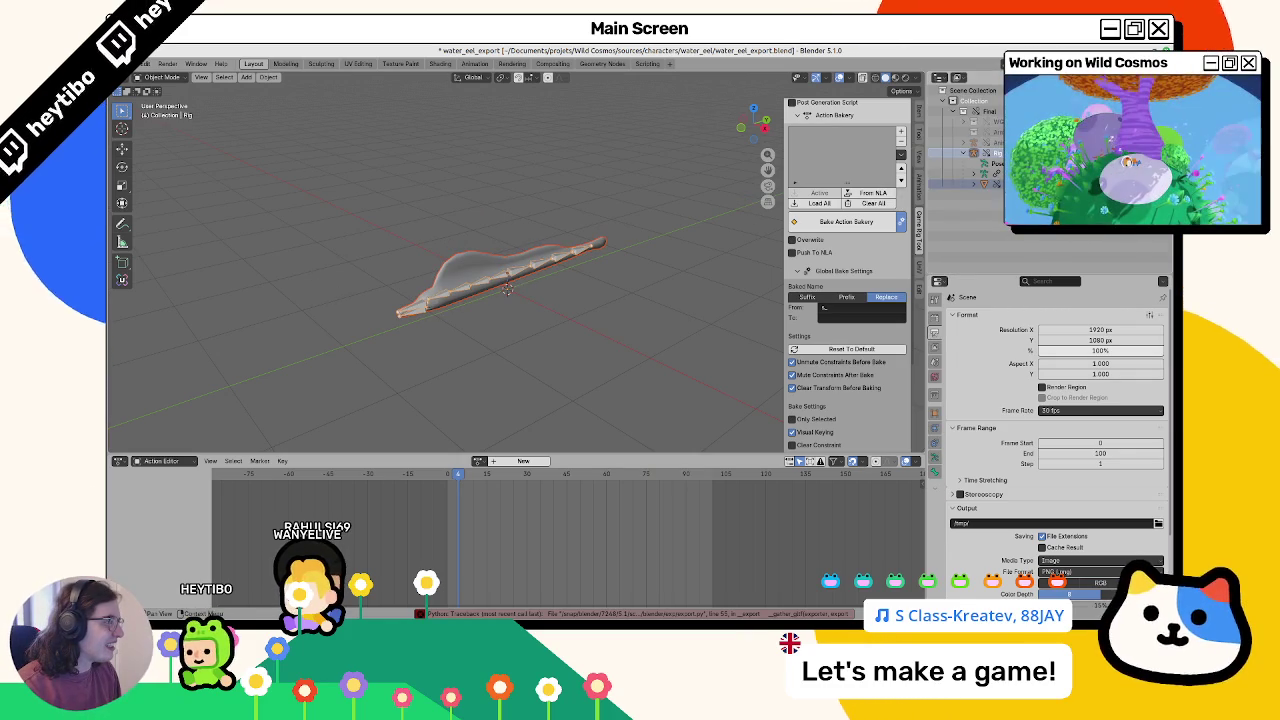
pyautogui.rightClick(980, 256)
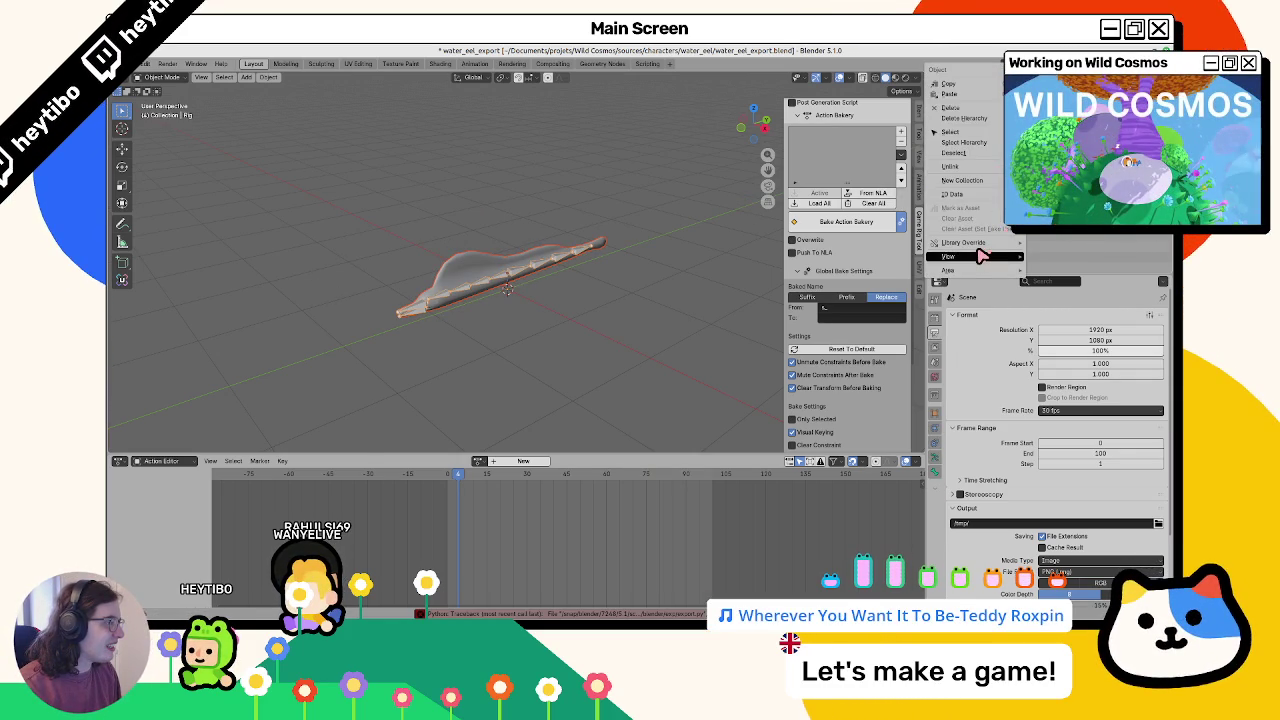
pyautogui.press('Escape')
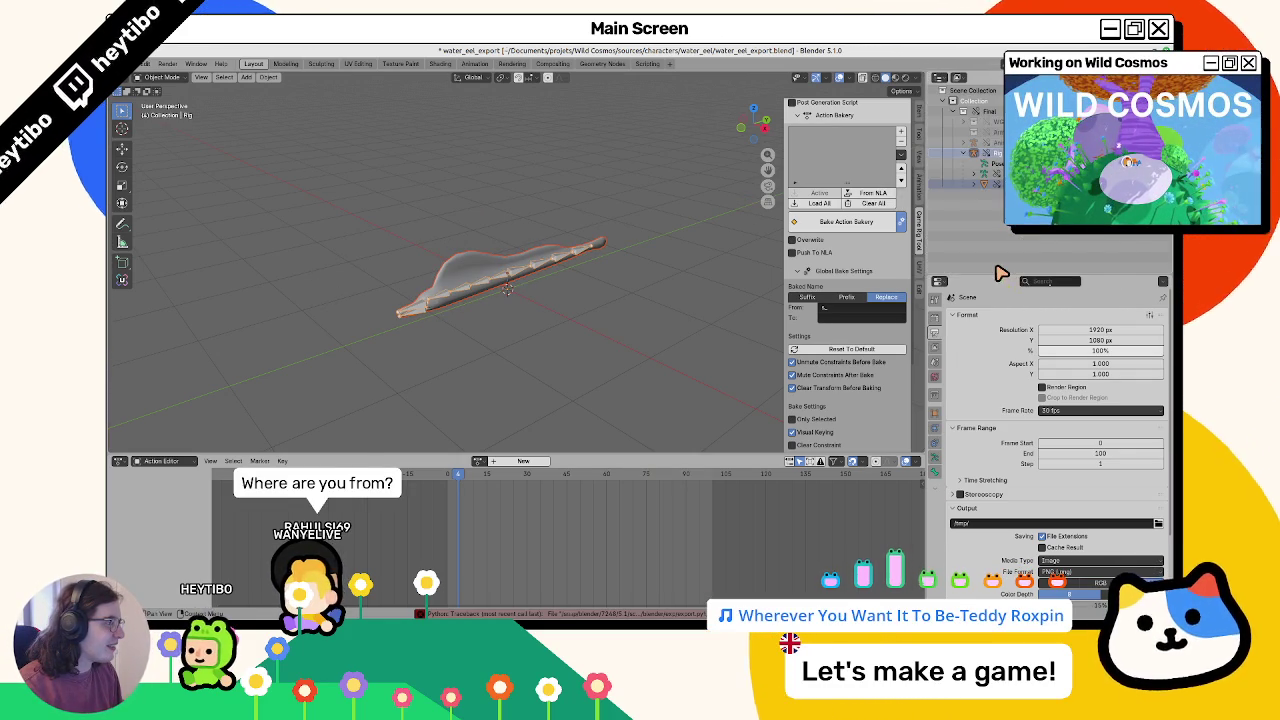
pyautogui.rightClick(992, 262)
pyautogui.moveTo(995, 249)
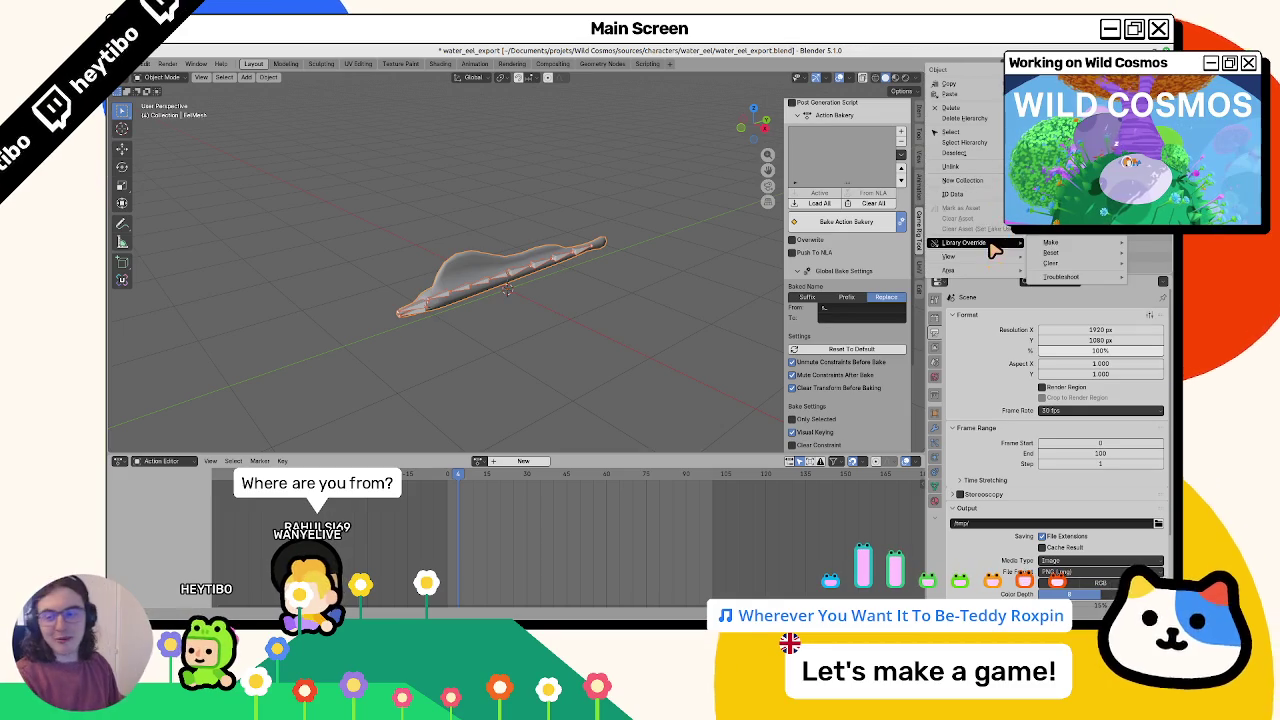
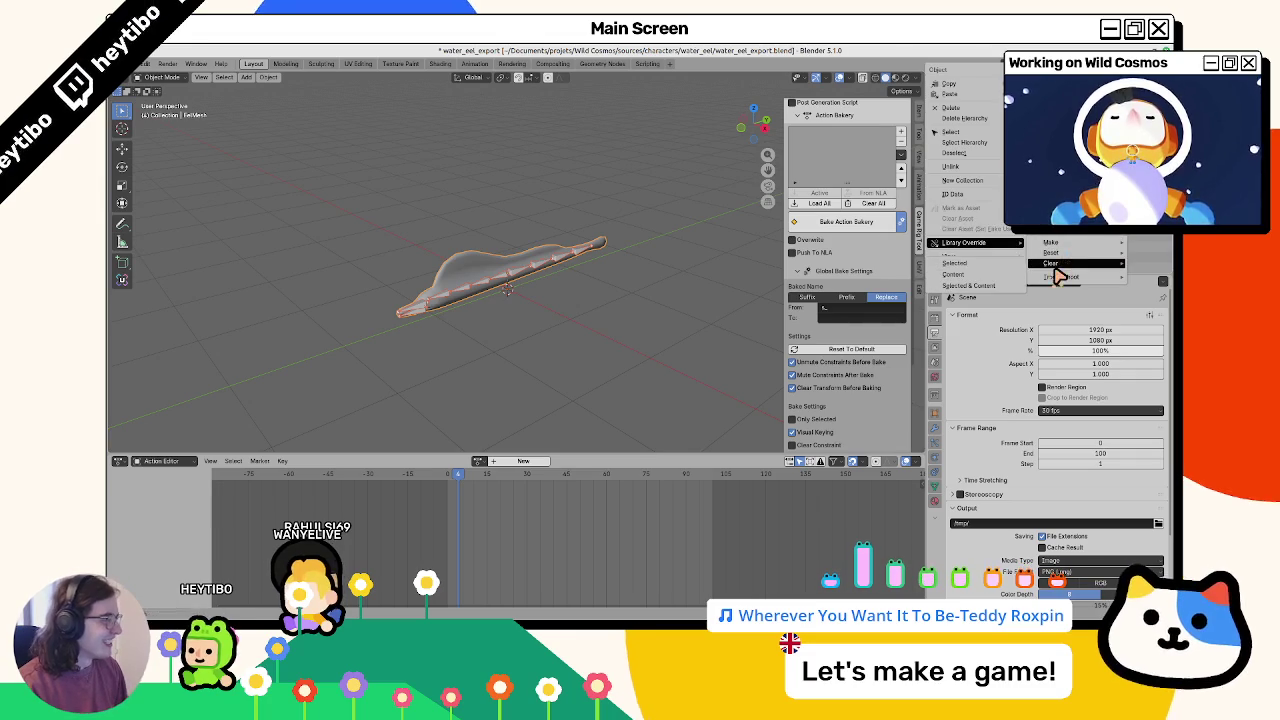
# Select the eel rig and try a glTF export over the existing water_eel.glb
pyautogui.moveTo(1053, 278)
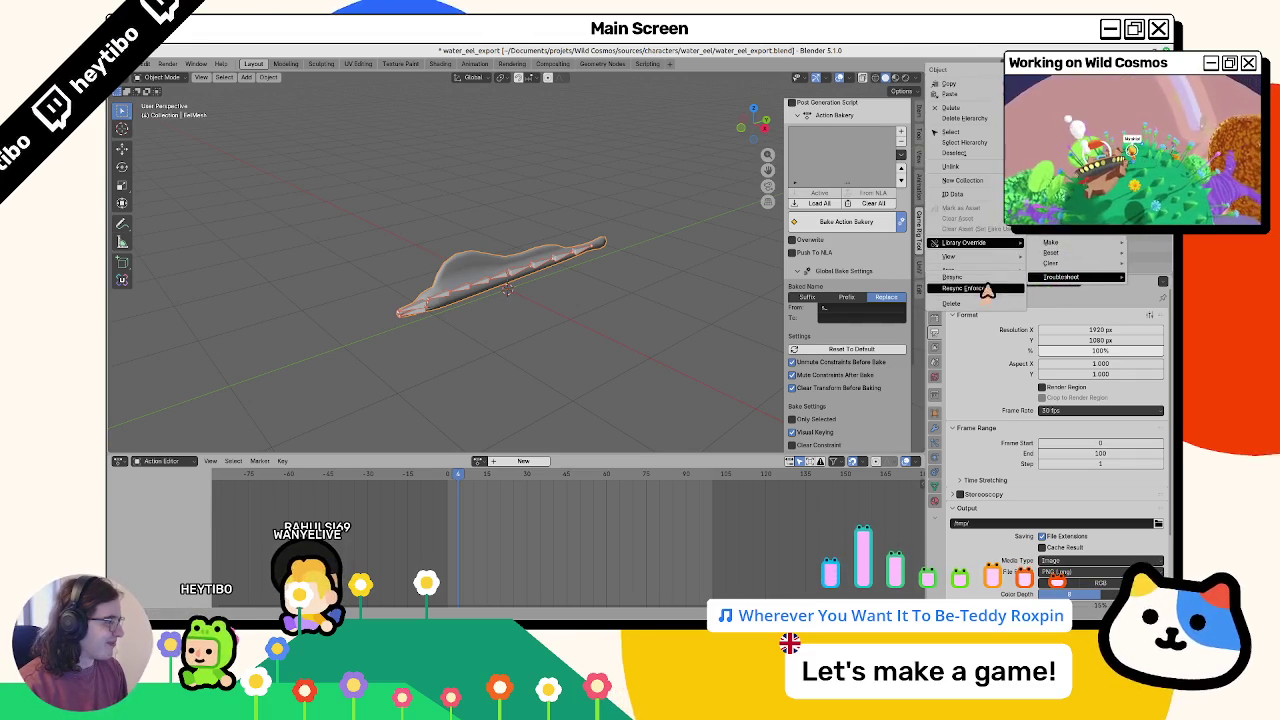
pyautogui.press('Escape')
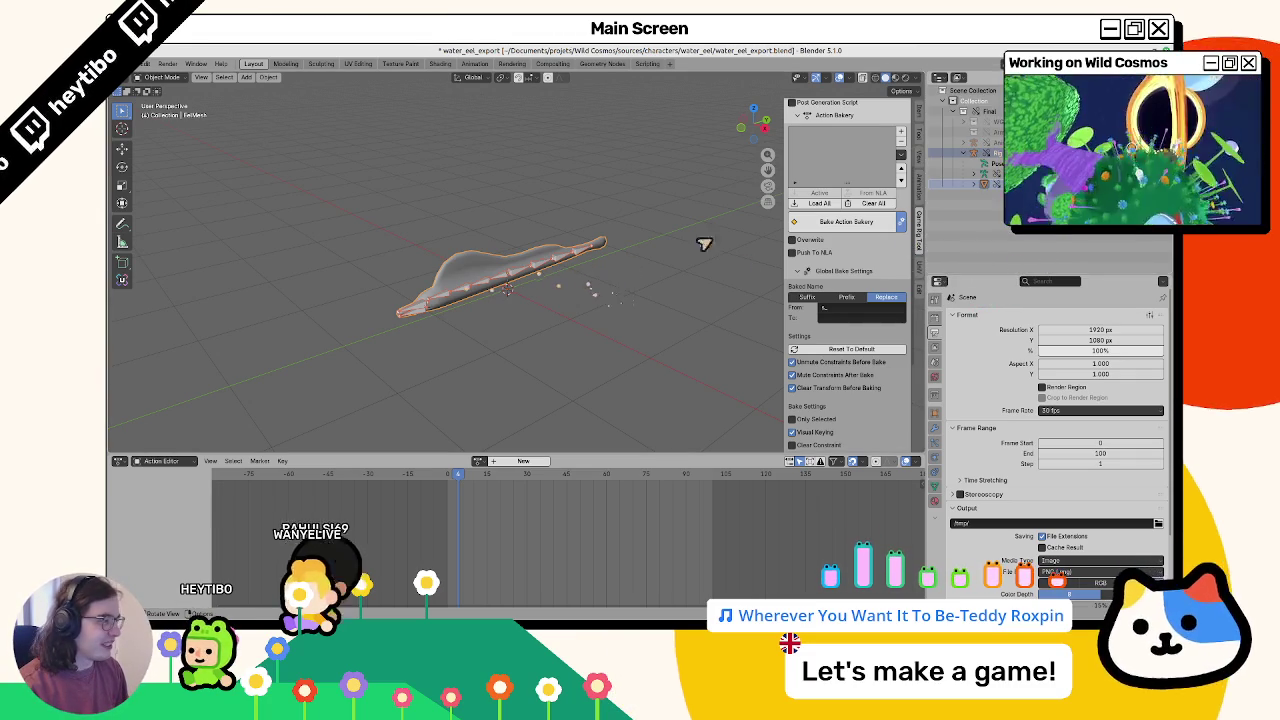
pyautogui.click(608, 322)
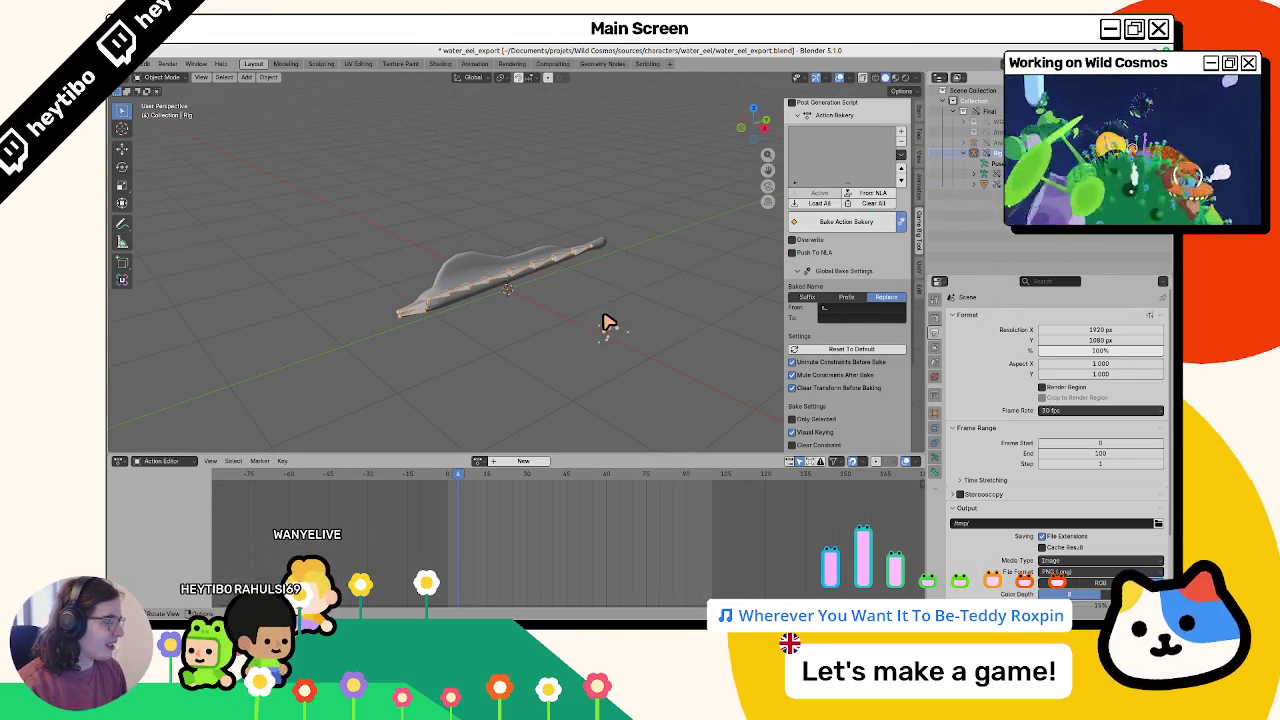
pyautogui.click(143, 63)
pyautogui.moveTo(152, 198)
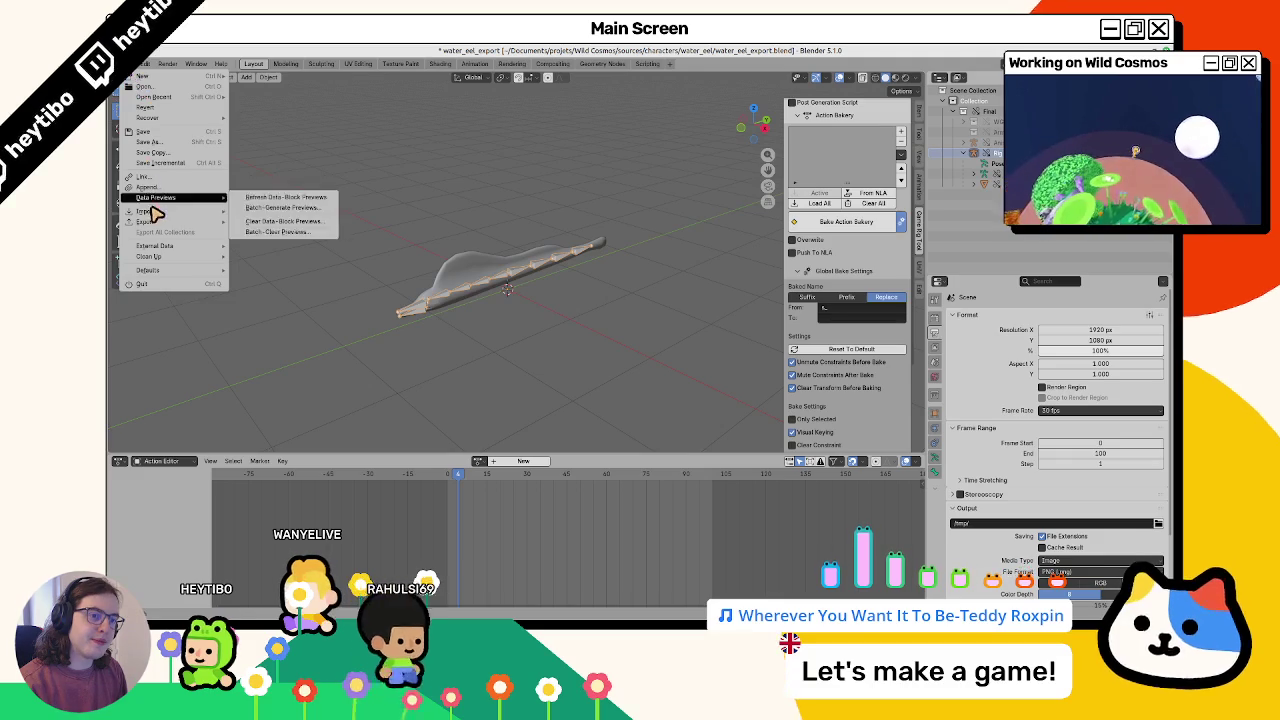
pyautogui.moveTo(165, 221)
pyautogui.click(282, 321)
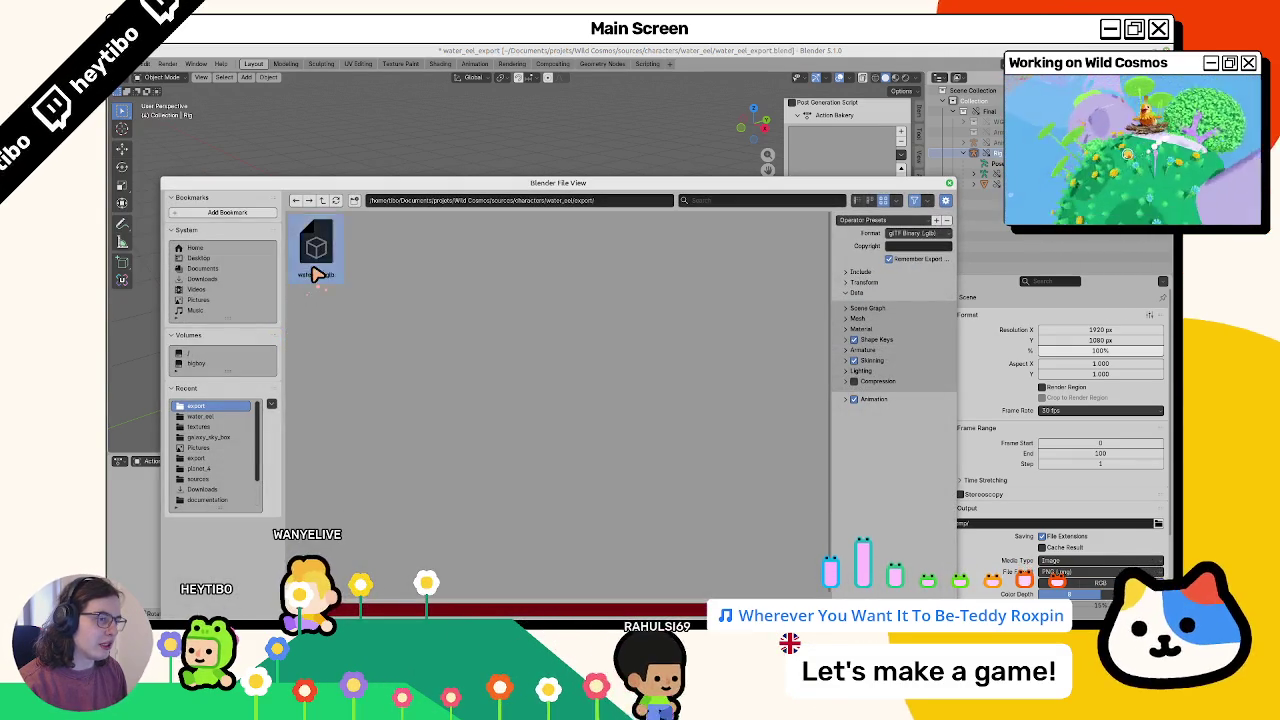
pyautogui.doubleClick(313, 274)
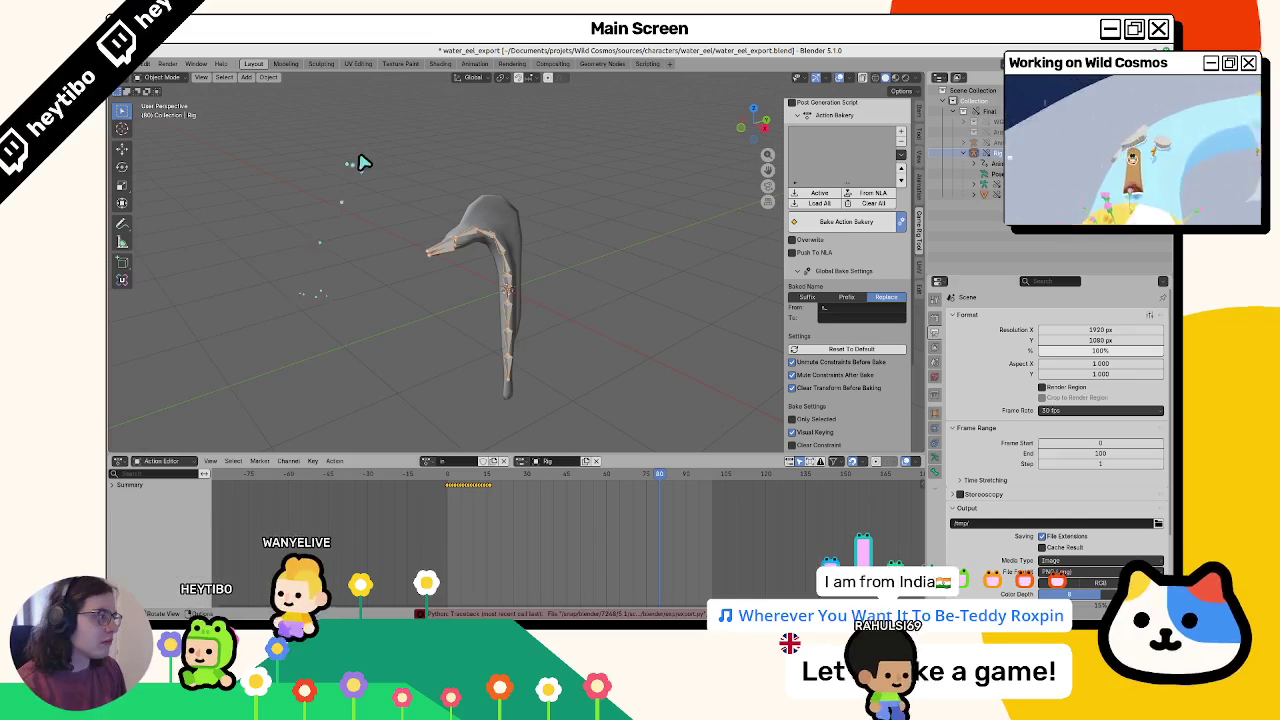
# Clear the rig's pose so the eel lies straight, then save water_eel_export.blend
pyautogui.hotkey('ctrl', 'Tab')
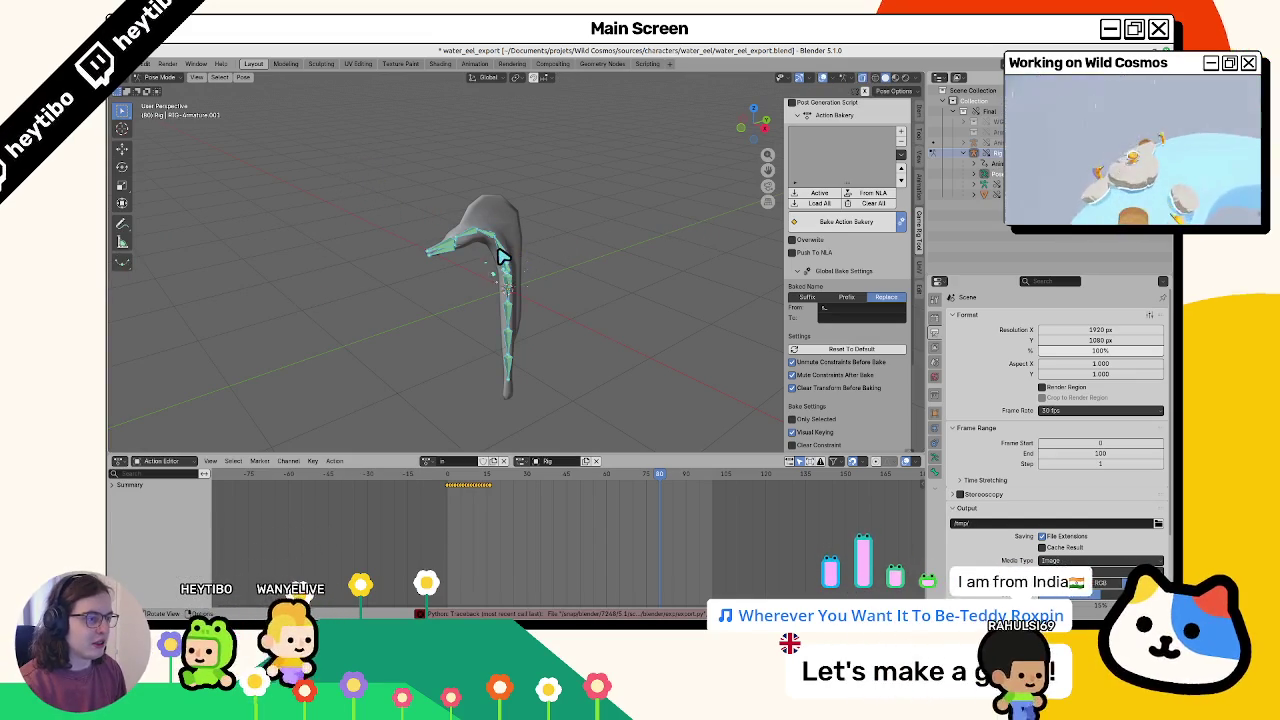
pyautogui.hotkey('alt', 'r')
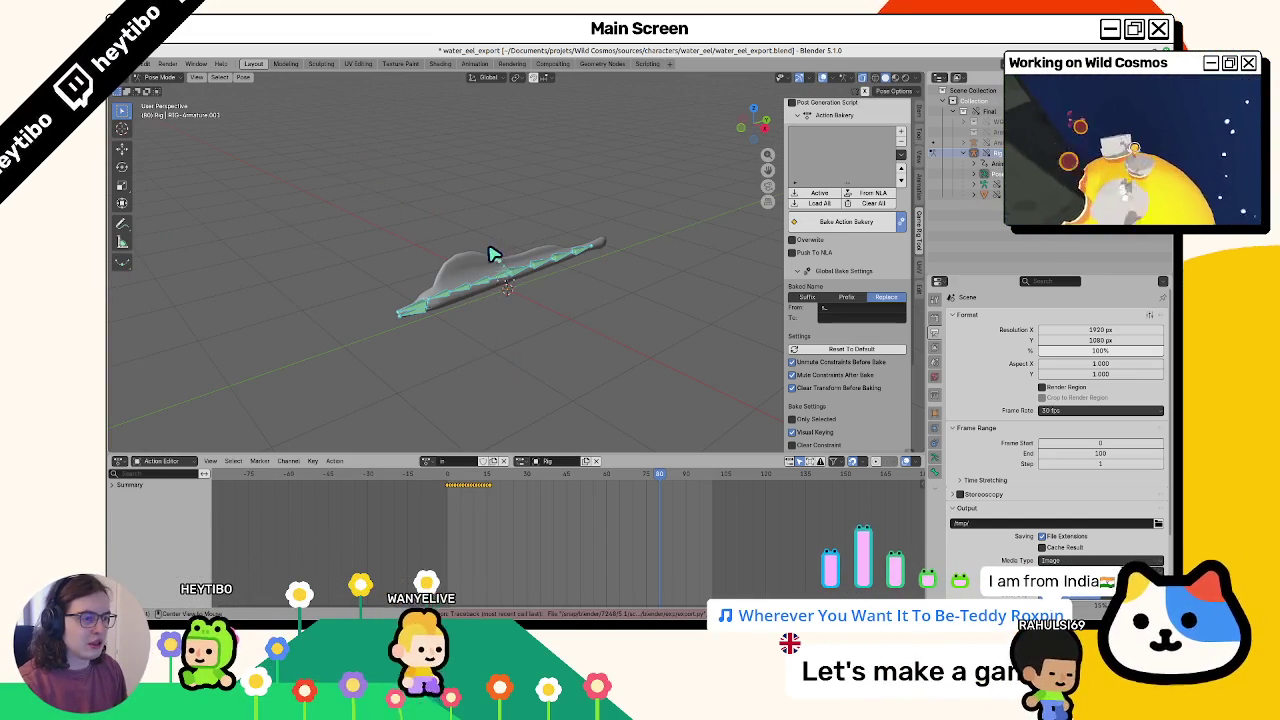
pyautogui.hotkey('ctrl', 'Tab')
pyautogui.hotkey('ctrl', 's')
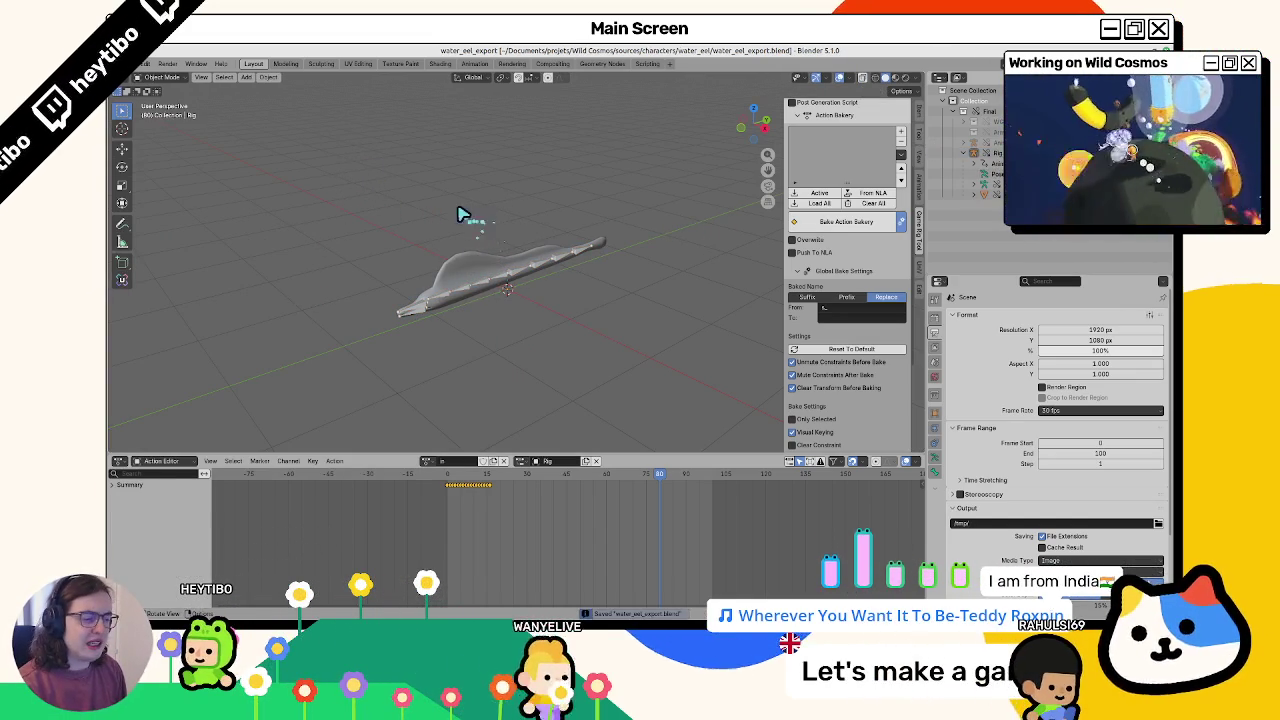
# Reopen the recent blend file and list its actions in the Outliner's Blender File view
pyautogui.click(140, 65)
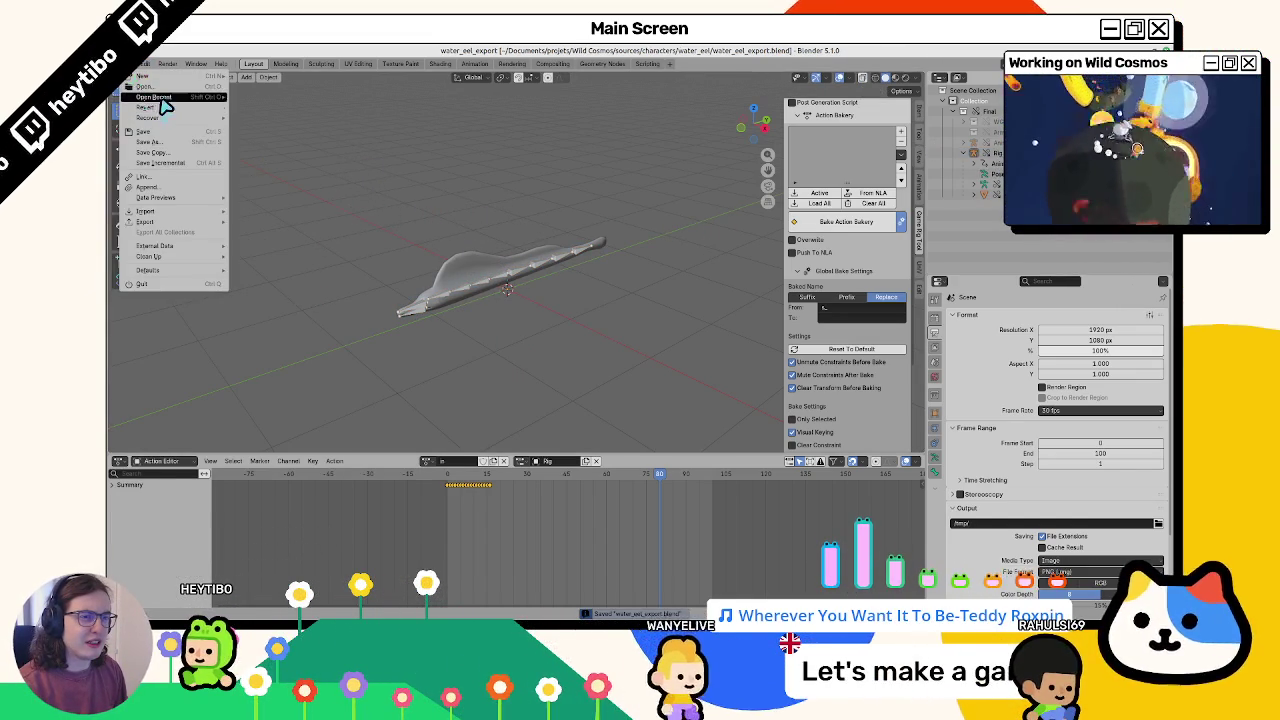
pyautogui.moveTo(155, 97)
pyautogui.click(263, 108)
pyautogui.click(486, 251)
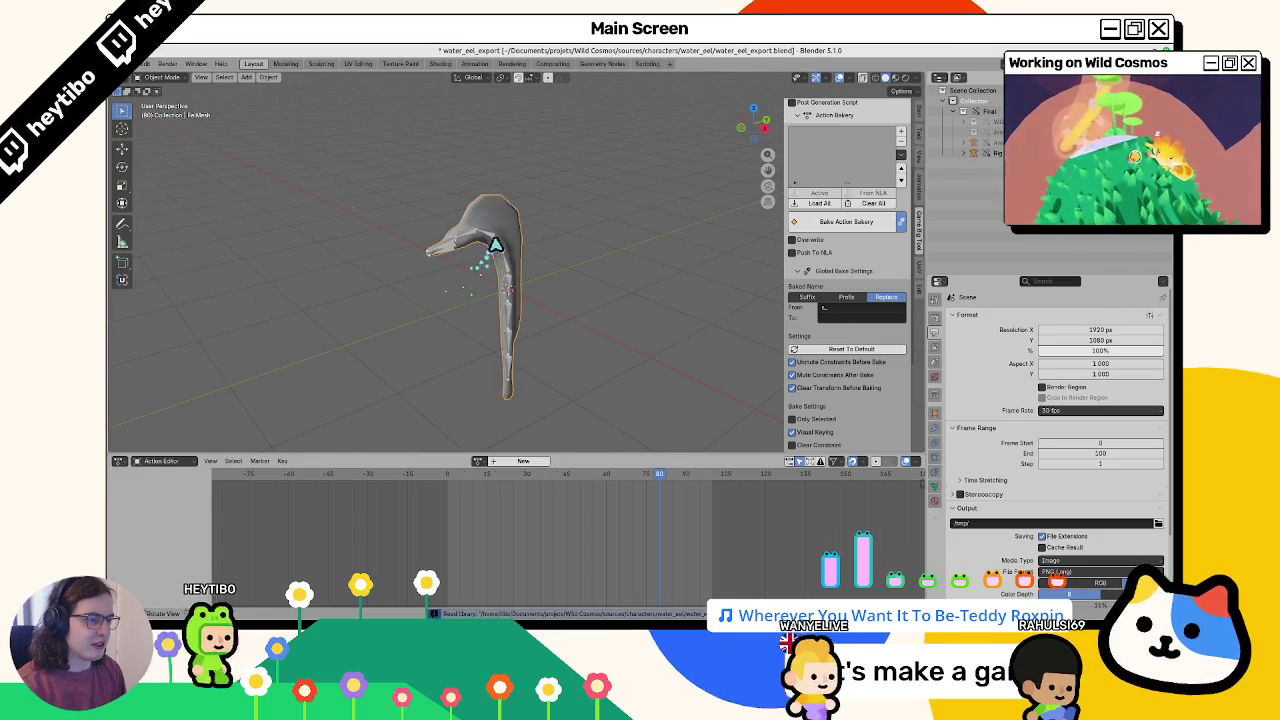
pyautogui.click(958, 78)
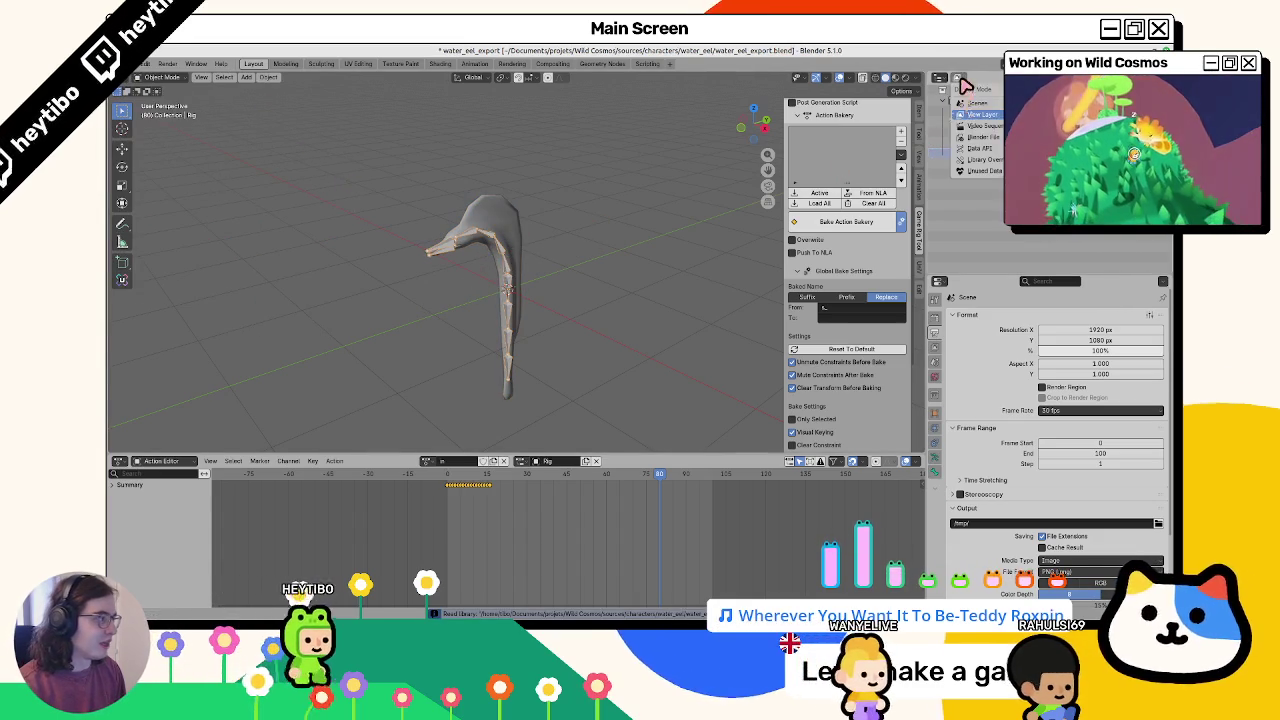
pyautogui.click(979, 137)
pyautogui.click(942, 102)
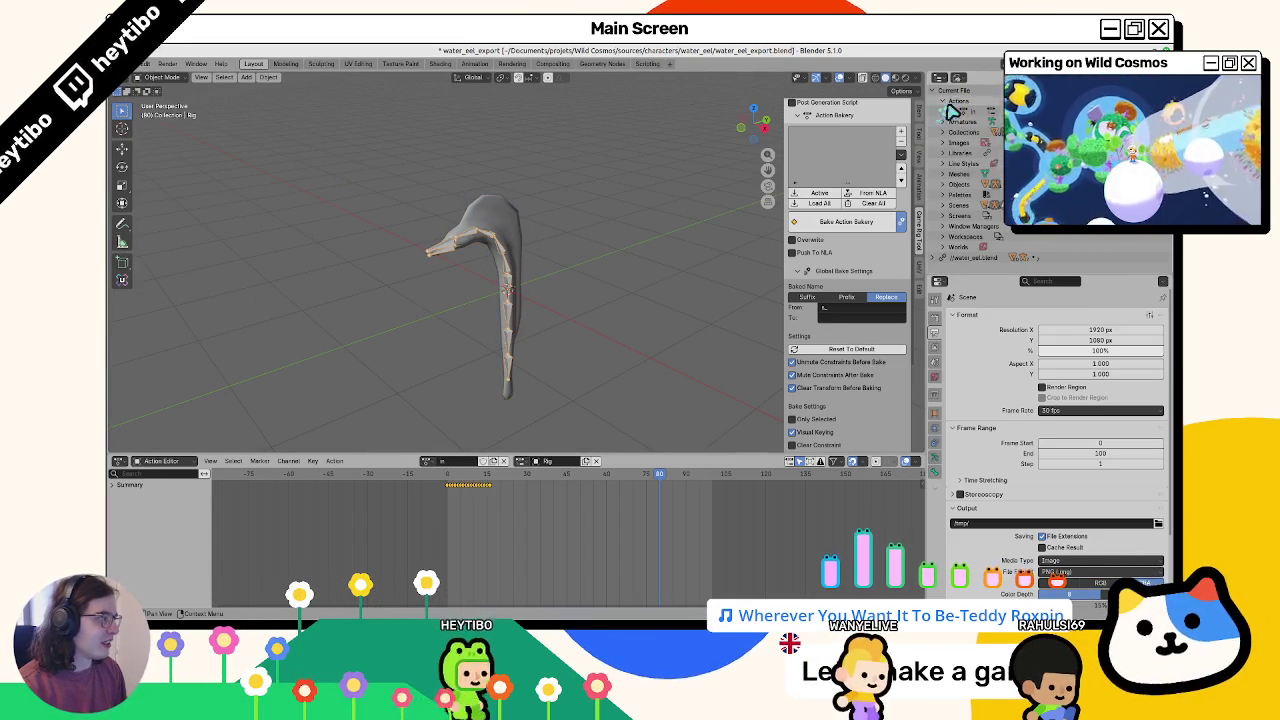
# Clear the rig's pose and unlink its current action
pyautogui.hotkey('ctrl', 'Tab')
pyautogui.hotkey('alt', 'r')
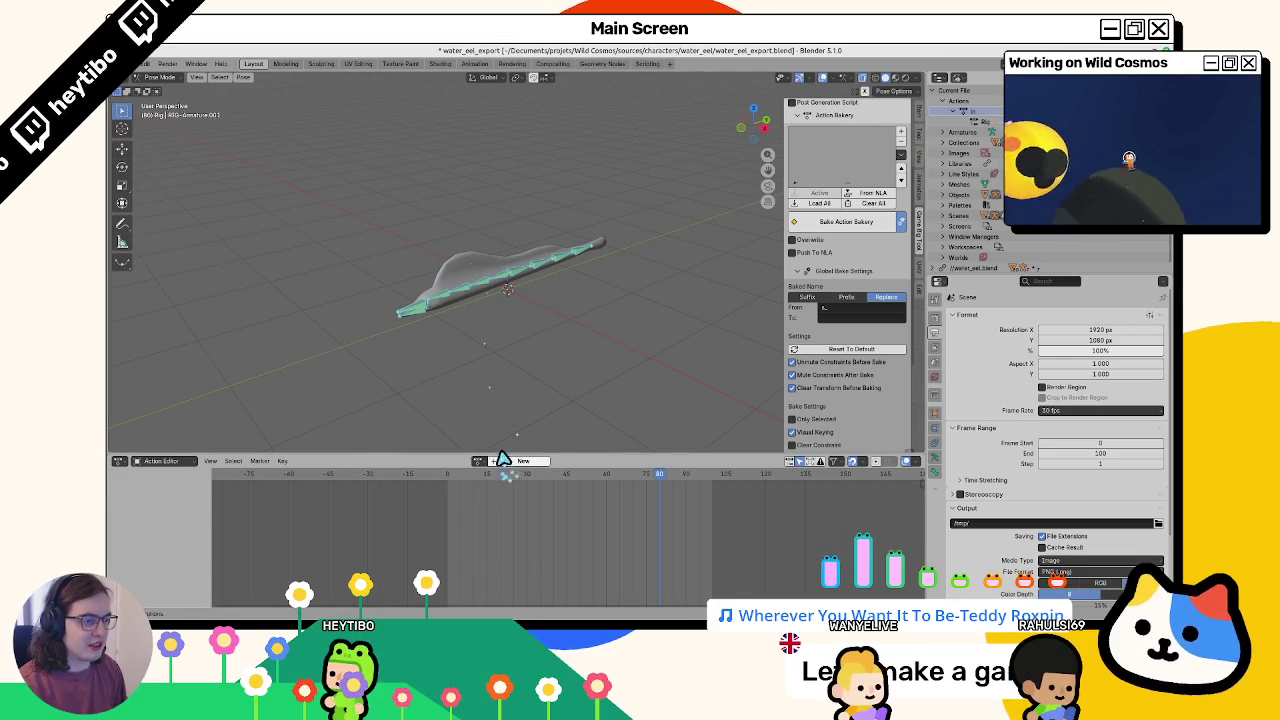
pyautogui.click(503, 461)
pyautogui.hotkey('ctrl', 'Tab')
pyautogui.click(451, 280)
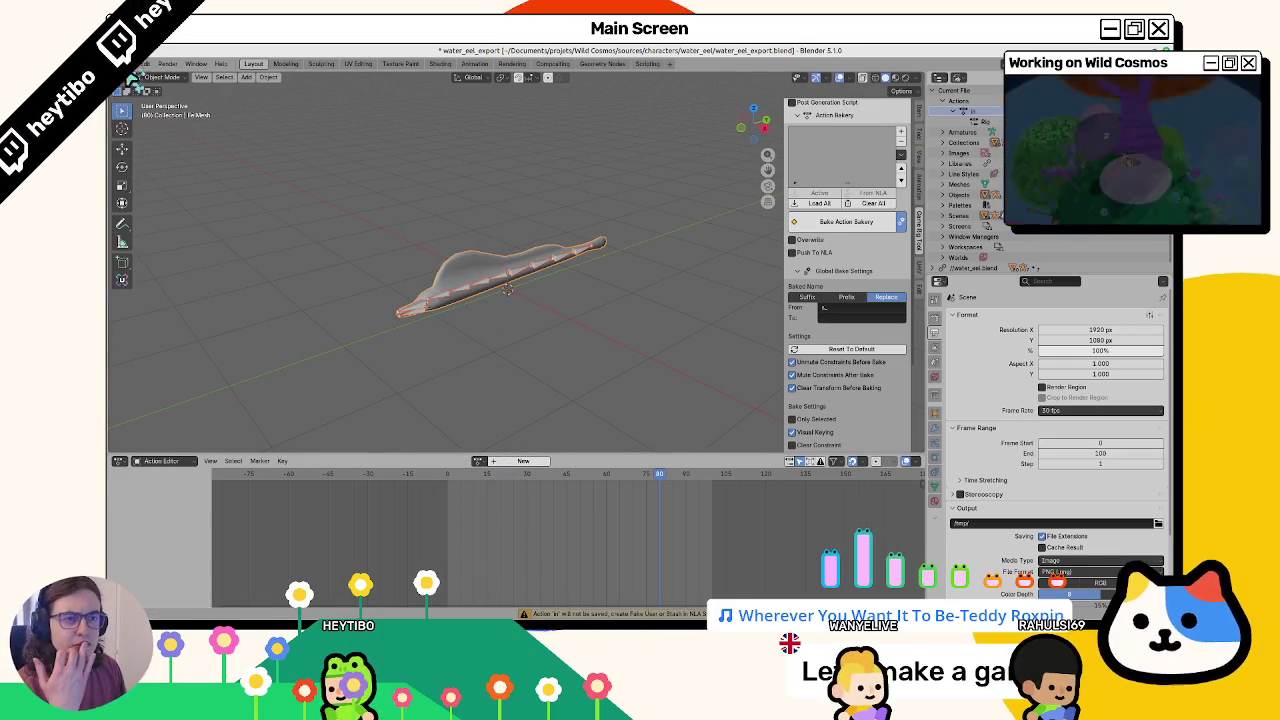
# Export the eel as glTF over the existing glb in the export folder
pyautogui.click(145, 64)
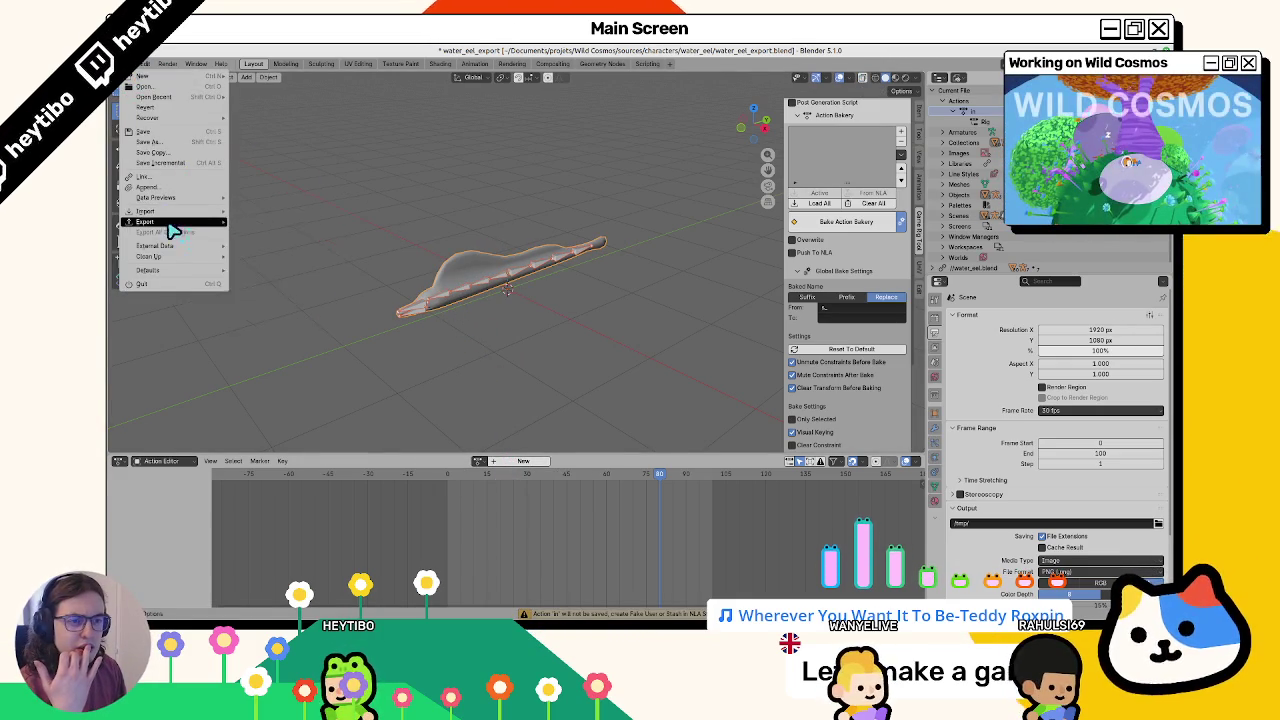
pyautogui.click(286, 308)
pyautogui.doubleClick(357, 266)
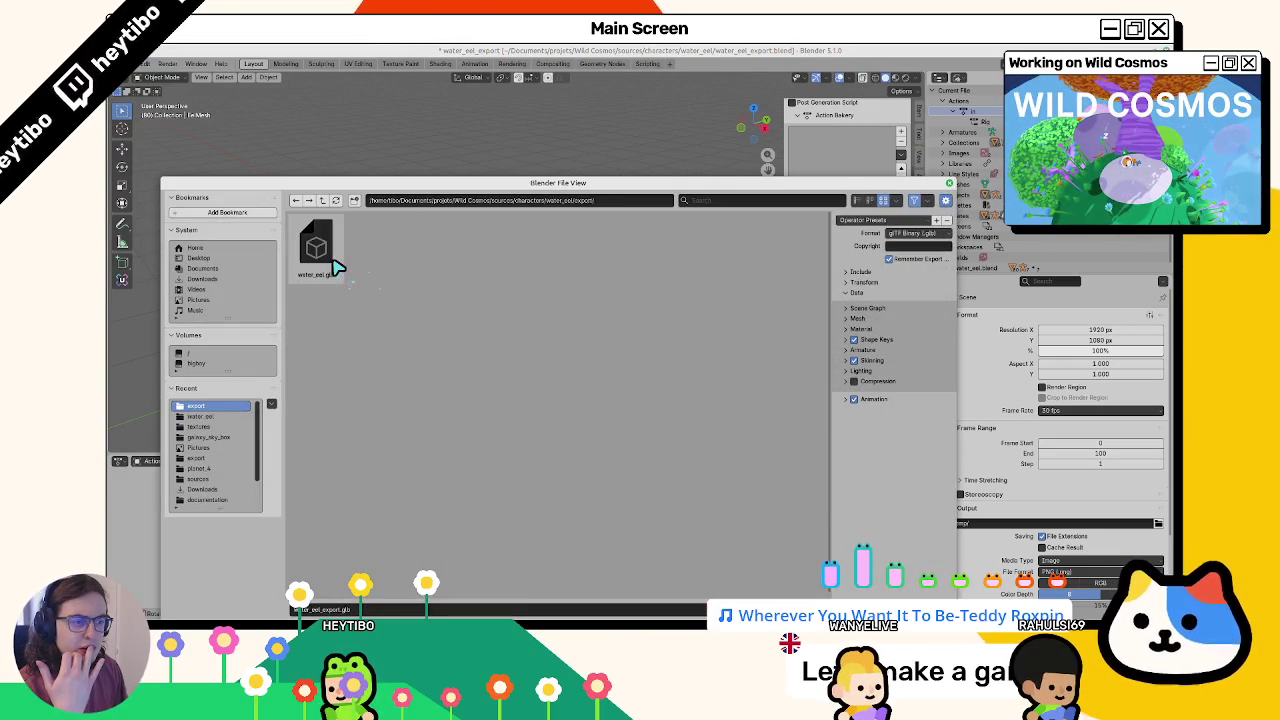
pyautogui.doubleClick(337, 268)
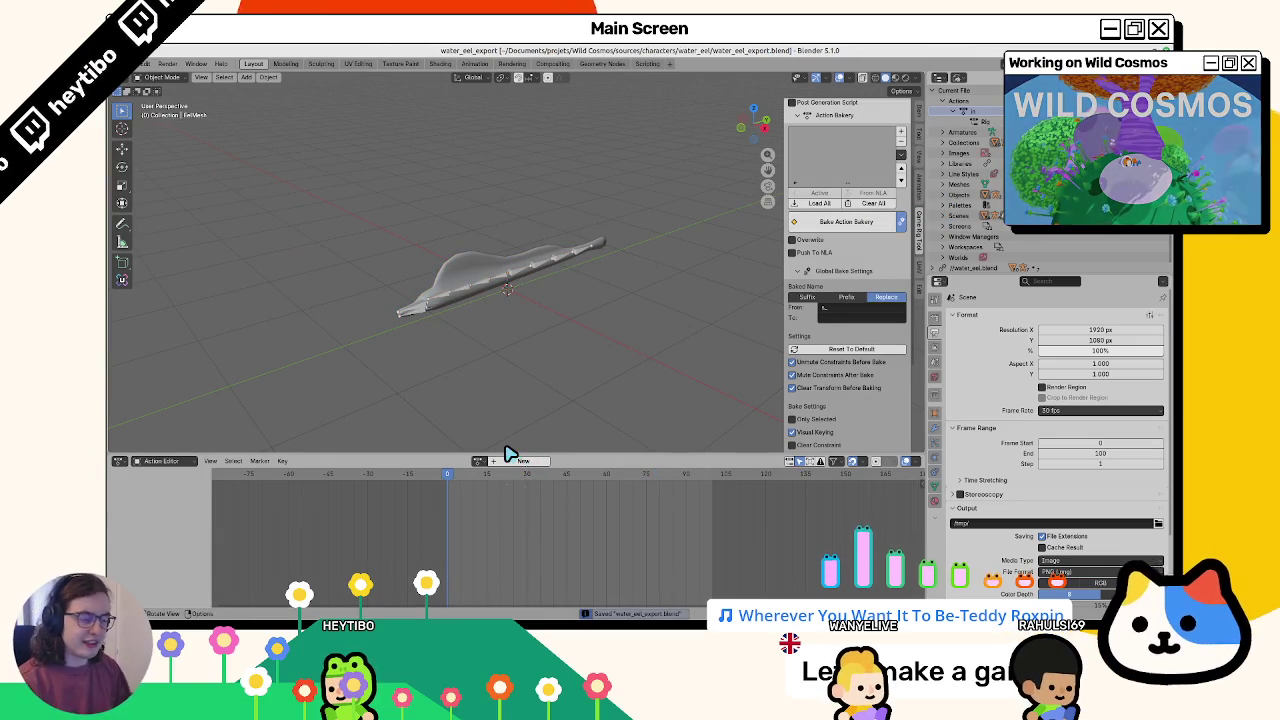
# Delete the rig's leftover action and save the blend file
pyautogui.click(468, 290)
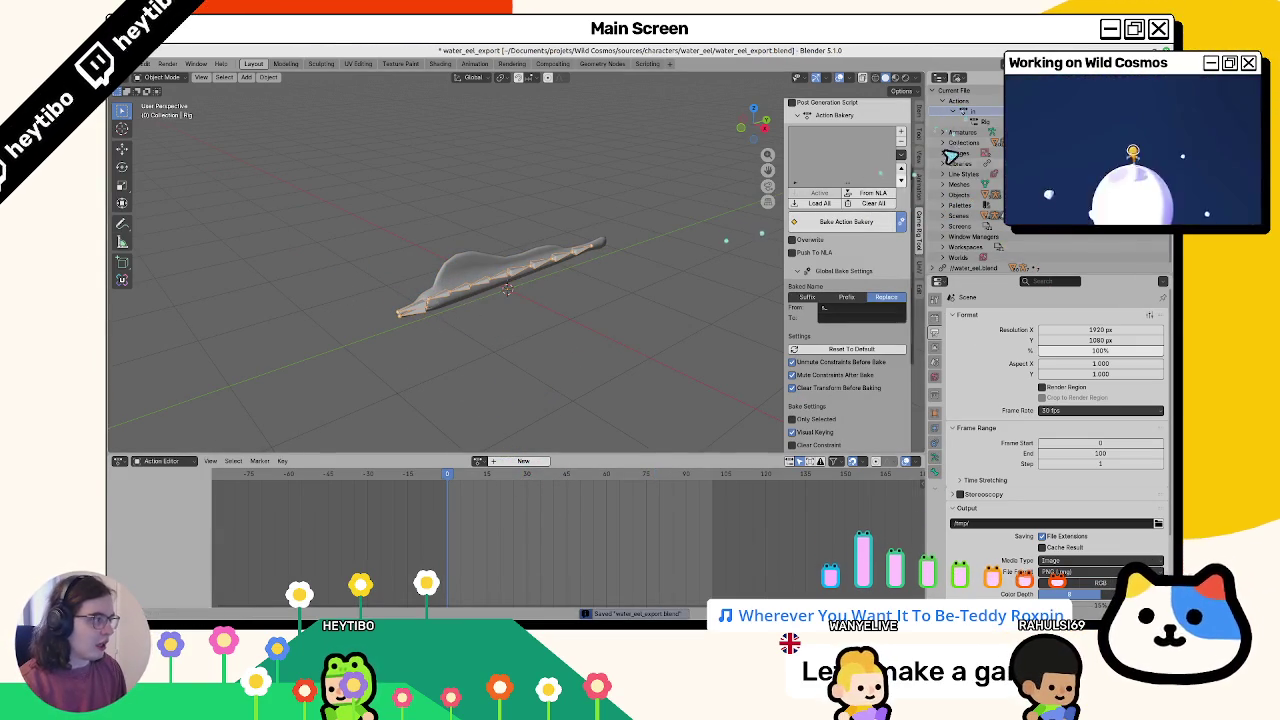
pyautogui.click(478, 462)
pyautogui.rightClick(505, 445)
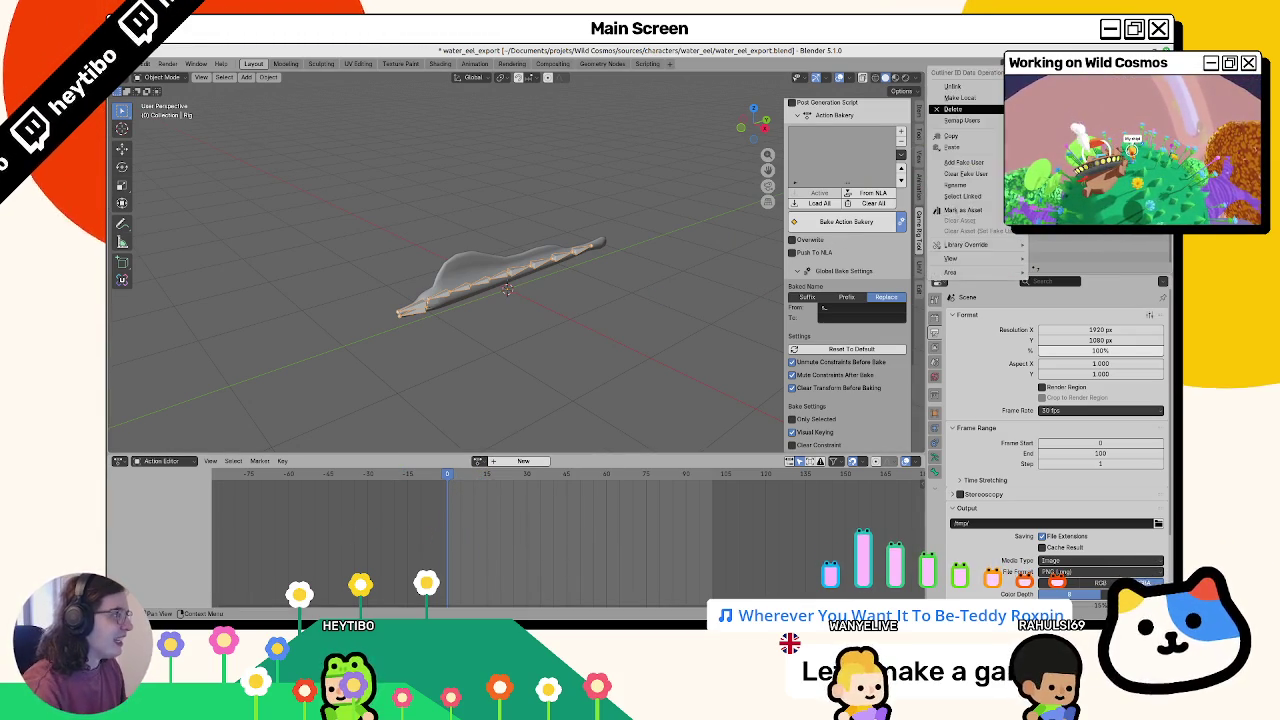
pyautogui.hotkey('ctrl', 's')
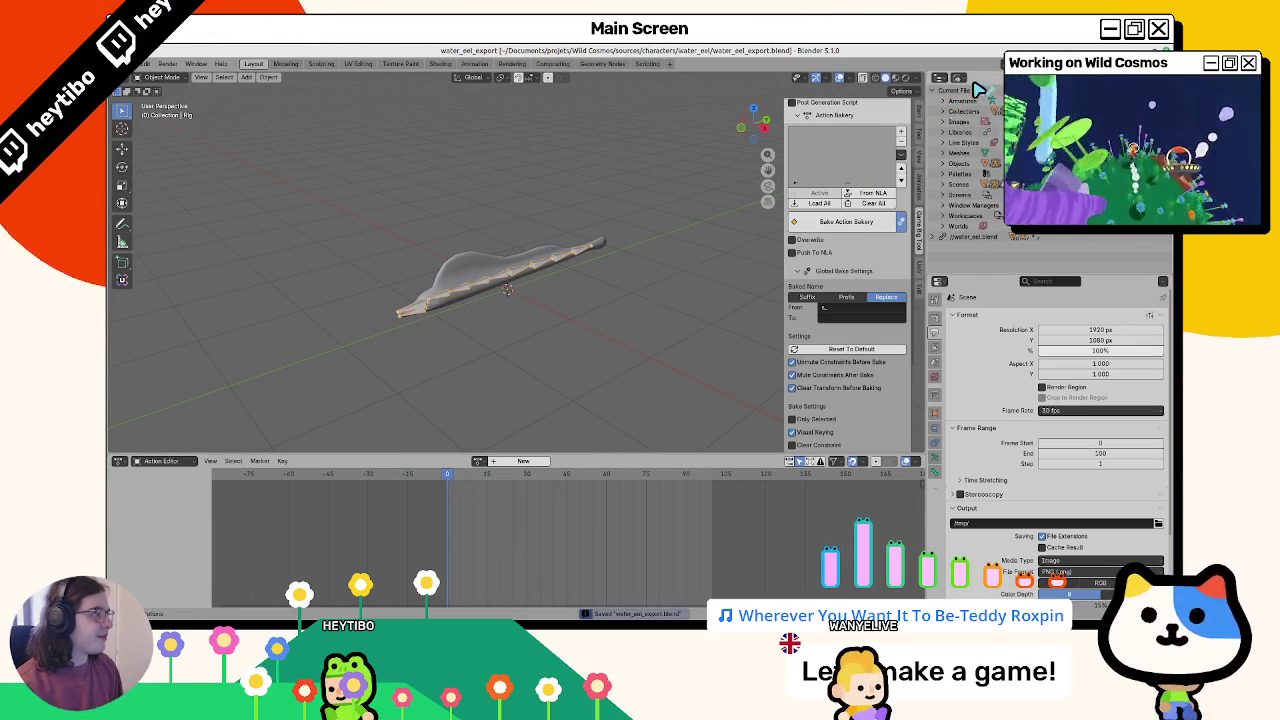
pyautogui.click(145, 63)
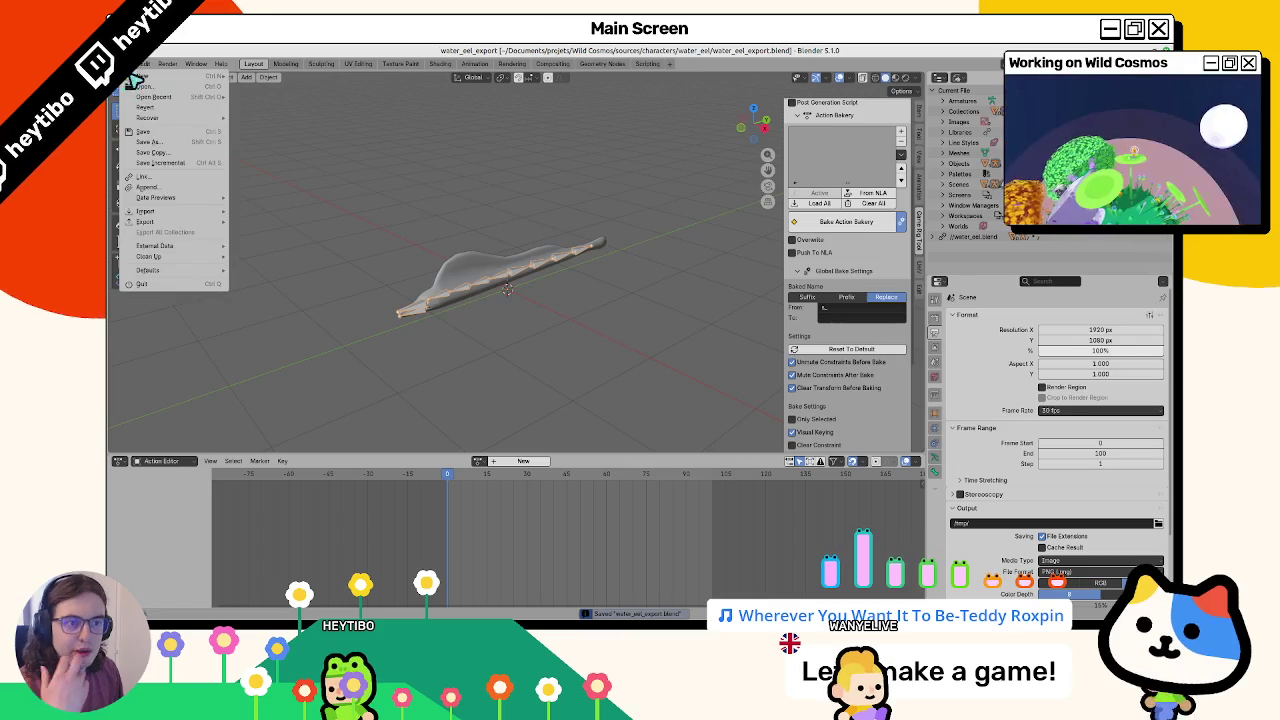
# Append the six actions, attack through swim, from another blend file
pyautogui.moveTo(180, 220)
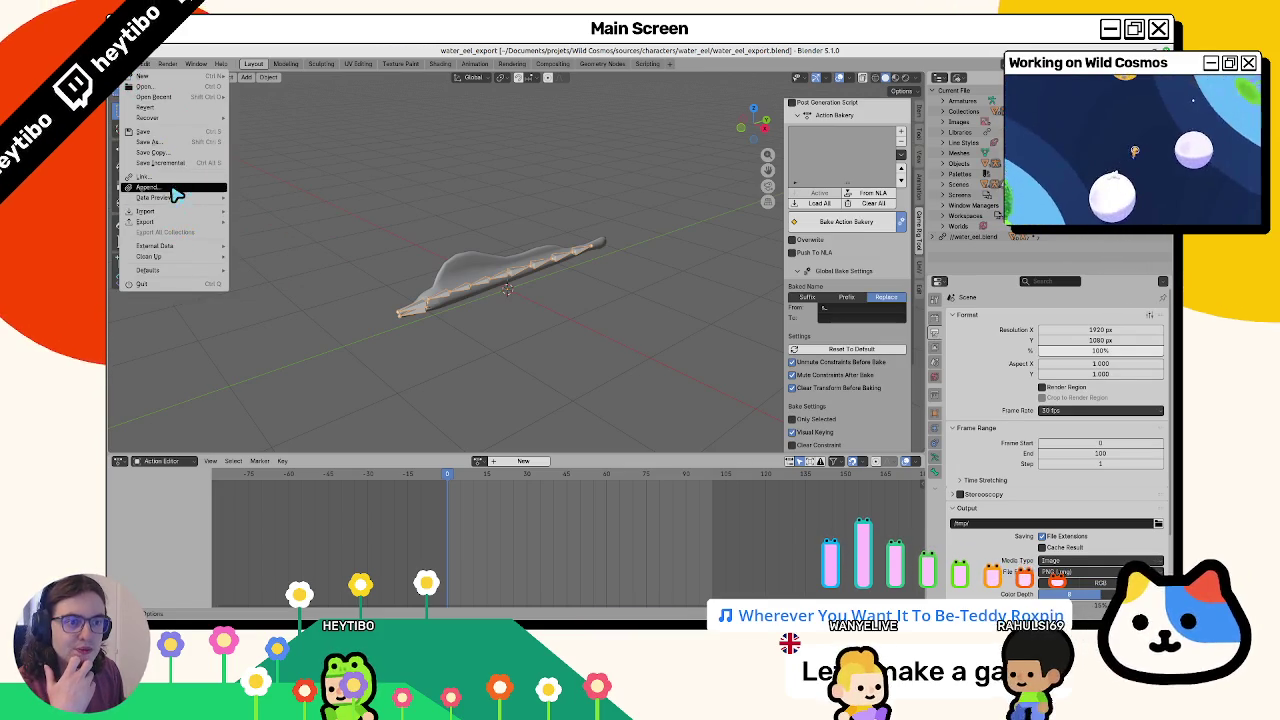
pyautogui.click(172, 188)
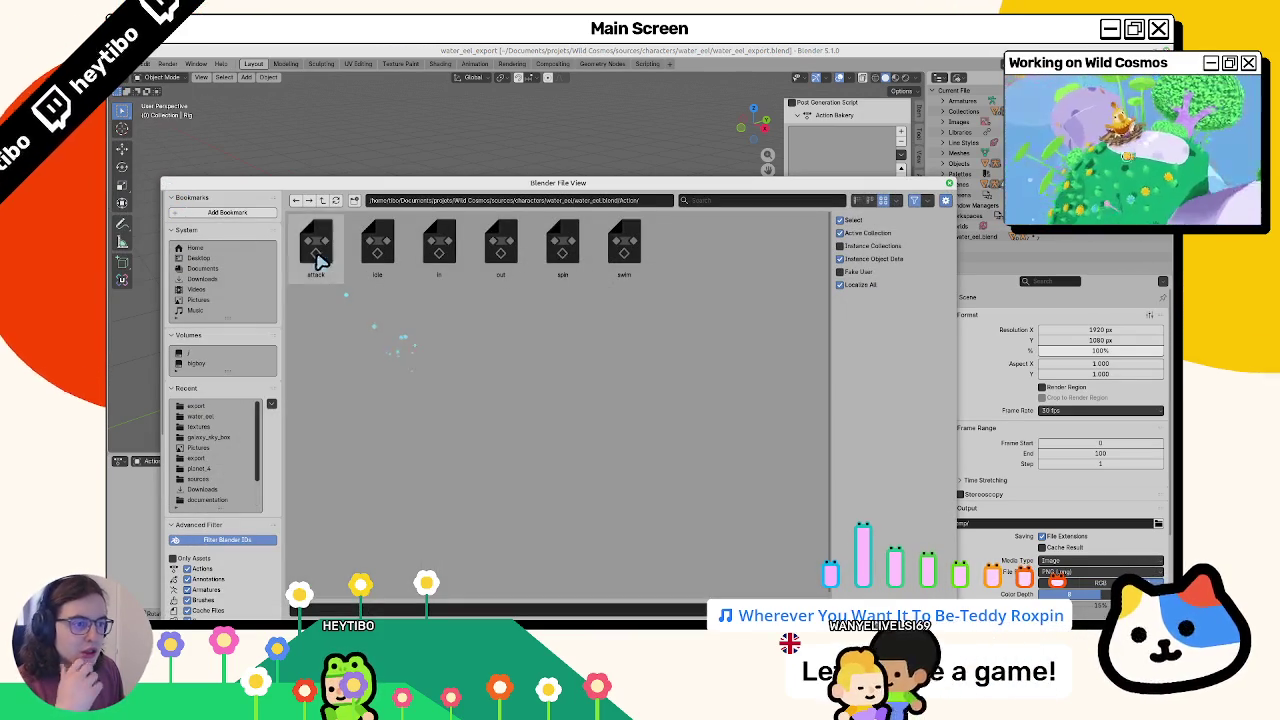
pyautogui.click(318, 258)
pyautogui.click(628, 266)
pyautogui.keyDown('shift'); pyautogui.click(316, 250); pyautogui.keyUp('shift')
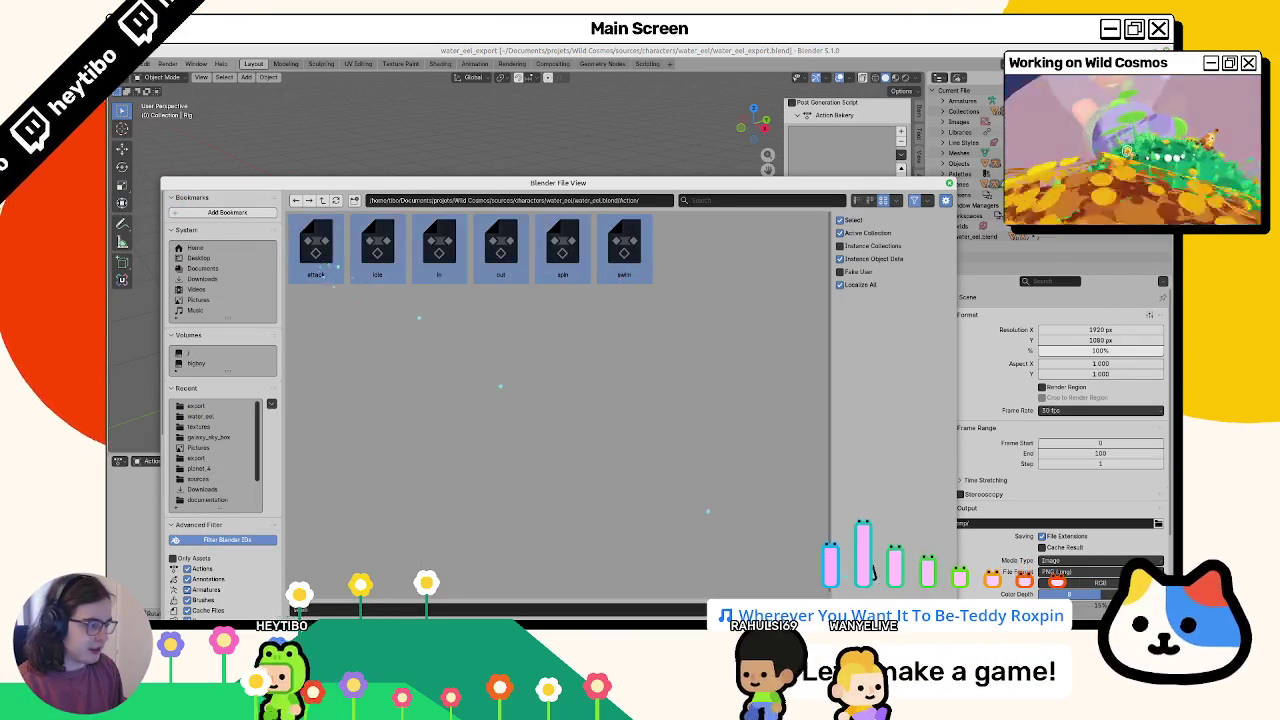
pyautogui.press('Return')
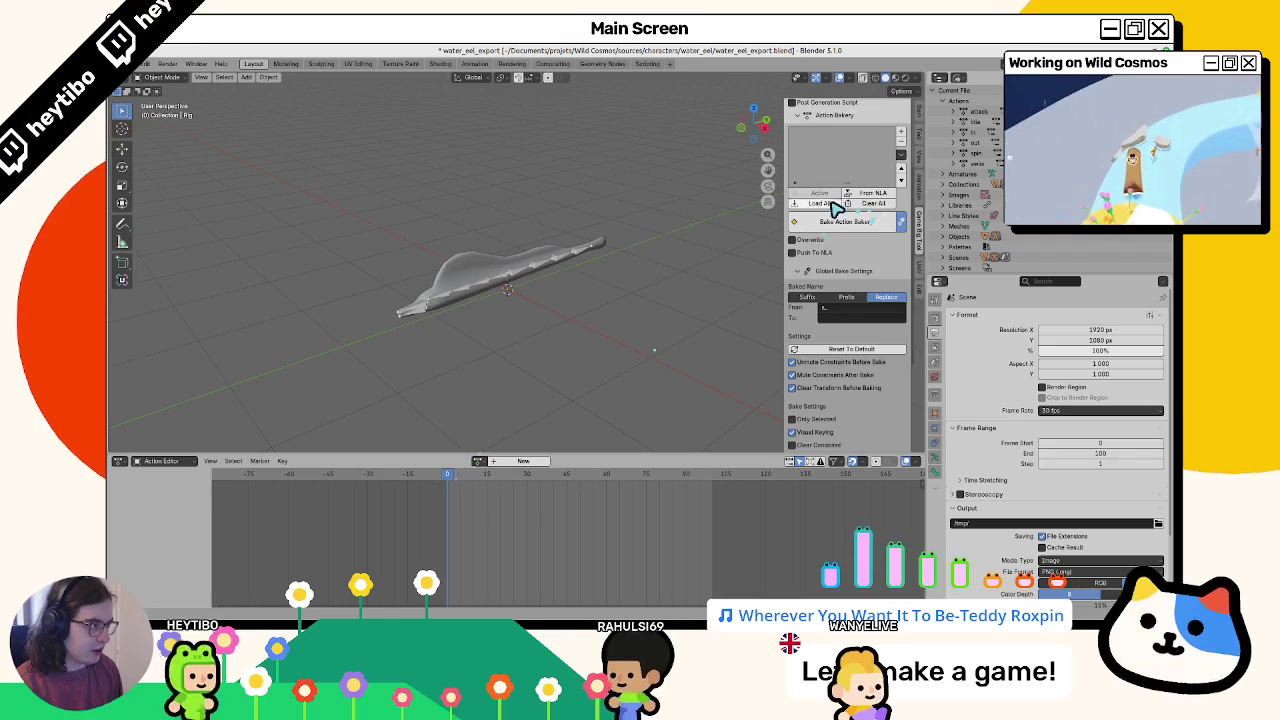
# Load the actions into the bake list, prefix them with s_, and bake them
pyautogui.click(822, 203)
pyautogui.click(900, 154)
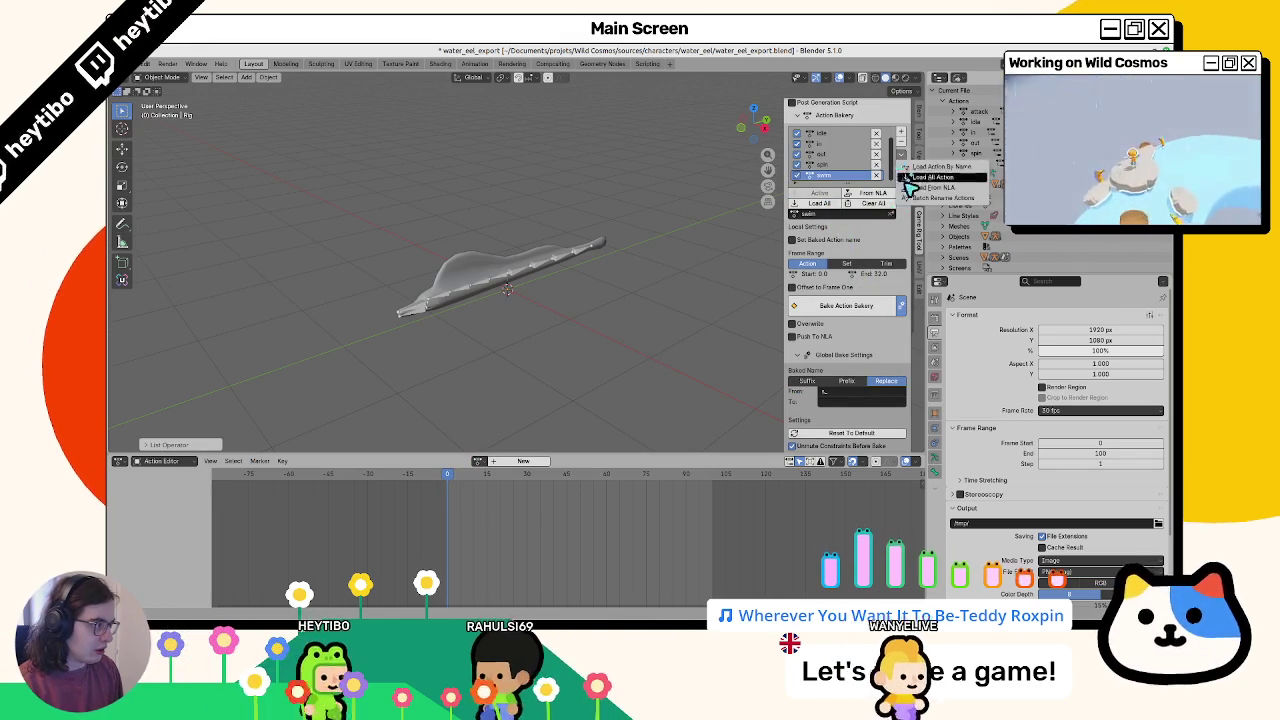
pyautogui.click(920, 171)
pyautogui.click(860, 212)
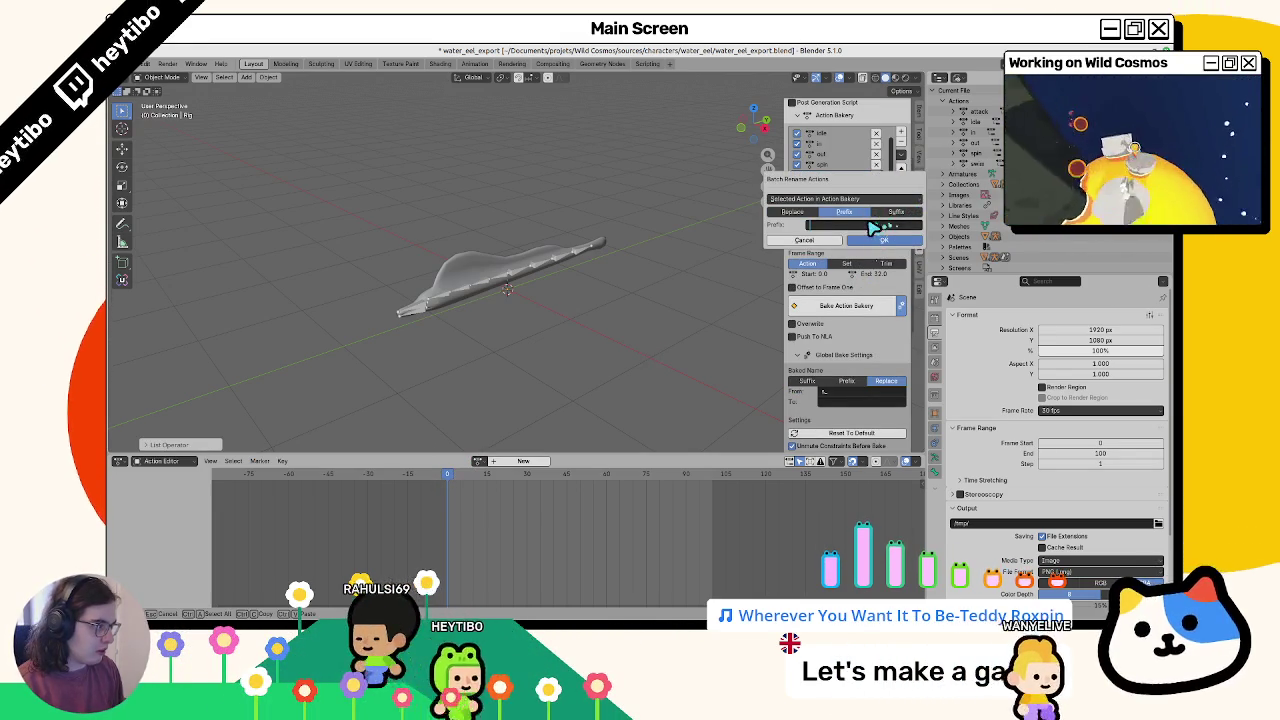
pyautogui.click(884, 240)
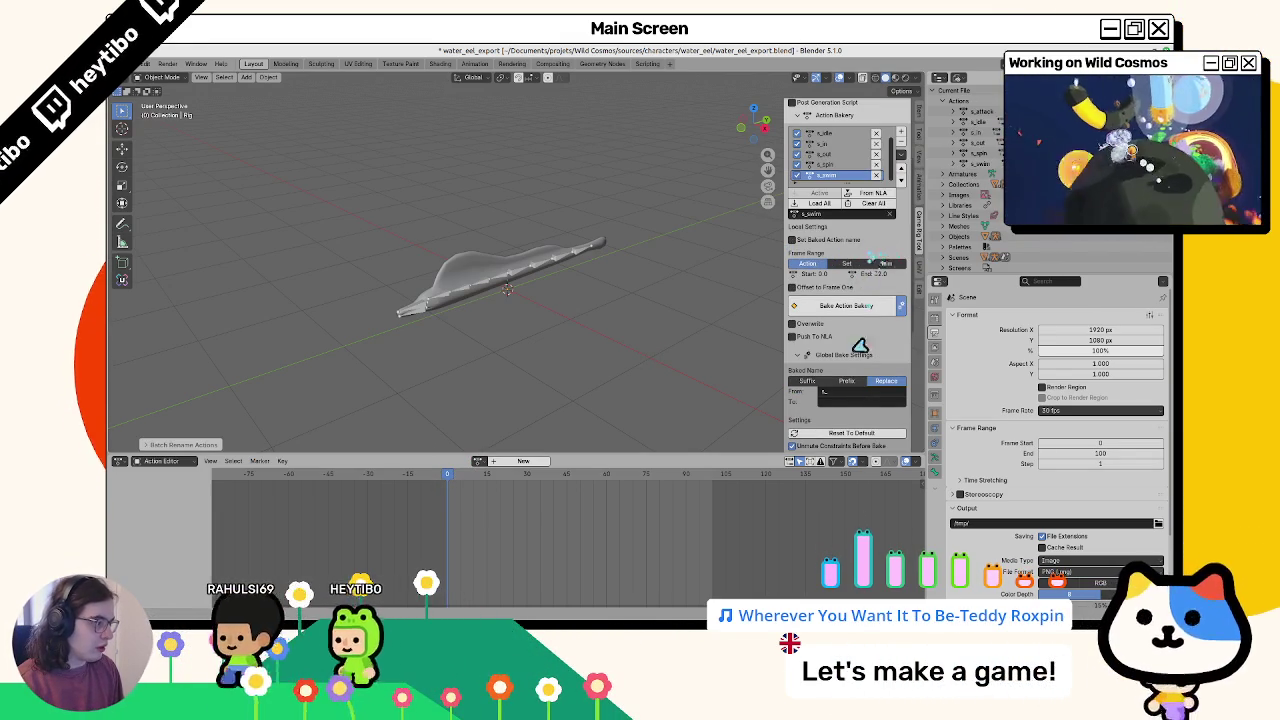
pyautogui.scroll(-2, 855, 430)
pyautogui.click(840, 218)
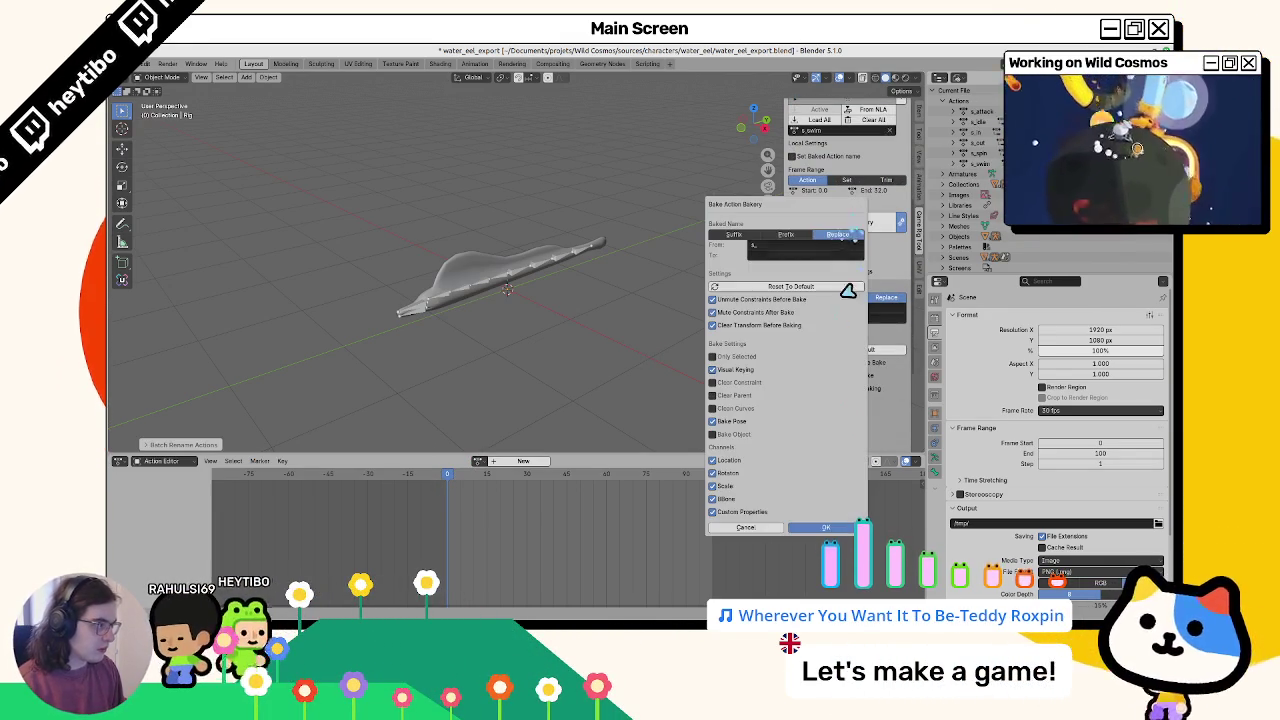
pyautogui.click(827, 528)
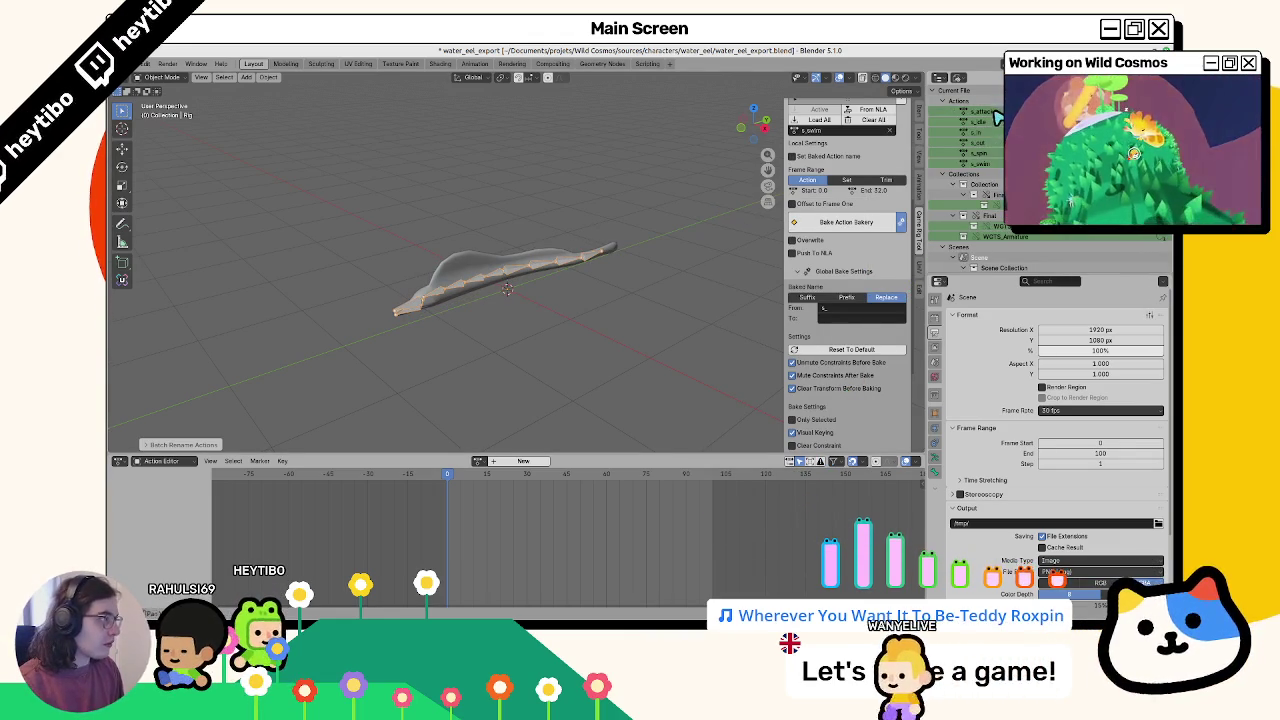
# Delete the old s_ actions and toggle the rig through Pose Mode and back
pyautogui.rightClick(995, 148)
pyautogui.click(993, 146)
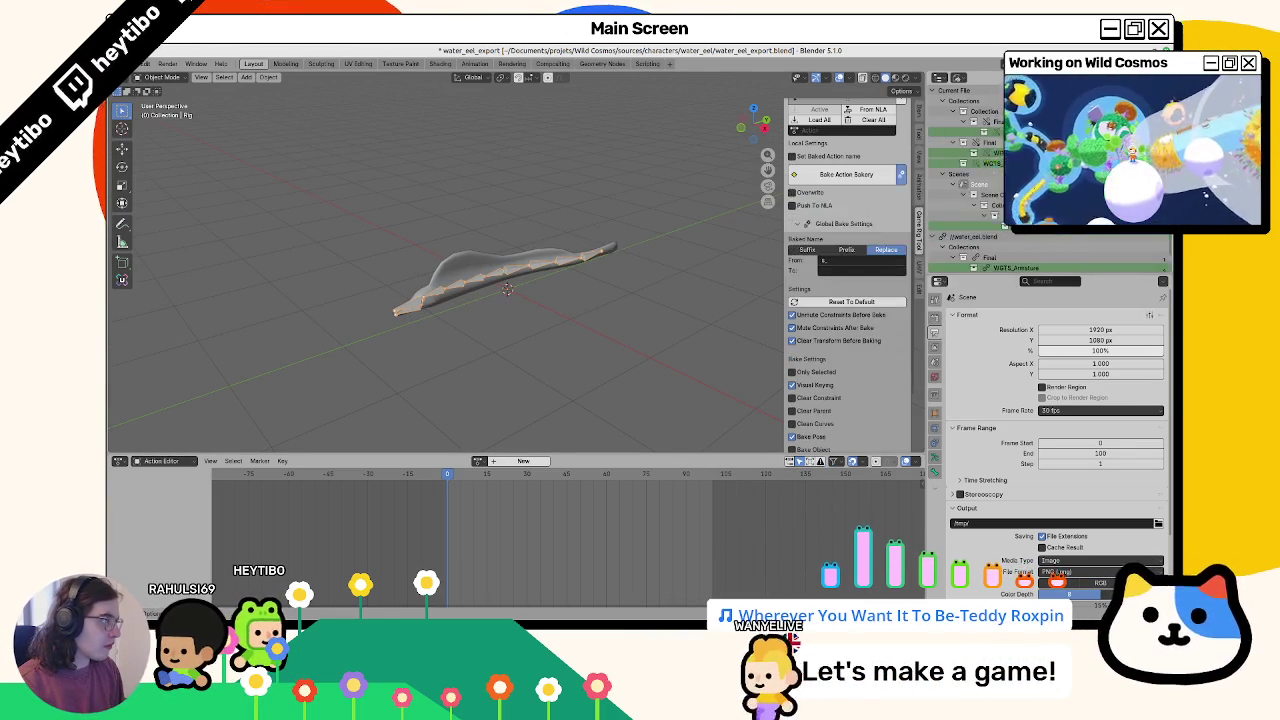
pyautogui.hotkey('ctrl', 'Tab')
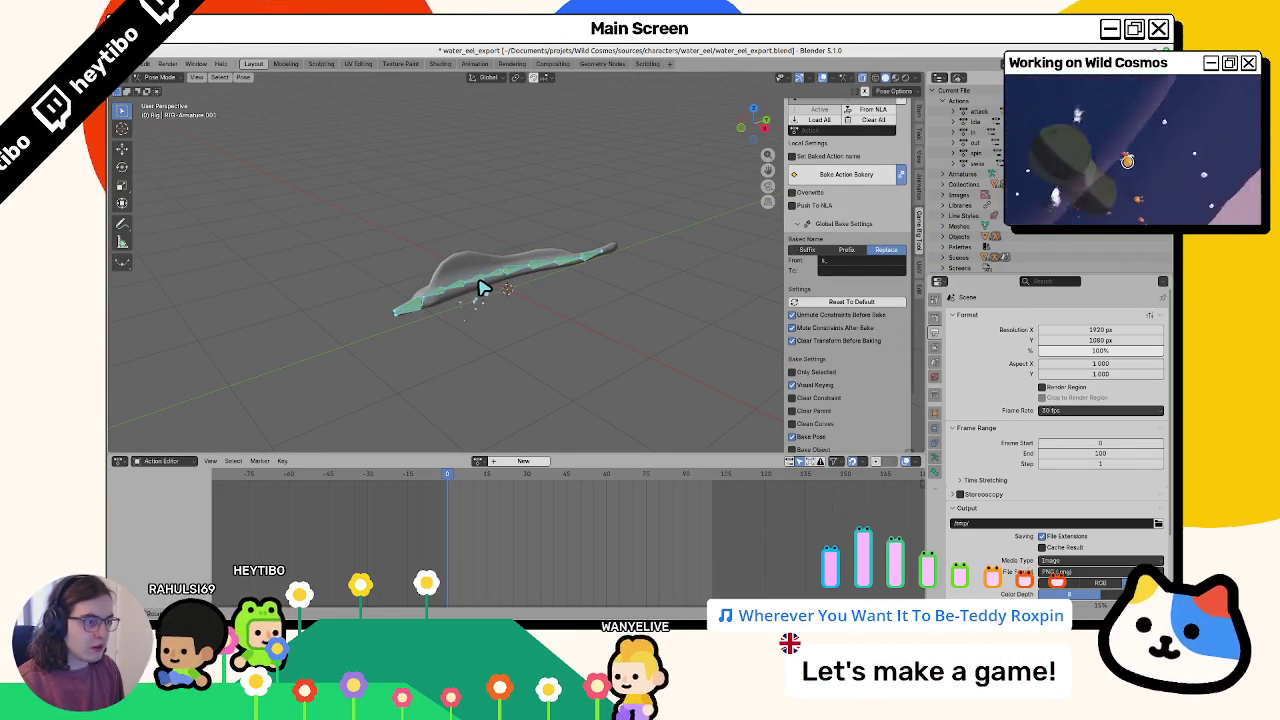
pyautogui.hotkey('ctrl', 'Tab')
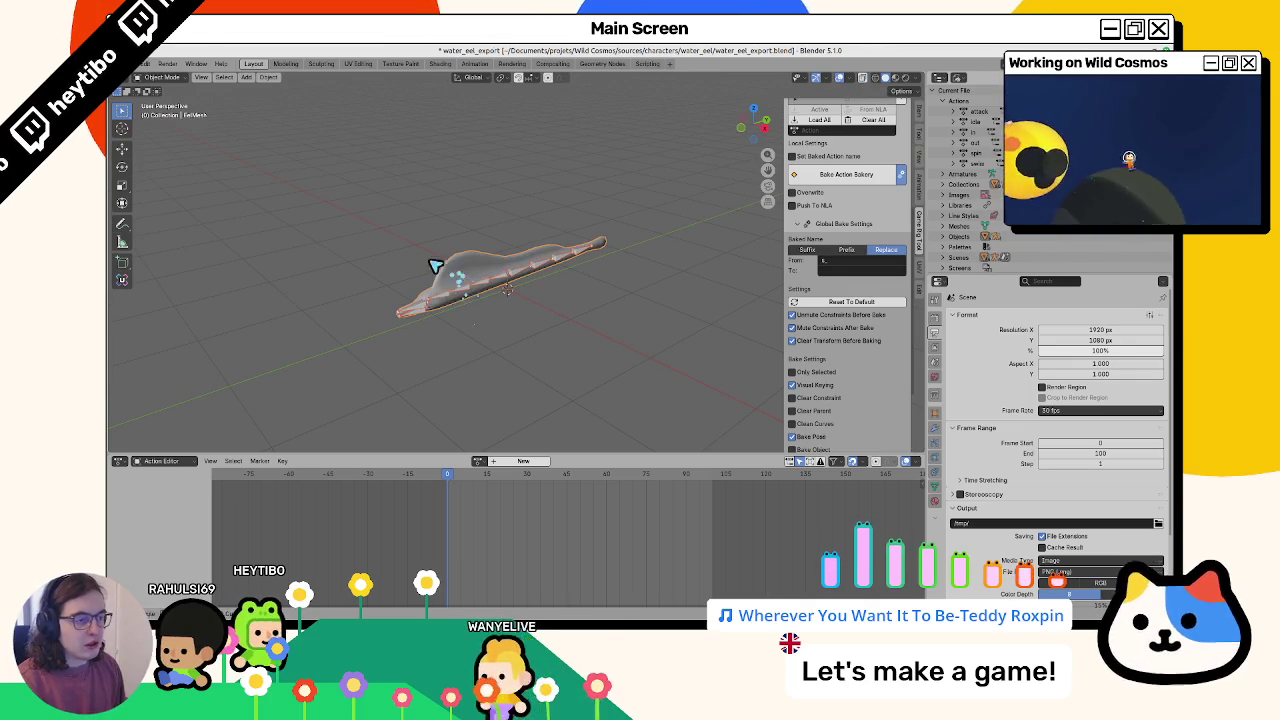
# Export the eel to glTF 2.0 and switch to the Godot editor
pyautogui.click(133, 63)
pyautogui.moveTo(166, 226)
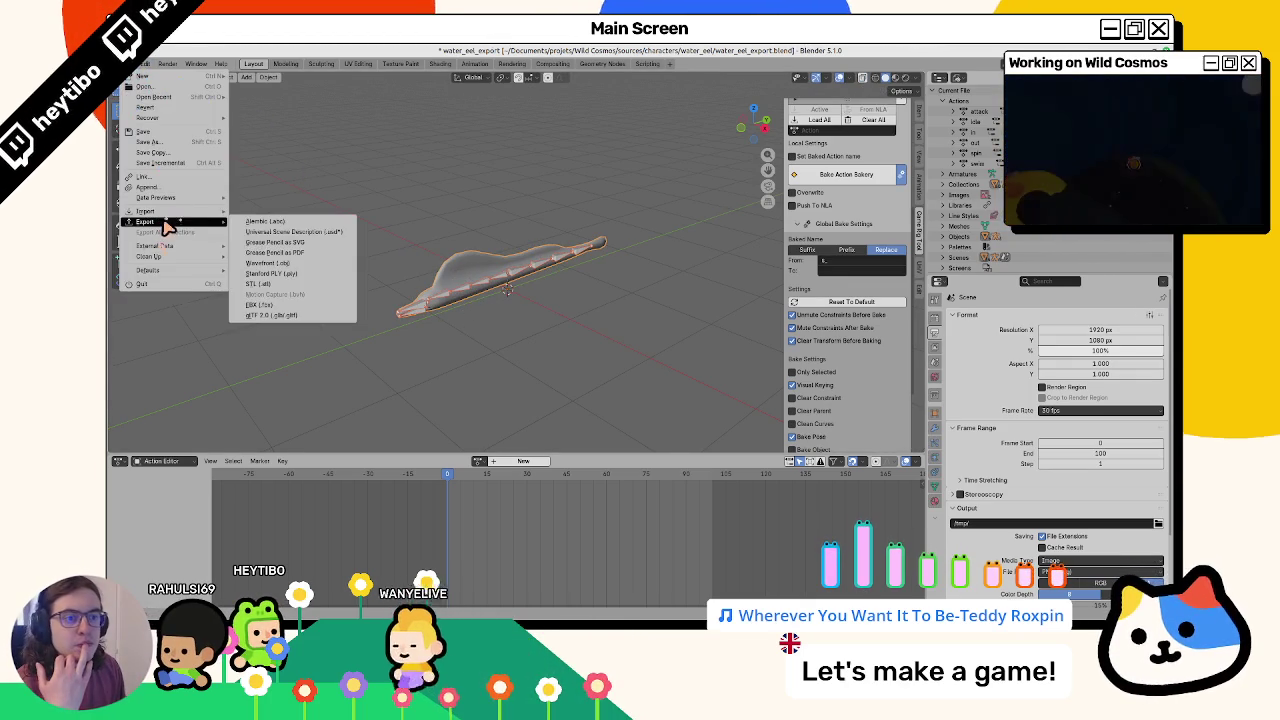
pyautogui.click(272, 315)
pyautogui.press('Return')
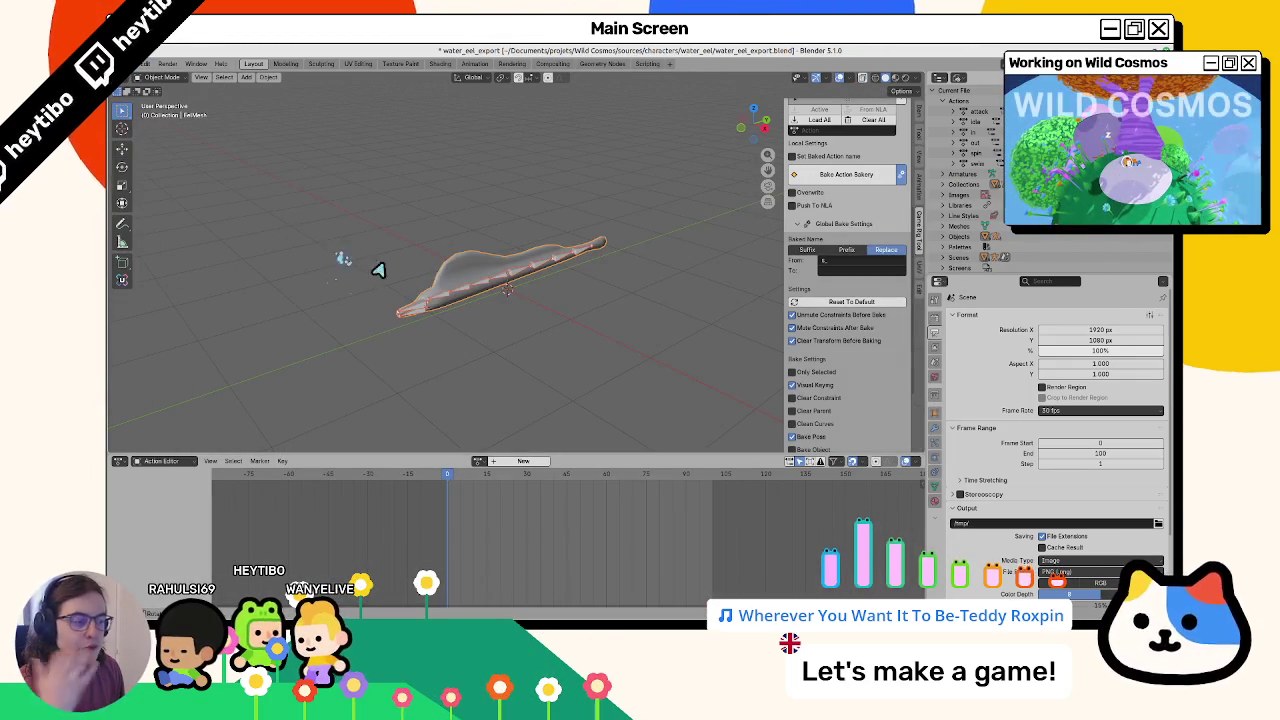
pyautogui.hotkey('alt', 'Tab')
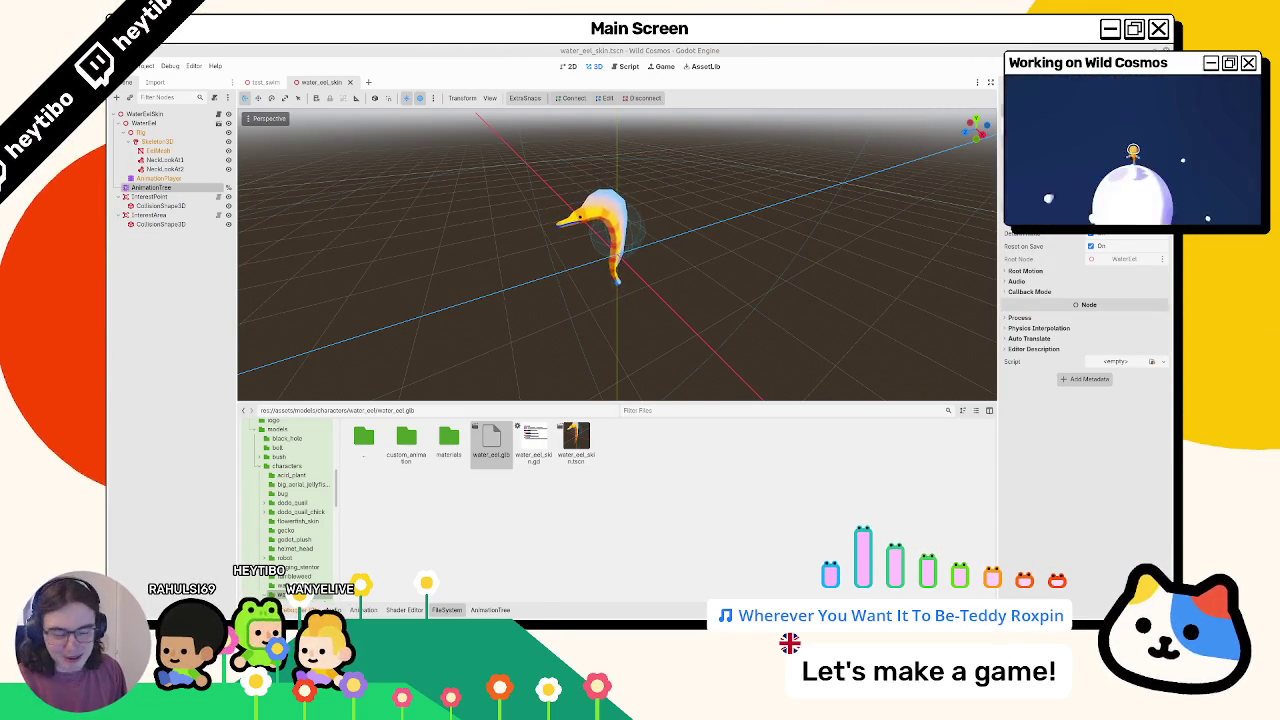
pyautogui.hotkey('alt', 'Tab')
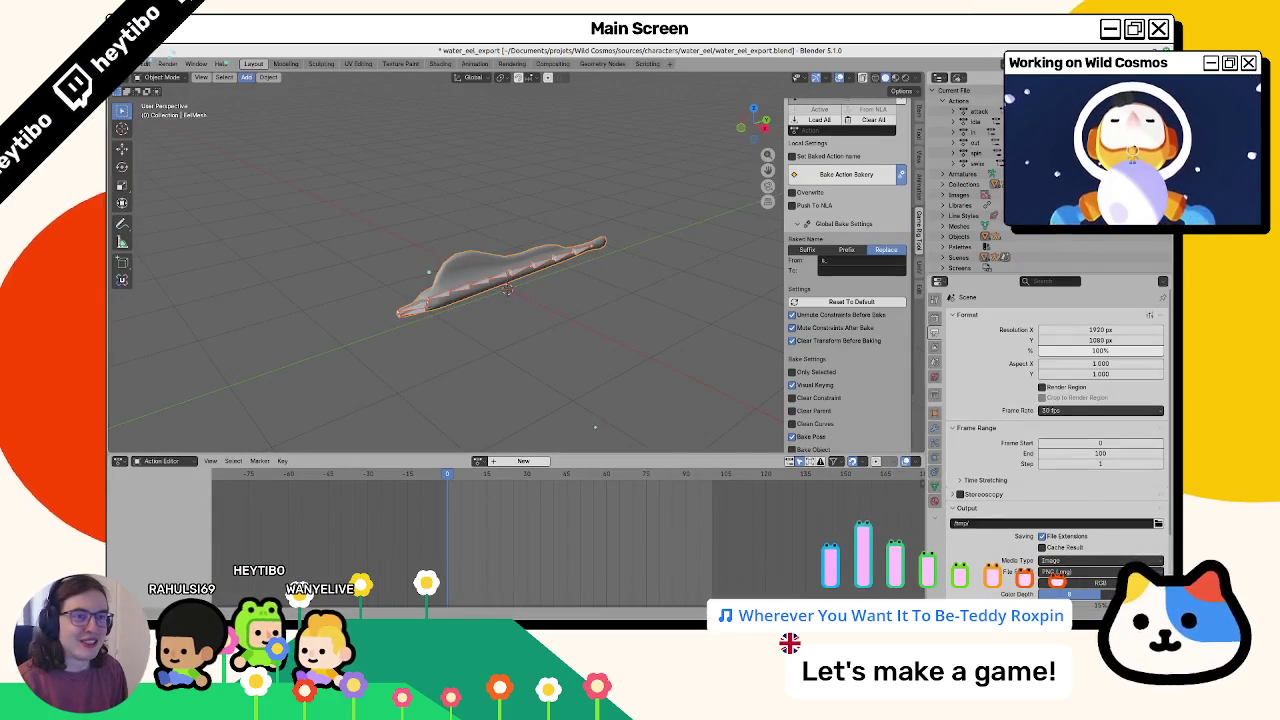
# Export water_eel.glb as glTF 2.0, reviewing the Mesh and Material options, then return to Godot
pyautogui.click(140, 63)
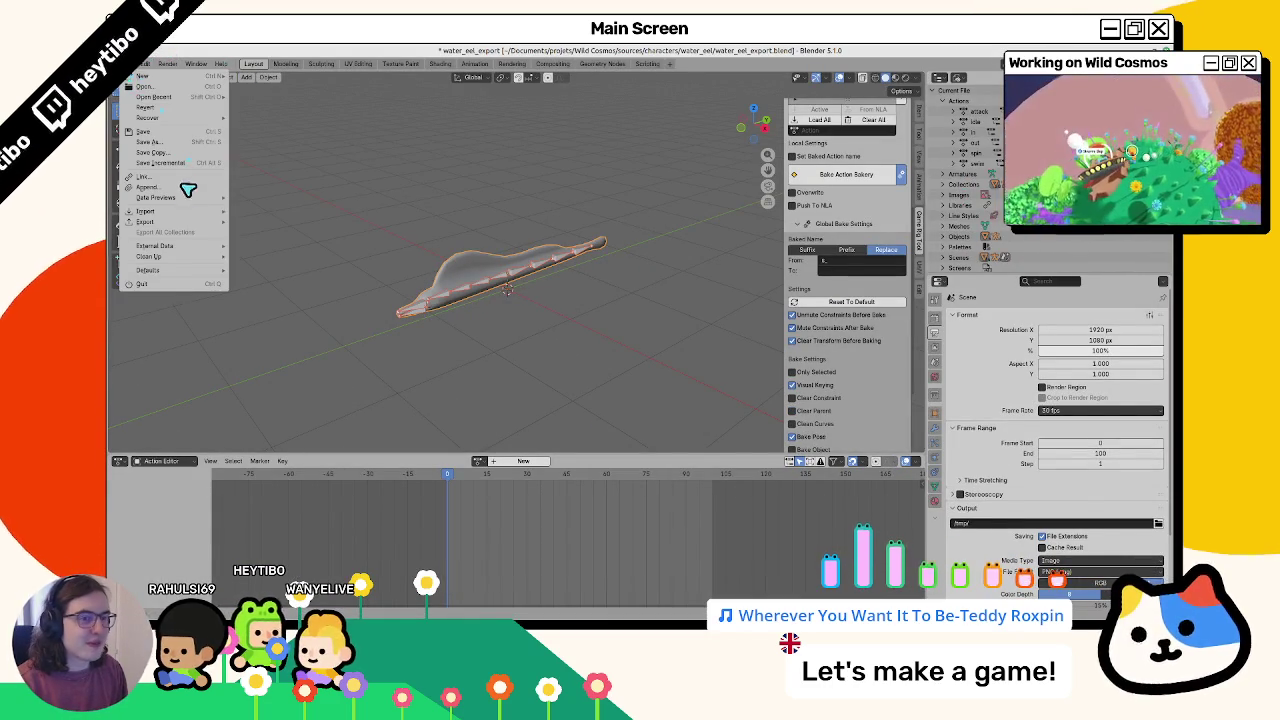
pyautogui.moveTo(175, 222)
pyautogui.click(291, 322)
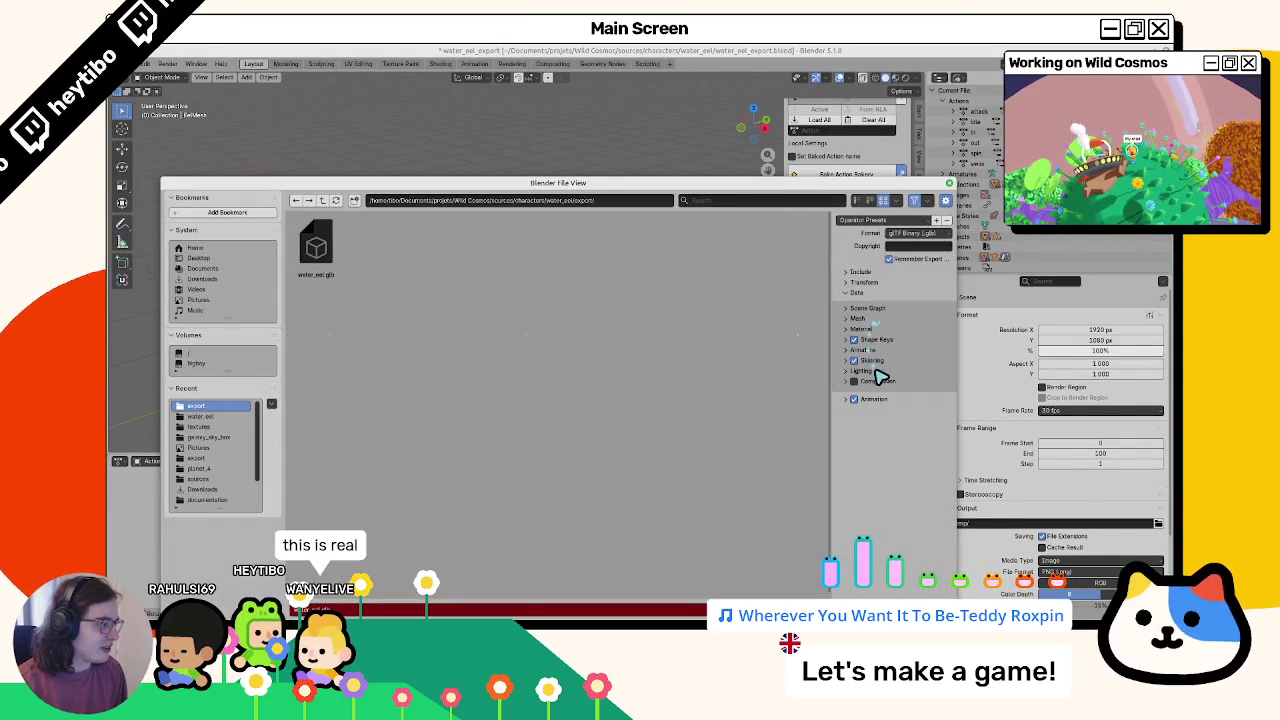
pyautogui.click(872, 319)
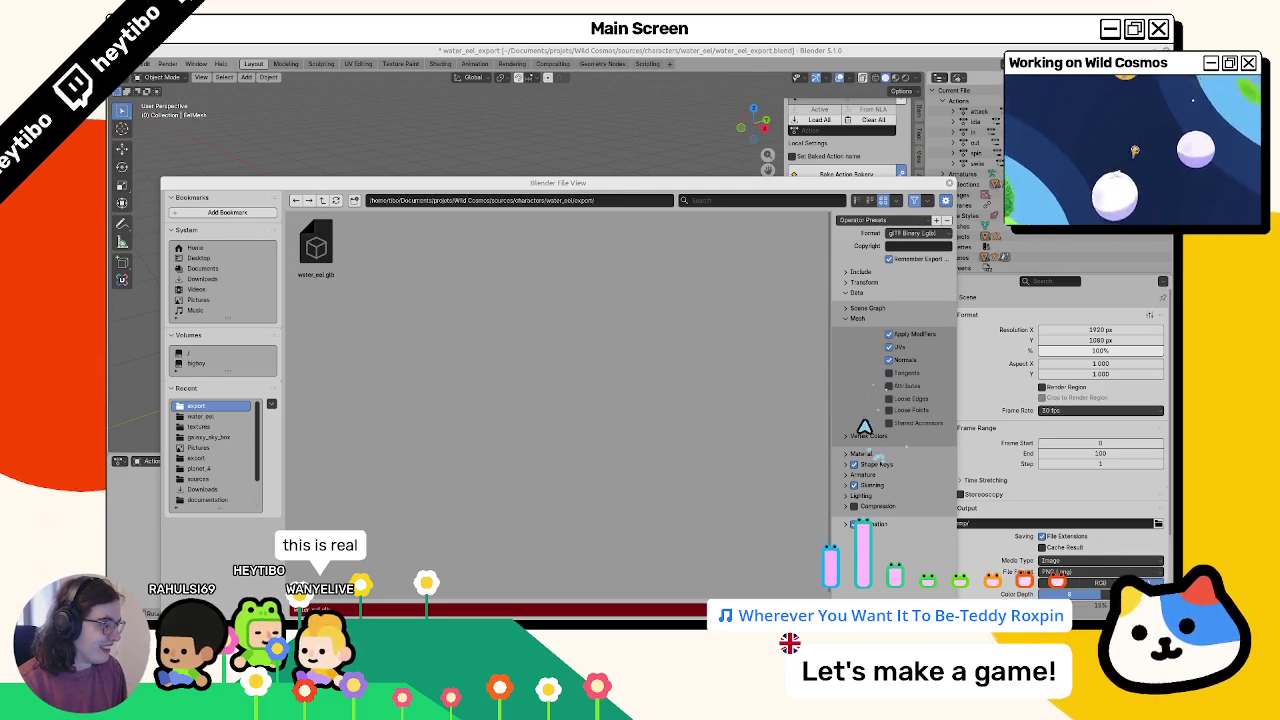
pyautogui.click(869, 454)
pyautogui.press('Return')
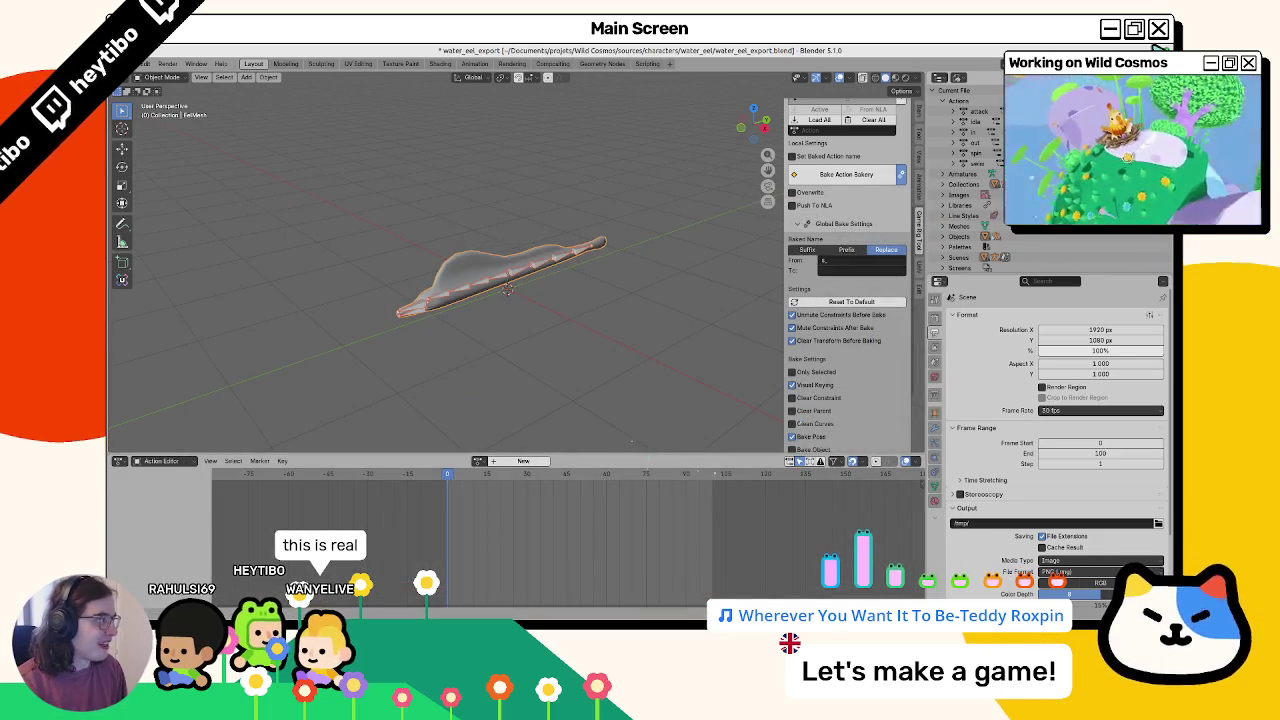
pyautogui.hotkey('alt', 'Tab')
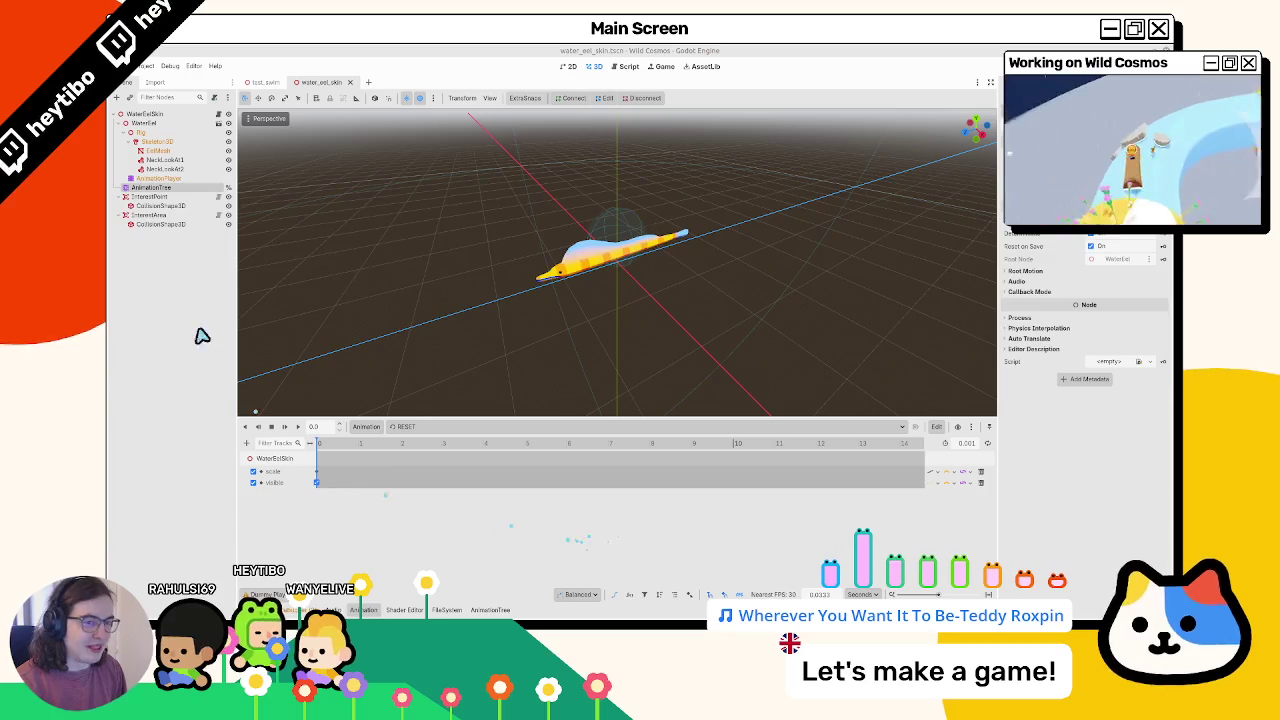
# Inspect the AnimationTree's StateMachine sub-graph without adding a state
pyautogui.click(160, 188)
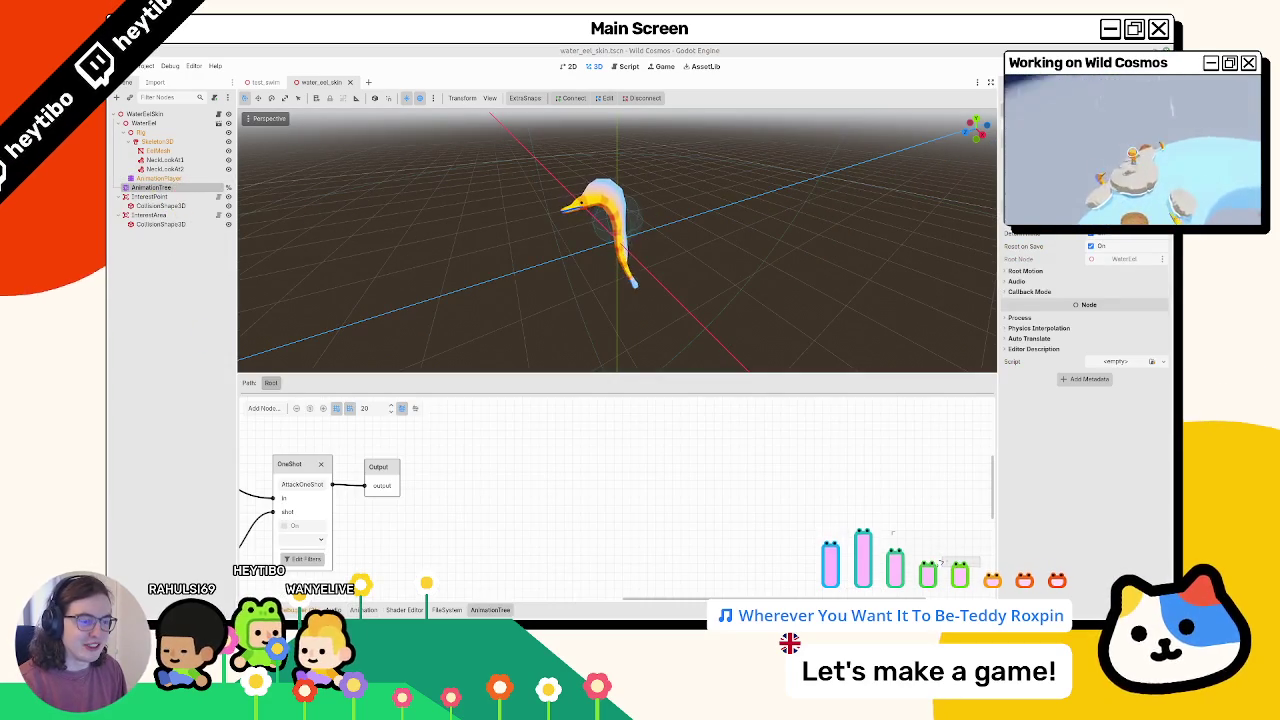
pyautogui.hscroll(-3, 691, 491)
pyautogui.click(437, 507)
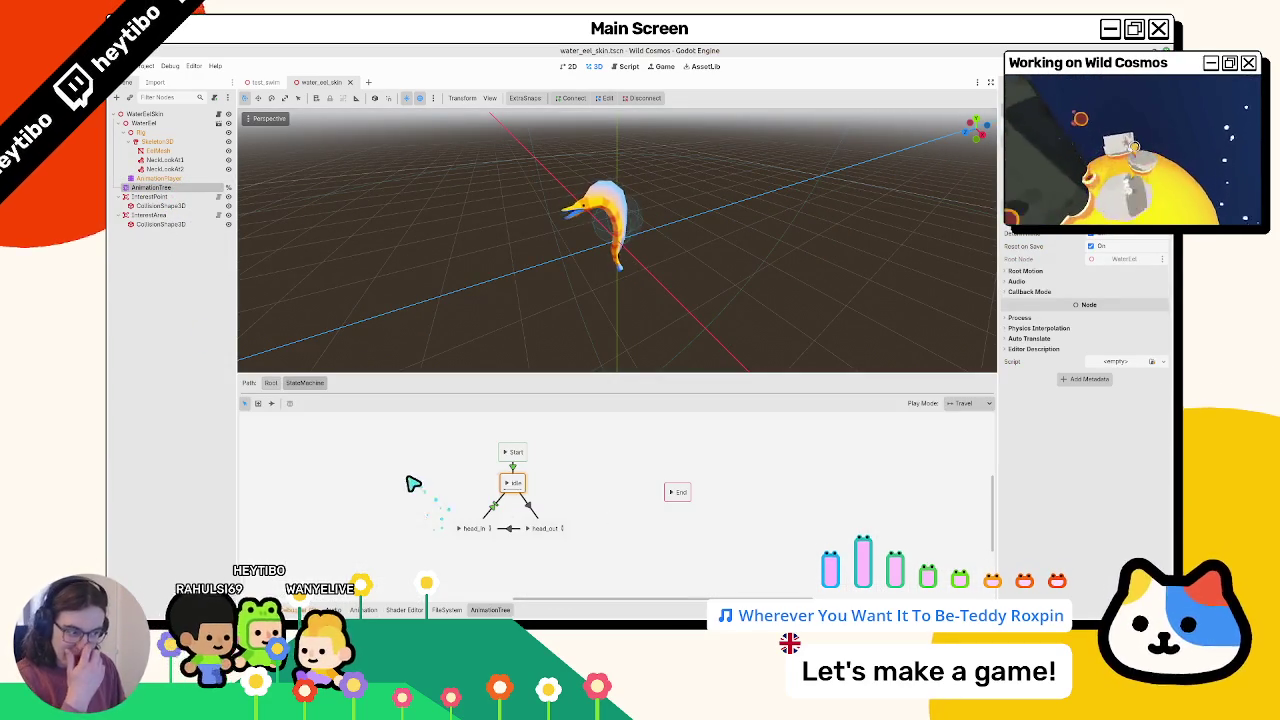
pyautogui.rightClick(415, 481)
pyautogui.moveTo(455, 484)
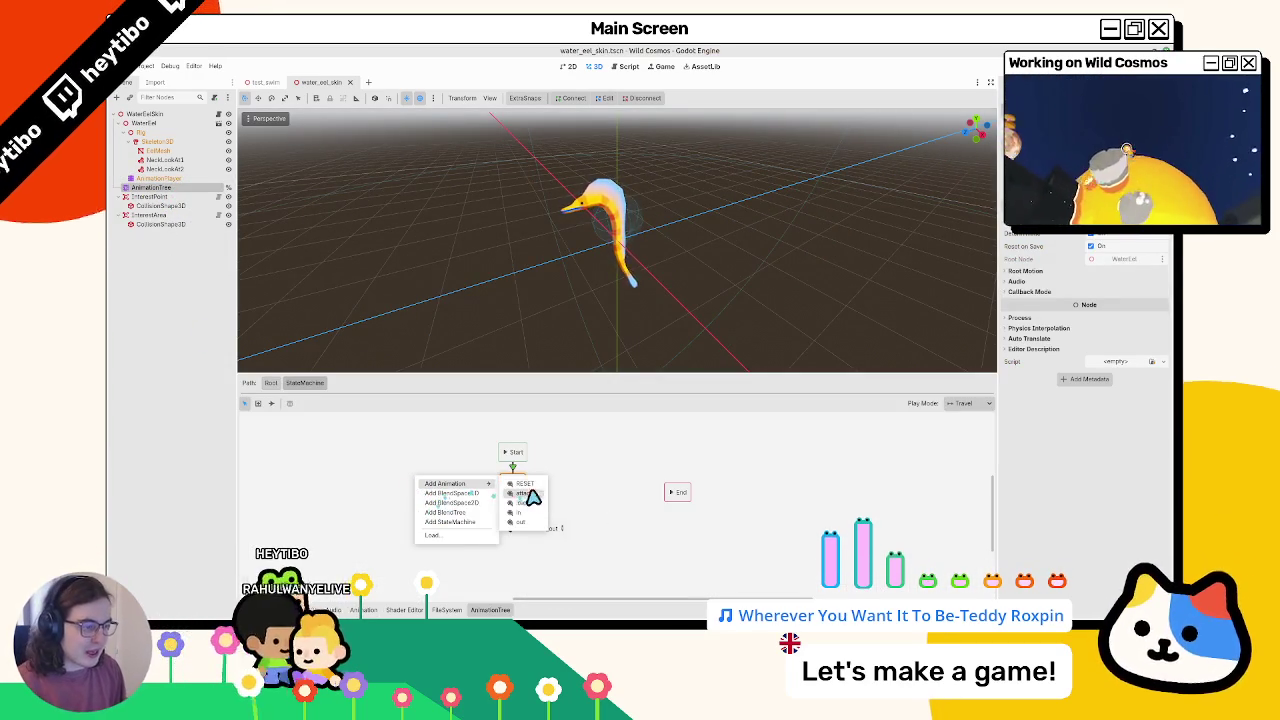
pyautogui.click(441, 458)
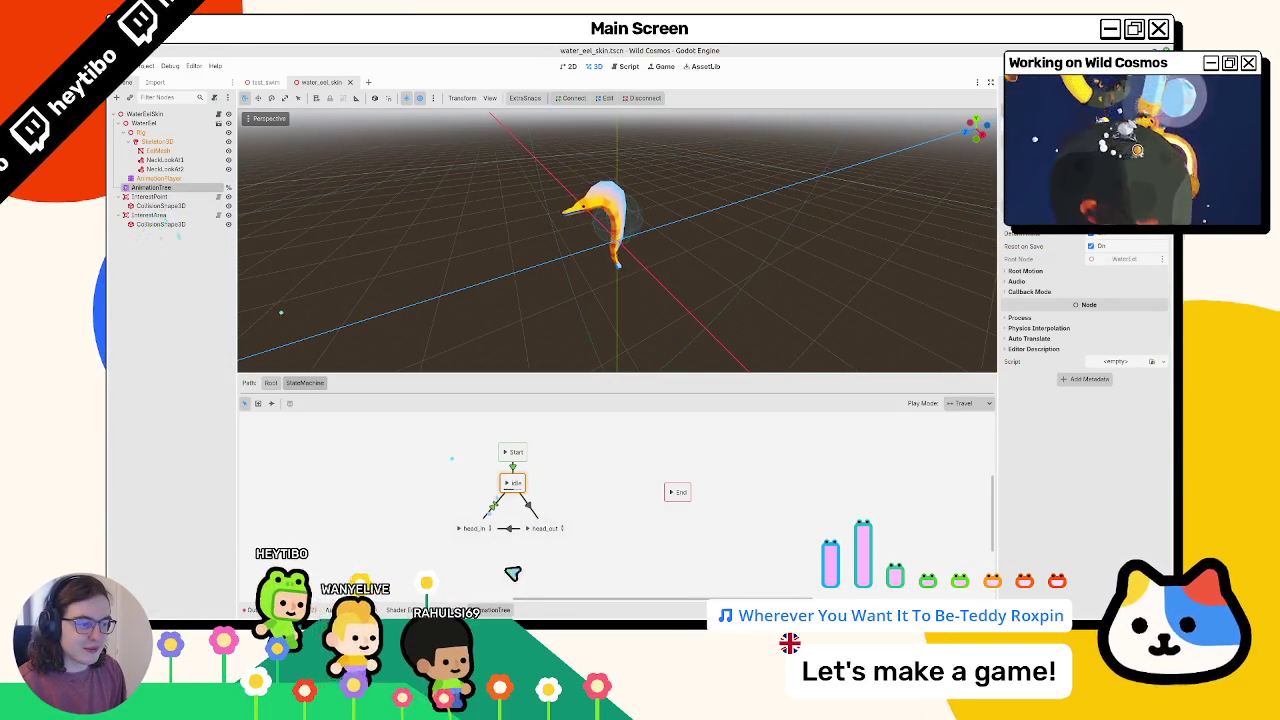
# Check the eel's animation list, then open water_eel.glb's Advanced Import Settings
pyautogui.hotkey('alt', 'f')
pyautogui.click(180, 196)
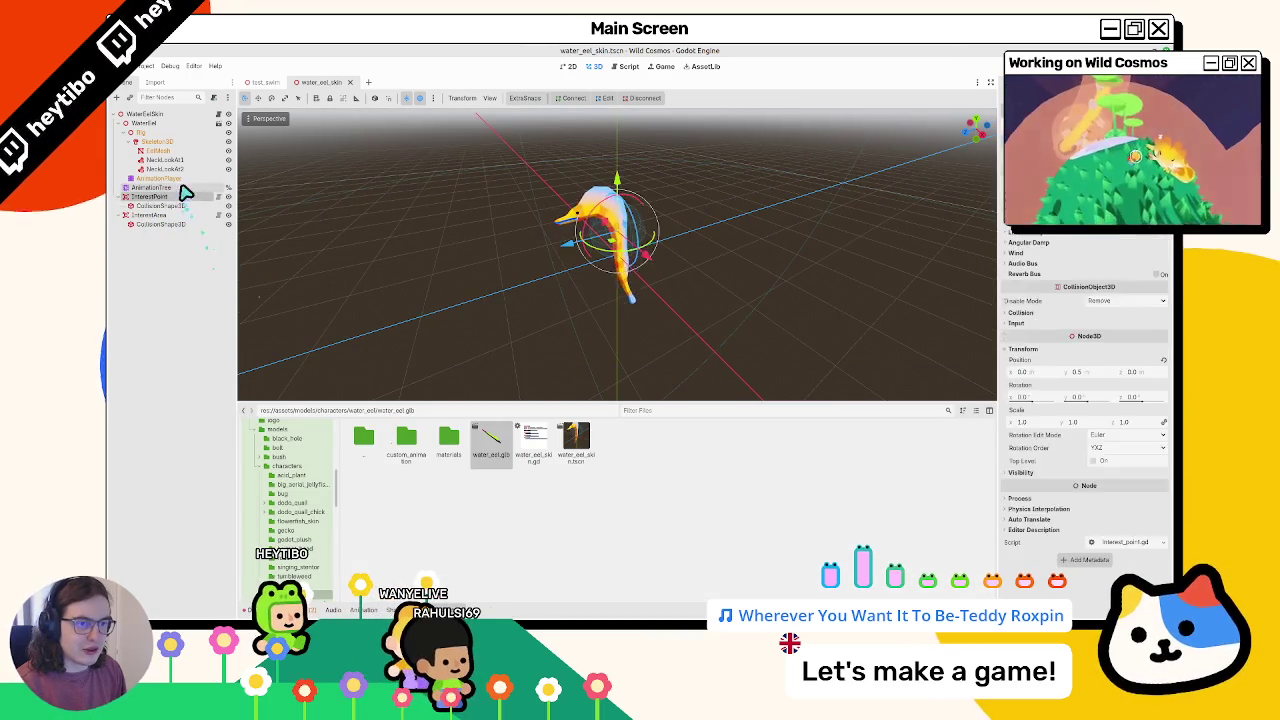
pyautogui.click(185, 187)
pyautogui.click(400, 427)
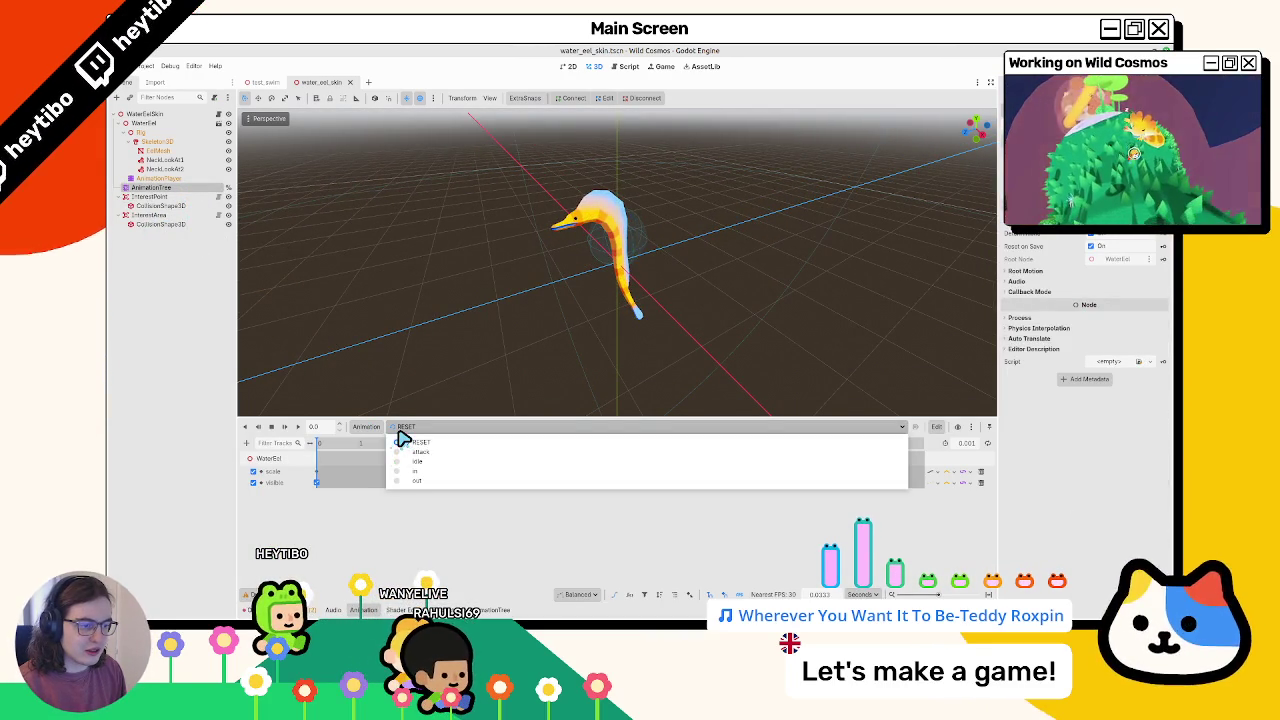
pyautogui.click(400, 440)
pyautogui.click(468, 606)
pyautogui.hotkey('alt', 'f')
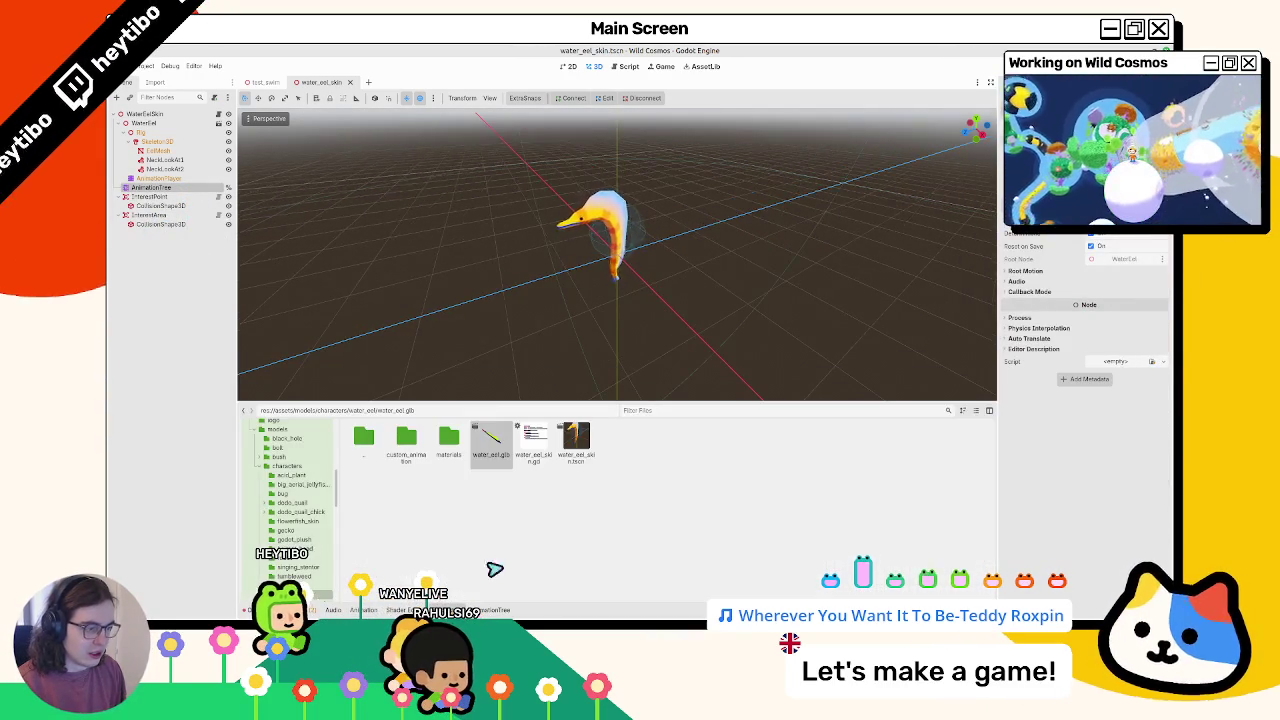
pyautogui.doubleClick(488, 441)
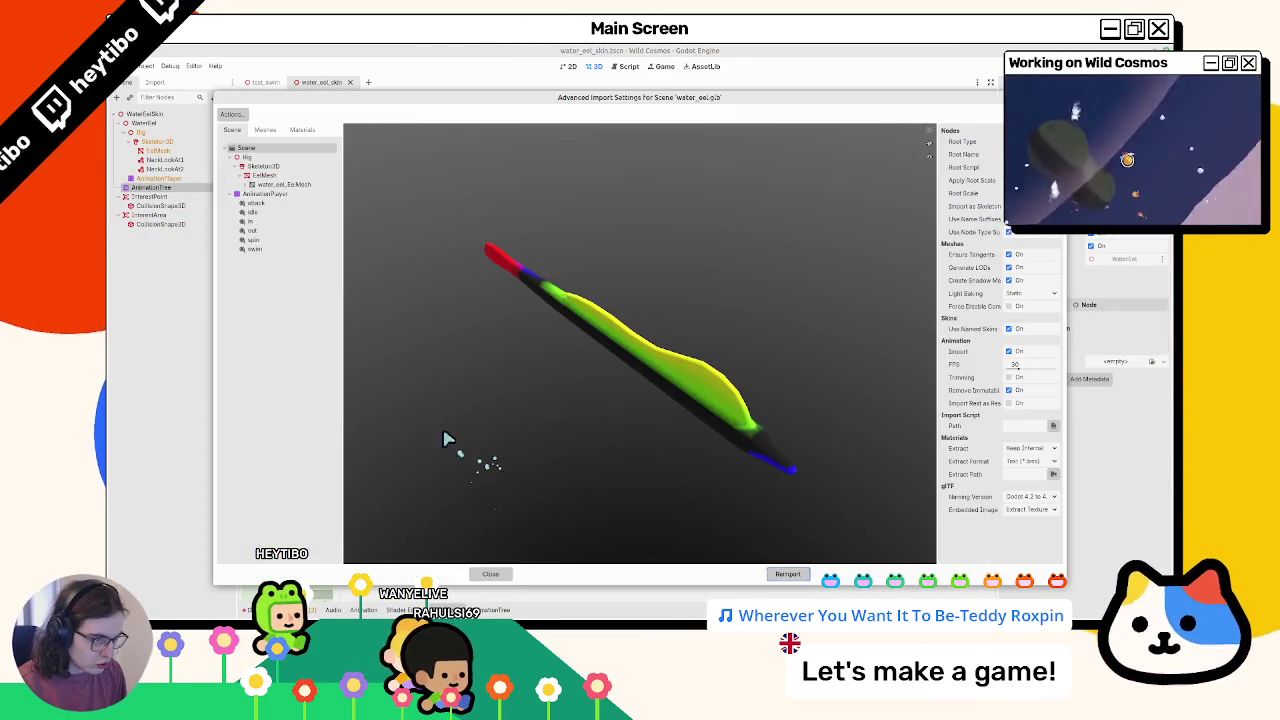
# Preview the spin and swim animations, then reimport water_eel.glb
pyautogui.click(282, 242)
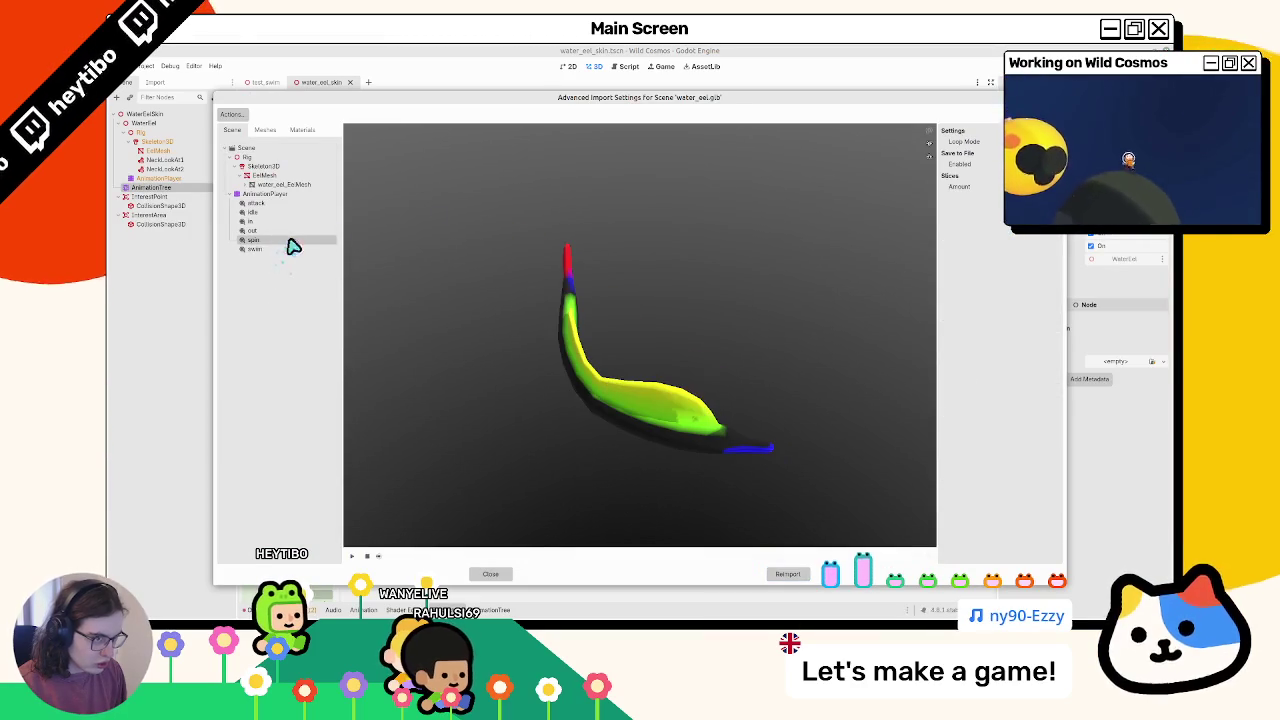
pyautogui.click(353, 558)
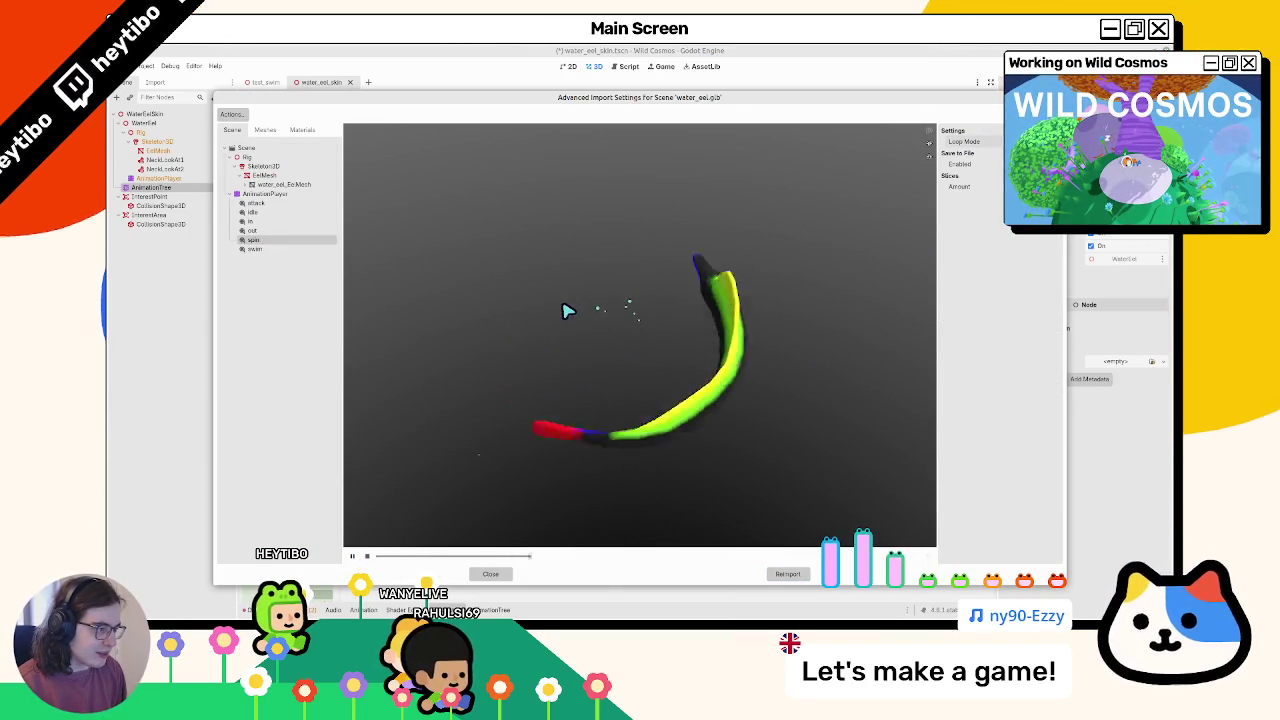
pyautogui.click(264, 250)
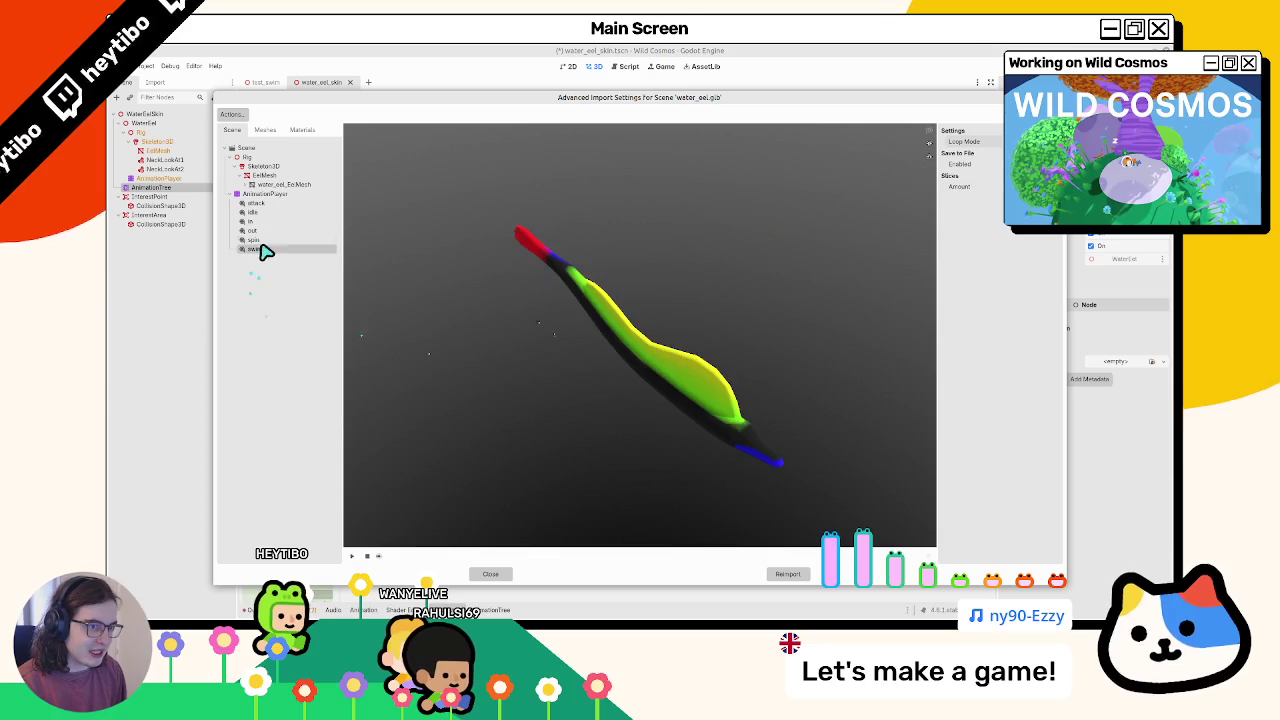
pyautogui.click(355, 558)
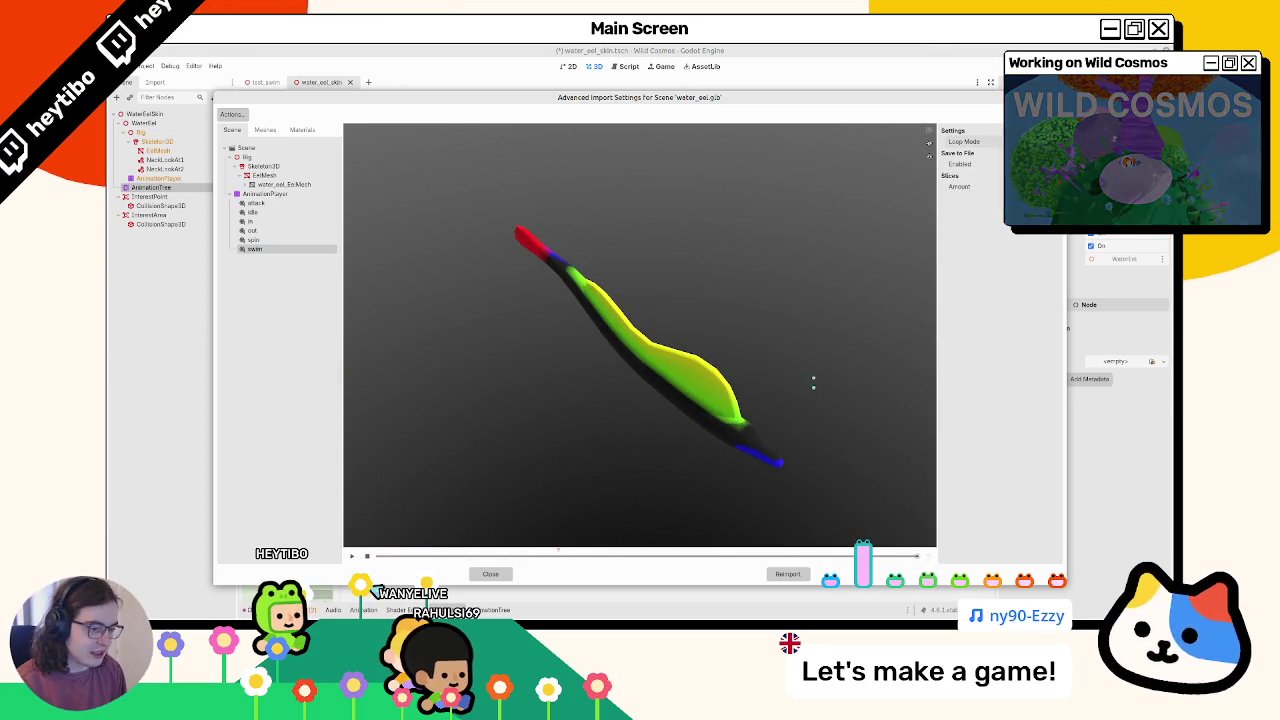
pyautogui.click(778, 575)
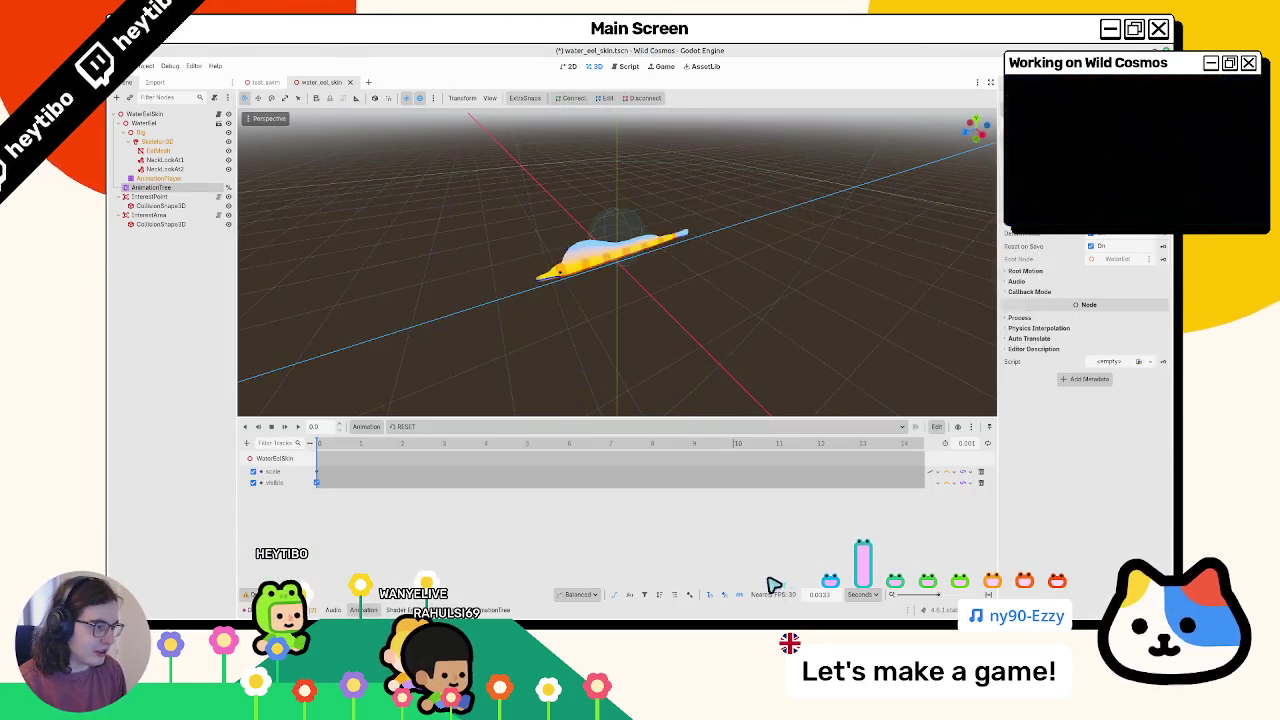
# Review the animation list and select the AnimationPlayer, Rig and NeckLookAt1 nodes
pyautogui.click(423, 427)
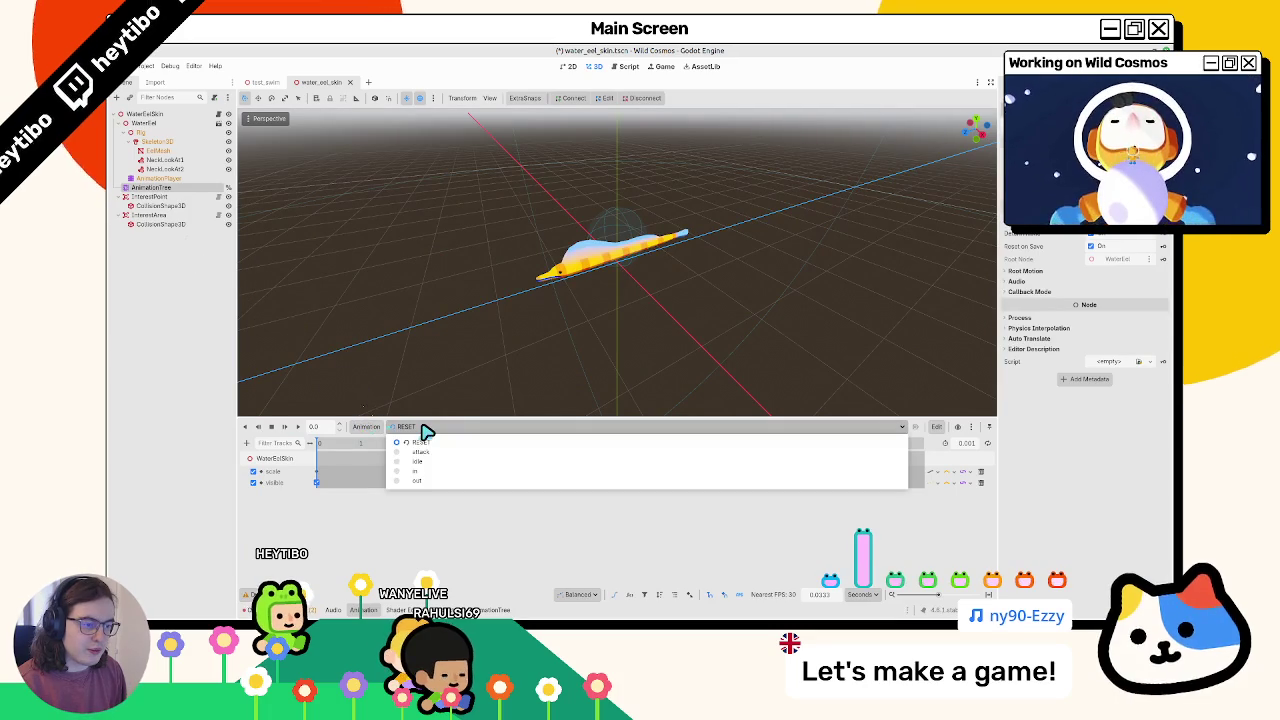
pyautogui.click(265, 260)
pyautogui.click(453, 427)
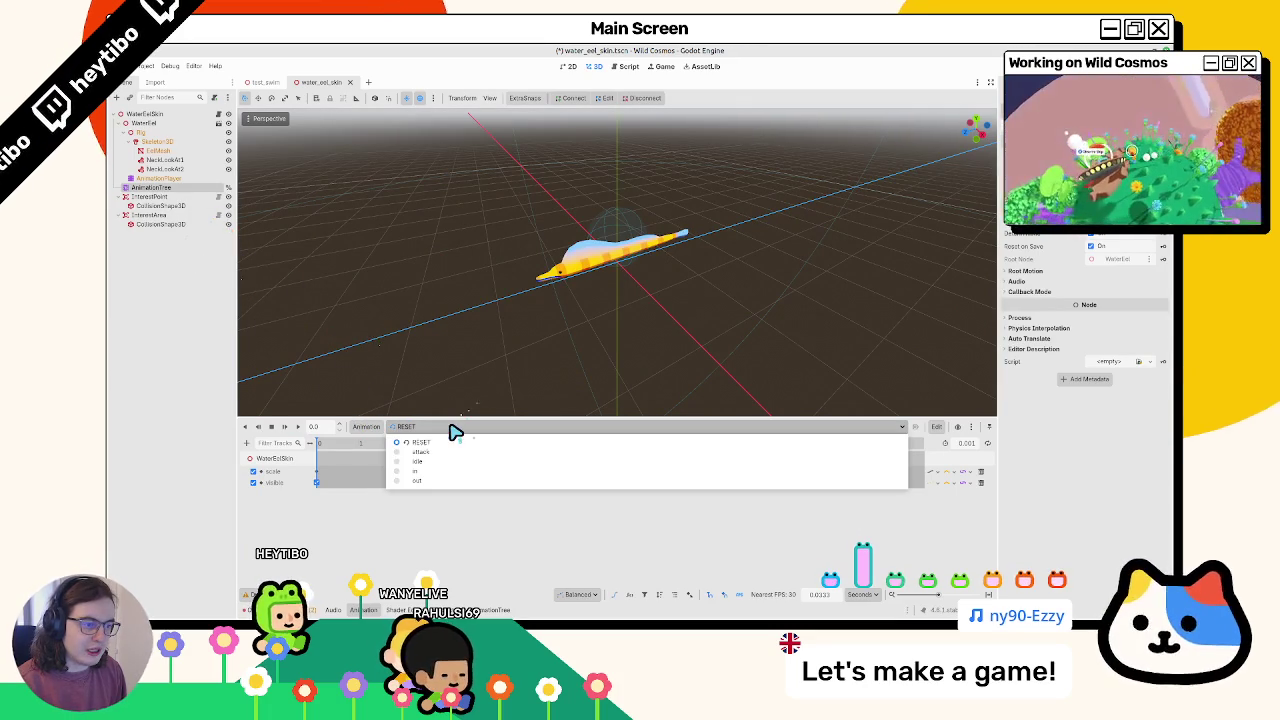
pyautogui.click(309, 313)
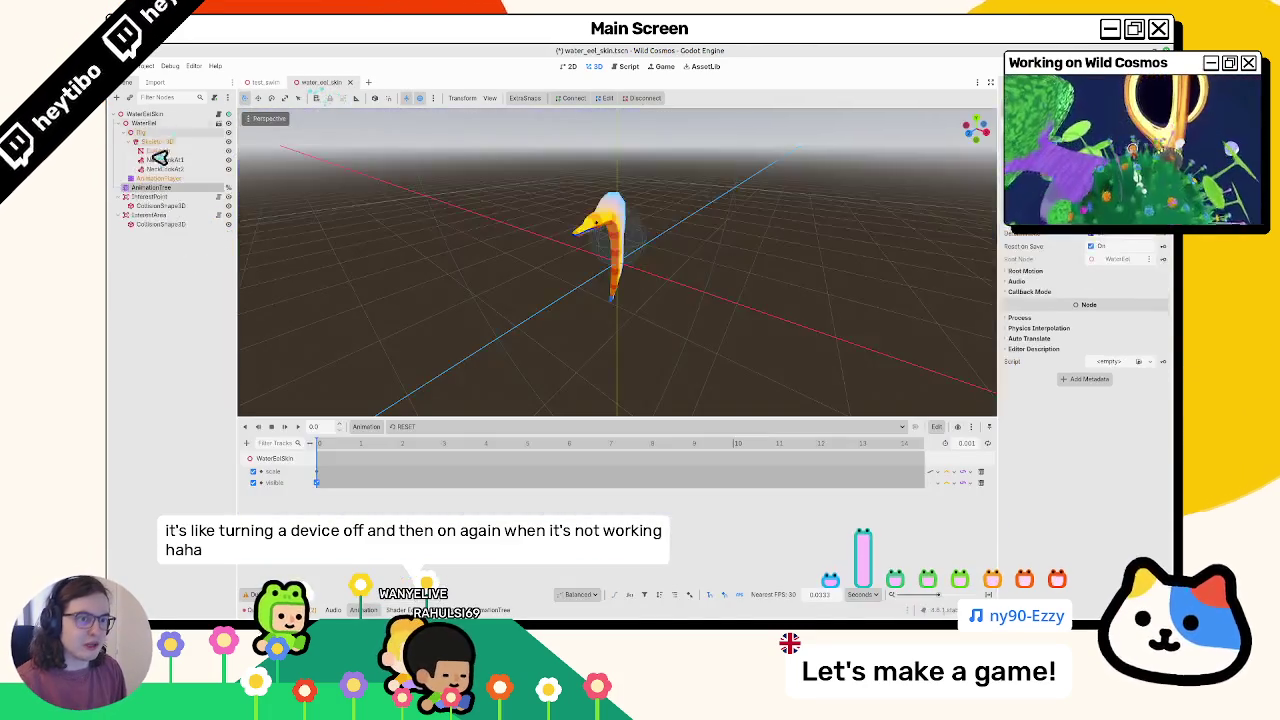
pyautogui.click(160, 178)
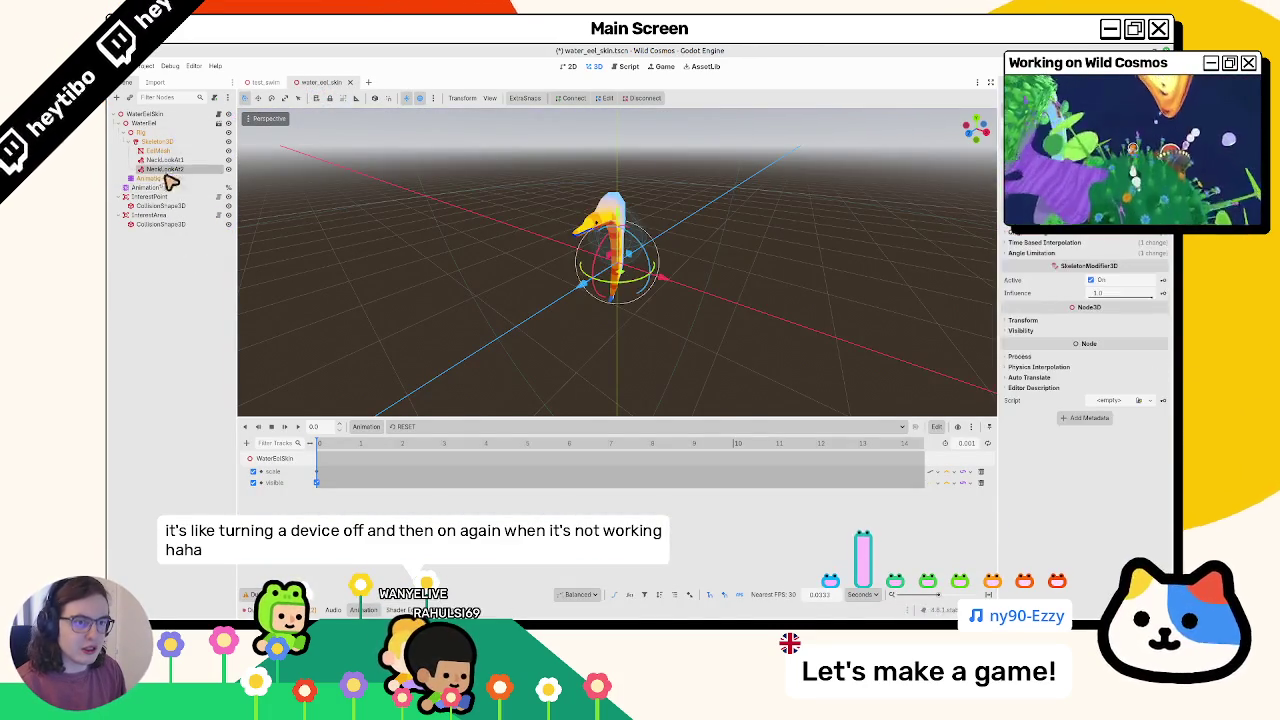
pyautogui.click(168, 133)
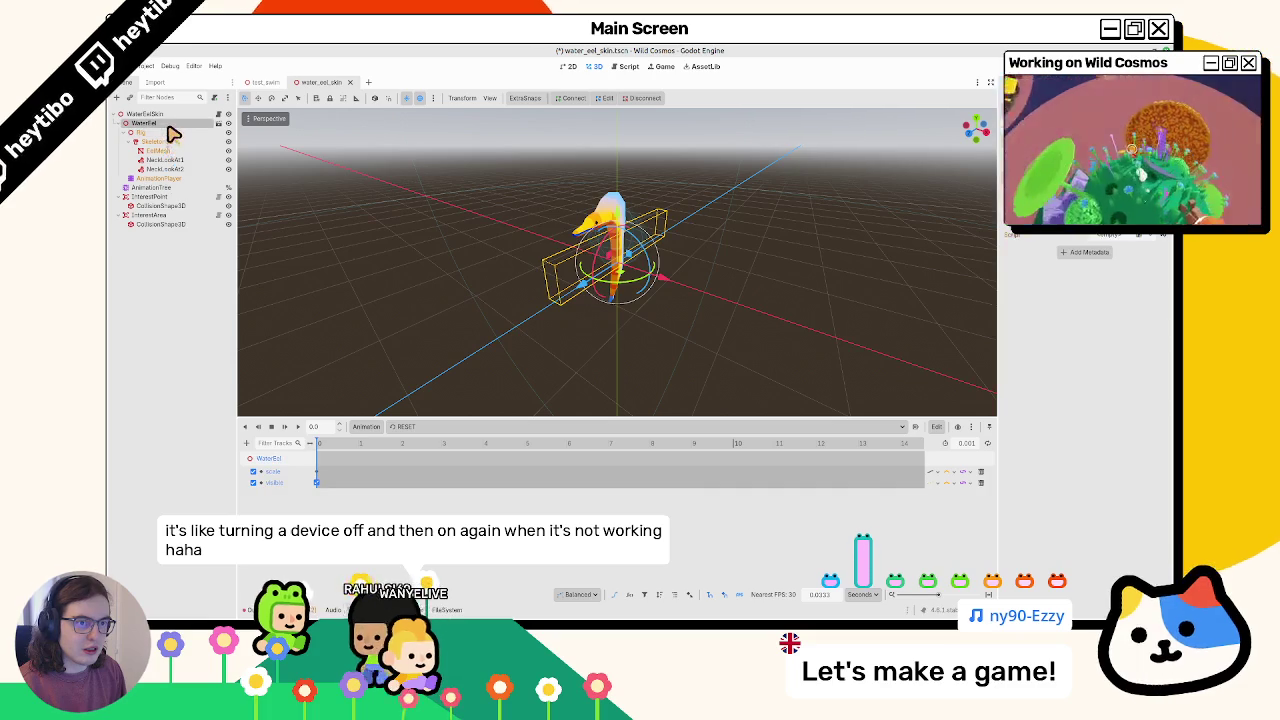
pyautogui.click(156, 160)
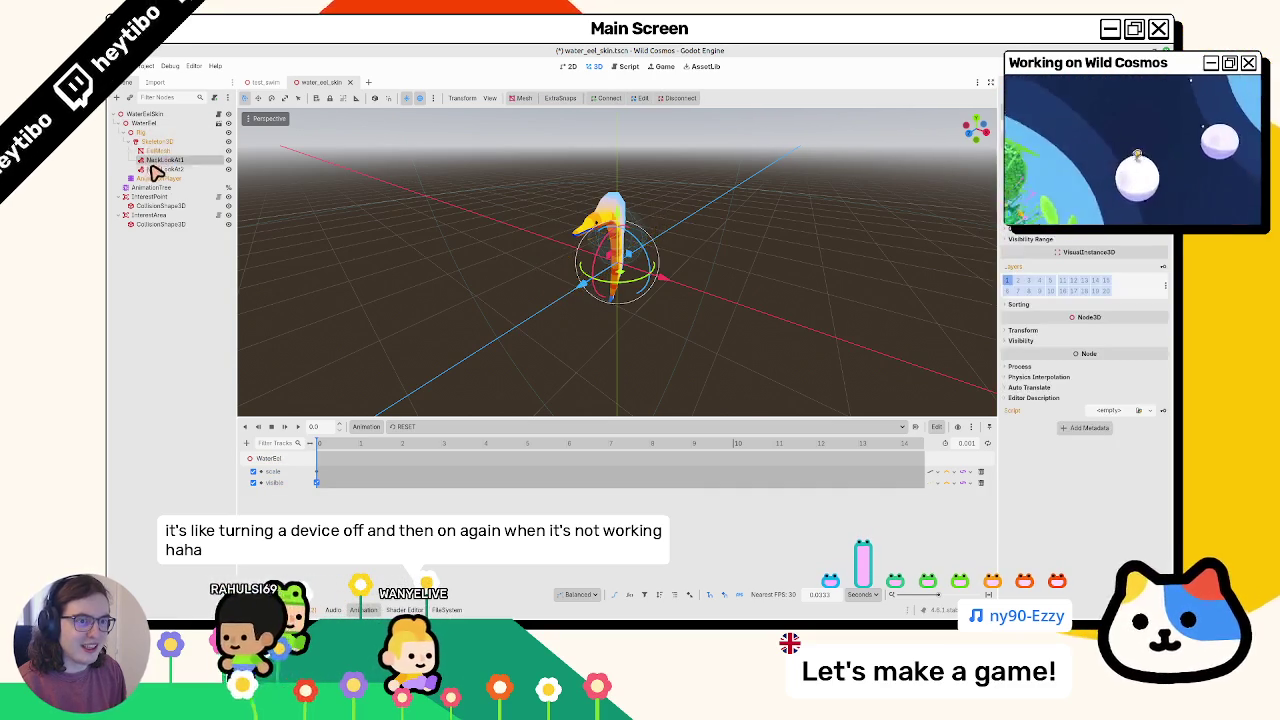
# Toggle WaterEel's visibility off and on, then request opening the imported water_eel.glb scene
pyautogui.click(163, 141)
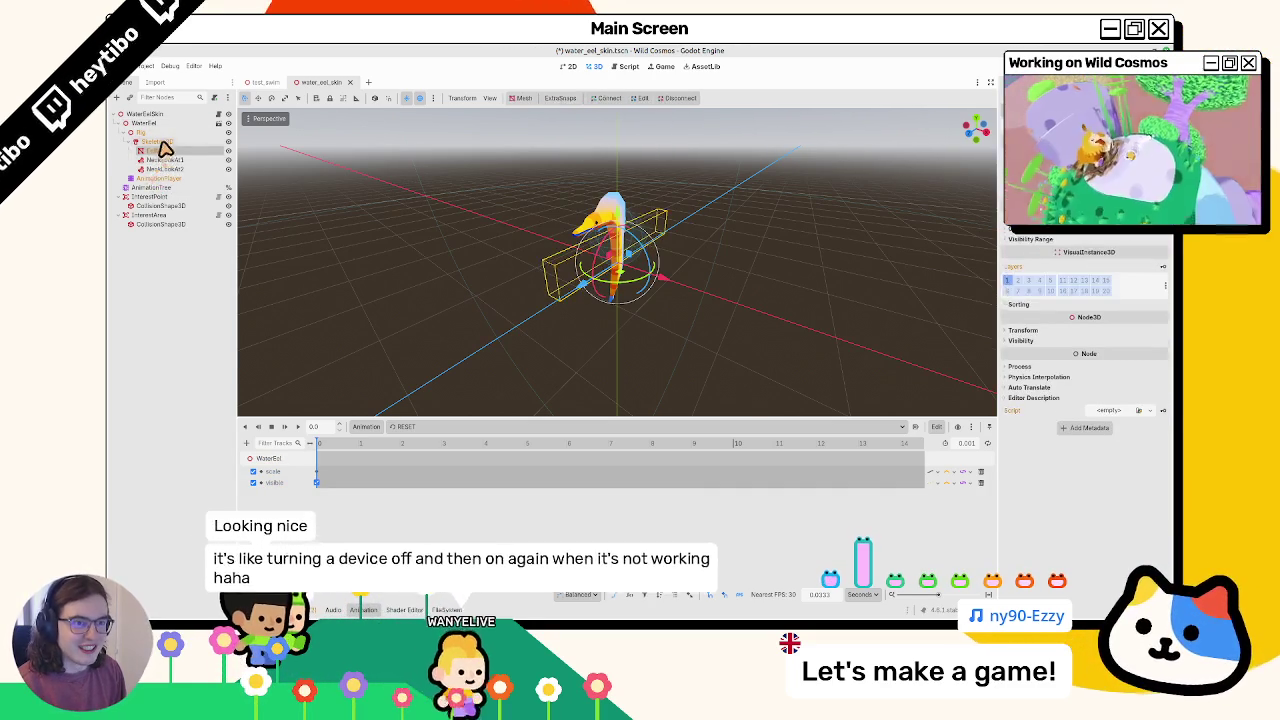
pyautogui.click(168, 125)
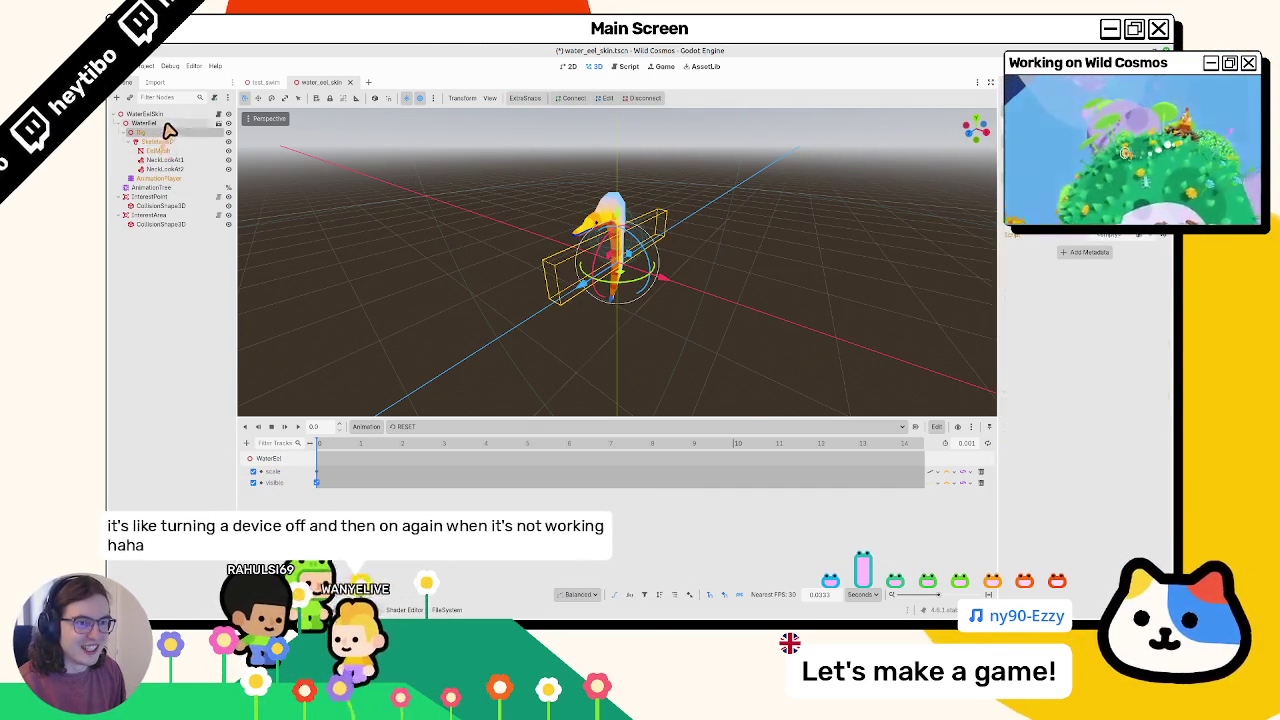
pyautogui.click(228, 123)
pyautogui.click(228, 123)
pyautogui.click(217, 123)
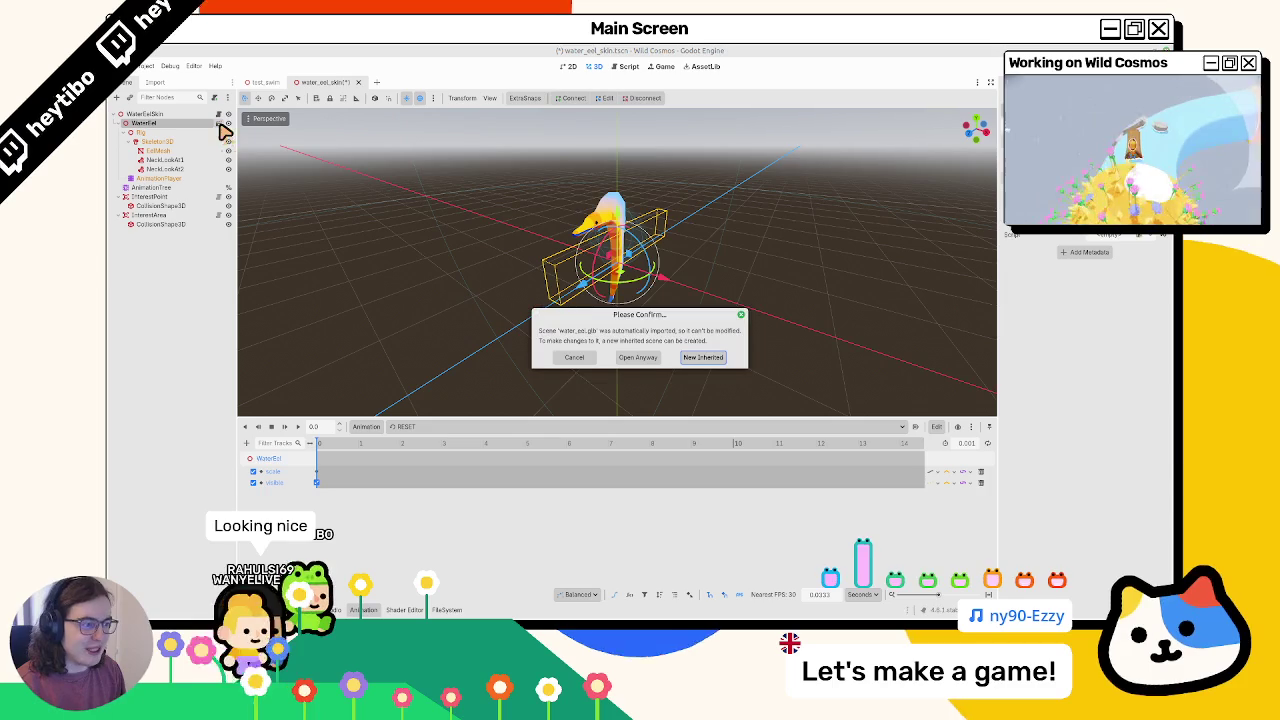
# Open the imported water_eel.glb scene anyway, play its spin animation from the start, and close it
pyautogui.click(637, 357)
pyautogui.click(152, 150)
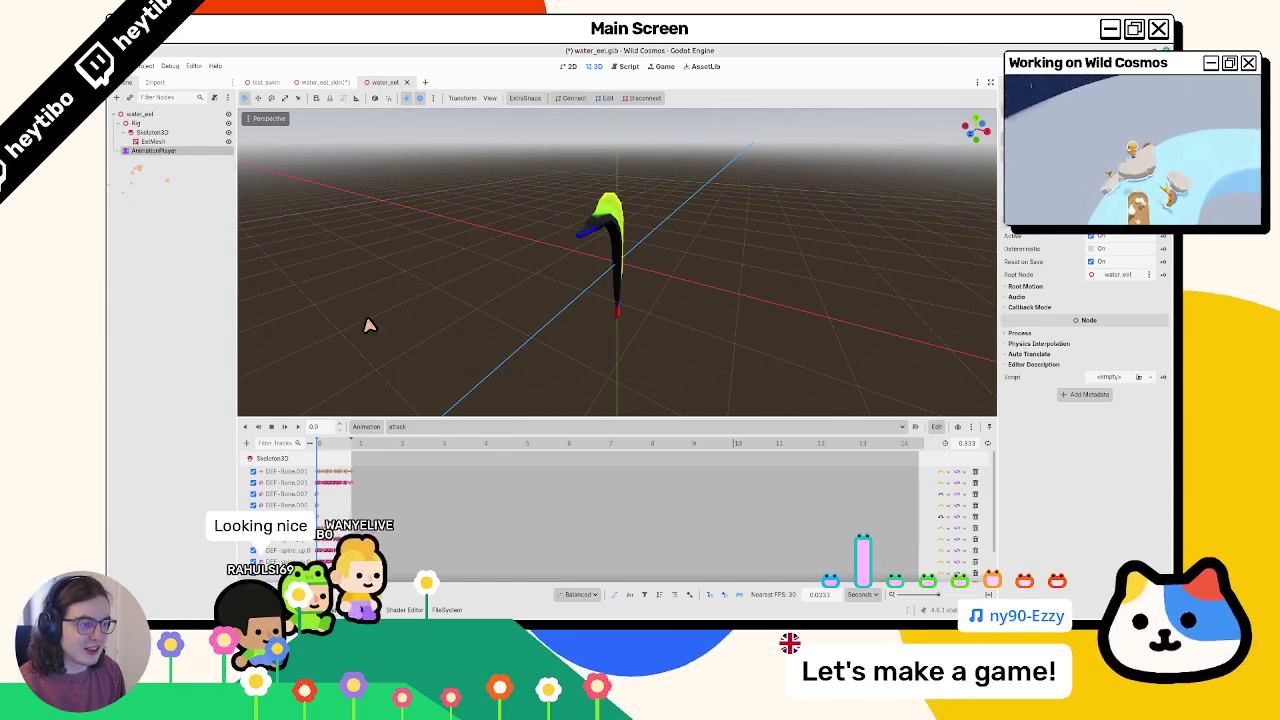
pyautogui.click(507, 429)
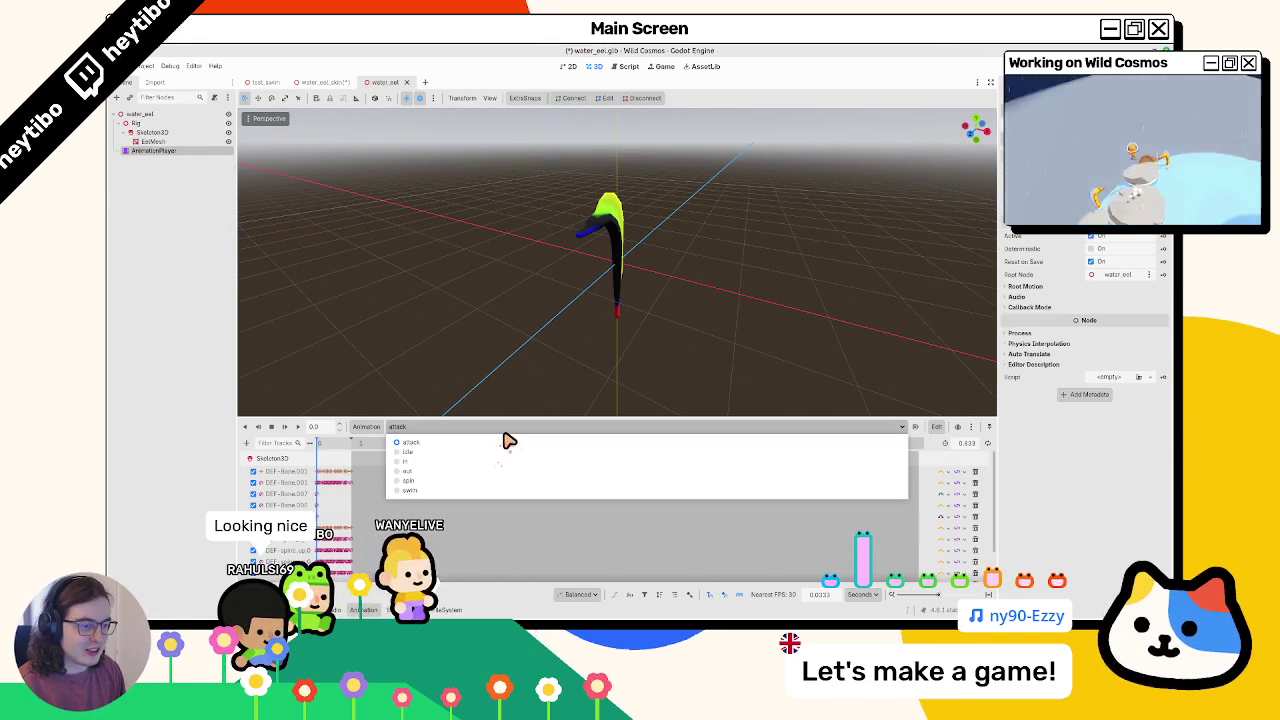
pyautogui.click(460, 483)
pyautogui.click(298, 430)
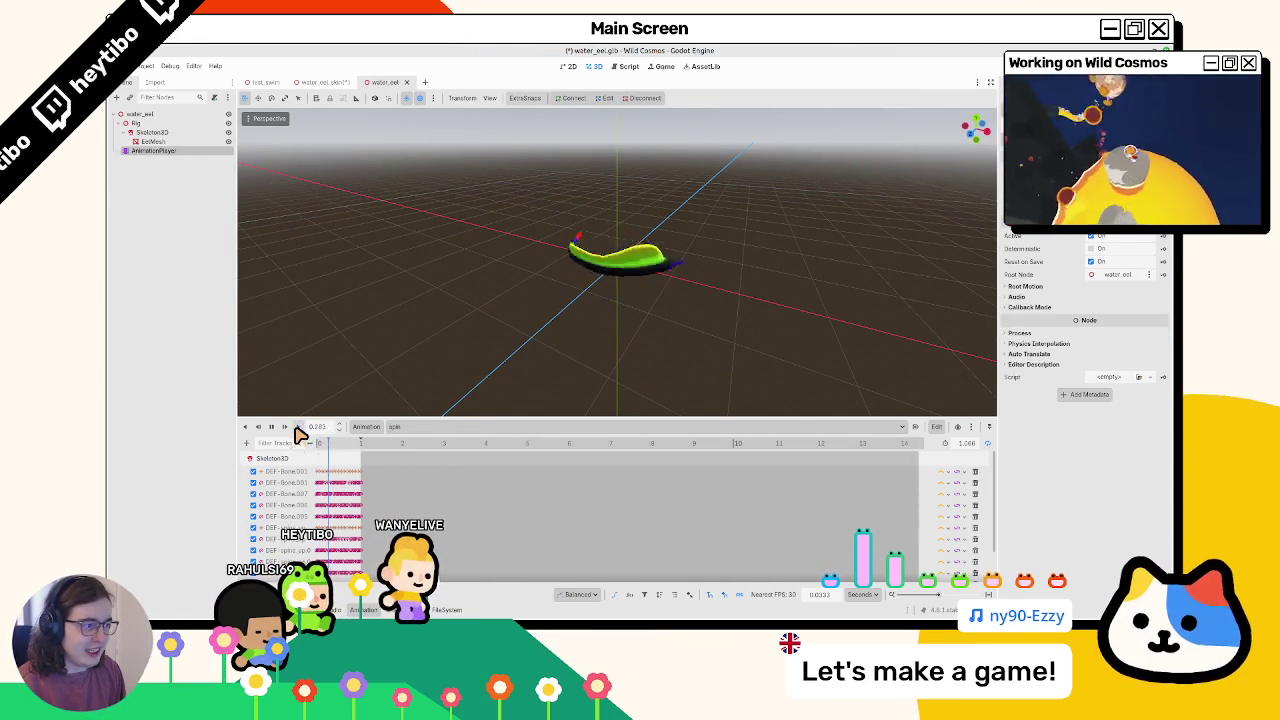
pyautogui.click(406, 82)
pyautogui.click(408, 427)
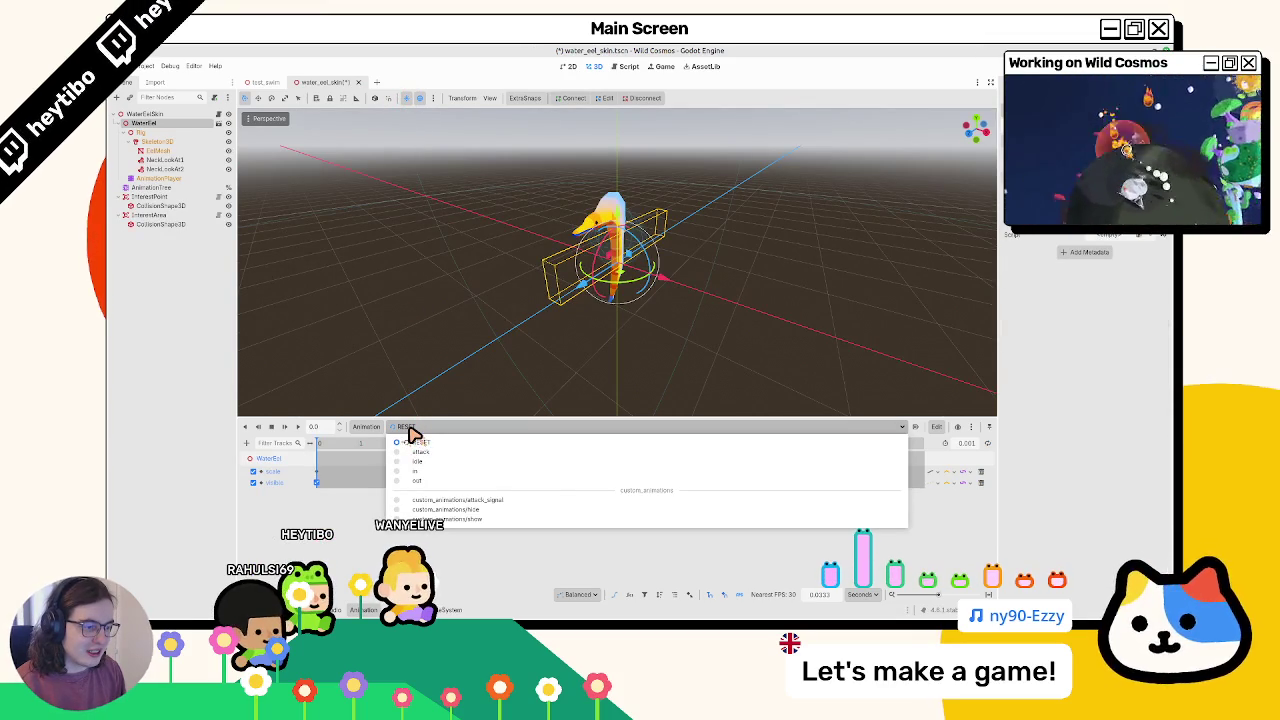
pyautogui.click(416, 442)
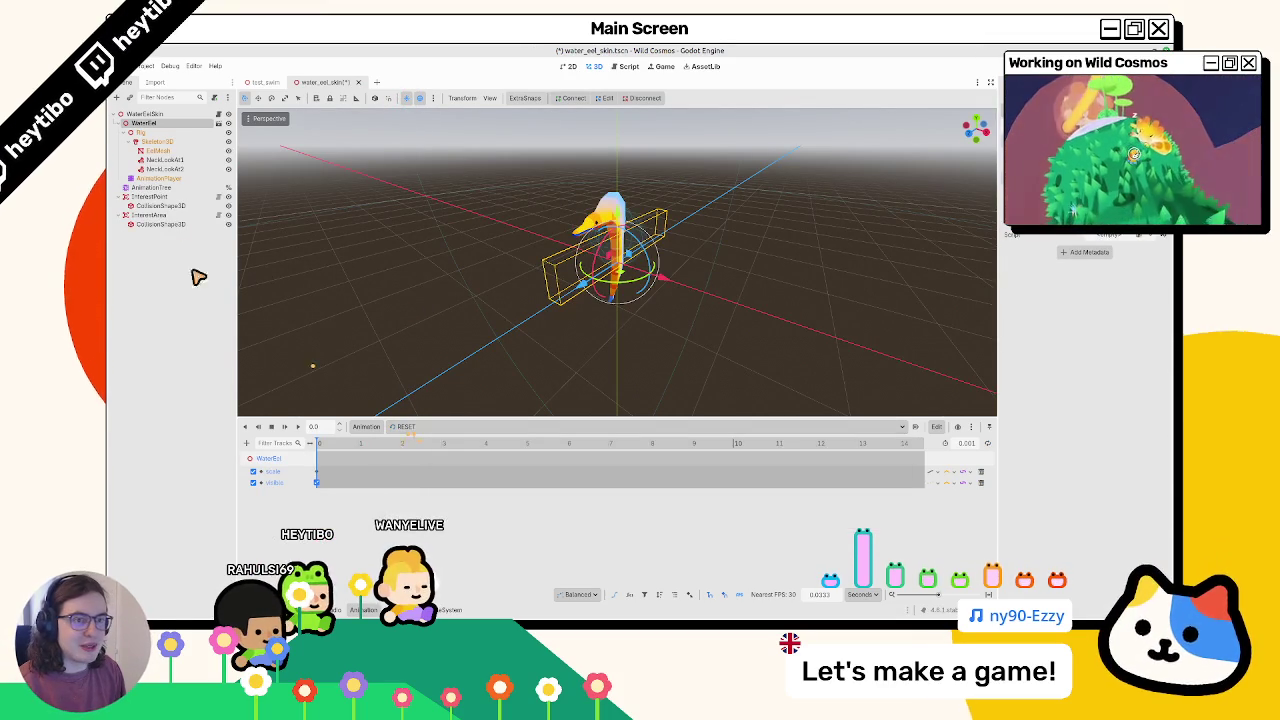
pyautogui.click(175, 179)
pyautogui.click(444, 427)
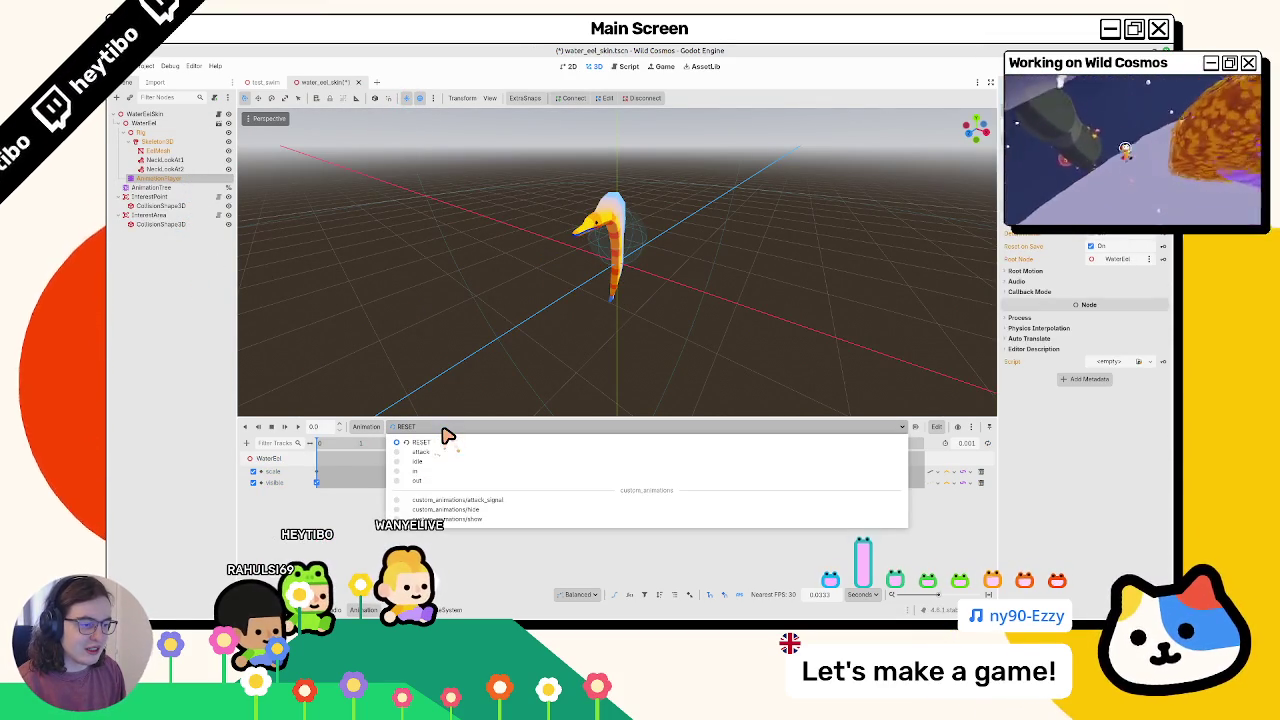
pyautogui.click(171, 214)
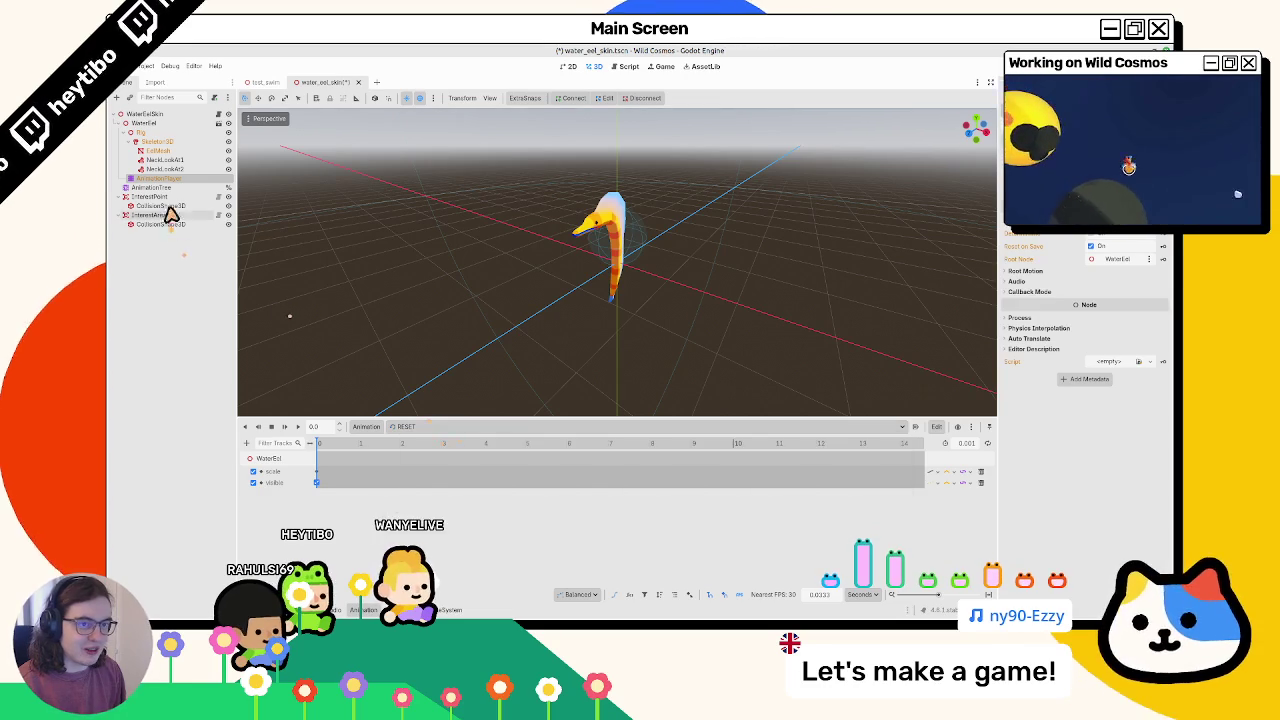
pyautogui.click(175, 188)
pyautogui.click(180, 179)
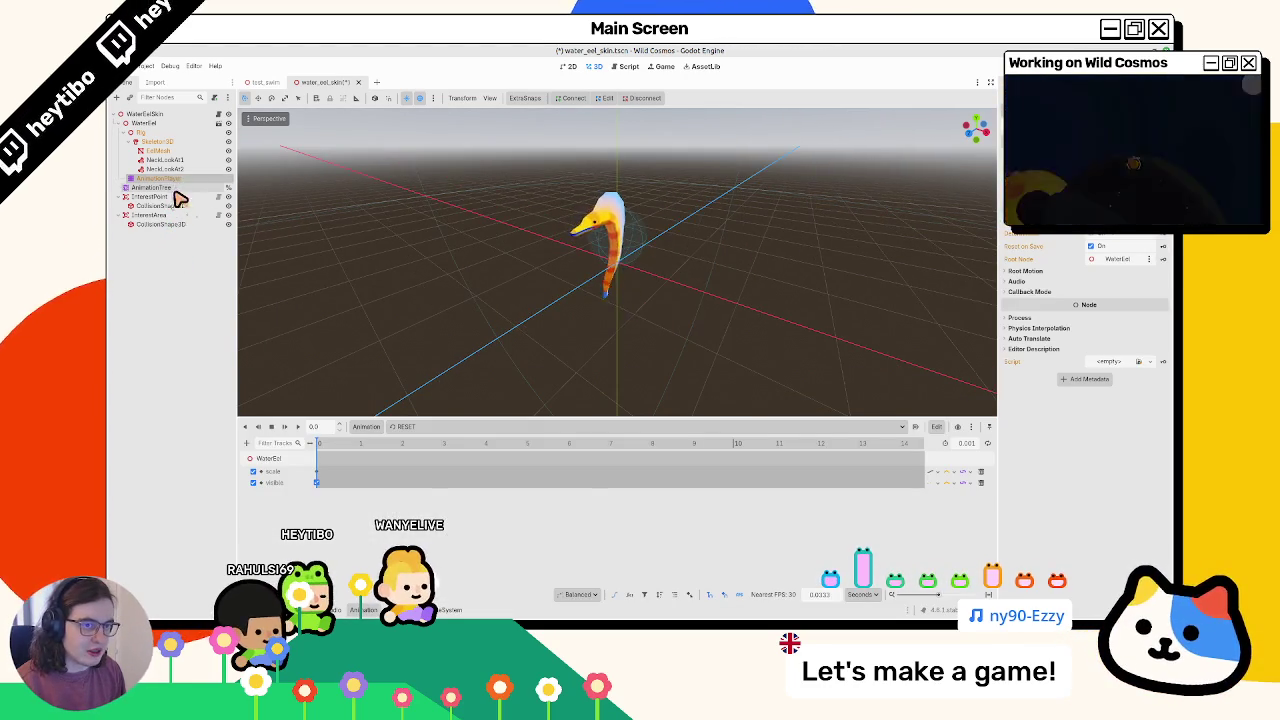
pyautogui.click(448, 609)
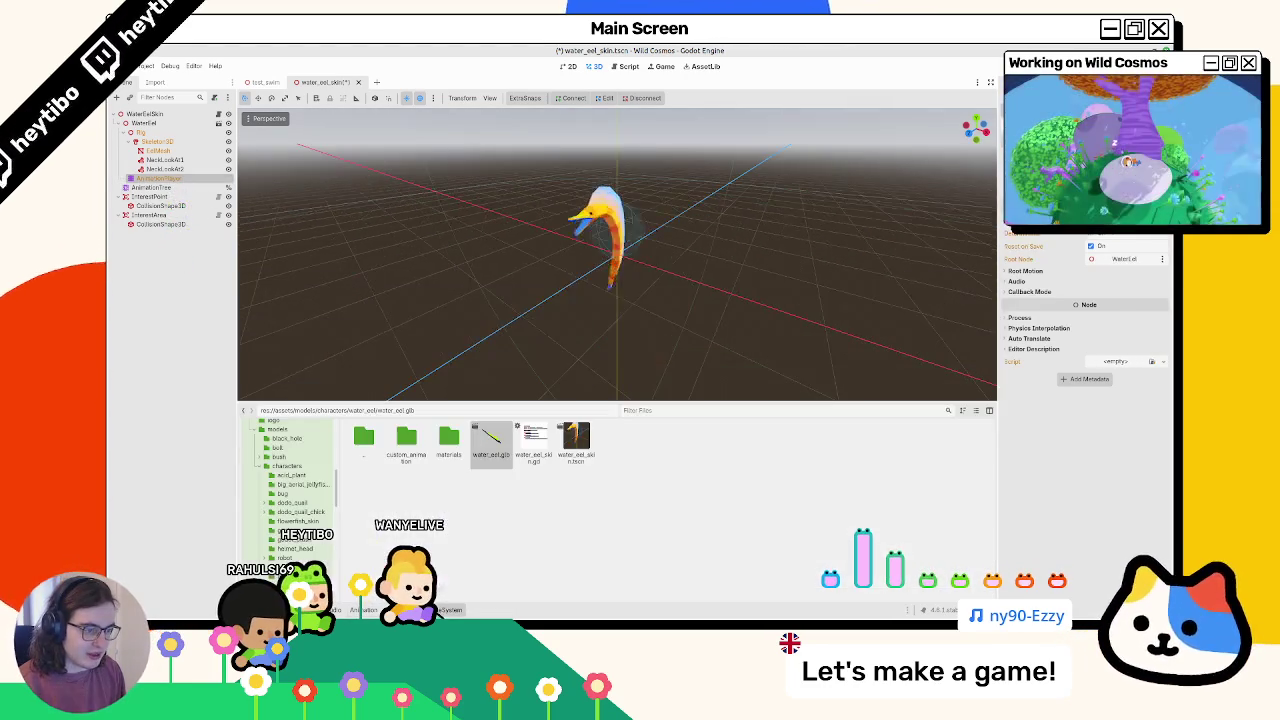
pyautogui.doubleClick(403, 452)
pyautogui.doubleClick(368, 444)
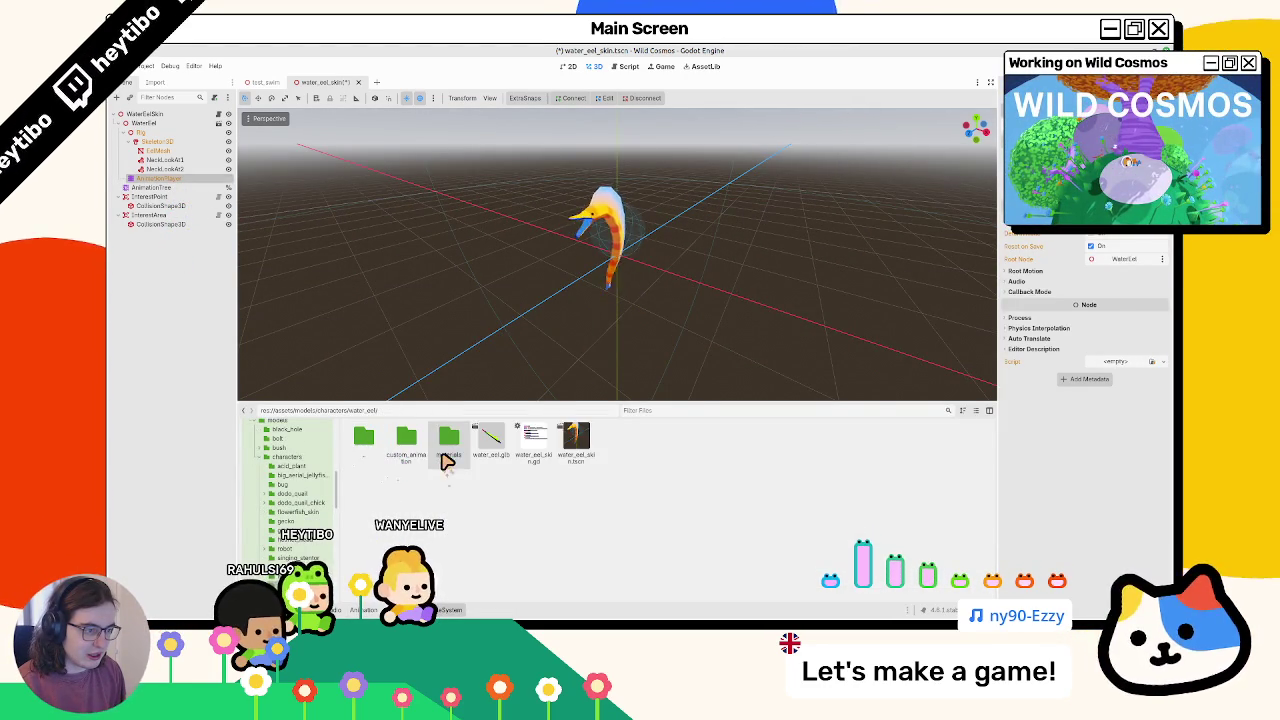
pyautogui.click(165, 178)
pyautogui.click(160, 188)
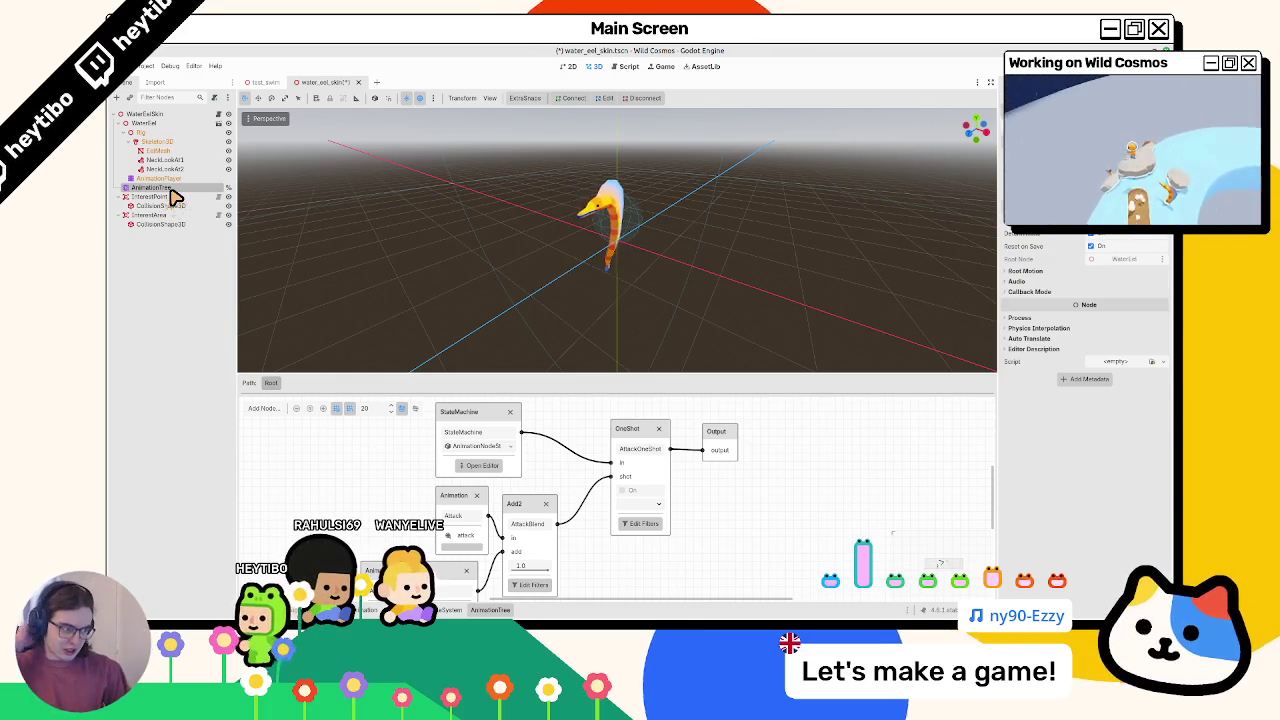
pyautogui.click(182, 178)
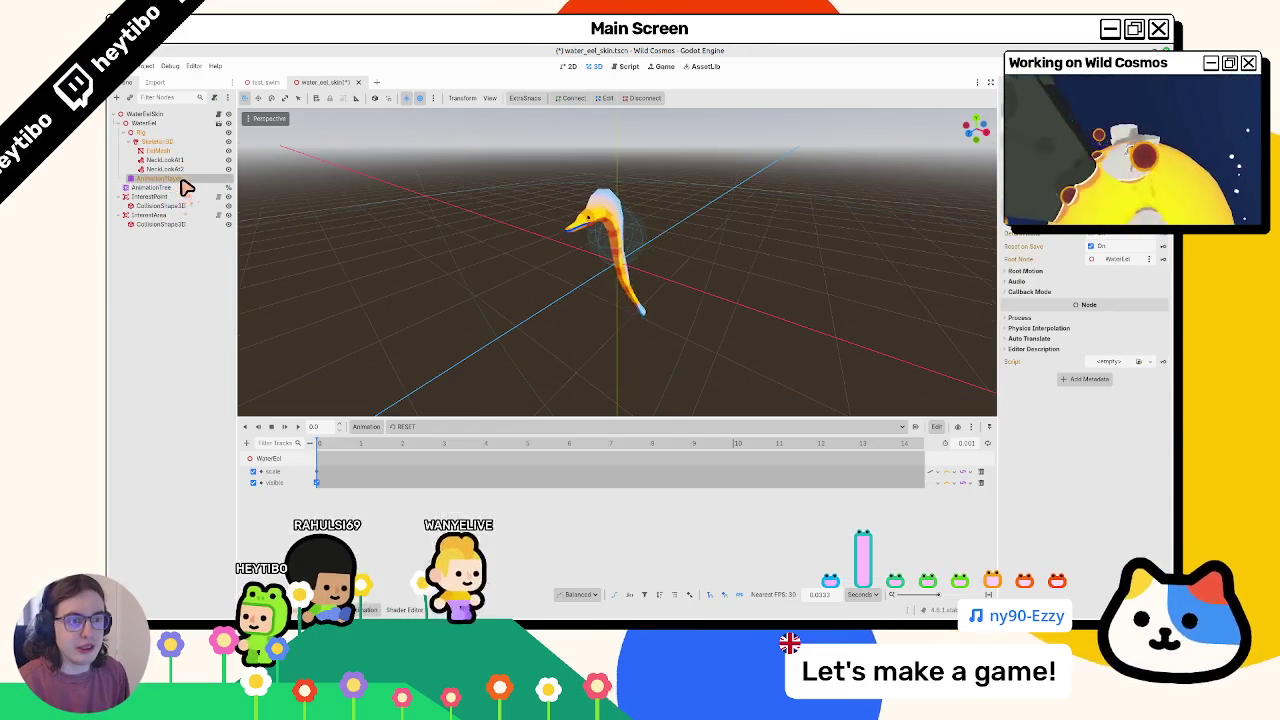
# Save the custom_animations library as custom_animations.res in assets/models/characters/water_eel/custom_animation
pyautogui.click(398, 428)
pyautogui.click(406, 455)
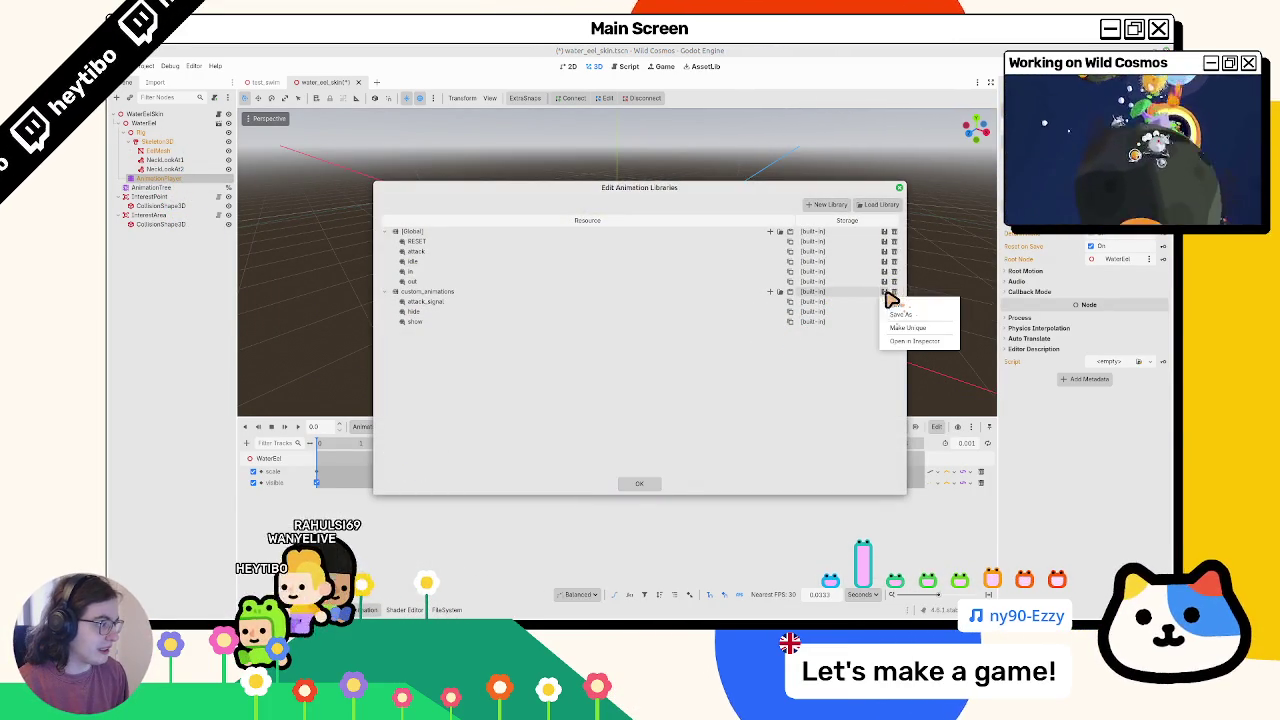
pyautogui.click(905, 321)
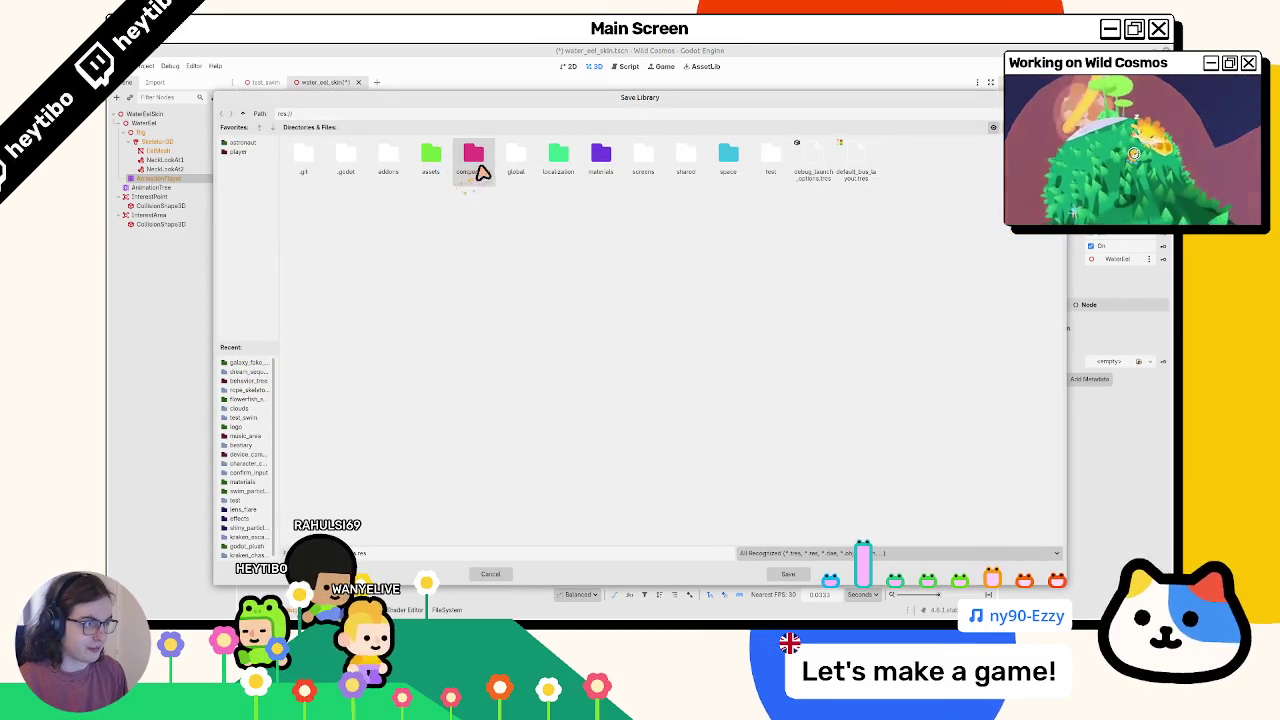
pyautogui.doubleClick(430, 160)
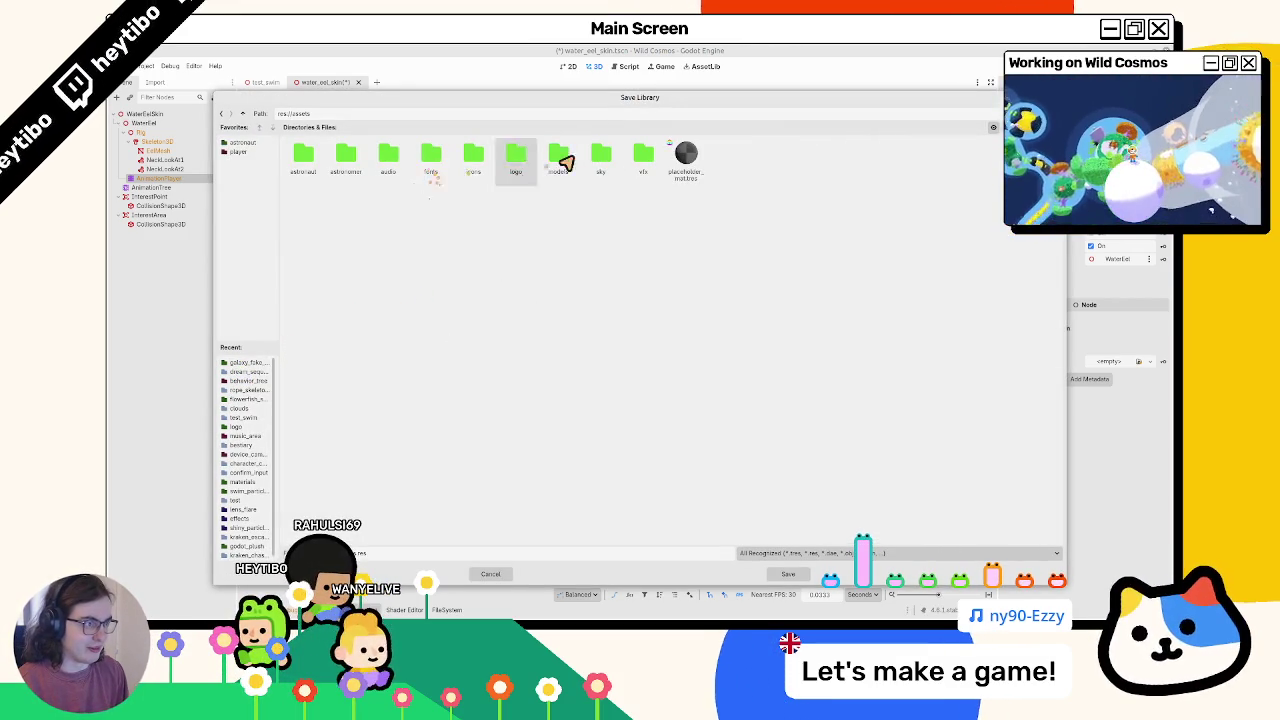
pyautogui.doubleClick(558, 163)
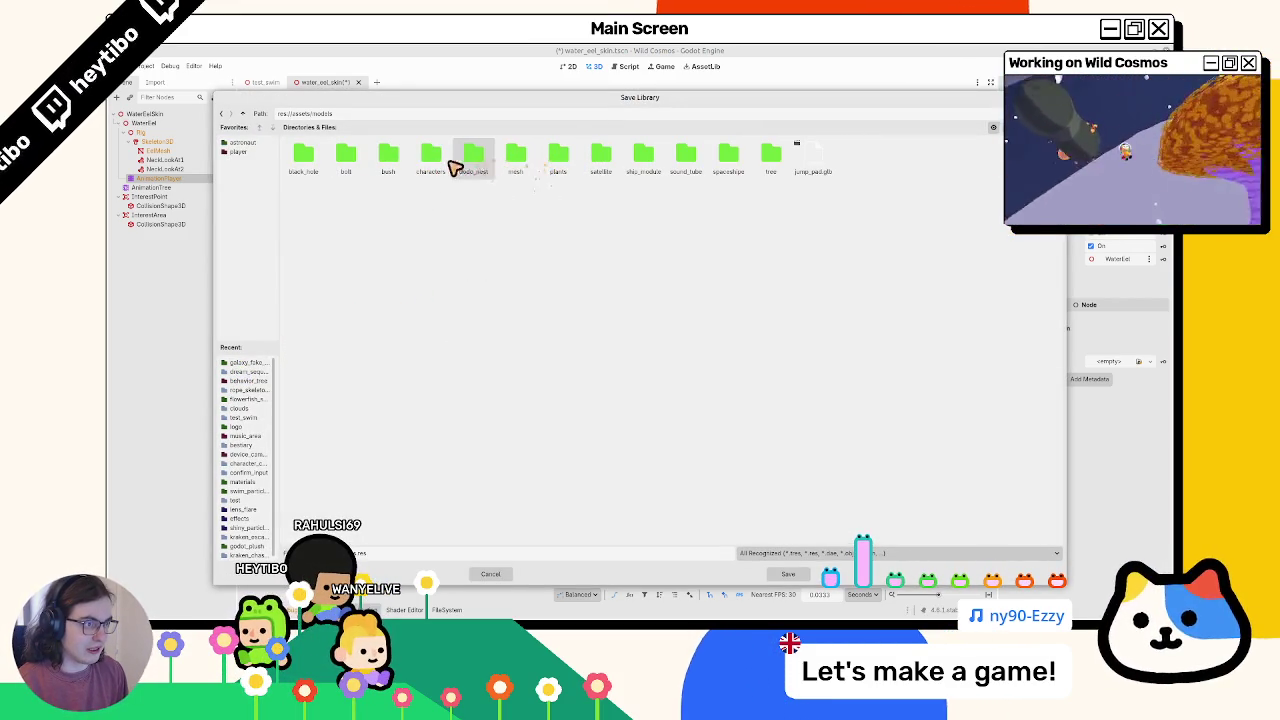
pyautogui.doubleClick(438, 162)
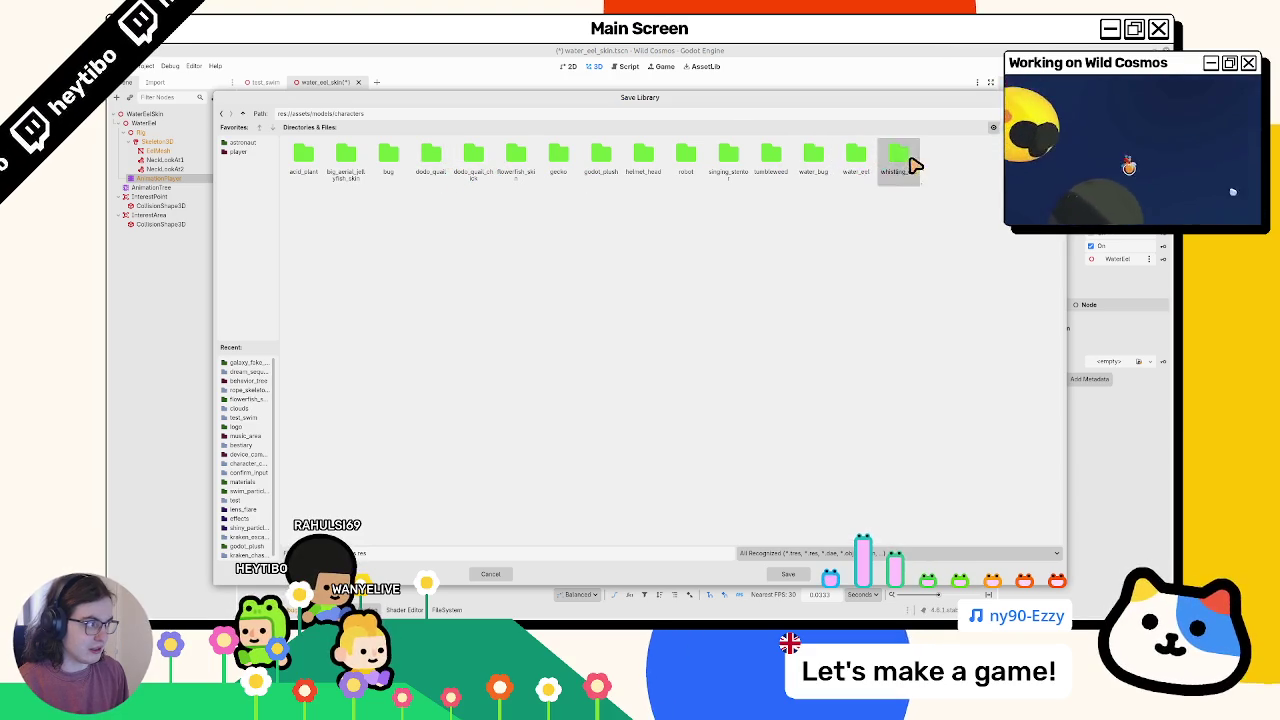
pyautogui.doubleClick(850, 163)
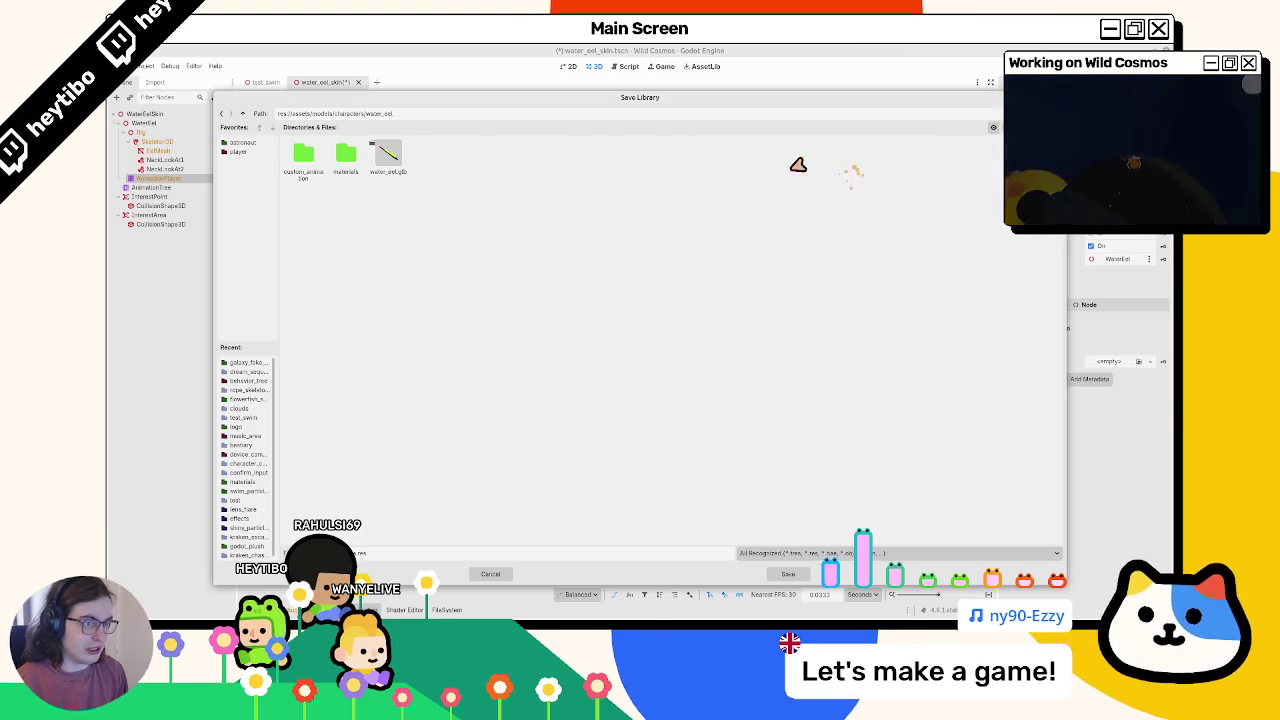
pyautogui.doubleClick(316, 168)
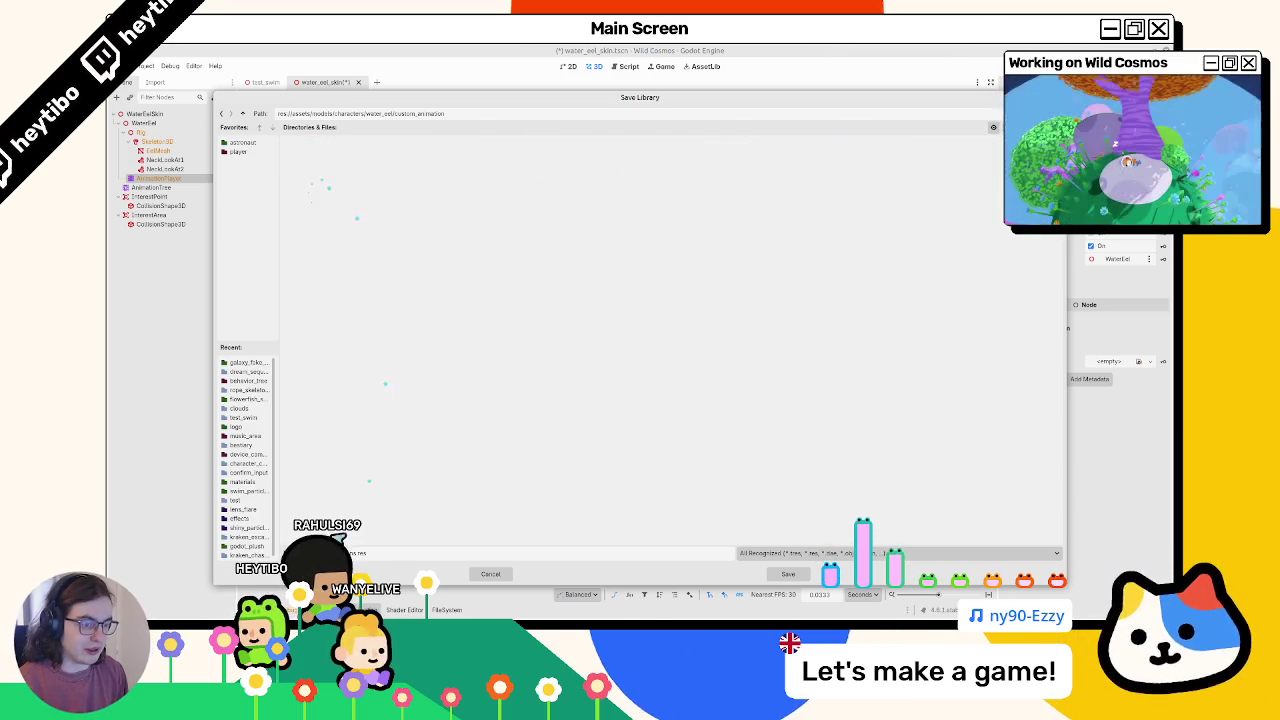
pyautogui.click(788, 574)
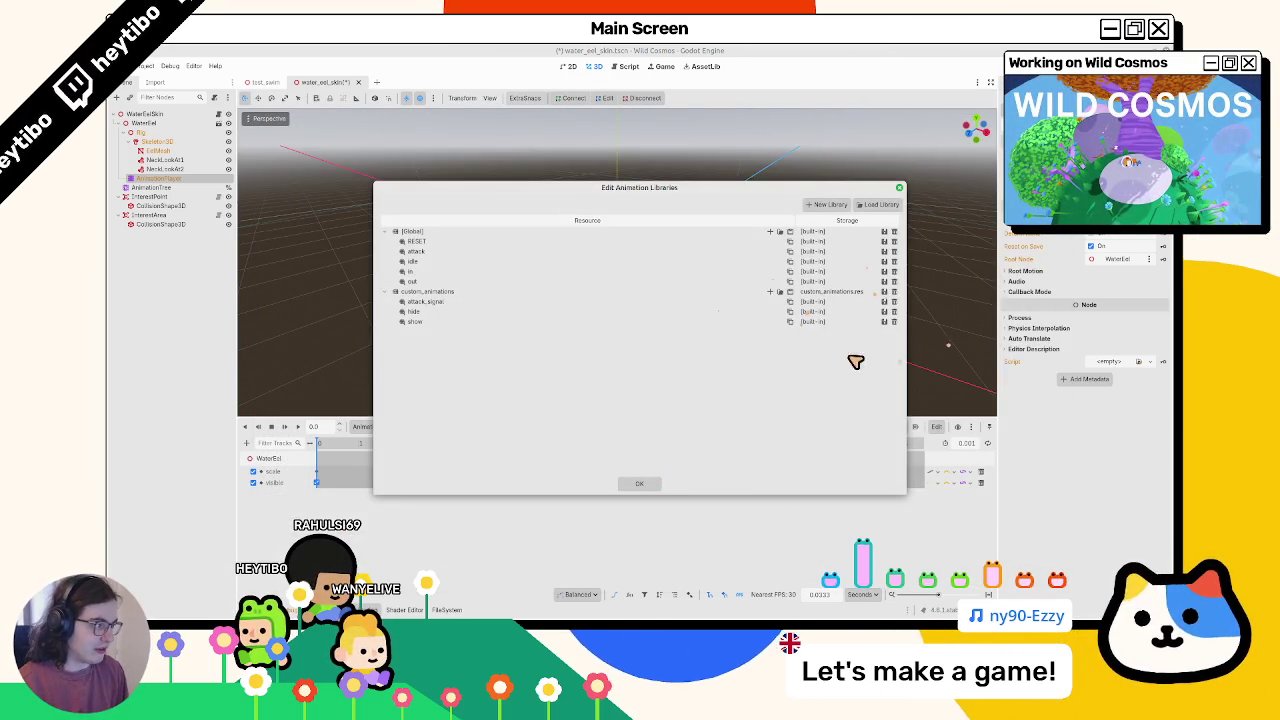
pyautogui.click(639, 484)
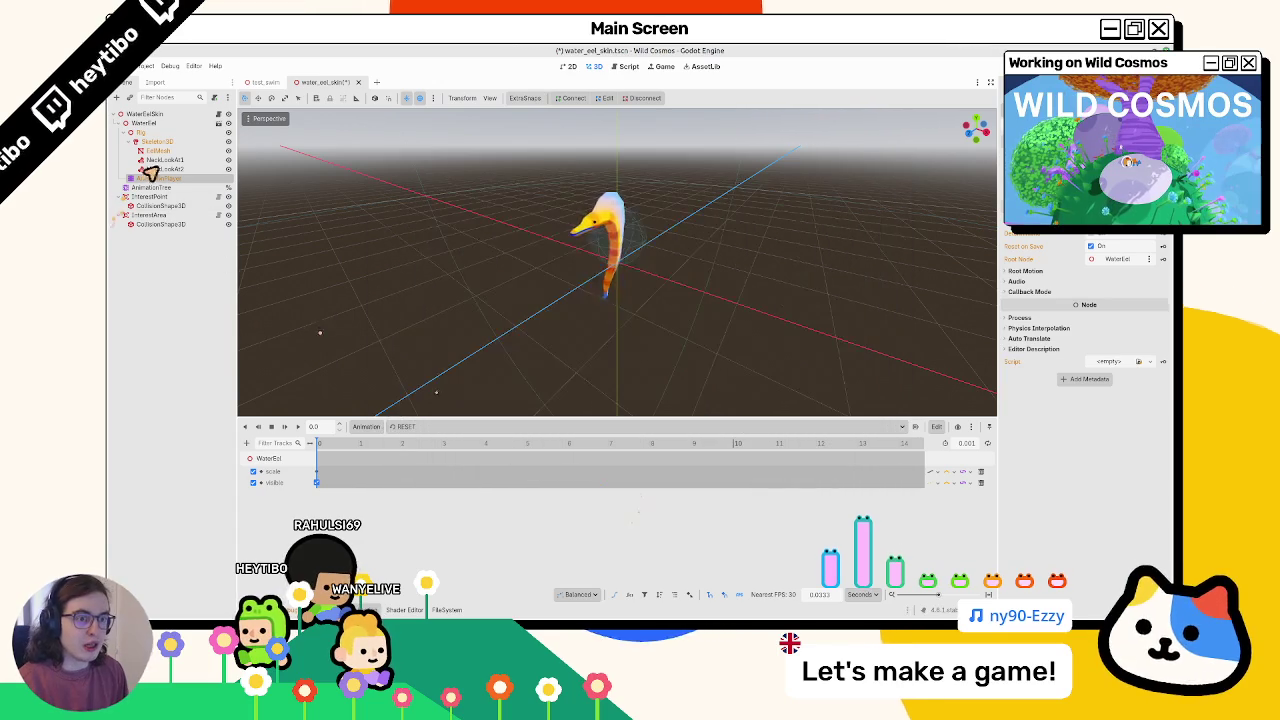
# Expand the root motion settings and show the AnimationTree graph with StateMachine, attack, Add2 and OneShot nodes
pyautogui.click(1055, 272)
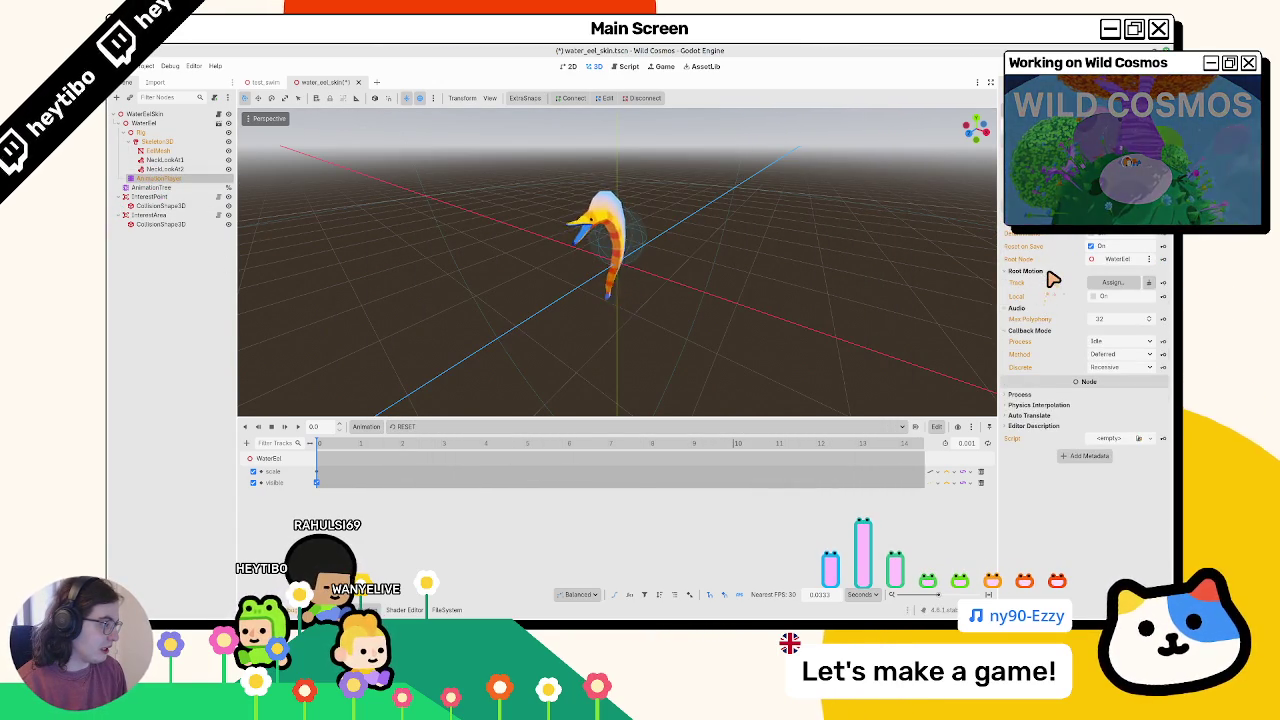
pyautogui.click(1050, 272)
pyautogui.click(1052, 272)
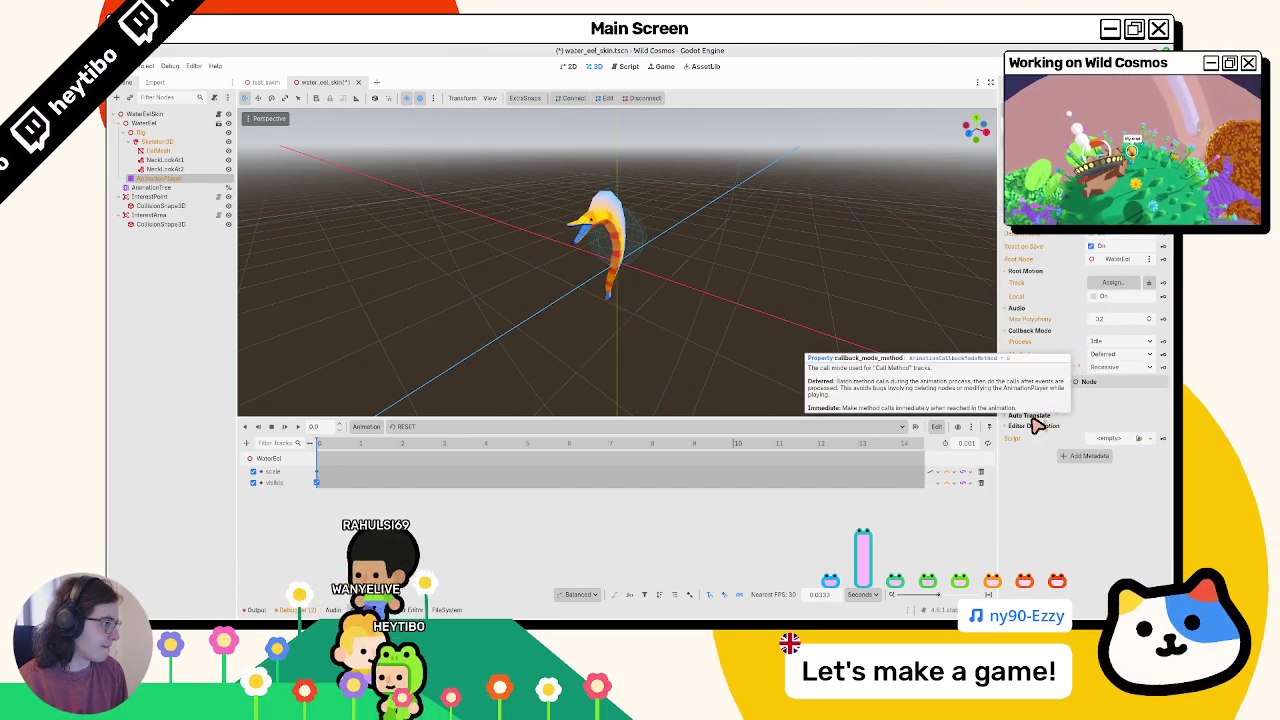
pyautogui.click(199, 188)
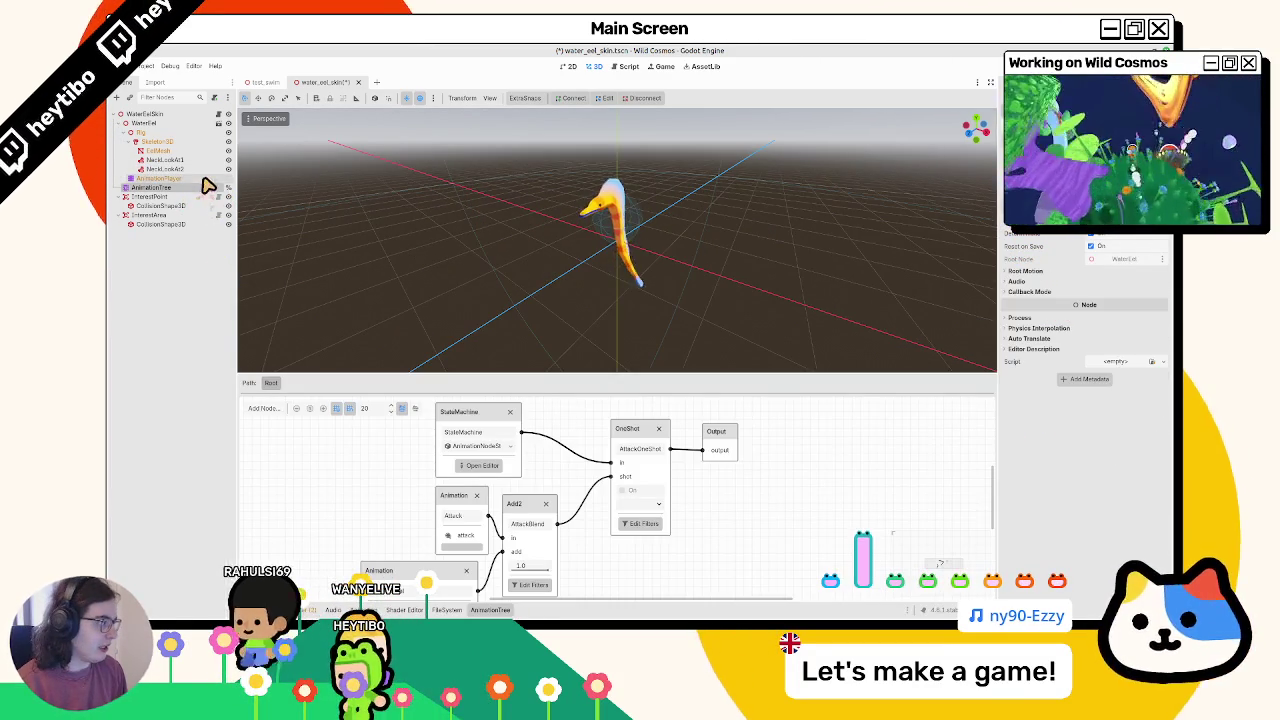
pyautogui.click(203, 179)
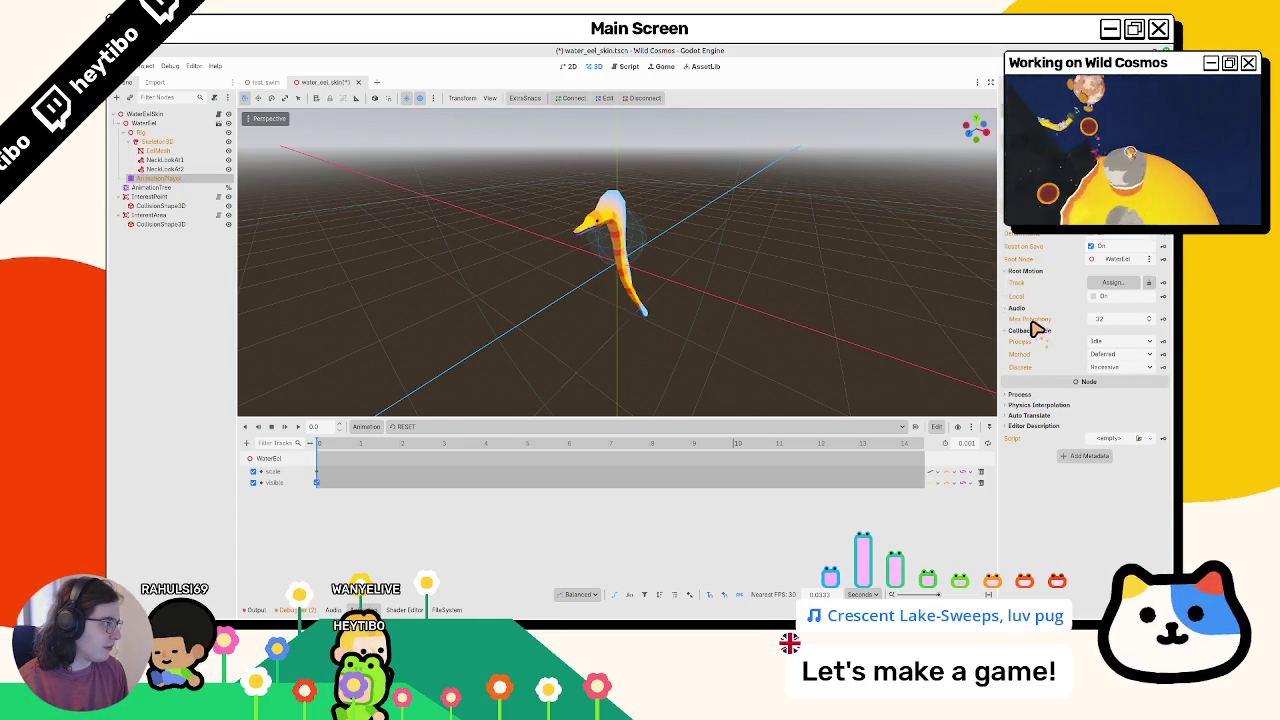
pyautogui.scroll(2, 1030, 290)
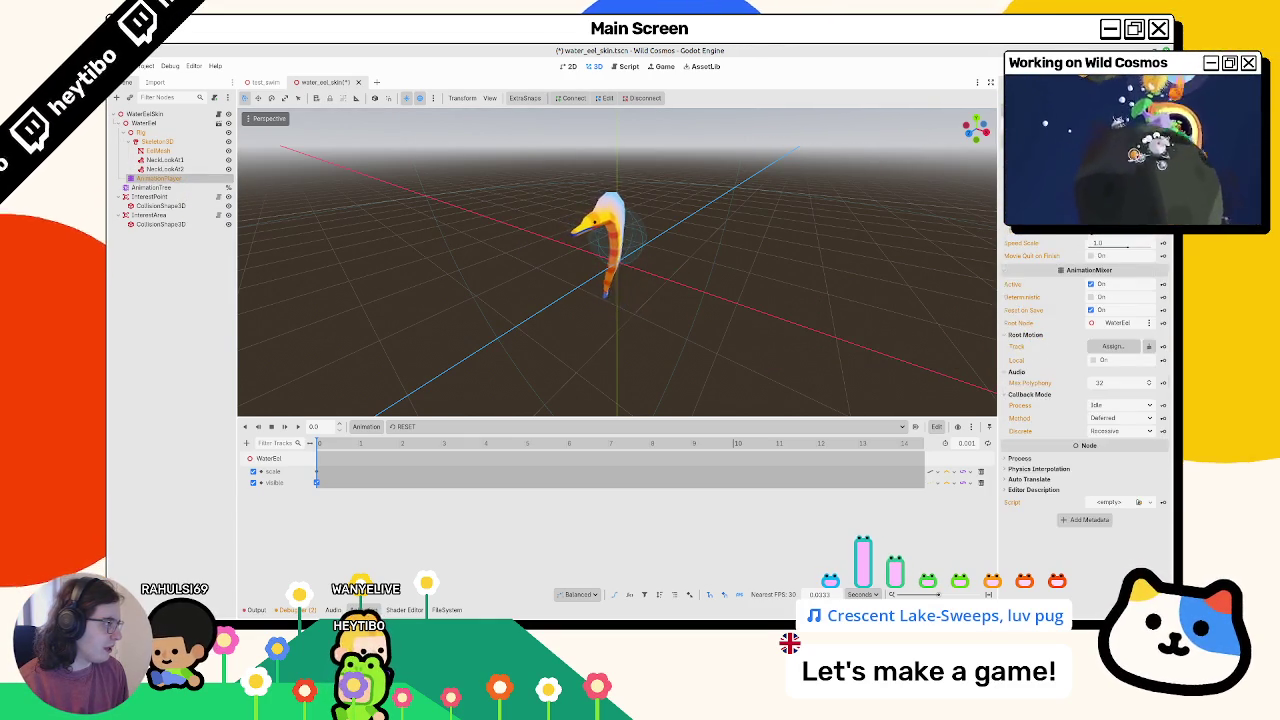
pyautogui.scroll(-2, 1085, 350)
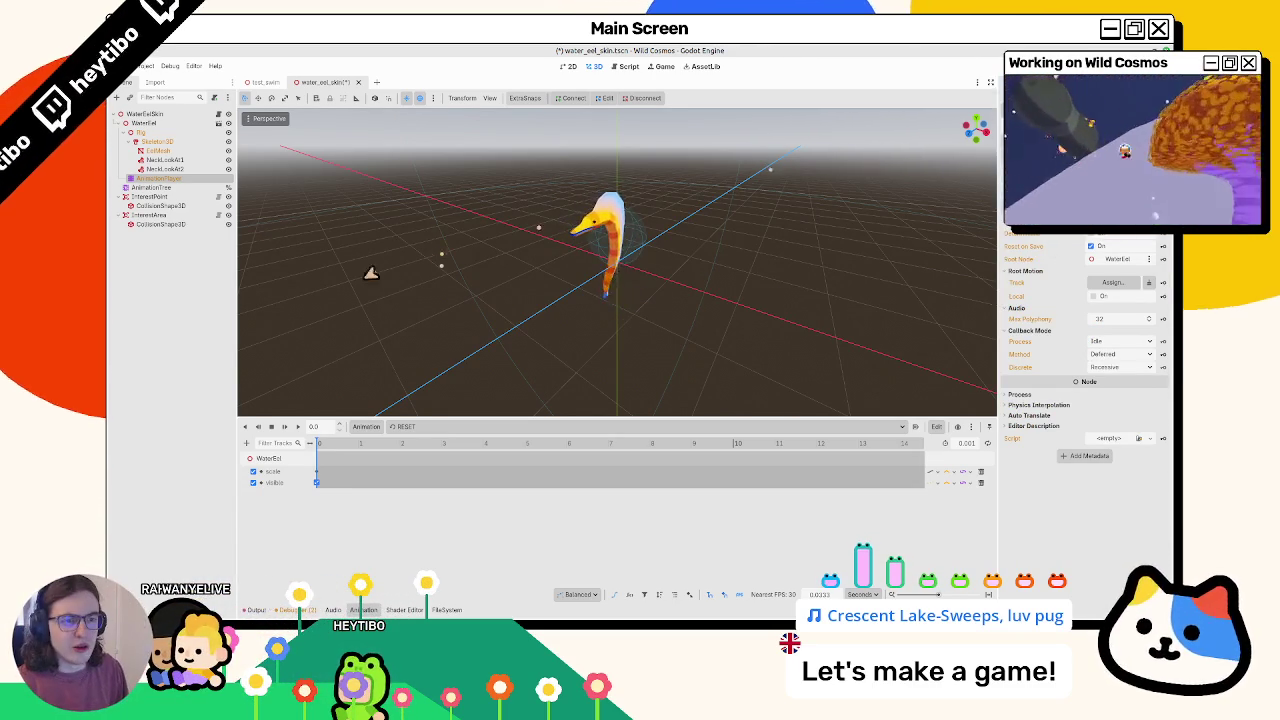
pyautogui.click(152, 188)
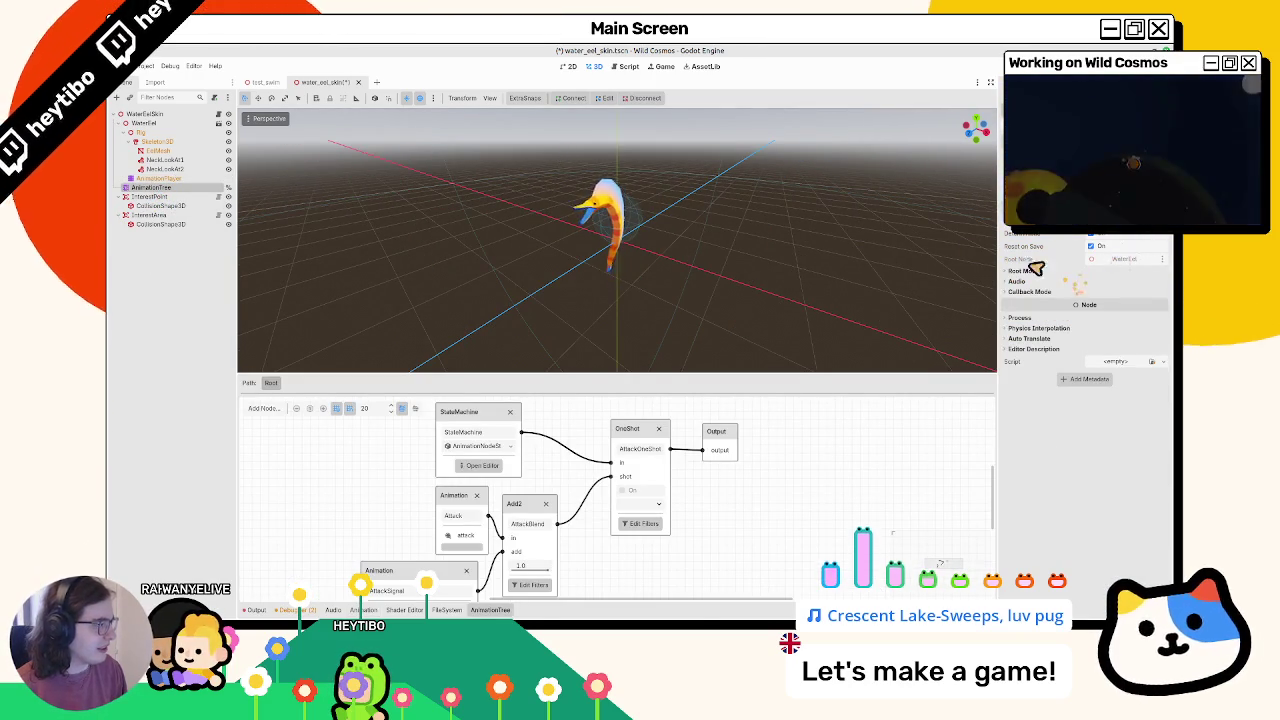
# Select the AnimationPlayer and open its Animation menu
pyautogui.click(155, 178)
pyautogui.click(366, 428)
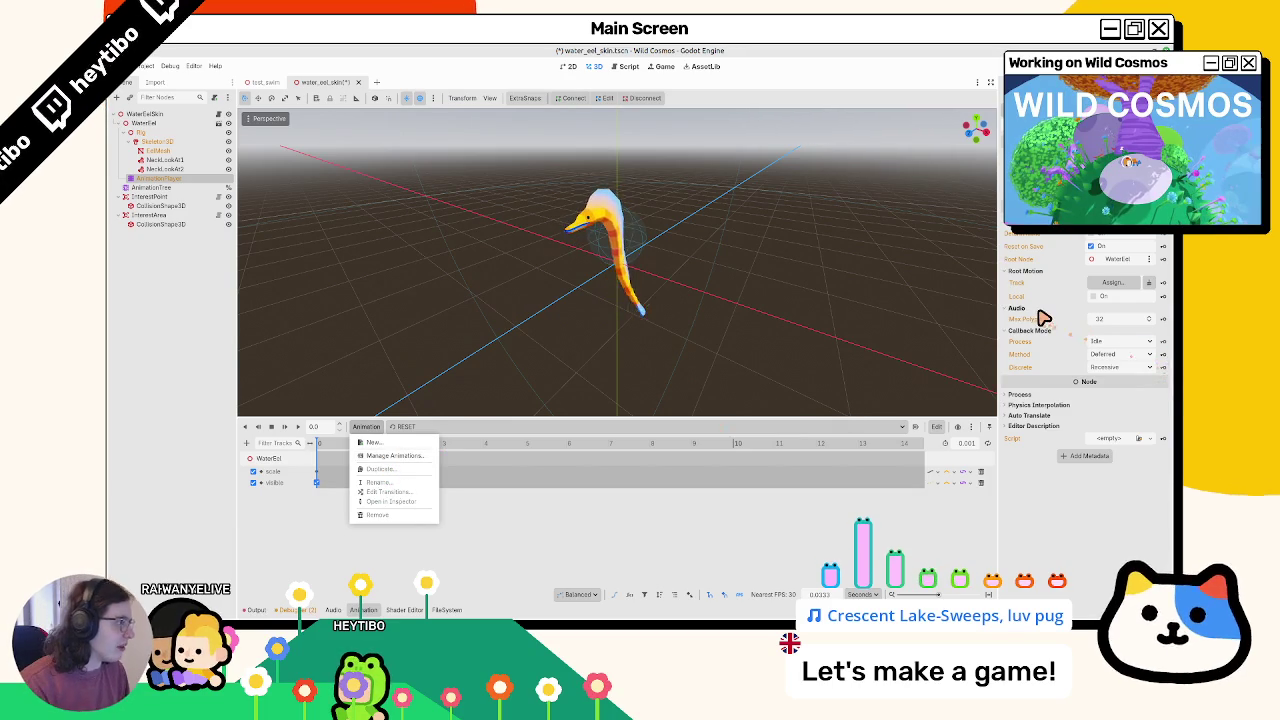
pyautogui.moveTo(1053, 308)
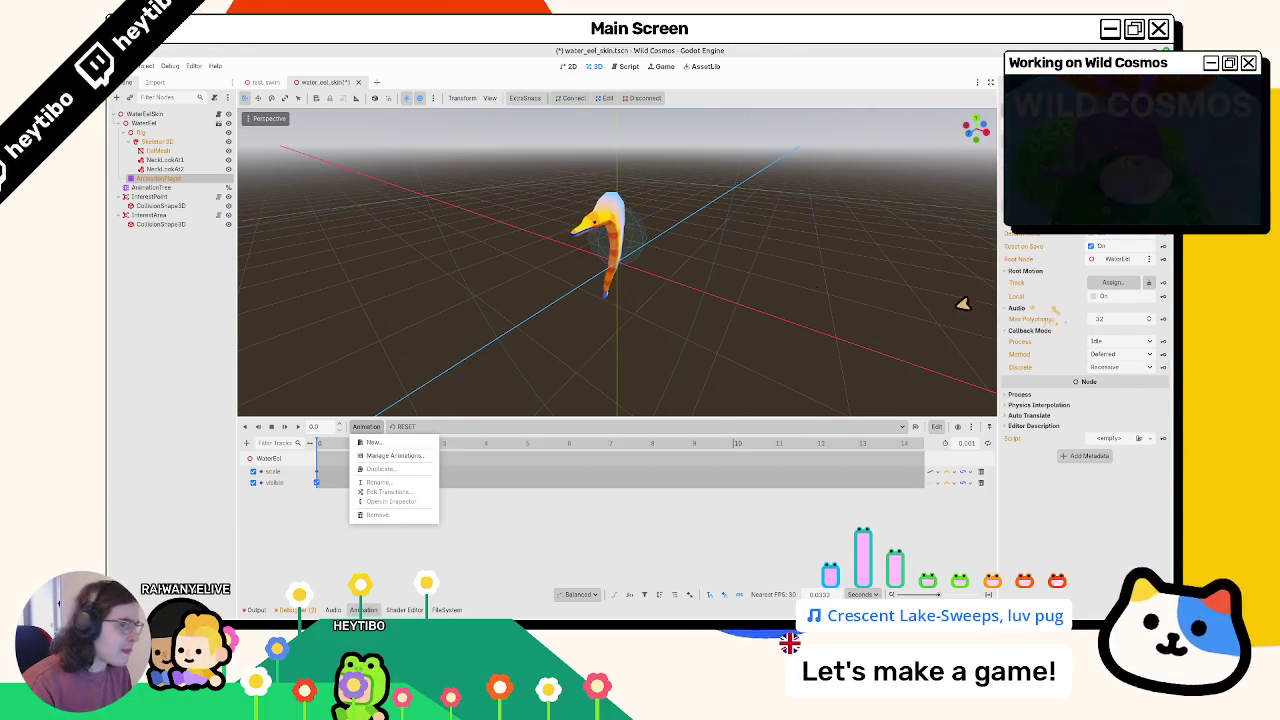
# Select the AnimationTree and dismiss its Anim Player picker without changes
pyautogui.click(158, 197)
pyautogui.click(162, 191)
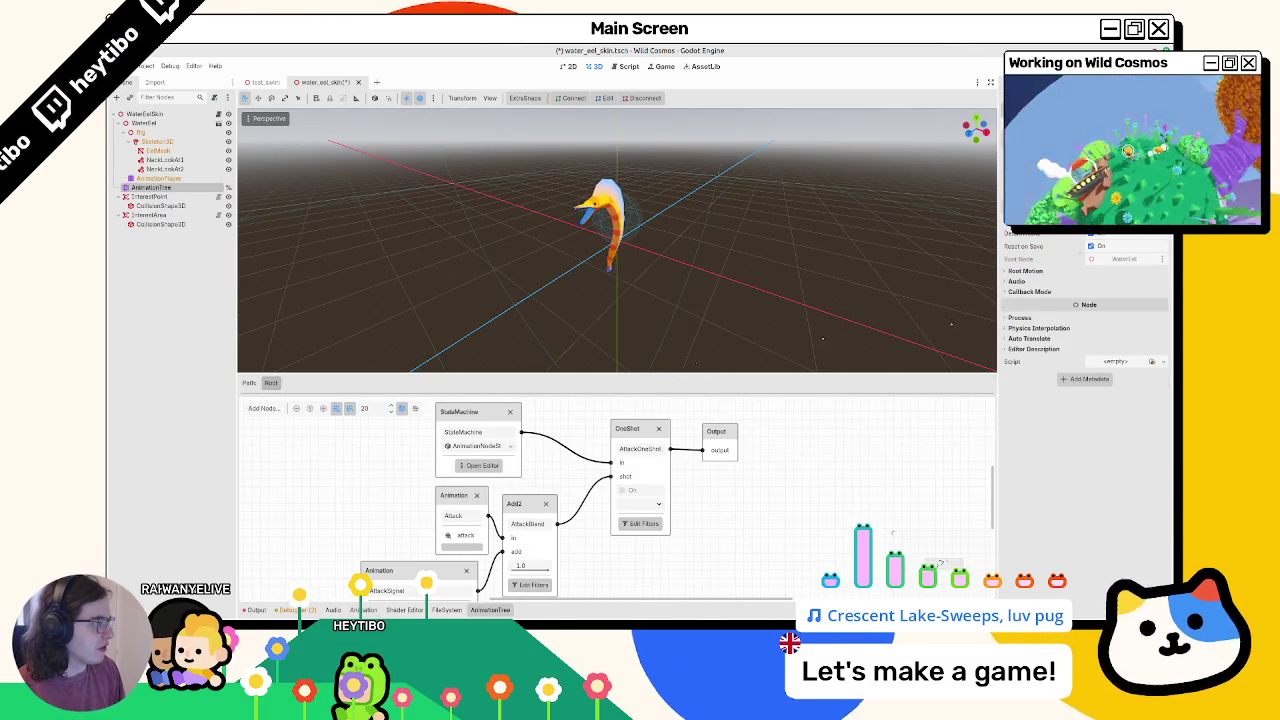
pyautogui.click(1125, 200)
pyautogui.click(706, 192)
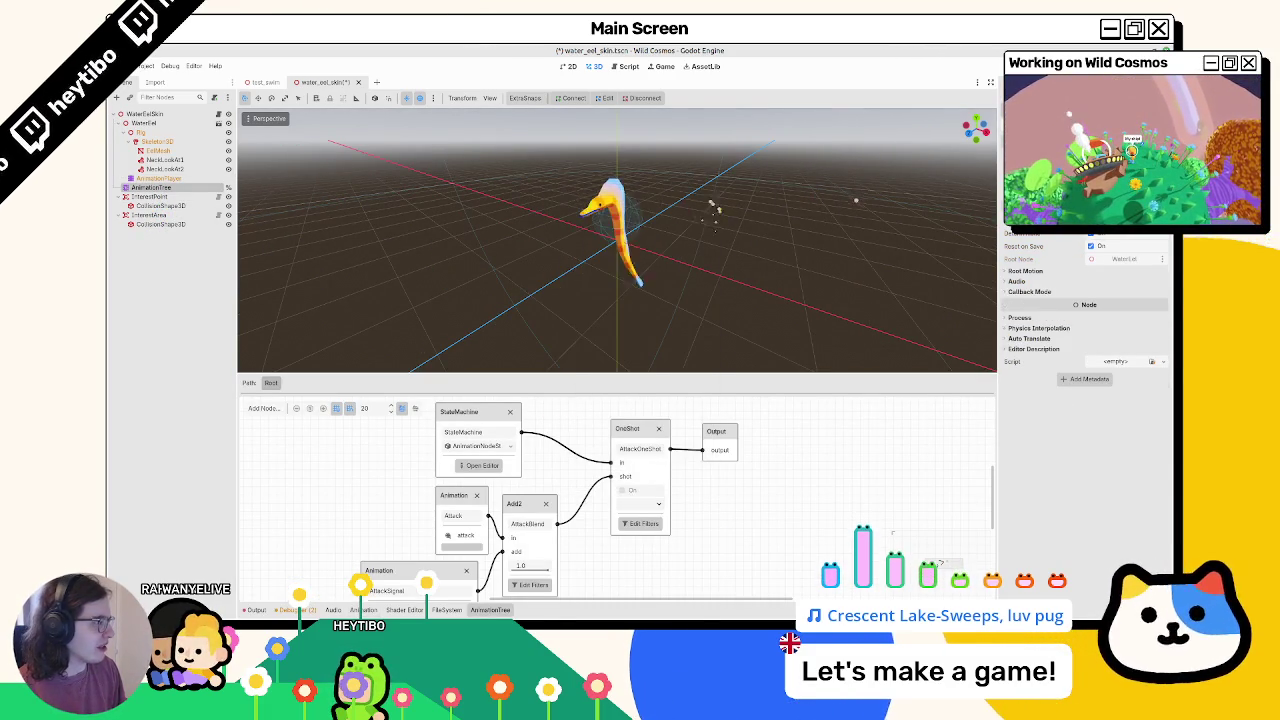
# Reselect the AnimationPlayer and close the water_eel_skin tab without saving
pyautogui.click(150, 169)
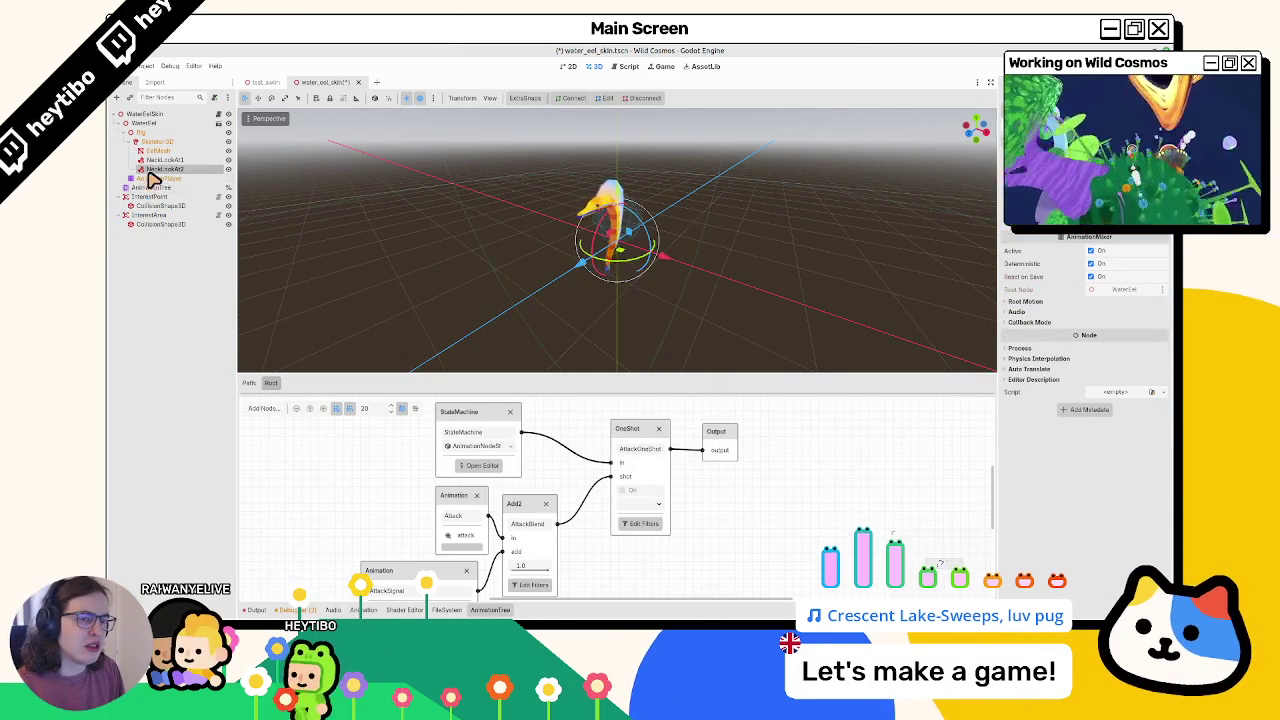
pyautogui.click(150, 178)
pyautogui.click(357, 83)
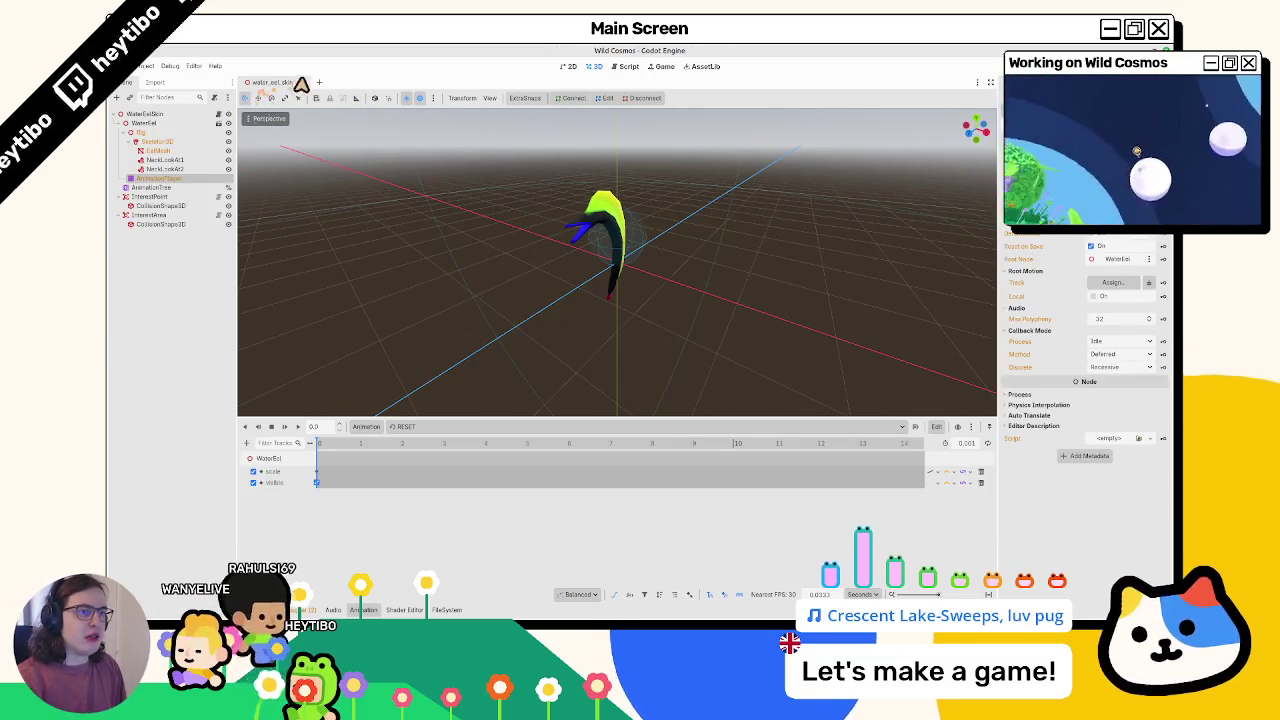
# Reopen the water_eel_skin scene and check the AnimationPlayer's animation list
pyautogui.hotkey('ctrl', 'shift', 't')
pyautogui.click(325, 82)
pyautogui.click(180, 170)
pyautogui.click(178, 178)
pyautogui.click(407, 428)
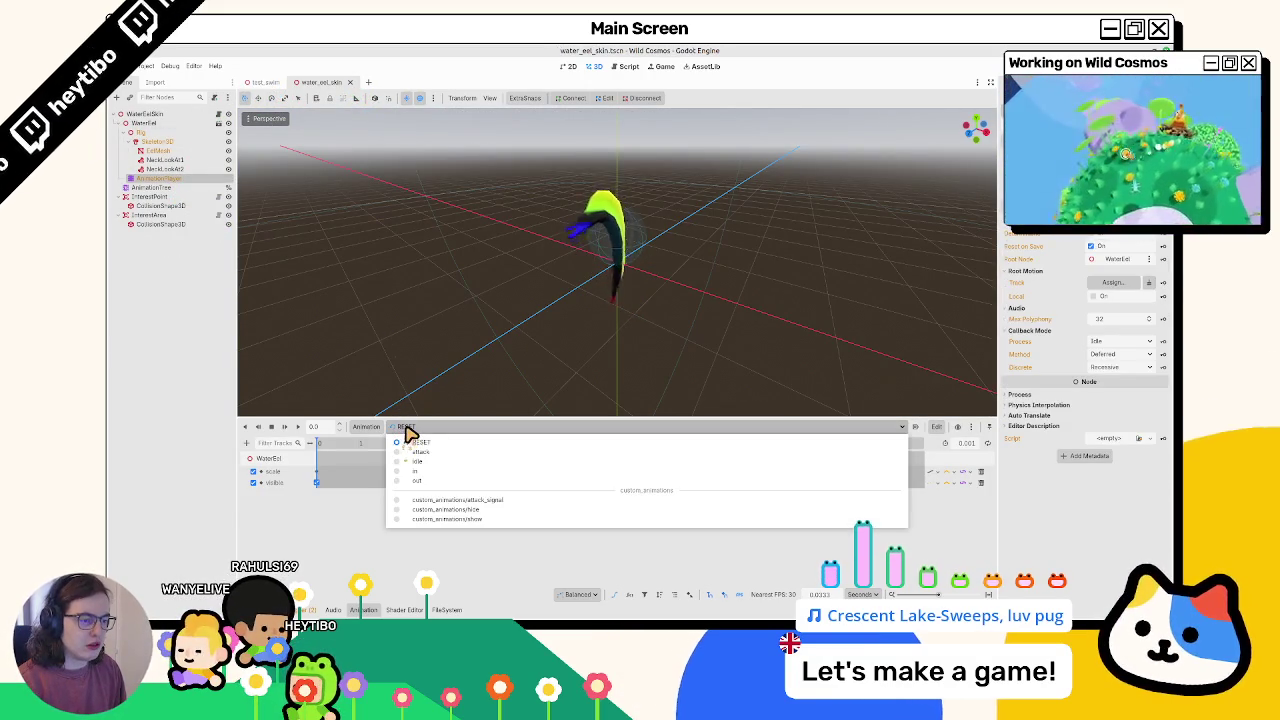
pyautogui.click(407, 430)
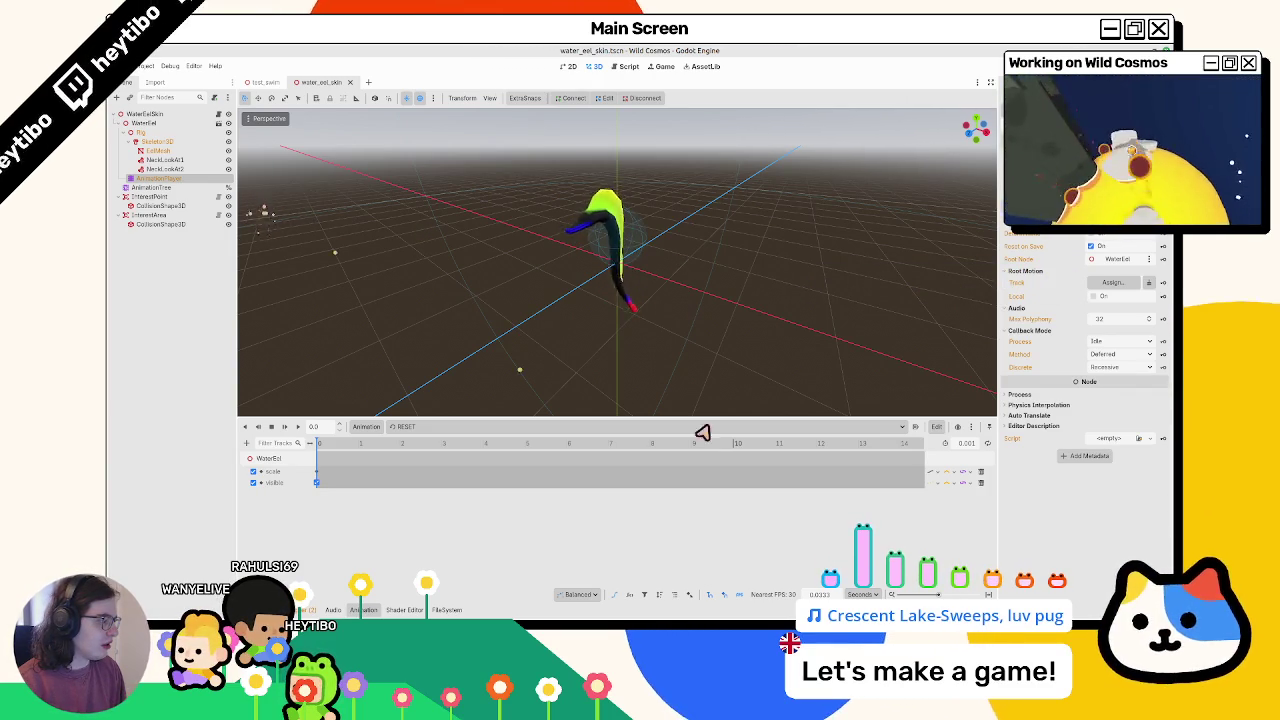
# Delete the custom_animations library in Manage Animations and confirm with OK
pyautogui.click(366, 427)
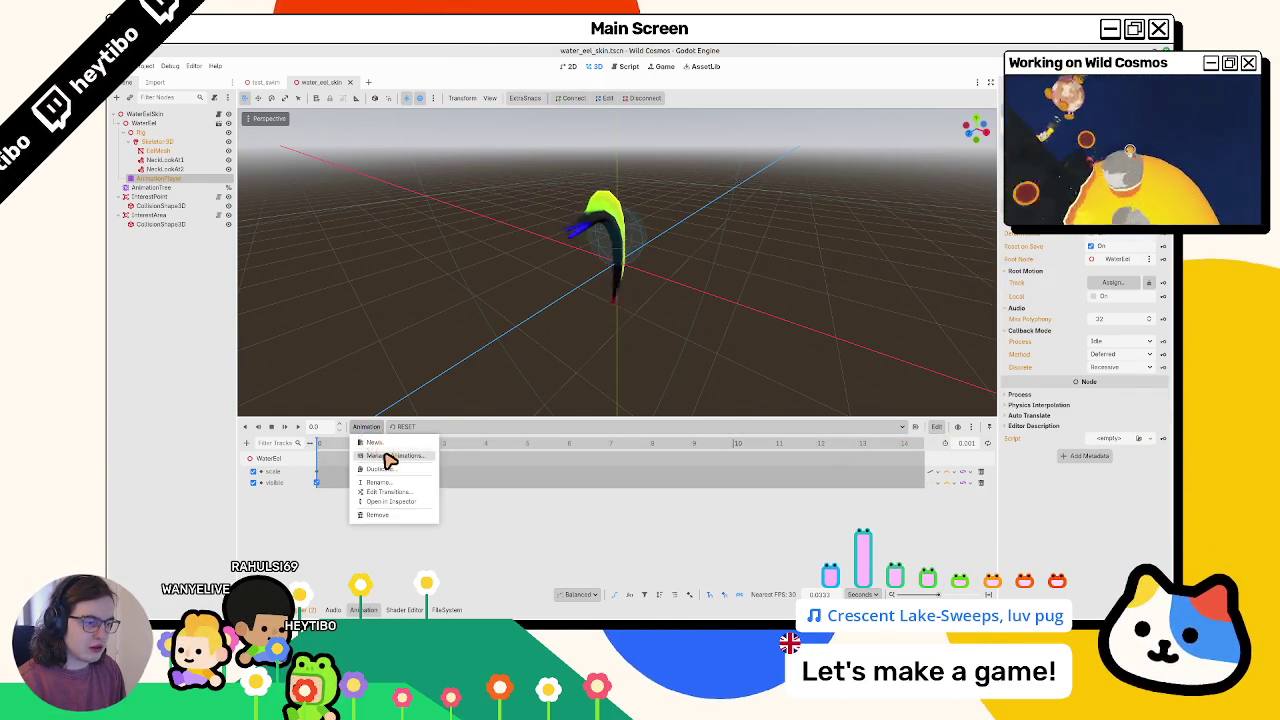
pyautogui.click(388, 456)
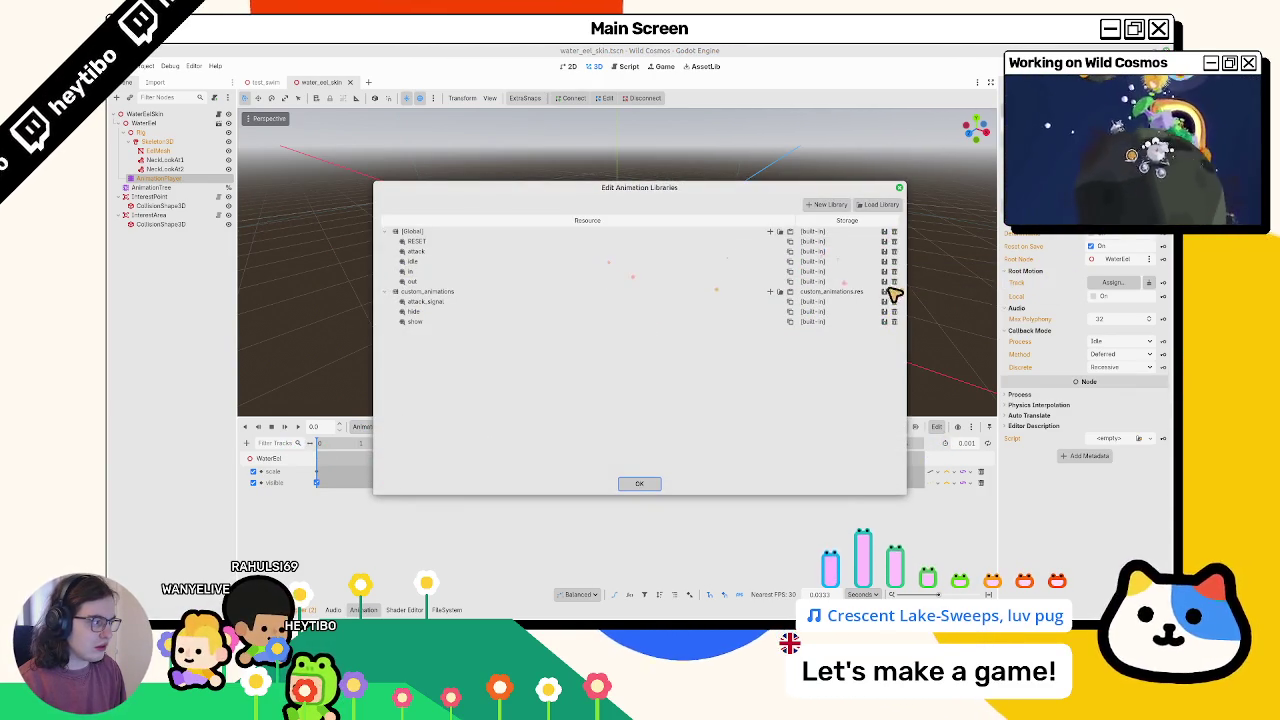
pyautogui.click(632, 484)
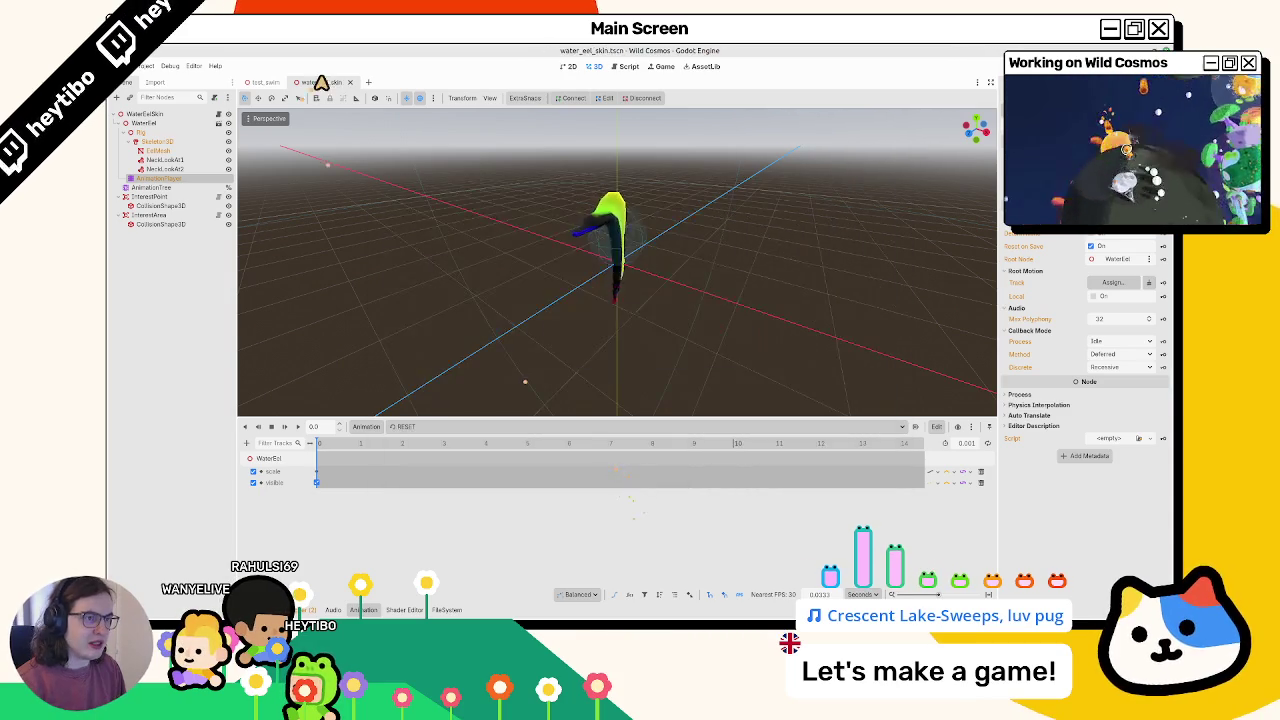
pyautogui.click(405, 427)
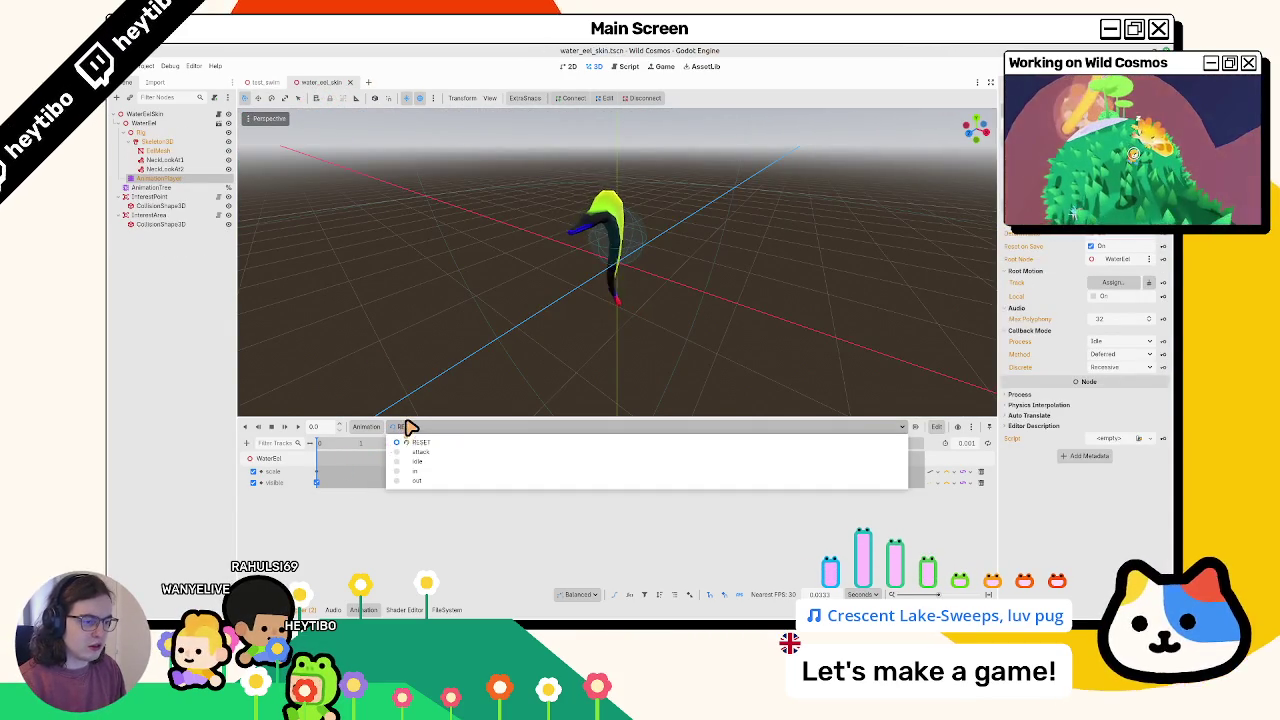
# Recheck the animation libraries, then close and reopen the water_eel_skin scene
pyautogui.click(383, 429)
pyautogui.click(376, 428)
pyautogui.click(395, 457)
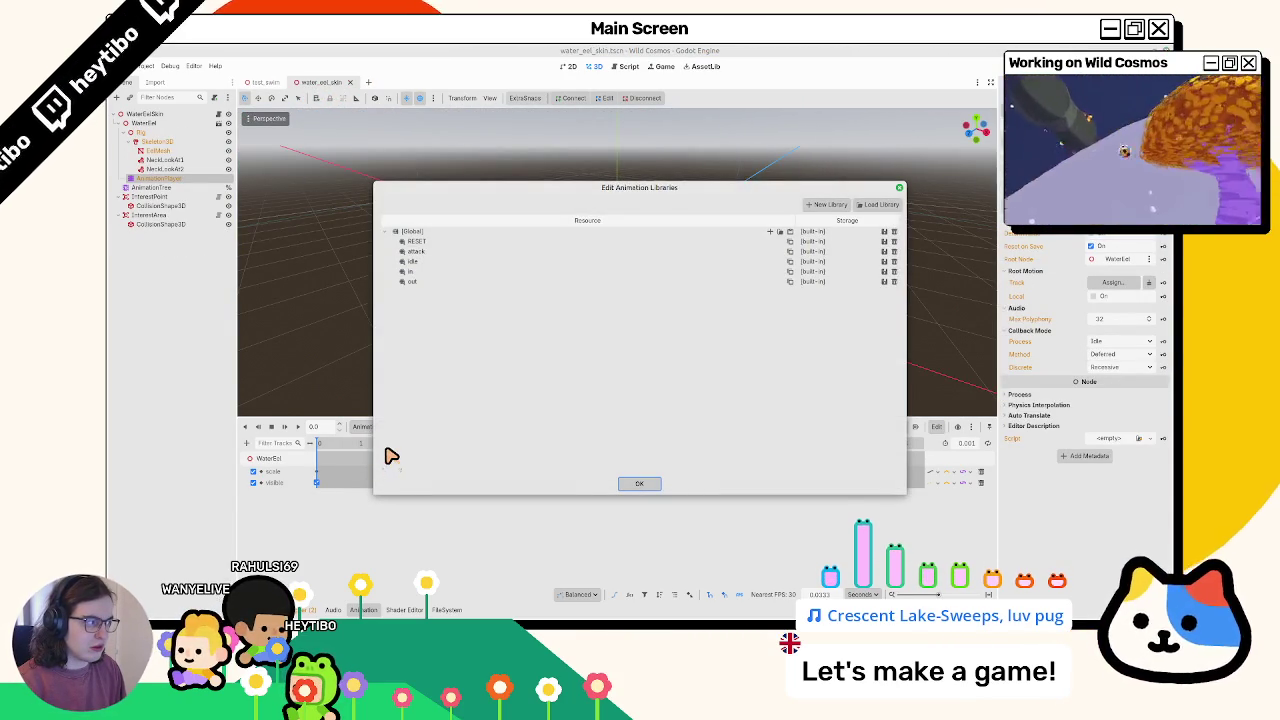
pyautogui.click(639, 483)
pyautogui.click(350, 82)
pyautogui.hotkey('ctrl', 'shift', 't')
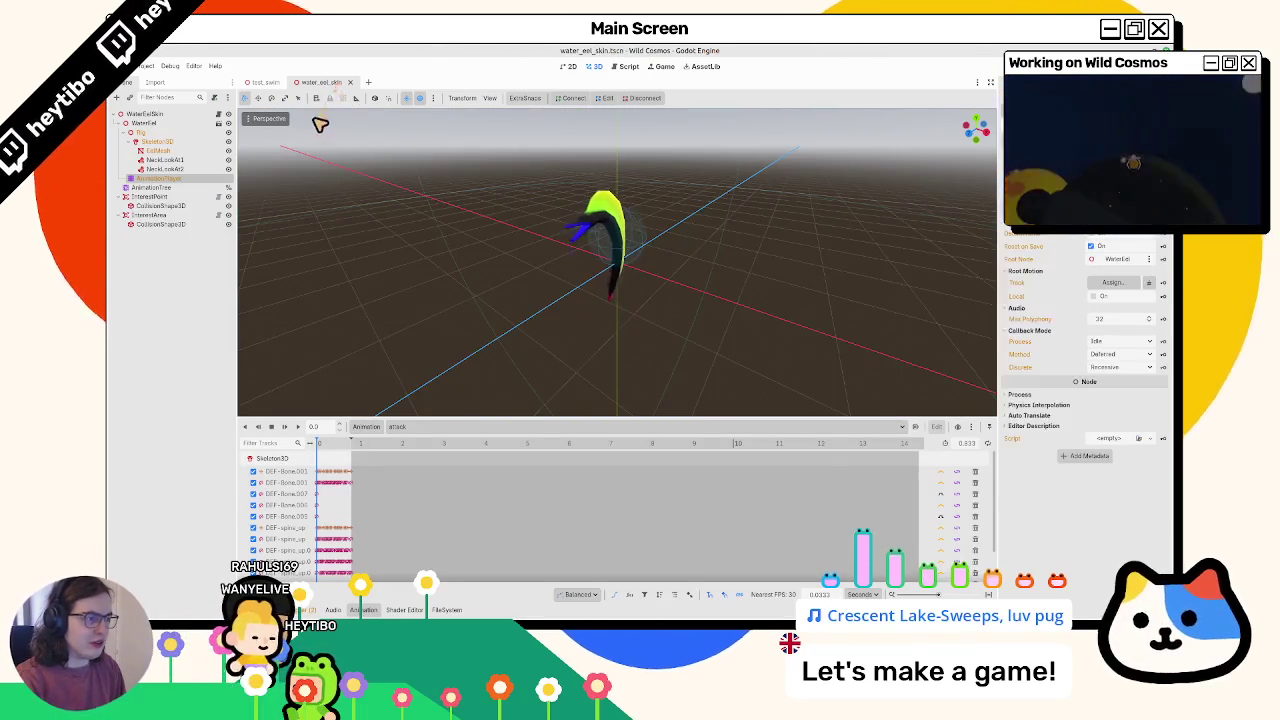
# Switch the timeline to the swim animation and play it
pyautogui.click(434, 430)
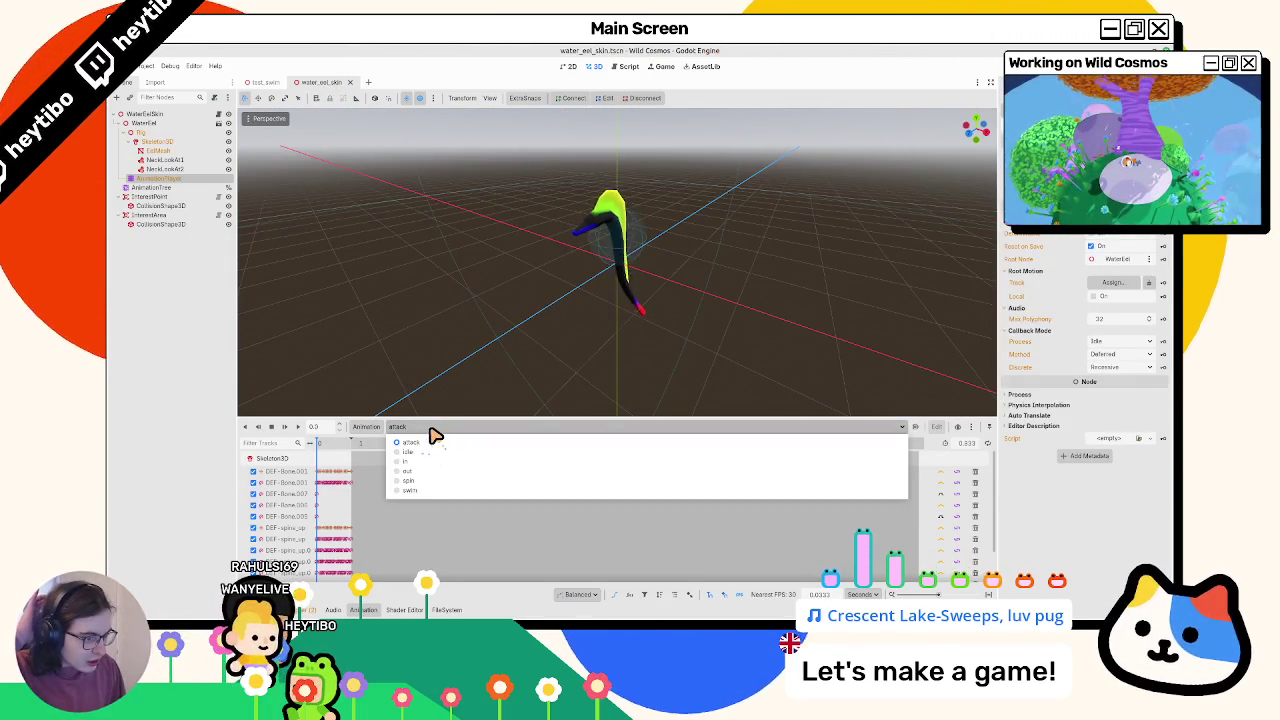
pyautogui.click(421, 490)
pyautogui.click(297, 427)
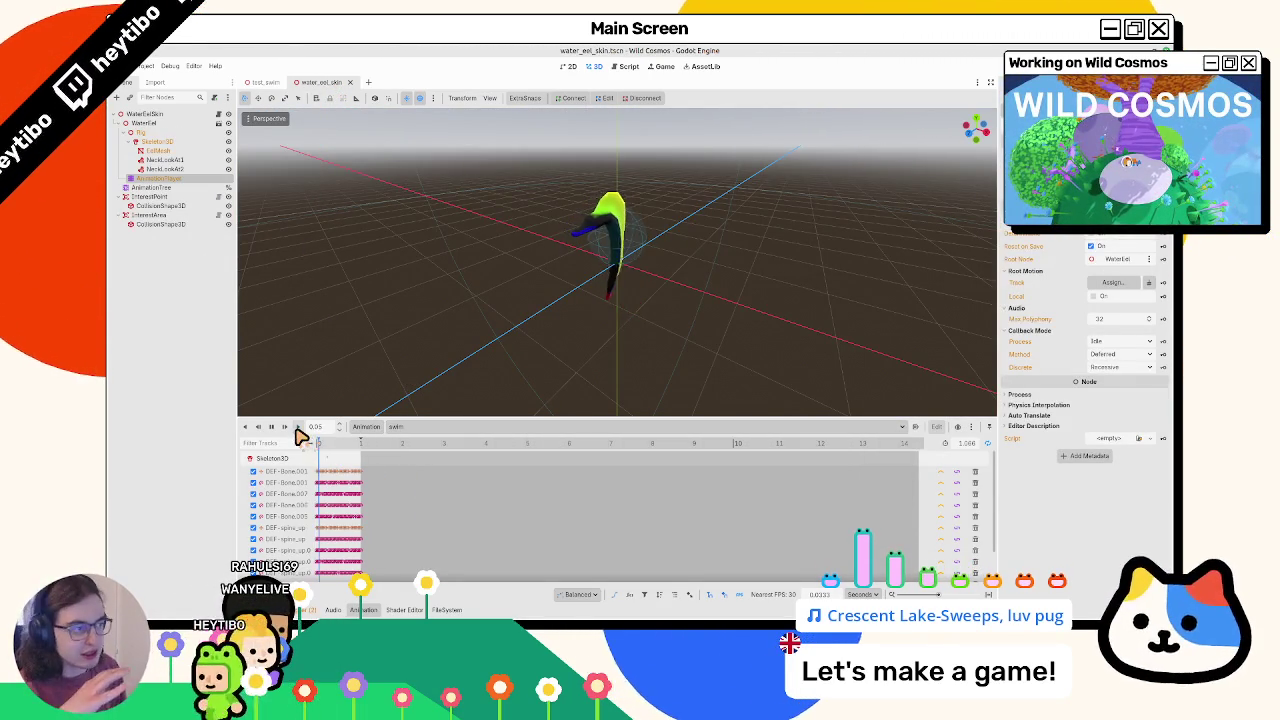
# Load the custom_animations.res library in Manage Animations and confirm with OK
pyautogui.click(366, 427)
pyautogui.click(346, 434)
pyautogui.click(366, 427)
pyautogui.click(387, 455)
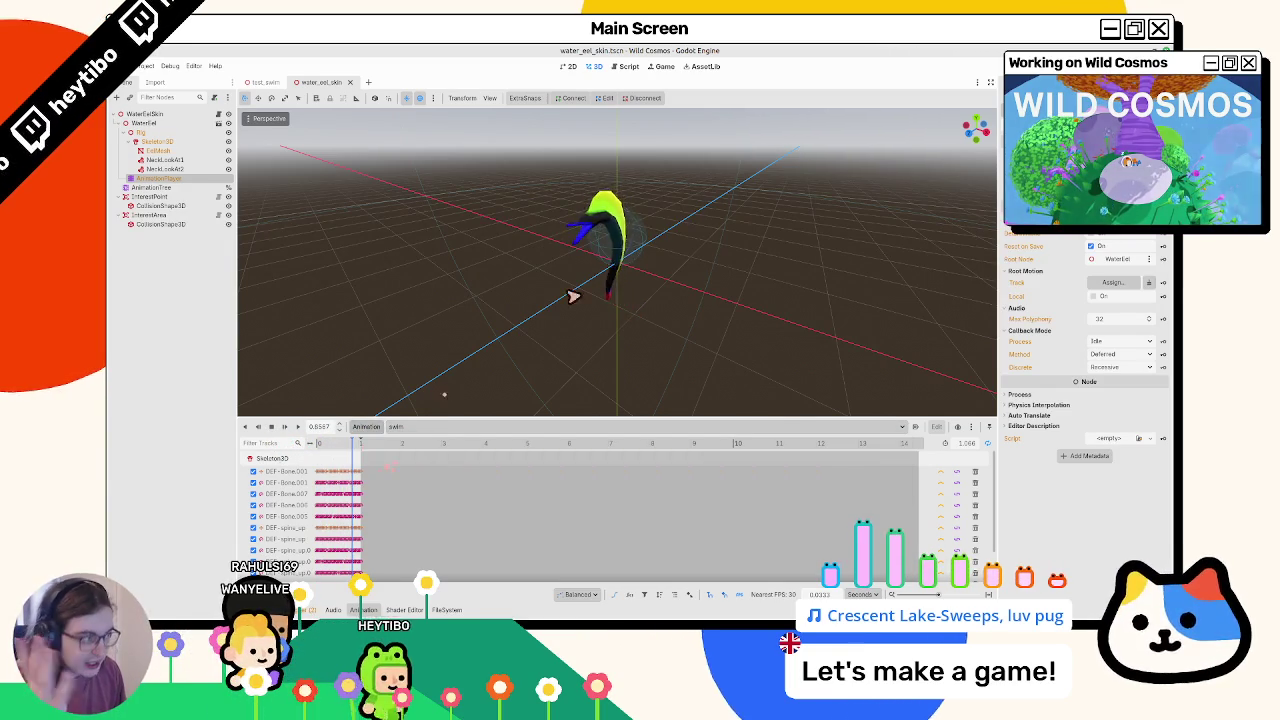
pyautogui.click(873, 209)
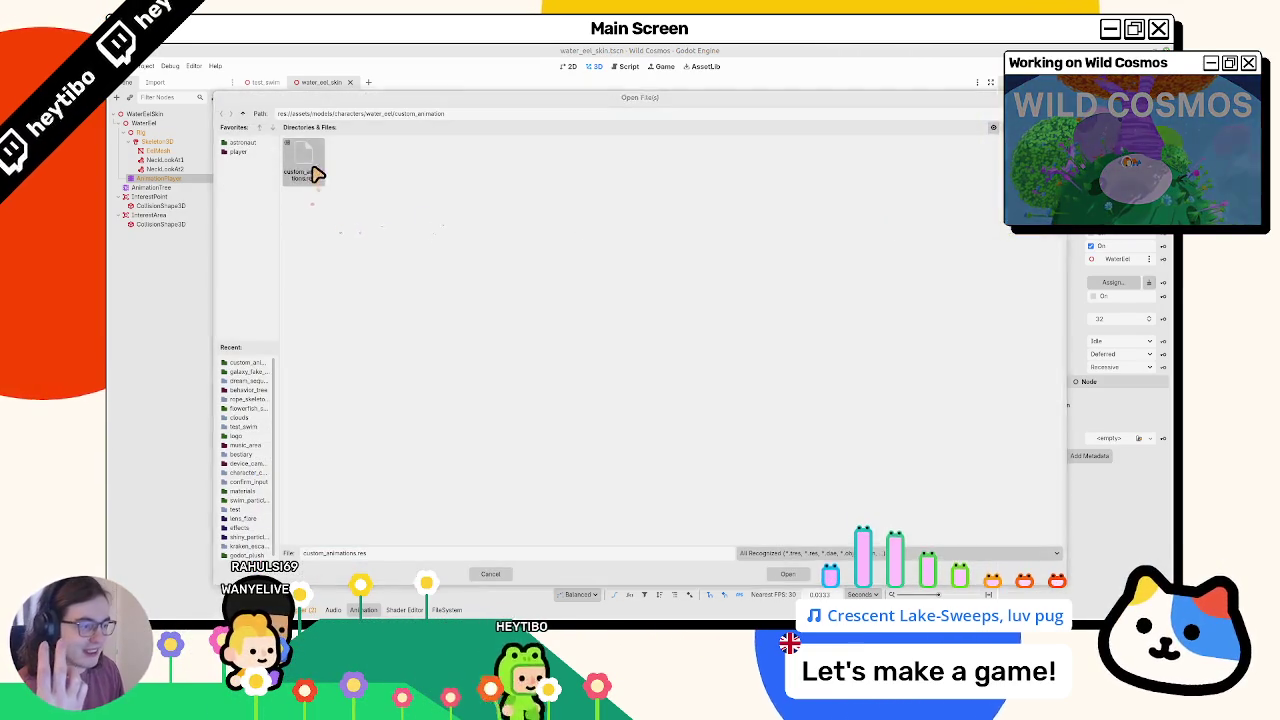
pyautogui.doubleClick(305, 165)
pyautogui.click(634, 478)
# Save the water_eel_skin scene and show the AnimationTree's blend graph
pyautogui.hotkey('ctrl', 's')
pyautogui.click(265, 82)
pyautogui.click(322, 84)
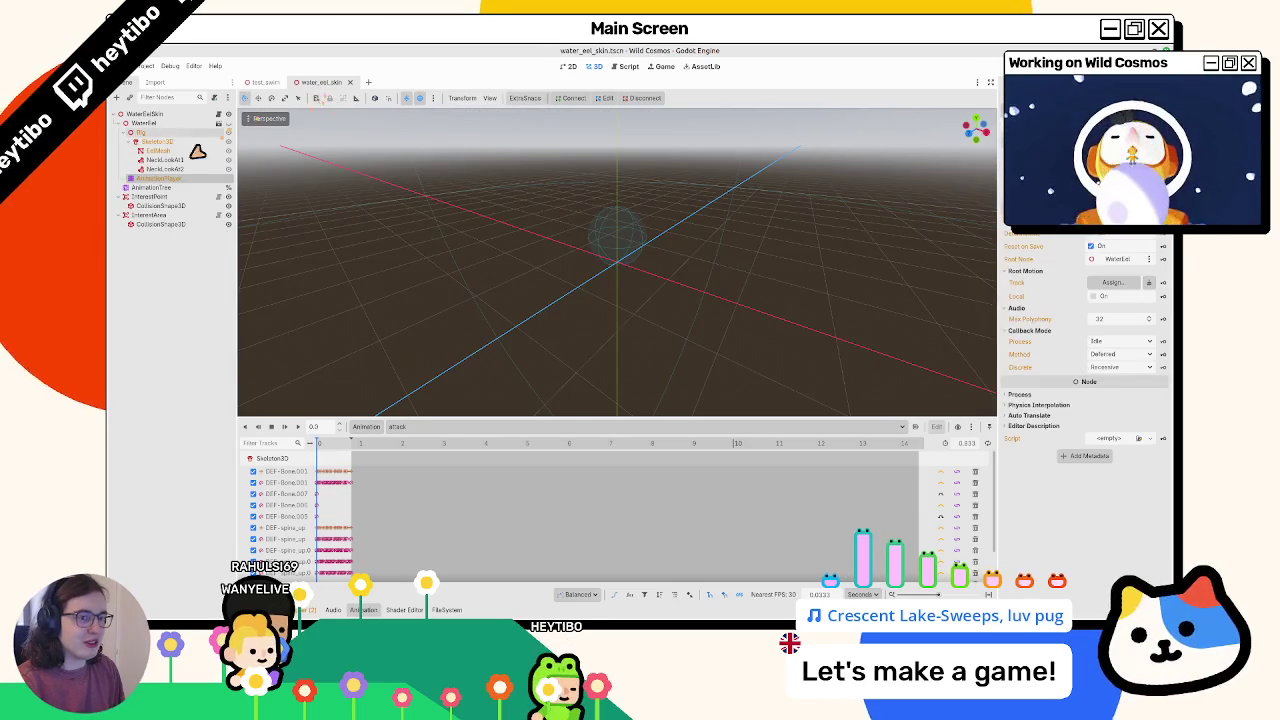
pyautogui.click(160, 189)
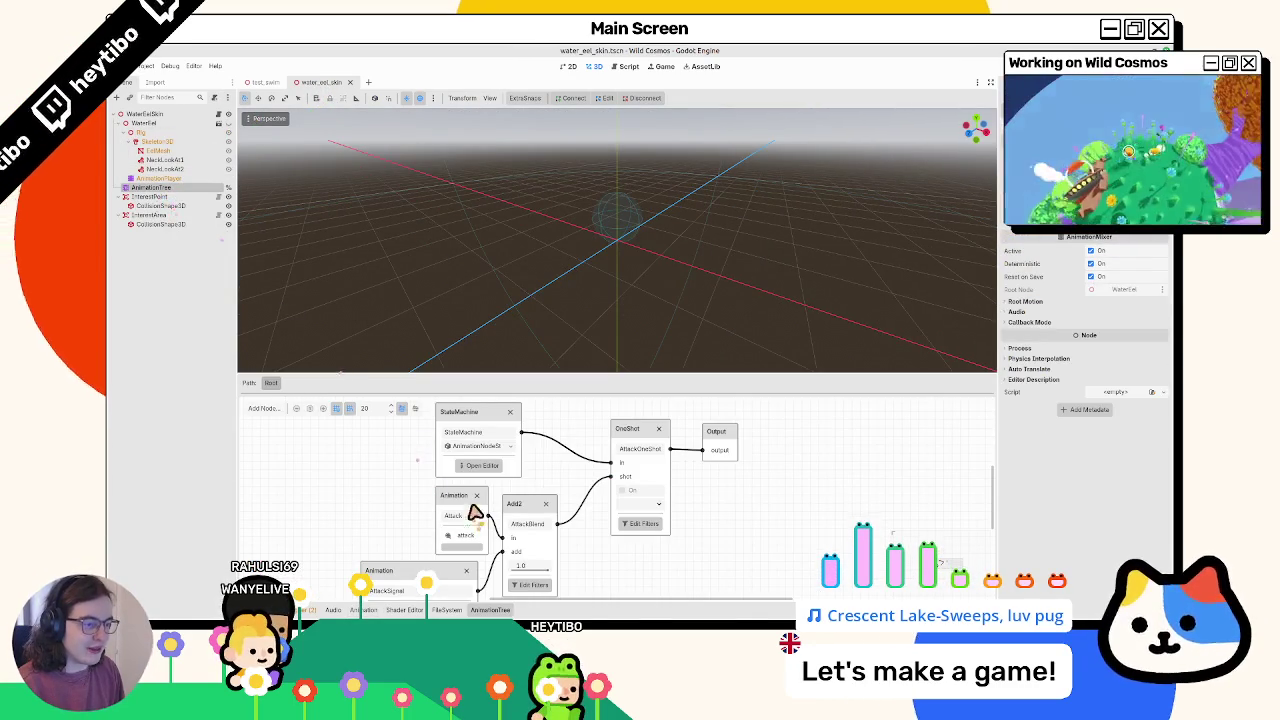
# Open the StateMachine node and select its Start state
pyautogui.click(483, 466)
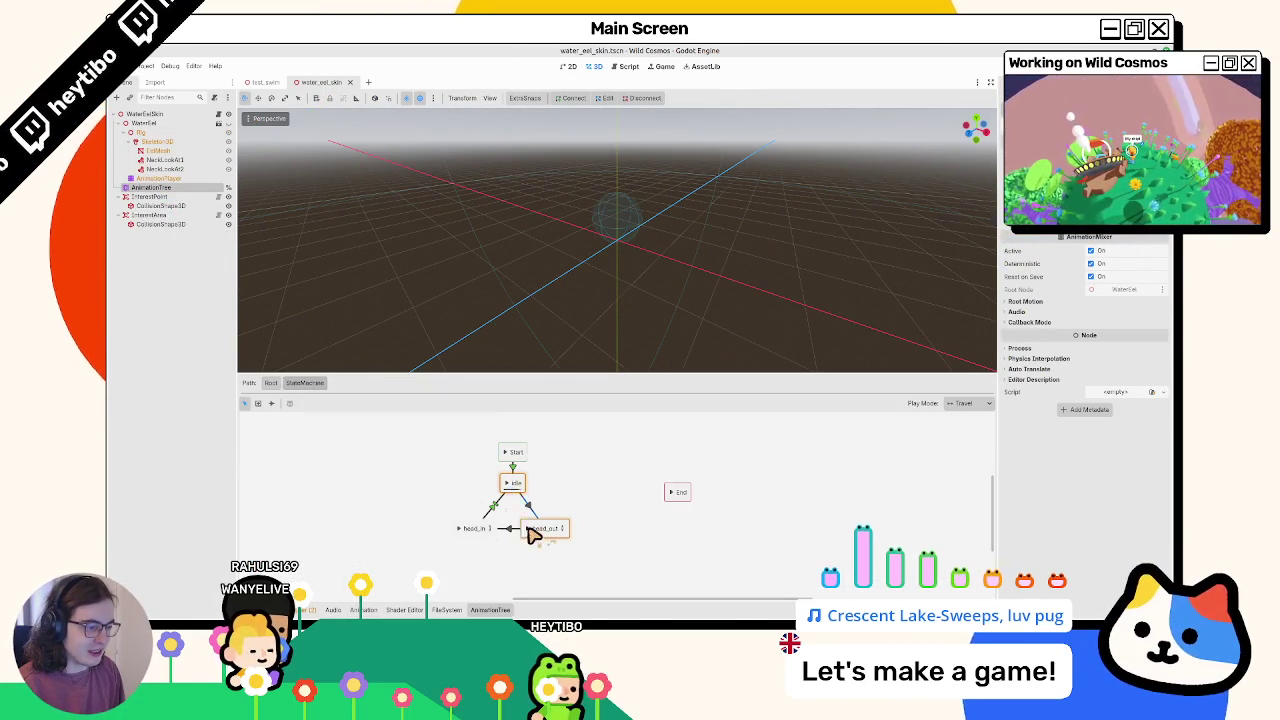
pyautogui.click(472, 530)
pyautogui.click(507, 455)
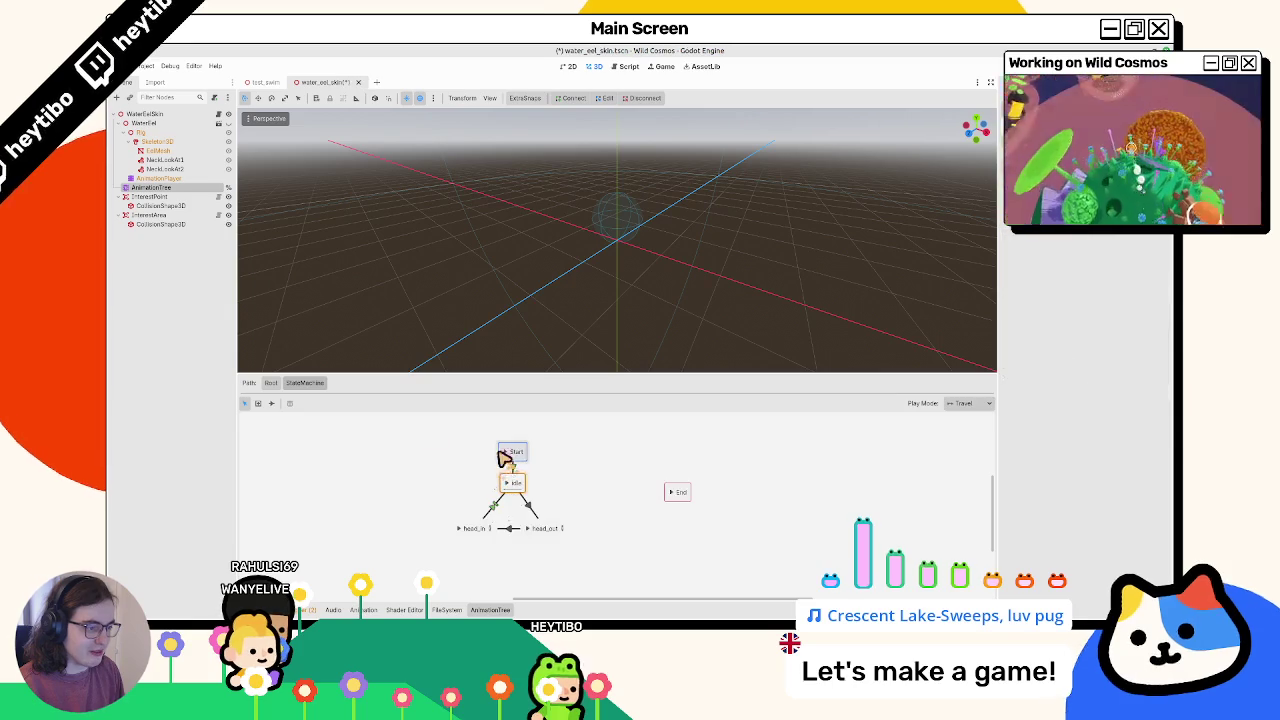
# Select the AnimationPlayer and cancel creating a new animation
pyautogui.click(174, 178)
pyautogui.click(400, 428)
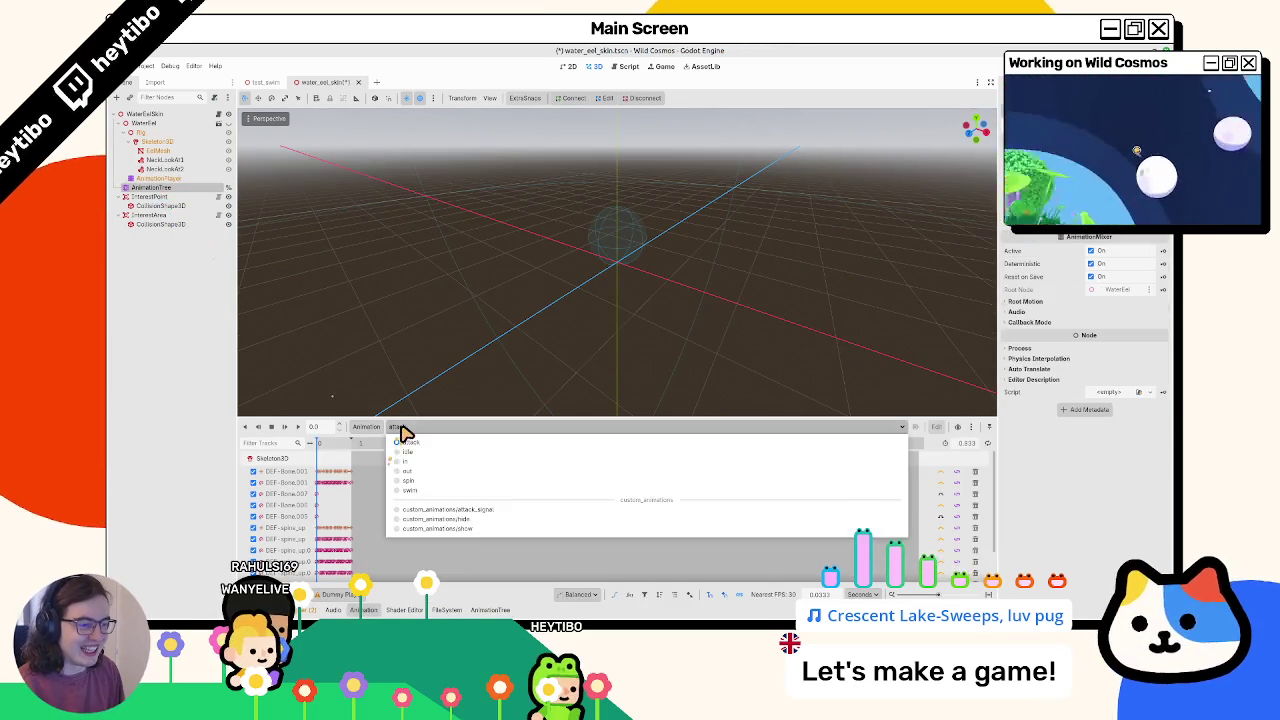
pyautogui.click(376, 427)
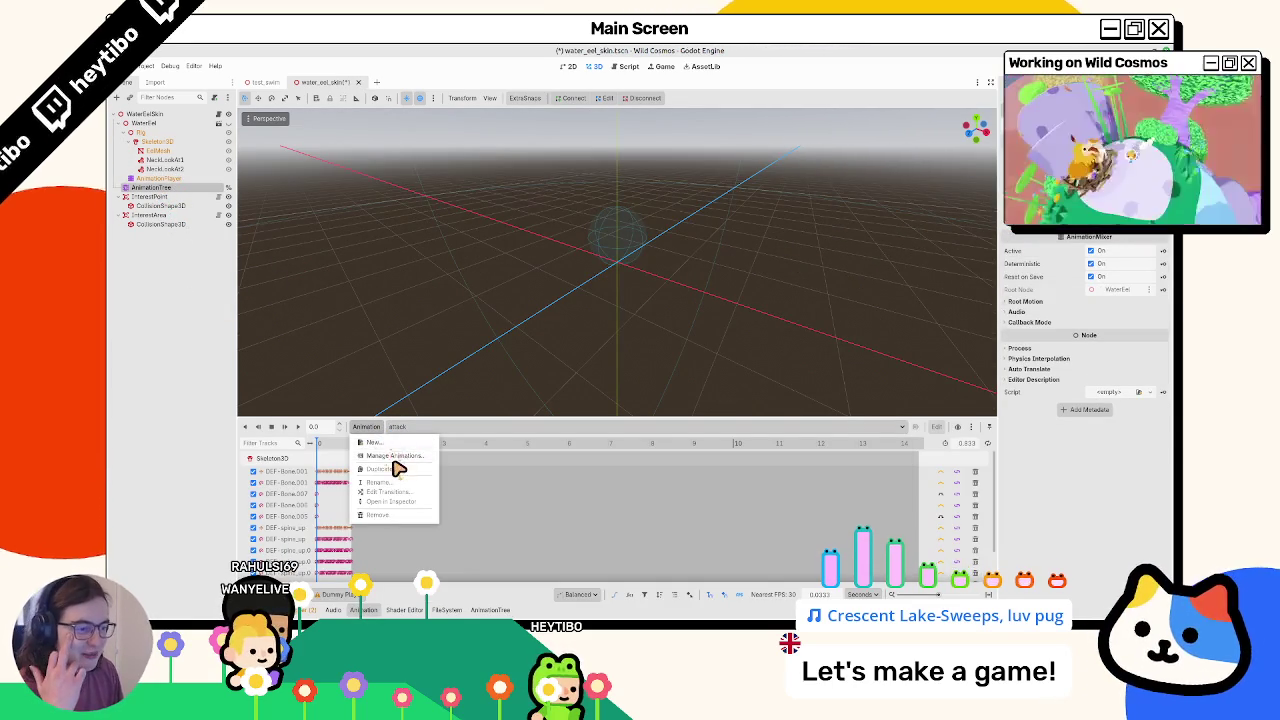
pyautogui.click(378, 443)
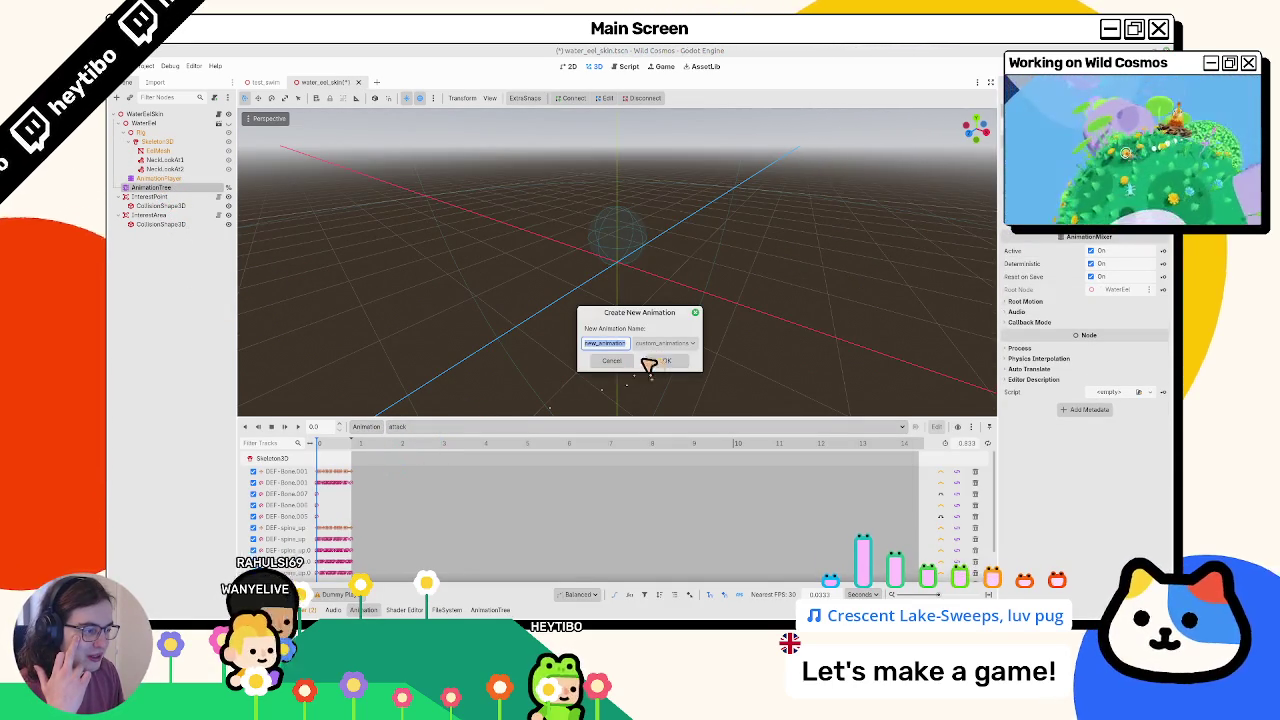
pyautogui.press('Escape')
# Switch the timeline to the spin animation
pyautogui.click(398, 430)
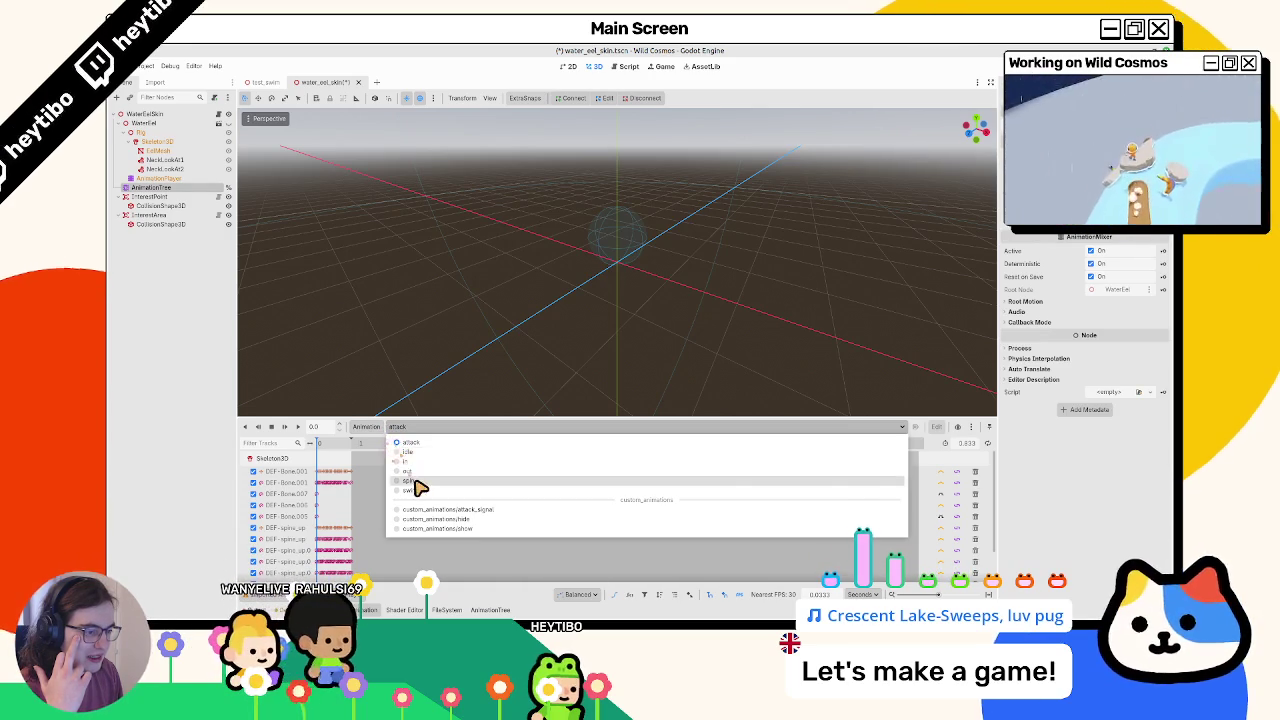
pyautogui.click(409, 481)
pyautogui.click(370, 427)
pyautogui.press('Escape')
# Switch the timeline to the attack animation and select Skeleton3D
pyautogui.click(400, 432)
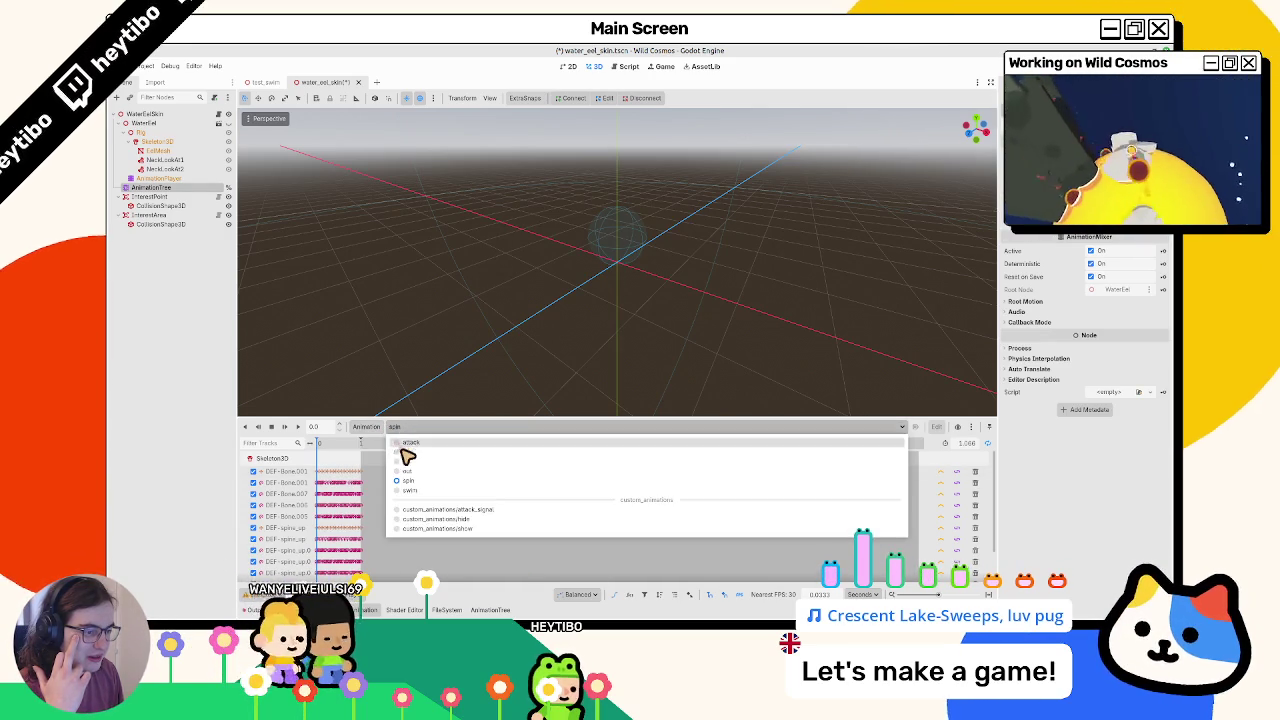
pyautogui.click(409, 460)
pyautogui.click(412, 440)
pyautogui.click(415, 448)
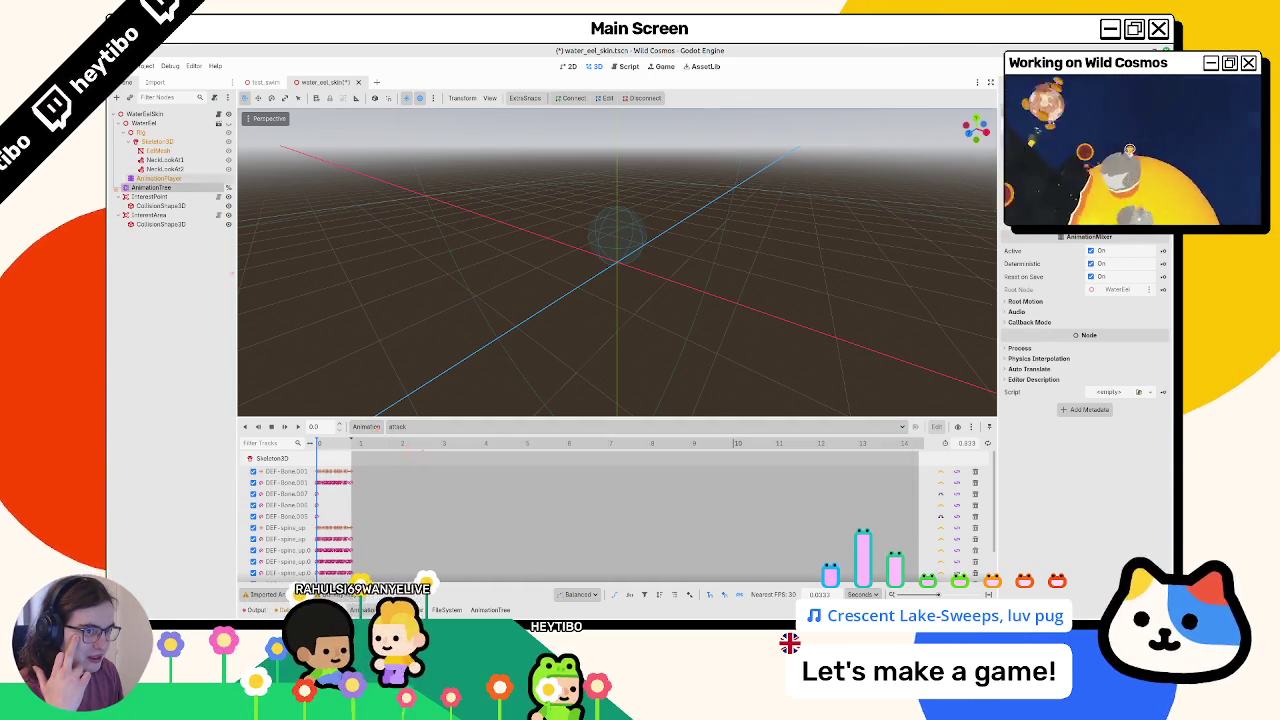
pyautogui.click(160, 142)
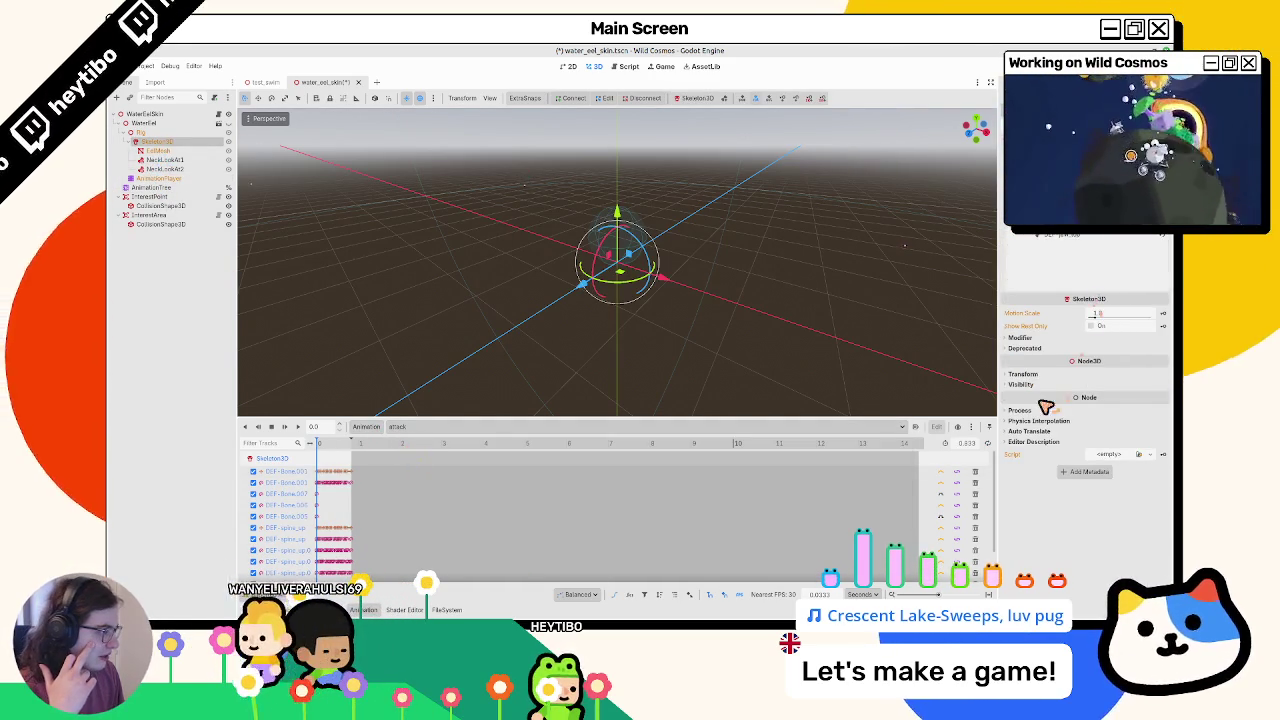
# Expand Skeleton3D's Transform and show a bone pose, then orbit the eel in Blender
pyautogui.click(1040, 375)
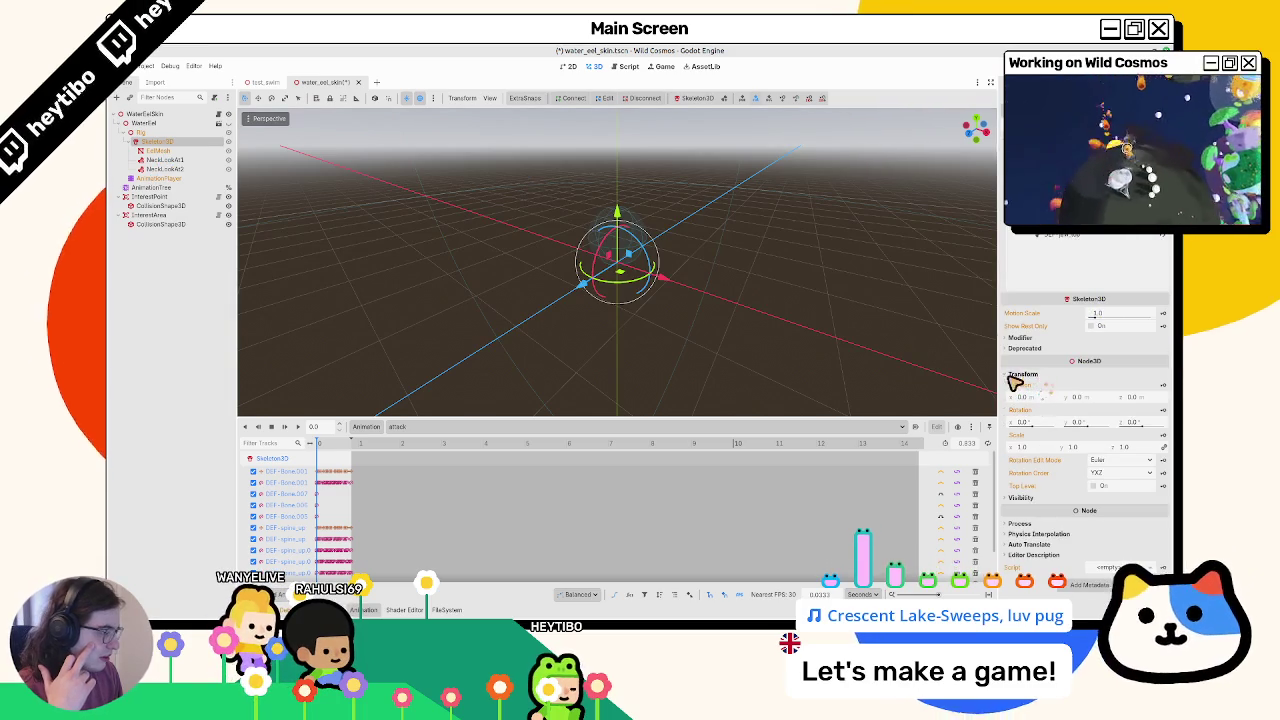
pyautogui.click(158, 150)
pyautogui.click(160, 142)
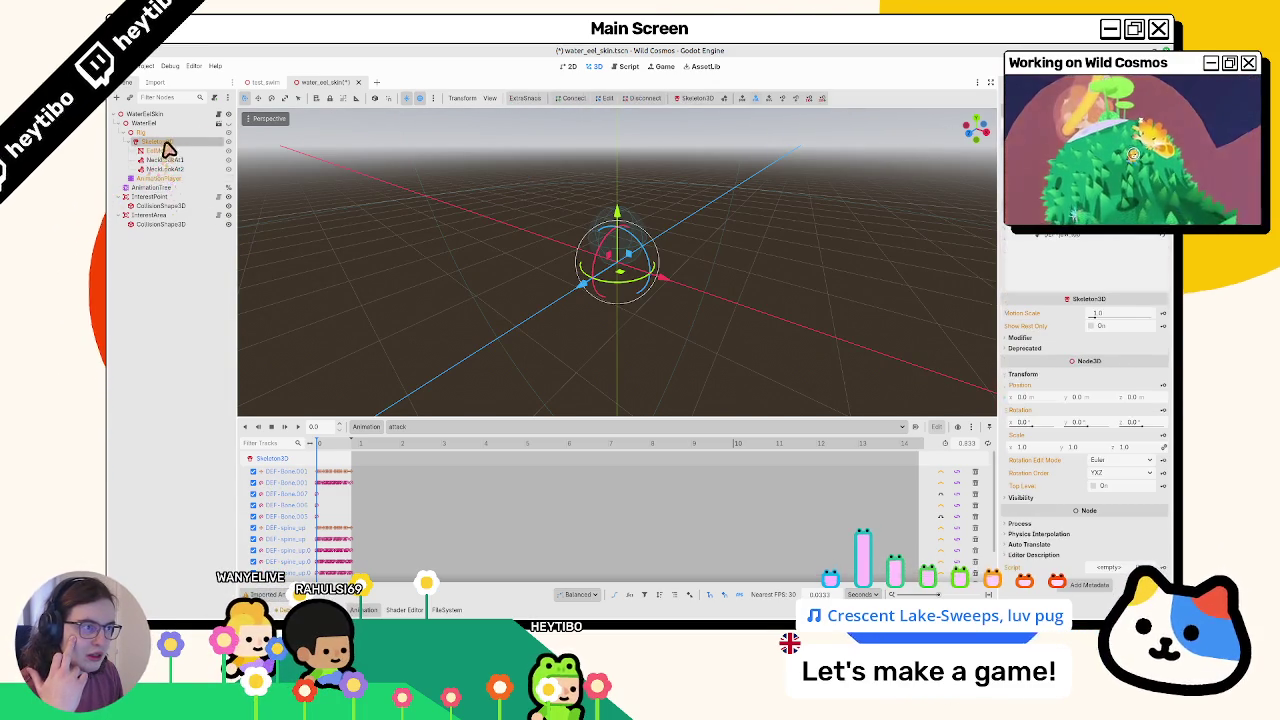
pyautogui.click(692, 100)
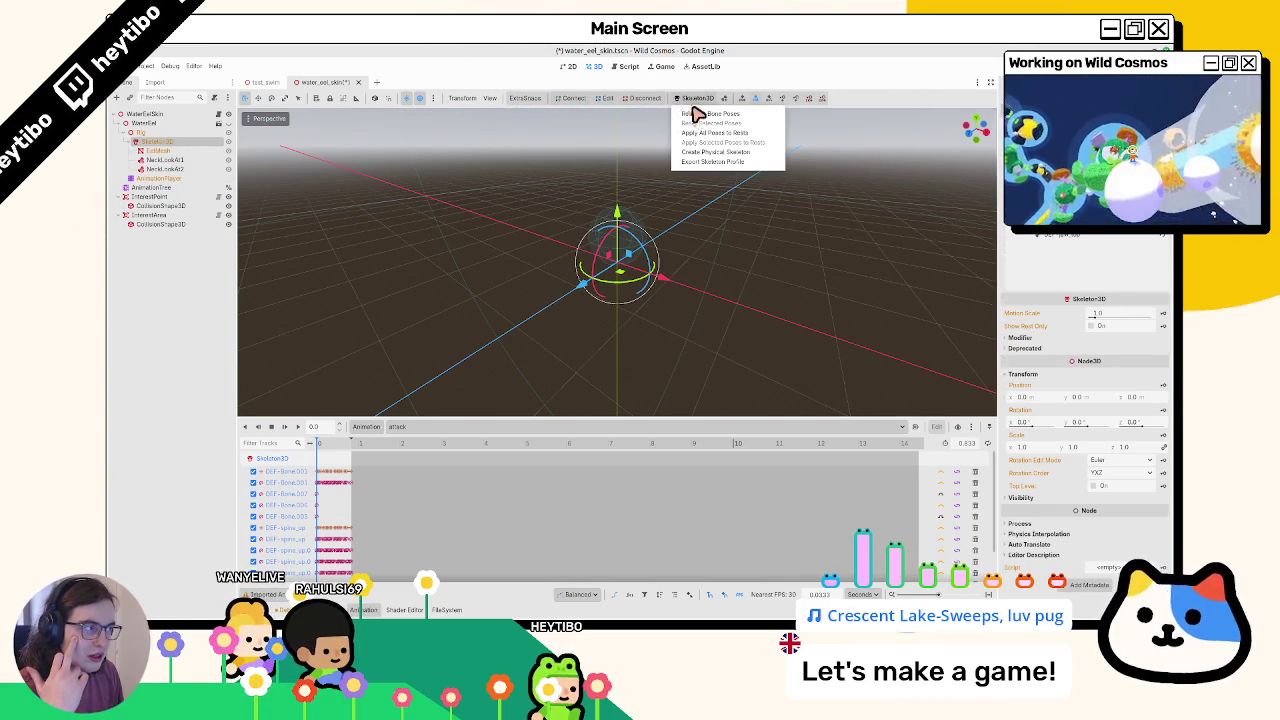
pyautogui.click(692, 100)
pyautogui.click(692, 100)
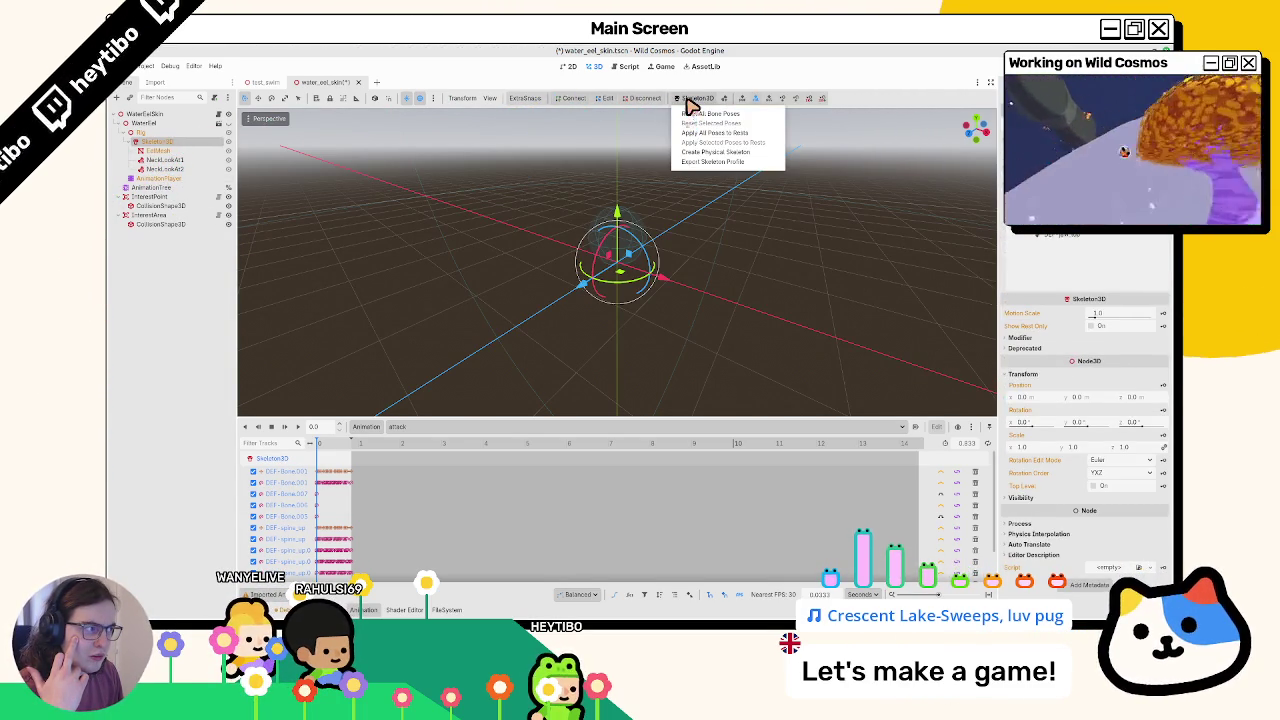
pyautogui.click(714, 113)
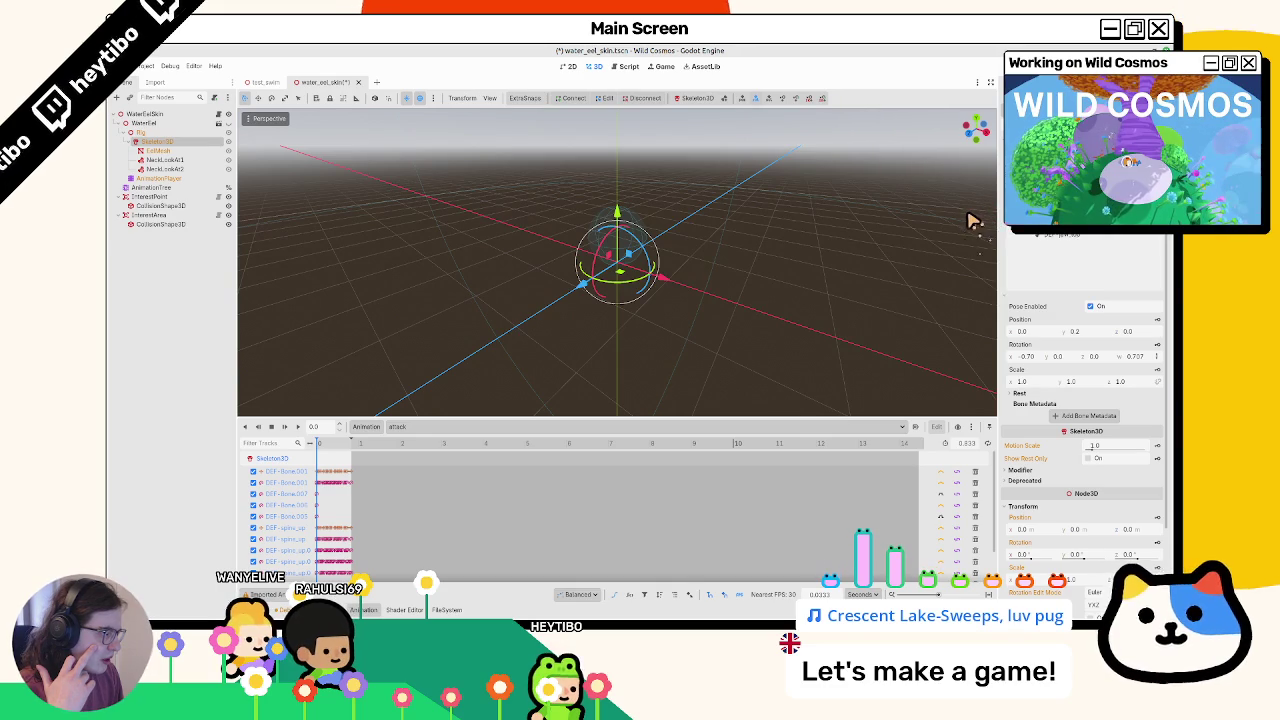
pyautogui.hotkey('alt', 'Tab')
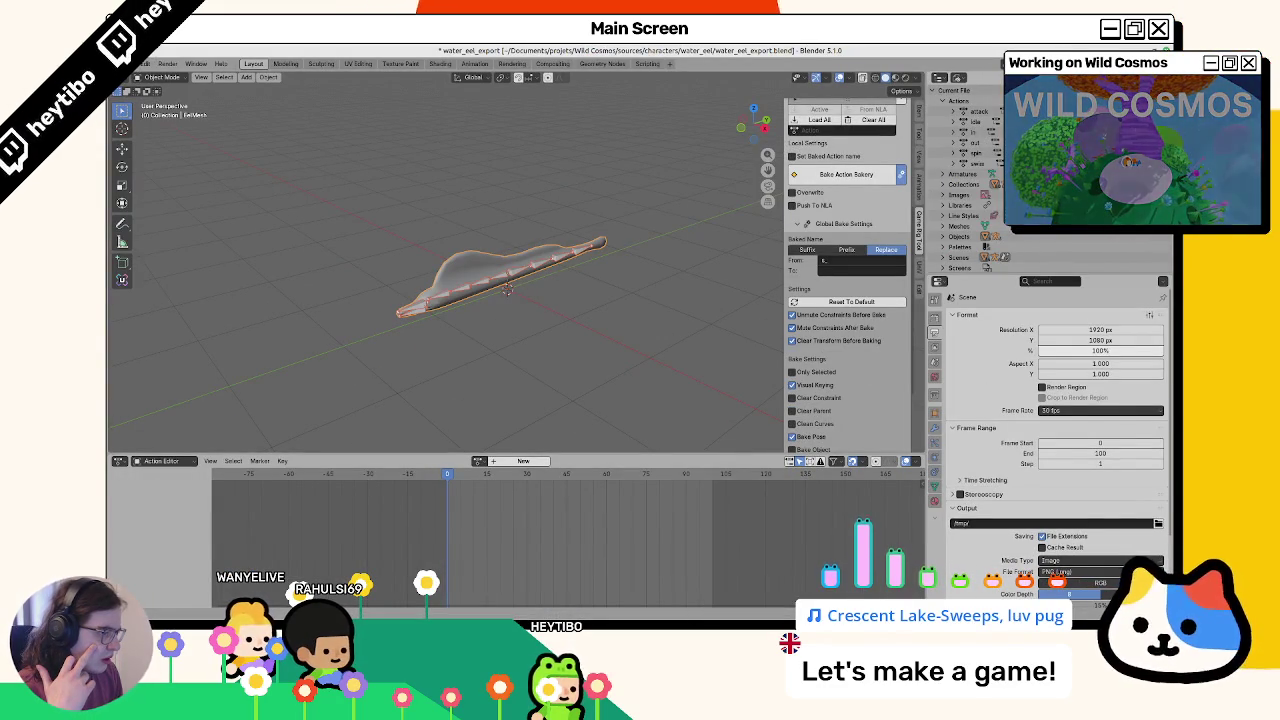
pyautogui.moveTo(560, 360)
pyautogui.mouseDown()
pyautogui.moveTo(480, 274)
pyautogui.moveTo(457, 217)
pyautogui.moveTo(466, 206)
pyautogui.moveTo(482, 309)
pyautogui.mouseUp()
# Back in Godot, open the AnimationTree's StateMachine and travel to head_in, then select InterestPoint
pyautogui.hotkey('alt', 'Tab')
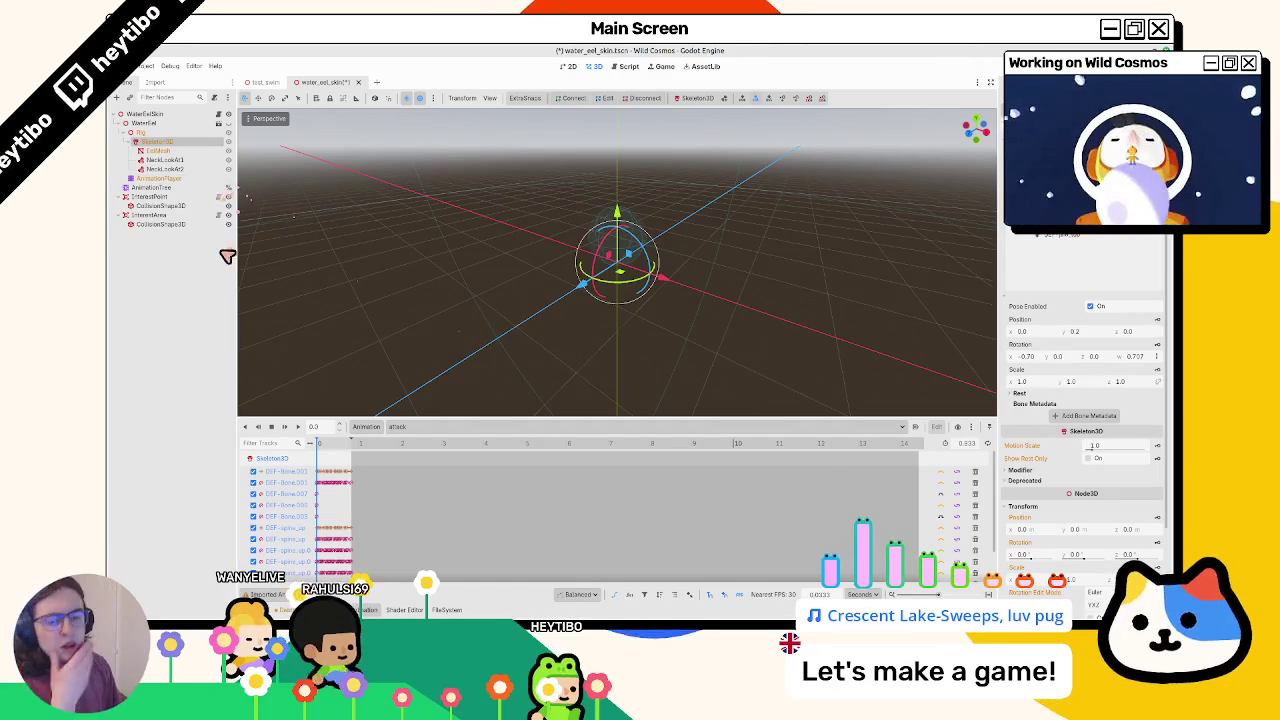
pyautogui.click(151, 188)
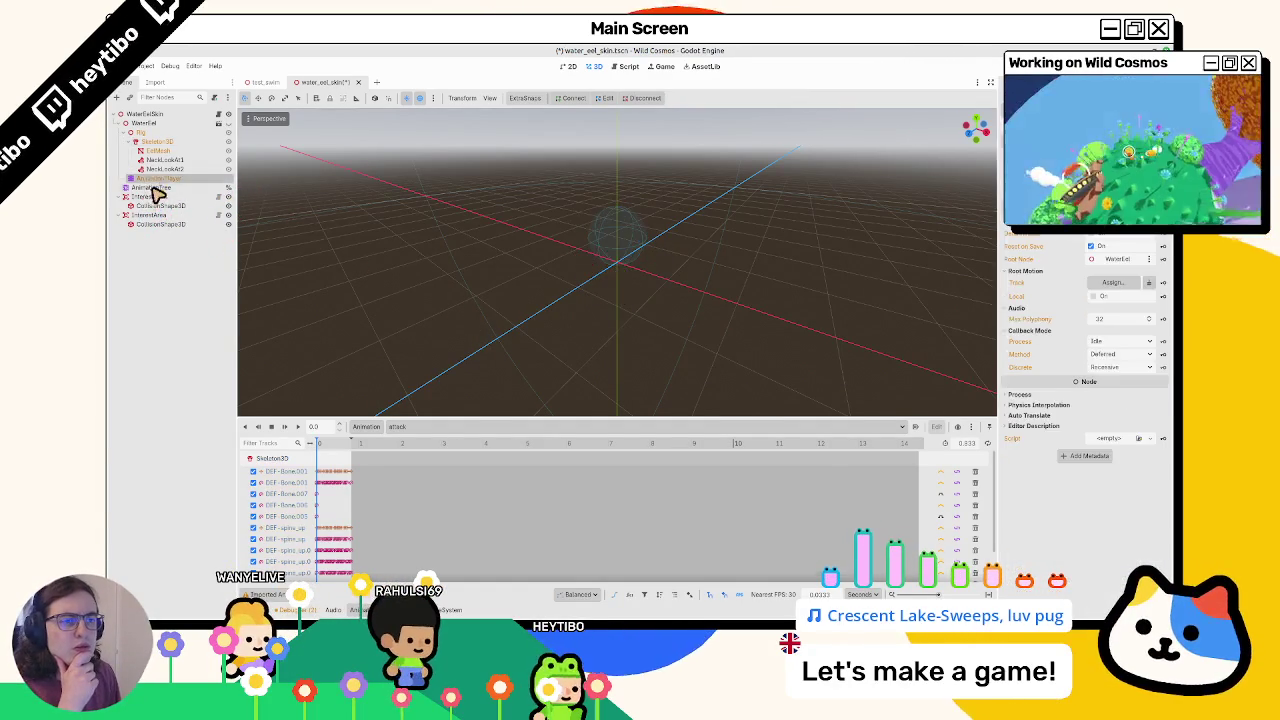
pyautogui.scroll(-1, 508, 531)
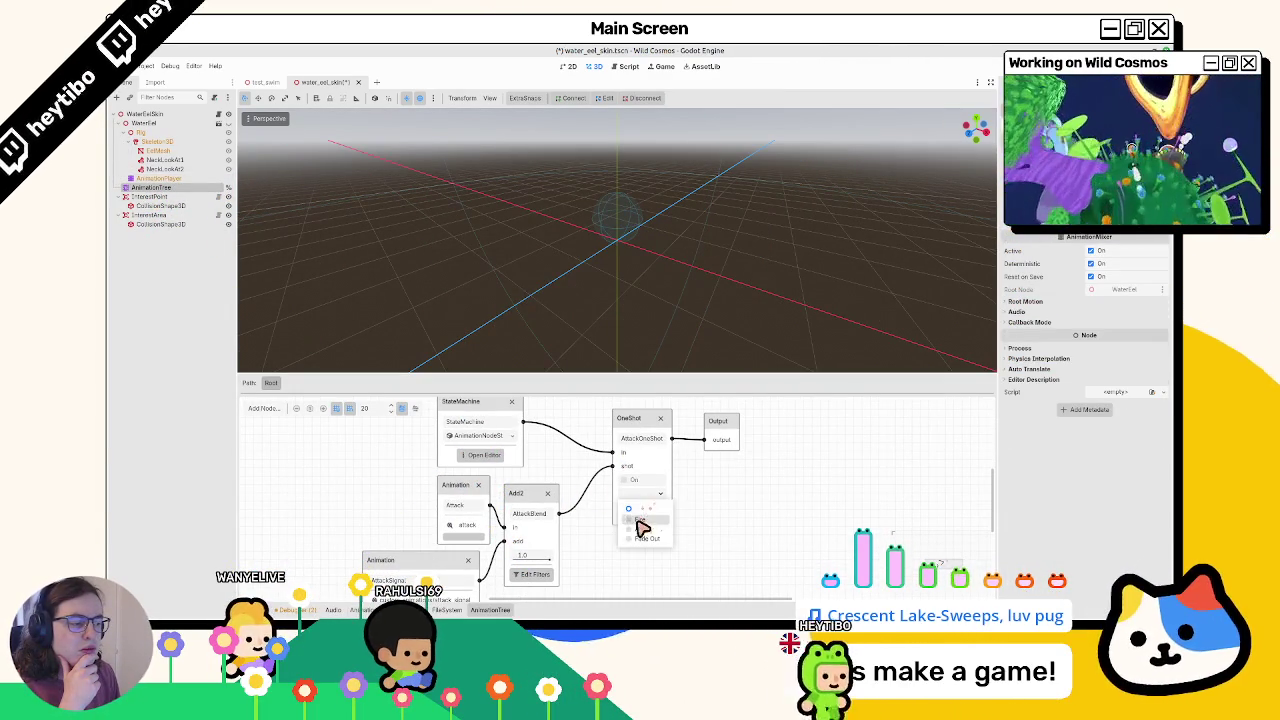
pyautogui.click(500, 455)
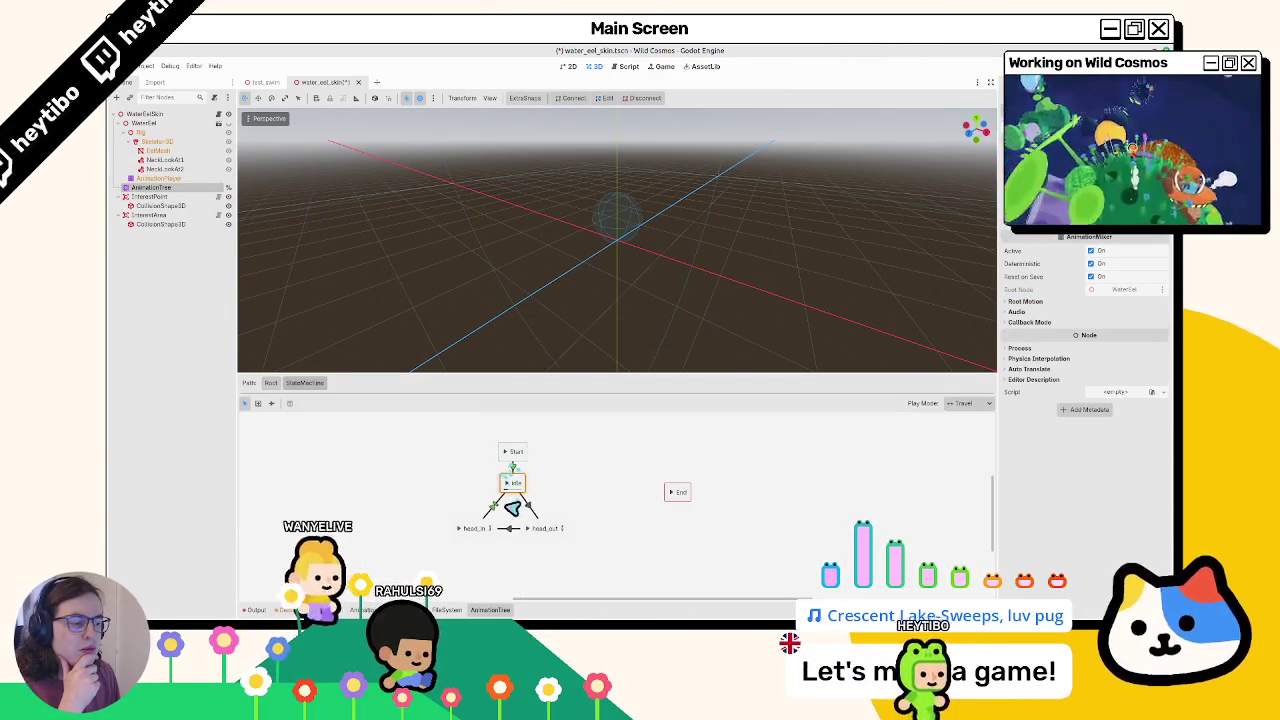
pyautogui.click(460, 530)
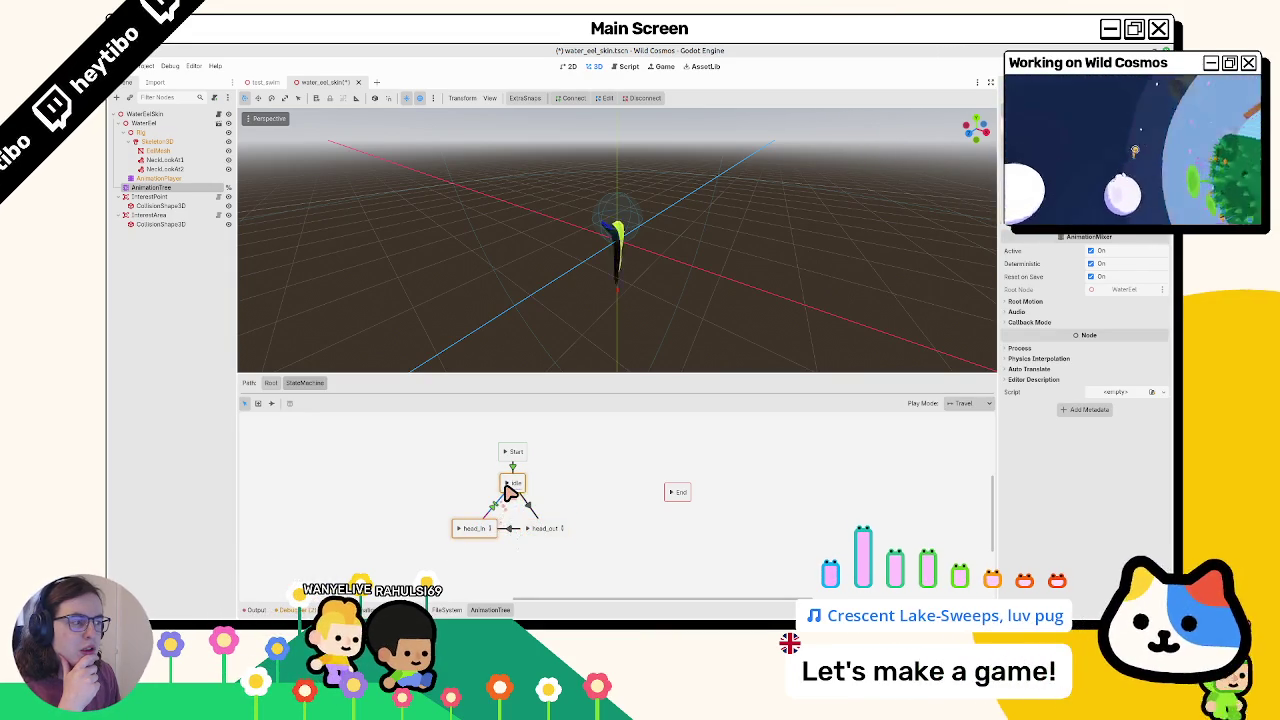
pyautogui.click(150, 178)
pyautogui.click(150, 196)
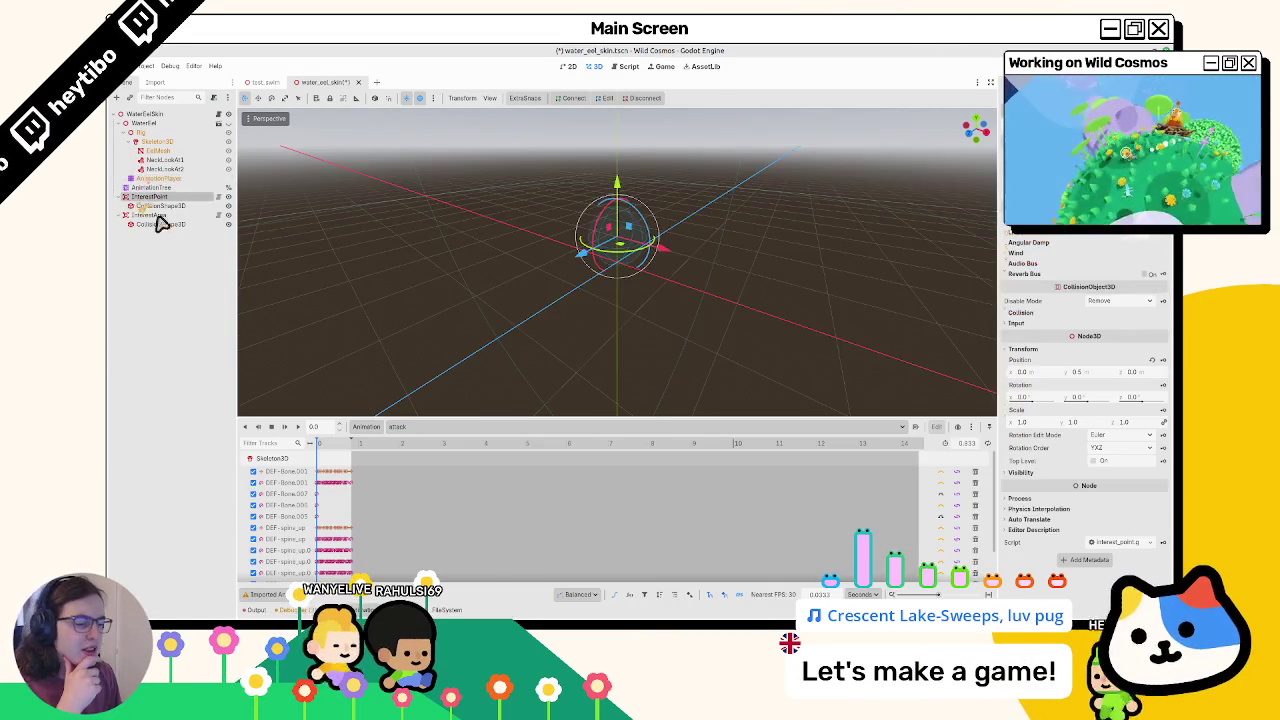
# Select InterestPoint, then the AnimationPlayer and AnimationTree nodes
pyautogui.click(447, 610)
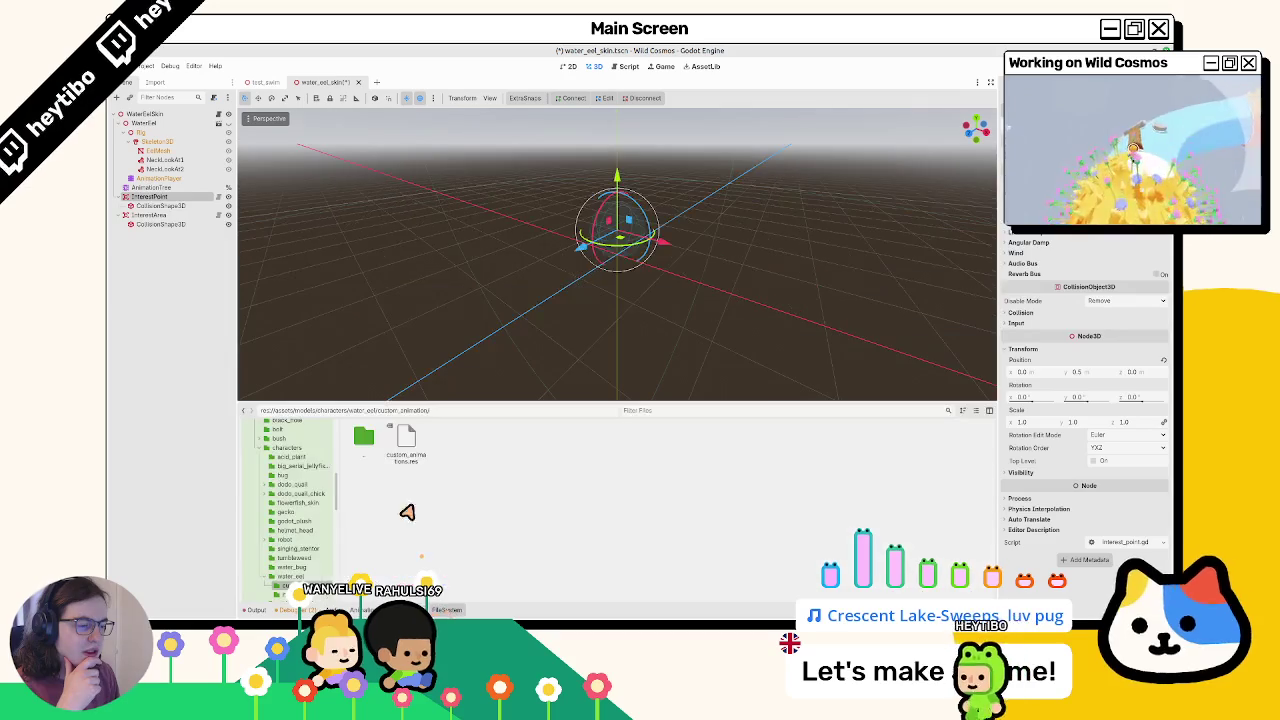
pyautogui.click(180, 179)
pyautogui.click(178, 197)
pyautogui.click(180, 188)
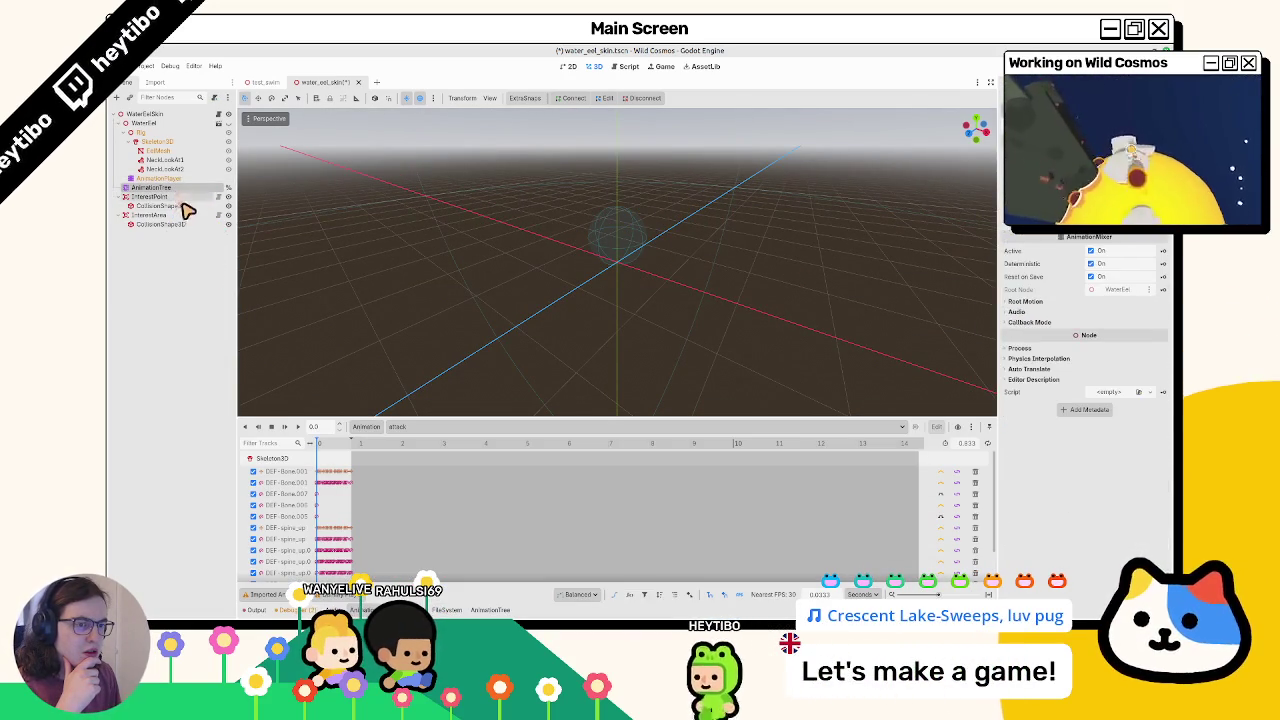
# Preview the attack_signal and hide animations, scrubbing through hide
pyautogui.click(408, 430)
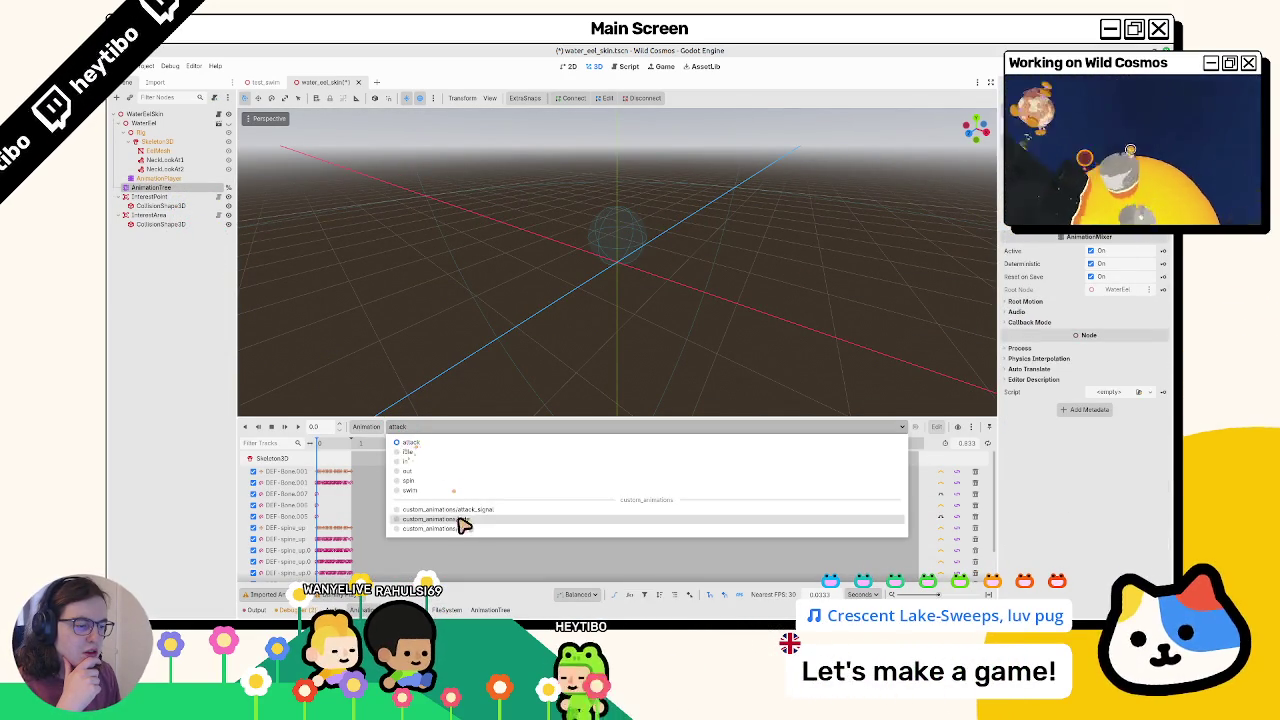
pyautogui.click(463, 526)
pyautogui.click(406, 430)
pyautogui.click(414, 508)
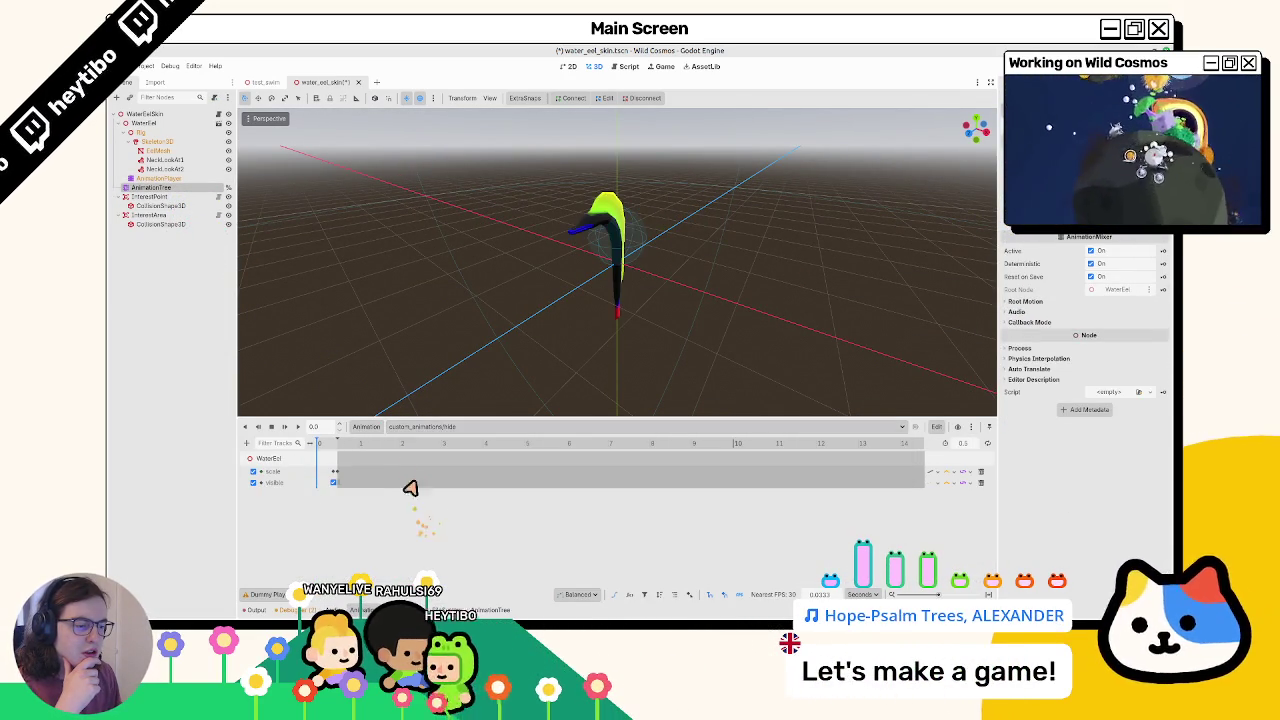
pyautogui.moveTo(338, 453); pyautogui.dragTo(333, 459)
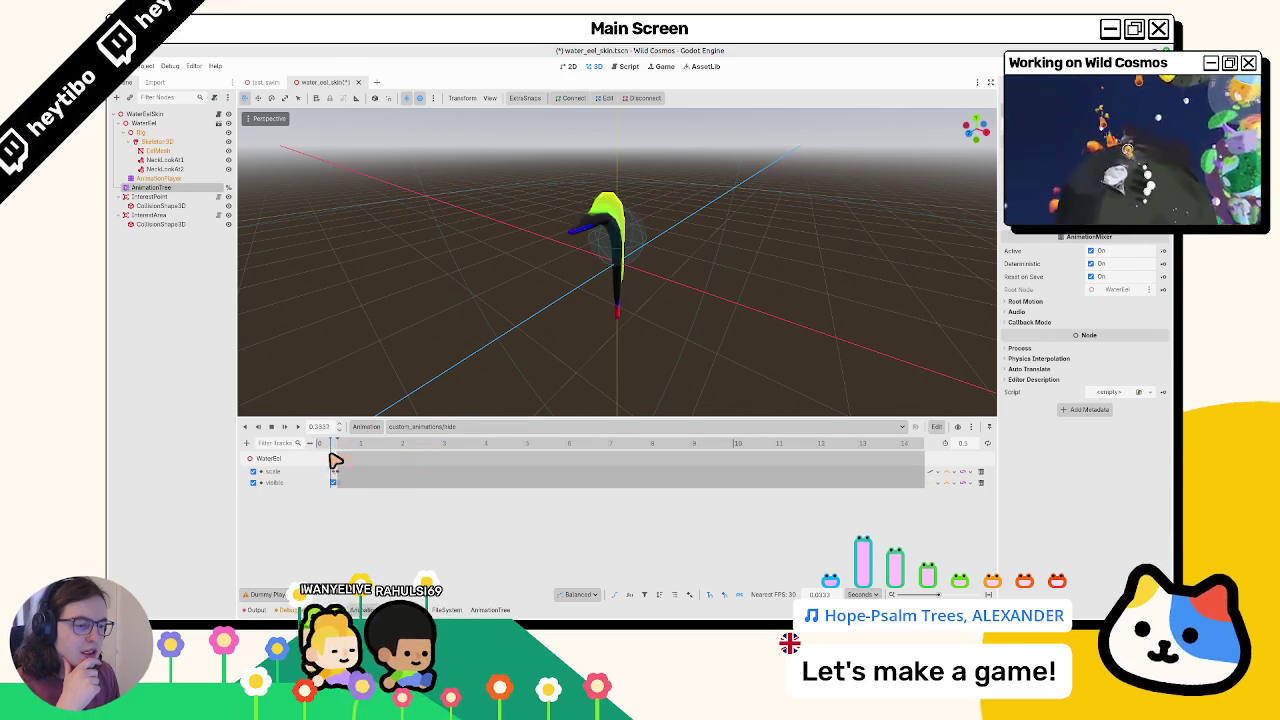
# Create a new RESET animation from the Animation menu
pyautogui.click(402, 427)
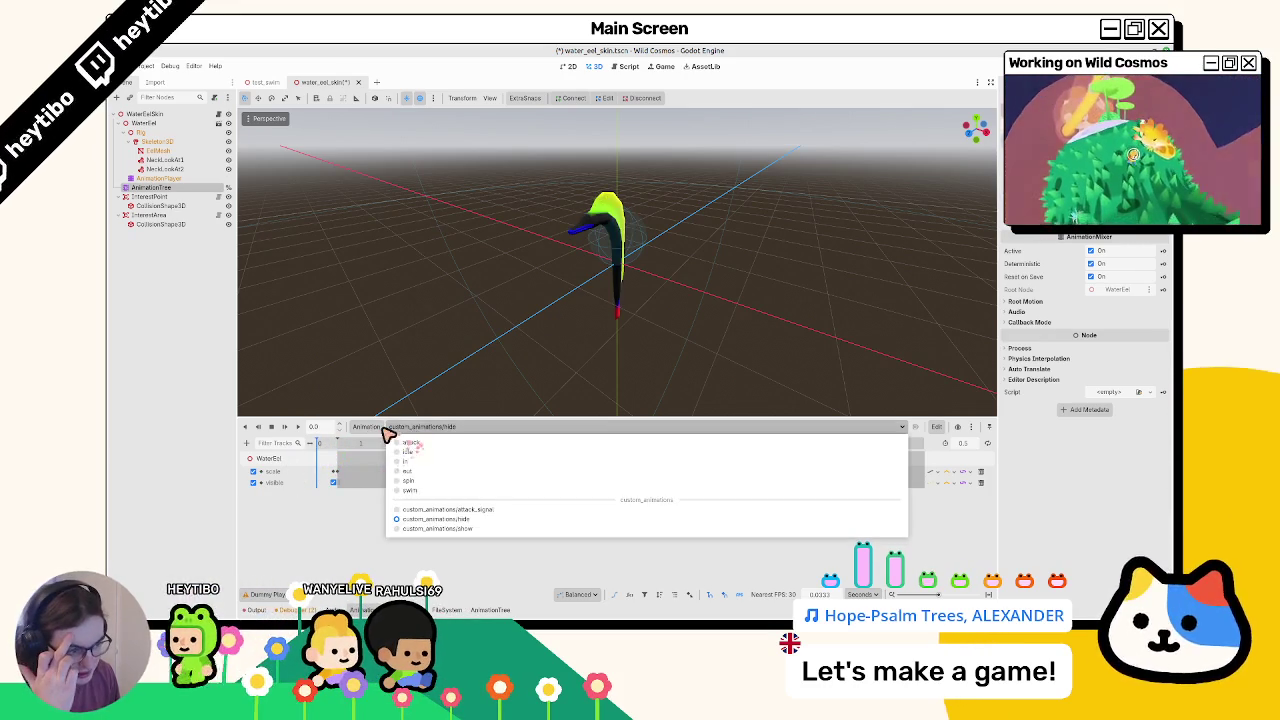
pyautogui.click(378, 427)
pyautogui.click(388, 433)
pyautogui.click(386, 434)
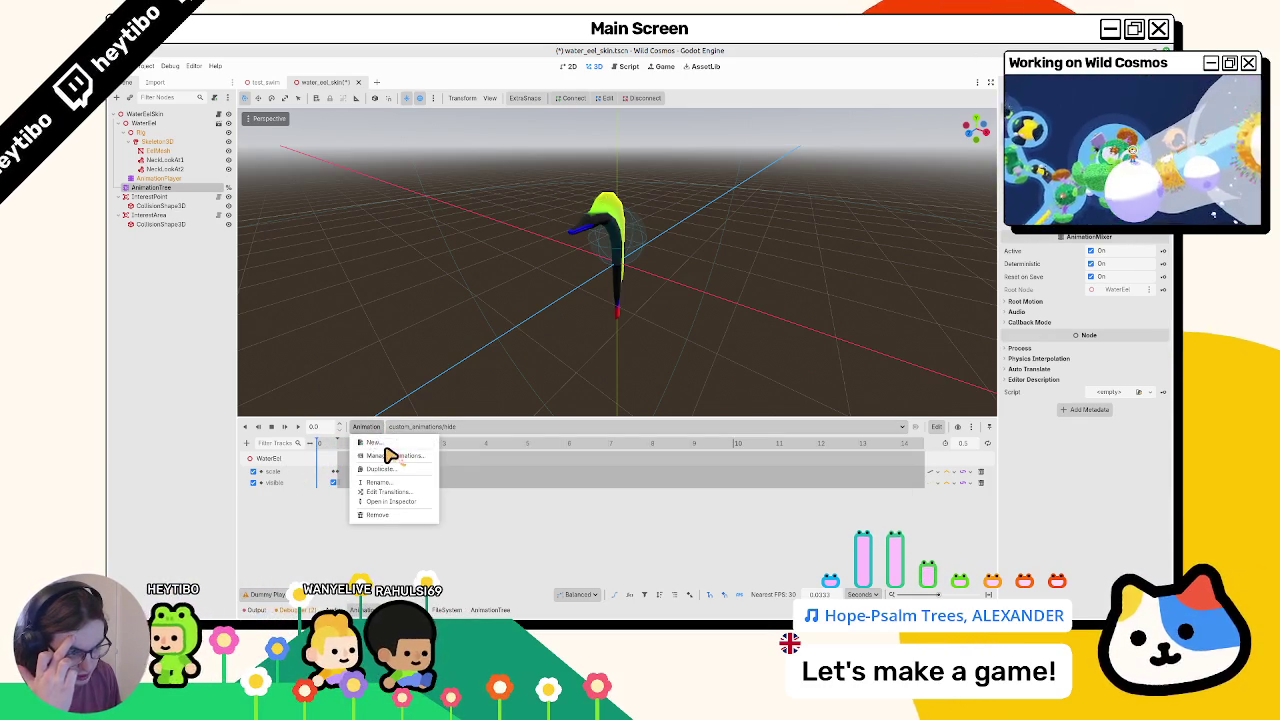
pyautogui.click(374, 442)
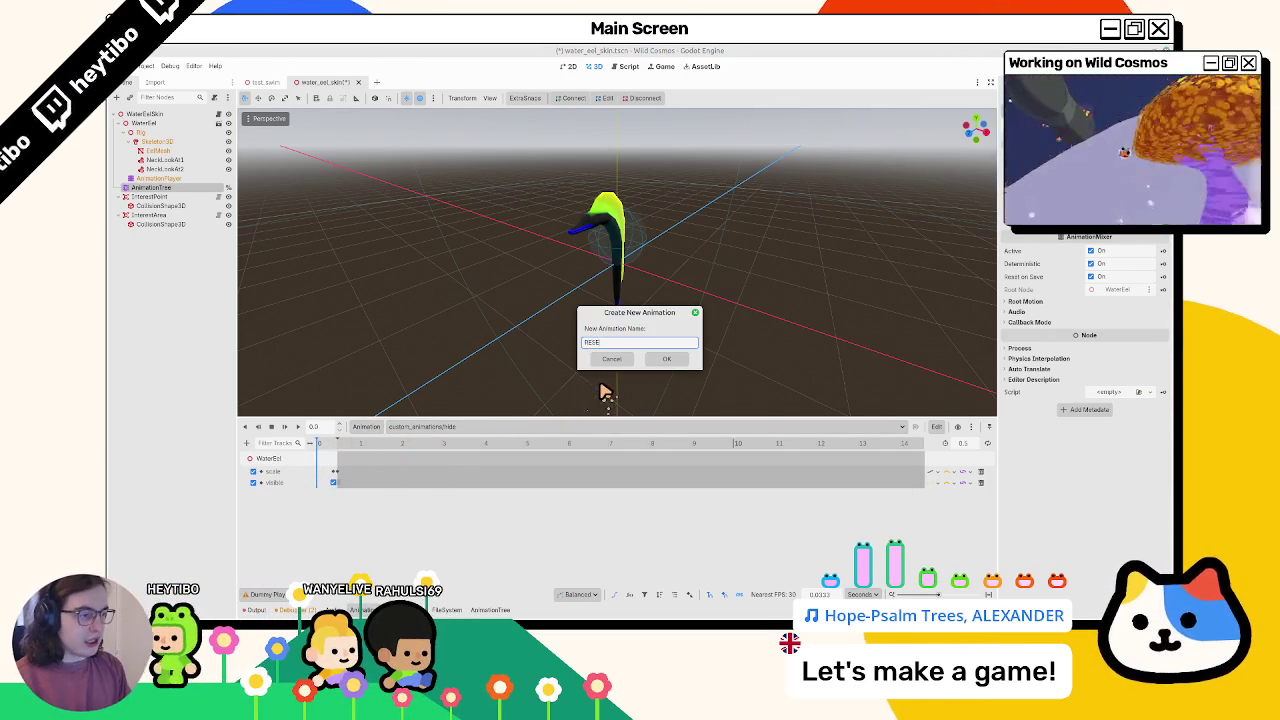
pyautogui.write('ET')
pyautogui.press('Return')
pyautogui.click(432, 427)
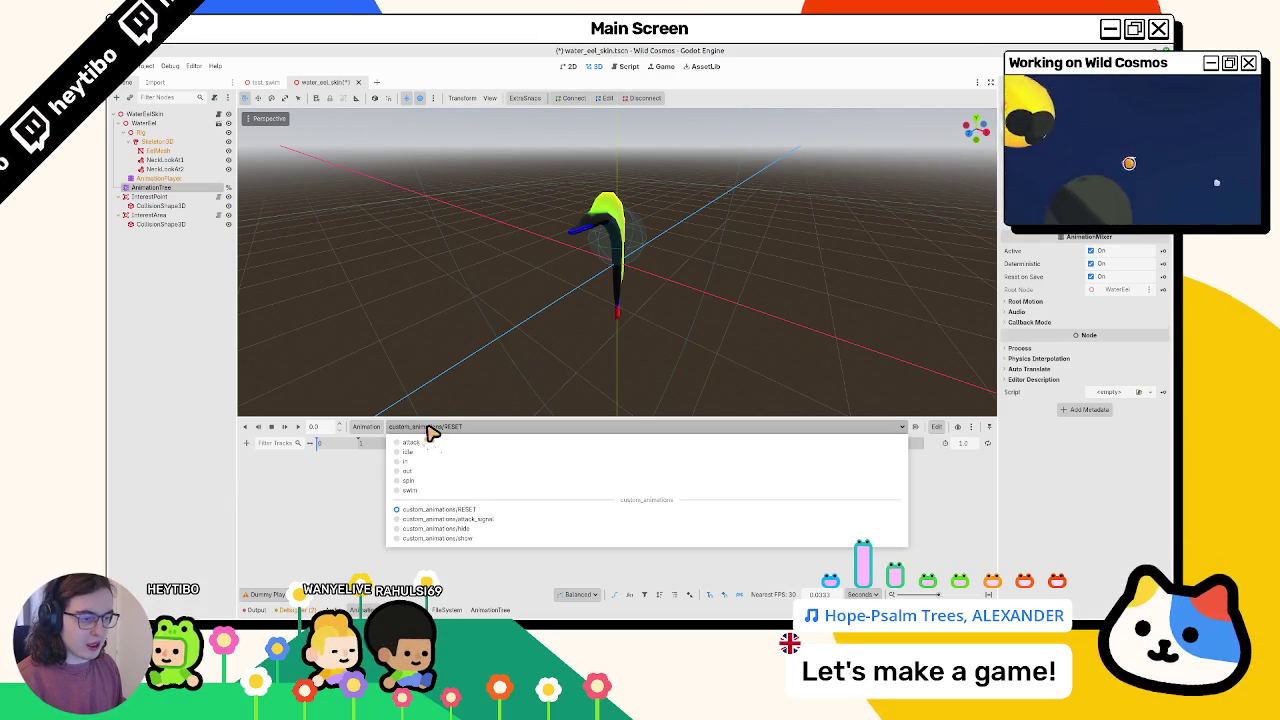
pyautogui.click(1016, 502)
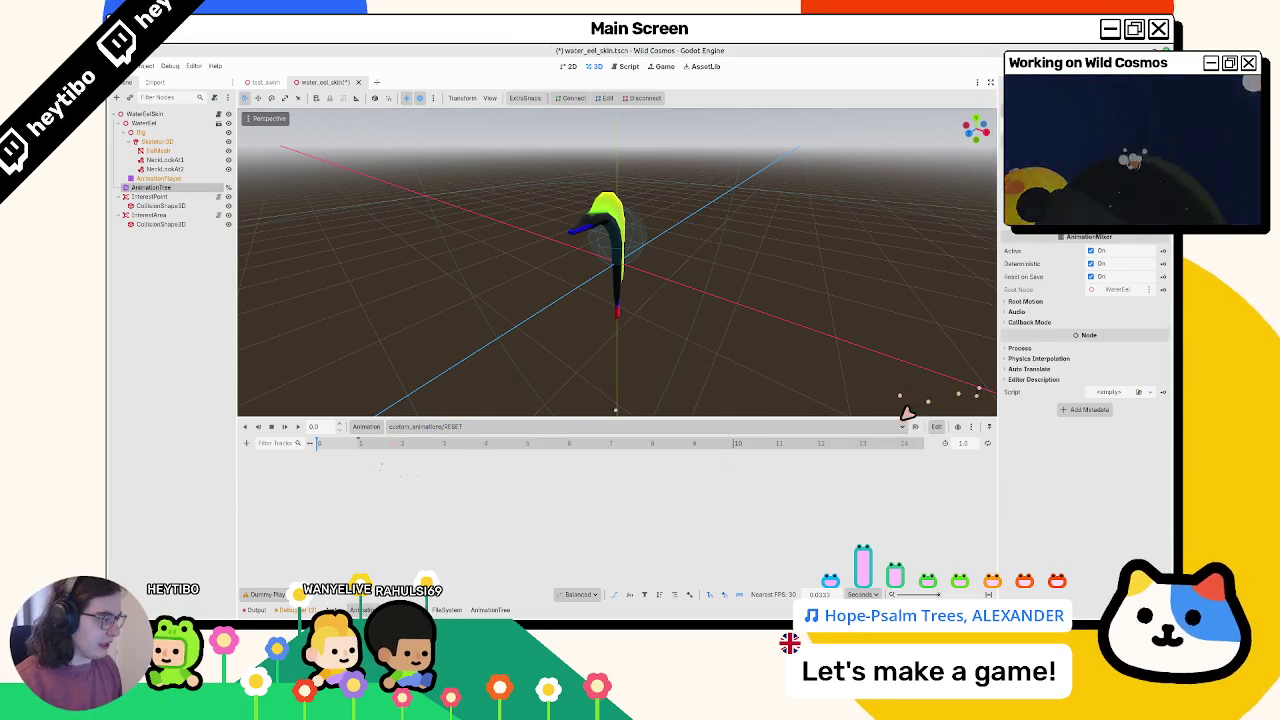
# Remove the RESET animation and switch back to attack
pyautogui.click(364, 428)
pyautogui.click(392, 516)
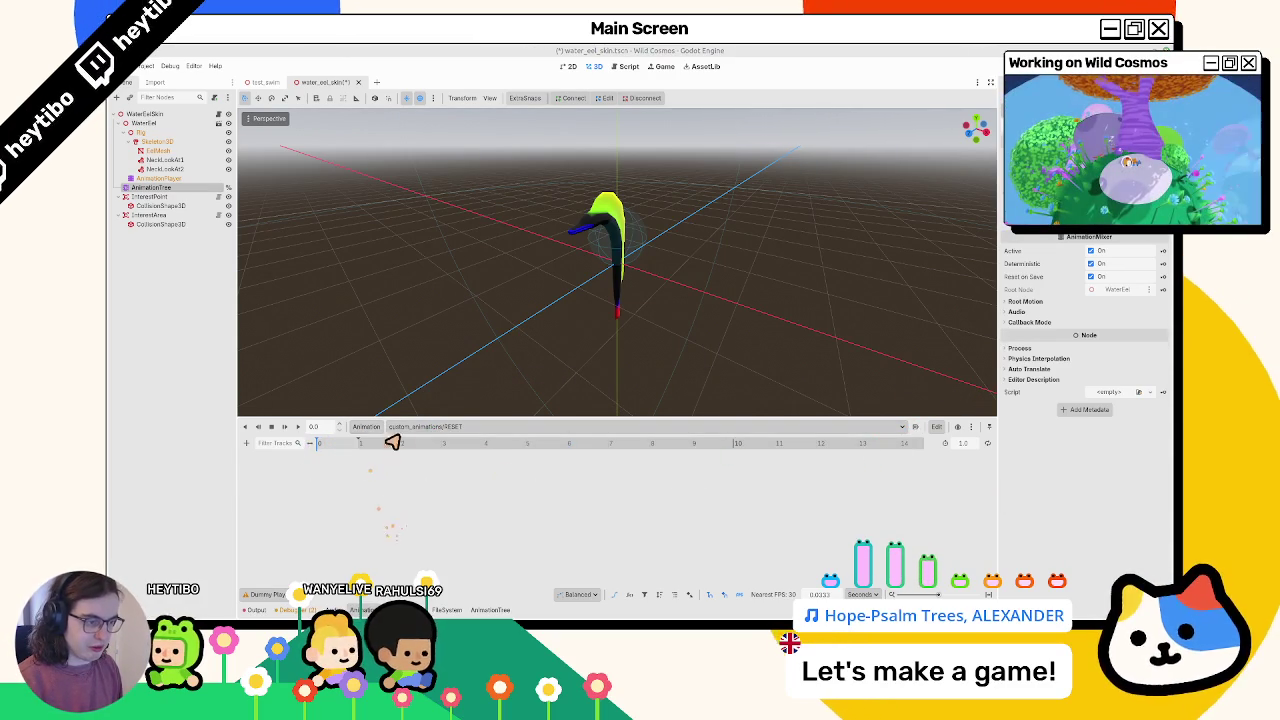
pyautogui.click(674, 362)
pyautogui.click(399, 432)
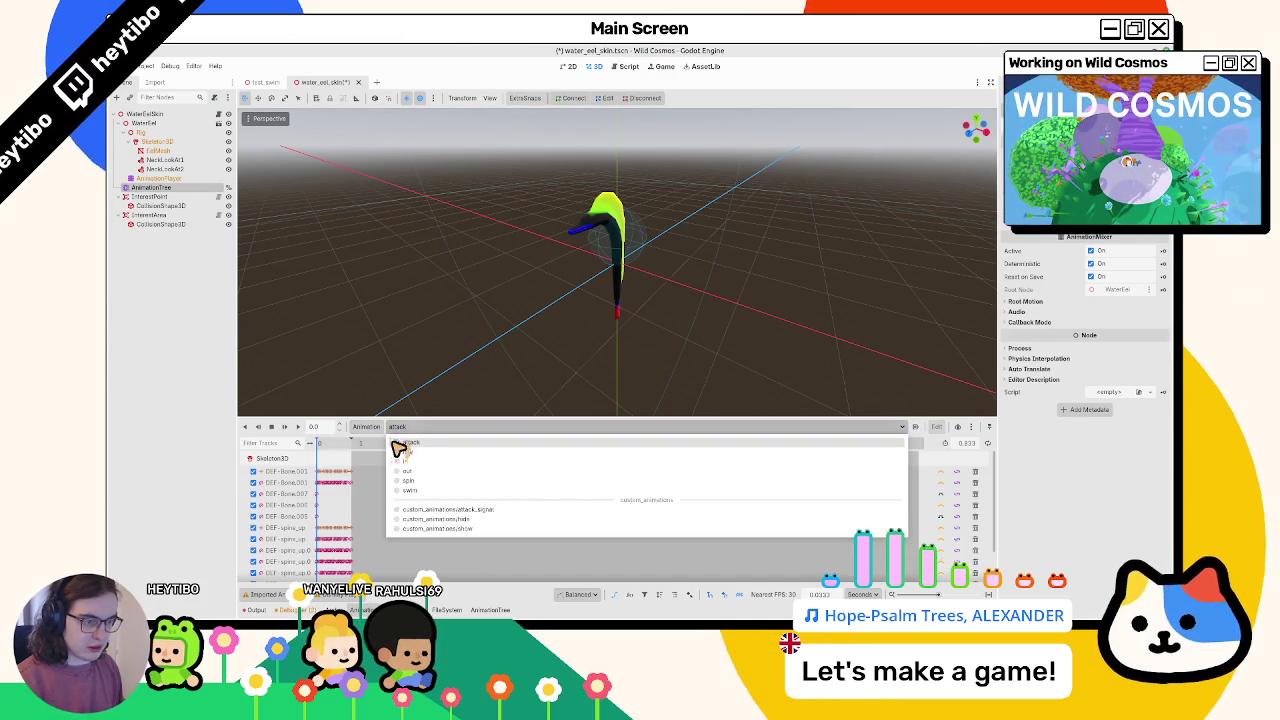
pyautogui.click(400, 447)
# Create a RESET animation again and check the animation list
pyautogui.click(370, 429)
pyautogui.click(390, 444)
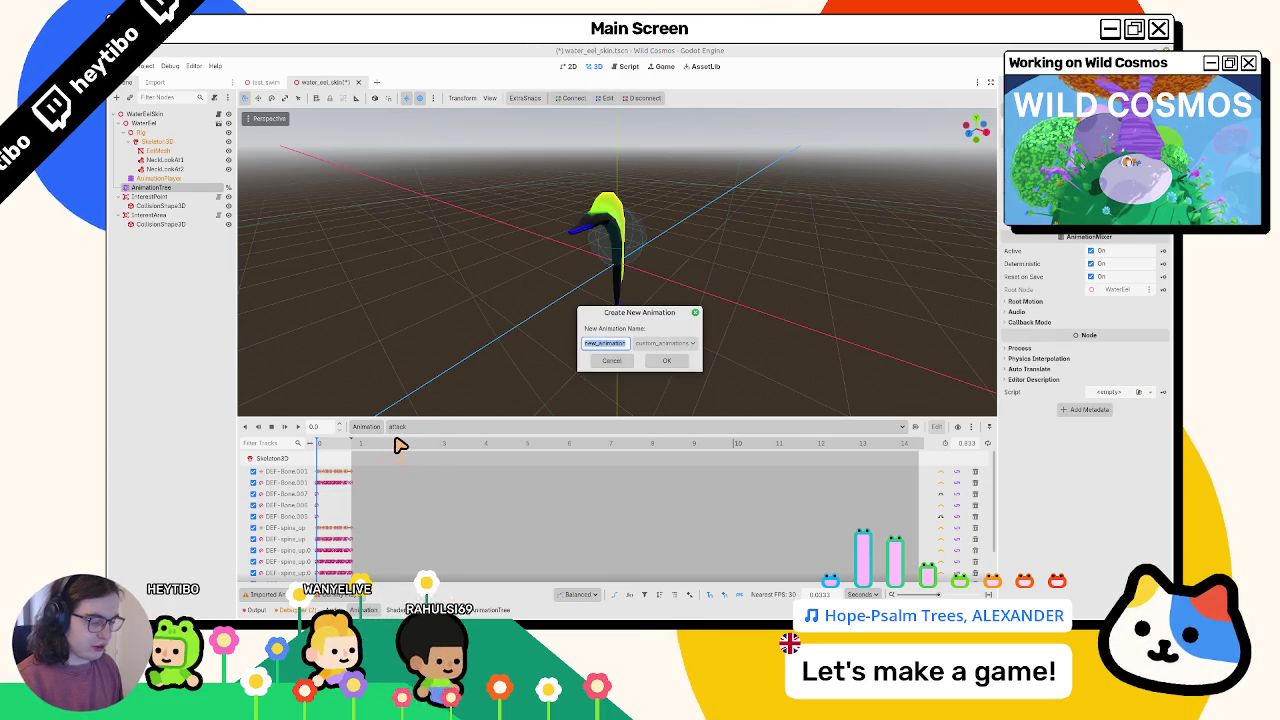
pyautogui.write('RESET')
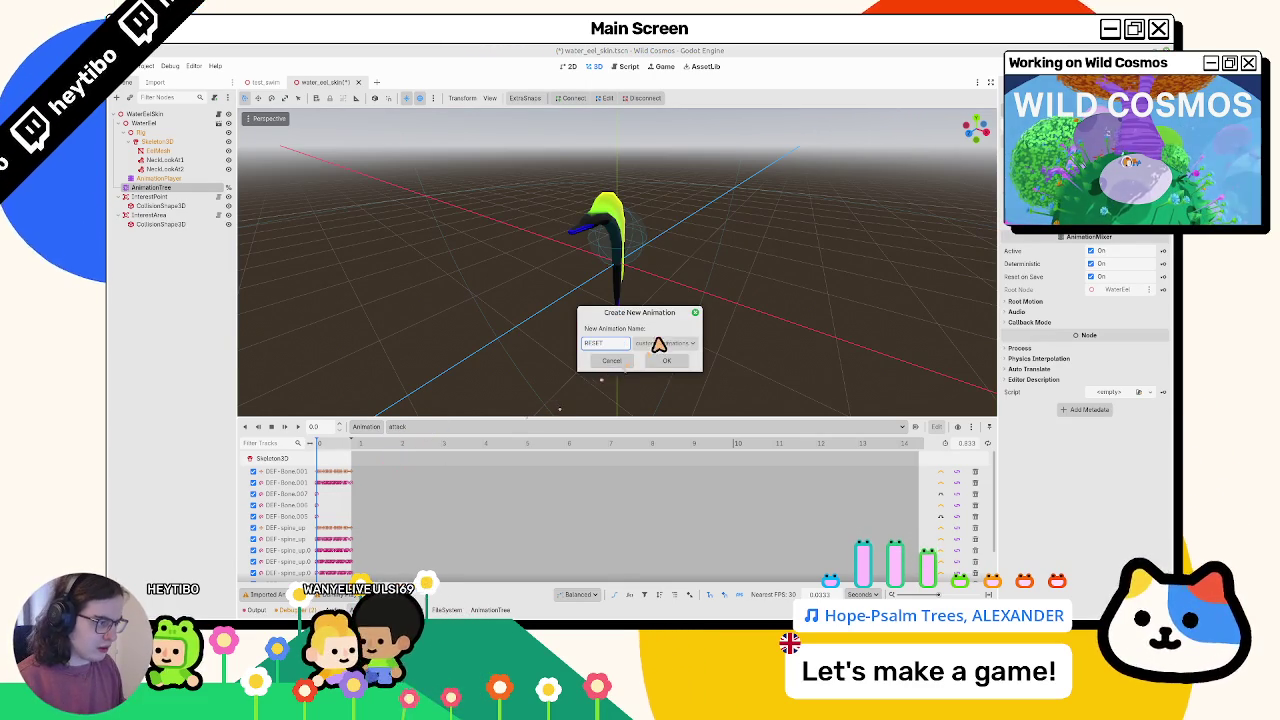
pyautogui.click(662, 361)
pyautogui.click(460, 428)
pyautogui.click(446, 517)
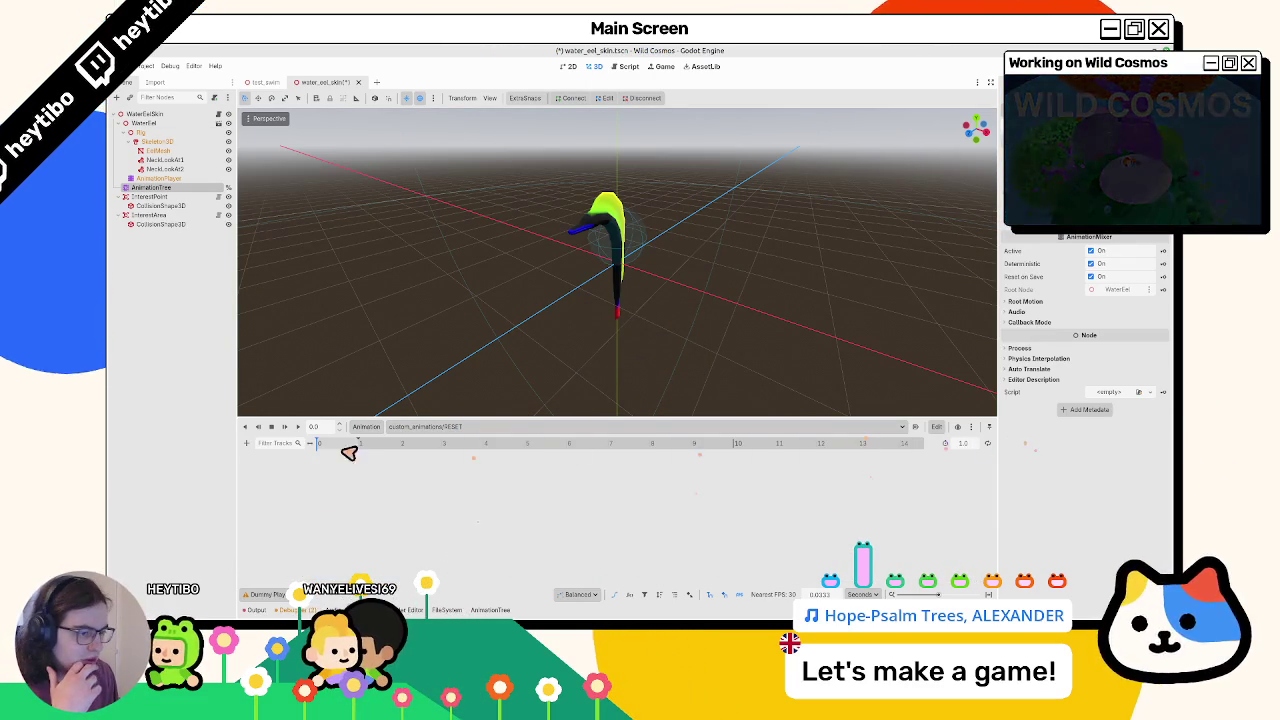
# Delete custom_animations/RESET, confirm, and open Manage Animations
pyautogui.click(366, 427)
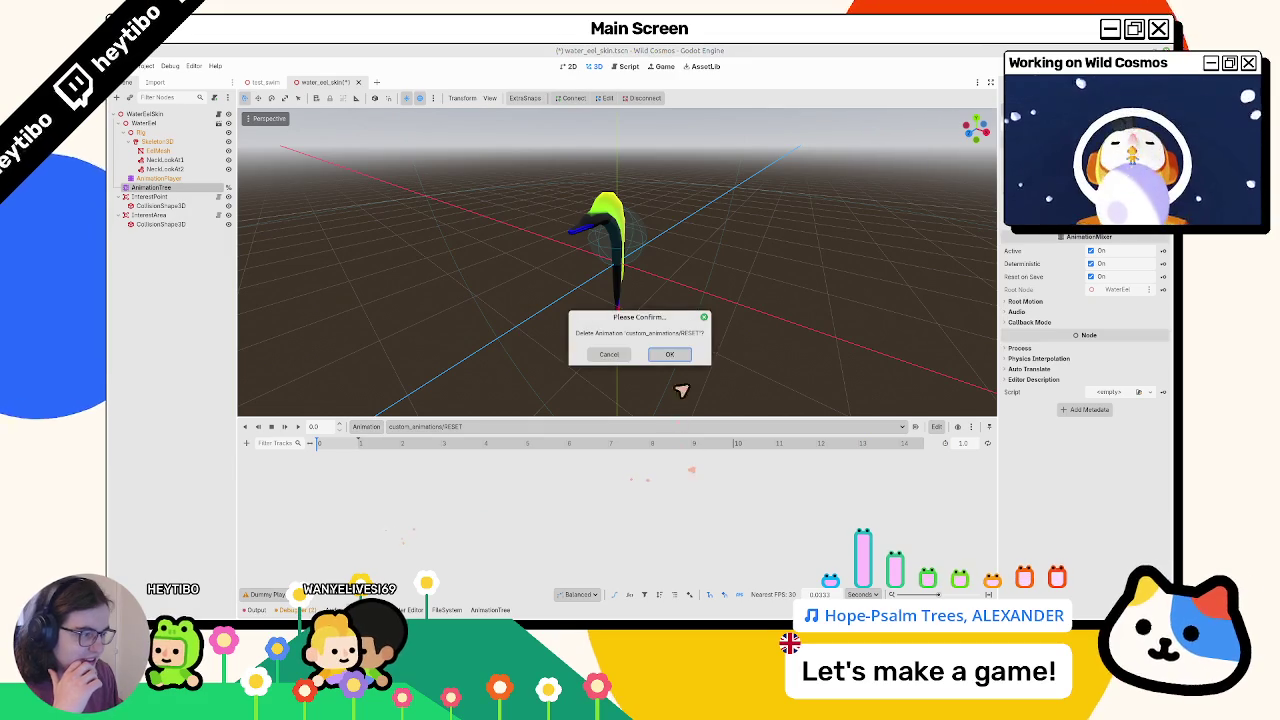
pyautogui.click(660, 353)
pyautogui.click(366, 427)
pyautogui.click(378, 456)
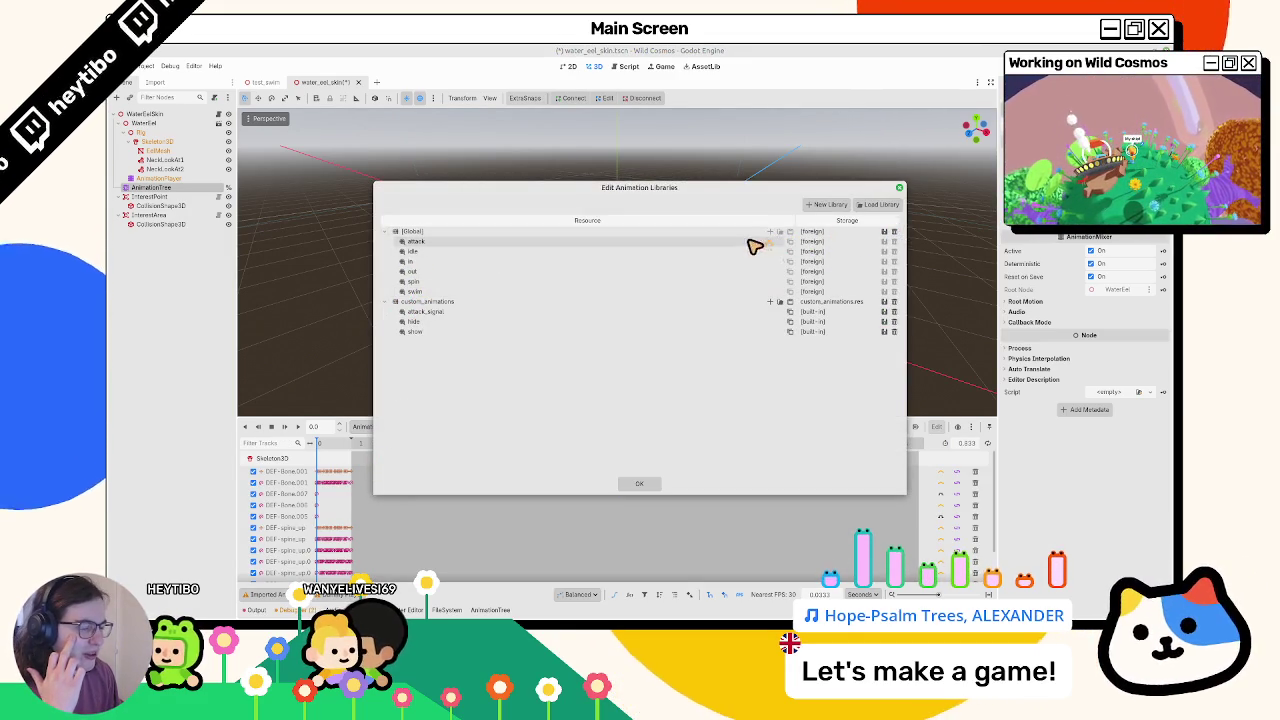
# Close the libraries window and preview attack_signal, hide and show, ending on hide
pyautogui.click(642, 485)
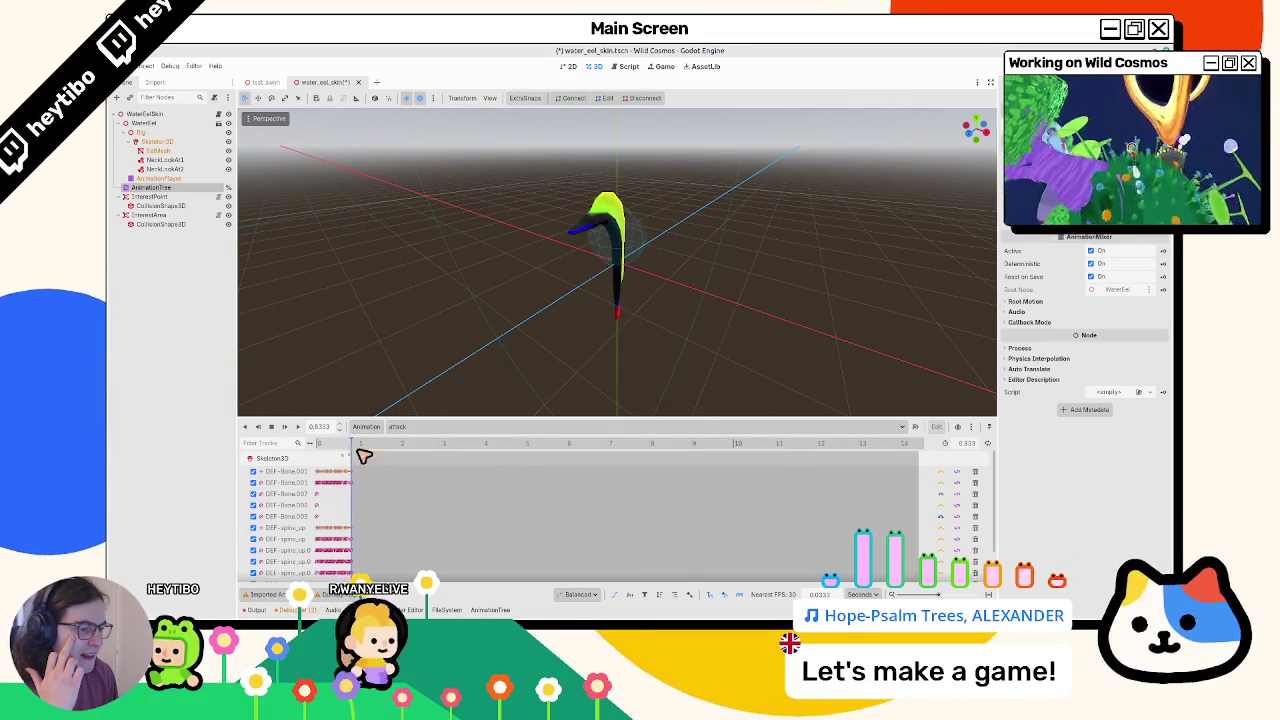
pyautogui.click(334, 470)
pyautogui.click(400, 428)
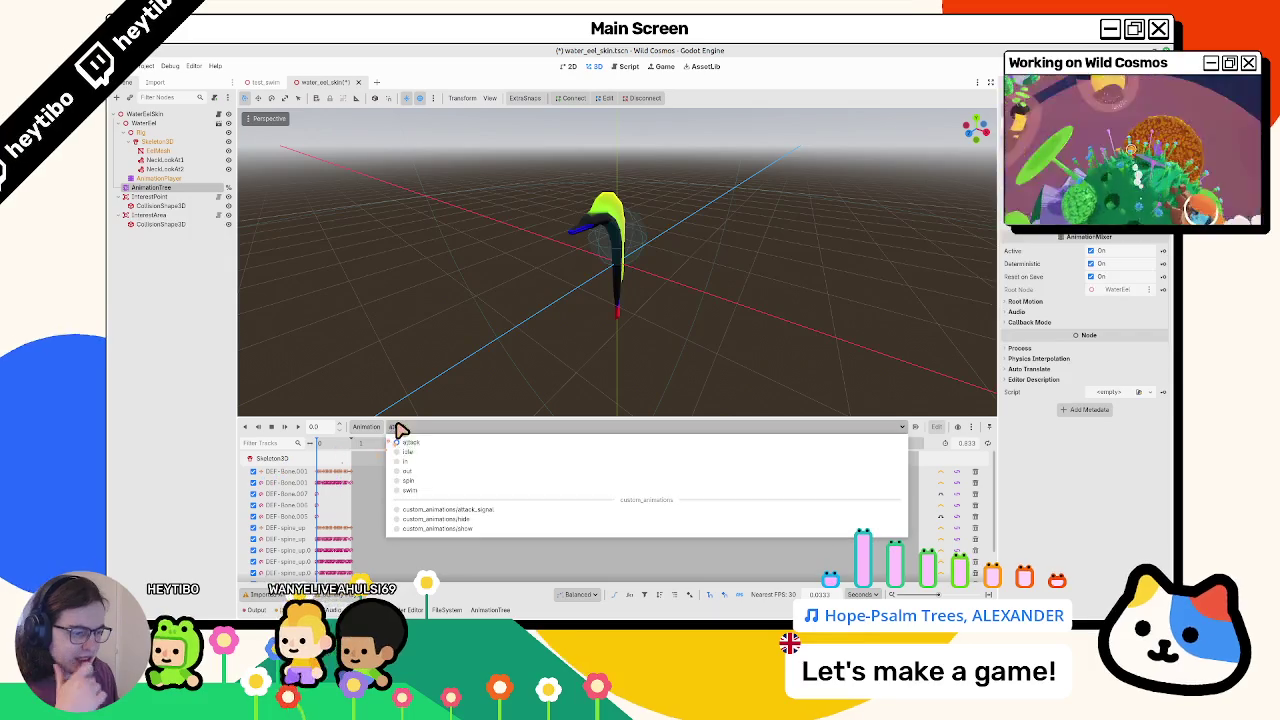
pyautogui.click(443, 509)
pyautogui.click(411, 430)
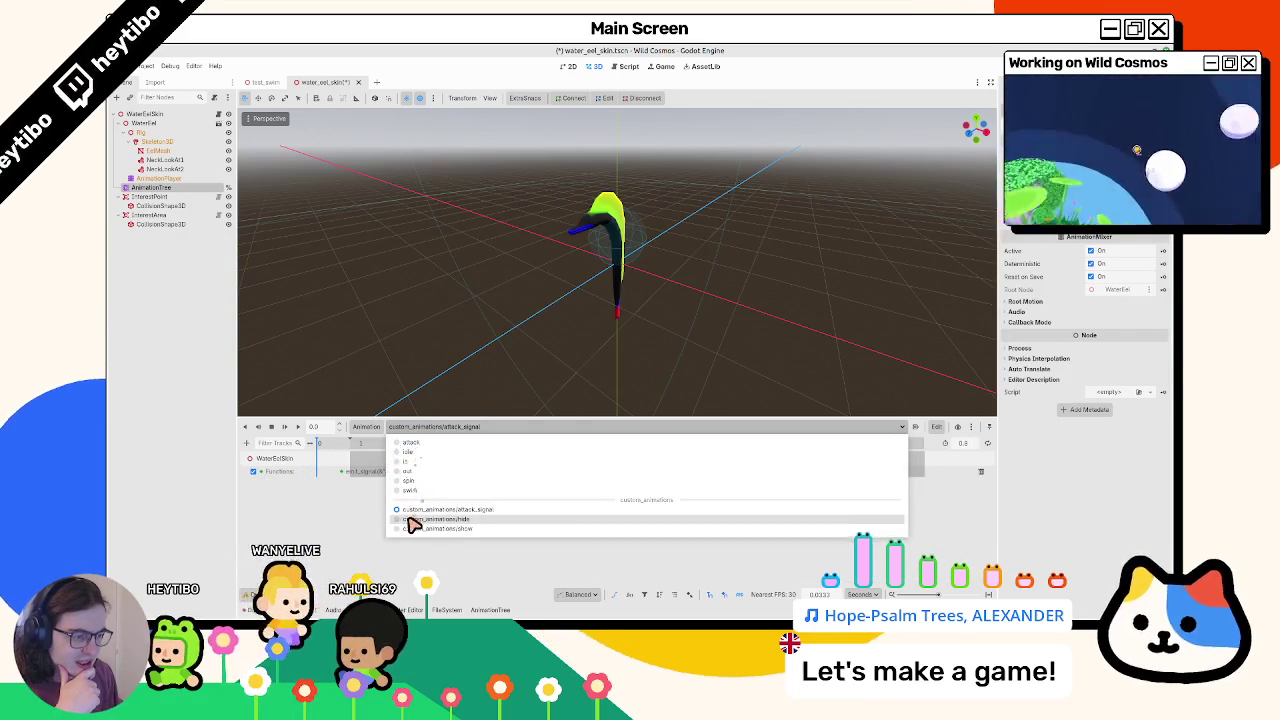
pyautogui.click(414, 519)
pyautogui.click(395, 428)
pyautogui.click(410, 530)
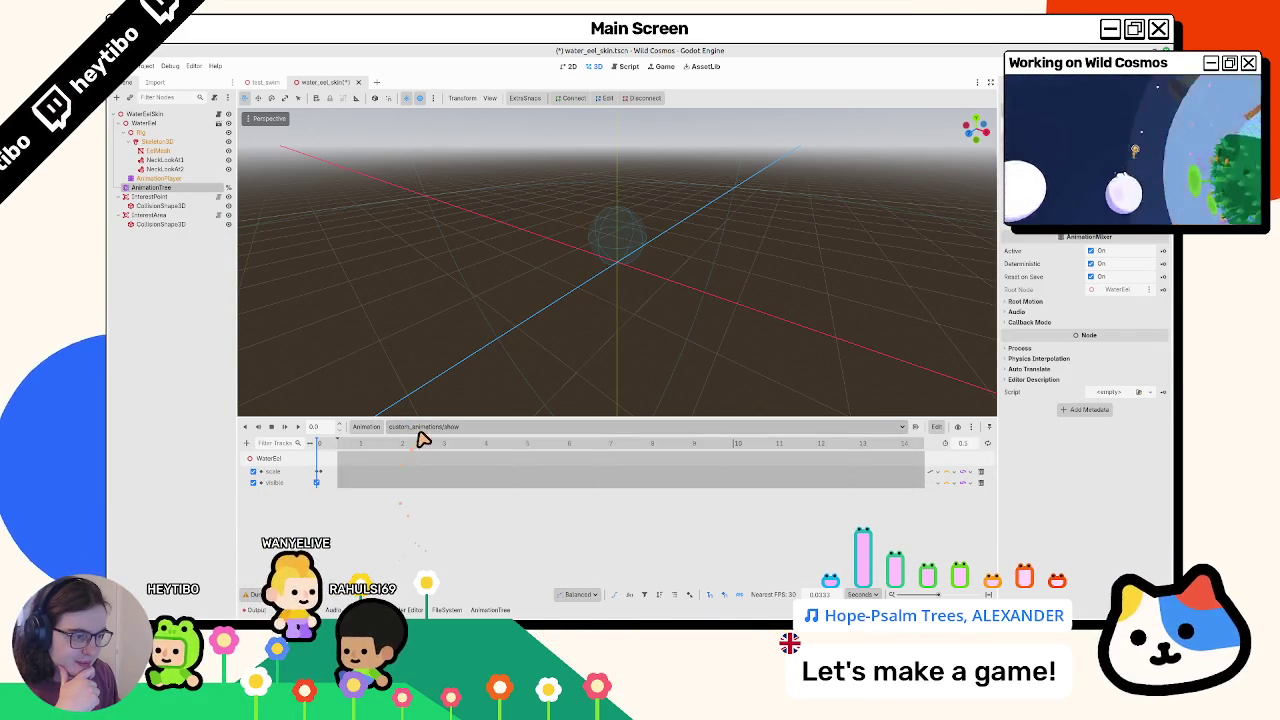
pyautogui.click(417, 428)
pyautogui.click(425, 519)
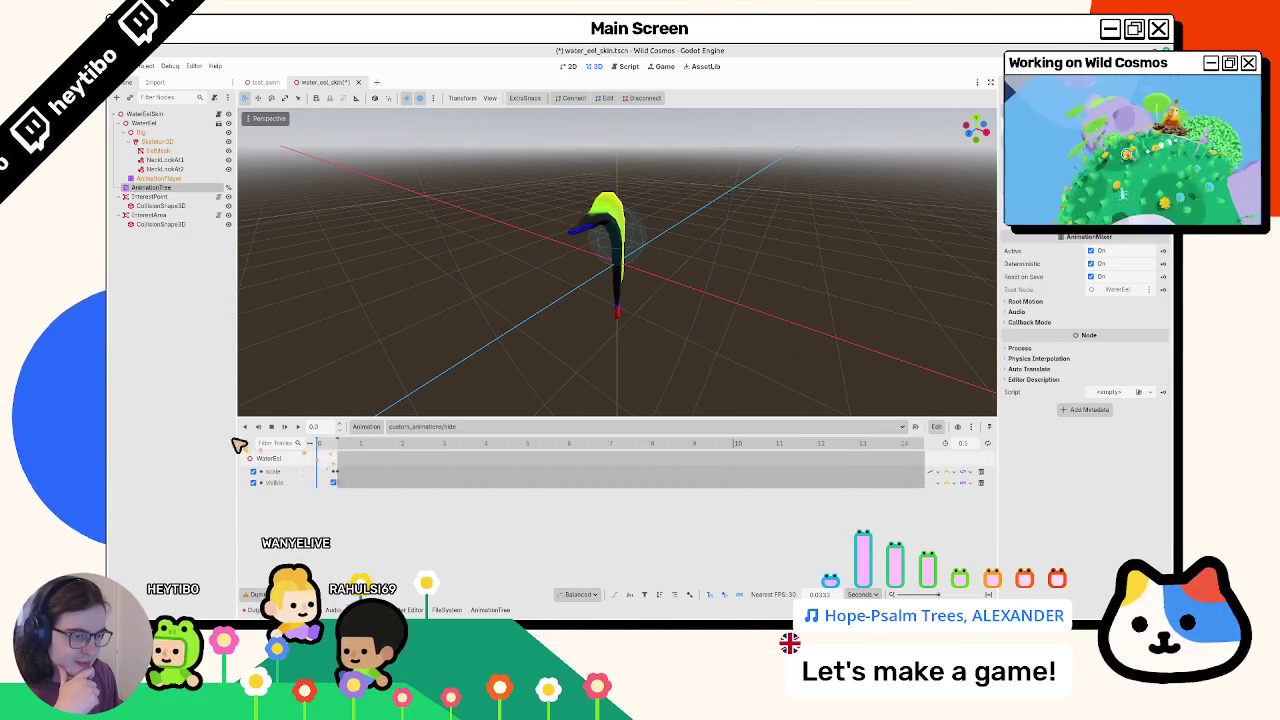
# Check the AnimationTree graph, show hide on the AnimationPlayer, then select Skeleton3D
pyautogui.click(130, 188)
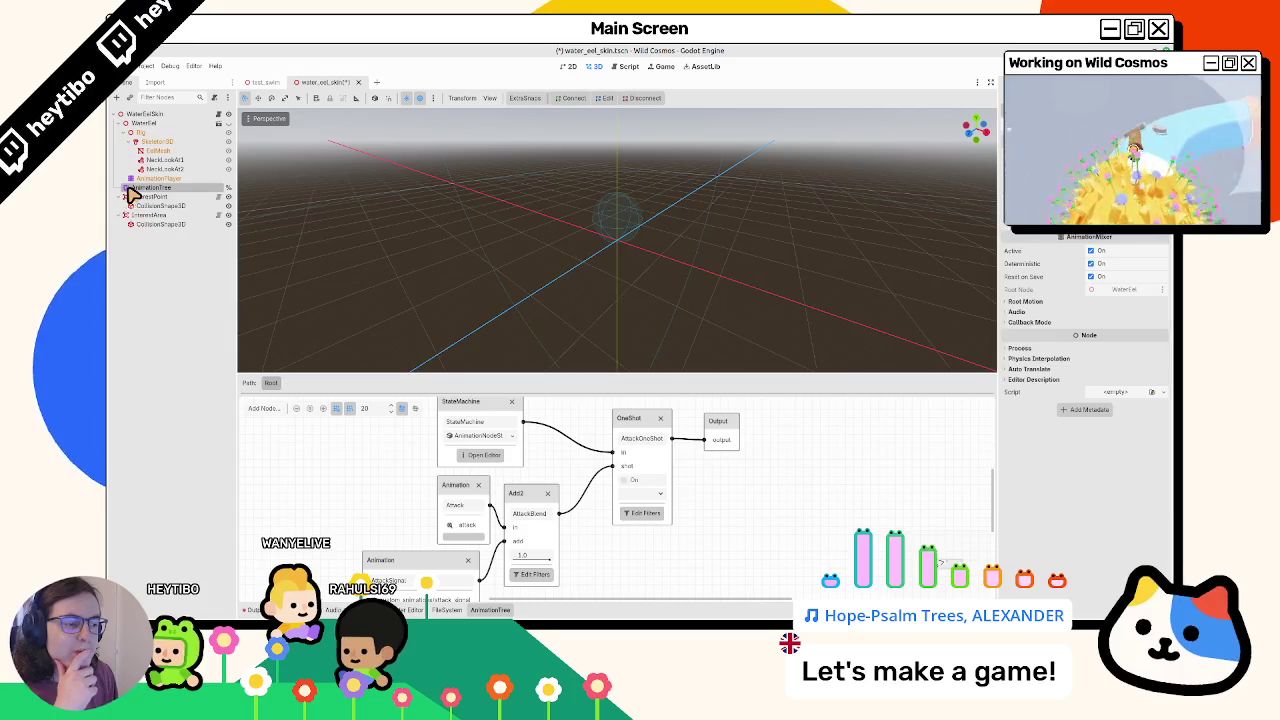
pyautogui.click(142, 178)
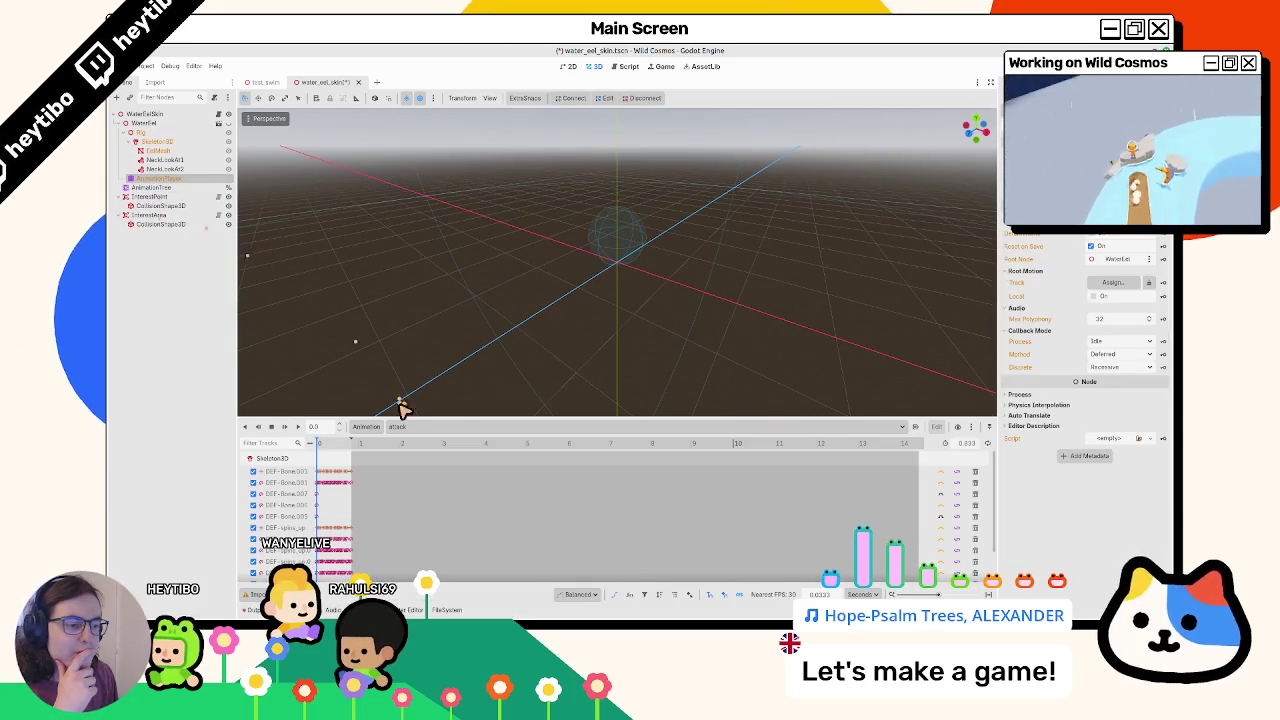
pyautogui.click(402, 428)
pyautogui.click(449, 520)
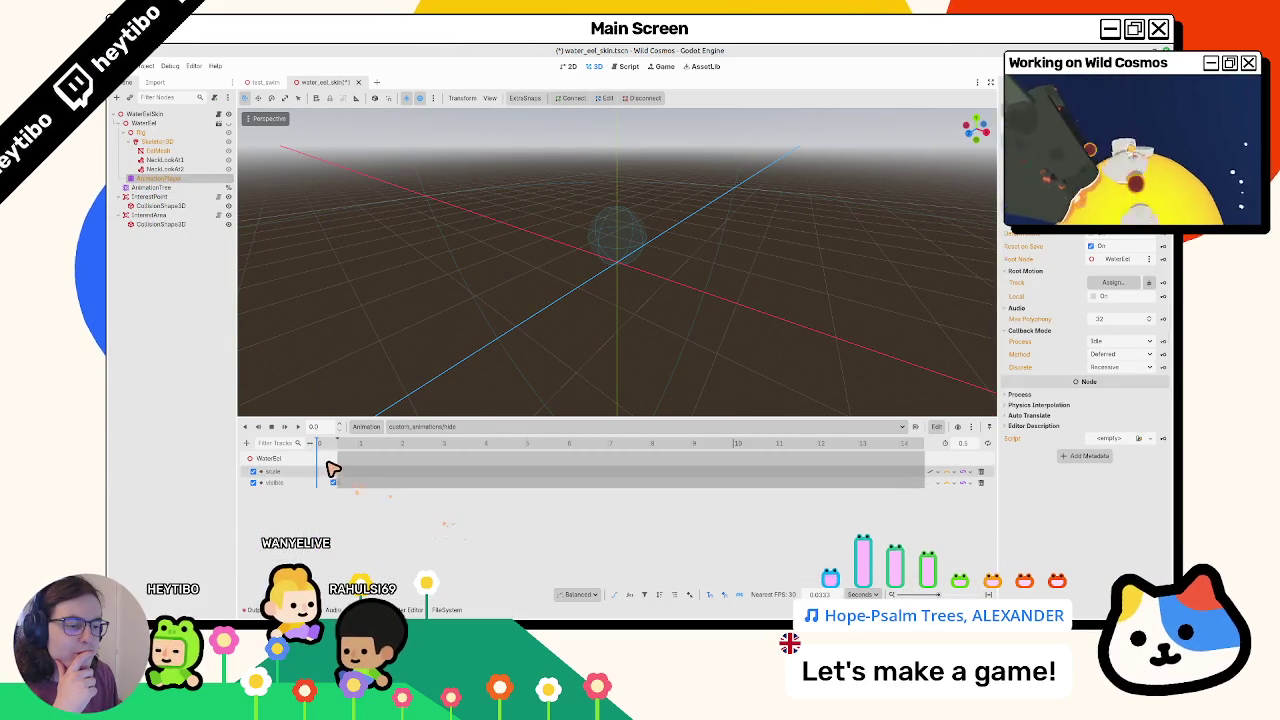
pyautogui.click(160, 141)
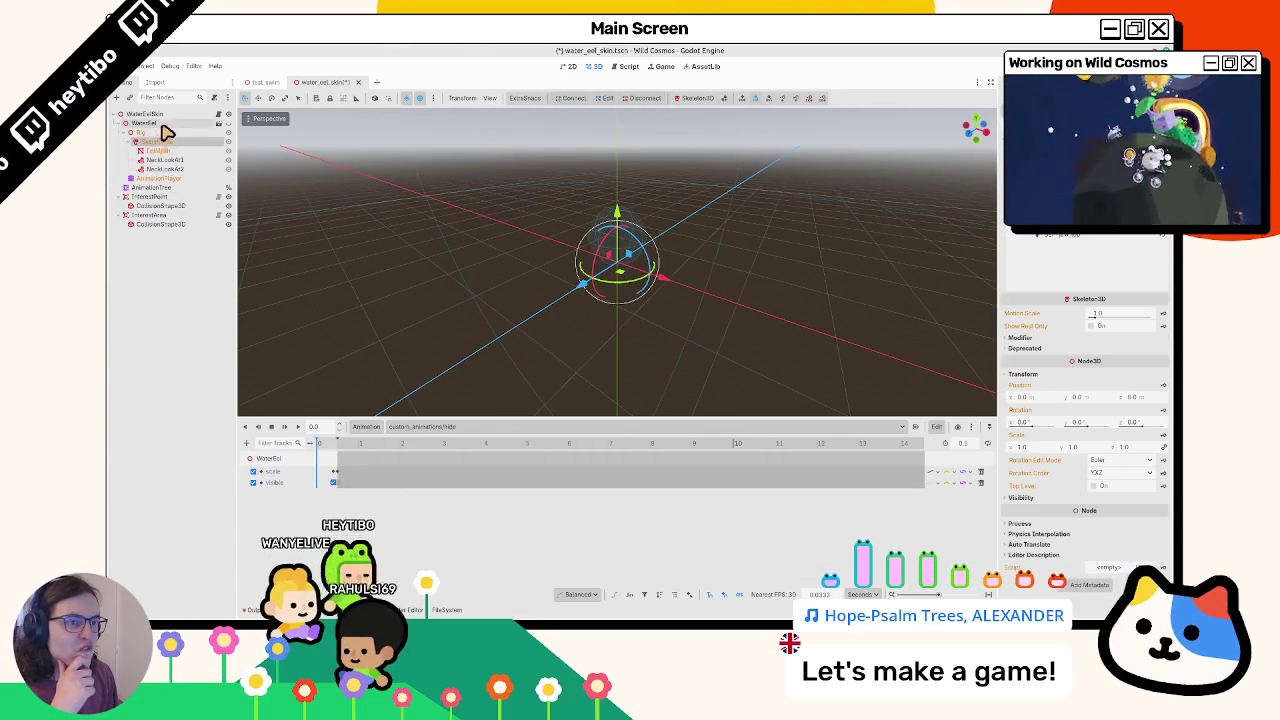
# Select WaterEel, view attack_signal, cancel a rotation track prompt, and show attack
pyautogui.click(947, 228)
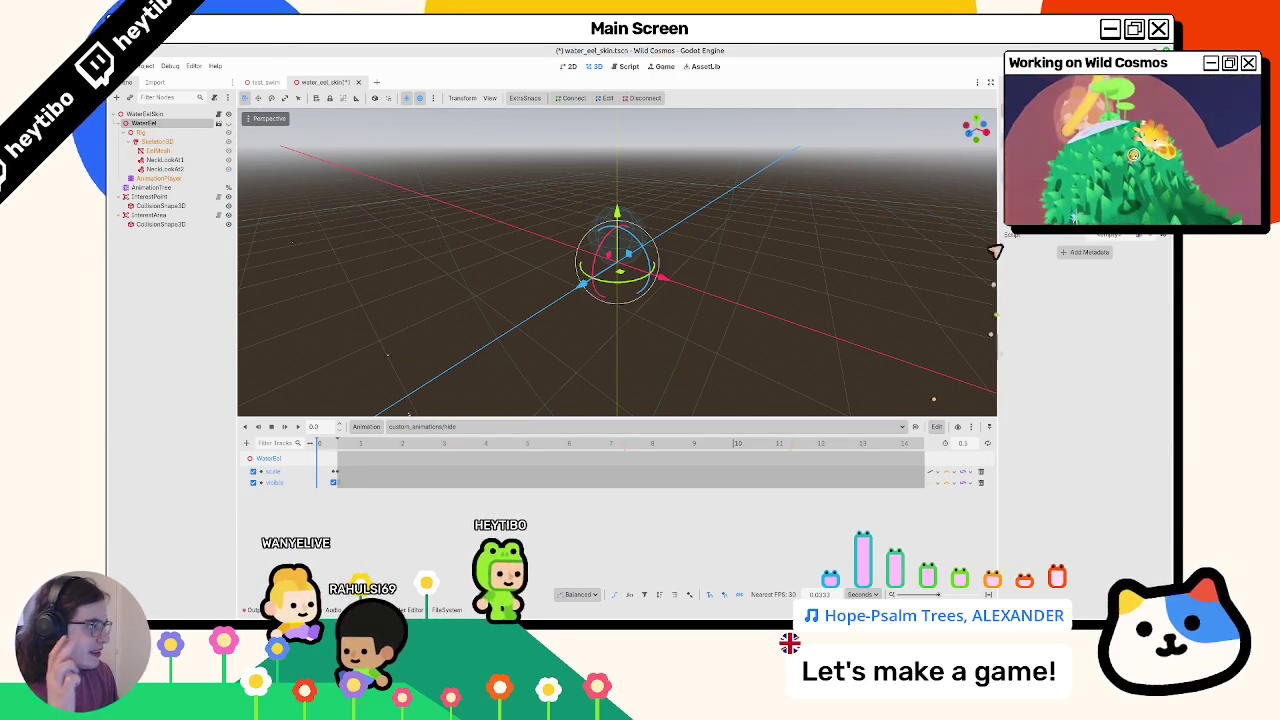
pyautogui.scroll(3, 1090, 300)
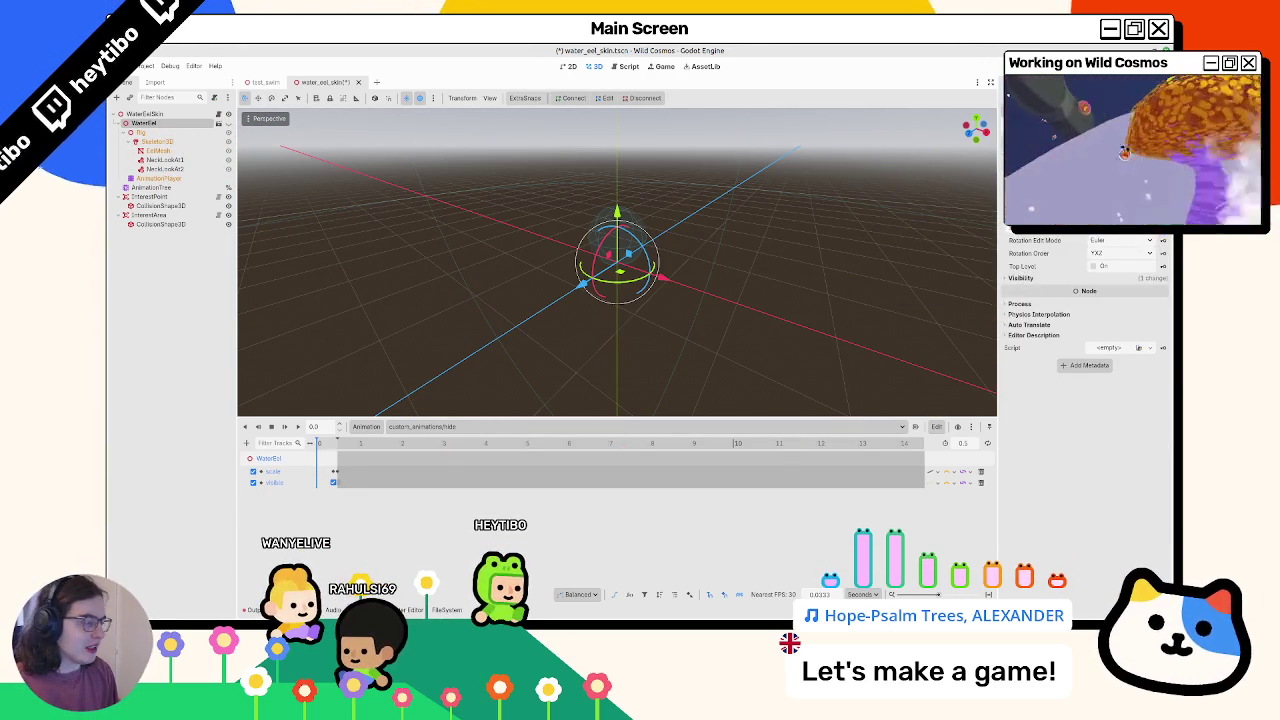
pyautogui.click(432, 428)
pyautogui.click(445, 520)
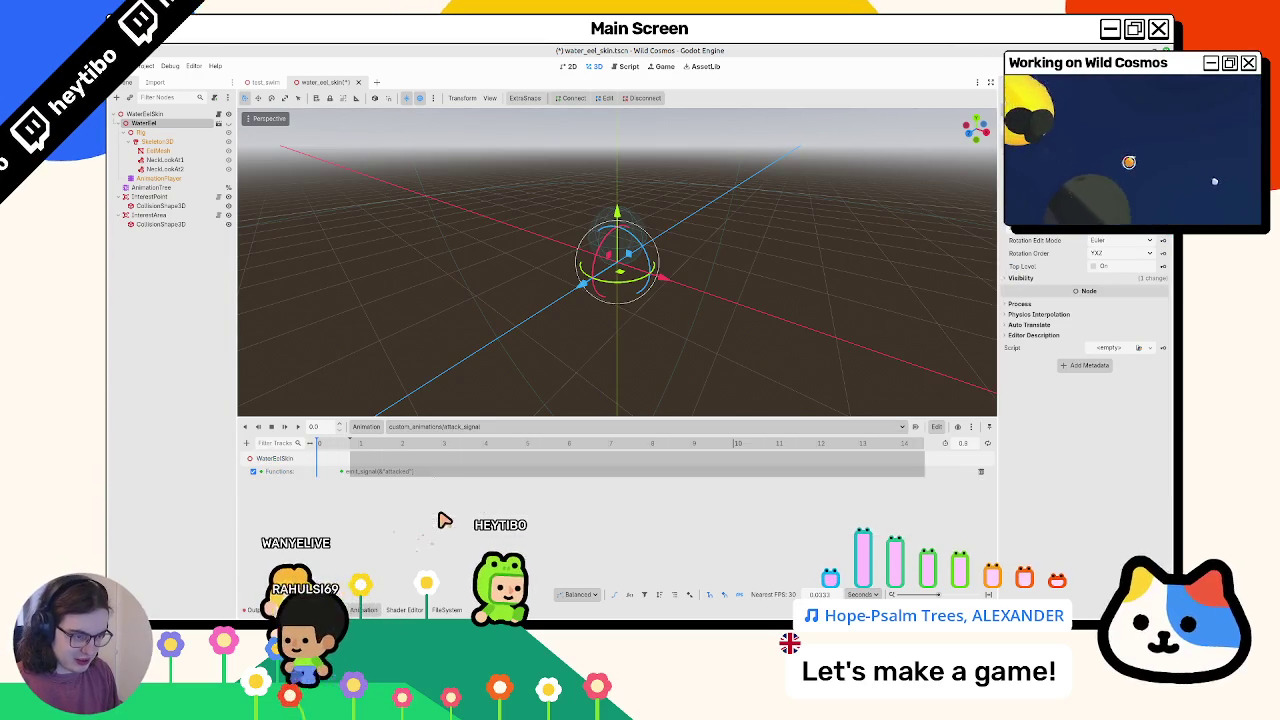
pyautogui.click(1162, 214)
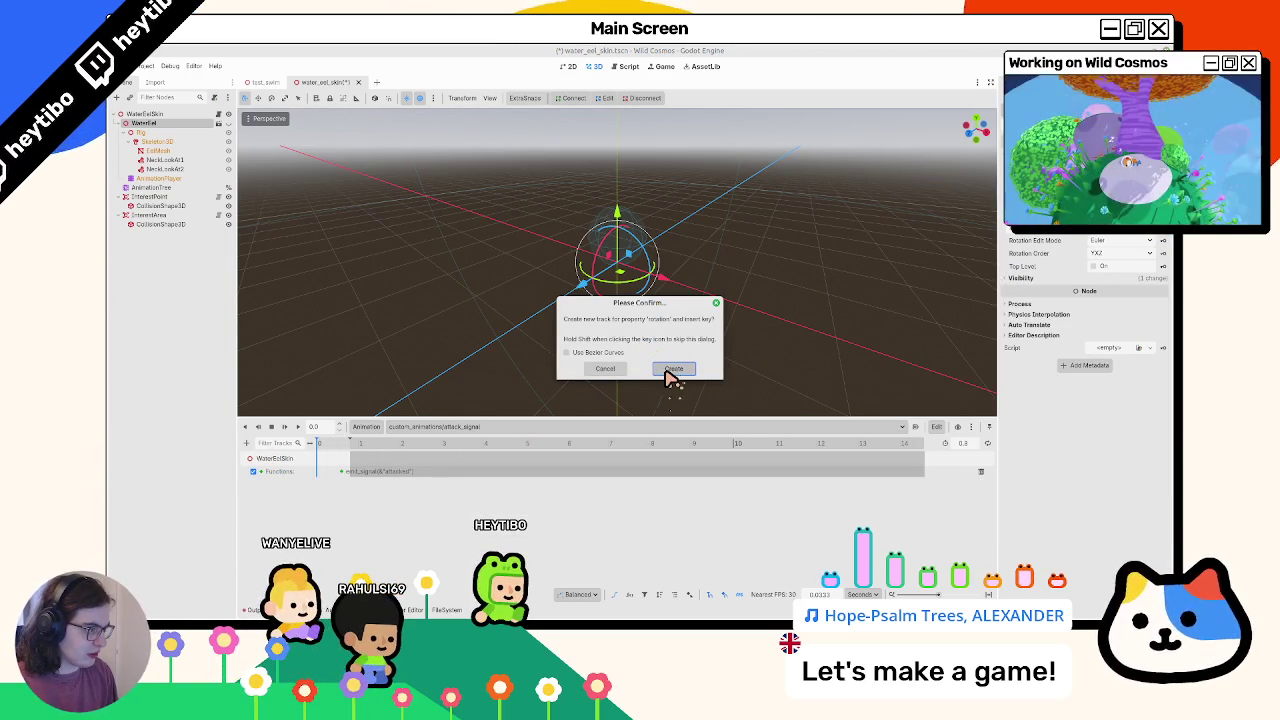
pyautogui.press('Escape')
pyautogui.click(412, 427)
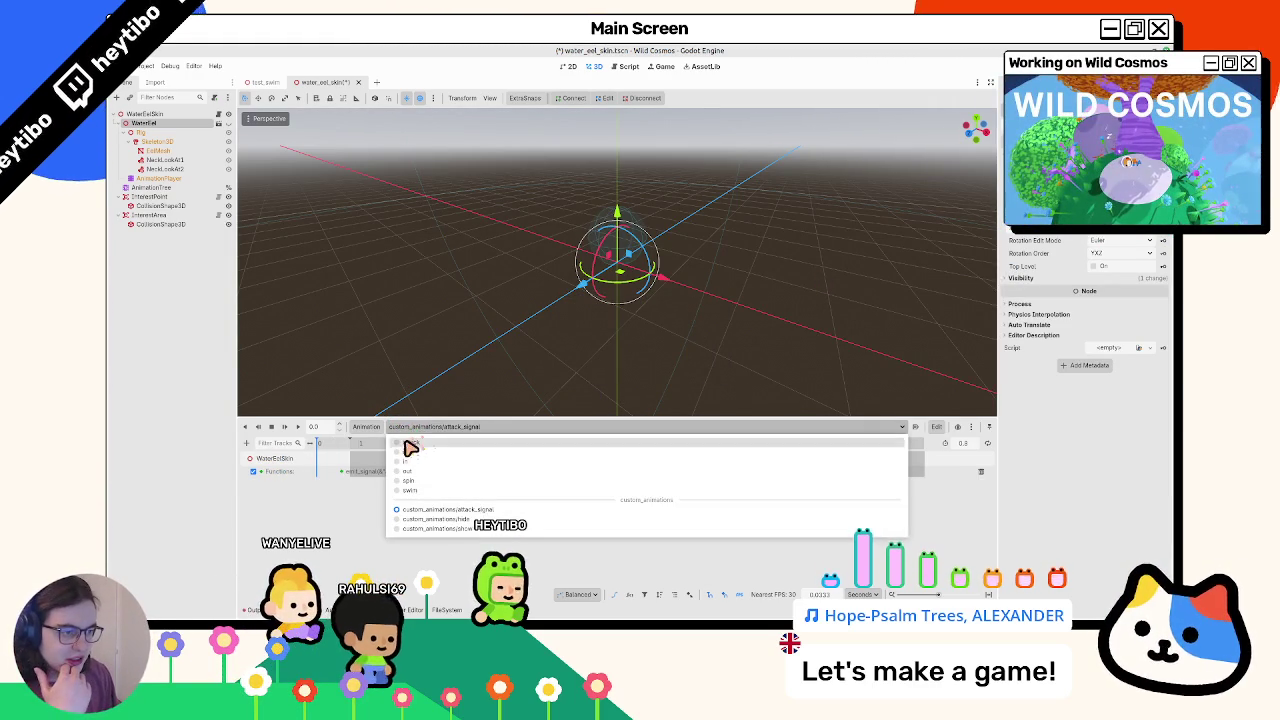
pyautogui.click(408, 449)
pyautogui.click(372, 427)
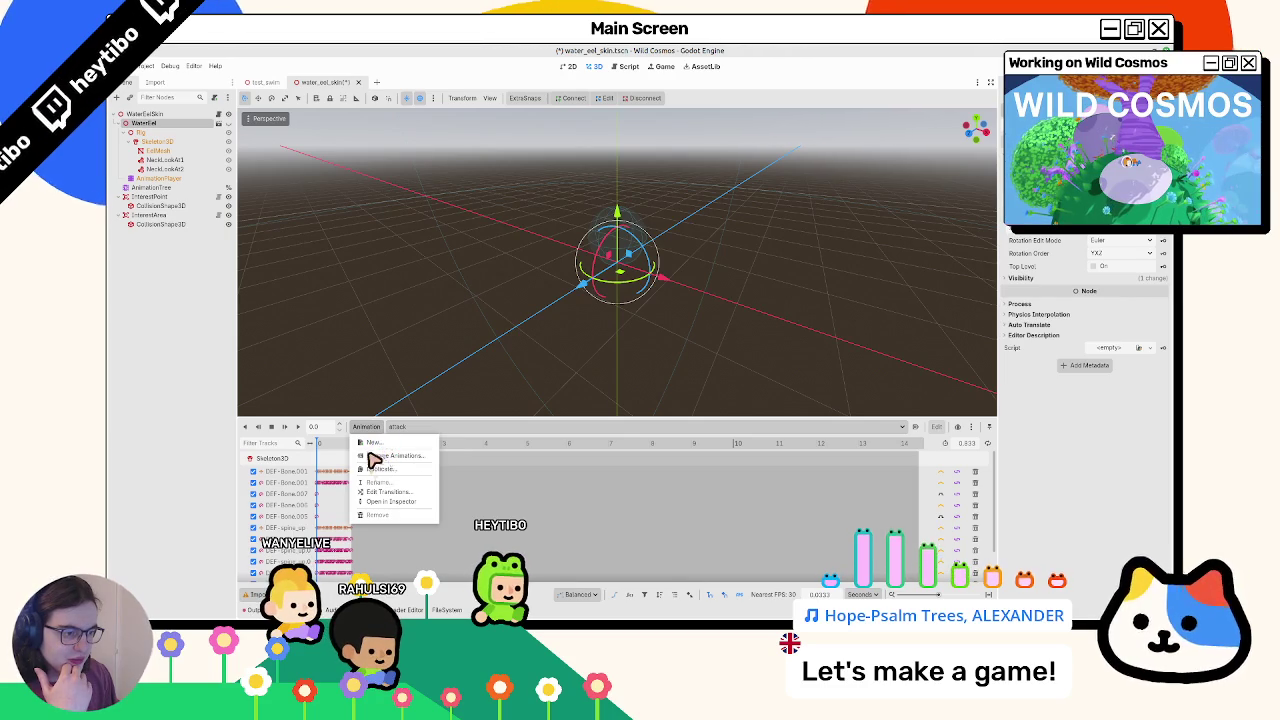
# Switch the bottom panel to FileSystem and go up to the water_eel folder
pyautogui.click(447, 609)
pyautogui.click(403, 609)
pyautogui.click(447, 609)
pyautogui.doubleClick(368, 443)
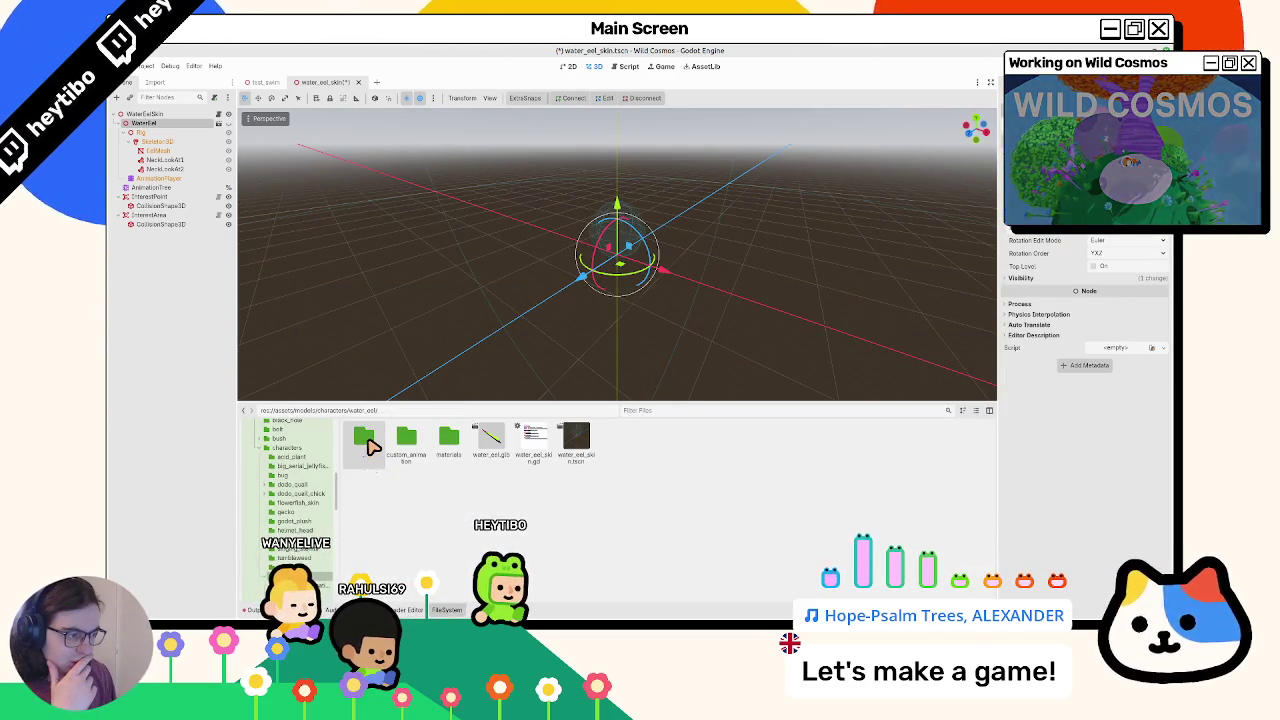
# Inspect water_eel.glb's advanced import settings, checking its AnimationPlayer and meshes
pyautogui.doubleClick(490, 440)
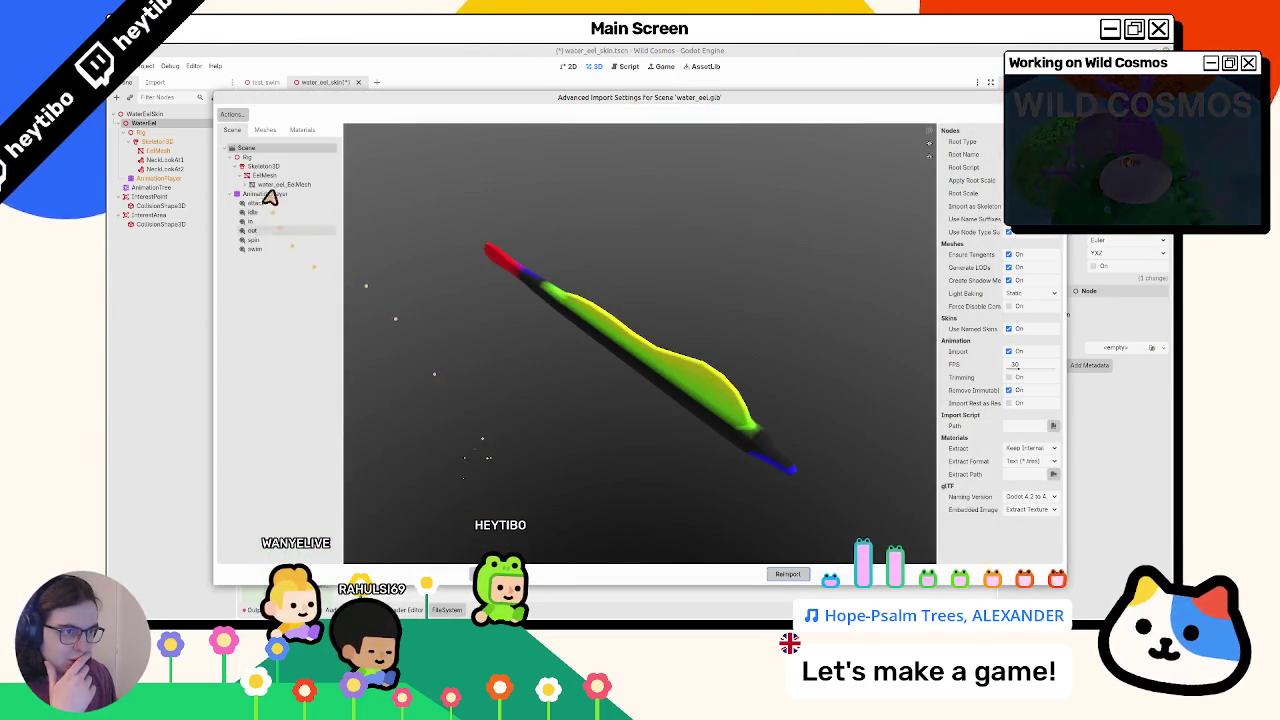
pyautogui.click(268, 194)
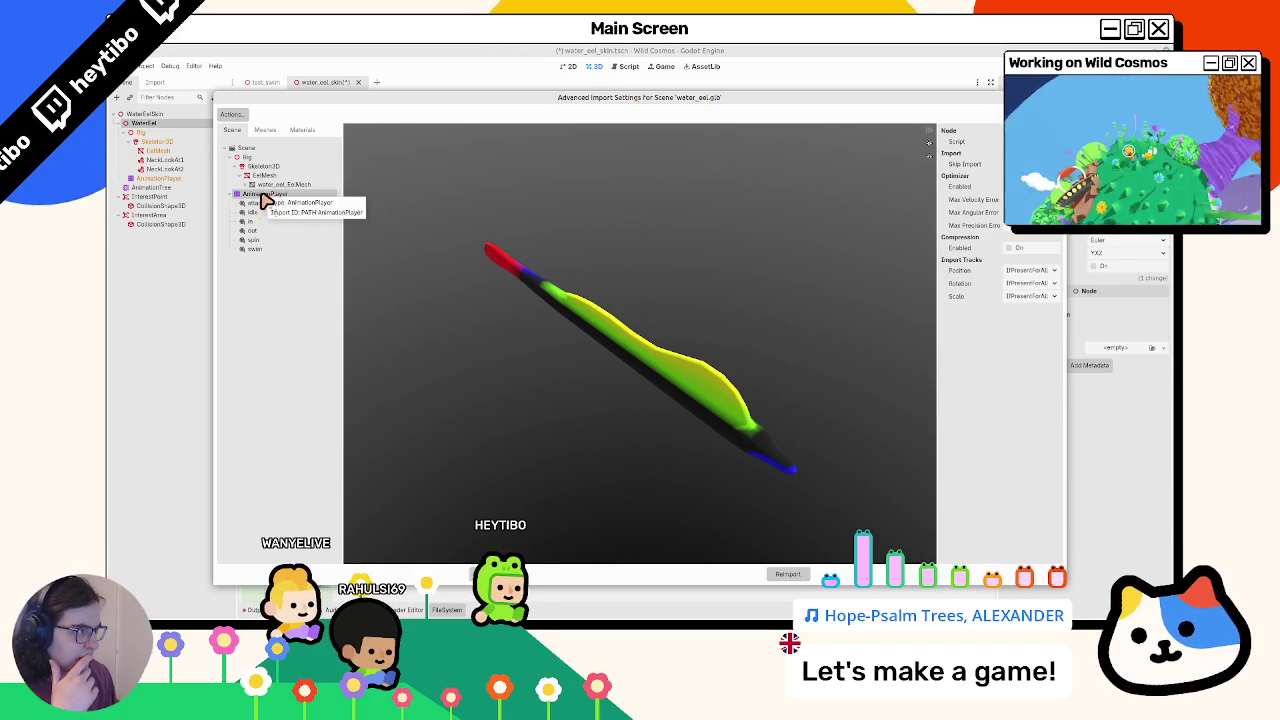
pyautogui.click(264, 131)
pyautogui.click(232, 131)
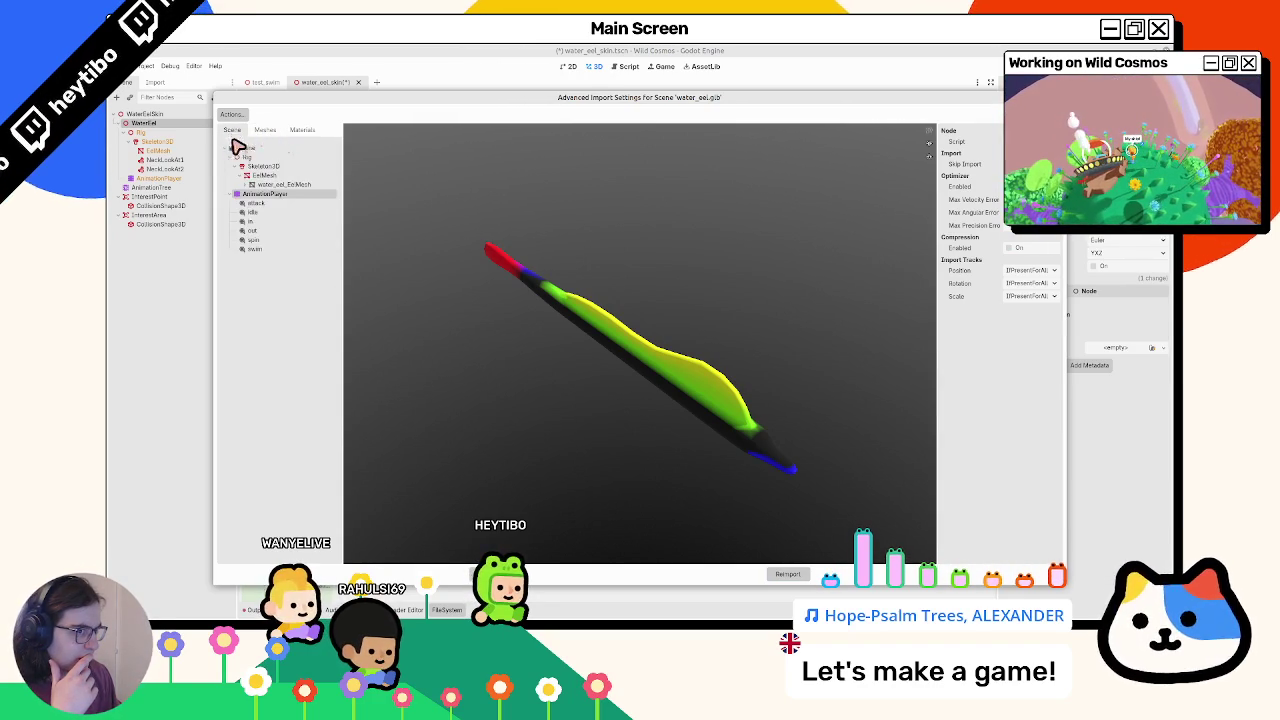
pyautogui.moveTo(940, 237); pyautogui.dragTo(818, 245)
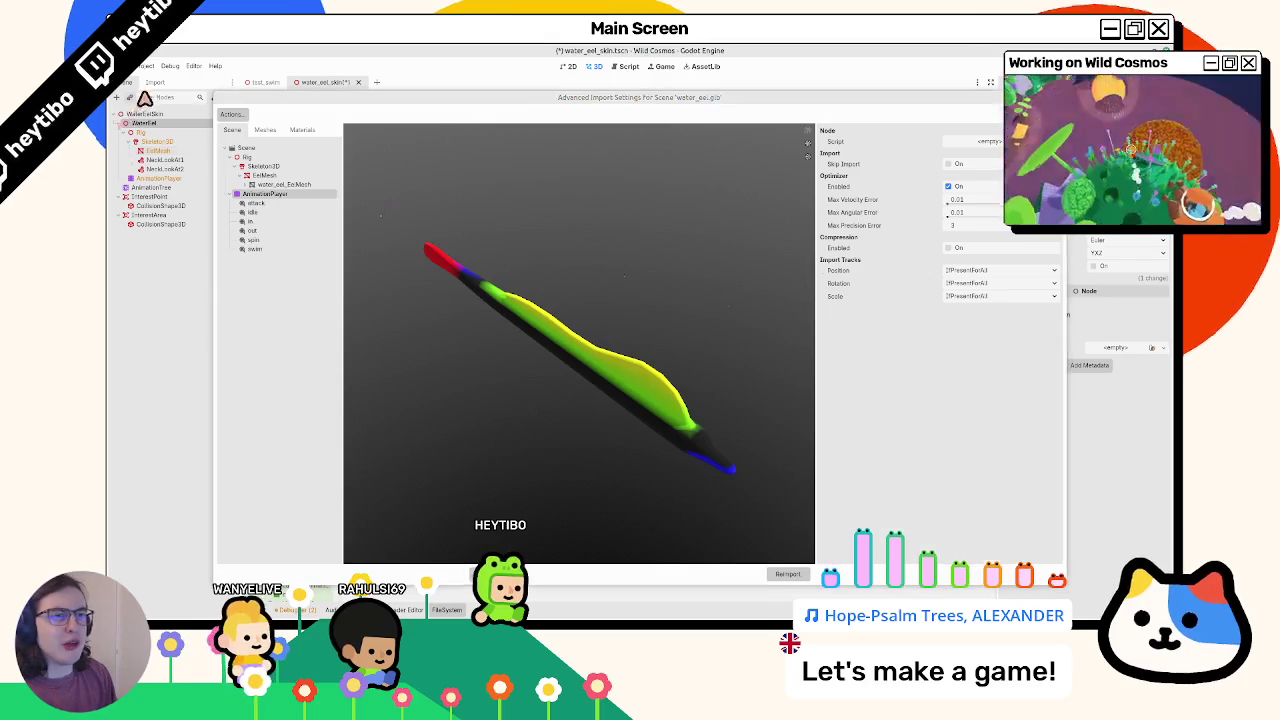
pyautogui.press('Escape')
pyautogui.moveTo(240, 181); pyautogui.dragTo(367, 187)
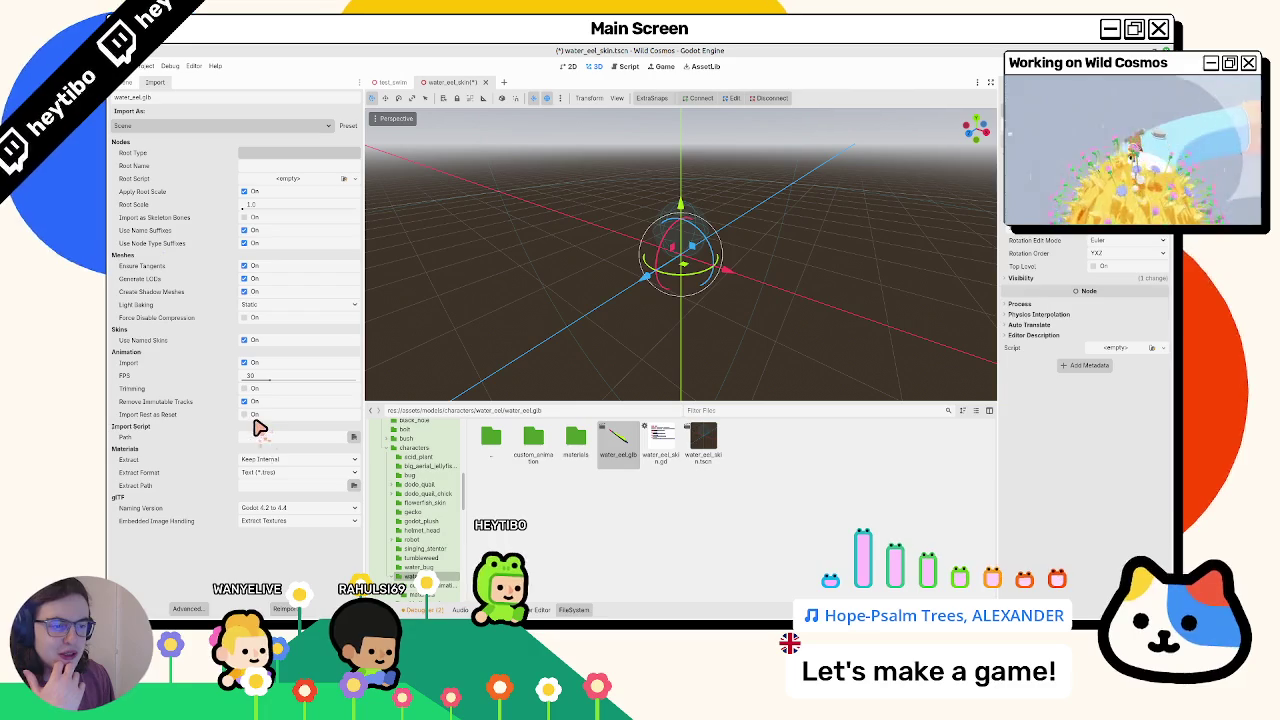
# Enable Import Rest as Reset for water_eel.glb and reimport it
pyautogui.click(250, 415)
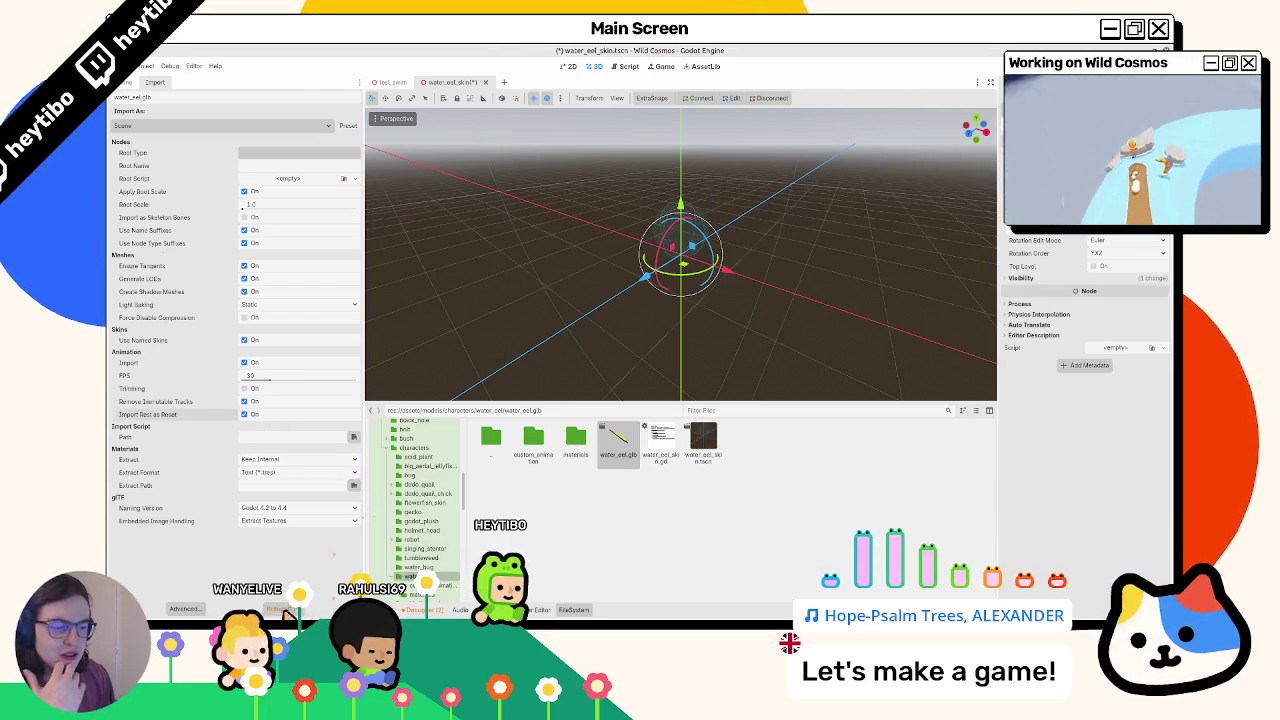
pyautogui.doubleClick(603, 466)
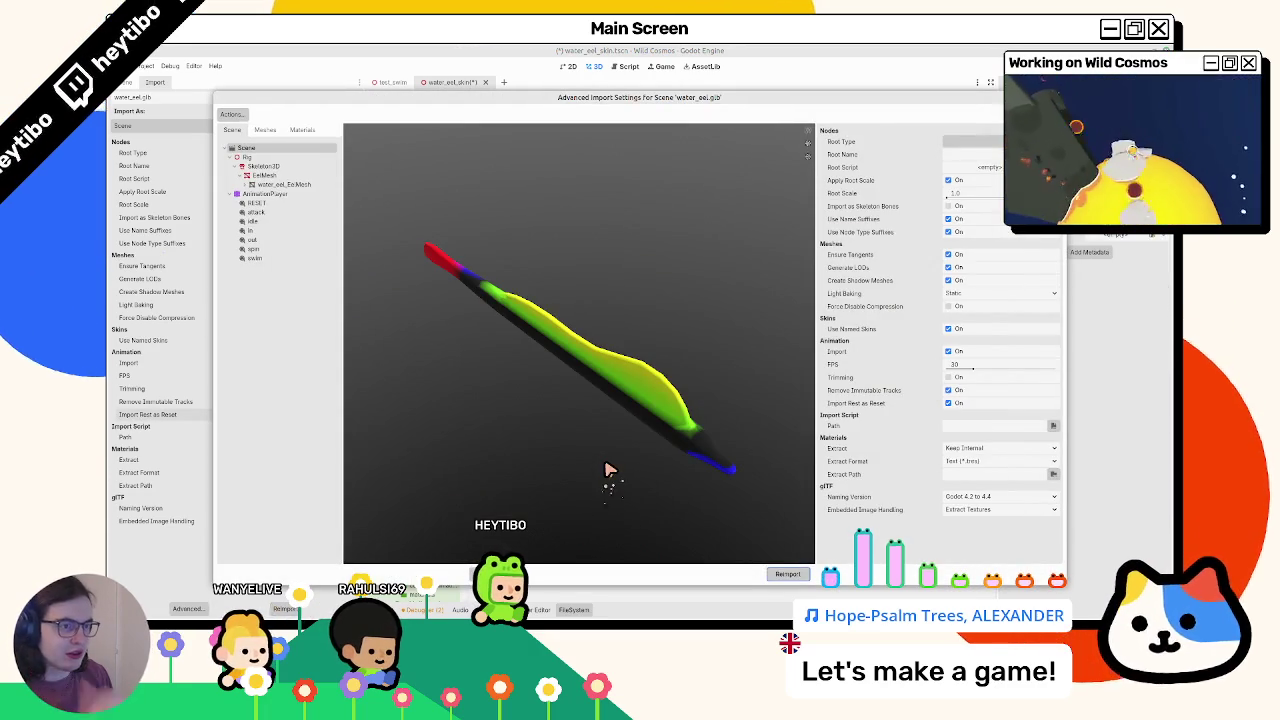
pyautogui.press('Escape')
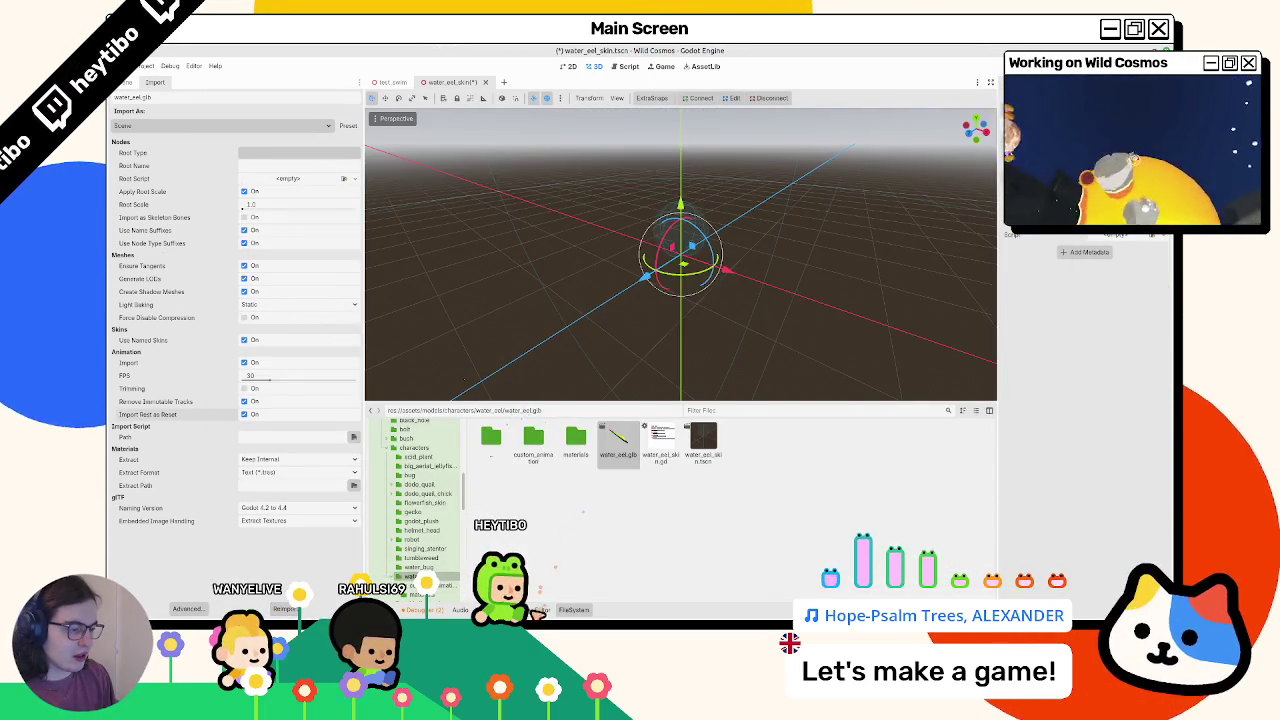
pyautogui.click(535, 609)
pyautogui.click(490, 609)
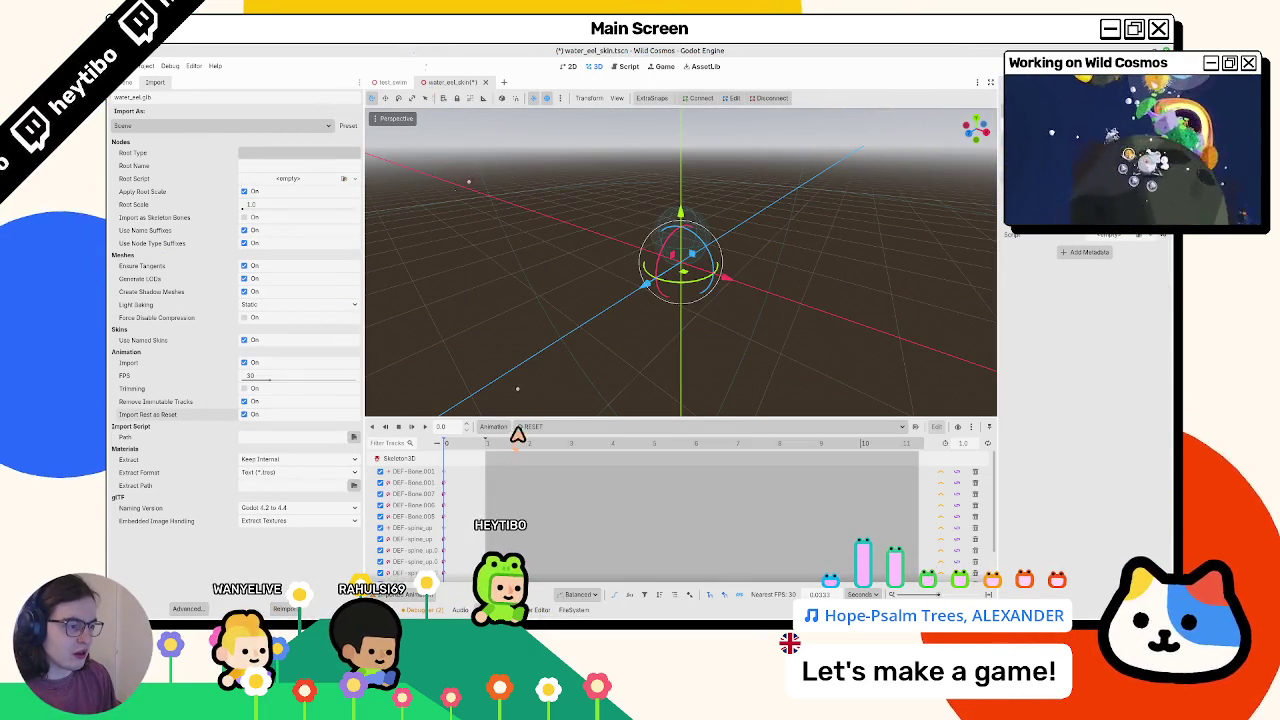
# Confirm RESET appears in the animation list, then reselect the AnimationPlayer node
pyautogui.click(513, 432)
pyautogui.scroll(-3, 650, 515)
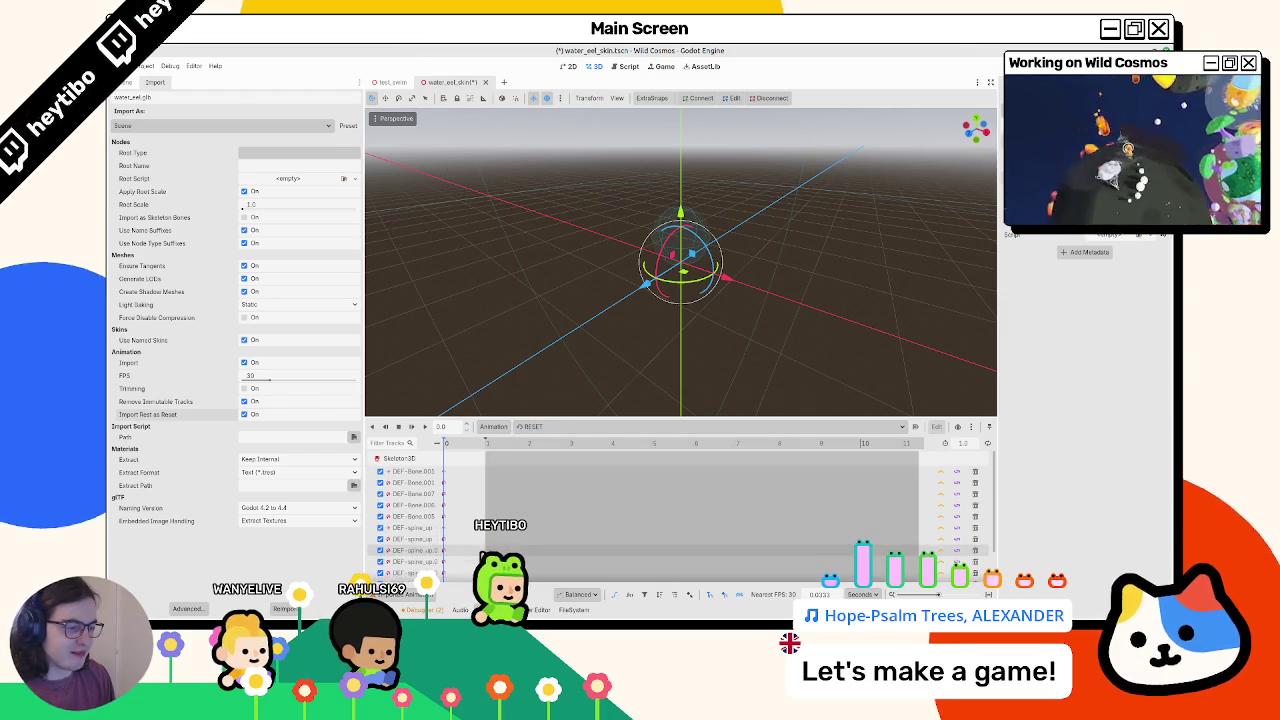
pyautogui.scroll(3, 650, 500)
pyautogui.click(530, 427)
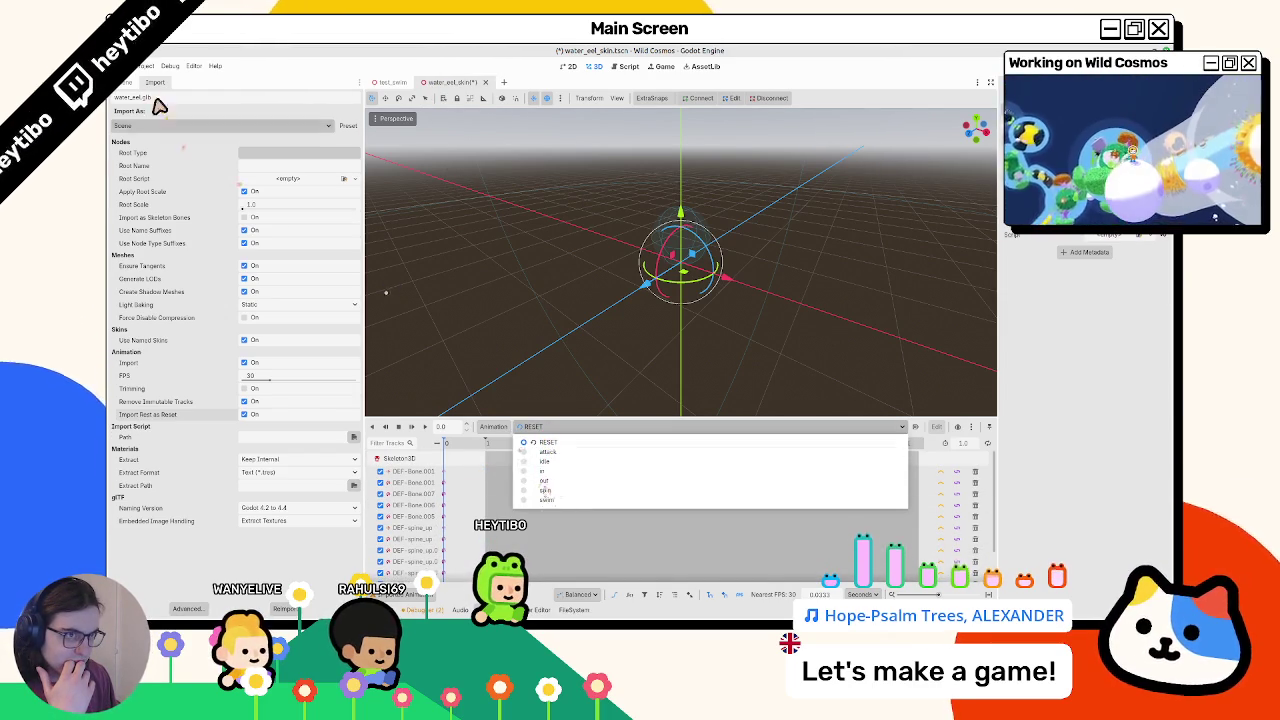
pyautogui.press('Escape')
pyautogui.click(125, 82)
pyautogui.click(168, 169)
pyautogui.click(169, 179)
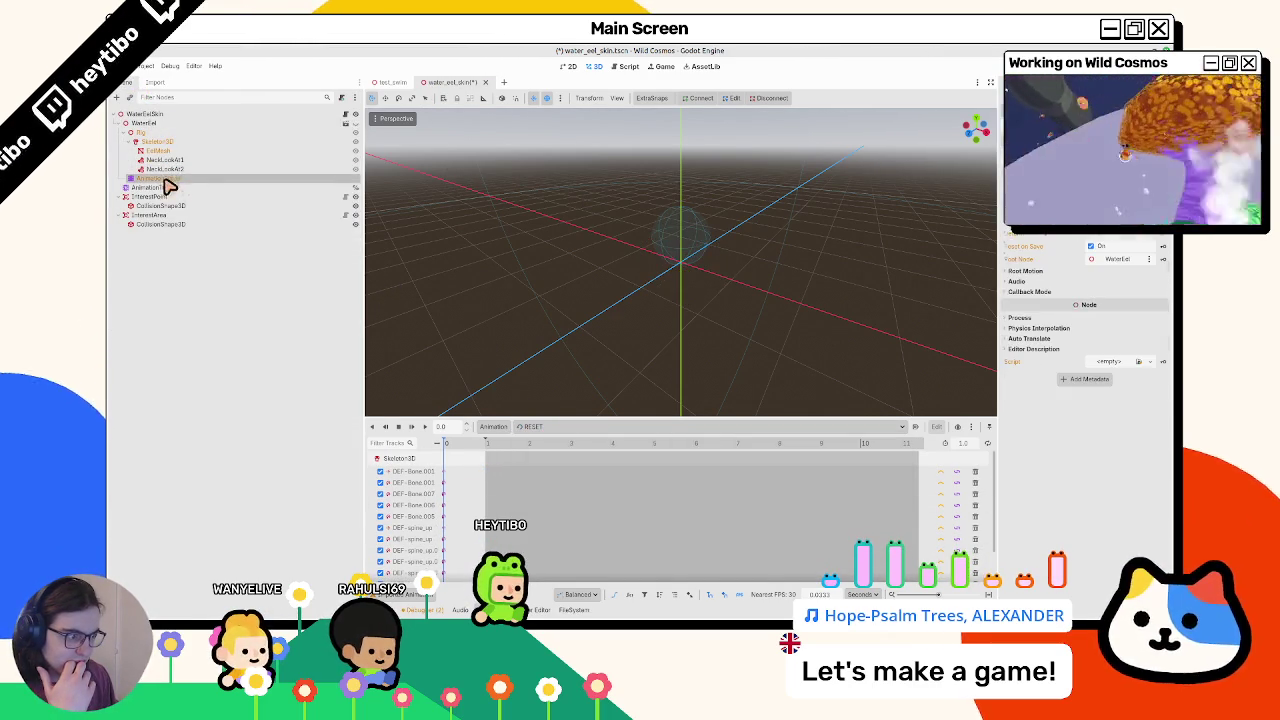
# Close water_eel_skin without saving, reopen it, and select the AnimationPlayer
pyautogui.click(571, 427)
pyautogui.press('Escape')
pyautogui.middleClick(451, 86)
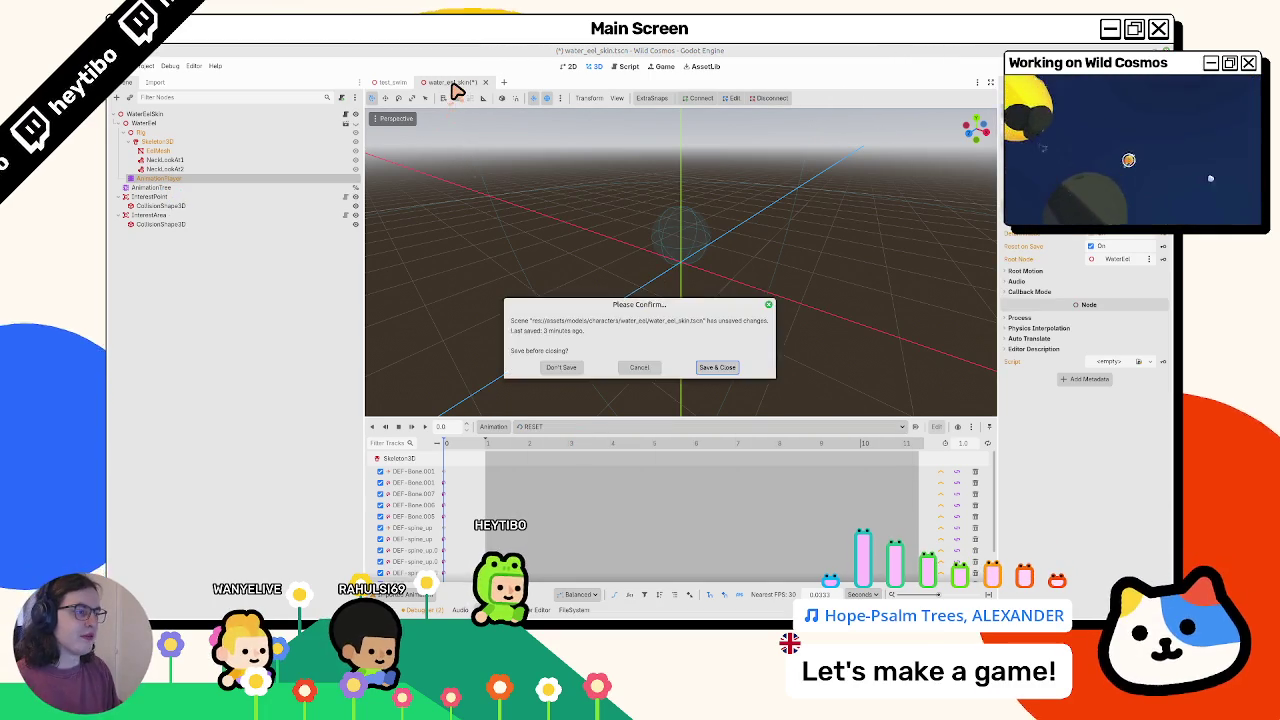
pyautogui.press('Return')
pyautogui.hotkey('ctrl', 'shift', 't')
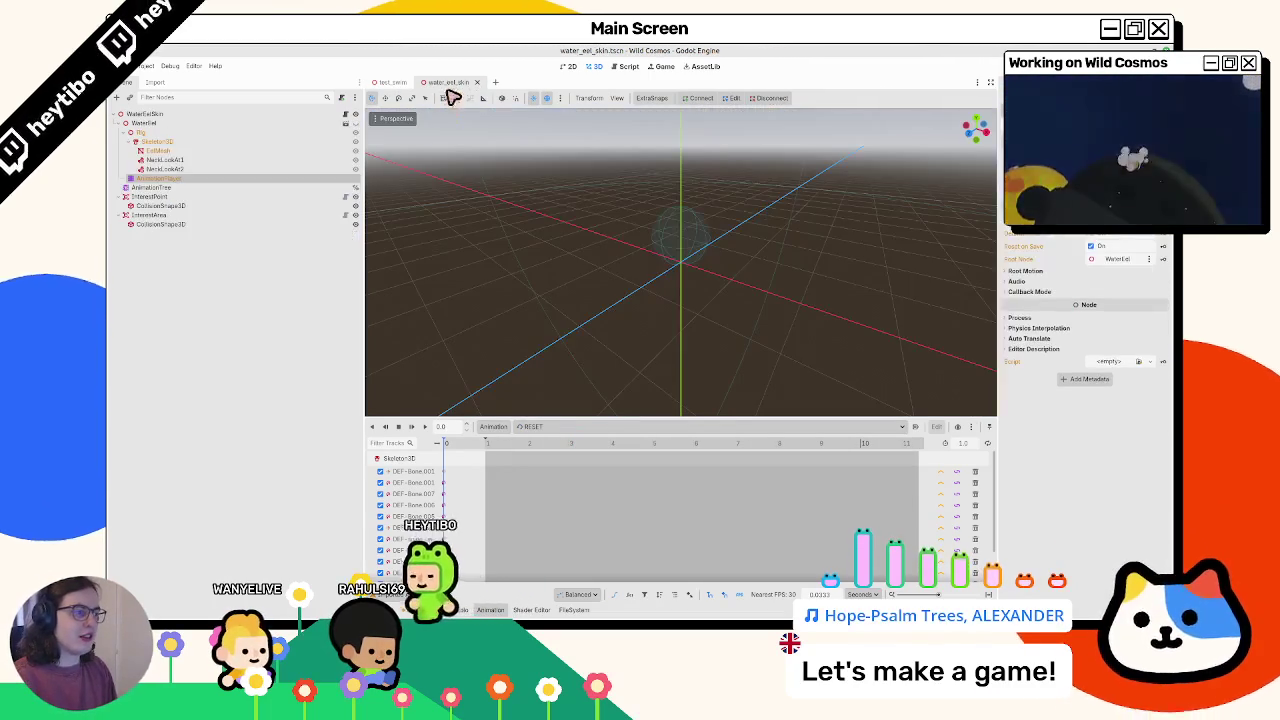
pyautogui.click(209, 180)
# Load the custom_animations.res library into the AnimationPlayer via Manage Animations
pyautogui.click(560, 428)
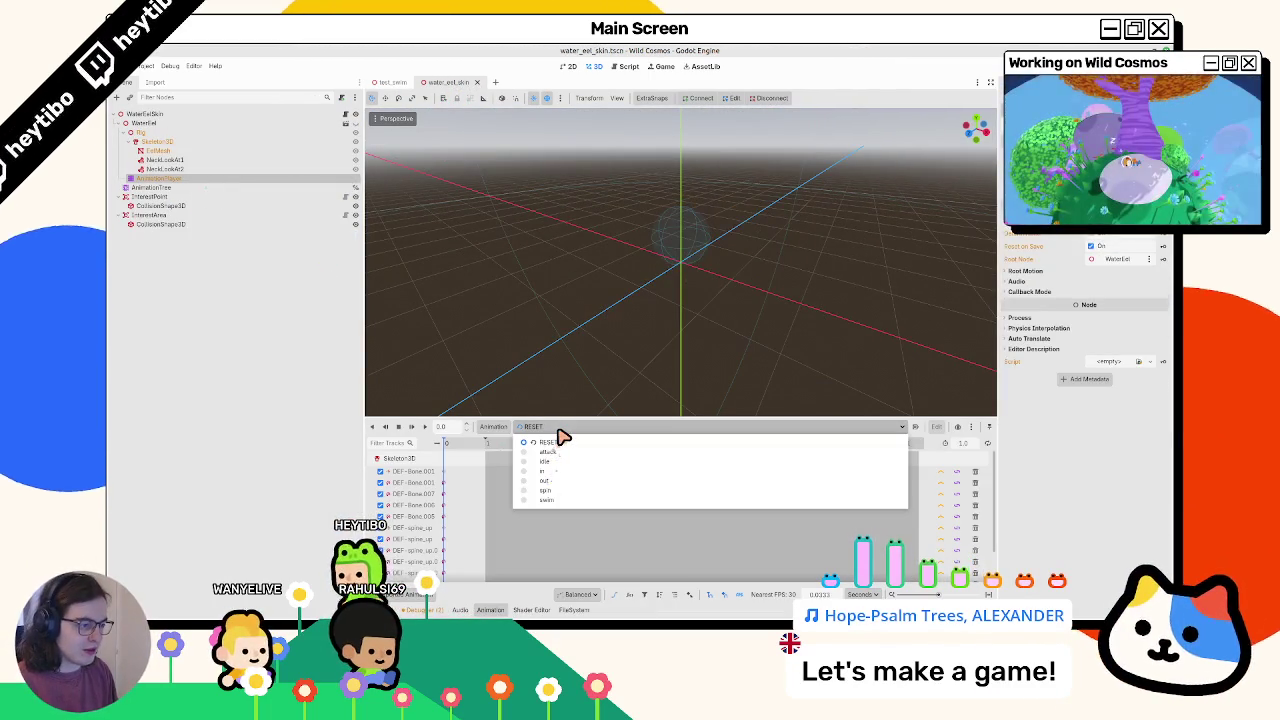
pyautogui.press('Escape')
pyautogui.click(493, 427)
pyautogui.click(529, 455)
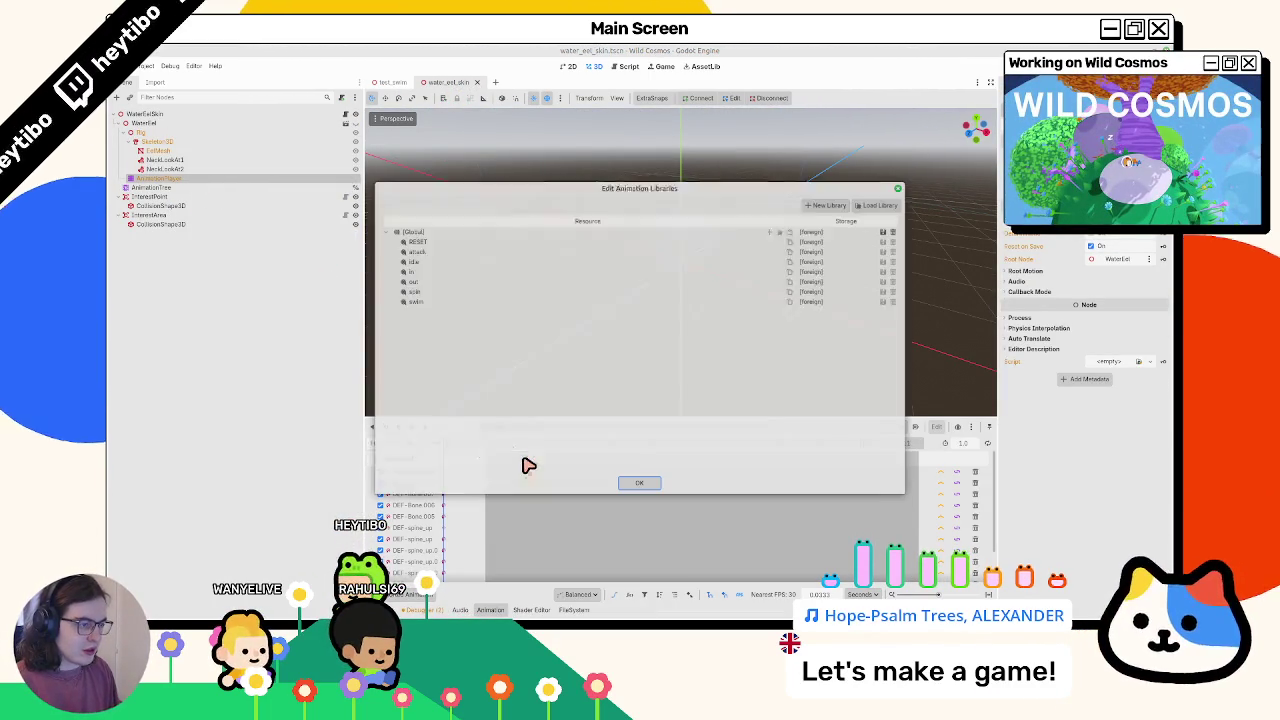
pyautogui.click(879, 205)
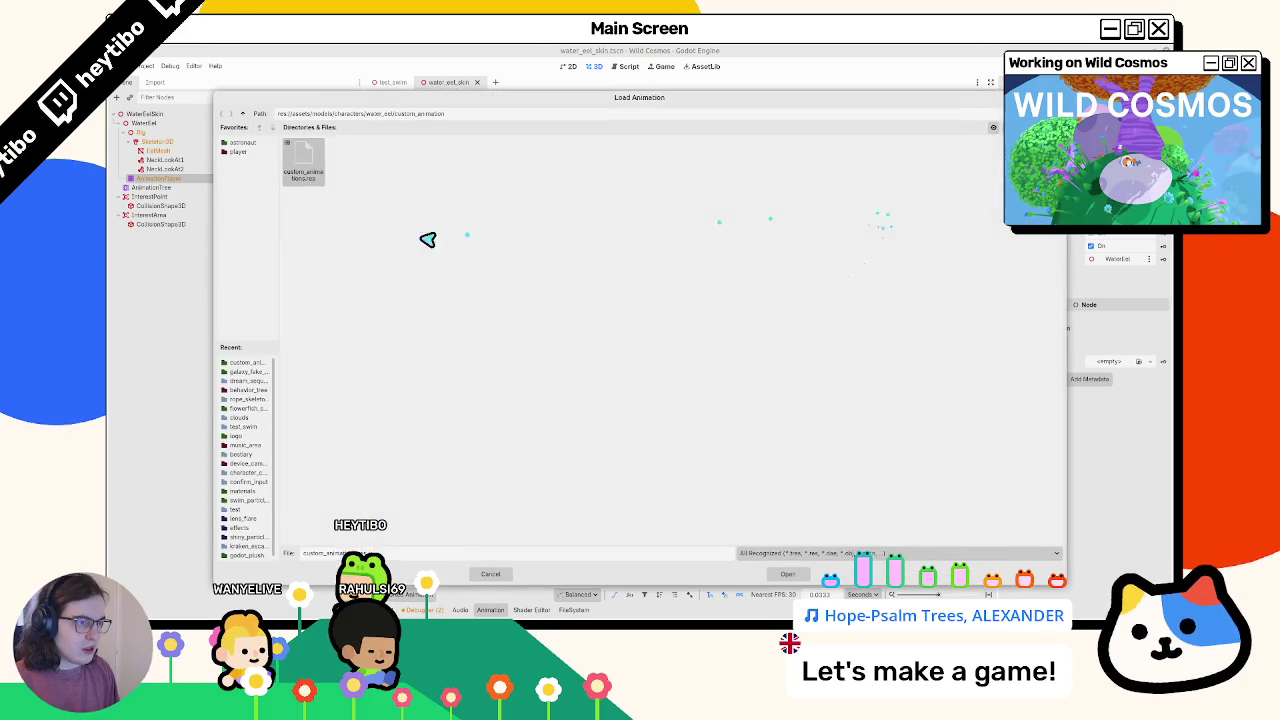
pyautogui.doubleClick(300, 165)
# Preview the idle animation, then select the AnimationTree node
pyautogui.click(651, 486)
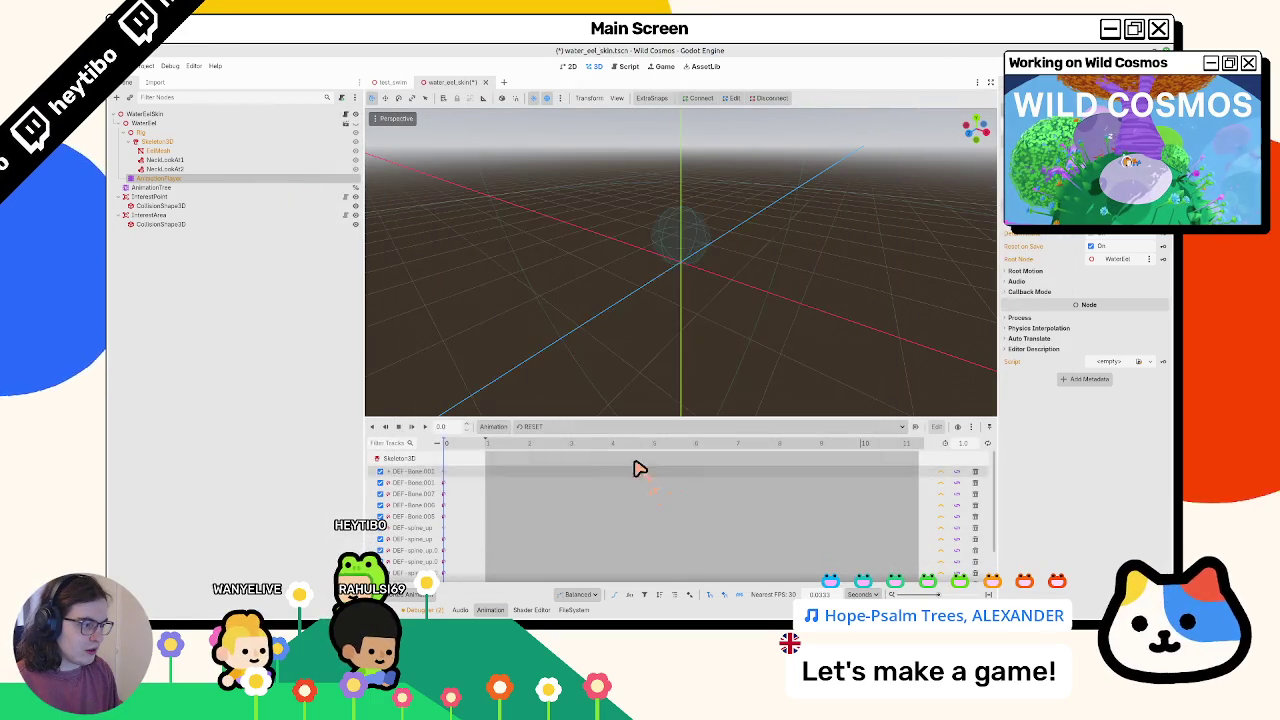
pyautogui.click(565, 430)
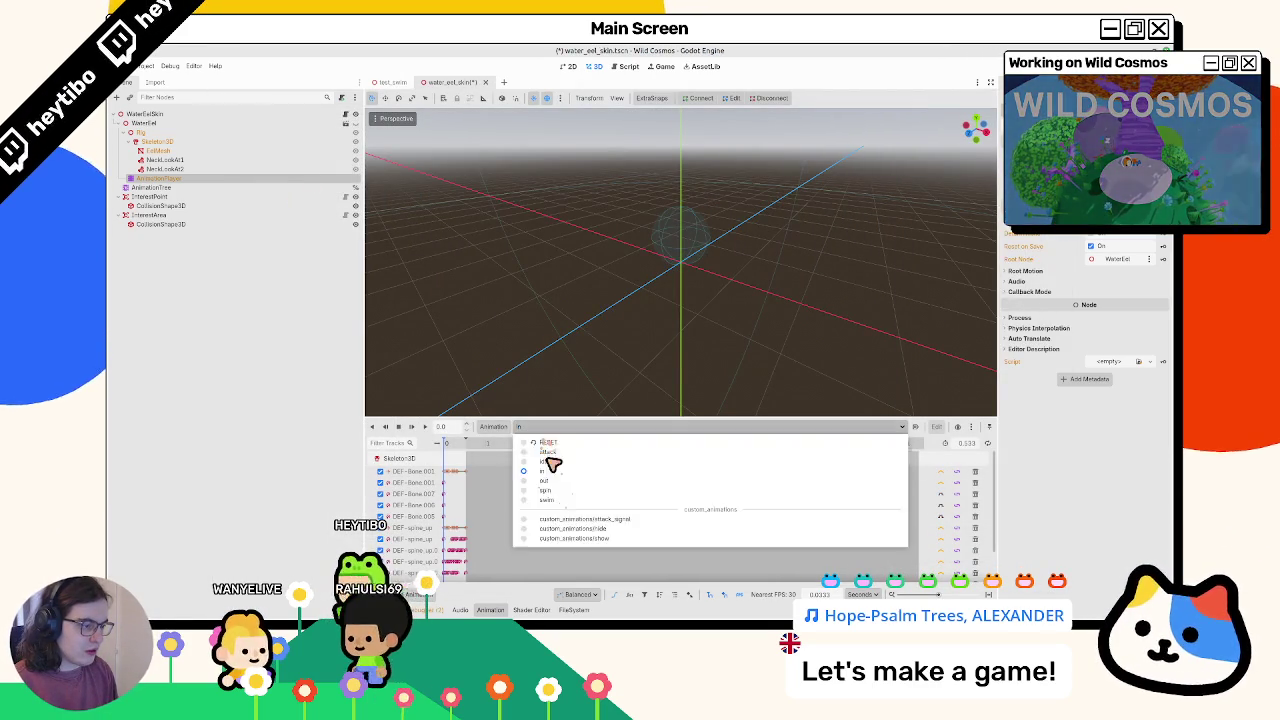
pyautogui.click(549, 462)
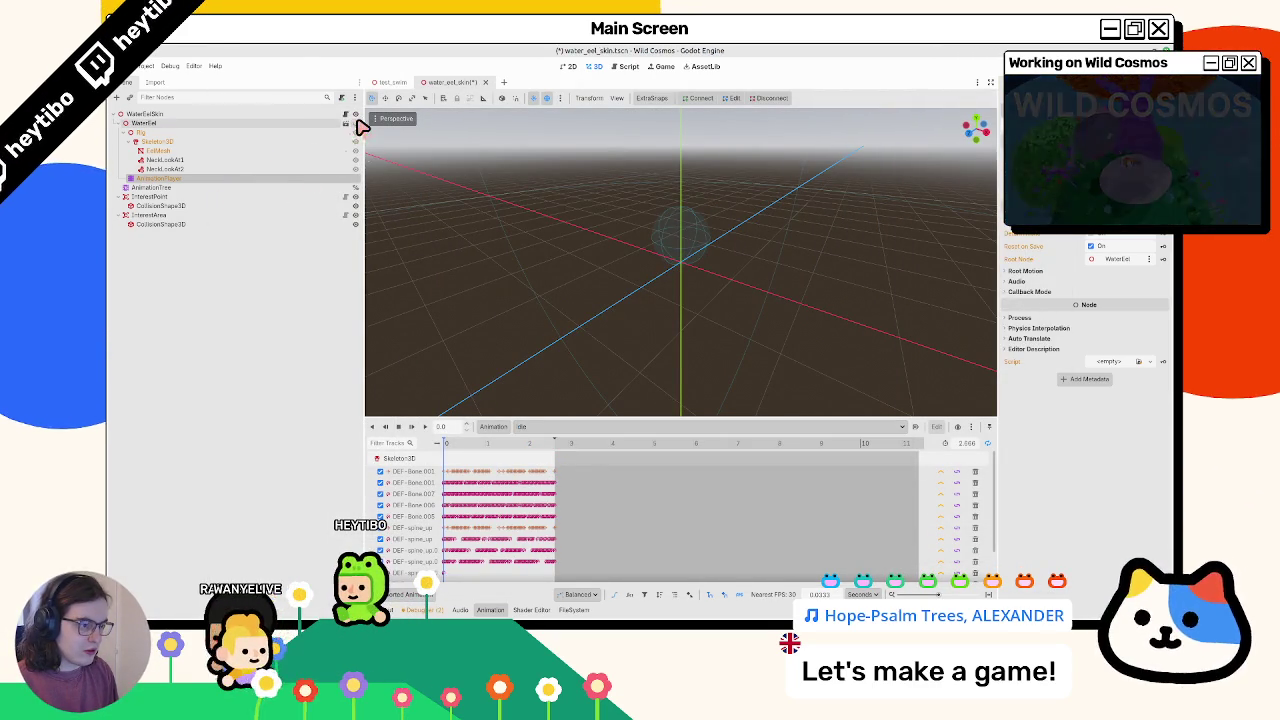
pyautogui.click(220, 187)
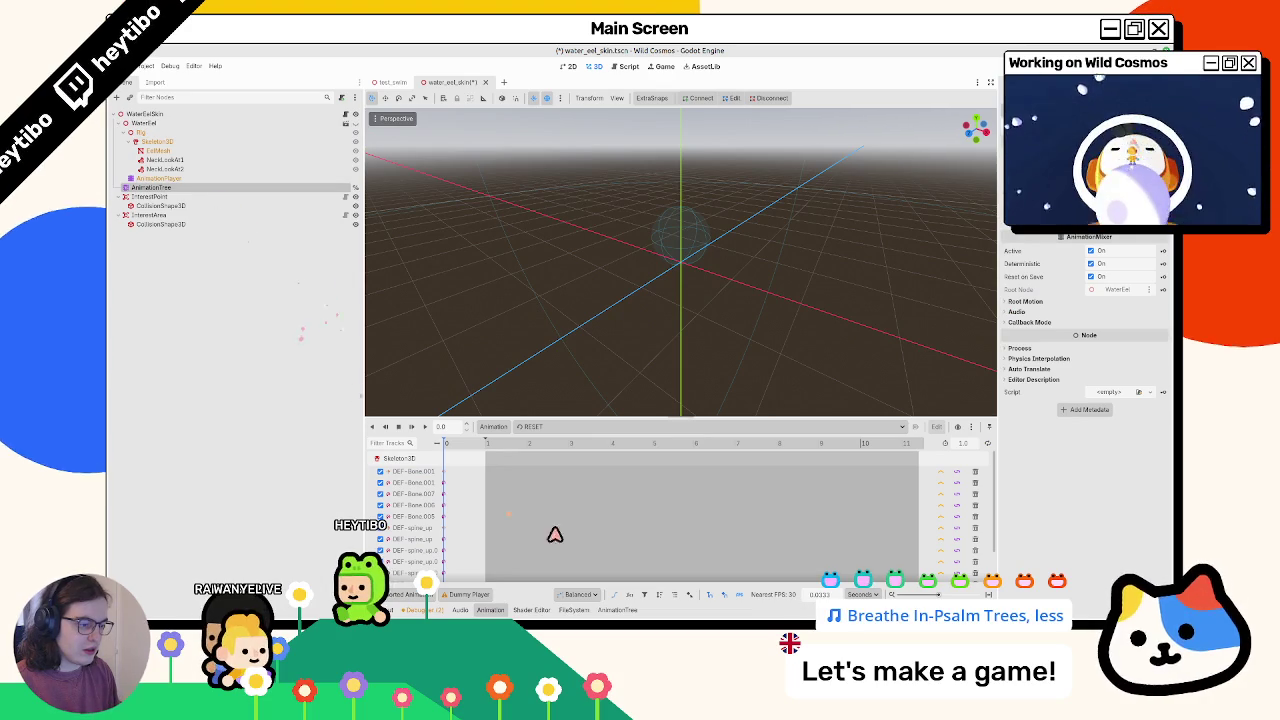
# Inspect the AnimationTree's StateMachine graph and its head_in state
pyautogui.click(617, 609)
pyautogui.click(606, 465)
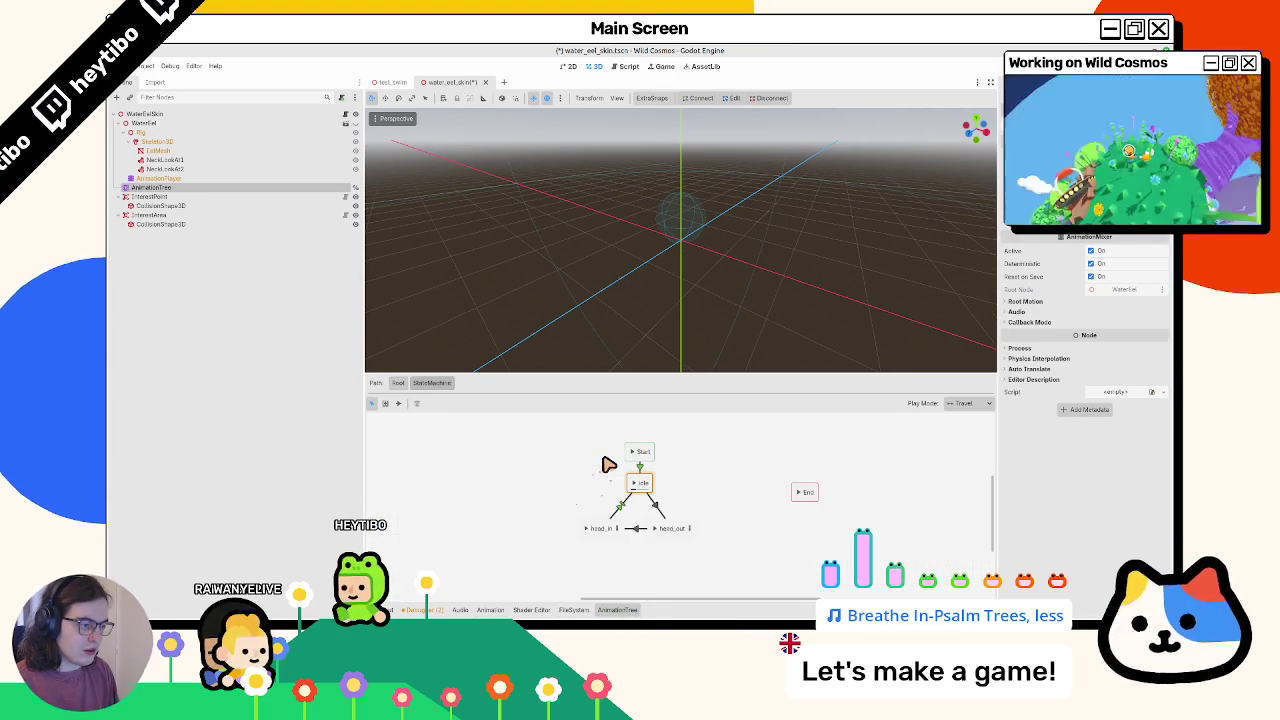
pyautogui.click(601, 524)
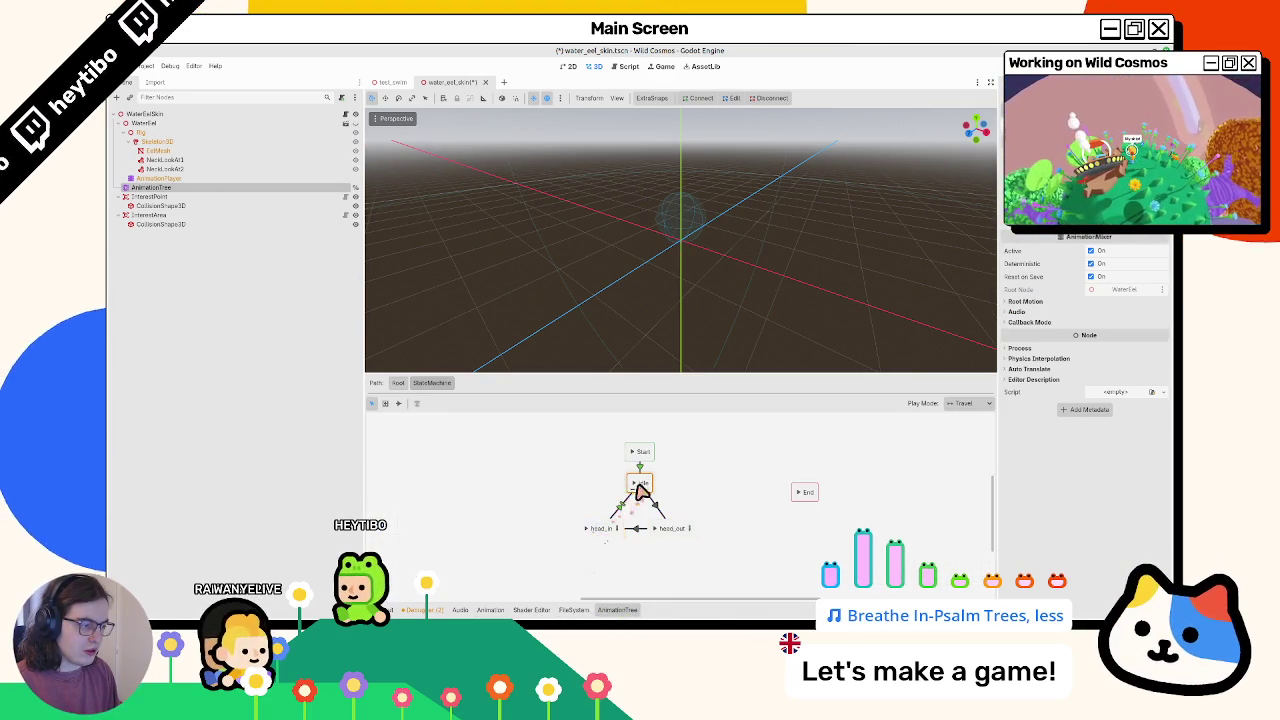
# Switch the AnimationPlayer to RESET and start a new animation
pyautogui.click(172, 180)
pyautogui.click(528, 427)
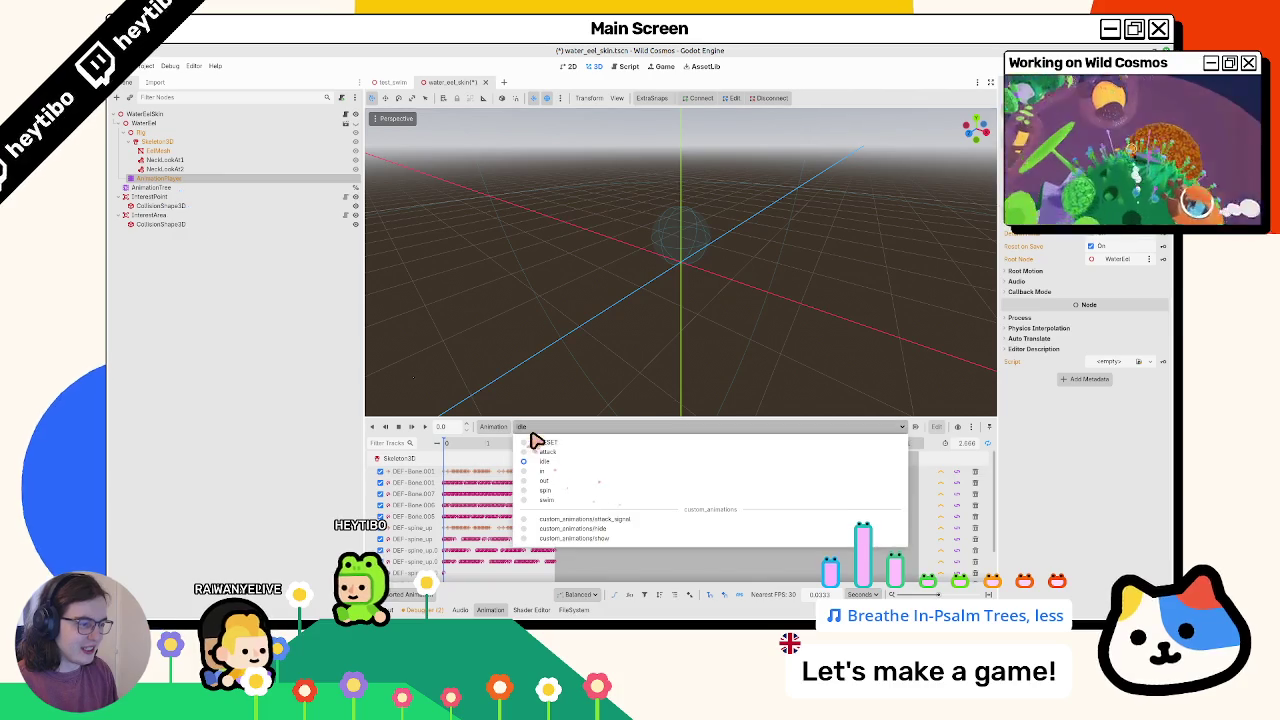
pyautogui.click(538, 445)
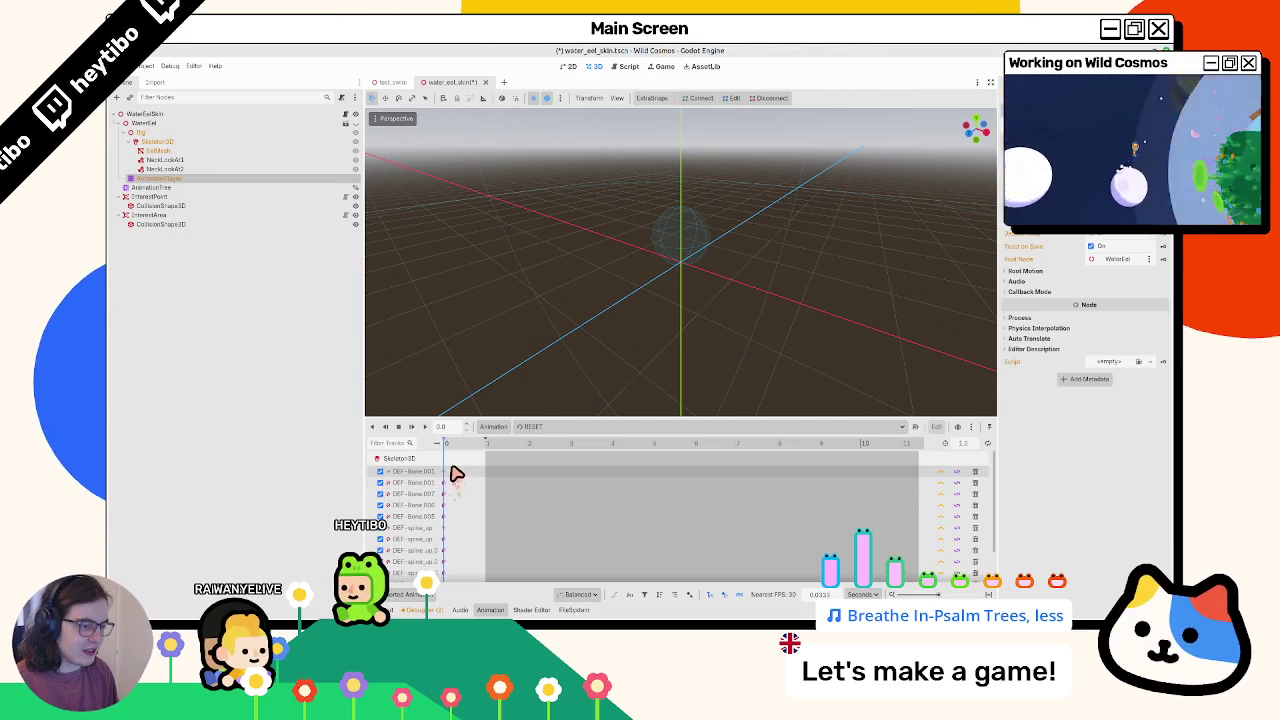
pyautogui.click(493, 427)
pyautogui.click(500, 443)
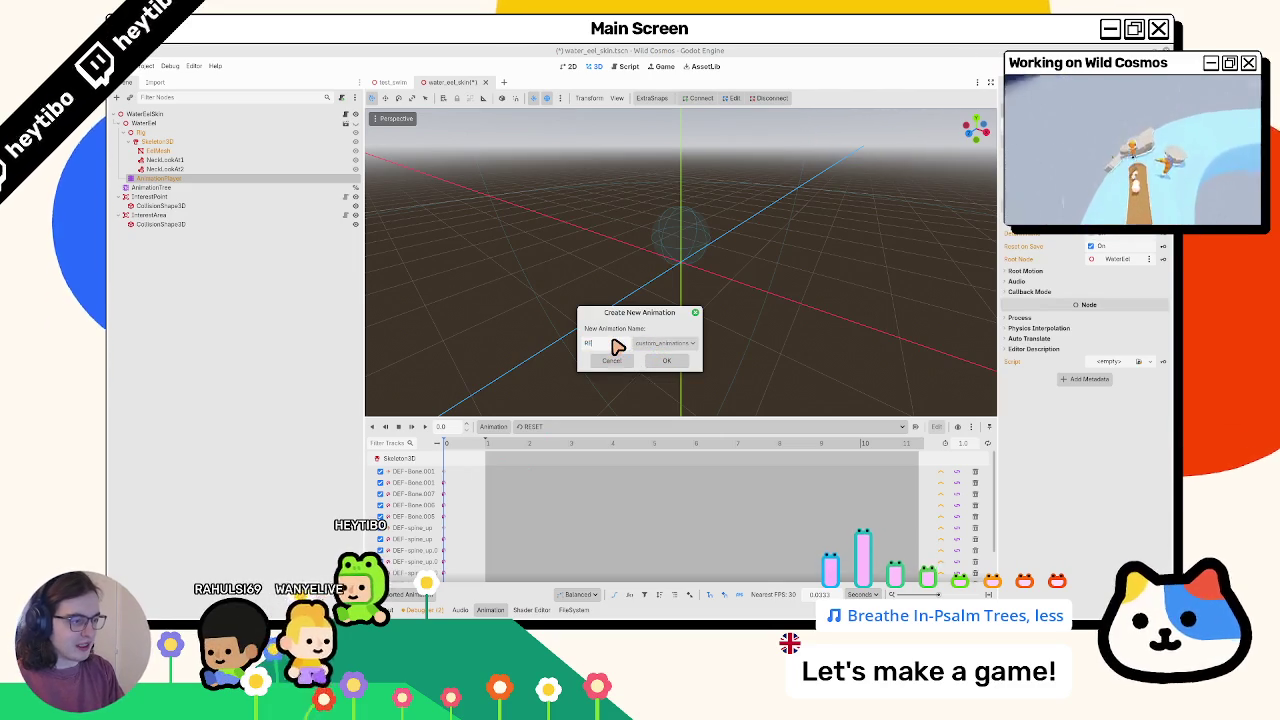
# Name the new animation RESET and key WaterEel's visibility into it
pyautogui.write('ESET')
pyautogui.press('Return')
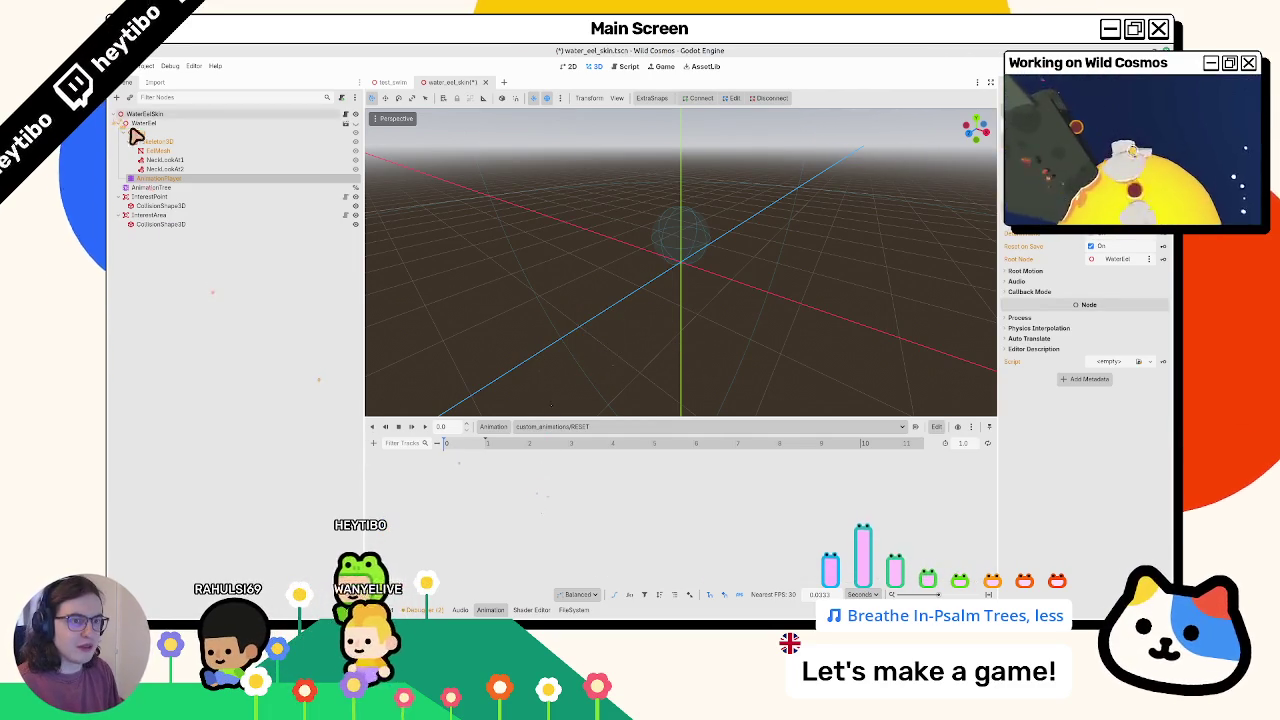
pyautogui.click(140, 123)
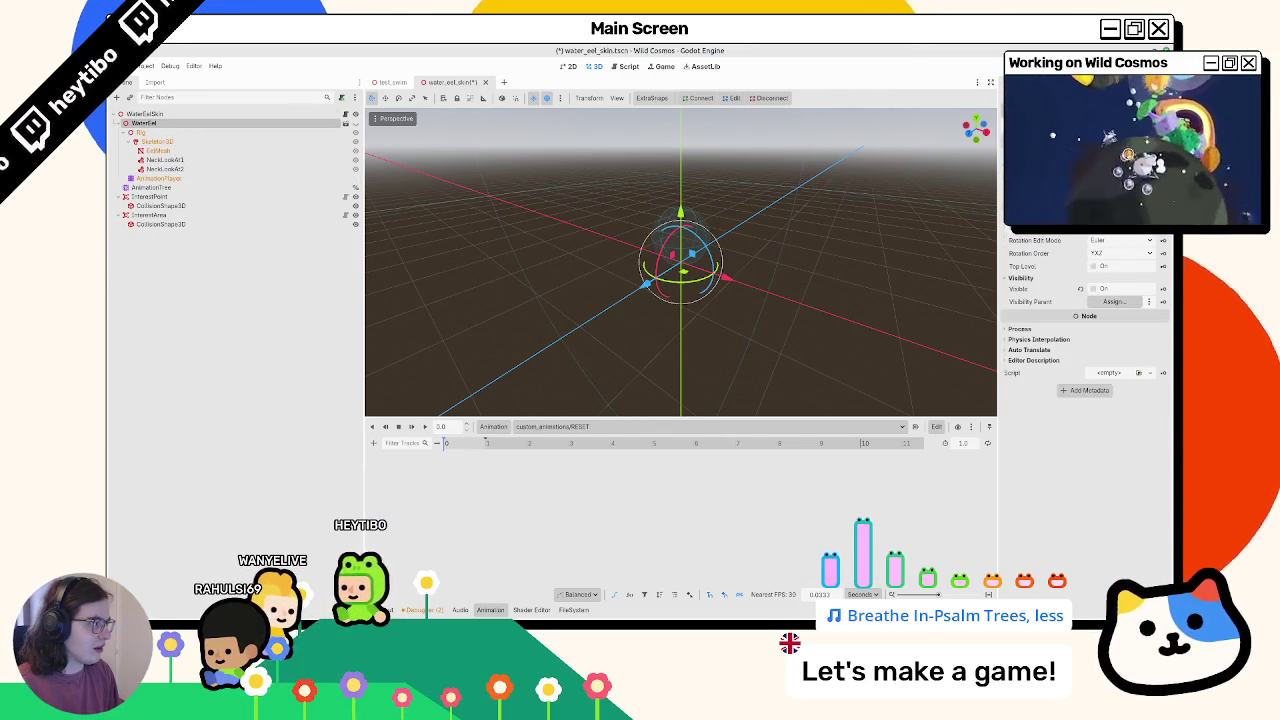
pyautogui.click(1164, 289)
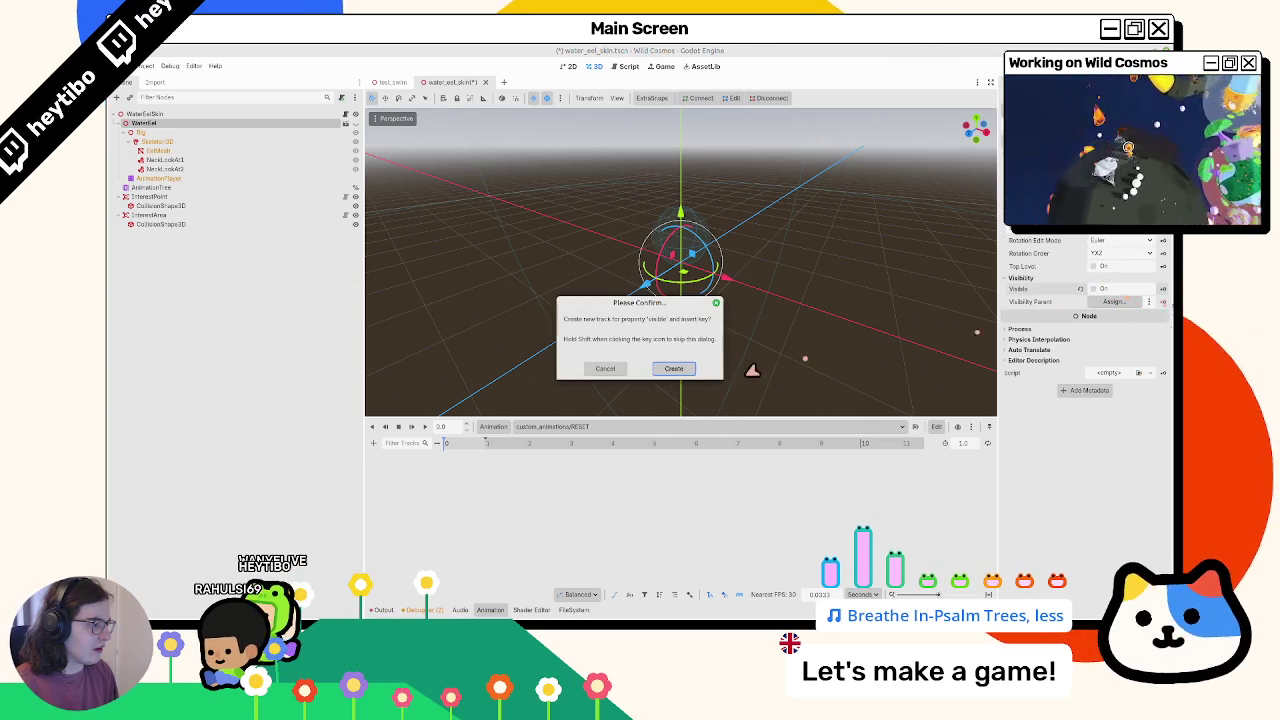
pyautogui.click(674, 378)
pyautogui.click(469, 452)
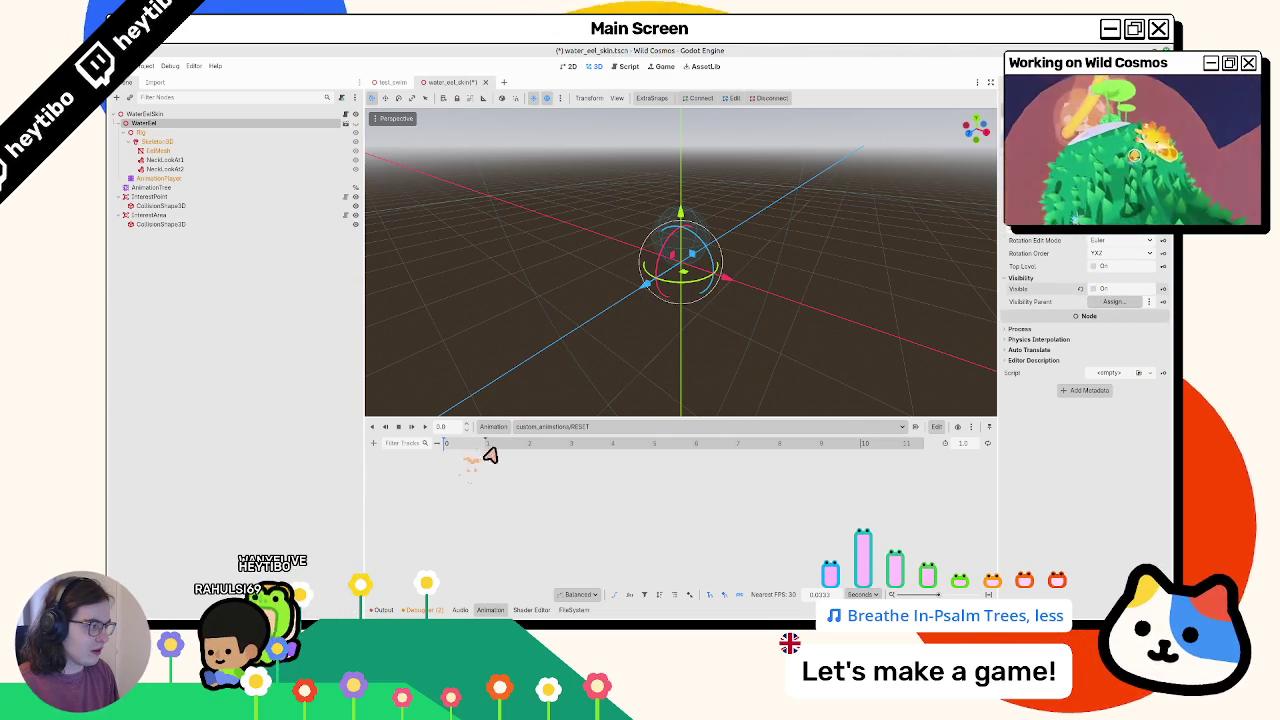
# Delete the custom_animations/RESET animation
pyautogui.click(547, 434)
pyautogui.click(600, 520)
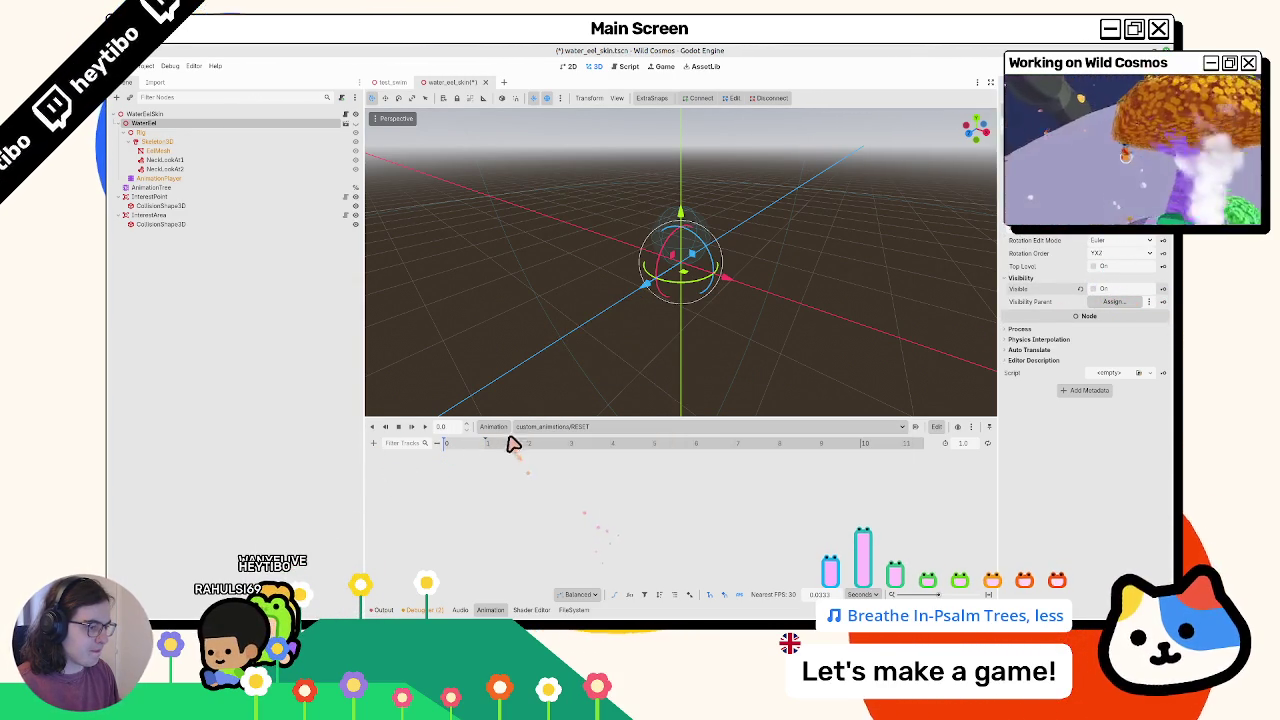
pyautogui.click(493, 426)
pyautogui.click(514, 517)
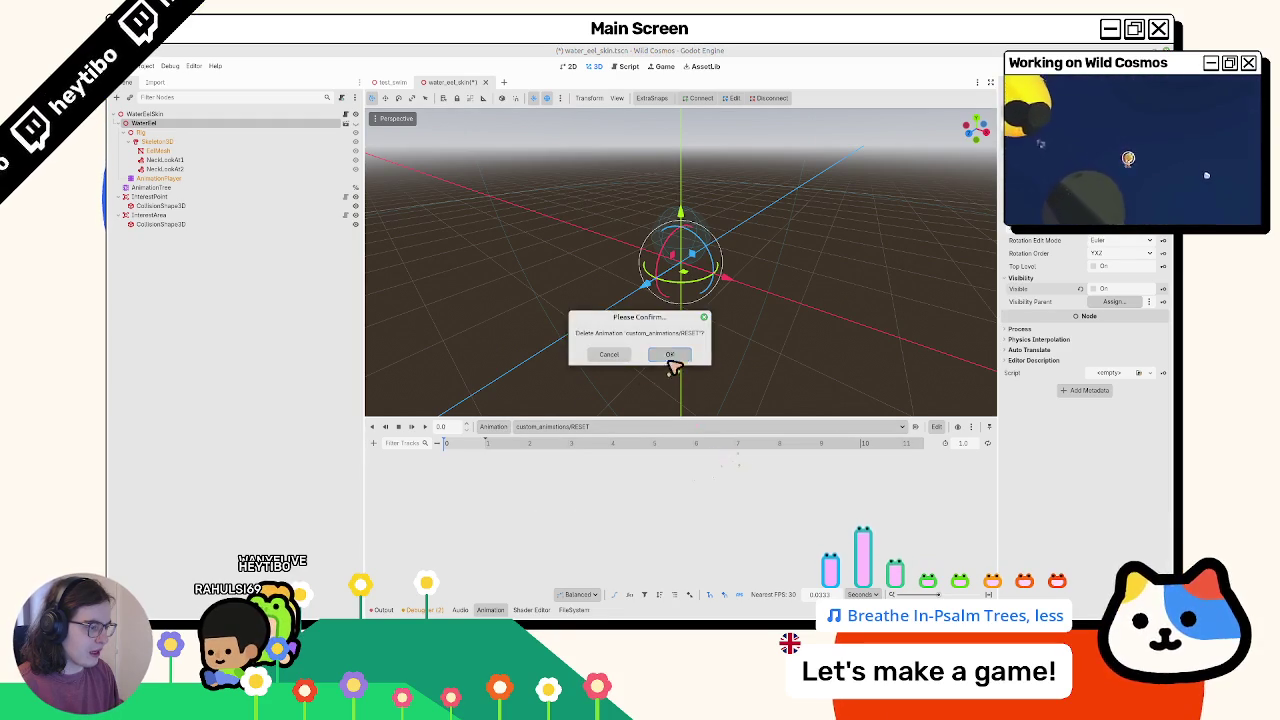
pyautogui.click(672, 355)
# Return to the imported RESET animation and show the Import dock and file browser
pyautogui.click(580, 431)
pyautogui.click(557, 447)
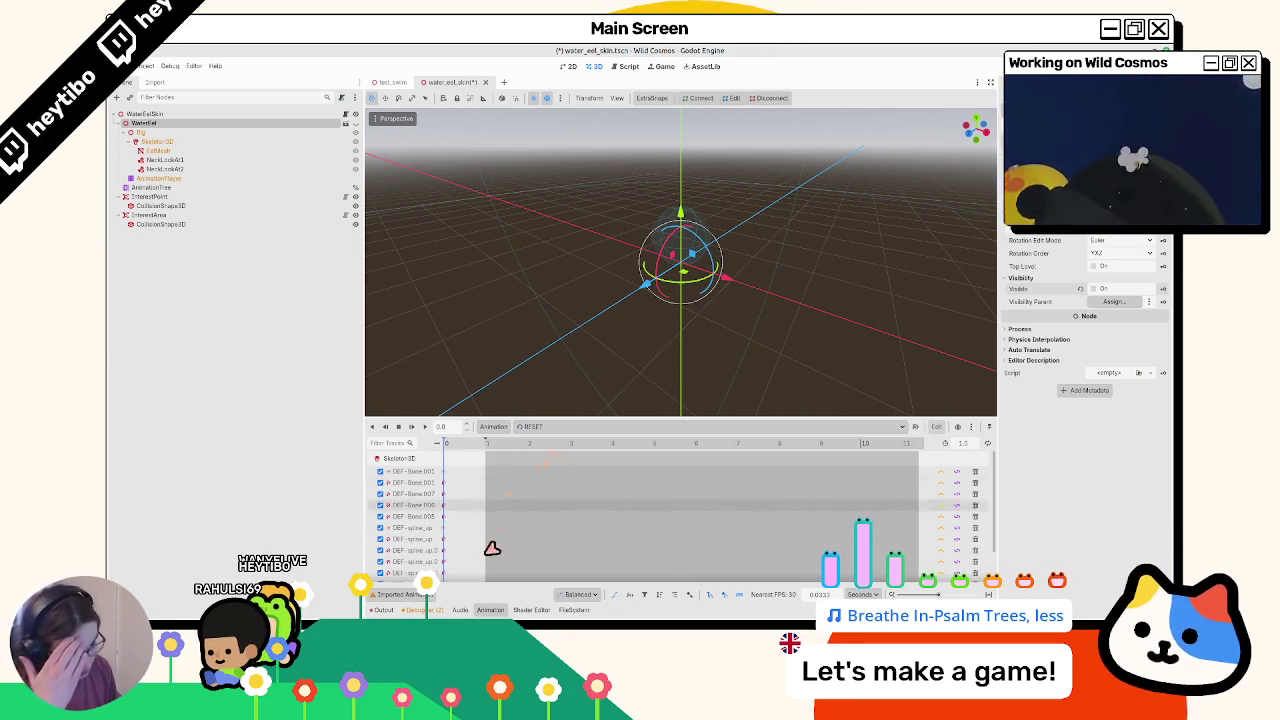
pyautogui.click(527, 428)
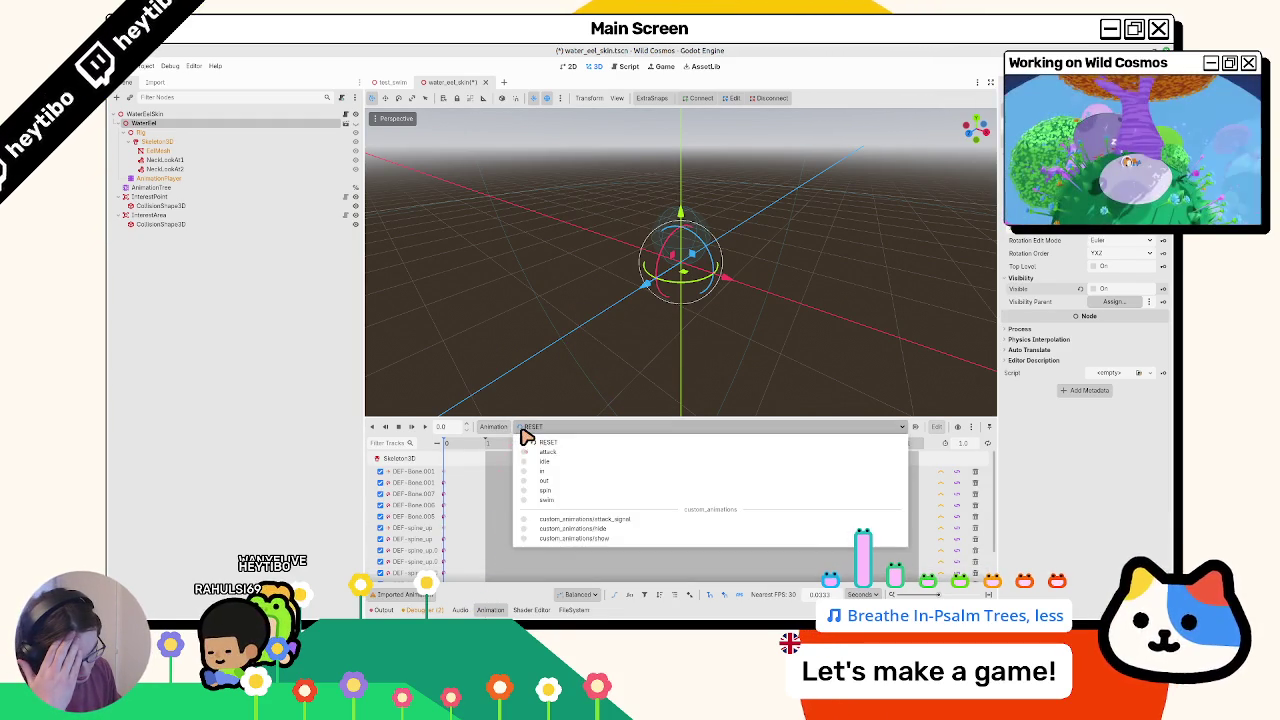
pyautogui.click(517, 440)
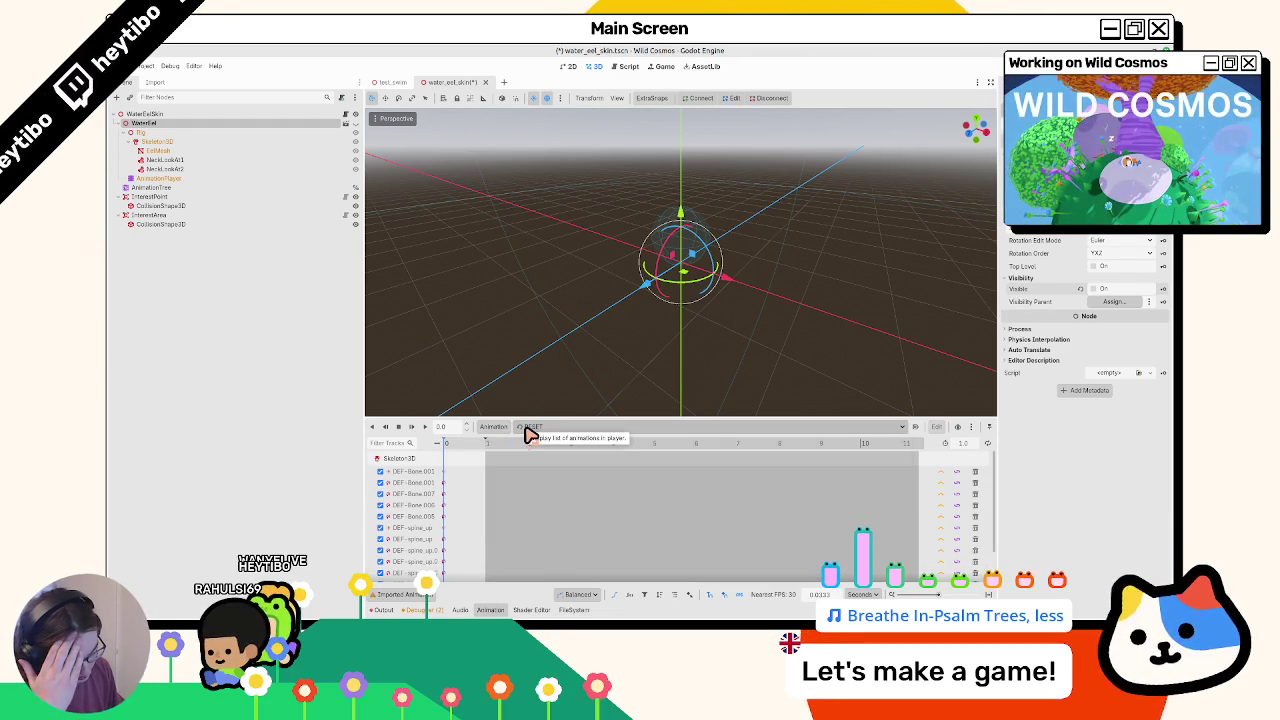
pyautogui.click(155, 83)
pyautogui.click(578, 610)
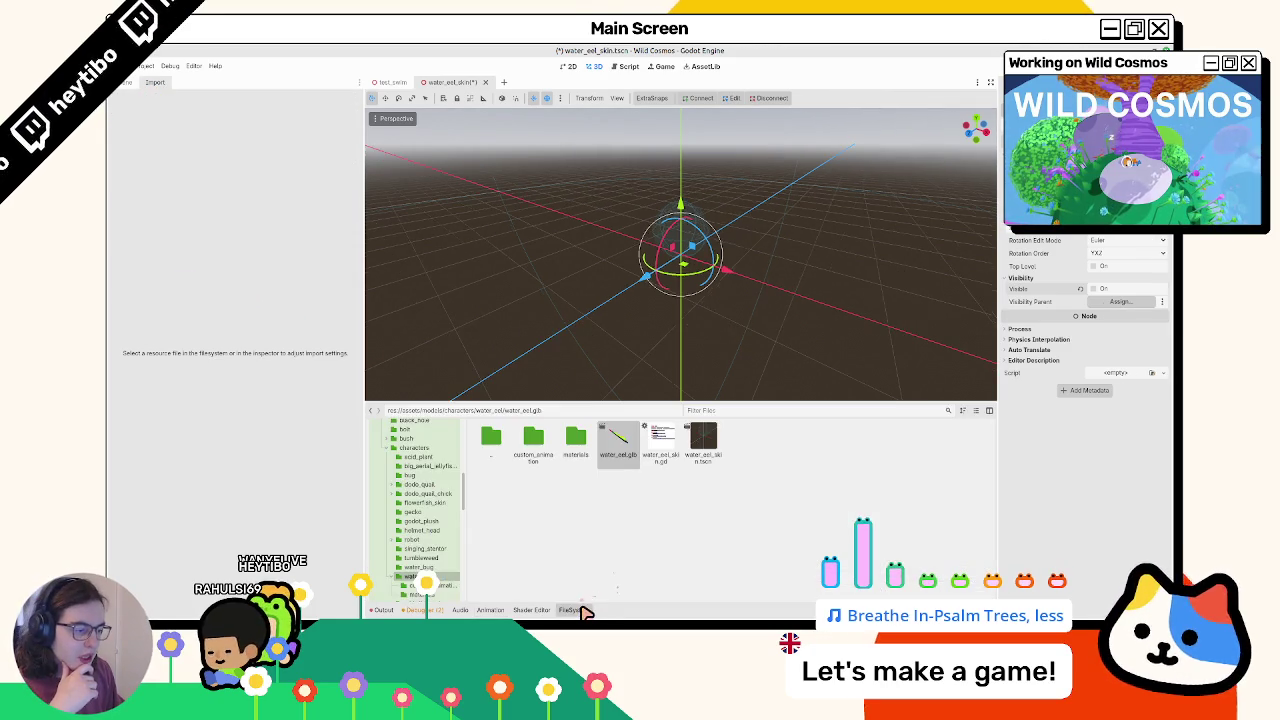
# Reimport water_eel.glb from its Advanced Import Settings
pyautogui.click(545, 610)
pyautogui.click(575, 610)
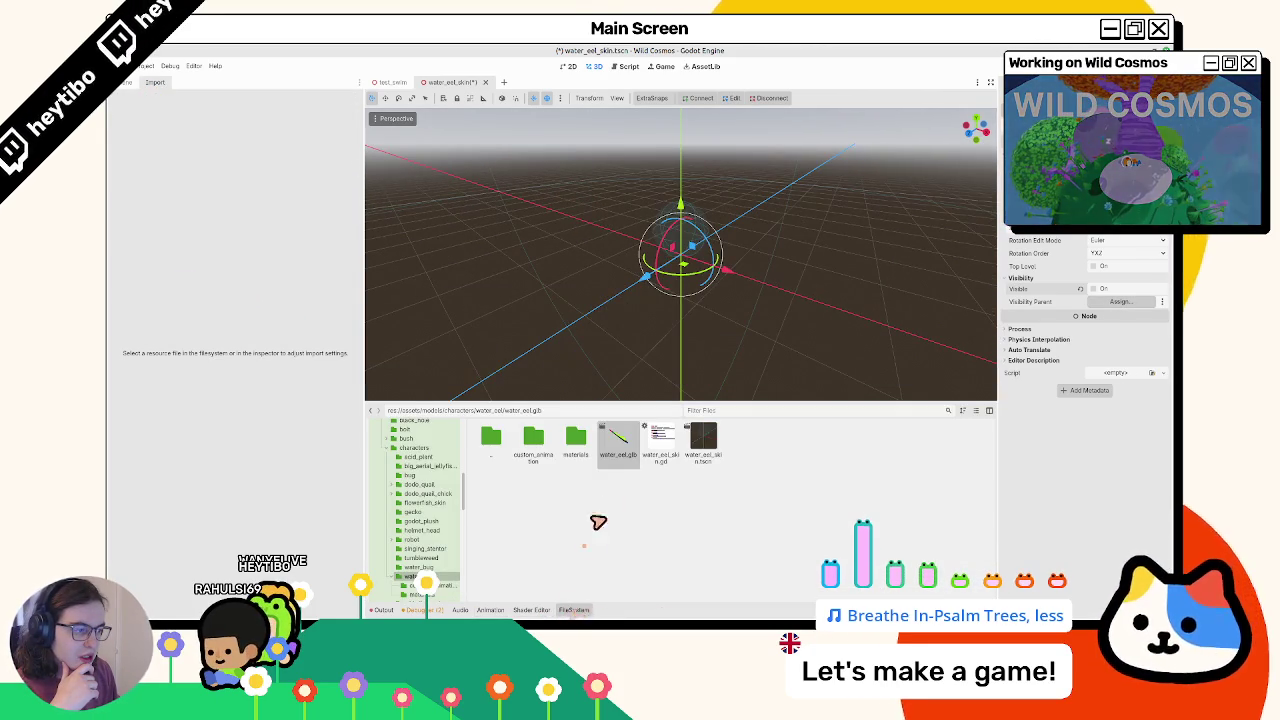
pyautogui.doubleClick(624, 465)
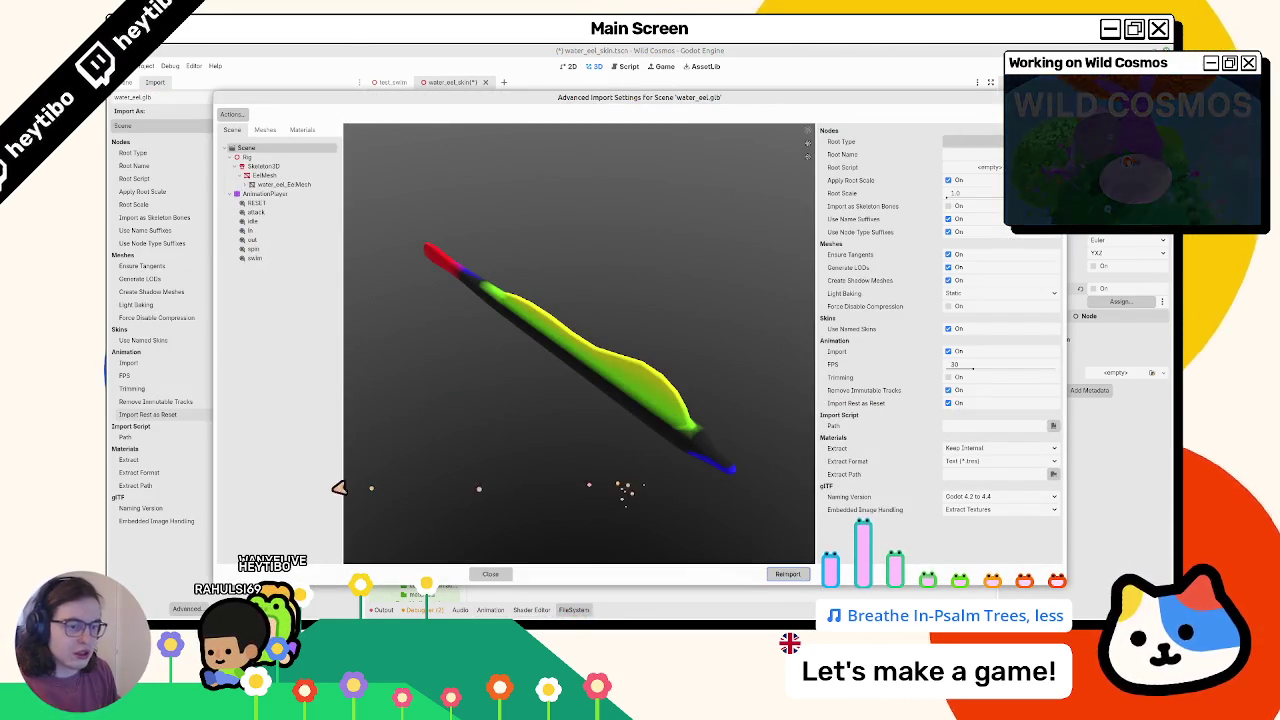
pyautogui.click(787, 574)
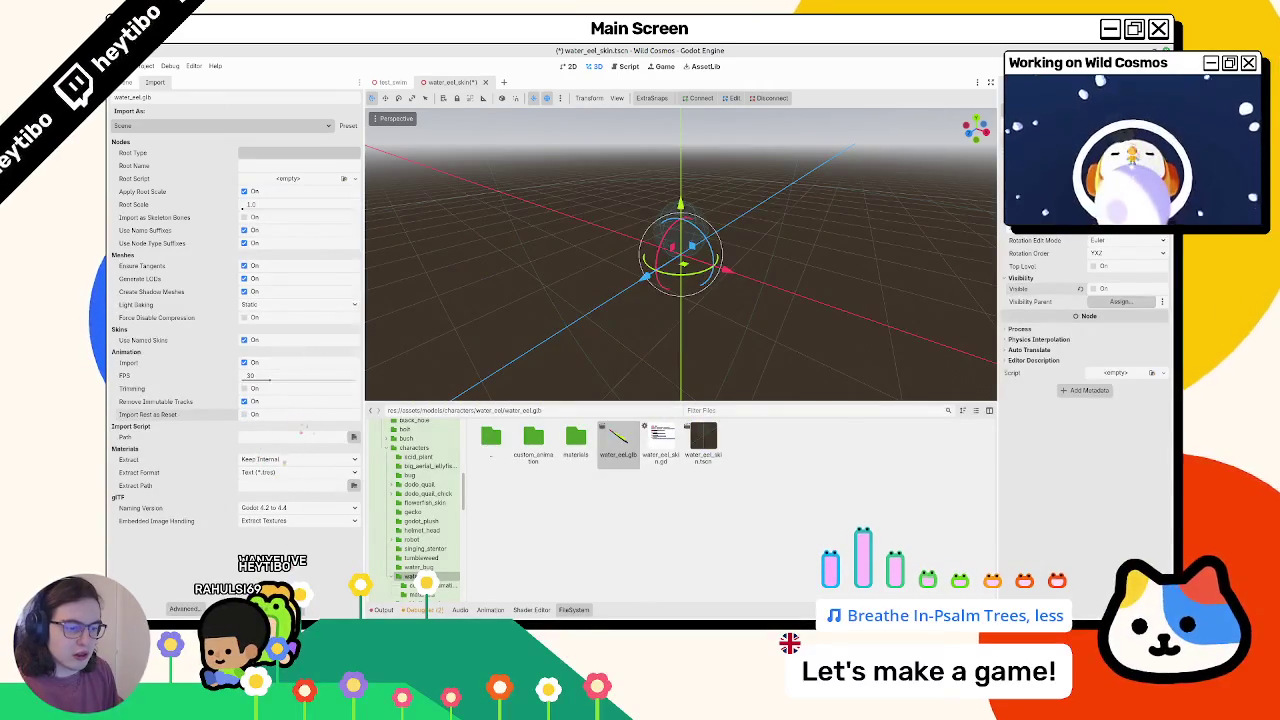
# Select the attack animation and bring up the animation library manager
pyautogui.click(490, 610)
pyautogui.click(520, 427)
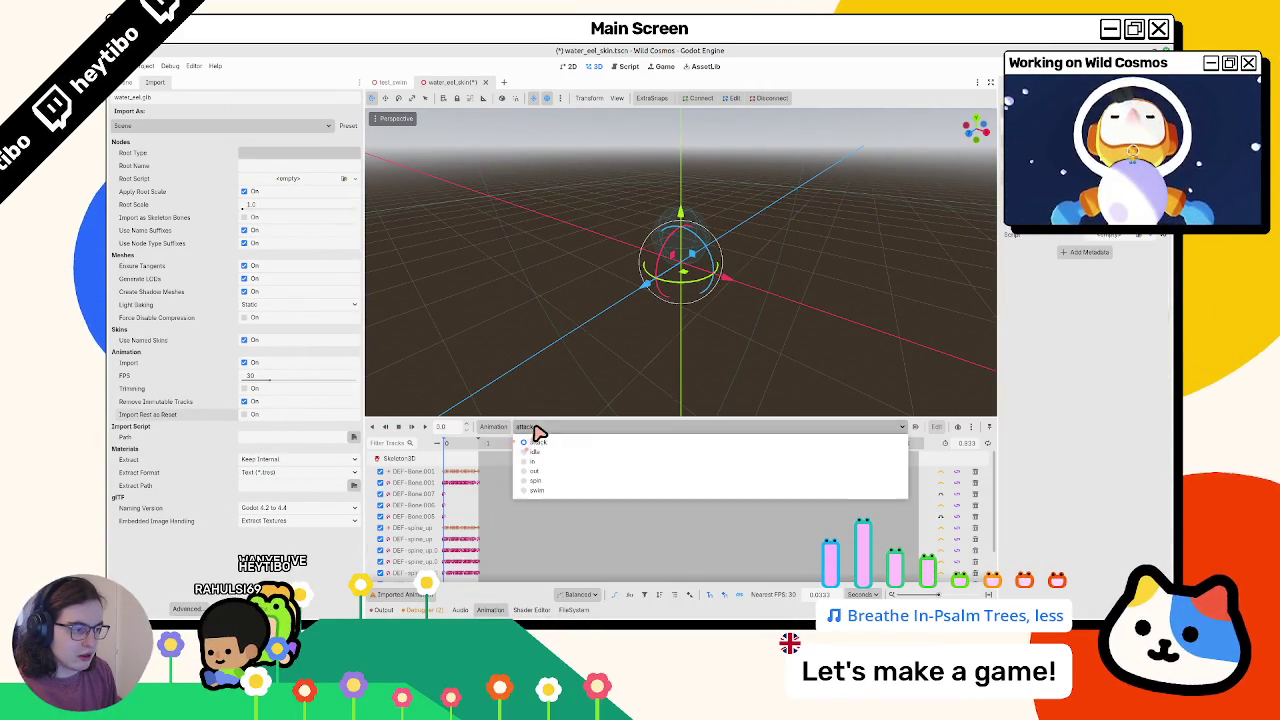
pyautogui.click(495, 432)
pyautogui.click(495, 432)
pyautogui.click(510, 465)
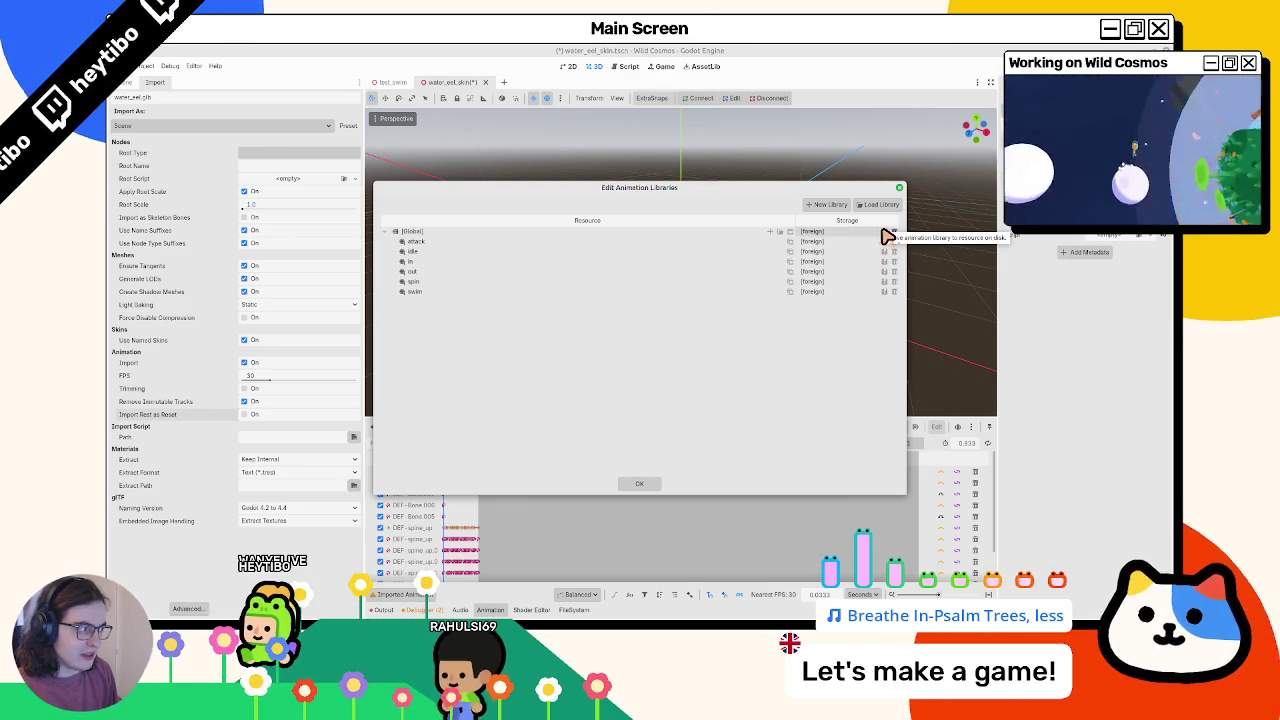
# Return to the scene tree and reopen the animation library manager
pyautogui.press('Escape')
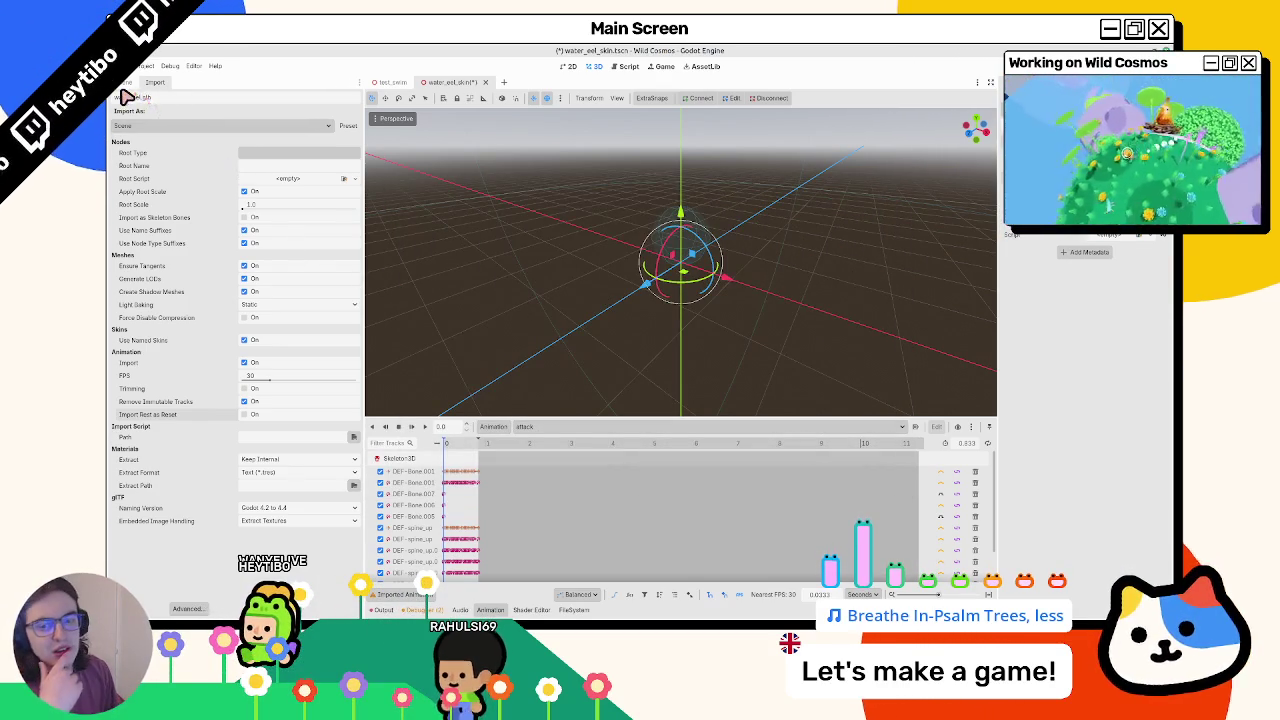
pyautogui.click(121, 88)
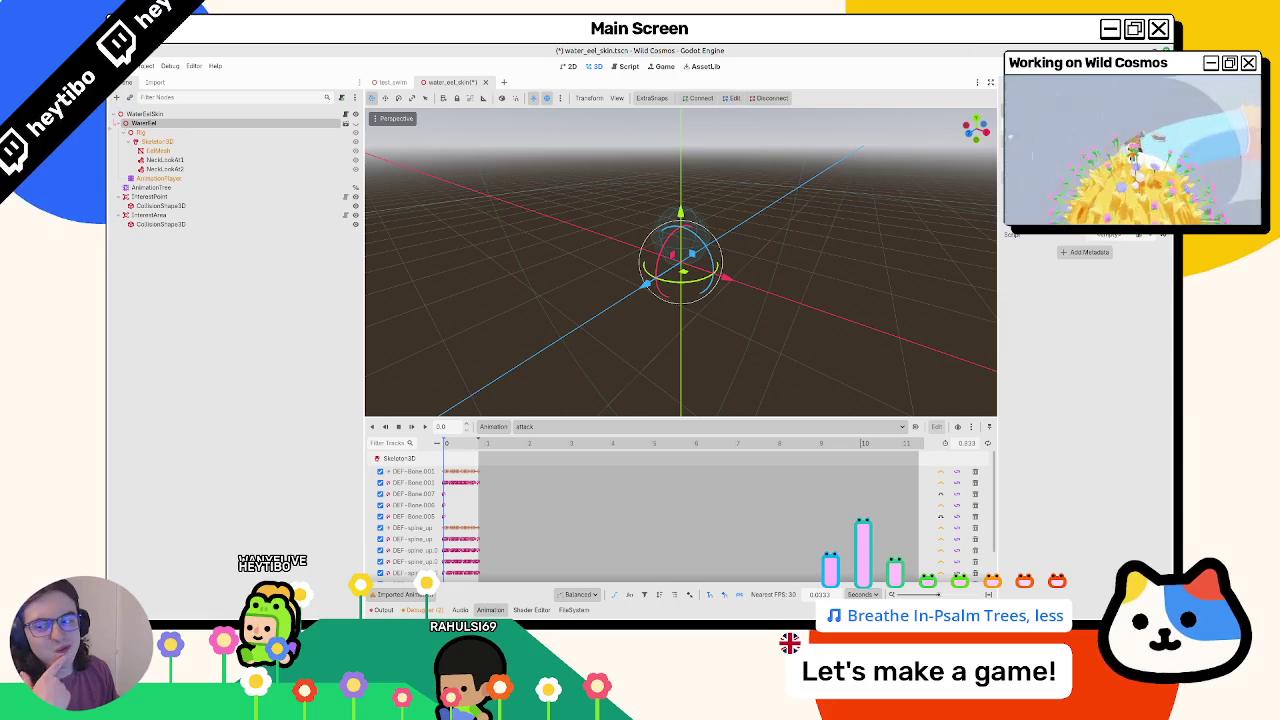
pyautogui.click(540, 426)
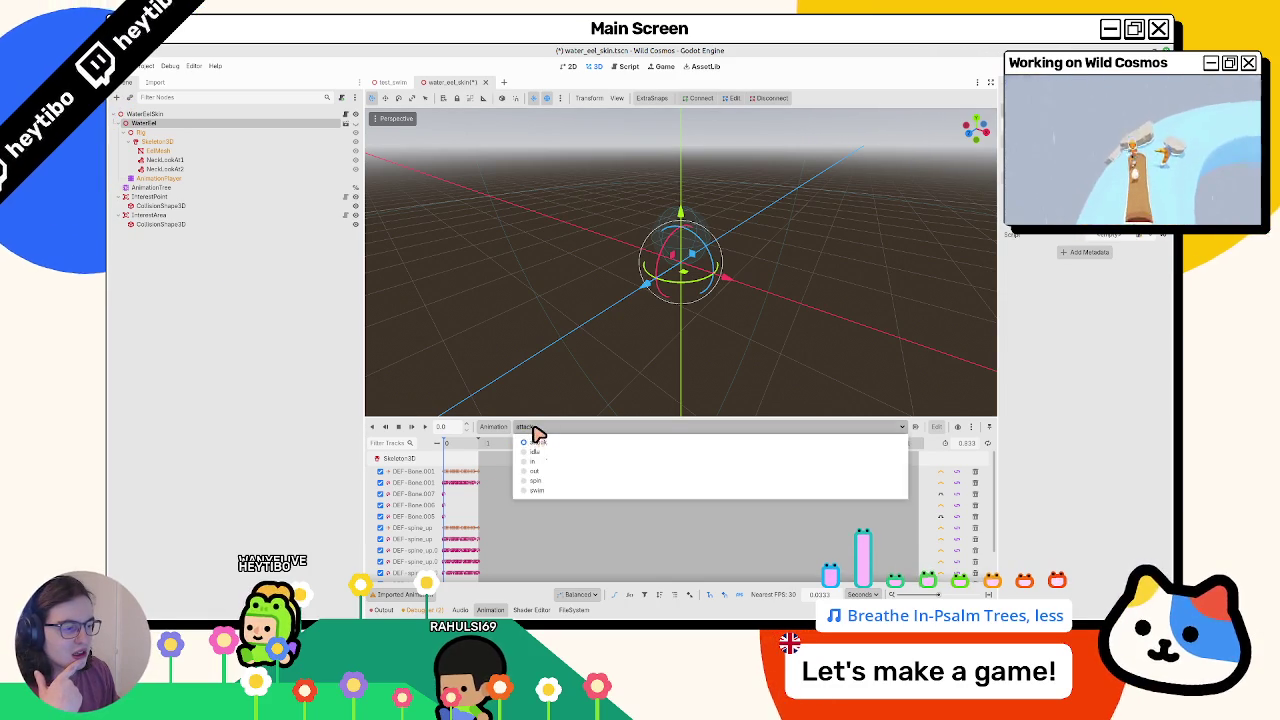
pyautogui.click(534, 436)
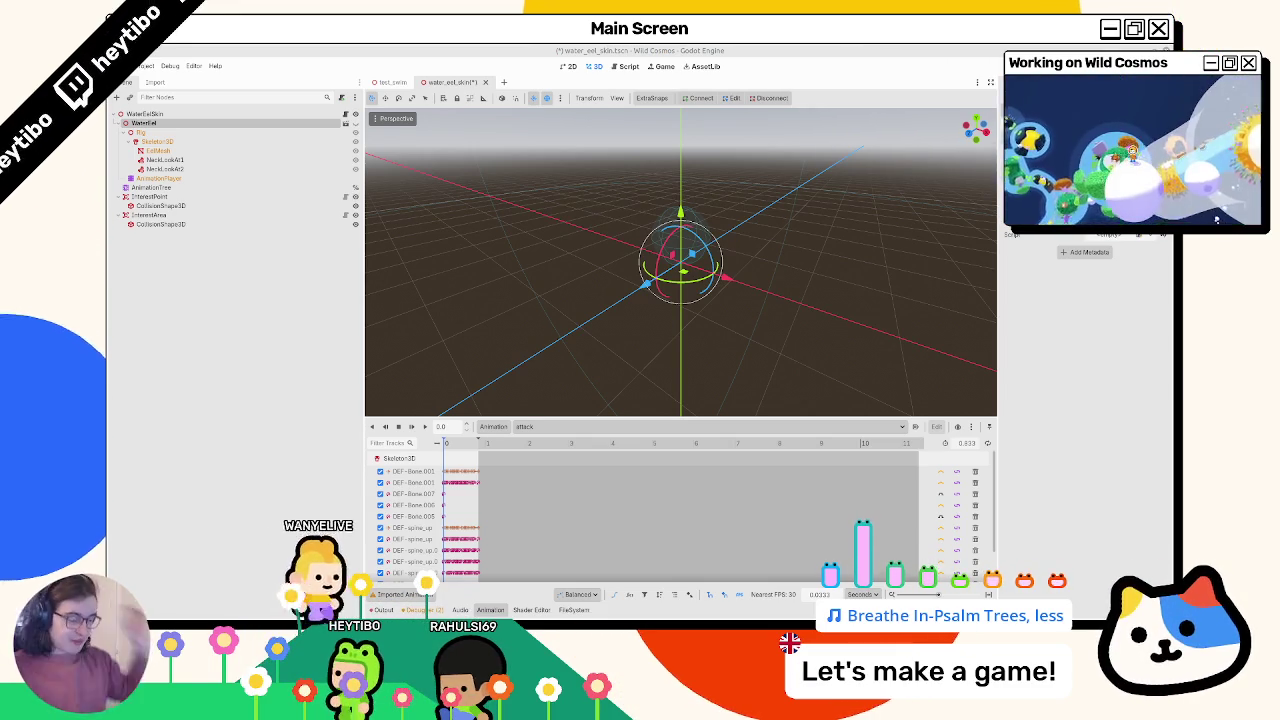
pyautogui.click(513, 428)
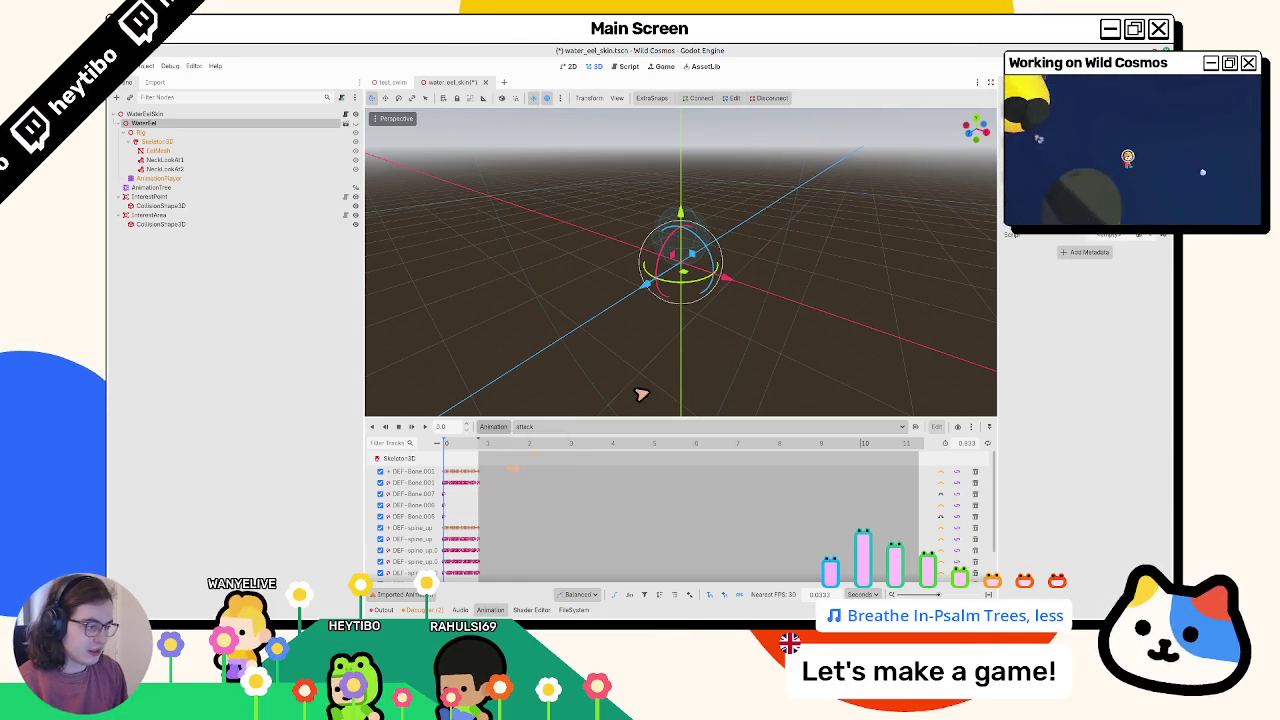
pyautogui.click(510, 456)
# Make the Global animation library unique as built-in after a failed save attempt
pyautogui.click(885, 233)
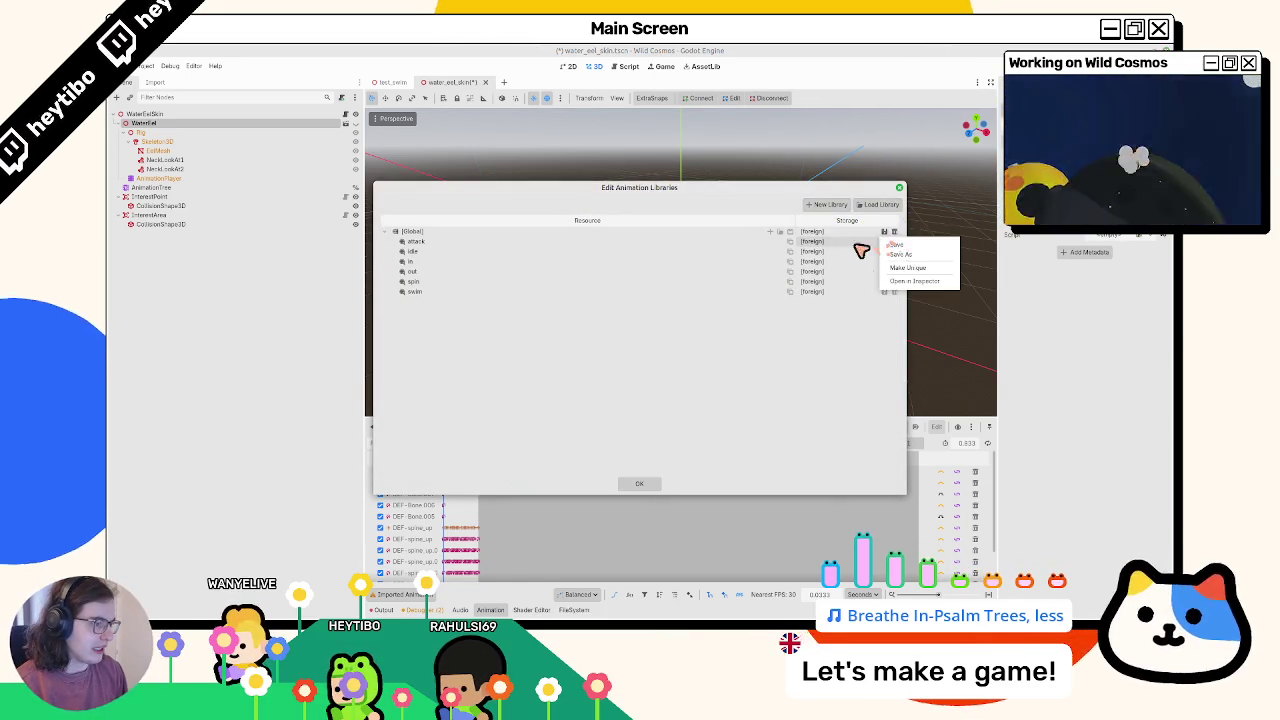
pyautogui.click(893, 246)
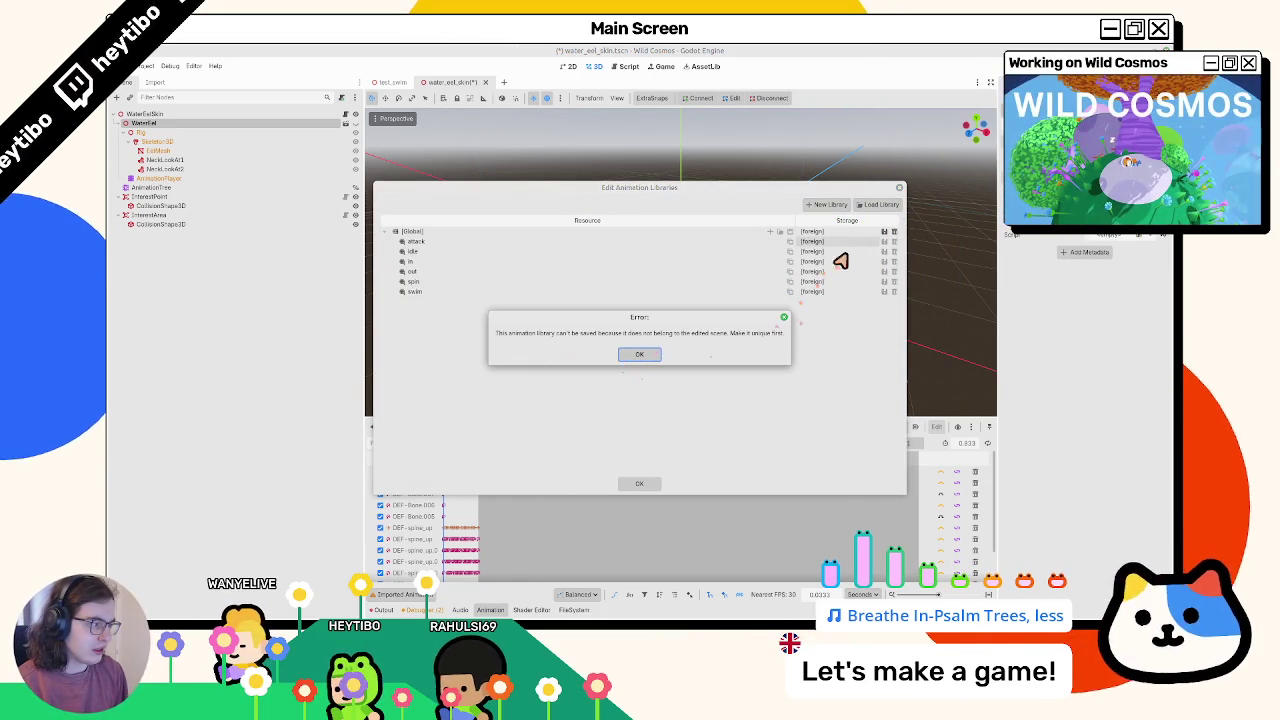
pyautogui.press('Escape')
pyautogui.click(884, 231)
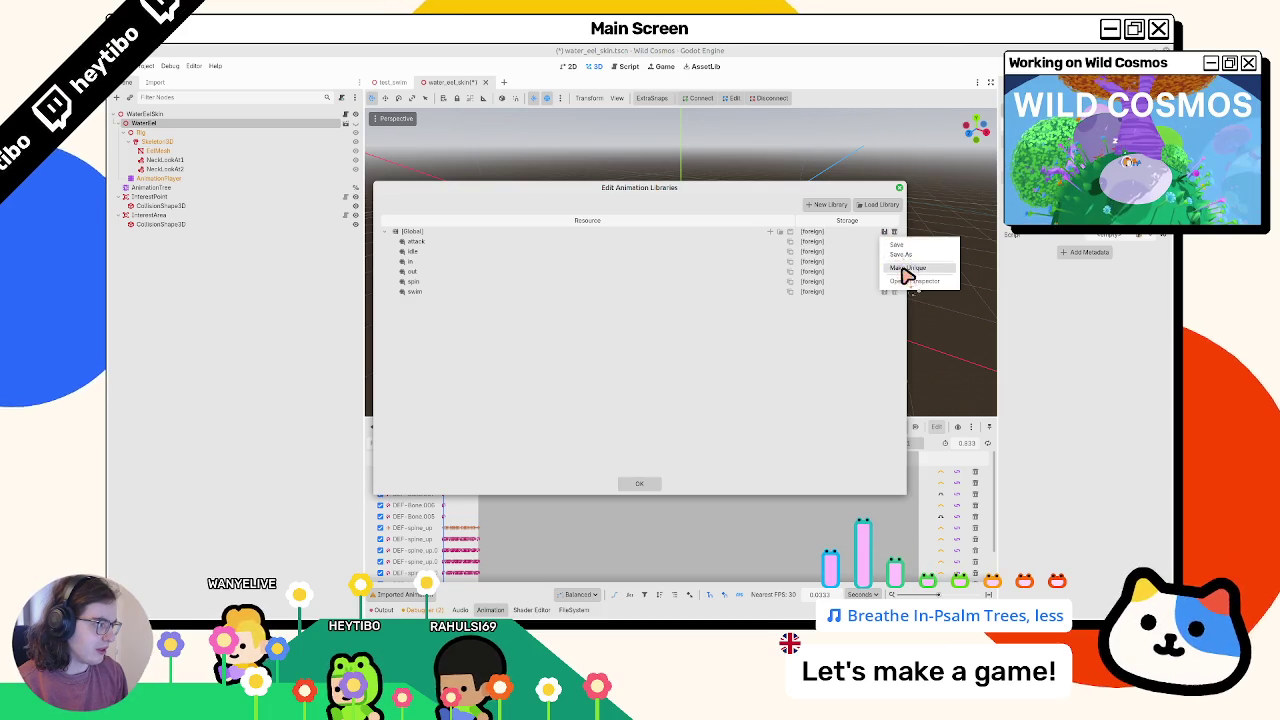
pyautogui.click(903, 267)
pyautogui.click(884, 232)
pyautogui.click(903, 267)
# Add a new RESET animation to the Global library and show it on the timeline
pyautogui.click(770, 231)
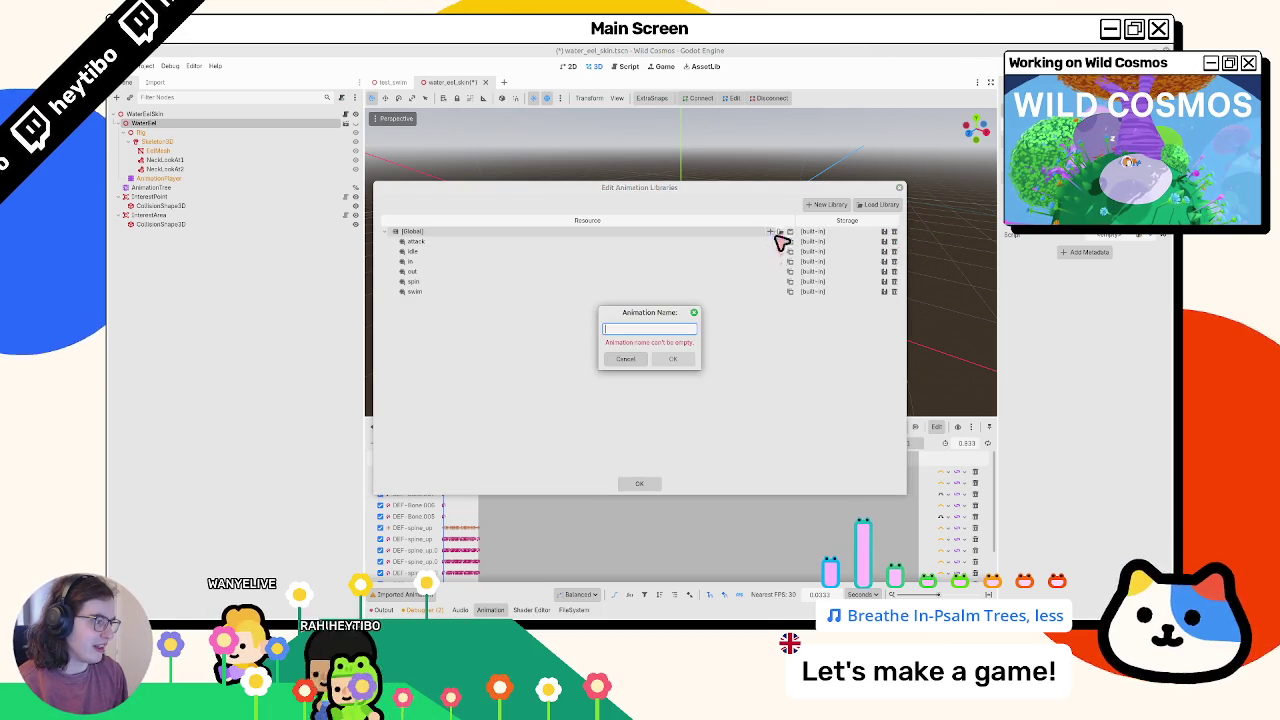
pyautogui.write('RES')
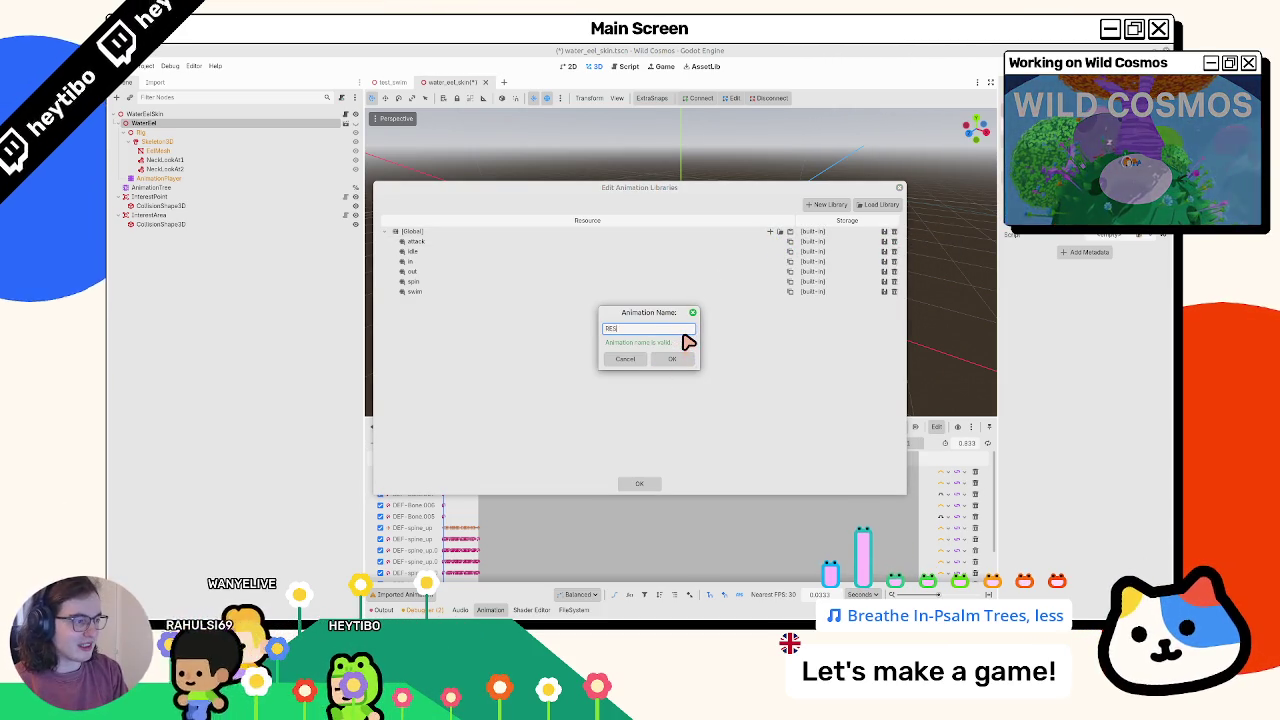
pyautogui.press('Return')
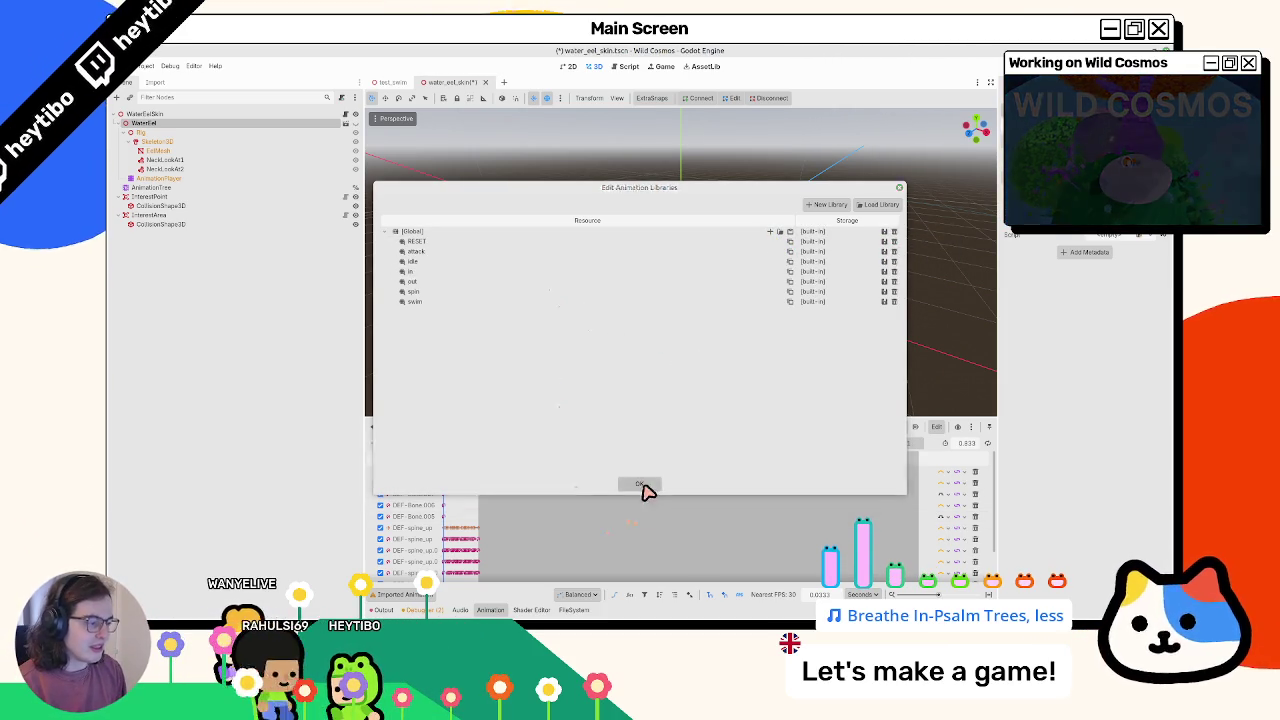
pyautogui.click(640, 485)
pyautogui.click(588, 428)
pyautogui.click(575, 442)
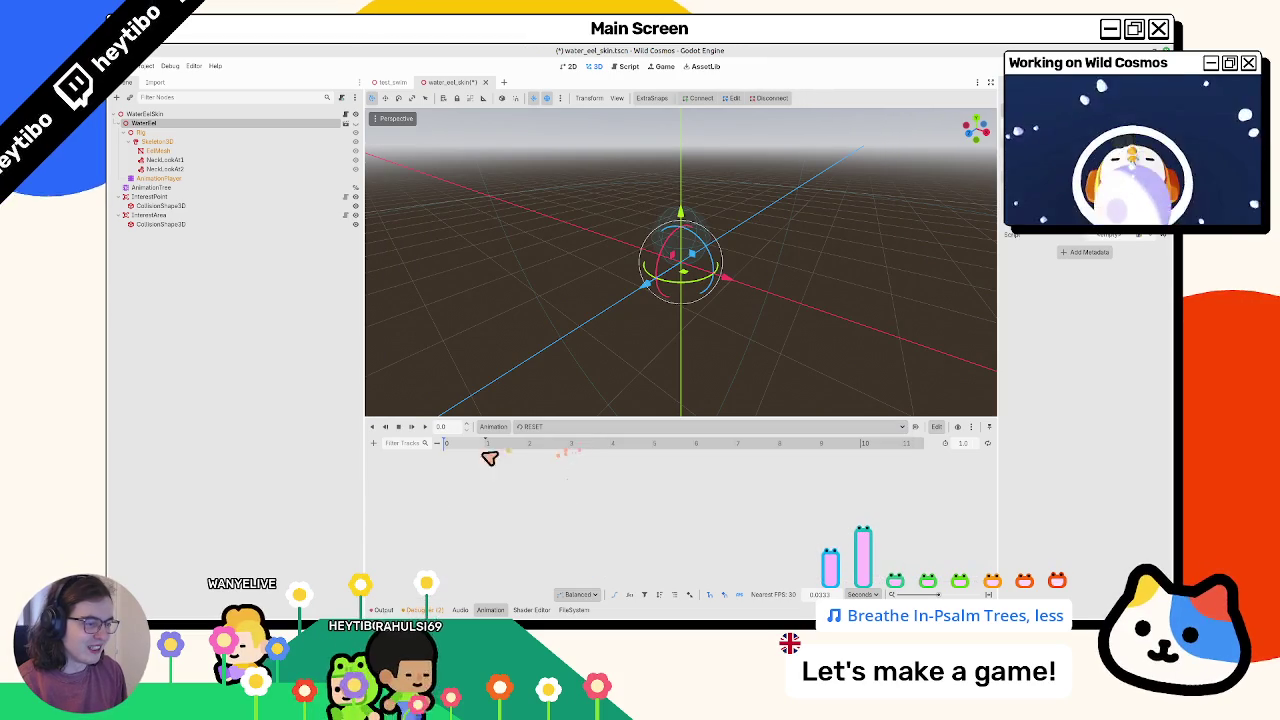
# Load the custom_animations library back into the AnimationPlayer
pyautogui.click(500, 424)
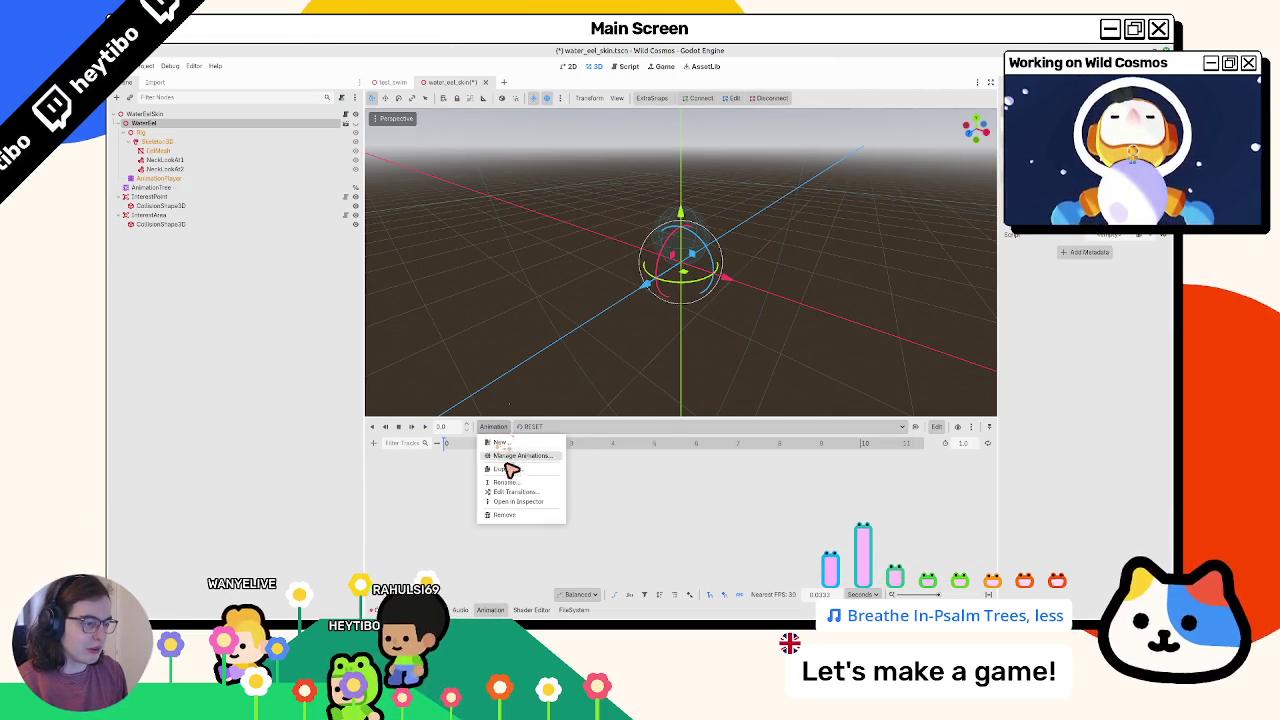
pyautogui.click(506, 449)
pyautogui.click(880, 205)
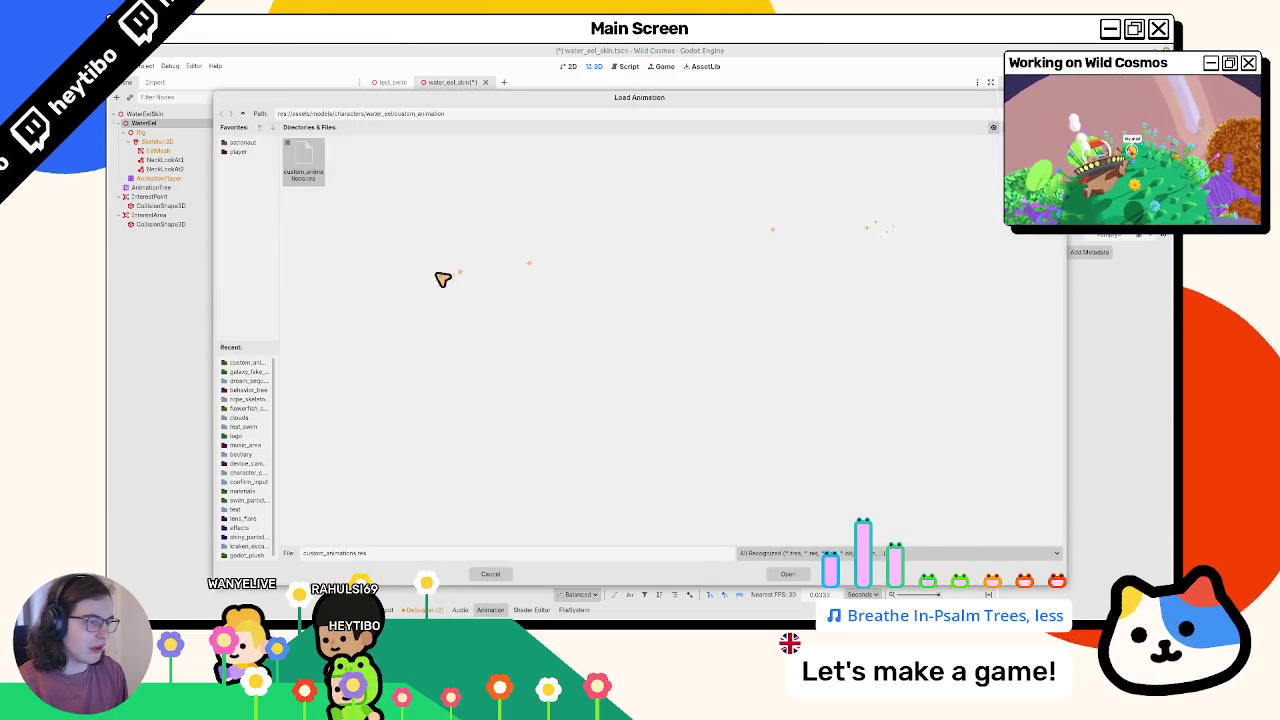
pyautogui.doubleClick(307, 178)
pyautogui.click(634, 489)
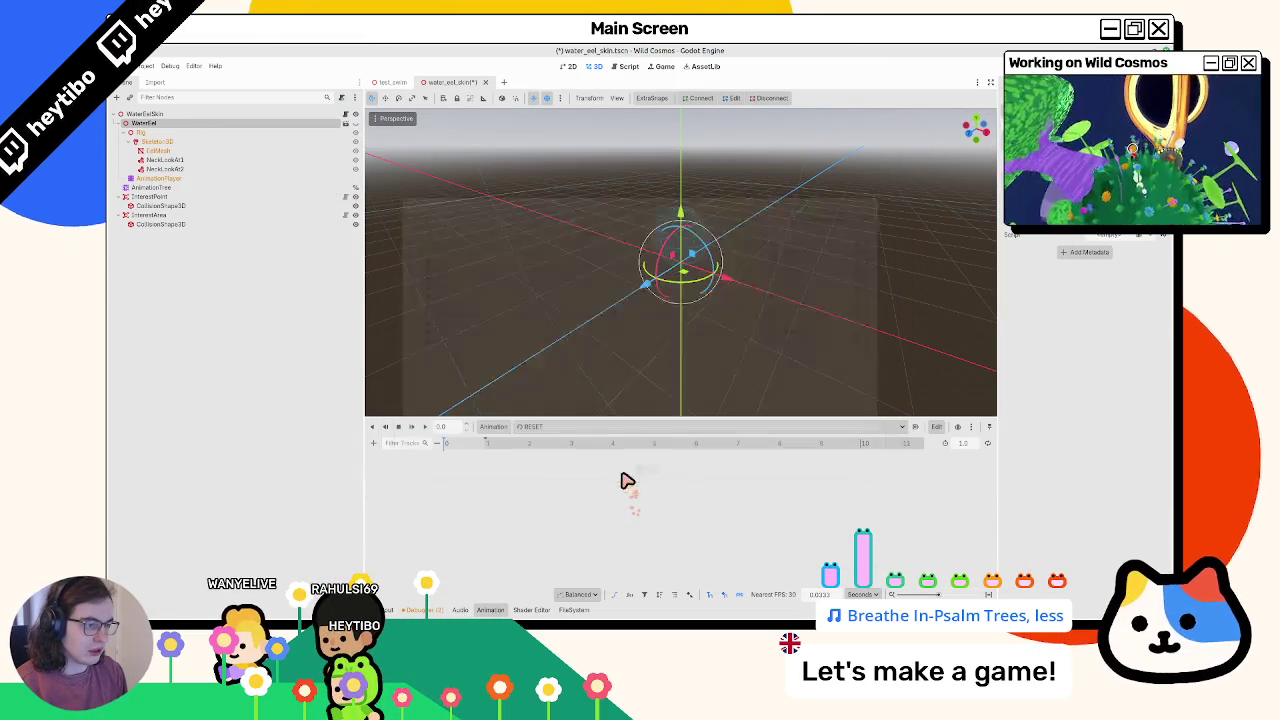
pyautogui.click(530, 426)
pyautogui.click(543, 440)
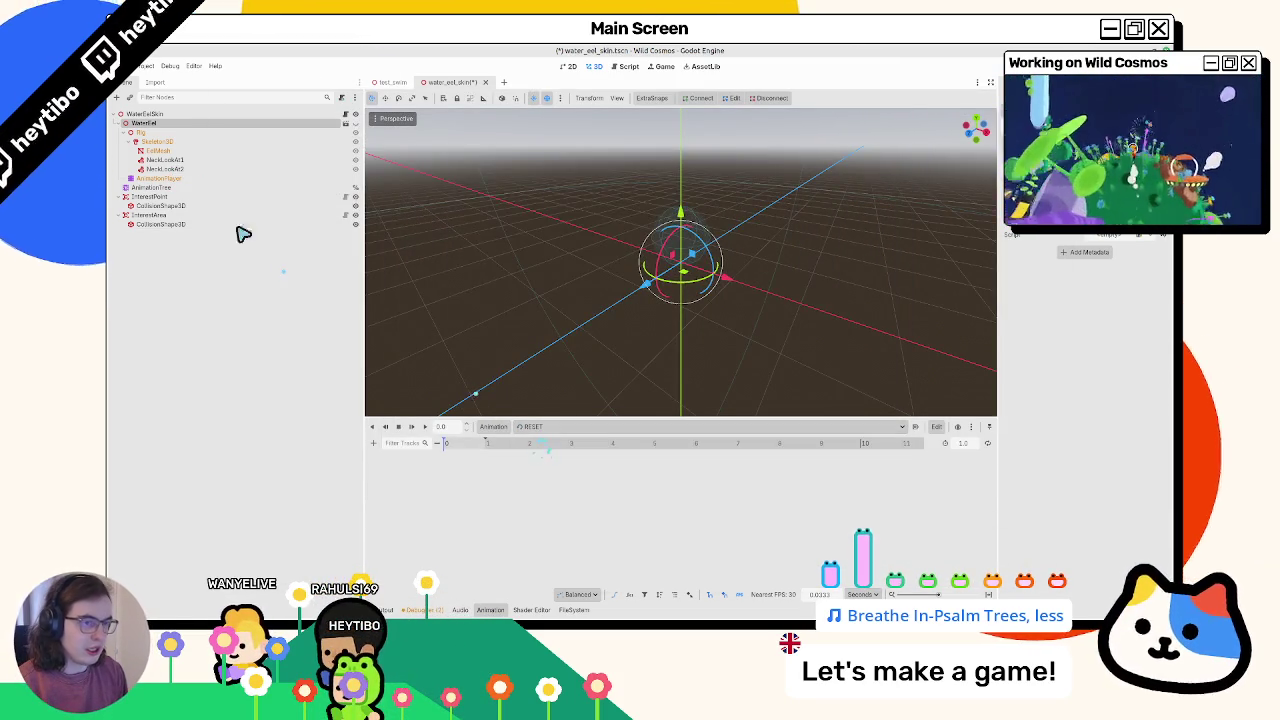
# Key WaterEel's scale into RESET and add a 3D rotation track for WaterEel
pyautogui.click(216, 123)
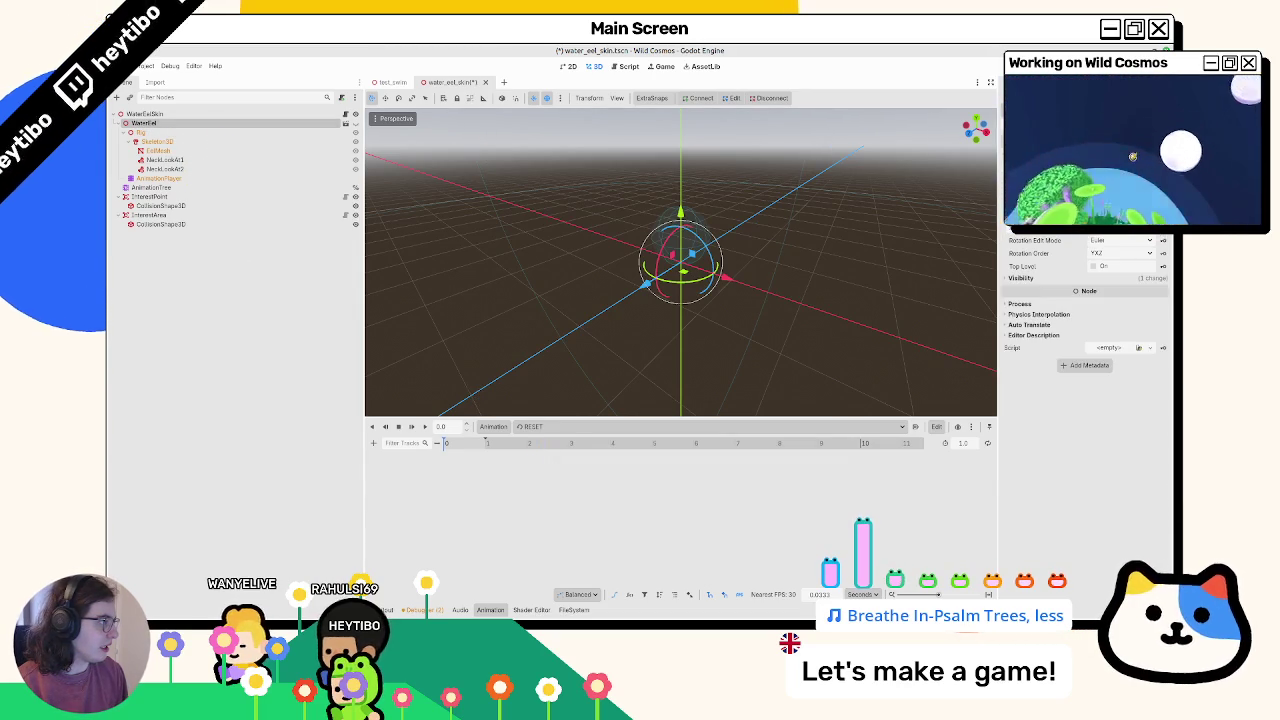
pyautogui.click(1163, 229)
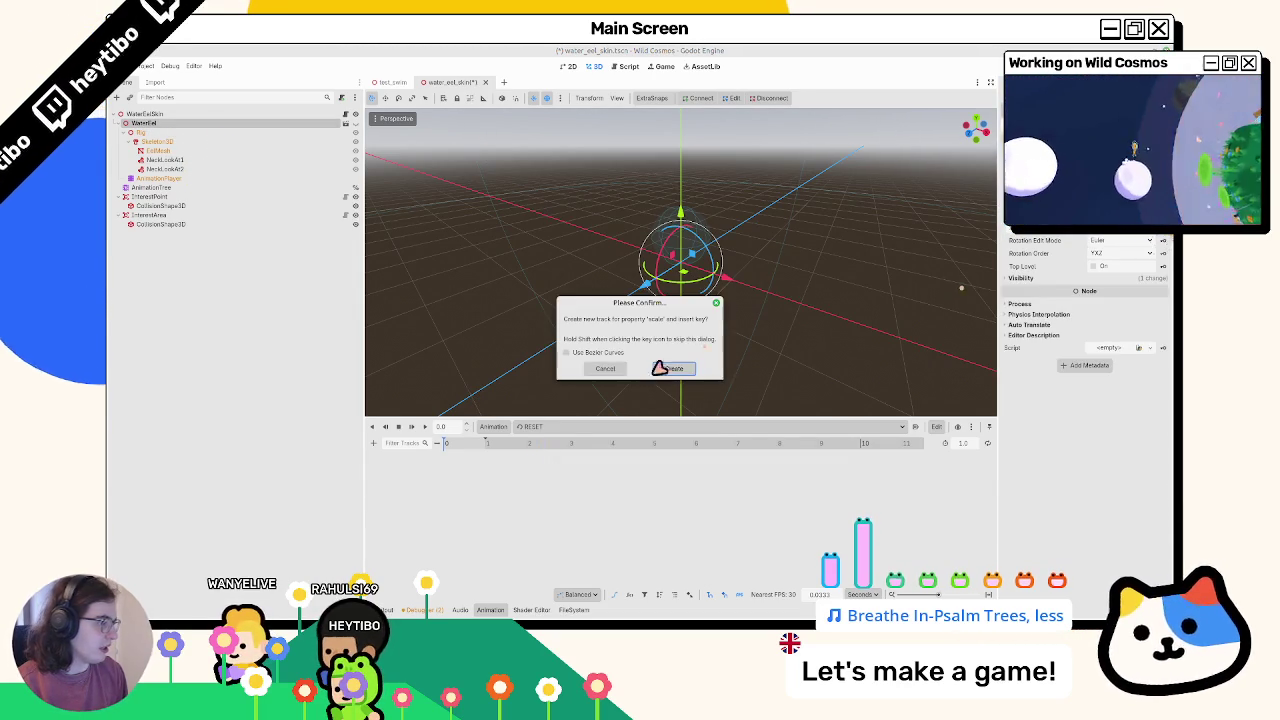
pyautogui.click(674, 371)
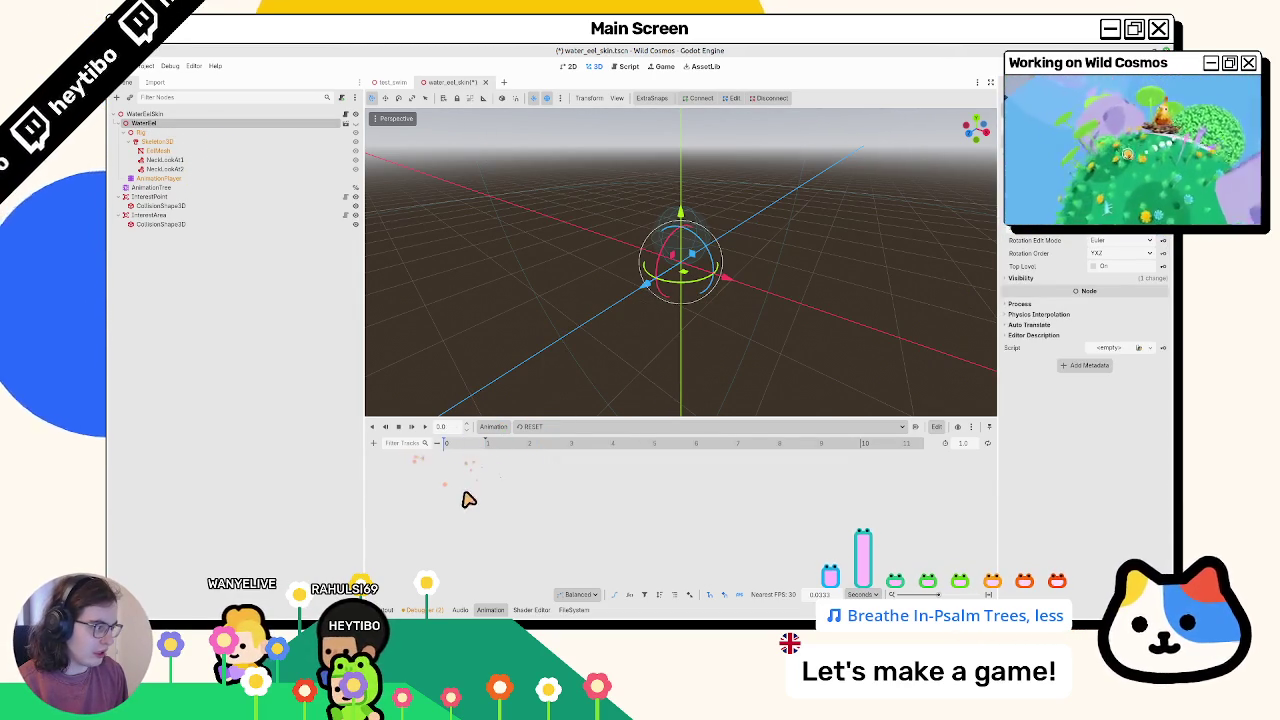
pyautogui.click(373, 443)
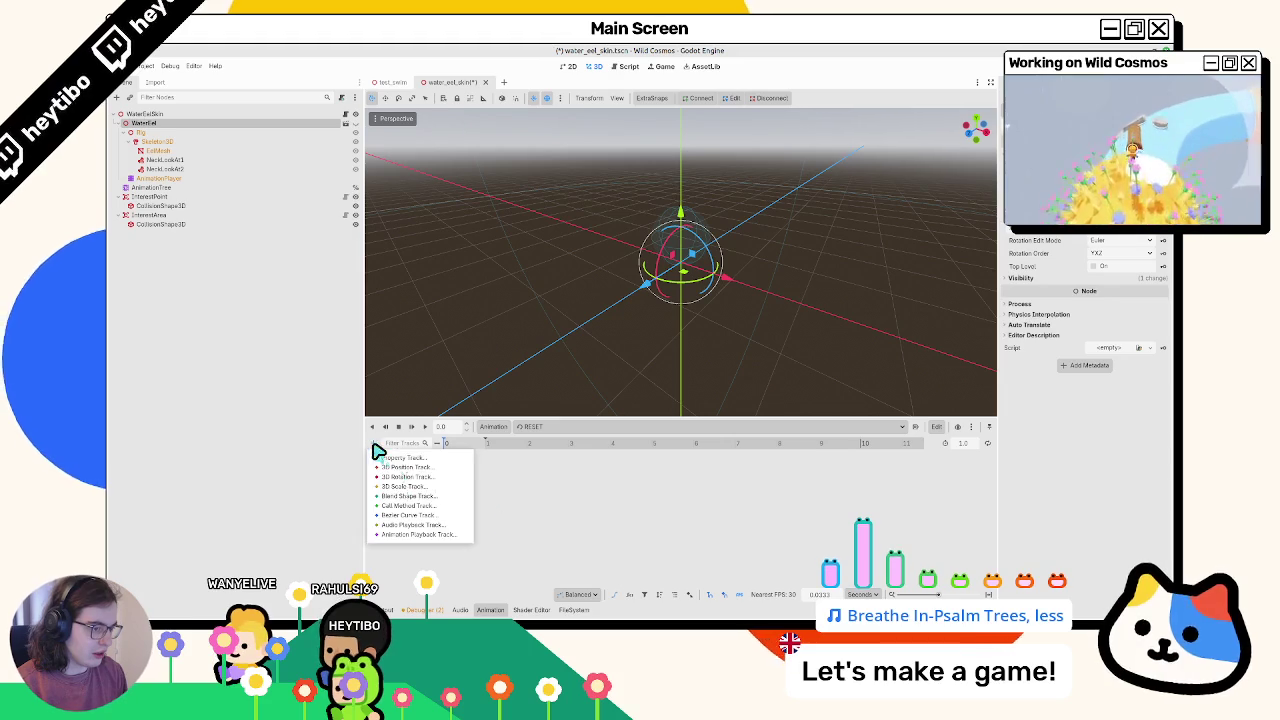
pyautogui.click(437, 478)
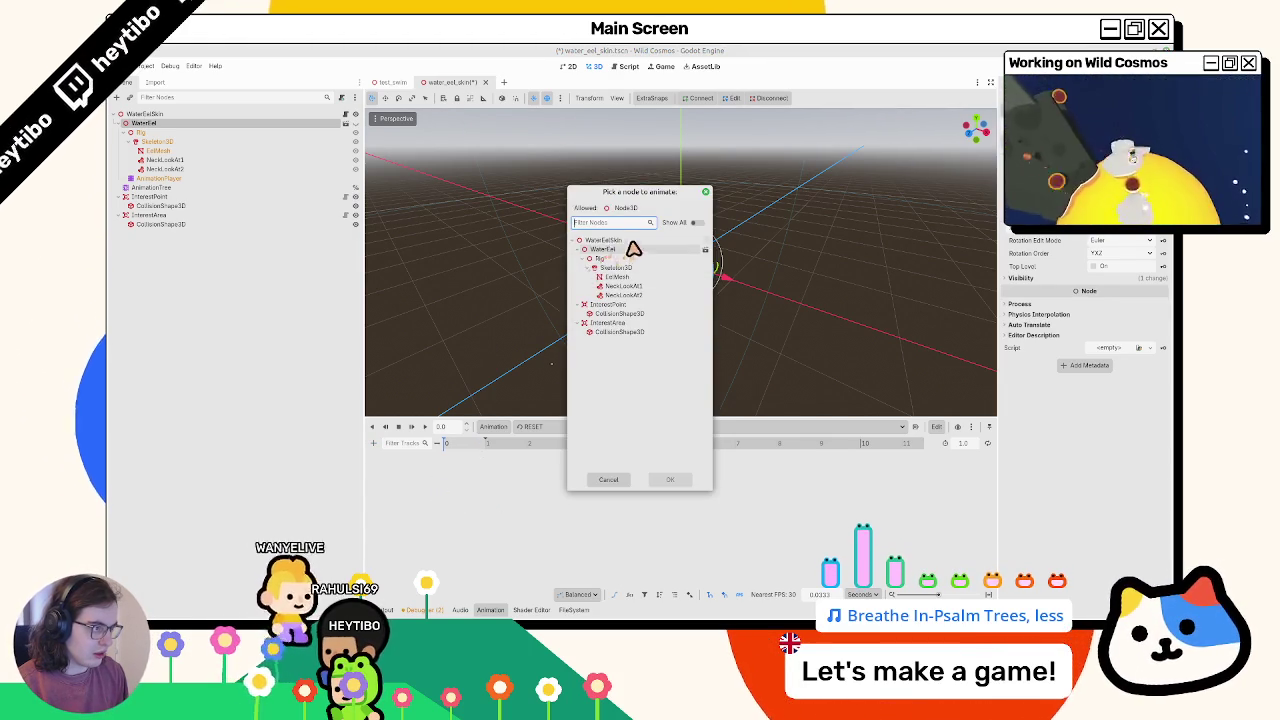
pyautogui.doubleClick(632, 250)
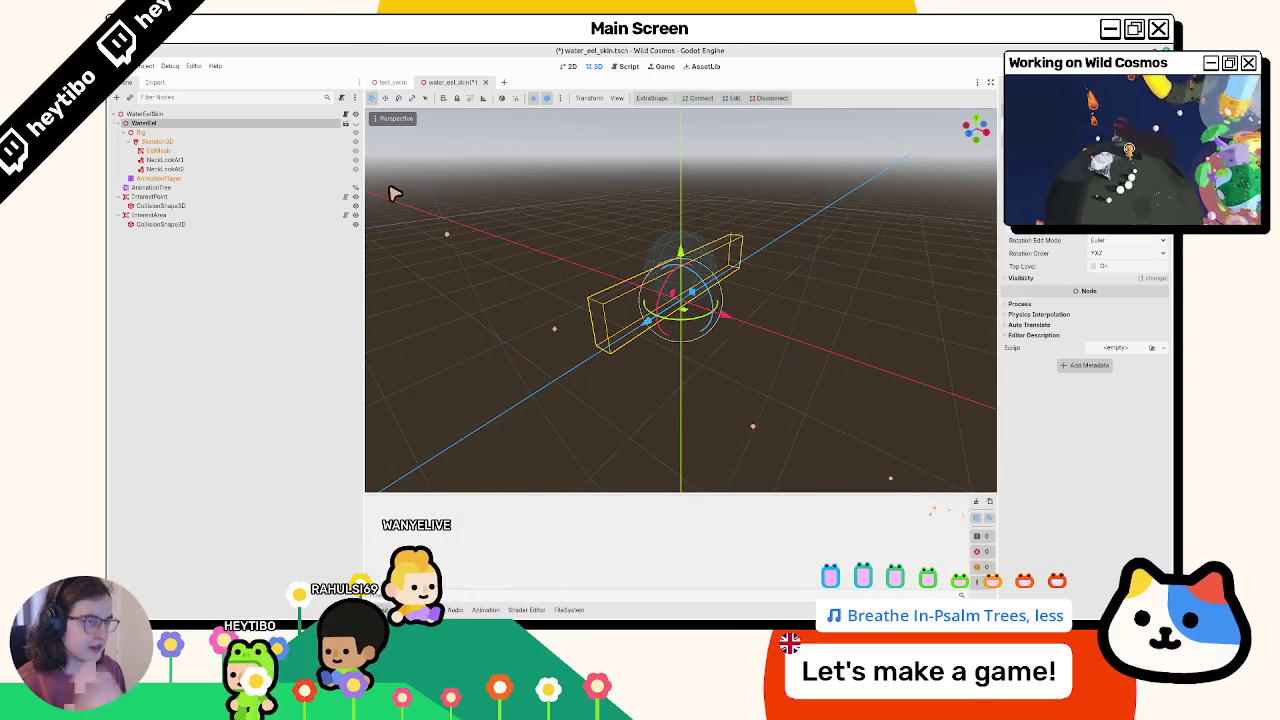
# Save the scene, close the test scene tab, and select the keyframe at 0 s
pyautogui.hotkey('ctrl', 's')
pyautogui.click(407, 82)
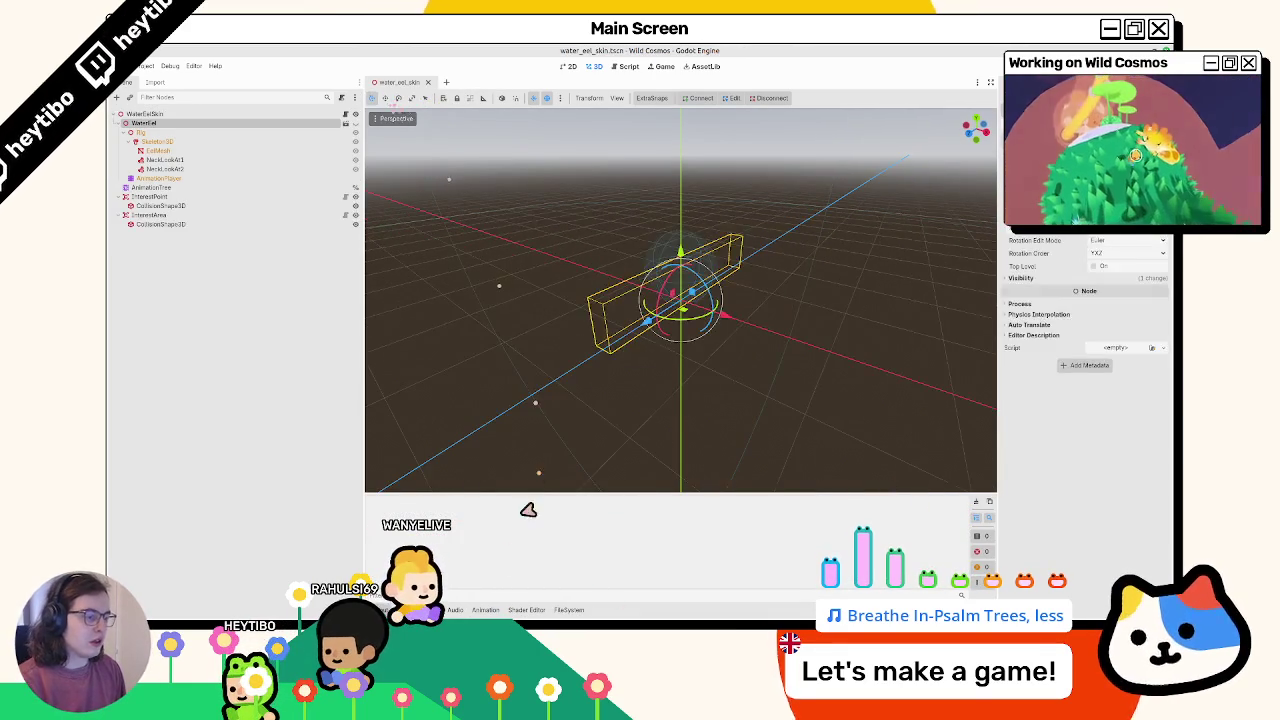
pyautogui.click(568, 609)
pyautogui.click(497, 610)
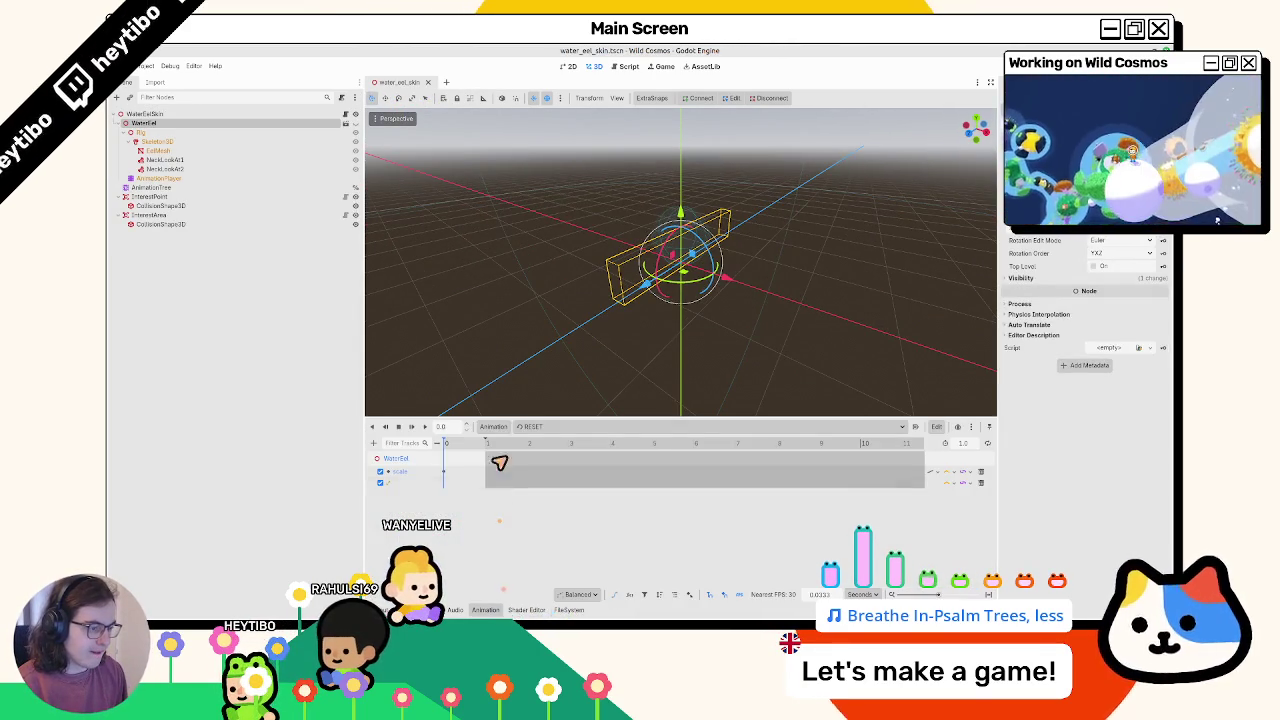
pyautogui.click(449, 484)
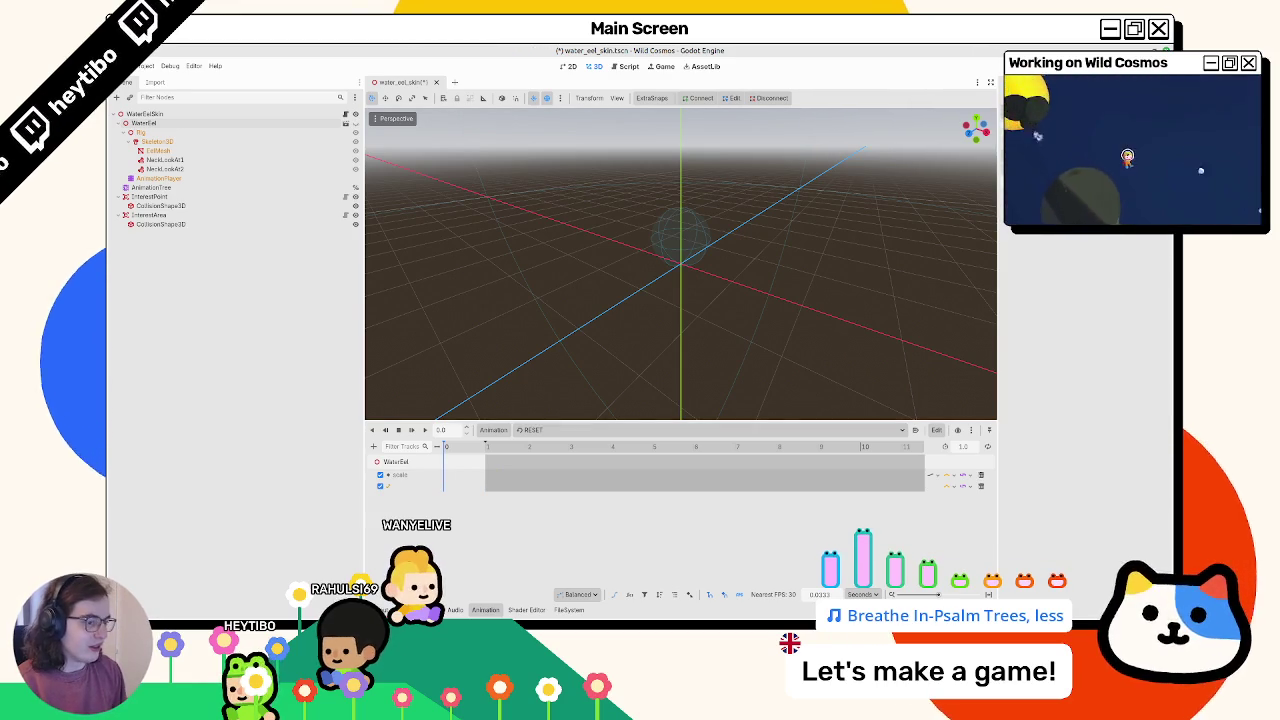
# Remove the second track and key WaterEel's visibility into RESET at 0 s
pyautogui.click(981, 487)
pyautogui.click(209, 142)
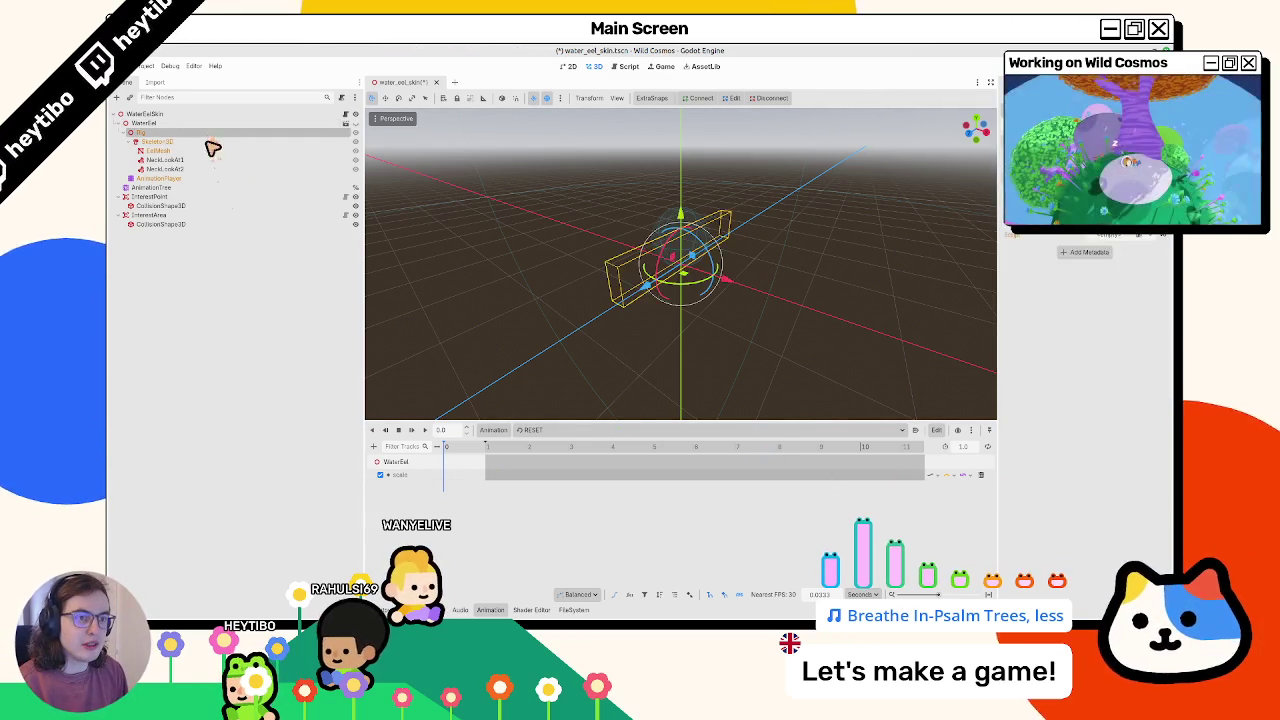
pyautogui.click(210, 124)
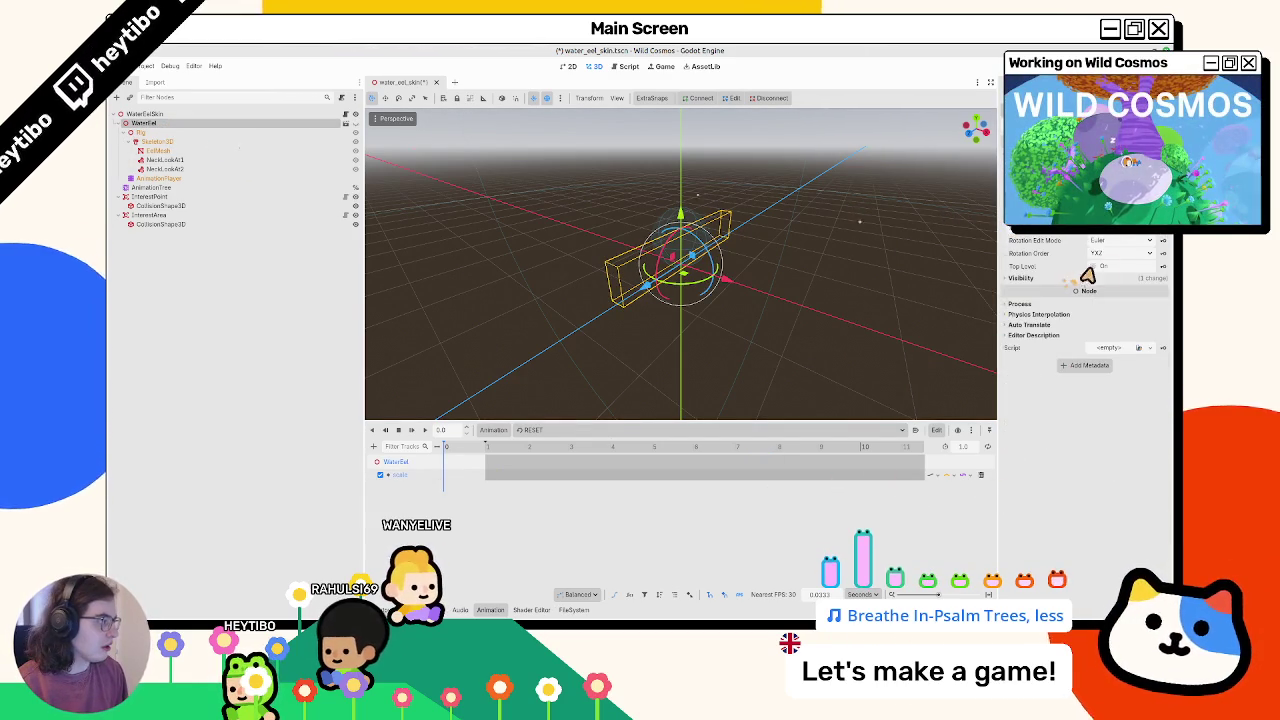
pyautogui.click(1064, 279)
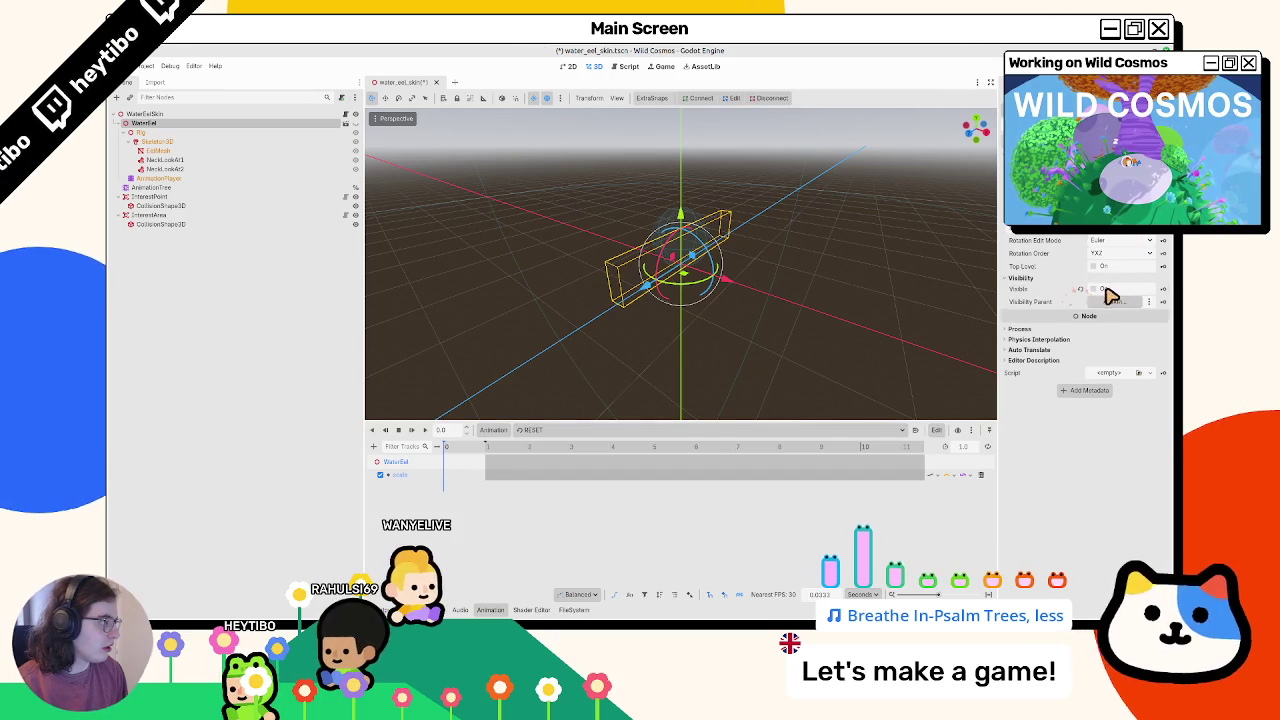
pyautogui.click(1163, 289)
pyautogui.click(673, 369)
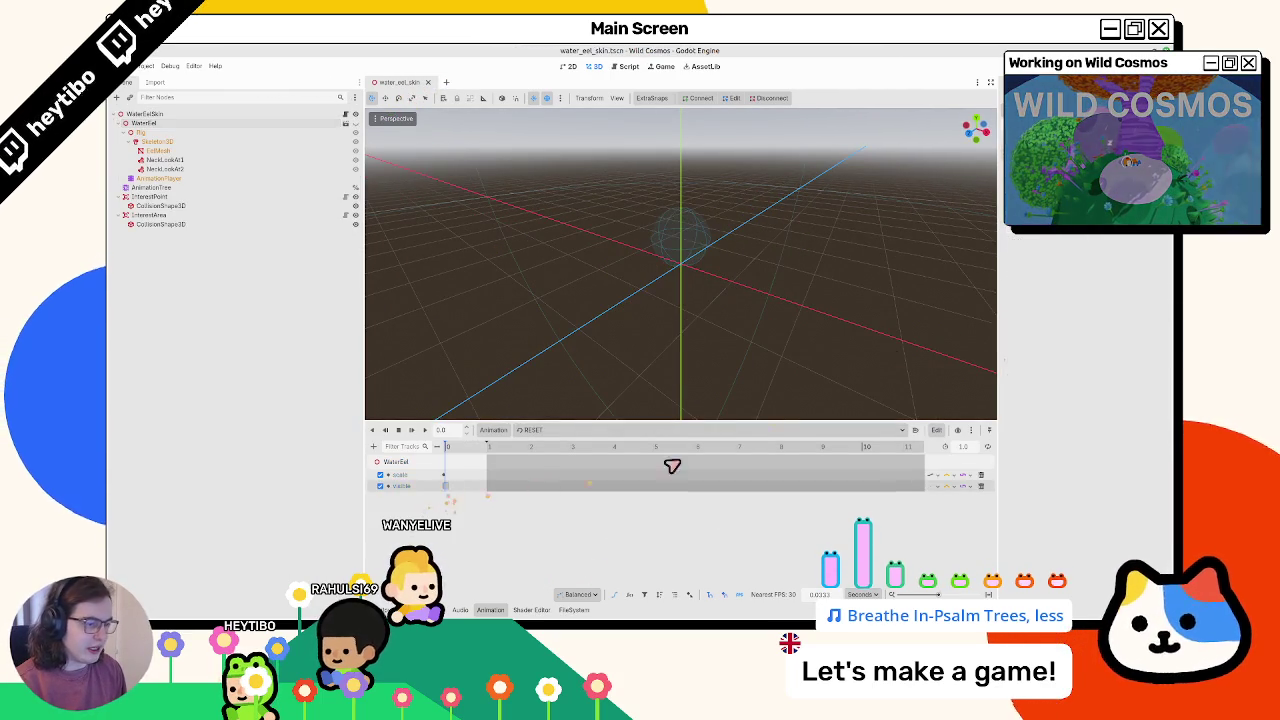
pyautogui.click(445, 486)
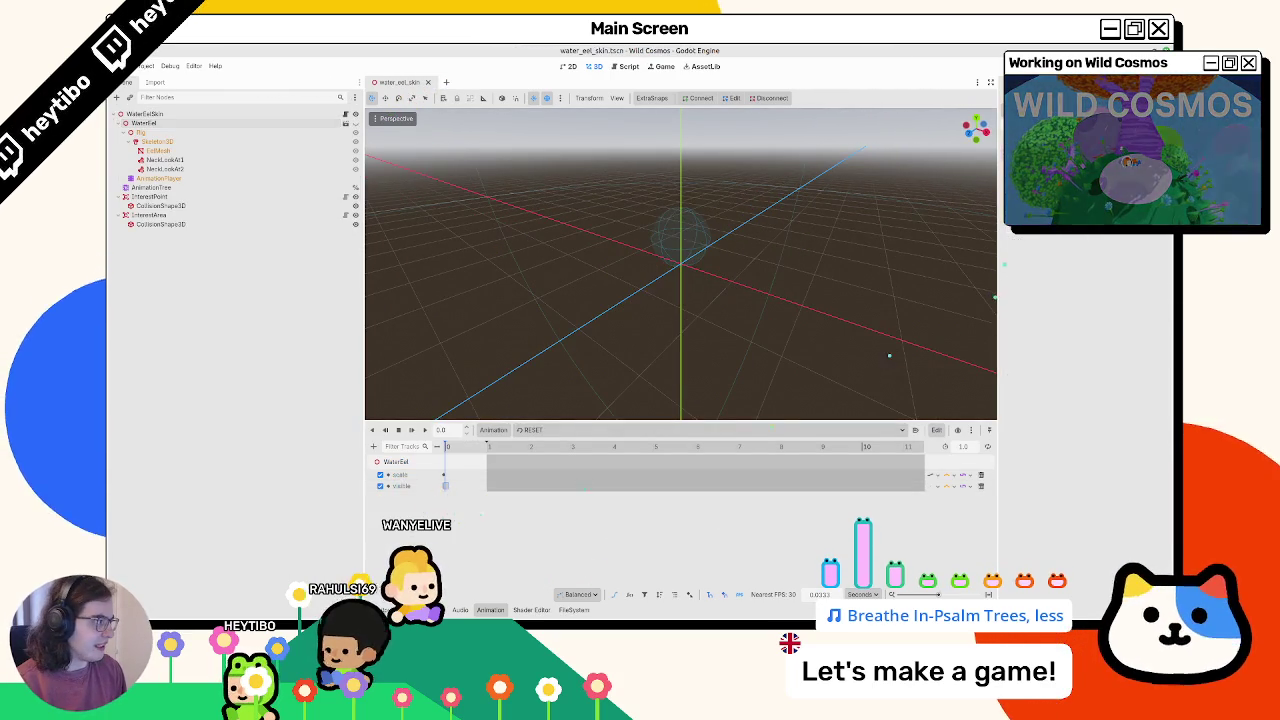
pyautogui.click(448, 498)
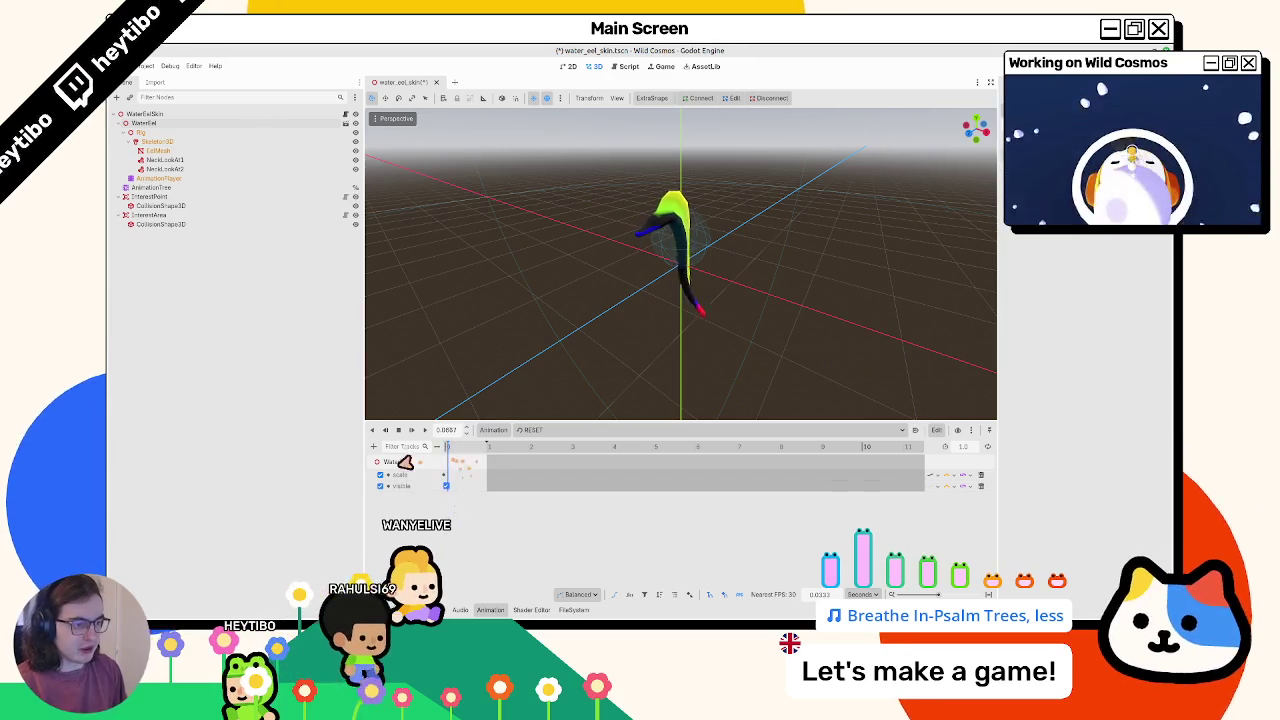
# Save water_eel_skin and select the AnimationPlayer and EelMesh nodes
pyautogui.scroll(5, 452, 492)
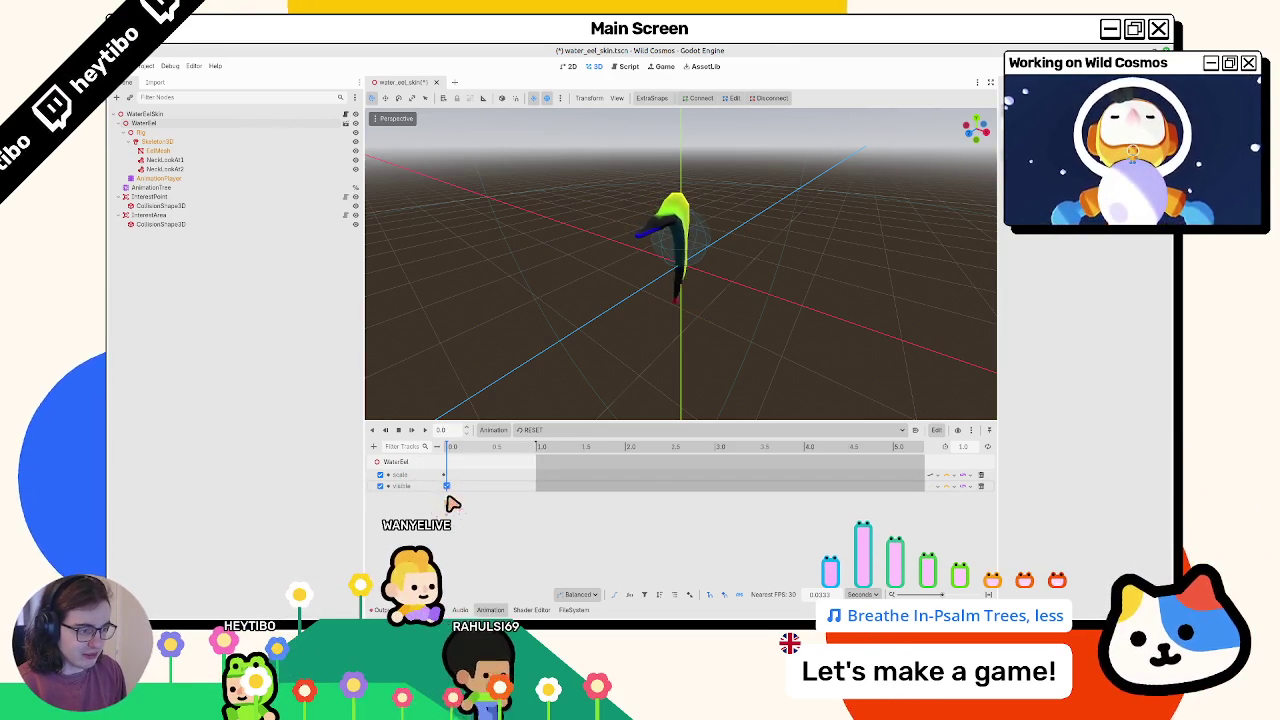
pyautogui.hotkey('ctrl', 's')
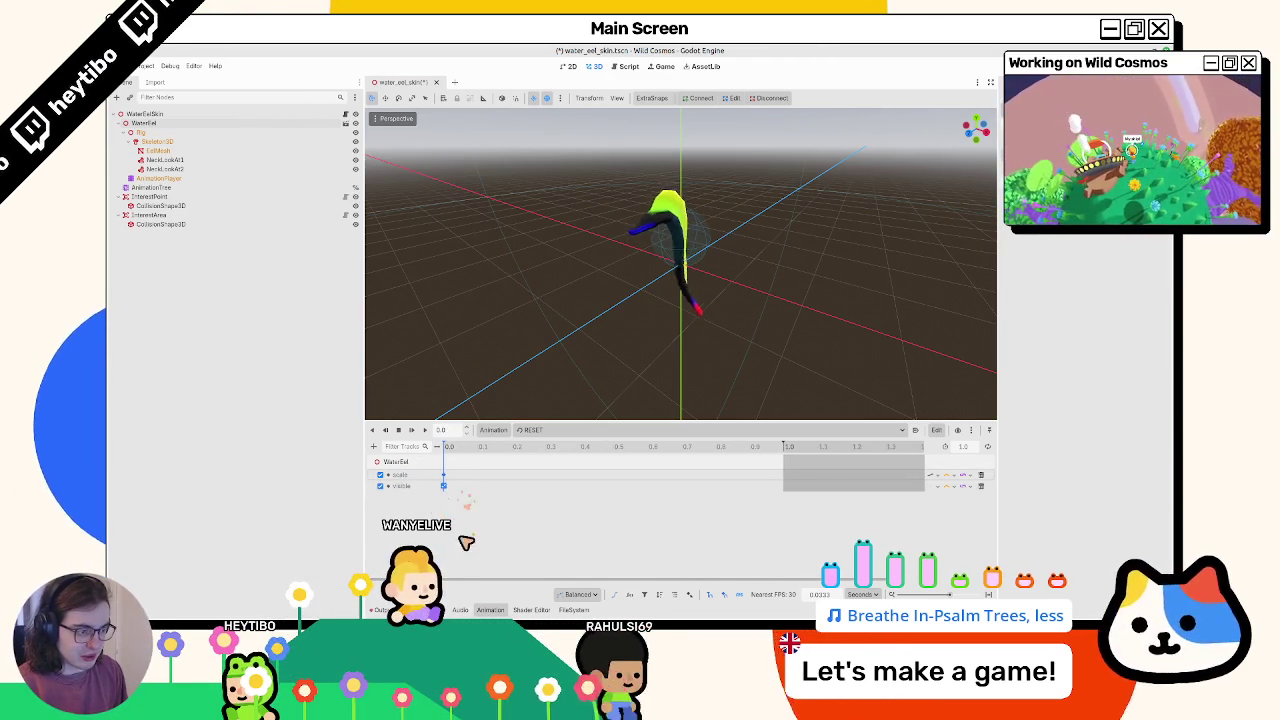
pyautogui.click(183, 180)
pyautogui.click(188, 197)
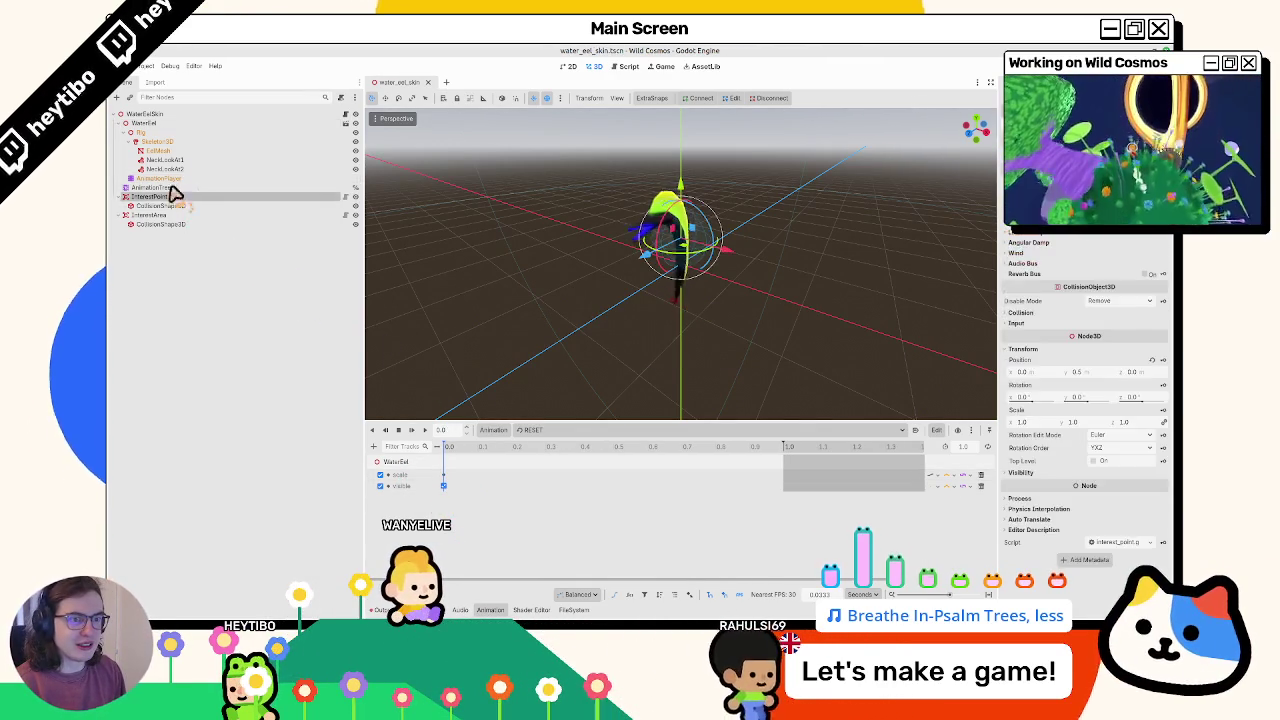
# Select EelMesh and browse the file system to the water_eel/materials folder
pyautogui.click(182, 151)
pyautogui.click(531, 609)
pyautogui.click(573, 609)
pyautogui.doubleClick(575, 445)
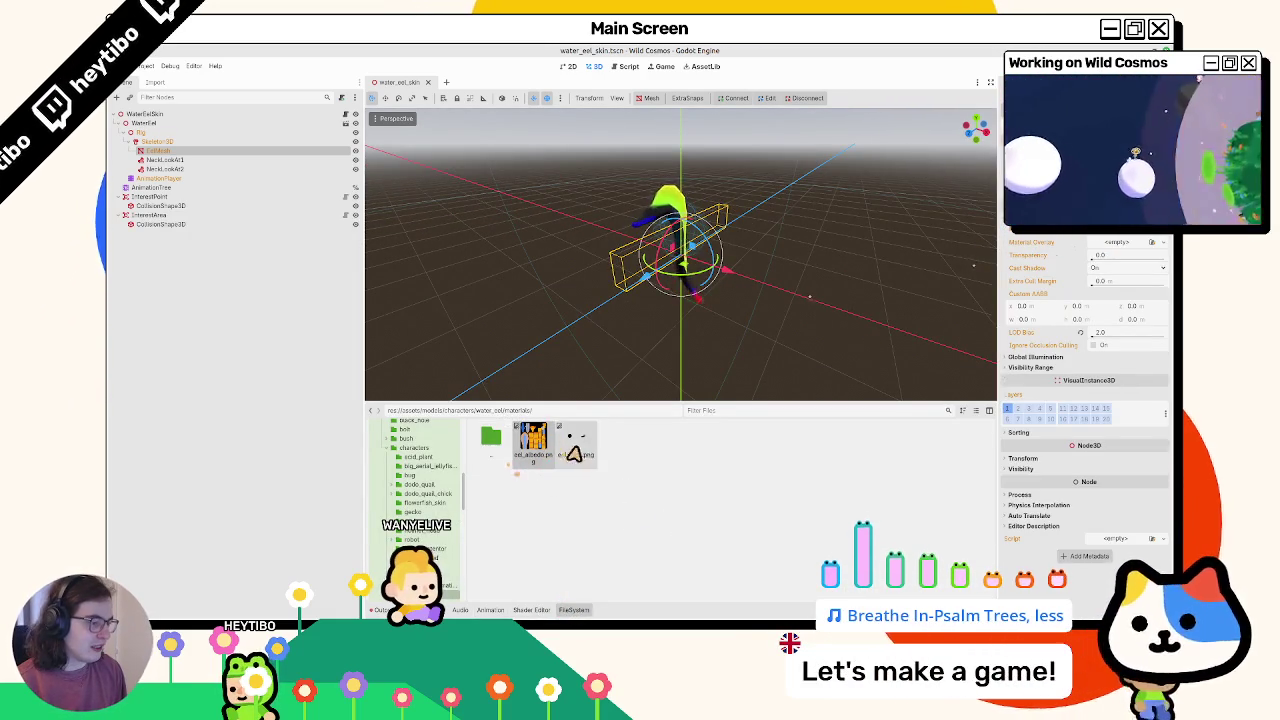
pyautogui.doubleClick(493, 441)
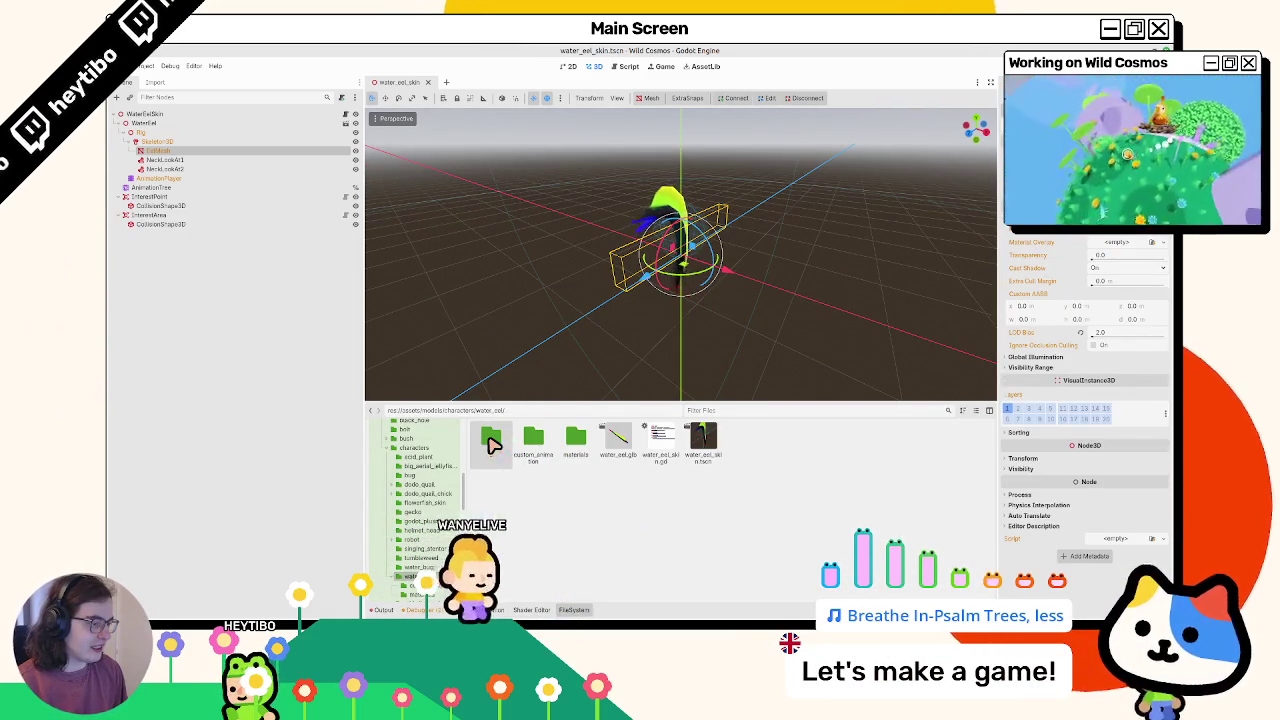
pyautogui.doubleClick(578, 441)
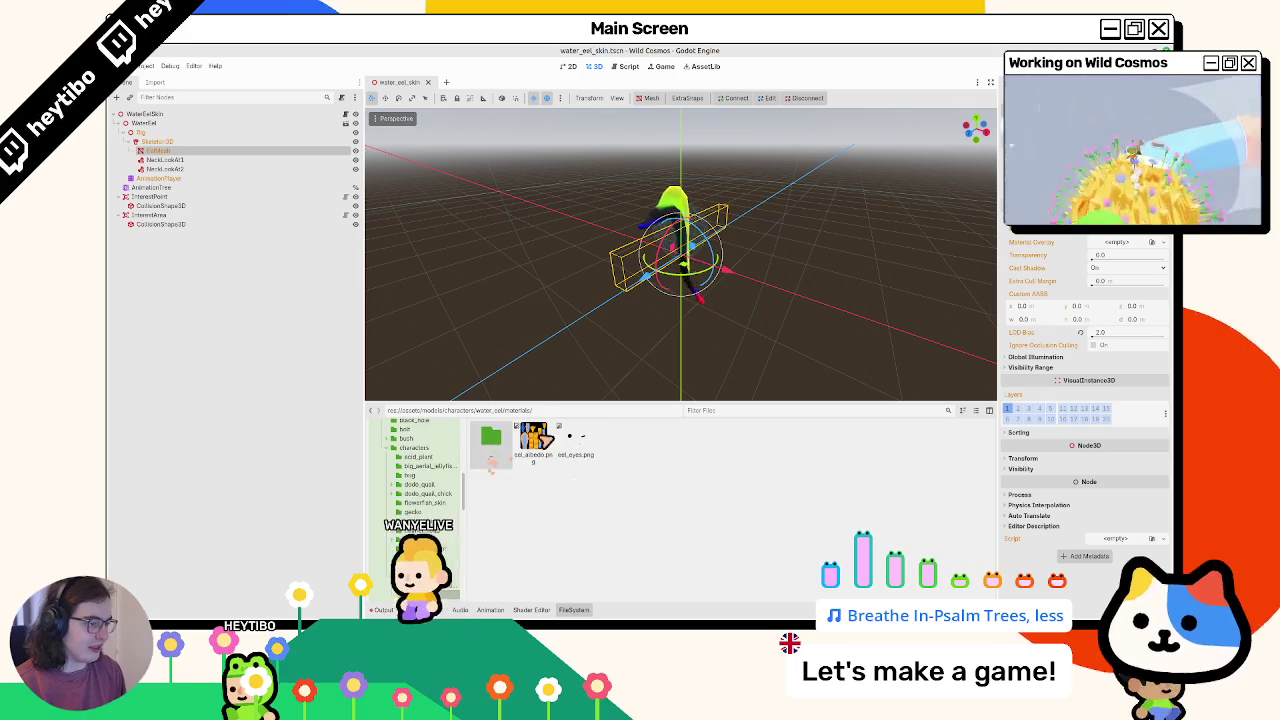
pyautogui.scroll(1, 1088, 300)
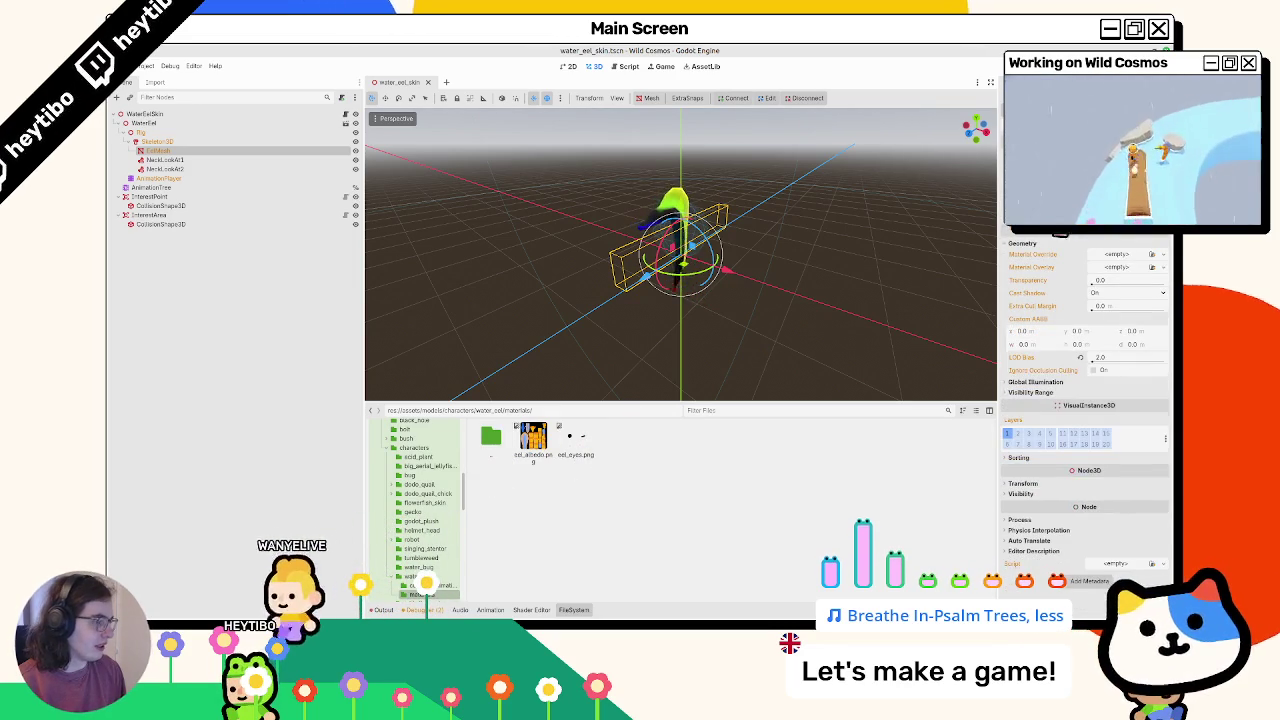
# Try quick-loading a base_tex material into Material Override, then cancel and undo
pyautogui.click(1120, 267)
pyautogui.click(1117, 260)
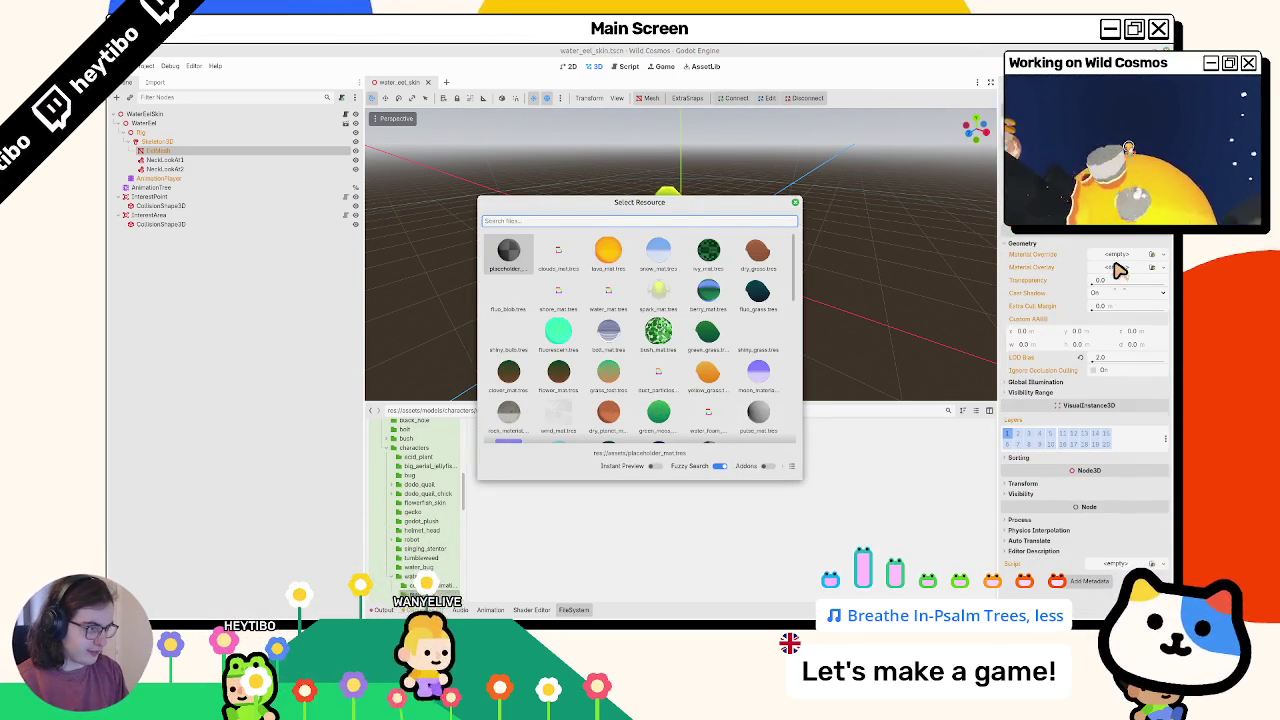
pyautogui.write('base_te')
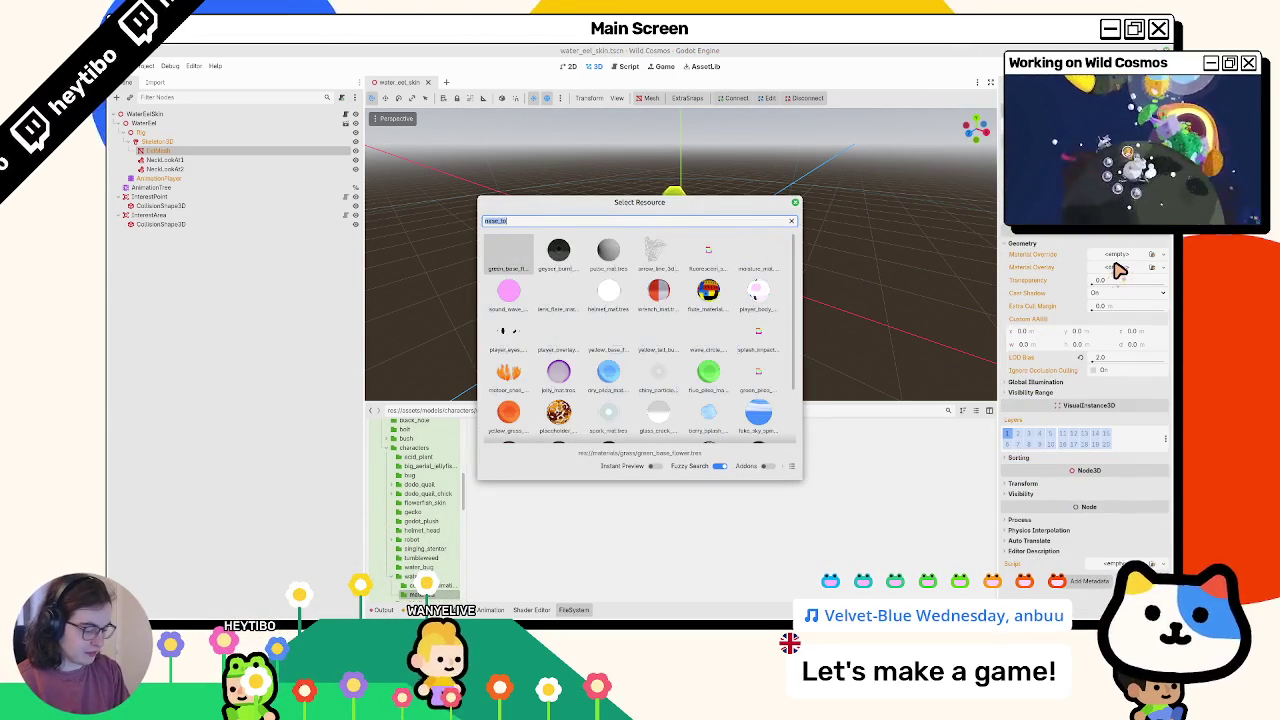
pyautogui.write('x')
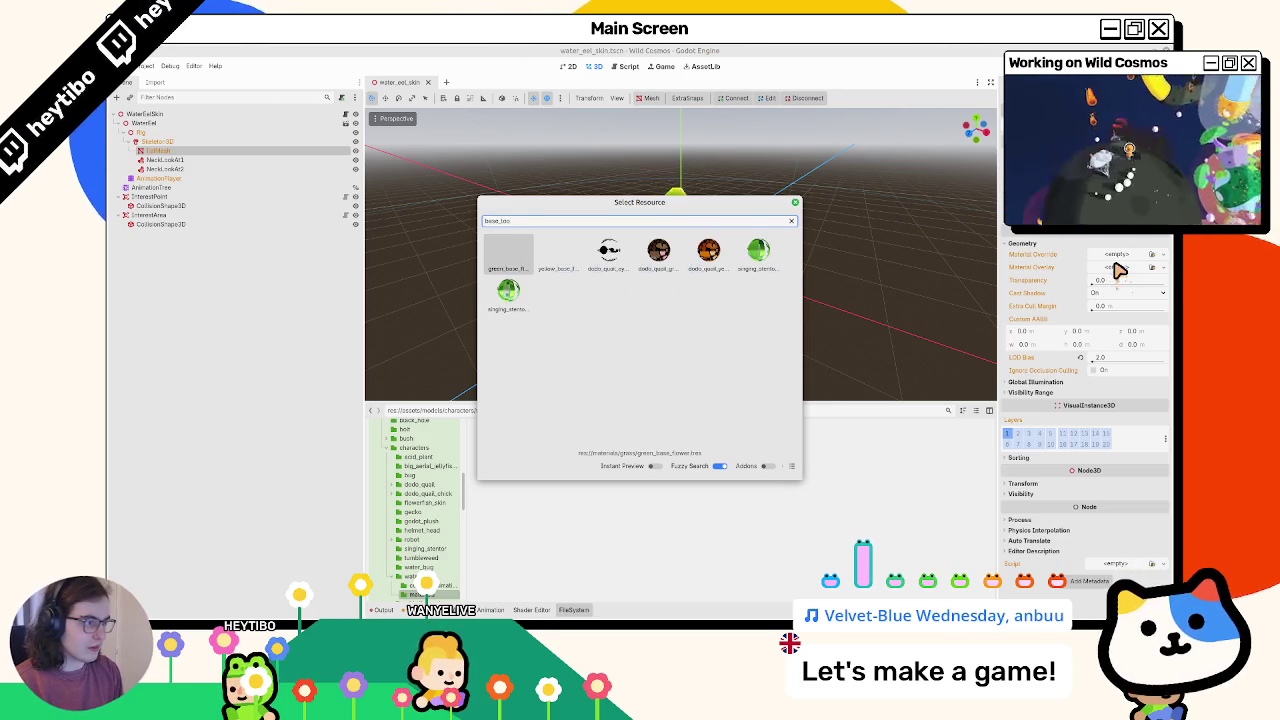
pyautogui.press('Escape')
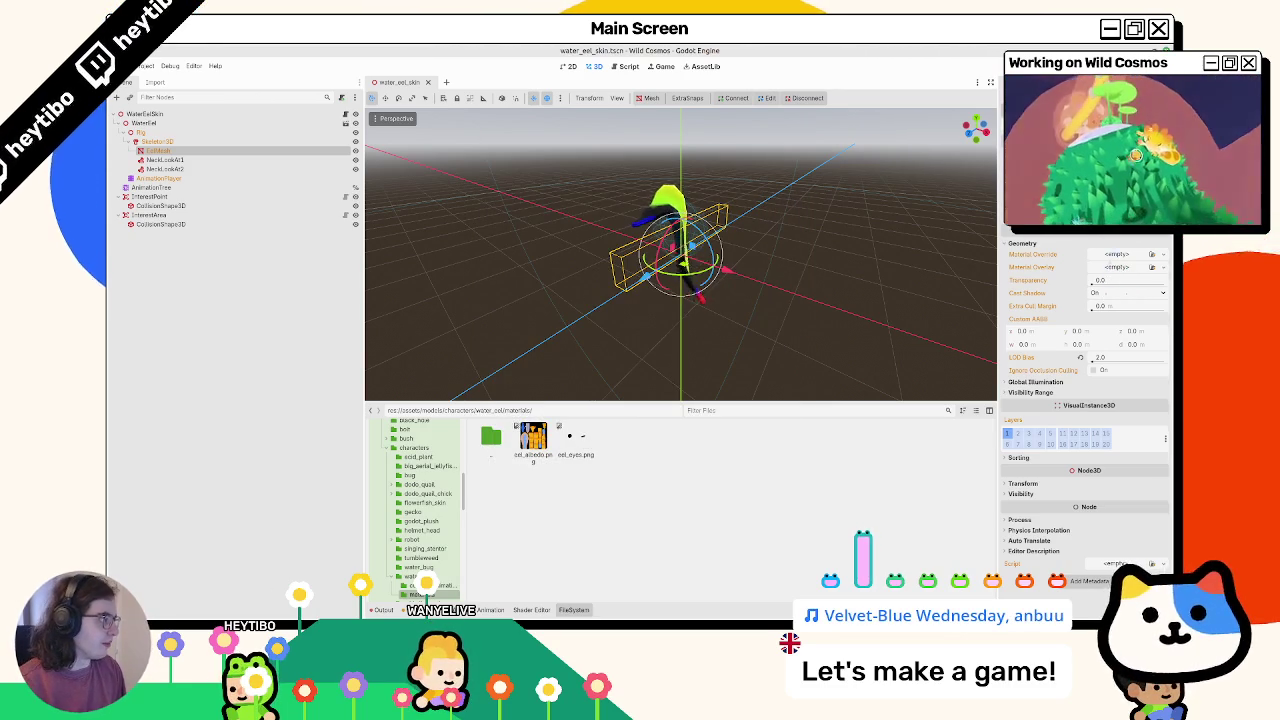
pyautogui.click(1122, 246)
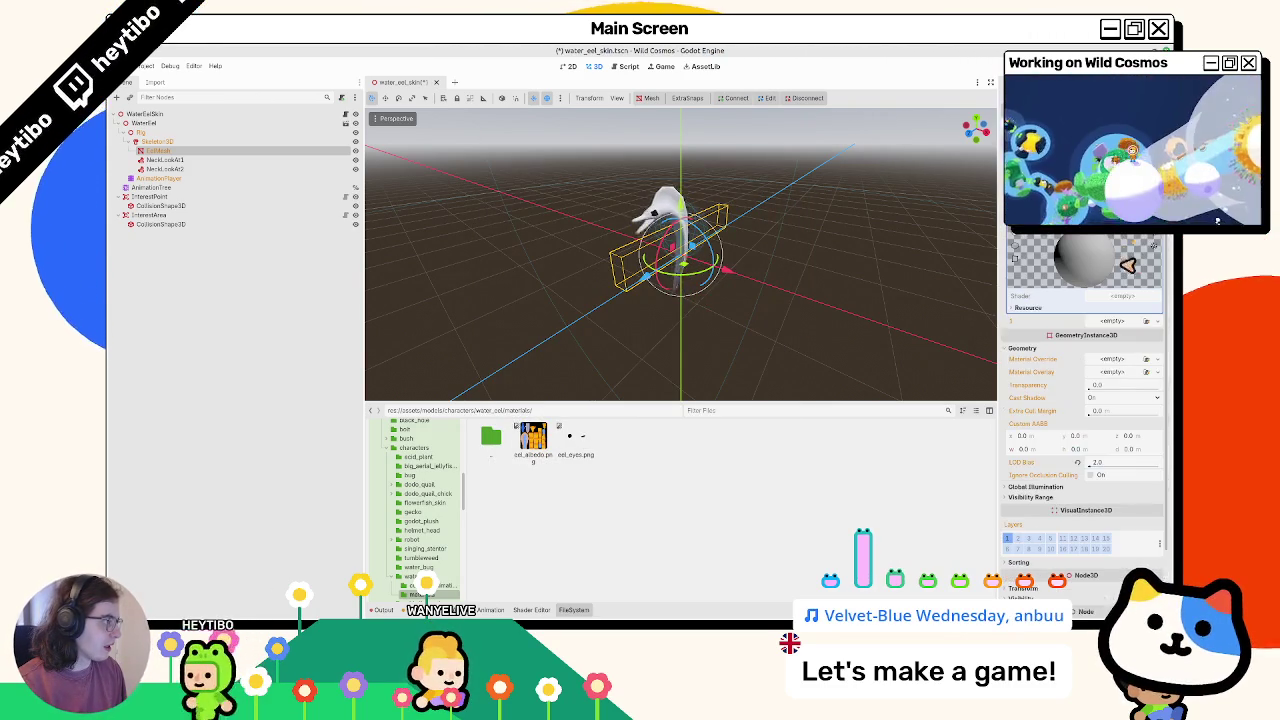
pyautogui.hotkey('ctrl', 'z')
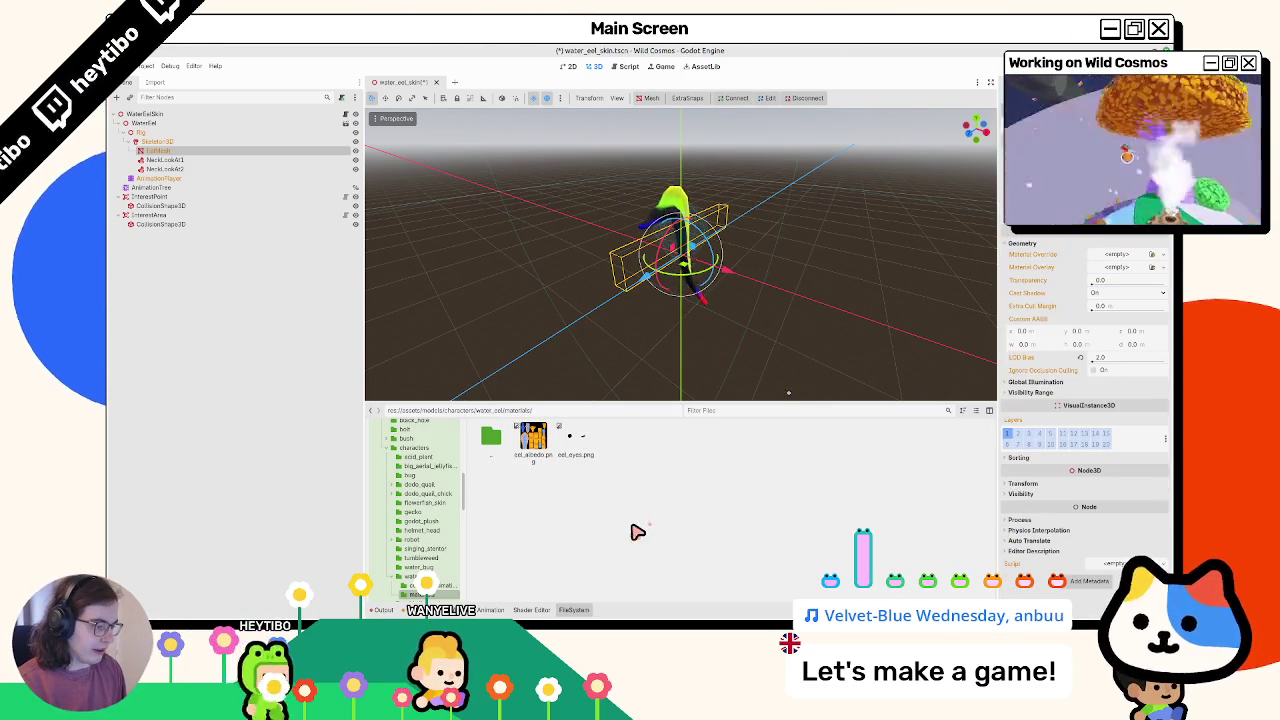
# Create a new ShaderMaterial saved as water_eel_mat.tres using base_toon_shader
pyautogui.rightClick(635, 528)
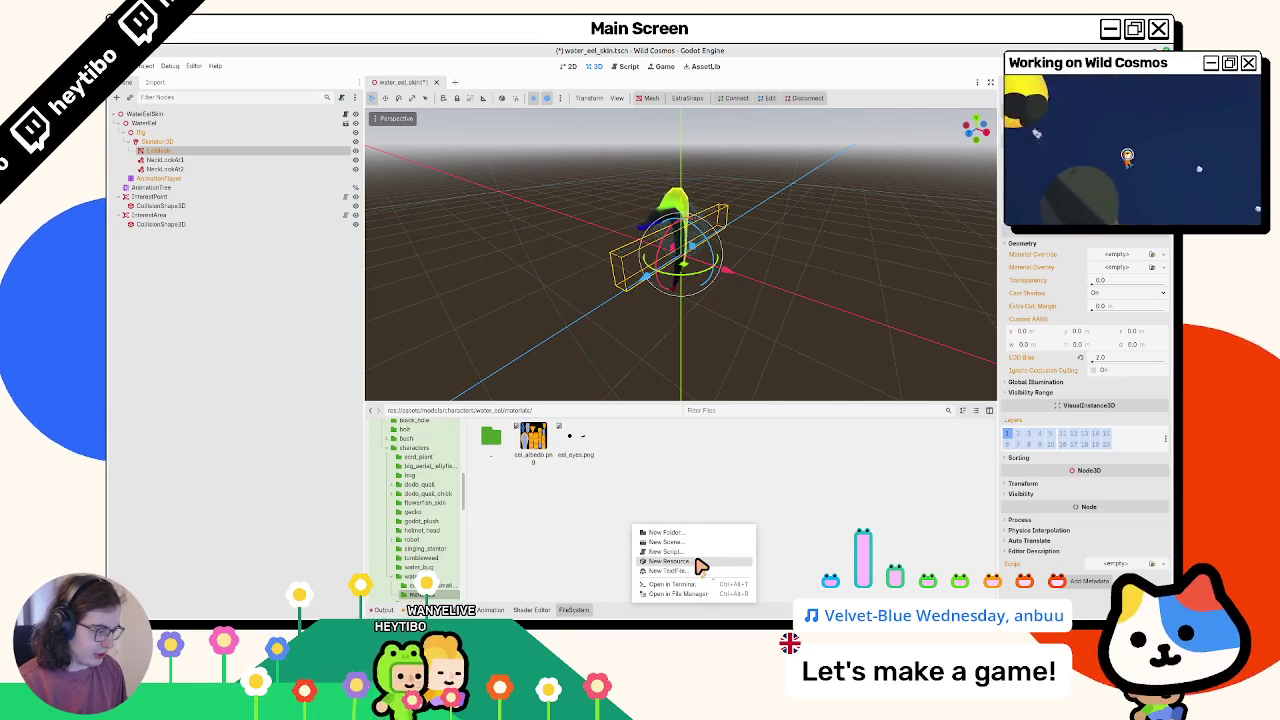
pyautogui.click(700, 563)
pyautogui.write('shadermat')
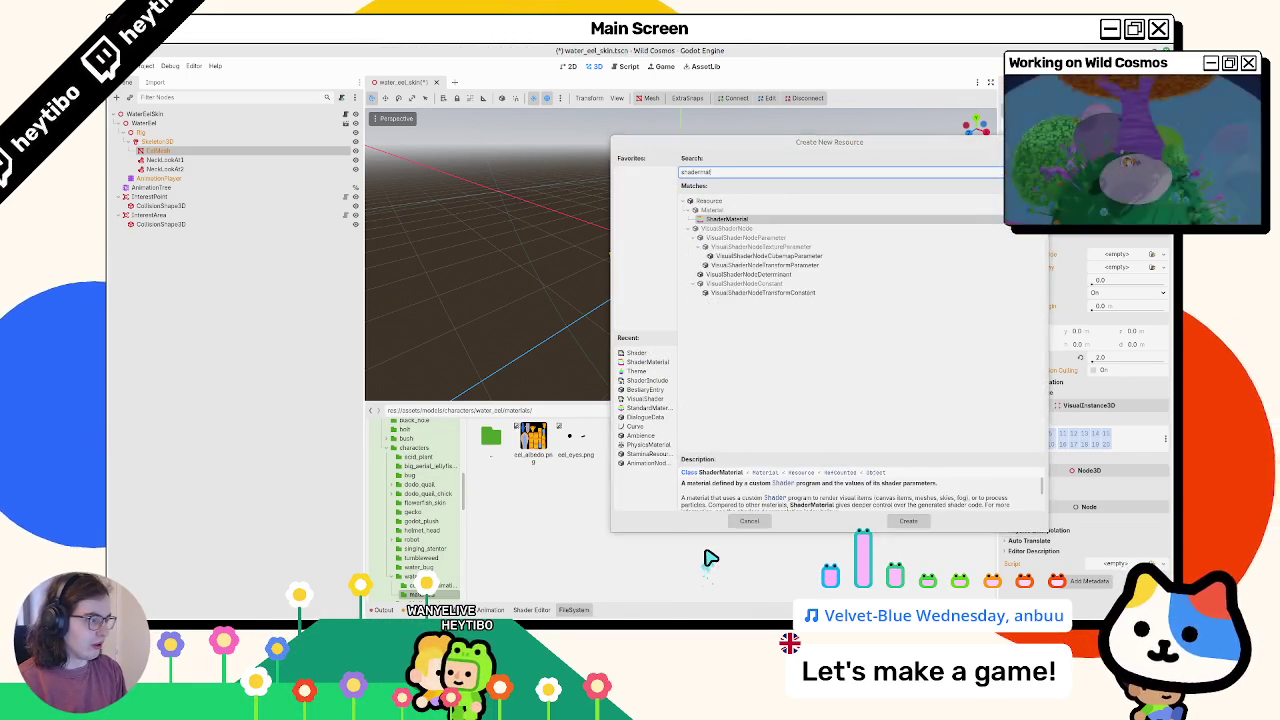
pyautogui.press('Return')
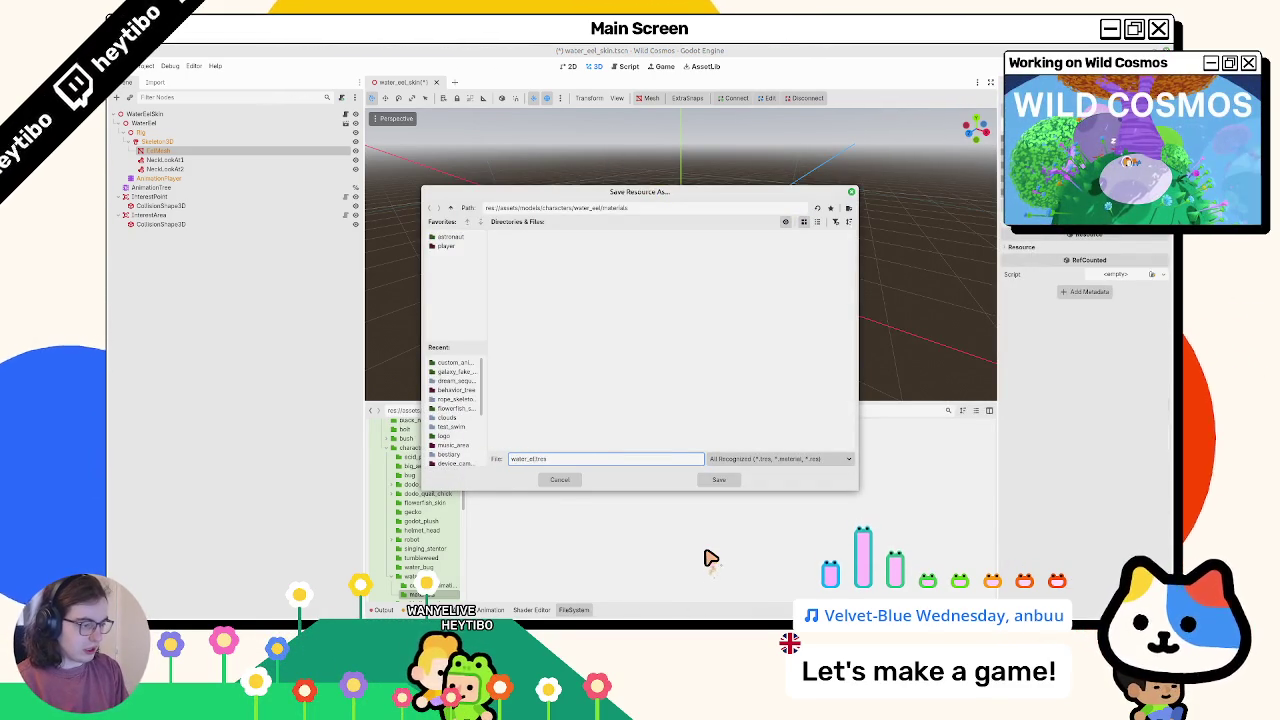
pyautogui.press('Return')
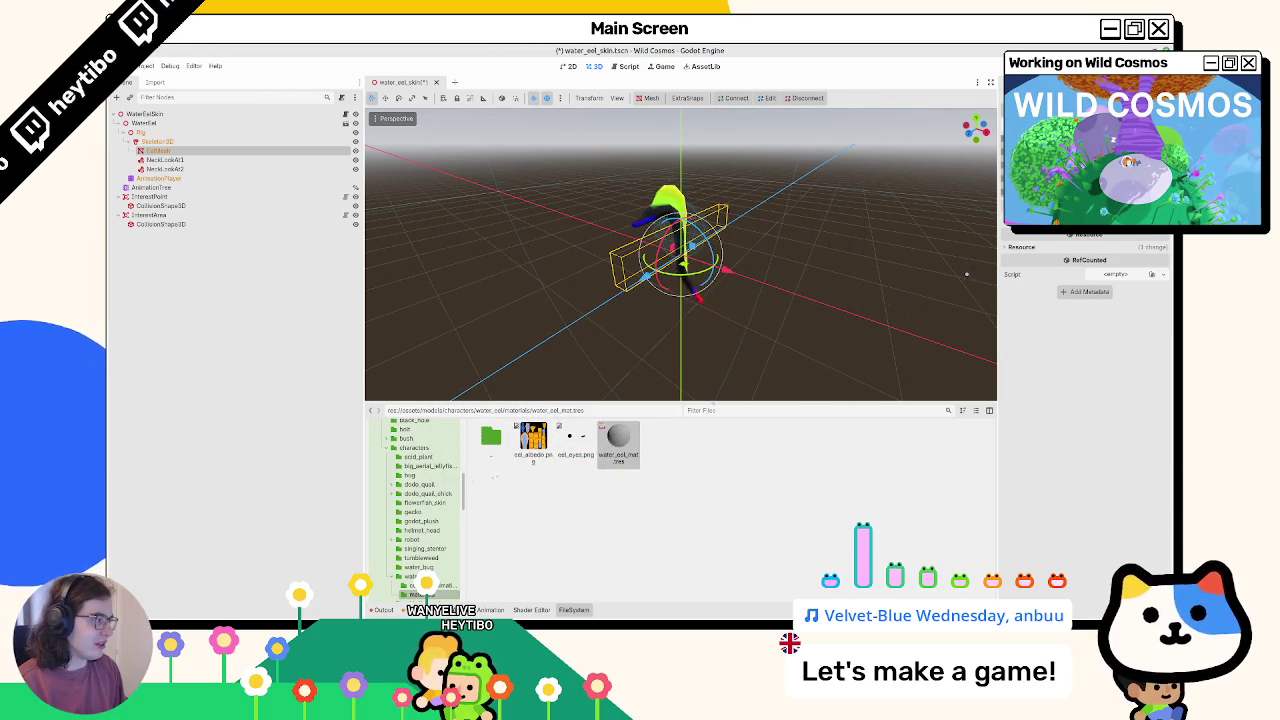
pyautogui.click(1140, 249)
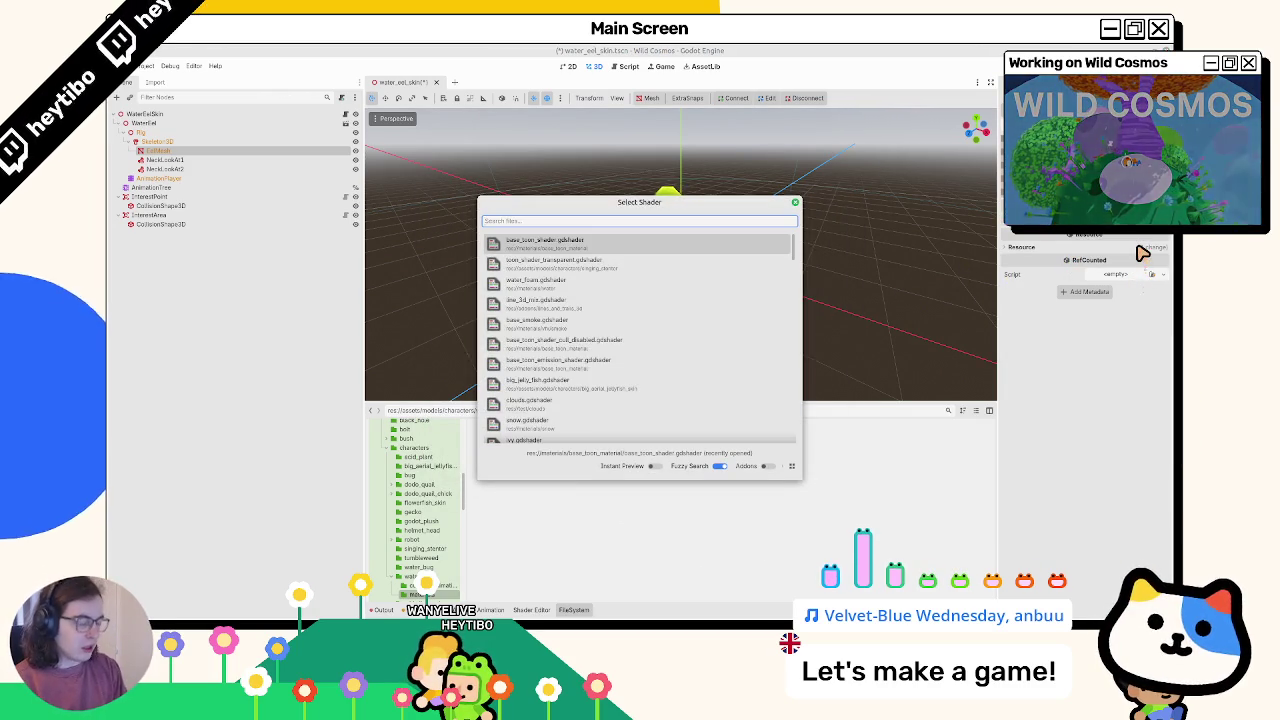
pyautogui.write('base_toon_')
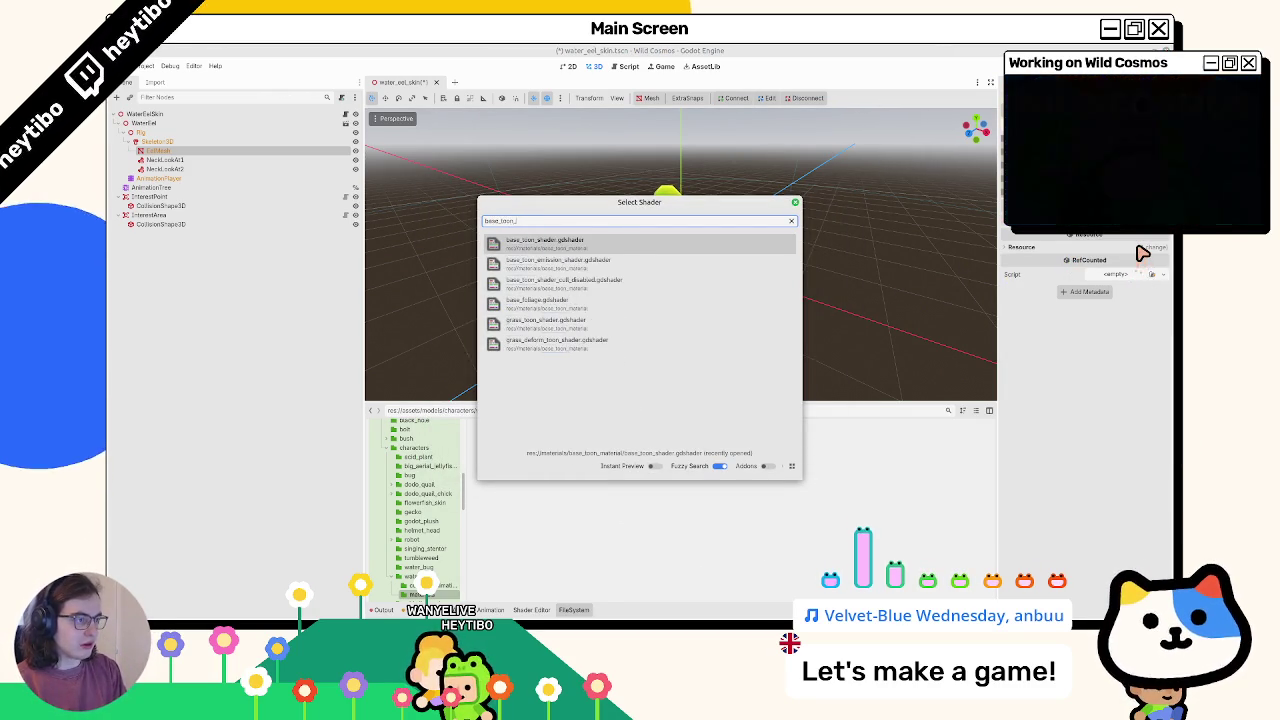
pyautogui.press('Return')
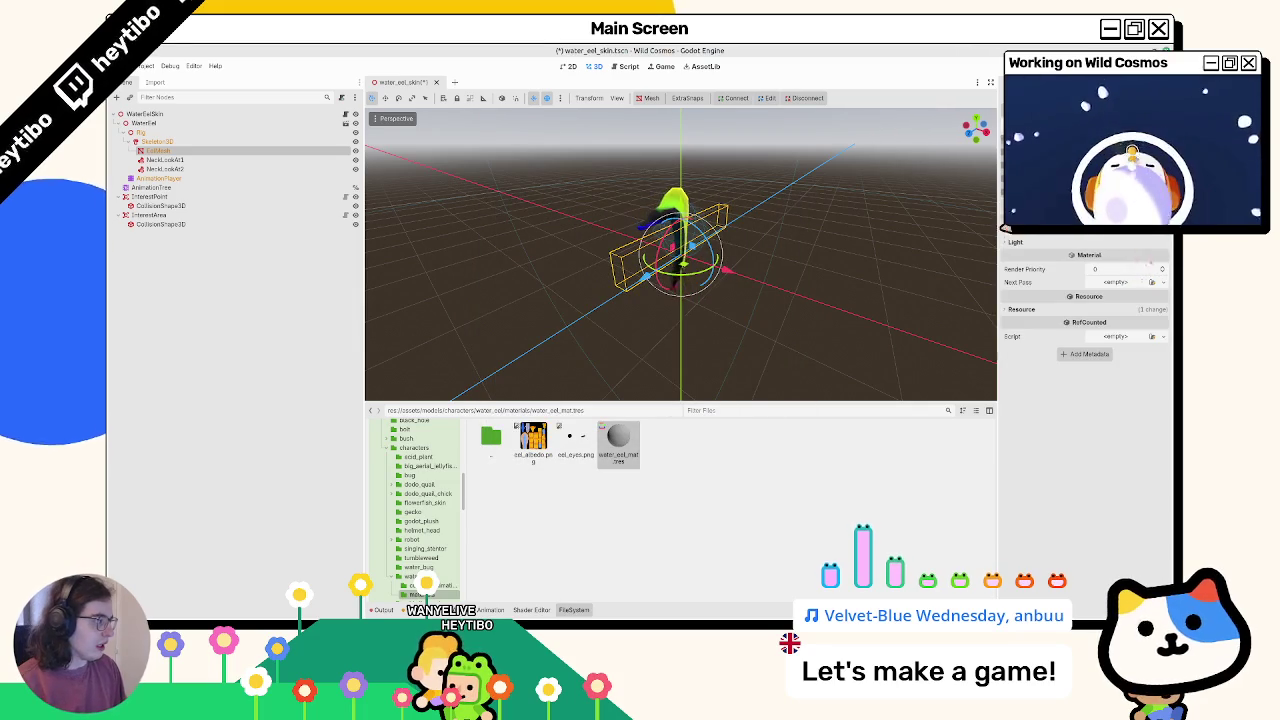
# Set the shadow tint to a slightly transparent mid grey and rim light intensity to 1.0
pyautogui.click(1125, 320)
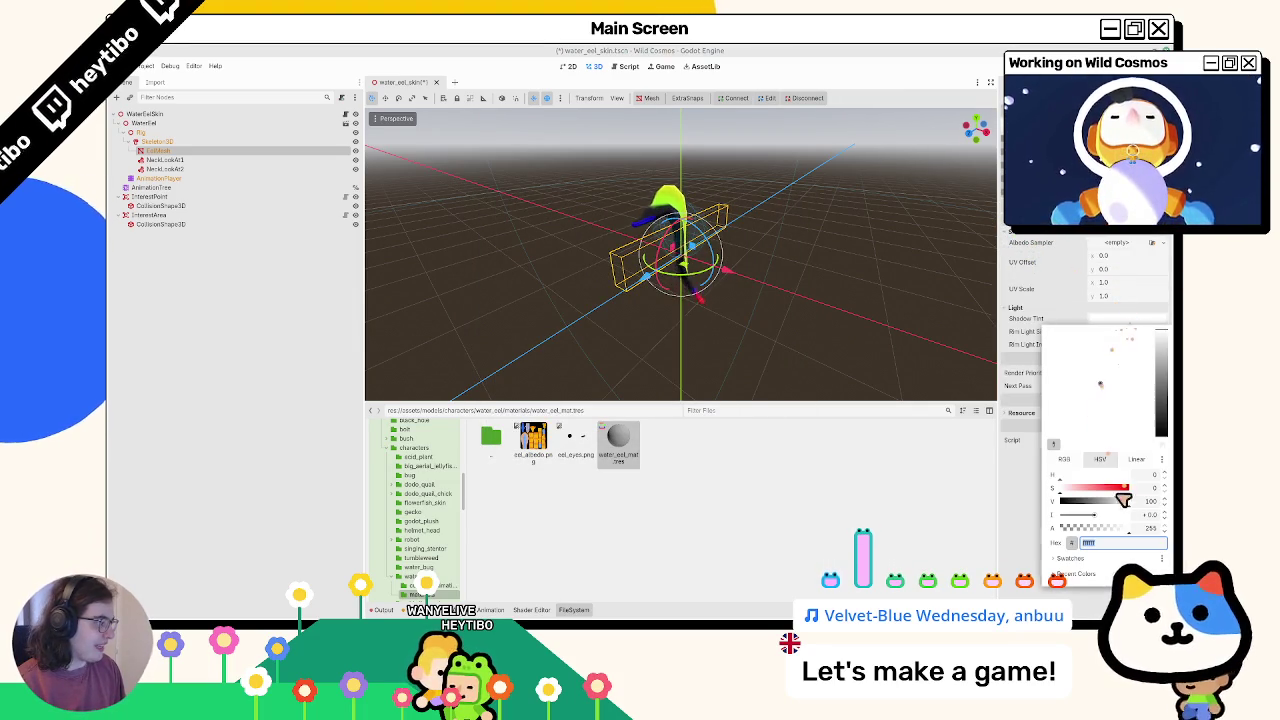
pyautogui.click(1151, 514)
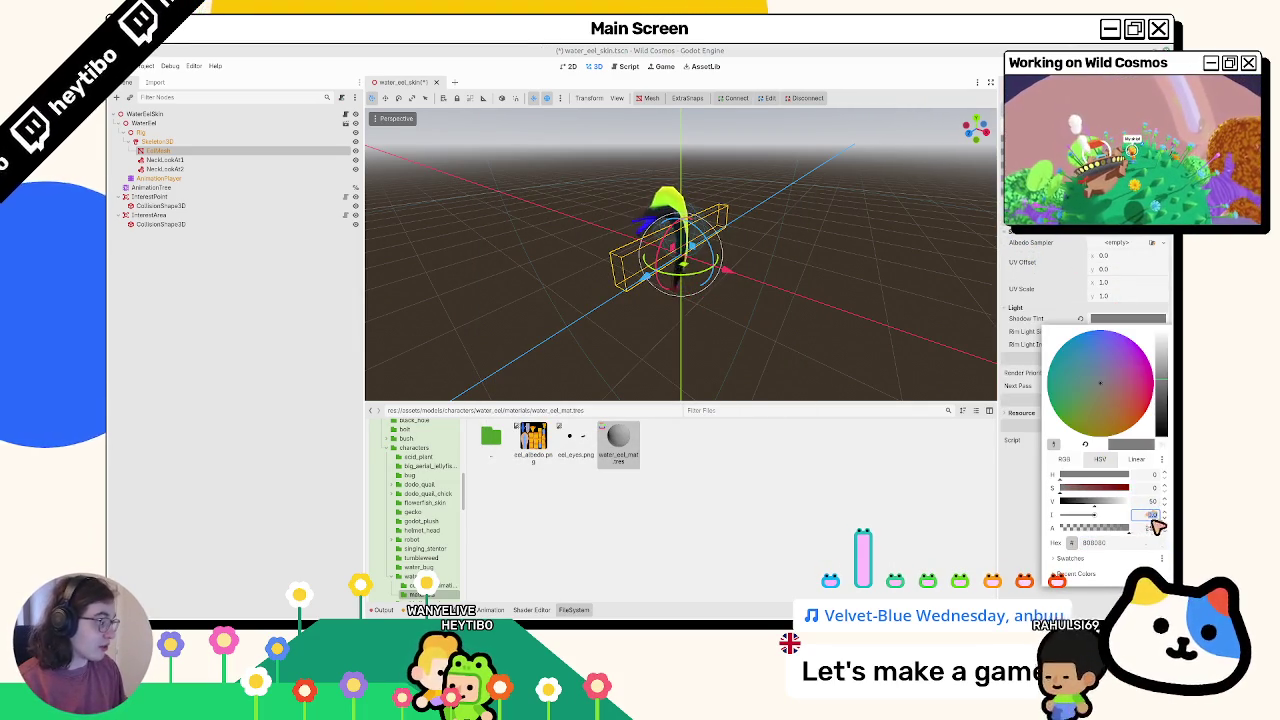
pyautogui.moveTo(1120, 534)
pyautogui.mouseDown()
pyautogui.moveTo(1100, 534)
pyautogui.moveTo(1152, 530)
pyautogui.mouseUp()
pyautogui.press('Escape')
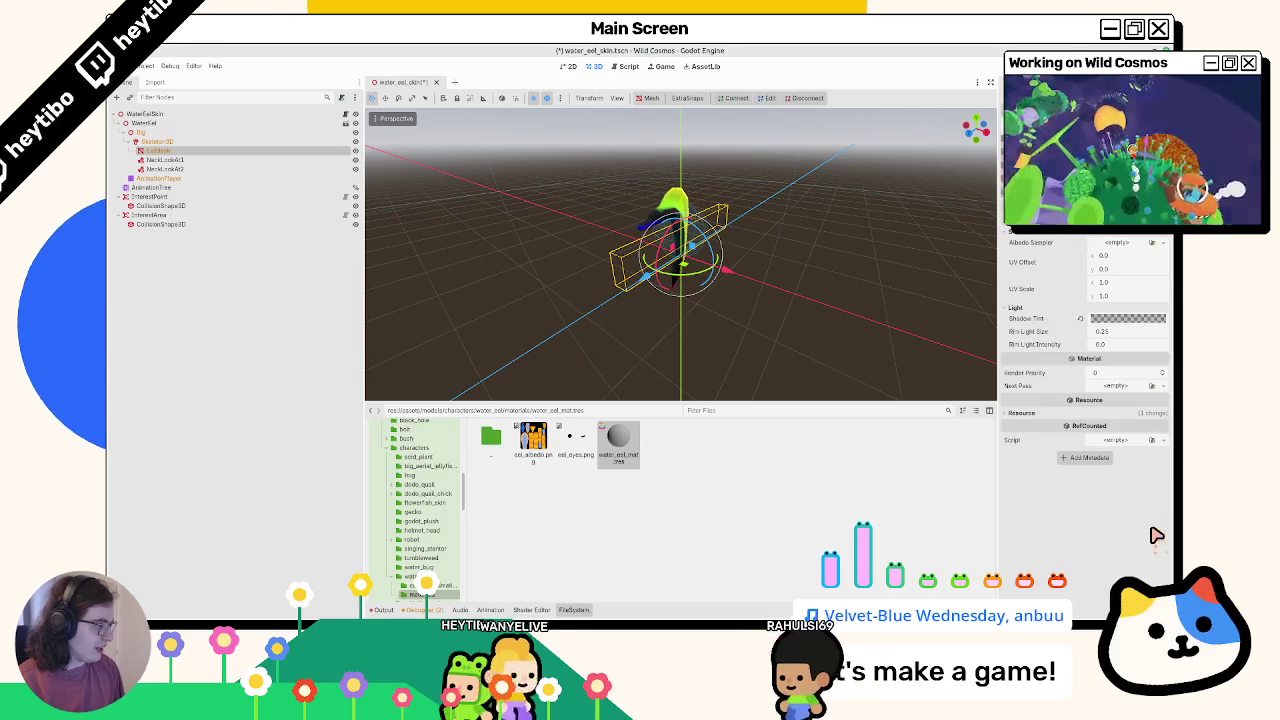
pyautogui.click(1120, 318)
pyautogui.press('Escape')
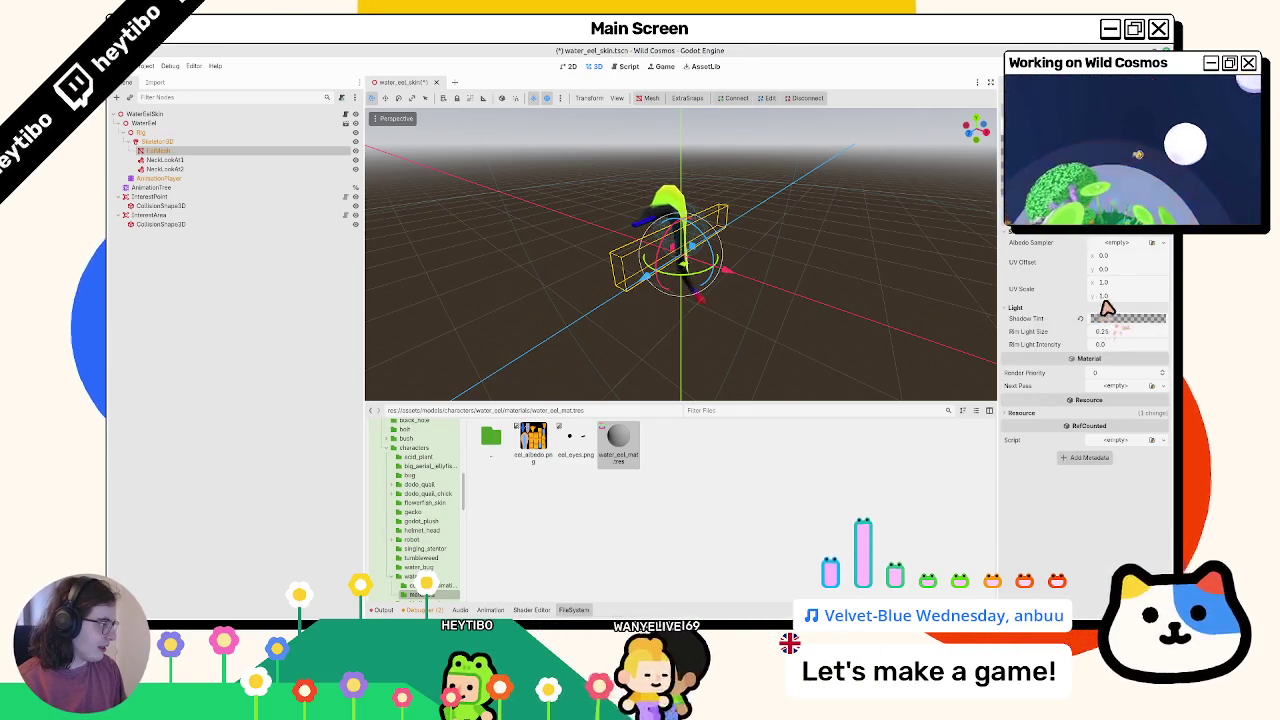
pyautogui.click(1120, 345)
pyautogui.write('1')
pyautogui.press('Tab')
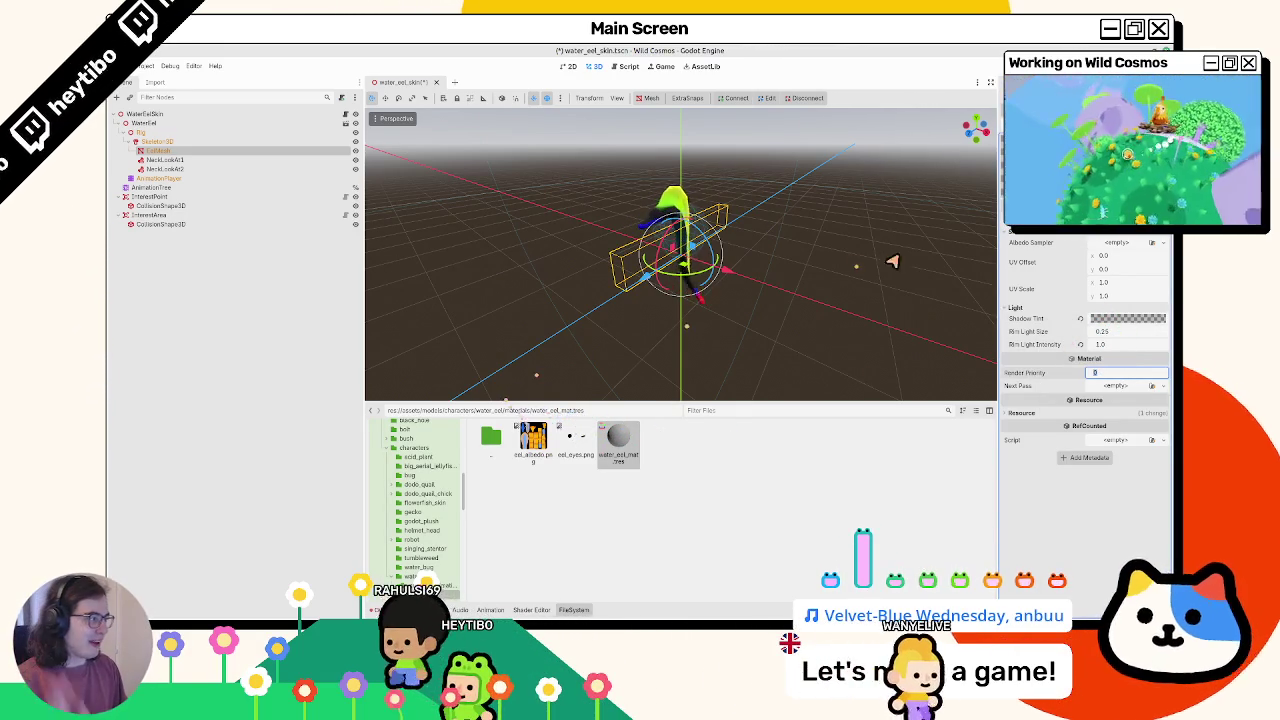
# Assign eel_albedo.png as the material's albedo texture and save
pyautogui.moveTo(532, 440)
pyautogui.mouseDown()
pyautogui.moveTo(620, 440)
pyautogui.moveTo(1130, 245)
pyautogui.mouseUp()
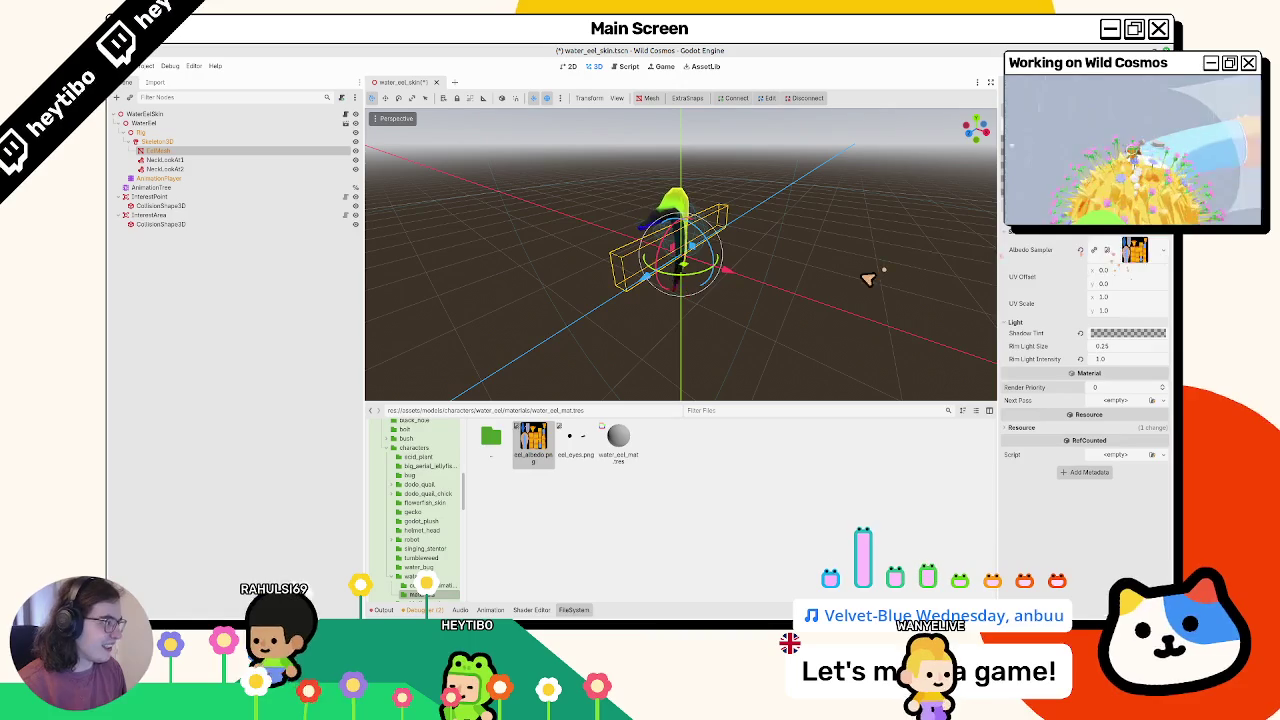
pyautogui.hotkey('ctrl', 's')
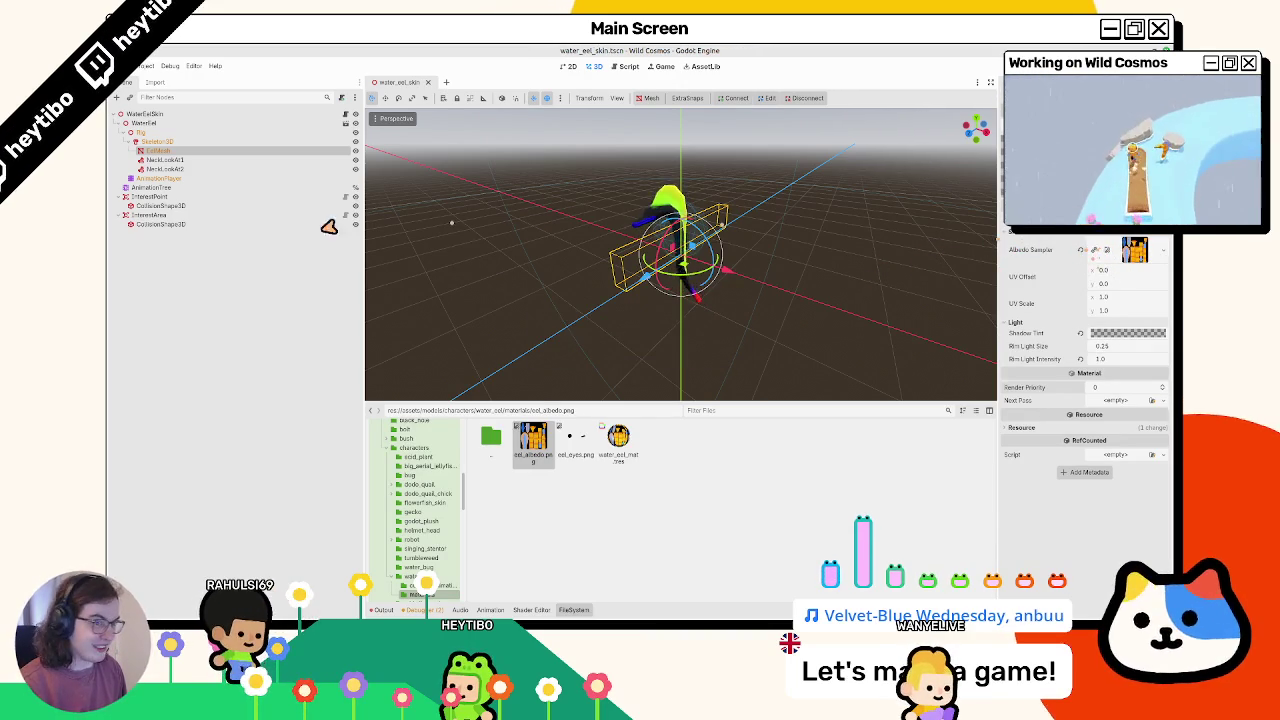
pyautogui.click(214, 152)
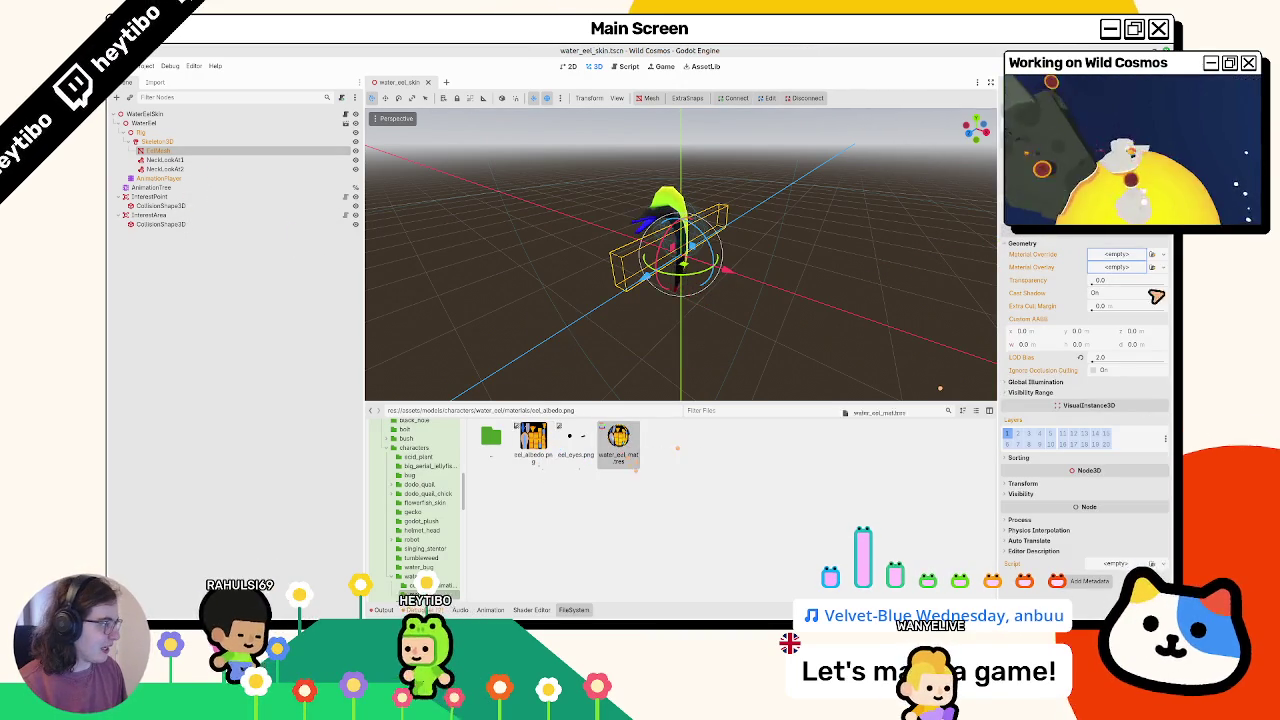
# Apply water_eel_mat to the eel mesh, then duplicate it as water_eel_eyes_mat.tres with eel_eyes.png
pyautogui.moveTo(618, 440)
pyautogui.mouseDown()
pyautogui.moveTo(738, 246)
pyautogui.moveTo(858, 393)
pyautogui.mouseUp()
pyautogui.hotkey('ctrl', 's')
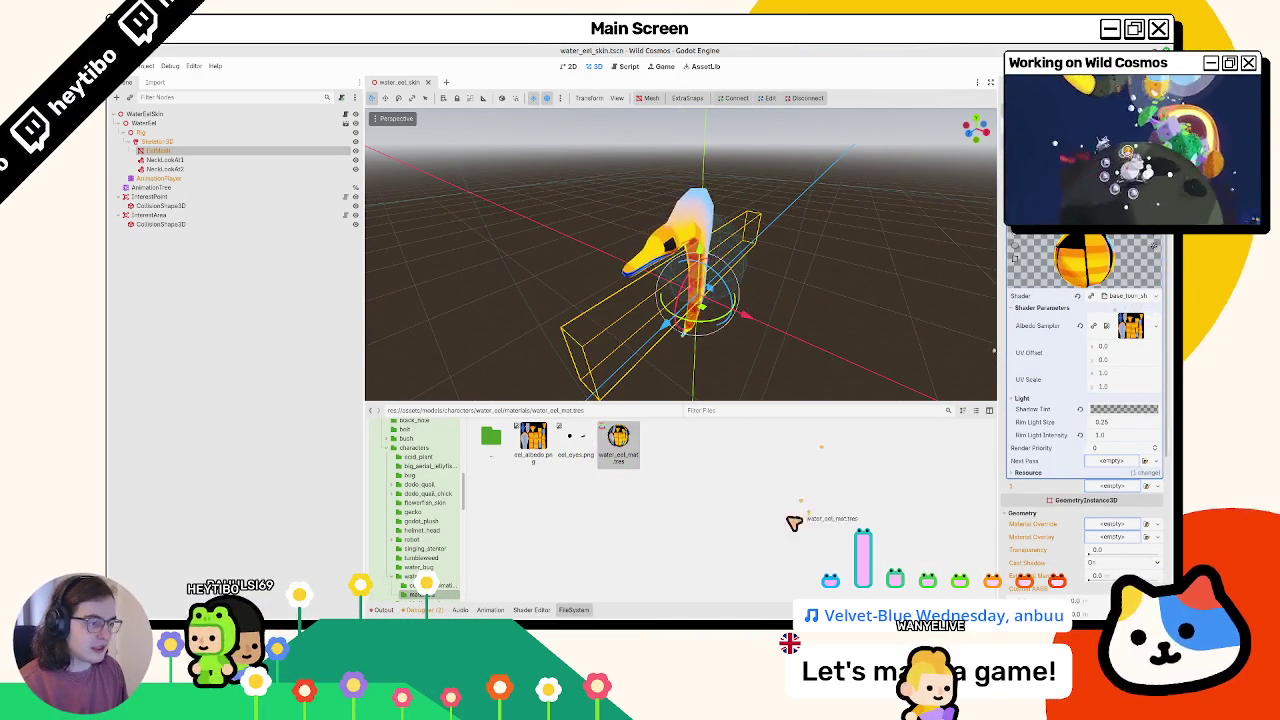
pyautogui.rightClick(623, 459)
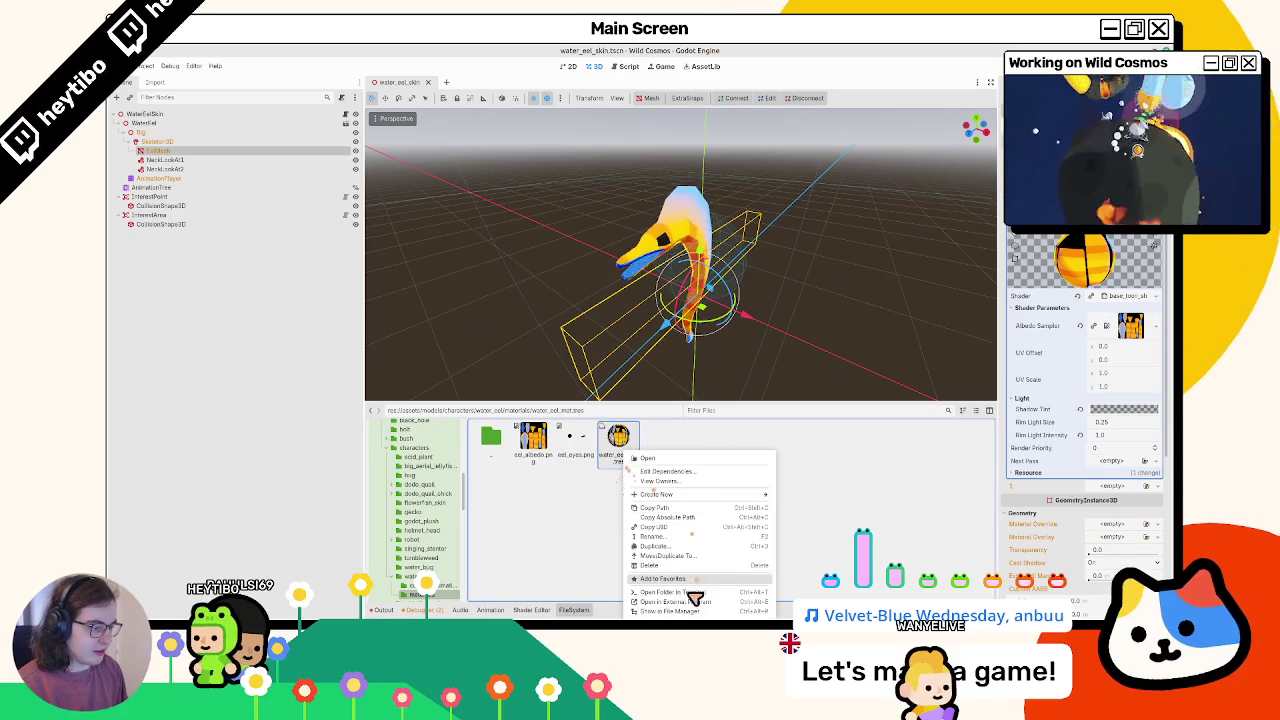
pyautogui.click(660, 546)
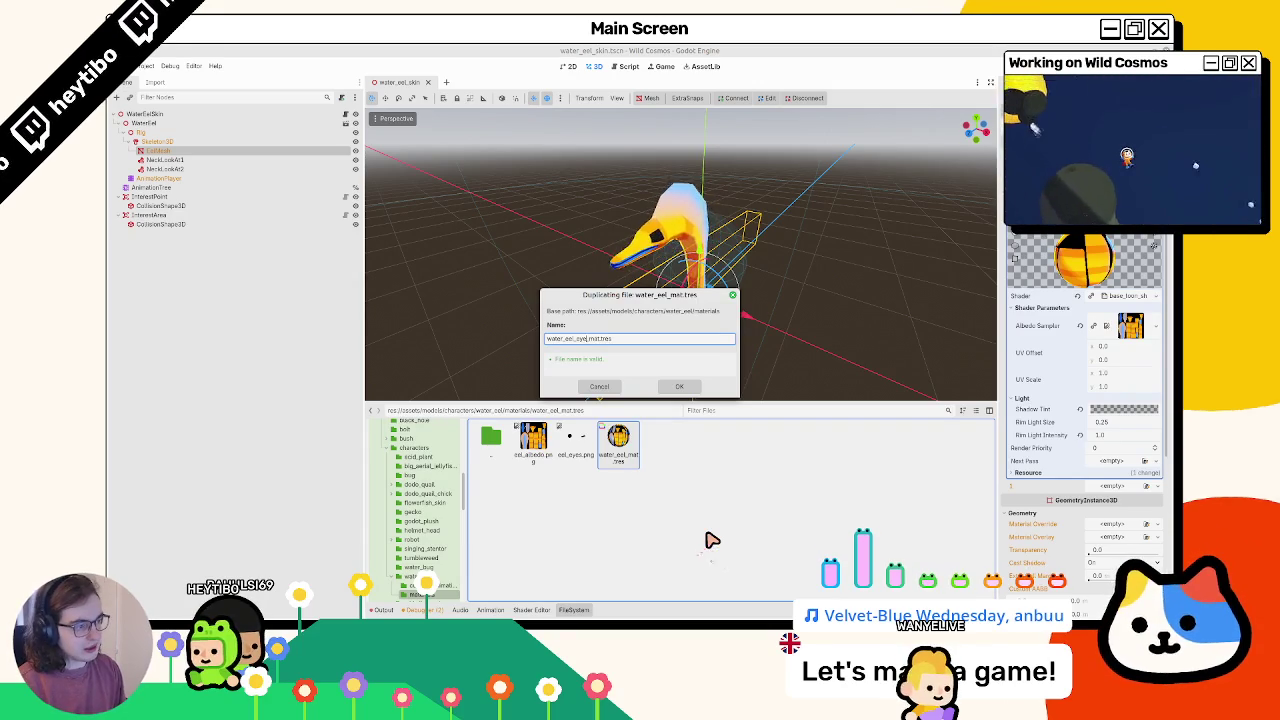
pyautogui.press('Return')
pyautogui.click(618, 440)
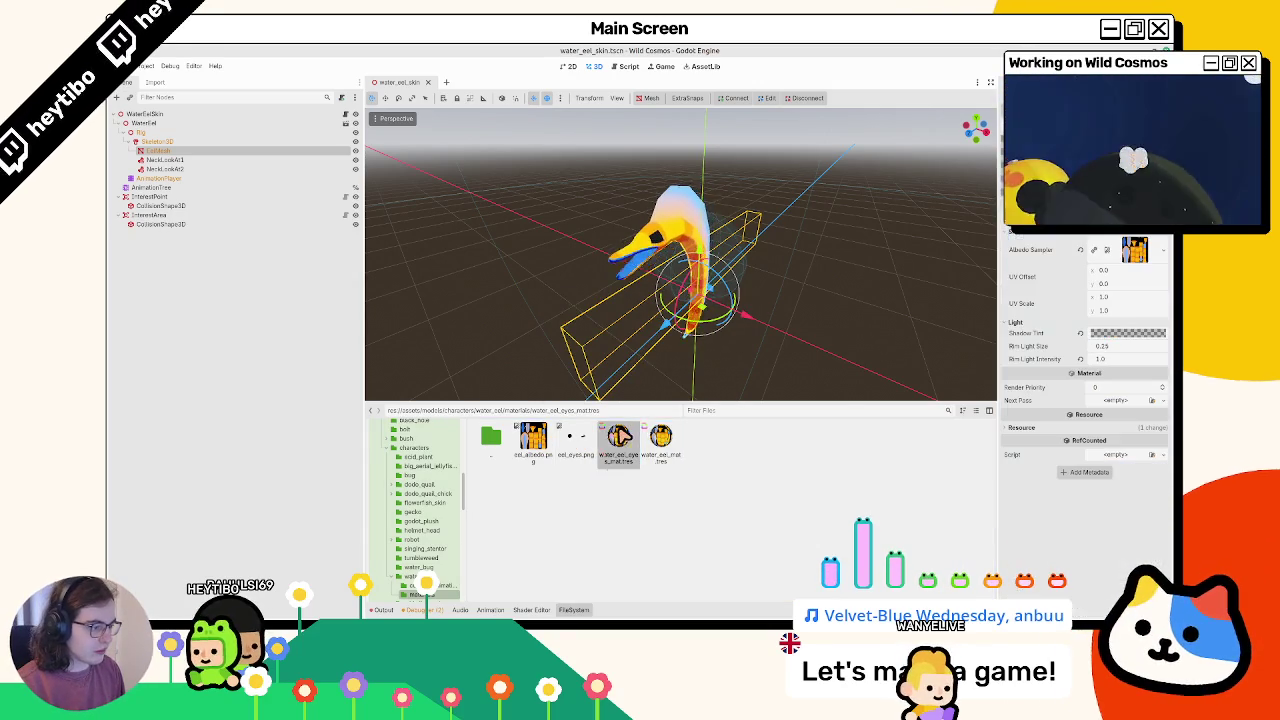
pyautogui.moveTo(575, 440)
pyautogui.mouseDown()
pyautogui.moveTo(1145, 275)
pyautogui.moveTo(1133, 257)
pyautogui.mouseUp()
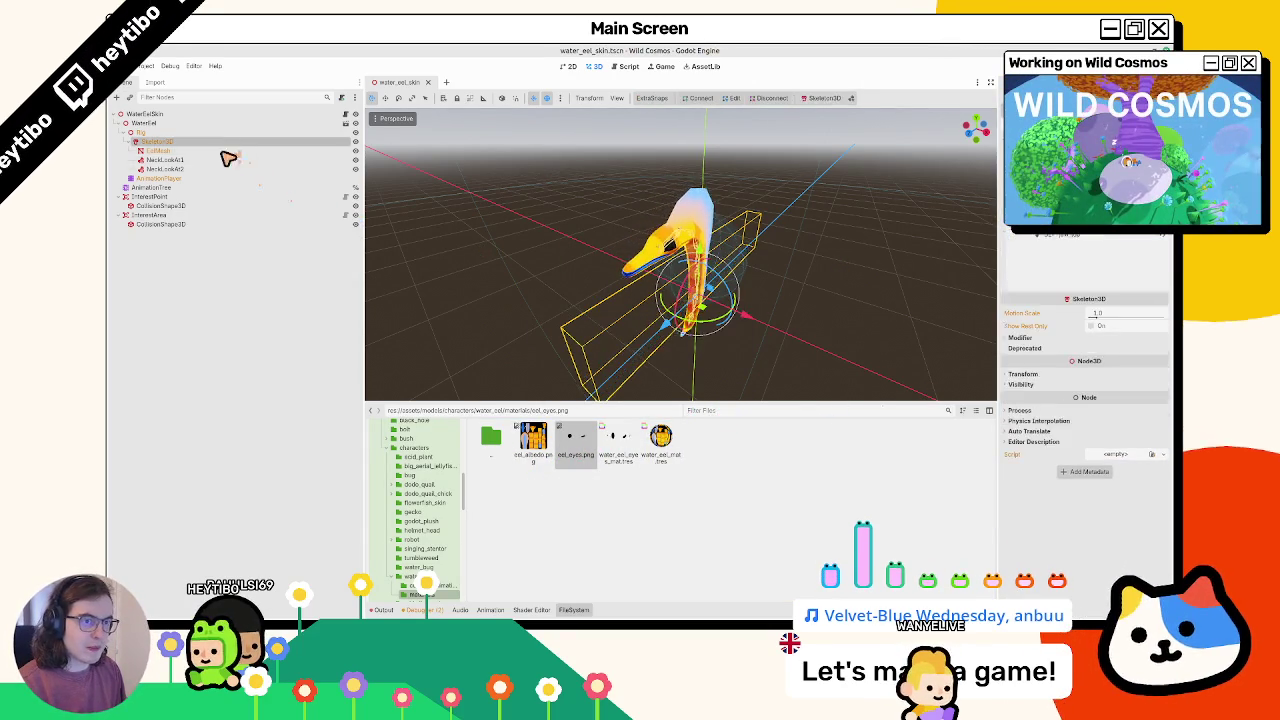
# Put water_eel_eyes_mat on the mesh's second surface and adjust its UV offset and scale
pyautogui.click(607, 445)
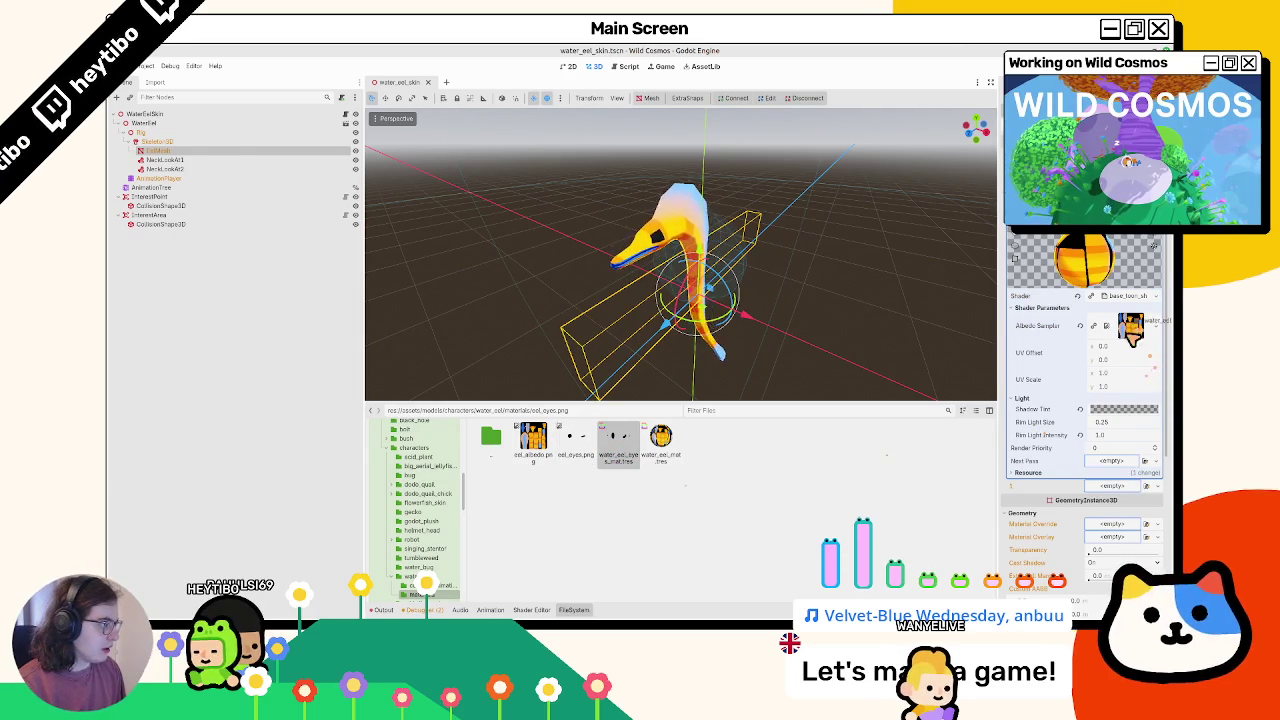
pyautogui.moveTo(1112, 491); pyautogui.dragTo(1110, 488)
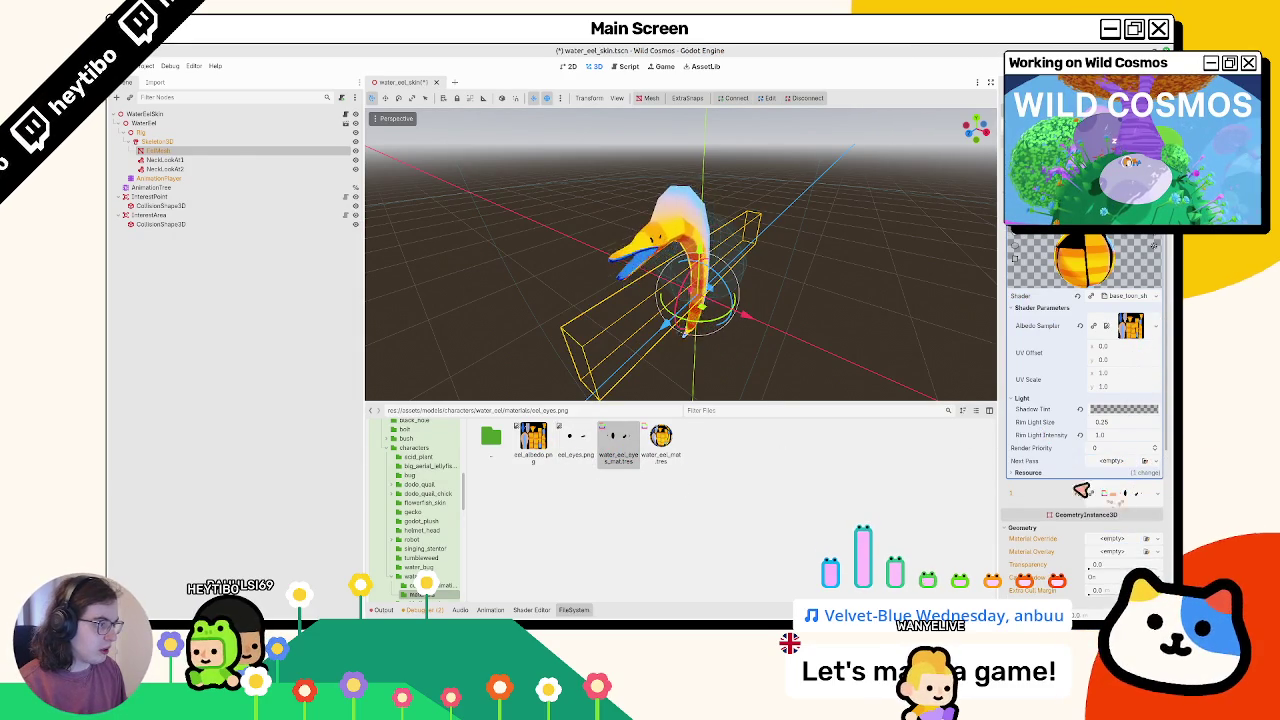
pyautogui.hotkey('ctrl', 's')
pyautogui.click(1126, 493)
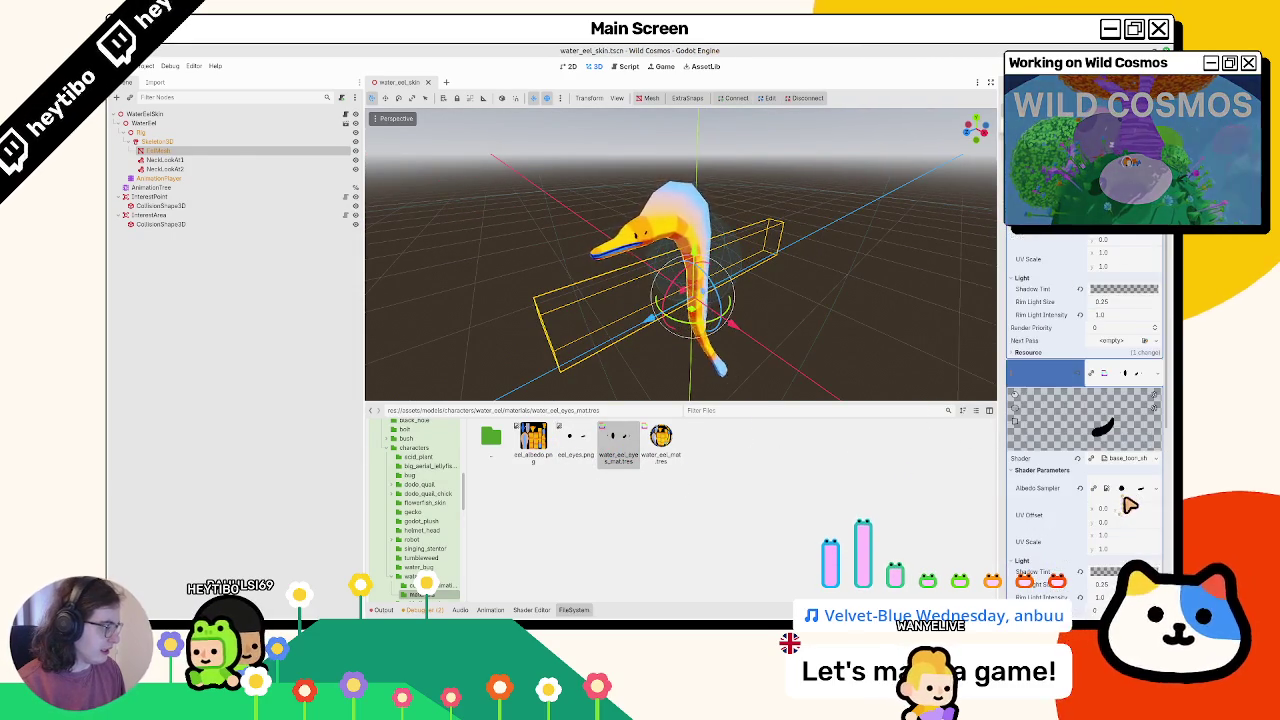
pyautogui.moveTo(1120, 547); pyautogui.dragTo(645, 345)
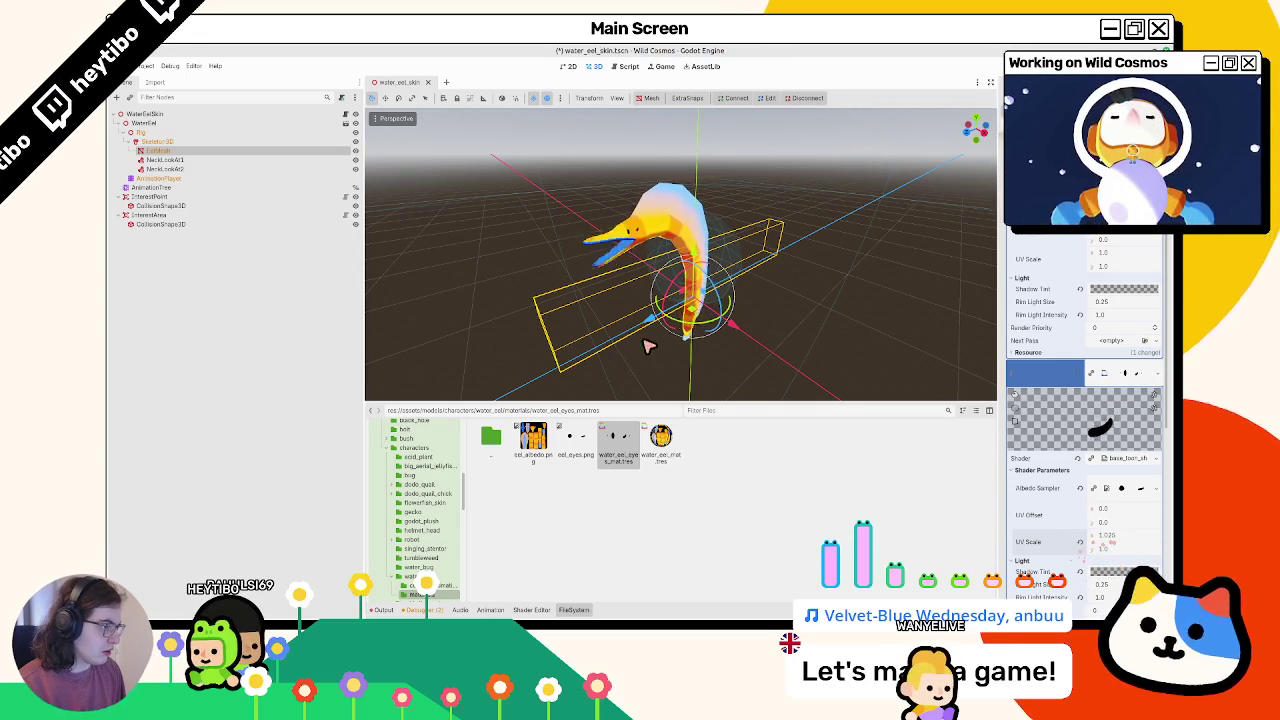
pyautogui.click(1128, 540)
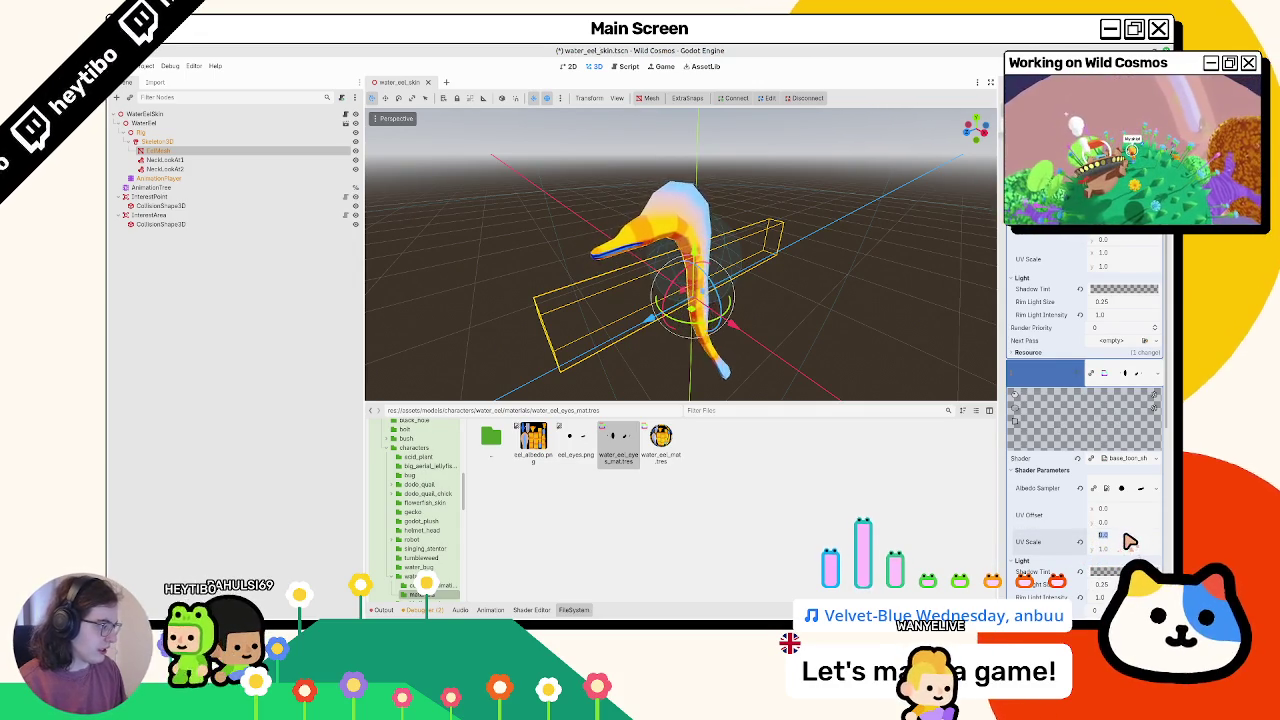
pyautogui.write('0.5')
pyautogui.hotkey('ctrl', 's')
# Orbit the viewport to inspect the toon-shaded eel from the front and other angles
pyautogui.moveTo(740, 300); pyautogui.dragTo(803, 292)
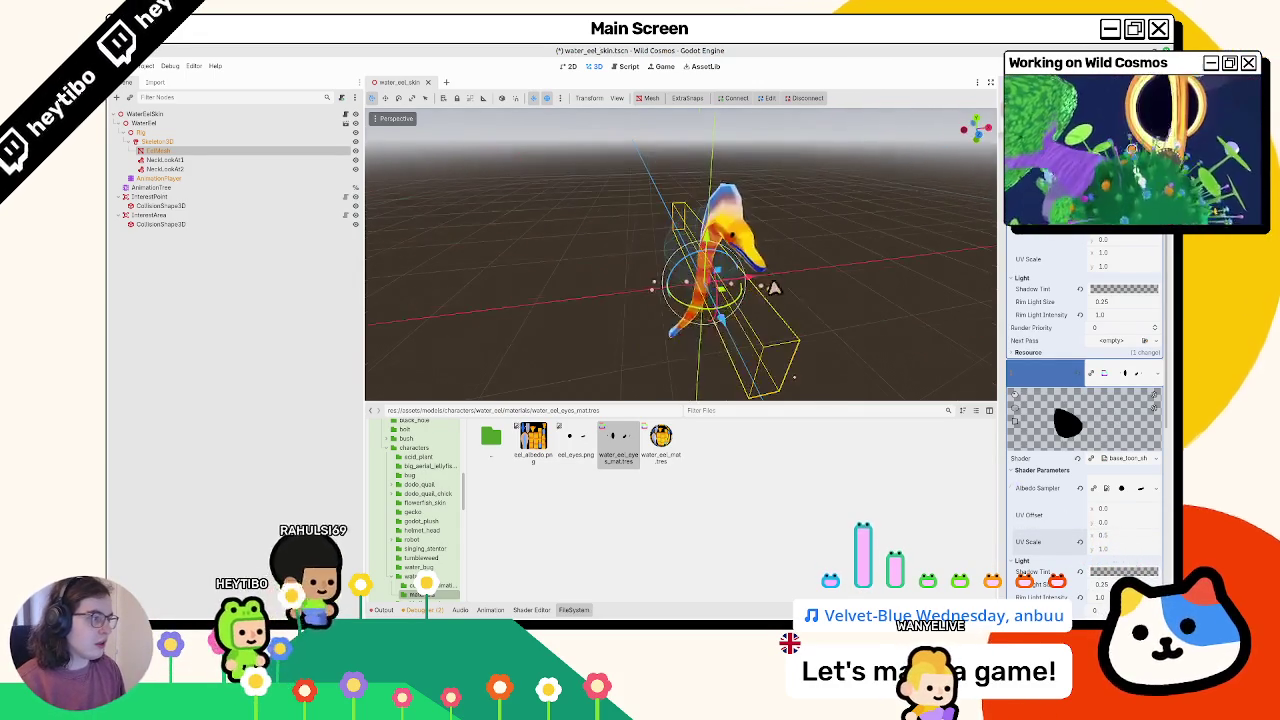
pyautogui.moveTo(420, 270); pyautogui.dragTo(643, 297)
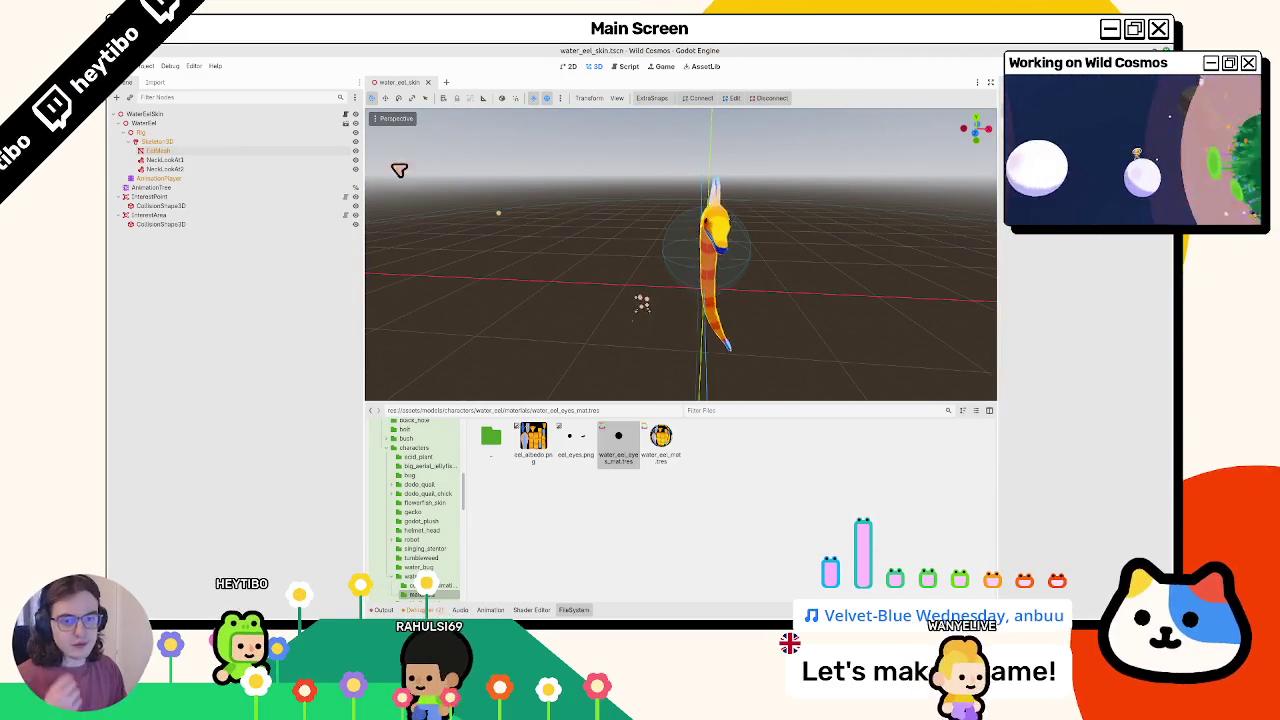
pyautogui.moveTo(533, 311)
pyautogui.mouseDown()
pyautogui.moveTo(606, 305)
pyautogui.moveTo(306, 257)
pyautogui.mouseUp()
pyautogui.click(185, 179)
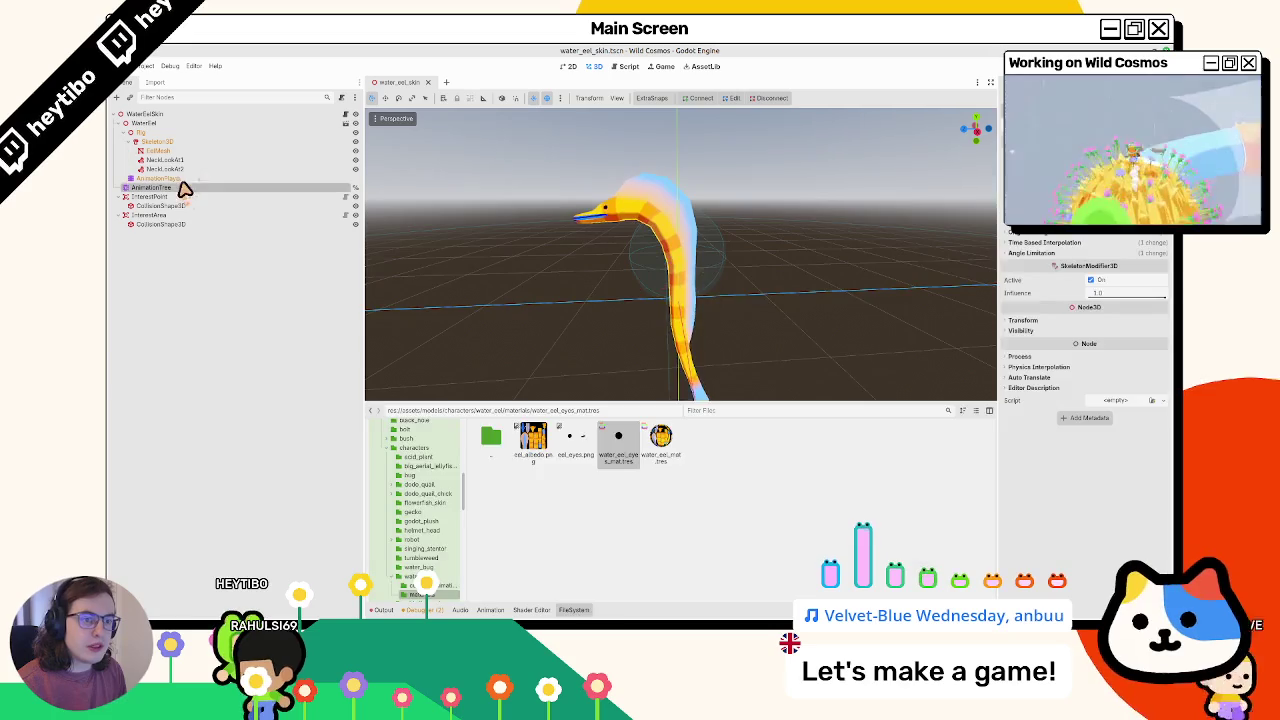
# In the StateMachine graph, add a swim animation state placed to the right of idle
pyautogui.click(180, 188)
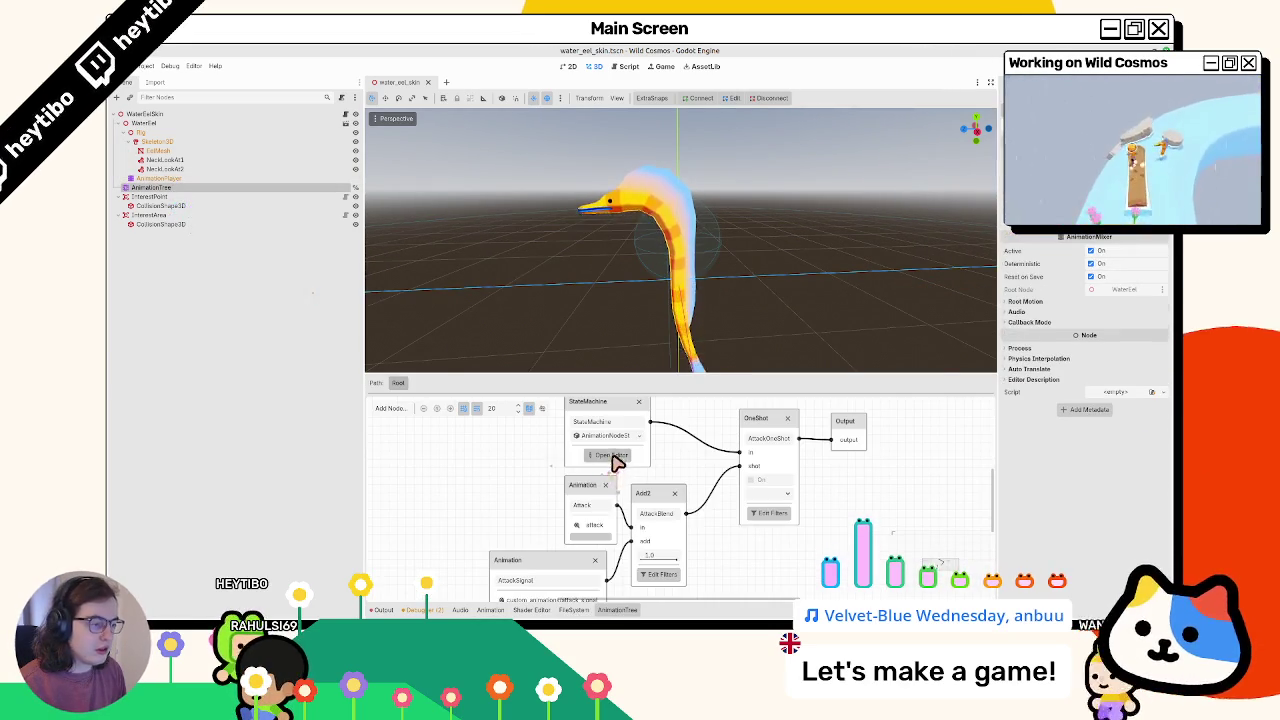
pyautogui.click(612, 456)
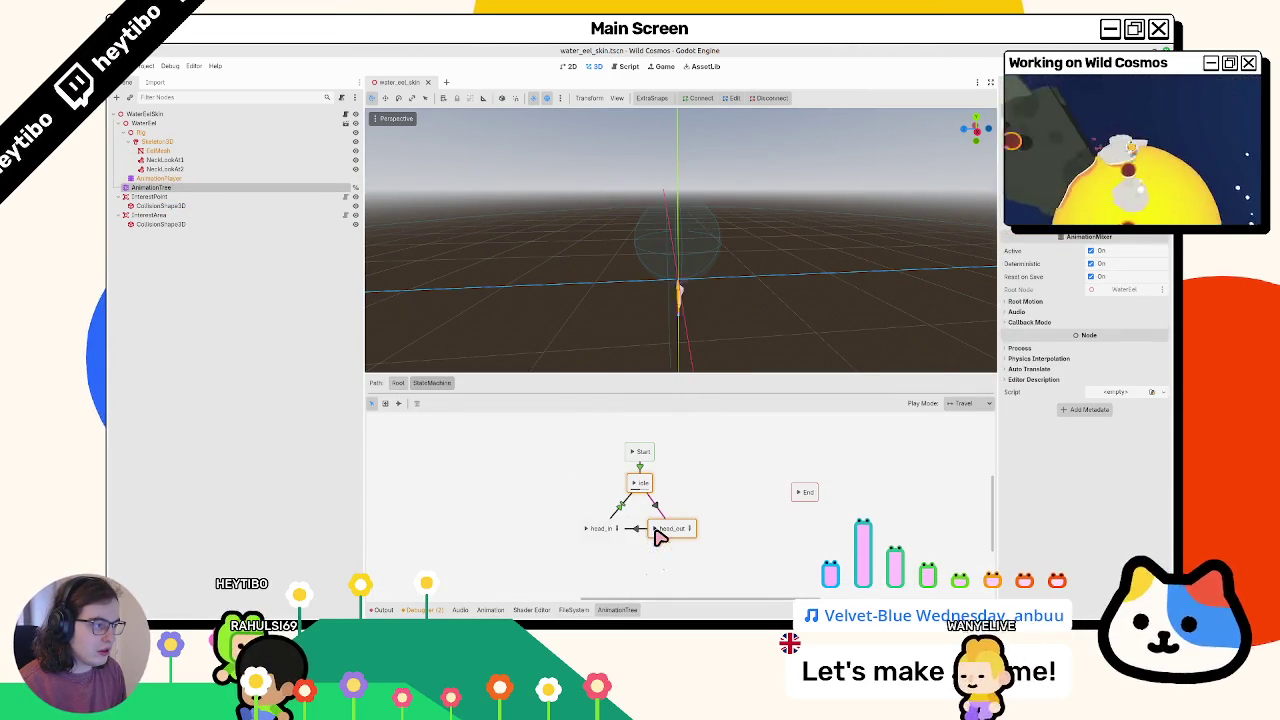
pyautogui.click(592, 530)
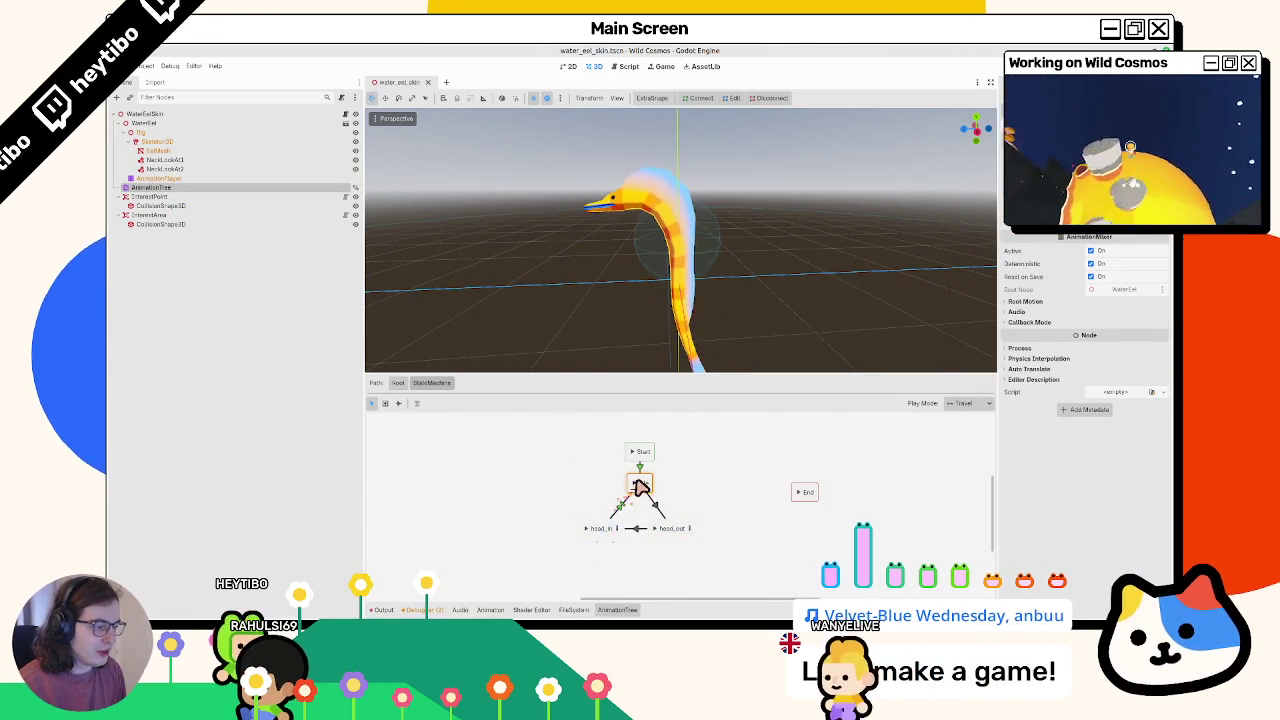
pyautogui.rightClick(581, 487)
pyautogui.moveTo(590, 490)
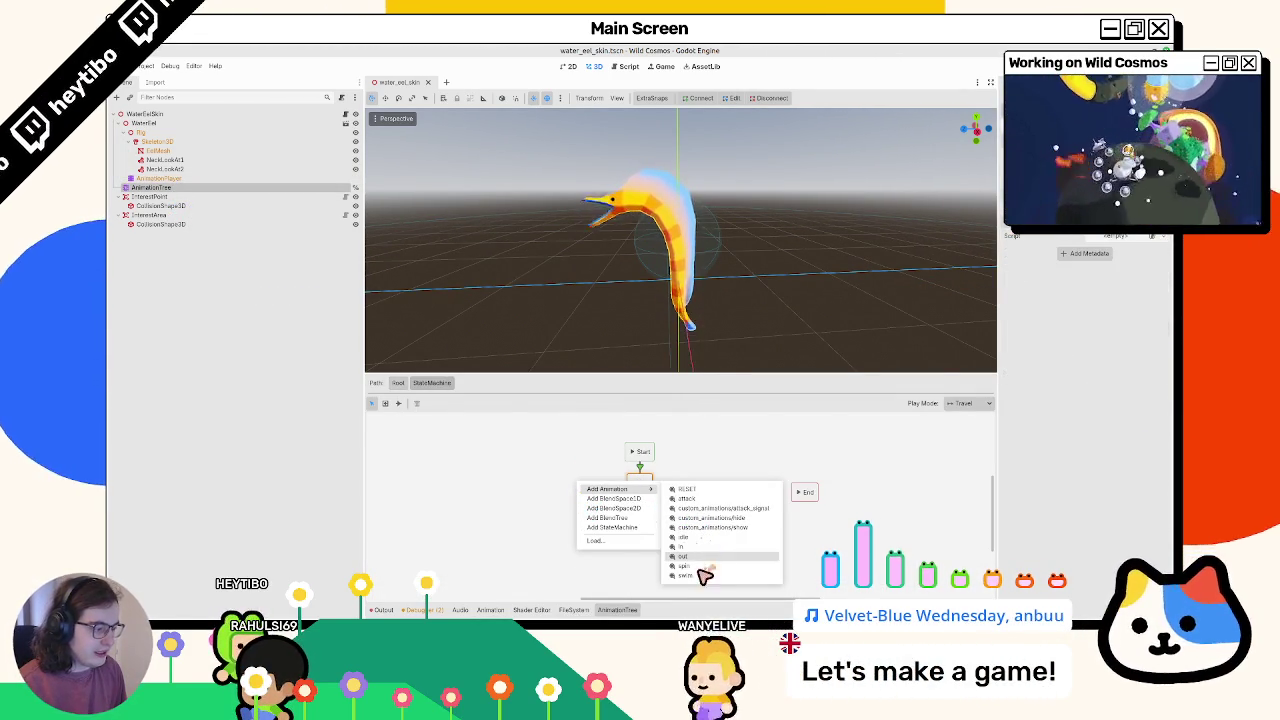
pyautogui.click(700, 575)
pyautogui.moveTo(596, 489)
pyautogui.mouseDown()
pyautogui.moveTo(729, 486)
pyautogui.moveTo(712, 486)
pyautogui.mouseUp()
pyautogui.rightClick(729, 477)
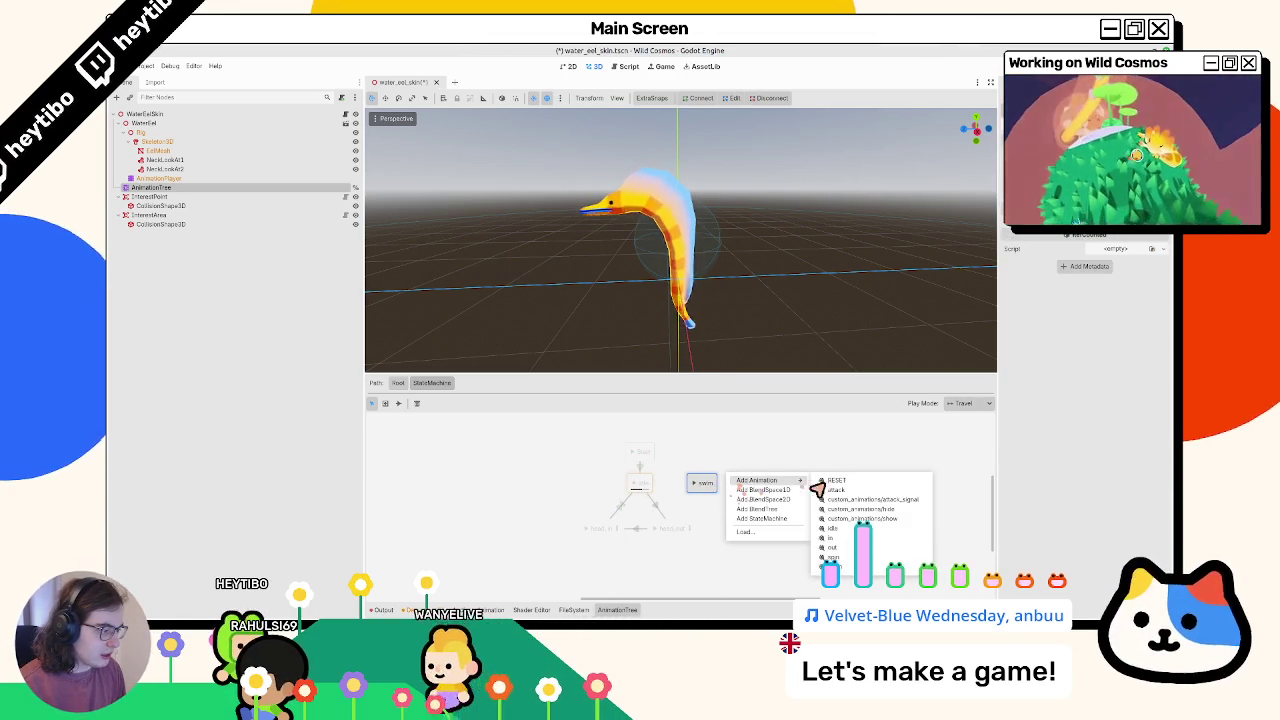
pyautogui.click(737, 486)
pyautogui.moveTo(714, 483); pyautogui.dragTo(765, 485)
# Link idle to swim with a transition
pyautogui.click(399, 404)
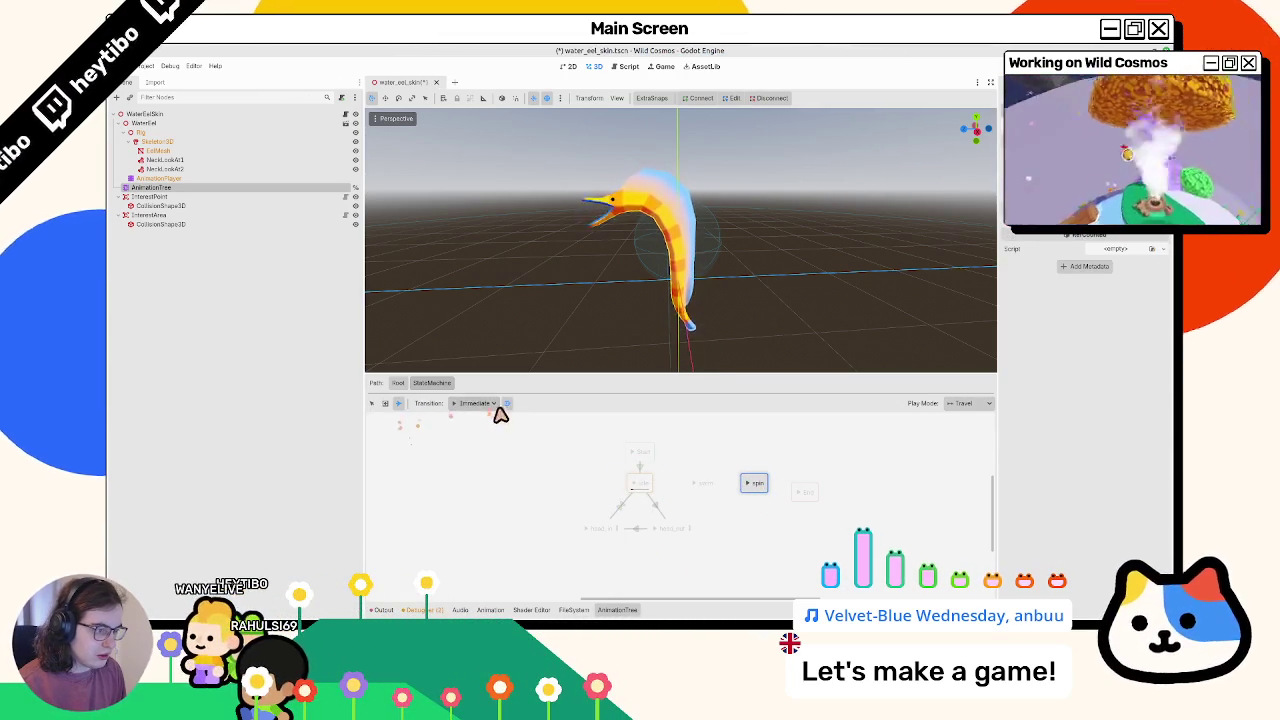
pyautogui.moveTo(713, 492); pyautogui.dragTo(703, 493)
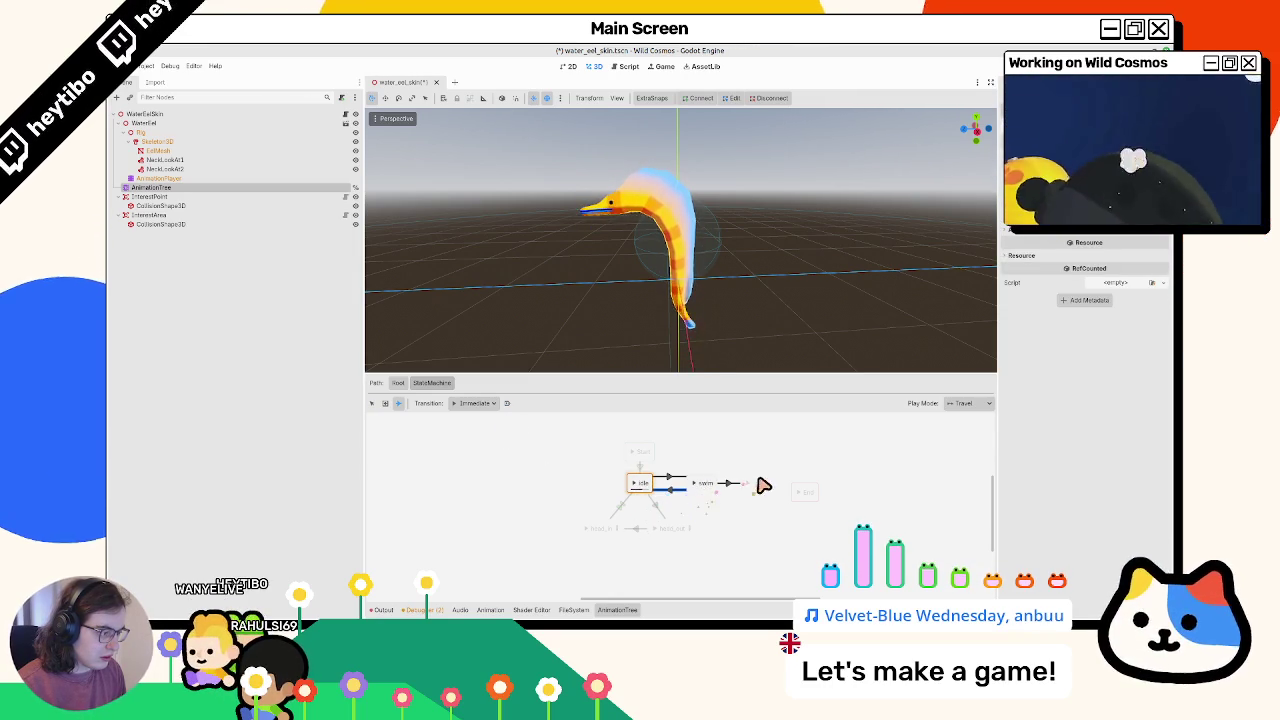
pyautogui.click(372, 404)
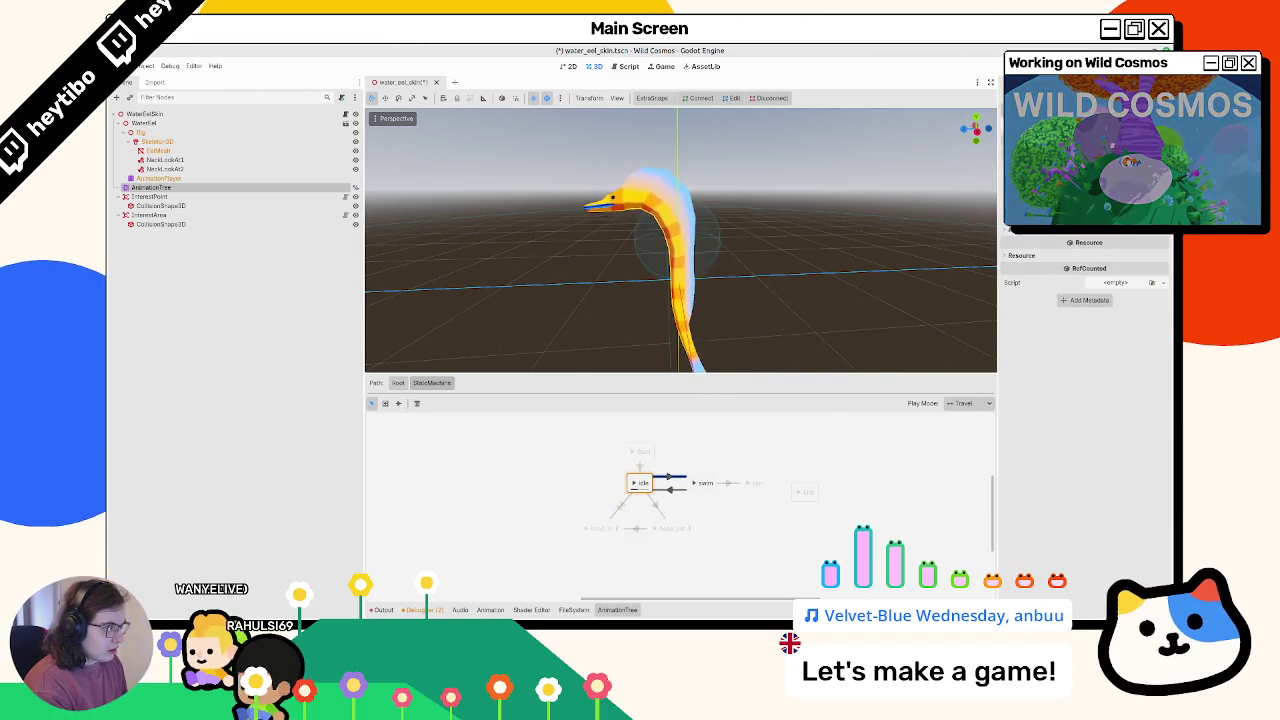
# Preview the swim and spin states and inspect the idle-to-swim transition
pyautogui.click(698, 485)
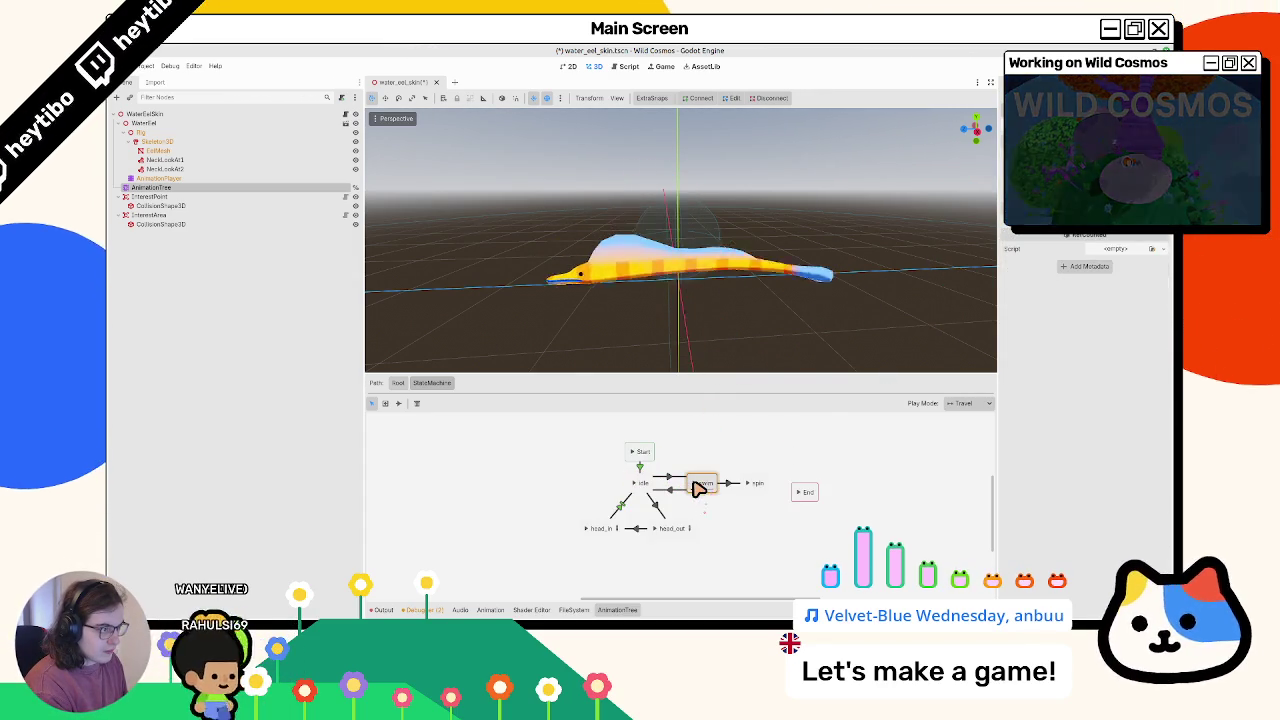
pyautogui.click(750, 484)
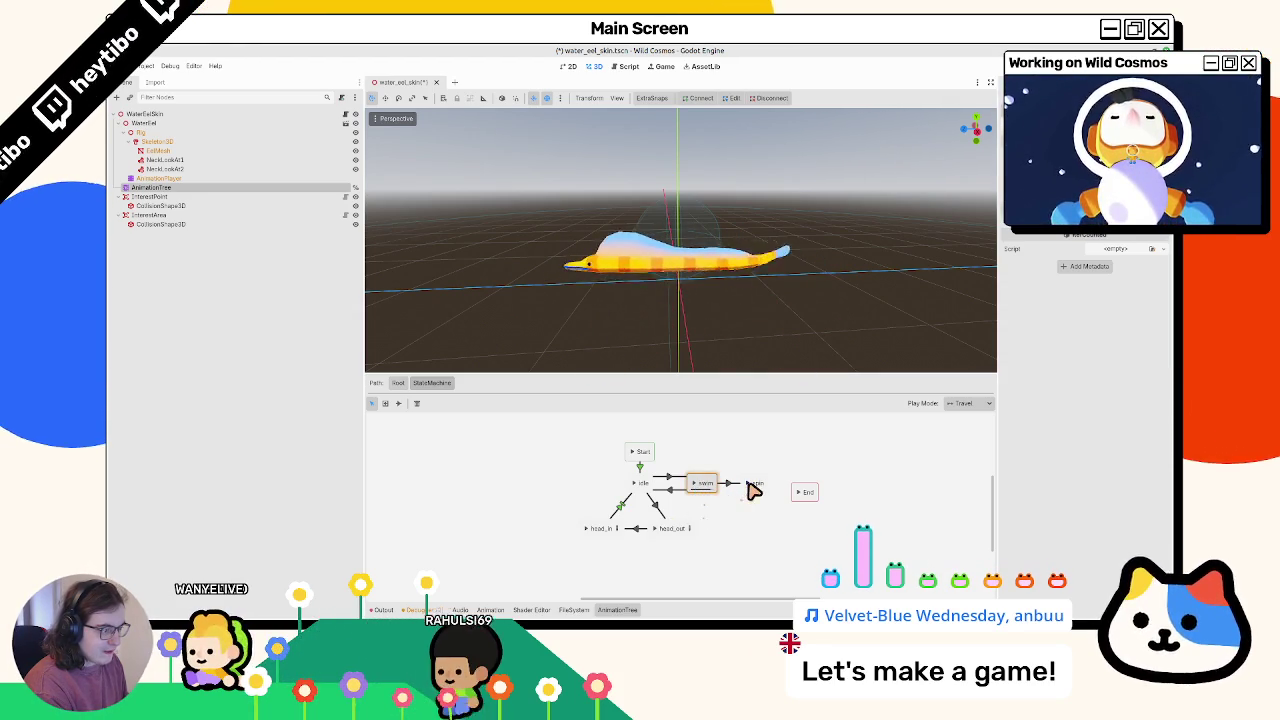
pyautogui.click(750, 486)
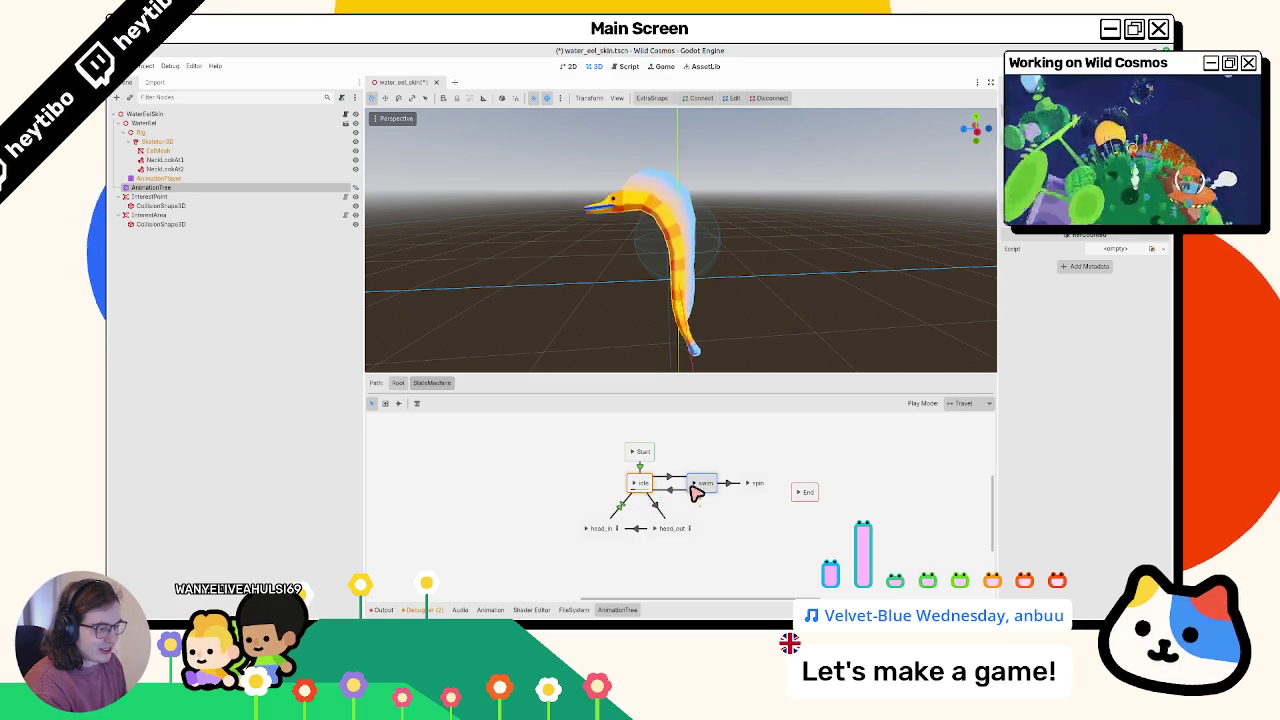
pyautogui.click(663, 483)
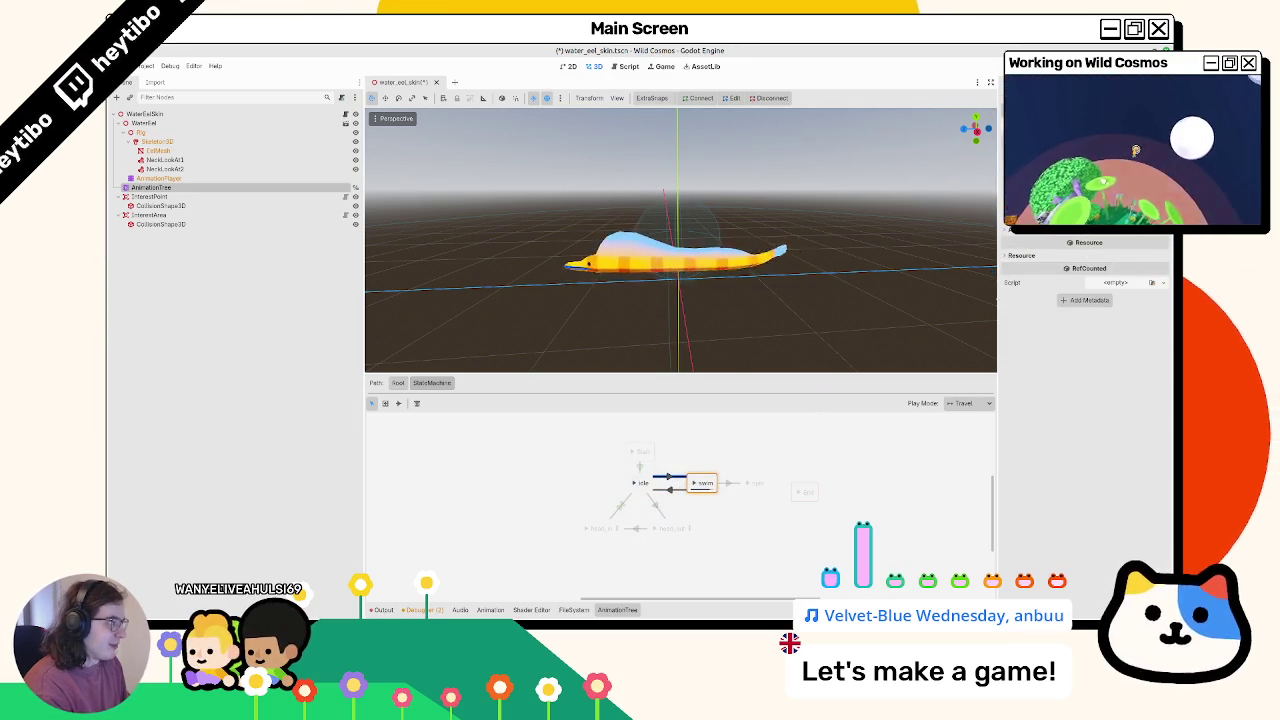
pyautogui.click(697, 486)
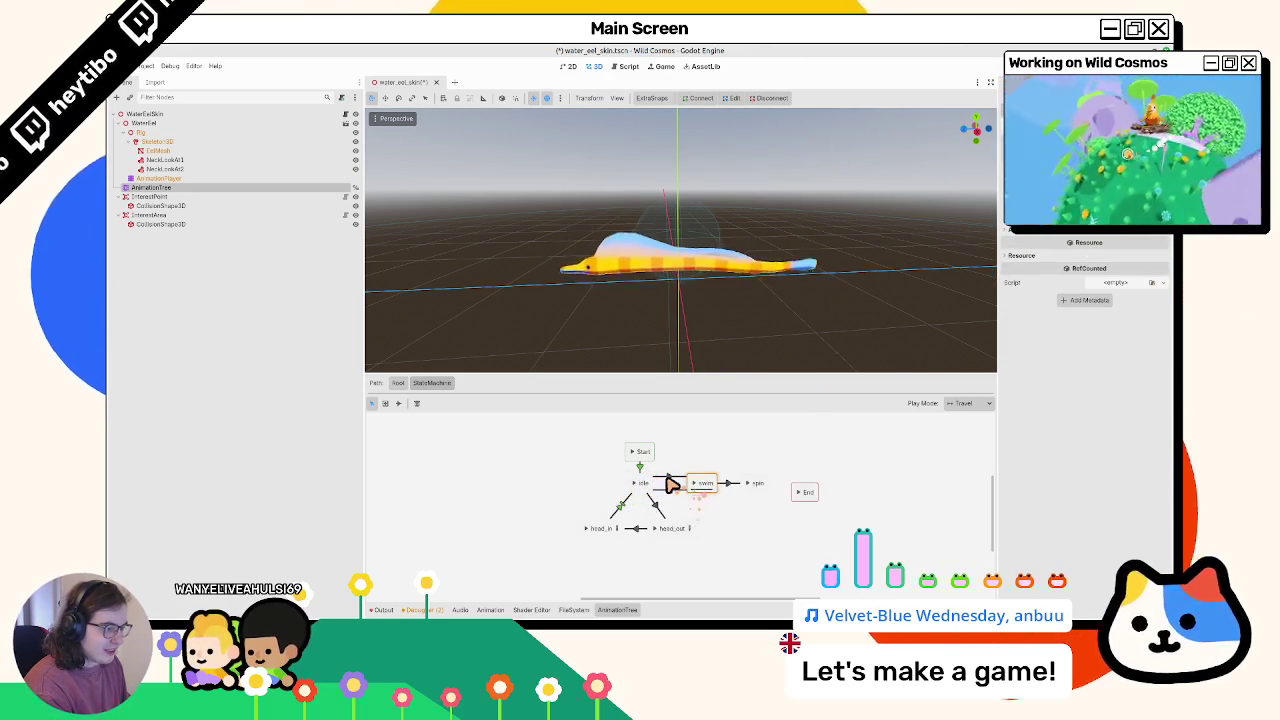
pyautogui.click(666, 480)
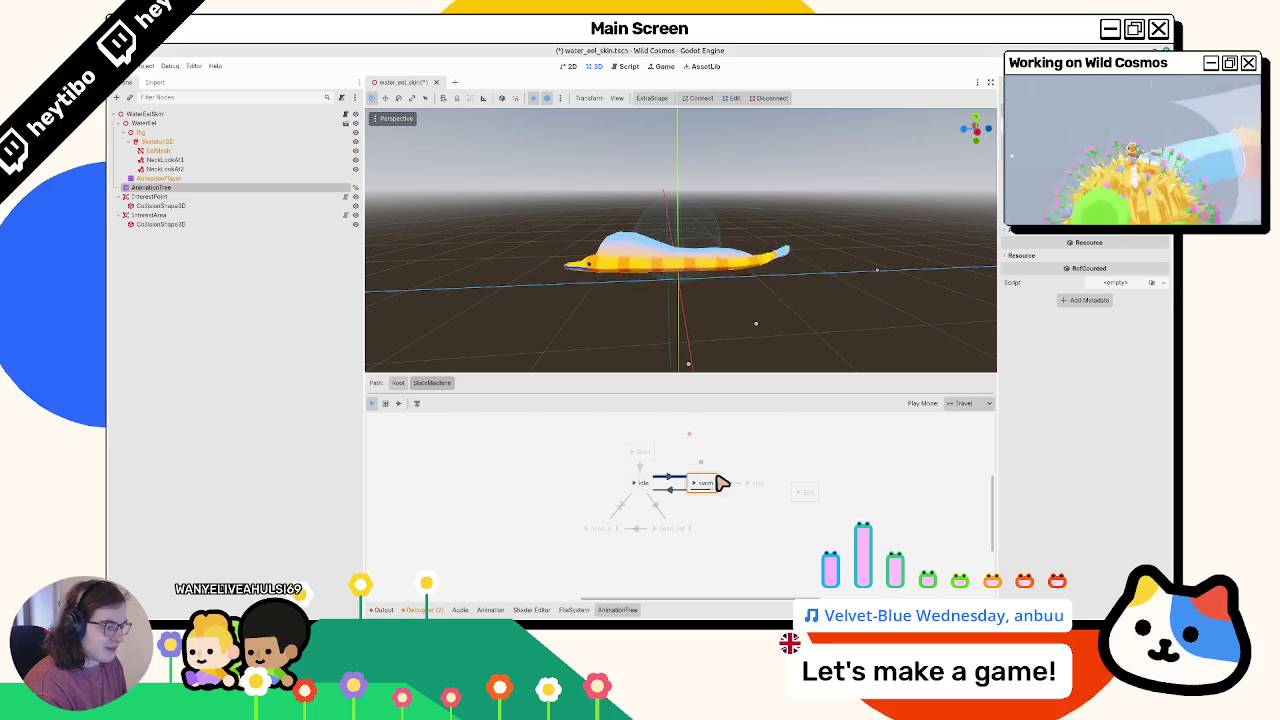
pyautogui.click(700, 487)
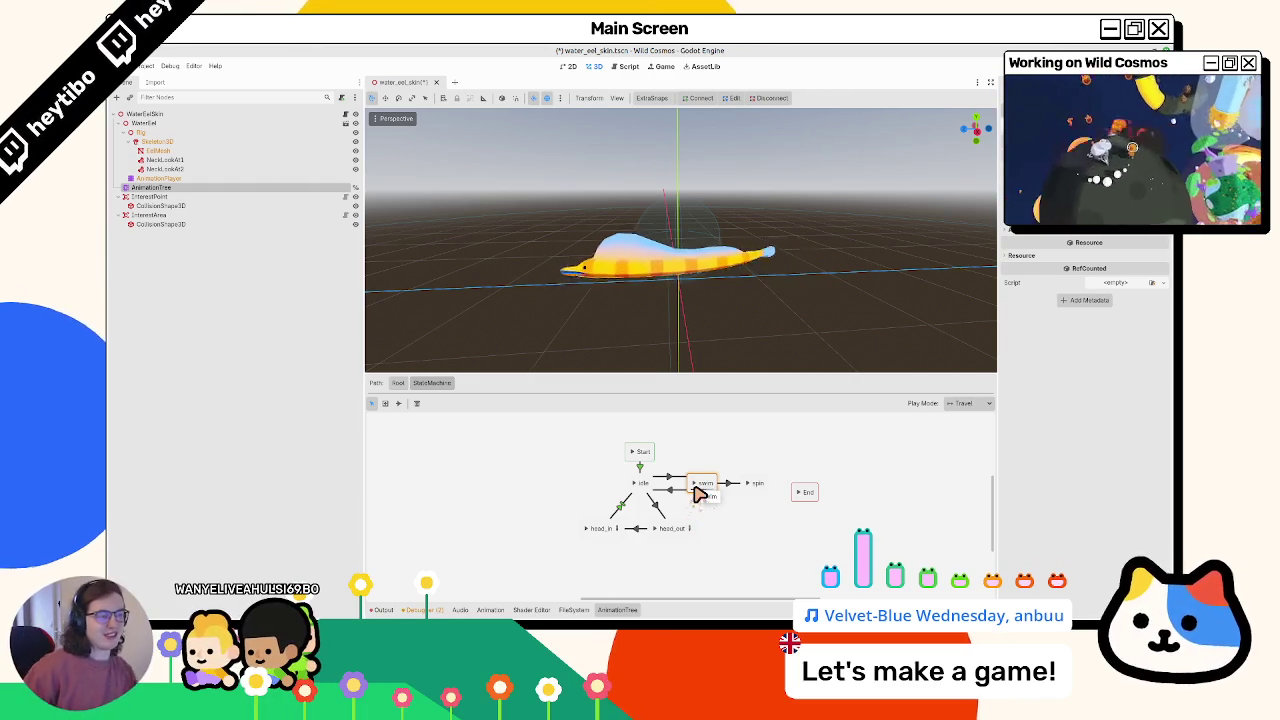
# Travel the state machine back to idle and then to swim, watching the eel from a diagonal angle
pyautogui.moveTo(814, 306)
pyautogui.mouseDown()
pyautogui.moveTo(780, 320)
pyautogui.moveTo(818, 272)
pyautogui.moveTo(708, 288)
pyautogui.mouseUp()
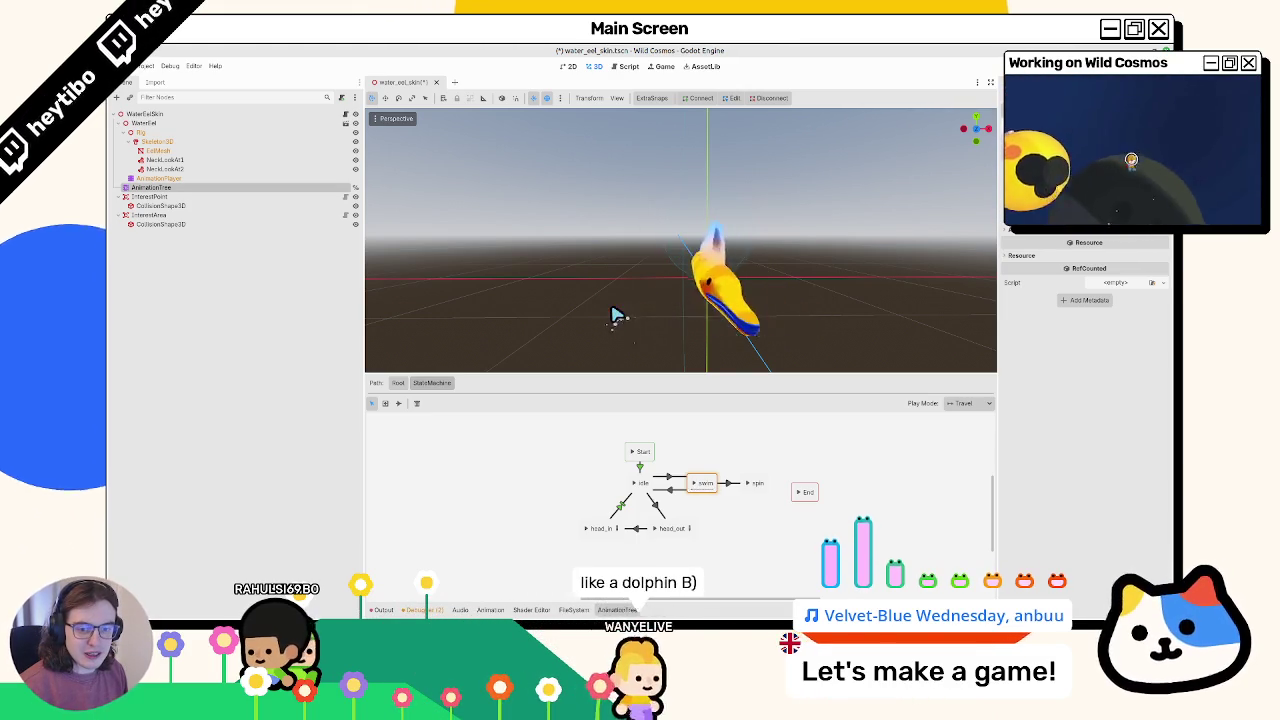
pyautogui.moveTo(614, 309)
pyautogui.mouseDown()
pyautogui.moveTo(600, 290)
pyautogui.moveTo(655, 295)
pyautogui.mouseUp()
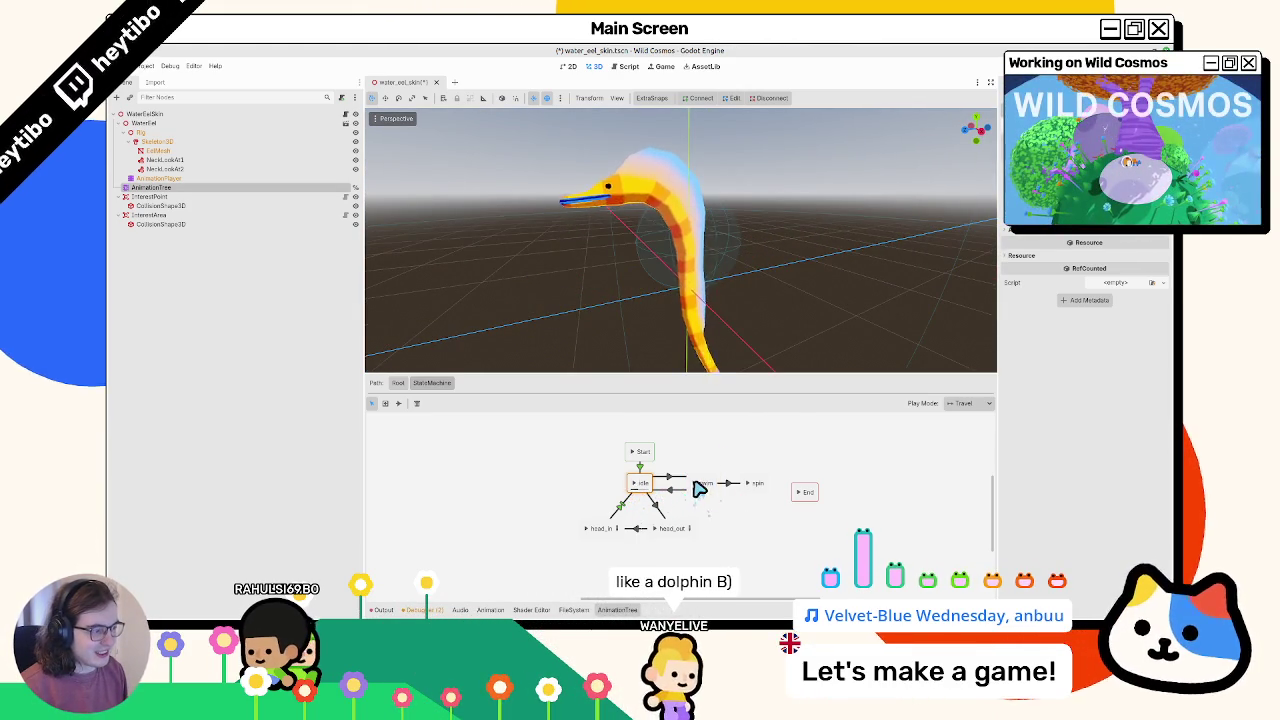
pyautogui.click(636, 483)
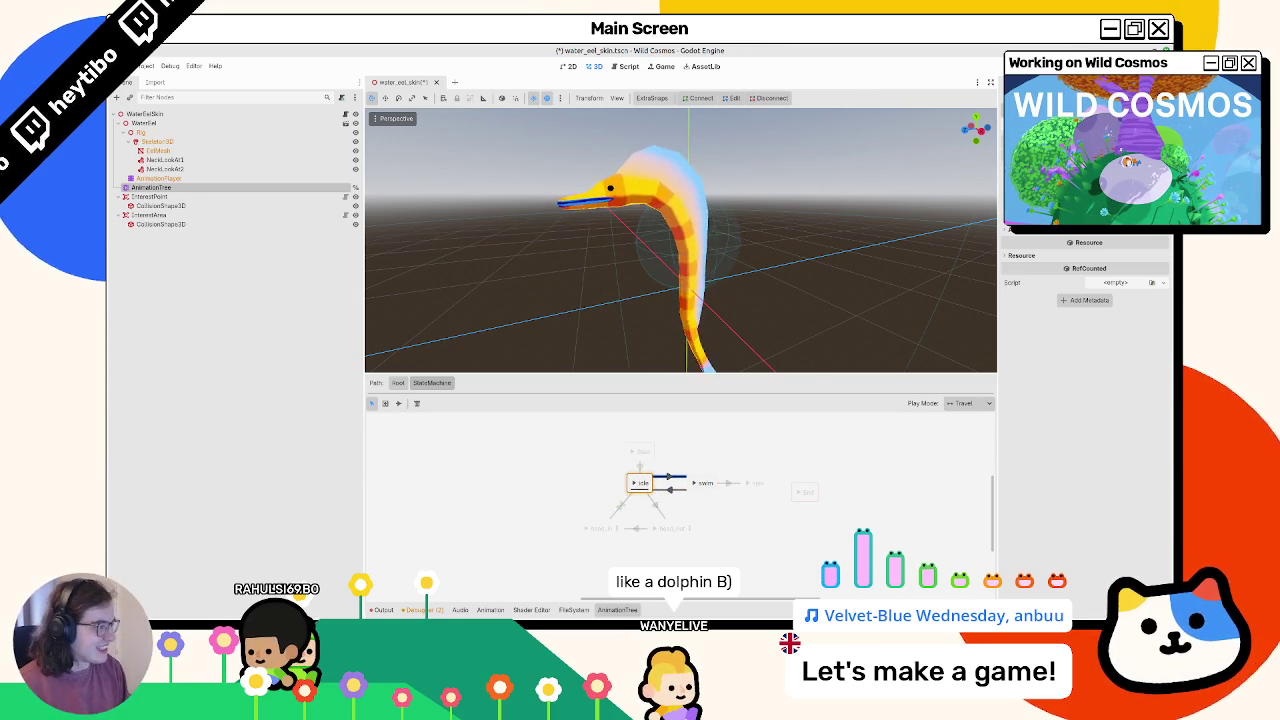
pyautogui.click(700, 485)
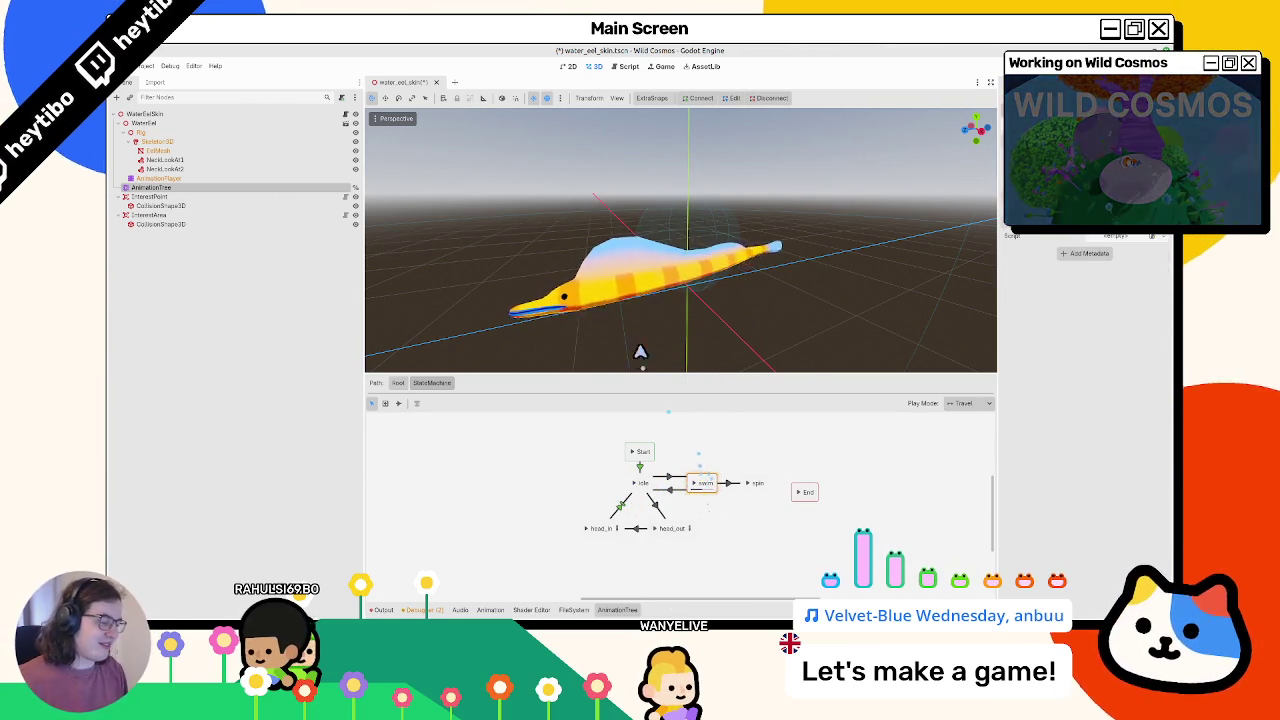
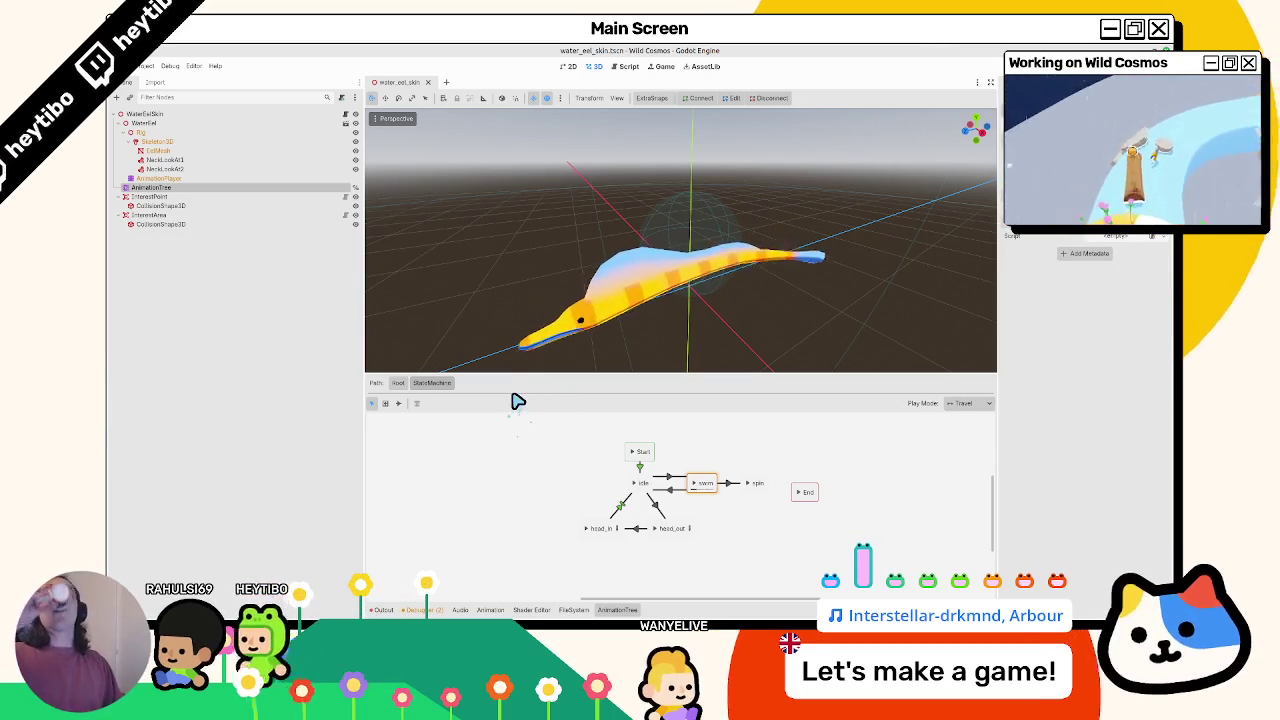
# Orbit around the eel in Godot, then switch to Blender, orbit its view and save water_eel_export
pyautogui.moveTo(686, 269)
pyautogui.mouseDown()
pyautogui.moveTo(720, 229)
pyautogui.moveTo(695, 245)
pyautogui.mouseUp()
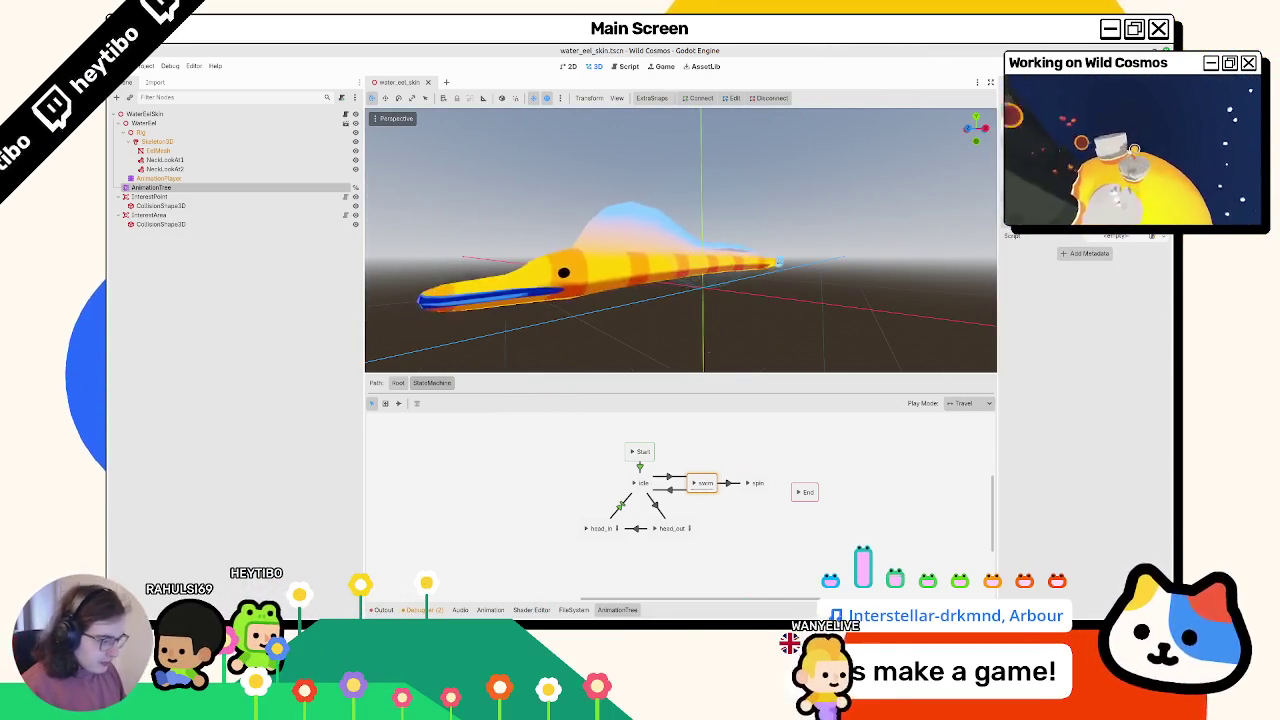
pyautogui.hotkey('alt', 'Tab')
pyautogui.moveTo(700, 300)
pyautogui.mouseDown()
pyautogui.moveTo(517, 280)
pyautogui.moveTo(514, 337)
pyautogui.moveTo(488, 283)
pyautogui.mouseUp()
pyautogui.hotkey('ctrl', 's')
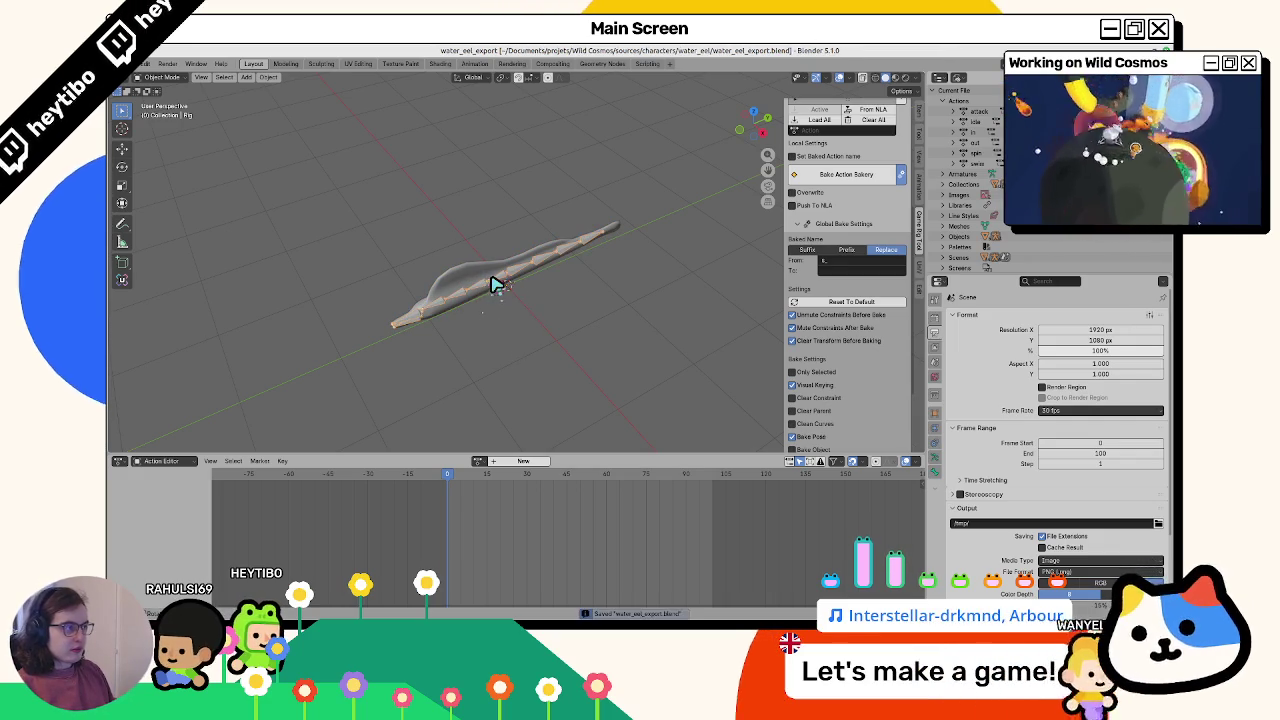
# Open water_eel.blend from recent files, toggle pose mode on and off, and save it
pyautogui.click(142, 64)
pyautogui.moveTo(150, 100)
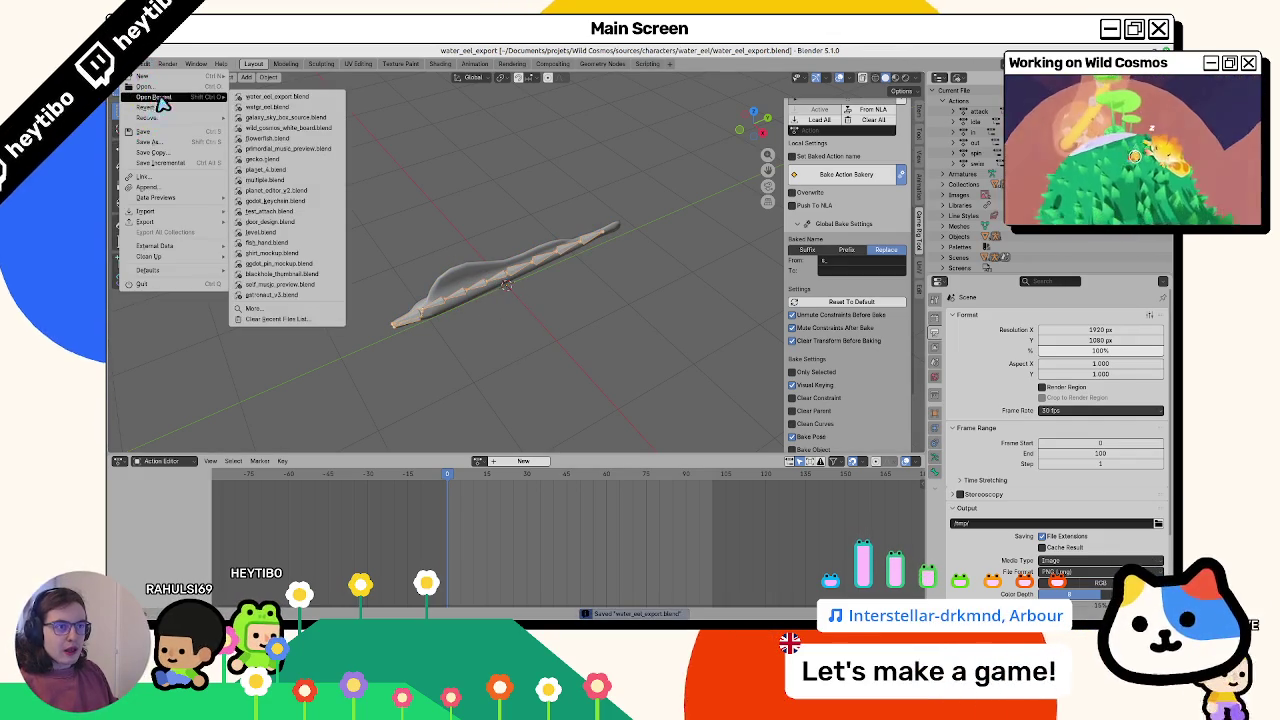
pyautogui.click(267, 106)
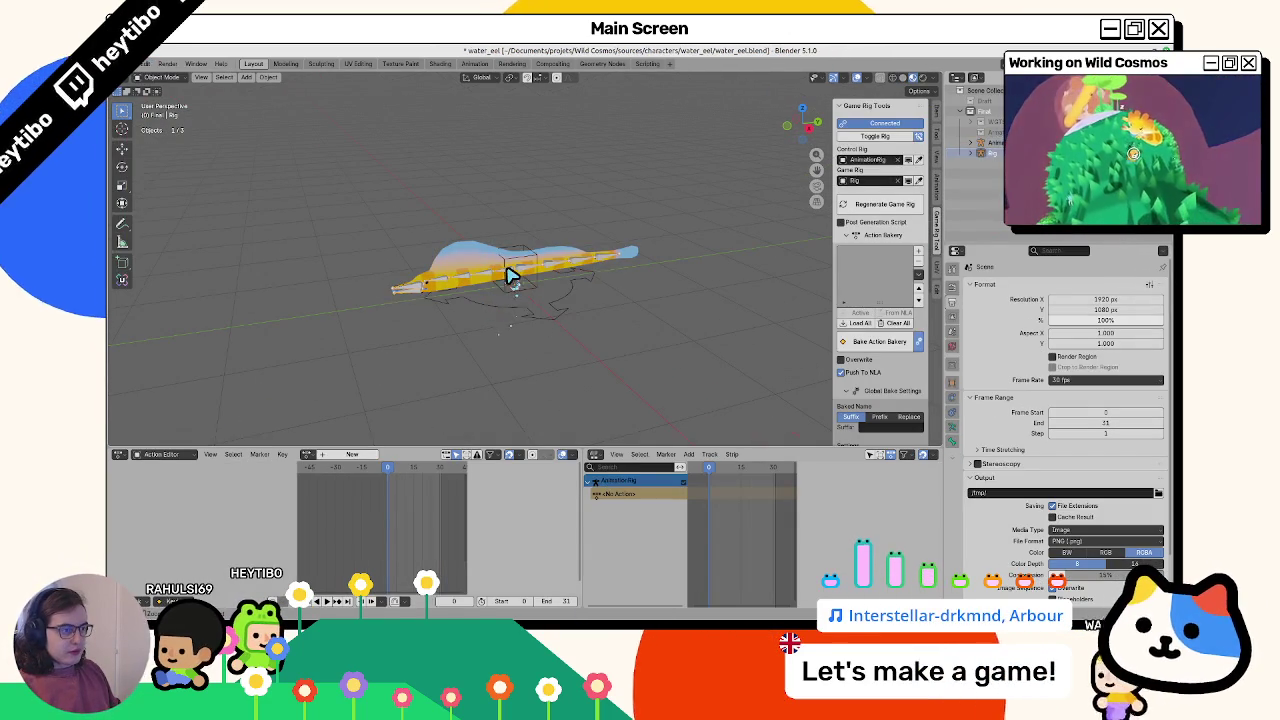
pyautogui.hotkey('ctrl', 'Tab')
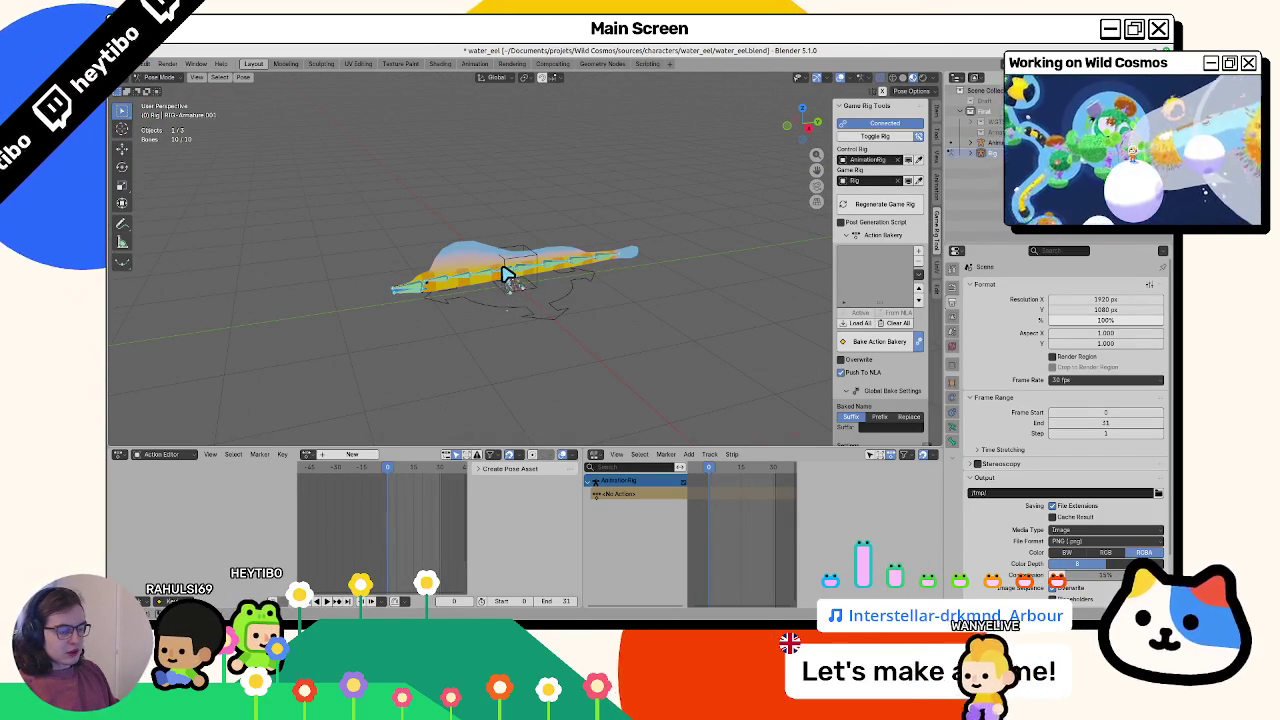
pyautogui.hotkey('ctrl', 'Tab')
pyautogui.hotkey('ctrl', 's')
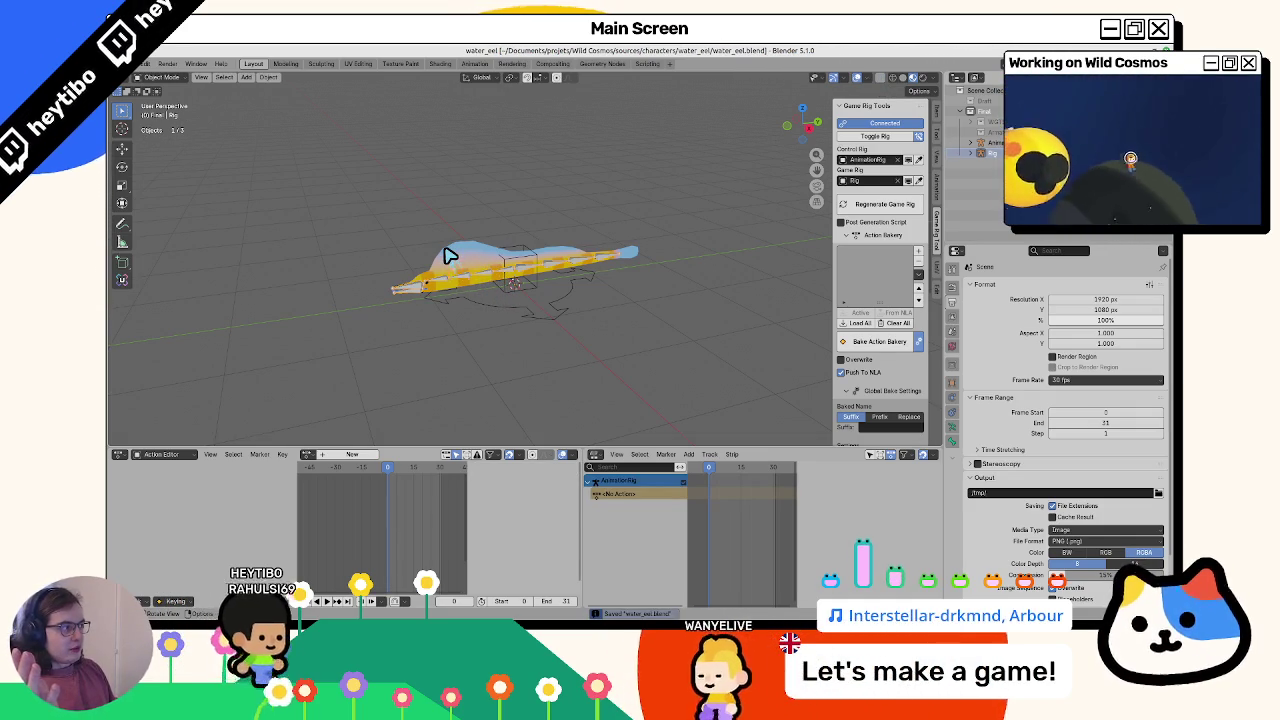
# Select the Rig, load the idle action and its legacy slot, then undo the assignment
pyautogui.click(452, 265)
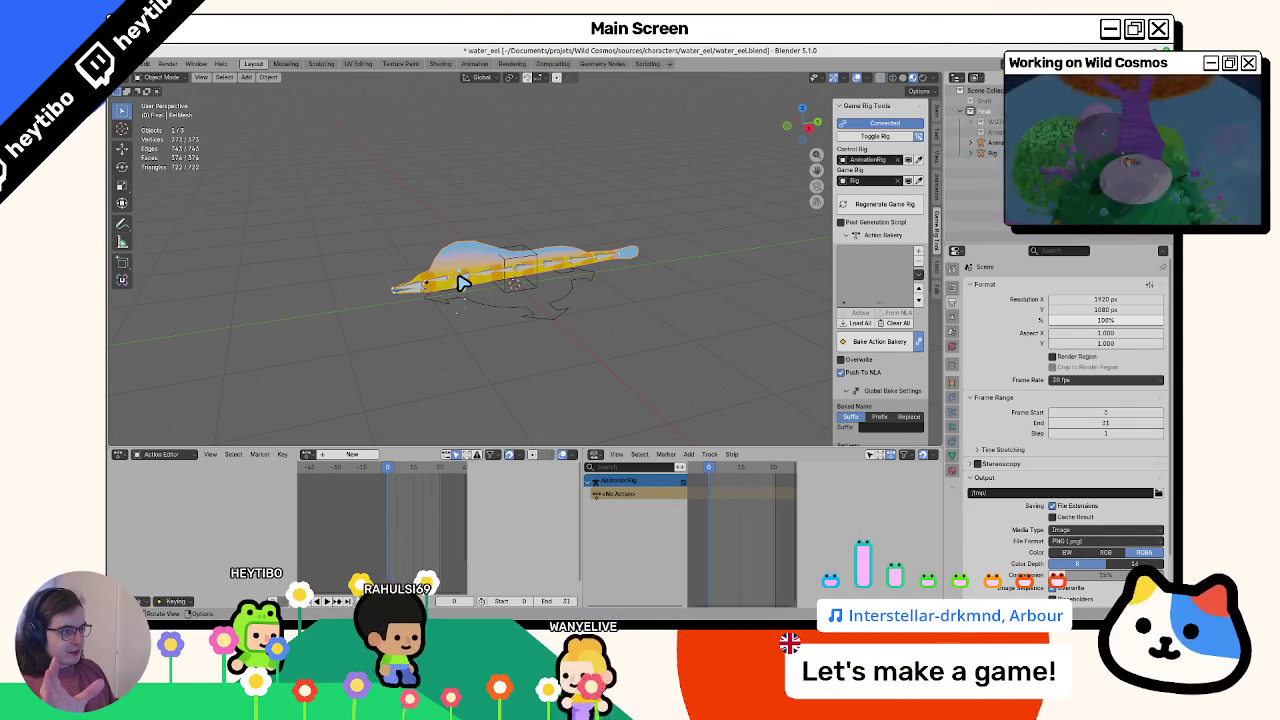
pyautogui.click(459, 281)
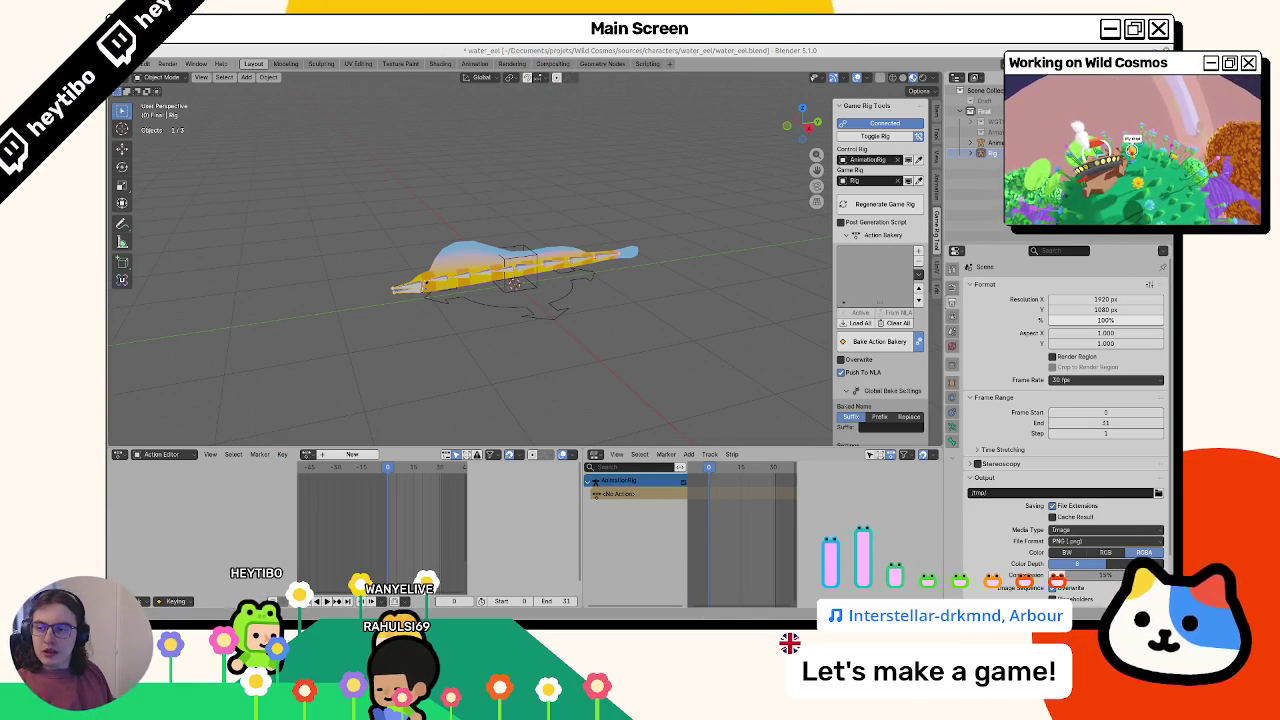
pyautogui.click(537, 311)
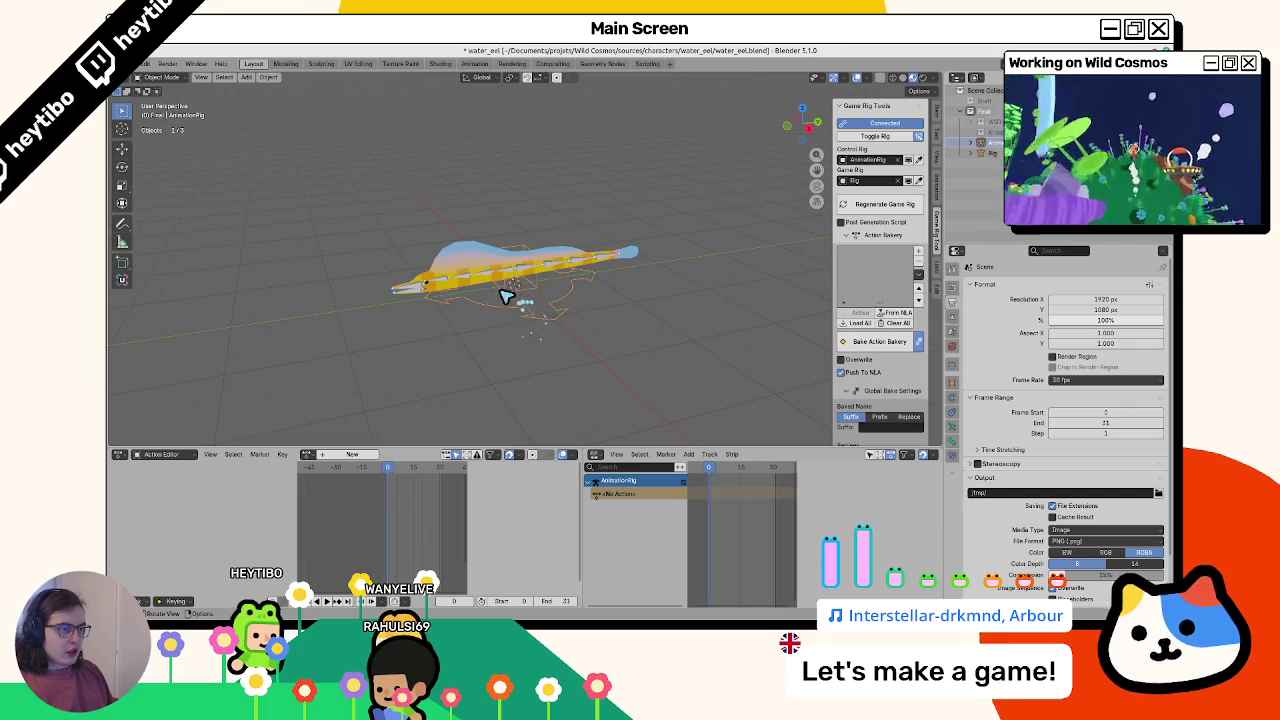
pyautogui.click(490, 284)
pyautogui.click(310, 455)
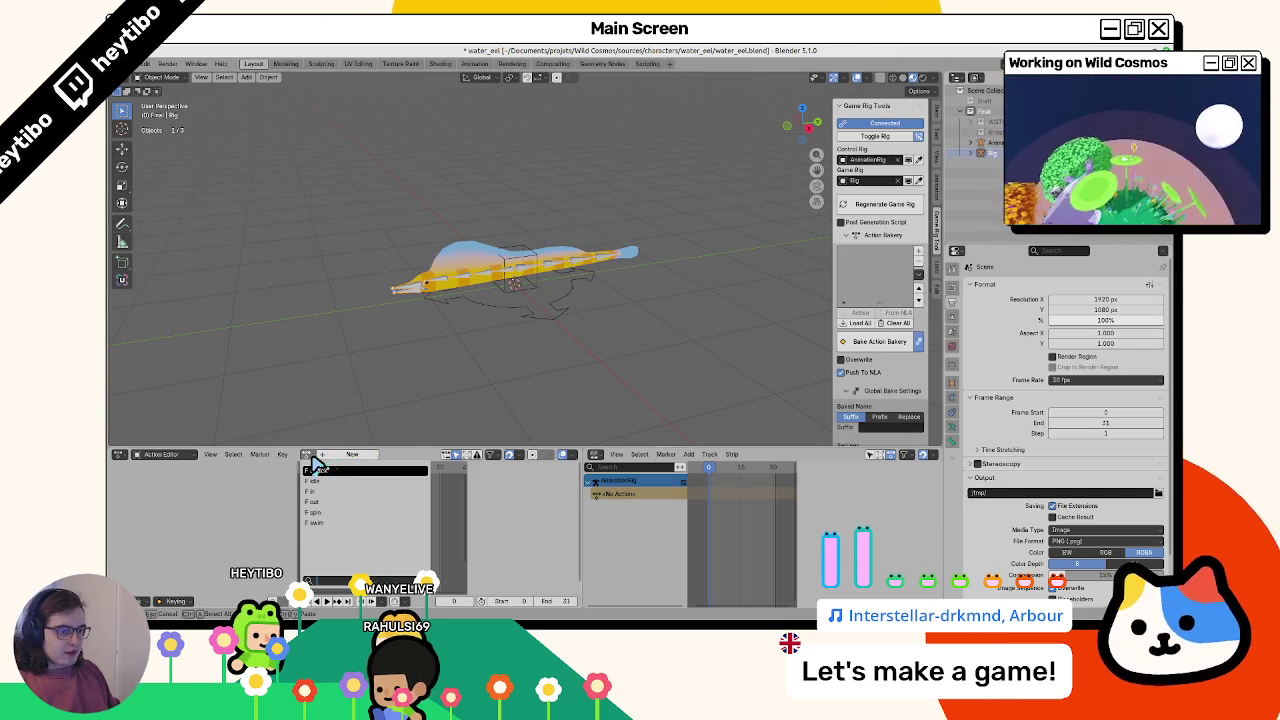
pyautogui.click(316, 481)
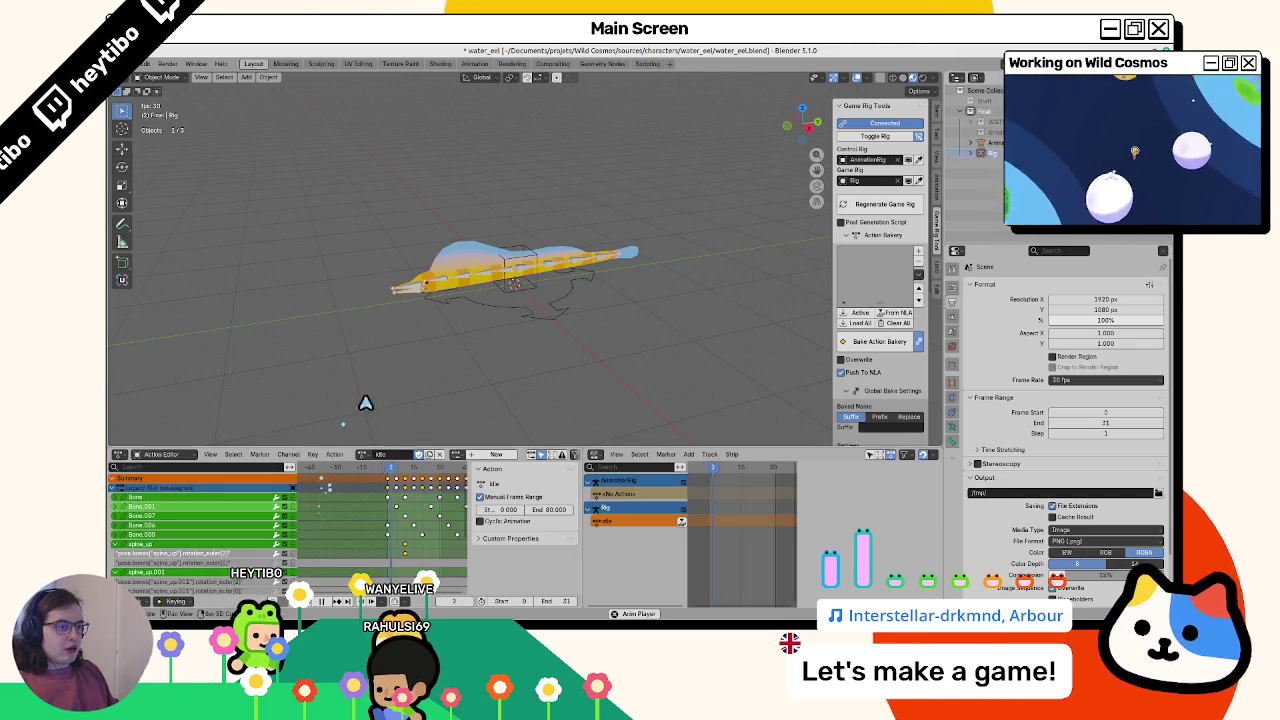
pyautogui.click(460, 455)
pyautogui.click(463, 476)
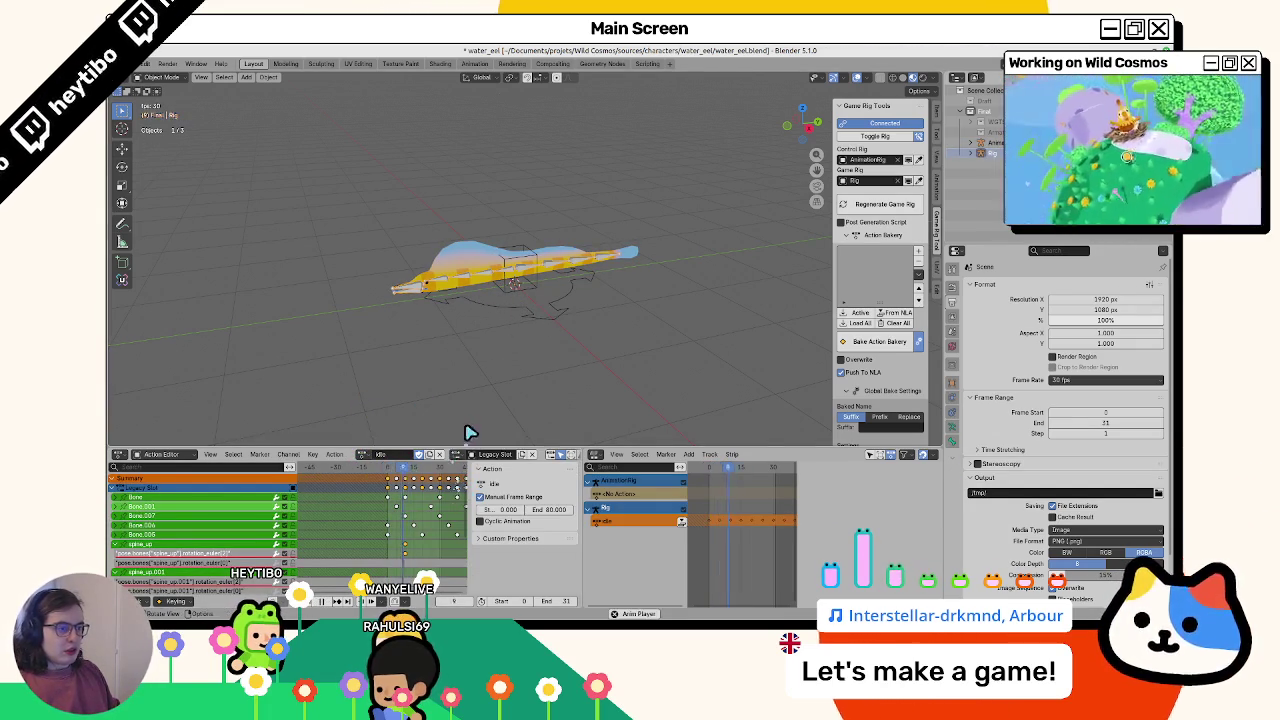
pyautogui.hotkey('ctrl', 'z')
# Preview the idle action on AnimationRig, unlink it, and switch to right orthographic view
pyautogui.click(559, 318)
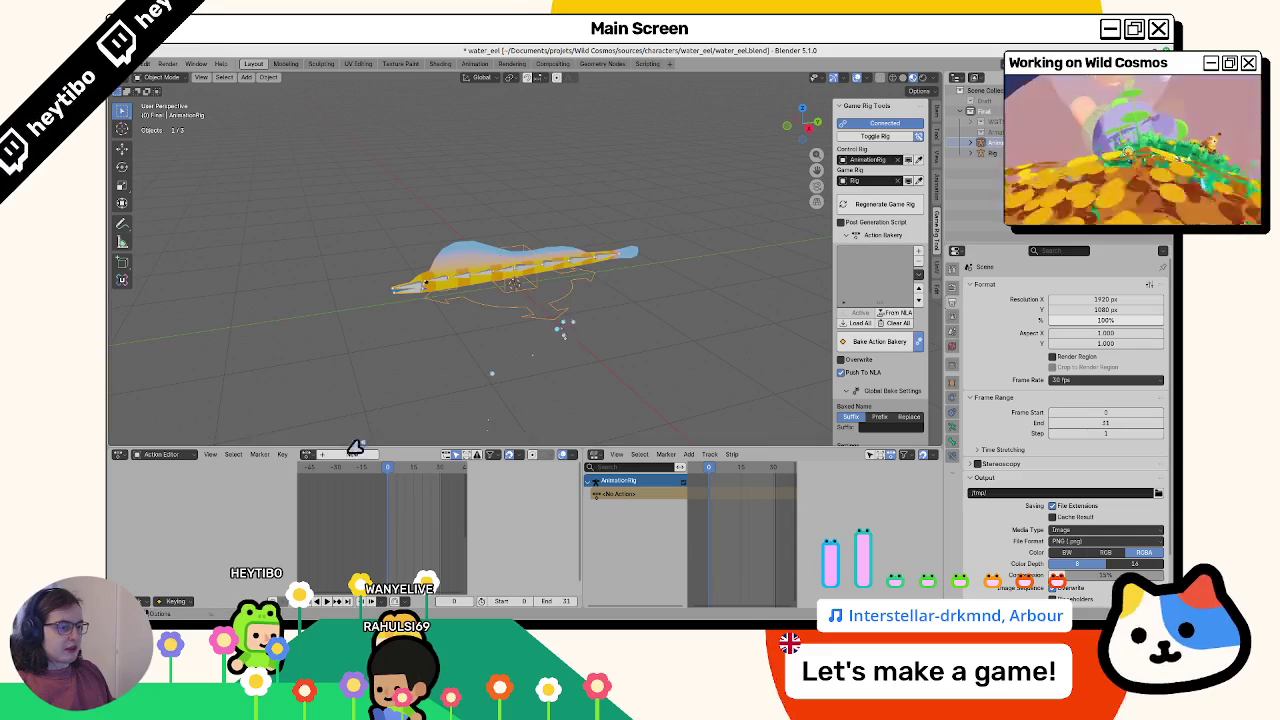
pyautogui.click(308, 454)
pyautogui.click(337, 497)
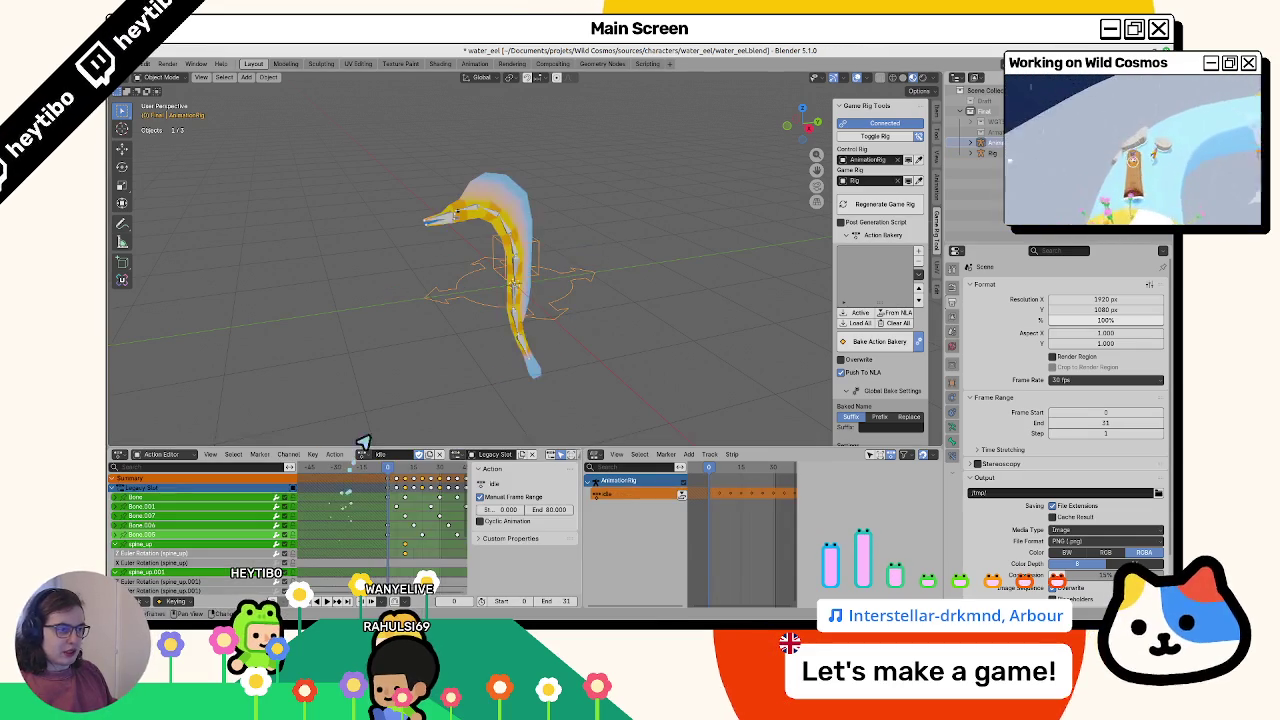
pyautogui.press('space')
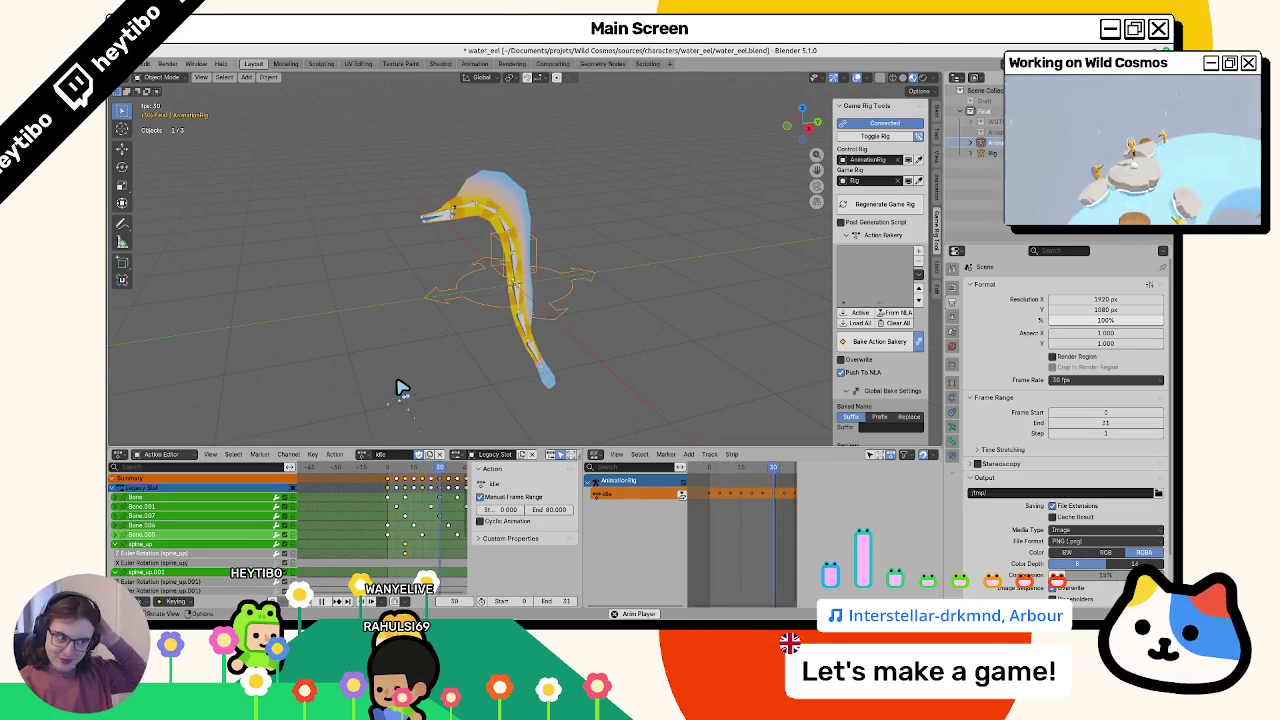
pyautogui.press('Escape')
pyautogui.click(439, 455)
pyautogui.press('KP_3')
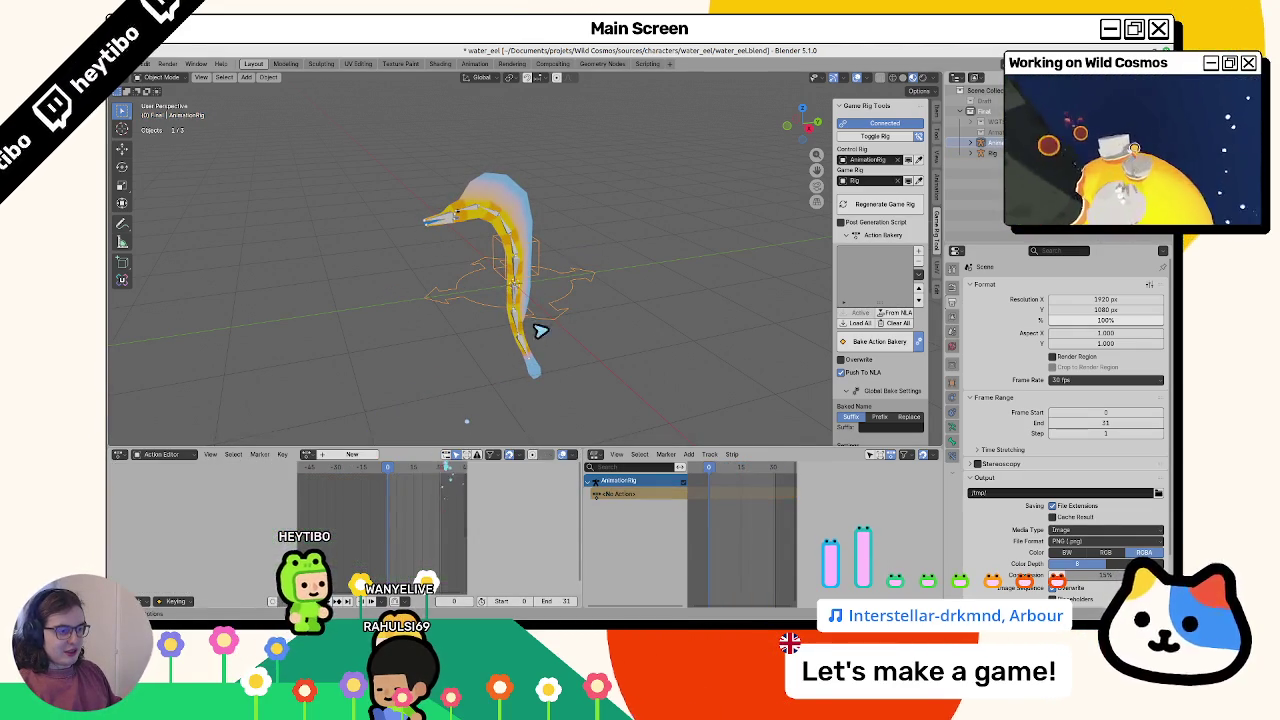
pyautogui.scroll(4, 557, 314)
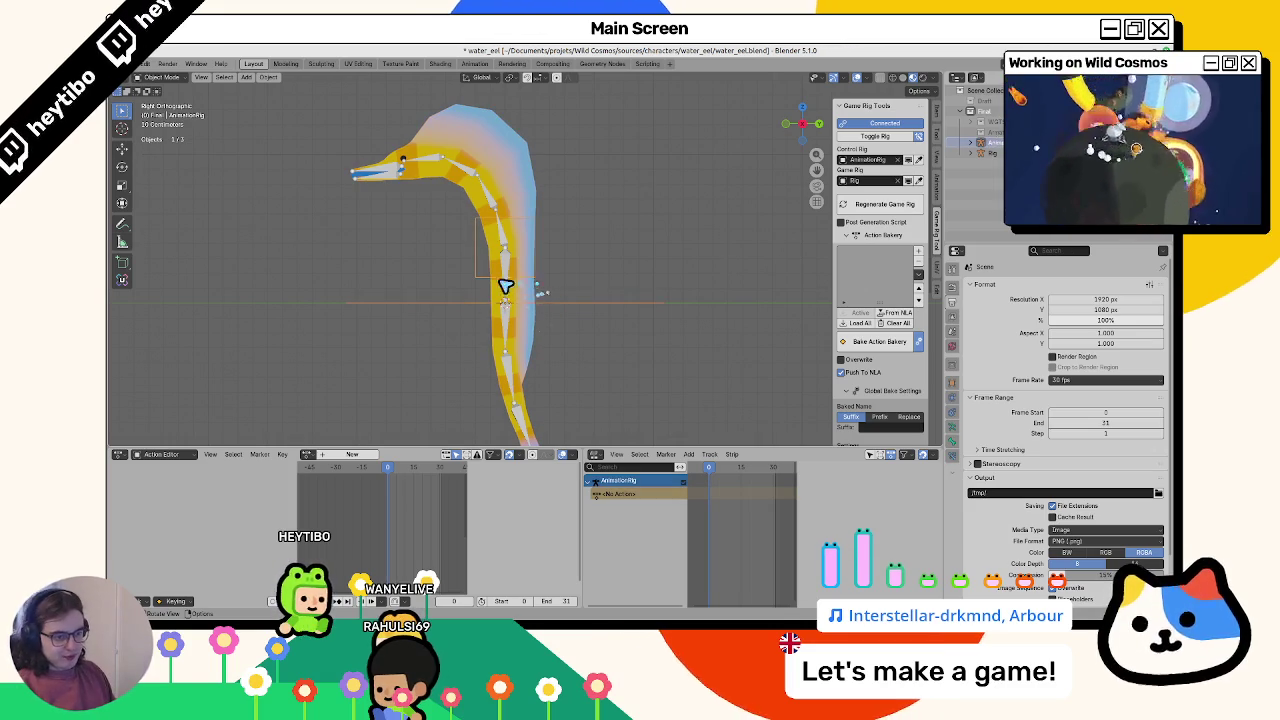
# Create a new IdleToSwim action and enter pose mode, trying and cancelling a bone move
pyautogui.click(353, 454)
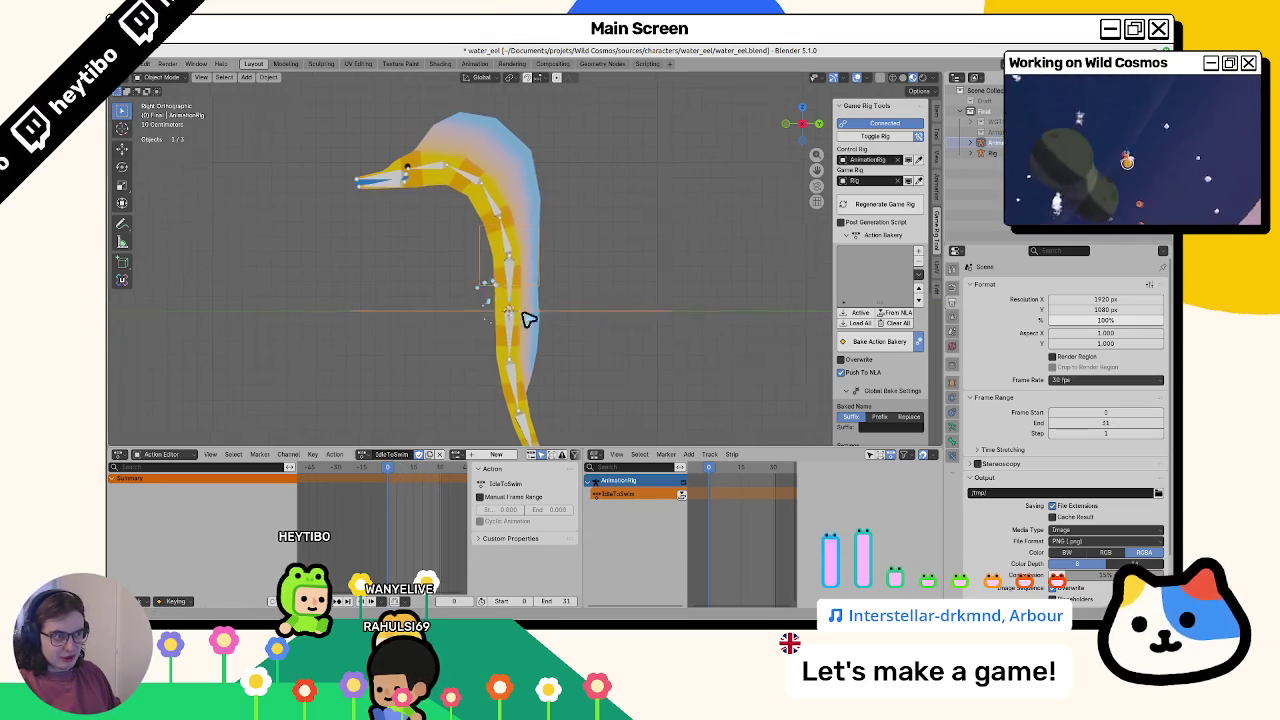
pyautogui.hotkey('ctrl', 'Tab')
pyautogui.press('g')
pyautogui.click(586, 343)
pyautogui.press('g')
pyautogui.press('Escape')
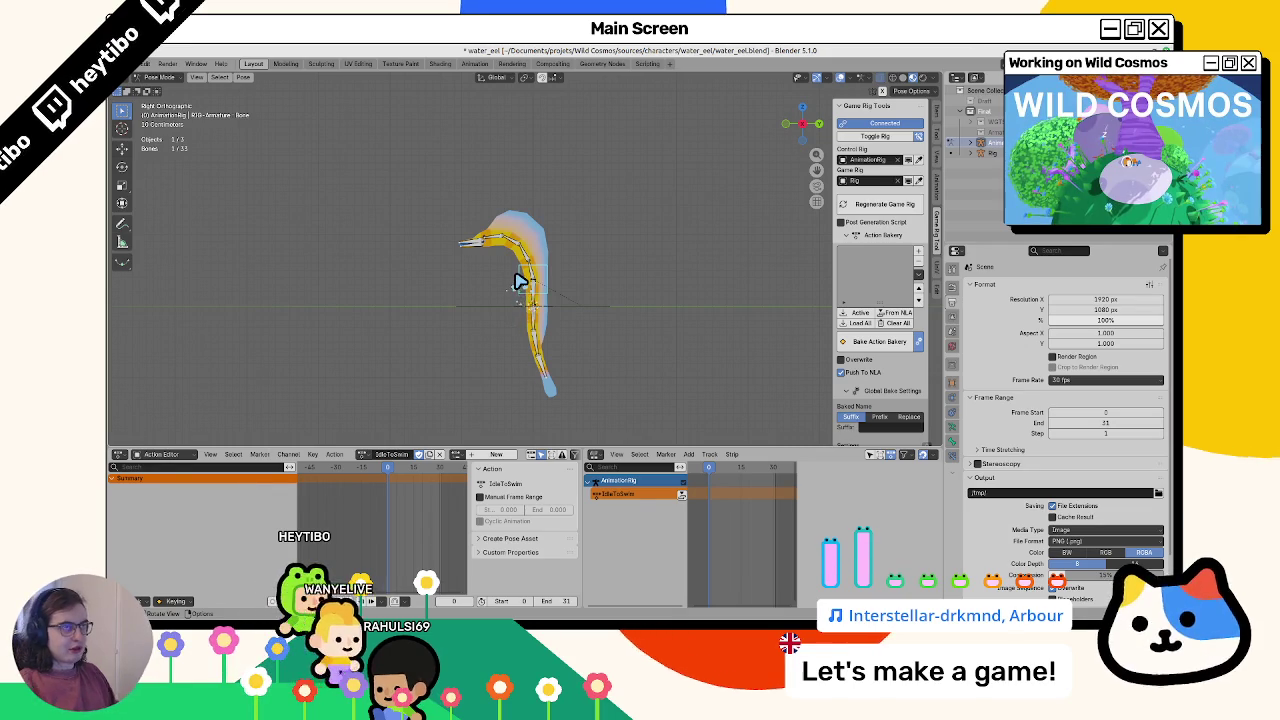
pyautogui.hotkey('ctrl', 'z')
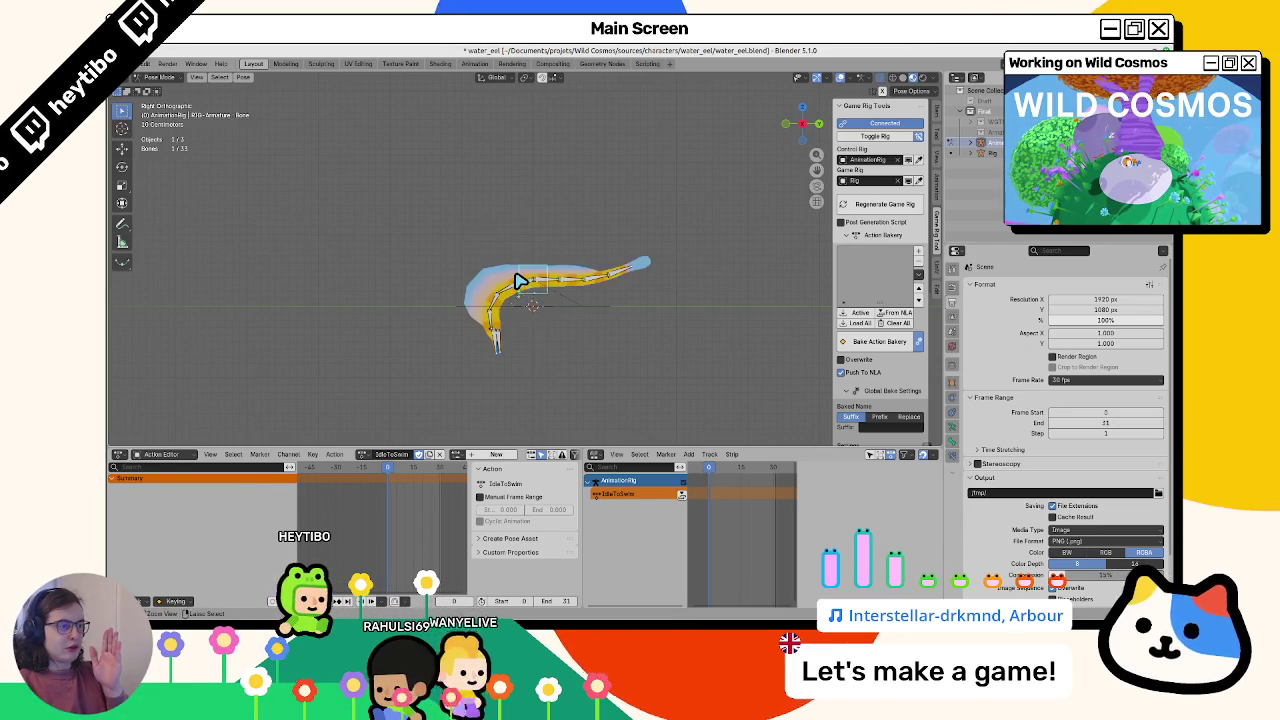
pyautogui.hotkey('ctrl', 'shift', 'z')
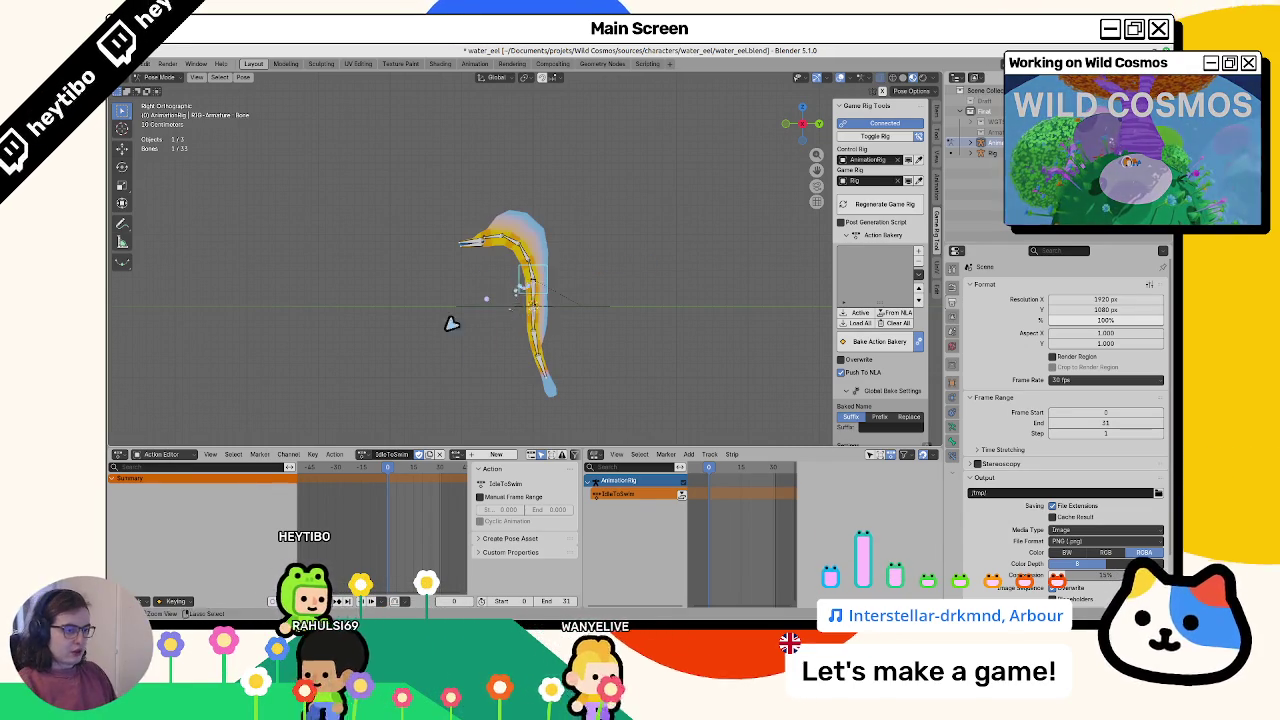
# At frame 14, key the bone's X rotation at 0°
pyautogui.click(934, 115)
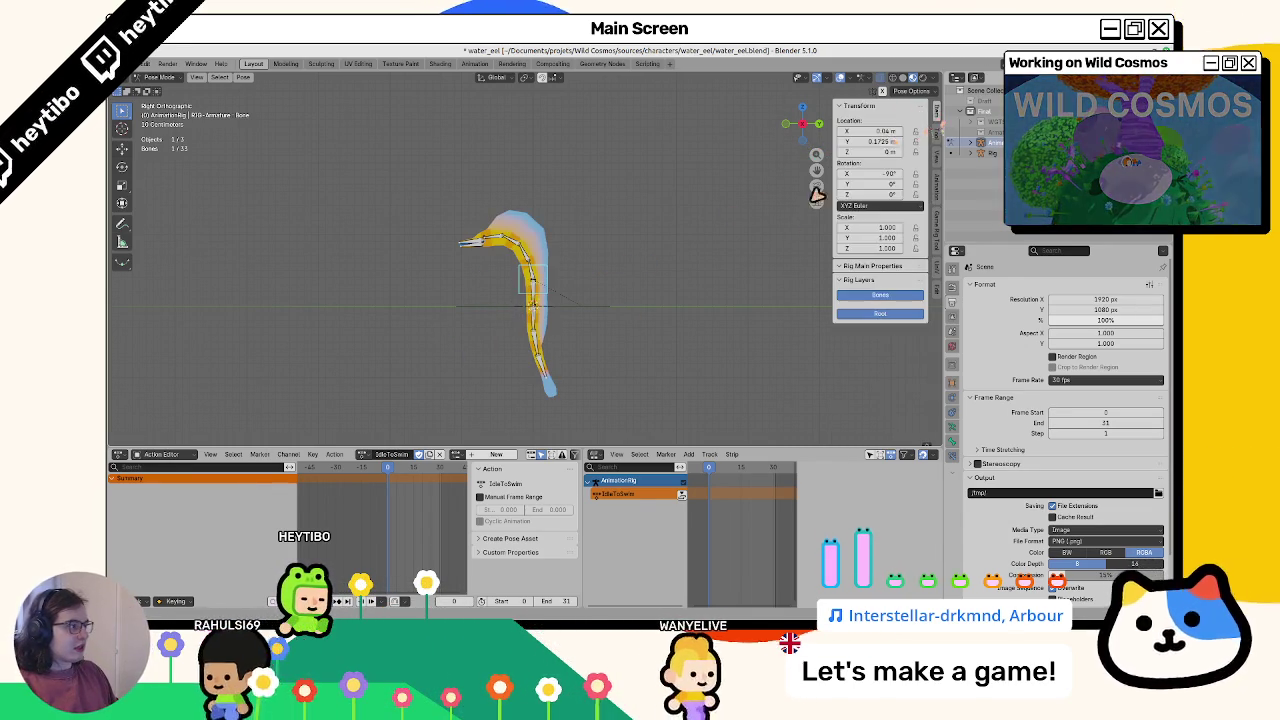
pyautogui.click(868, 205)
pyautogui.click(420, 467)
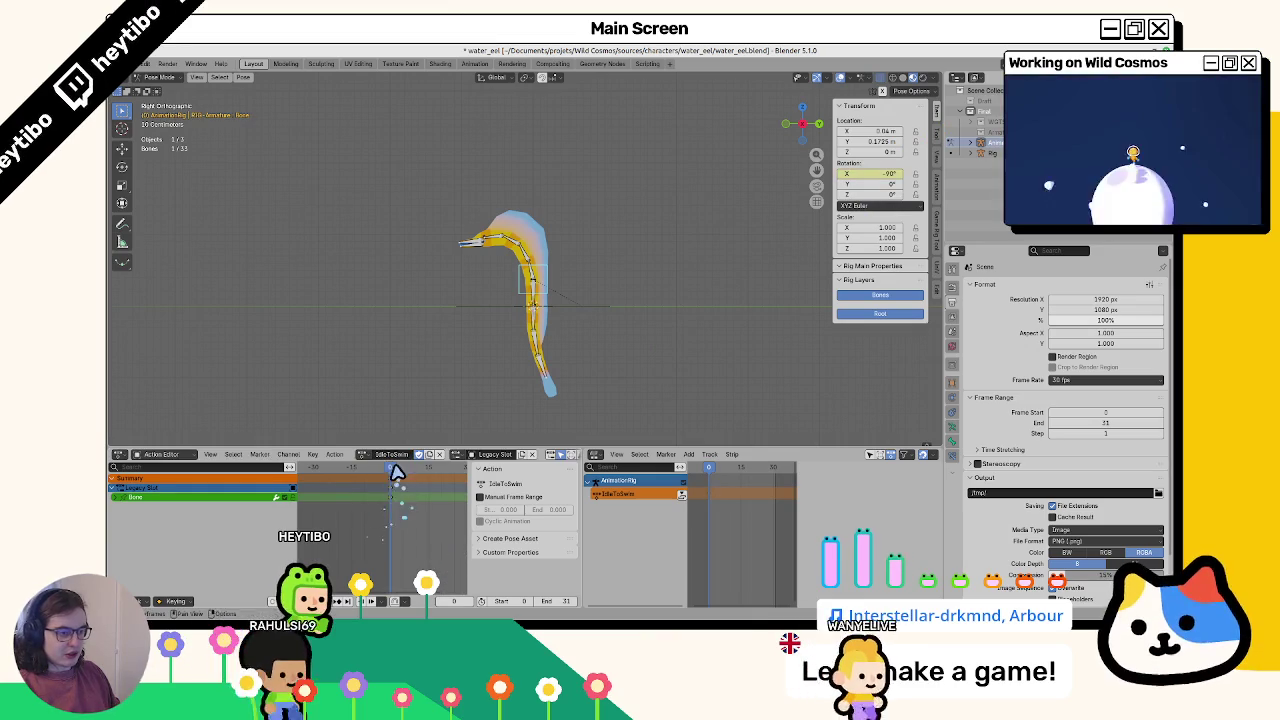
pyautogui.moveTo(425, 485); pyautogui.dragTo(426, 486)
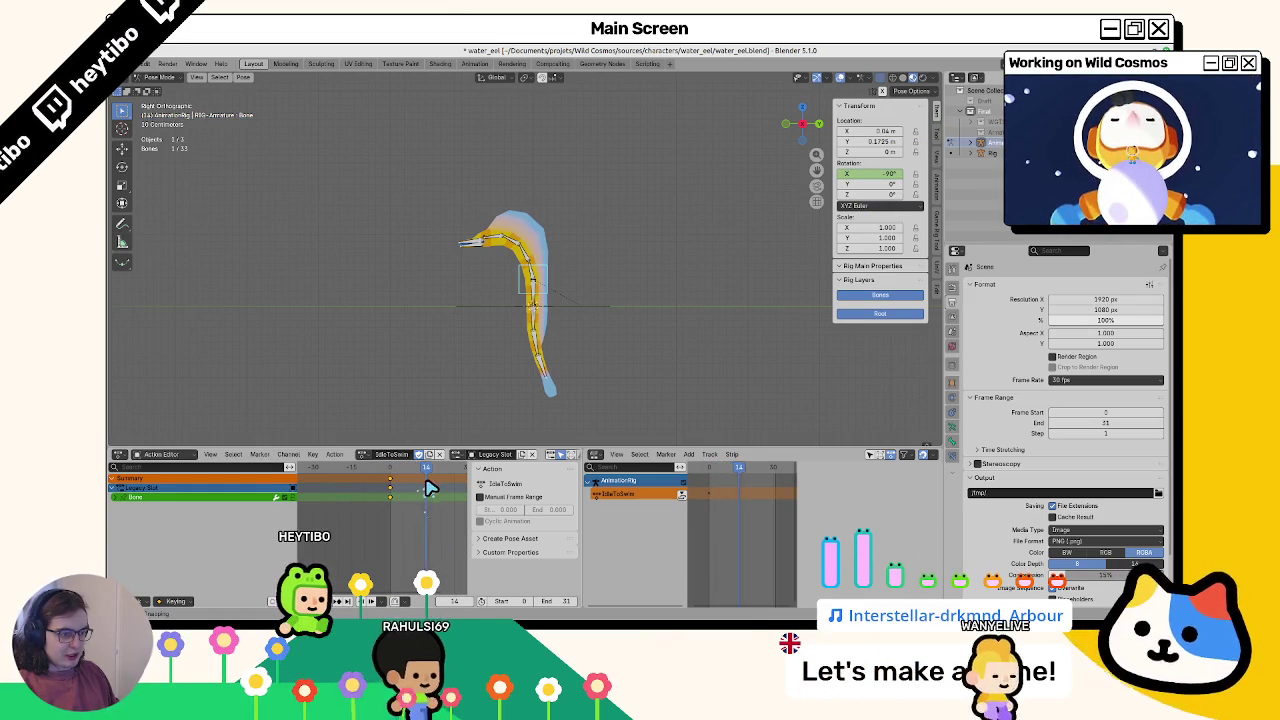
pyautogui.doubleClick(868, 175)
pyautogui.write('0')
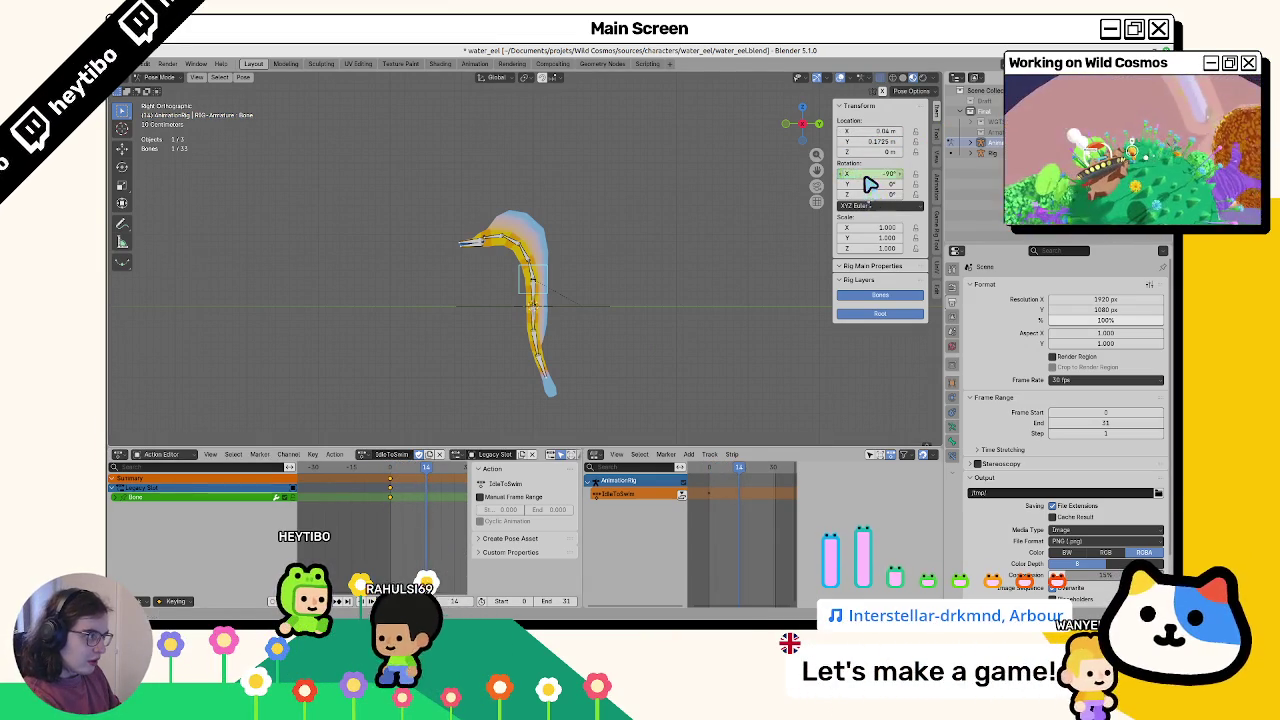
pyautogui.press('Return')
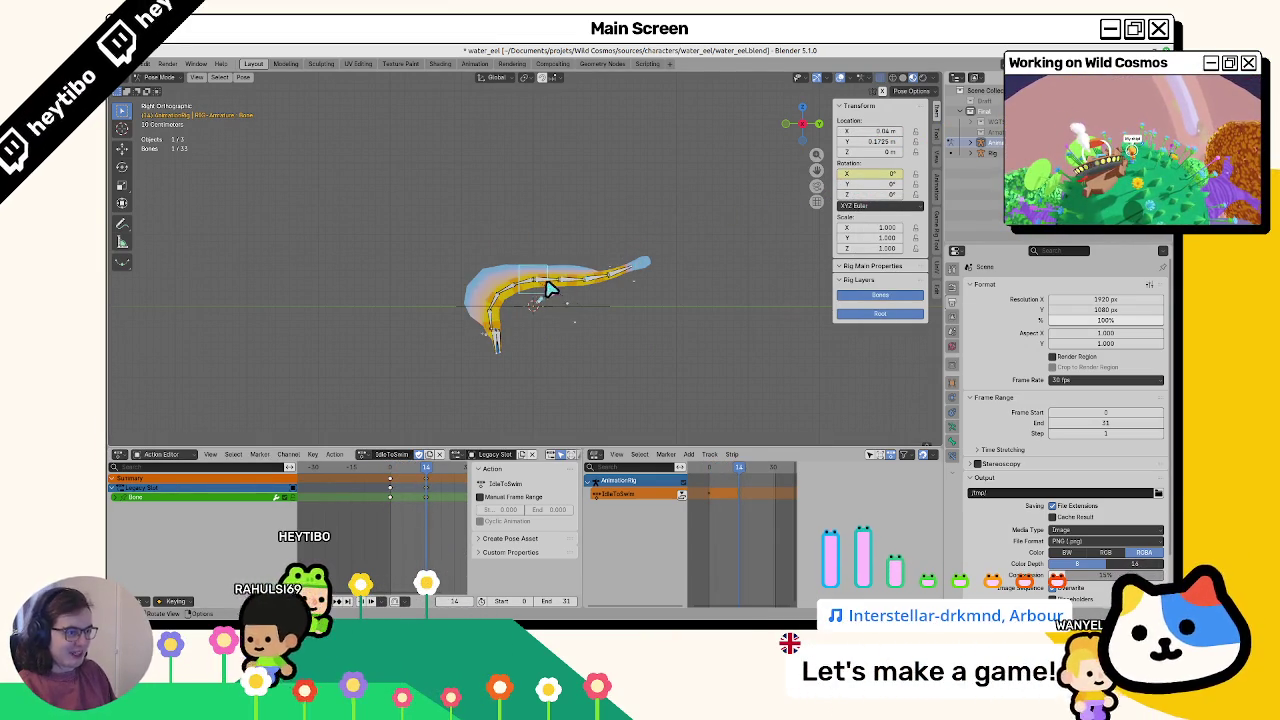
# Clear the bones' location, rotation and scale back to rest pose, zeroing Location Y
pyautogui.hotkey('alt', 'g')
pyautogui.hotkey('alt', 'r')
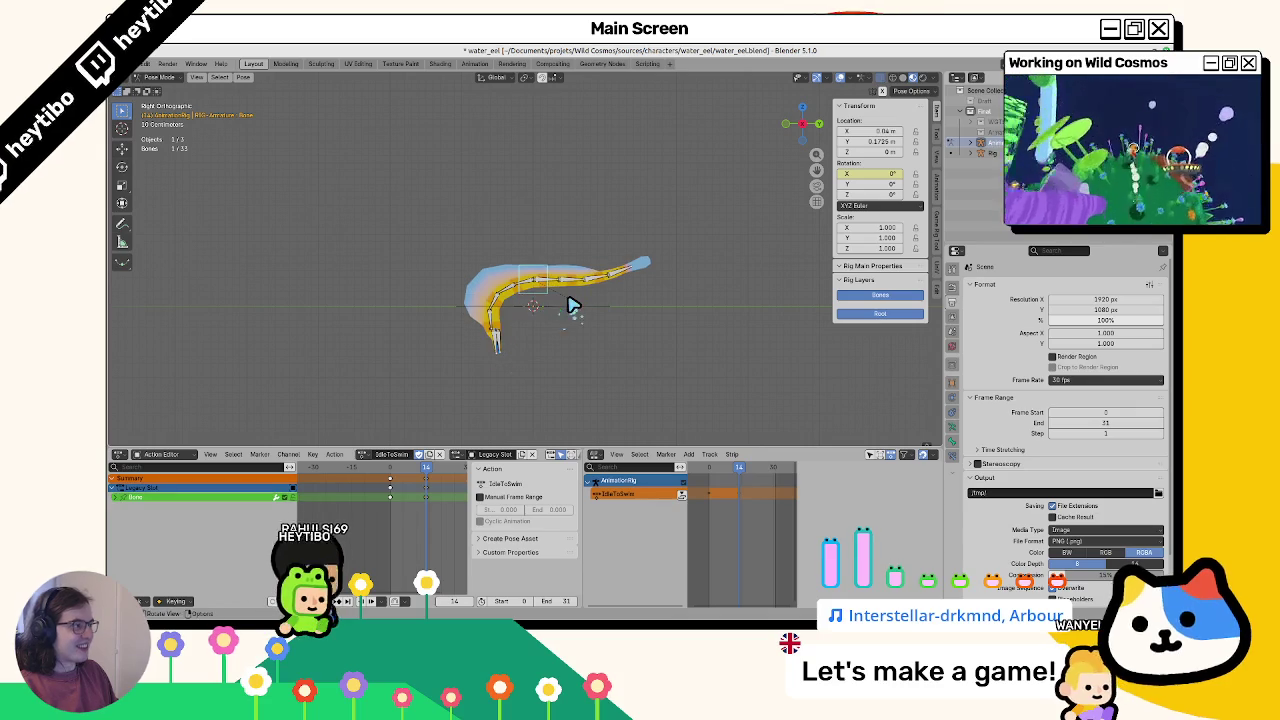
pyautogui.hotkey('alt', 's')
pyautogui.moveTo(412, 474); pyautogui.dragTo(392, 474)
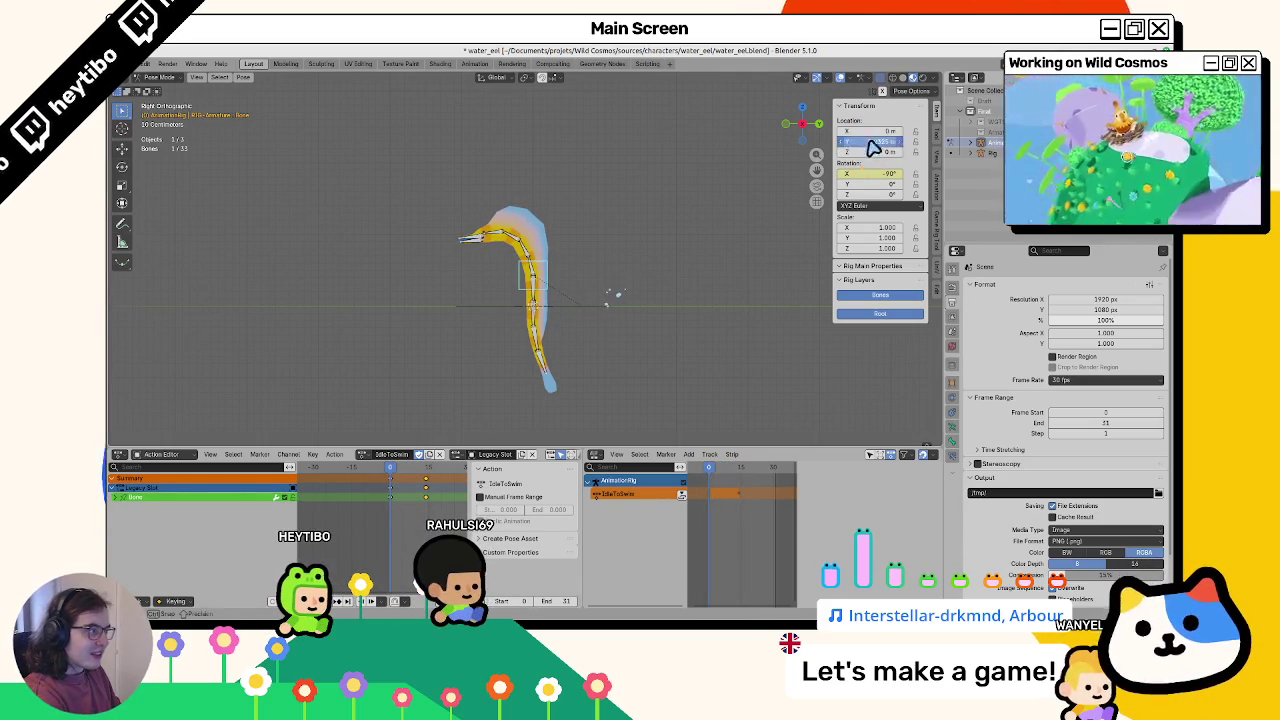
pyautogui.hotkey('alt', 'g')
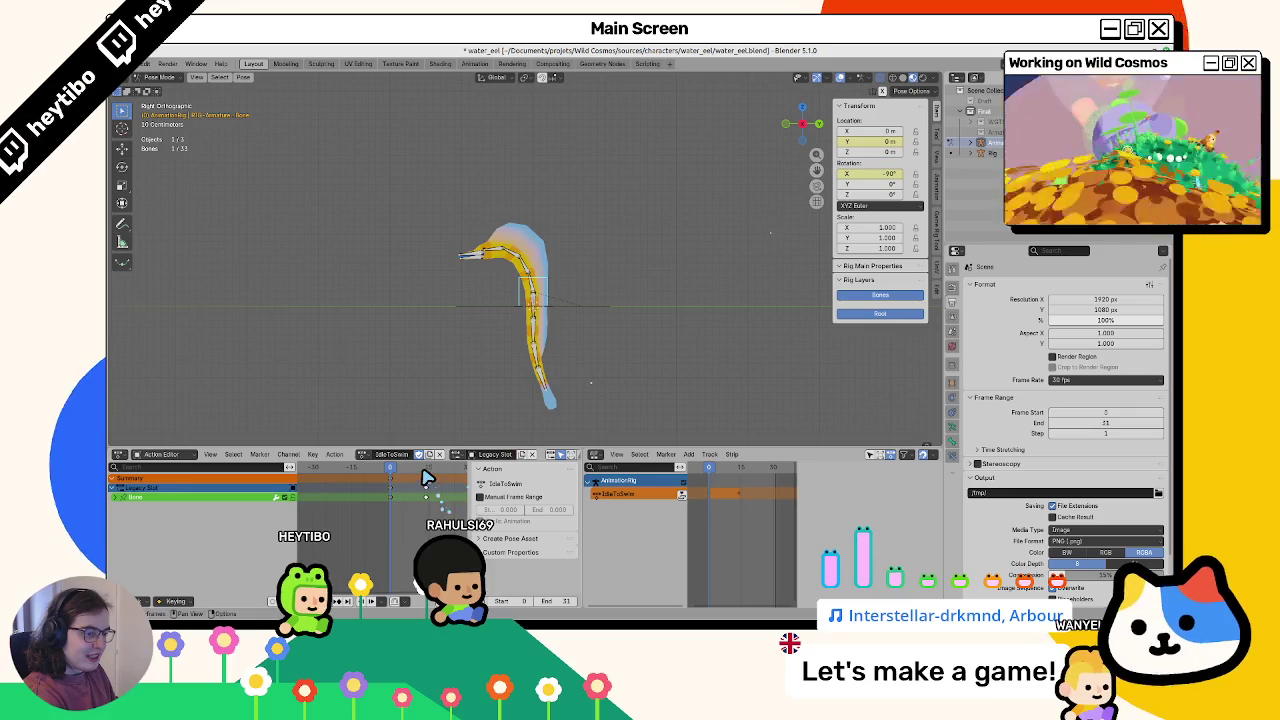
pyautogui.click(425, 478)
pyautogui.click(875, 144)
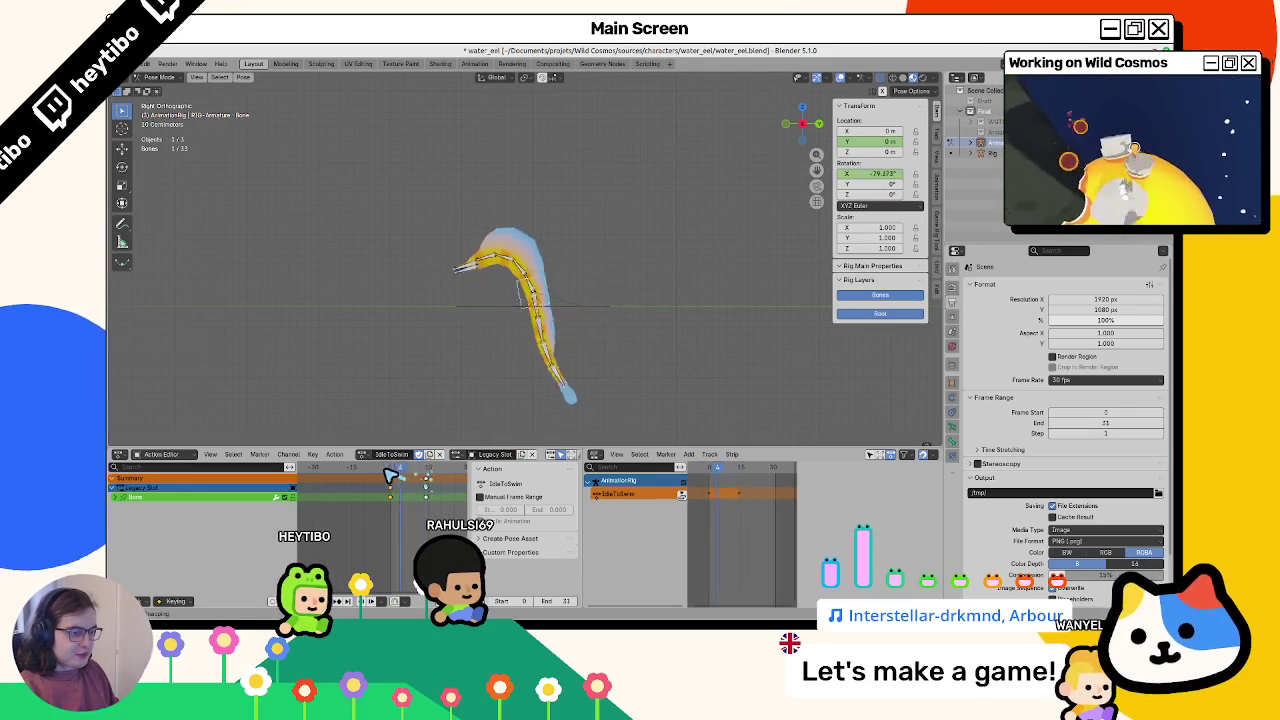
# Raise the root Bone and key its Location Y, reaching 0.8 m at a later frame
pyautogui.press('g')
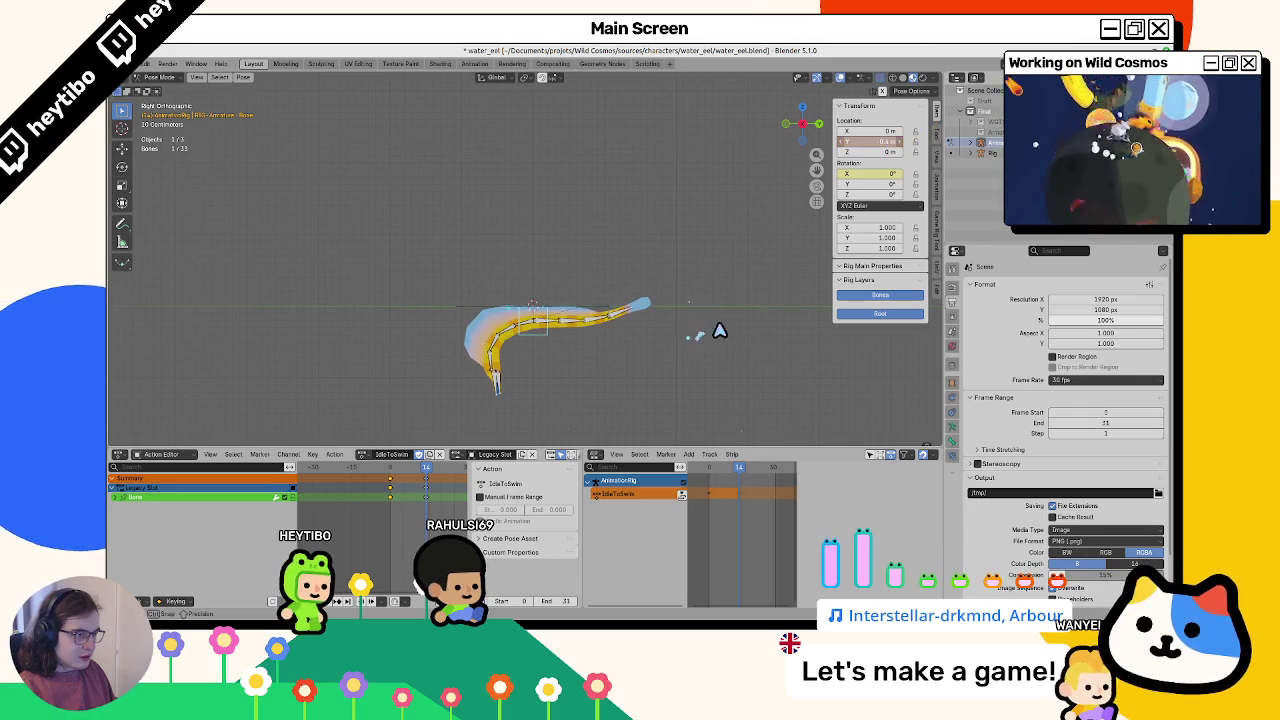
pyautogui.rightClick(873, 142)
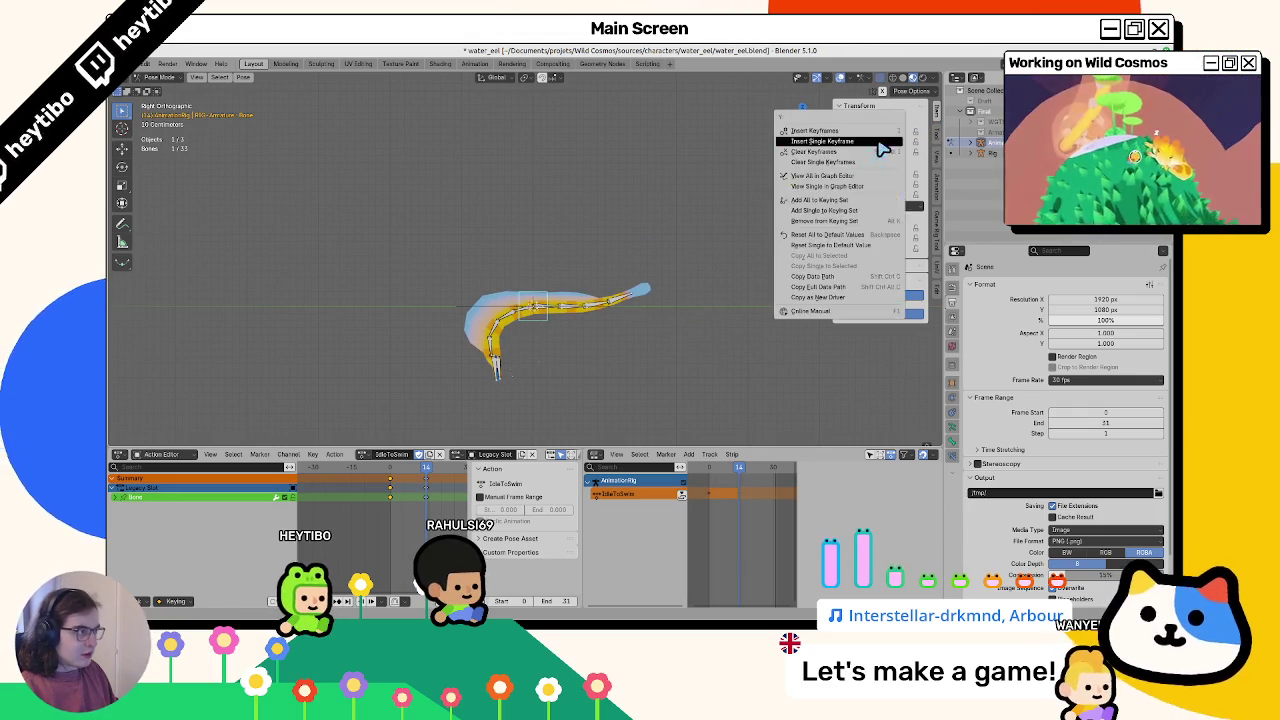
pyautogui.click(389, 468)
pyautogui.moveTo(397, 481); pyautogui.dragTo(410, 485)
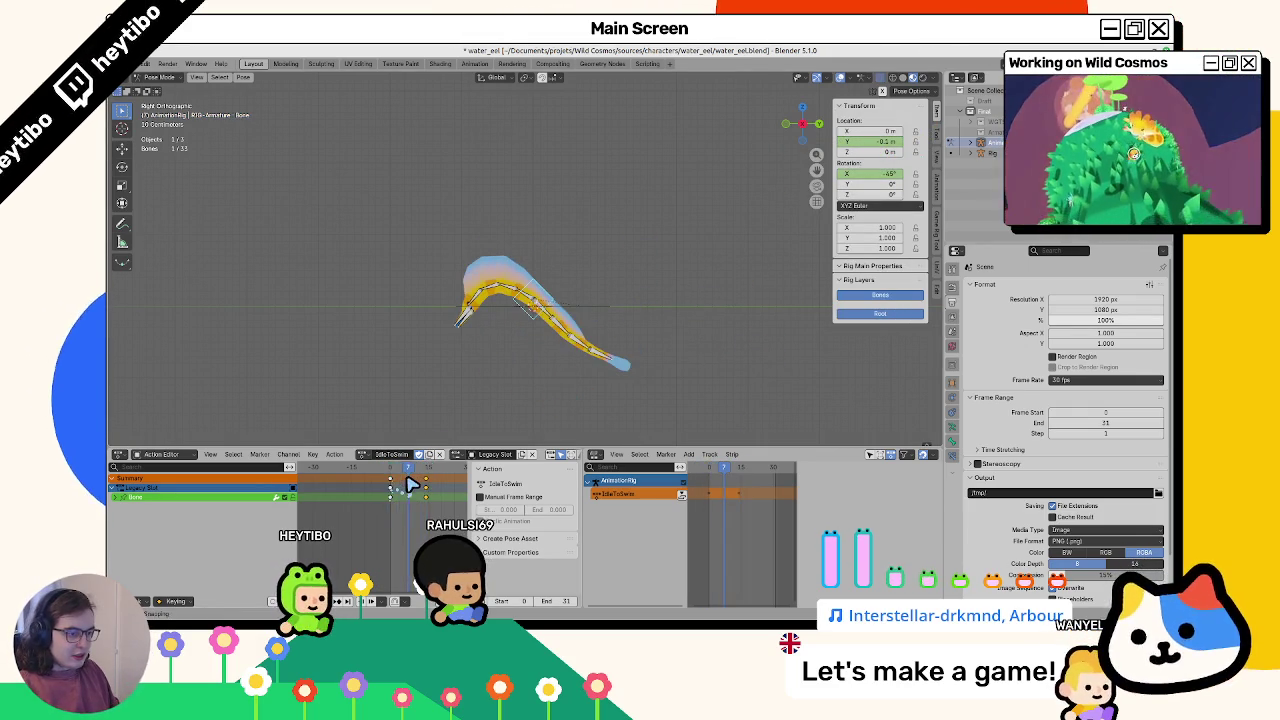
pyautogui.press('g')
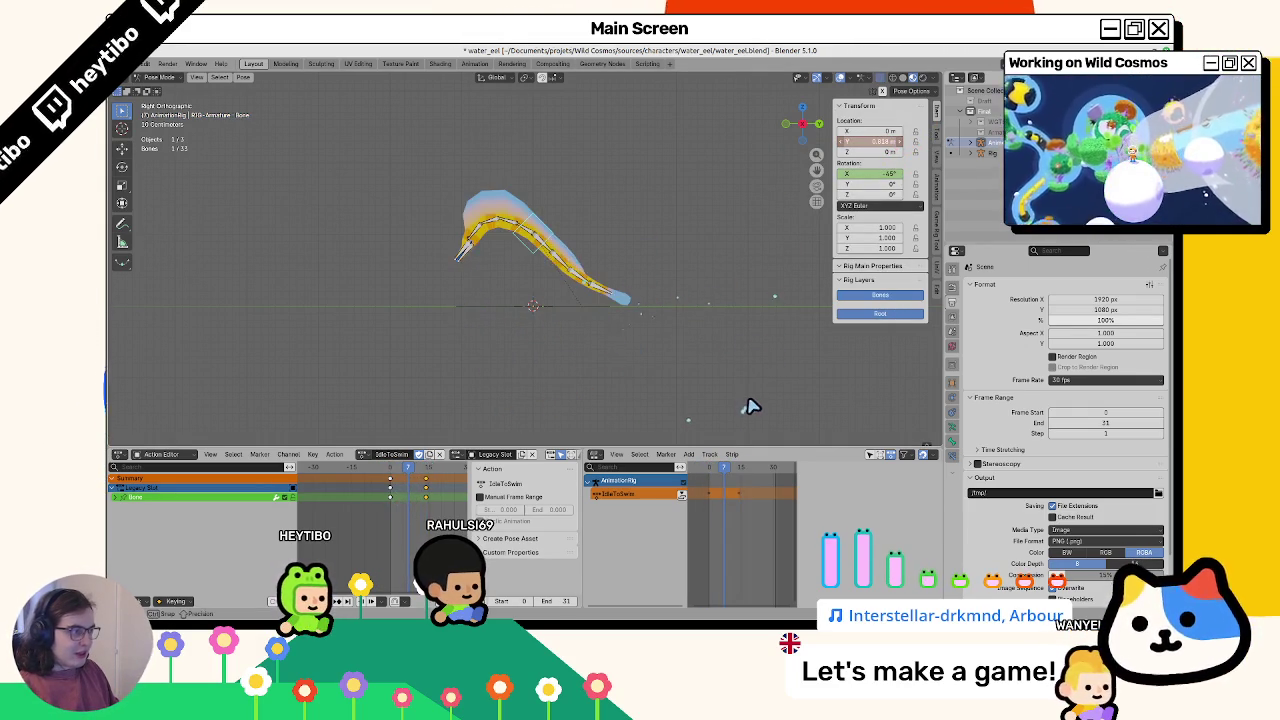
pyautogui.rightClick(873, 142)
pyautogui.click(884, 143)
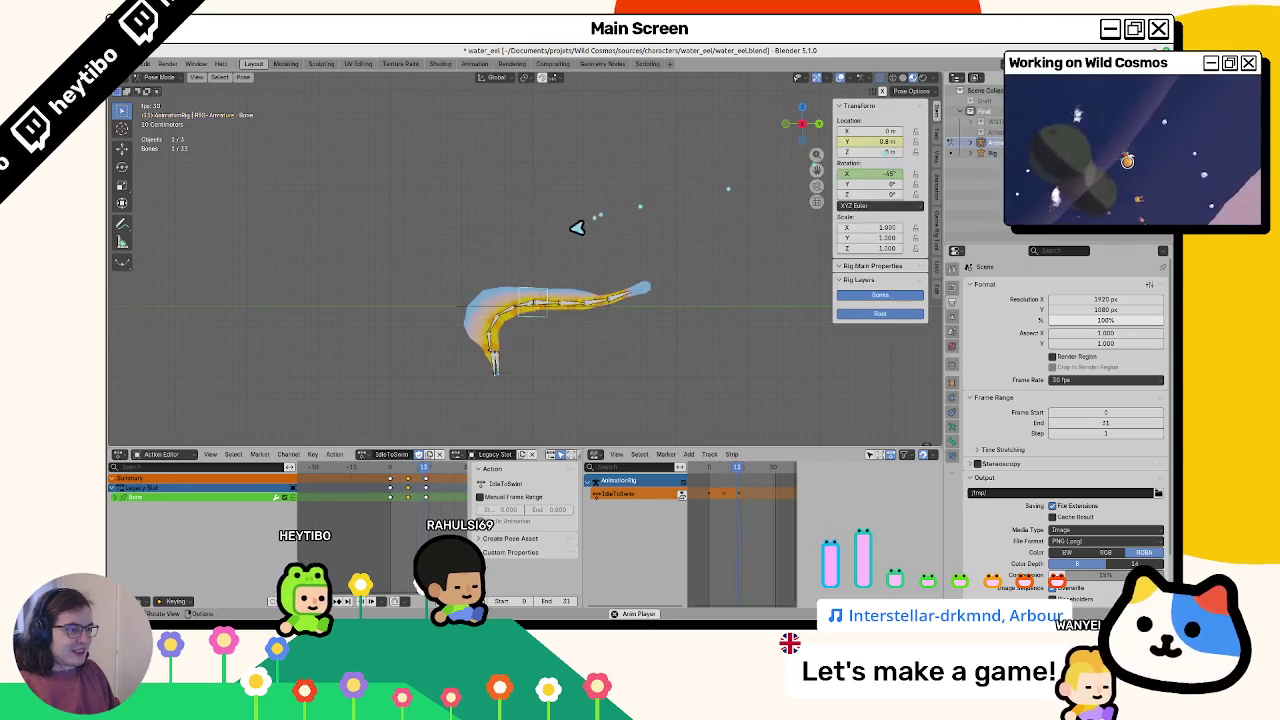
# Play back the IdleToSwim action, widen the action timeline and return to the start
pyautogui.press('space')
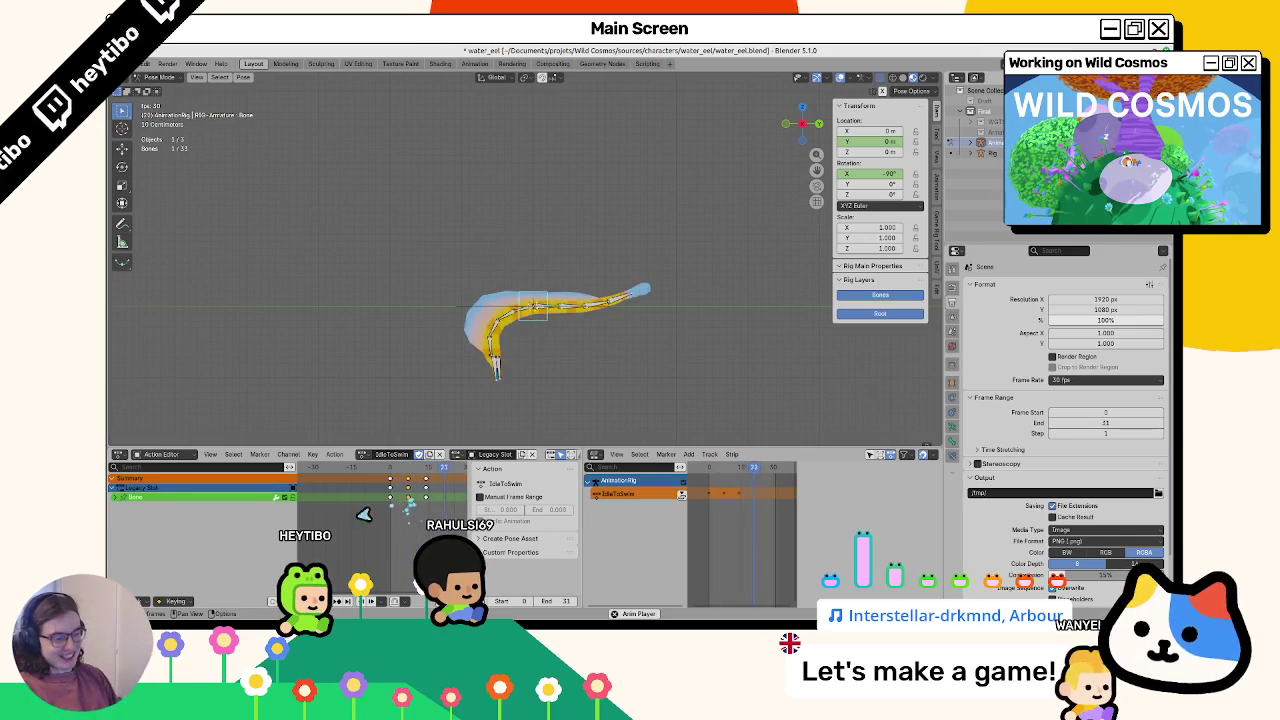
pyautogui.press('space')
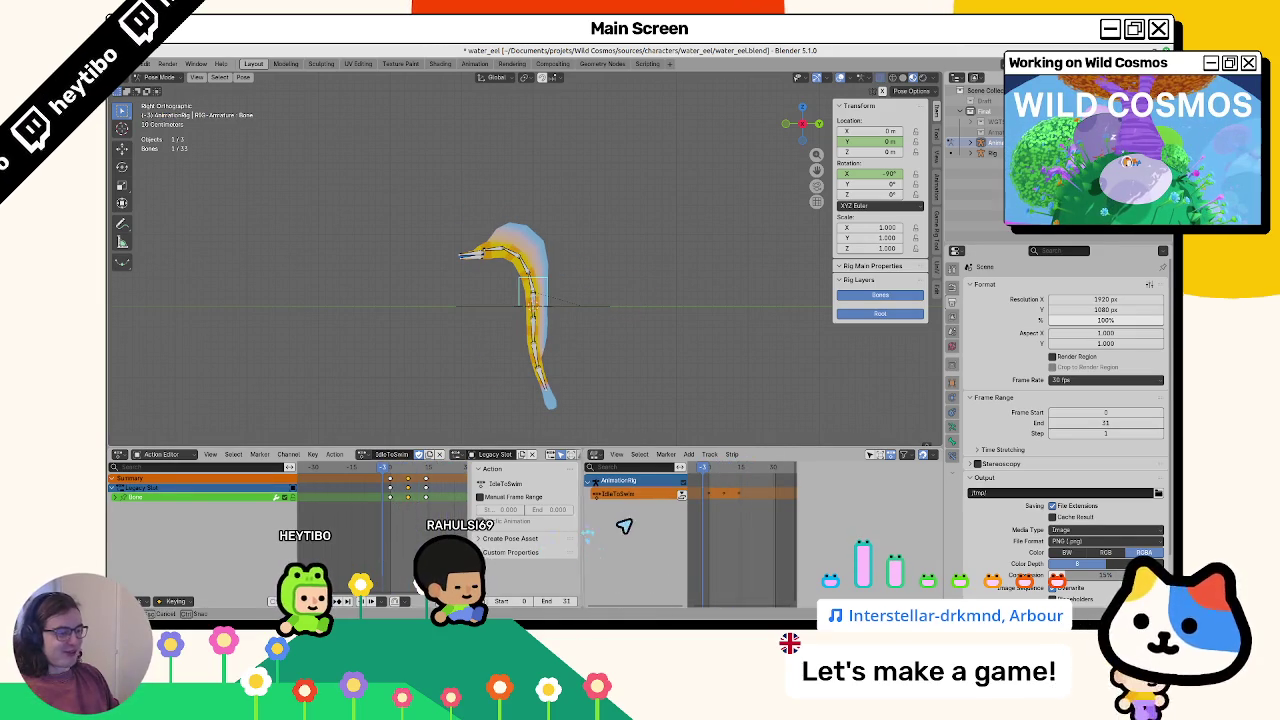
pyautogui.moveTo(584, 530); pyautogui.dragTo(687, 530)
pyautogui.moveTo(440, 476); pyautogui.dragTo(446, 478)
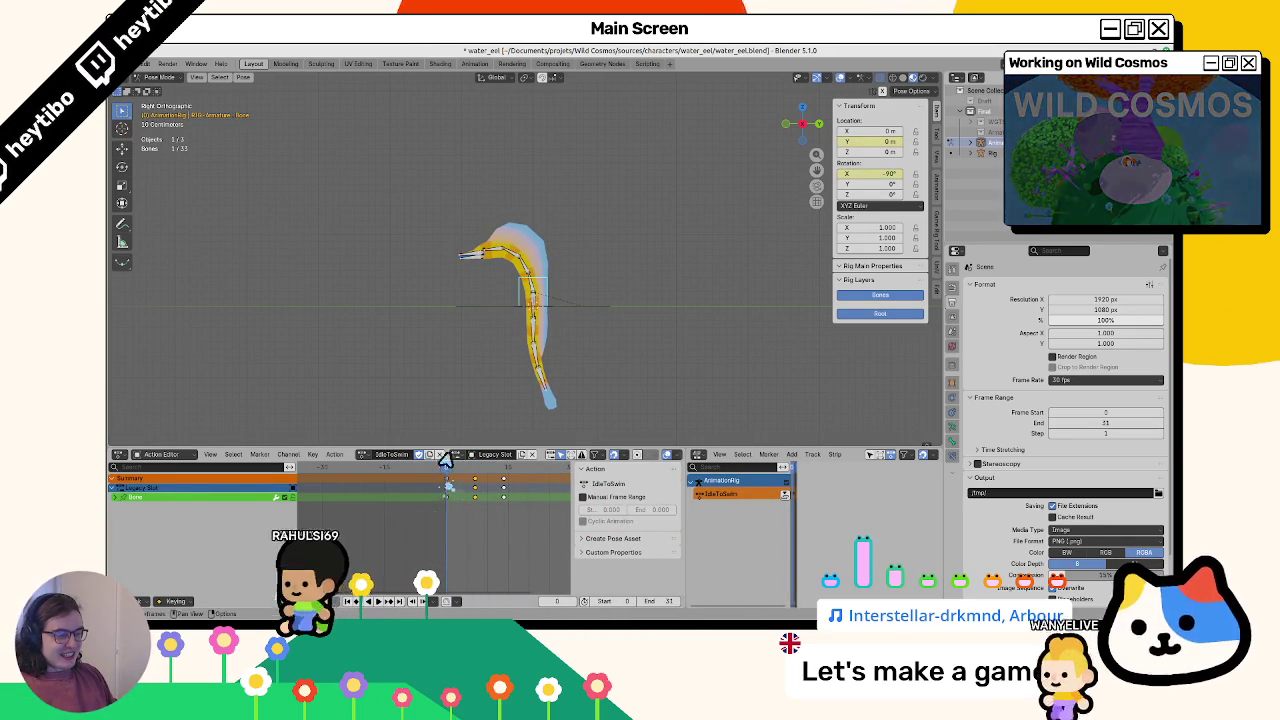
pyautogui.click(495, 256)
# Key the spine bone's rotation at -14° and reset its Z rotation to 0°
pyautogui.hotkey('ctrl', 'z')
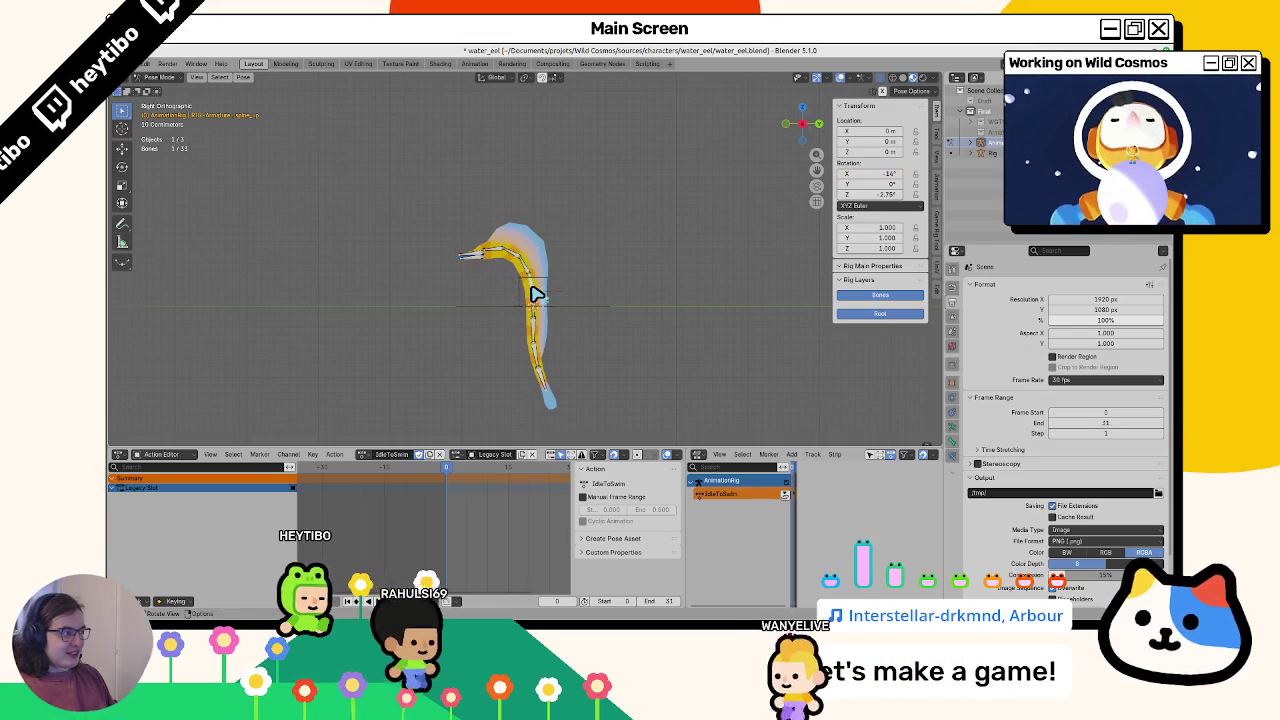
pyautogui.rightClick(880, 176)
pyautogui.click(876, 175)
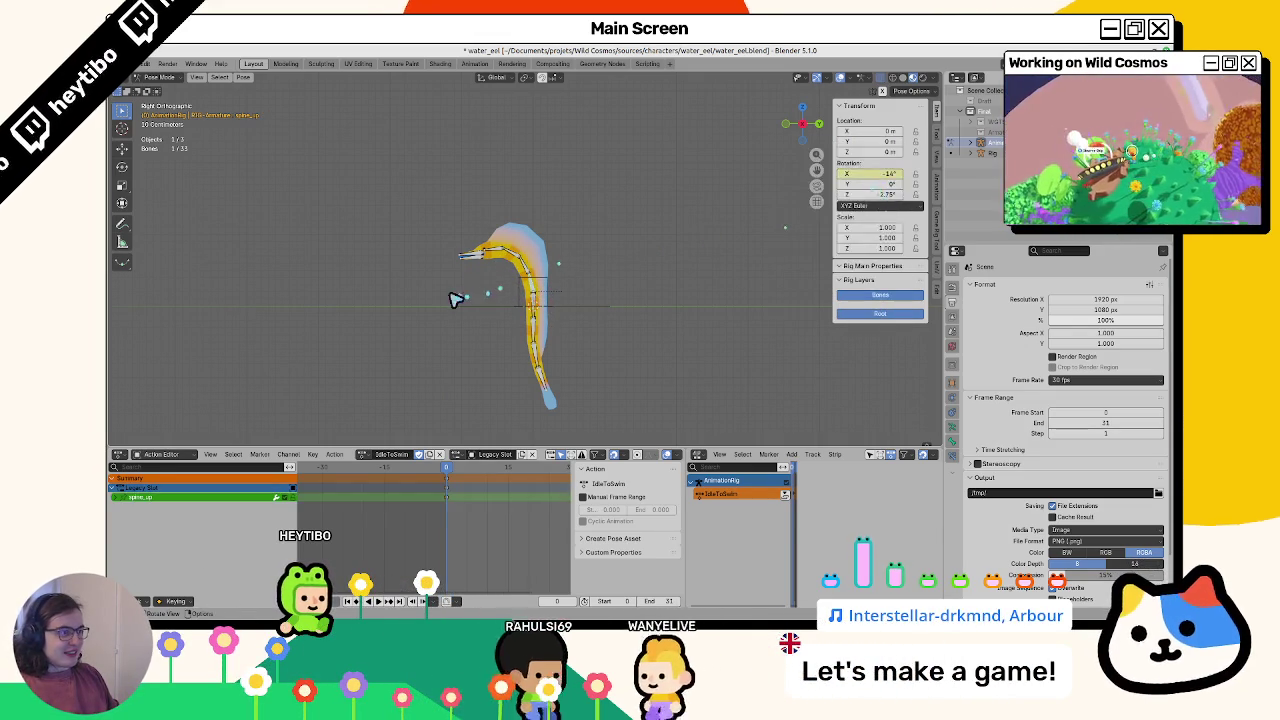
pyautogui.rightClick(885, 173)
pyautogui.click(885, 175)
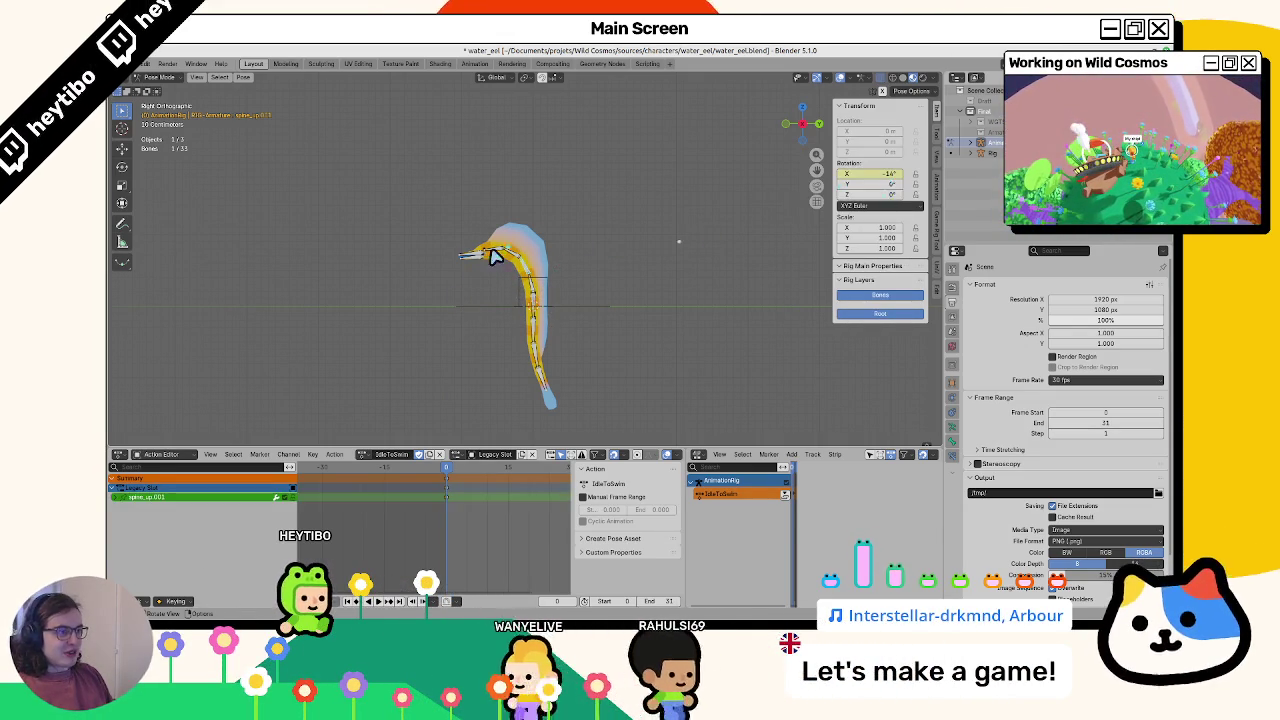
pyautogui.rightClick(862, 184)
pyautogui.click(862, 184)
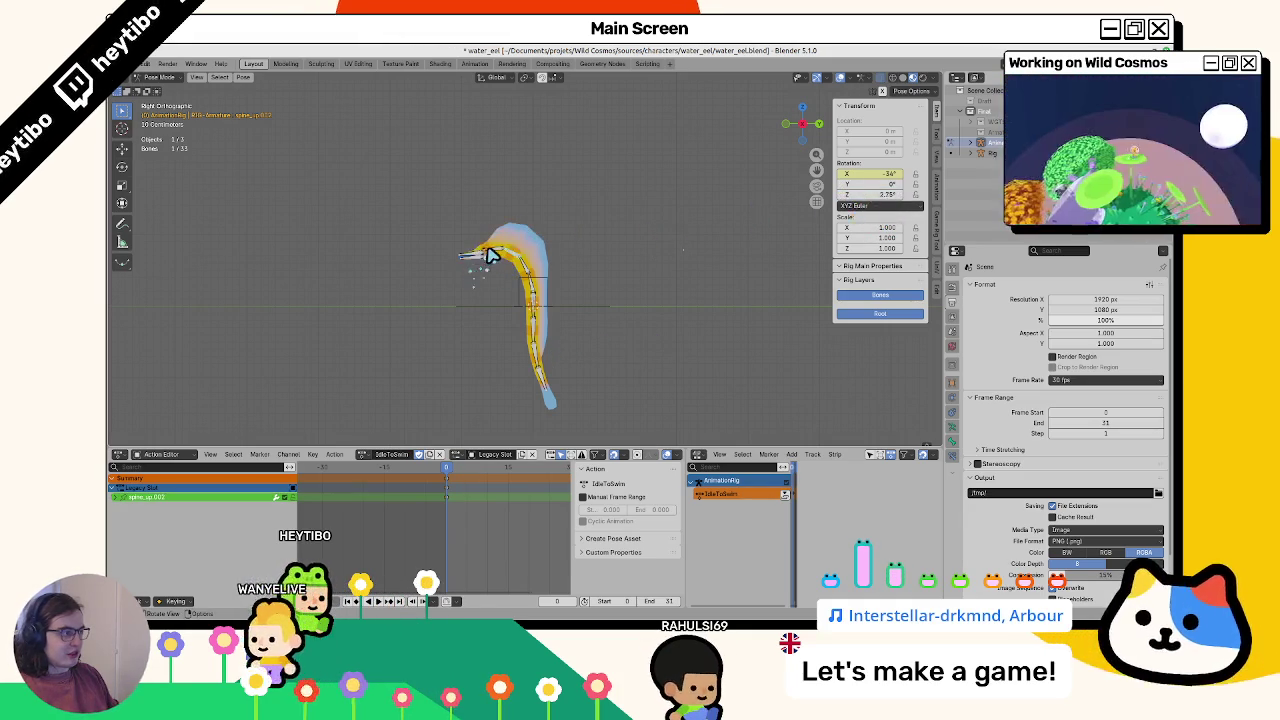
pyautogui.rightClick(885, 194)
pyautogui.click(870, 200)
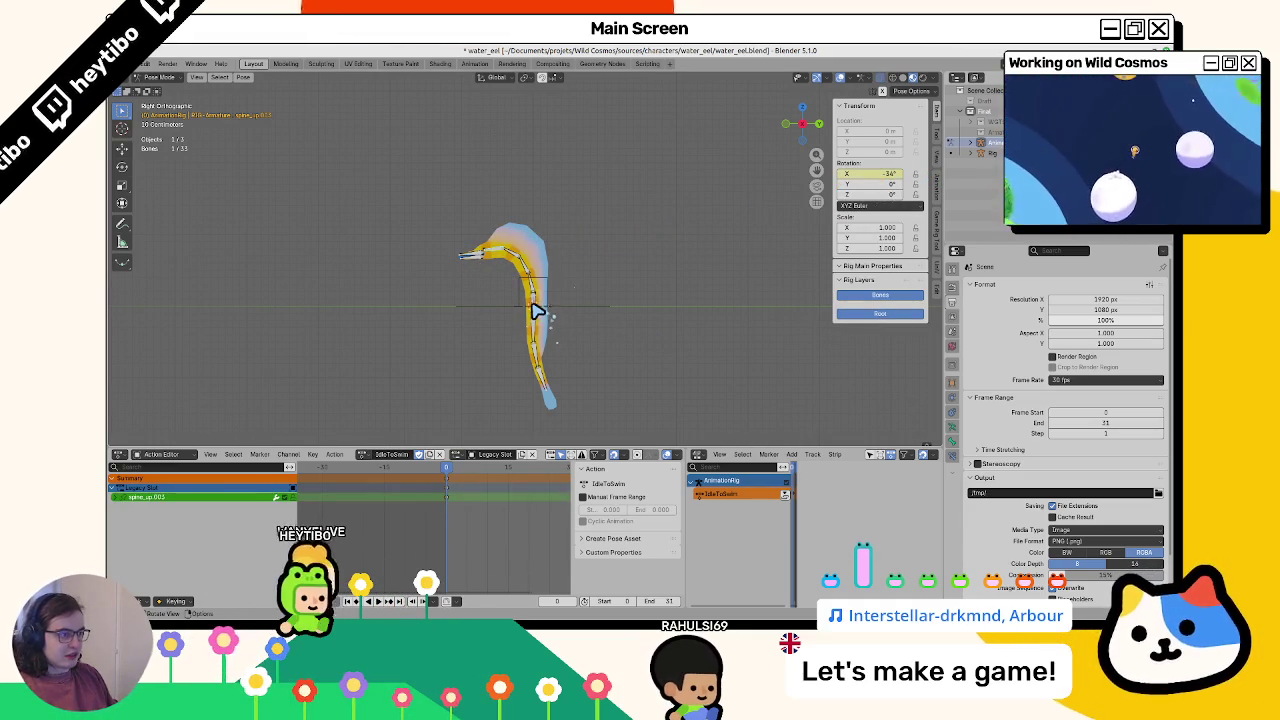
# Key Bone.001's Z and X rotations
pyautogui.click(535, 311)
pyautogui.rightClick(886, 196)
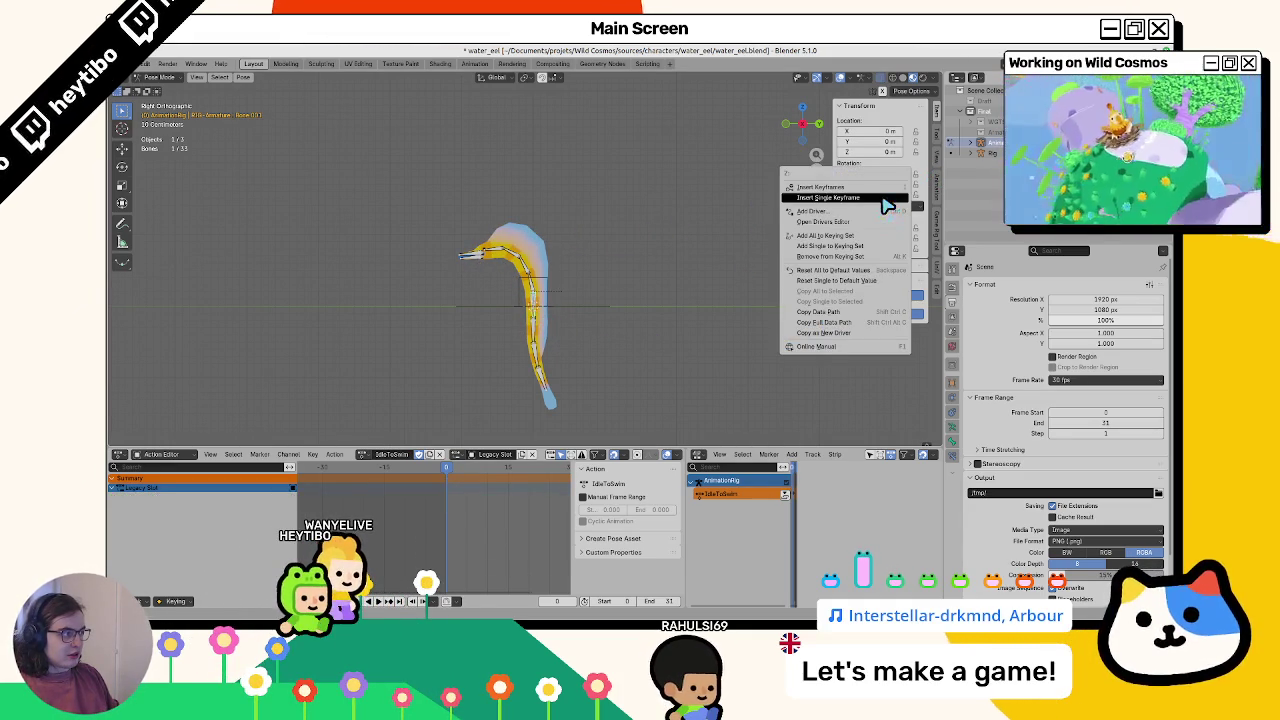
pyautogui.click(886, 199)
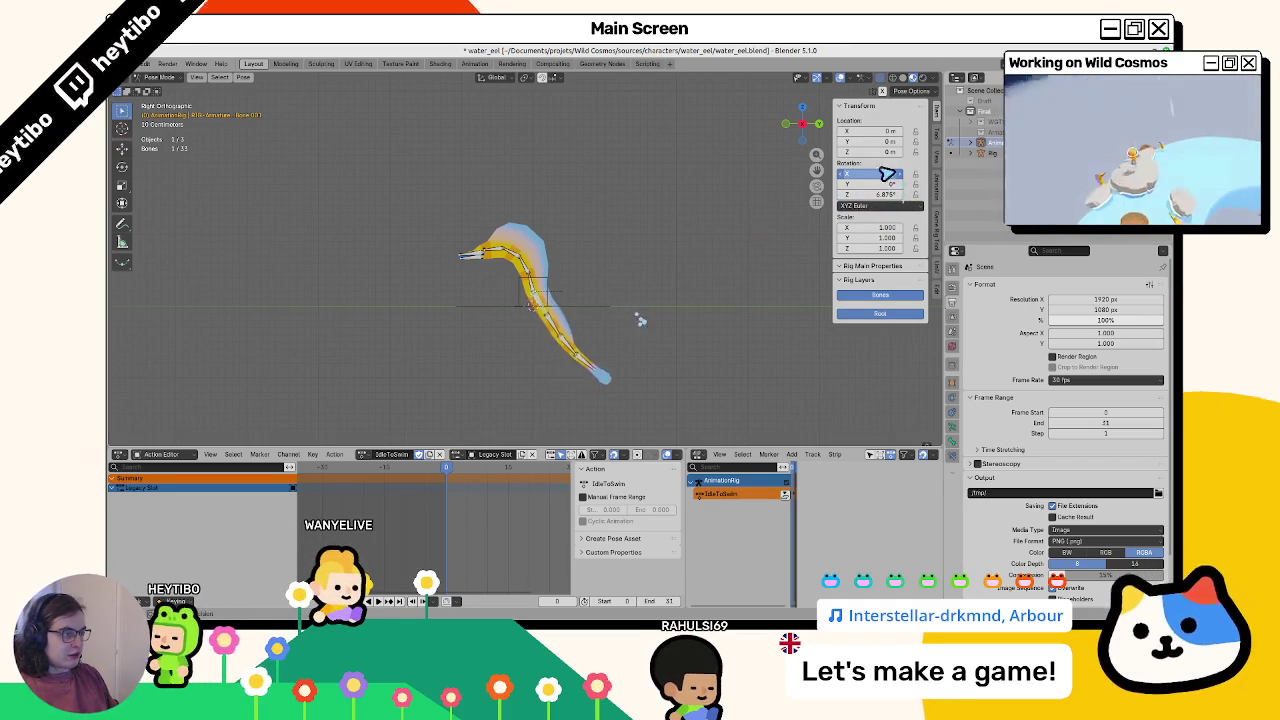
pyautogui.rightClick(886, 175)
pyautogui.click(886, 177)
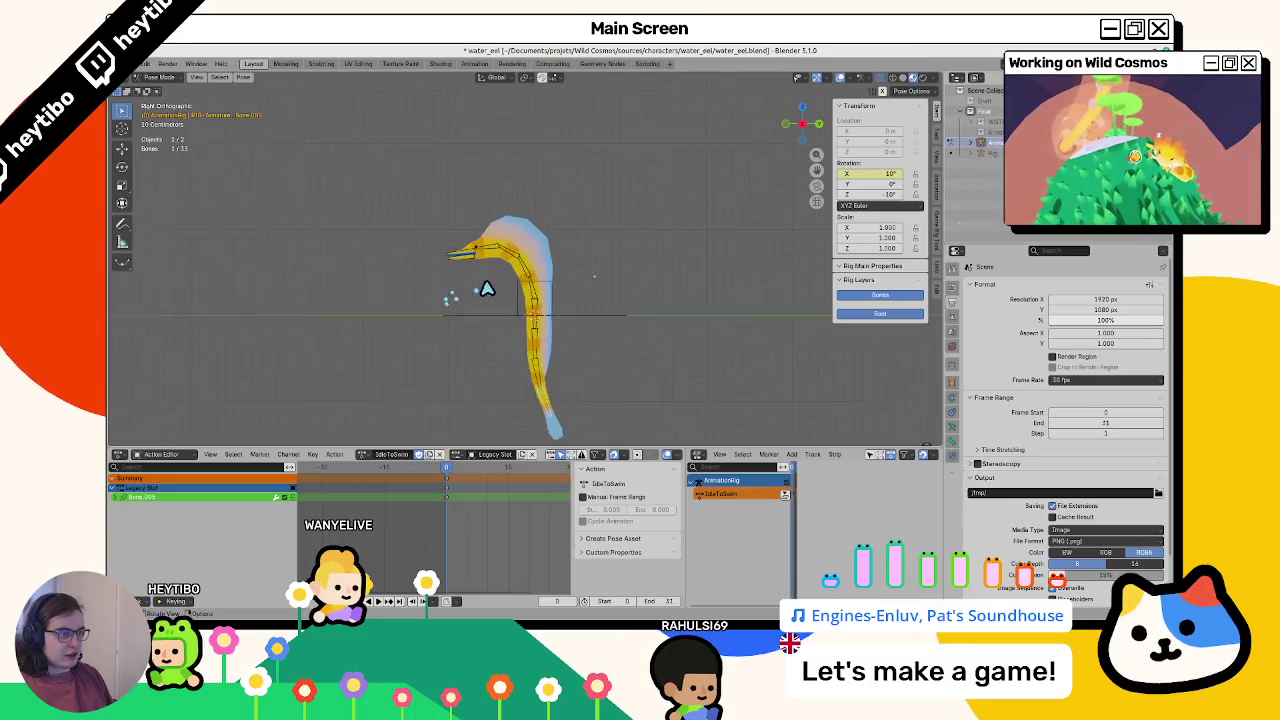
# At frame 14, clear rotations on the spine_up bones, root Bone and Bone.001 to straighten the eel
pyautogui.click(486, 257)
pyautogui.press('a')
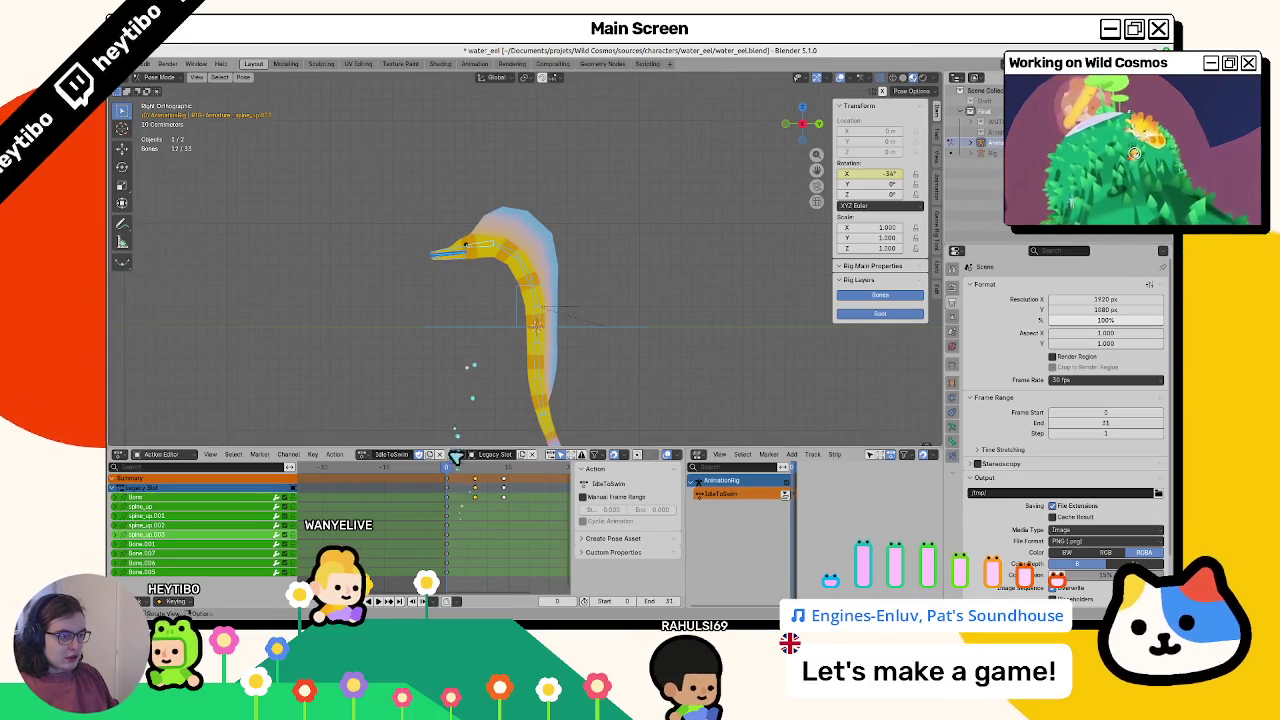
pyautogui.moveTo(452, 478); pyautogui.dragTo(507, 484)
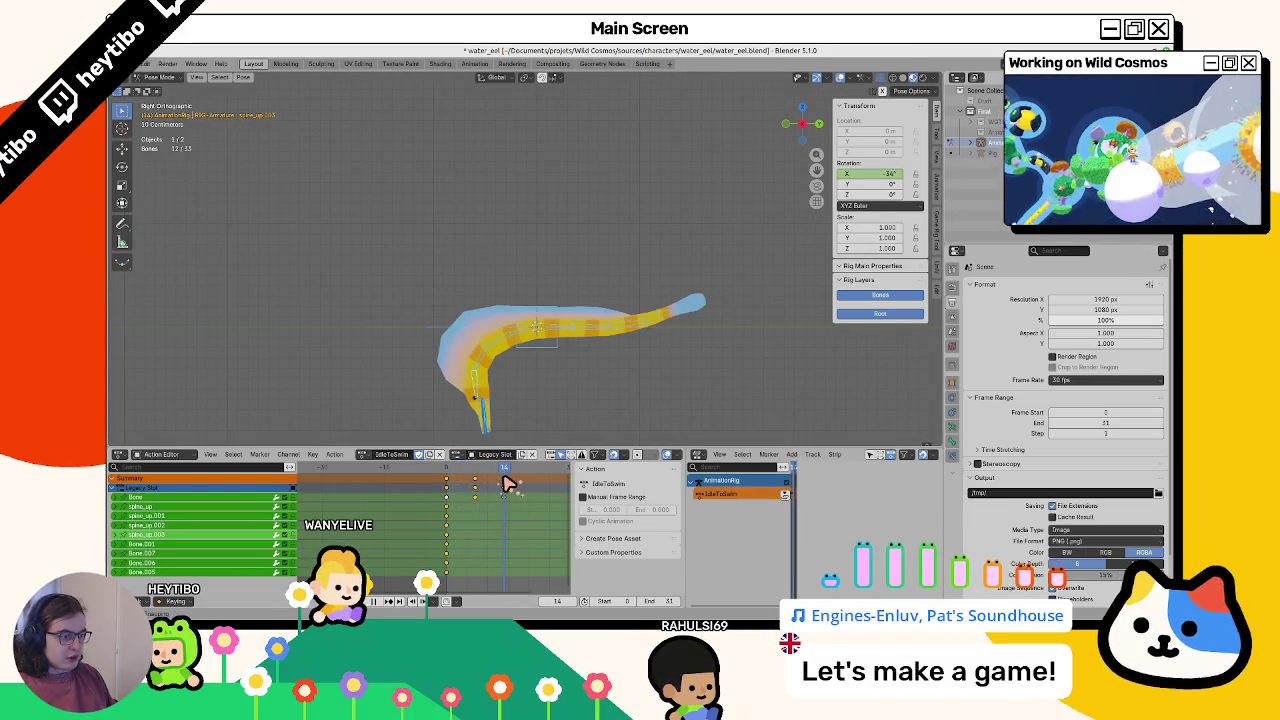
pyautogui.moveTo(478, 386); pyautogui.dragTo(497, 348)
pyautogui.keyDown('shift'); pyautogui.click(525, 342); pyautogui.keyUp('shift')
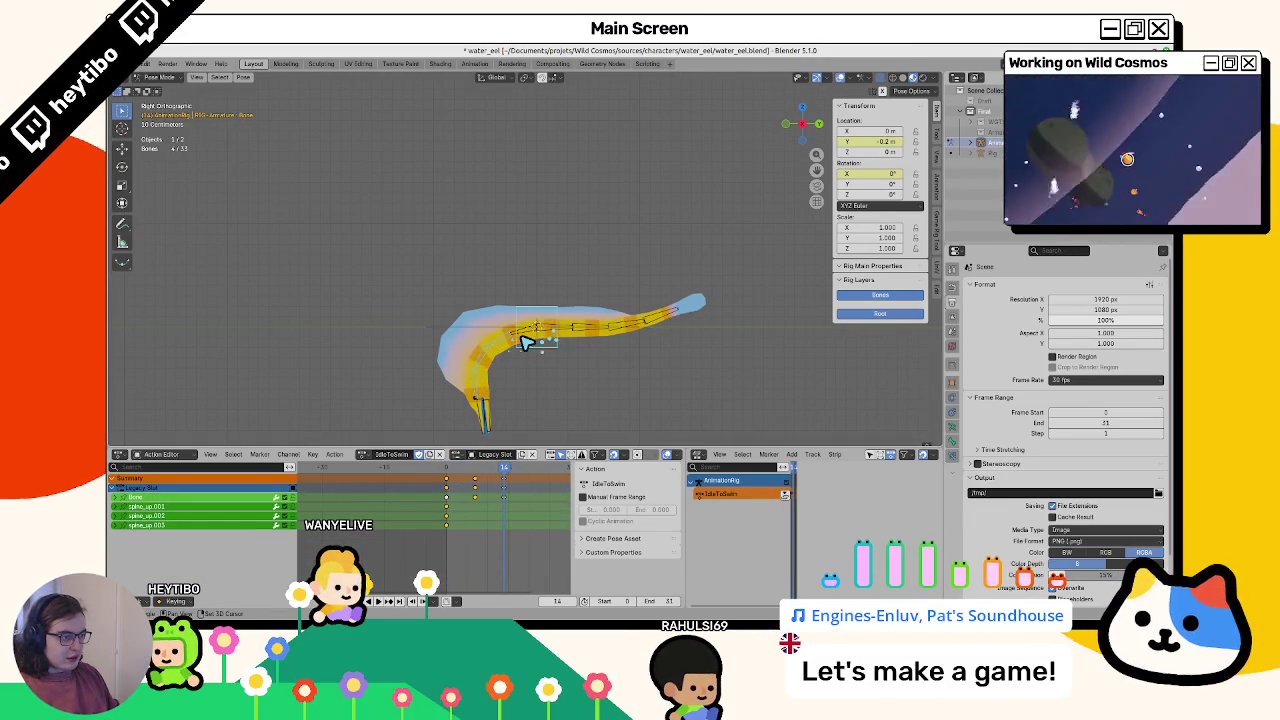
pyautogui.keyDown('shift'); pyautogui.click(575, 331); pyautogui.keyUp('shift')
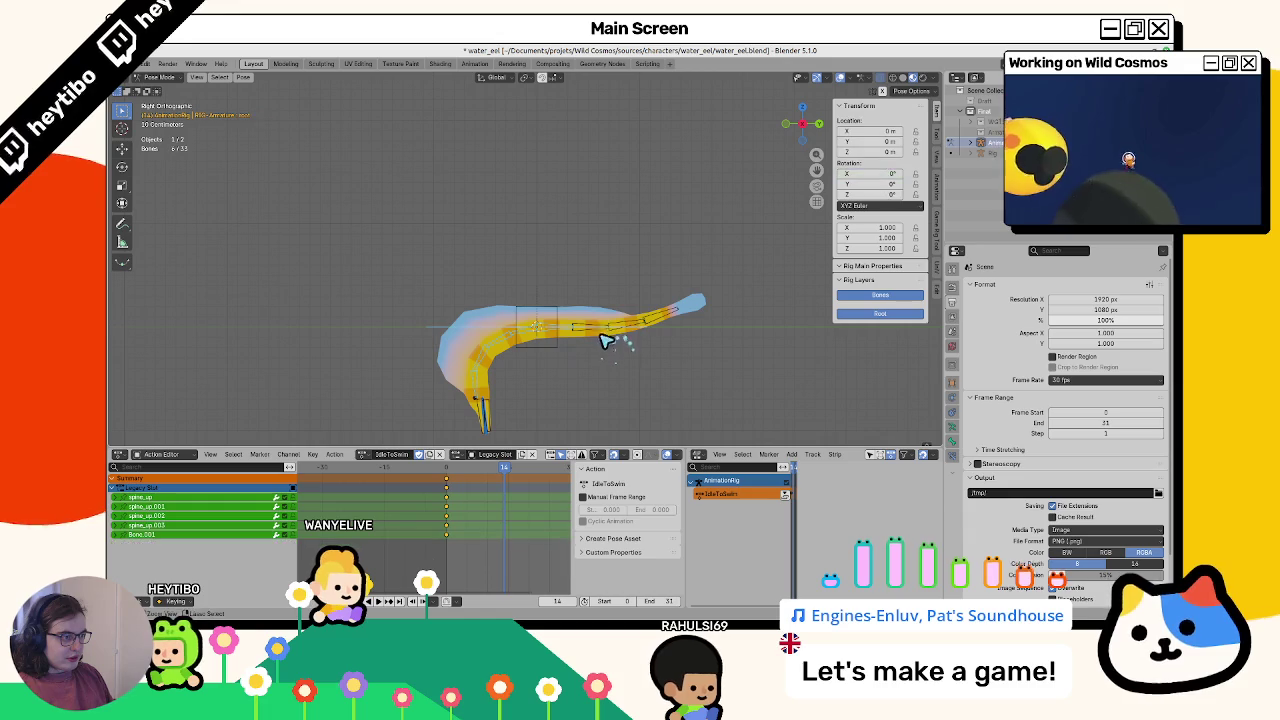
pyautogui.hotkey('alt', 'r')
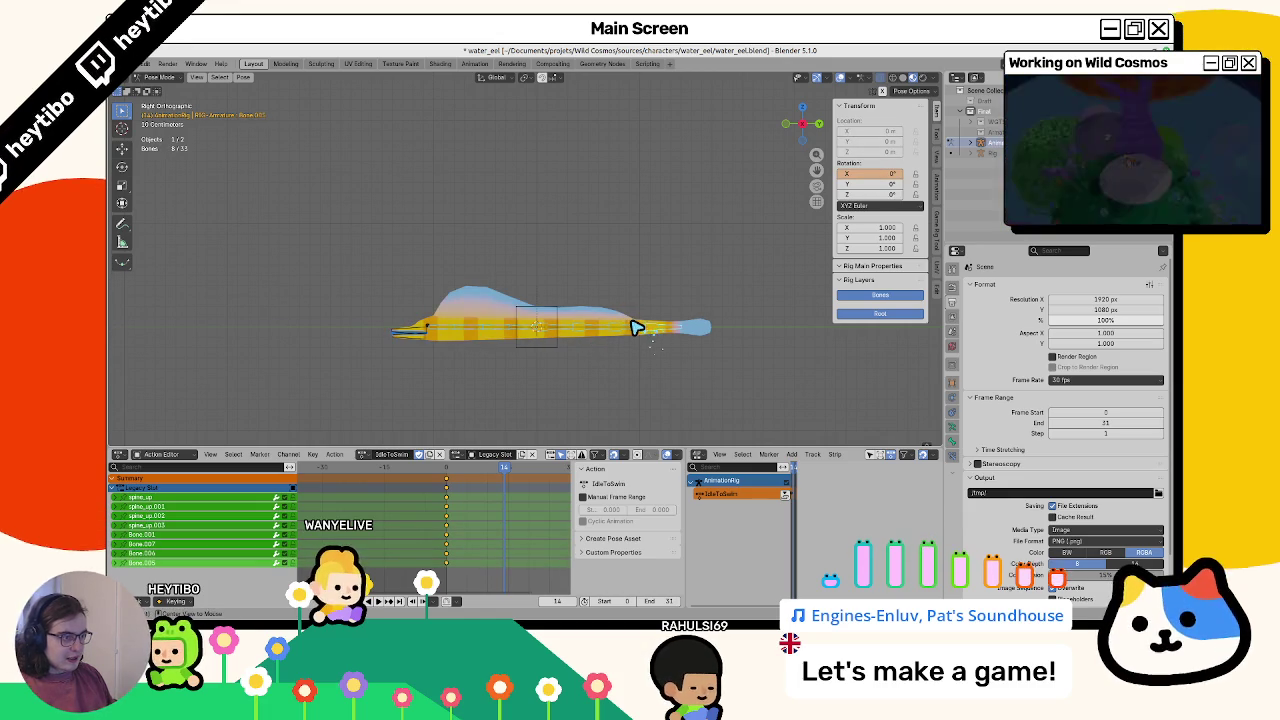
pyautogui.hotkey('alt', 'a')
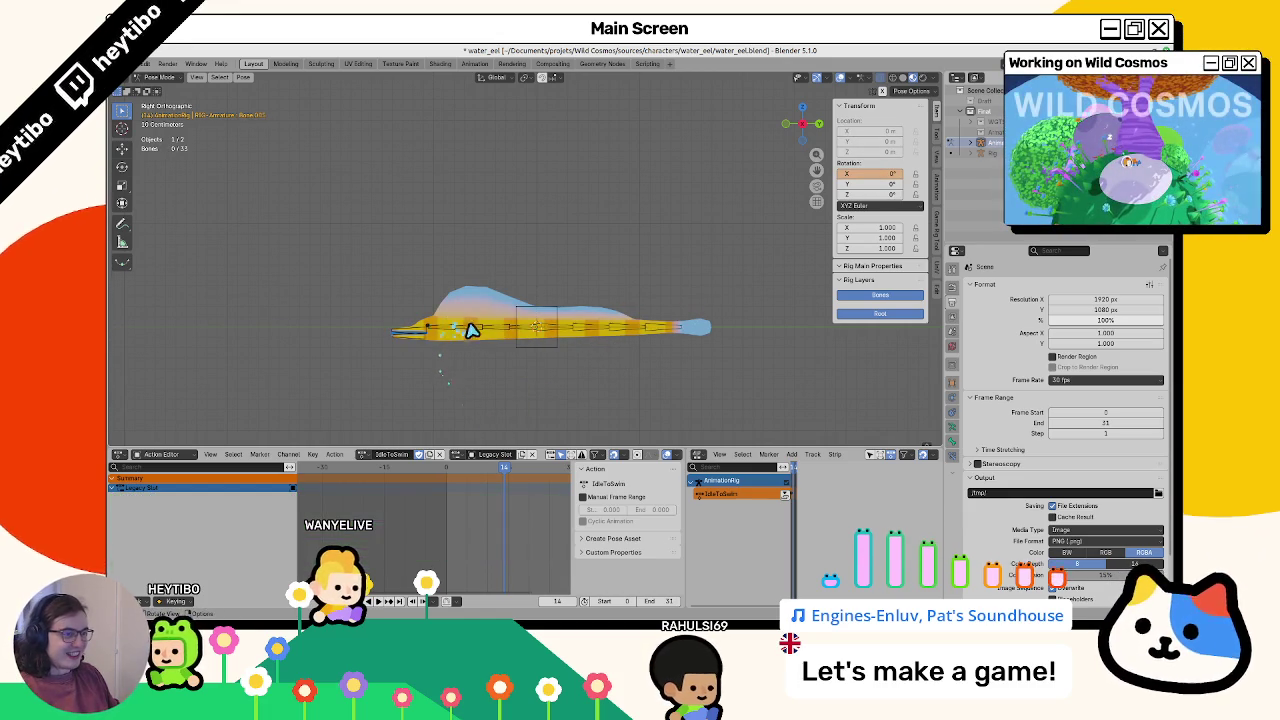
# Key the rotations of spine_up.003 and the following bones at frame 14
pyautogui.click(472, 320)
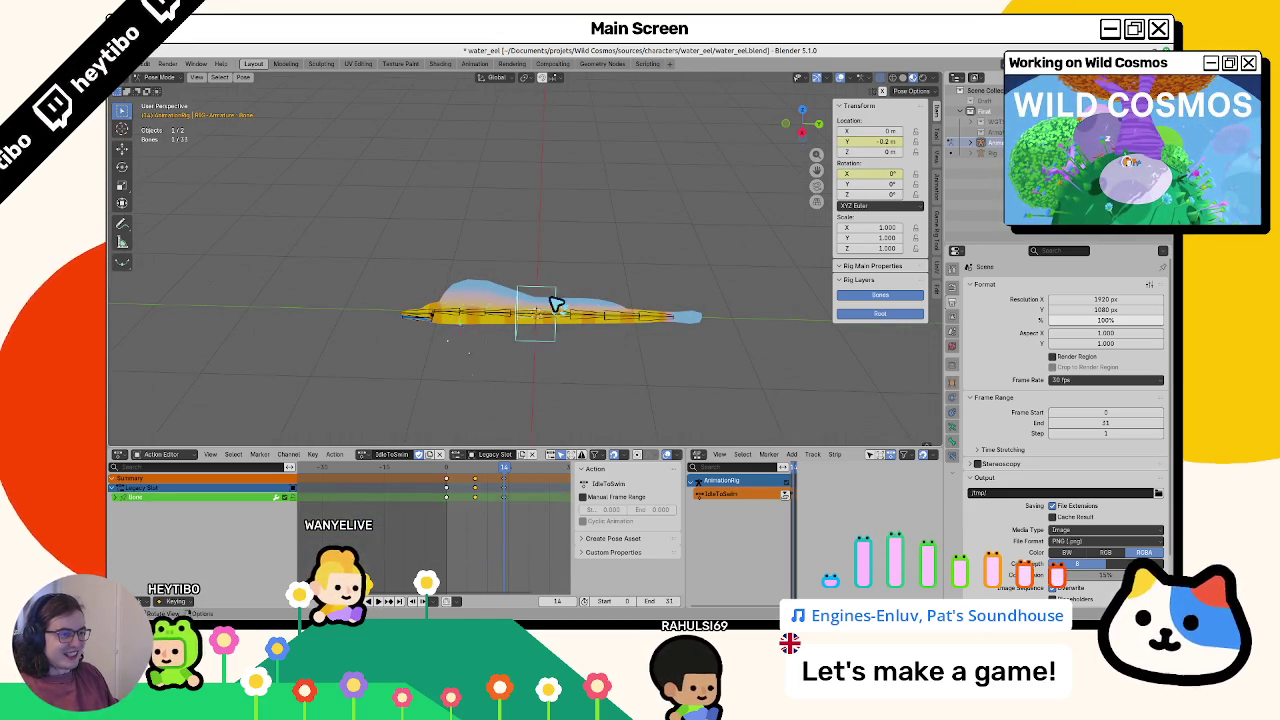
pyautogui.rightClick(886, 174)
pyautogui.click(884, 172)
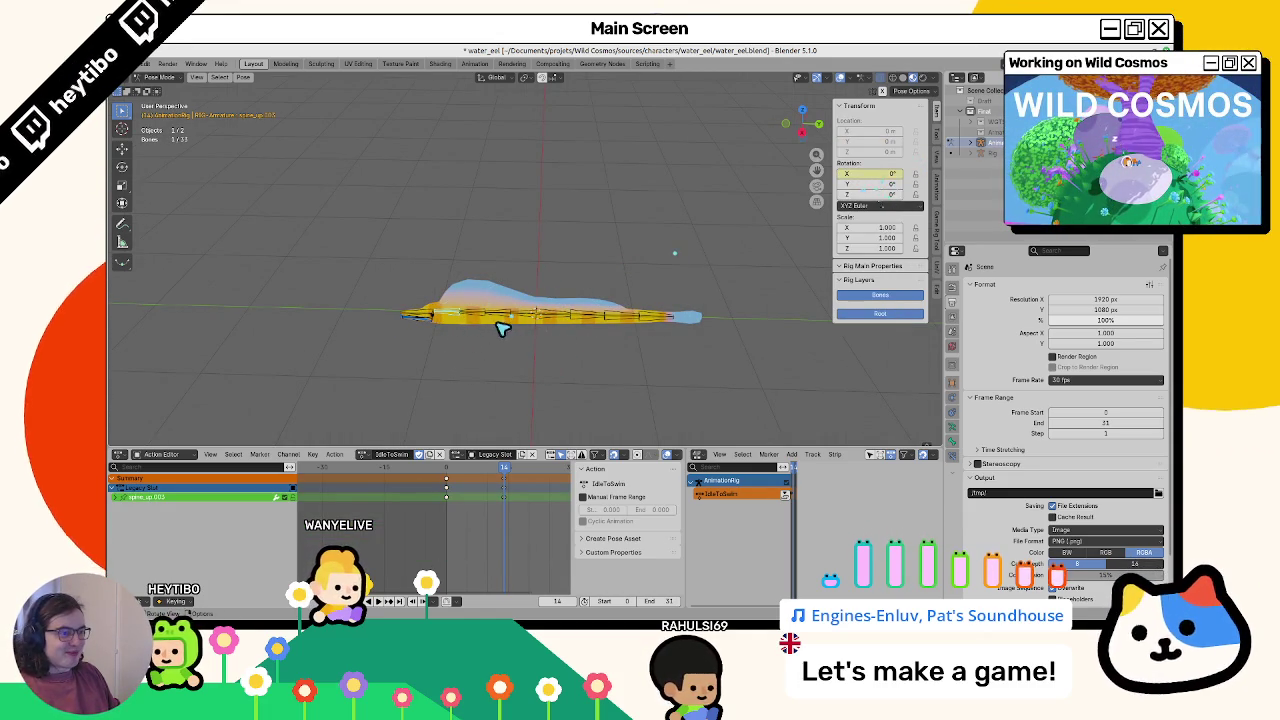
pyautogui.rightClick(853, 190)
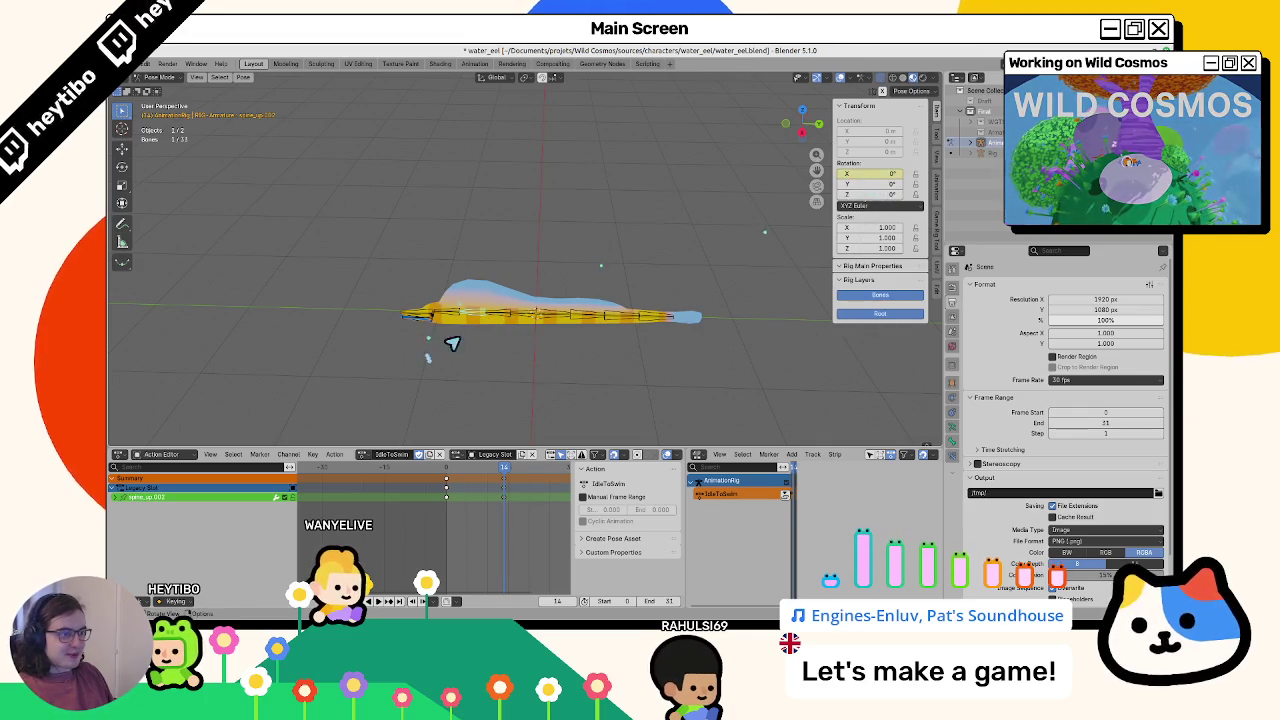
pyautogui.press('i')
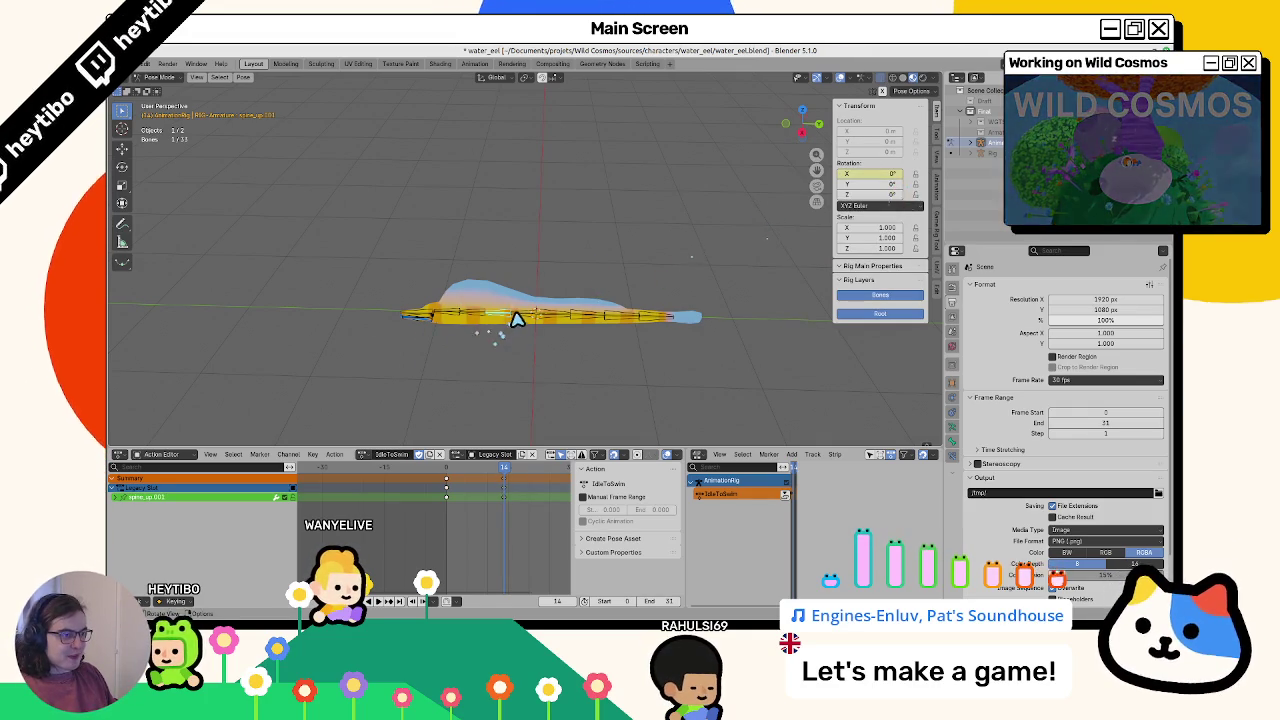
pyautogui.rightClick(884, 194)
pyautogui.click(884, 190)
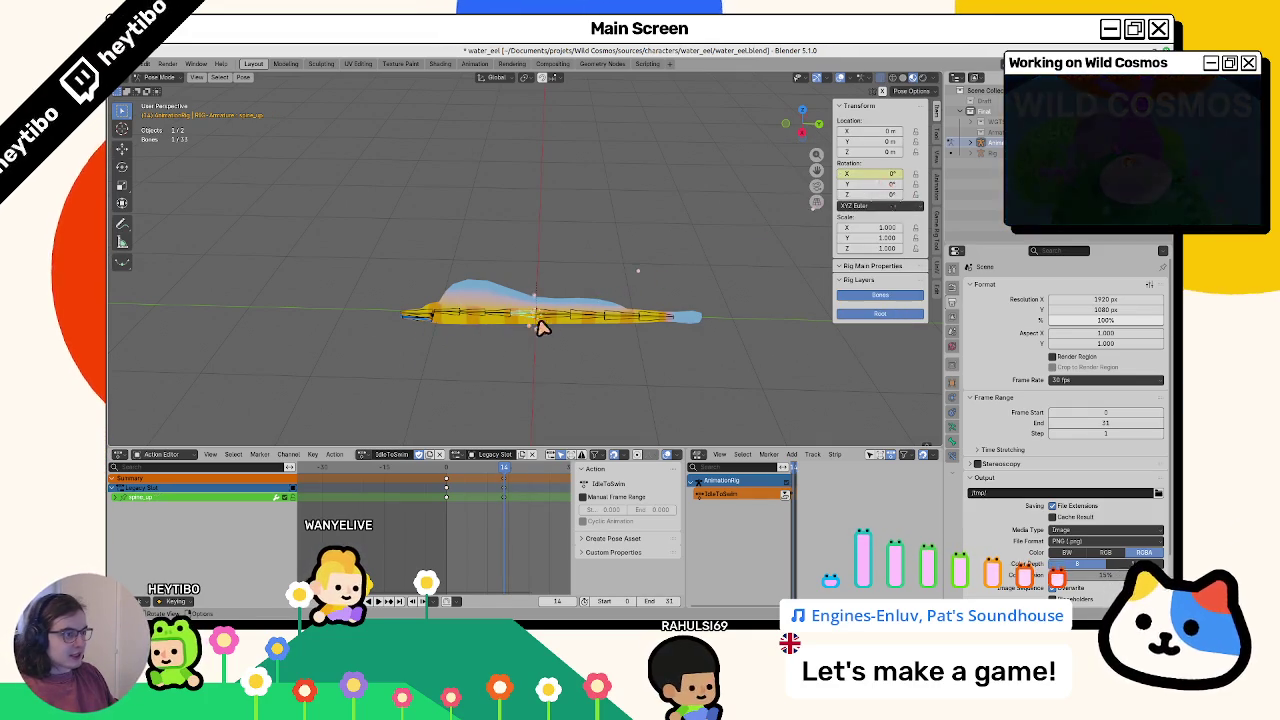
pyautogui.rightClick(897, 204)
pyautogui.click(890, 178)
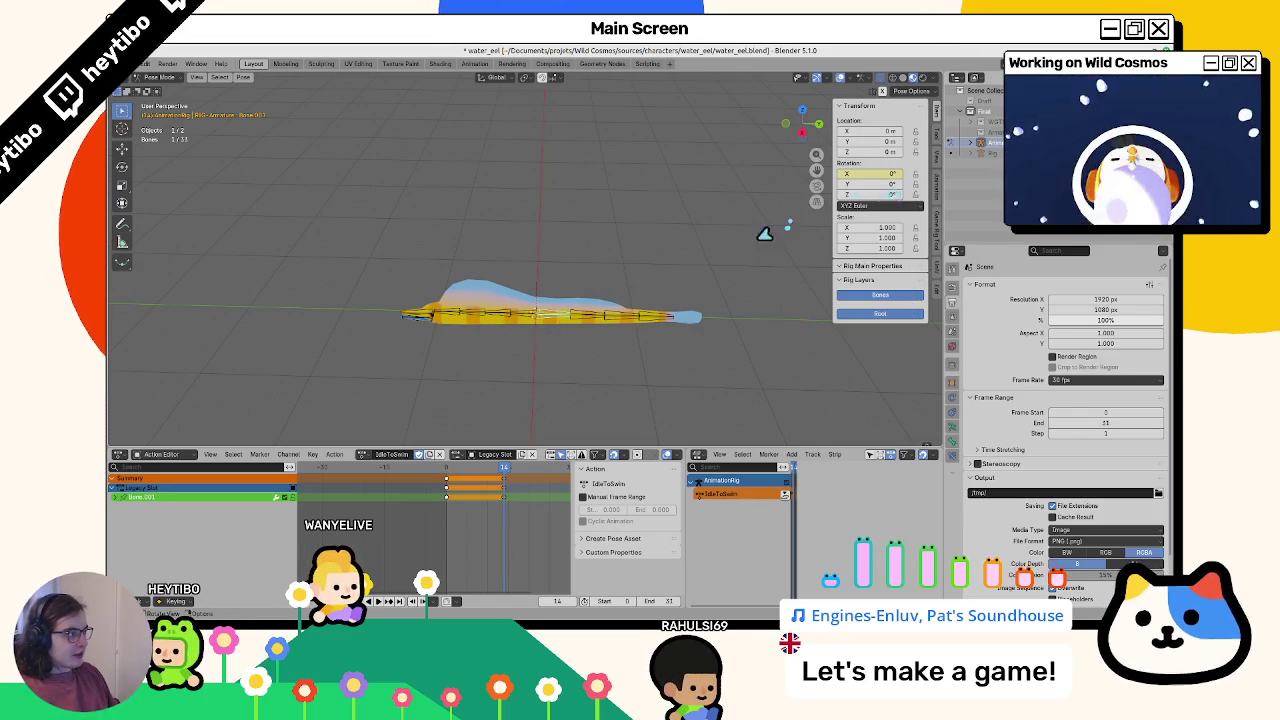
pyautogui.rightClick(868, 182)
pyautogui.click(868, 180)
# Clear Bone.006's old keyframes, key its X rotation, and scrub back to frame 10 to check
pyautogui.rightClick(882, 181)
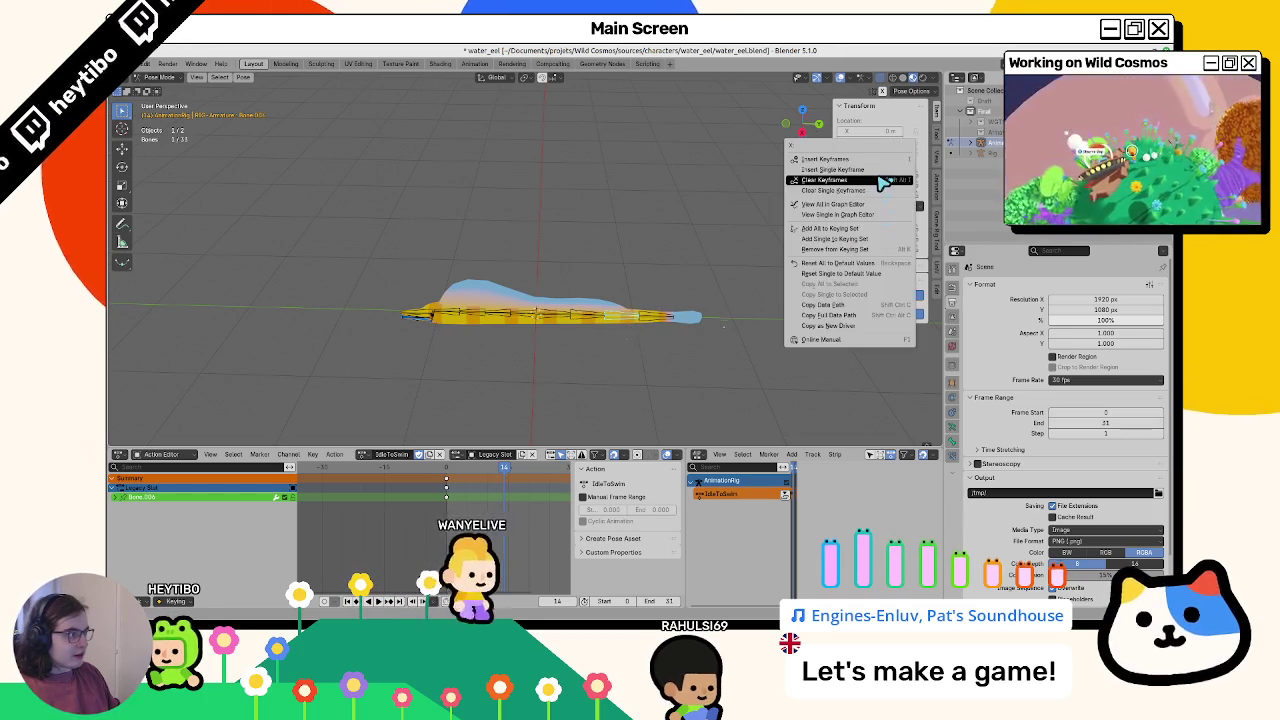
pyautogui.click(880, 180)
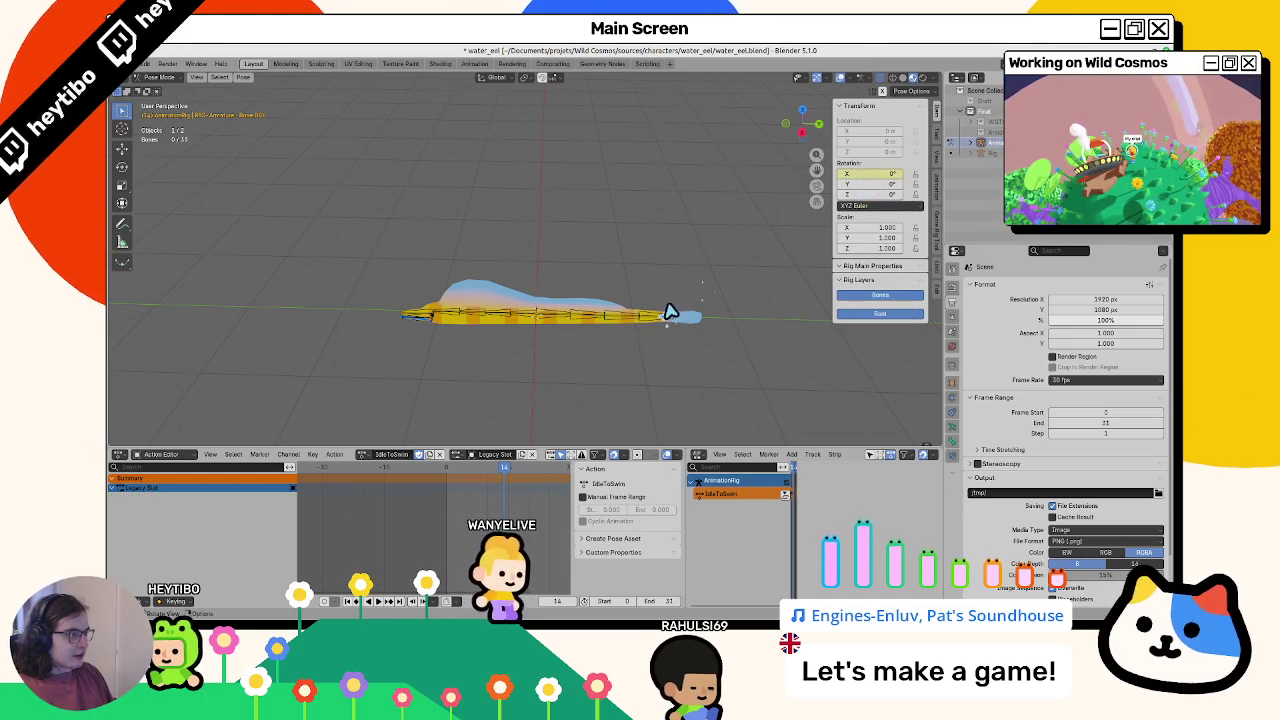
pyautogui.rightClick(885, 174)
pyautogui.click(880, 178)
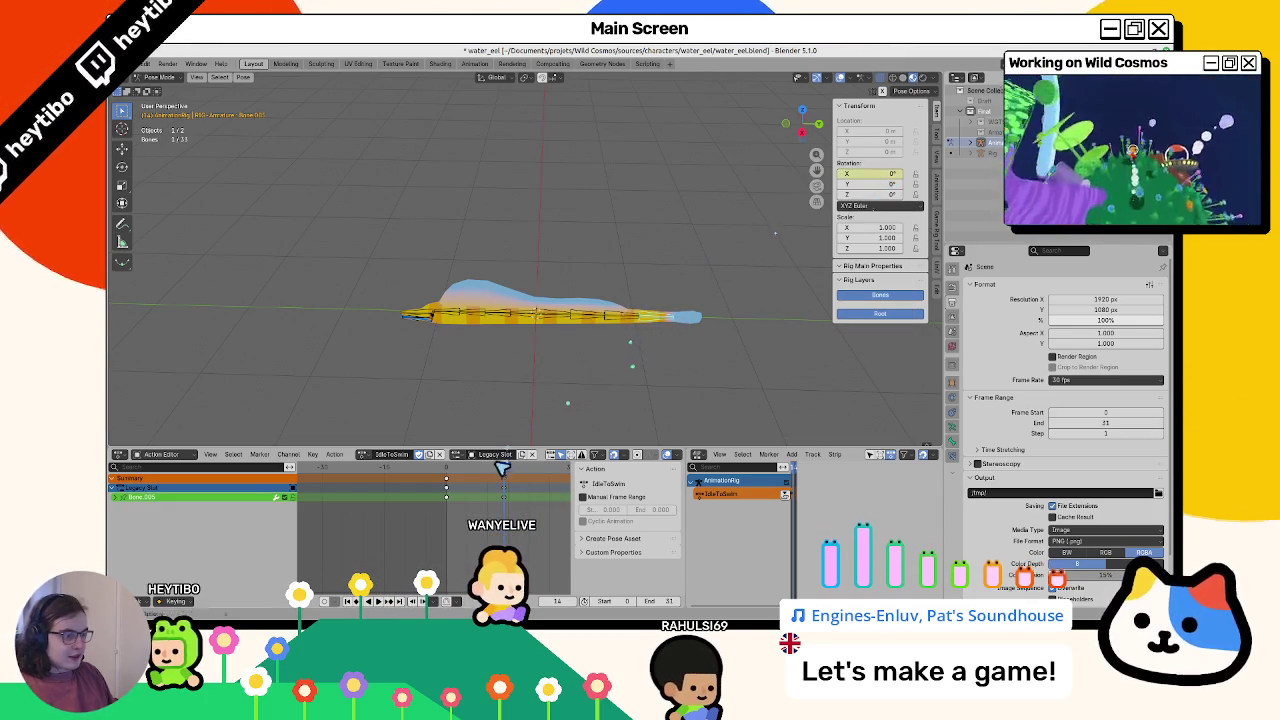
pyautogui.moveTo(504, 467); pyautogui.dragTo(485, 478)
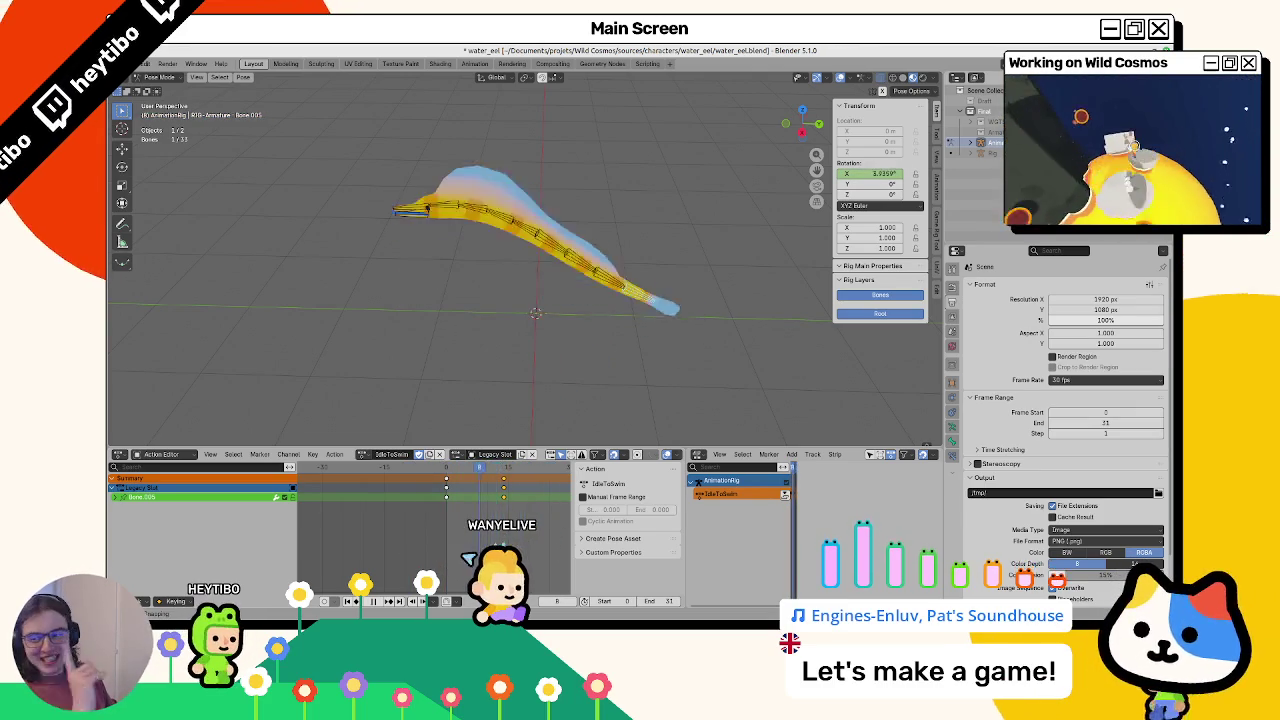
pyautogui.press('Escape')
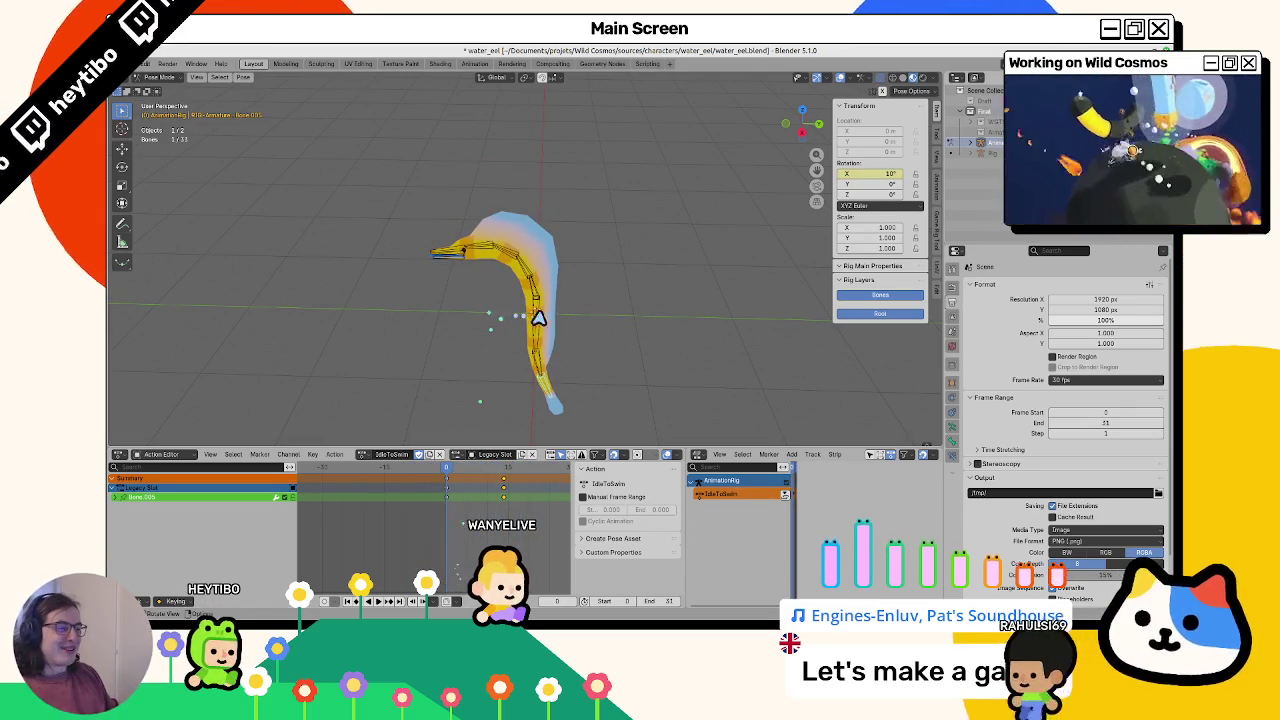
# Select the root Bone, view the eel in right orthographic, and scrub to frame 13
pyautogui.click(540, 315)
pyautogui.press('Up')
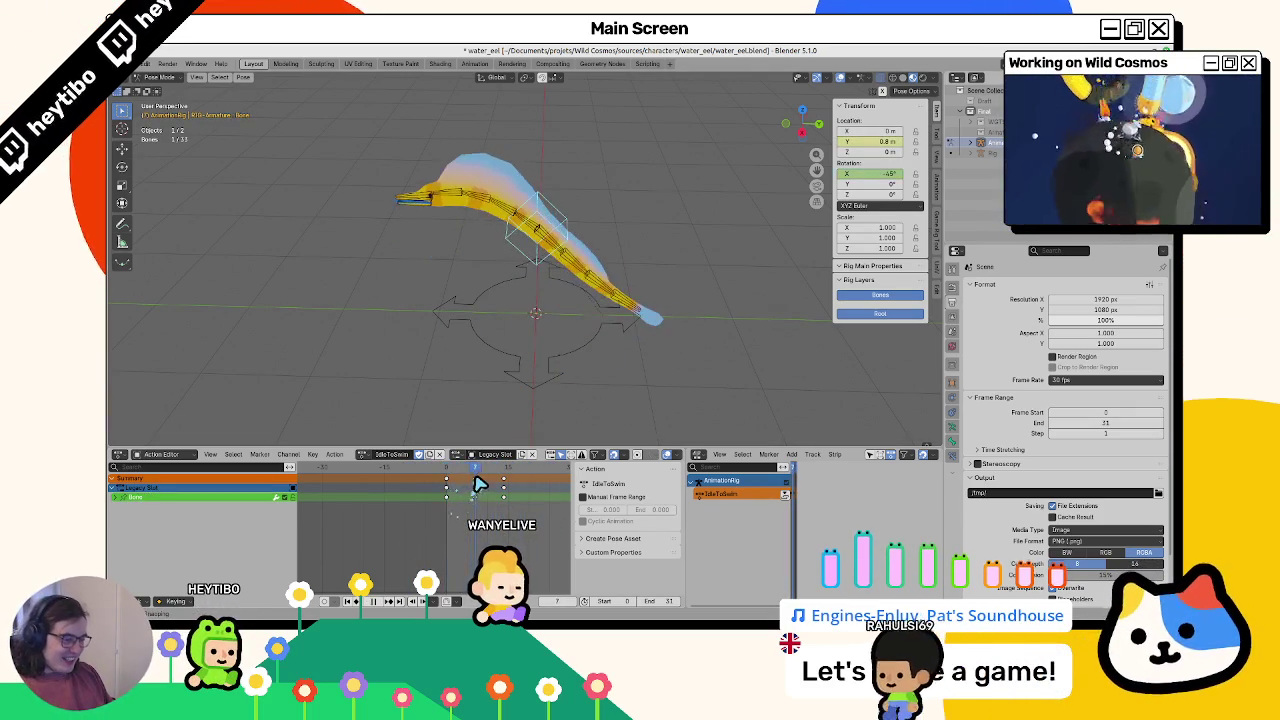
pyautogui.press('KP_5')
pyautogui.press('KP_3')
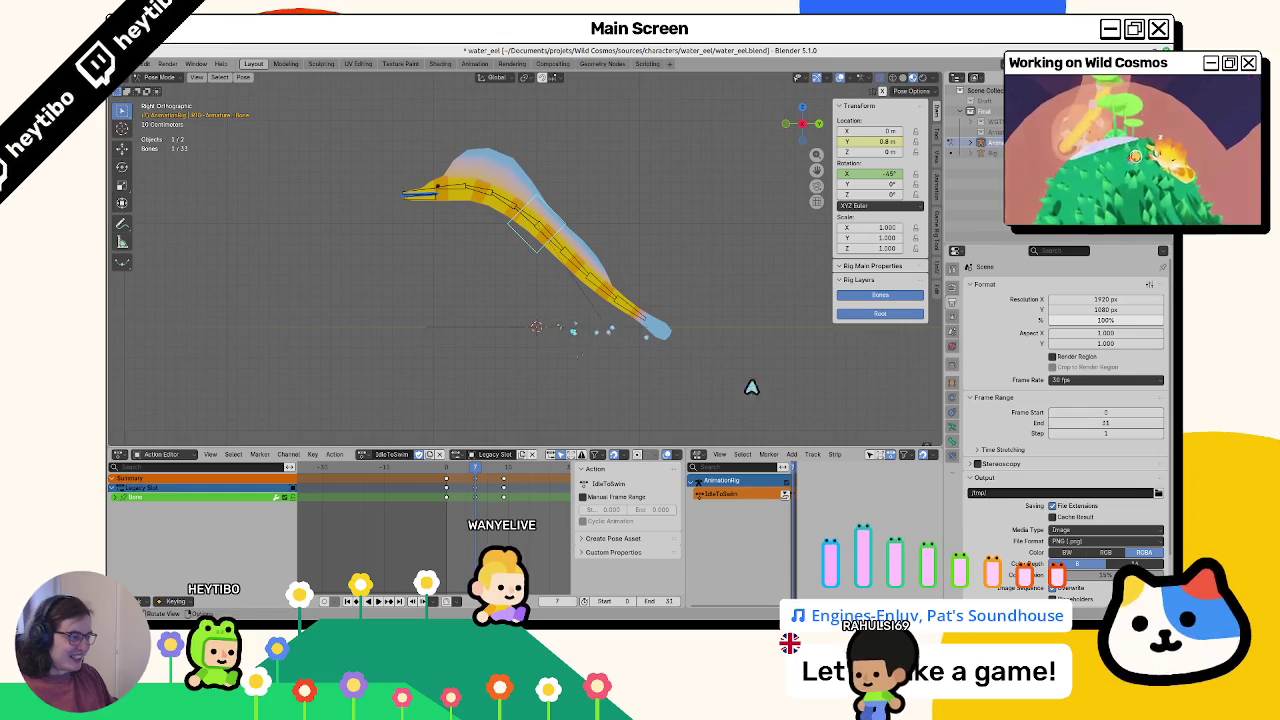
pyautogui.moveTo(685, 484); pyautogui.dragTo(545, 484)
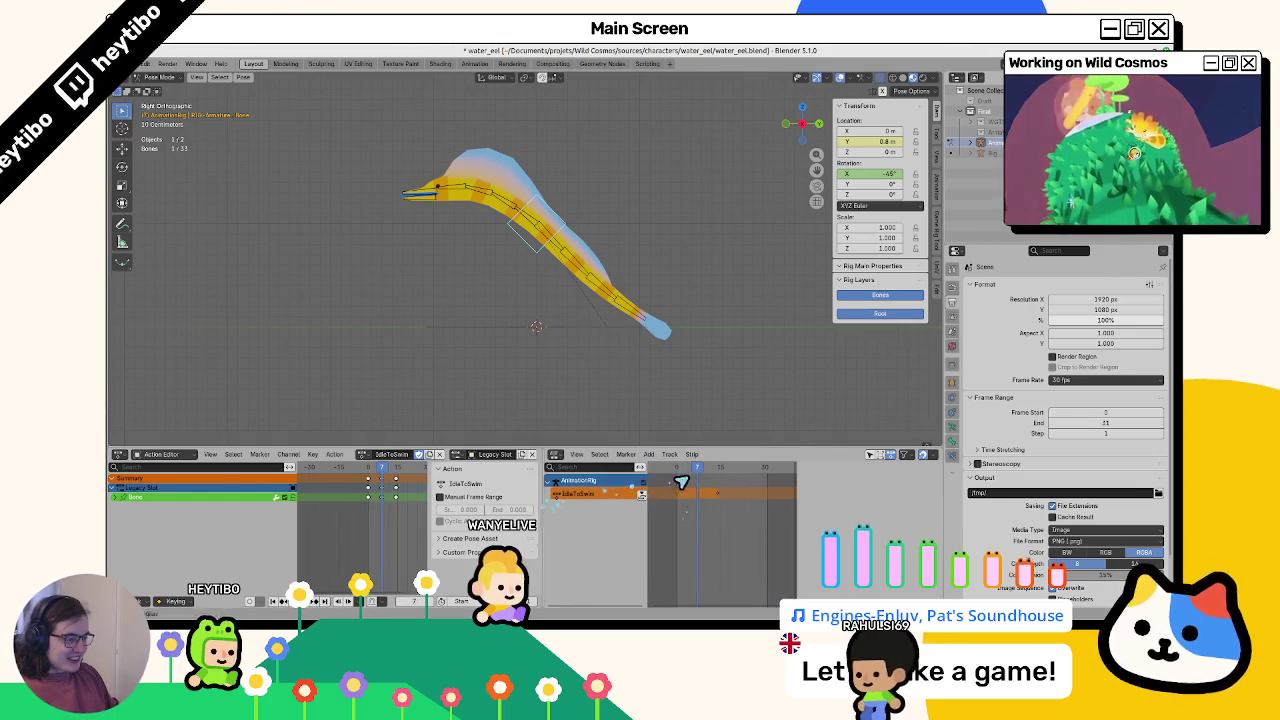
pyautogui.moveTo(415, 470)
pyautogui.mouseDown()
pyautogui.moveTo(385, 473)
pyautogui.moveTo(397, 474)
pyautogui.mouseUp()
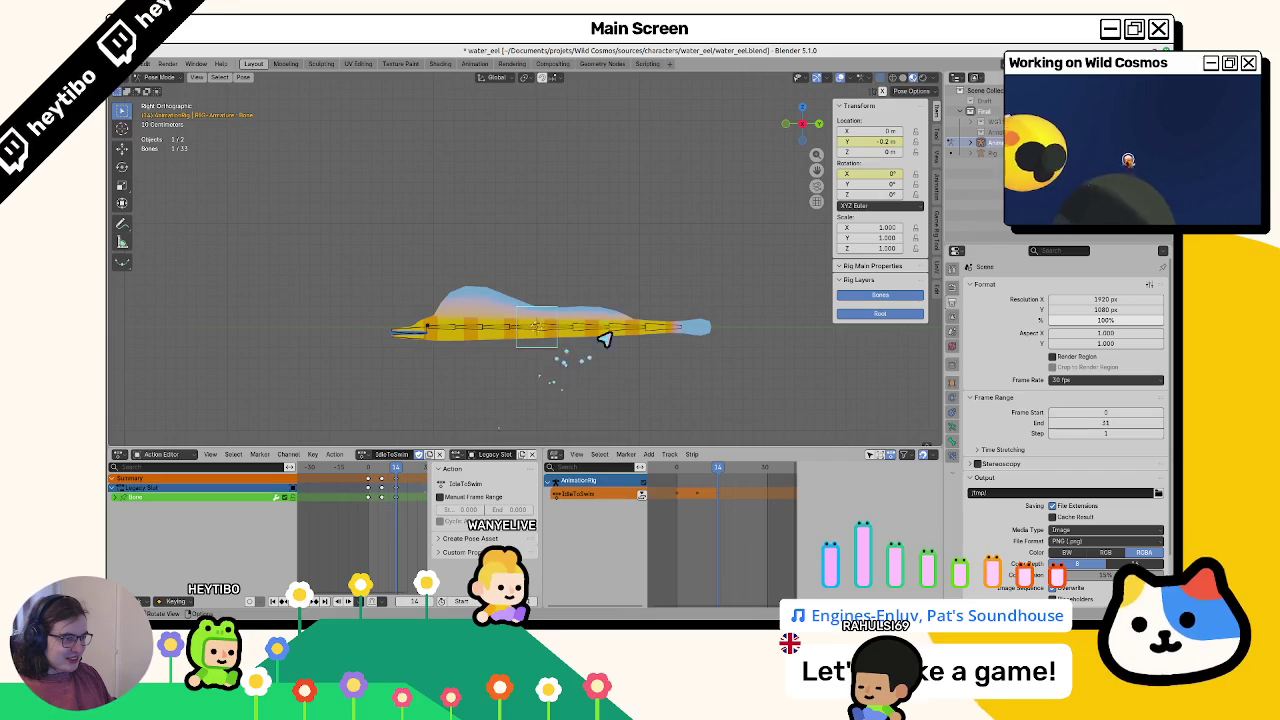
# Try rotating and moving the root Bone, expand its channels, and preview playback
pyautogui.press('r')
pyautogui.press('Escape')
pyautogui.press('g')
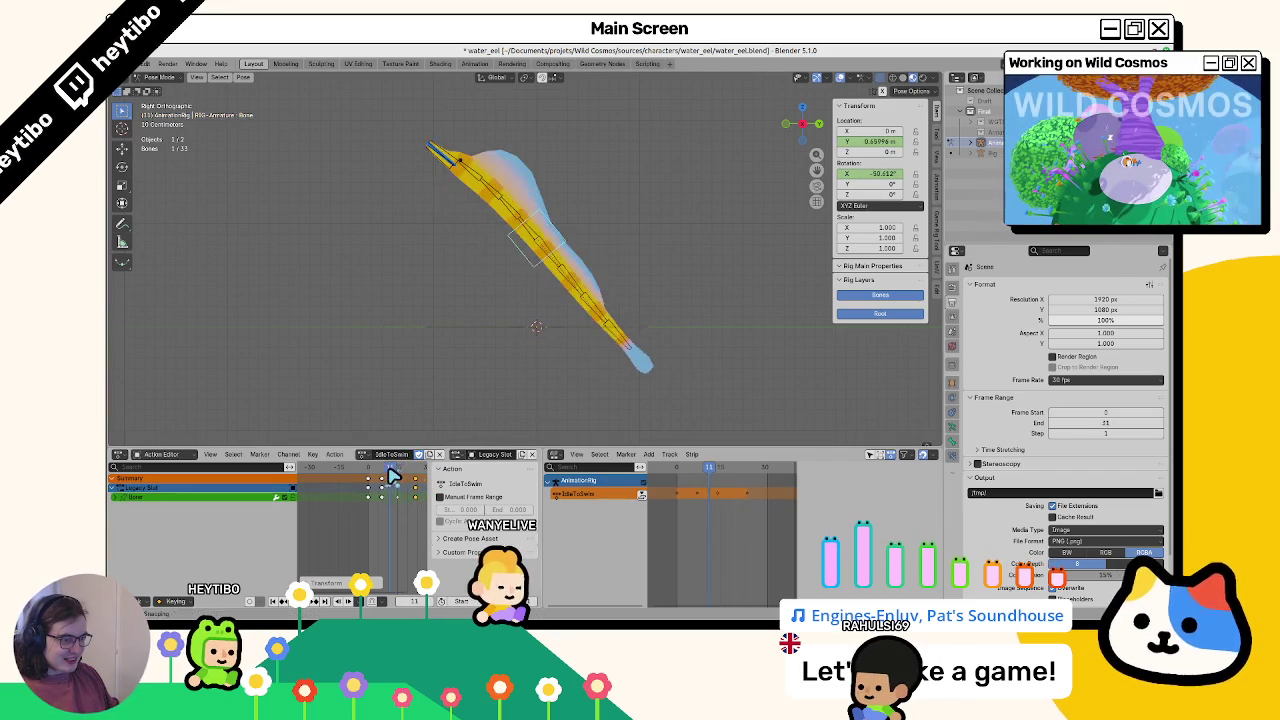
pyautogui.press('Escape')
pyautogui.click(121, 497)
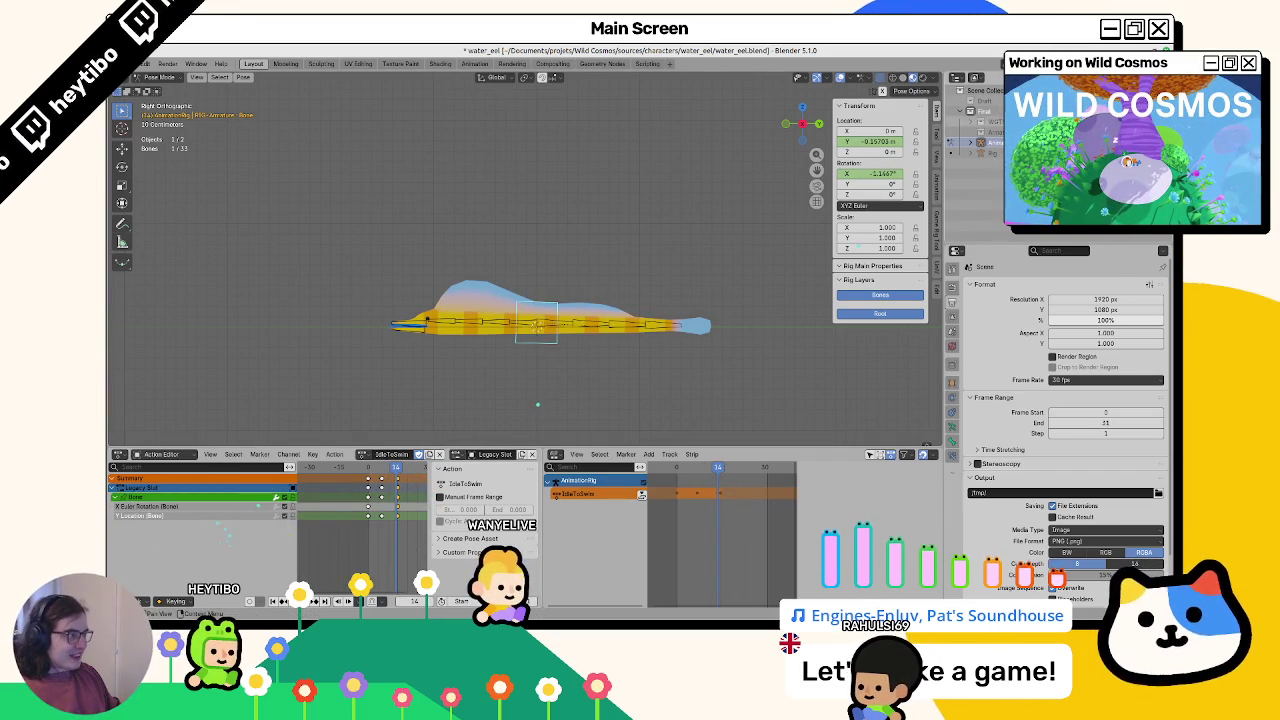
pyautogui.press('space')
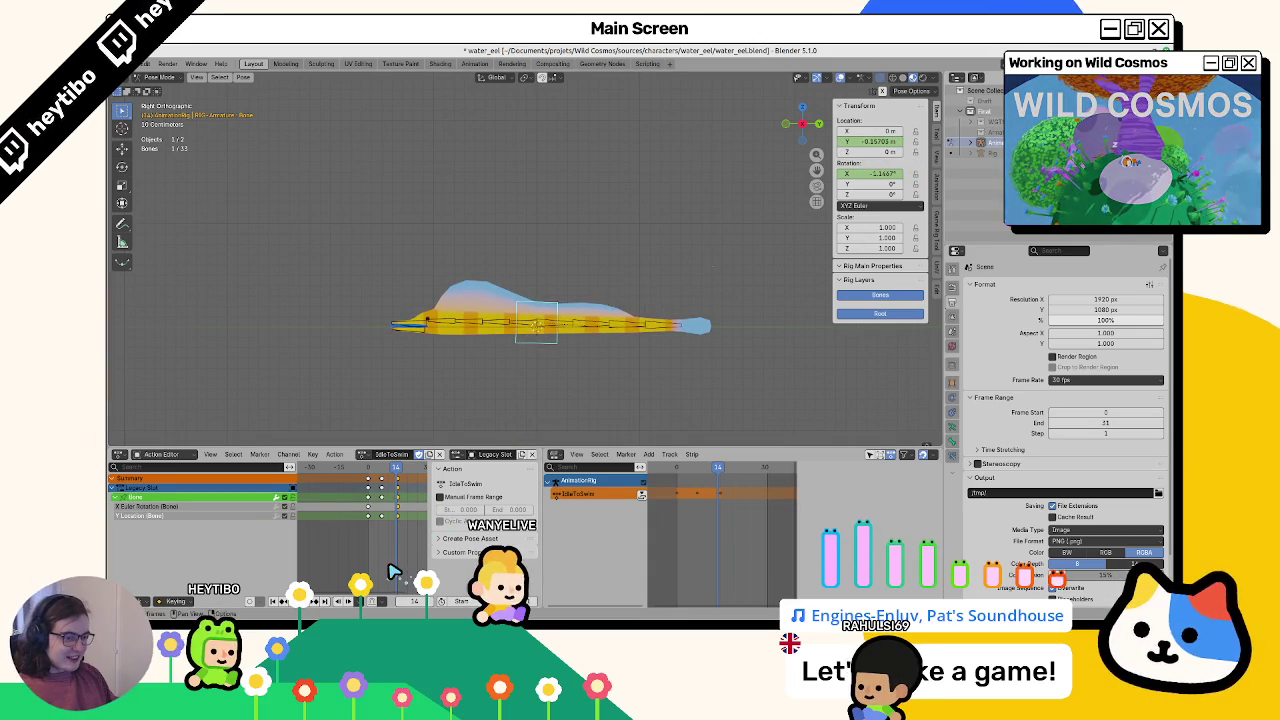
# Key the root Bone mid-action at Location Y -0.7 m and X rotation 21°
pyautogui.rightClick(876, 150)
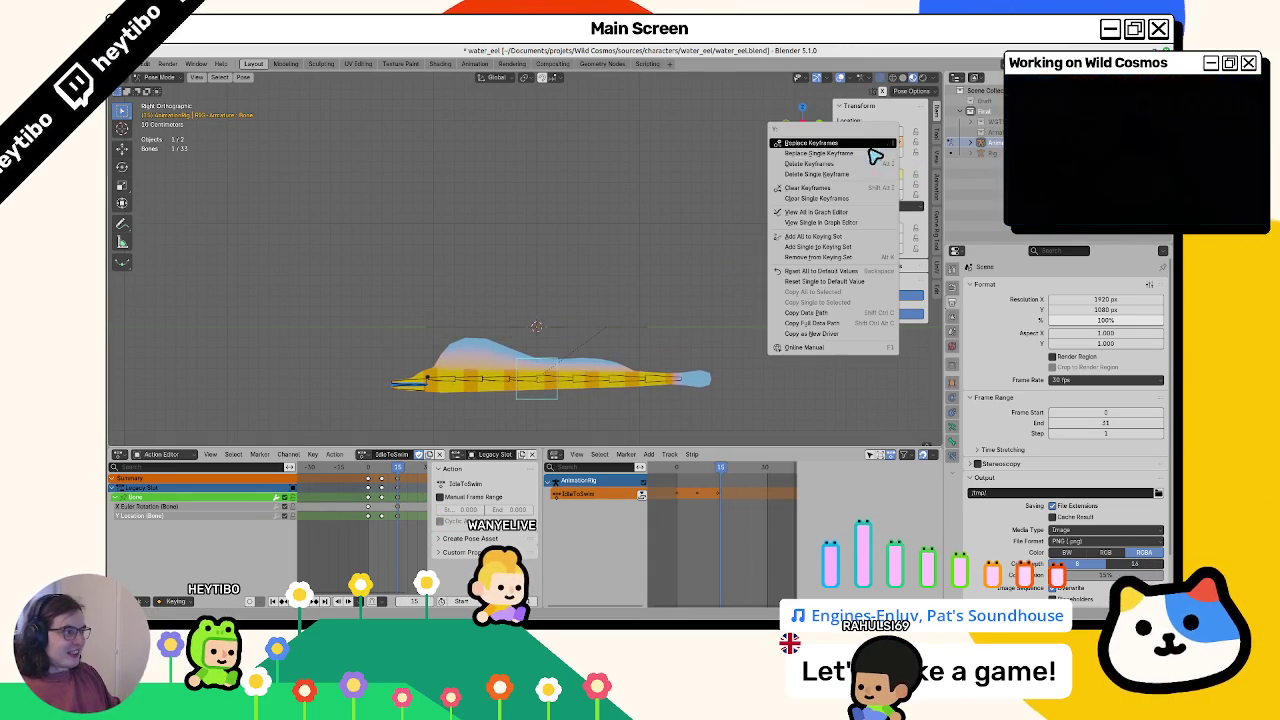
pyautogui.click(873, 146)
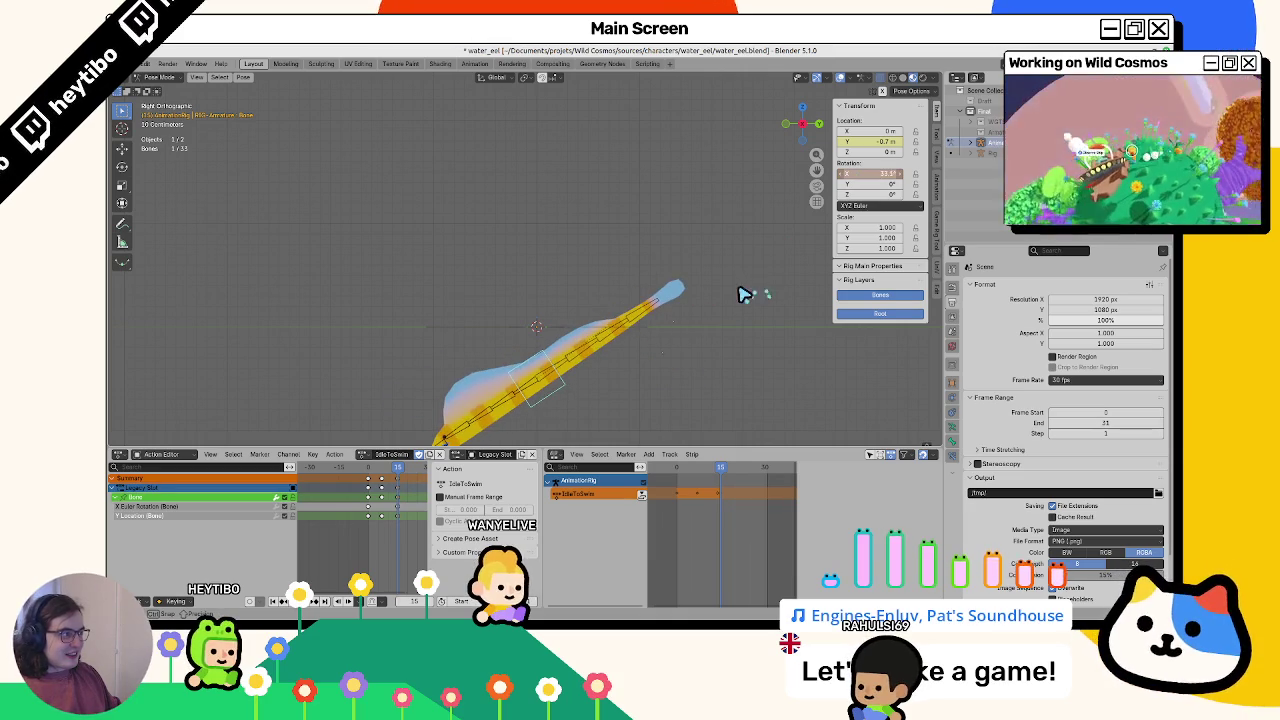
pyautogui.rightClick(862, 173)
pyautogui.click(860, 176)
pyautogui.rightClick(868, 180)
pyautogui.click(870, 178)
pyautogui.rightClick(864, 175)
pyautogui.click(857, 188)
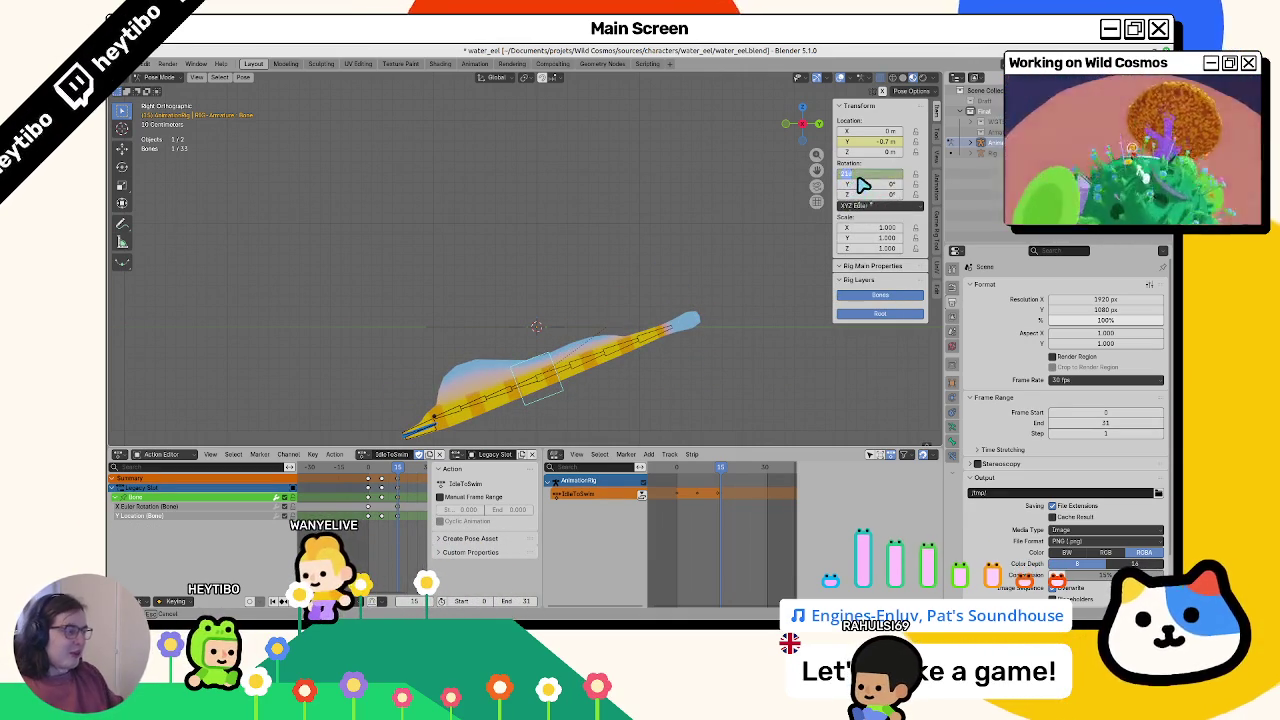
pyautogui.rightClick(862, 180)
pyautogui.click(860, 185)
# Key the root Bone at frame 24 with Location Y -0.2 m and 0° X rotation, then preview
pyautogui.moveTo(398, 470); pyautogui.dragTo(423, 473)
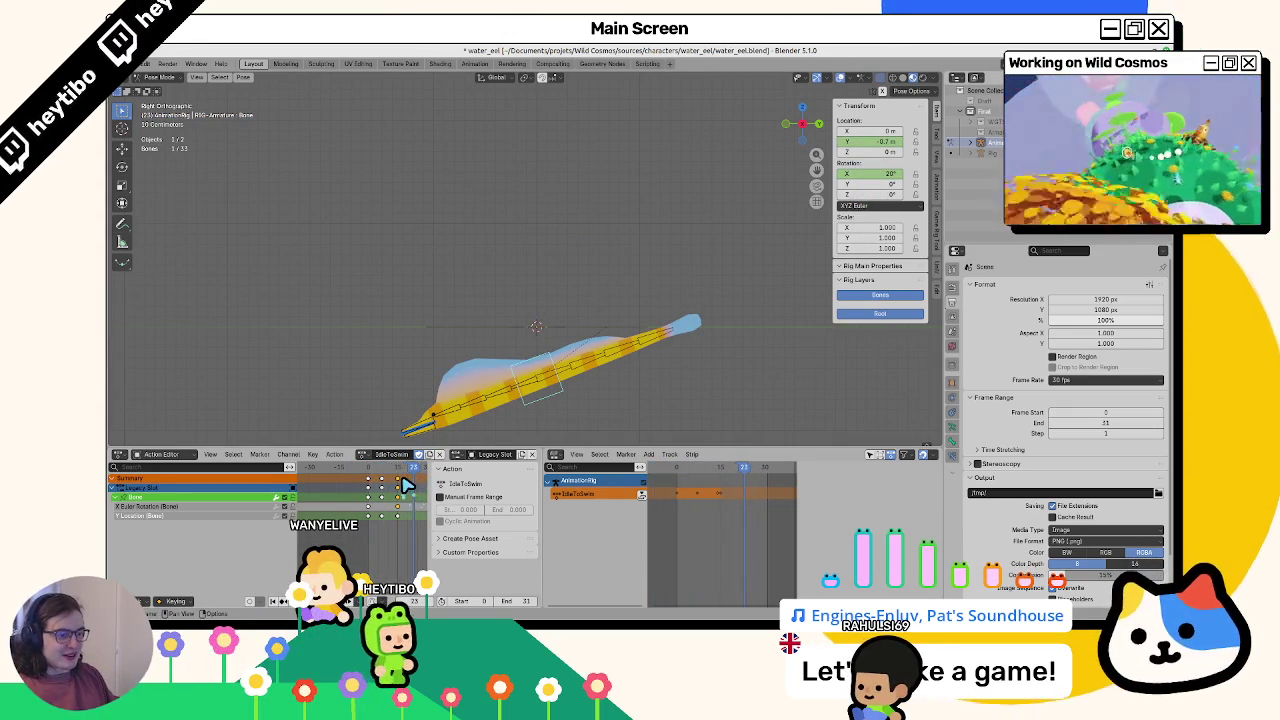
pyautogui.press('Return')
pyautogui.press('Return')
pyautogui.rightClick(886, 150)
pyautogui.rightClick(866, 175)
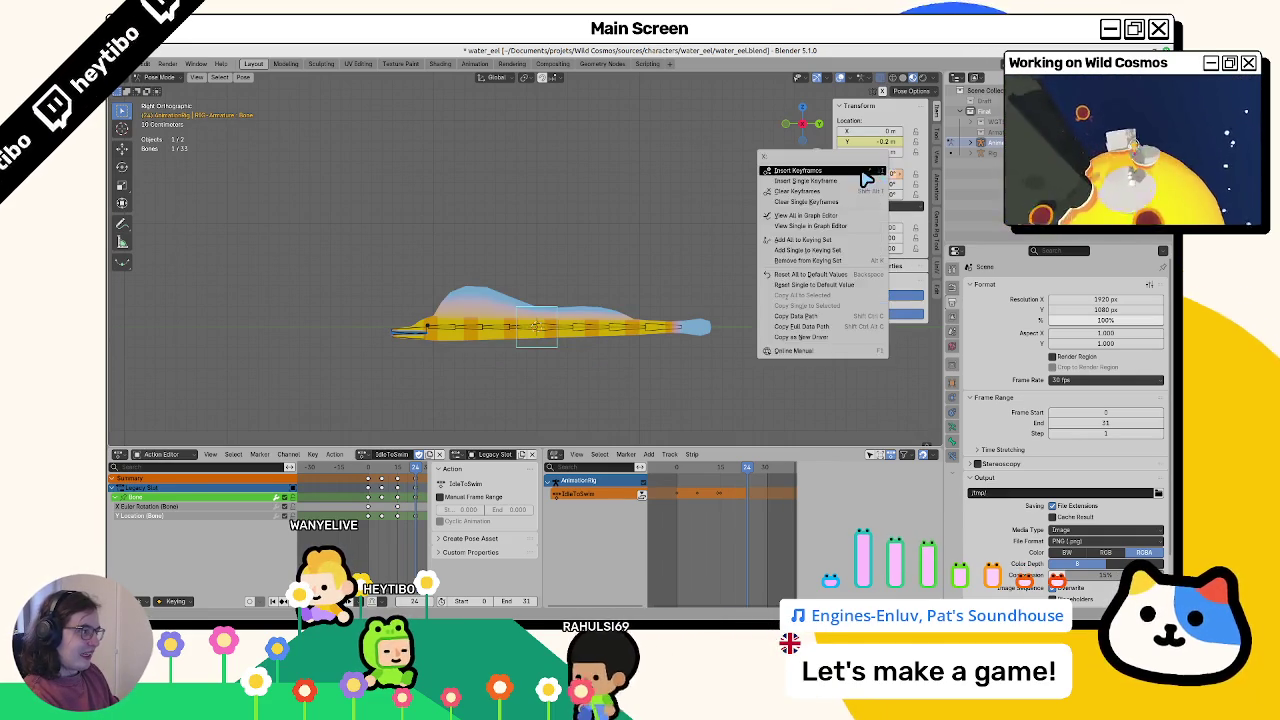
pyautogui.click(851, 181)
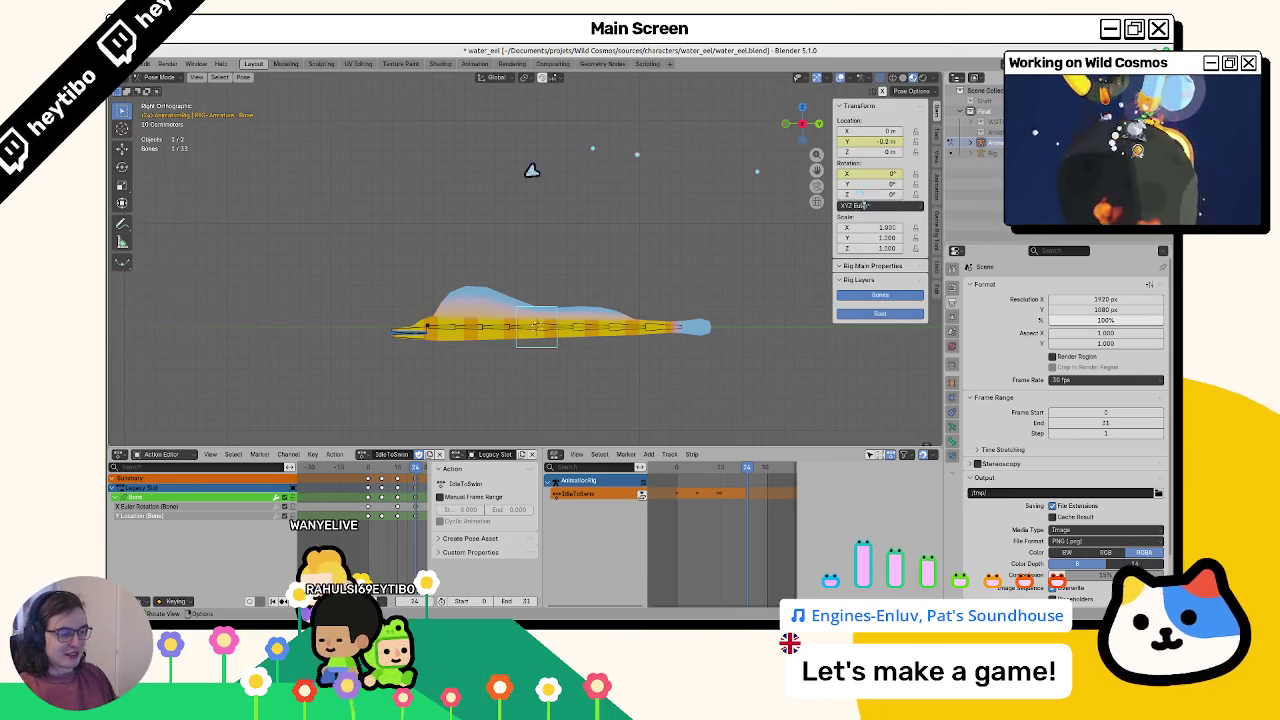
pyautogui.moveTo(414, 466); pyautogui.dragTo(369, 469)
pyautogui.press('space')
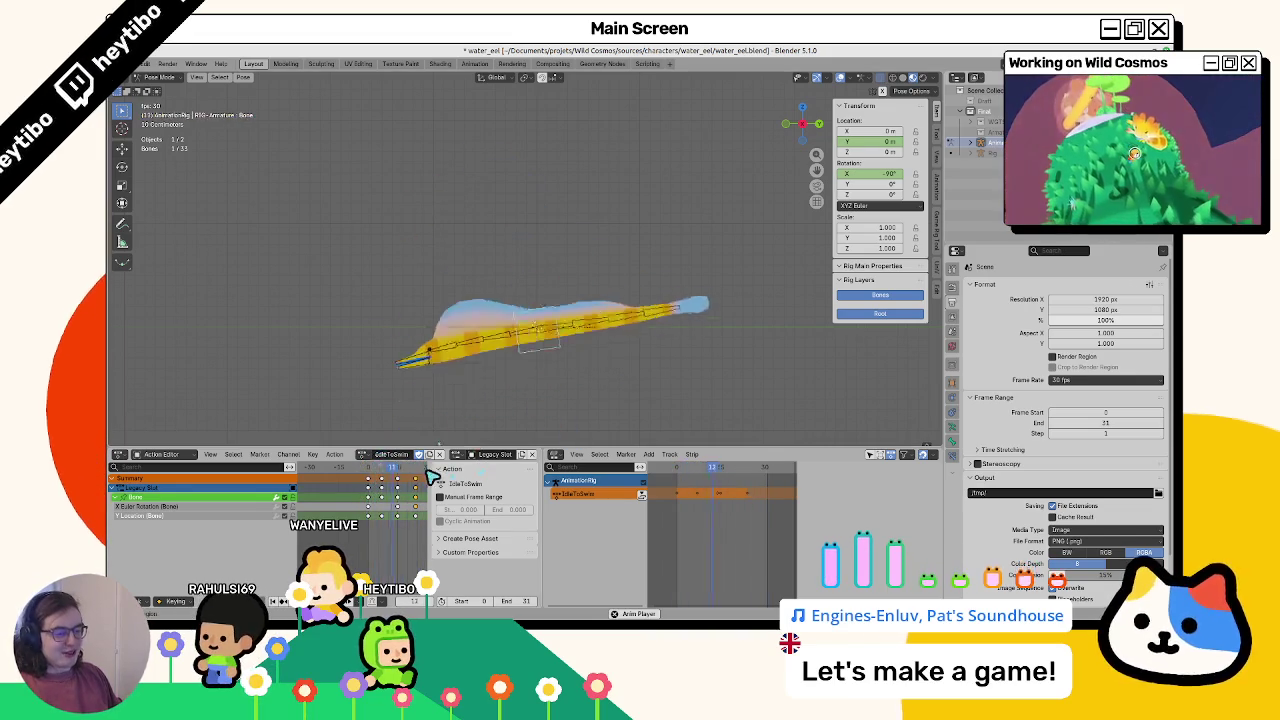
# Review the eel's motion by playing and scrubbing the IdleToSwim action from frame 0 to 24
pyautogui.moveTo(436, 490); pyautogui.dragTo(662, 477)
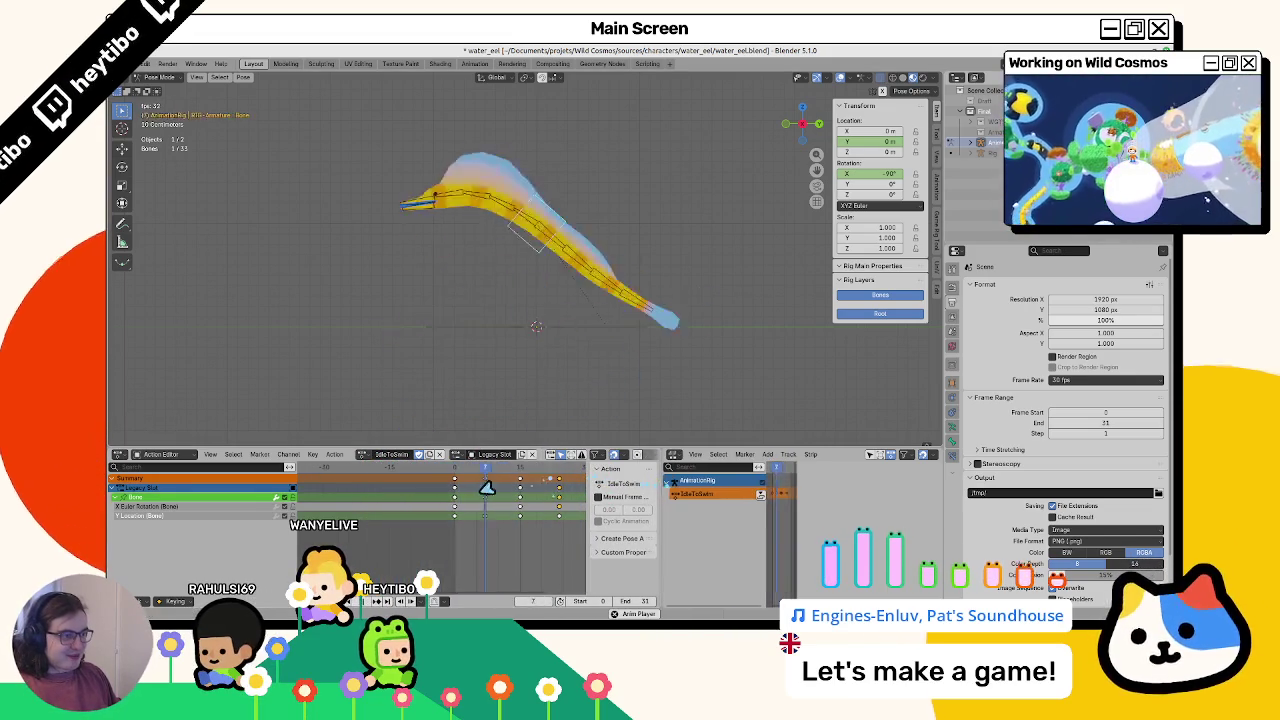
pyautogui.press('Escape')
pyautogui.press('space')
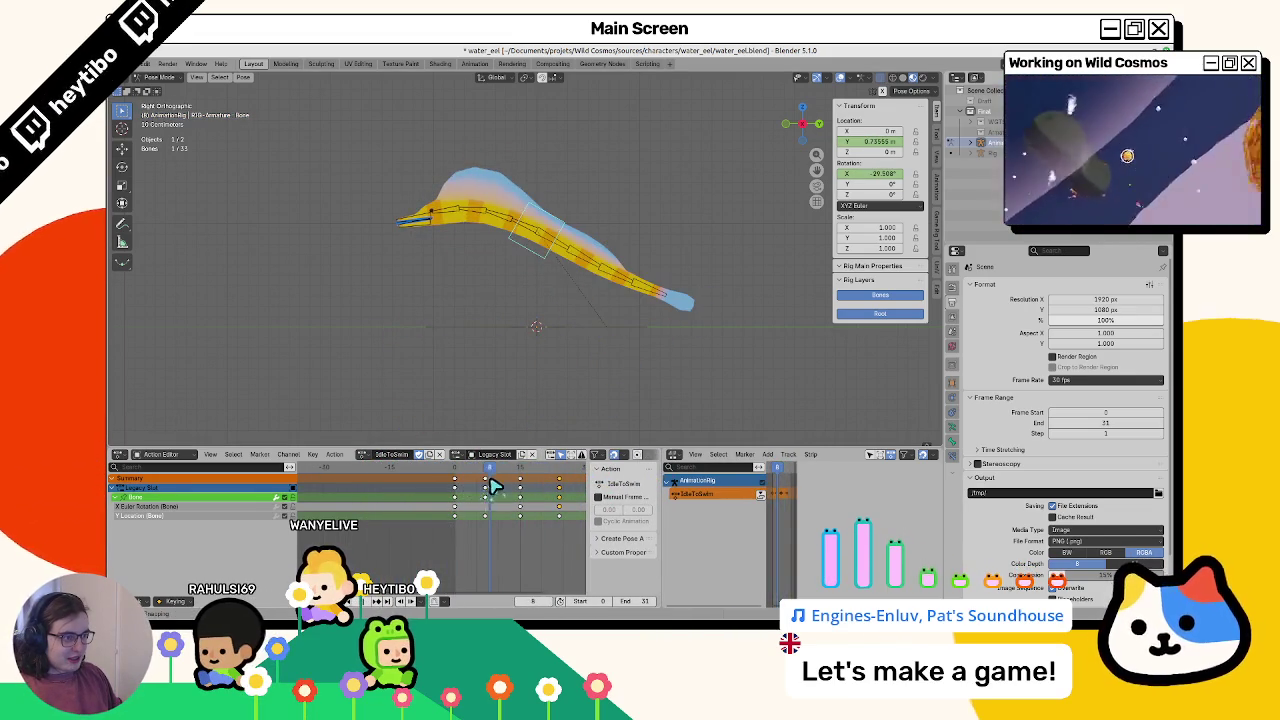
pyautogui.moveTo(455, 494); pyautogui.dragTo(521, 515)
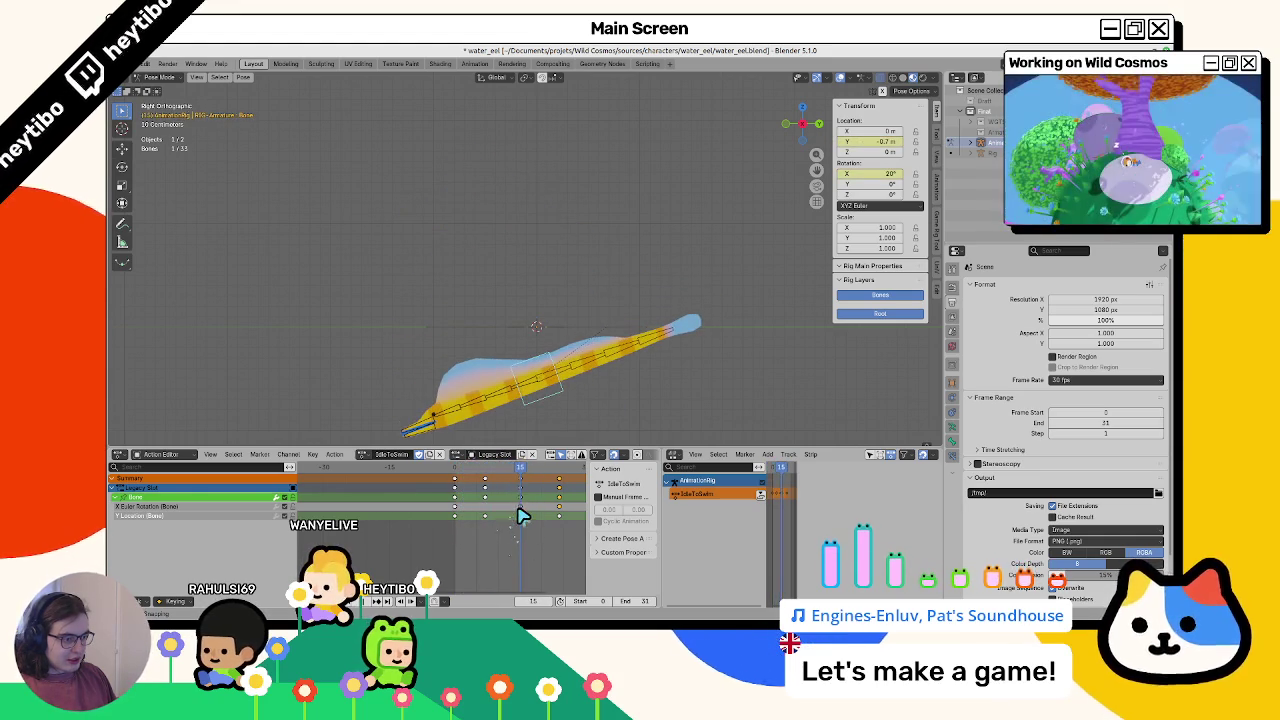
pyautogui.click(136, 506)
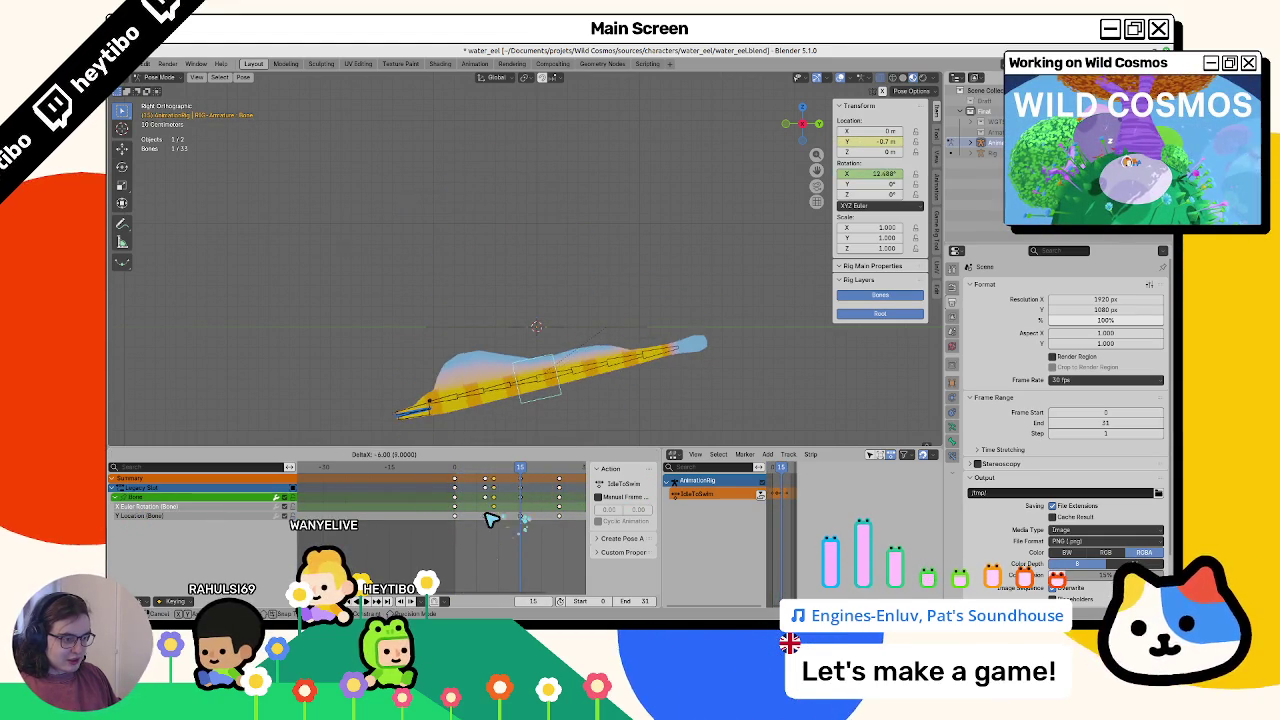
pyautogui.click(484, 474)
pyautogui.press('space')
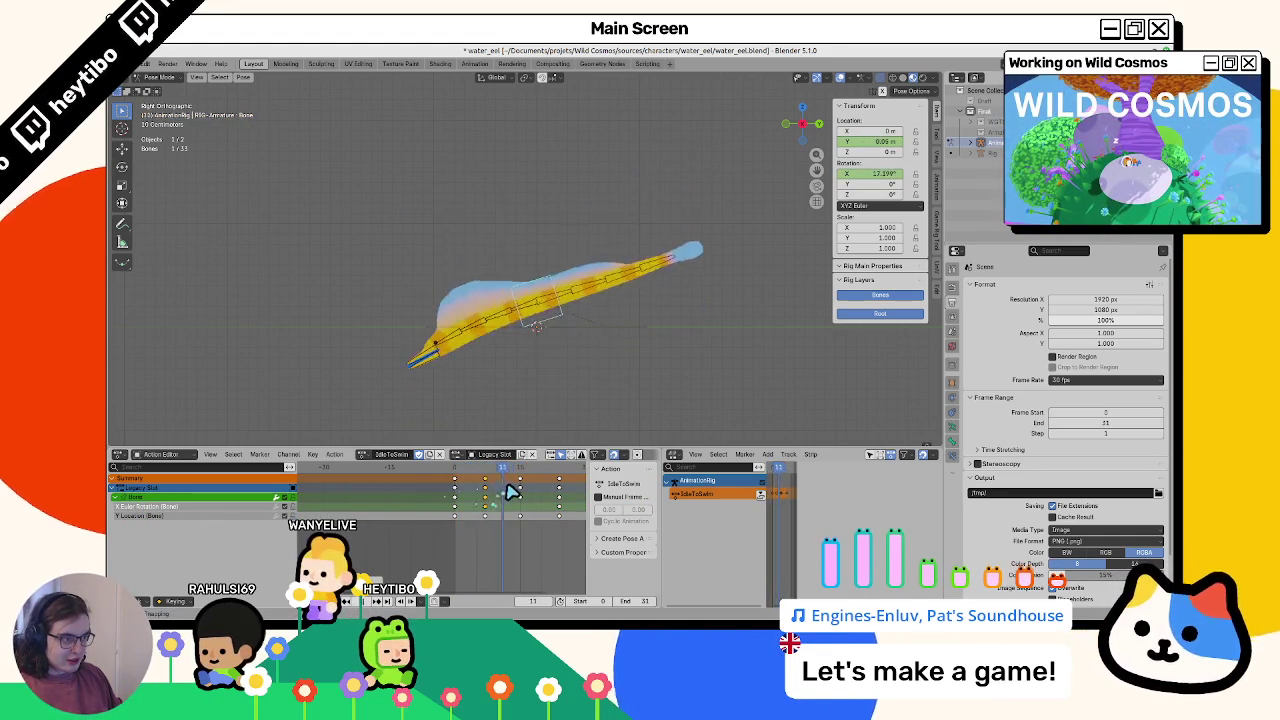
pyautogui.press('space')
pyautogui.press('space')
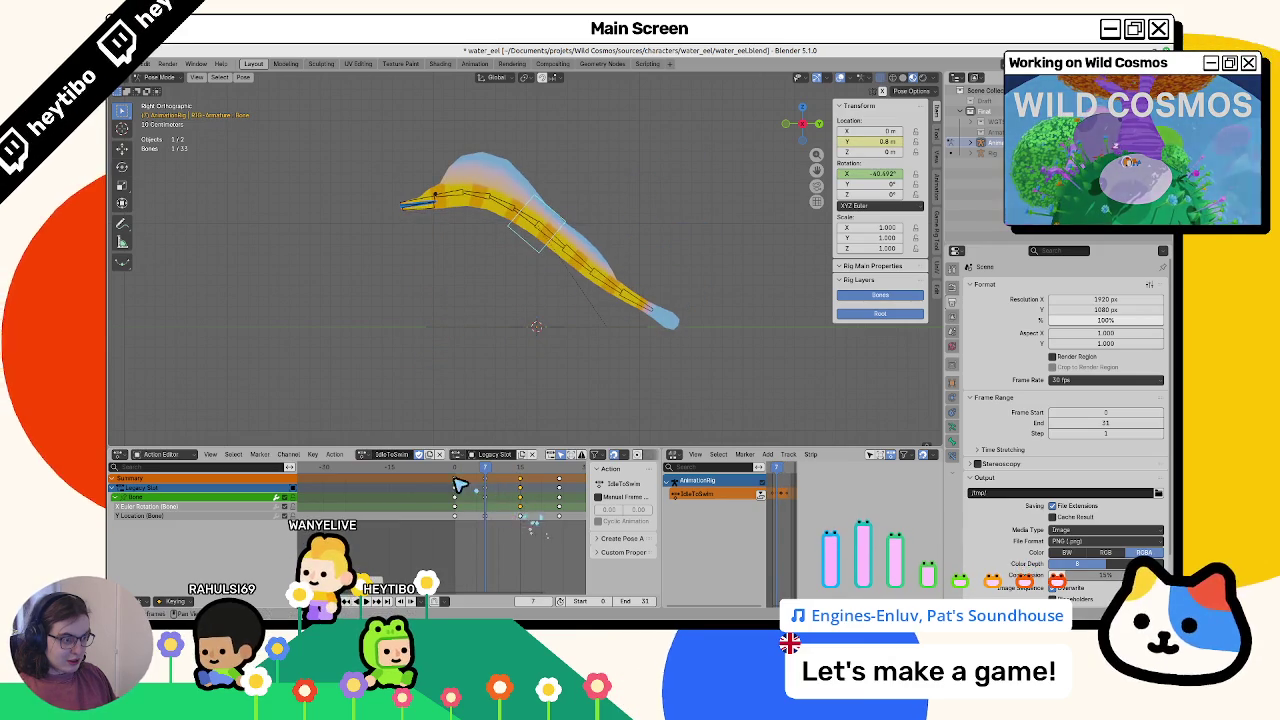
pyautogui.press('space')
pyautogui.moveTo(512, 487); pyautogui.dragTo(563, 497)
# Select all bones and move the last keyframe column to frame 24
pyautogui.hotkey('alt', 'a')
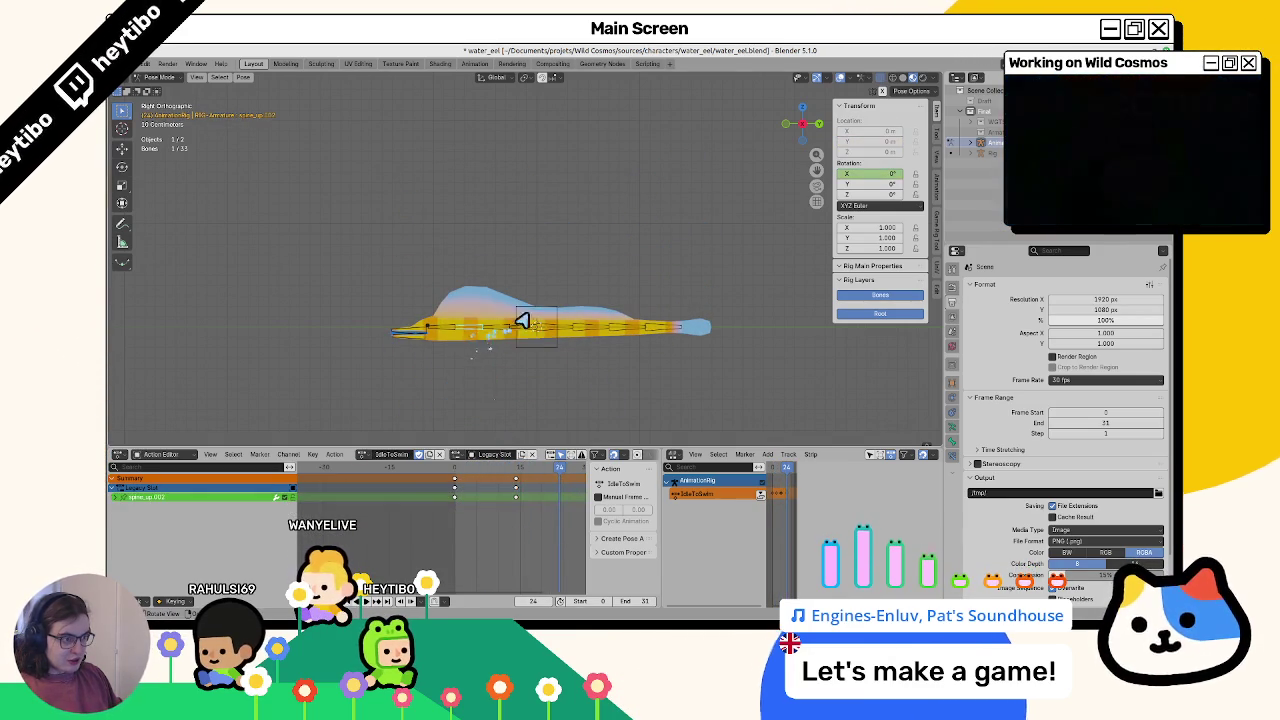
pyautogui.moveTo(531, 314); pyautogui.dragTo(543, 394)
pyautogui.press('a')
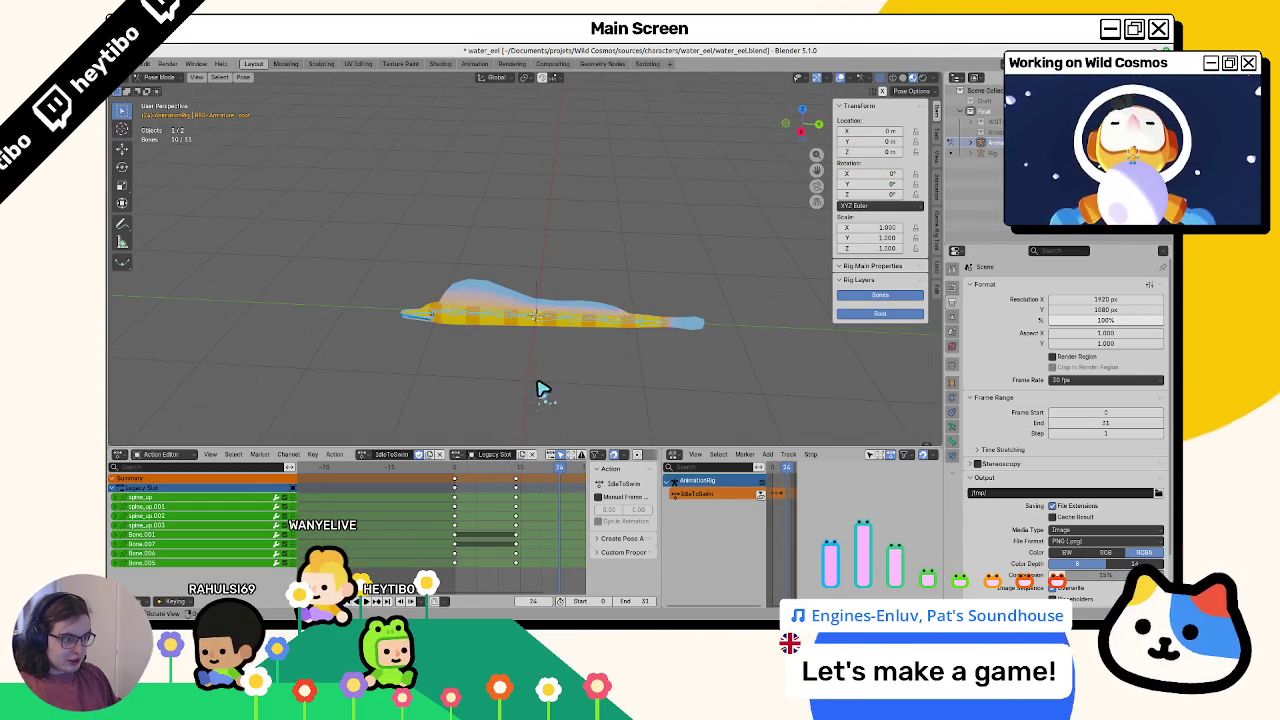
pyautogui.press('g')
pyautogui.click(565, 506)
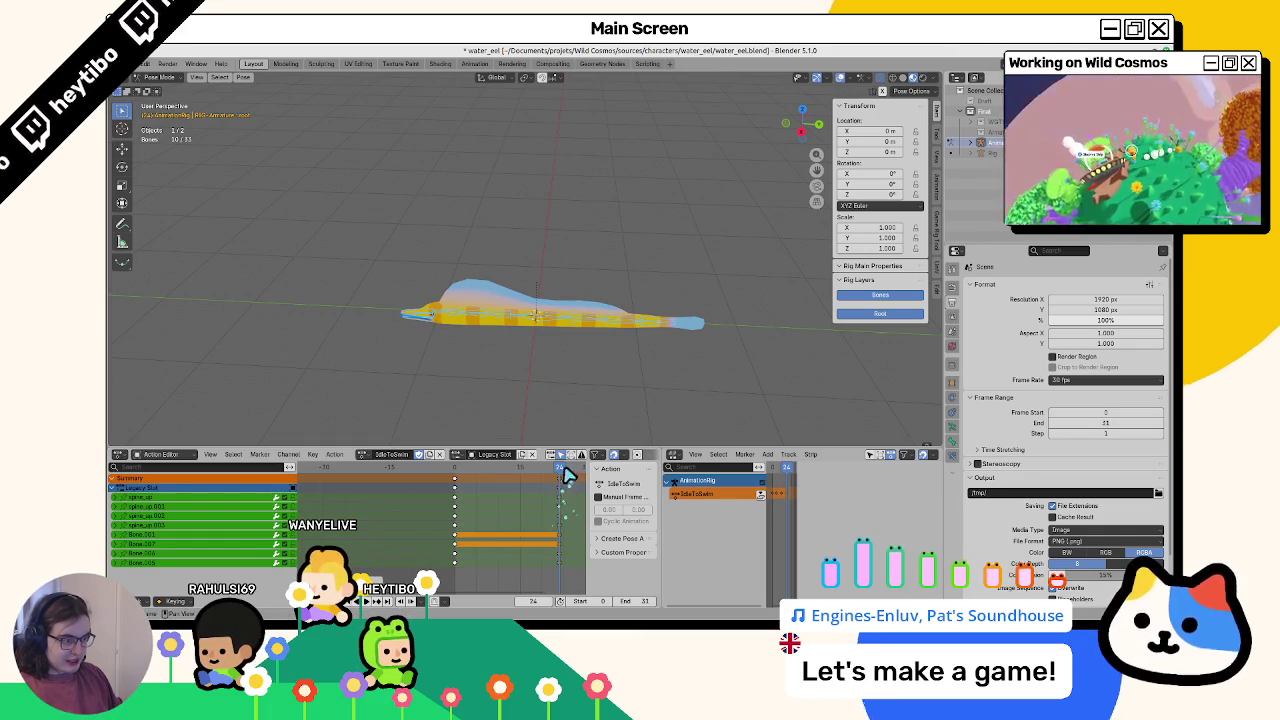
# Select all bones and shift their keyframes 10 frames later
pyautogui.click(521, 407)
pyautogui.press('space')
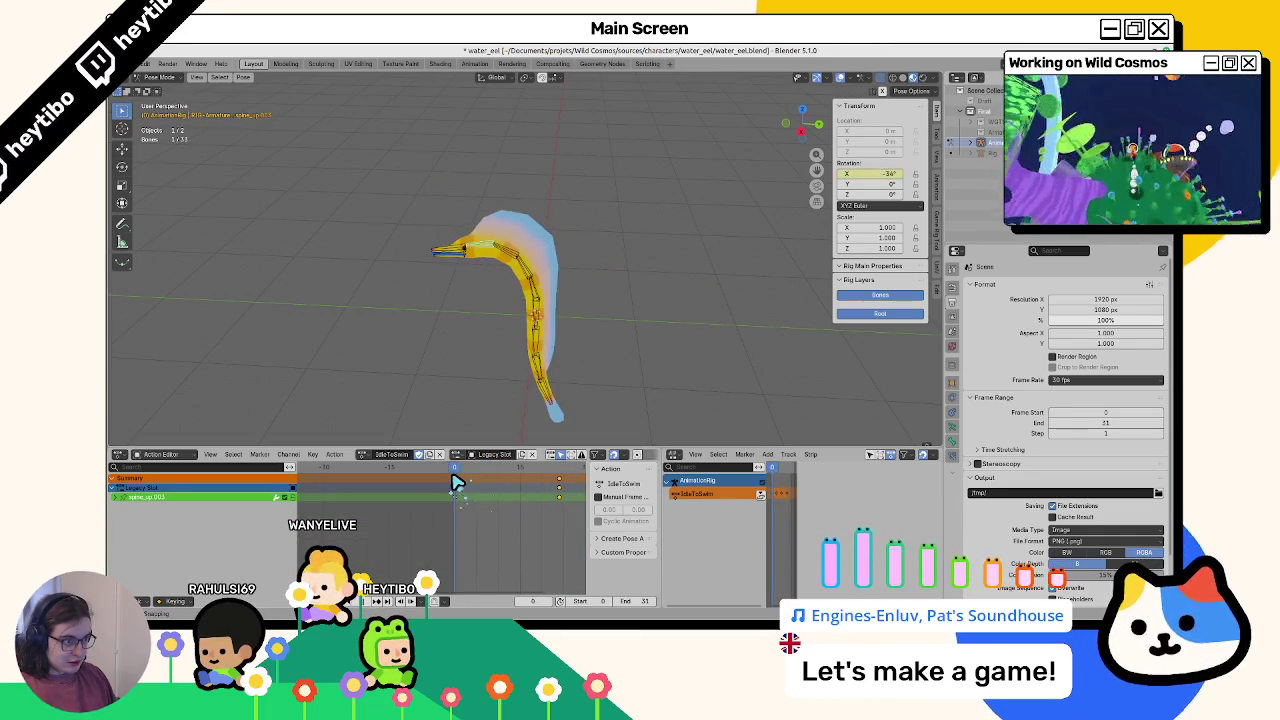
pyautogui.press('a')
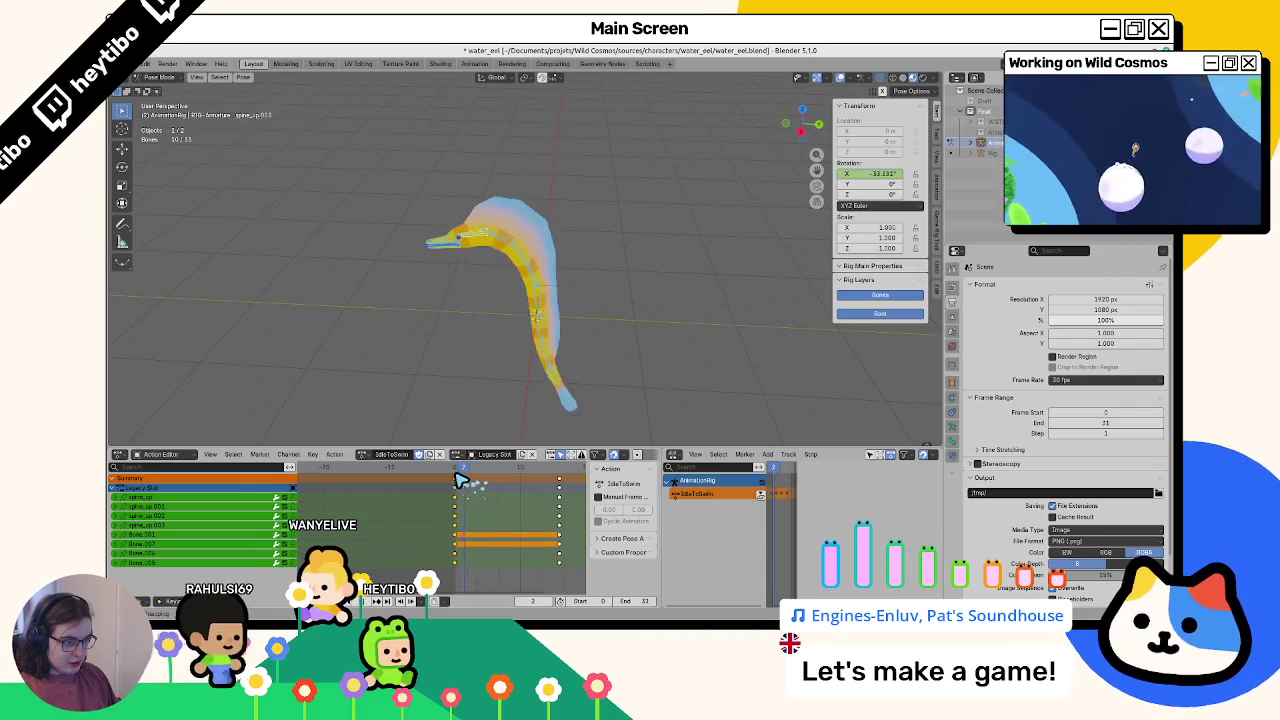
pyautogui.press('g')
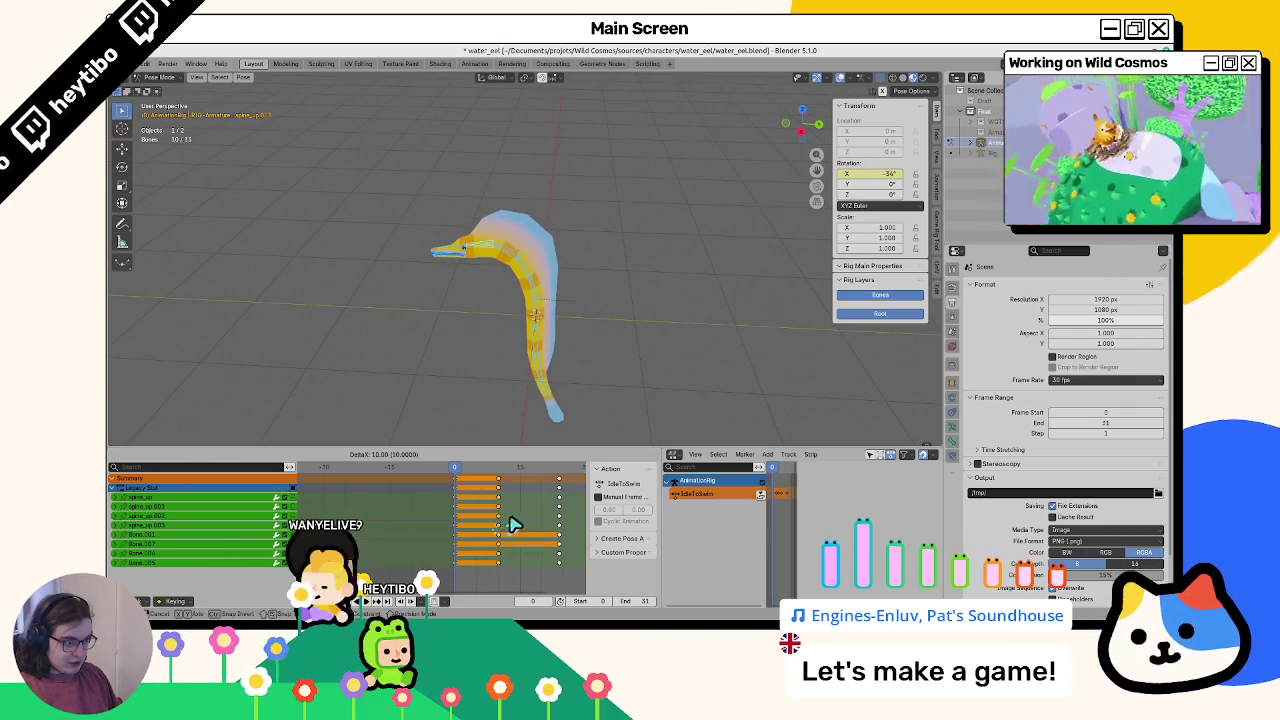
pyautogui.click(510, 525)
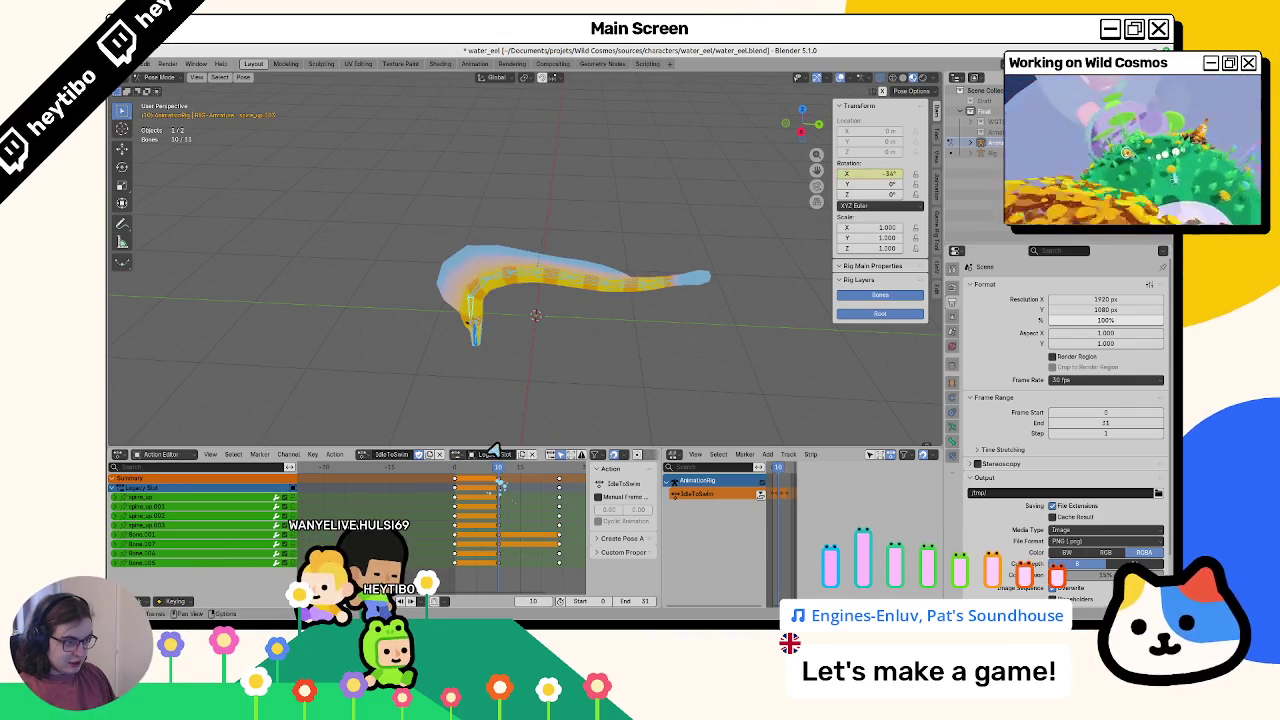
# Select the spine bone chain, reset its X rotation to 0°, then bend it to −20°
pyautogui.click(489, 290)
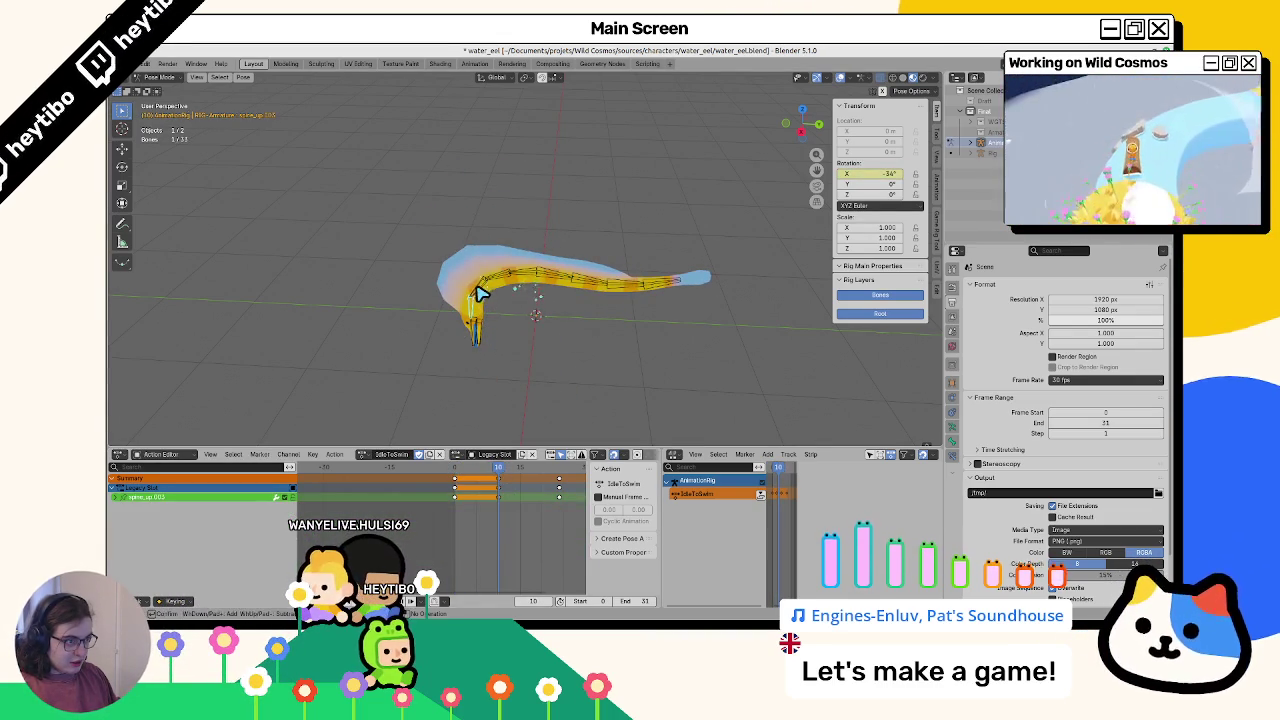
pyautogui.keyDown('ctrl'); pyautogui.click(600, 277); pyautogui.keyUp('ctrl')
pyautogui.moveTo(880, 168)
pyautogui.mouseDown()
pyautogui.moveTo(609, 323)
pyautogui.moveTo(700, 322)
pyautogui.moveTo(876, 176)
pyautogui.mouseUp()
pyautogui.write('0')
pyautogui.press('Return')
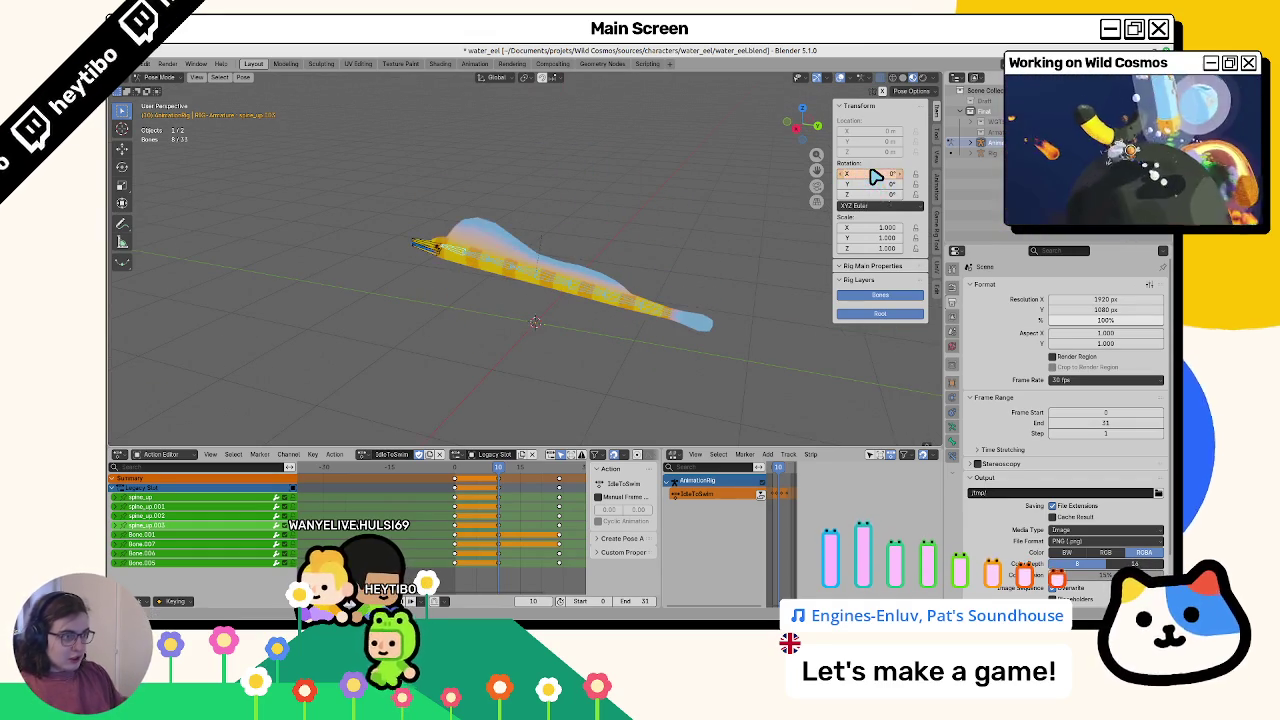
pyautogui.moveTo(638, 317); pyautogui.dragTo(622, 337)
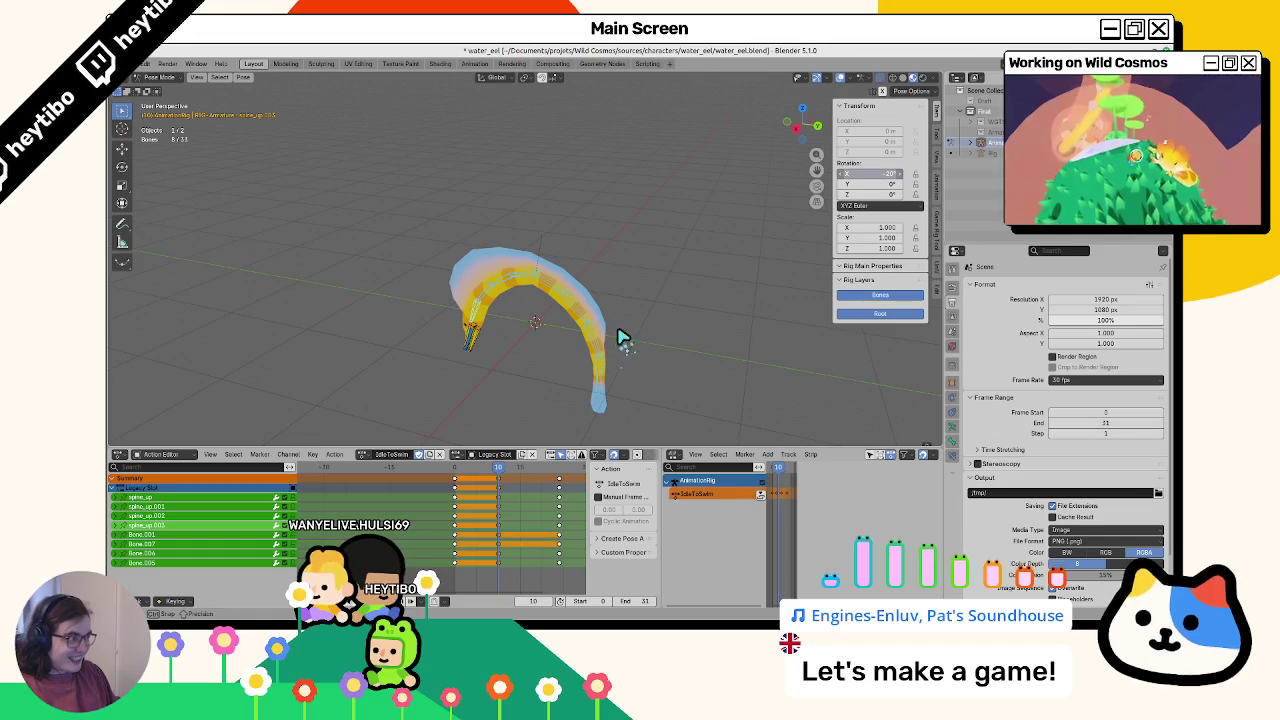
pyautogui.click(475, 310)
# Delete spine_up.003's old X rotation keyframes and key its current −20° rotation
pyautogui.rightClick(857, 178)
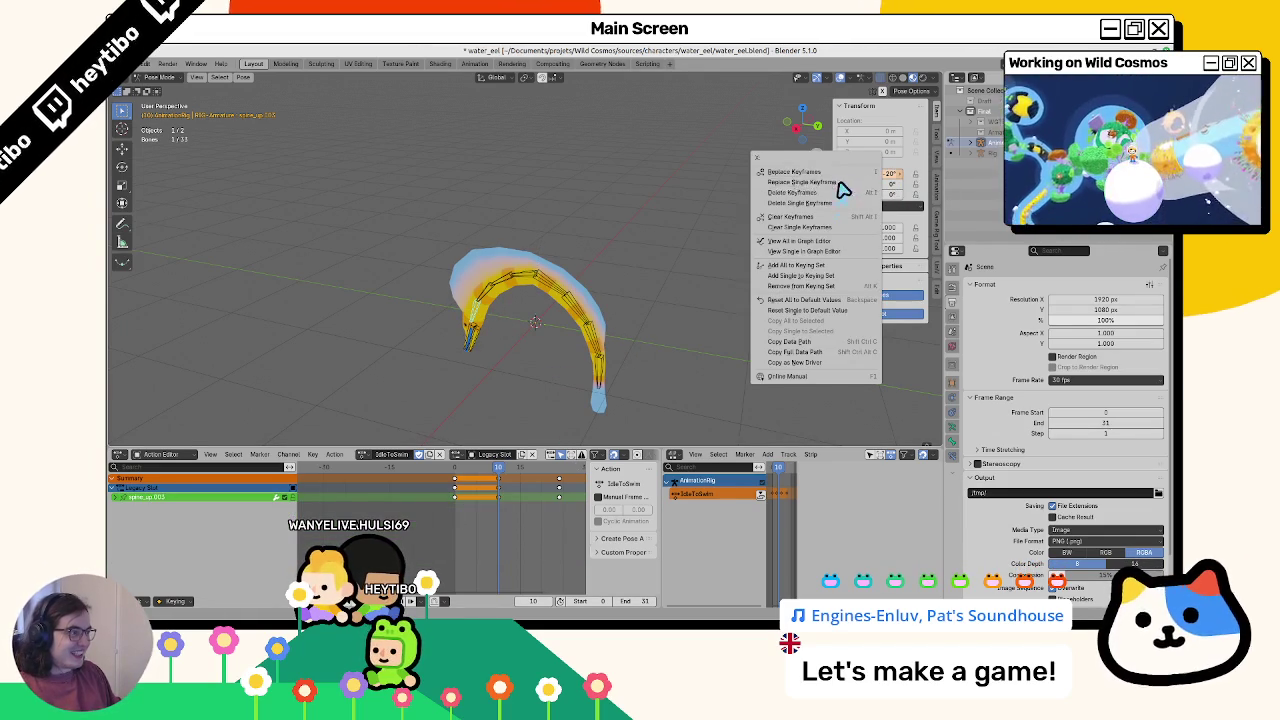
pyautogui.click(840, 191)
pyautogui.press('i')
pyautogui.rightClick(880, 176)
pyautogui.click(880, 165)
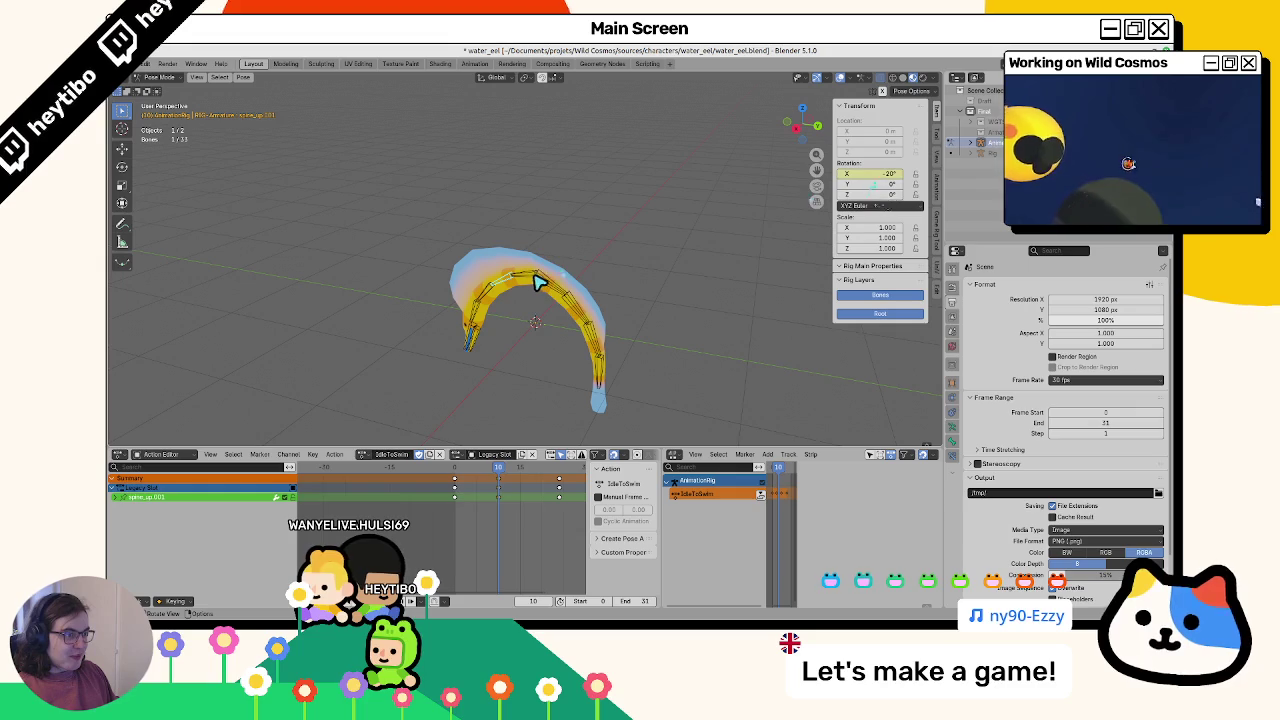
pyautogui.rightClick(875, 176)
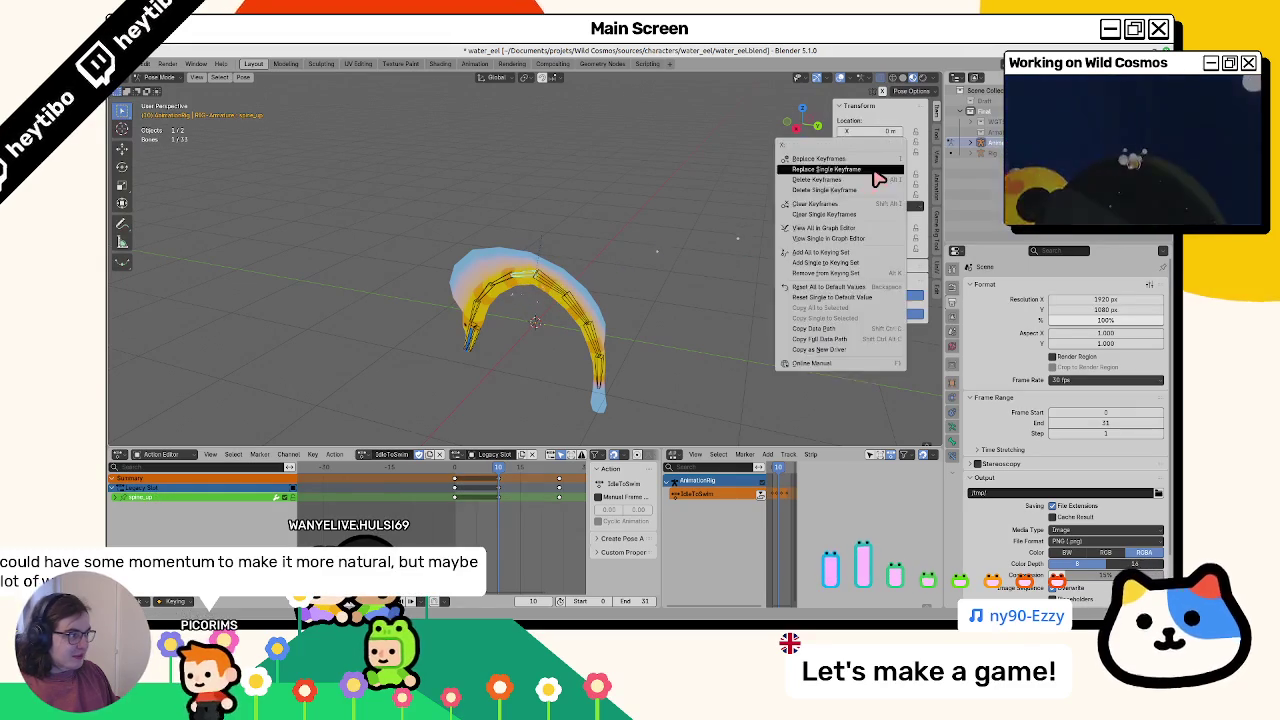
# Add three tail bones, clear their rotation and rotate them 20° on X
pyautogui.keyDown('shift'); pyautogui.click(580, 318); pyautogui.keyUp('shift')
pyautogui.keyDown('shift'); pyautogui.click(597, 350); pyautogui.keyUp('shift')
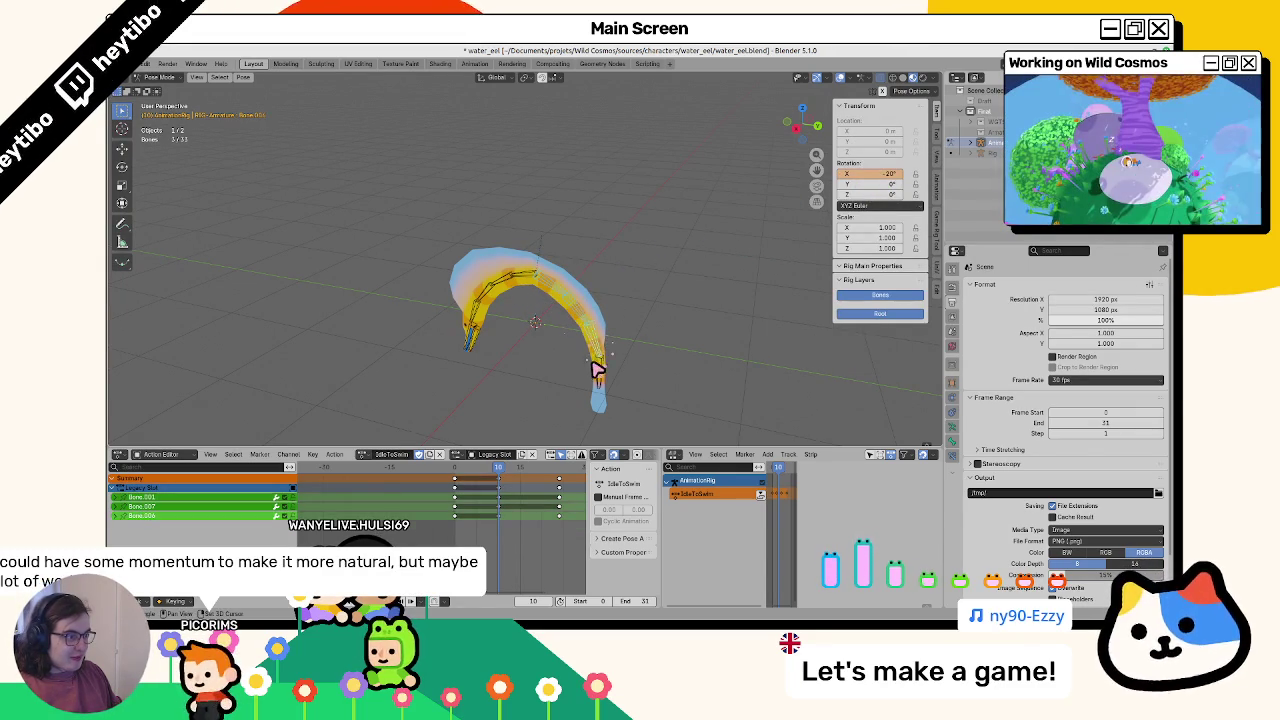
pyautogui.keyDown('shift'); pyautogui.click(595, 360); pyautogui.keyUp('shift')
pyautogui.hotkey('alt', 'r')
pyautogui.press('r')
pyautogui.press('x')
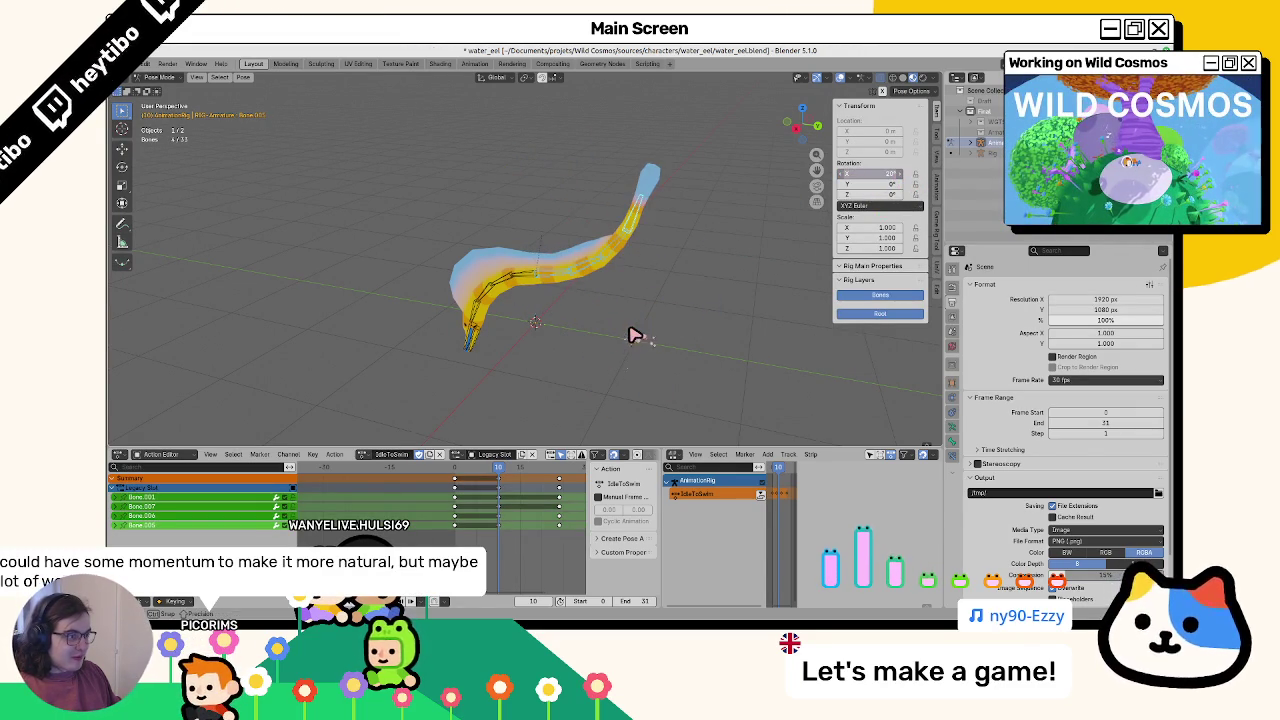
# Replace the tail bones' single X rotation keyframe and preview the animation
pyautogui.rightClick(886, 178)
pyautogui.click(551, 277)
pyautogui.rightClick(876, 178)
pyautogui.rightClick(848, 182)
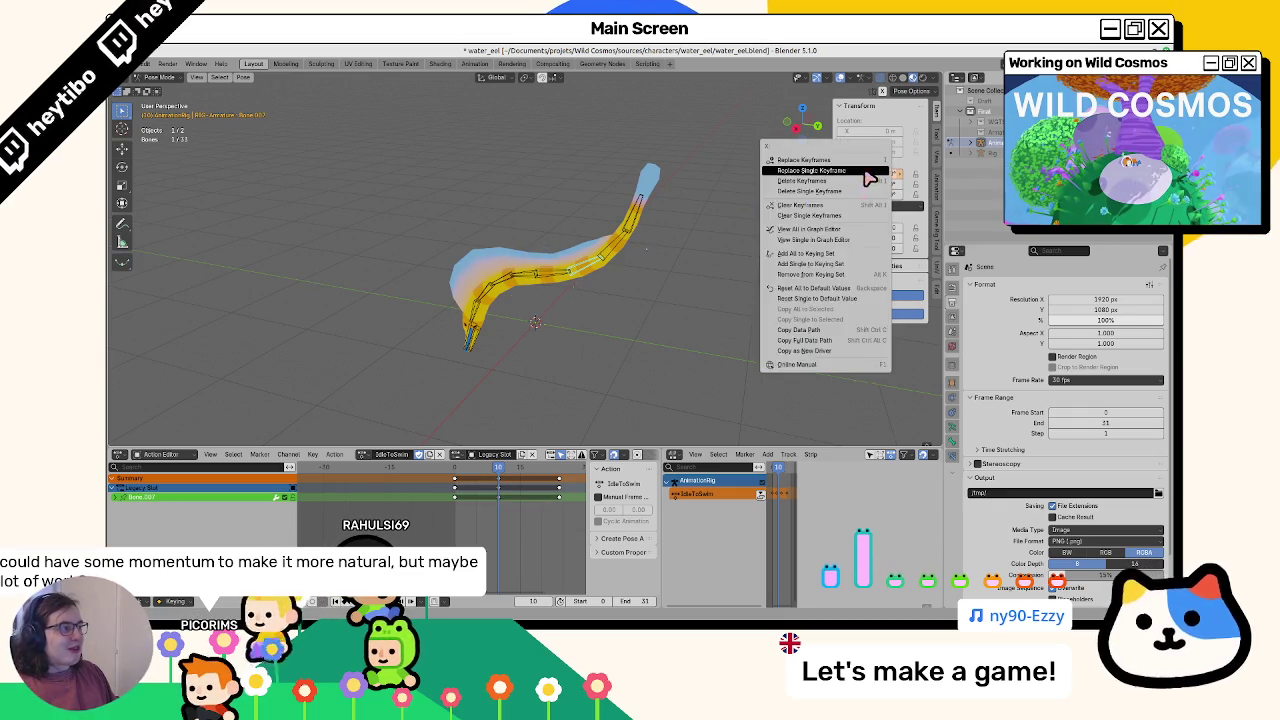
pyautogui.rightClick(870, 180)
pyautogui.click(866, 176)
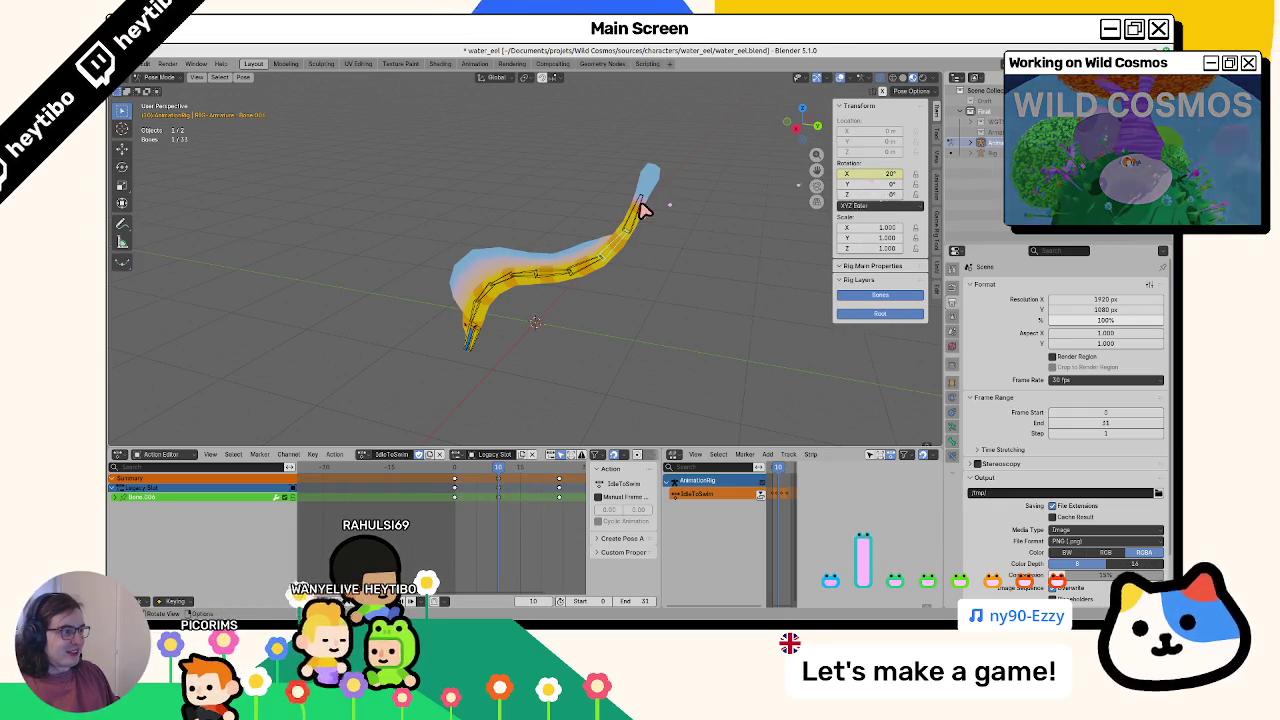
pyautogui.press('space')
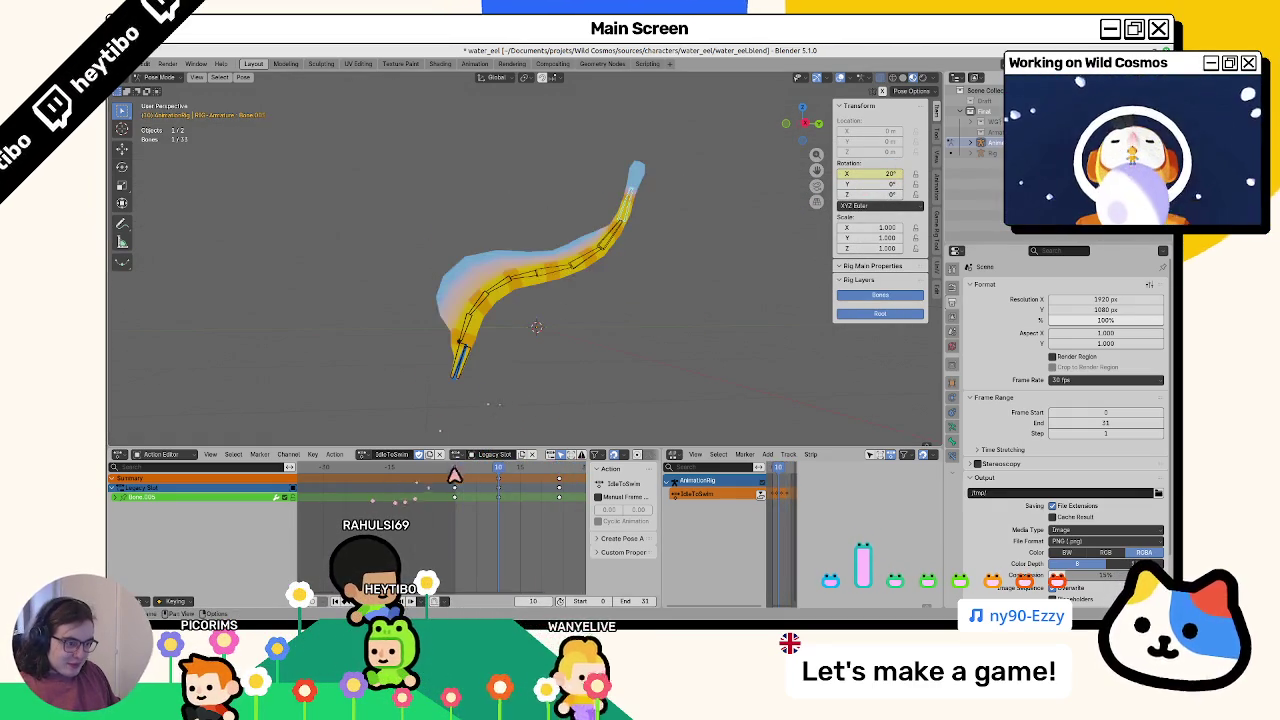
# Stop at frame 10, select the spine bones and slide their keys a few frames later
pyautogui.press('space')
pyautogui.press('Right')
pyautogui.press('Right')
pyautogui.press('Right')
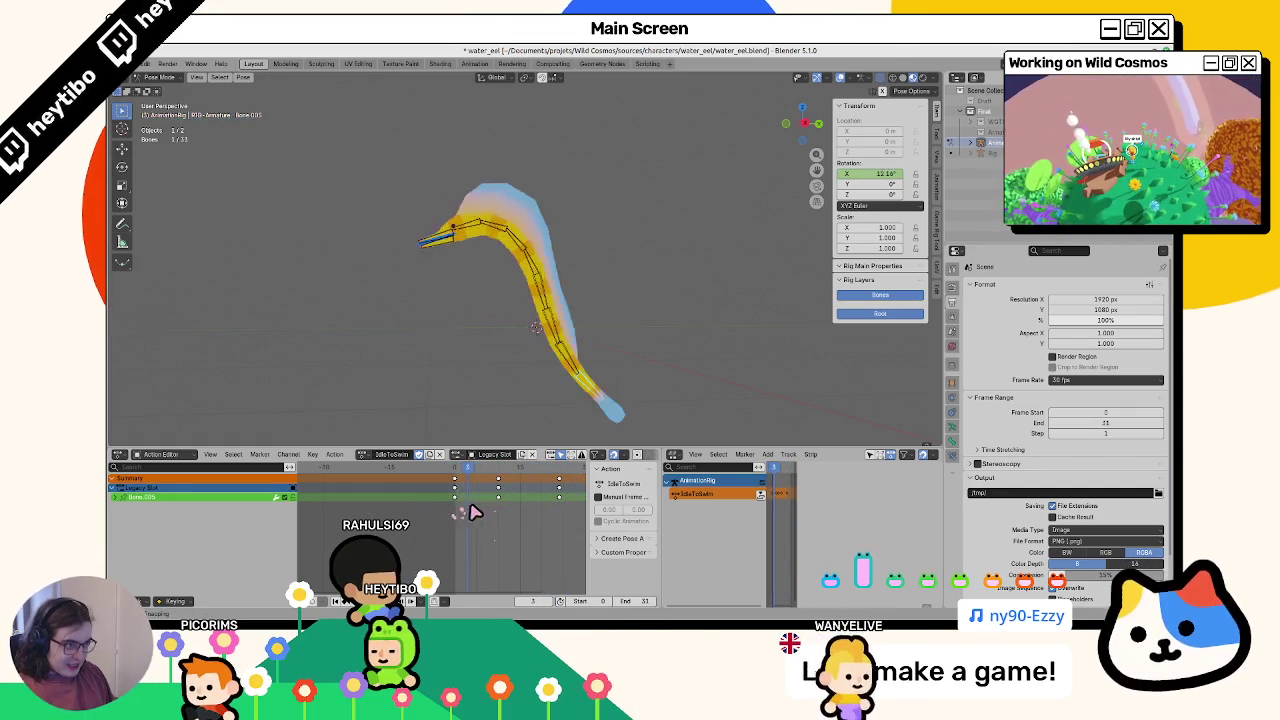
pyautogui.press('space')
pyautogui.keyDown('shift'); pyautogui.click(578, 259); pyautogui.keyUp('shift')
pyautogui.keyDown('shift'); pyautogui.click(604, 247); pyautogui.keyUp('shift')
pyautogui.keyDown('shift'); pyautogui.click(626, 201); pyautogui.keyUp('shift')
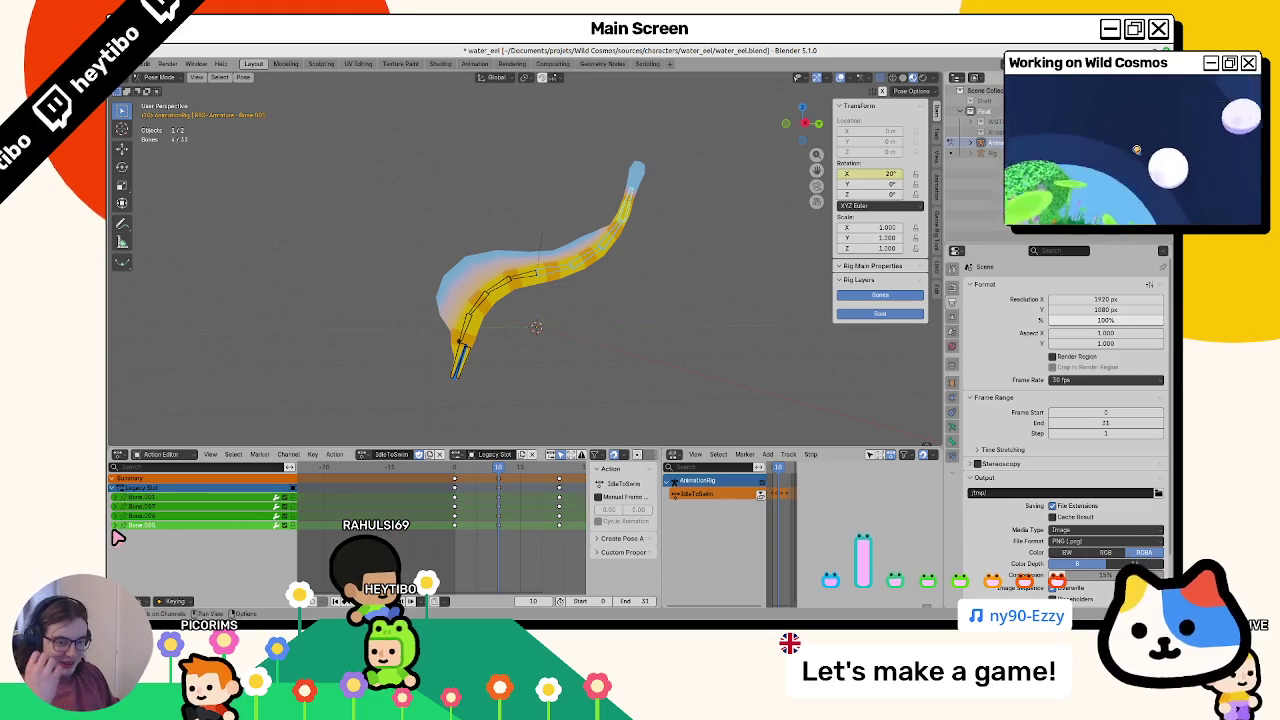
pyautogui.keyDown('shift'); pyautogui.click(547, 280); pyautogui.keyUp('shift')
pyautogui.press('g')
pyautogui.click(494, 563)
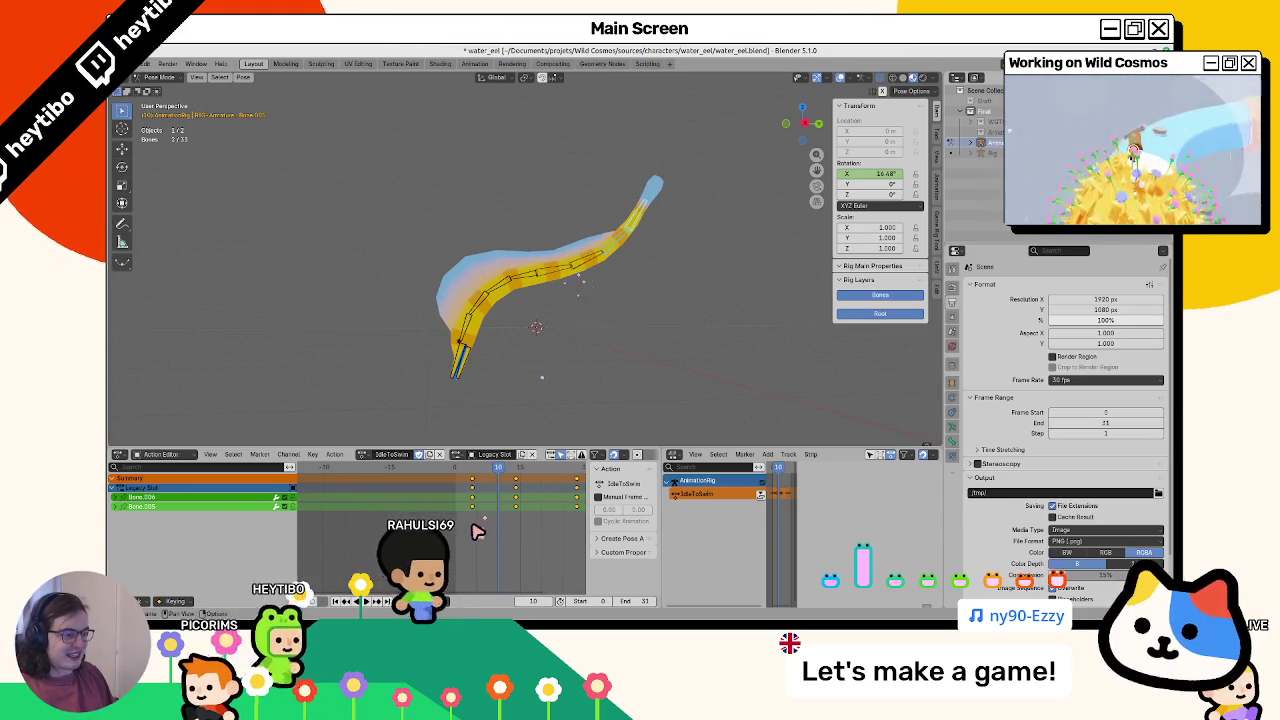
# Select Bone.006, preview the offset motion, then switch over to the Godot editor
pyautogui.click(595, 296)
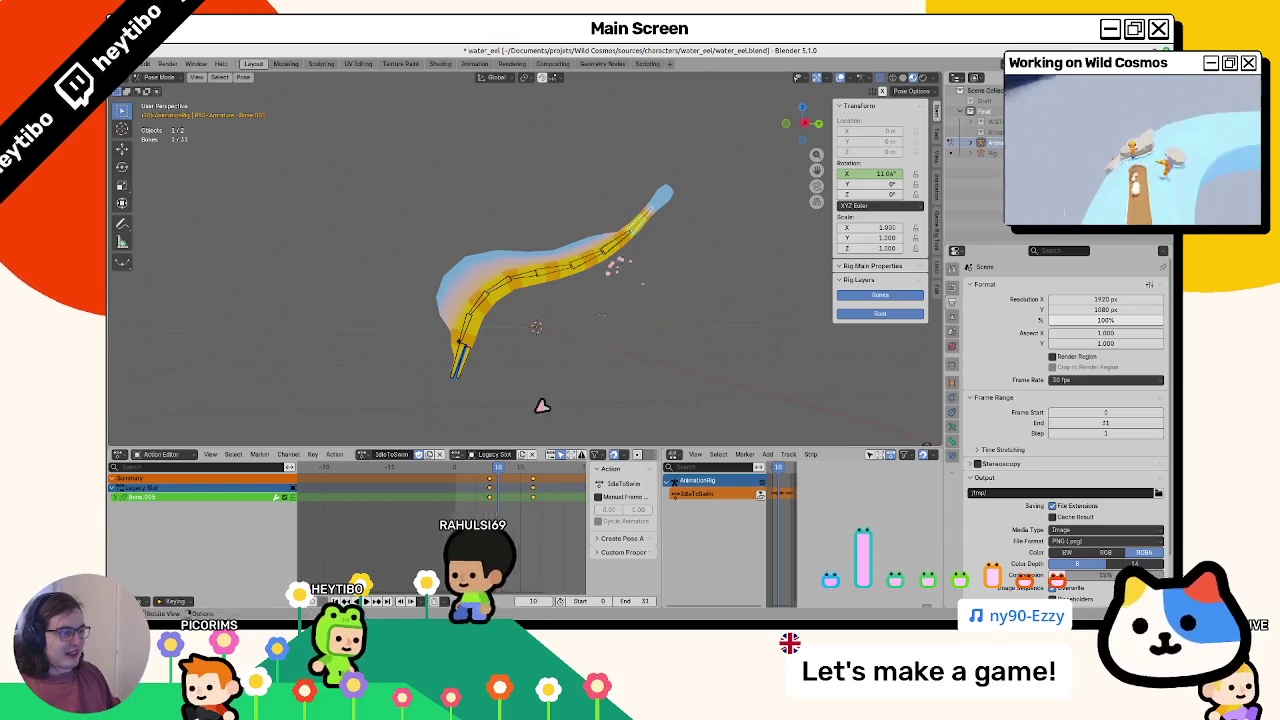
pyautogui.press('space')
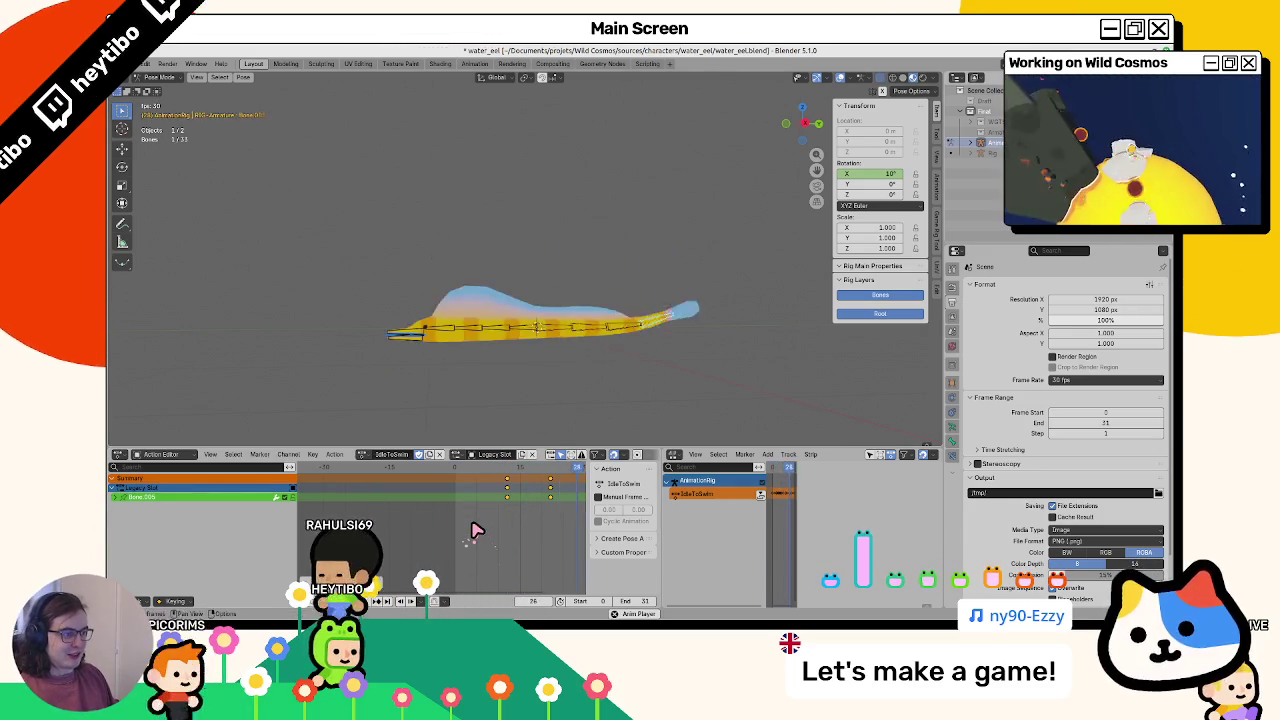
pyautogui.press('Escape')
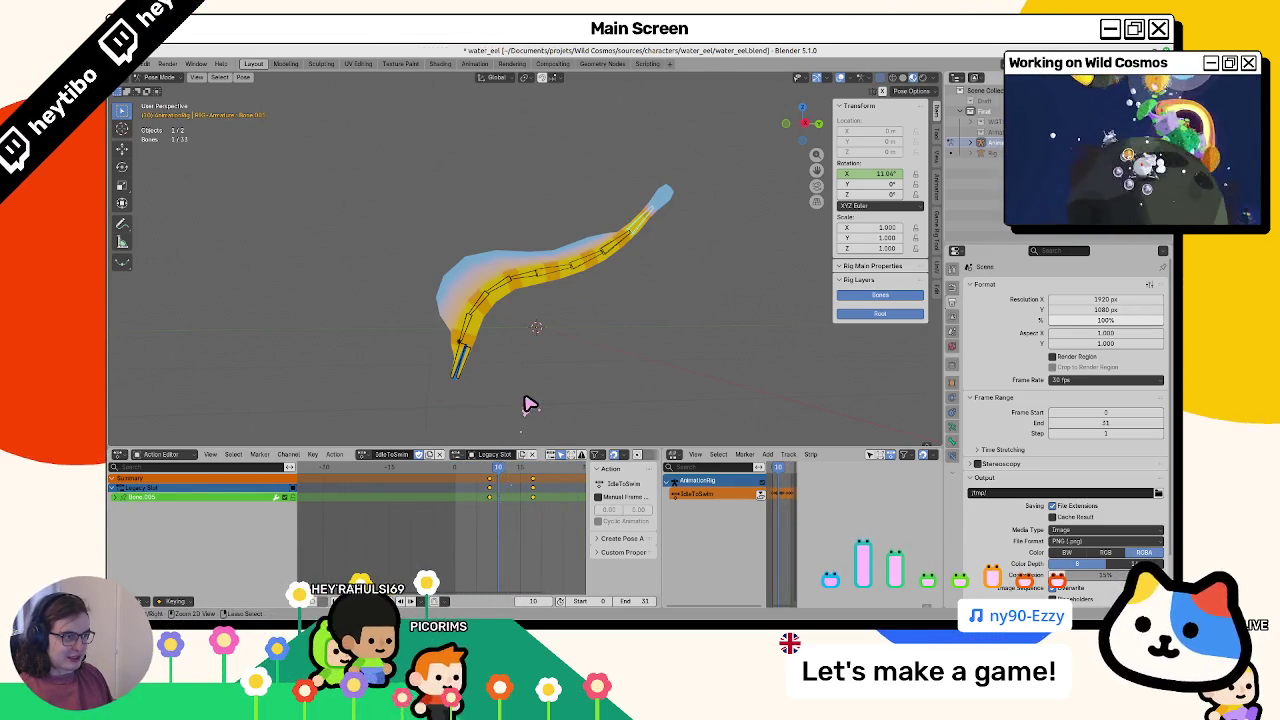
pyautogui.hotkey('alt', 'Tab')
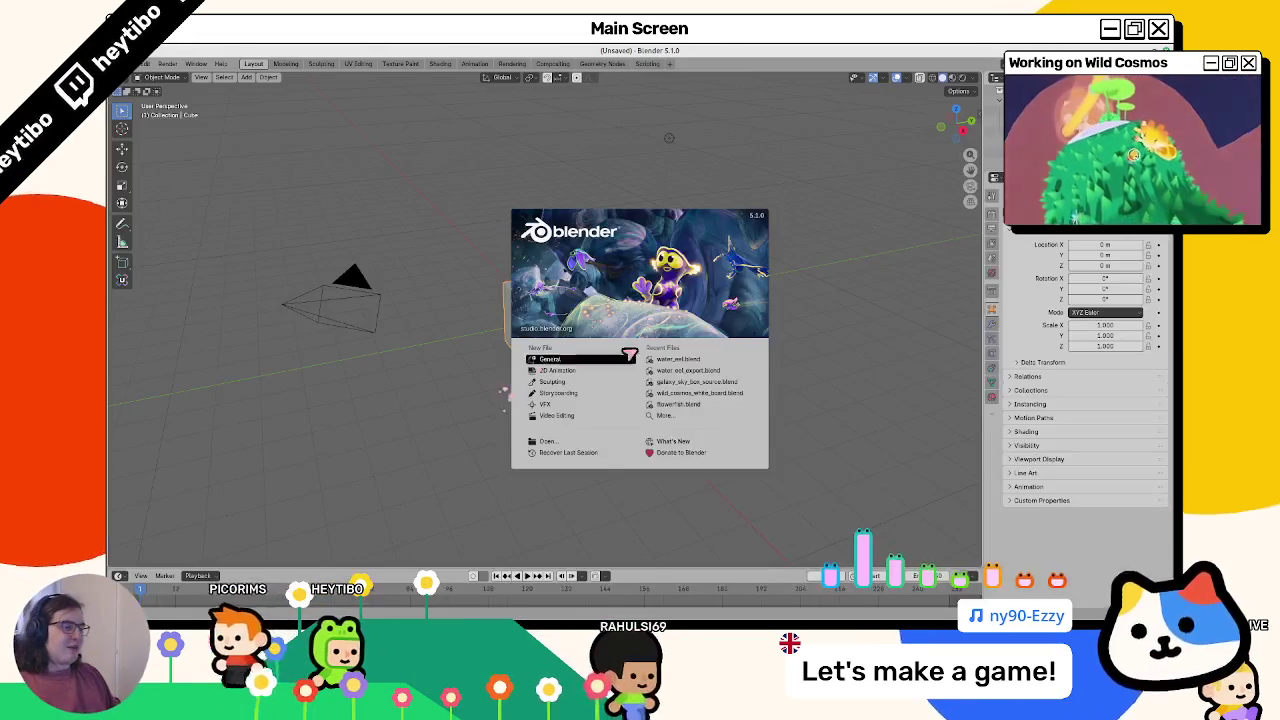
# Open water_eel.blend, recover its auto-save, and scrub frames 13–23 to check it
pyautogui.click(672, 360)
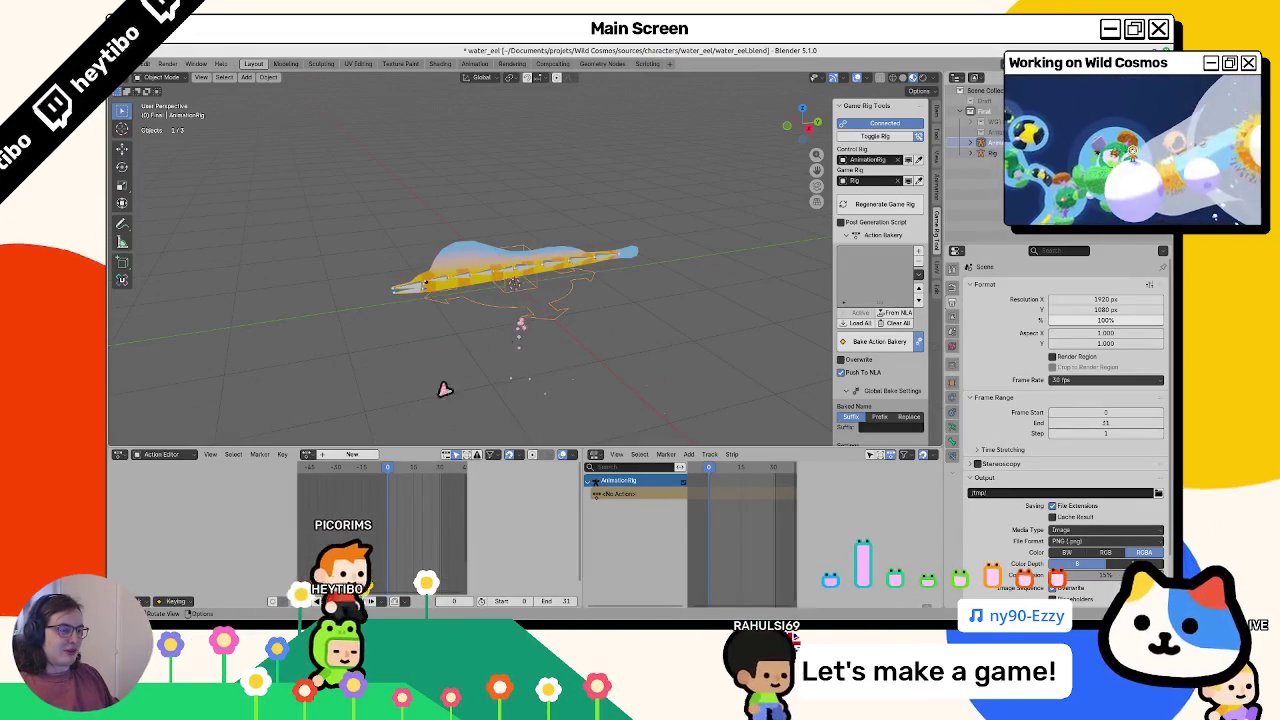
pyautogui.click(309, 455)
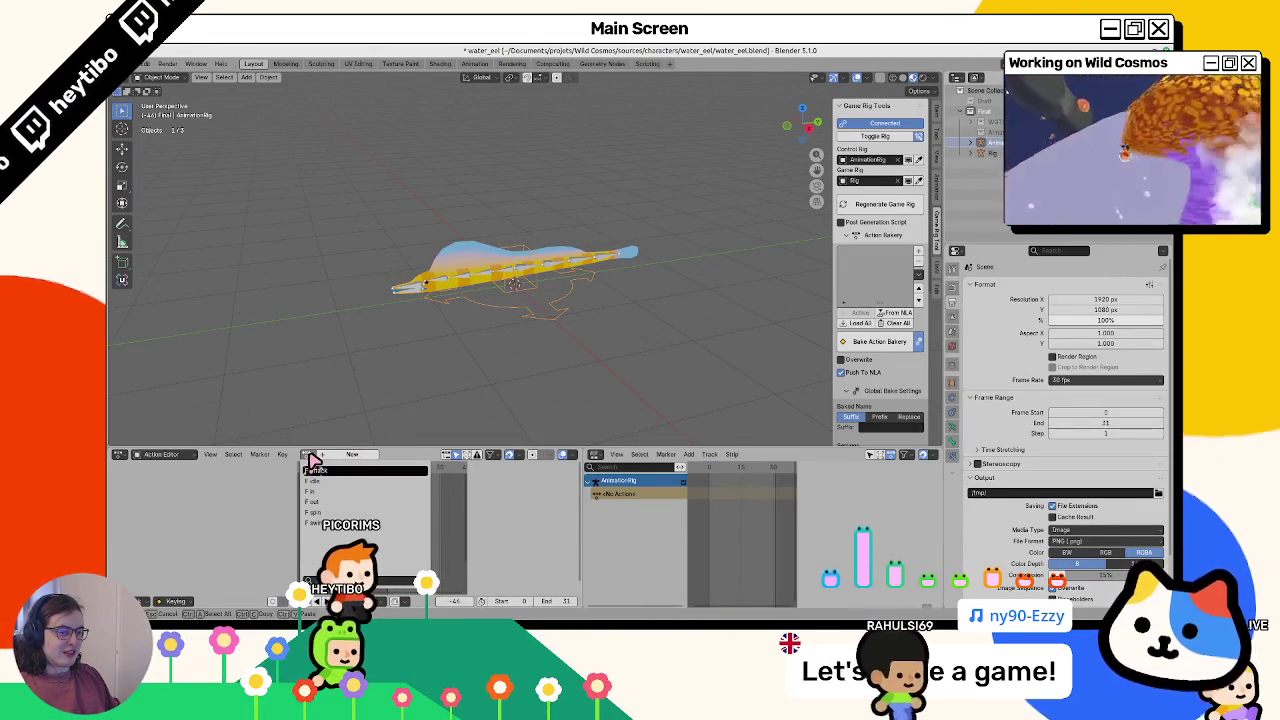
pyautogui.click(143, 64)
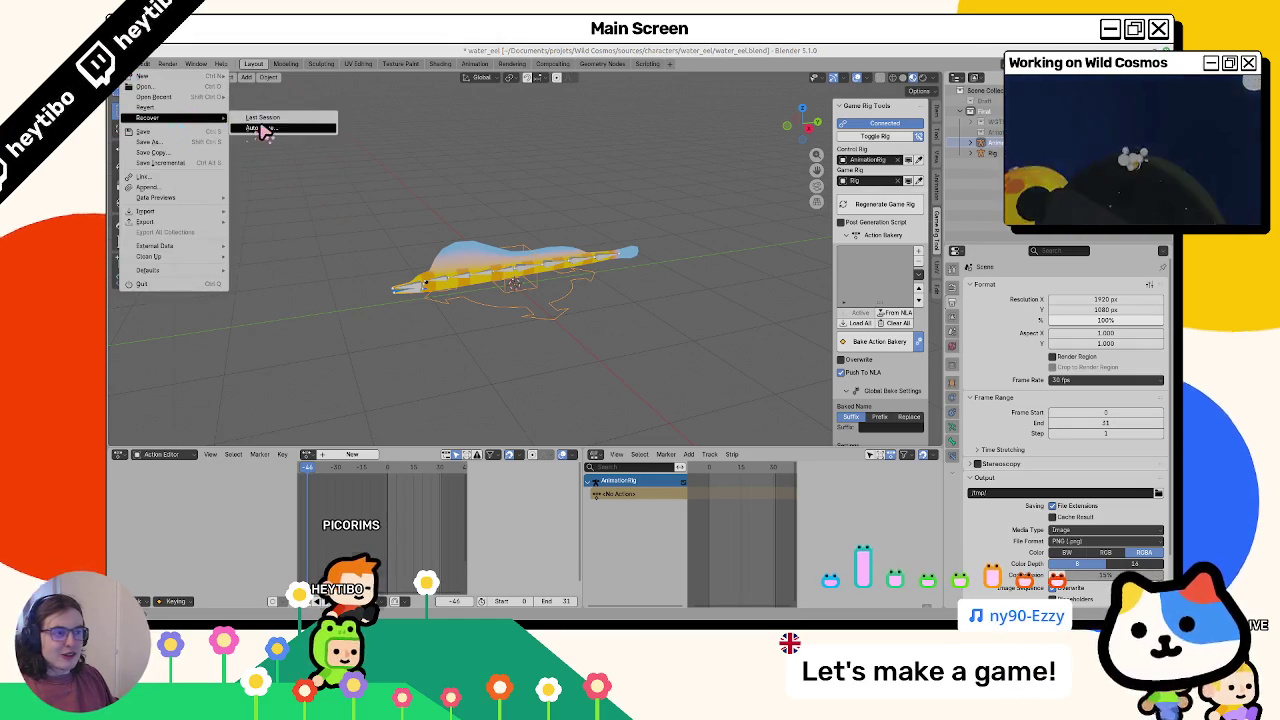
pyautogui.click(262, 129)
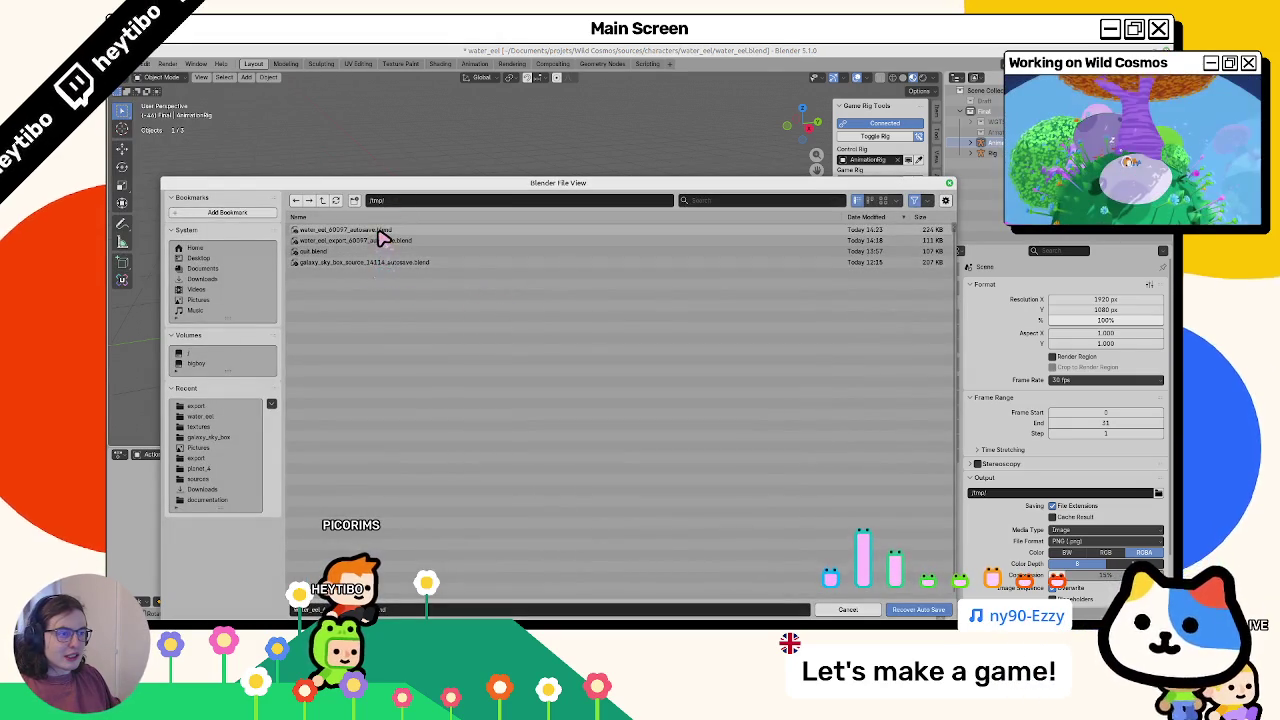
pyautogui.doubleClick(379, 231)
pyautogui.moveTo(392, 466); pyautogui.dragTo(388, 471)
pyautogui.press('space')
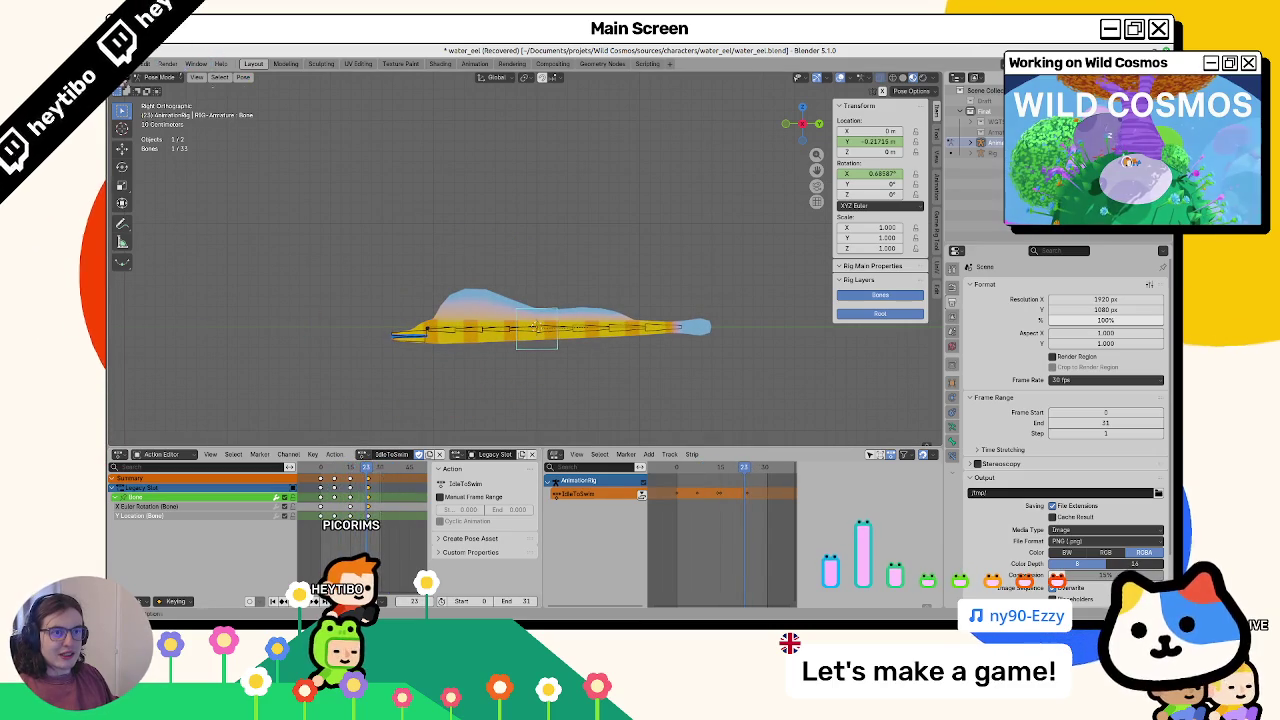
# Try the water_eel_export auto-save, reload the water_eel auto-save, and save it as water_eel.blend
pyautogui.click(143, 63)
pyautogui.moveTo(195, 122)
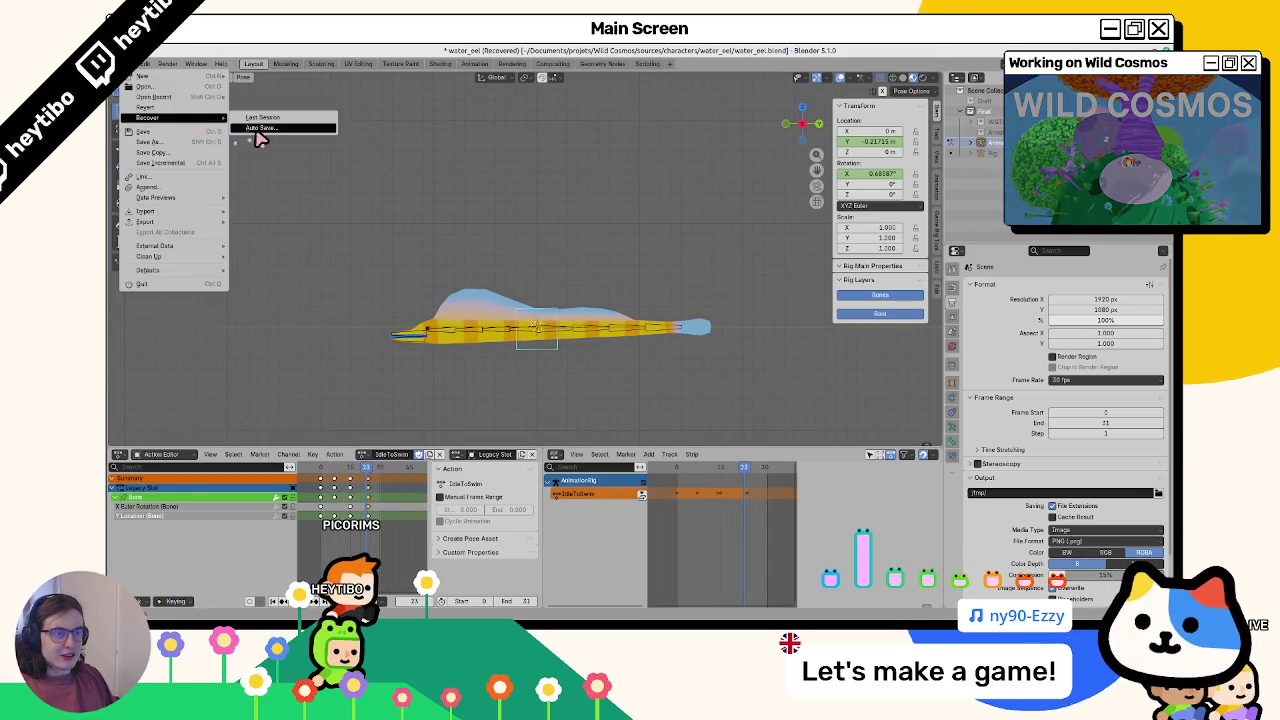
pyautogui.click(258, 128)
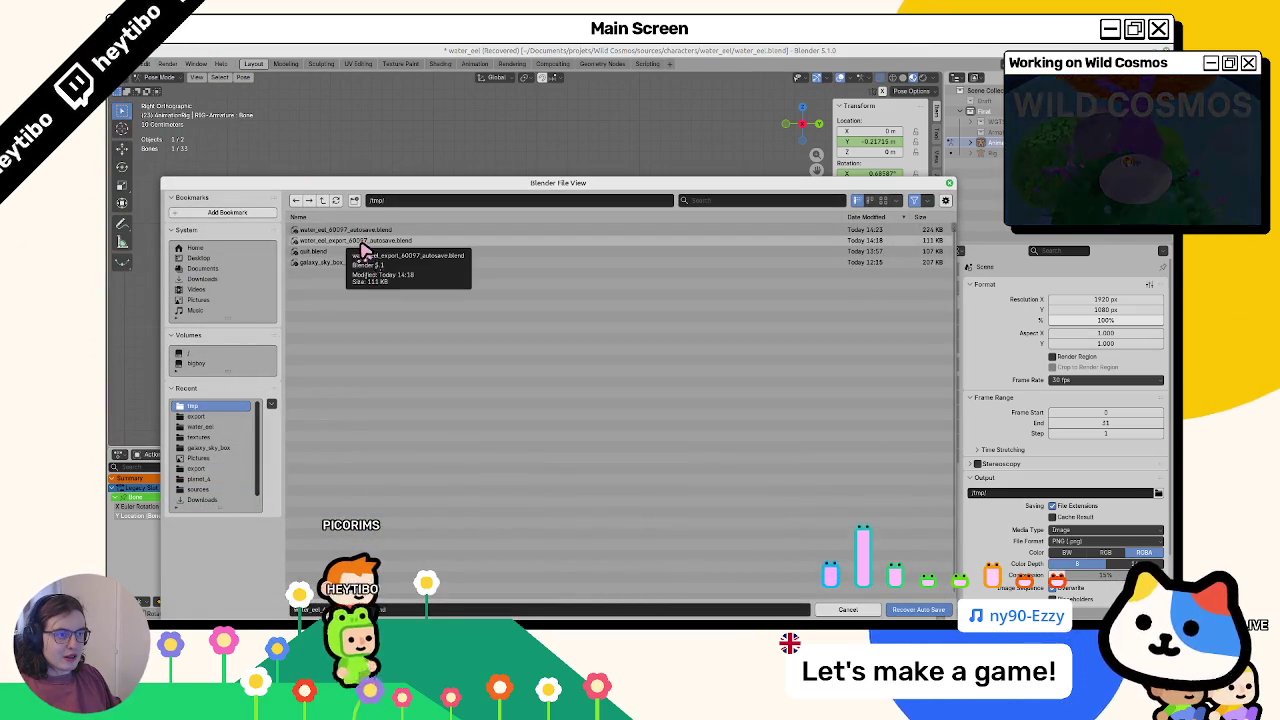
pyautogui.doubleClick(350, 255)
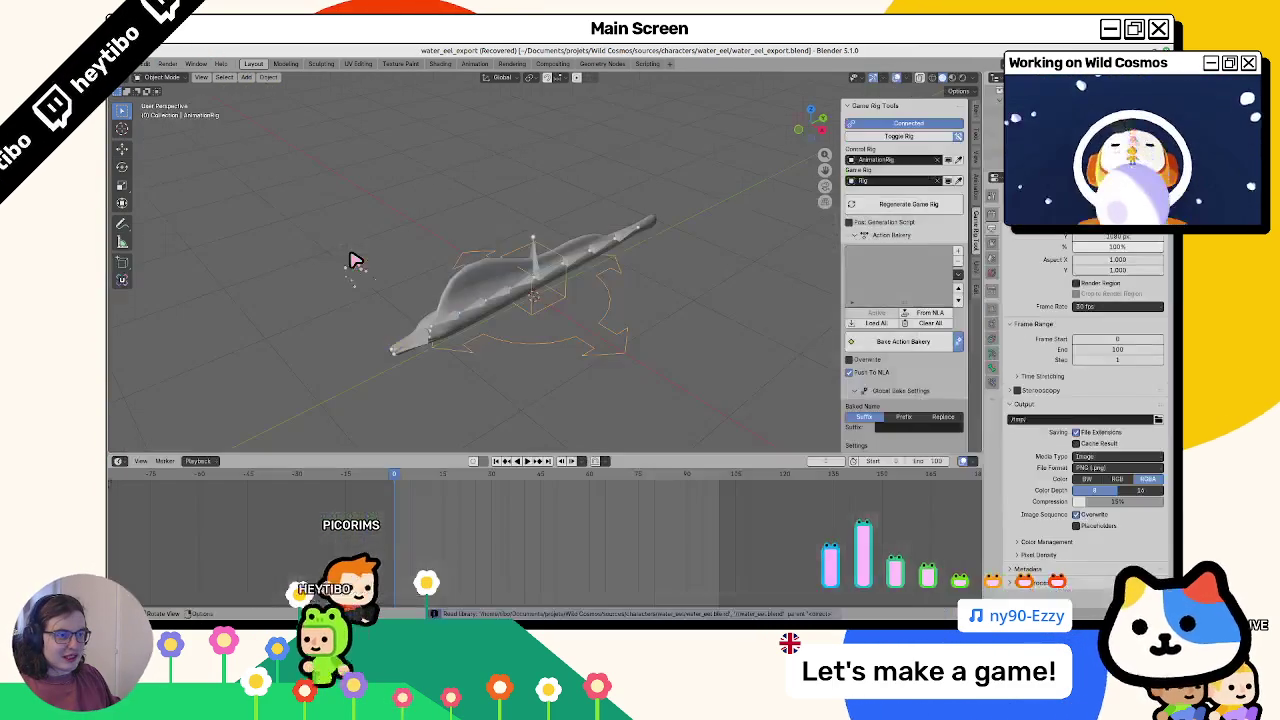
pyautogui.click(144, 64)
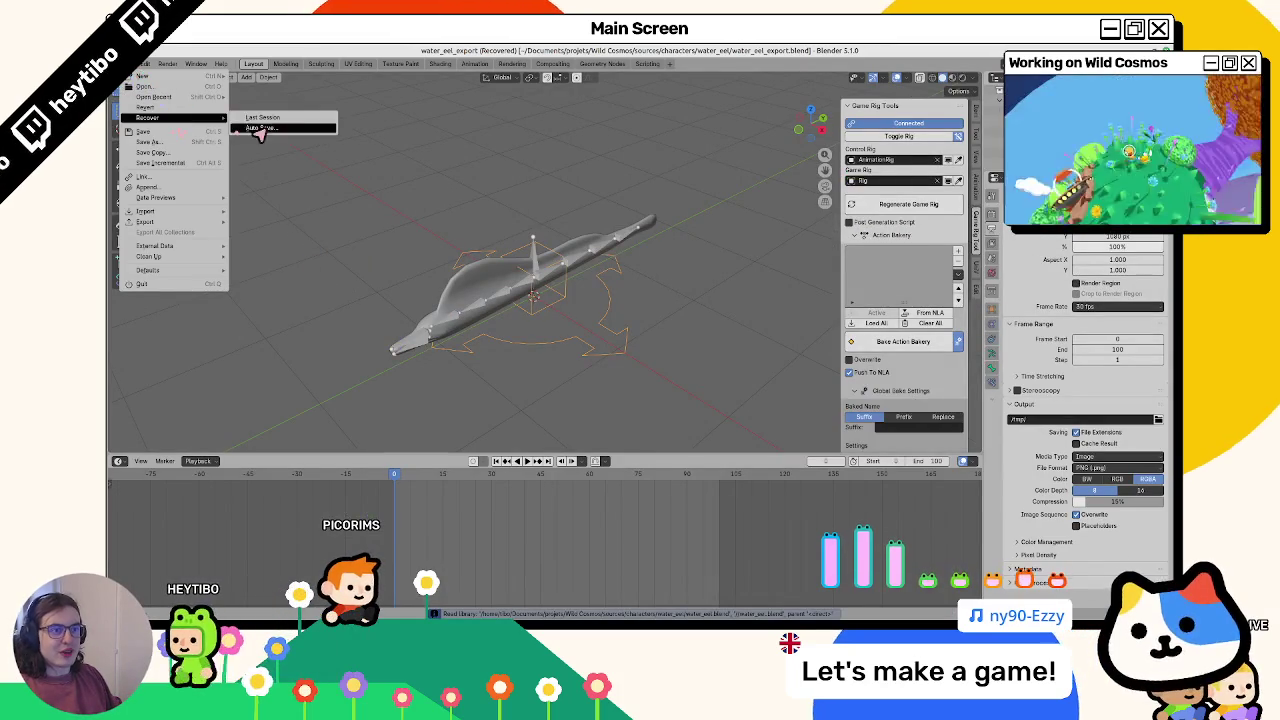
pyautogui.click(240, 128)
pyautogui.doubleClick(396, 232)
pyautogui.moveTo(396, 474)
pyautogui.mouseDown()
pyautogui.moveTo(375, 482)
pyautogui.moveTo(405, 479)
pyautogui.mouseUp()
pyautogui.hotkey('ctrl', 's')
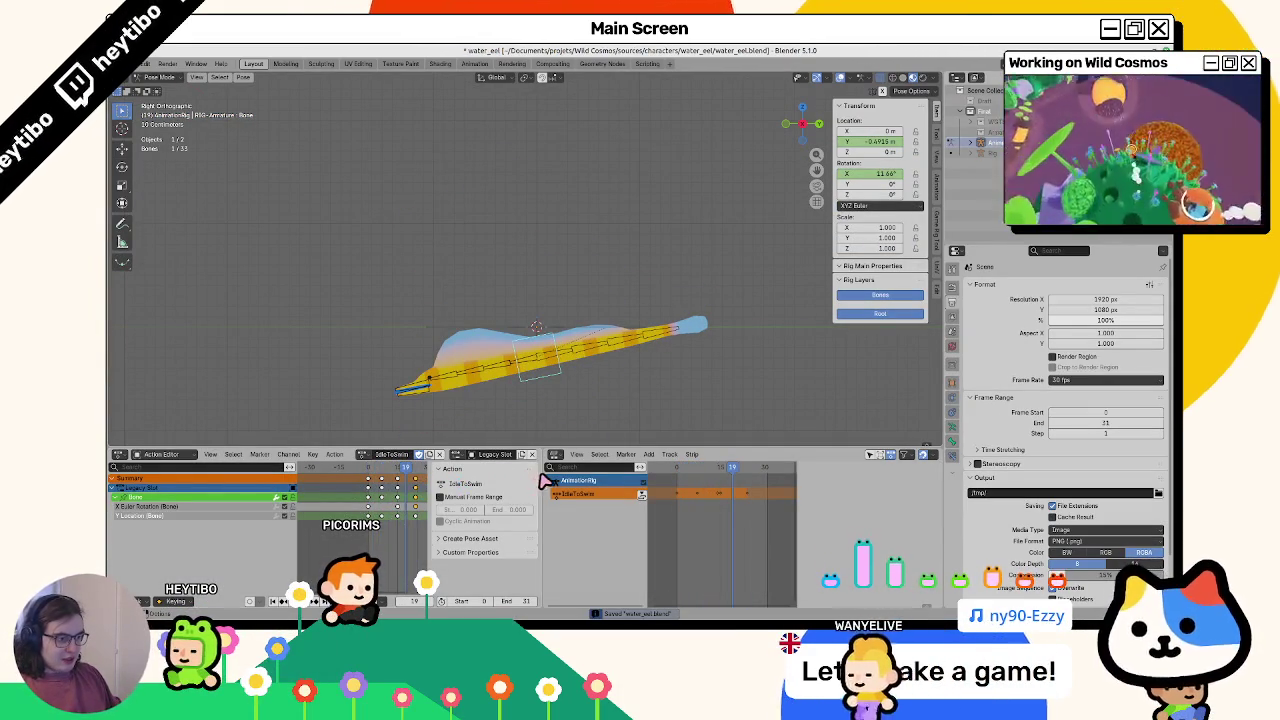
pyautogui.moveTo(540, 476); pyautogui.dragTo(680, 478)
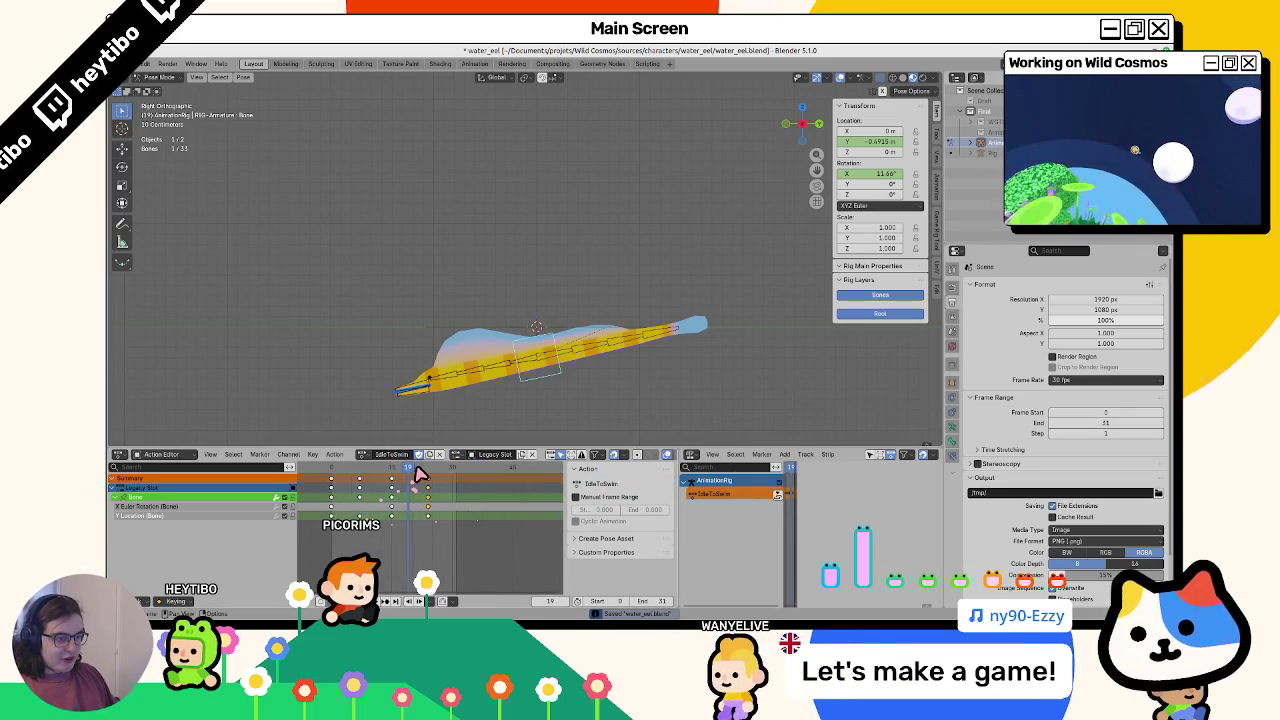
pyautogui.moveTo(420, 474)
pyautogui.mouseDown()
pyautogui.moveTo(392, 494)
pyautogui.moveTo(424, 503)
pyautogui.moveTo(335, 503)
pyautogui.mouseUp()
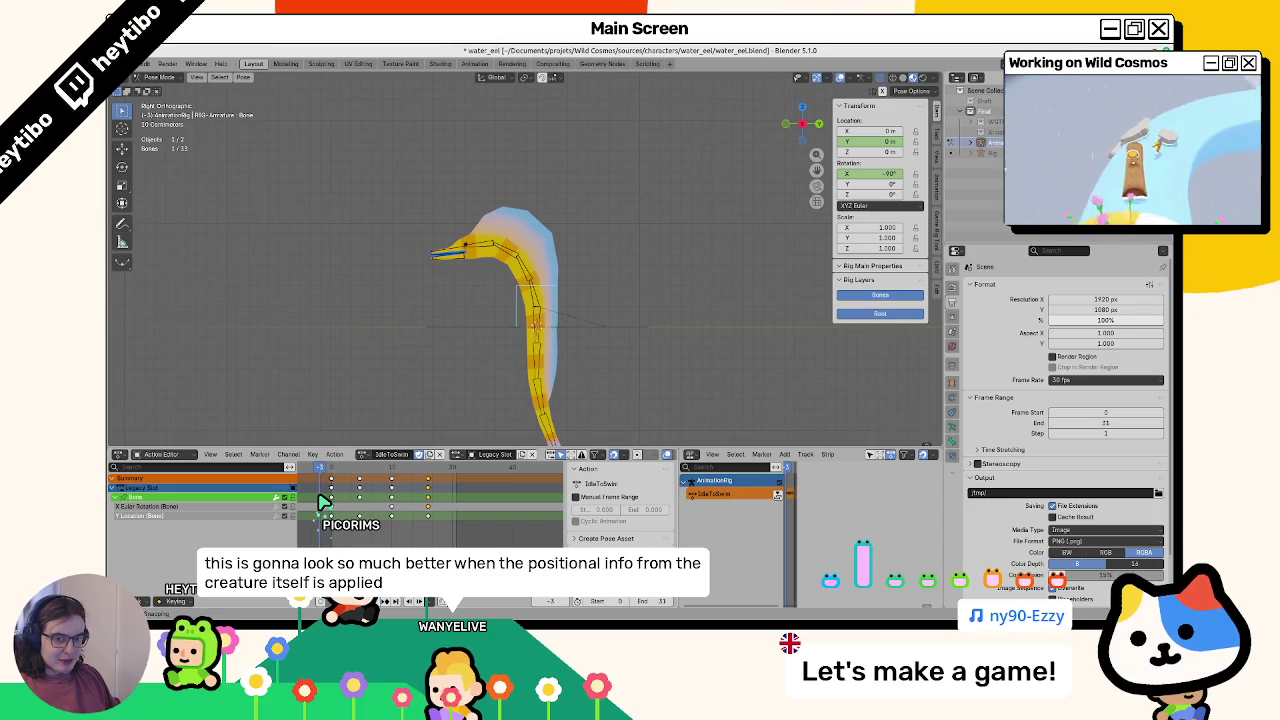
pyautogui.moveTo(338, 505); pyautogui.dragTo(406, 505)
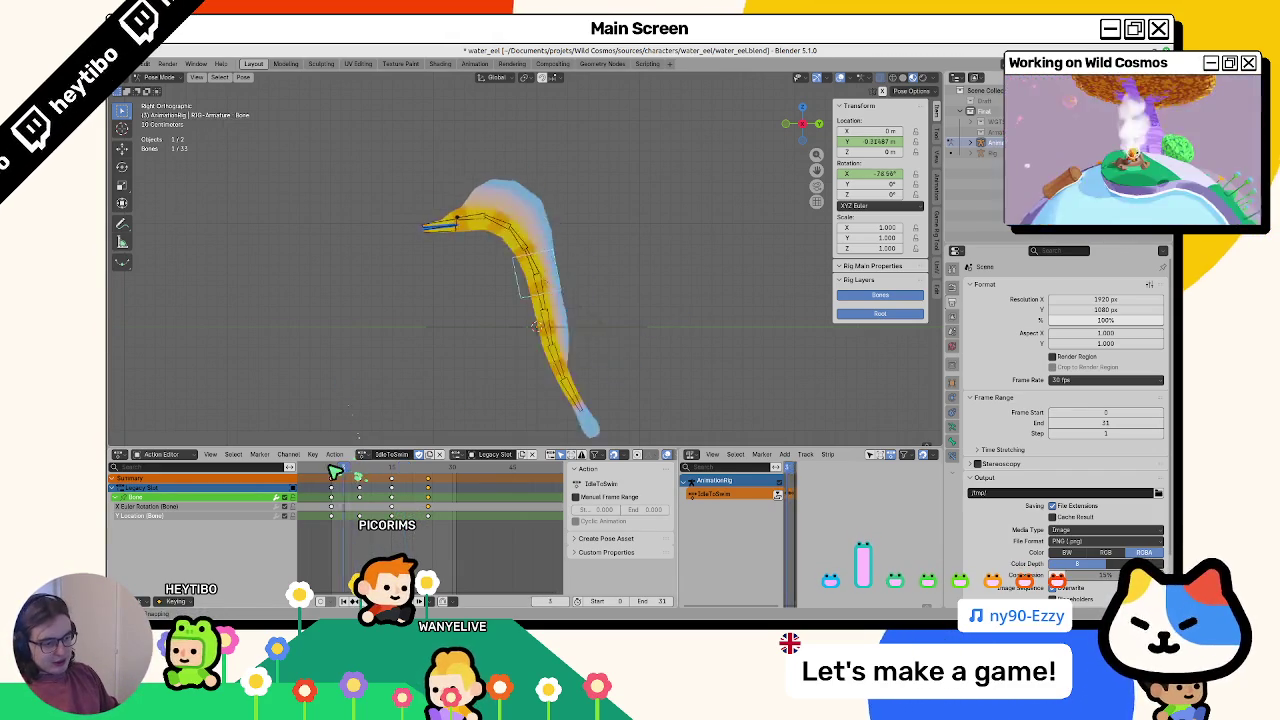
pyautogui.moveTo(388, 483); pyautogui.dragTo(337, 483)
pyautogui.click(503, 247)
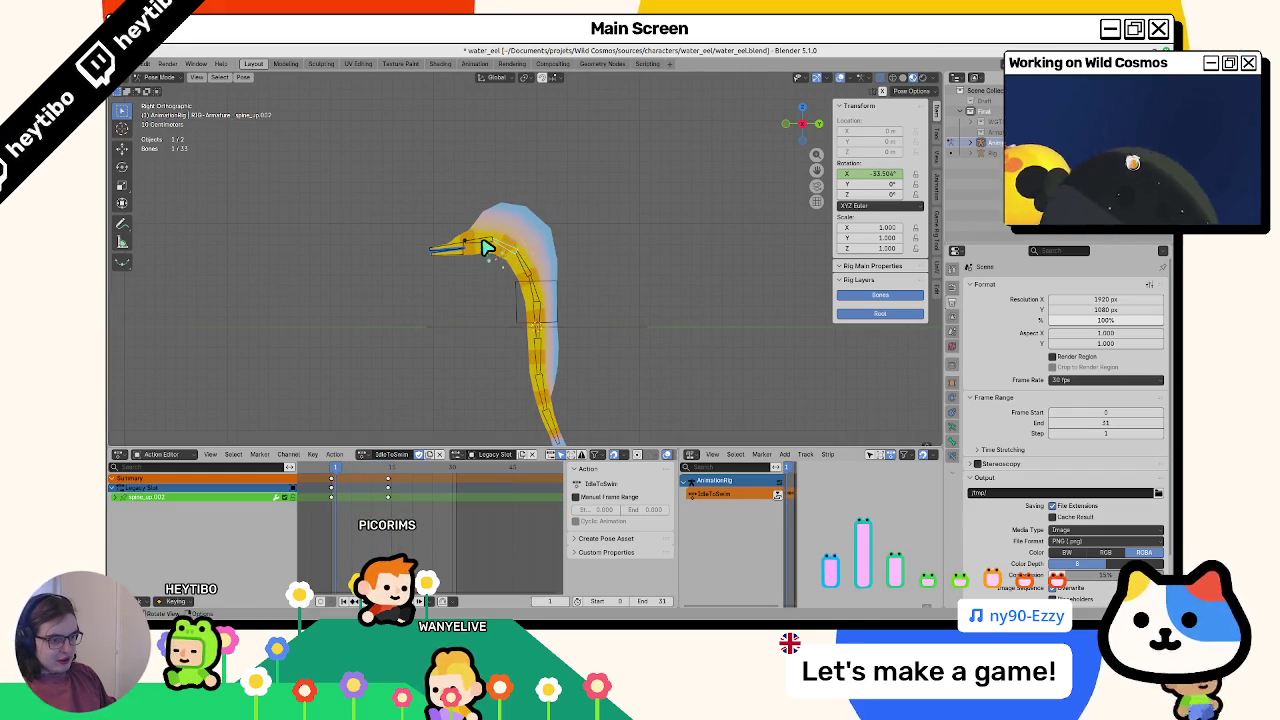
pyautogui.hotkey('alt', 'r')
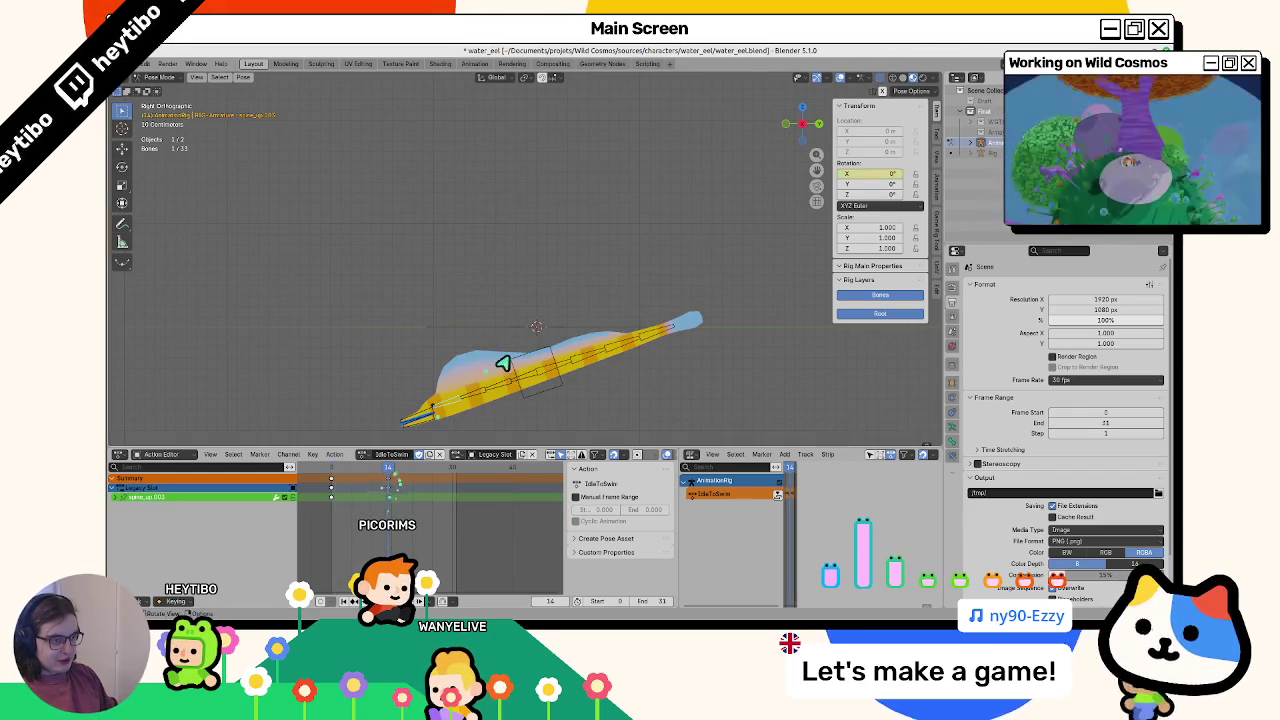
# Select the spine bones through Bone.005 and move their frame-14 keys to frame 24
pyautogui.click(483, 378)
pyautogui.moveTo(415, 470); pyautogui.dragTo(428, 470)
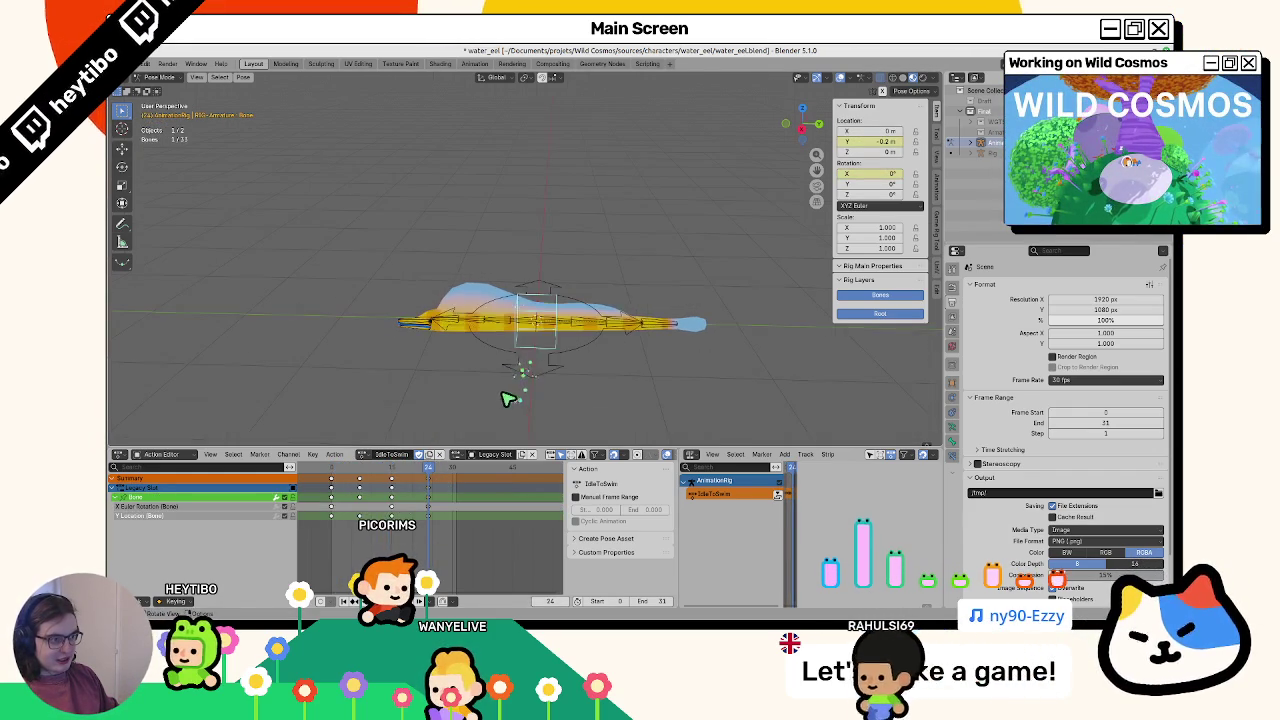
pyautogui.click(508, 363)
pyautogui.keyDown('shift'); pyautogui.click(517, 326); pyautogui.keyUp('shift')
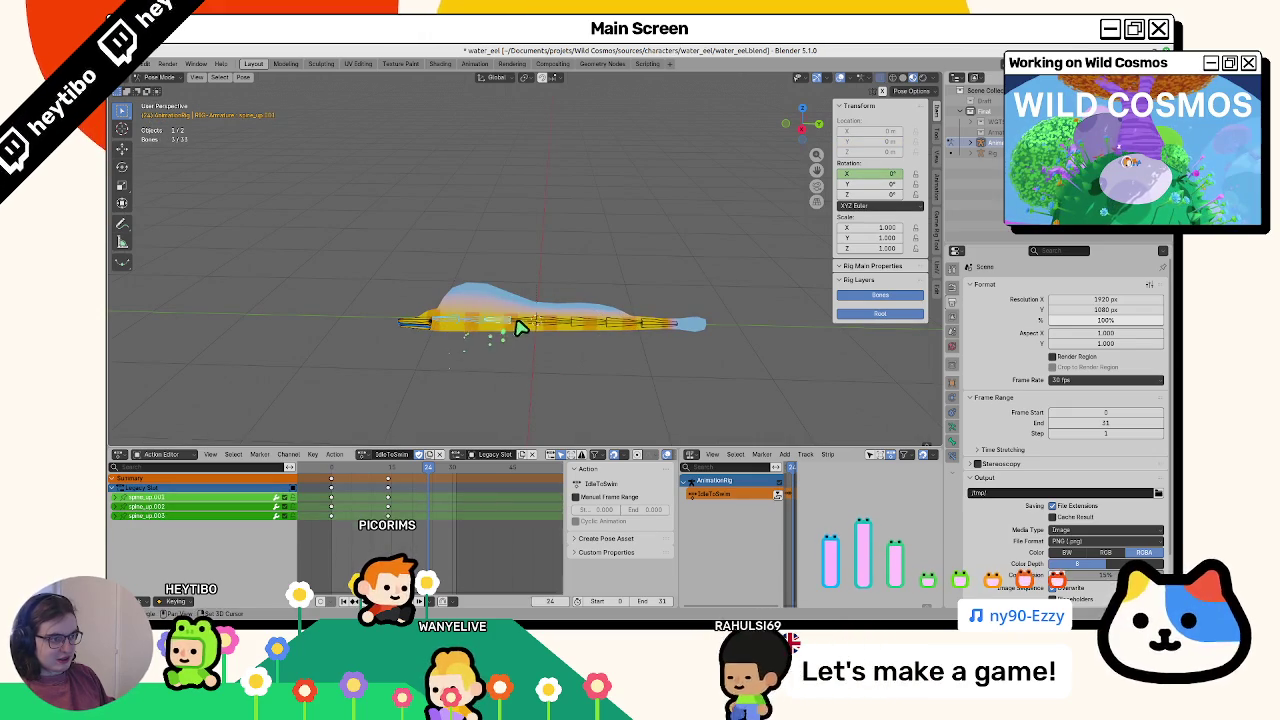
pyautogui.keyDown('shift'); pyautogui.click(537, 323); pyautogui.keyUp('shift')
pyautogui.keyDown('shift'); pyautogui.click(594, 329); pyautogui.keyUp('shift')
pyautogui.keyDown('shift'); pyautogui.click(645, 328); pyautogui.keyUp('shift')
pyautogui.keyDown('shift'); pyautogui.click(646, 327); pyautogui.keyUp('shift')
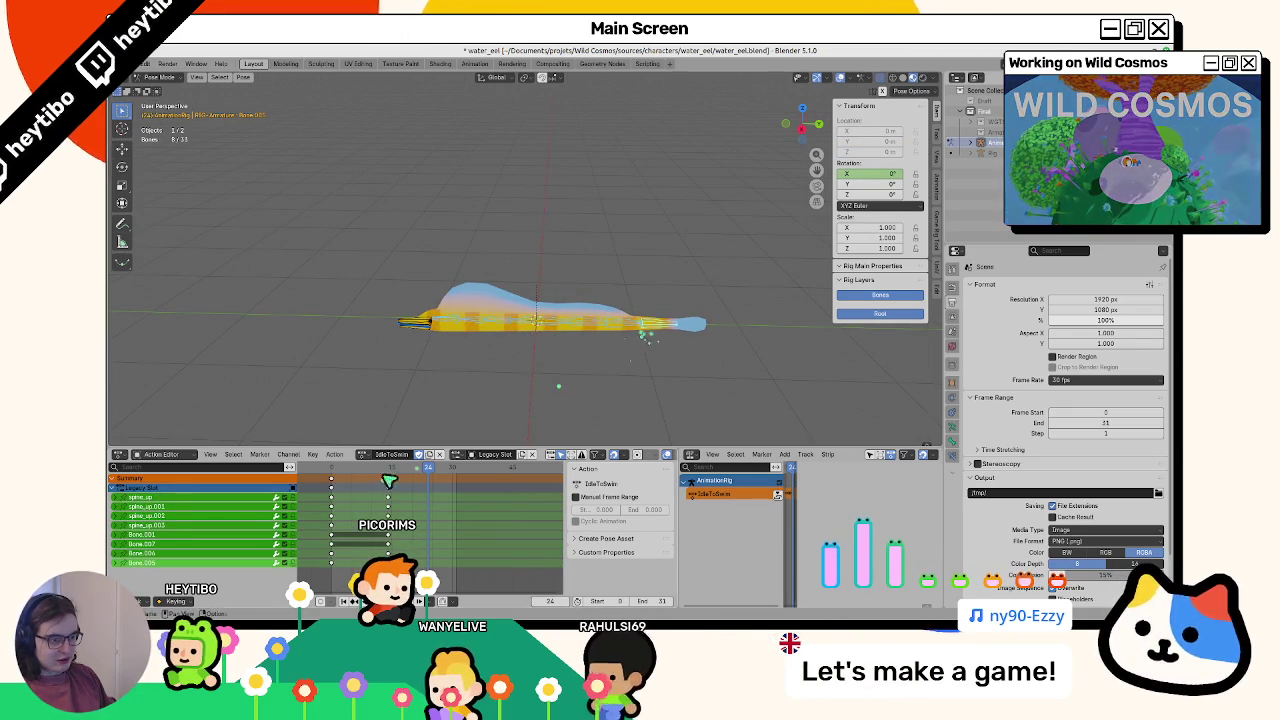
pyautogui.click(388, 478)
pyautogui.press('g')
pyautogui.click(440, 500)
# At frame 5, bend the spine_up bones to −20° and the Bone.00x tail bones to 20° on X
pyautogui.moveTo(428, 468)
pyautogui.mouseDown()
pyautogui.moveTo(345, 473)
pyautogui.moveTo(355, 480)
pyautogui.mouseUp()
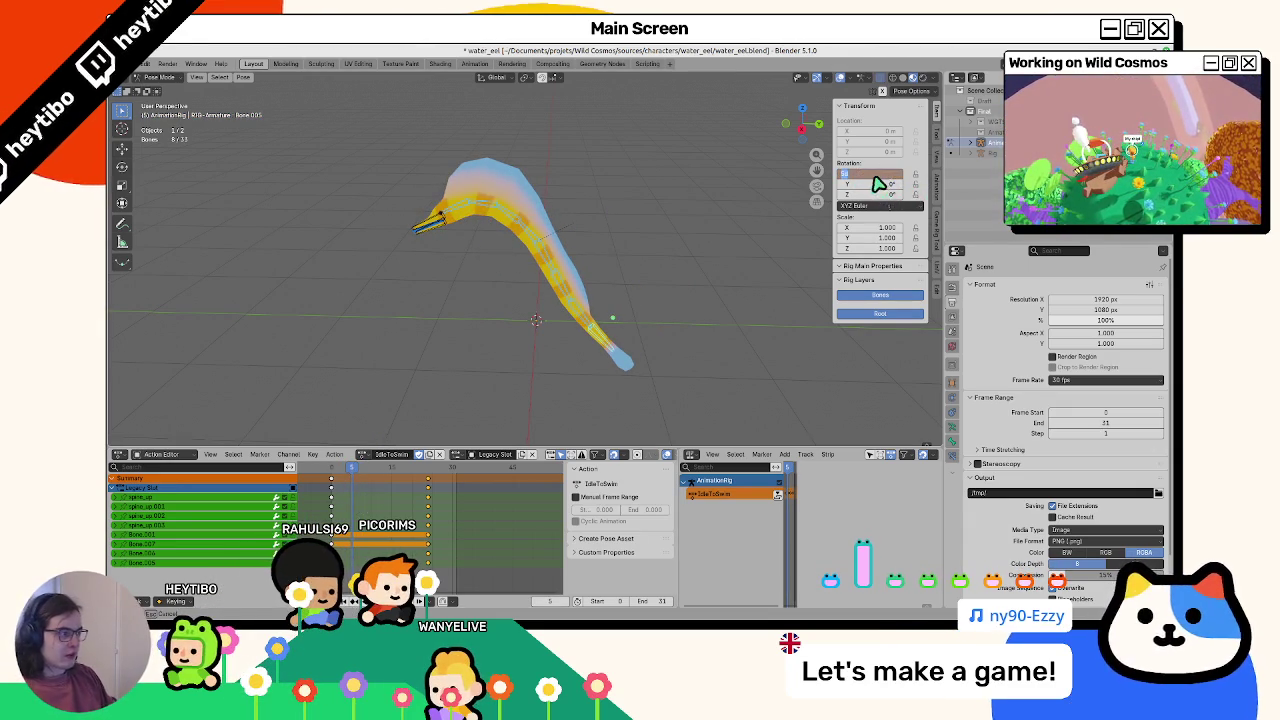
pyautogui.press('Return')
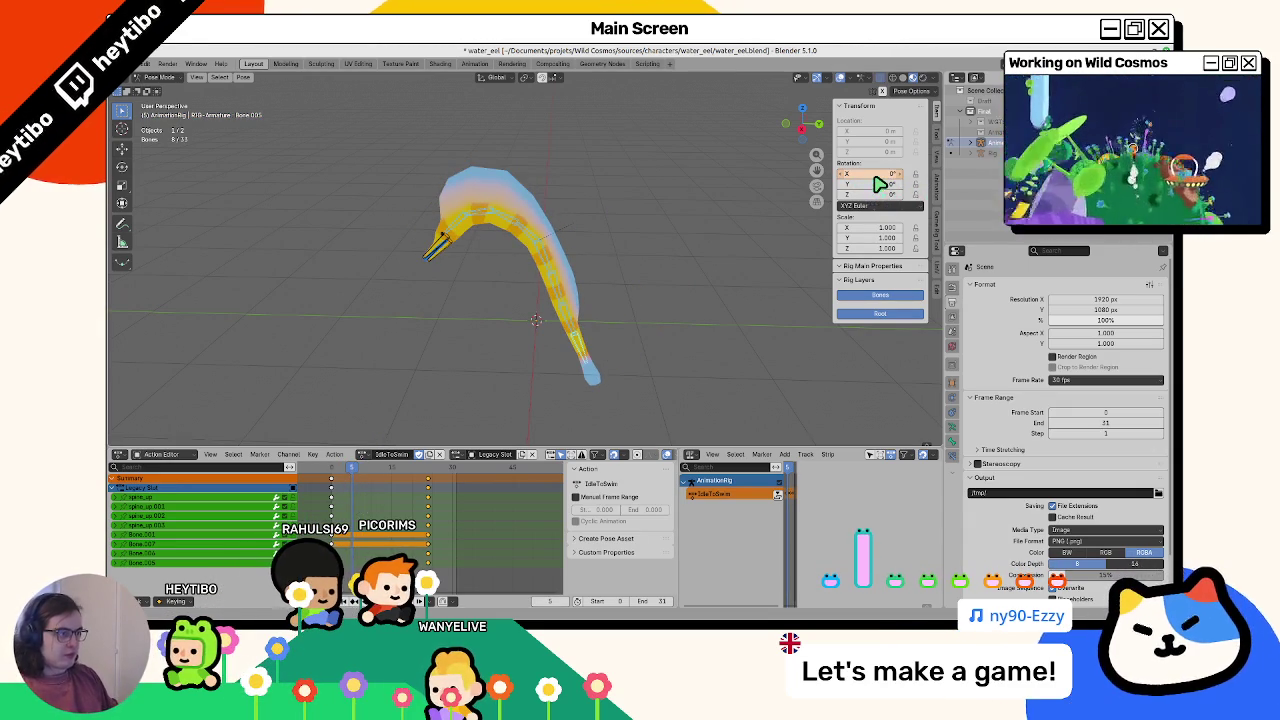
pyautogui.press('Return')
pyautogui.moveTo(876, 184); pyautogui.dragTo(870, 181)
pyautogui.write('-10')
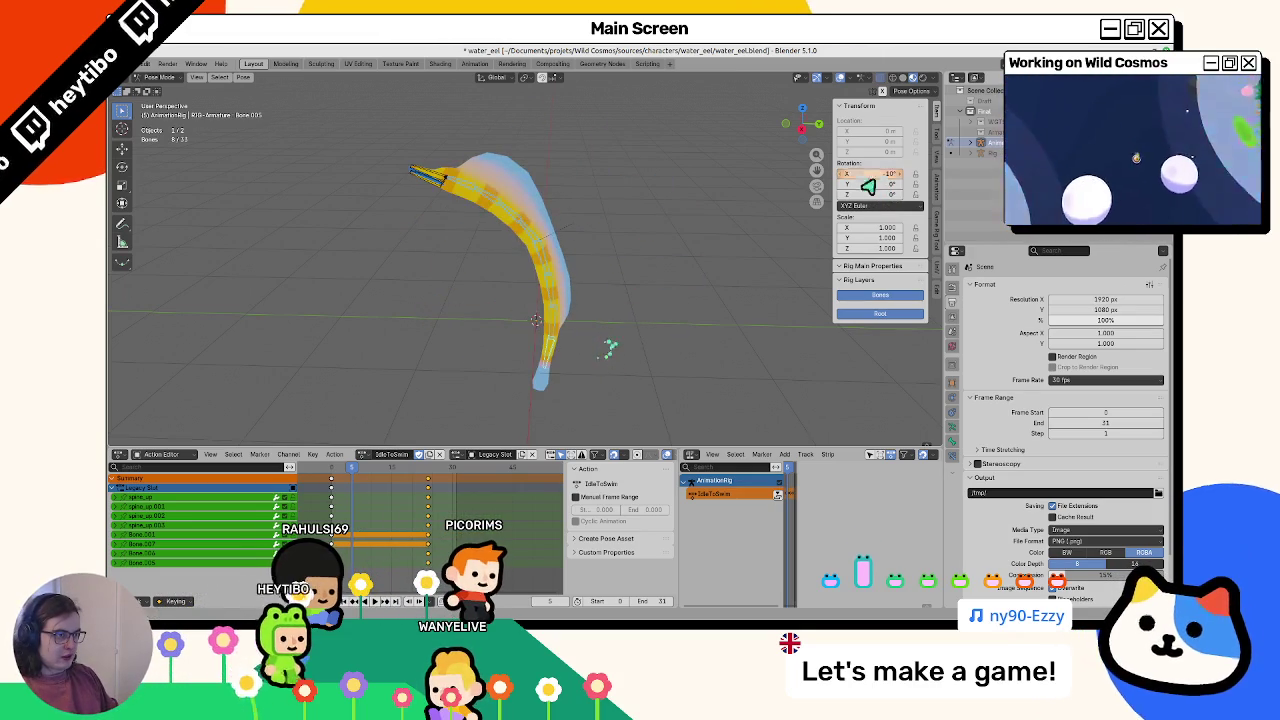
pyautogui.moveTo(613, 311); pyautogui.dragTo(609, 324)
pyautogui.keyDown('shift'); pyautogui.click(543, 271); pyautogui.keyUp('shift')
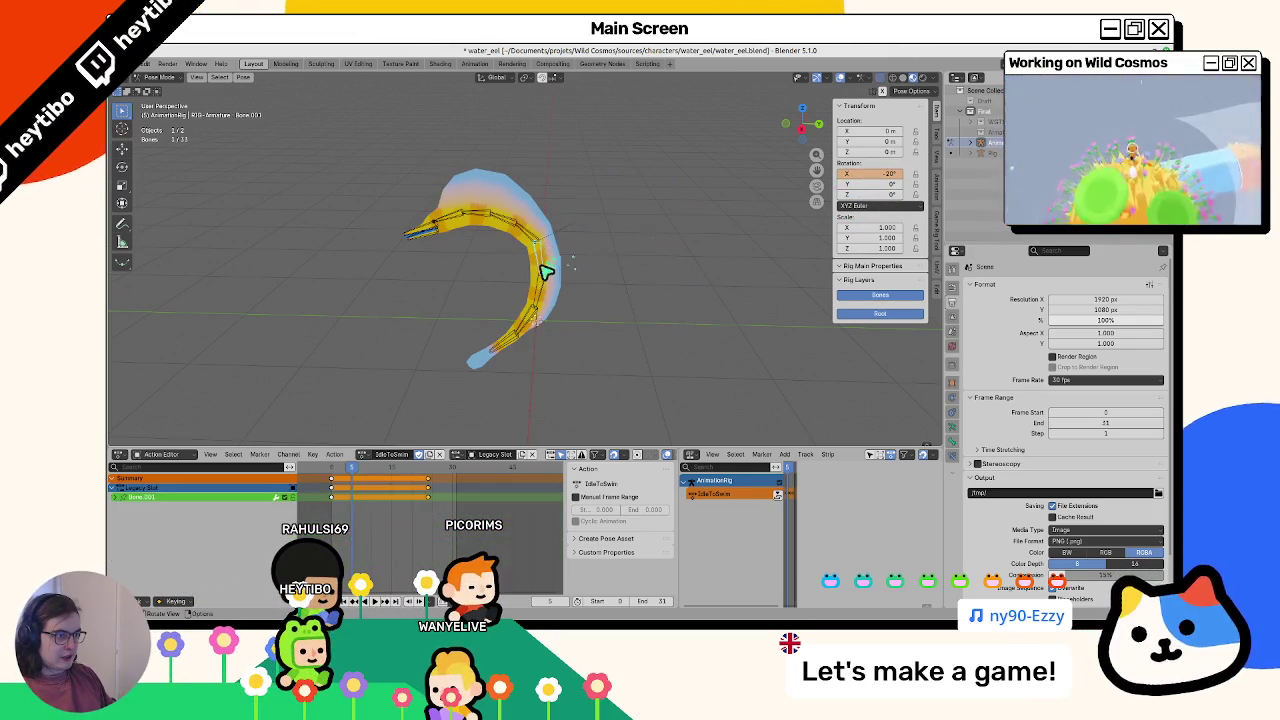
pyautogui.moveTo(890, 180)
pyautogui.mouseDown()
pyautogui.moveTo(634, 323)
pyautogui.moveTo(637, 334)
pyautogui.mouseUp()
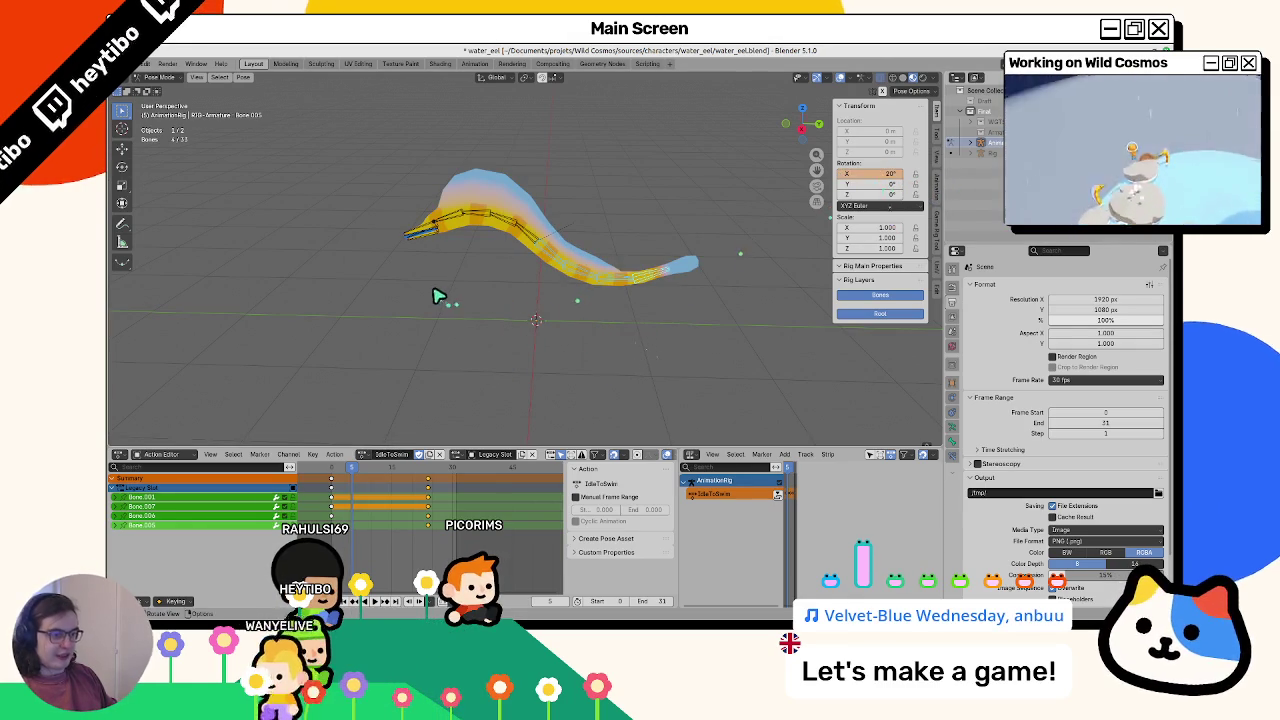
# Keyframe the X rotation of spine_up.003 and the following bones
pyautogui.click(438, 240)
pyautogui.rightClick(872, 181)
pyautogui.click(862, 184)
pyautogui.rightClick(872, 181)
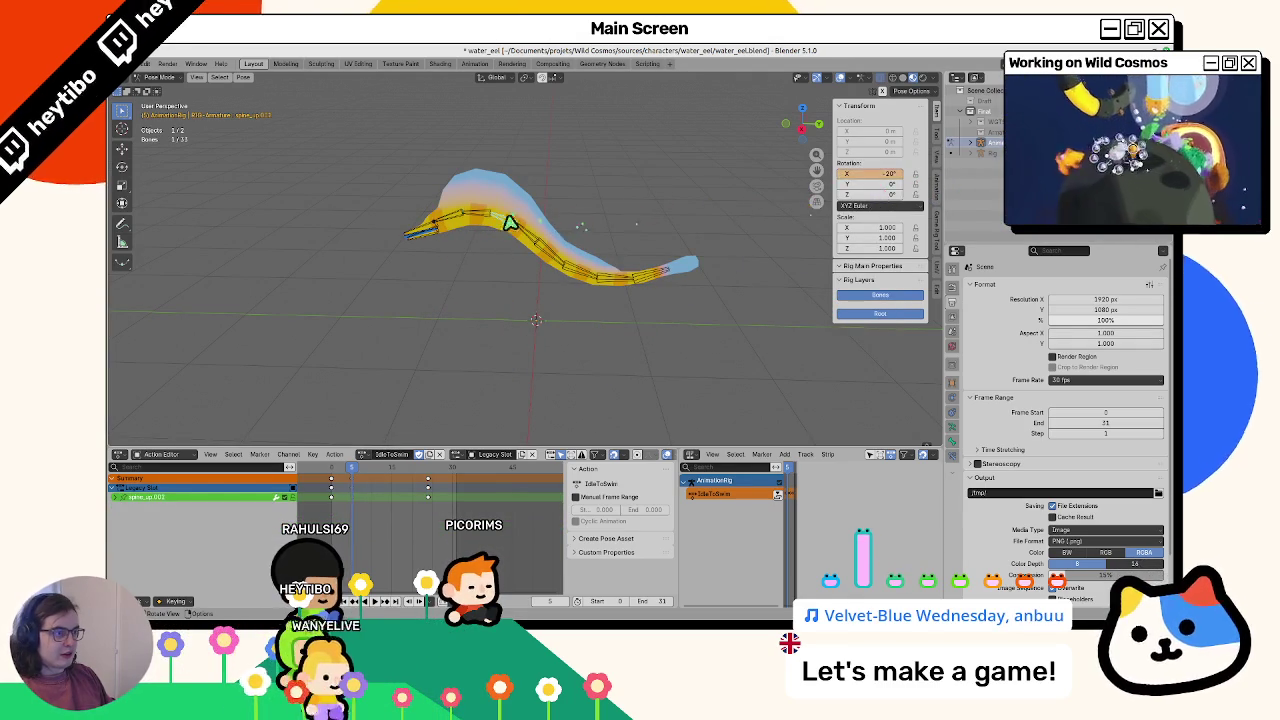
pyautogui.rightClick(872, 180)
pyautogui.click(864, 182)
pyautogui.rightClick(872, 178)
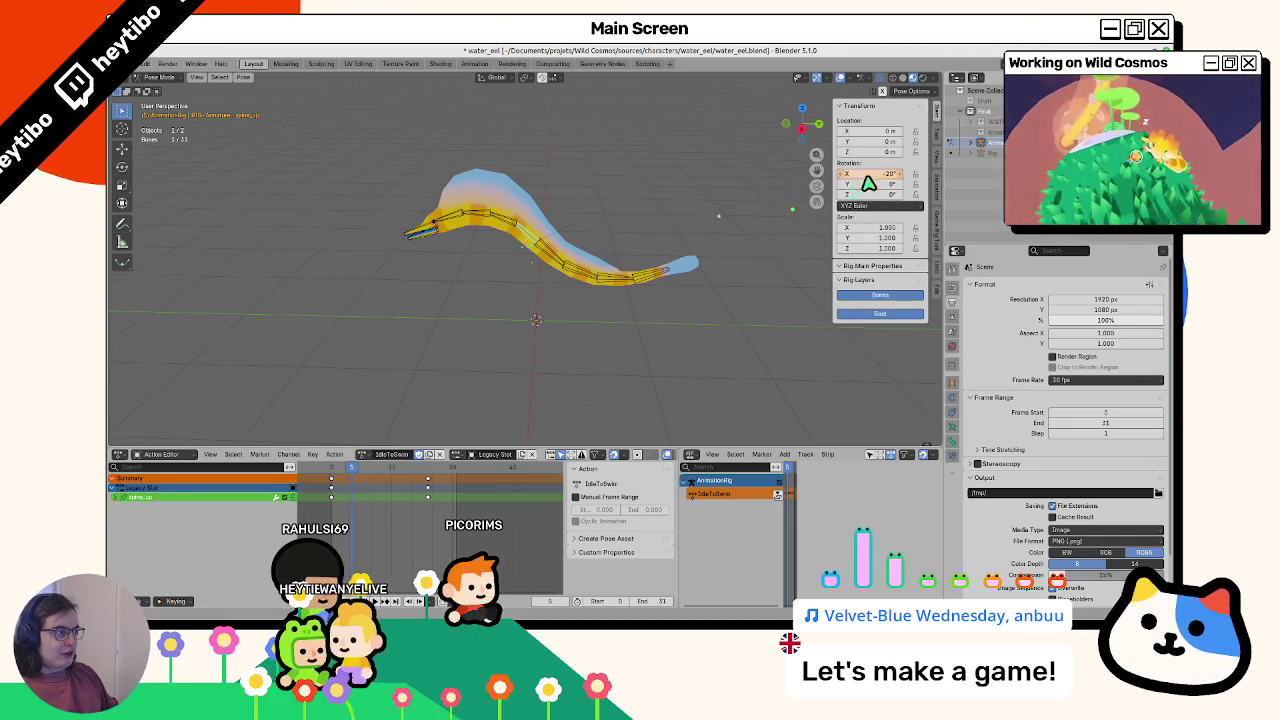
pyautogui.press('i')
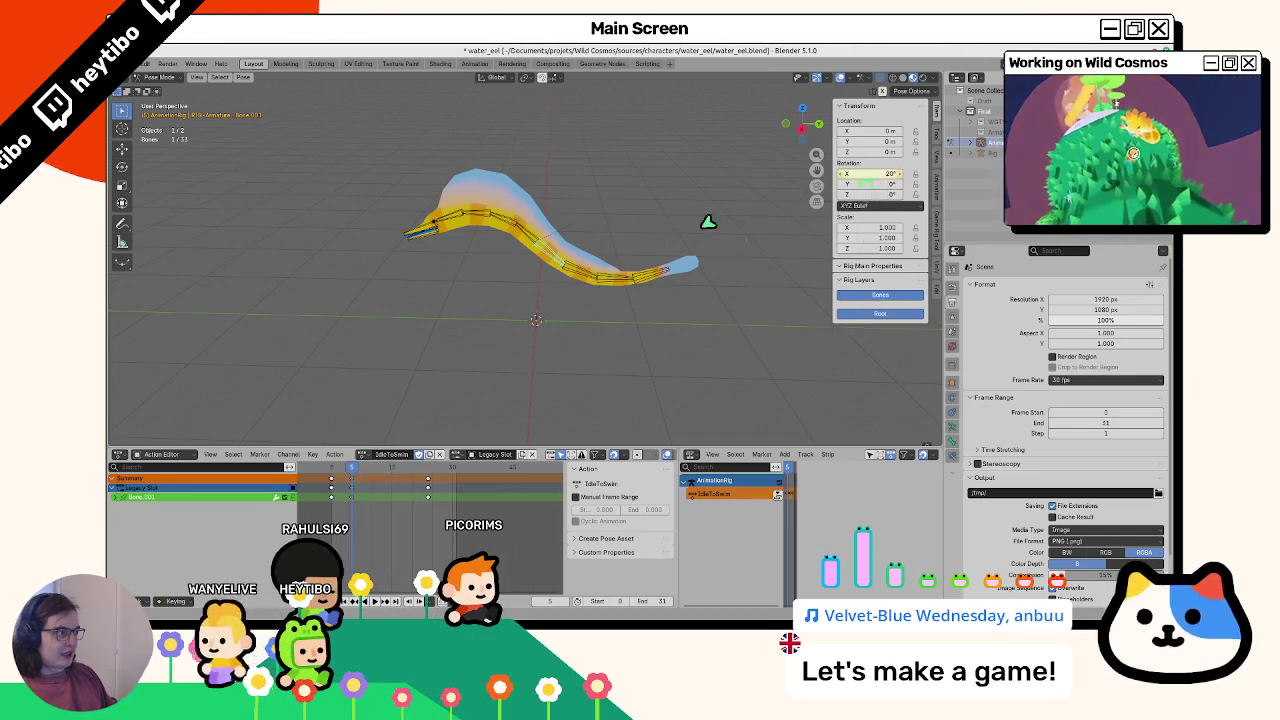
pyautogui.press('i')
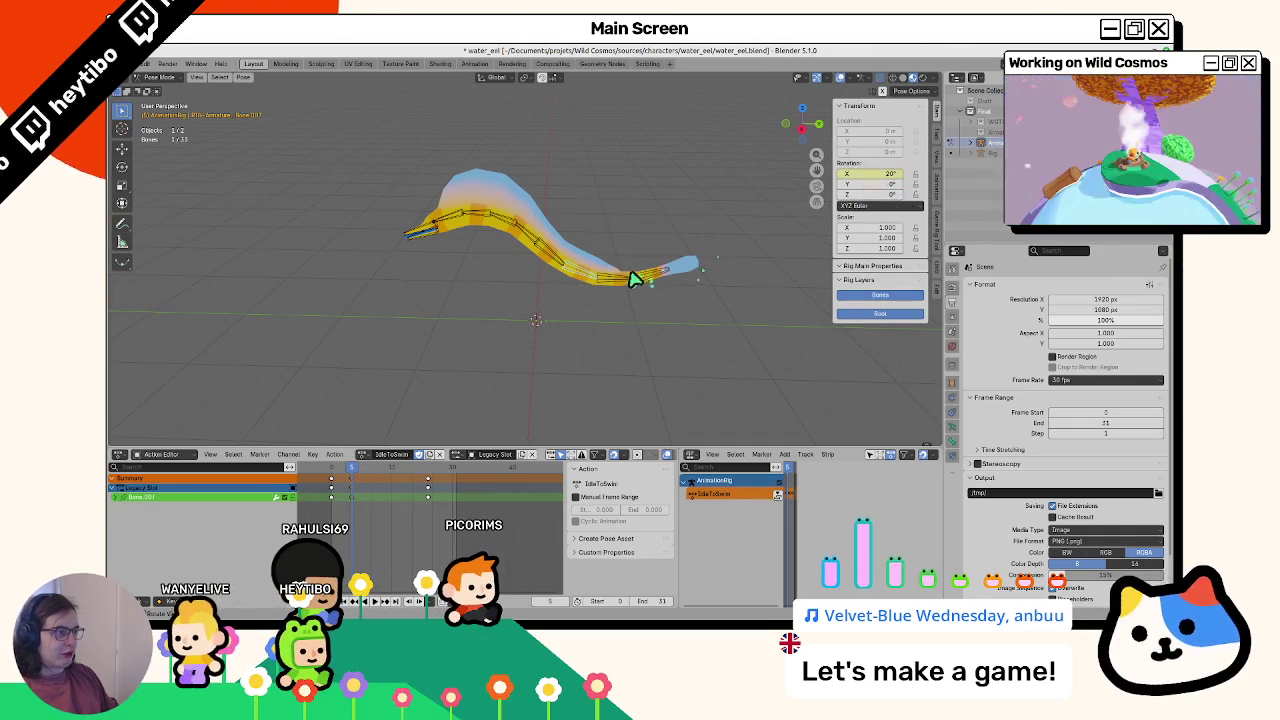
# Clear and re-insert Bone.005's 20° X rotation keyframe
pyautogui.rightClick(850, 176)
pyautogui.click(852, 178)
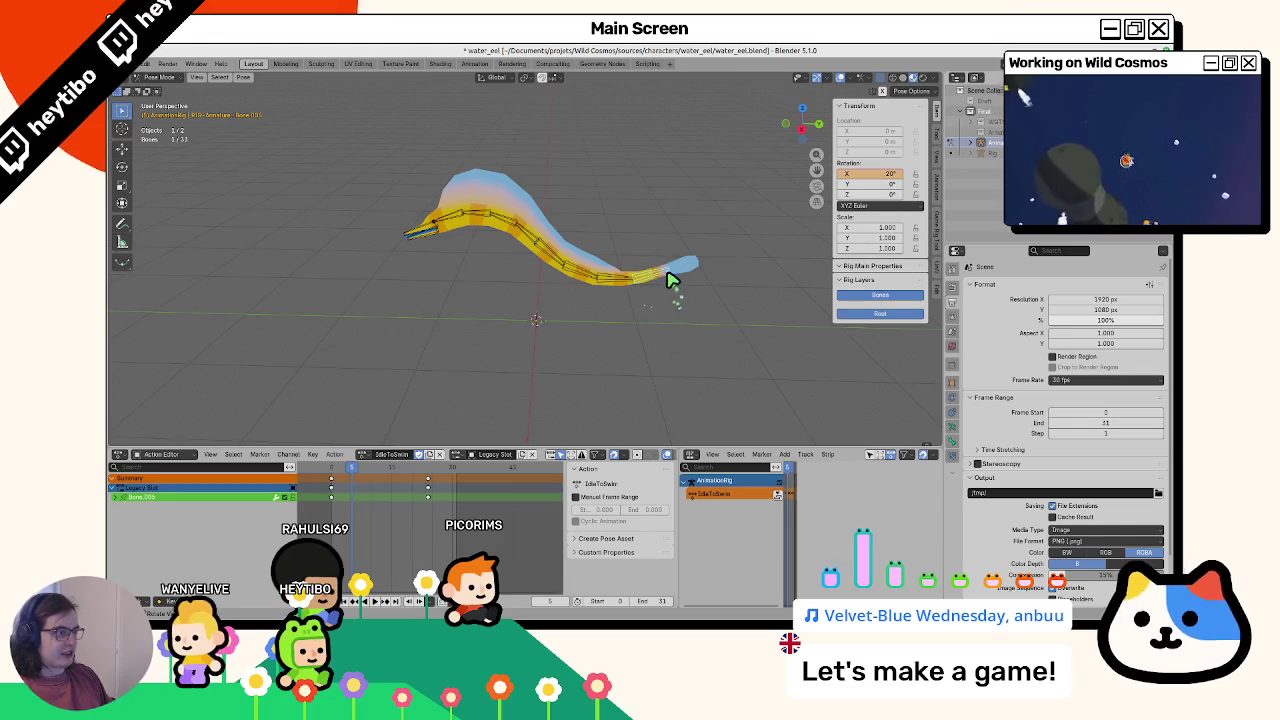
pyautogui.rightClick(872, 185)
pyautogui.click(871, 178)
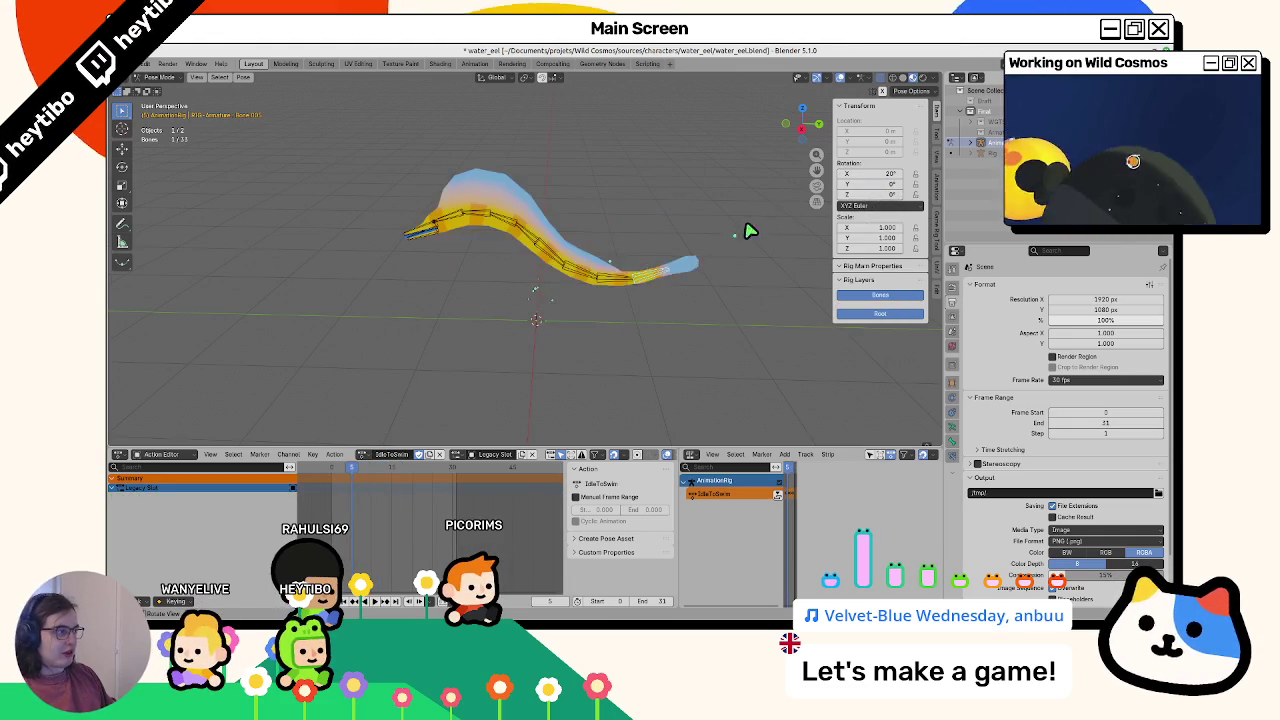
pyautogui.rightClick(863, 185)
pyautogui.click(866, 163)
# Play back the transition to review the tail curl, selecting the root Bone
pyautogui.press('space')
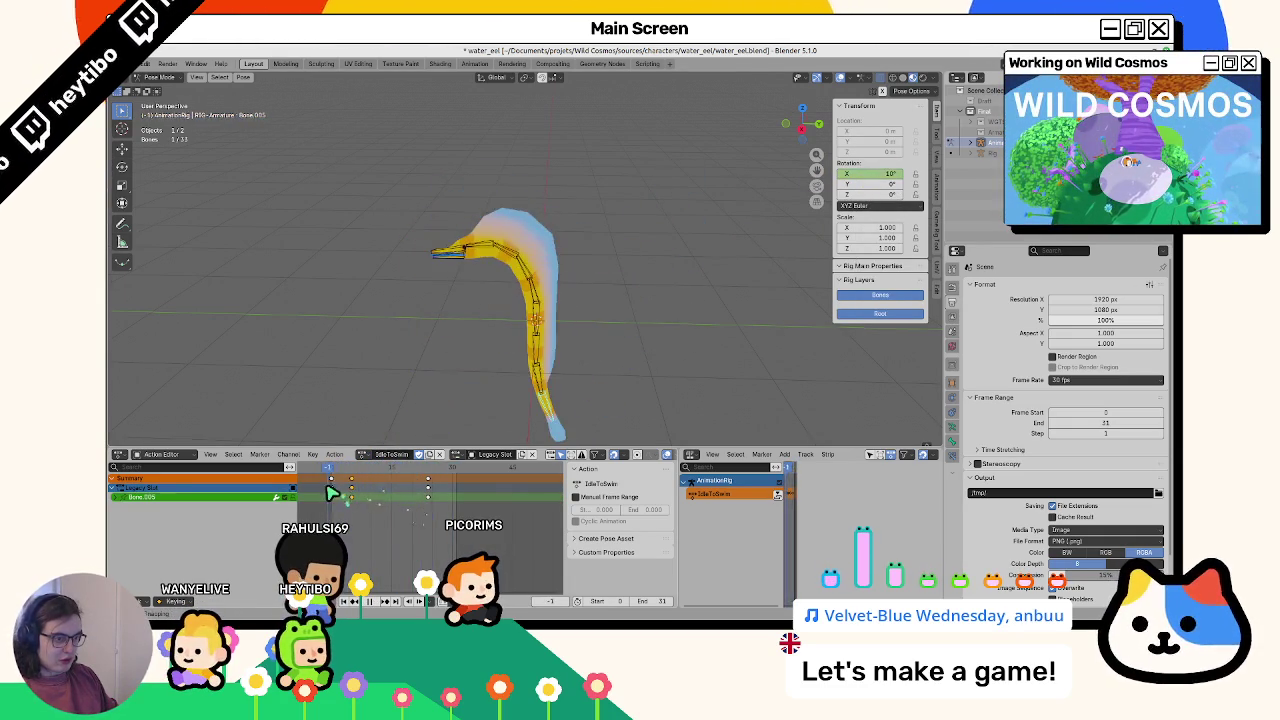
pyautogui.press('space')
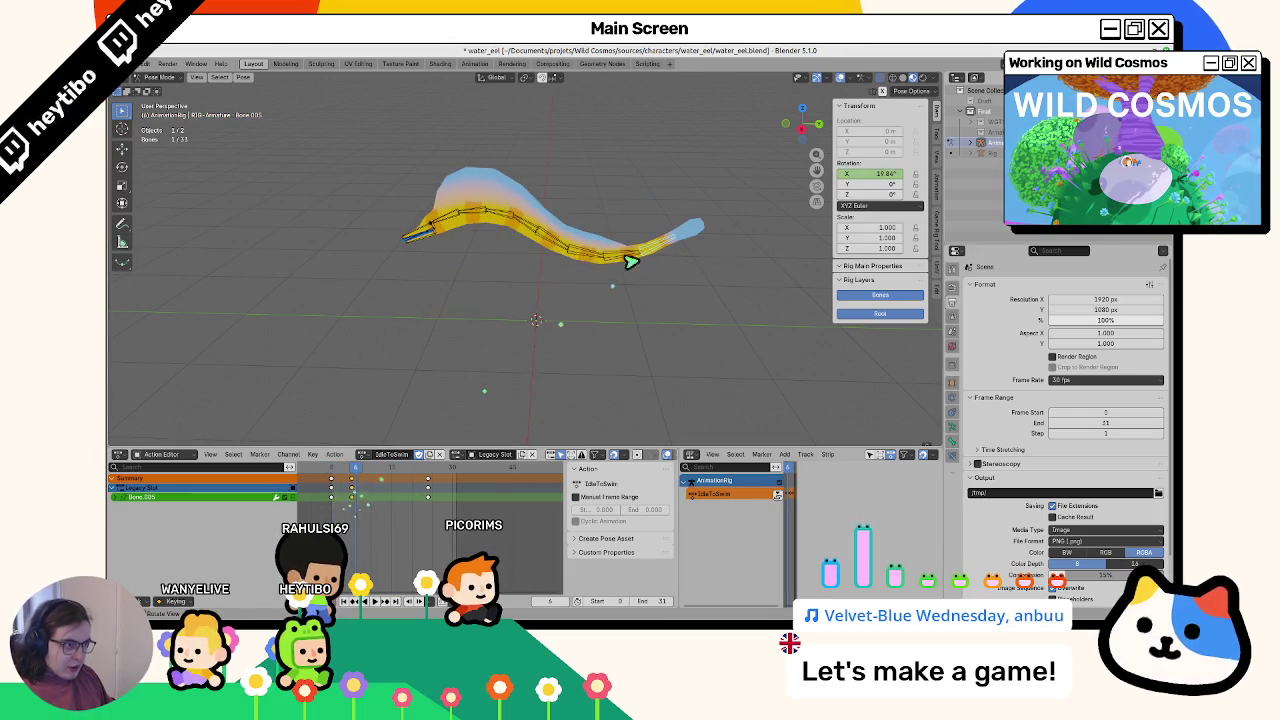
pyautogui.click(560, 263)
pyautogui.press('space')
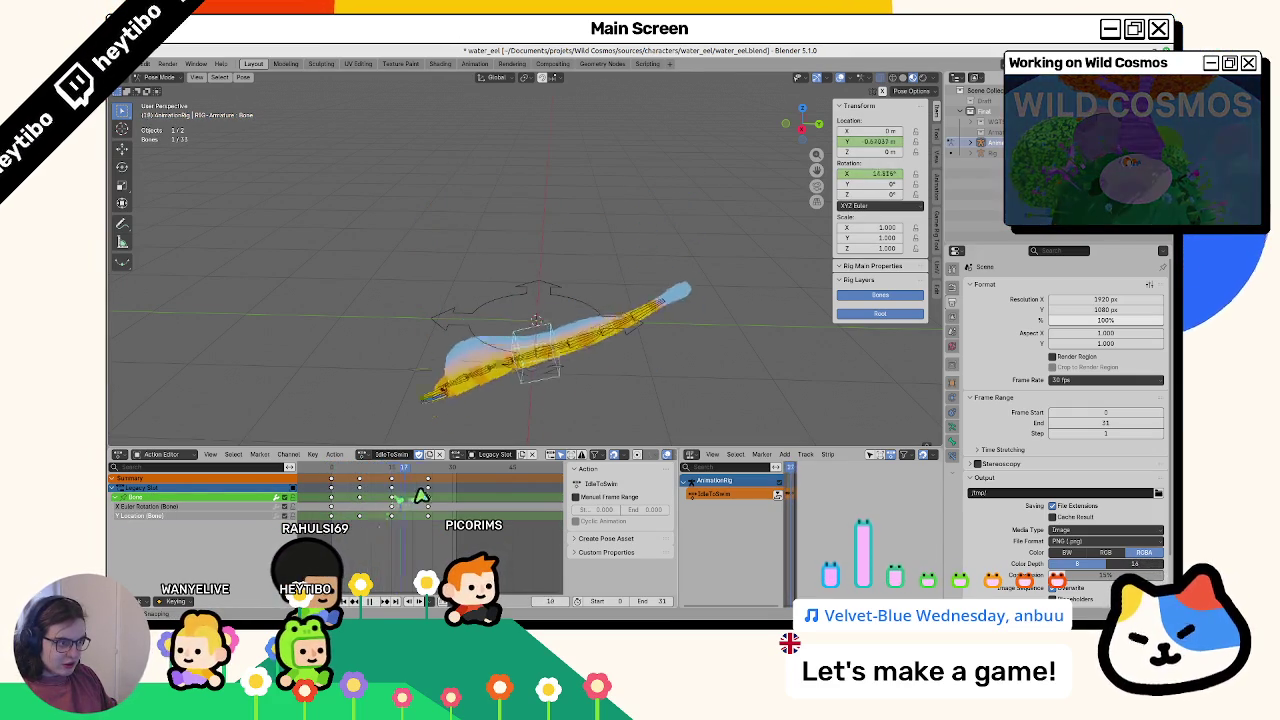
# Shift the root Bone's Y Location keys, undoing and retrying until they sit 4 frames later
pyautogui.click(138, 516)
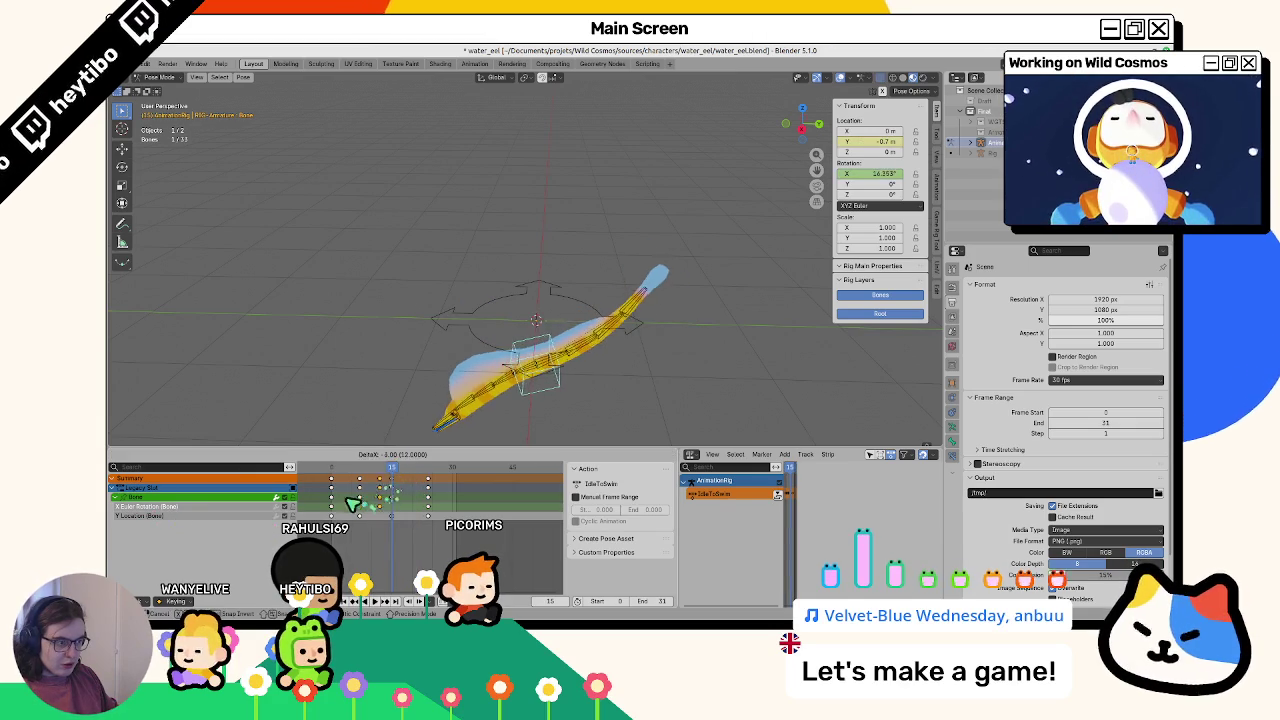
pyautogui.press('g')
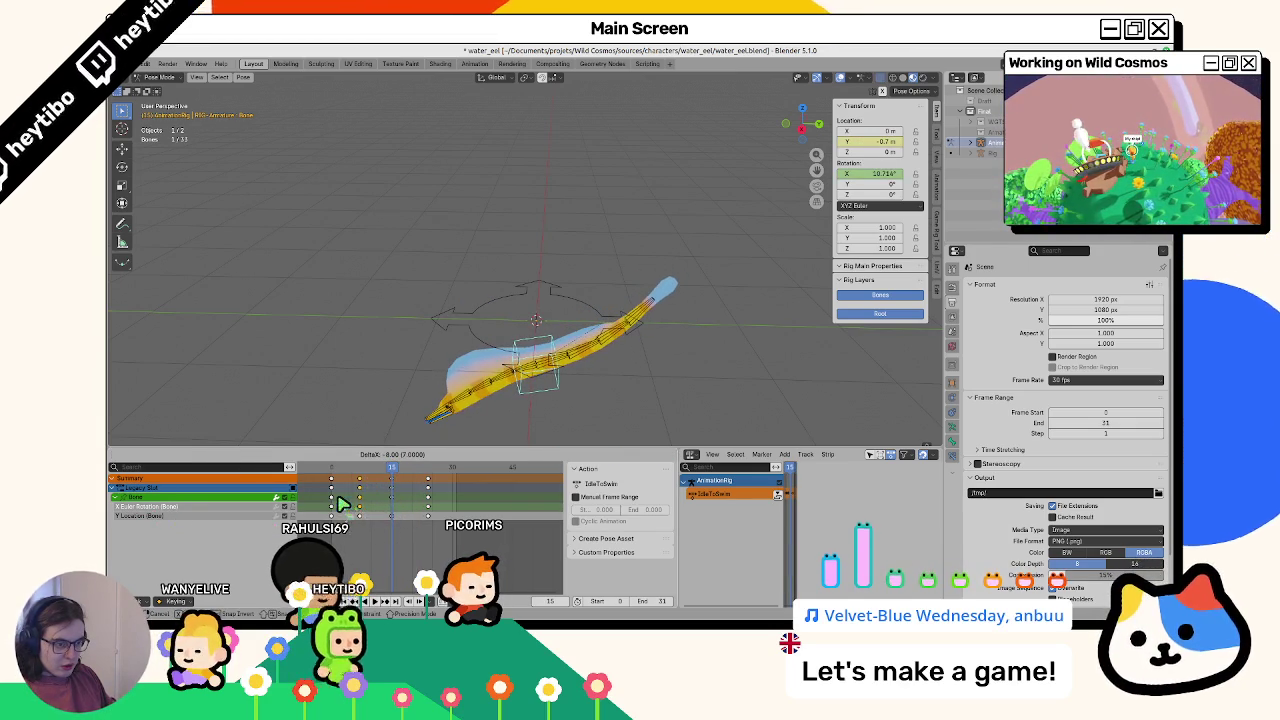
pyautogui.click(340, 503)
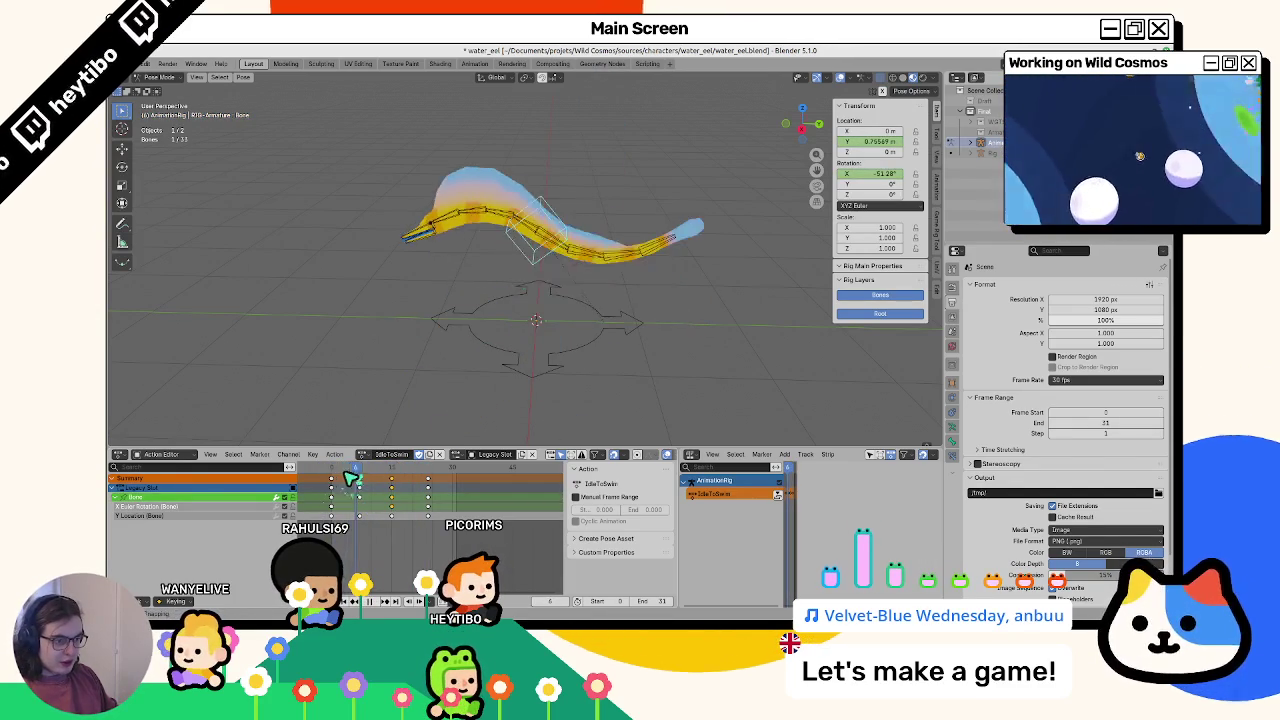
pyautogui.press('Escape')
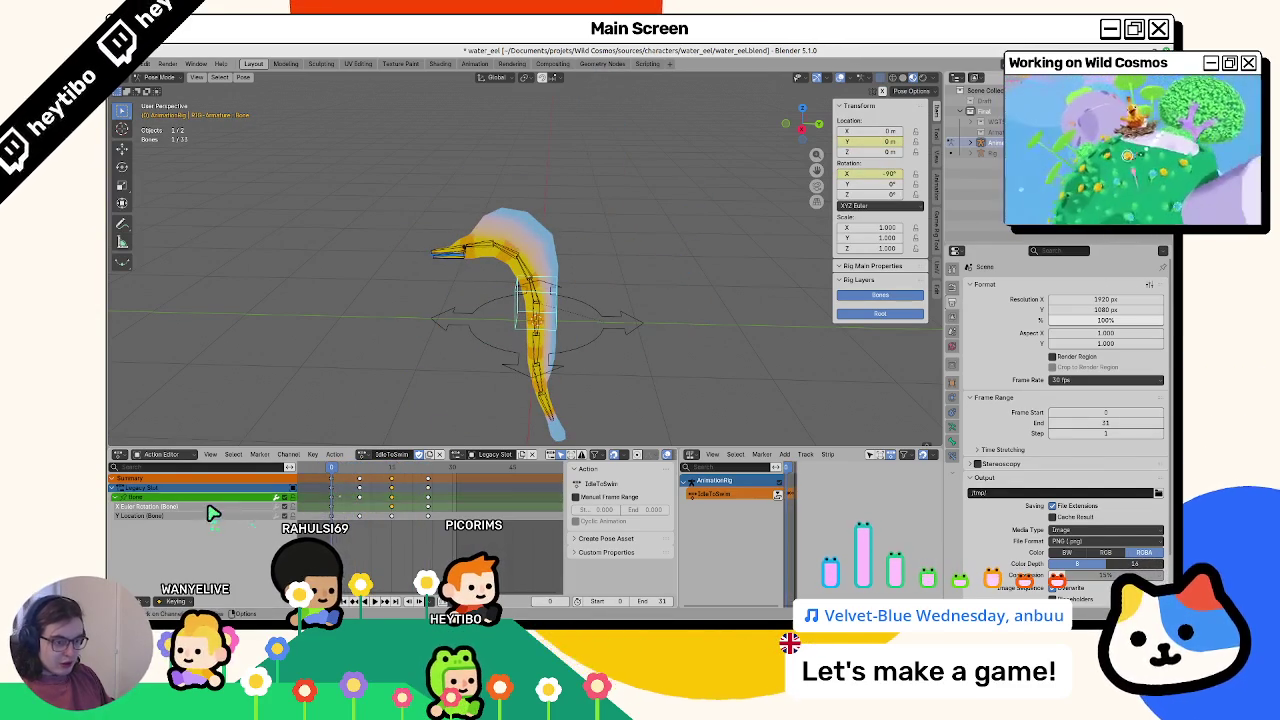
pyautogui.press('g')
pyautogui.click(420, 515)
pyautogui.press('space')
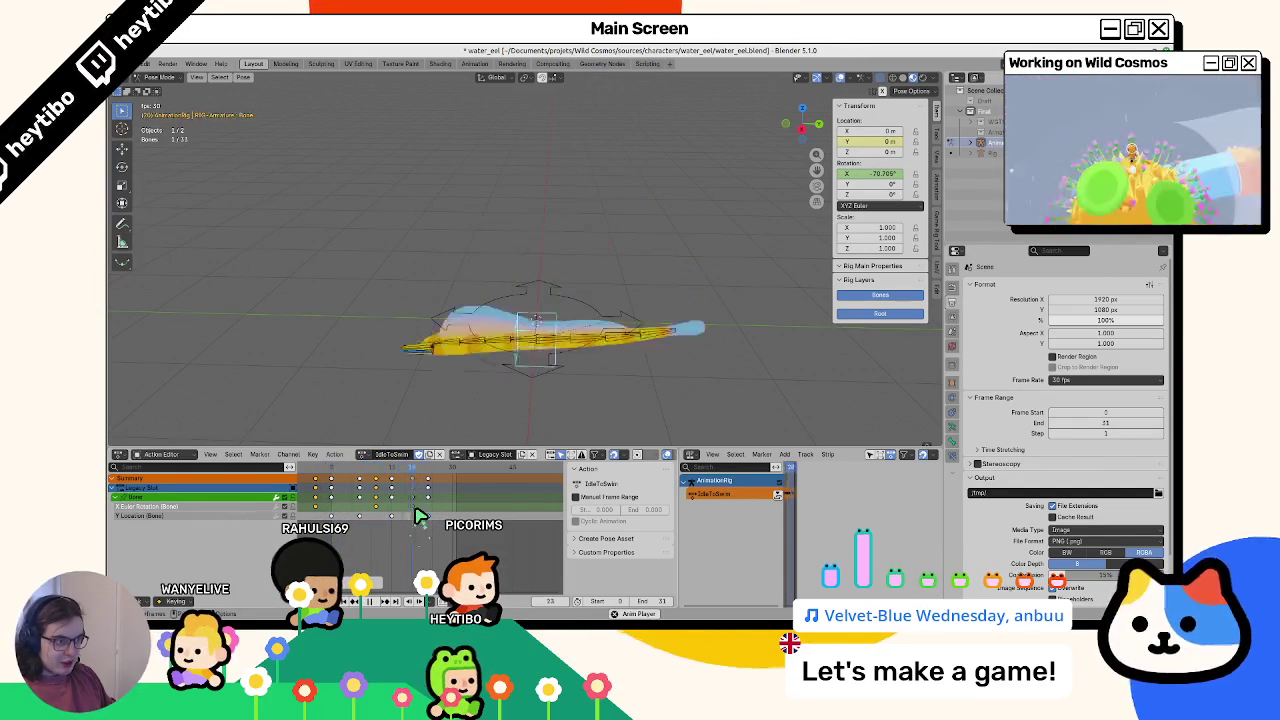
pyautogui.hotkey('ctrl', 'z')
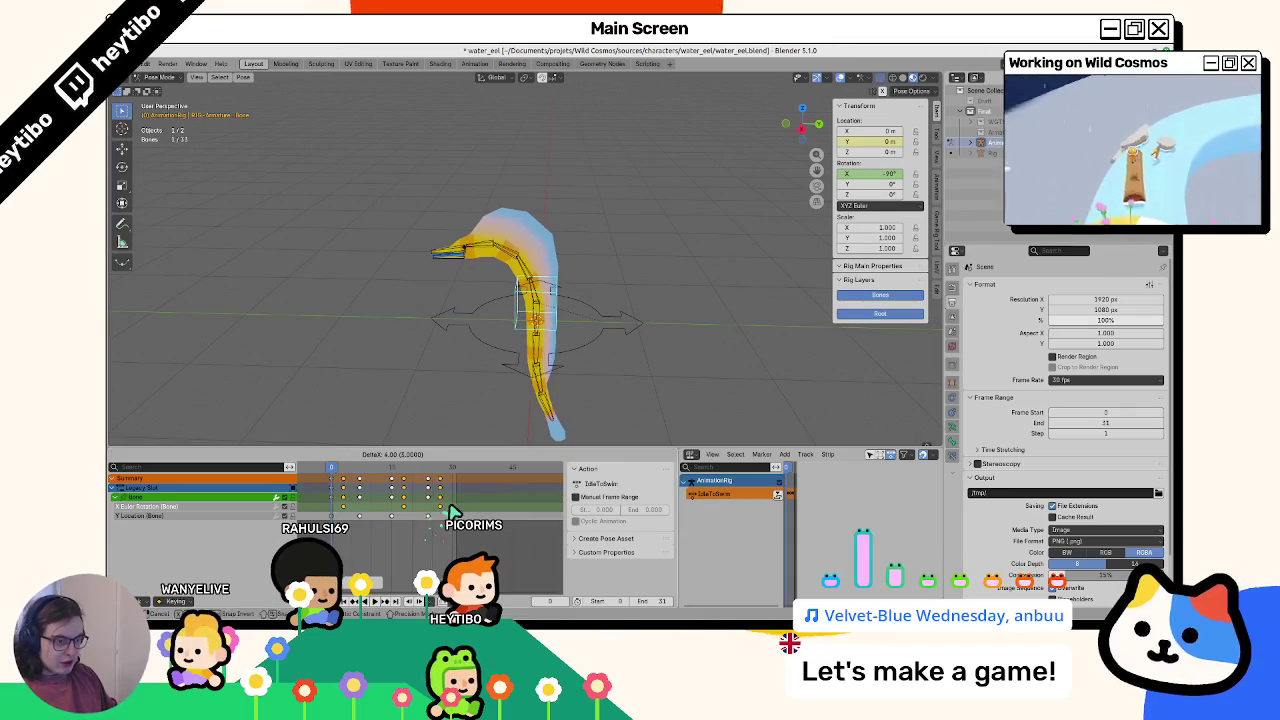
pyautogui.click(450, 512)
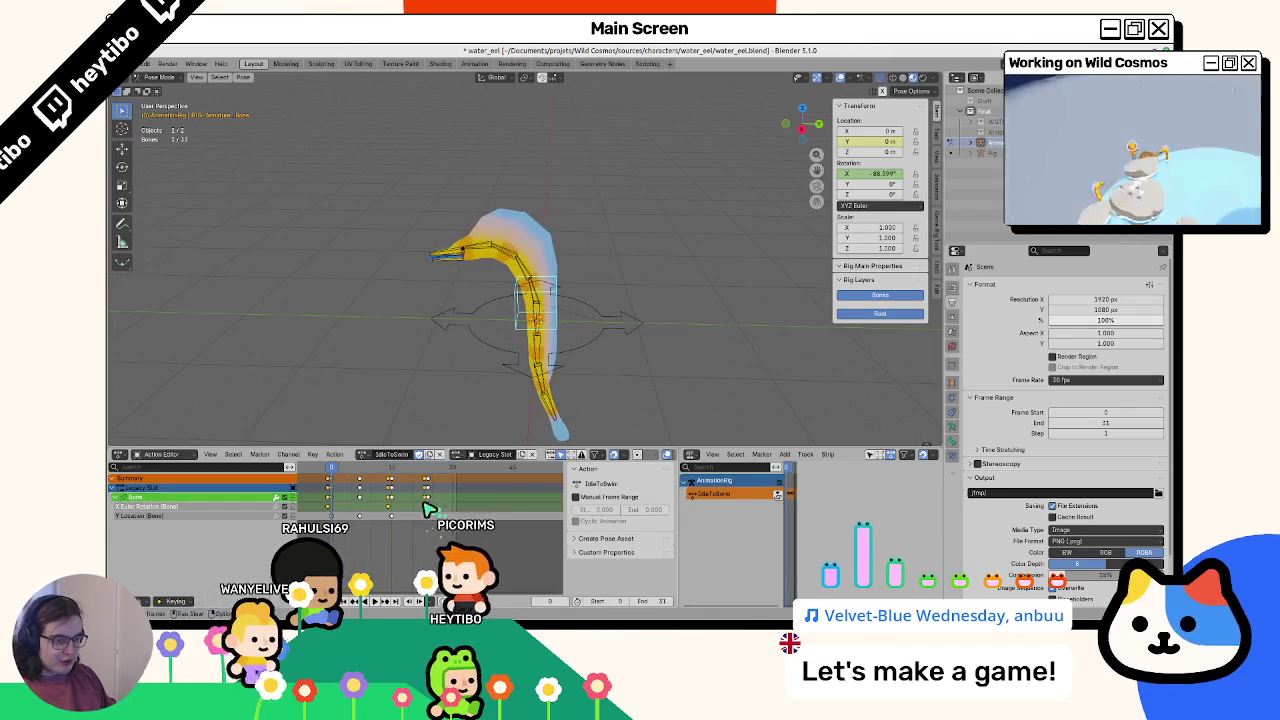
pyautogui.press('space')
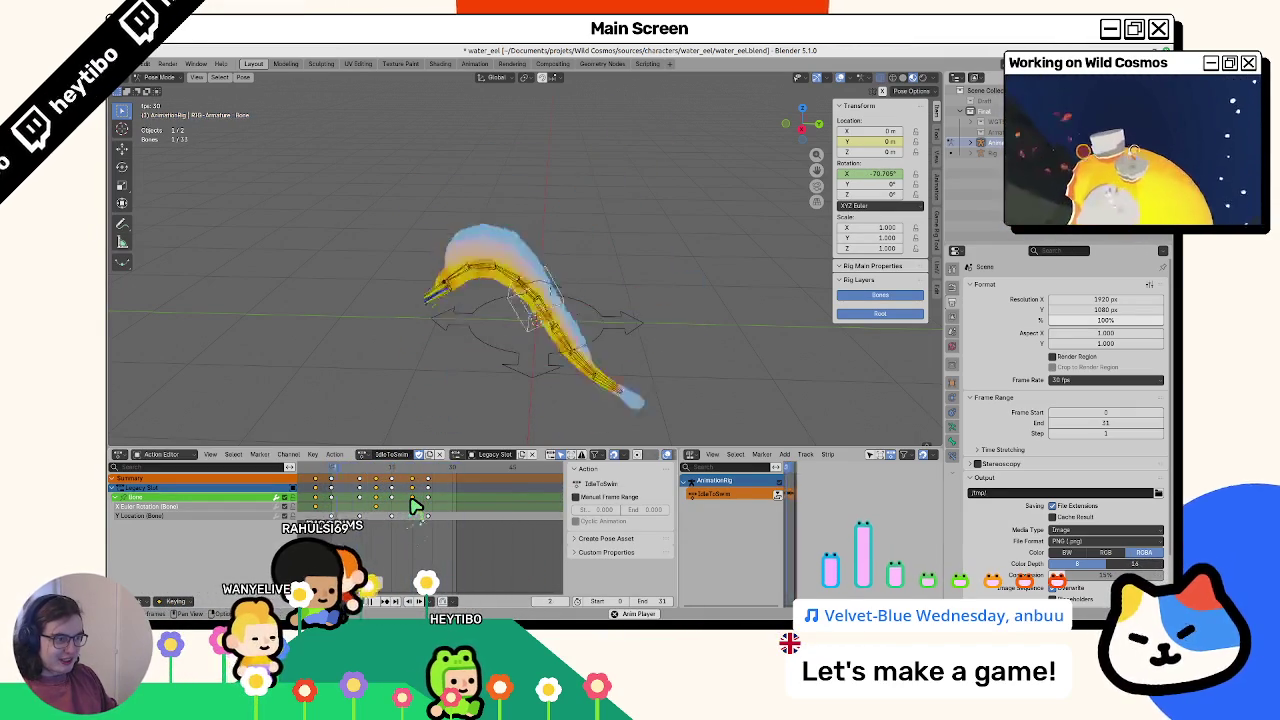
# Nudge the keys slightly later, ease the bone's X rotation to −70.769°, and select all bones' keys
pyautogui.press('g')
pyautogui.click(455, 517)
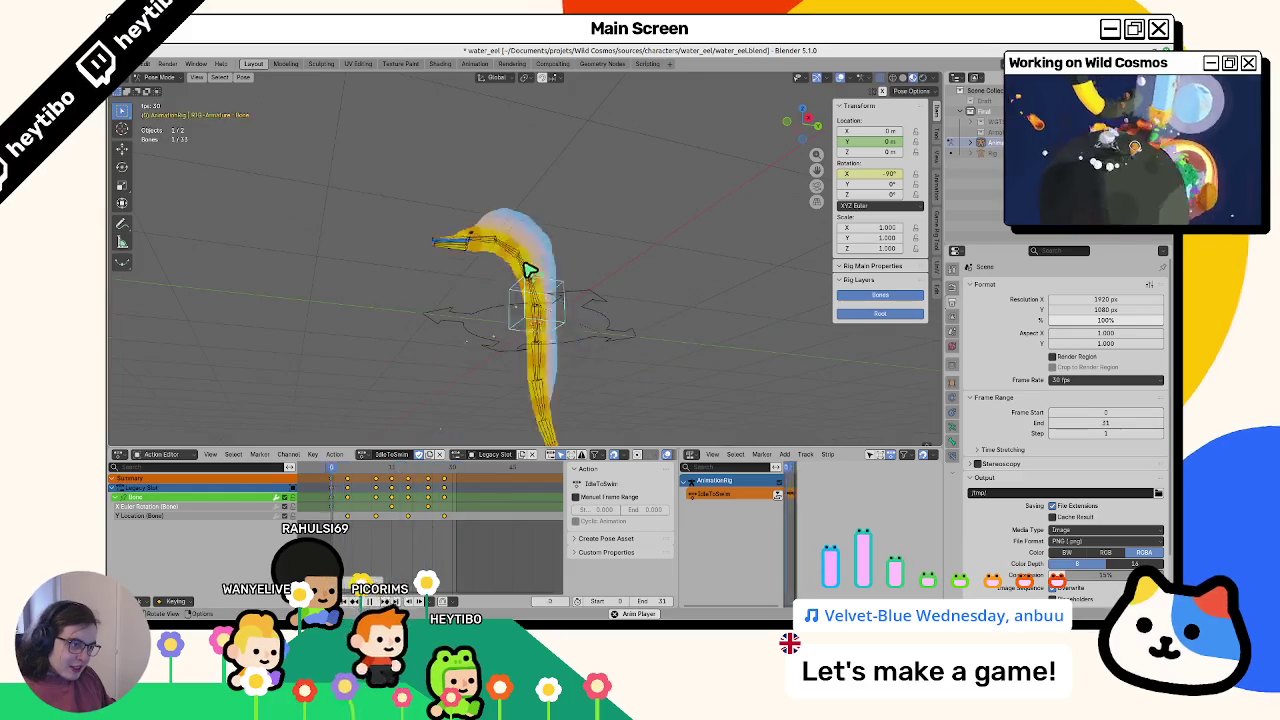
pyautogui.press('Escape')
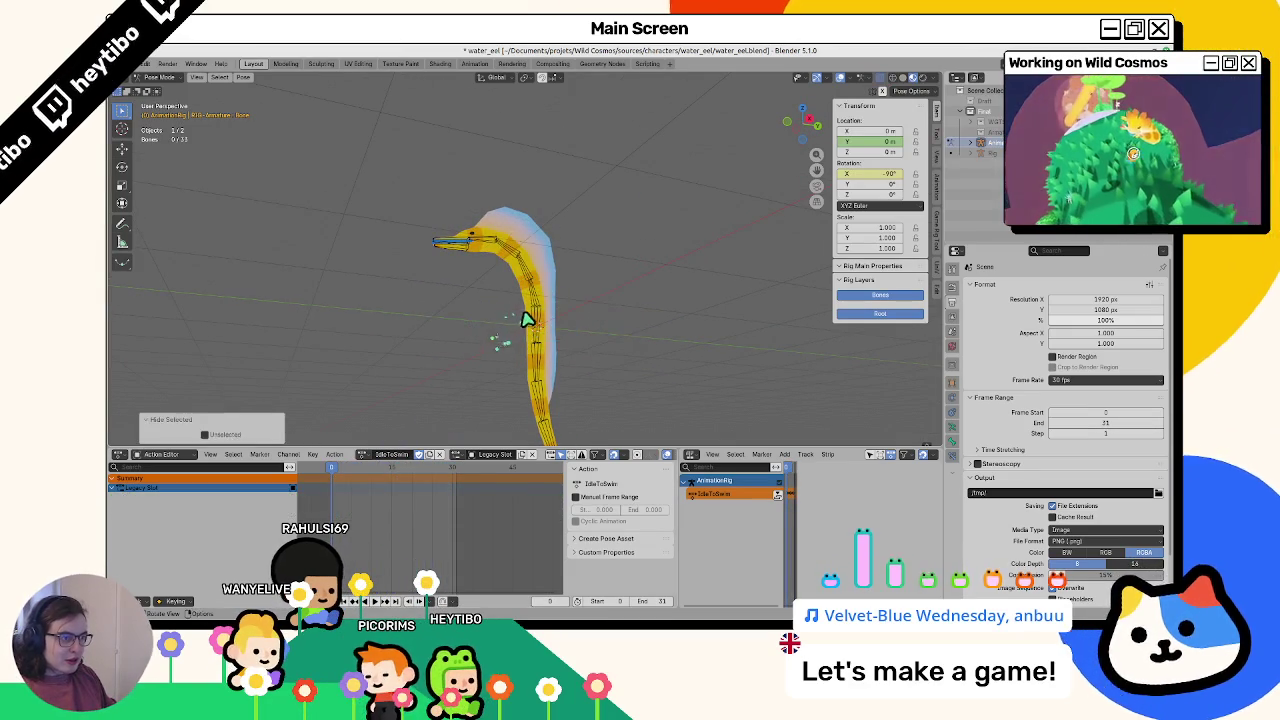
pyautogui.press('g')
pyautogui.click(351, 487)
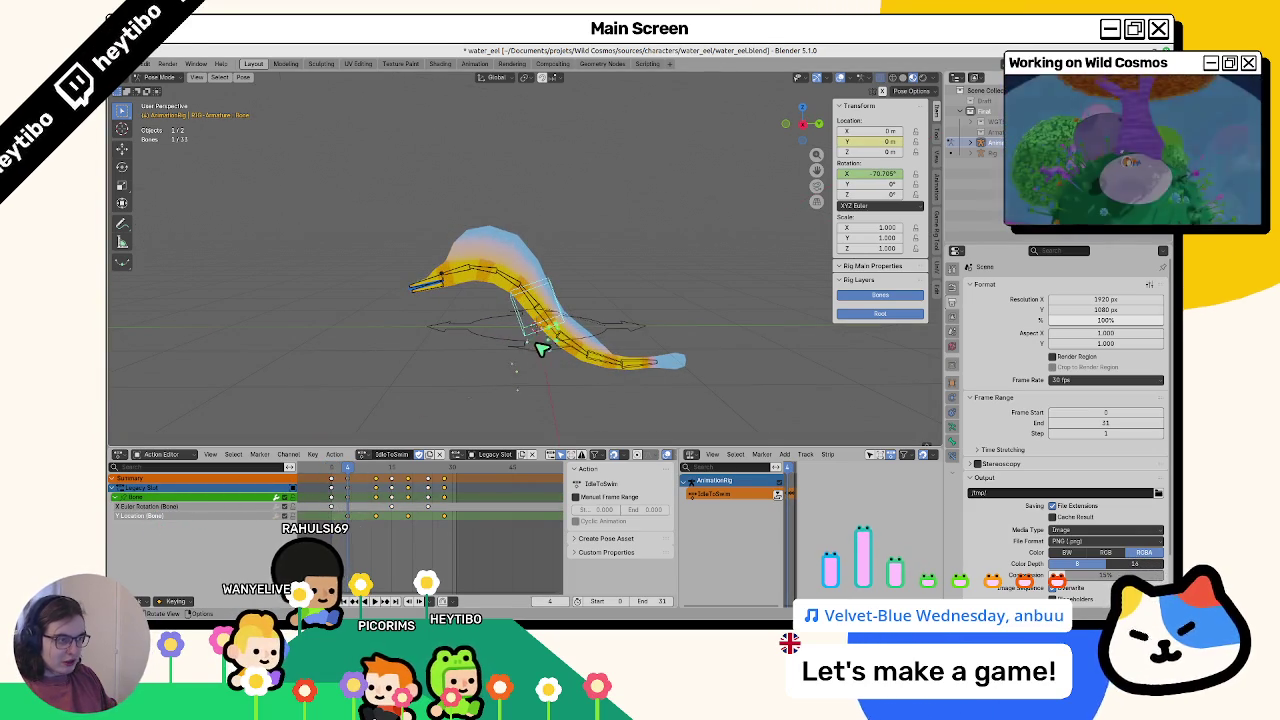
pyautogui.press('a')
pyautogui.hotkey('alt', 'r')
# Delay the selected keys by 7 frames and replay the animation from the start to review timing
pyautogui.press('g')
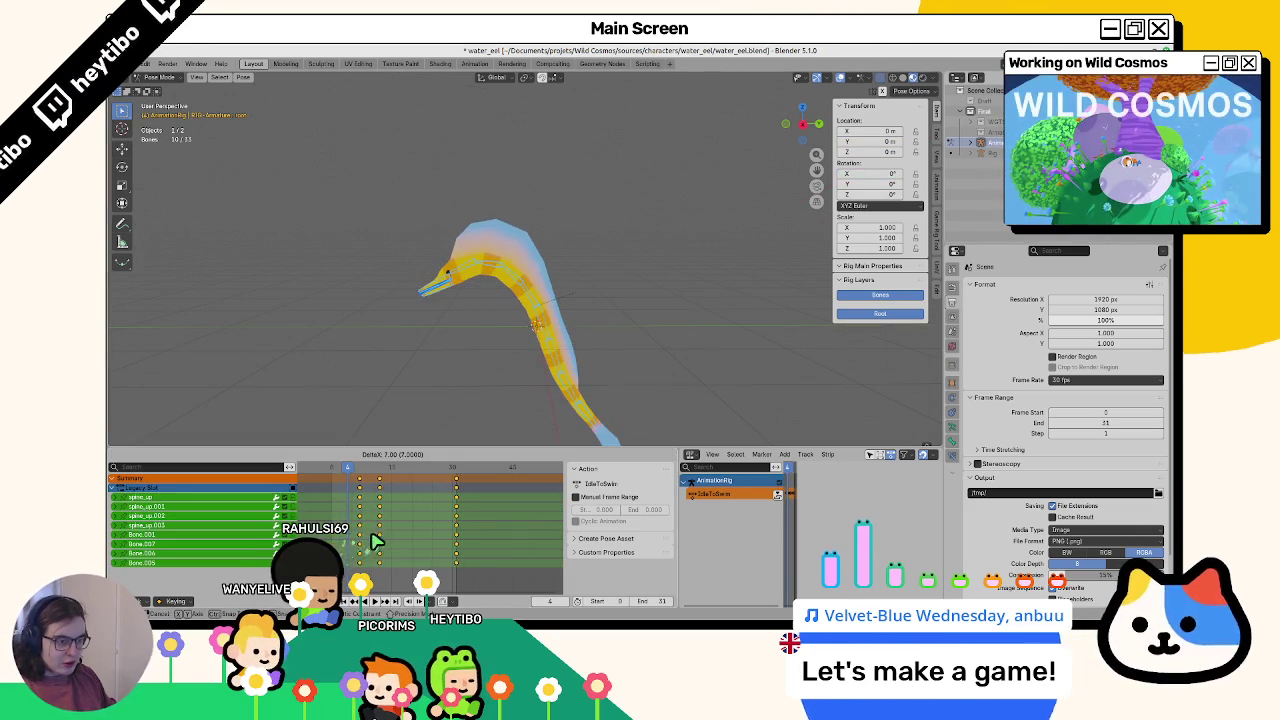
pyautogui.click(366, 533)
pyautogui.press('space')
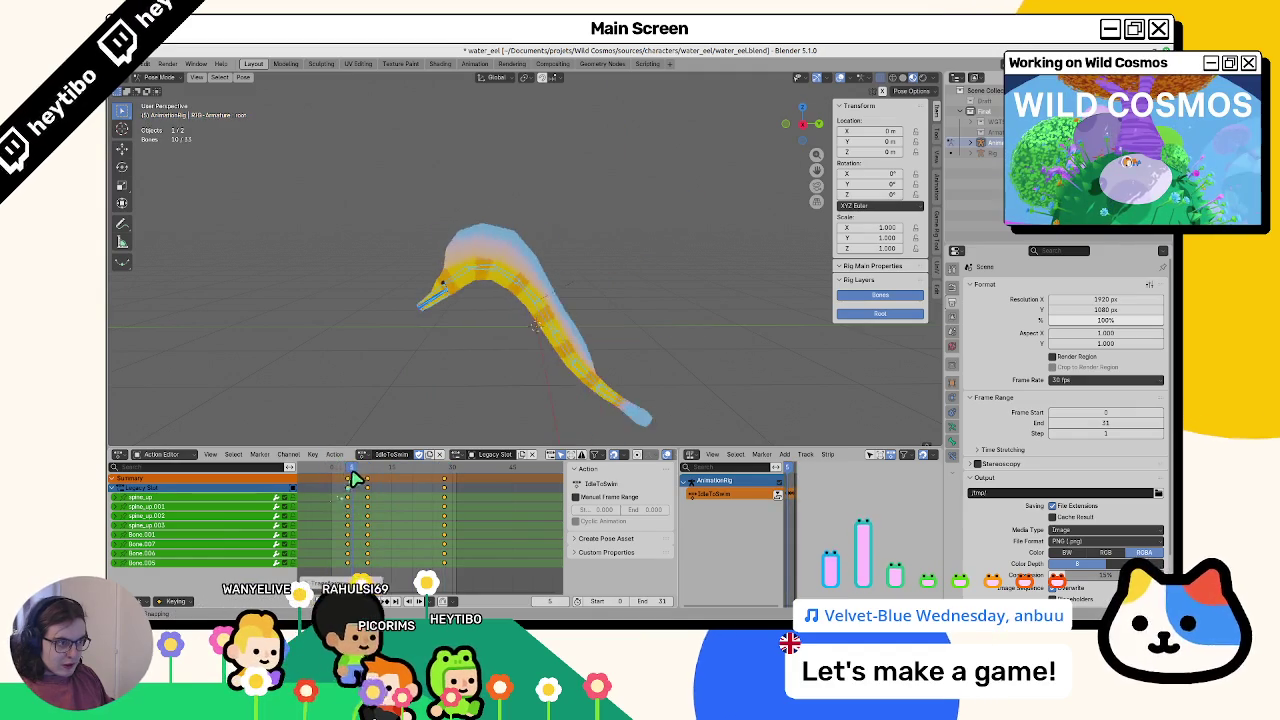
pyautogui.hotkey('ctrl', 'z')
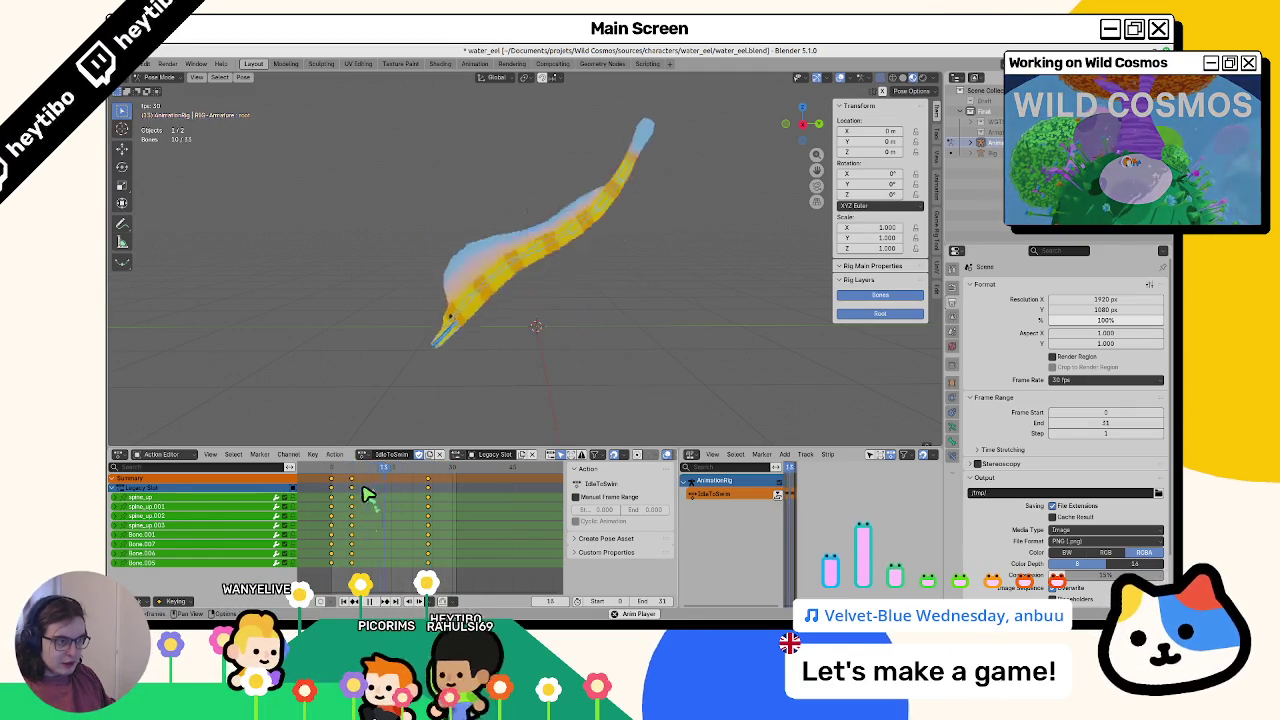
pyautogui.click(338, 468)
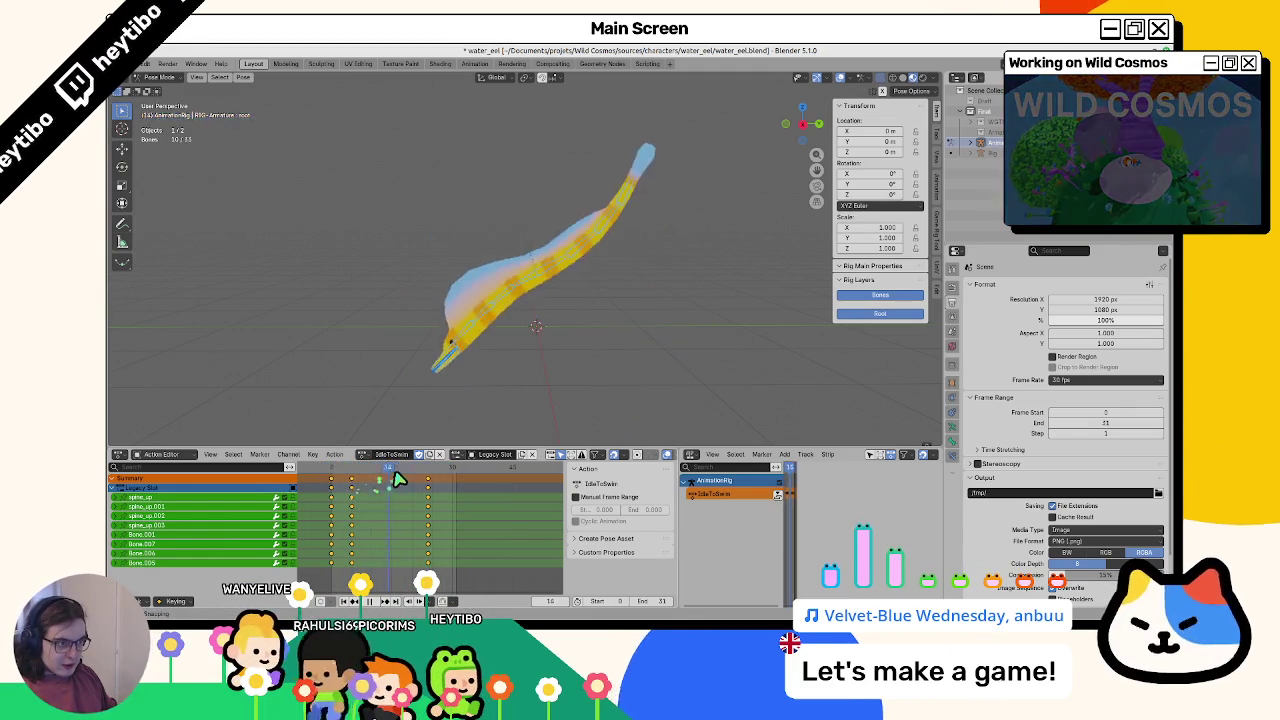
pyautogui.click(348, 468)
pyautogui.press('space')
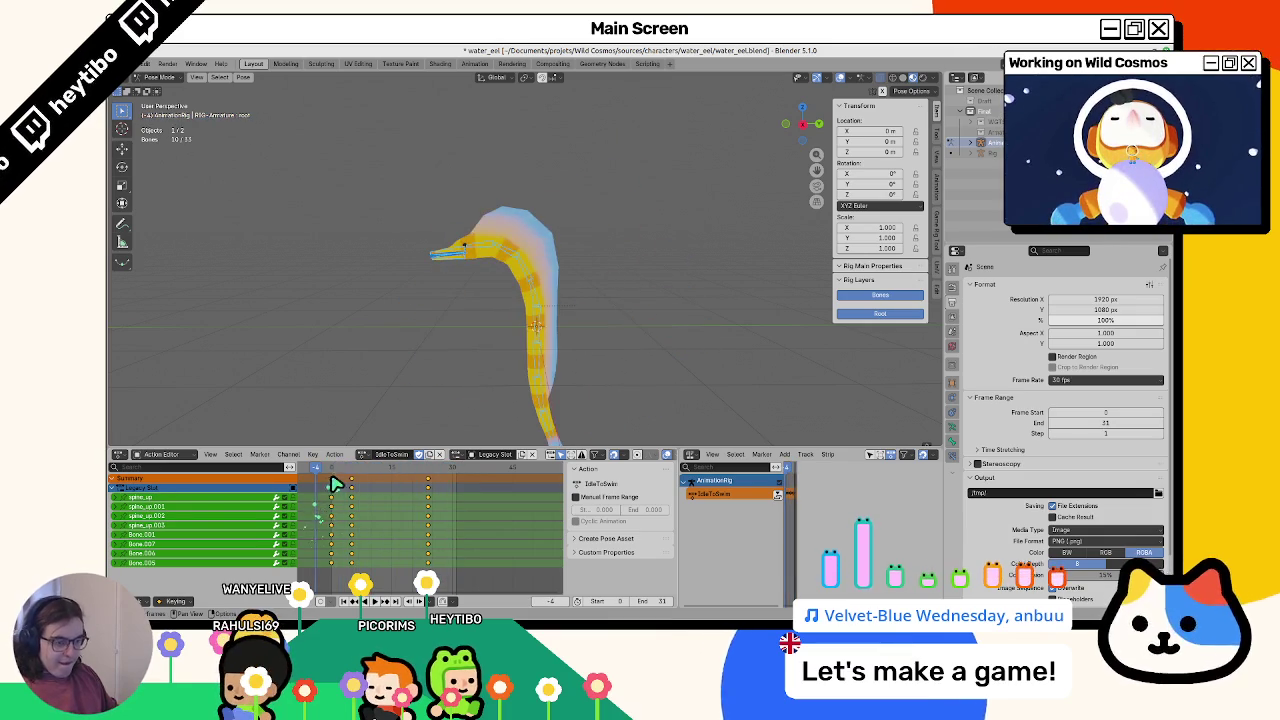
# Select tail bones Bone.005, Bone.006 and Bone.007 and delay their keys by one frame
pyautogui.click(334, 482)
pyautogui.click(540, 347)
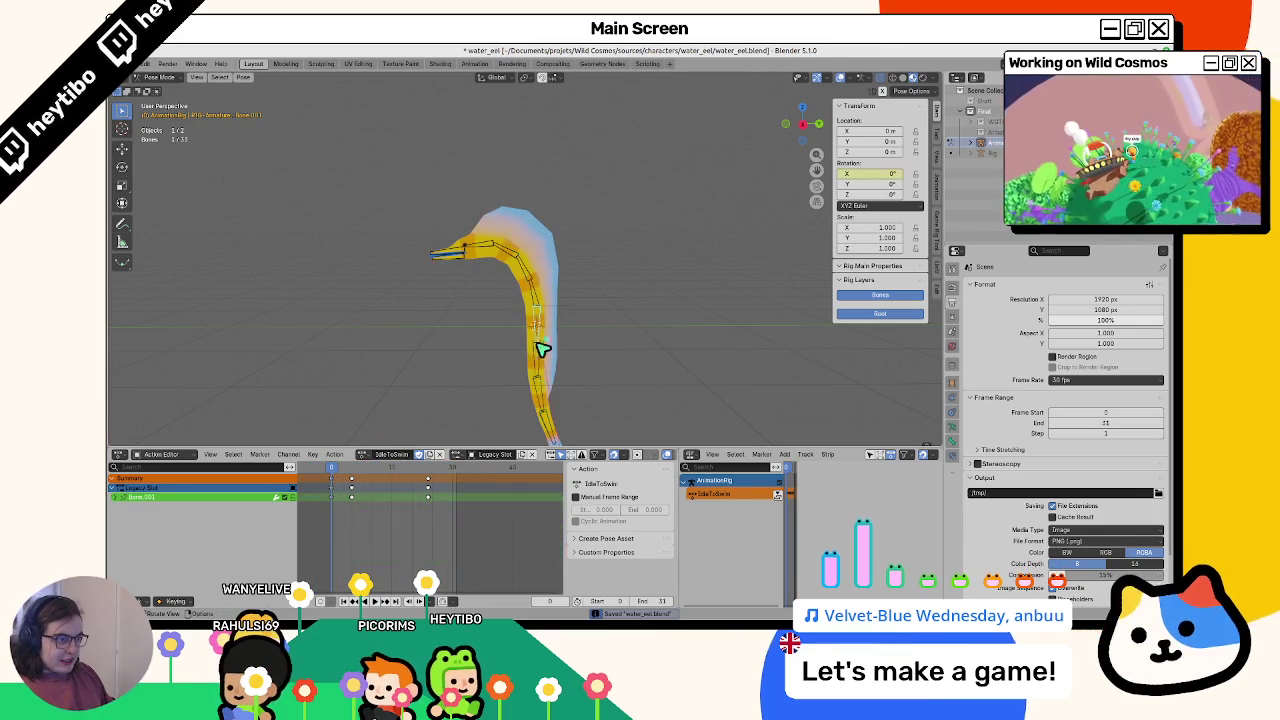
pyautogui.keyDown('shift'); pyautogui.click(541, 395); pyautogui.keyUp('shift')
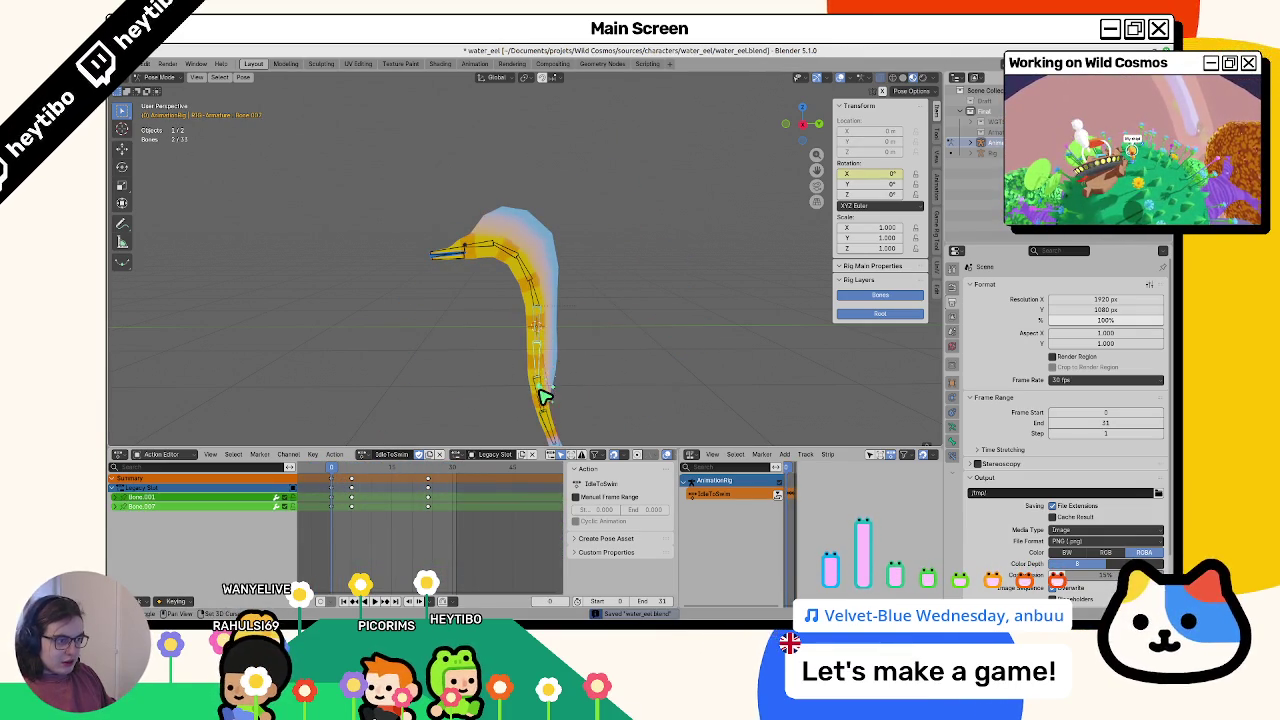
pyautogui.keyDown('shift'); pyautogui.click(543, 410); pyautogui.keyUp('shift')
pyautogui.keyDown('shift'); pyautogui.click(545, 425); pyautogui.keyUp('shift')
pyautogui.keyDown('shift'); pyautogui.click(528, 283); pyautogui.keyUp('shift')
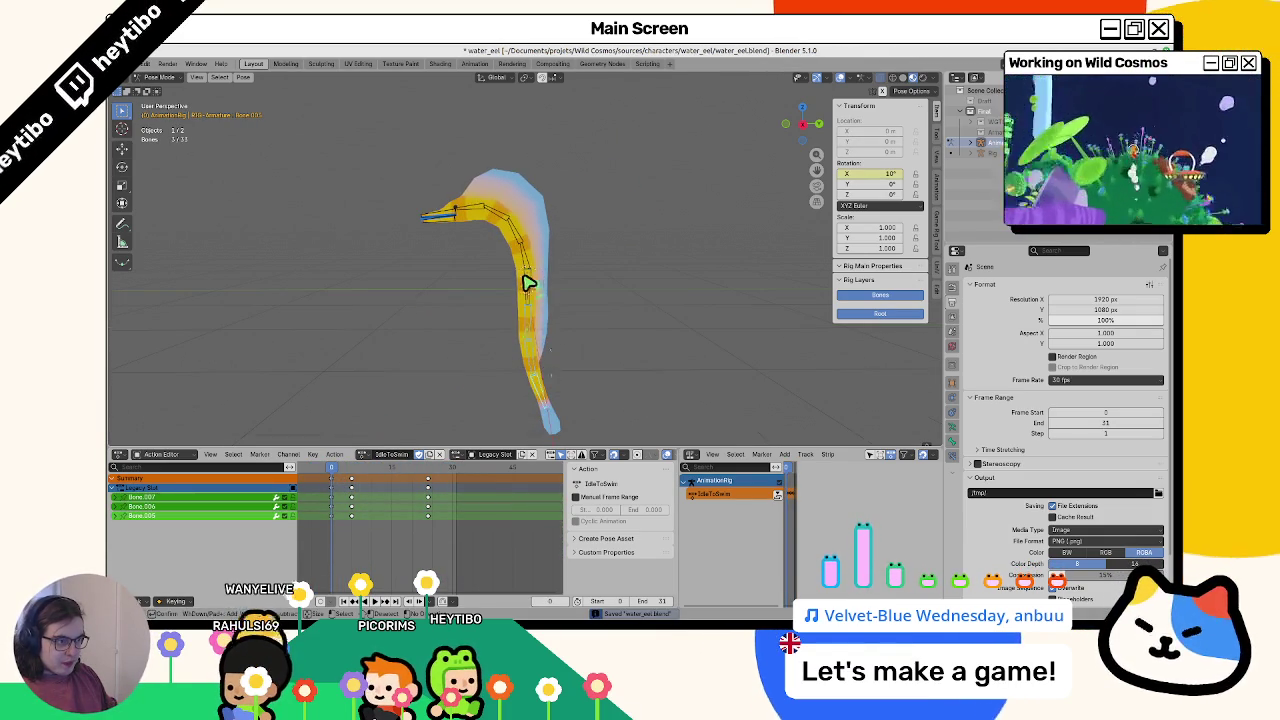
pyautogui.press('a')
pyautogui.press('g')
pyautogui.click(352, 533)
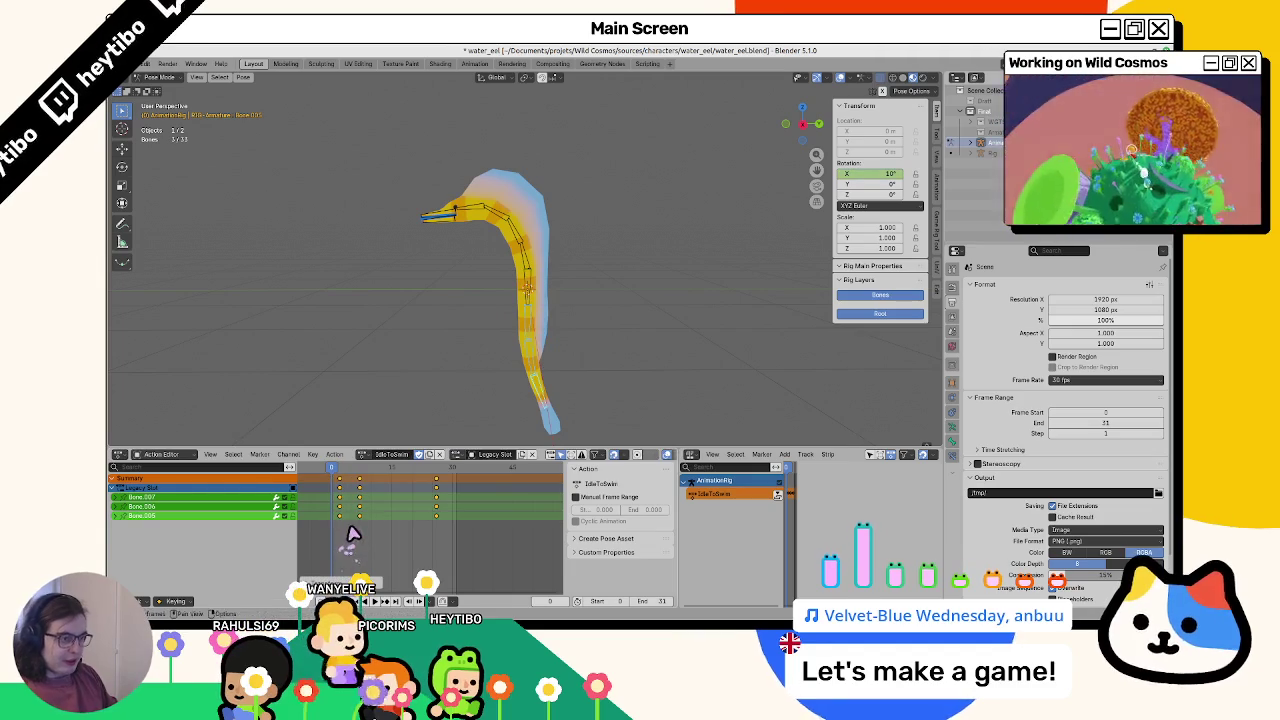
# Delay the remaining tail bones one more frame to stagger the tail, then play back the ripple
pyautogui.keyDown('shift'); pyautogui.click(537, 353); pyautogui.keyUp('shift')
pyautogui.press('g')
pyautogui.click(396, 545)
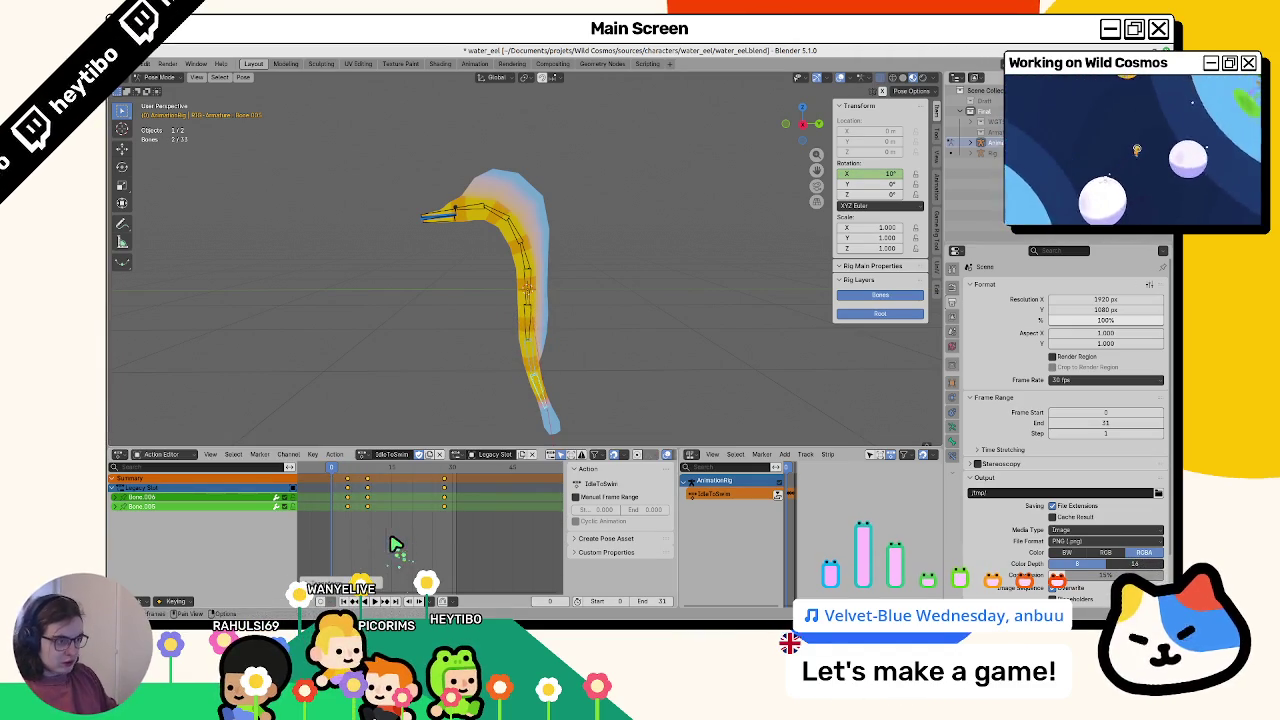
pyautogui.keyDown('shift'); pyautogui.click(537, 345); pyautogui.keyUp('shift')
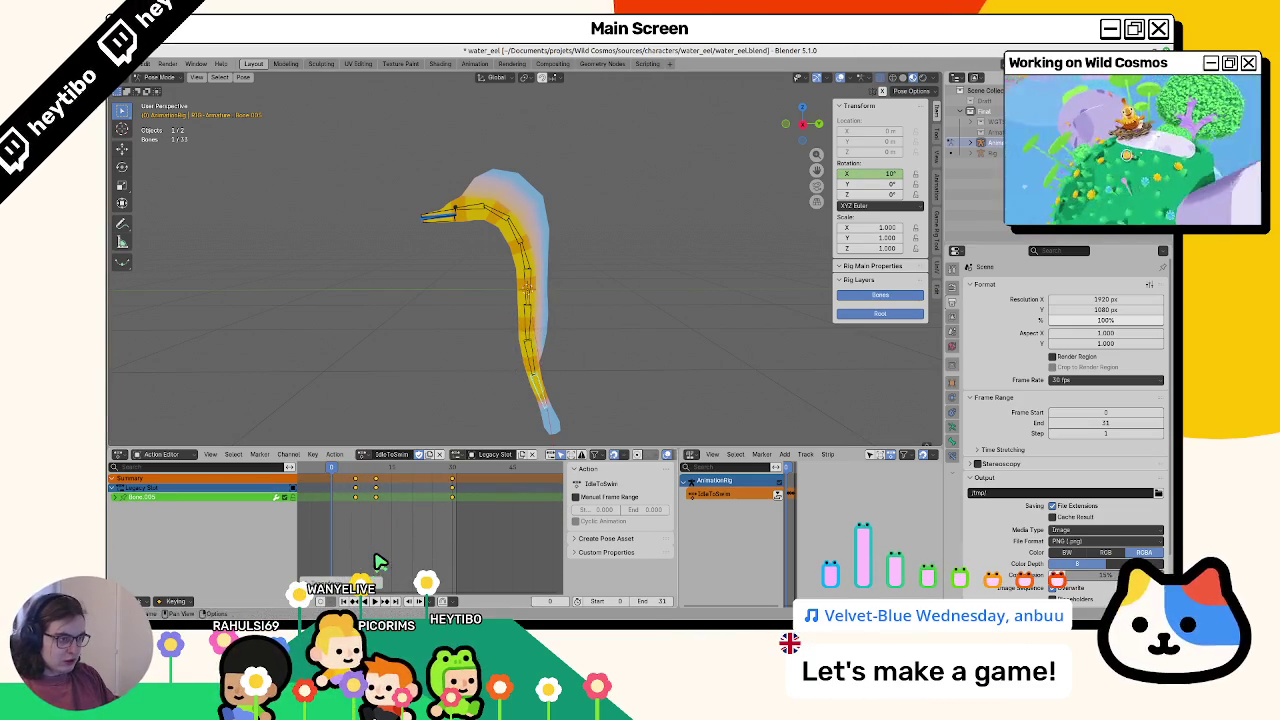
pyautogui.press('space')
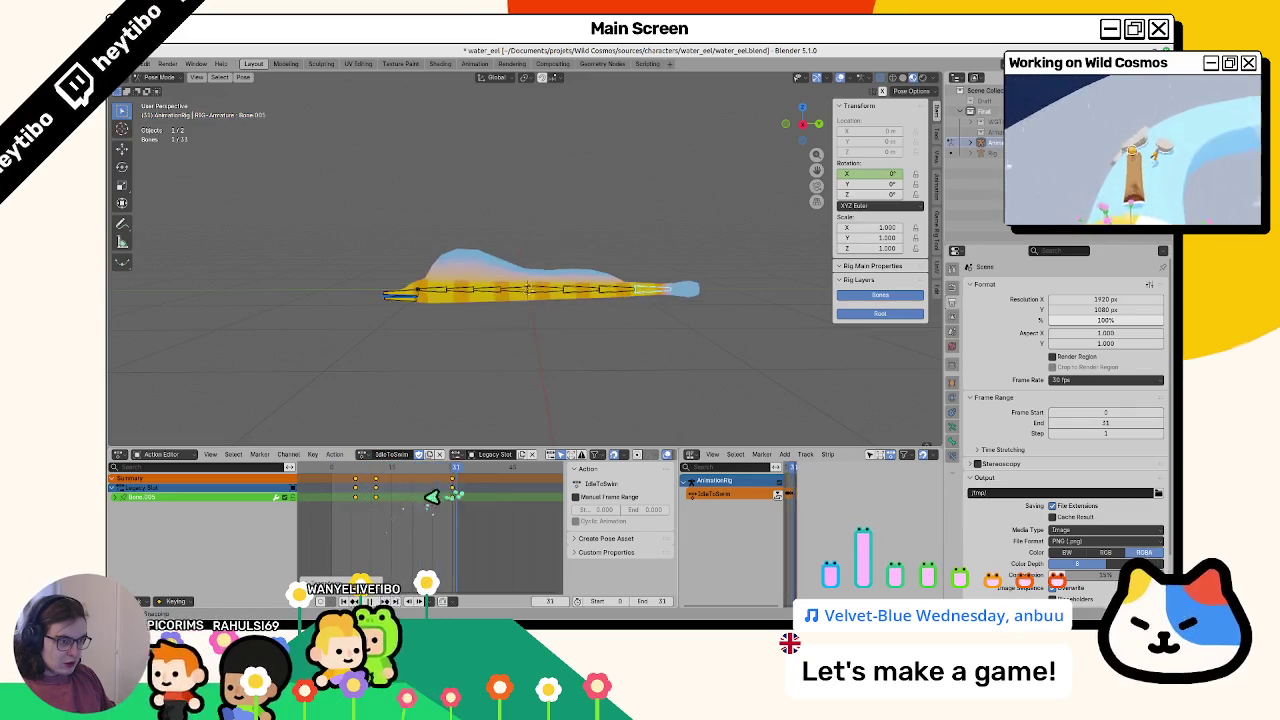
pyautogui.press('Escape')
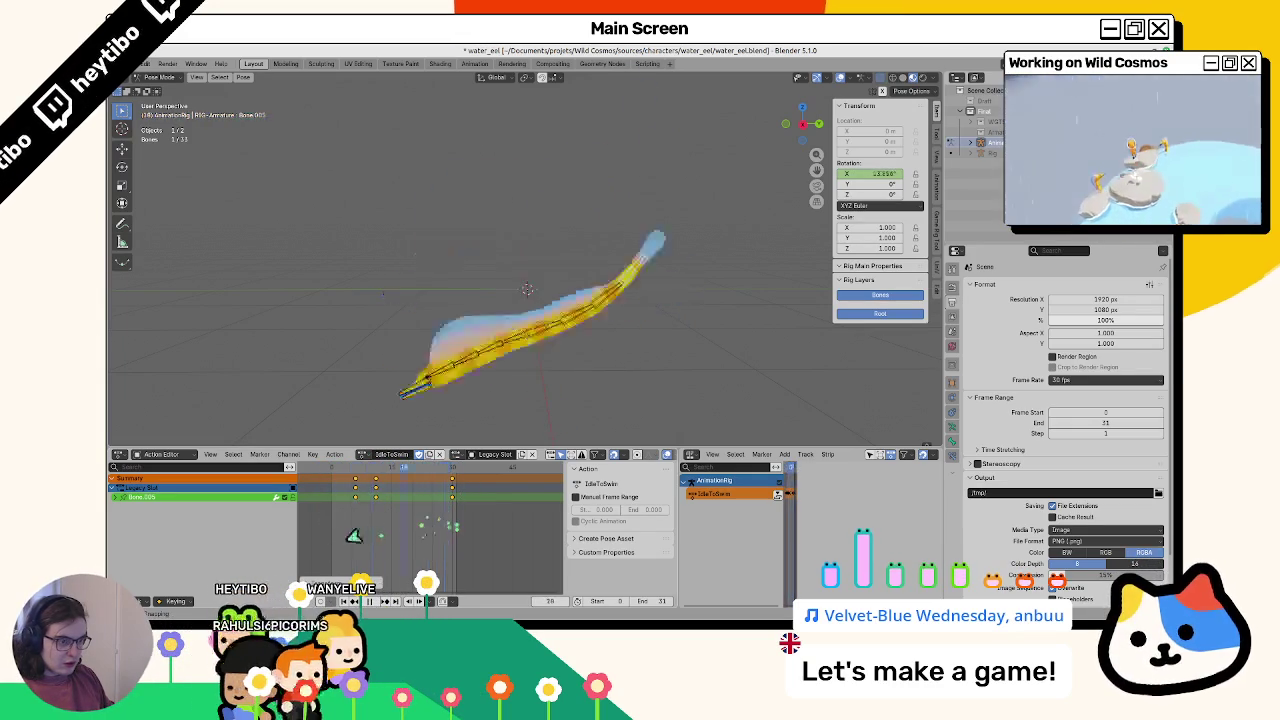
# Select spine_up.002 and spine_up.003 and delay their neck keys by one frame
pyautogui.hotkey('ctrl', 'Tab')
pyautogui.hotkey('ctrl', 'Tab')
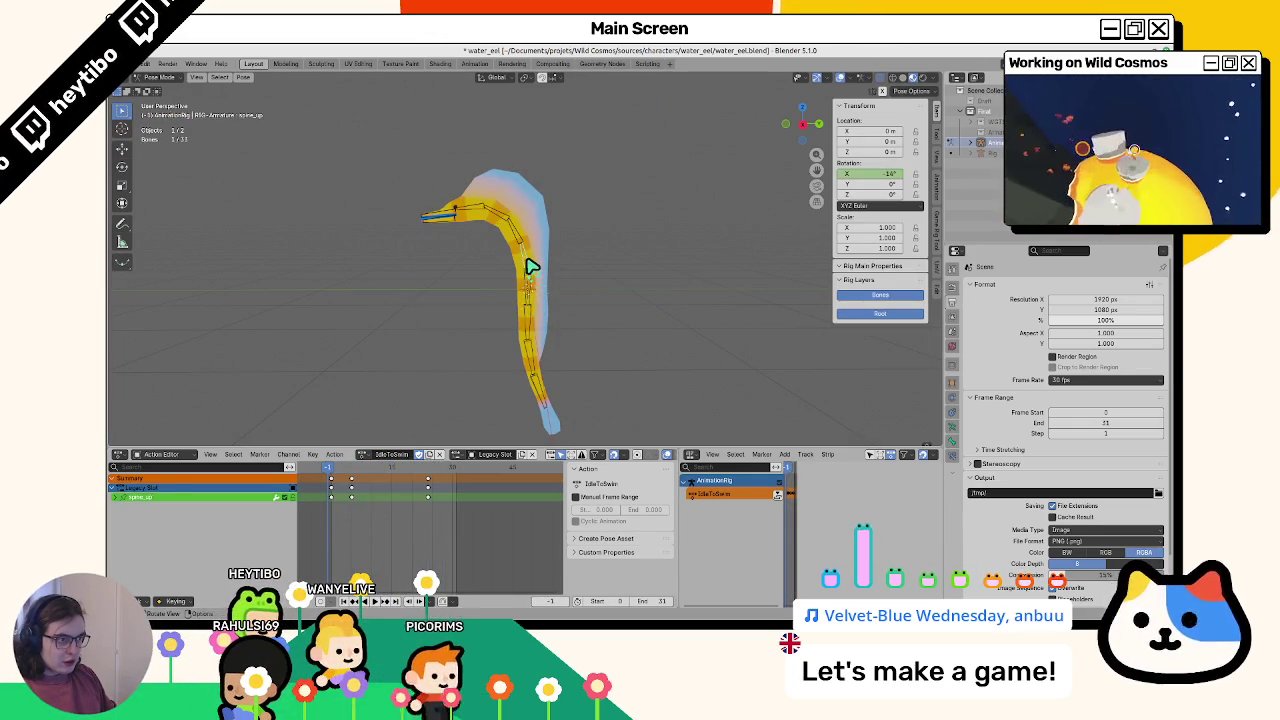
pyautogui.click(500, 215)
pyautogui.keyDown('shift'); pyautogui.click(503, 237); pyautogui.keyUp('shift')
pyautogui.keyDown('shift'); pyautogui.click(507, 258); pyautogui.keyUp('shift')
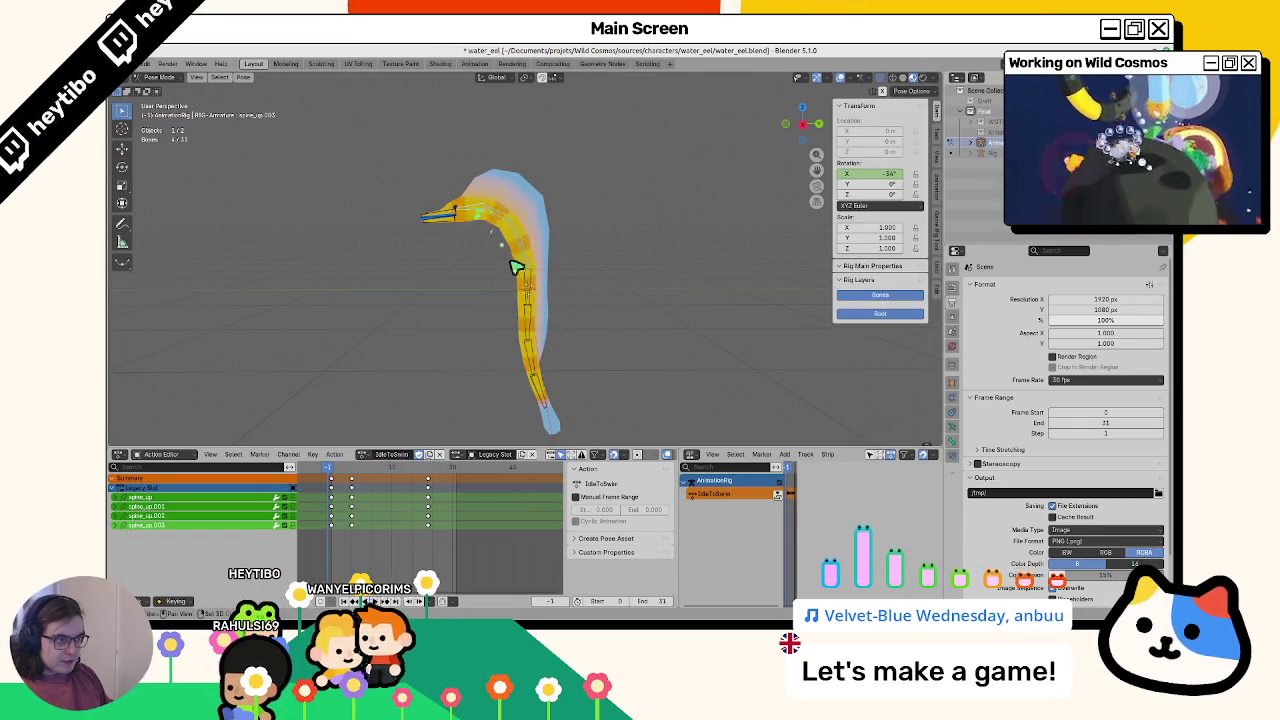
pyautogui.keyDown('shift'); pyautogui.click(528, 278); pyautogui.keyUp('shift')
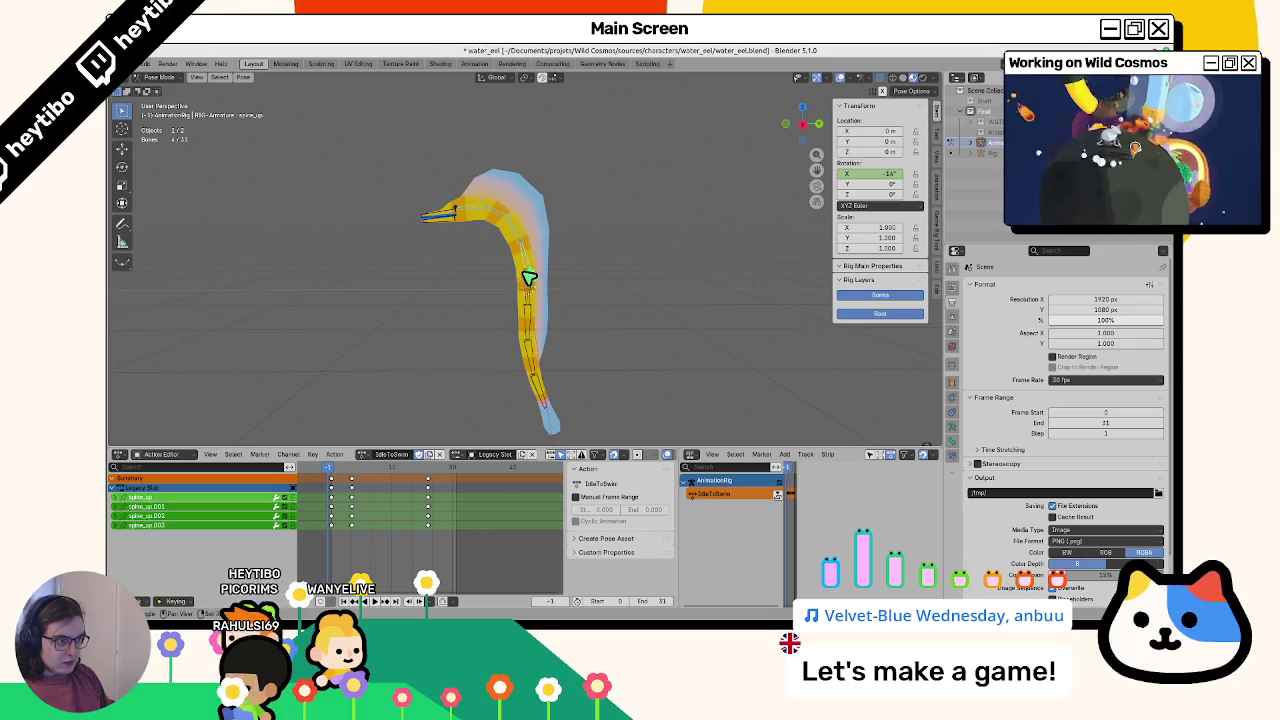
pyautogui.keyDown('shift'); pyautogui.click(528, 277); pyautogui.keyUp('shift')
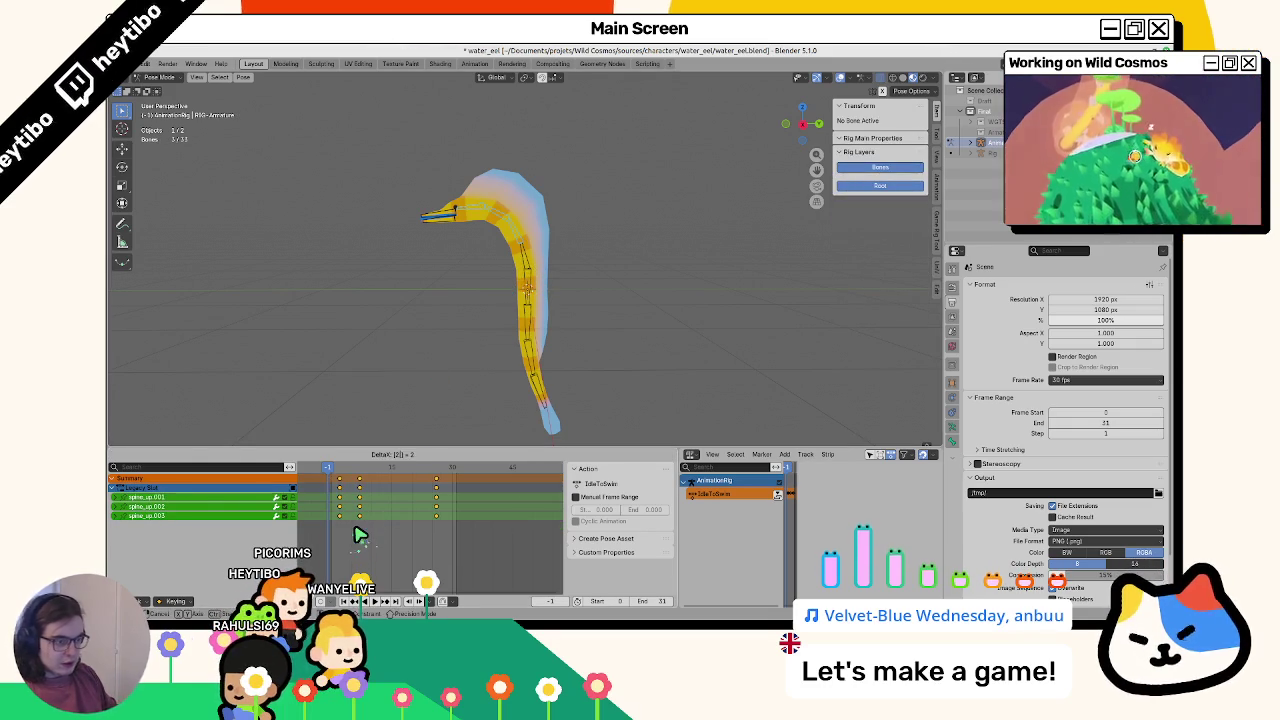
pyautogui.keyDown('shift'); pyautogui.click(518, 262); pyautogui.keyUp('shift')
pyautogui.press('g')
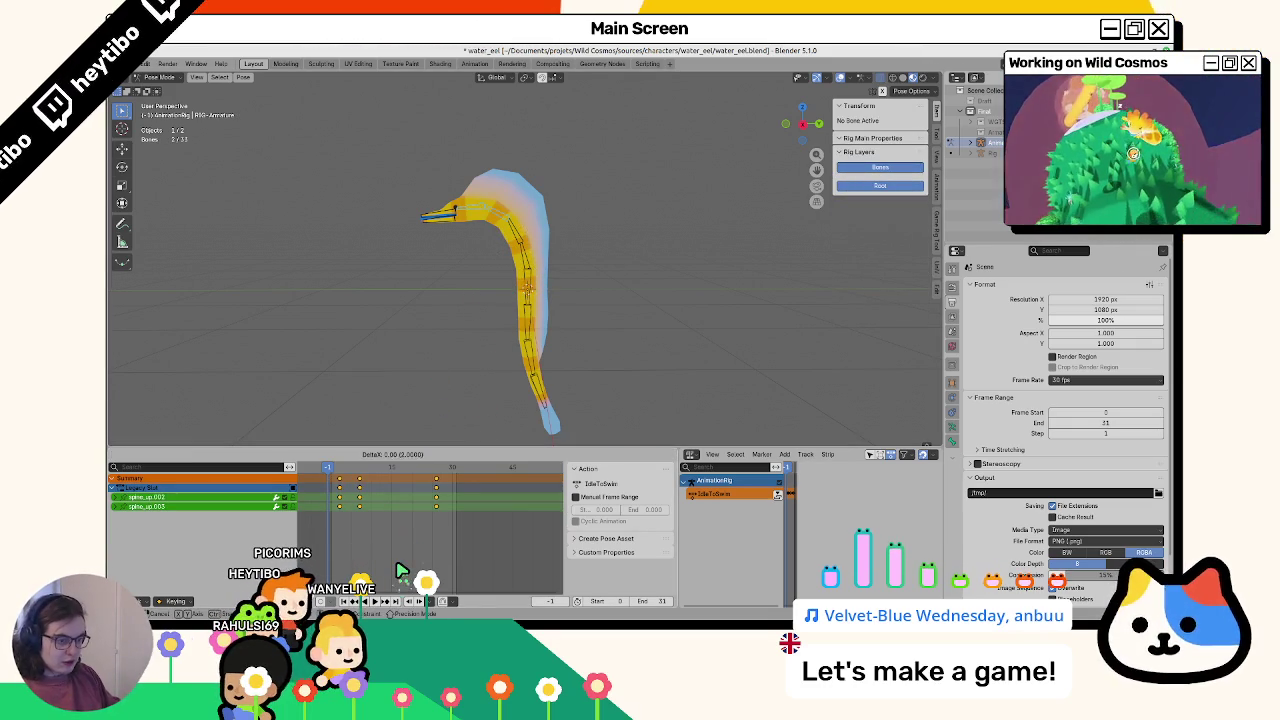
pyautogui.click(400, 570)
pyautogui.keyDown('shift'); pyautogui.click(518, 214); pyautogui.keyUp('shift')
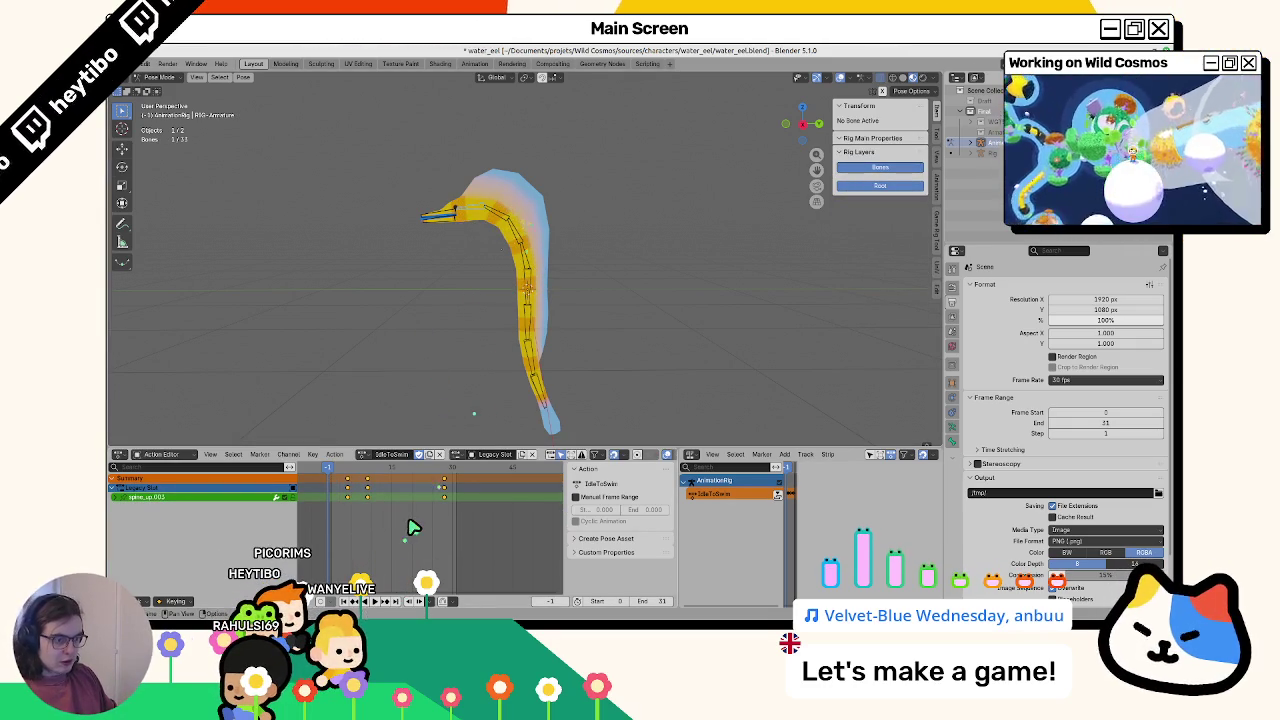
# Play the animation again to review the neck ripple, then select the root bone
pyautogui.press('space')
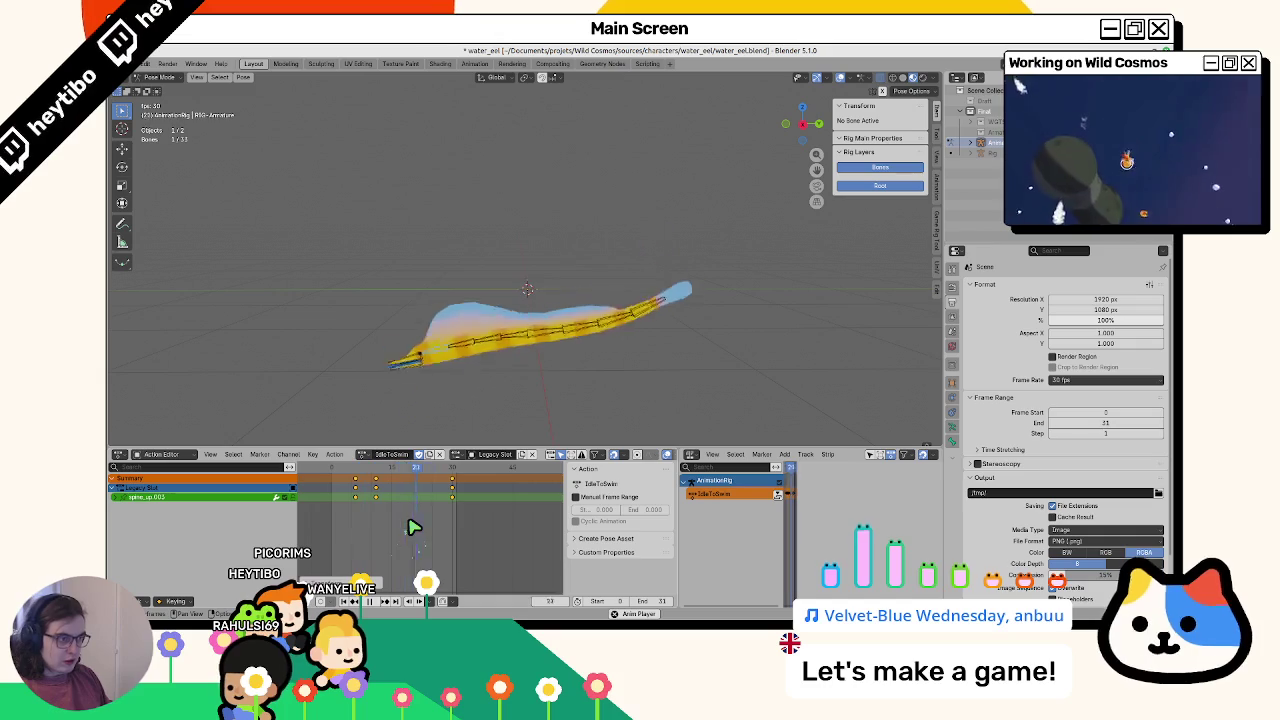
pyautogui.press('Escape')
pyautogui.press('space')
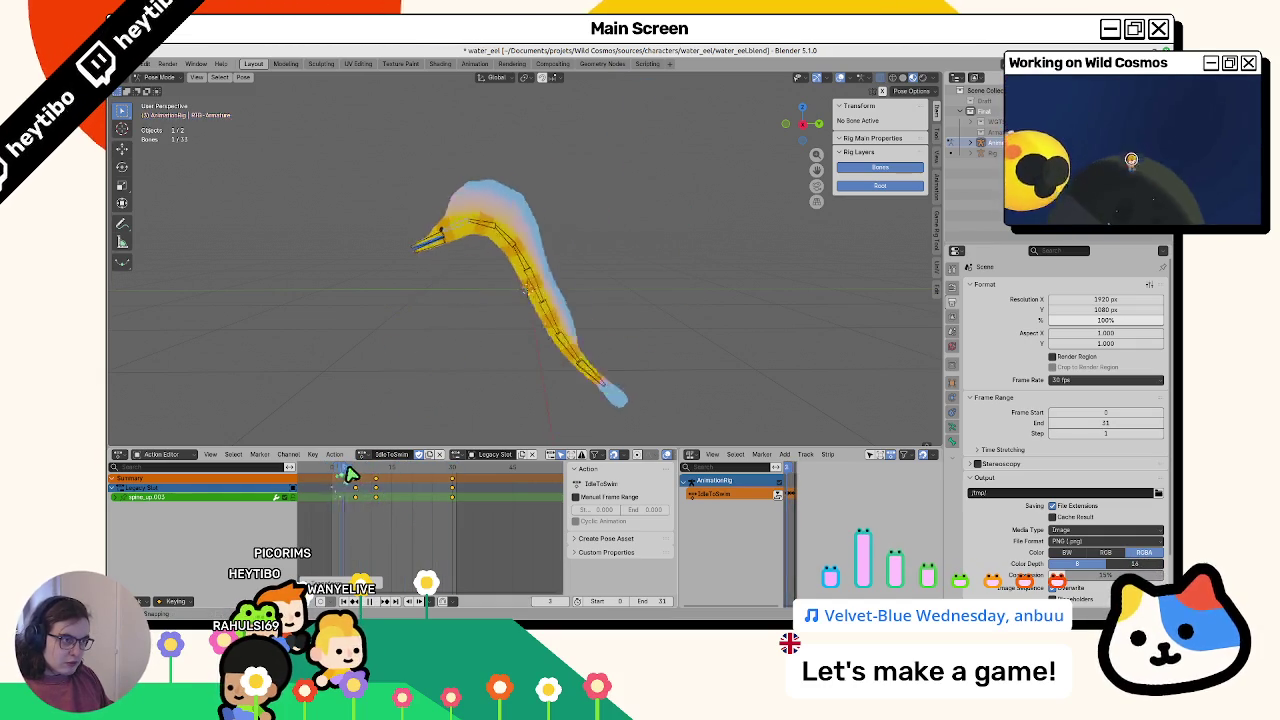
pyautogui.press('space')
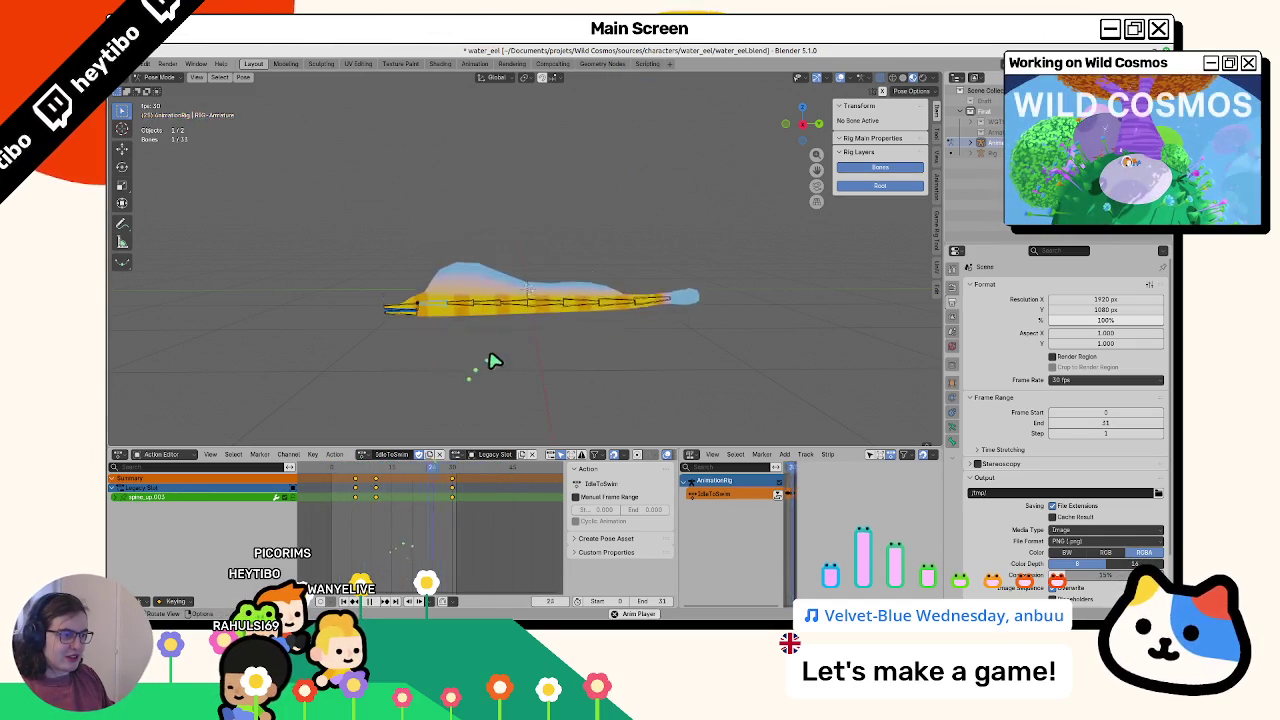
pyautogui.click(577, 313)
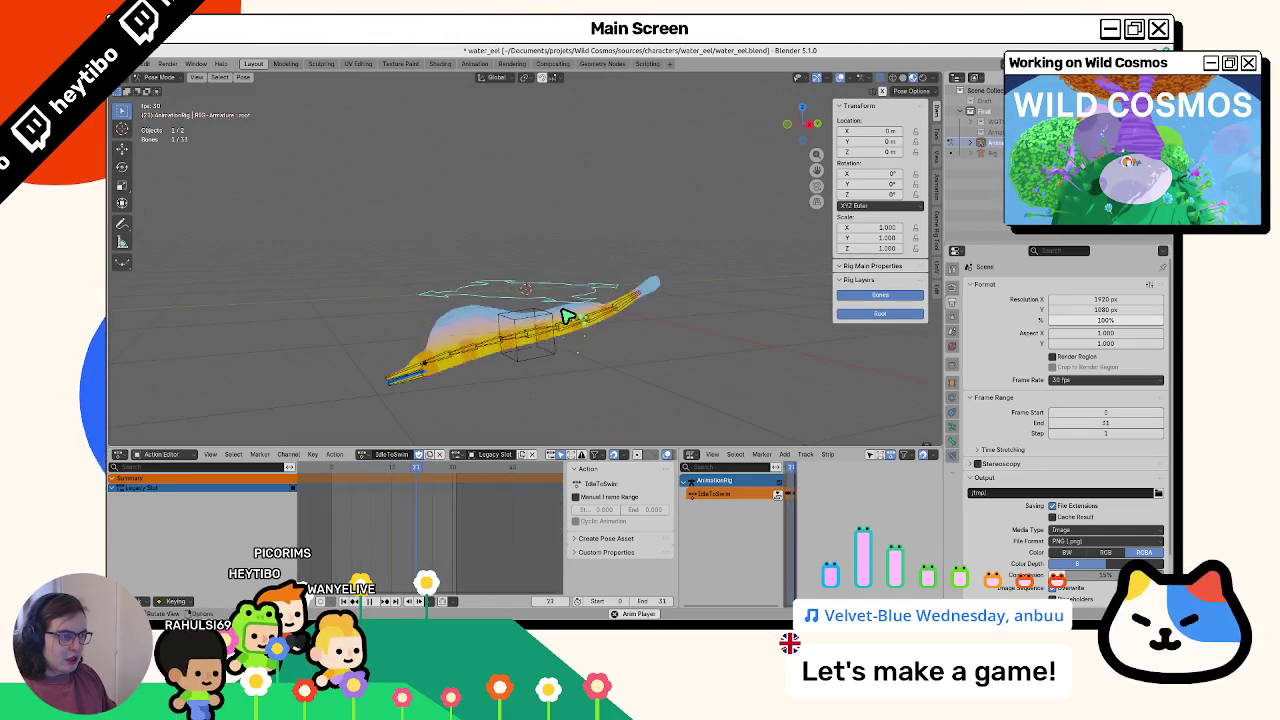
# Review the IdleToSwim playback, scrubbing to frames 22 and 10 and selecting the Bone control bone
pyautogui.press('space')
pyautogui.moveTo(341, 472)
pyautogui.mouseDown()
pyautogui.moveTo(466, 477)
pyautogui.moveTo(313, 503)
pyautogui.mouseUp()
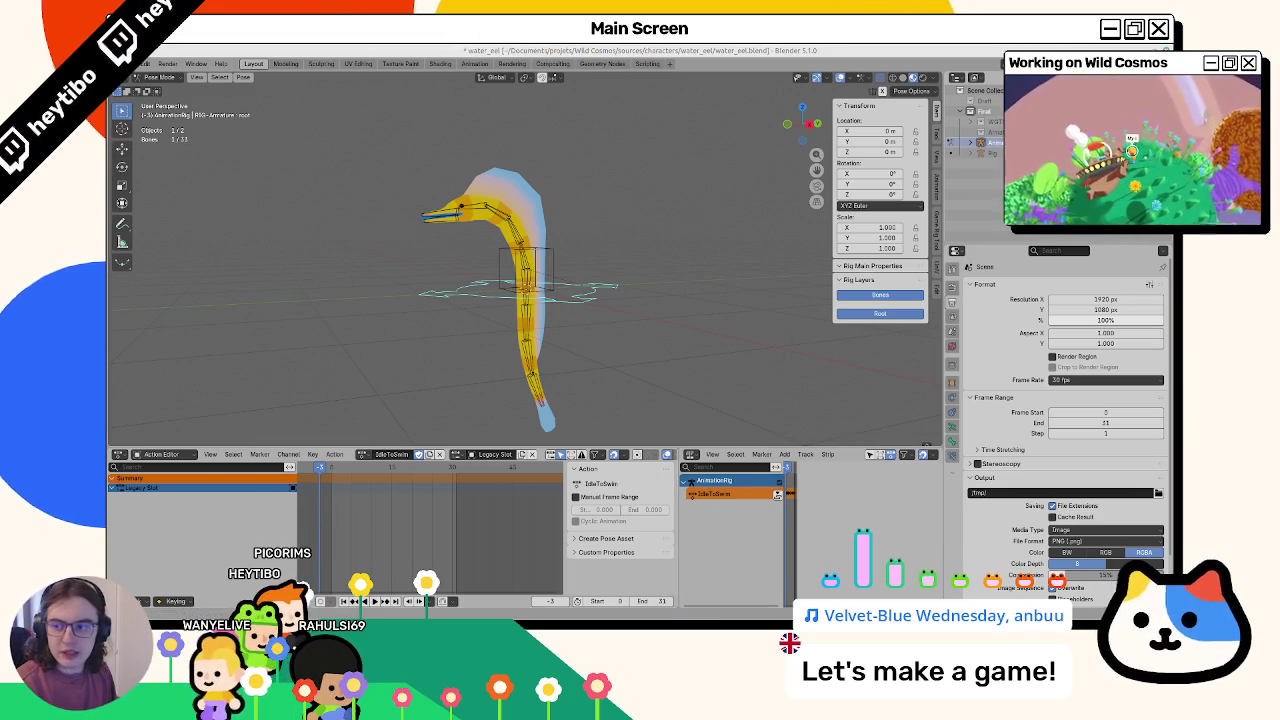
pyautogui.press('space')
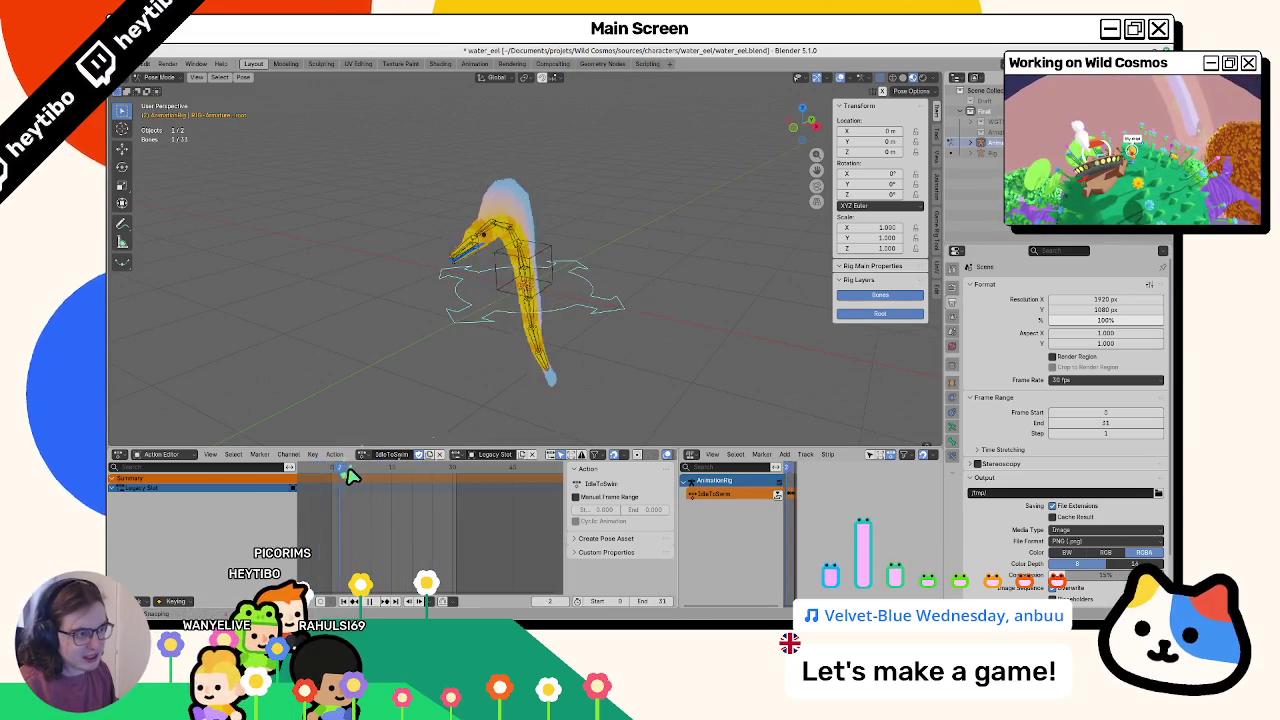
pyautogui.press('space')
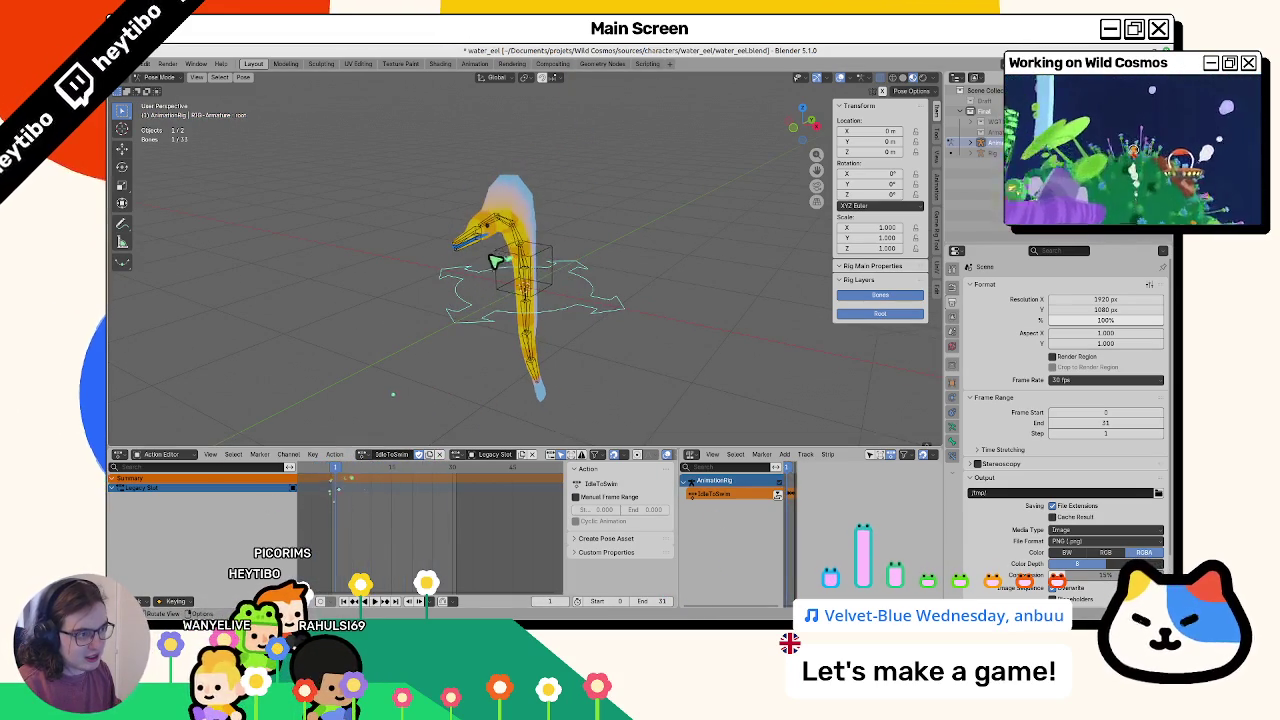
pyautogui.click(498, 260)
pyautogui.press('space')
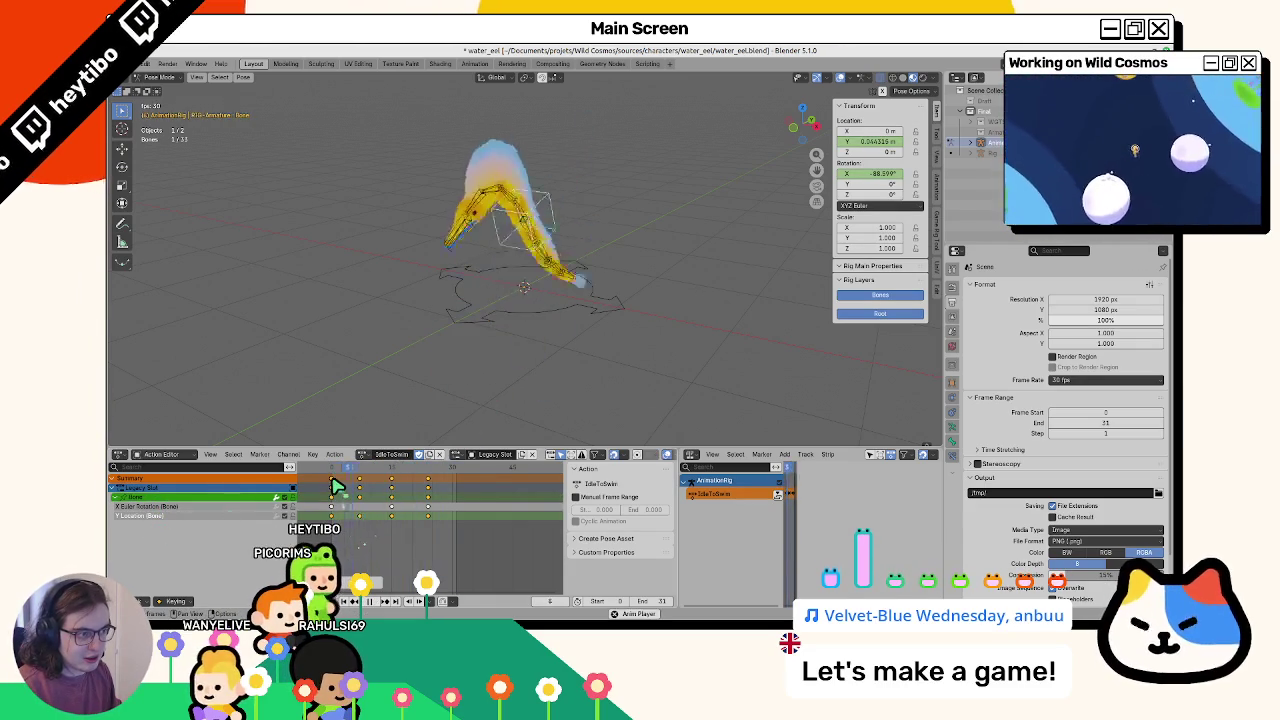
pyautogui.press('space')
pyautogui.moveTo(351, 479)
pyautogui.mouseDown()
pyautogui.moveTo(430, 478)
pyautogui.moveTo(372, 477)
pyautogui.moveTo(414, 482)
pyautogui.moveTo(322, 496)
pyautogui.mouseUp()
pyautogui.press('space')
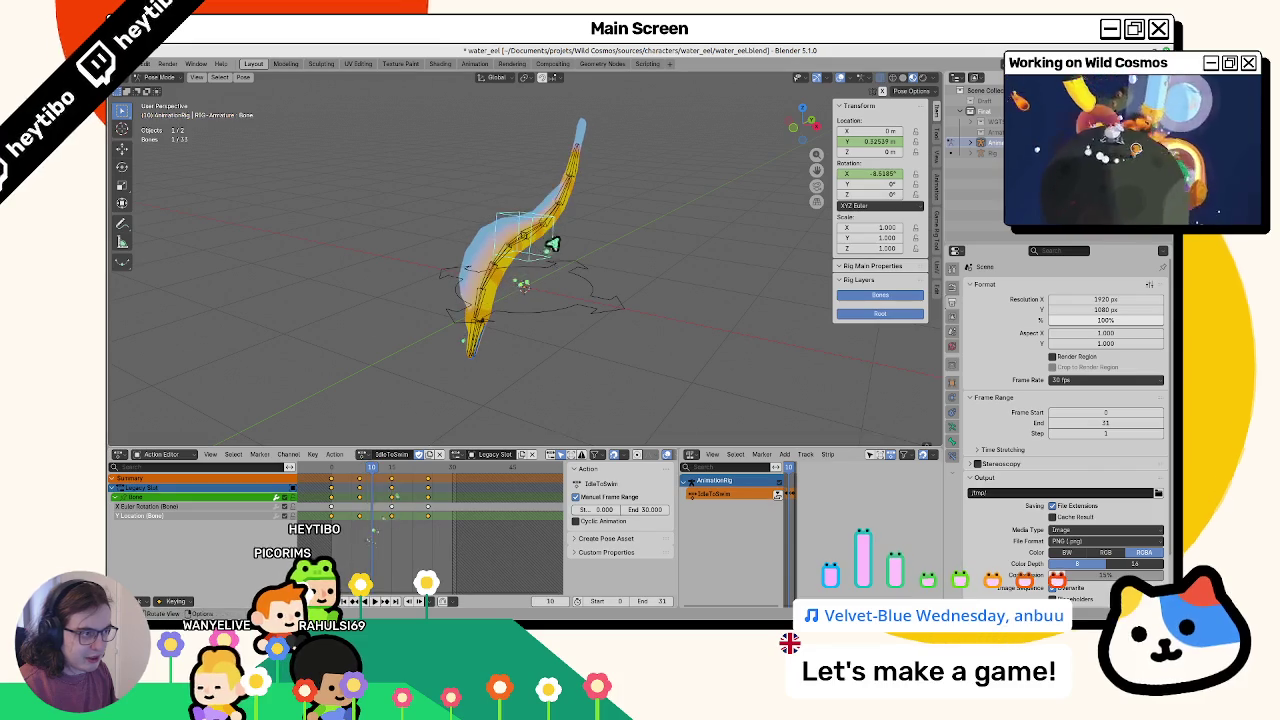
pyautogui.press('space')
pyautogui.press('space')
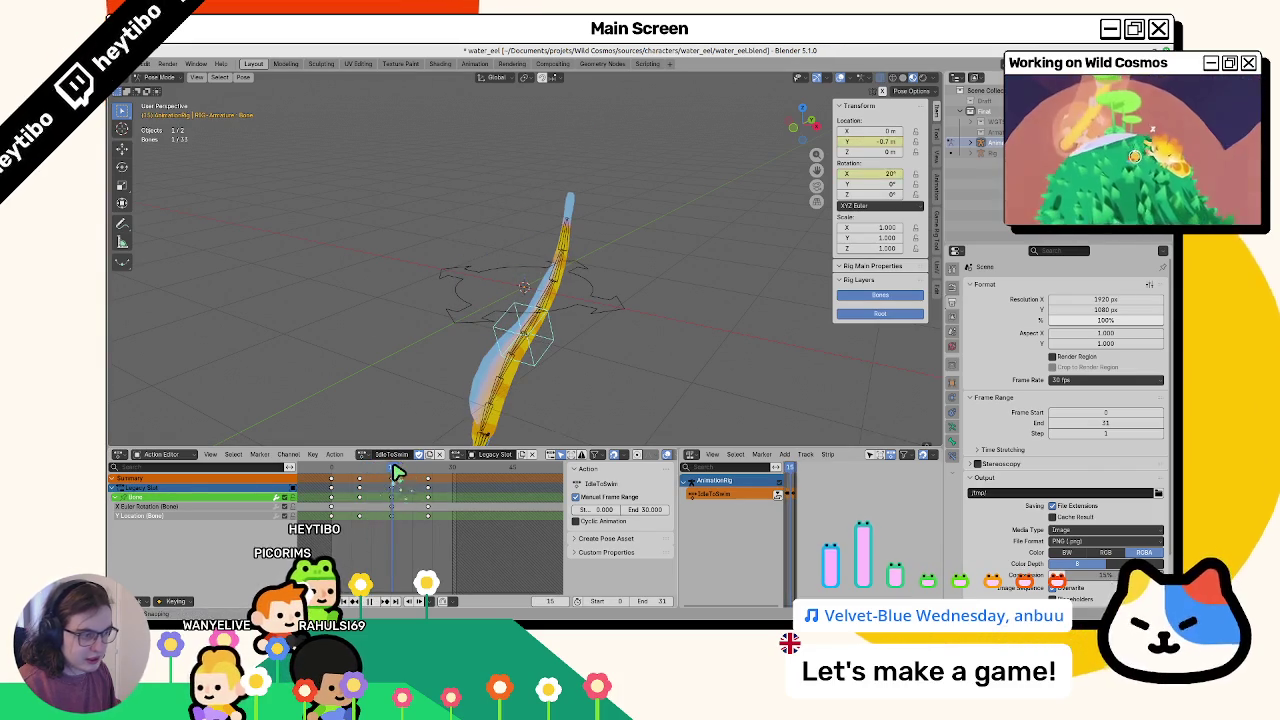
# Replace the Rotation X keyframe and shift a key column six frames later to frame 28
pyautogui.rightClick(884, 180)
pyautogui.click(872, 184)
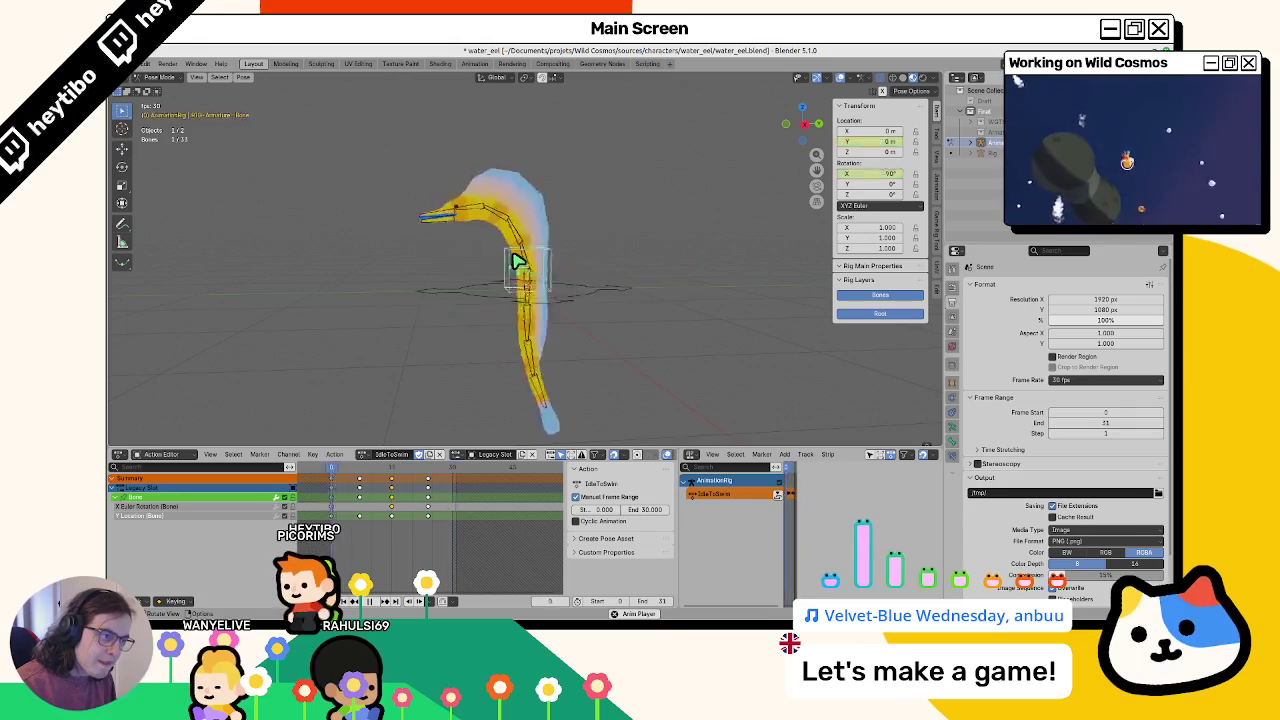
pyautogui.click(420, 510)
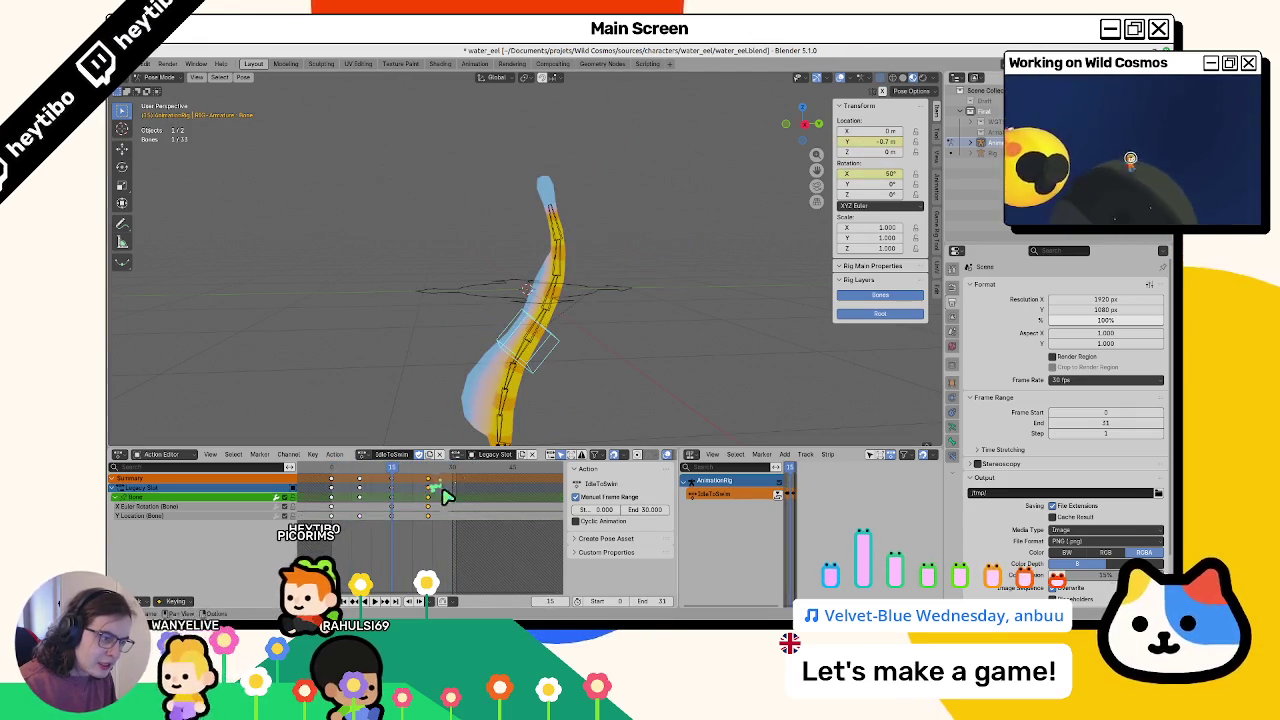
pyautogui.press('g')
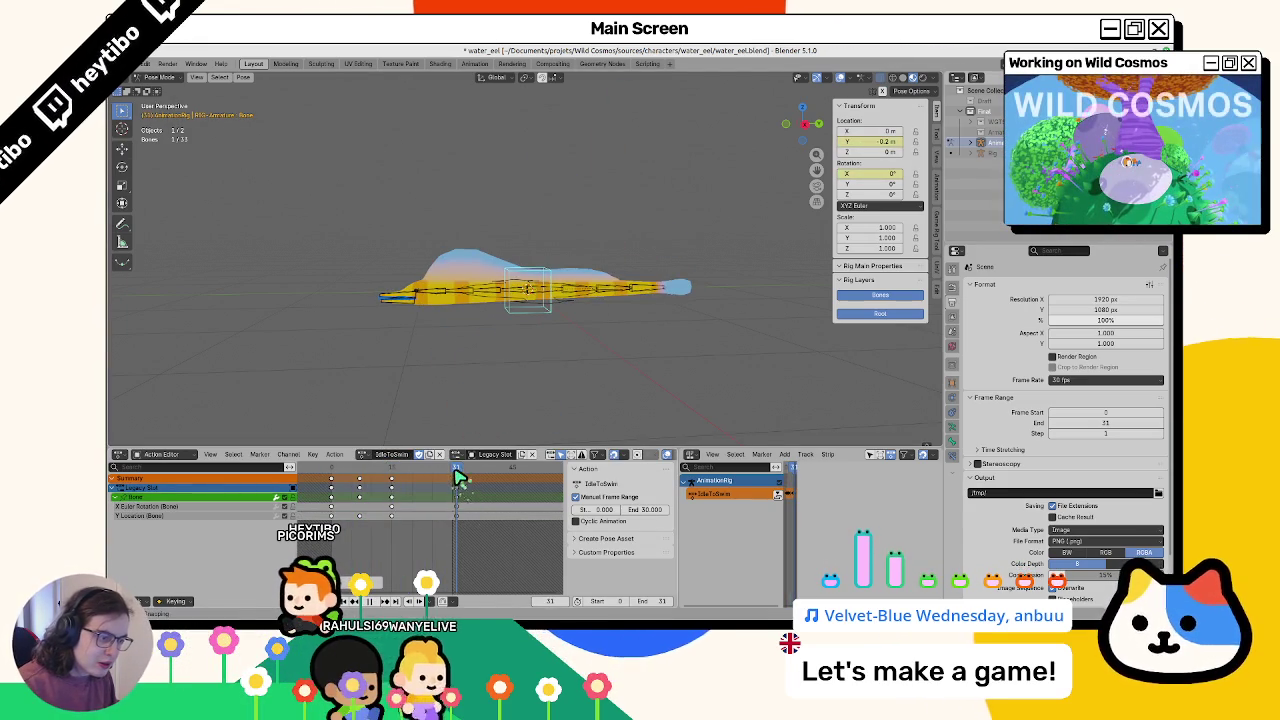
pyautogui.click(452, 489)
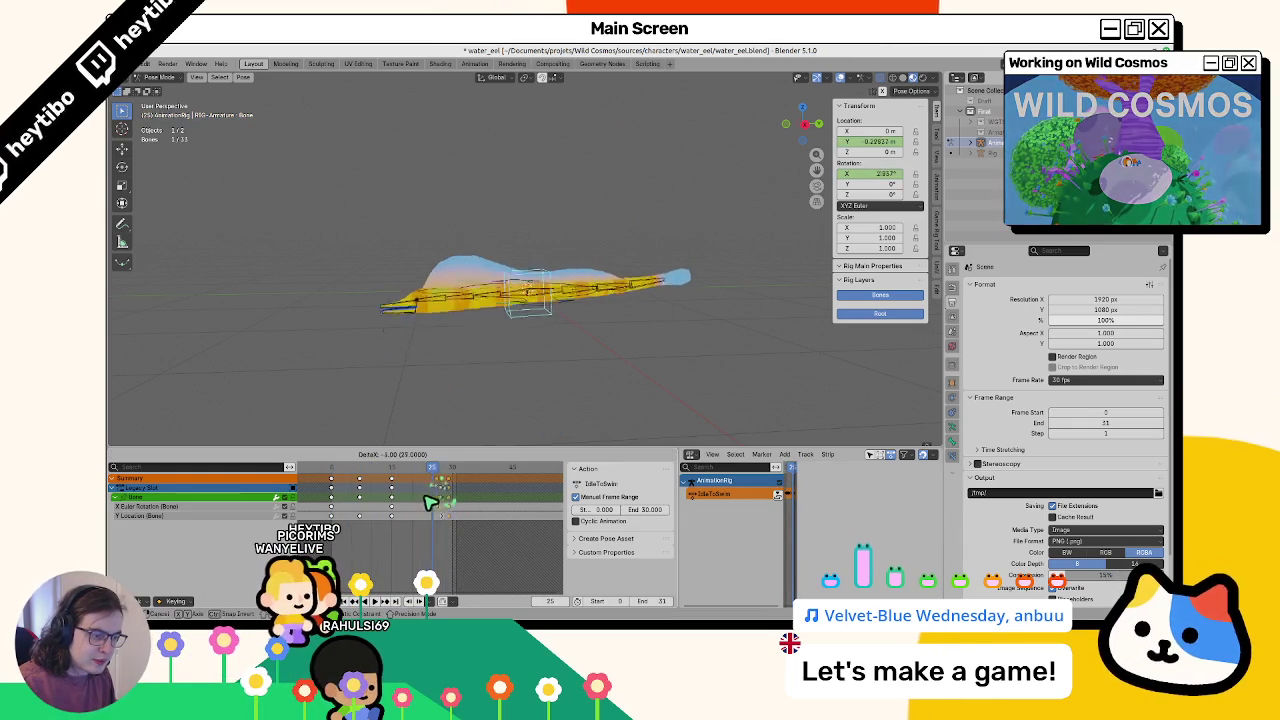
pyautogui.press('space')
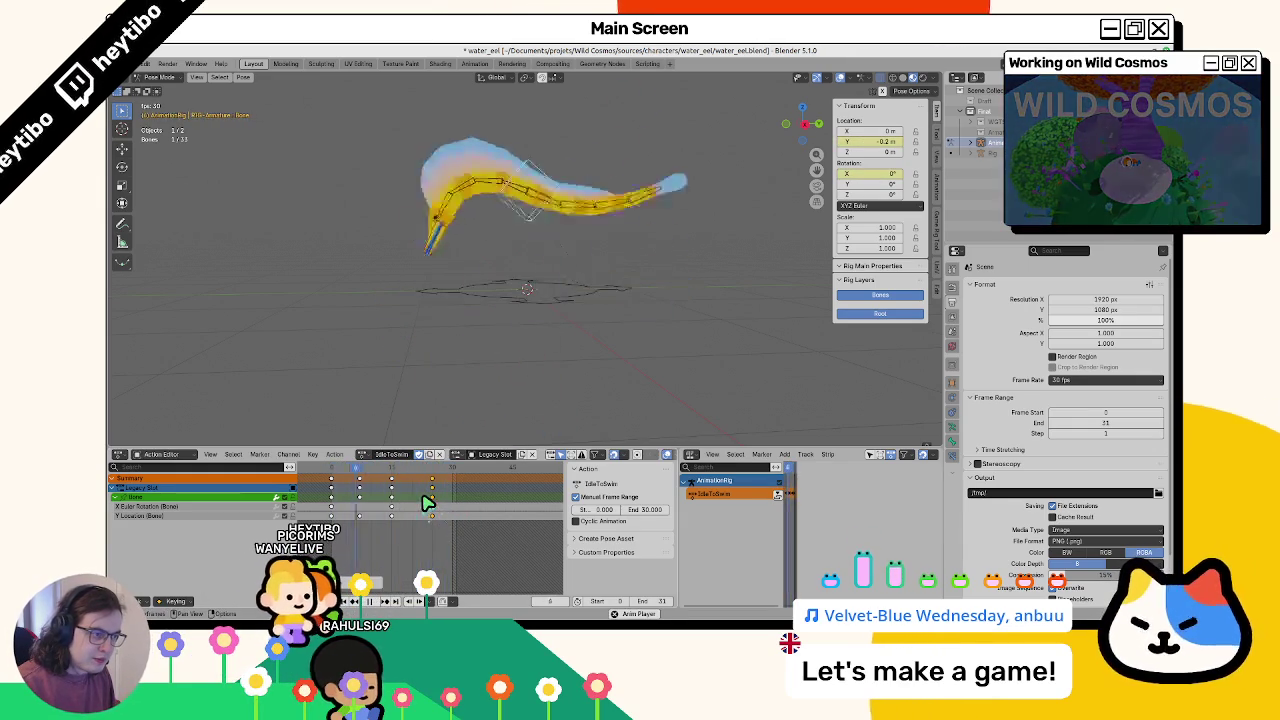
pyautogui.press('space')
pyautogui.moveTo(349, 478)
pyautogui.mouseDown()
pyautogui.moveTo(427, 484)
pyautogui.moveTo(425, 457)
pyautogui.mouseUp()
# Switch to the swim action and clear the rotation of all the eel's bones
pyautogui.click(372, 456)
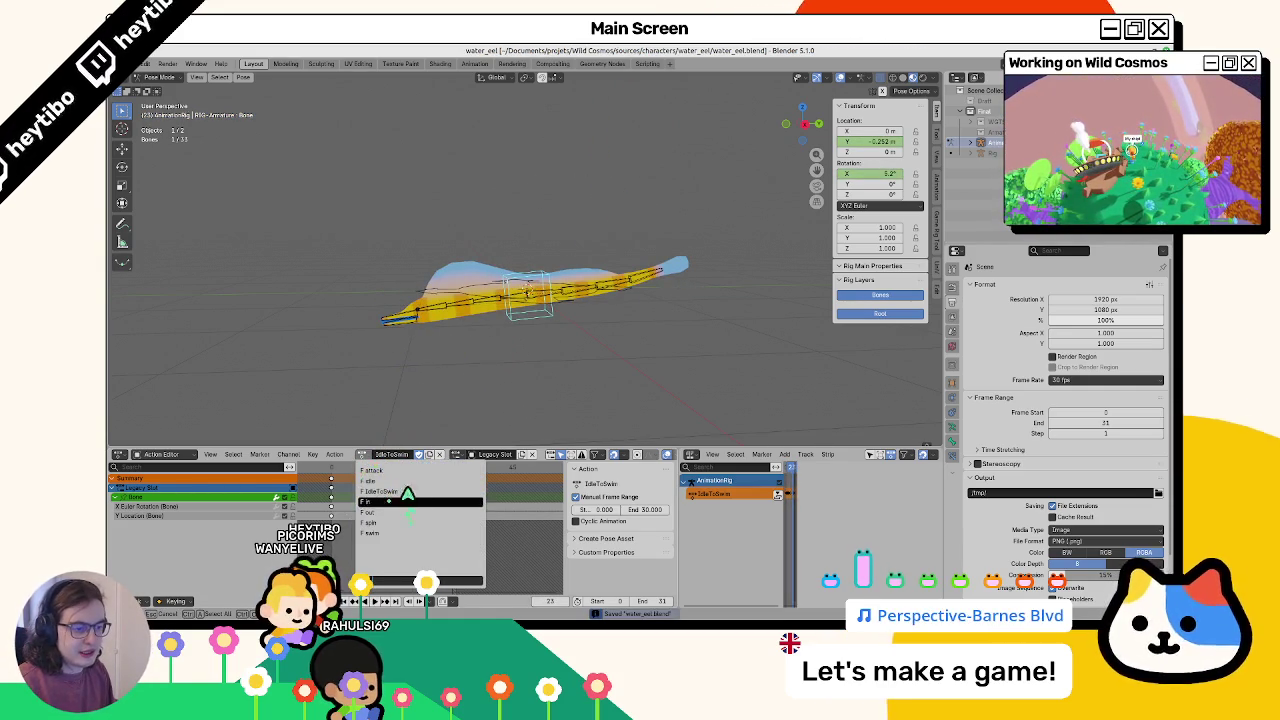
pyautogui.click(397, 533)
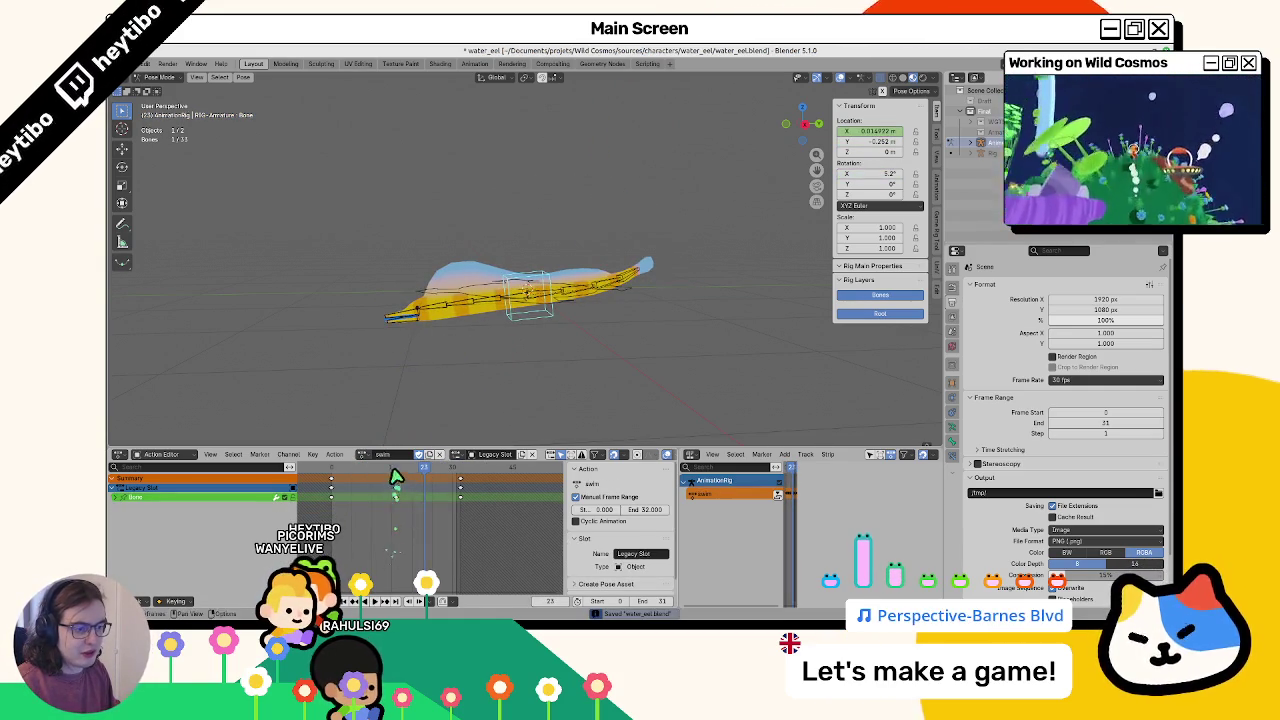
pyautogui.press('a')
pyautogui.hotkey('alt', 'r')
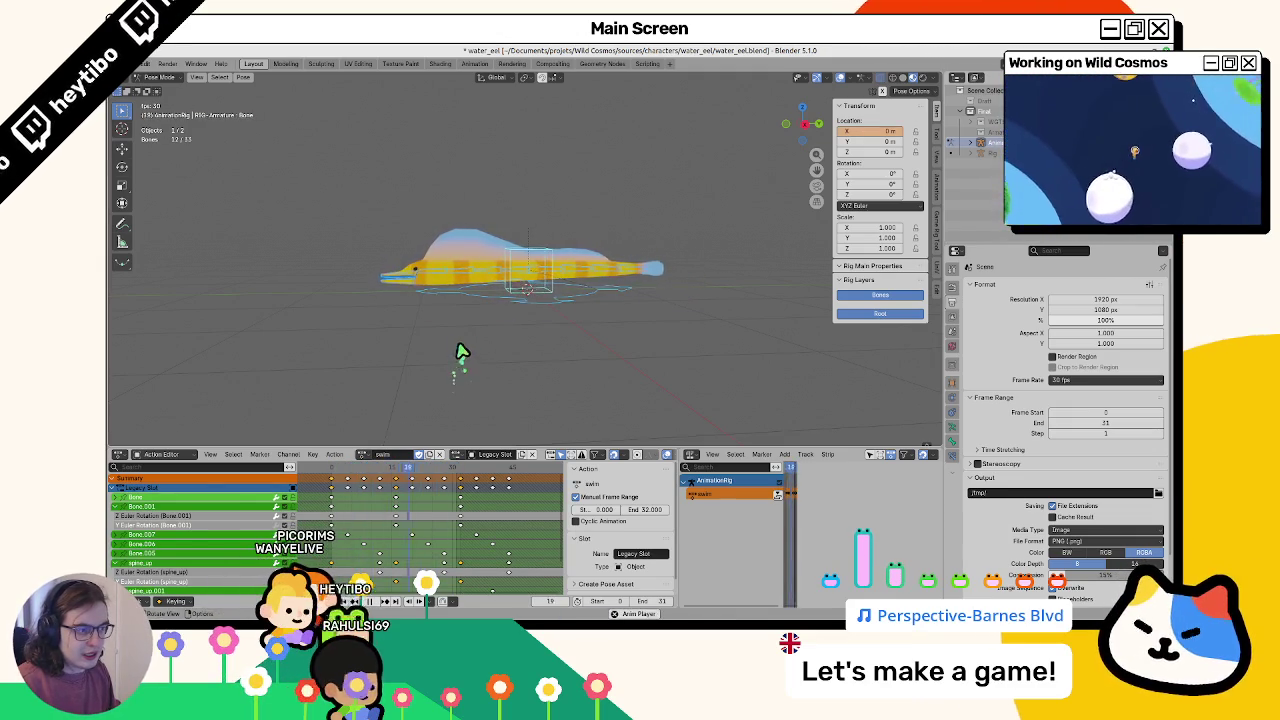
pyautogui.click(543, 250)
pyautogui.press('space')
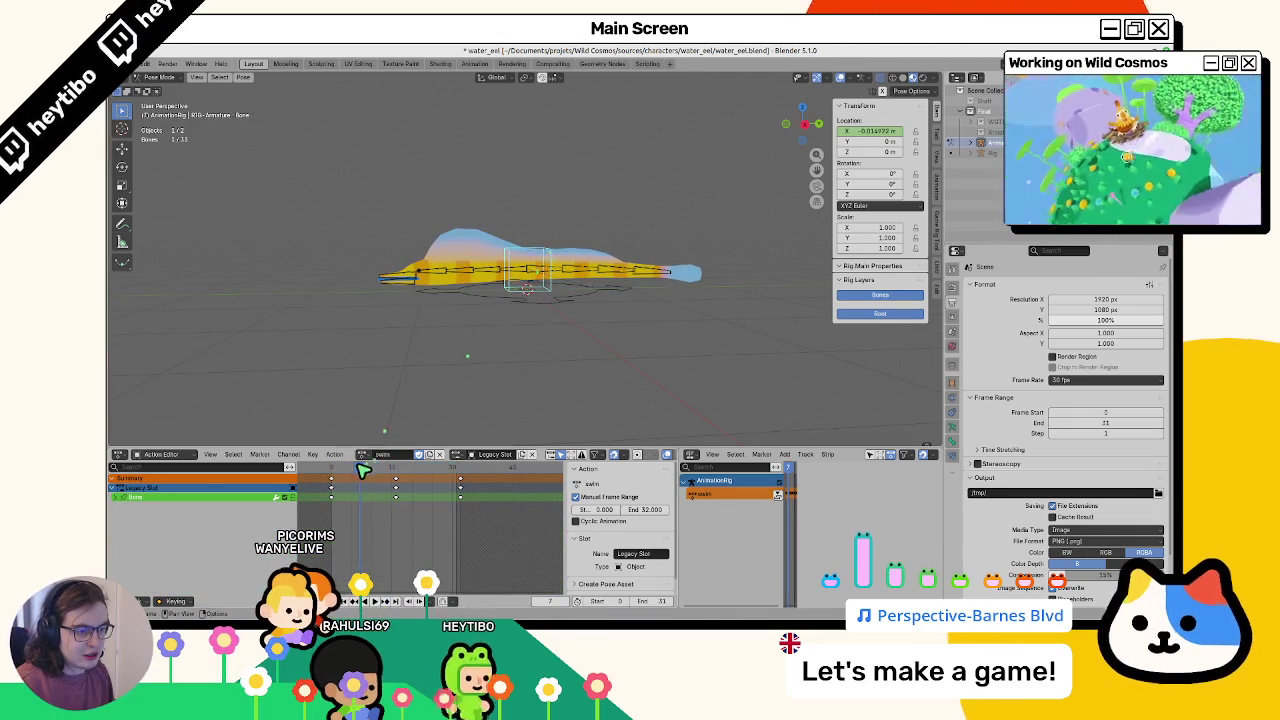
# Lower the Bone vertically to -0.2 m and insert a location keyframe at frame 31
pyautogui.press('g')
pyautogui.press('z')
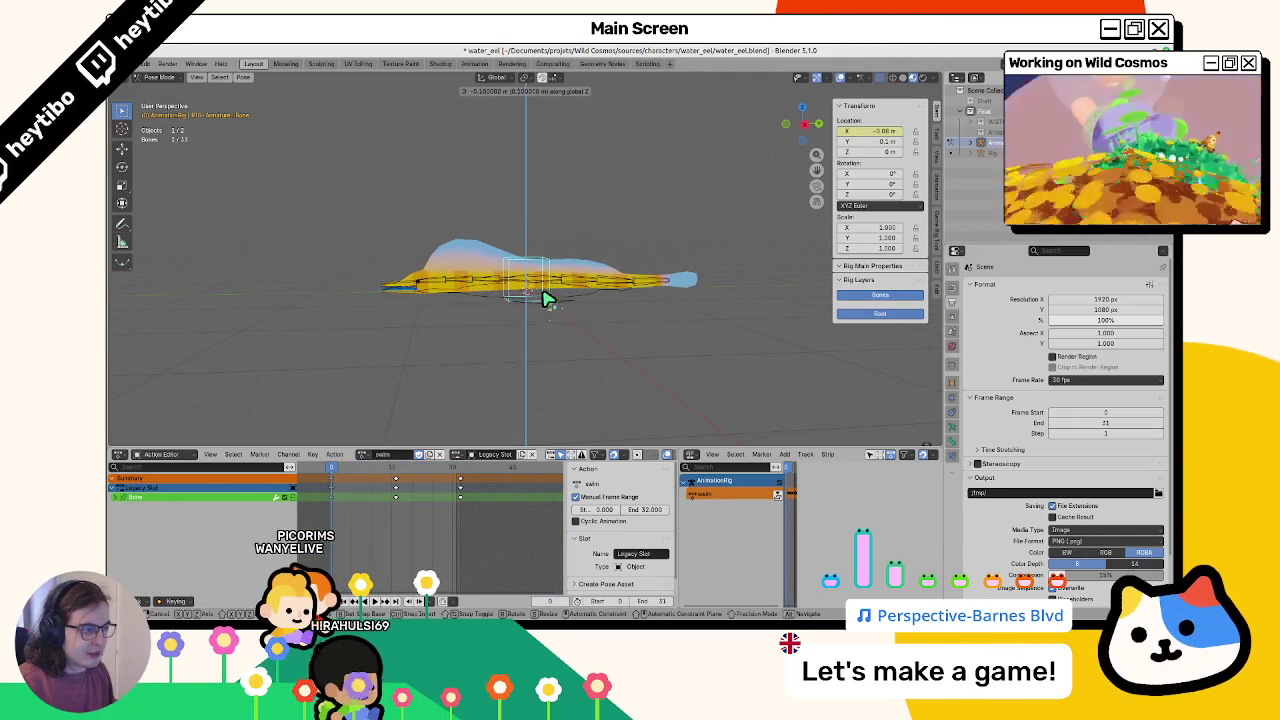
pyautogui.click(549, 343)
pyautogui.rightClick(863, 148)
pyautogui.click(856, 157)
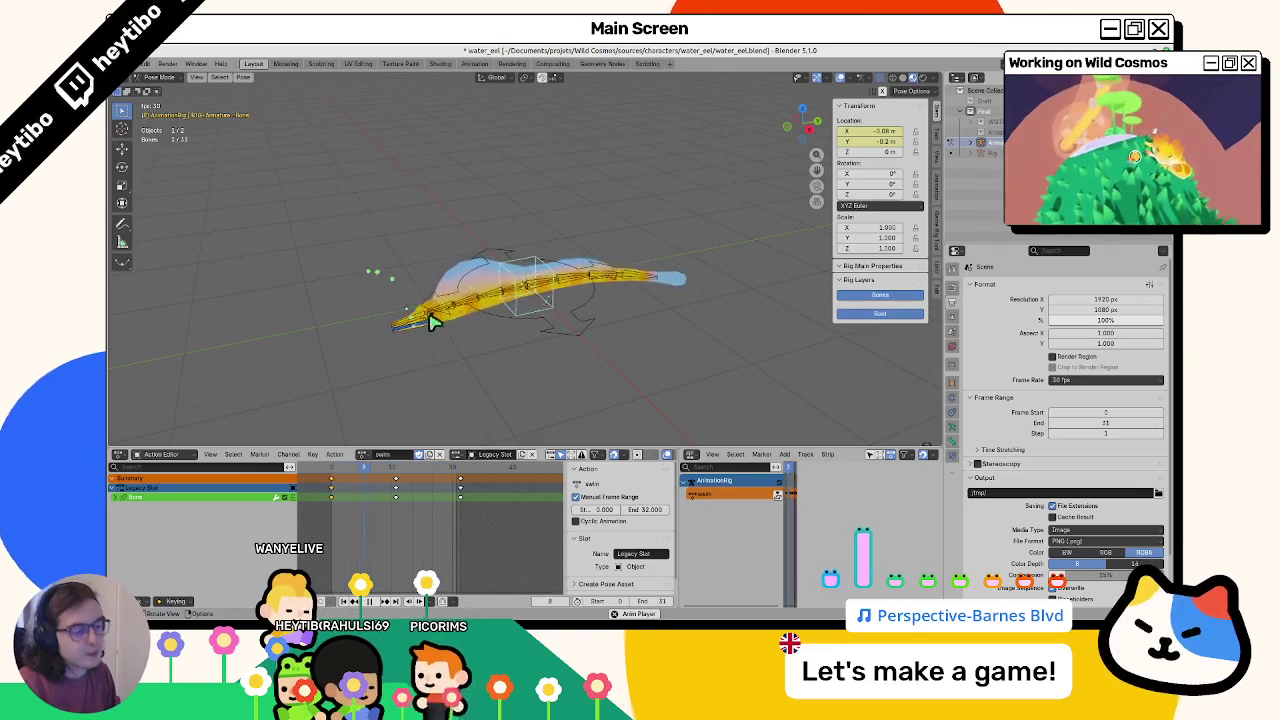
pyautogui.click(368, 389)
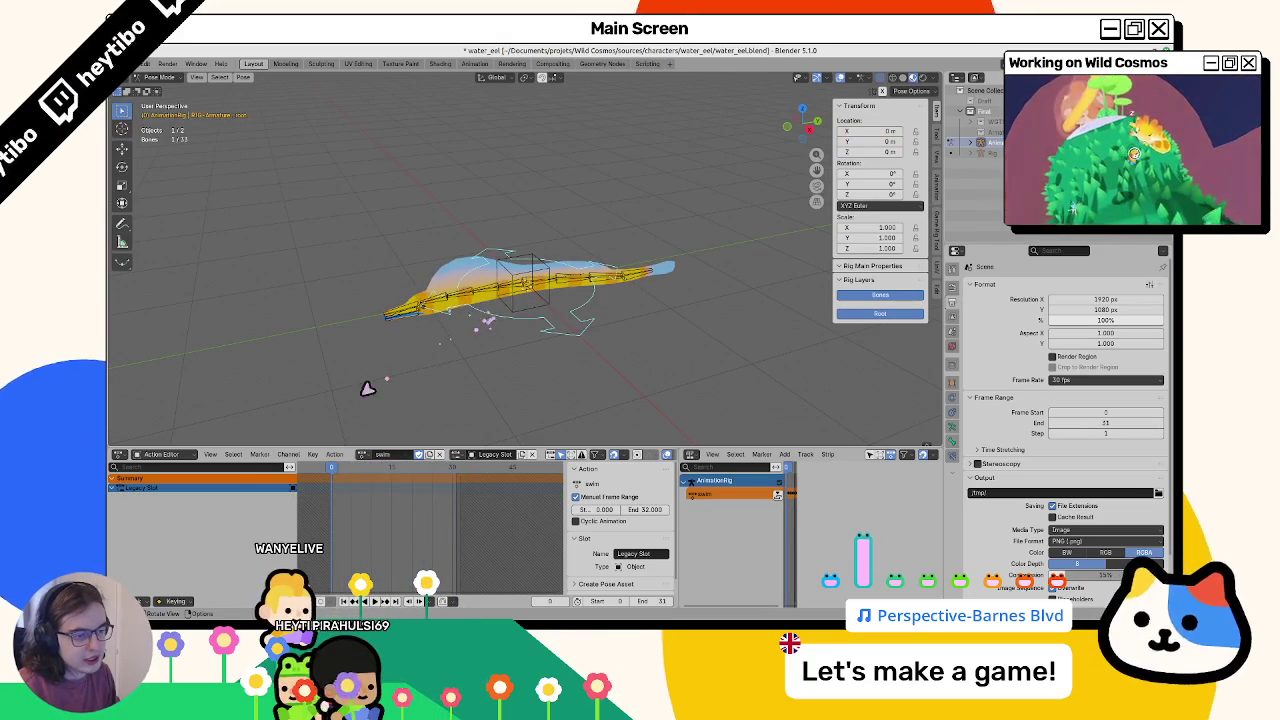
# Switch back to the IdleToSwim action and play it, scrubbing frames 7 to 23
pyautogui.click(363, 458)
pyautogui.click(414, 486)
pyautogui.press('space')
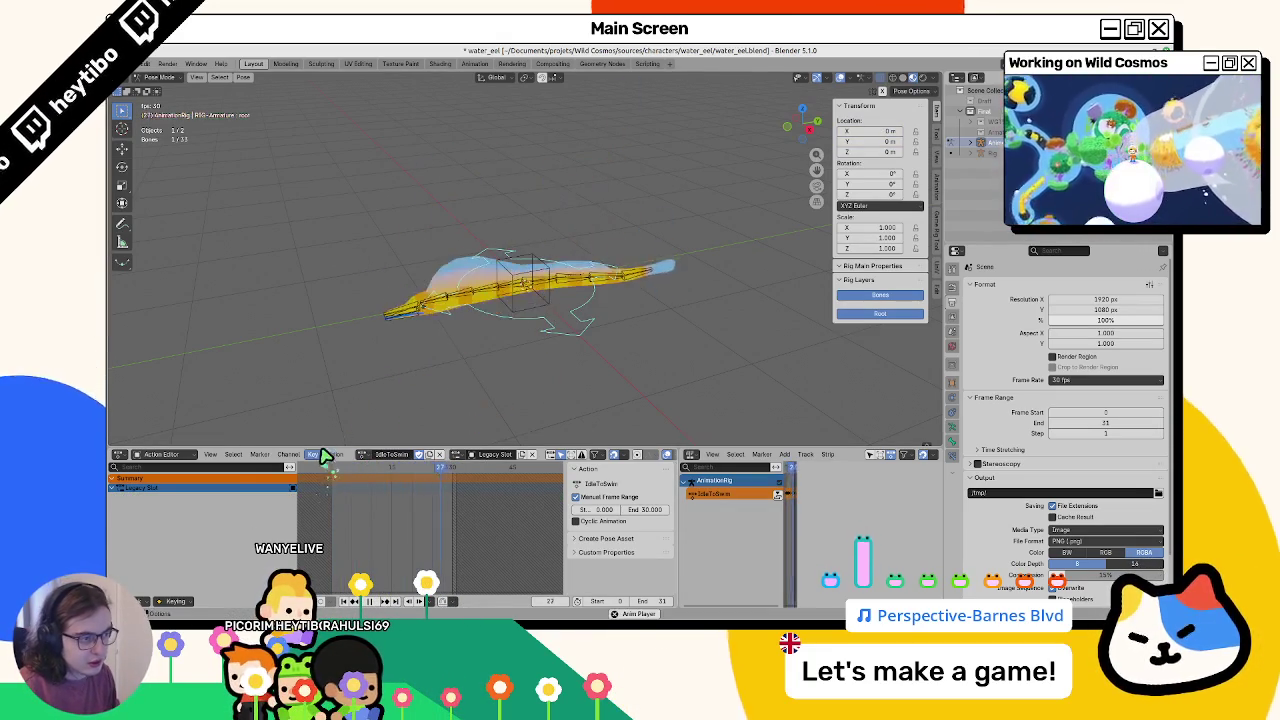
pyautogui.press('a')
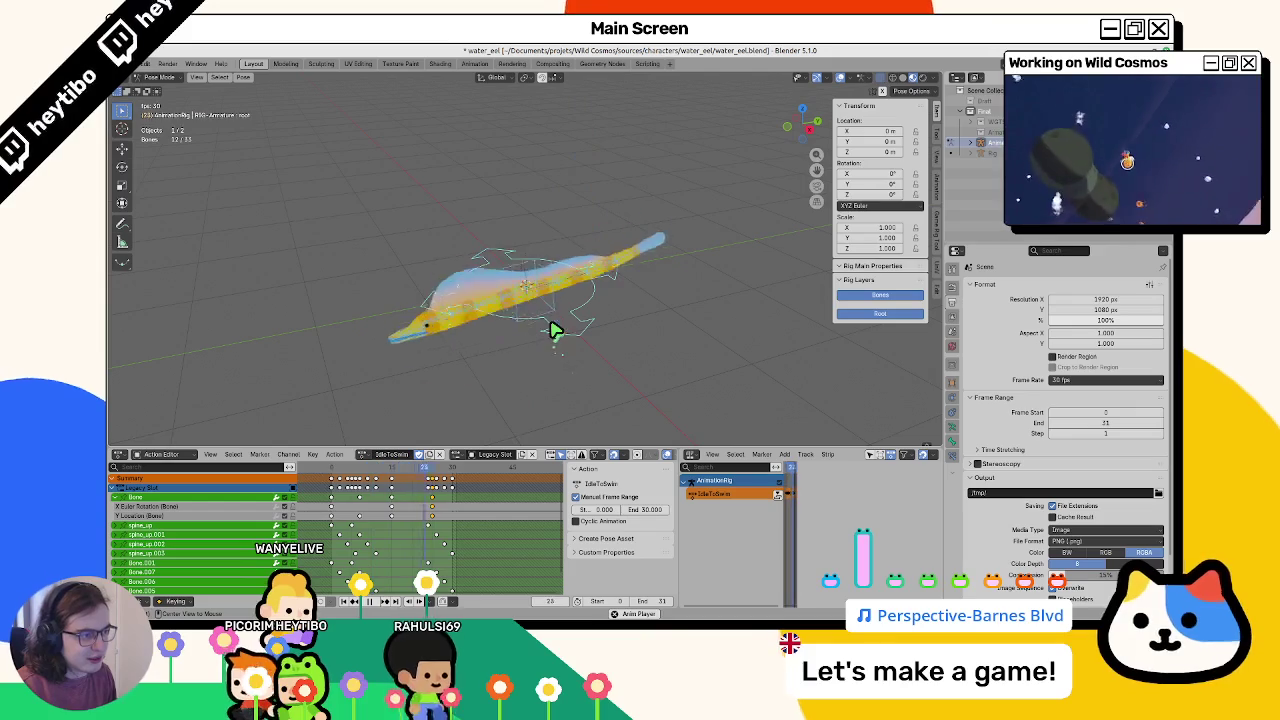
pyautogui.click(366, 468)
pyautogui.moveTo(366, 468); pyautogui.dragTo(424, 472)
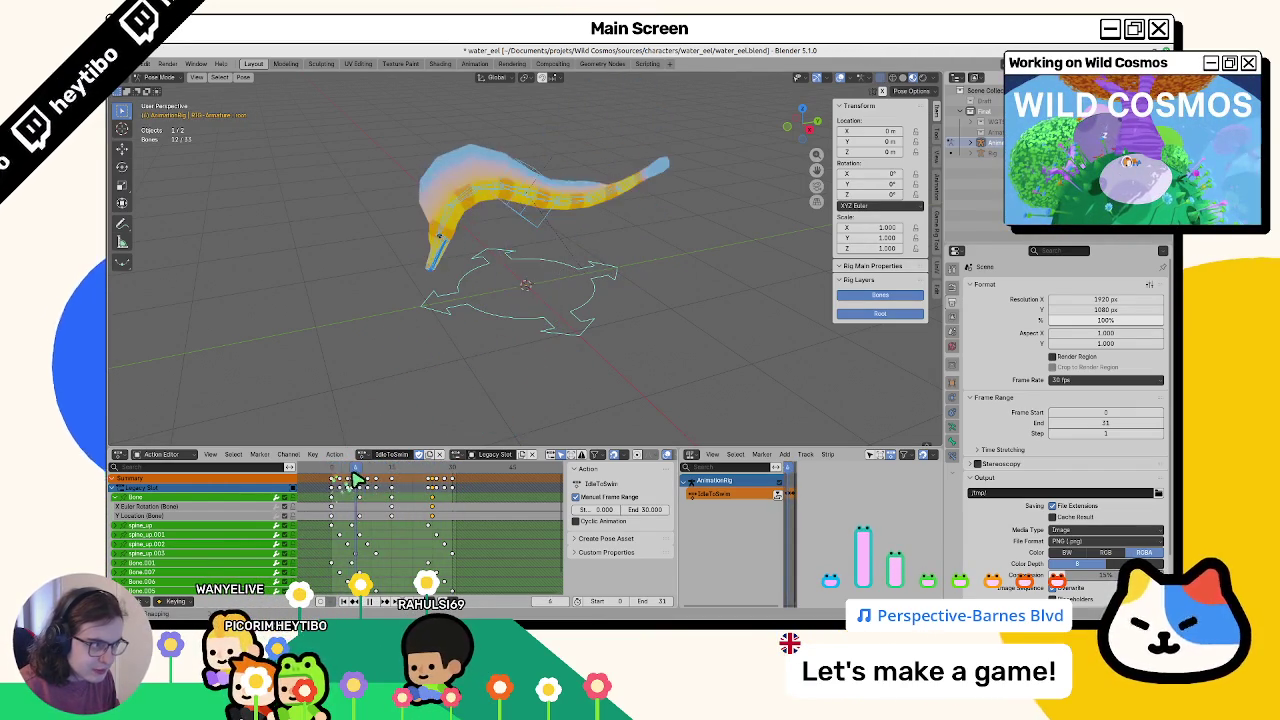
pyautogui.press('space')
# Select the four tail bones and widen the NLA editor to show its animation data settings
pyautogui.click(560, 205)
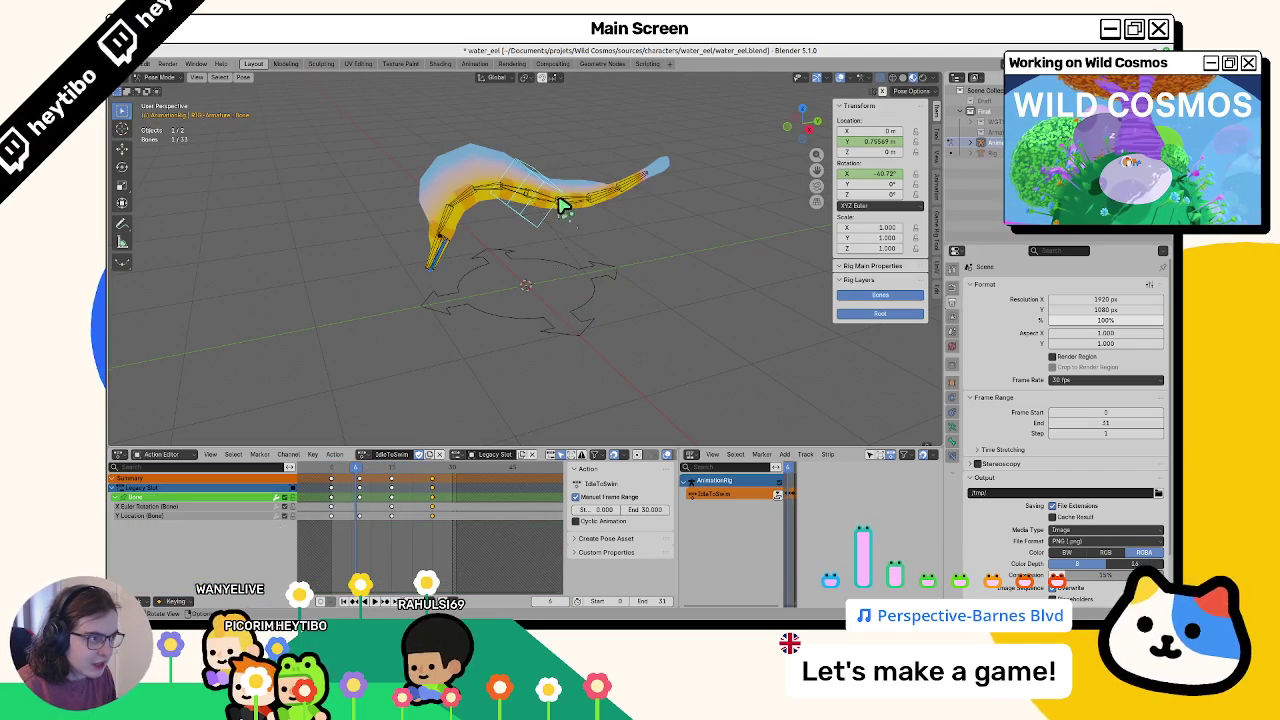
pyautogui.click(540, 203)
pyautogui.keyDown('shift'); pyautogui.click(586, 203); pyautogui.keyUp('shift')
pyautogui.keyDown('shift'); pyautogui.click(612, 196); pyautogui.keyUp('shift')
pyautogui.keyDown('shift'); pyautogui.click(640, 191); pyautogui.keyUp('shift')
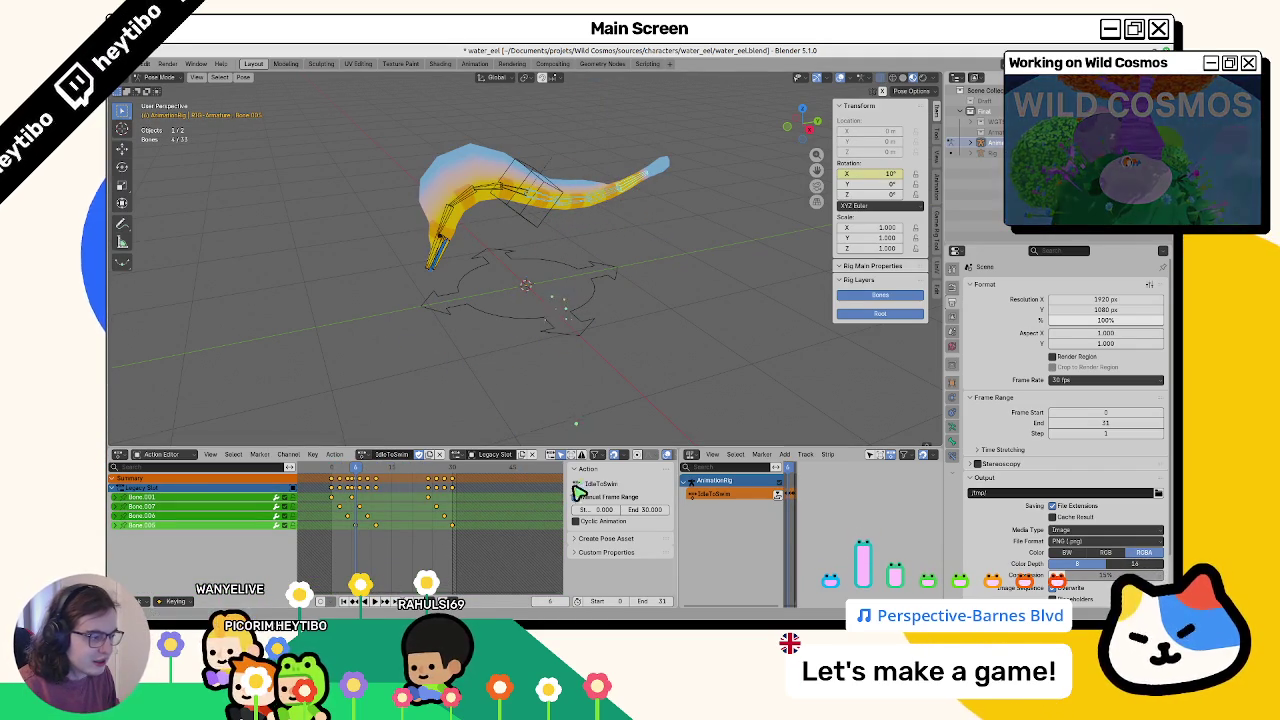
pyautogui.click(686, 507)
pyautogui.moveTo(680, 507); pyautogui.dragTo(515, 510)
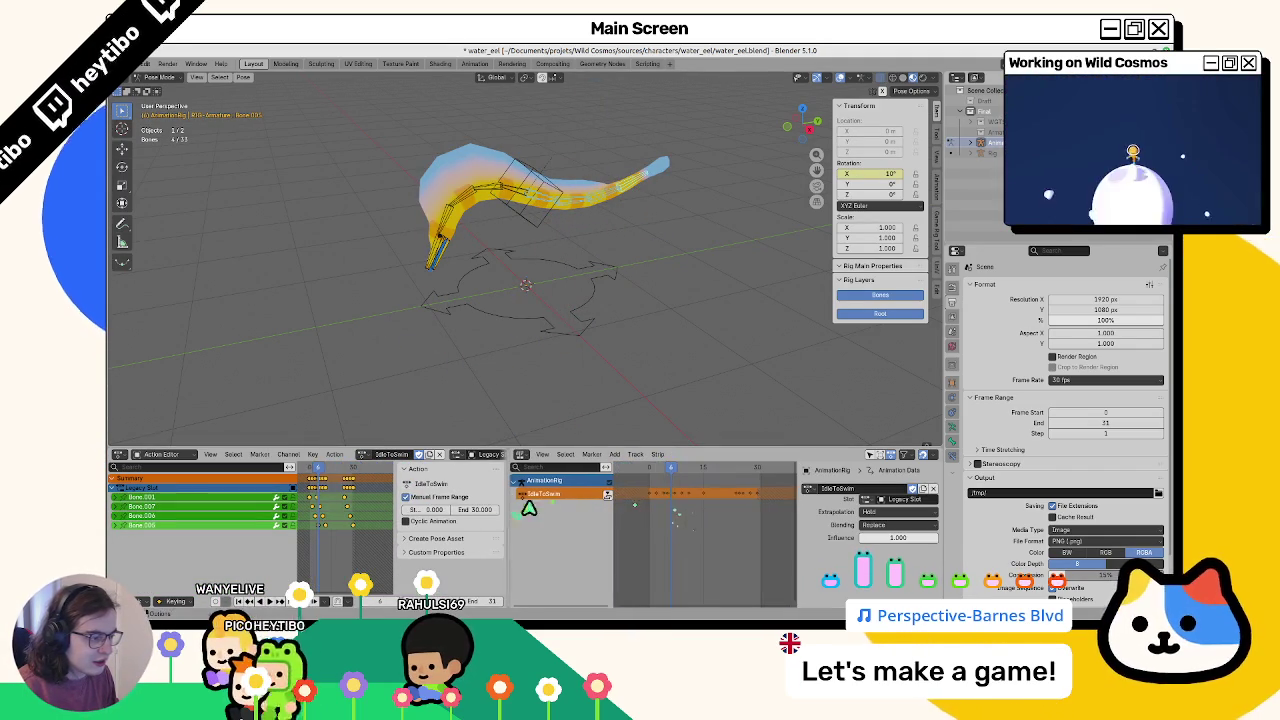
# Switch the area to the Graph Editor, expand Bone.001 and Bone.007 curves, and lower keys by 10
pyautogui.click(520, 455)
pyautogui.click(653, 505)
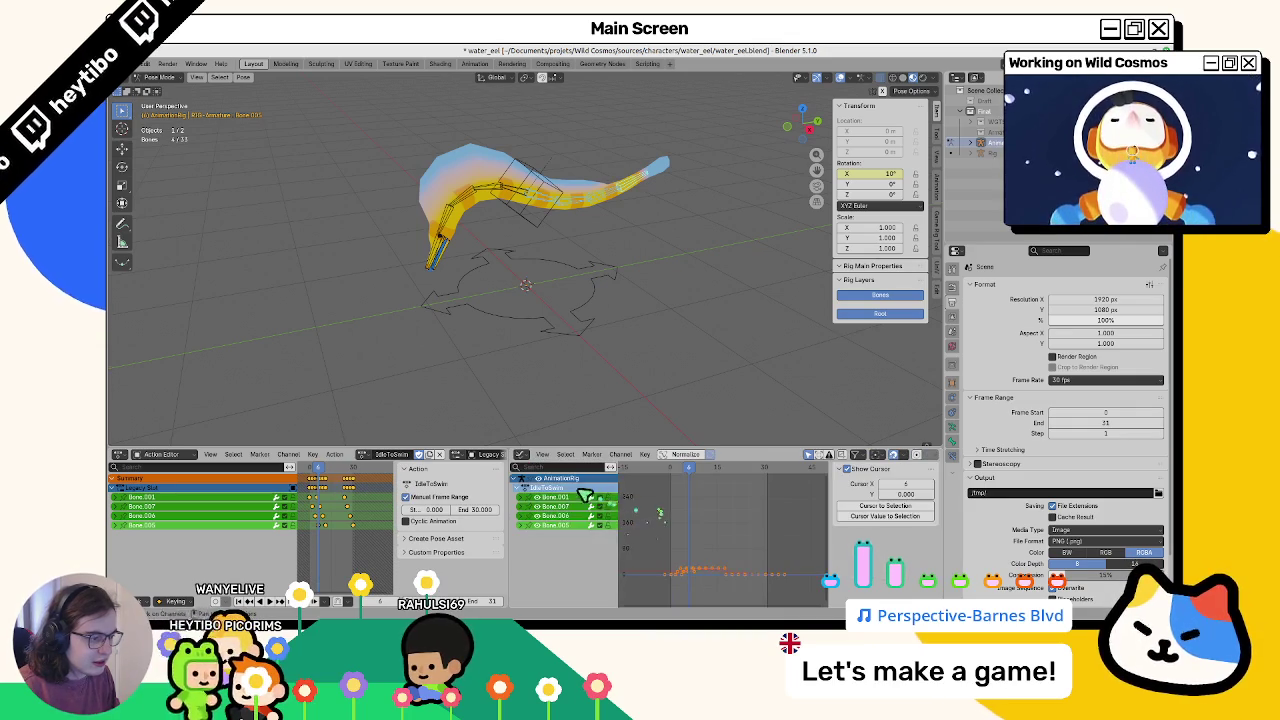
pyautogui.click(527, 506)
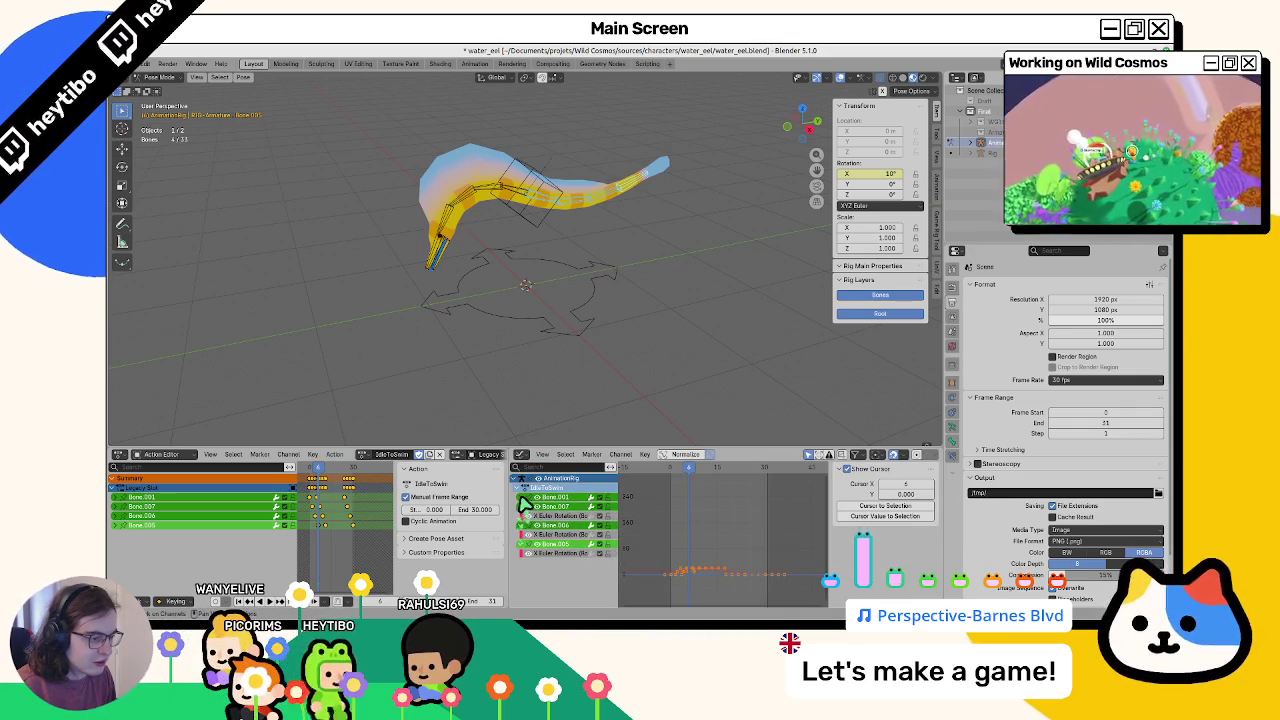
pyautogui.click(527, 497)
pyautogui.press('Home')
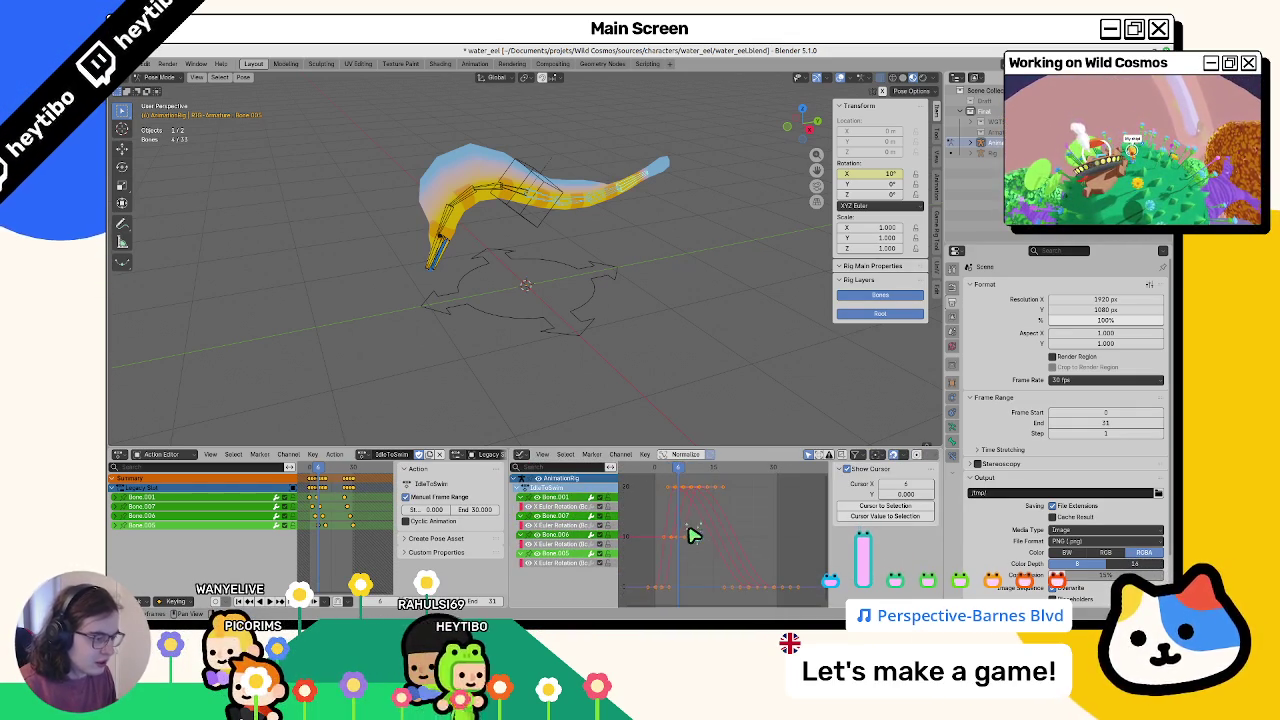
pyautogui.click(695, 541)
pyautogui.press('g')
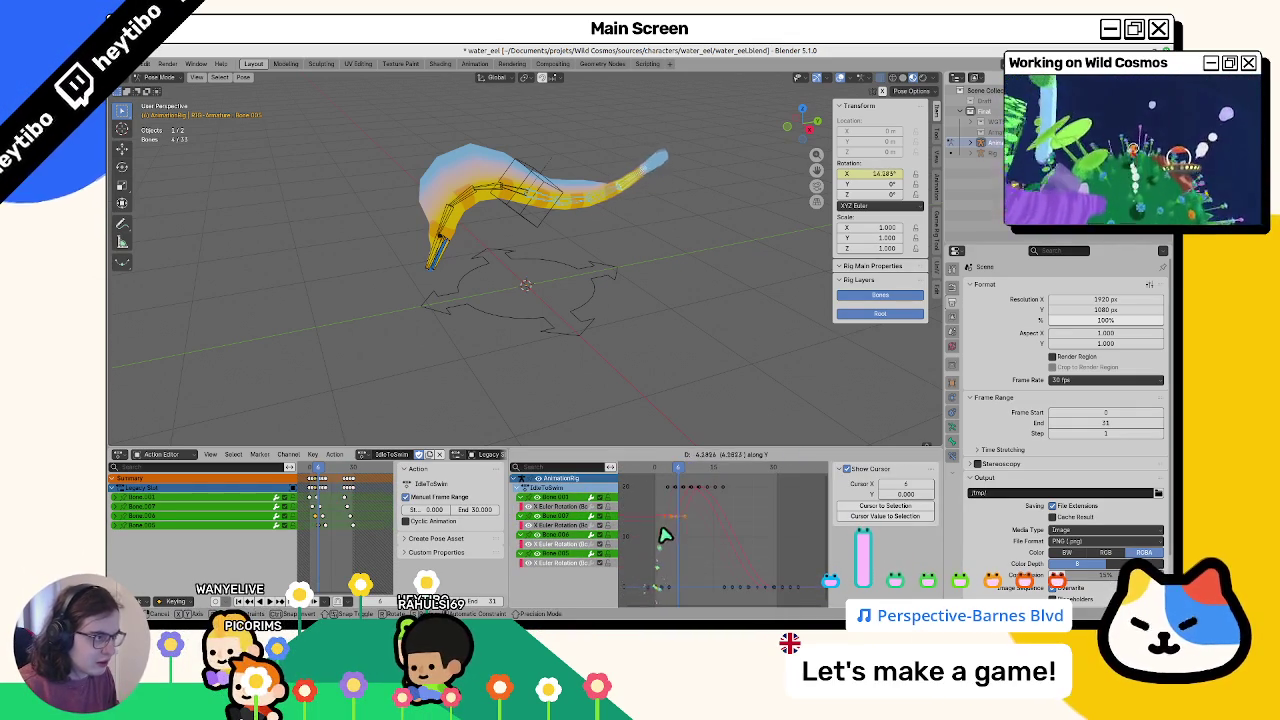
pyautogui.click(668, 601)
pyautogui.moveTo(680, 475)
pyautogui.mouseDown()
pyautogui.moveTo(651, 480)
pyautogui.moveTo(750, 497)
pyautogui.mouseUp()
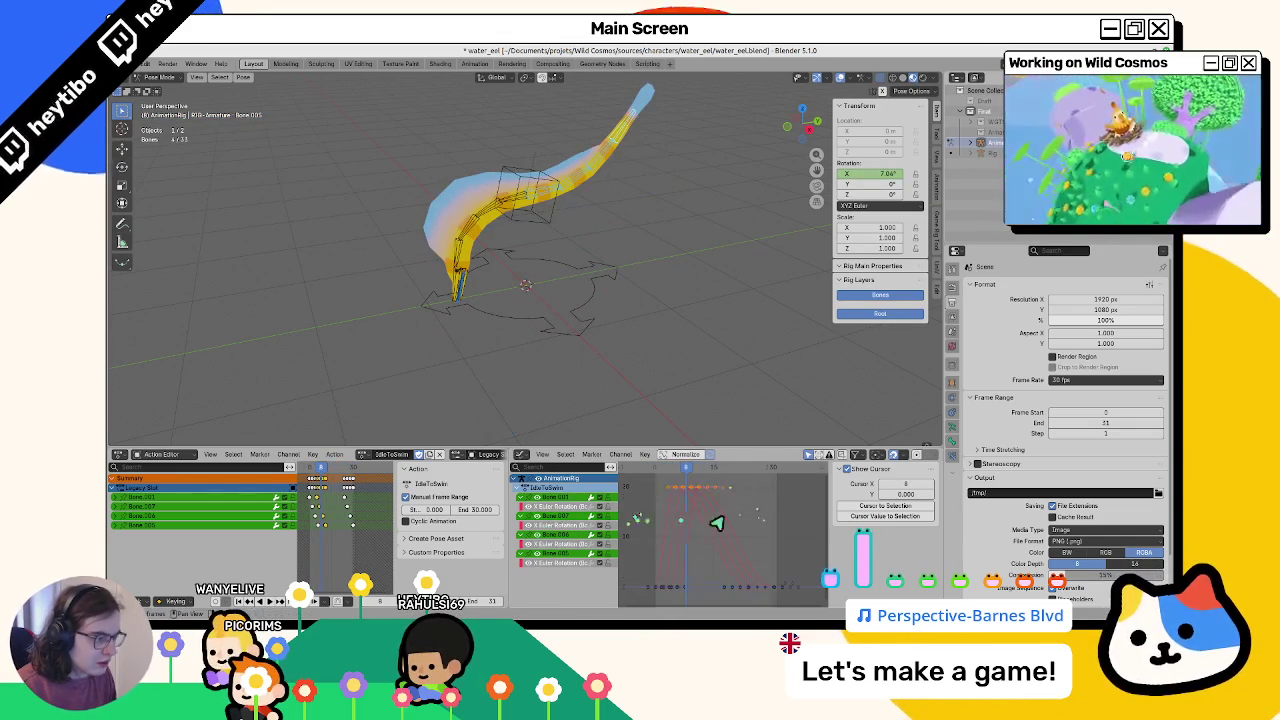
# Move selected rotation keys along the value axis, lowering a low-end group by about 11
pyautogui.scroll(-3, 708, 521)
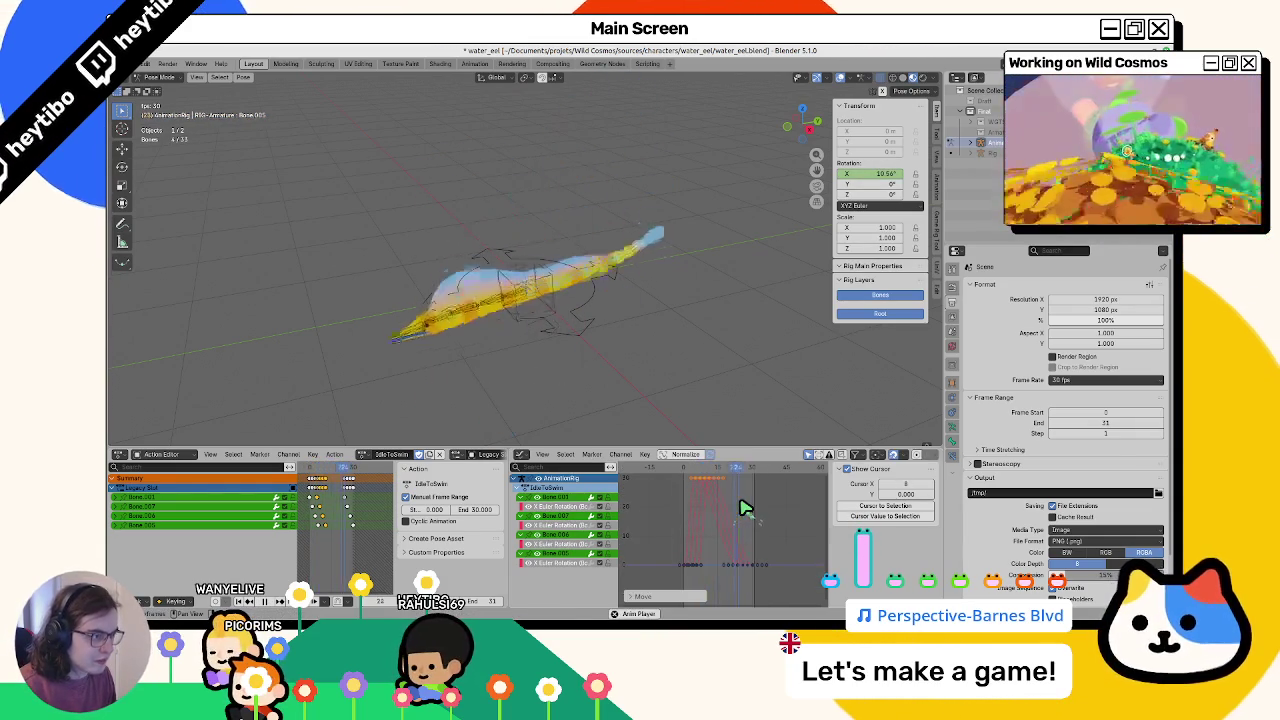
pyautogui.press('g')
pyautogui.press('y')
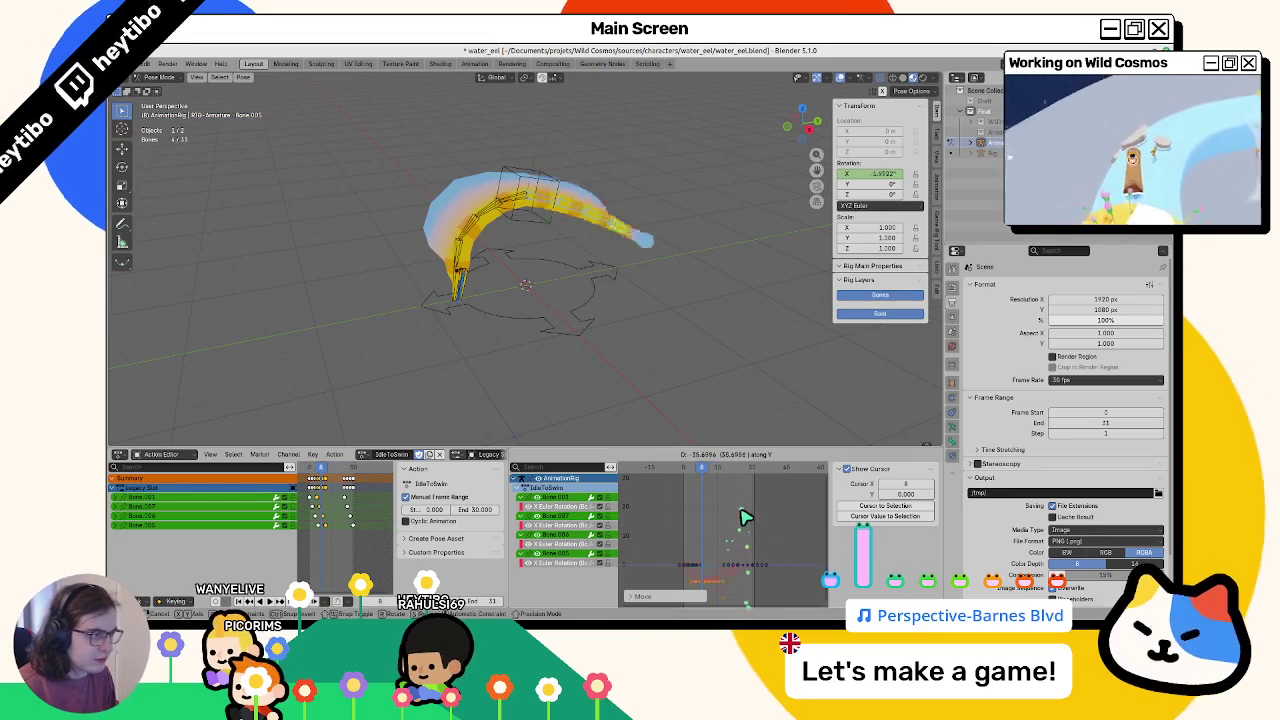
pyautogui.click(744, 513)
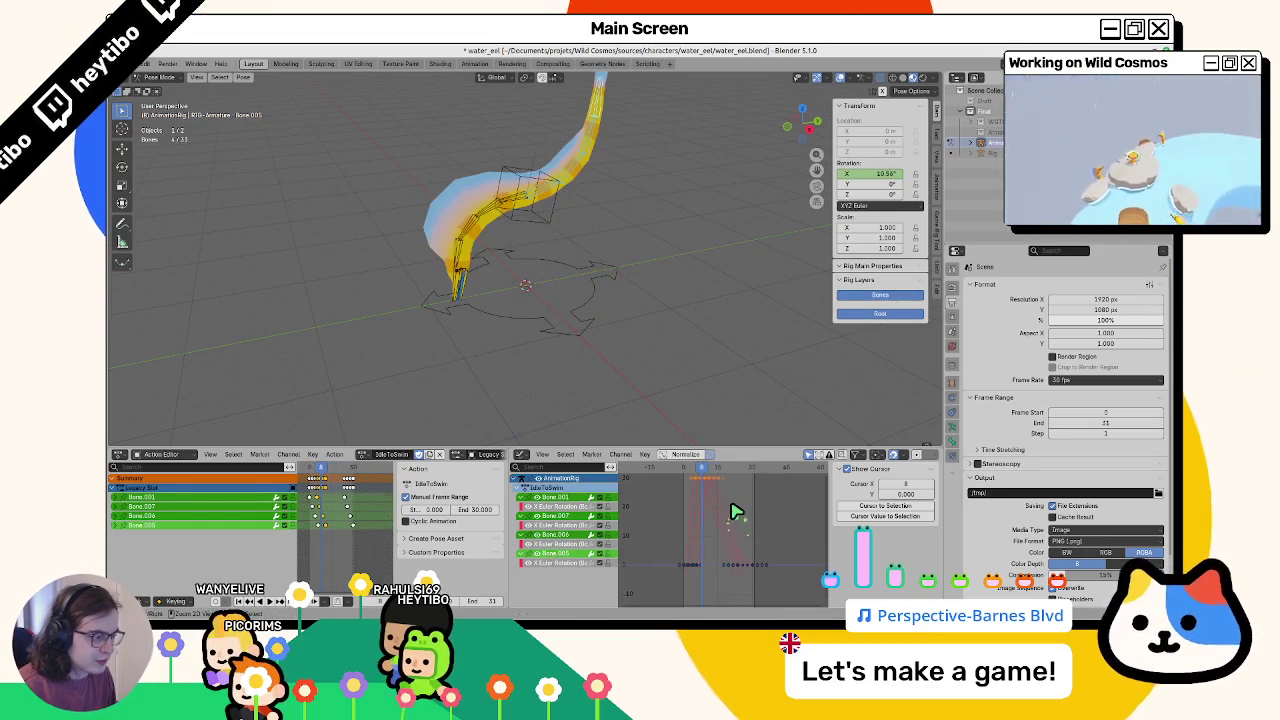
pyautogui.click(717, 571)
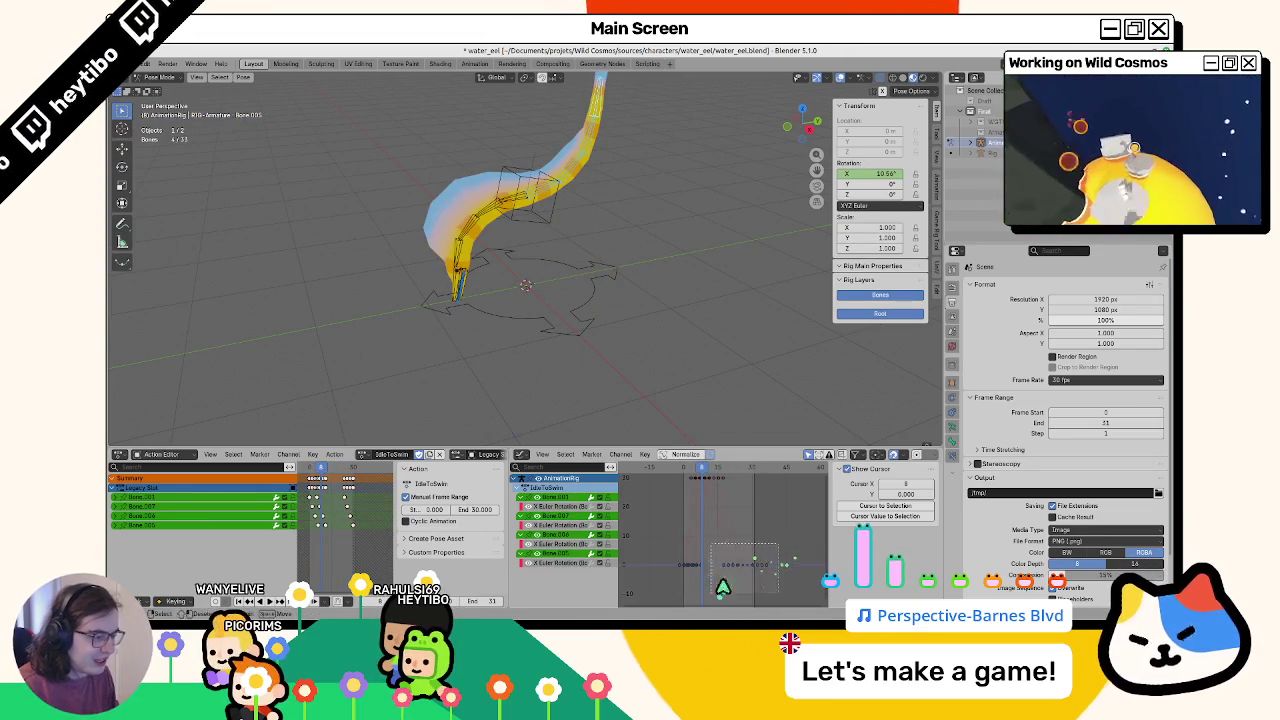
pyautogui.moveTo(717, 596); pyautogui.dragTo(717, 596)
pyautogui.press('g')
pyautogui.press('y')
pyautogui.click(752, 563)
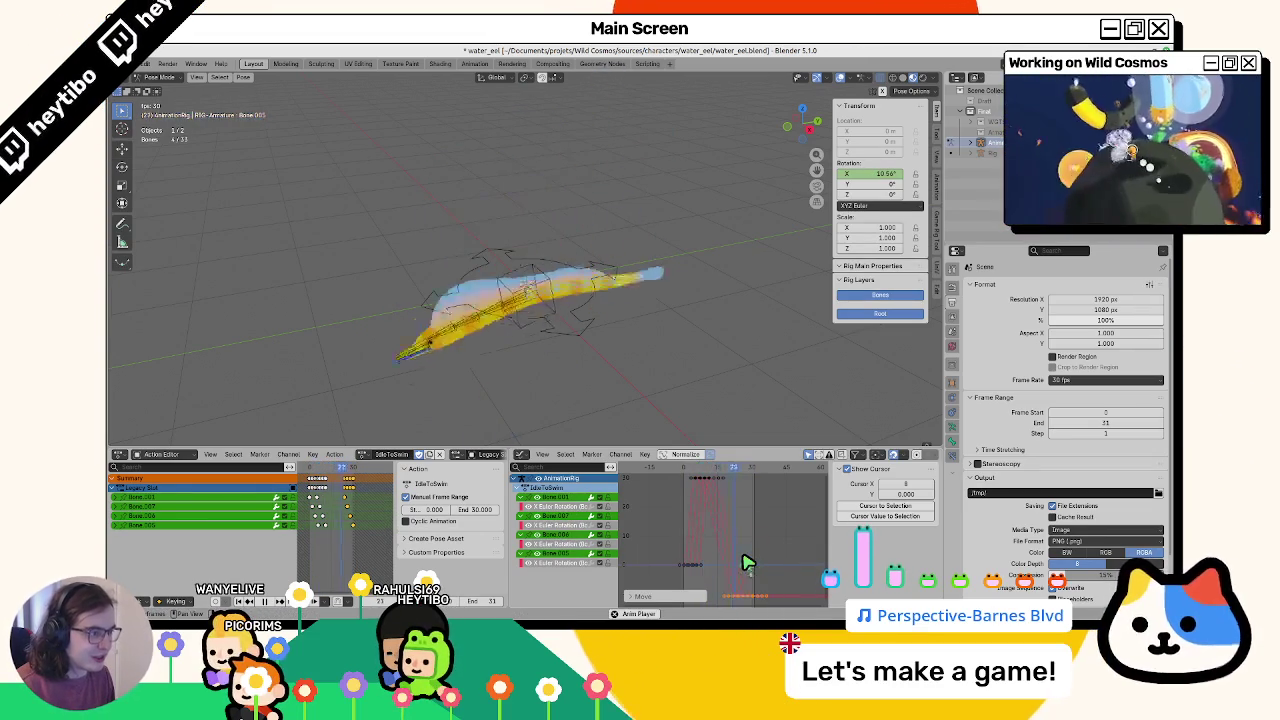
# Redo that move so the selected keys are lowered by exactly 10 degrees
pyautogui.hotkey('ctrl', 'z')
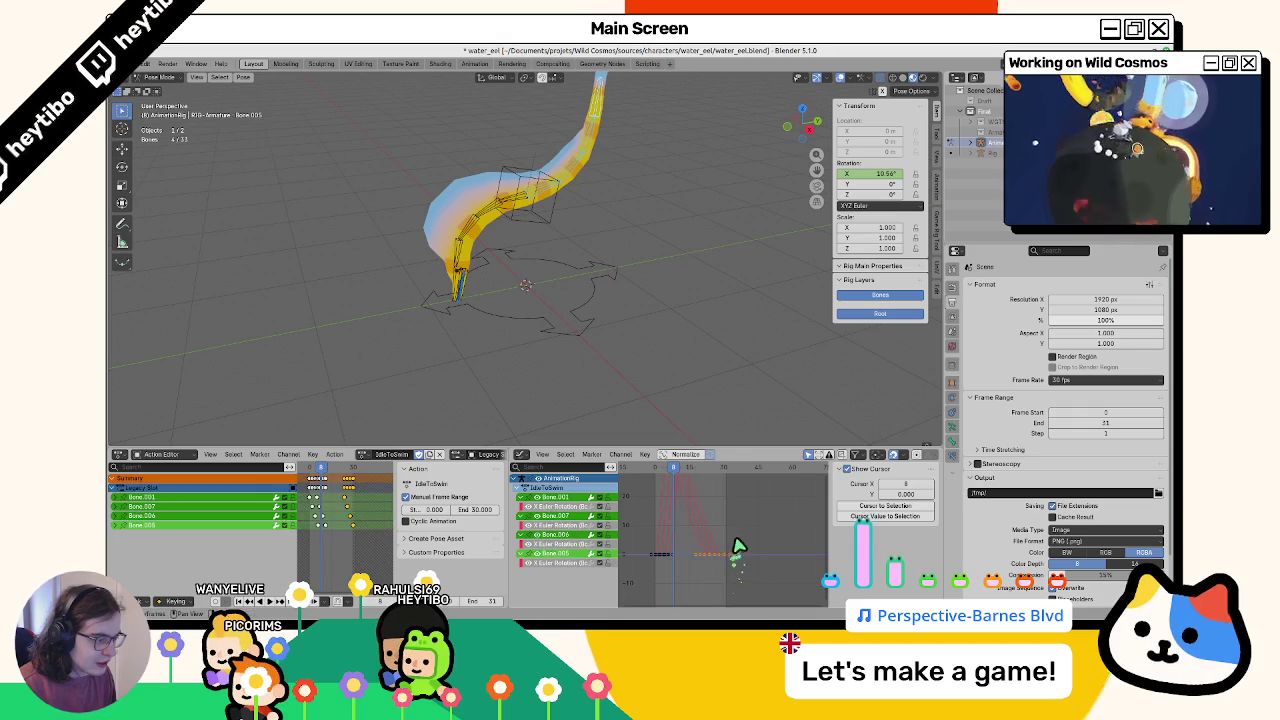
pyautogui.press('Escape')
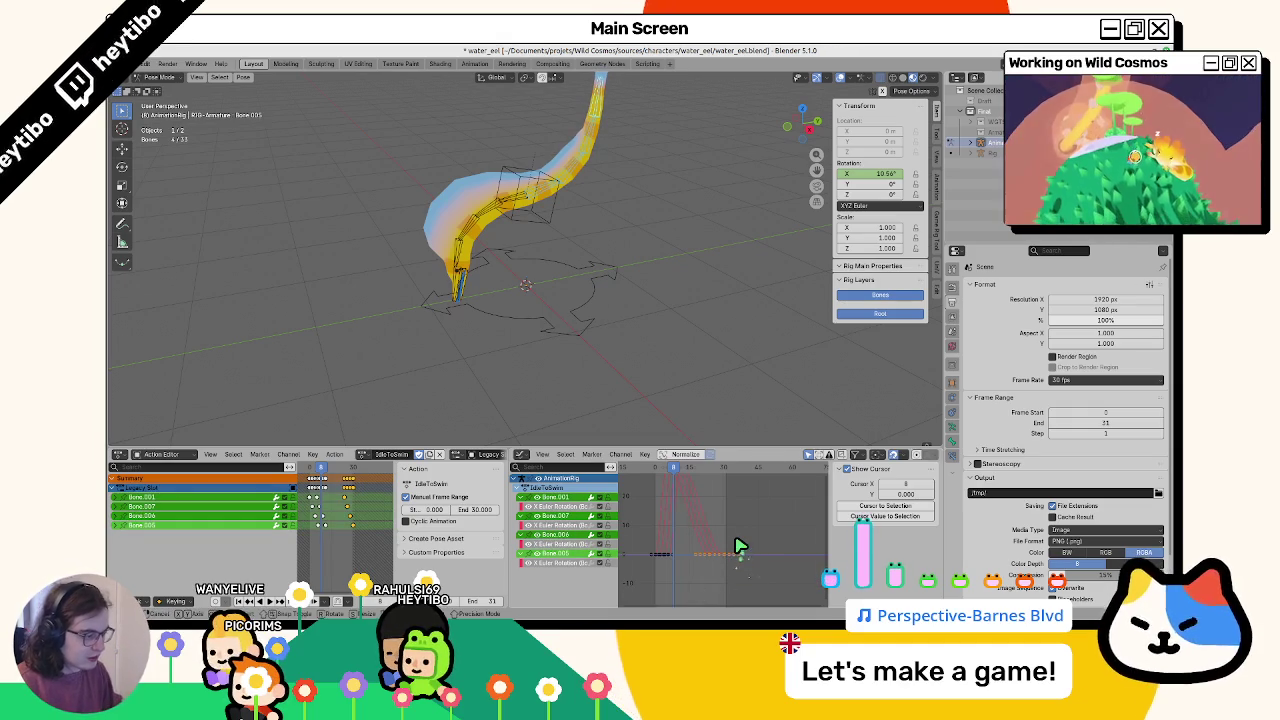
pyautogui.press('Escape')
pyautogui.press('g')
pyautogui.press('BackSpace')
pyautogui.press('BackSpace')
pyautogui.press('BackSpace')
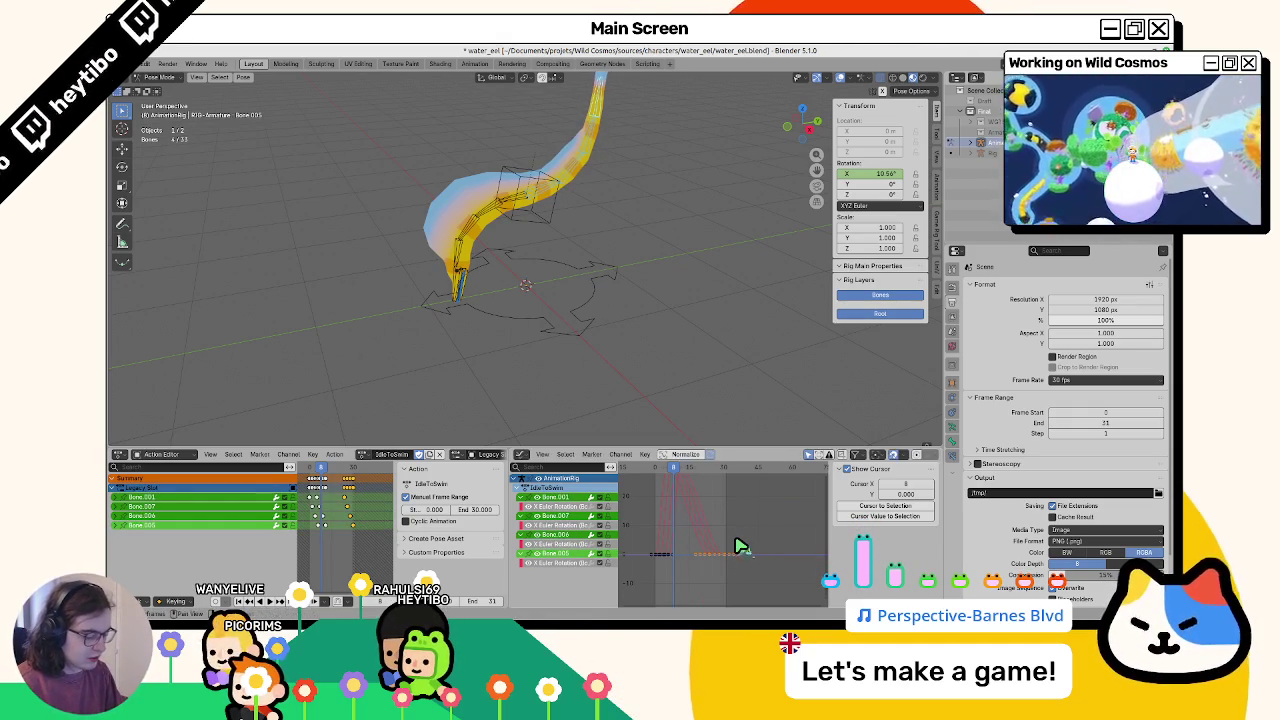
pyautogui.press('Return')
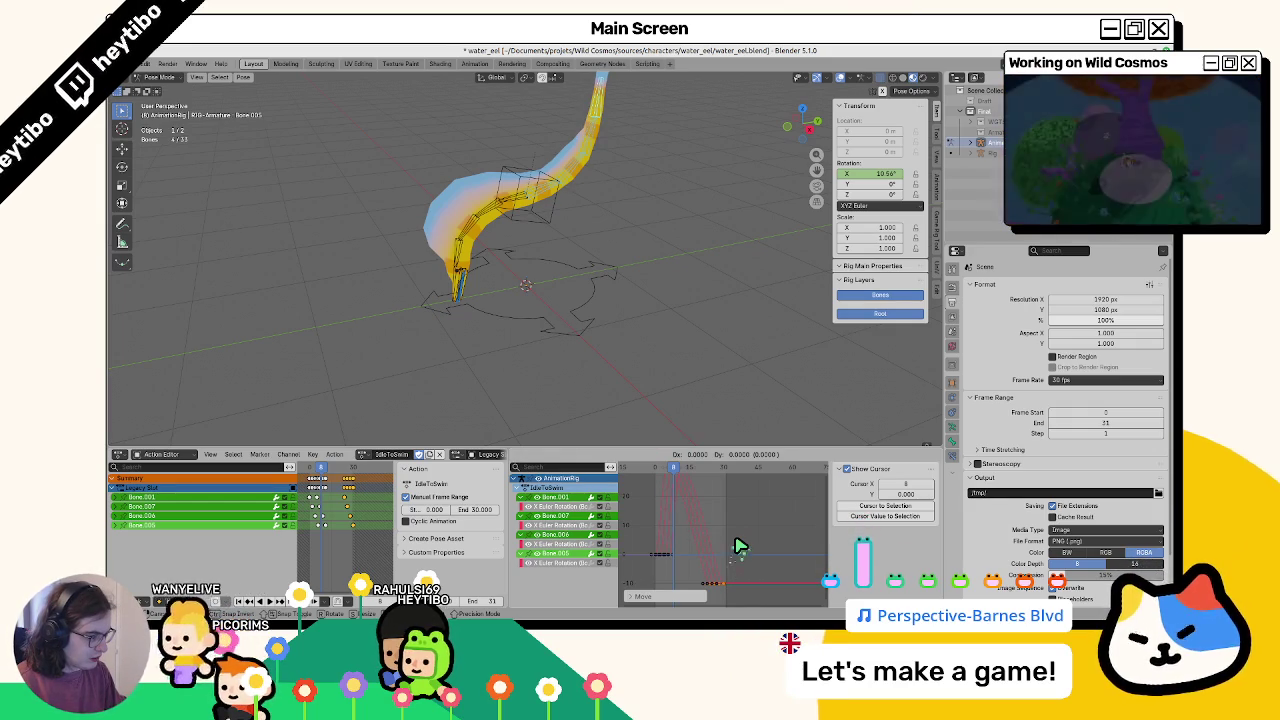
pyautogui.write('8')
# Duplicate rotation keys 20 degrees lower and another set 10 degrees higher, then preview playback
pyautogui.press('Escape')
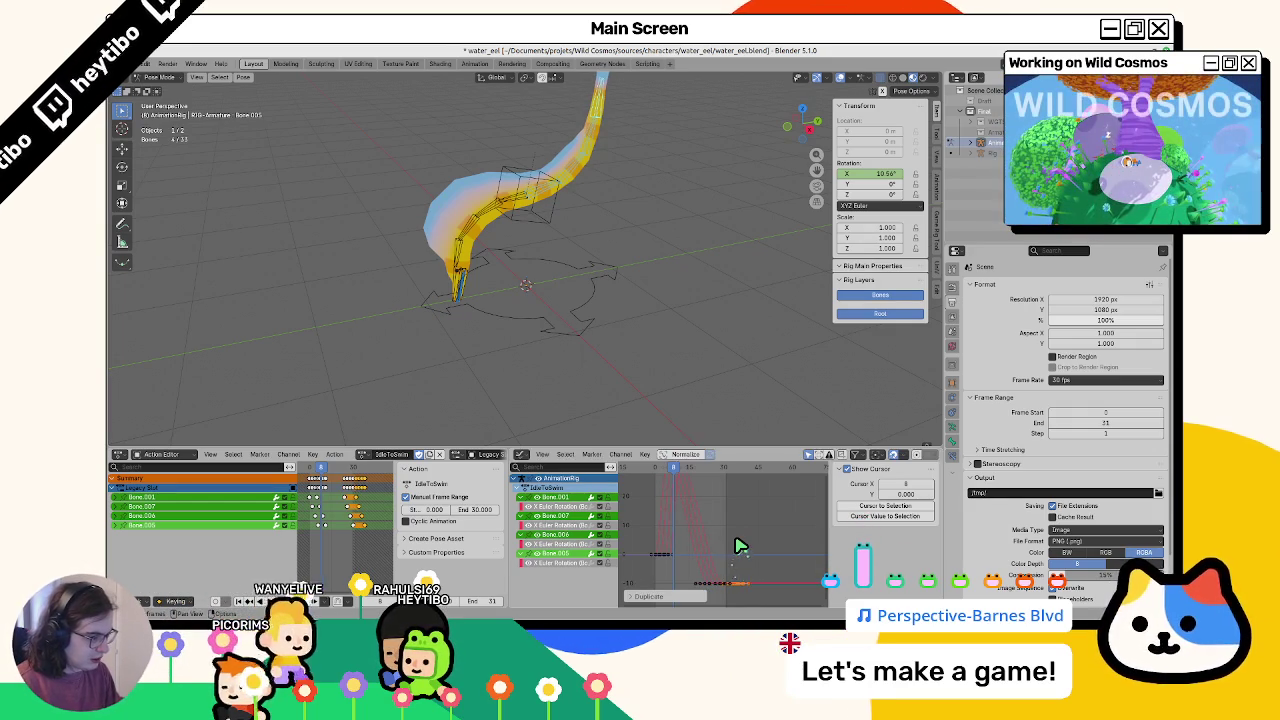
pyautogui.hotkey('shift', 'd')
pyautogui.press('y')
pyautogui.press('Return')
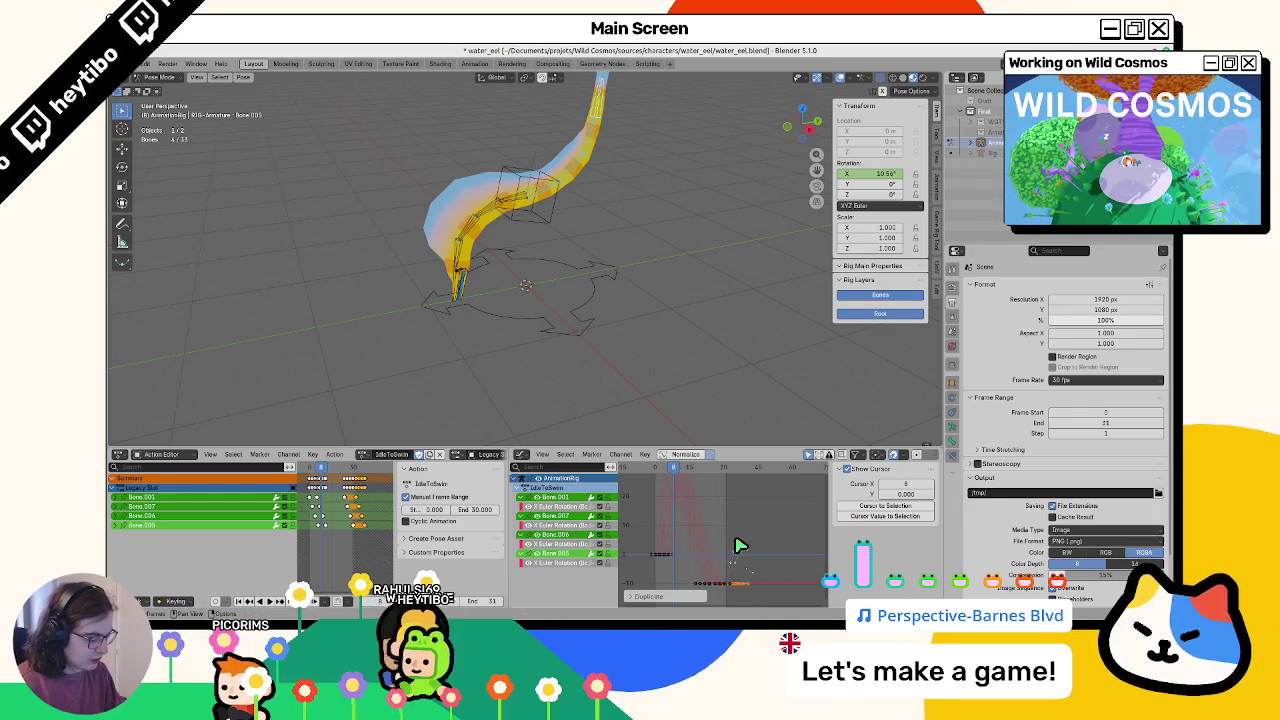
pyautogui.press('Return')
pyautogui.hotkey('shift', 'd')
pyautogui.press('Return')
pyautogui.press('space')
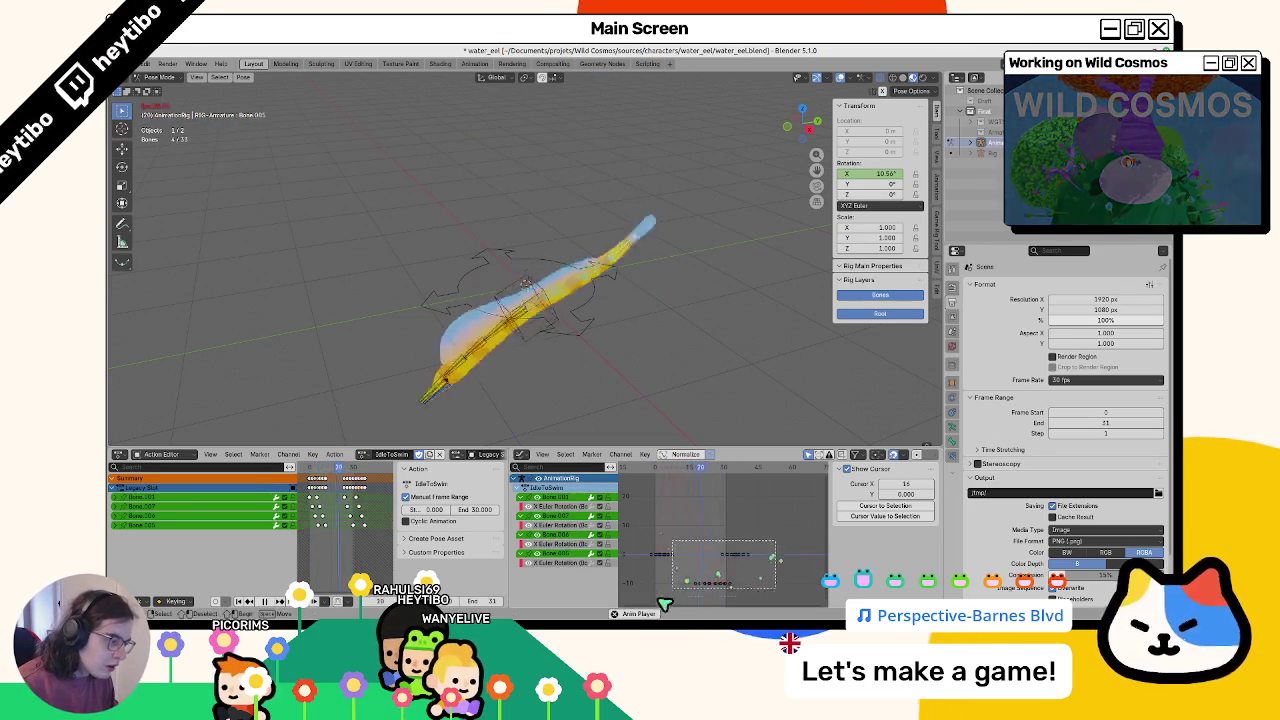
# Box-select a group of rotation keys and shift them 4 frames earlier (X -4)
pyautogui.moveTo(798, 521)
pyautogui.mouseDown()
pyautogui.moveTo(684, 598)
pyautogui.moveTo(700, 600)
pyautogui.mouseUp()
pyautogui.hotkey('shift', 'd')
pyautogui.write('x-4')
pyautogui.press('Return')
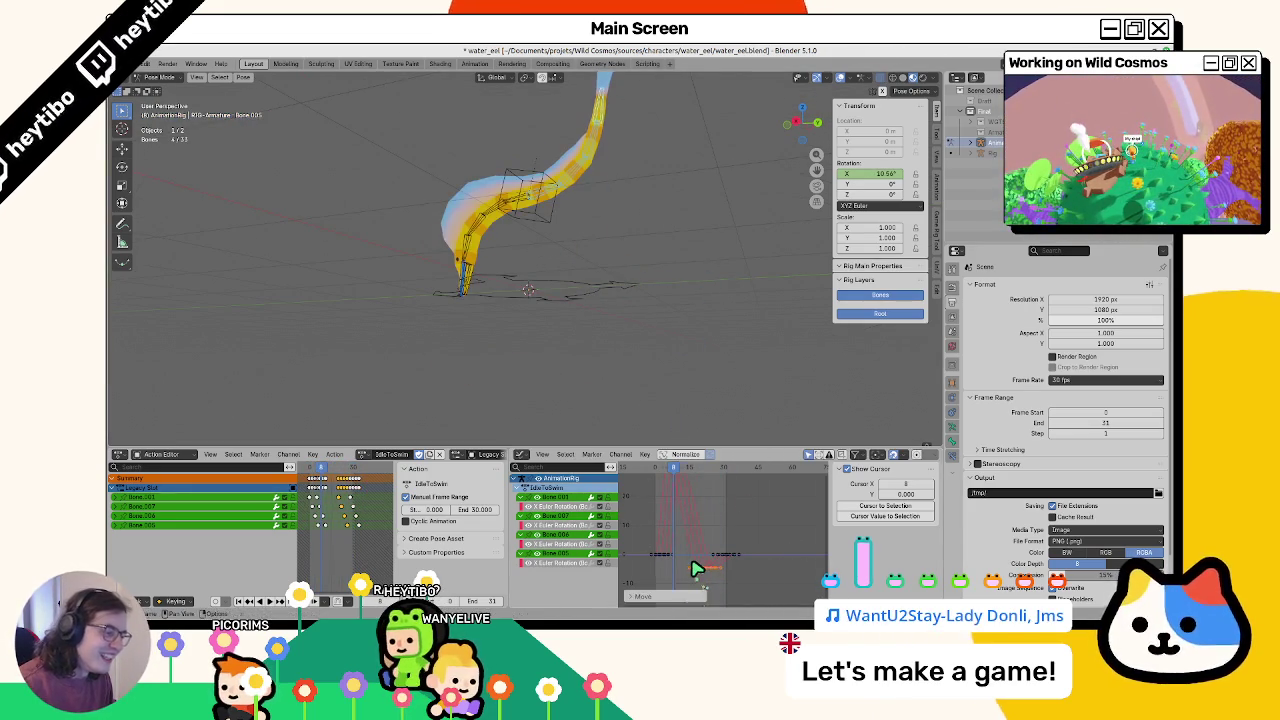
# Raise a group of keys about 14.58 degrees, adjust one key, frame all curves, and select the root Bone
pyautogui.moveTo(710, 537); pyautogui.dragTo(766, 560)
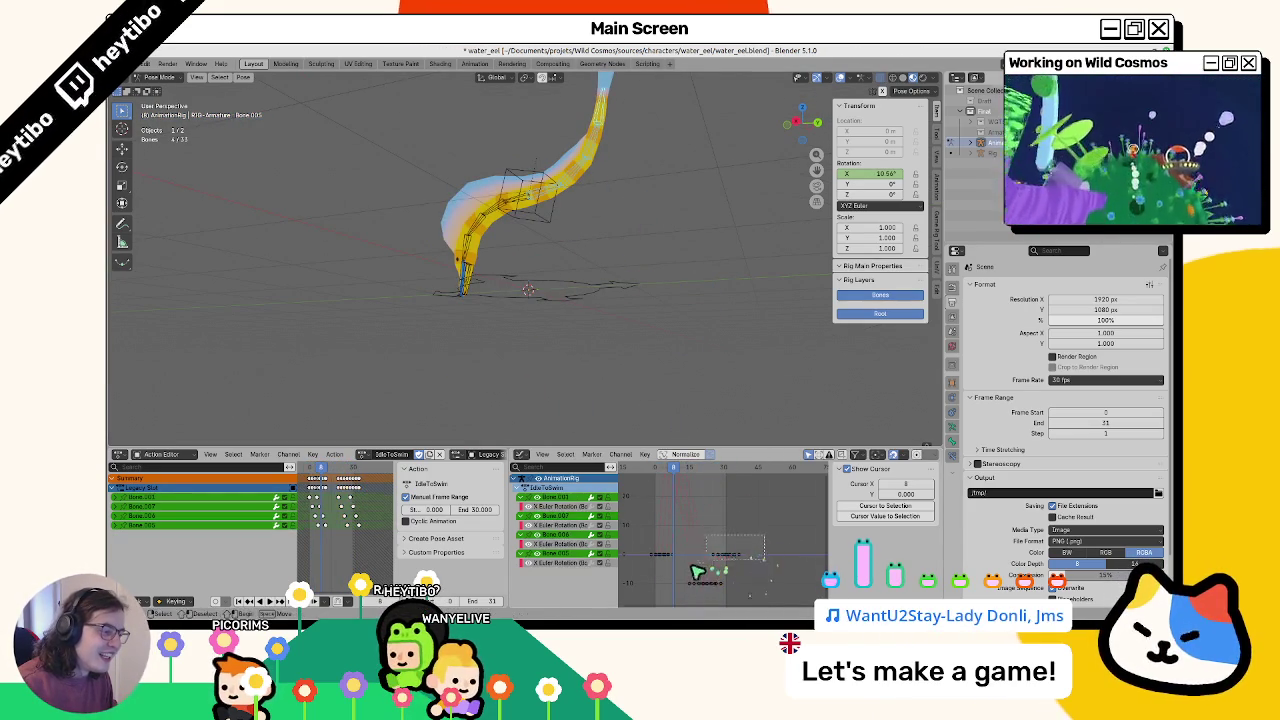
pyautogui.click(693, 525)
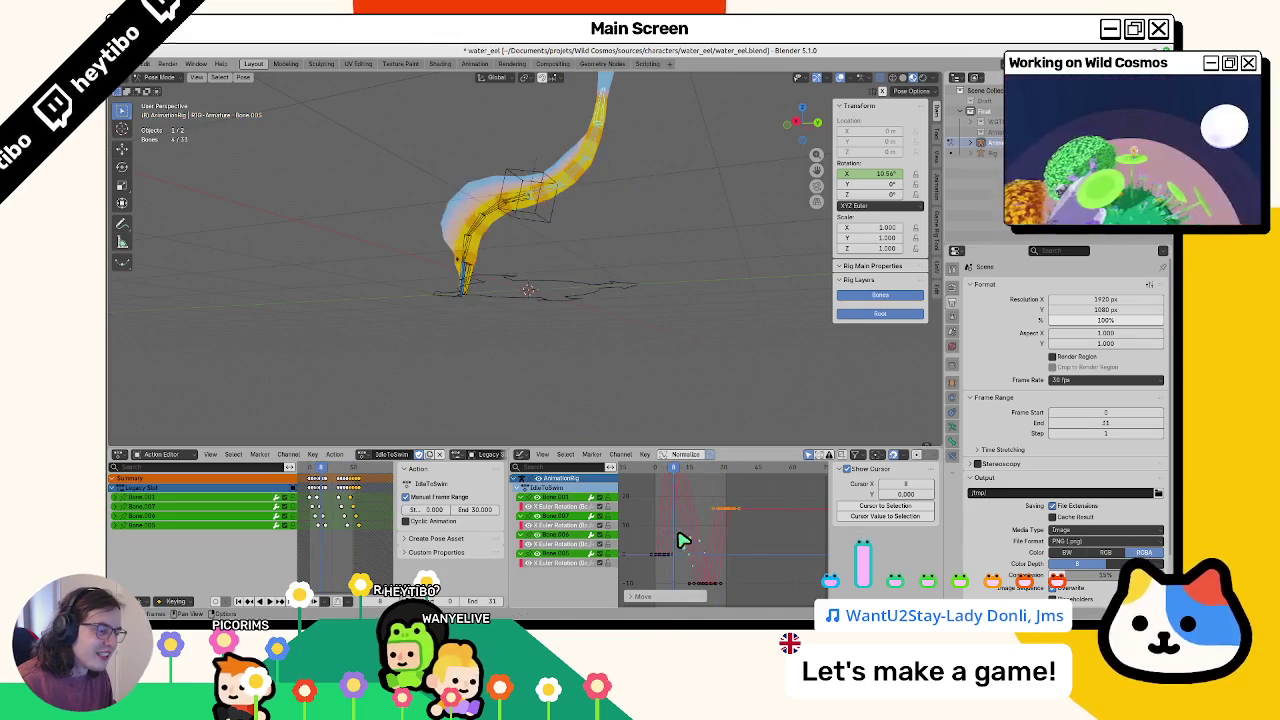
pyautogui.moveTo(703, 505); pyautogui.dragTo(676, 531)
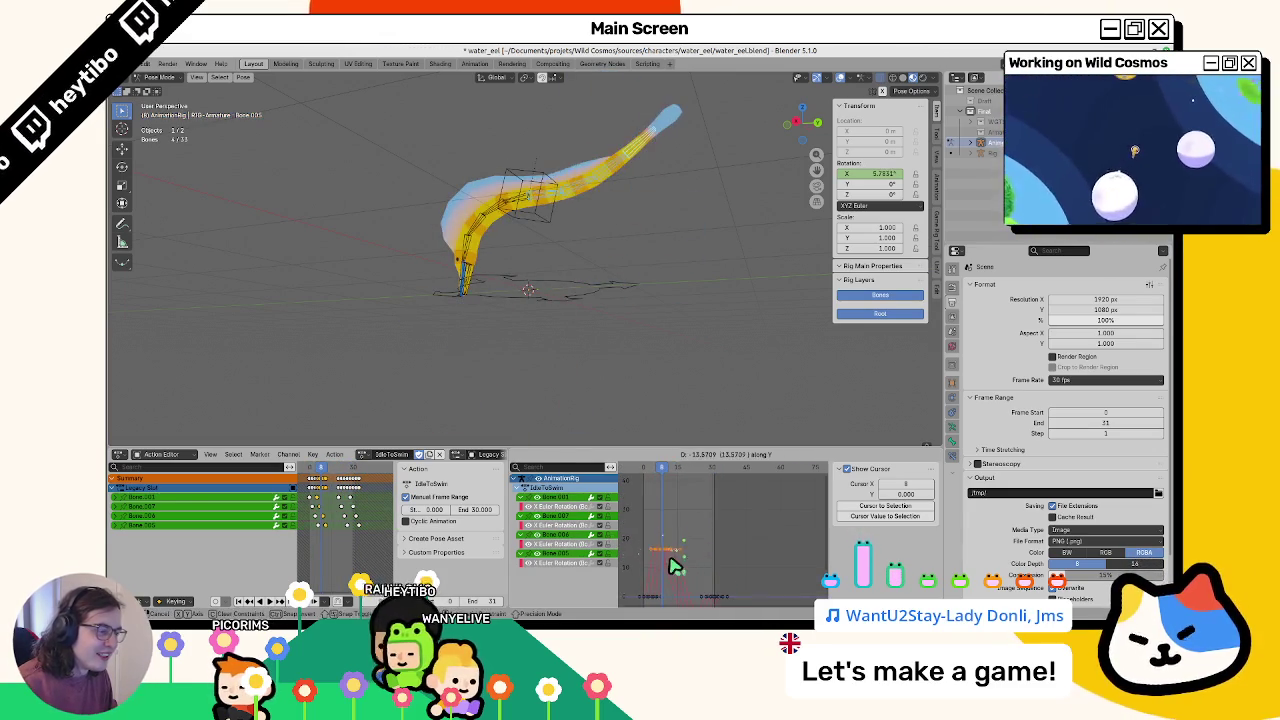
pyautogui.click(675, 567)
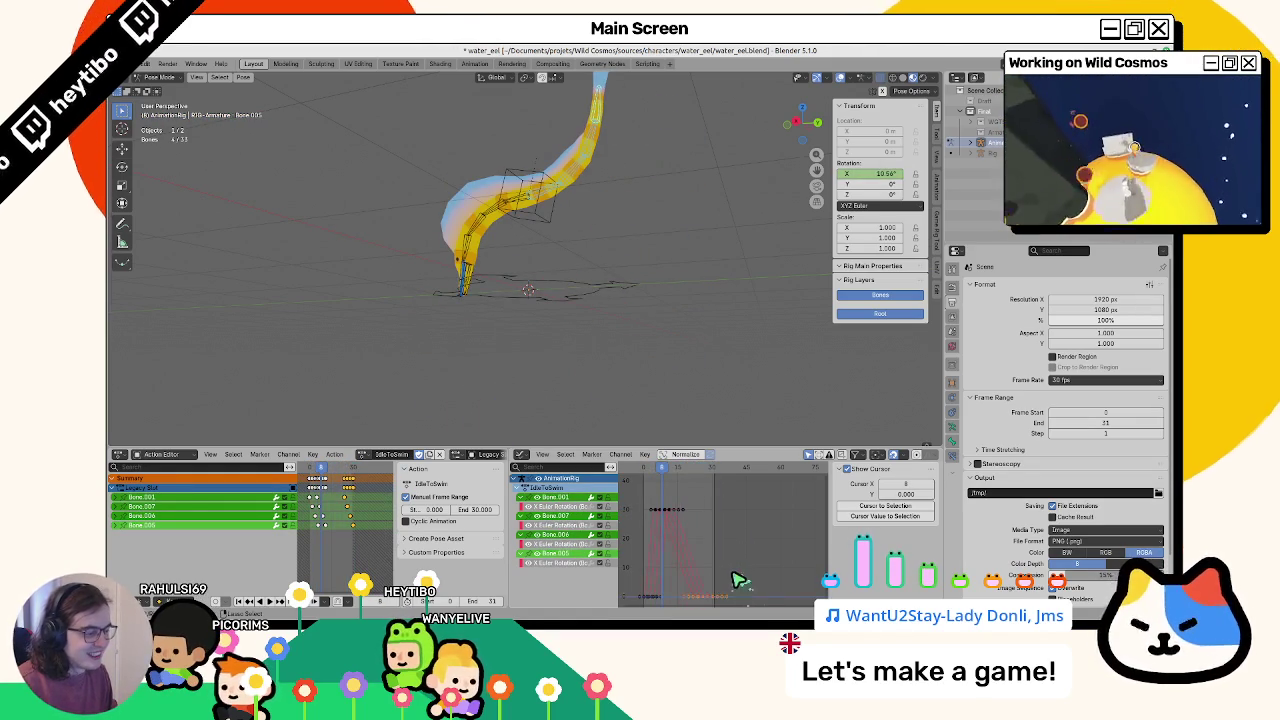
pyautogui.press('Home')
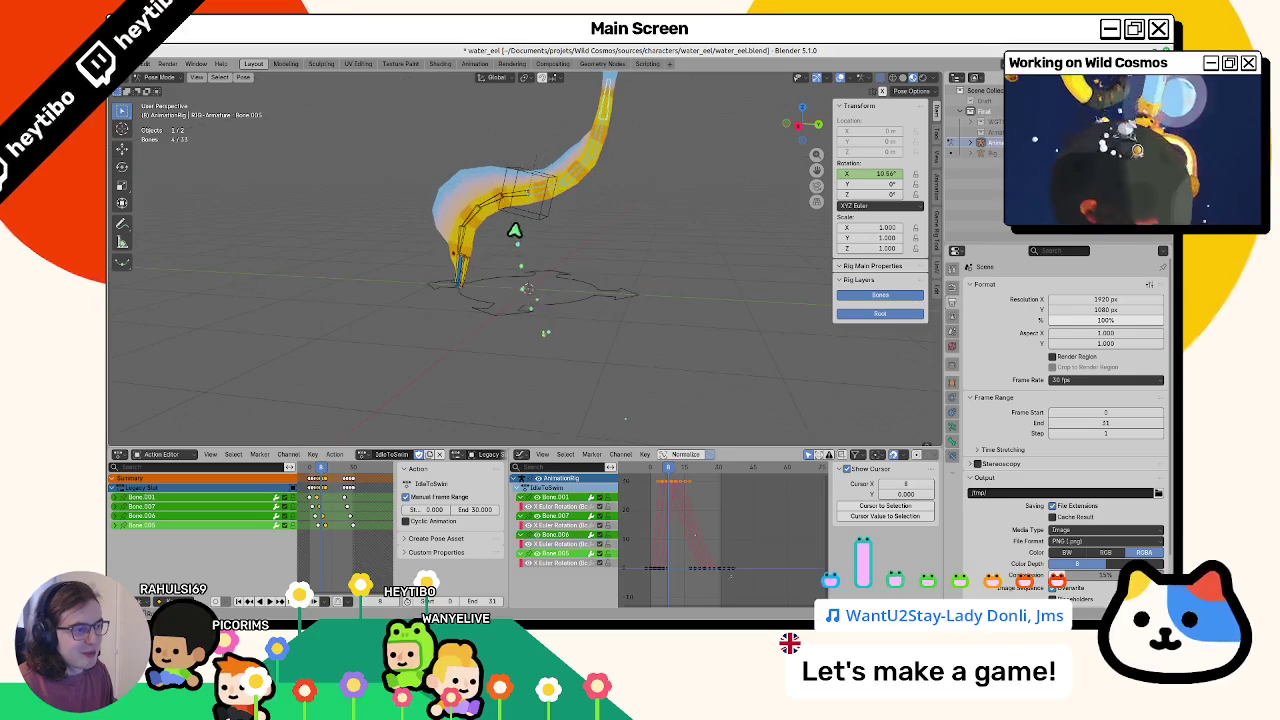
pyautogui.click(519, 221)
# Retime the root Bone's X rotation keys and review playback up to frame 25
pyautogui.click(166, 507)
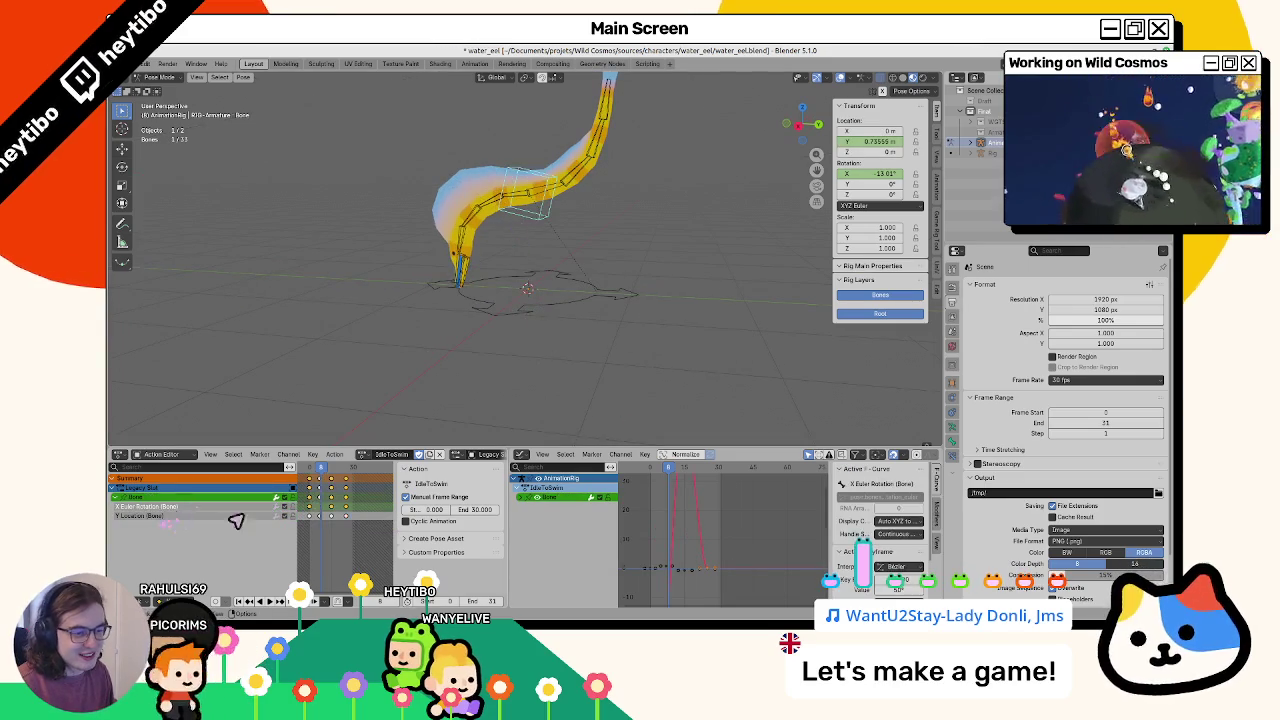
pyautogui.click(365, 524)
pyautogui.press('space')
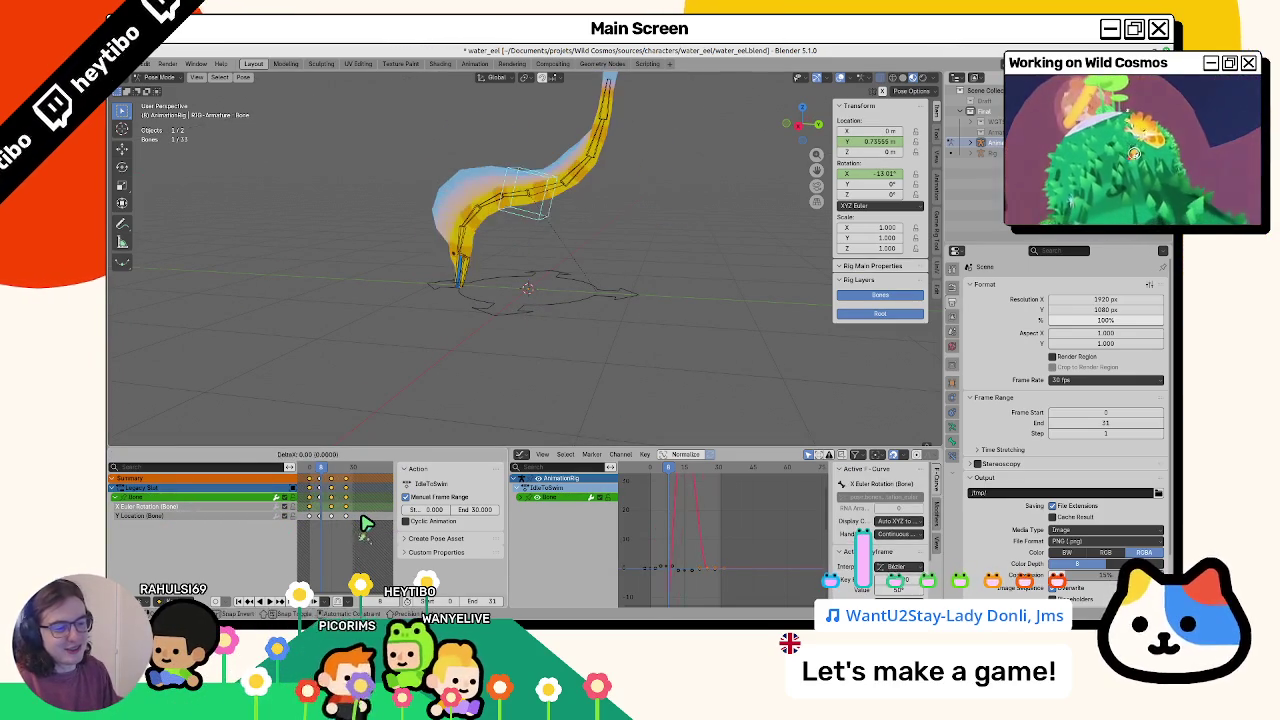
pyautogui.press('space')
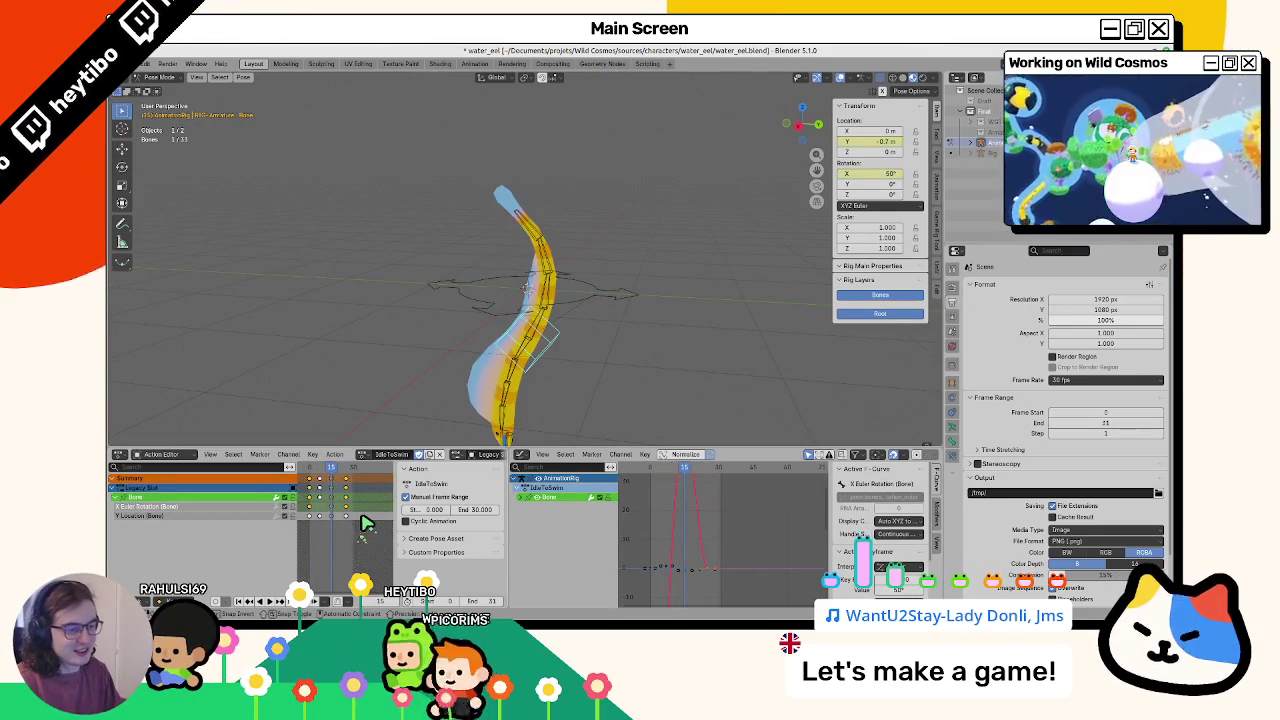
pyautogui.click(365, 524)
pyautogui.press('space')
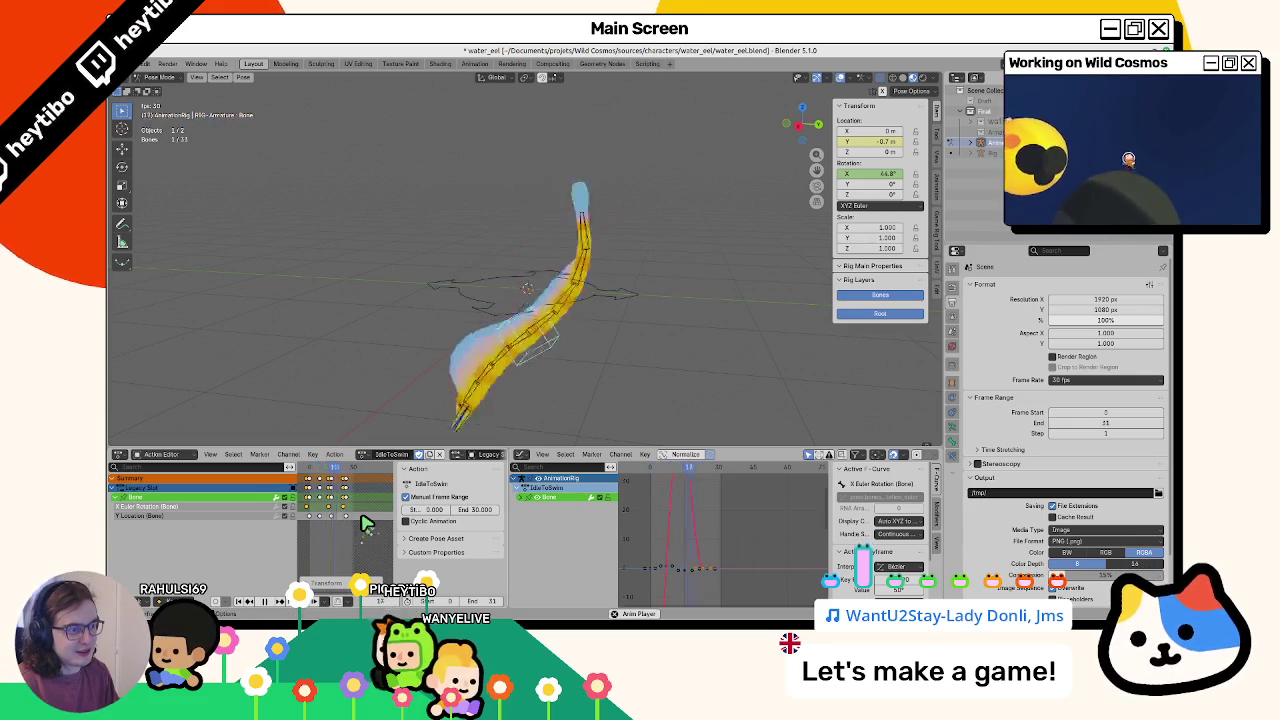
pyautogui.press('space')
pyautogui.press('space')
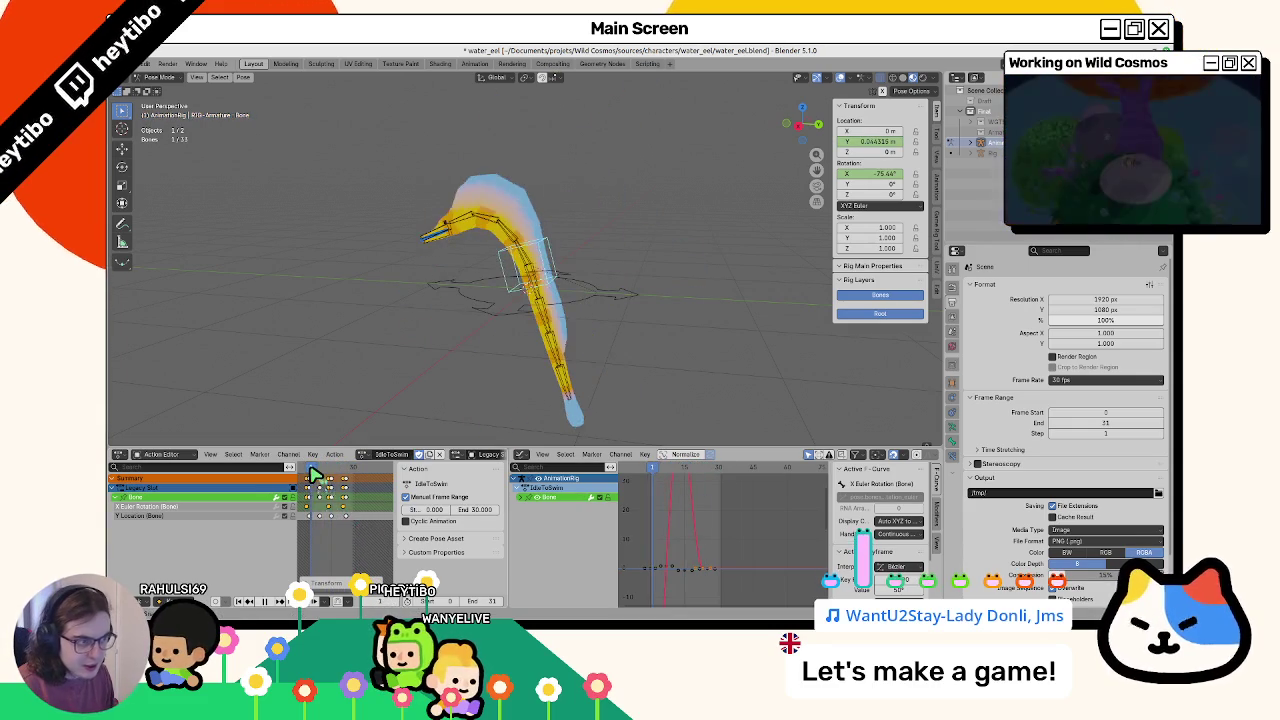
pyautogui.moveTo(322, 477); pyautogui.dragTo(347, 480)
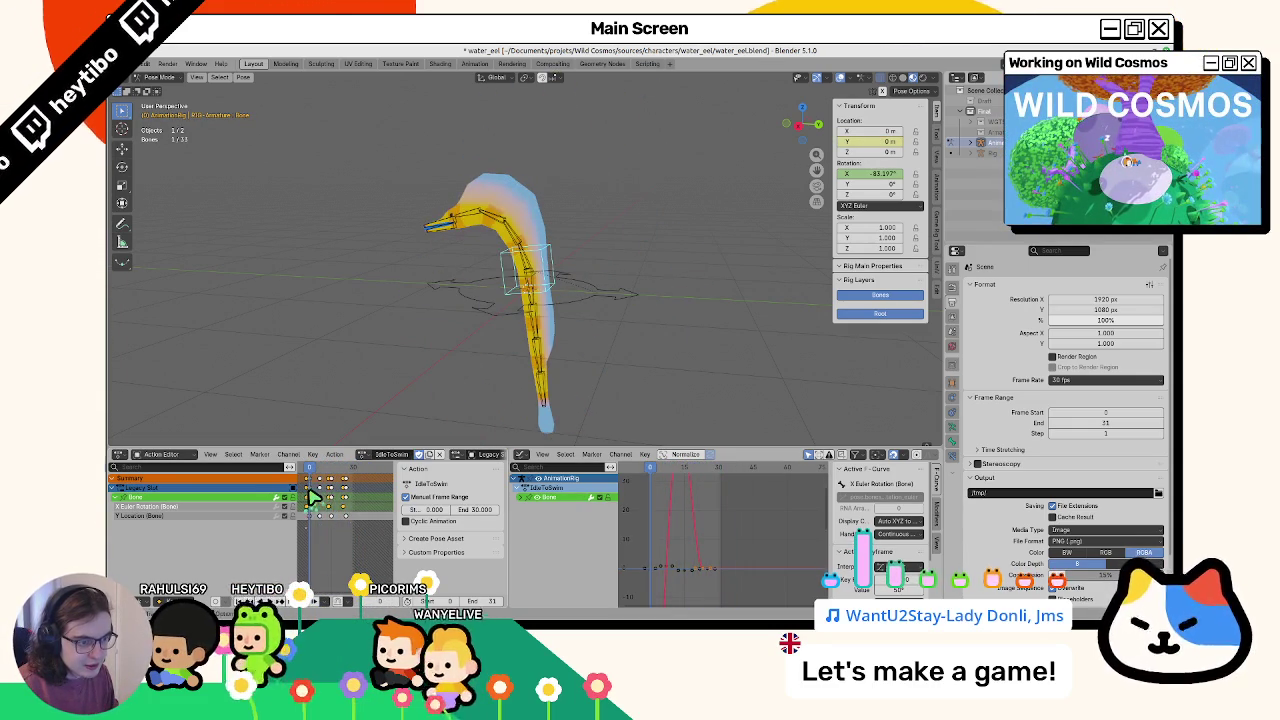
# Shift all the eel rig's keyframes two frames later, then reselect only the root Bone
pyautogui.press('a')
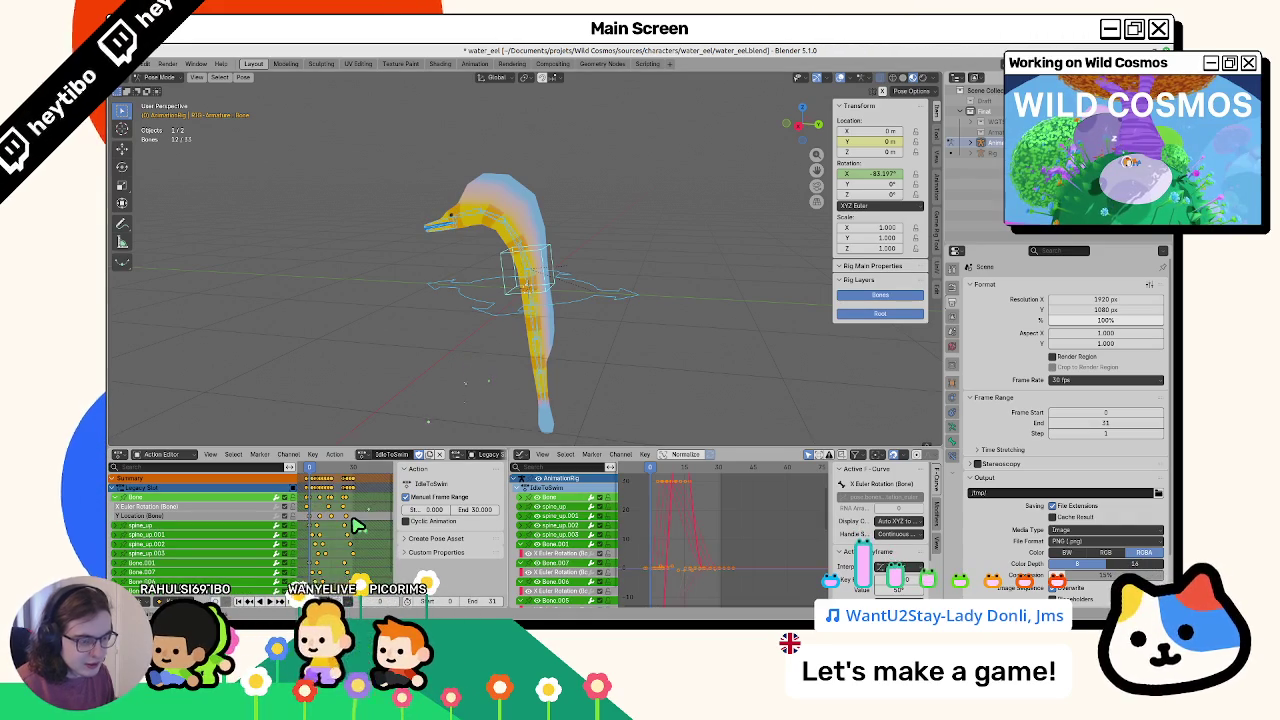
pyautogui.press('g')
pyautogui.press('2')
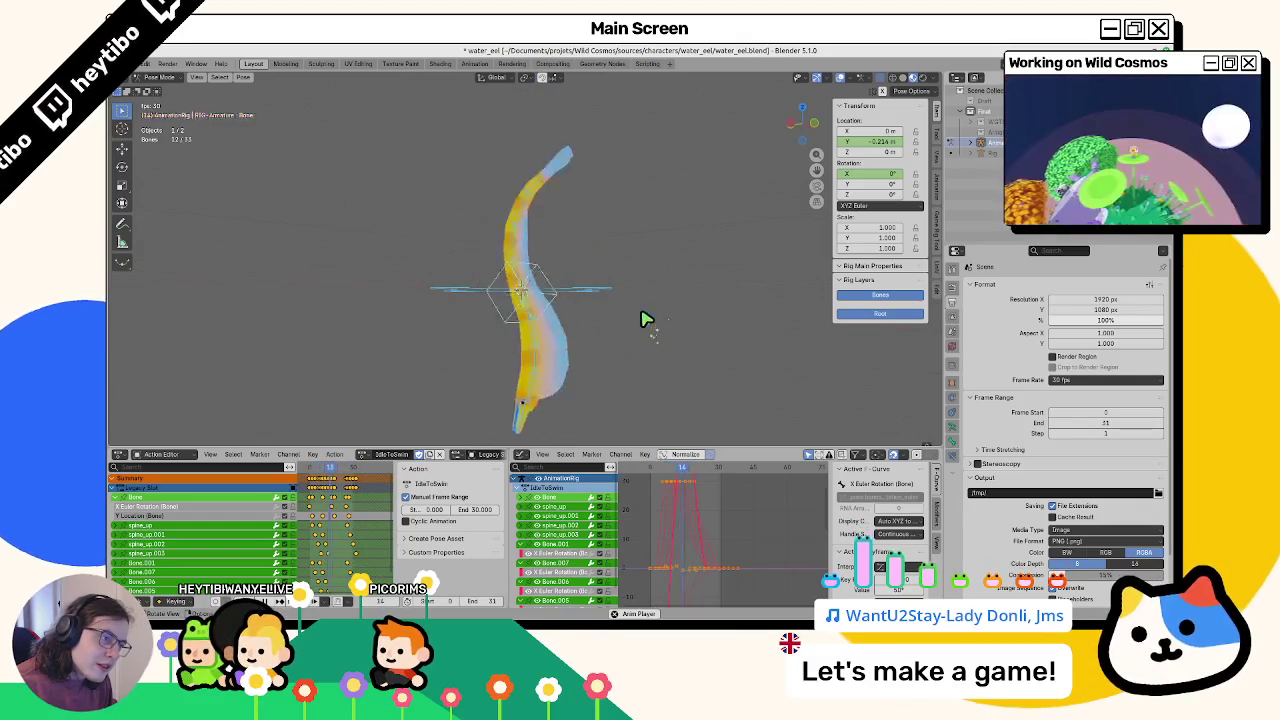
pyautogui.press('space')
pyautogui.moveTo(313, 470)
pyautogui.mouseDown()
pyautogui.moveTo(334, 472)
pyautogui.moveTo(307, 480)
pyautogui.mouseUp()
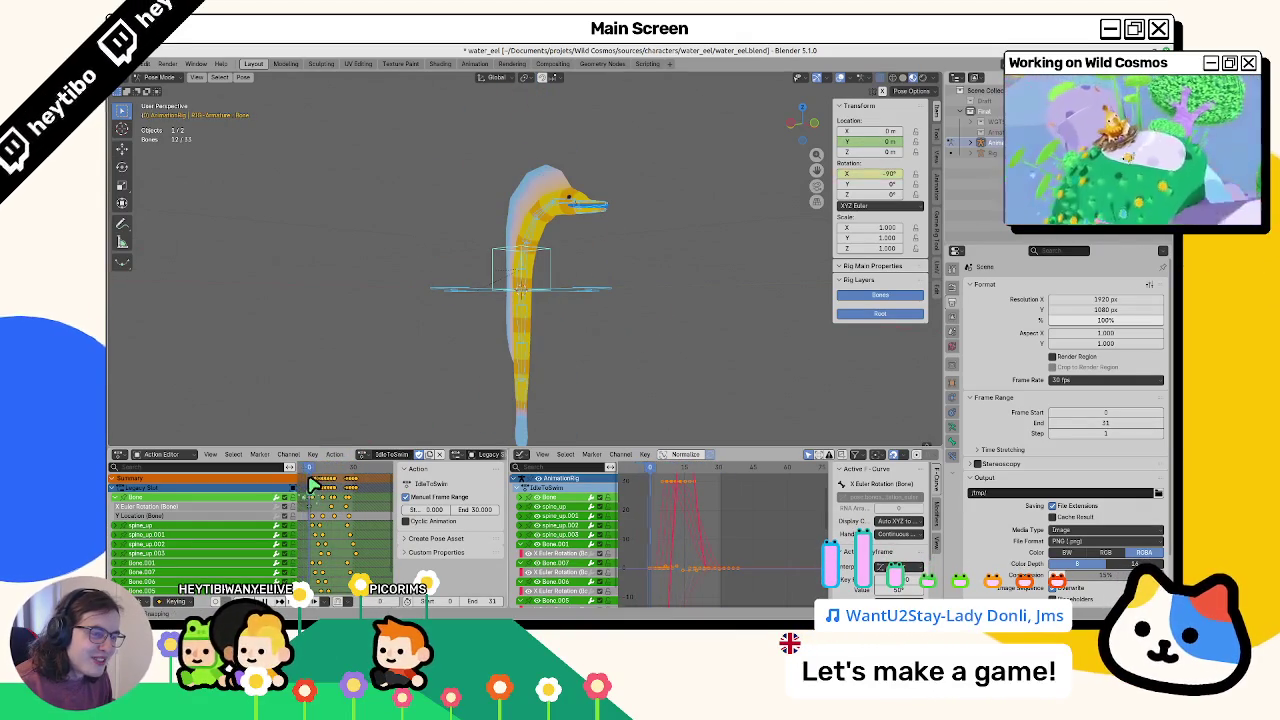
pyautogui.click(490, 263)
pyautogui.click(322, 469)
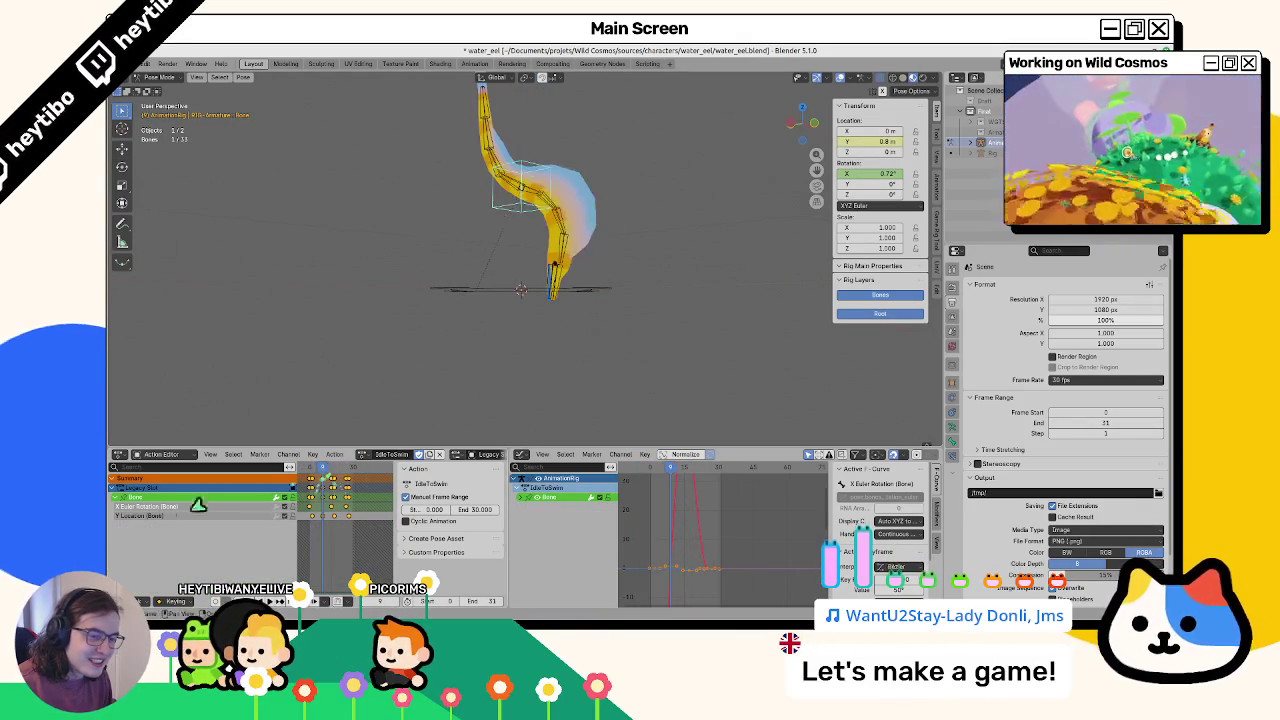
# Raise the root Bone's Y Location key to about 0.74 m and preview the swim
pyautogui.click(152, 515)
pyautogui.hscroll(-3, 668, 547)
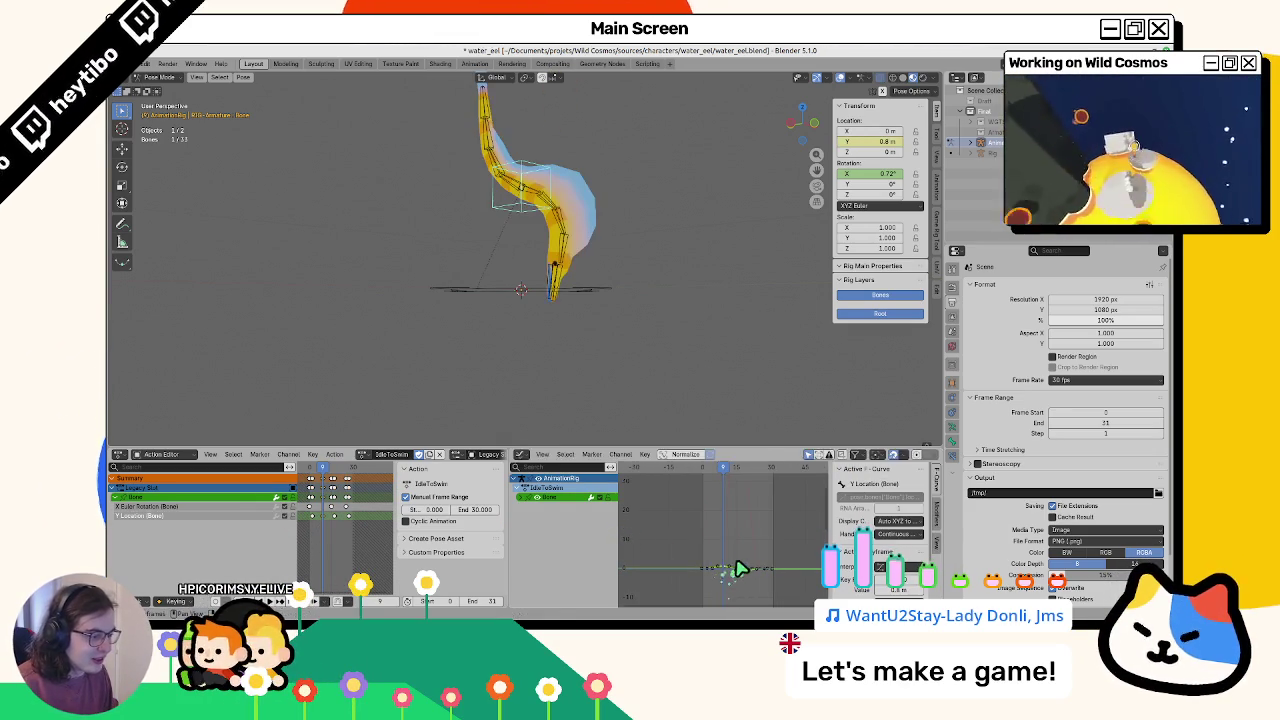
pyautogui.click(757, 528)
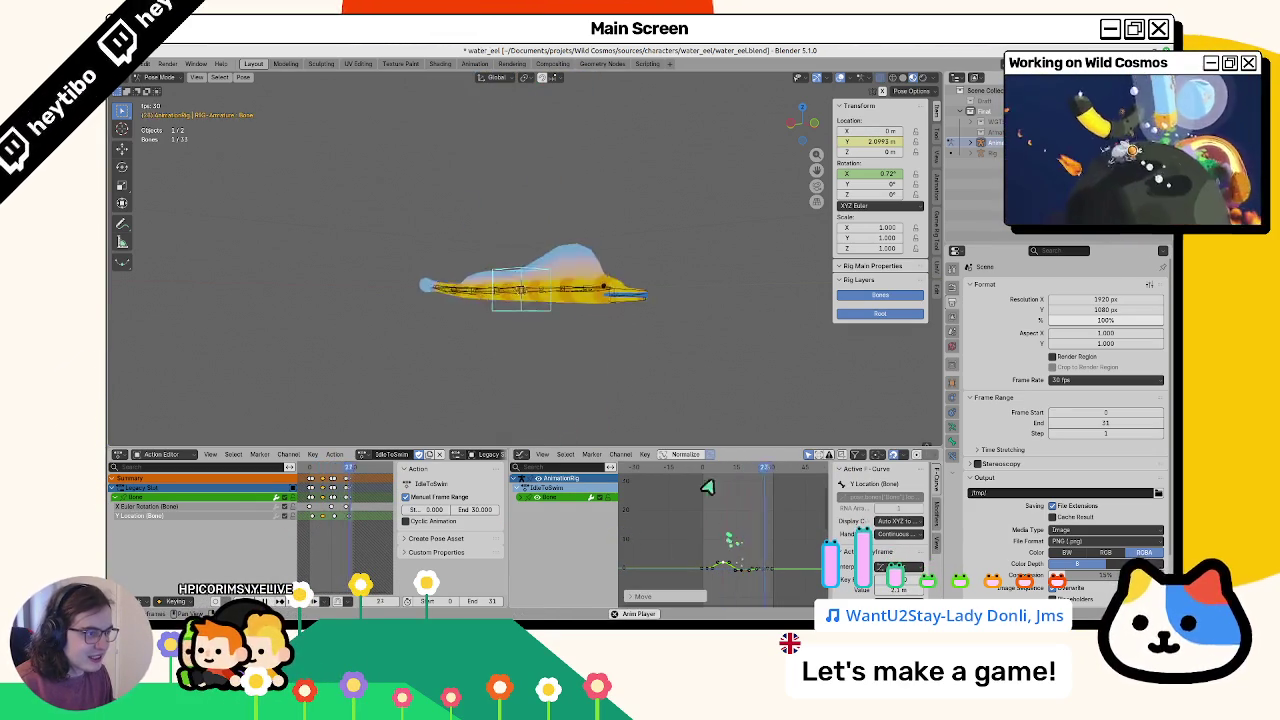
pyautogui.press('Escape')
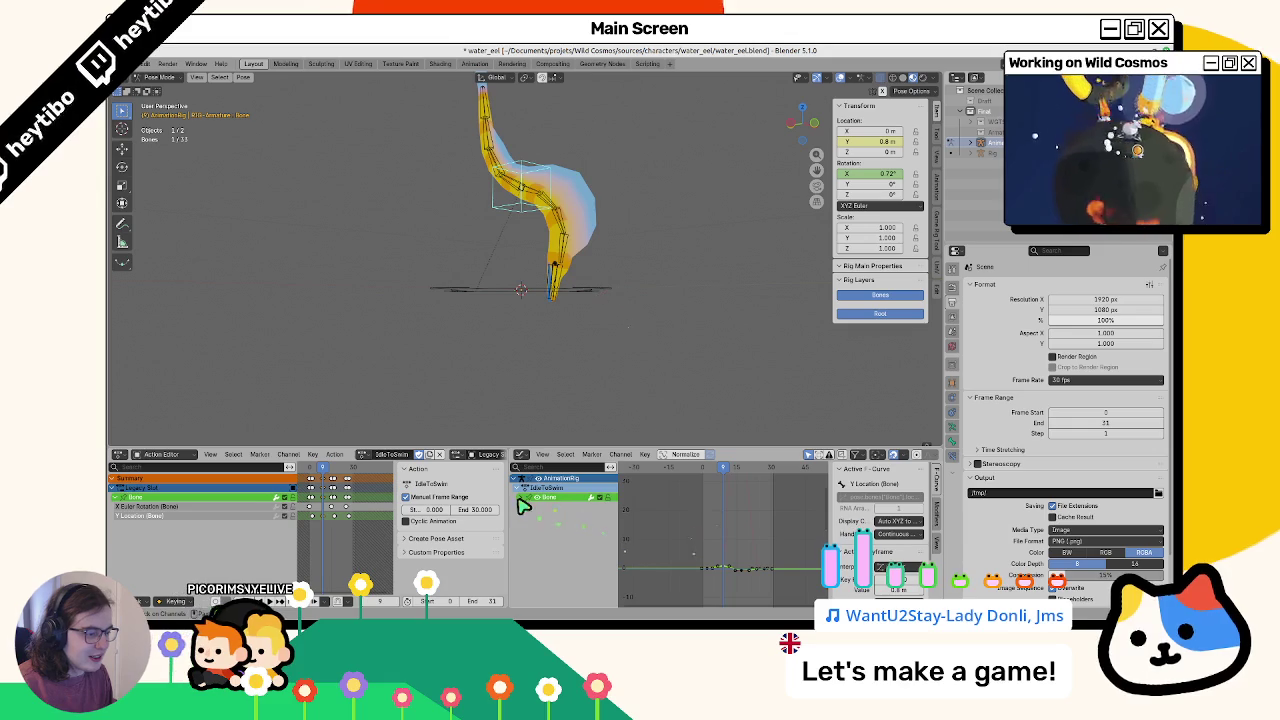
pyautogui.press('Home')
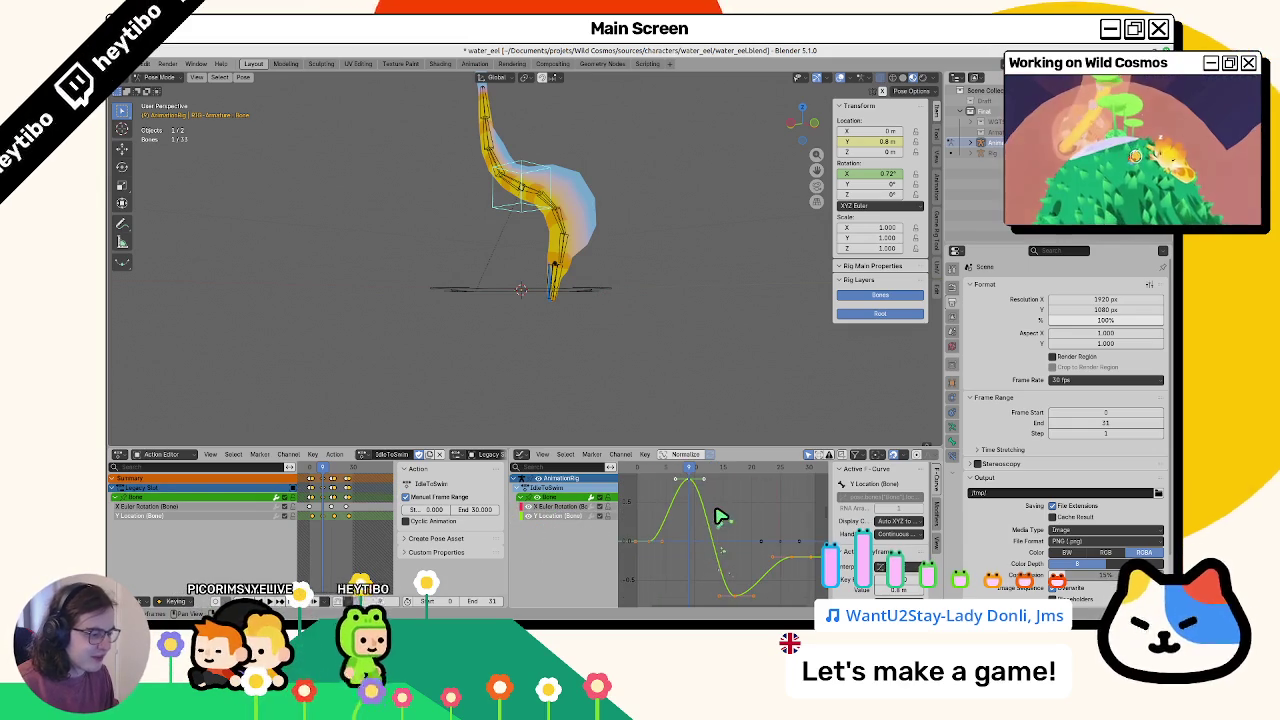
pyautogui.press('g')
pyautogui.click(714, 517)
pyautogui.press('space')
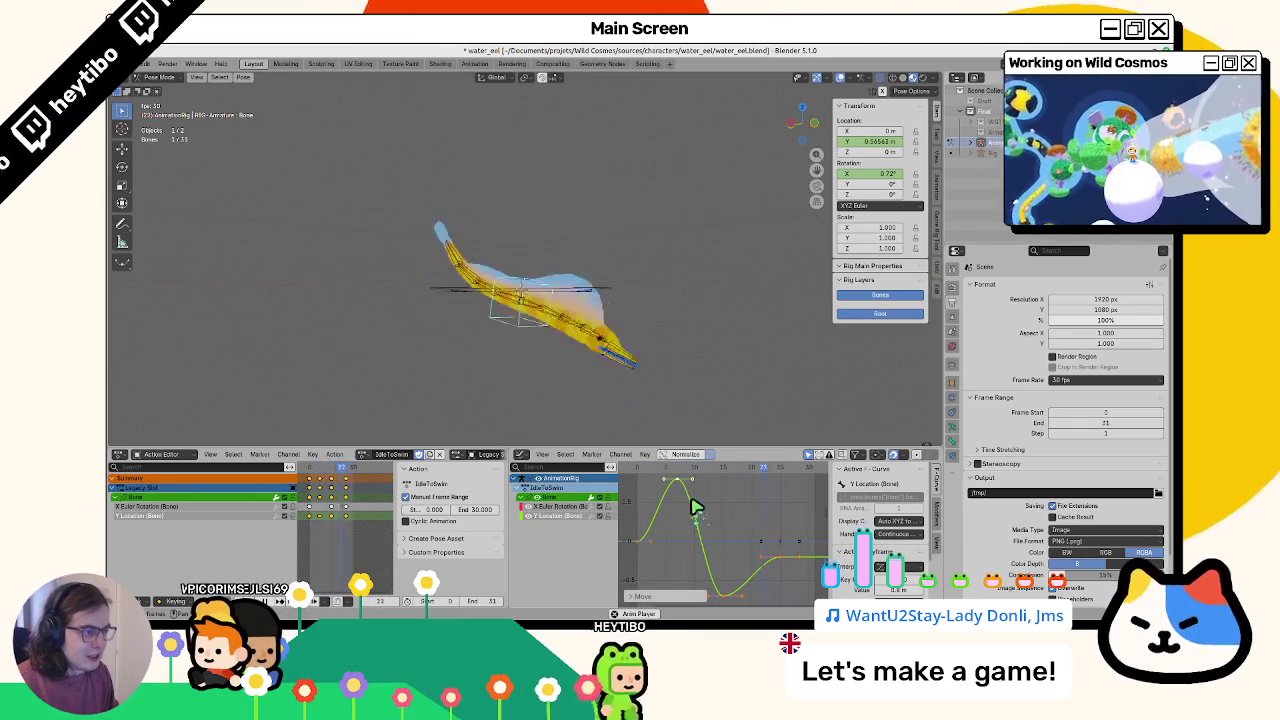
pyautogui.press('space')
pyautogui.moveTo(675, 468)
pyautogui.mouseDown()
pyautogui.moveTo(655, 474)
pyautogui.moveTo(687, 479)
pyautogui.mouseUp()
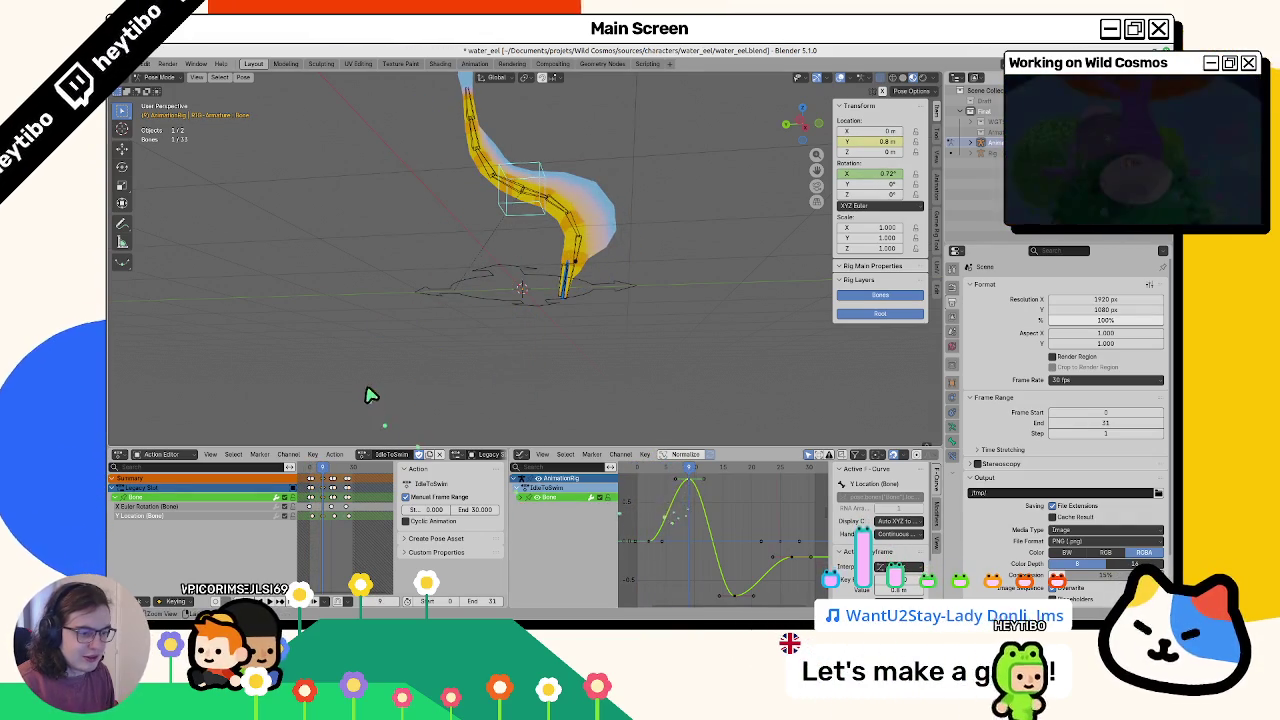
# Undo back to the root Bone, shift its keyframe in time, and check frames 12–14
pyautogui.press('space')
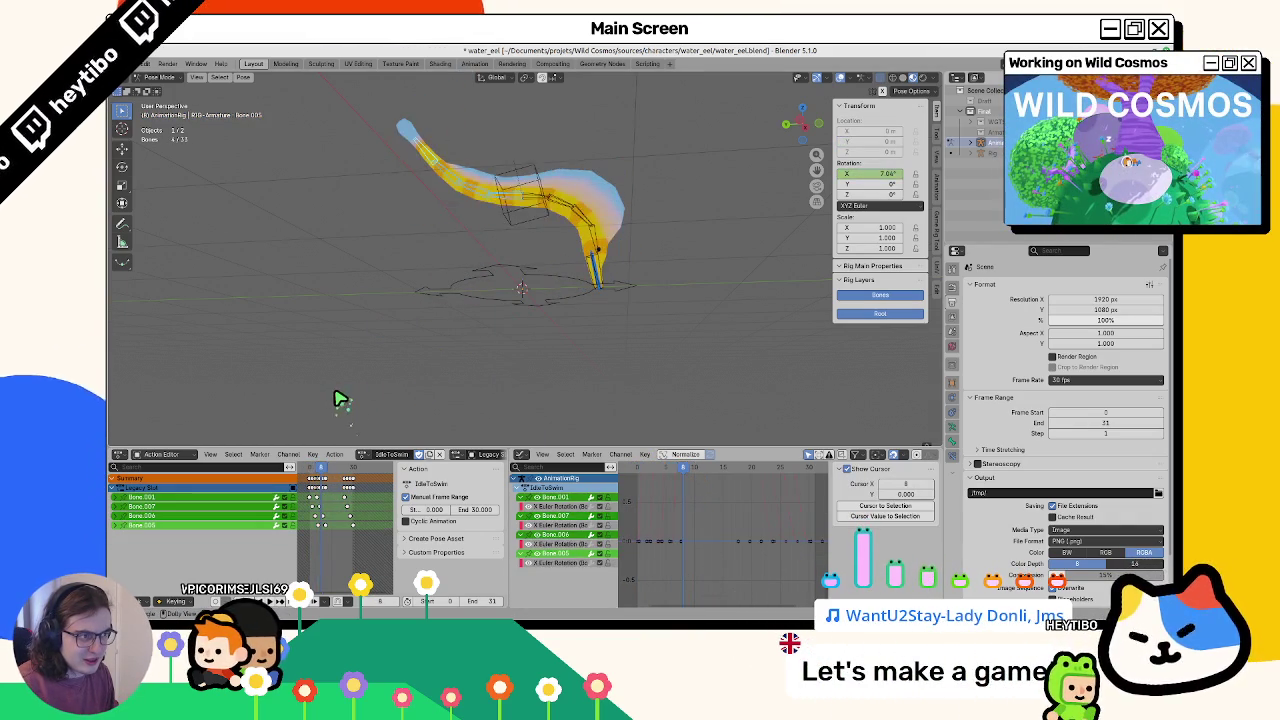
pyautogui.hotkey('ctrl', 'z')
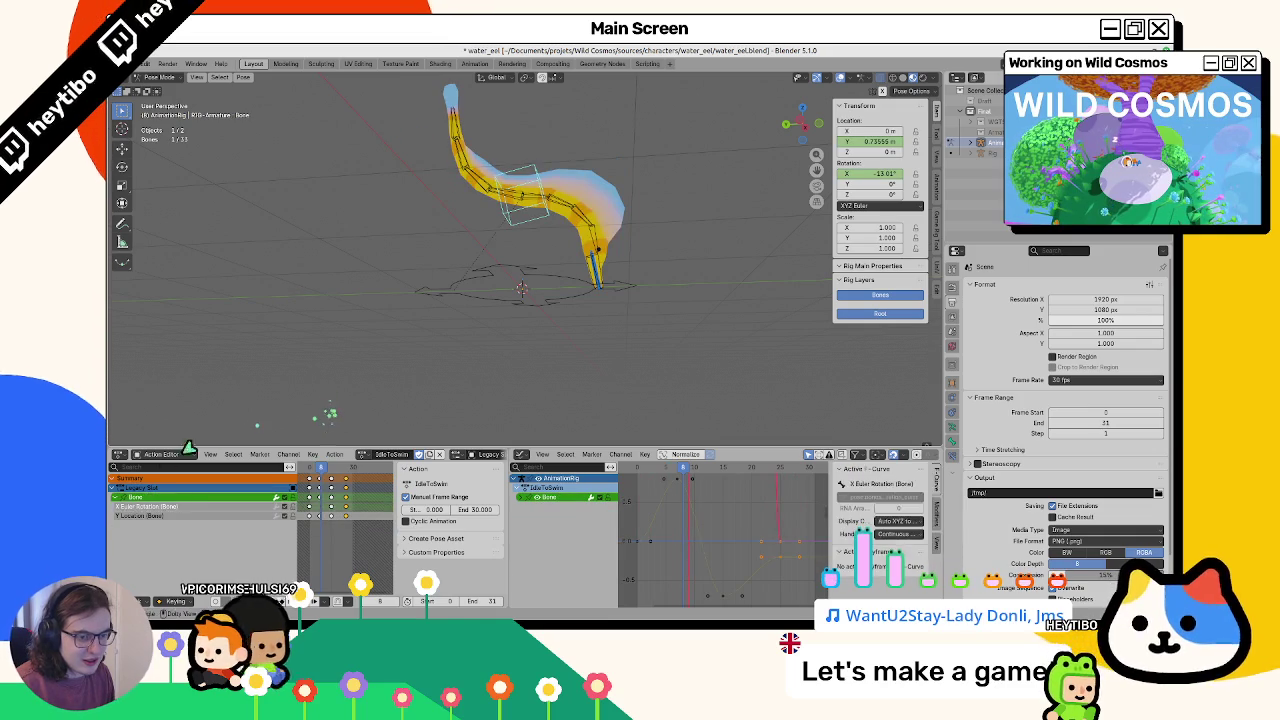
pyautogui.click(155, 513)
pyautogui.press('g')
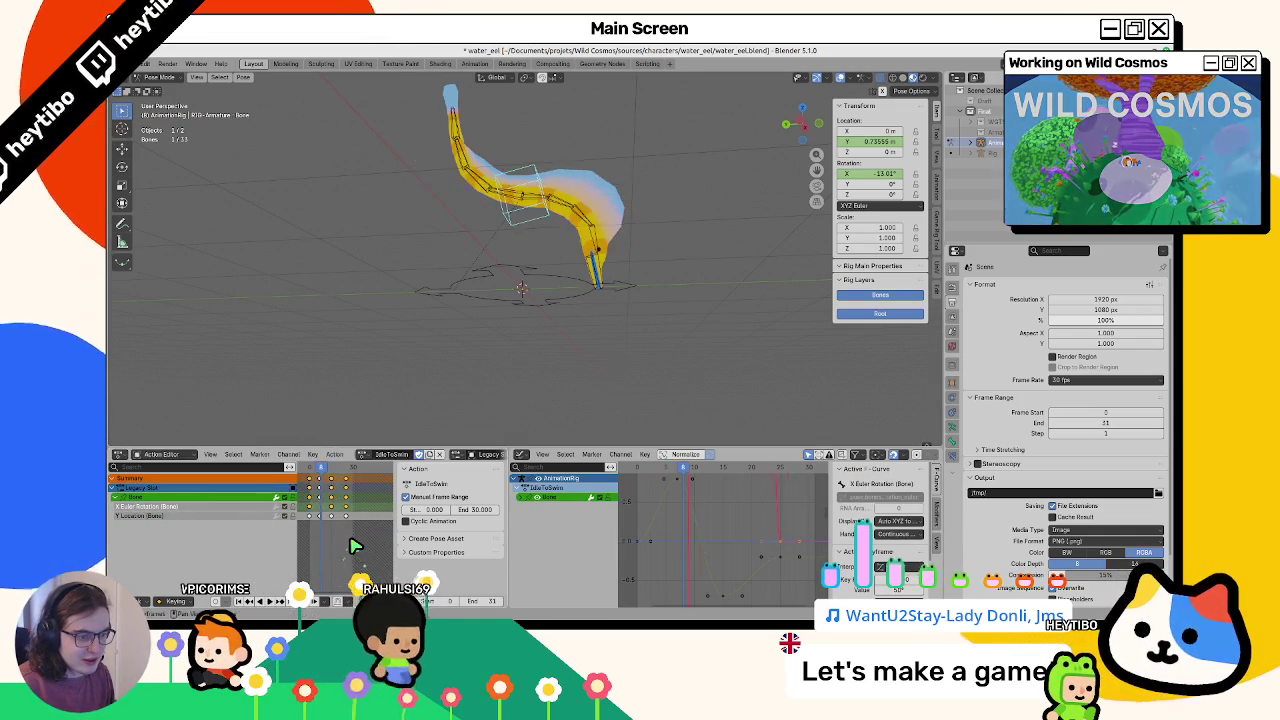
pyautogui.press('Escape')
pyautogui.press('space')
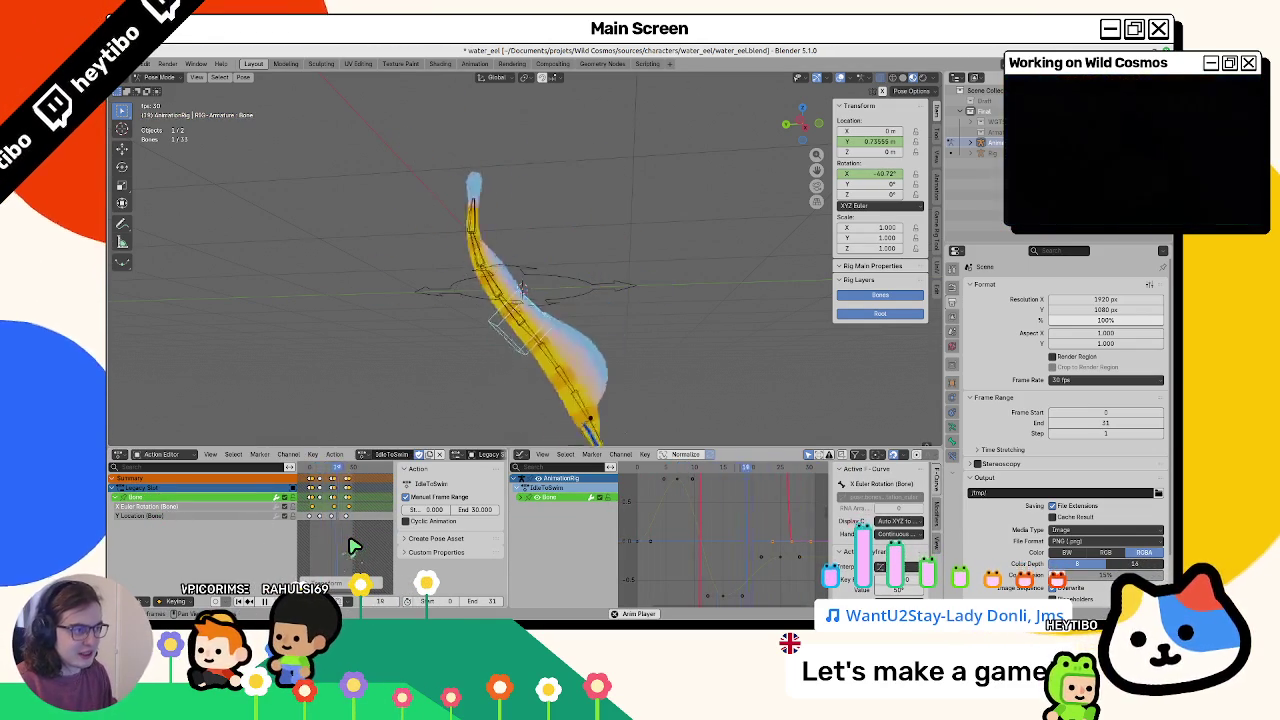
pyautogui.press('space')
pyautogui.click(328, 468)
pyautogui.moveTo(330, 474); pyautogui.dragTo(338, 481)
# Select spine_up through spine_up.003, show their X Euler Rotation curves, and select the frame 0 keys
pyautogui.click(541, 357)
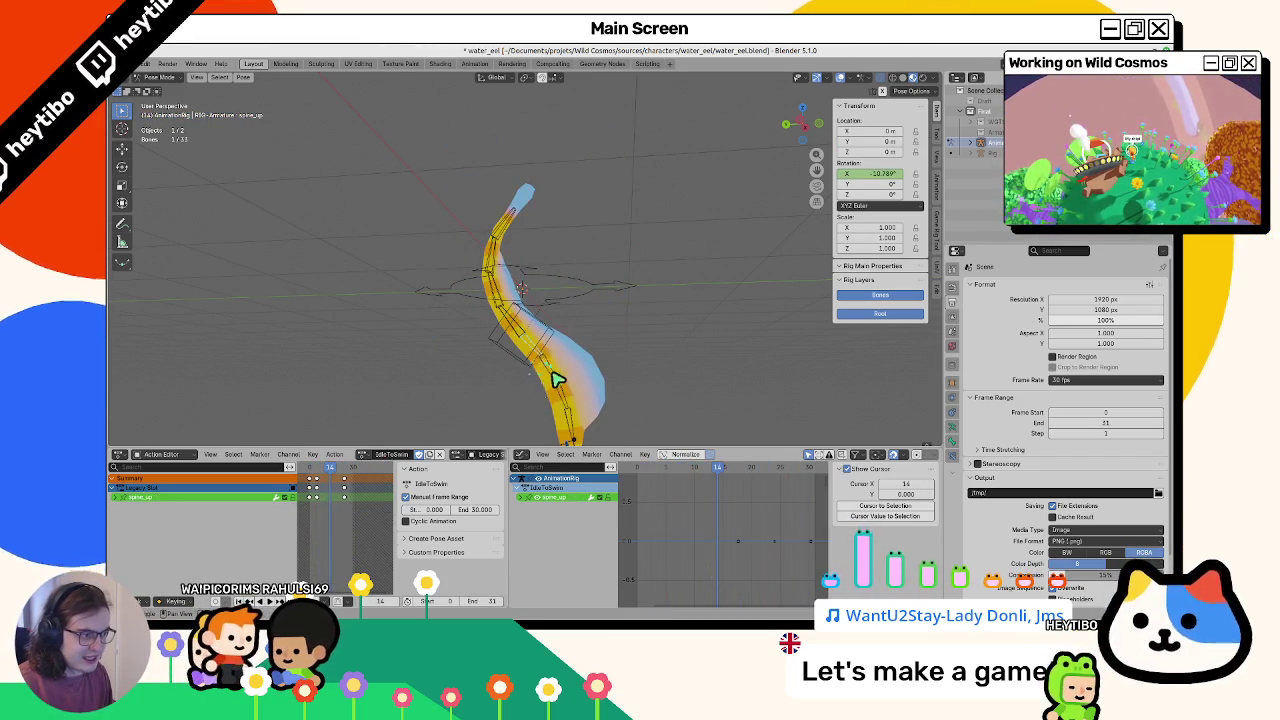
pyautogui.keyDown('ctrl'); pyautogui.click(575, 425); pyautogui.keyUp('ctrl')
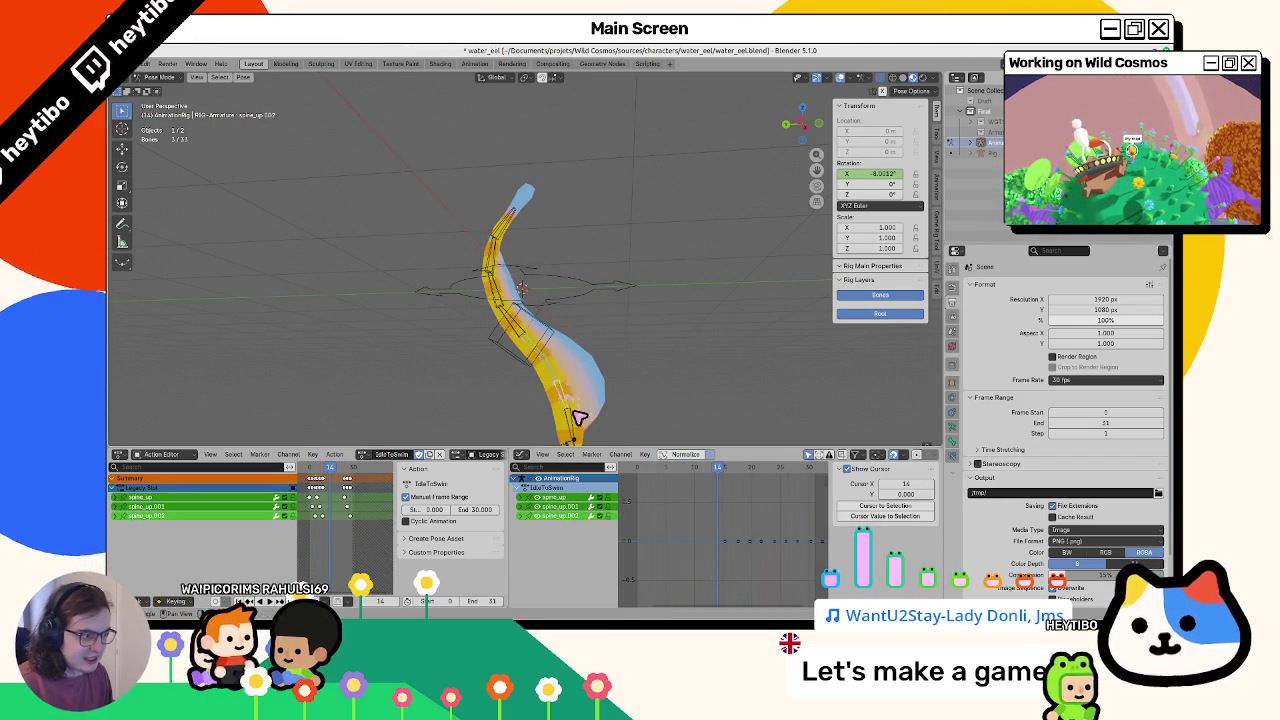
pyautogui.click(519, 515)
pyautogui.click(522, 497)
pyautogui.press('a')
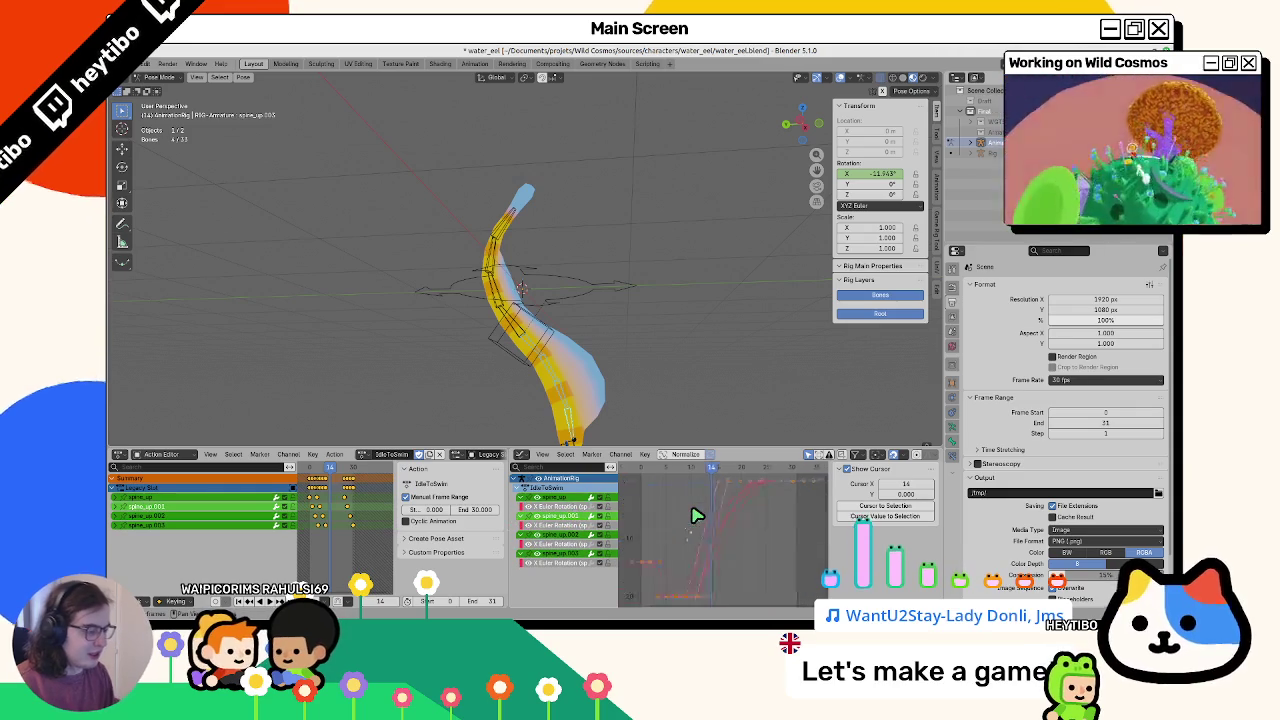
pyautogui.hotkey('alt', 'a')
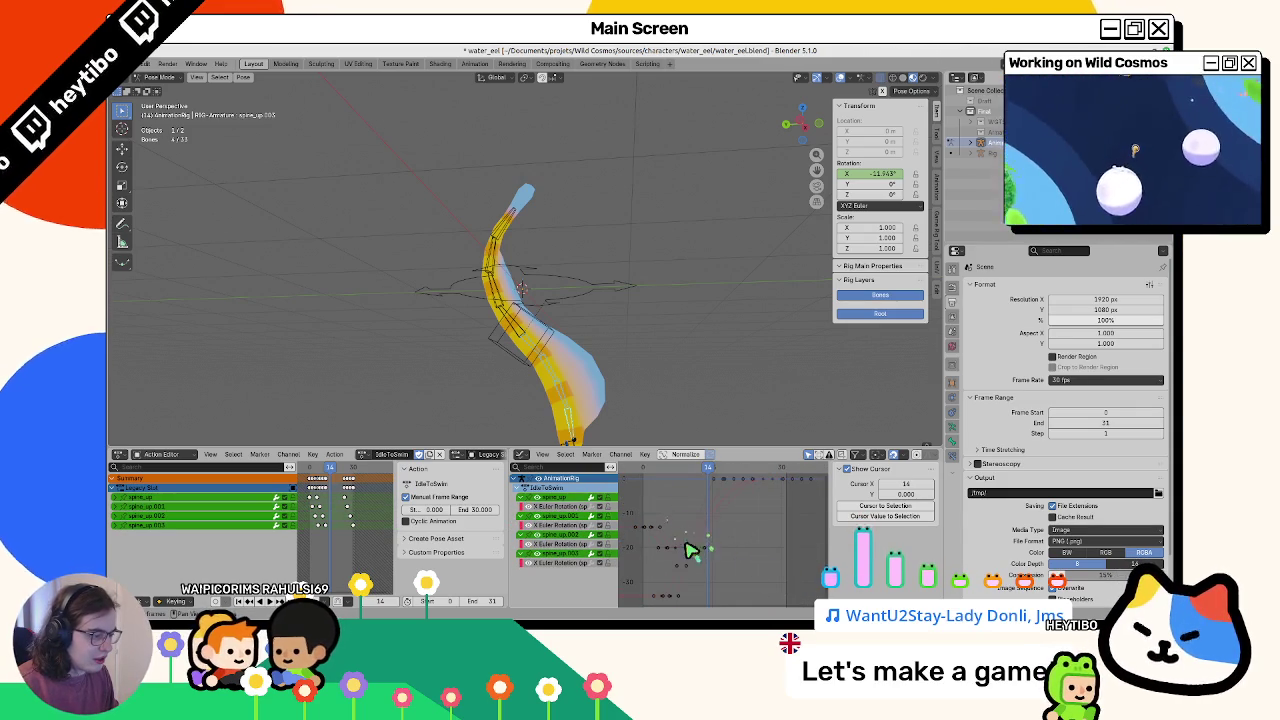
pyautogui.click(642, 470)
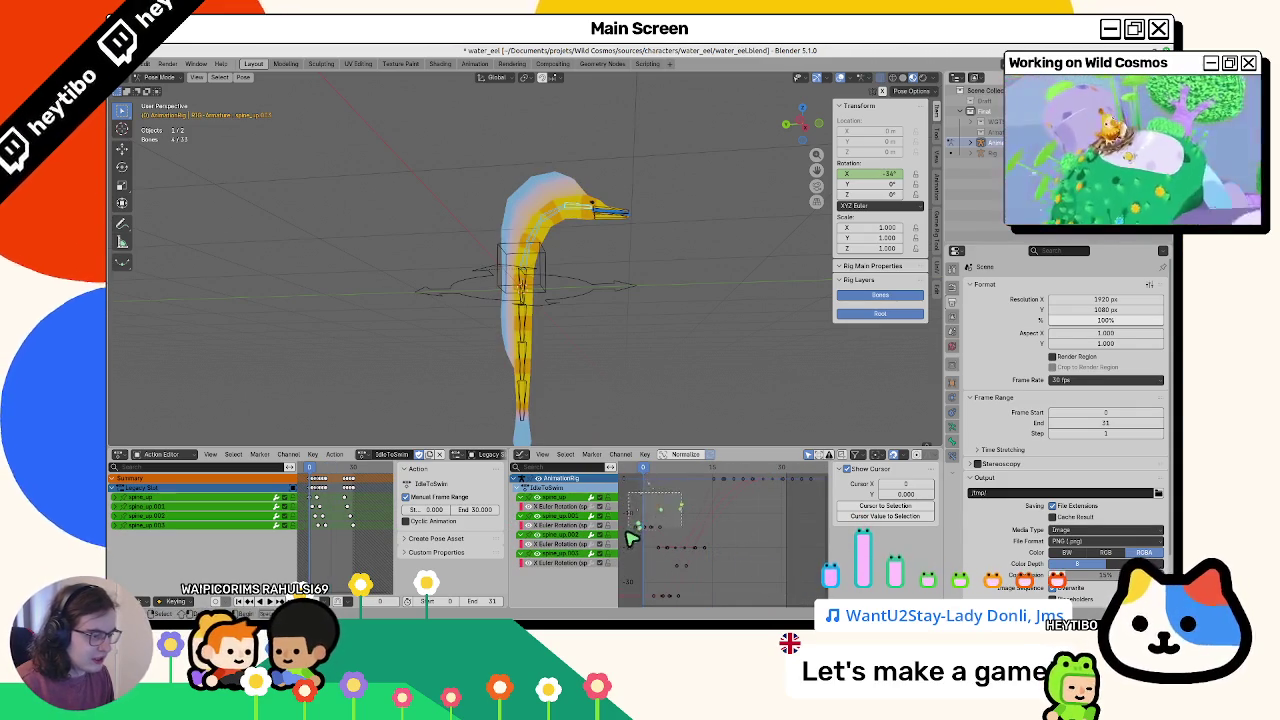
pyautogui.moveTo(630, 538); pyautogui.dragTo(632, 536)
# Raise the frame 0 rotation keys so the head bends more and set their handles to Free
pyautogui.press('g')
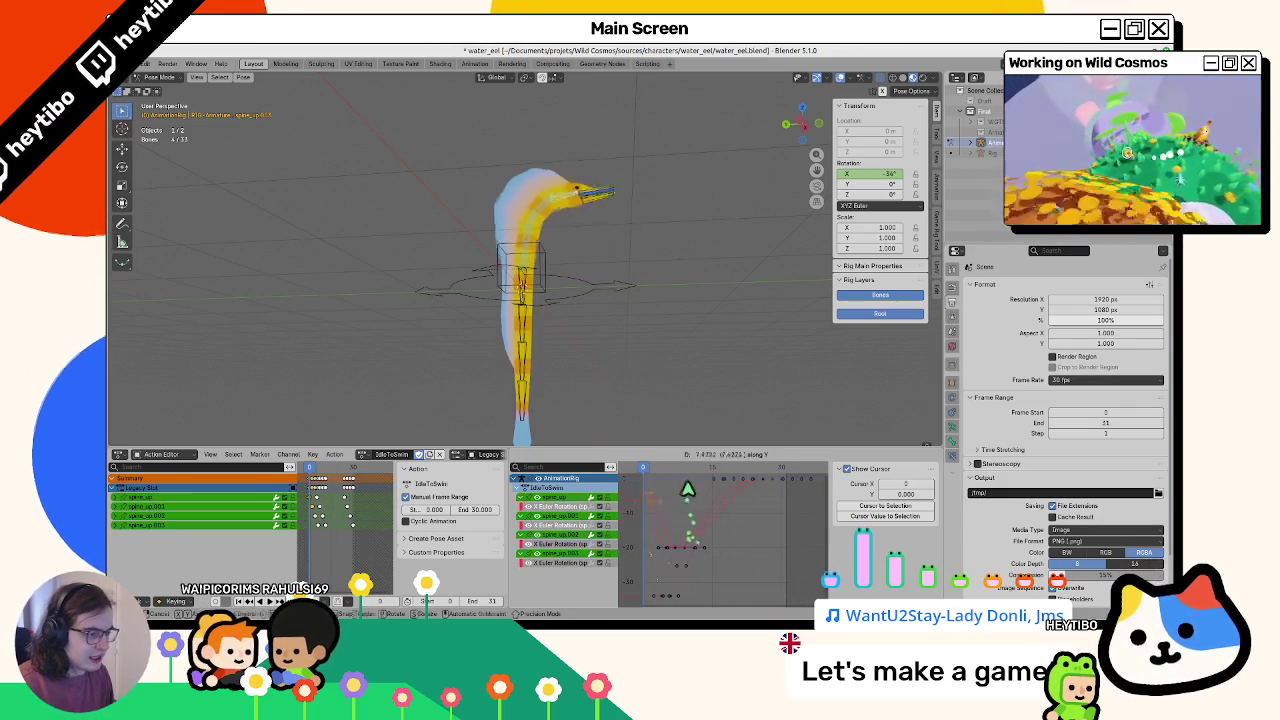
pyautogui.press('y')
pyautogui.click(695, 490)
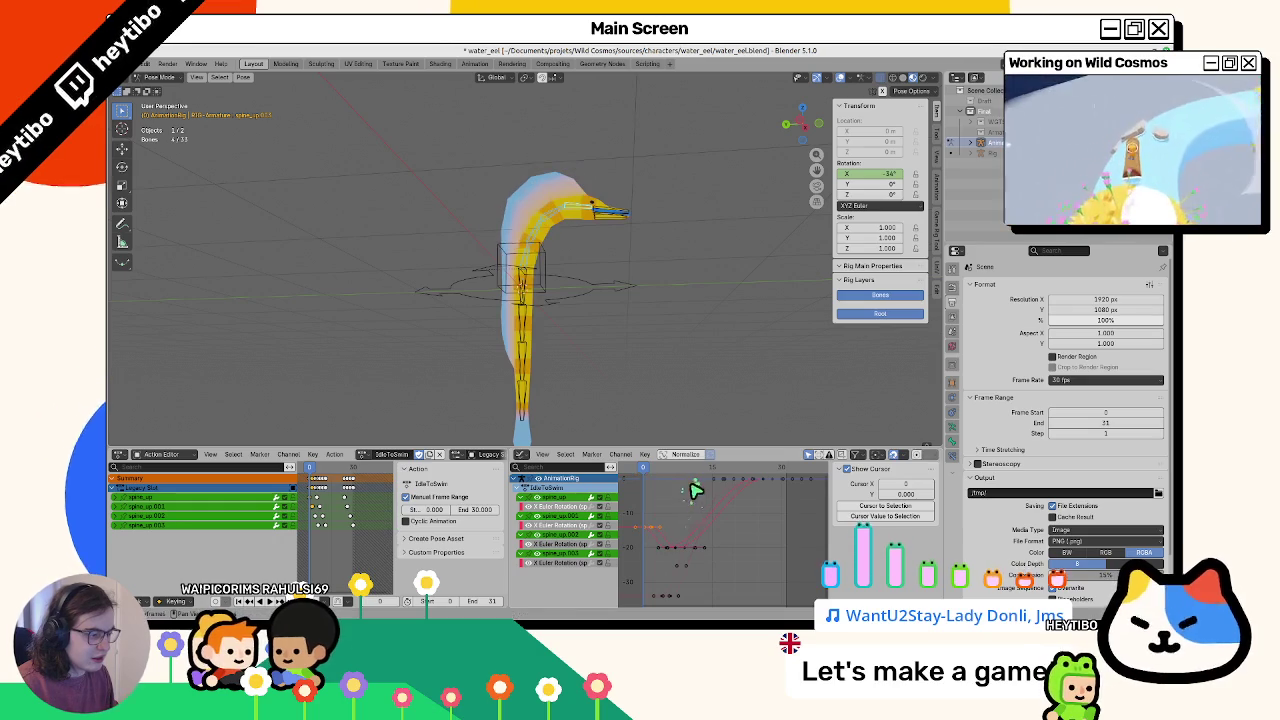
pyautogui.press('space')
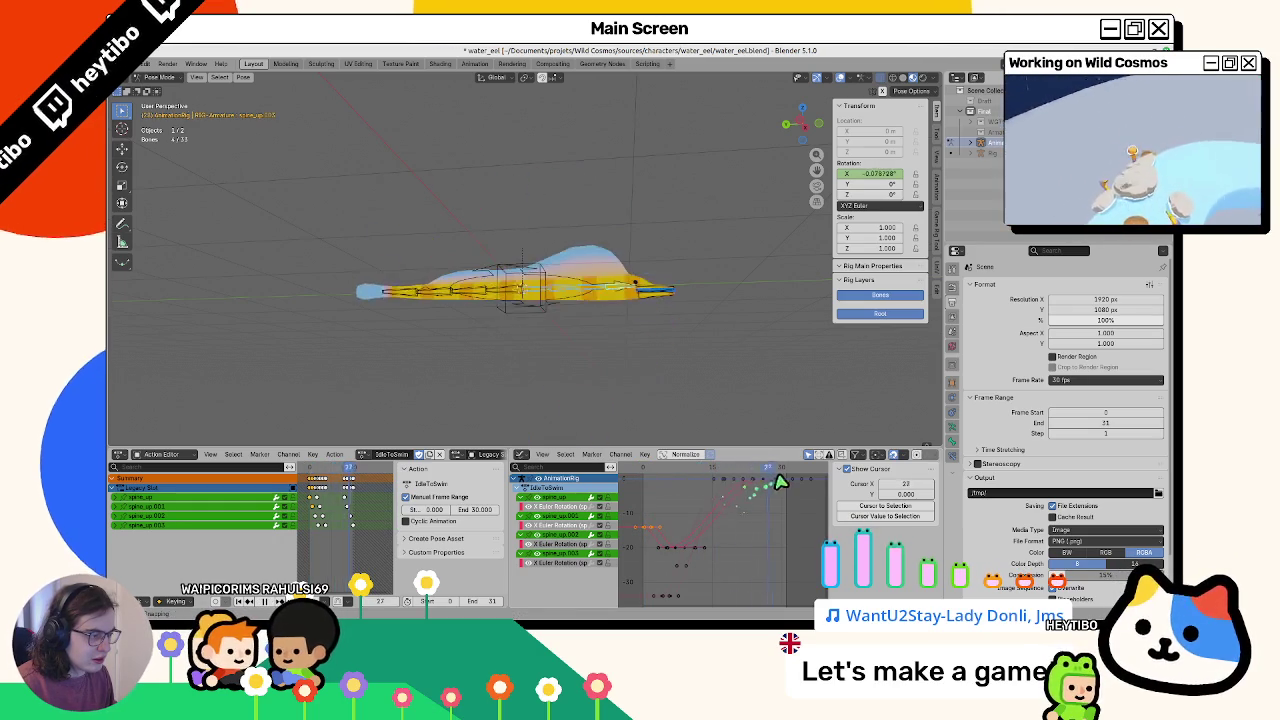
pyautogui.press('space')
pyautogui.press('v')
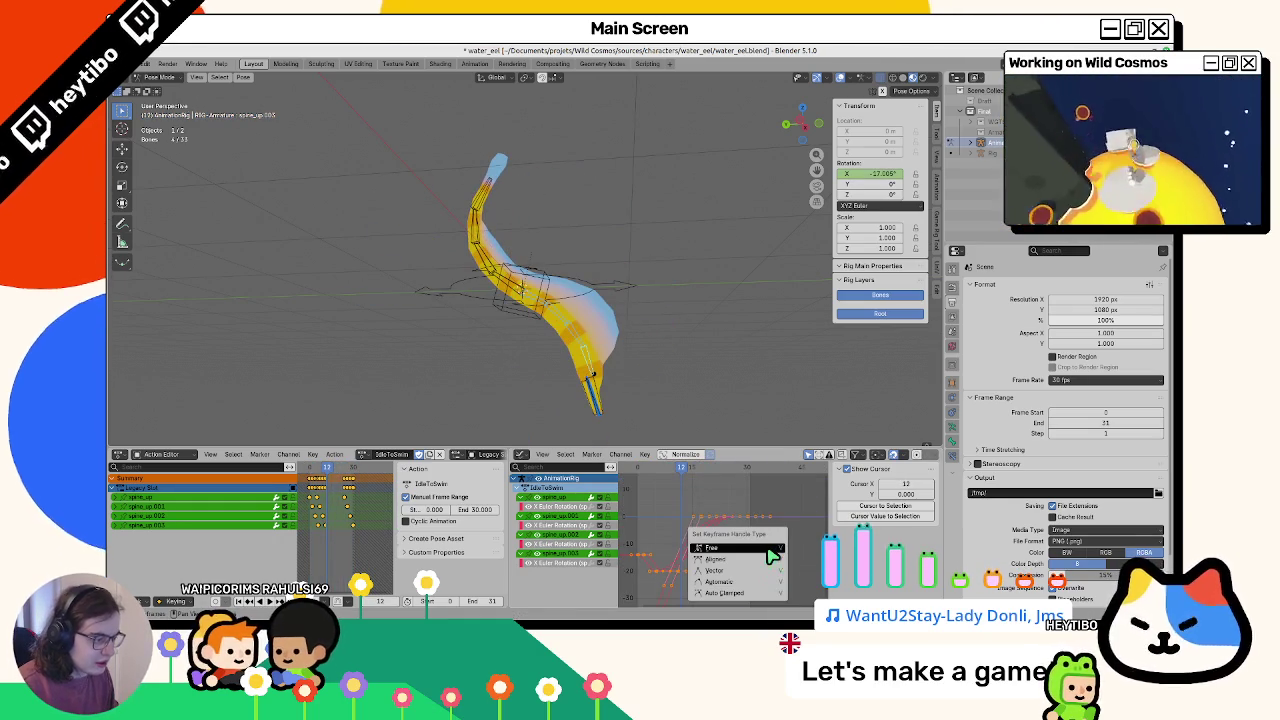
pyautogui.click(750, 584)
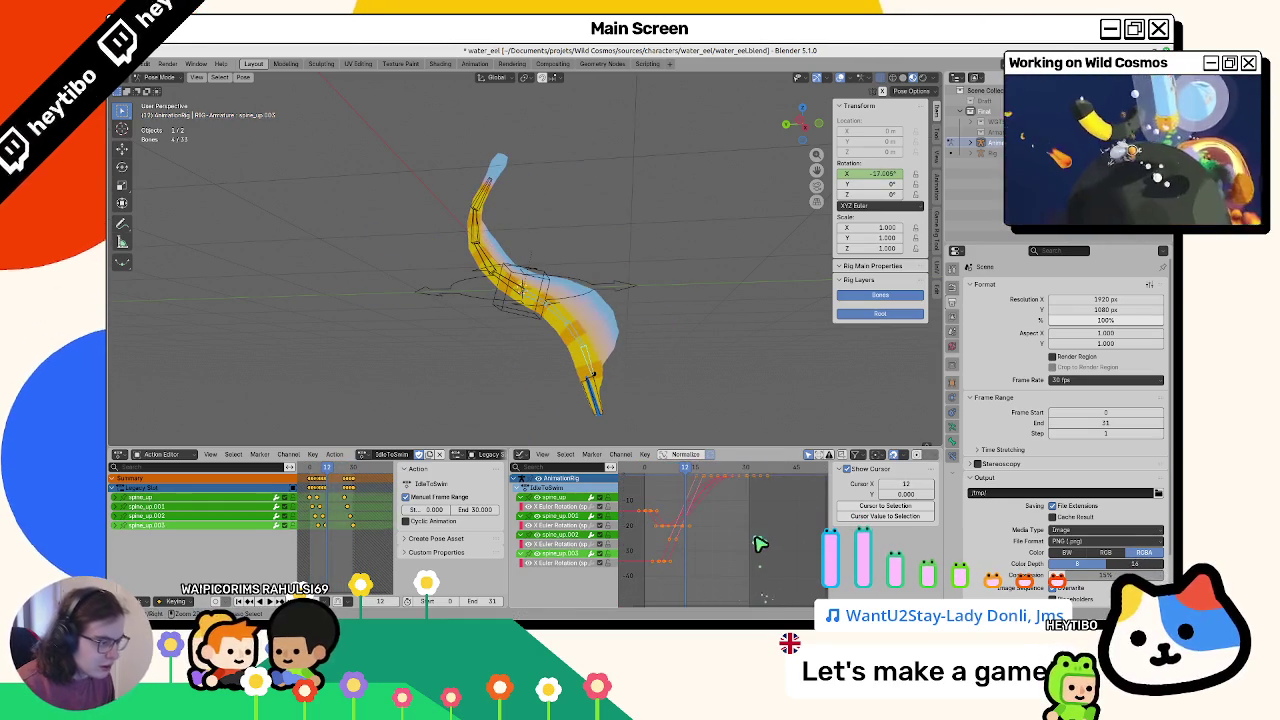
pyautogui.press('v')
pyautogui.click(740, 566)
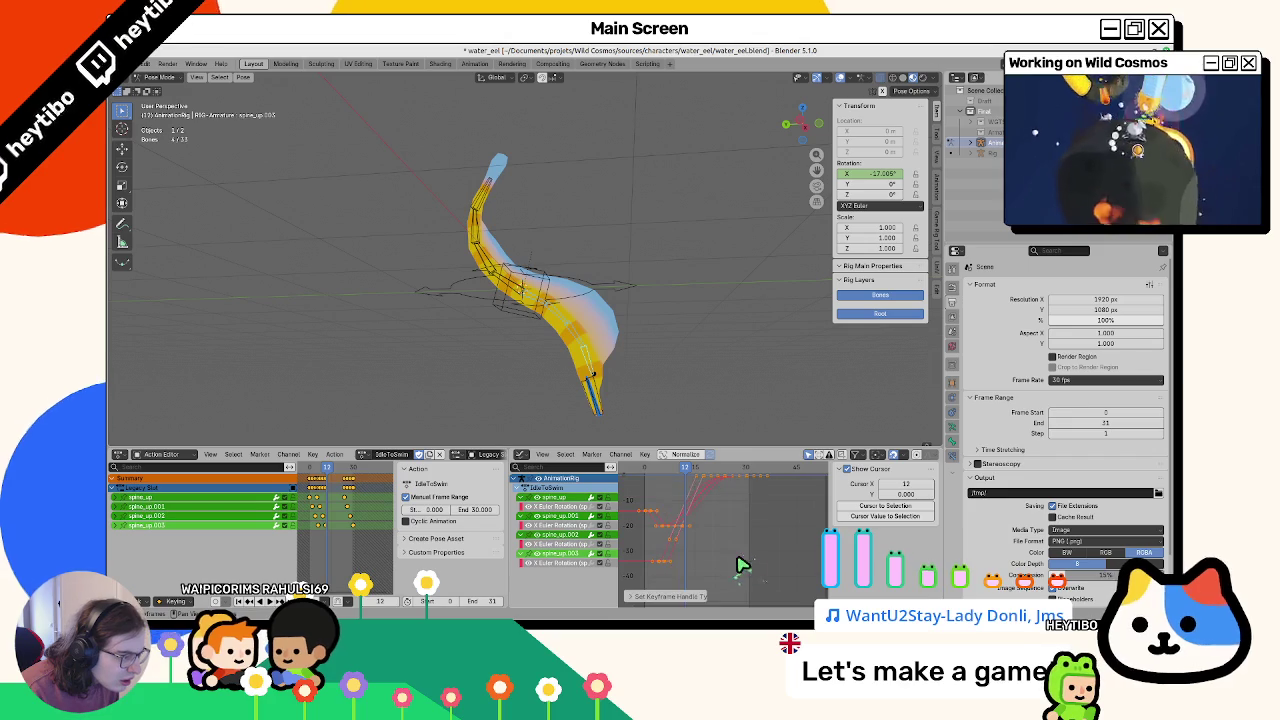
# Shift the keys around frame 15 three frames earlier and preview the new timing
pyautogui.press('g')
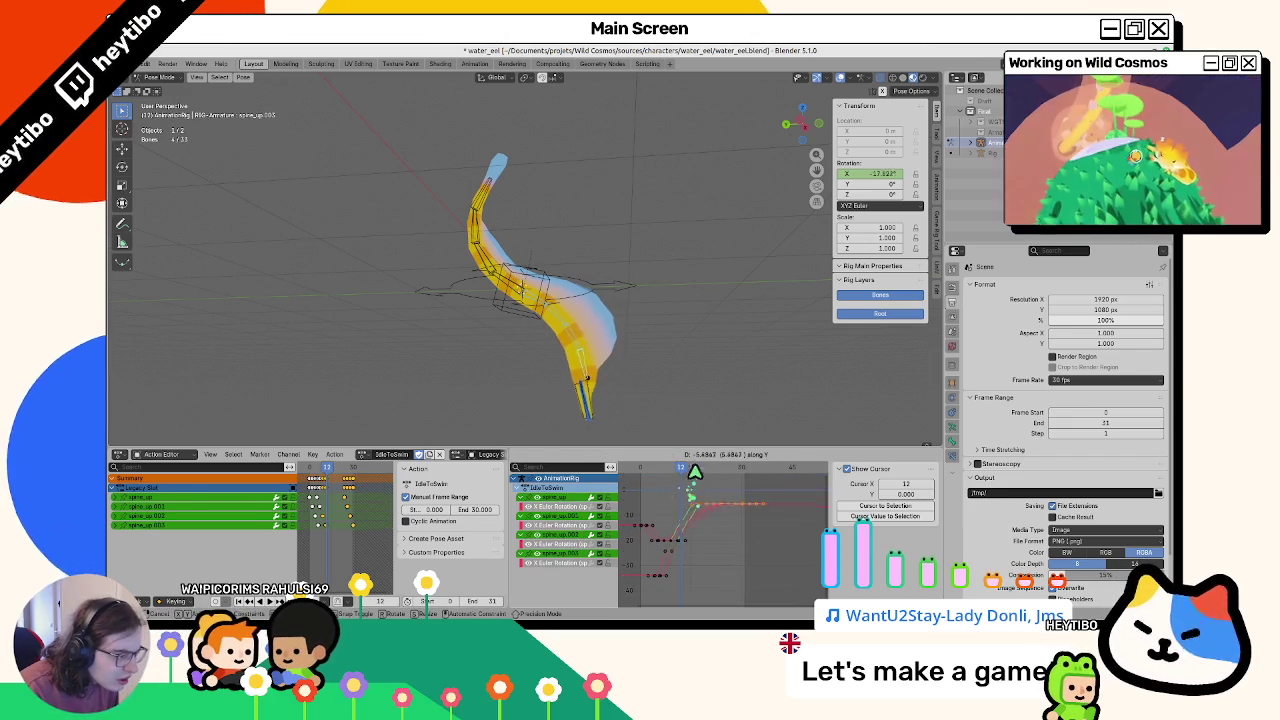
pyautogui.press('Escape')
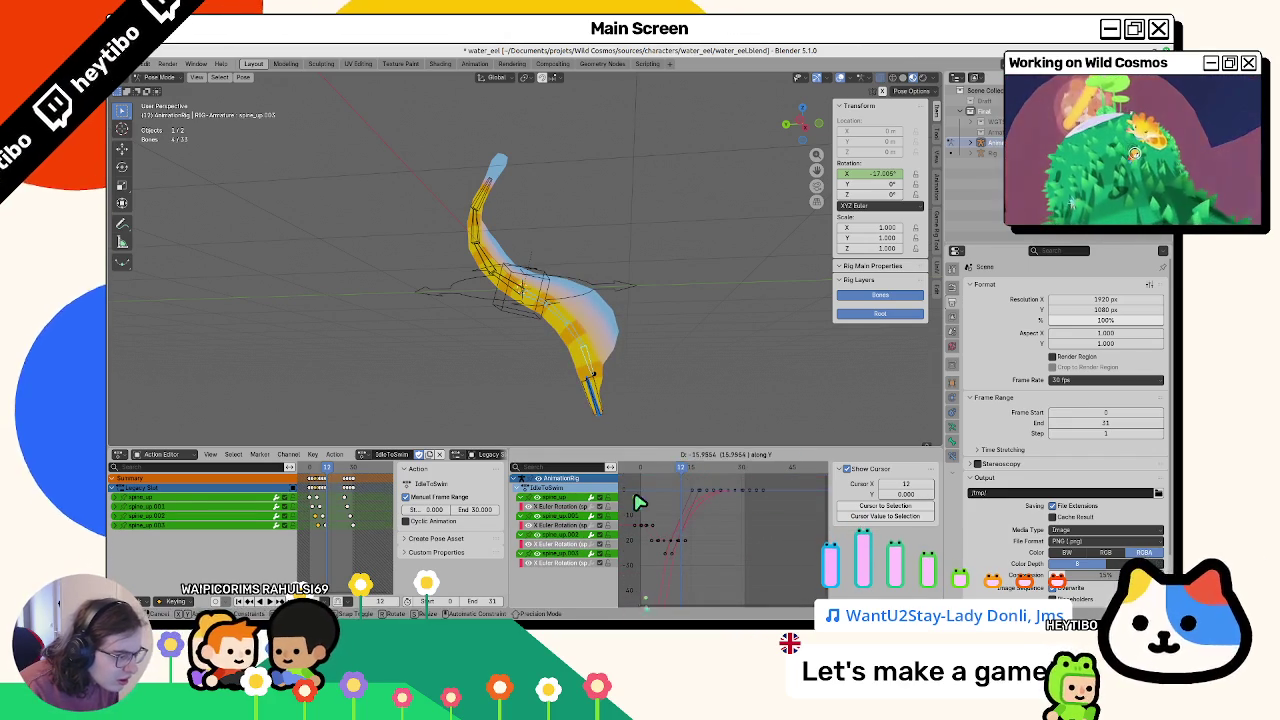
pyautogui.press('space')
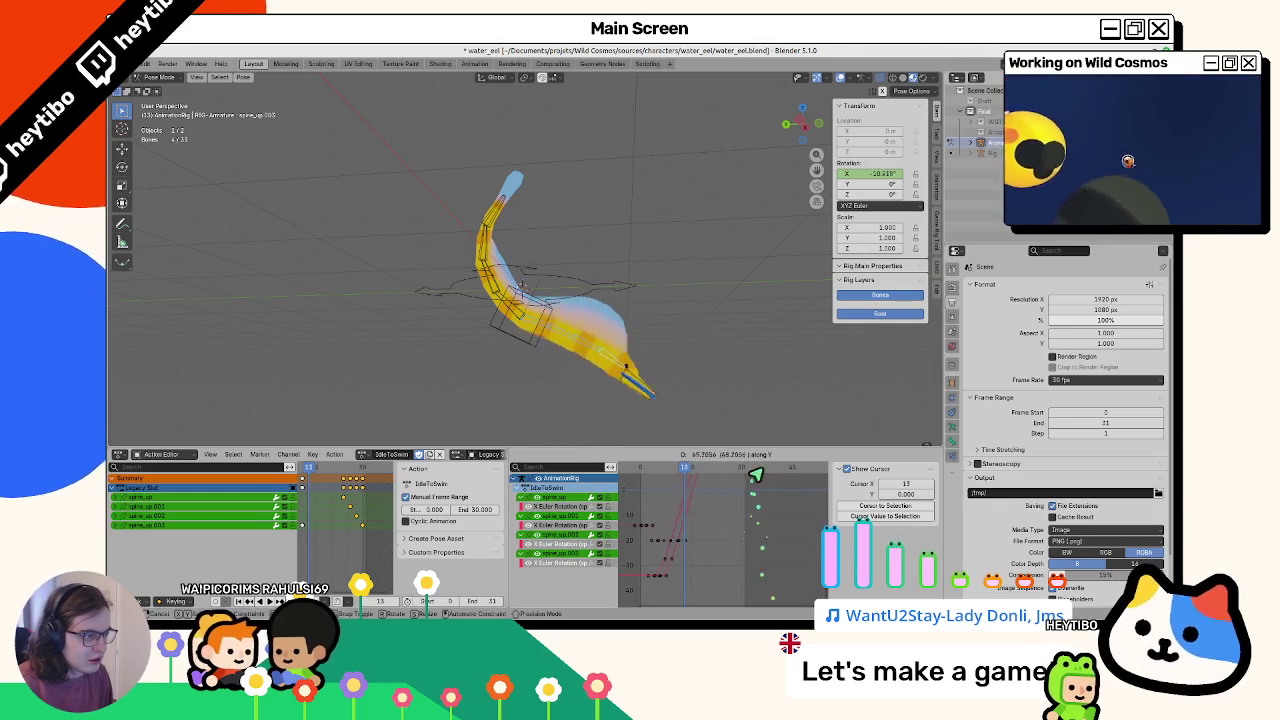
pyautogui.press('Escape')
pyautogui.press('g')
pyautogui.press('y')
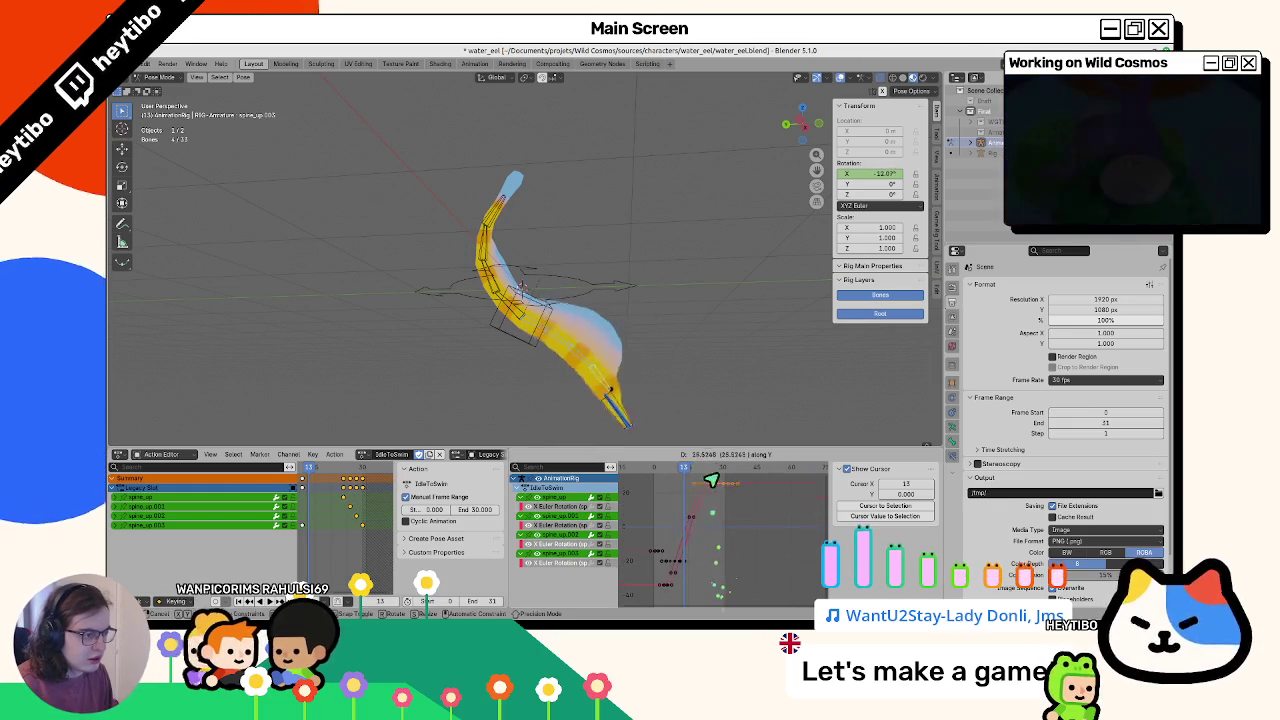
pyautogui.press('Escape')
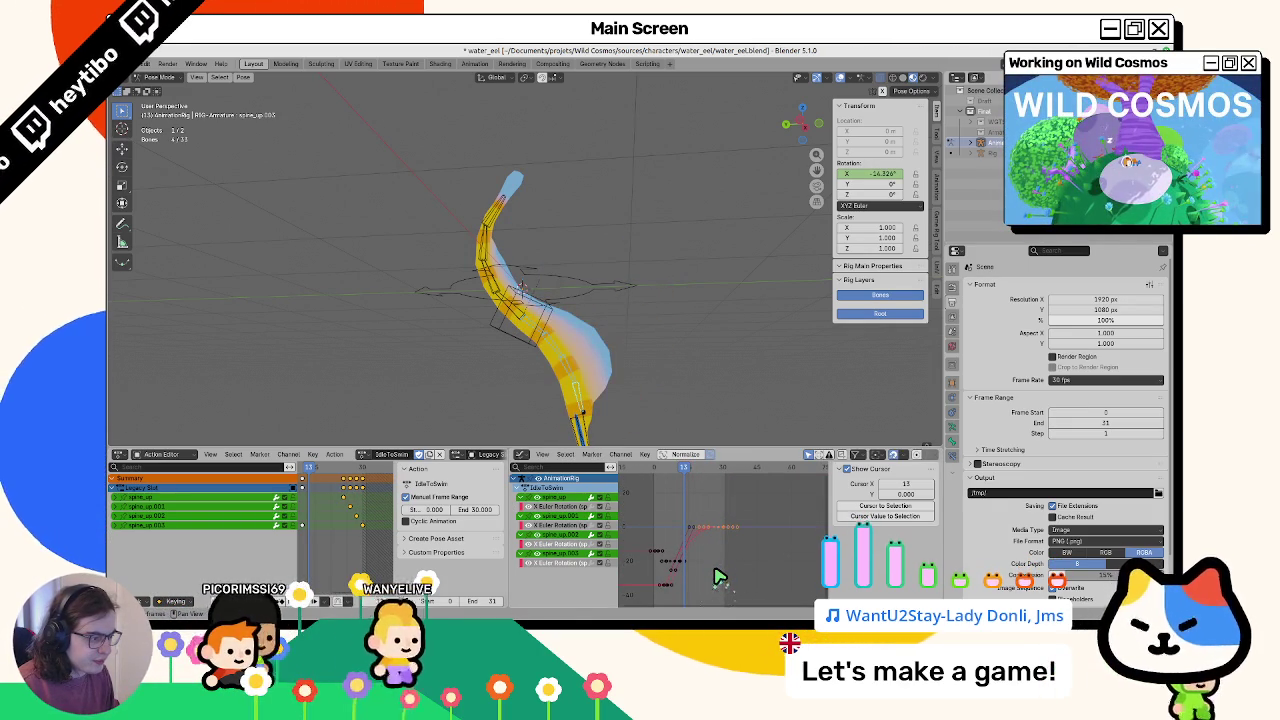
pyautogui.click(687, 469)
pyautogui.press('g')
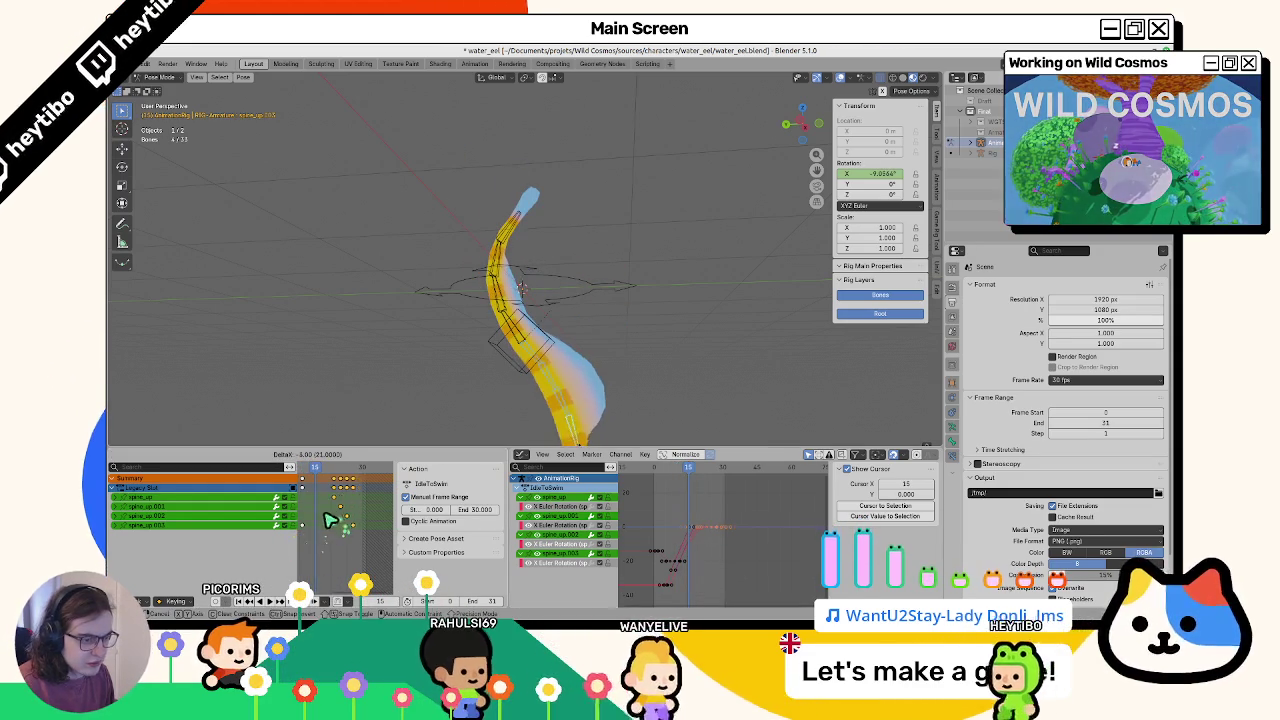
pyautogui.click(330, 520)
pyautogui.press('space')
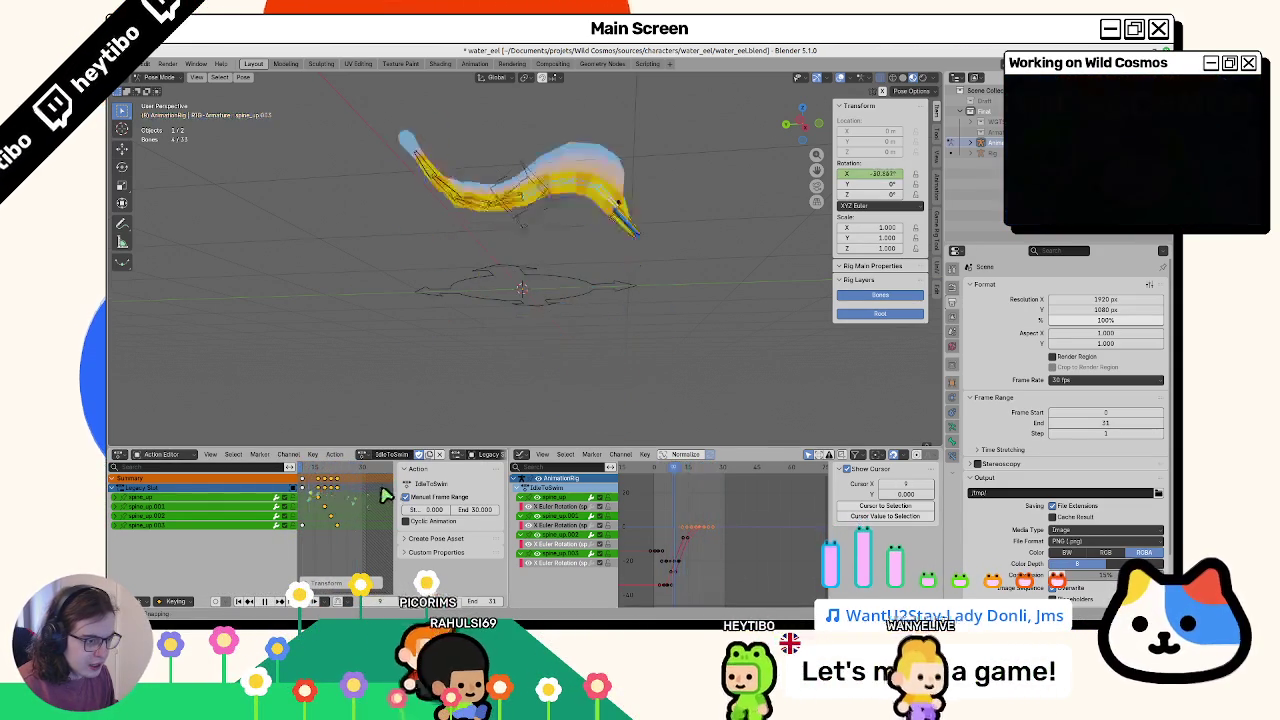
pyautogui.press('space')
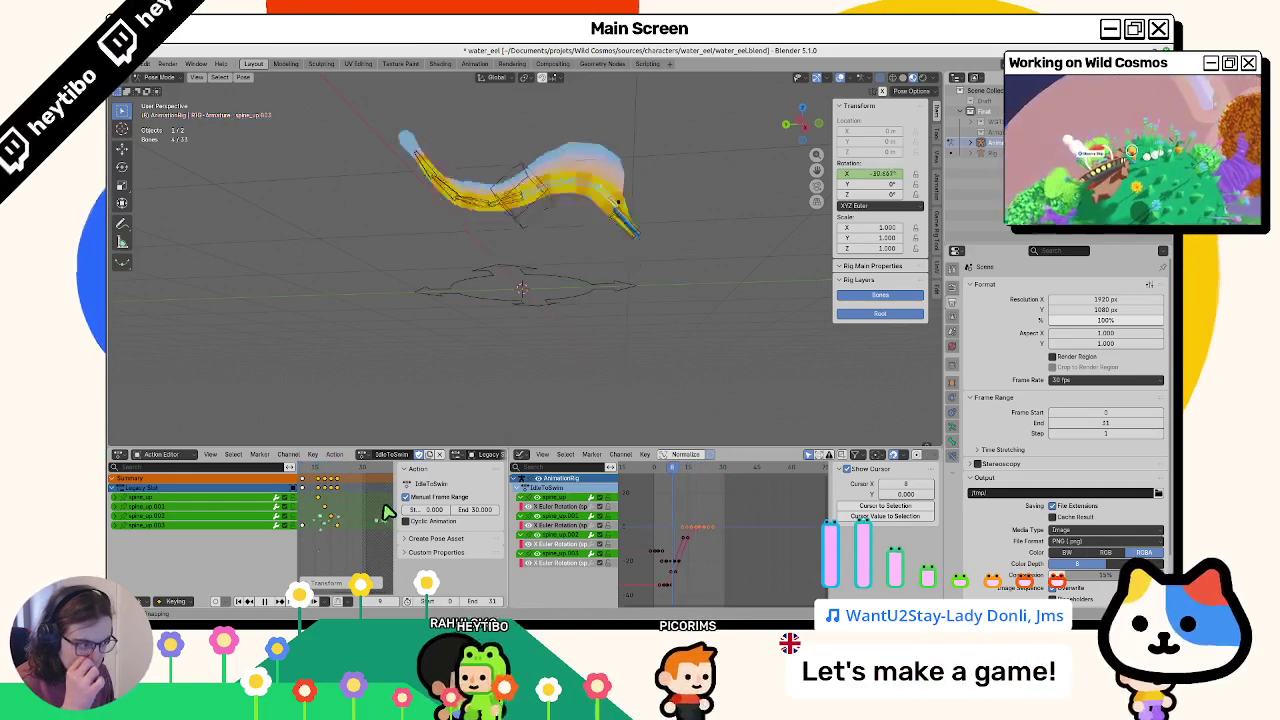
pyautogui.press('space')
# Raise and scale the selected keys so the tail bends more
pyautogui.press('g')
pyautogui.press('y')
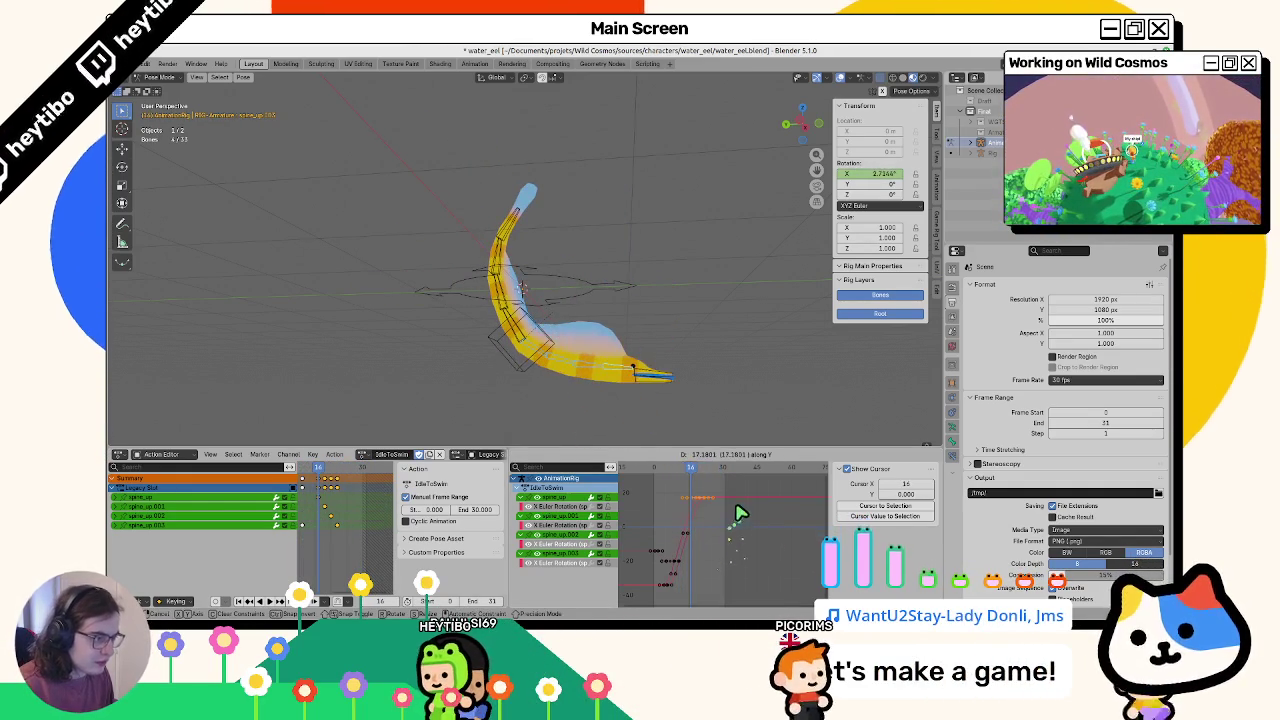
pyautogui.click(733, 498)
pyautogui.press('space')
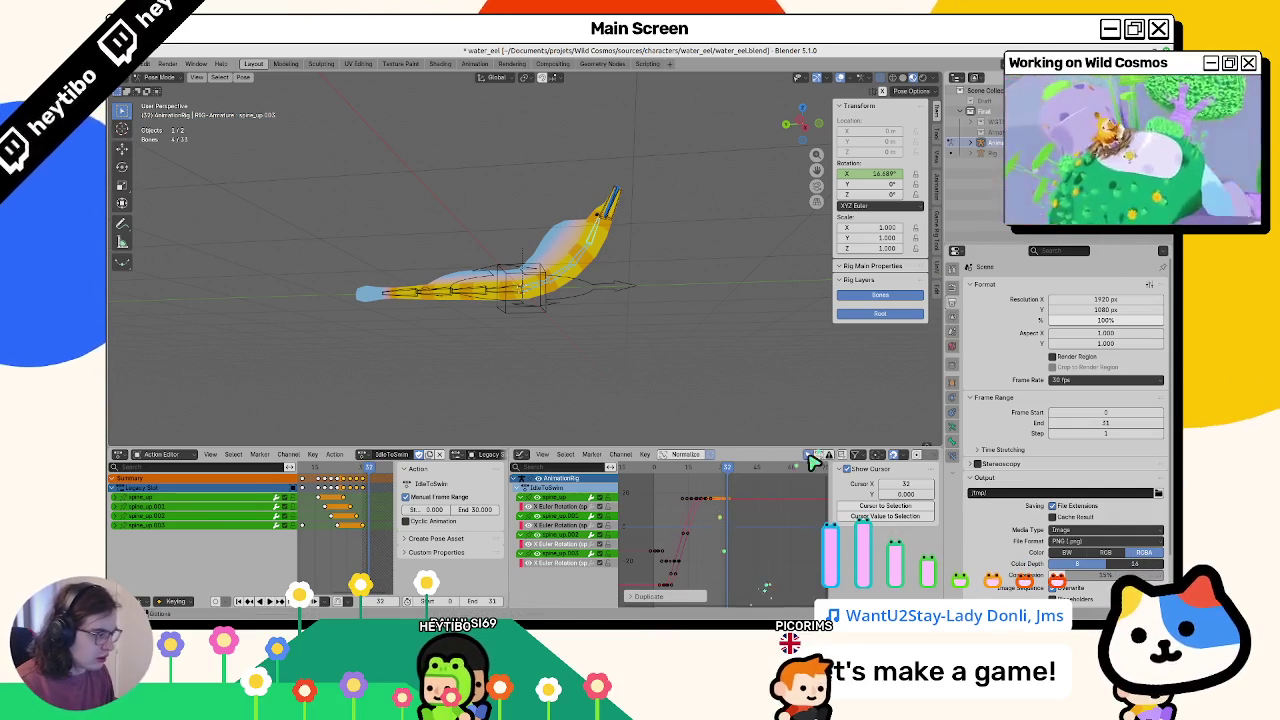
pyautogui.click(693, 553)
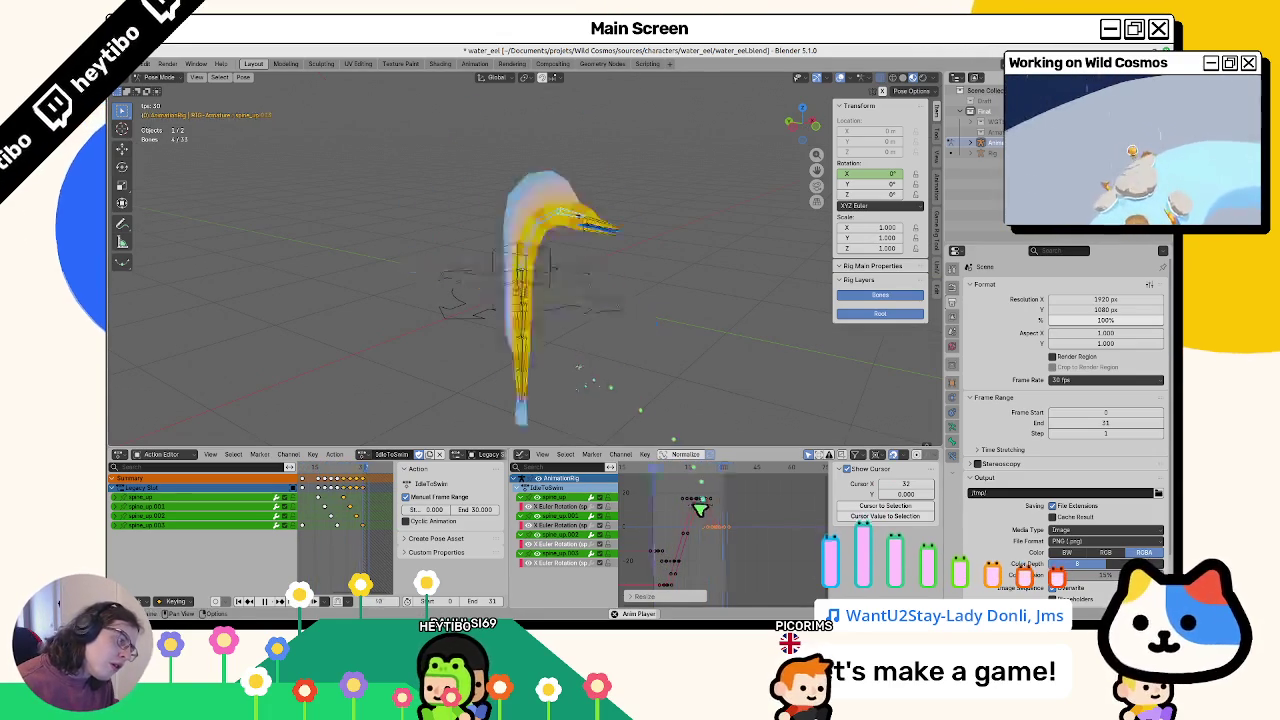
# Shift the keys three frames later, leaving spine_up.003 at about 0.72° at frame 32
pyautogui.press('g')
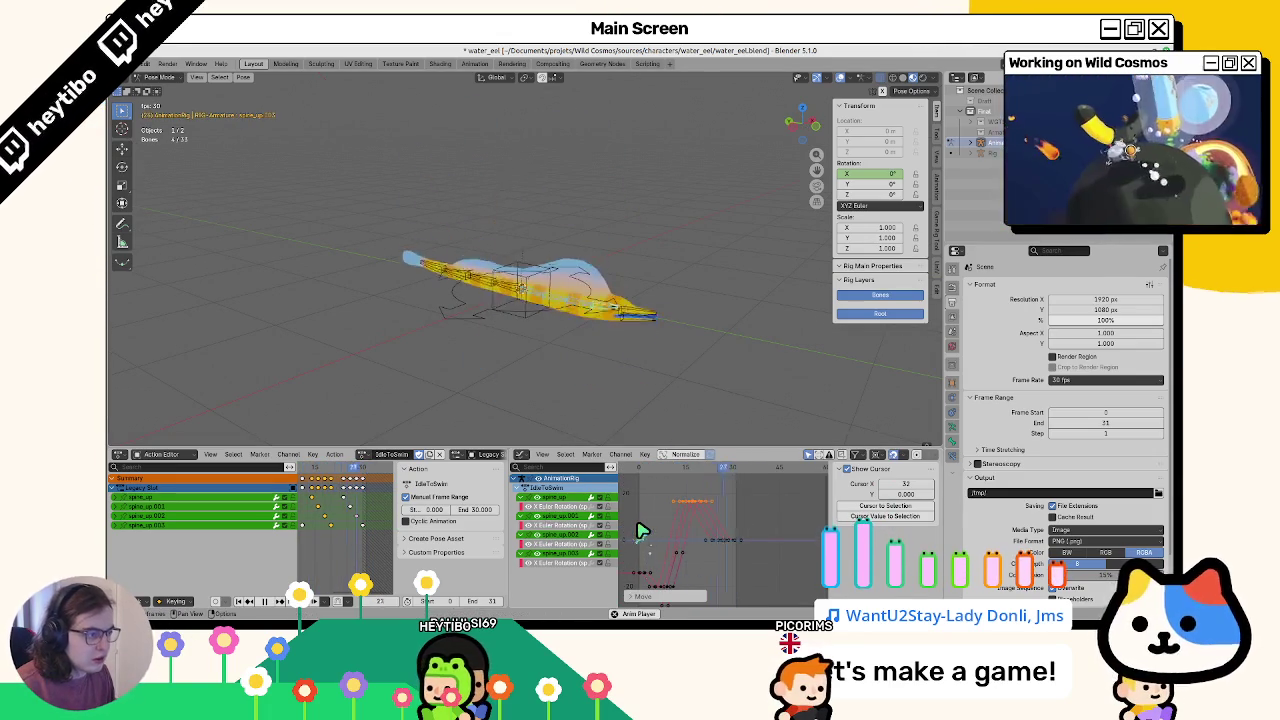
pyautogui.click(643, 530)
pyautogui.press('space')
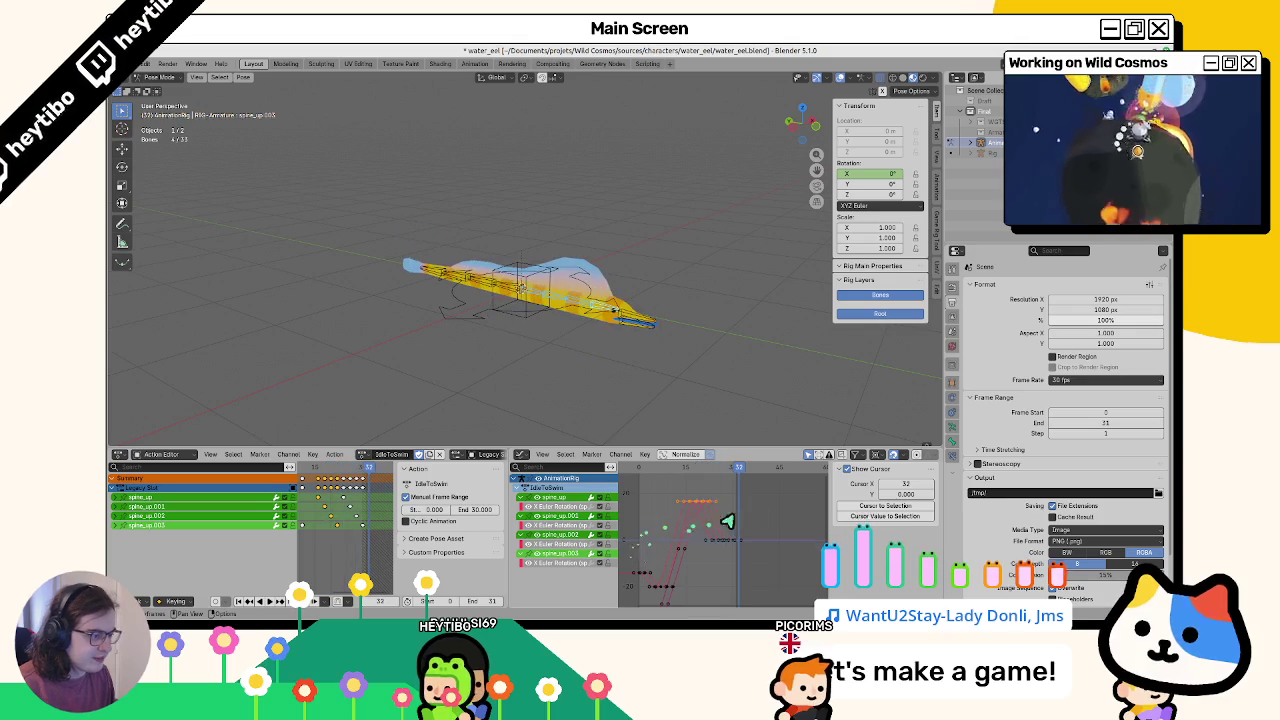
pyautogui.press('g')
pyautogui.press('Escape')
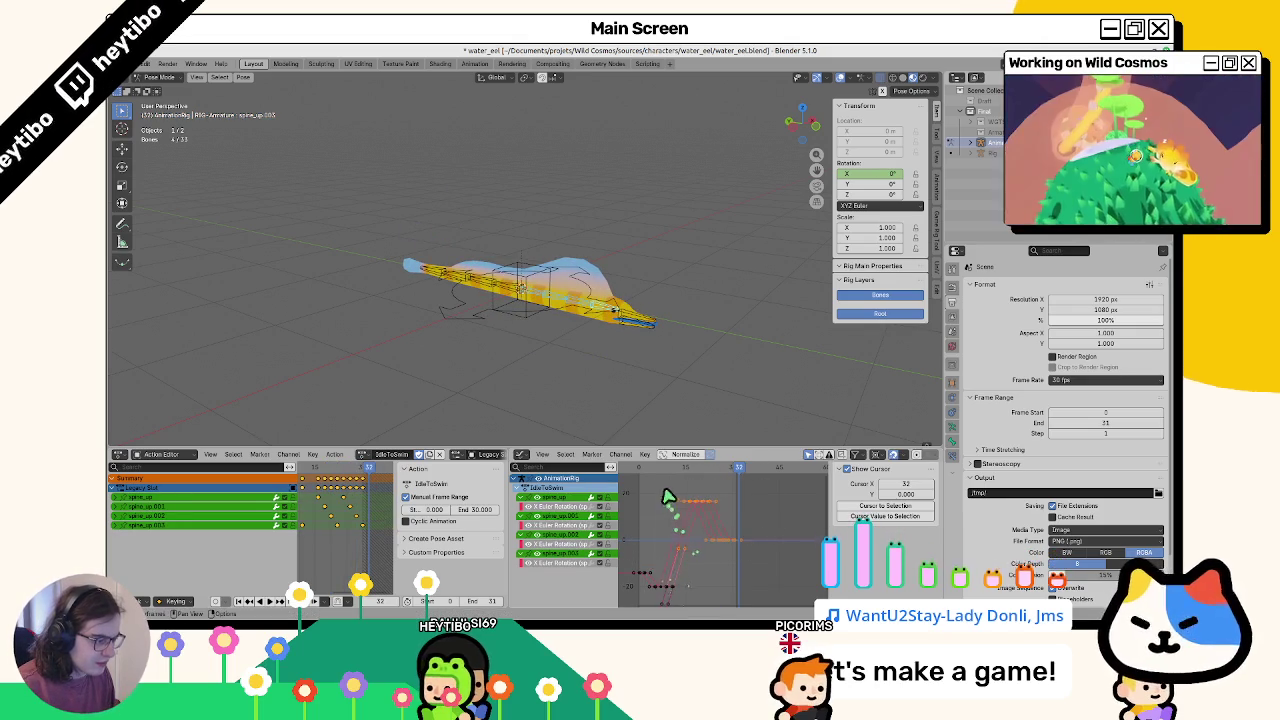
pyautogui.click(770, 550)
pyautogui.press('space')
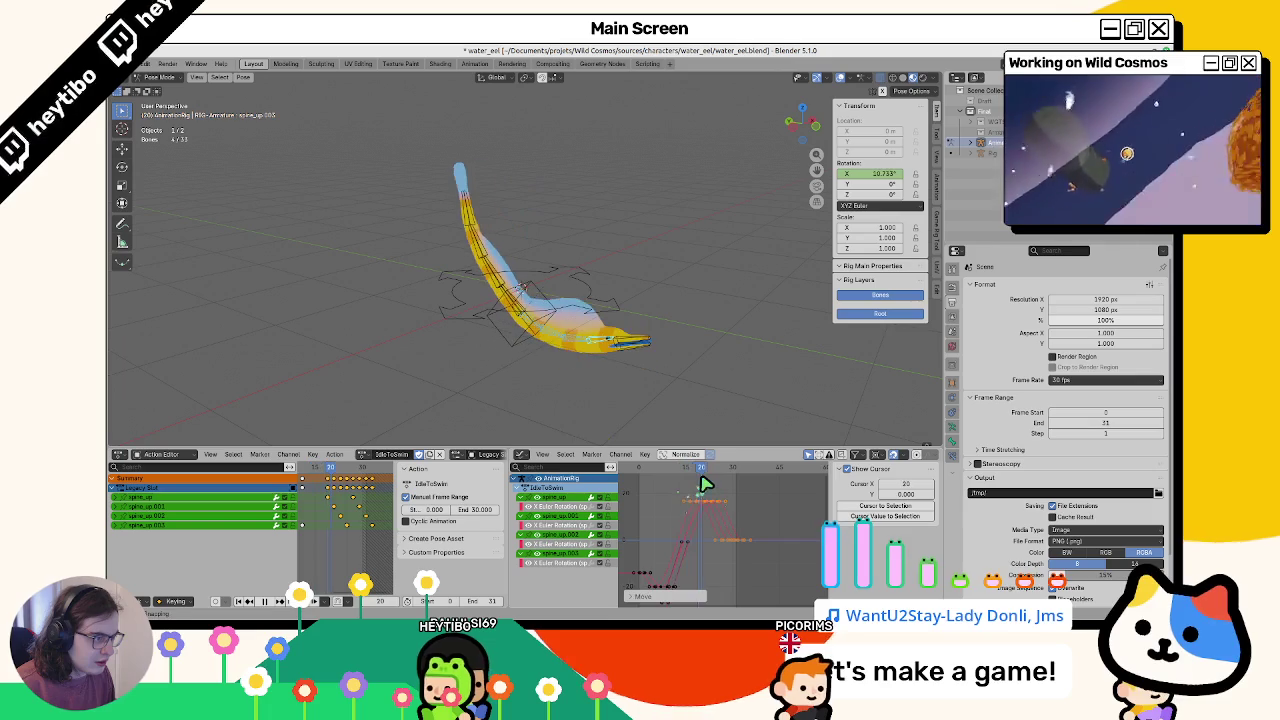
# Lower spine_up.003's X-rotation key to about 9.58° at frame 18 and play the animation
pyautogui.click(597, 345)
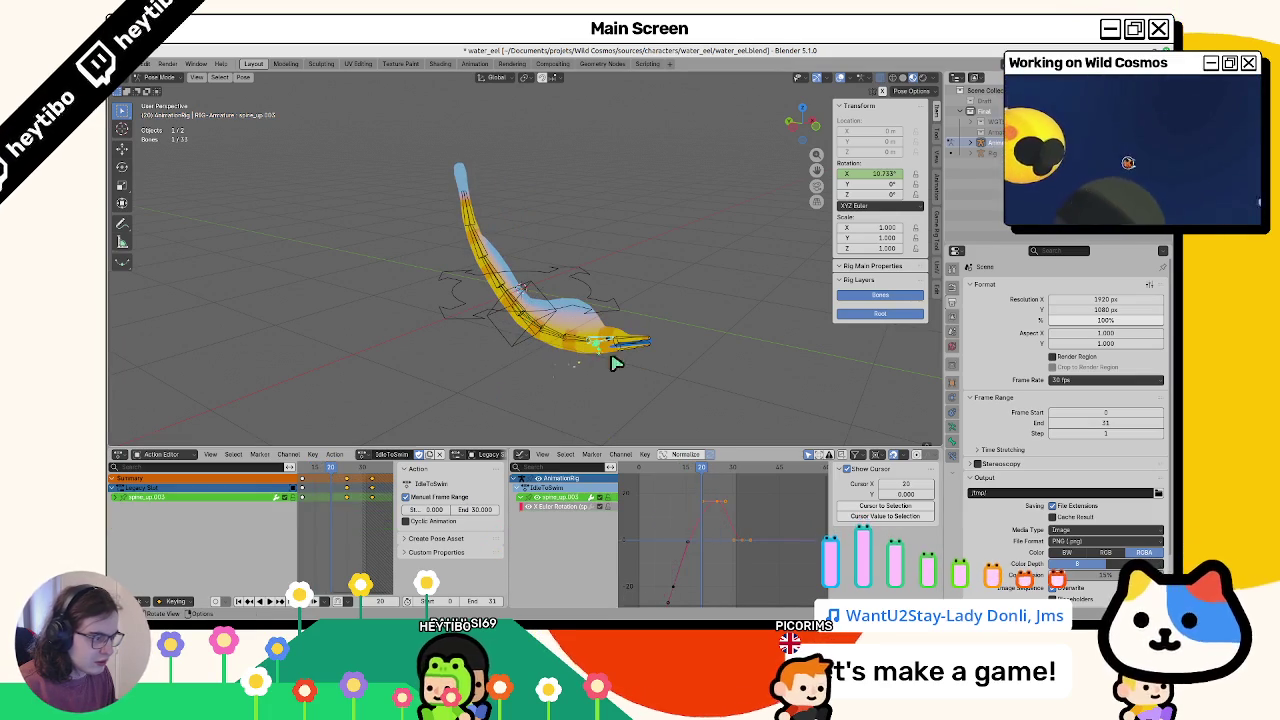
pyautogui.press('g')
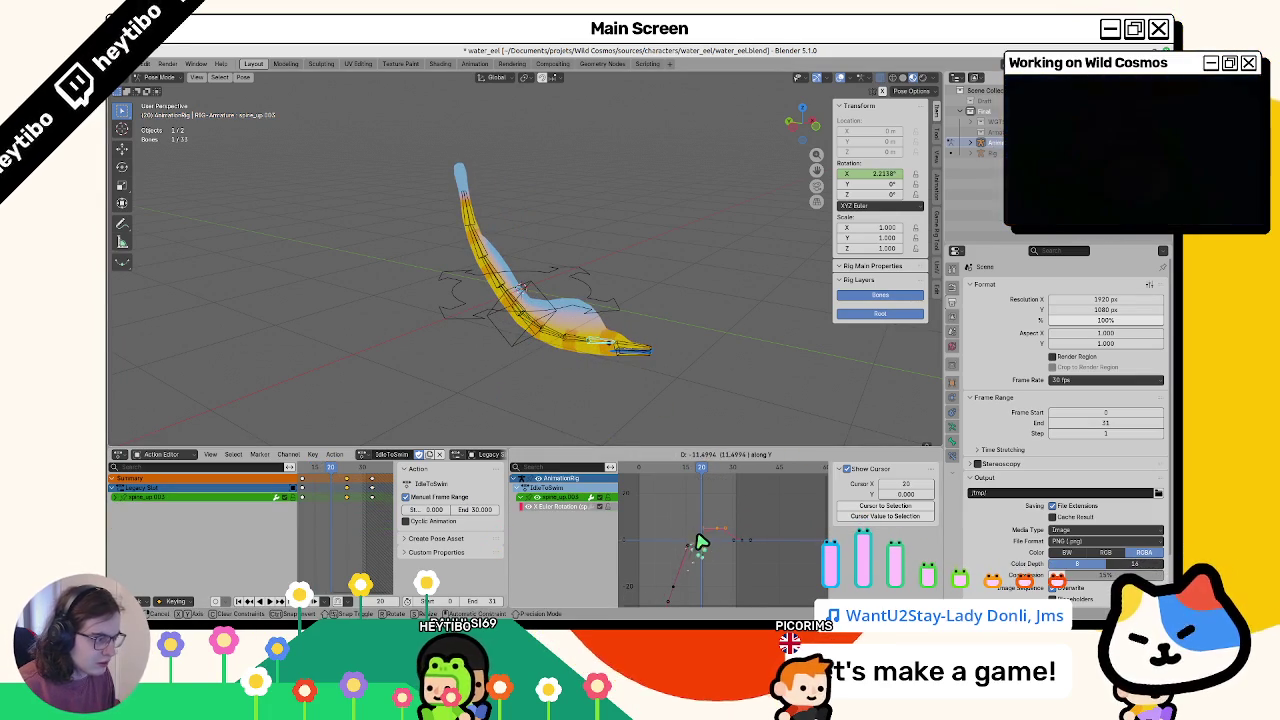
pyautogui.click(700, 543)
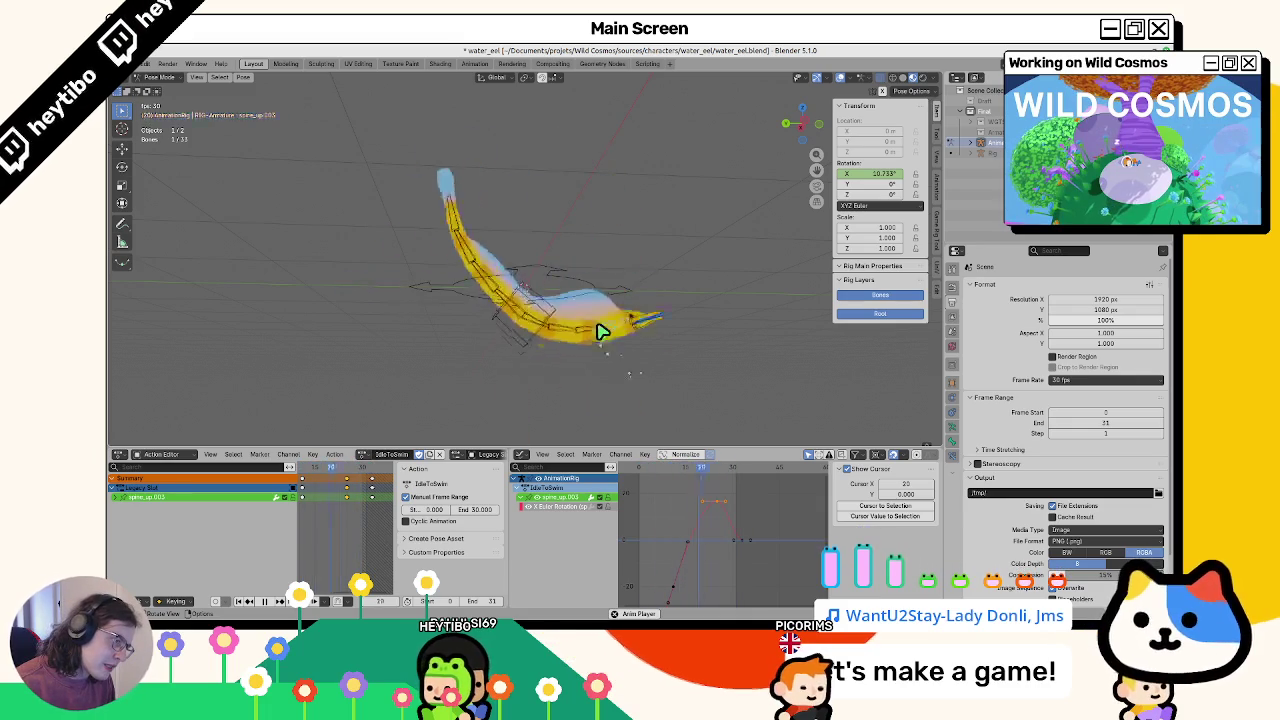
pyautogui.click(770, 545)
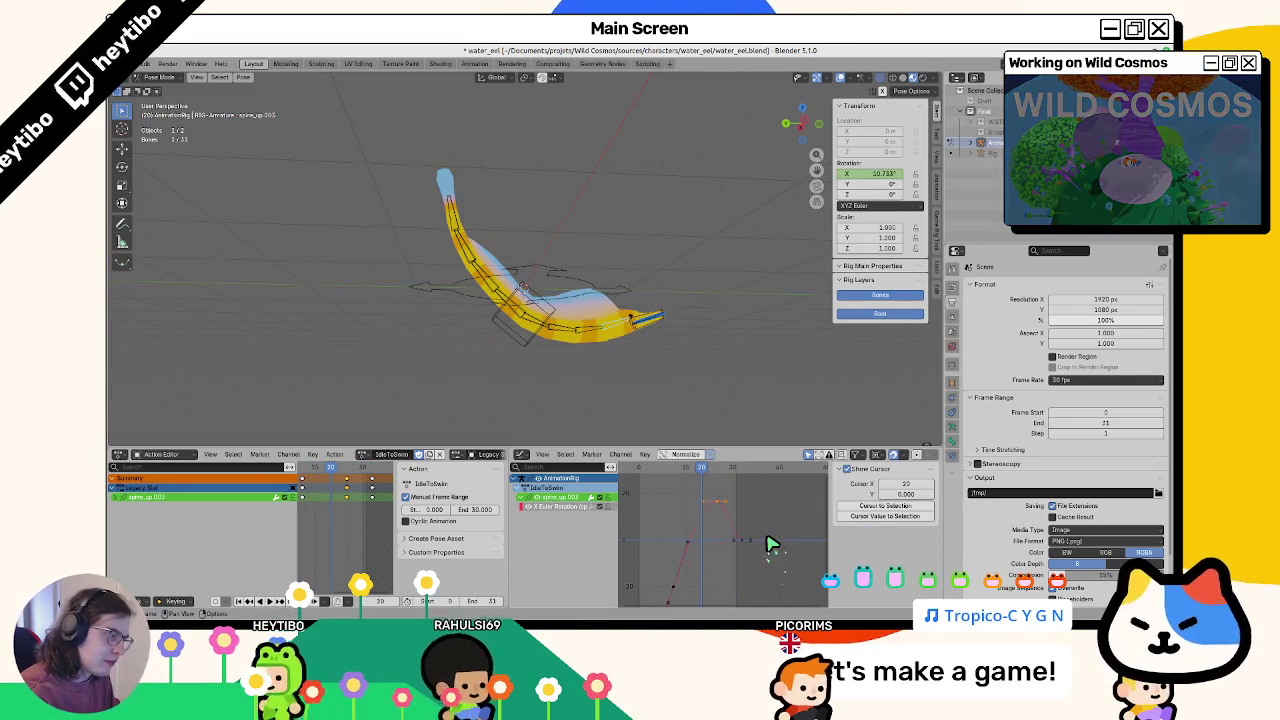
pyautogui.press('space')
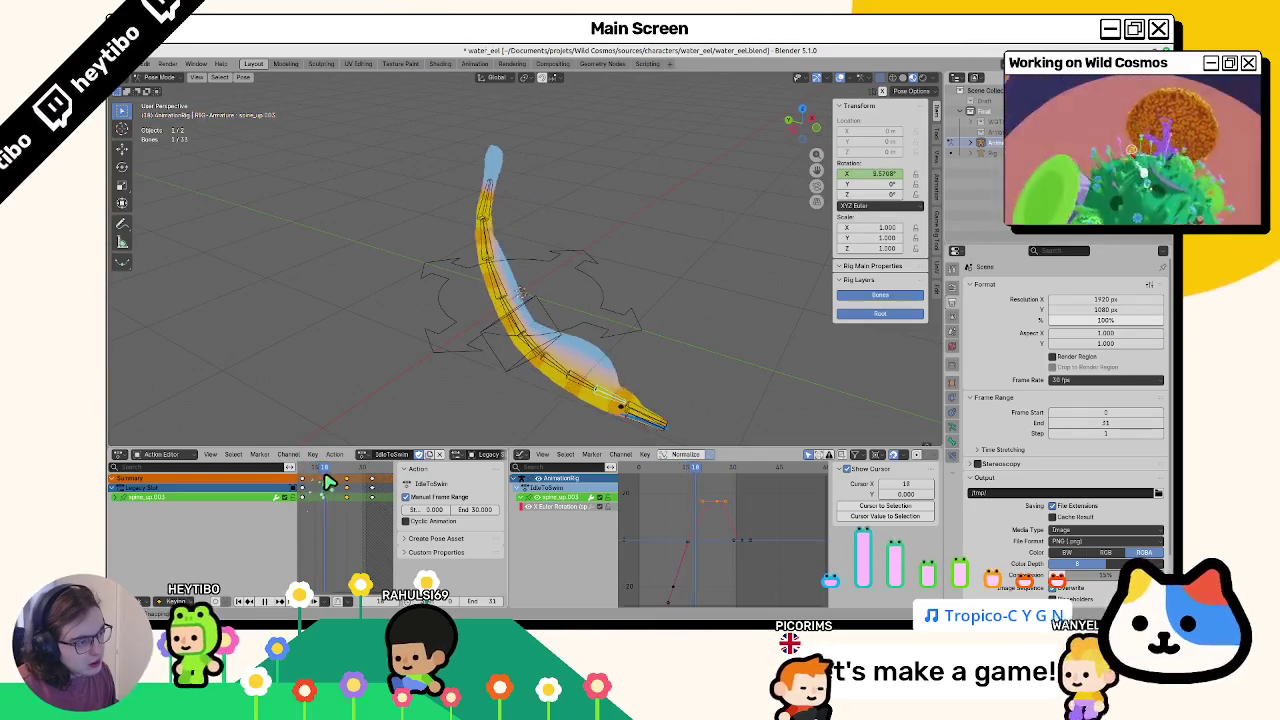
# Select Bone.001, Bone.005, Bone.006 and Bone.007 and scale their X-rotation keys flatter
pyautogui.click(466, 306)
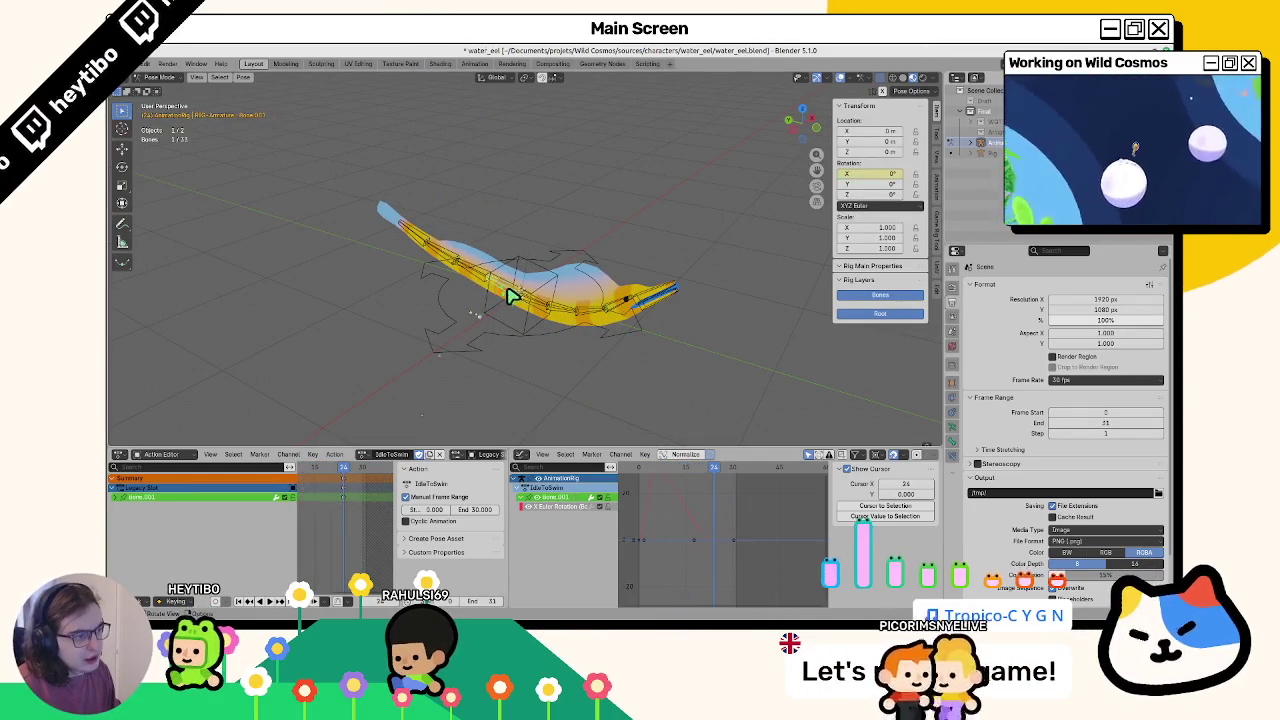
pyautogui.keyDown('shift'); pyautogui.click(476, 271); pyautogui.keyUp('shift')
pyautogui.keyDown('shift'); pyautogui.click(476, 271); pyautogui.keyUp('shift')
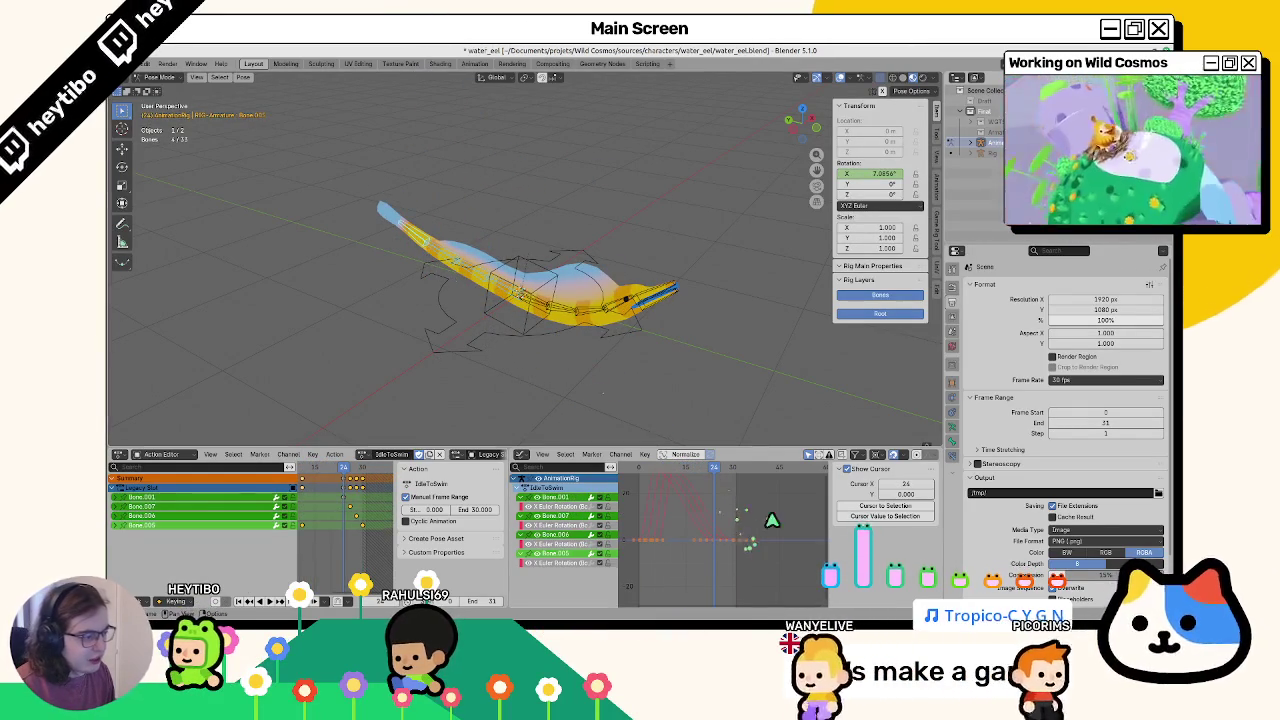
pyautogui.press('g')
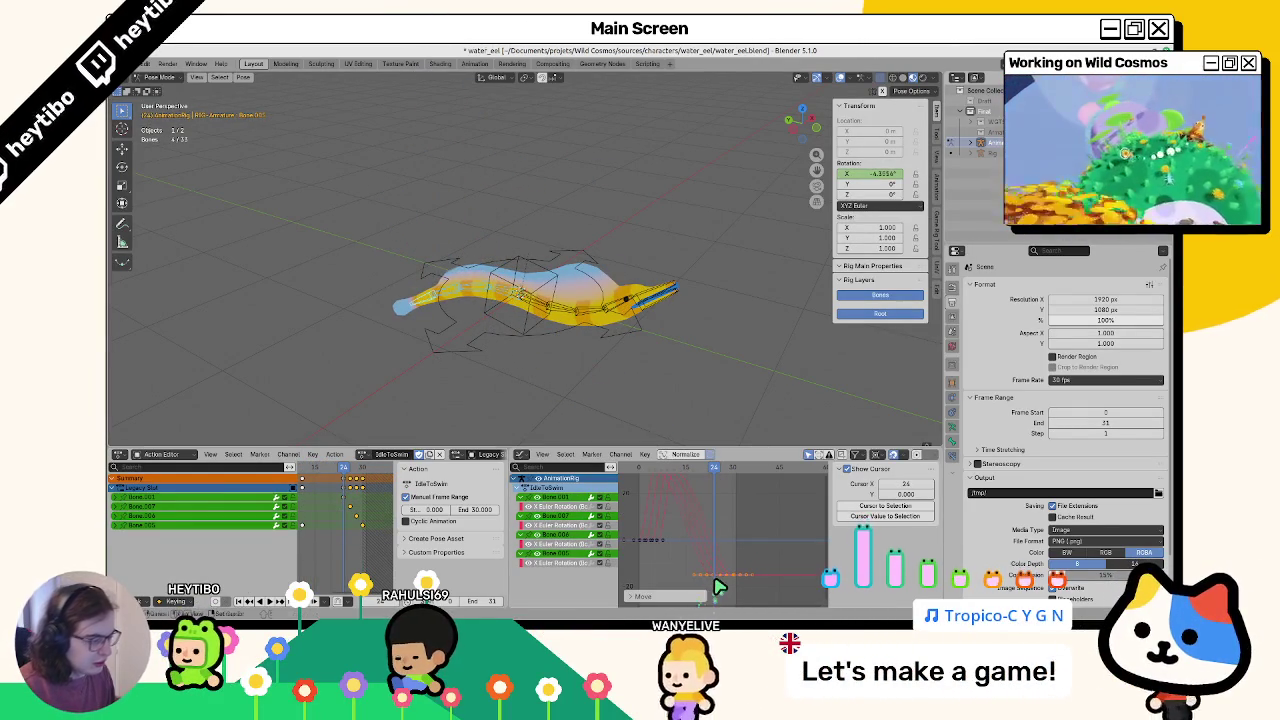
pyautogui.press('s')
pyautogui.click(718, 586)
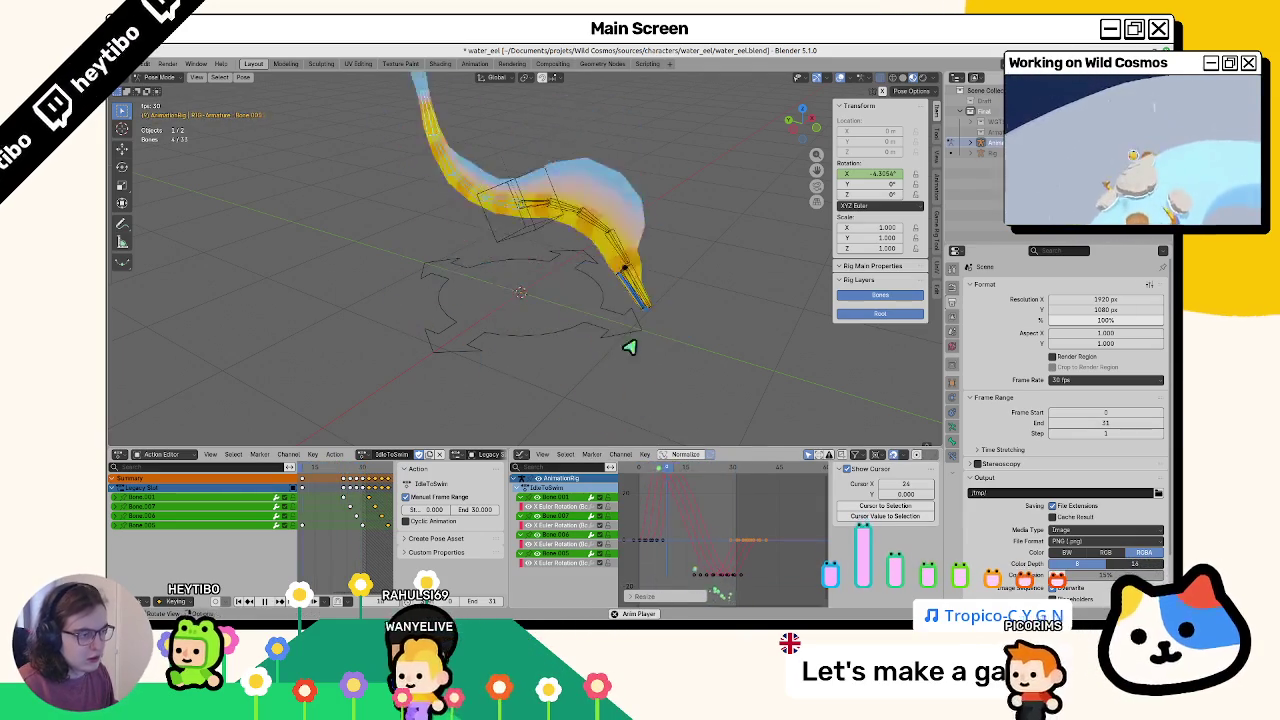
pyautogui.scroll(-5, 656, 233)
pyautogui.press('space')
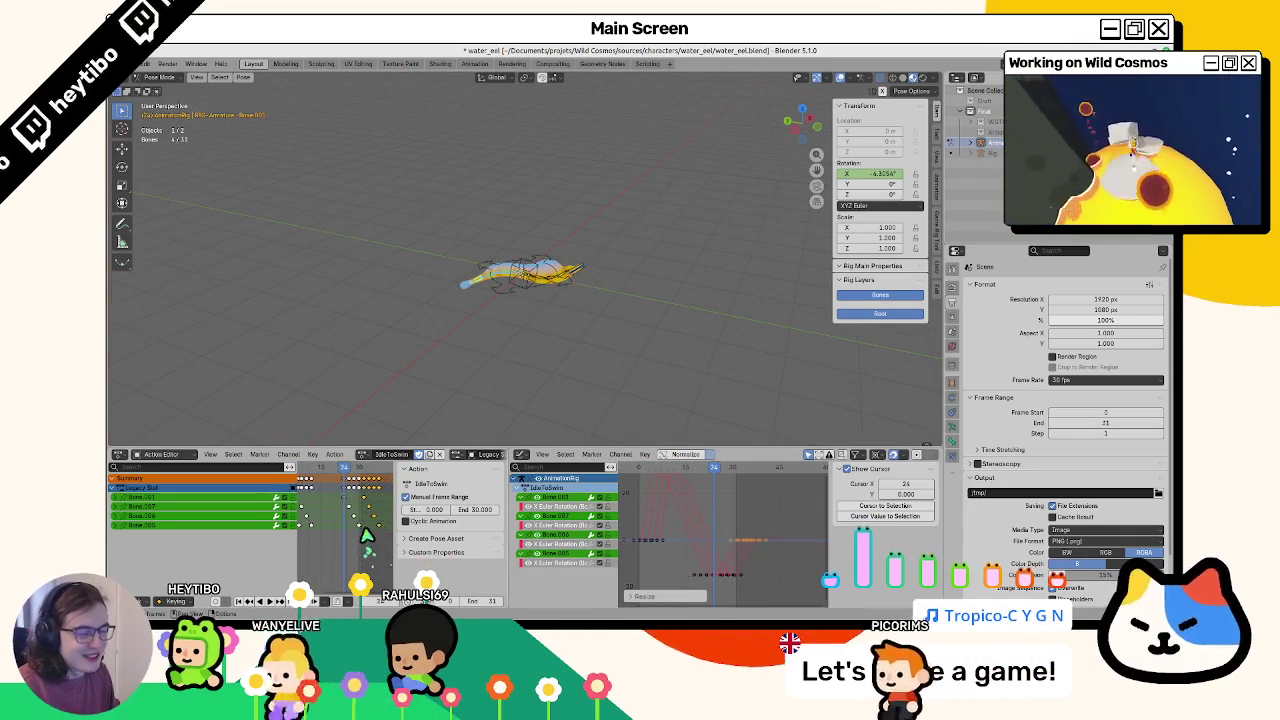
# Stretch the keys over more frames in the Action Editor and check the pose at frames 29 and 12
pyautogui.press('n')
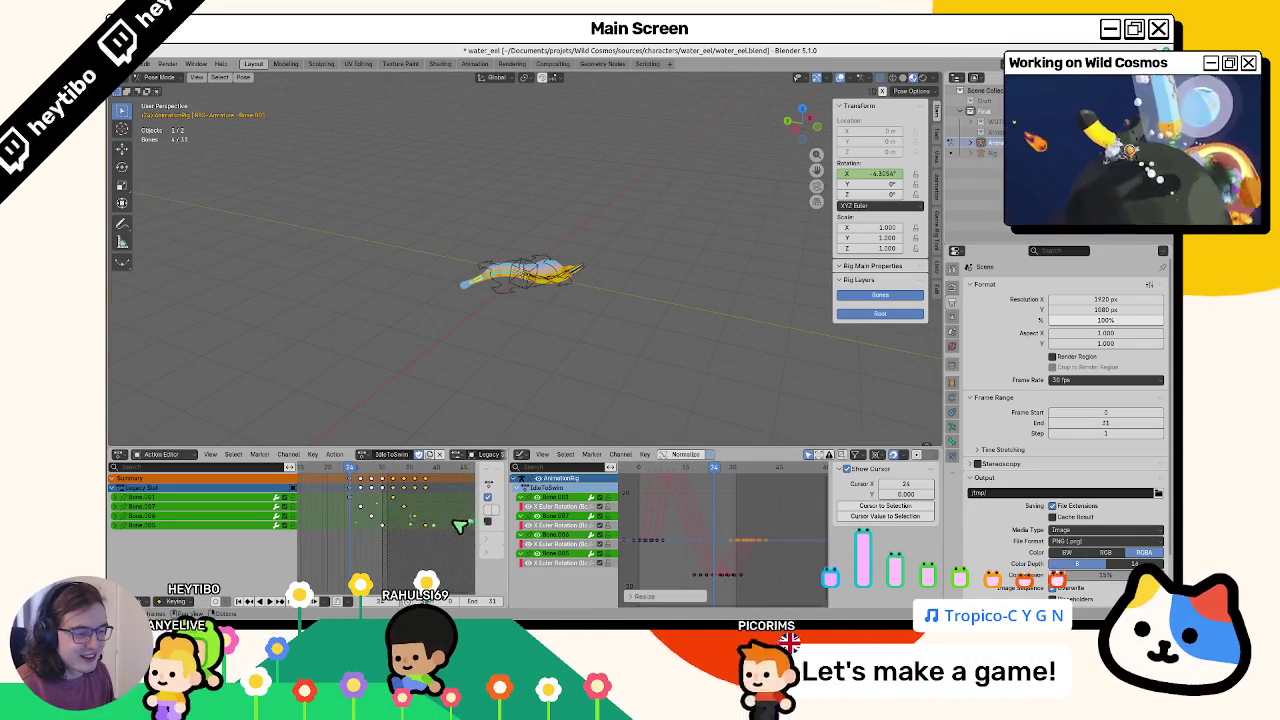
pyautogui.press('s')
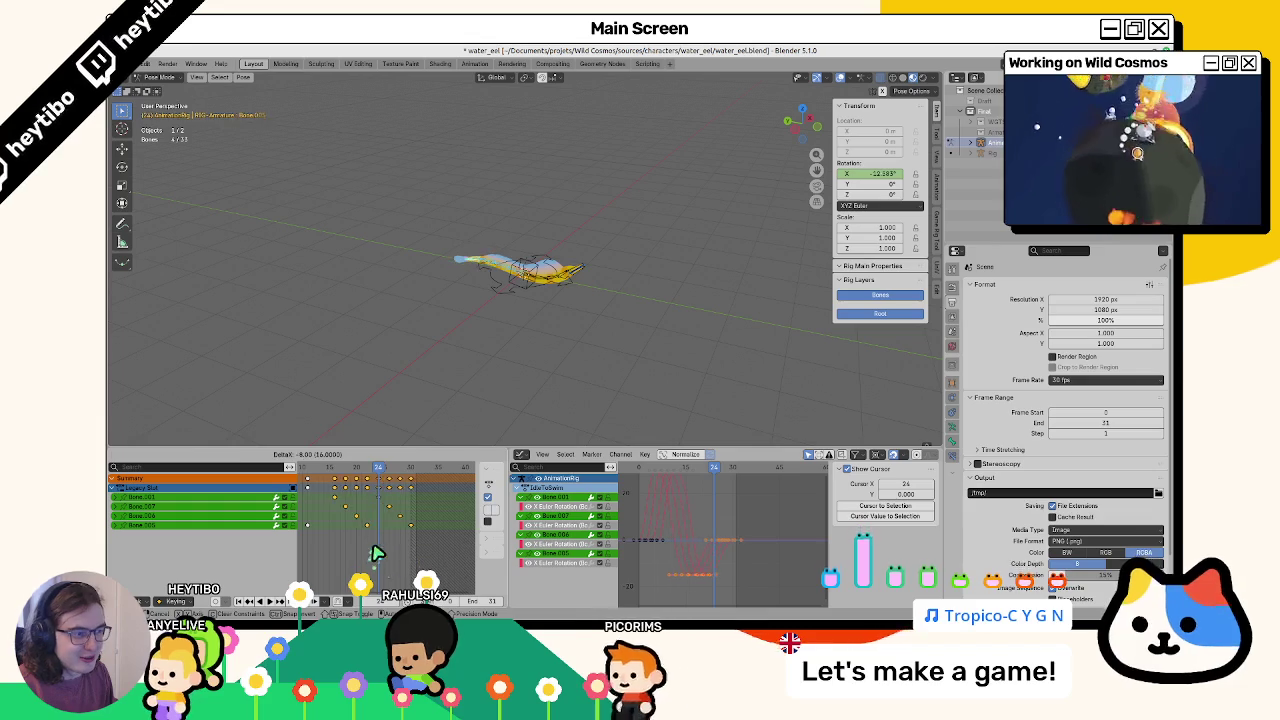
pyautogui.click(343, 483)
pyautogui.moveTo(343, 483); pyautogui.dragTo(428, 481)
pyautogui.press('space')
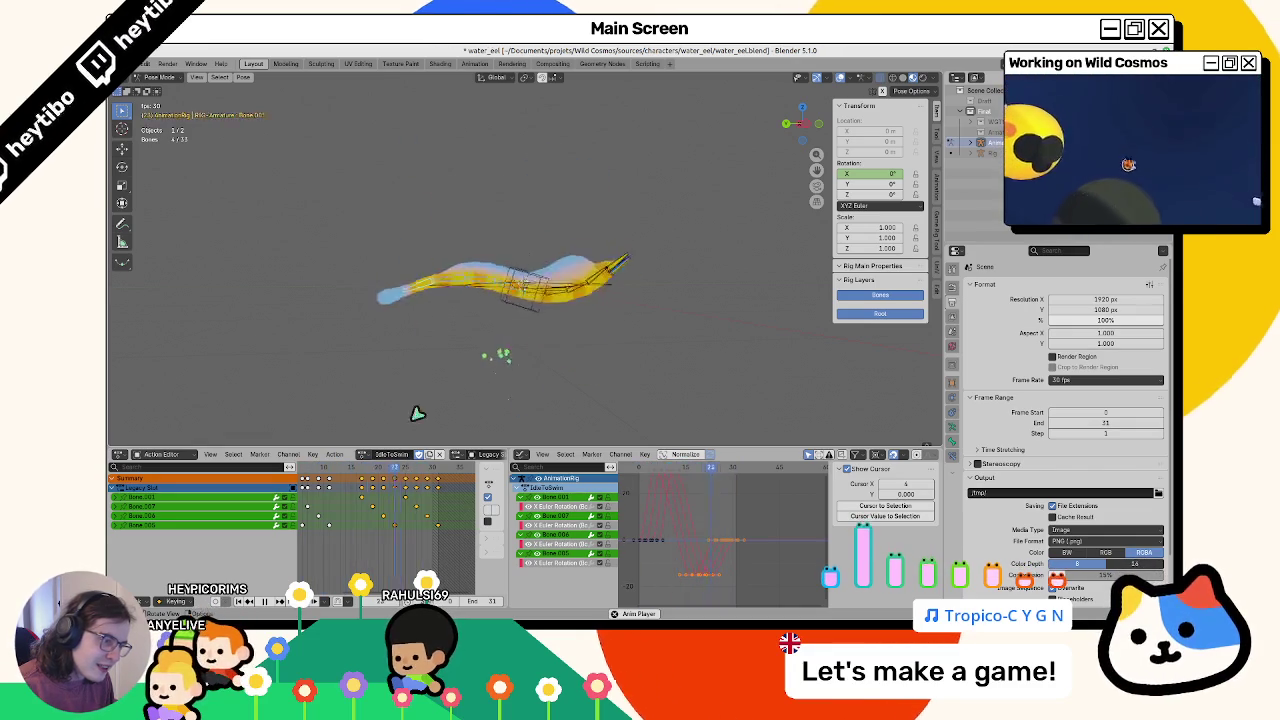
pyautogui.press('space')
pyautogui.moveTo(326, 476); pyautogui.dragTo(340, 474)
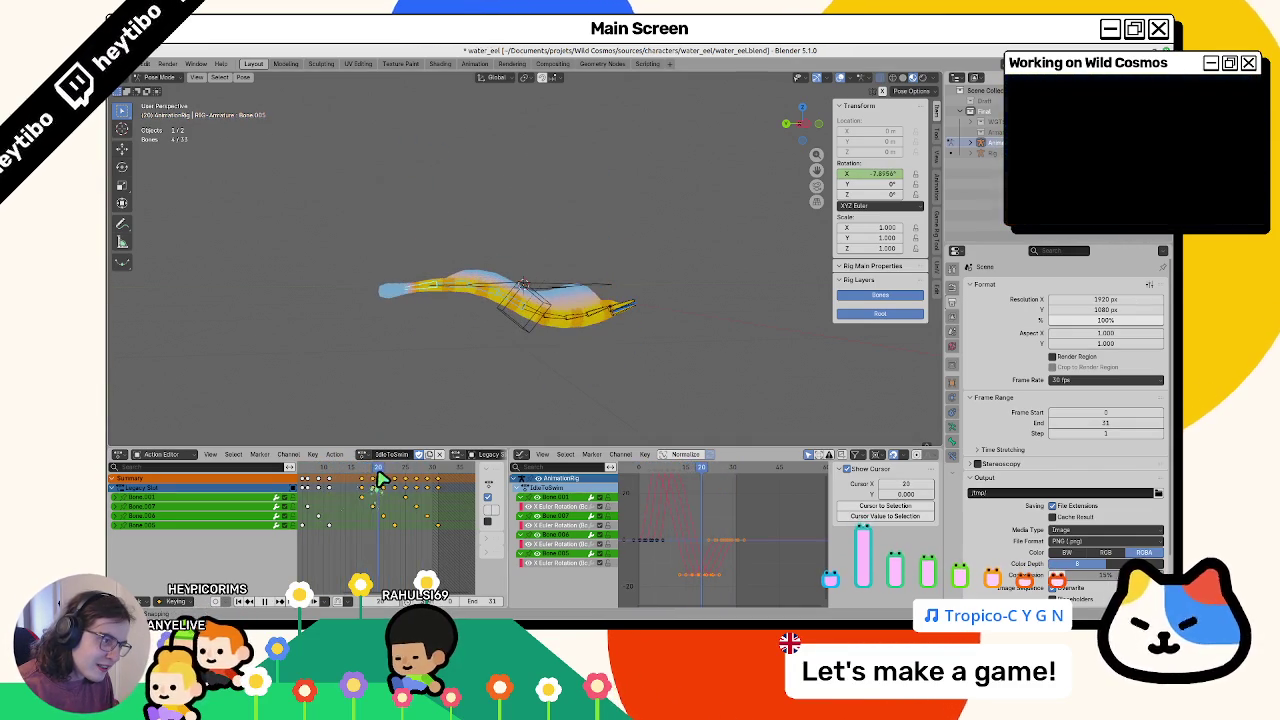
pyautogui.click(522, 332)
# Nudge the root Bone's X-rotation key twice, tilting the eel to about 33° at frame 20
pyautogui.click(556, 384)
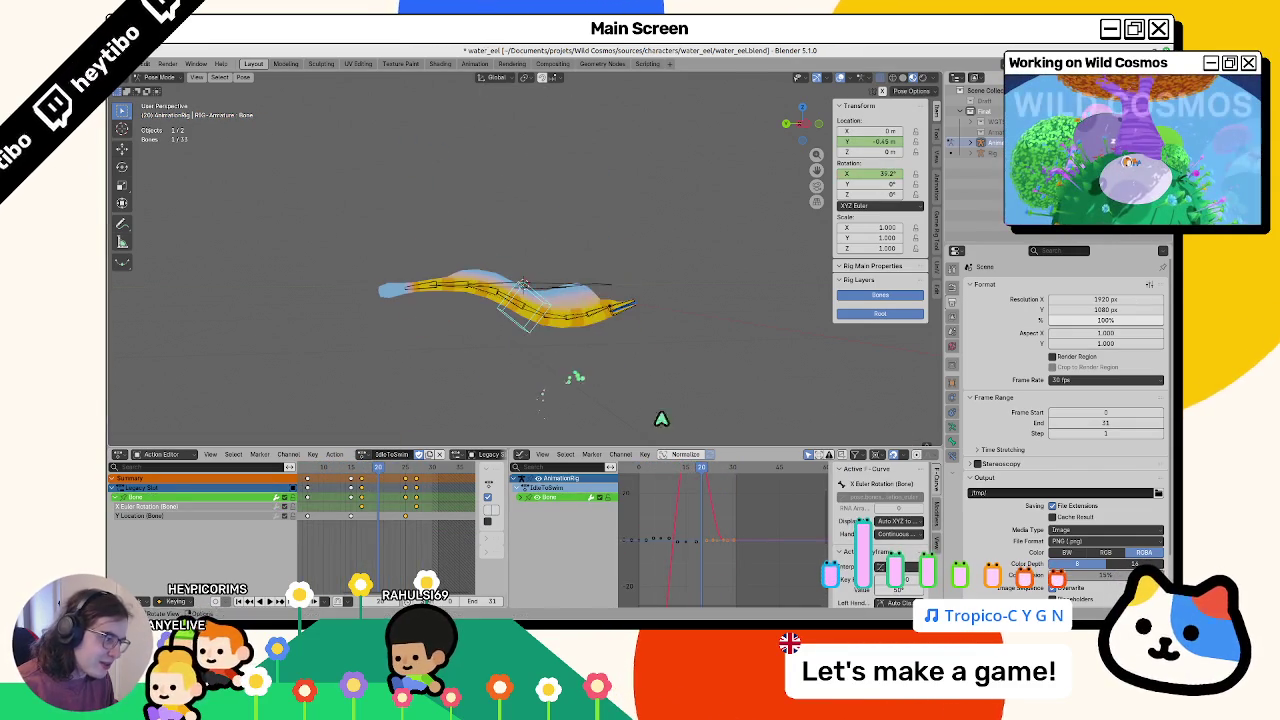
pyautogui.press('g')
pyautogui.press('y')
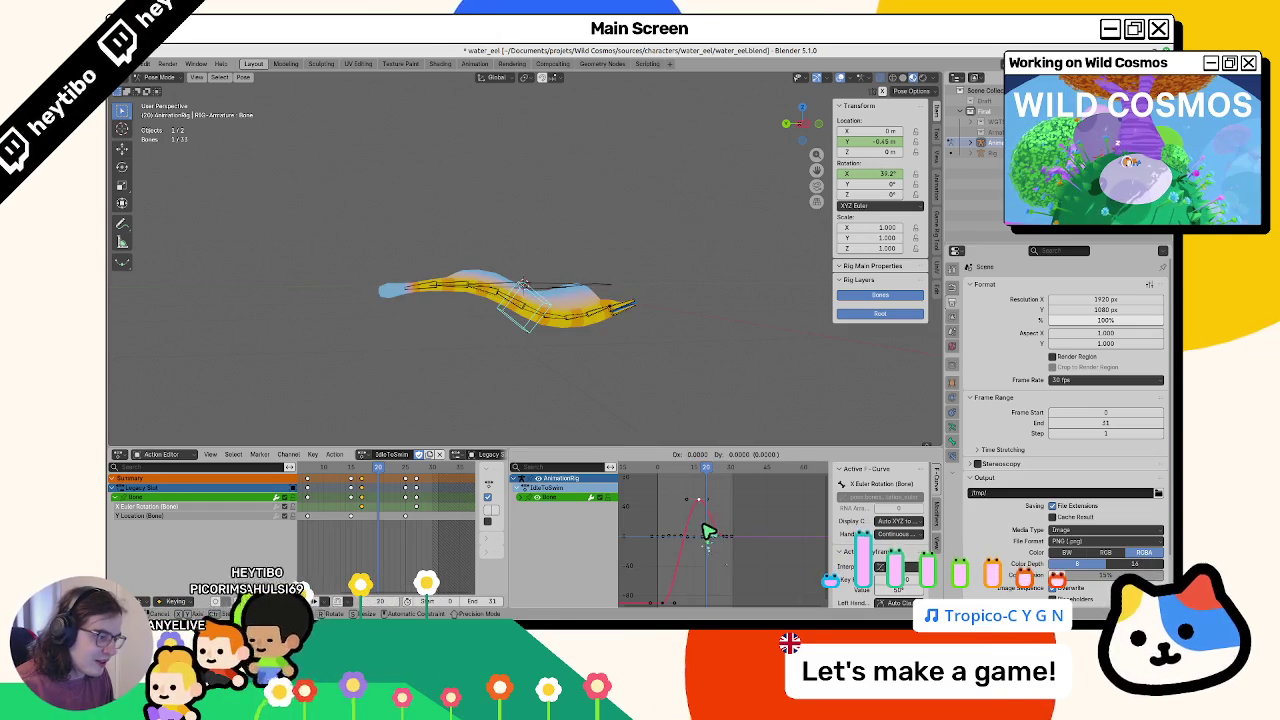
pyautogui.click(673, 484)
pyautogui.moveTo(666, 473); pyautogui.dragTo(689, 475)
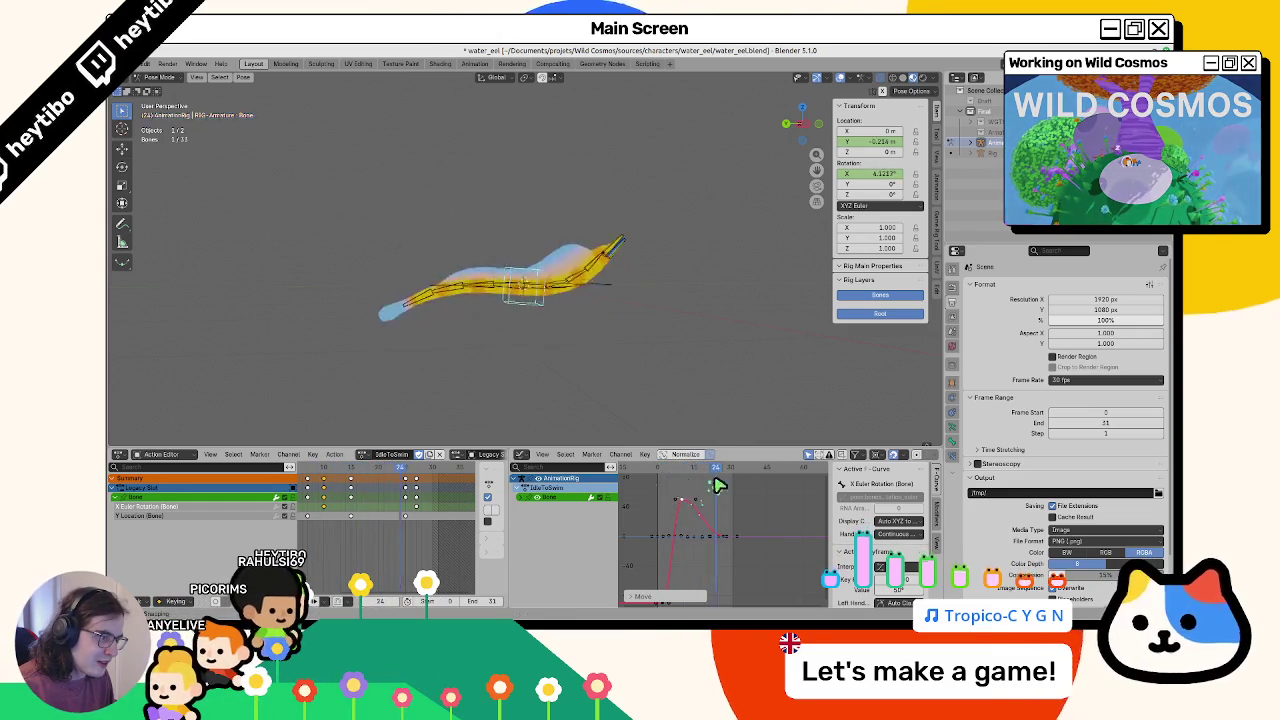
pyautogui.press('space')
pyautogui.press('space')
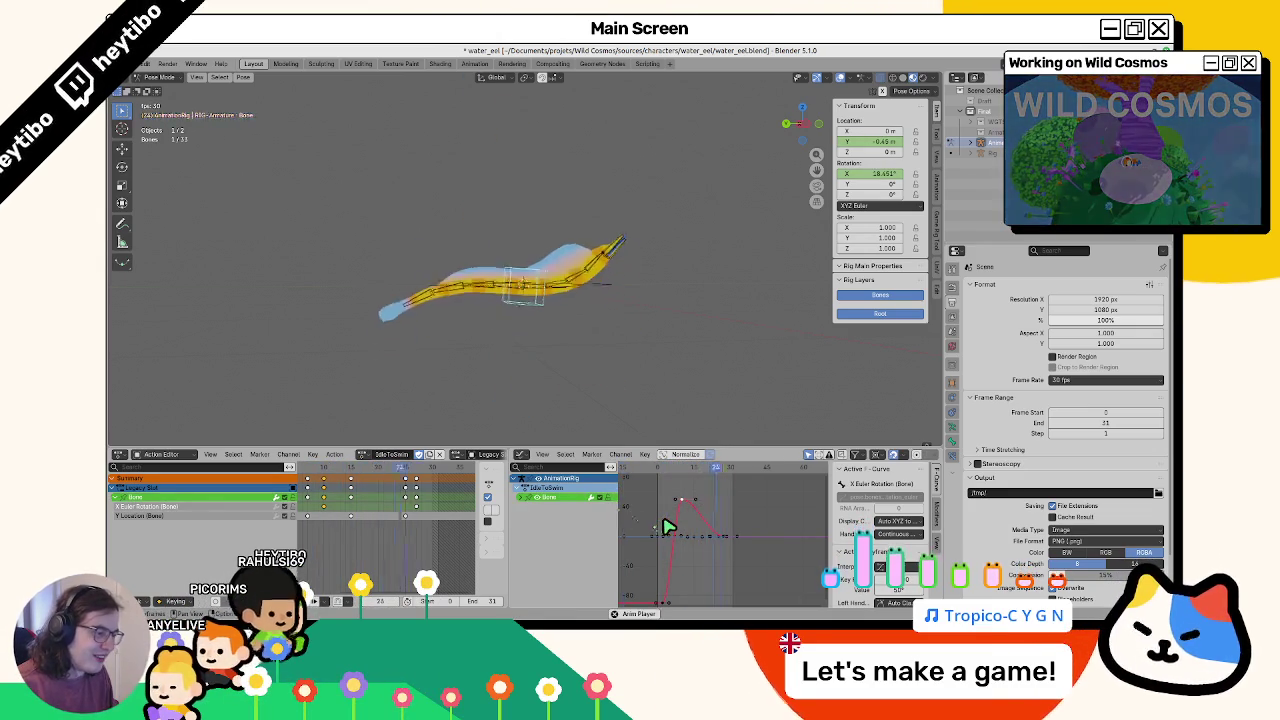
pyautogui.press('g')
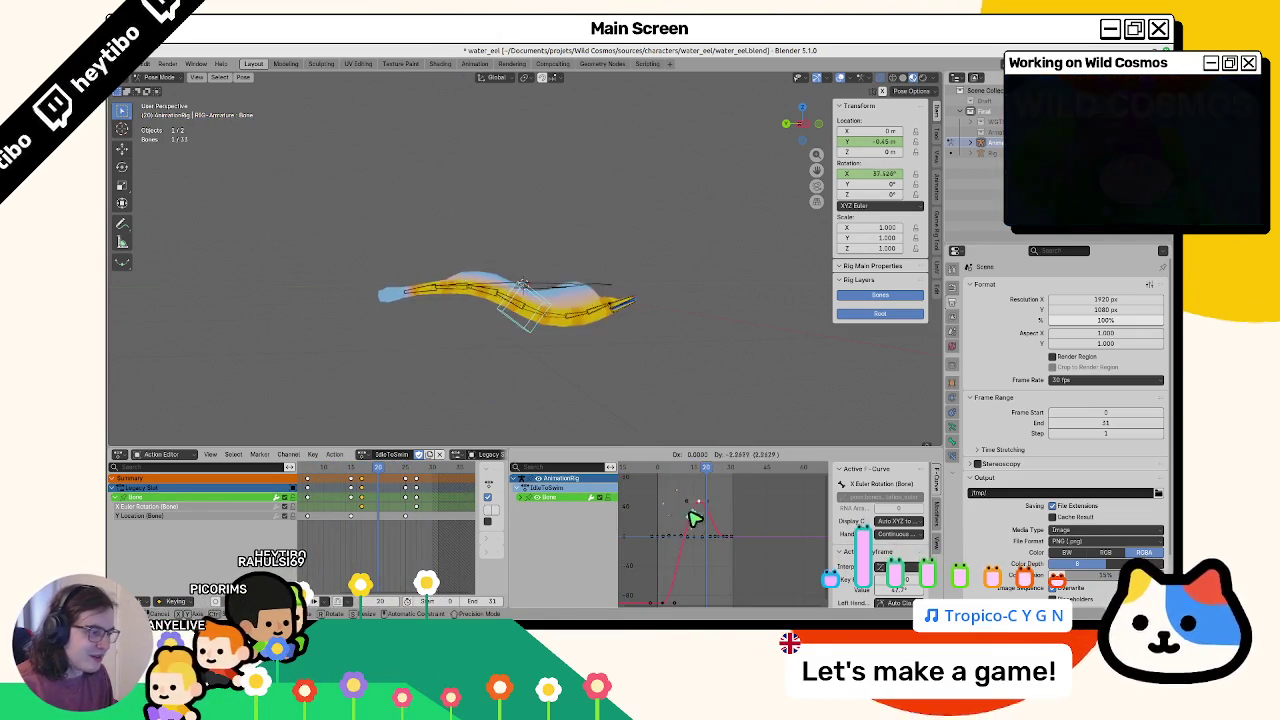
pyautogui.click(693, 543)
pyautogui.press('space')
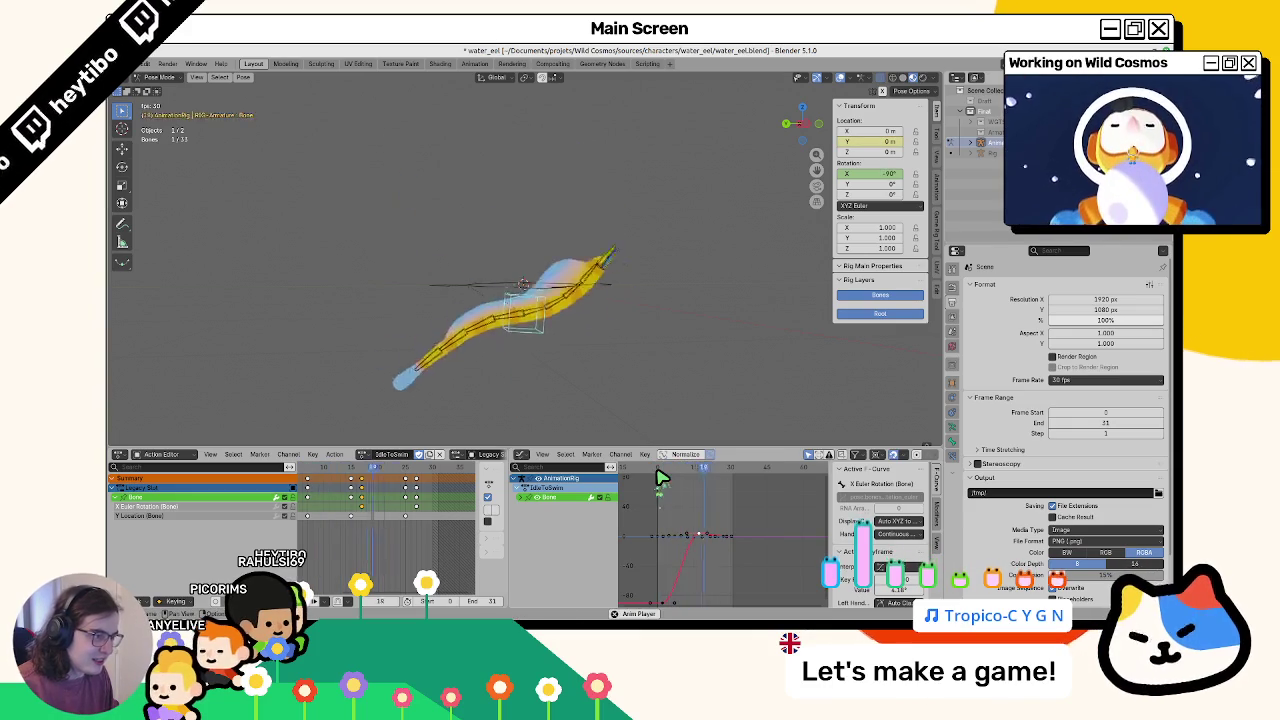
pyautogui.press('space')
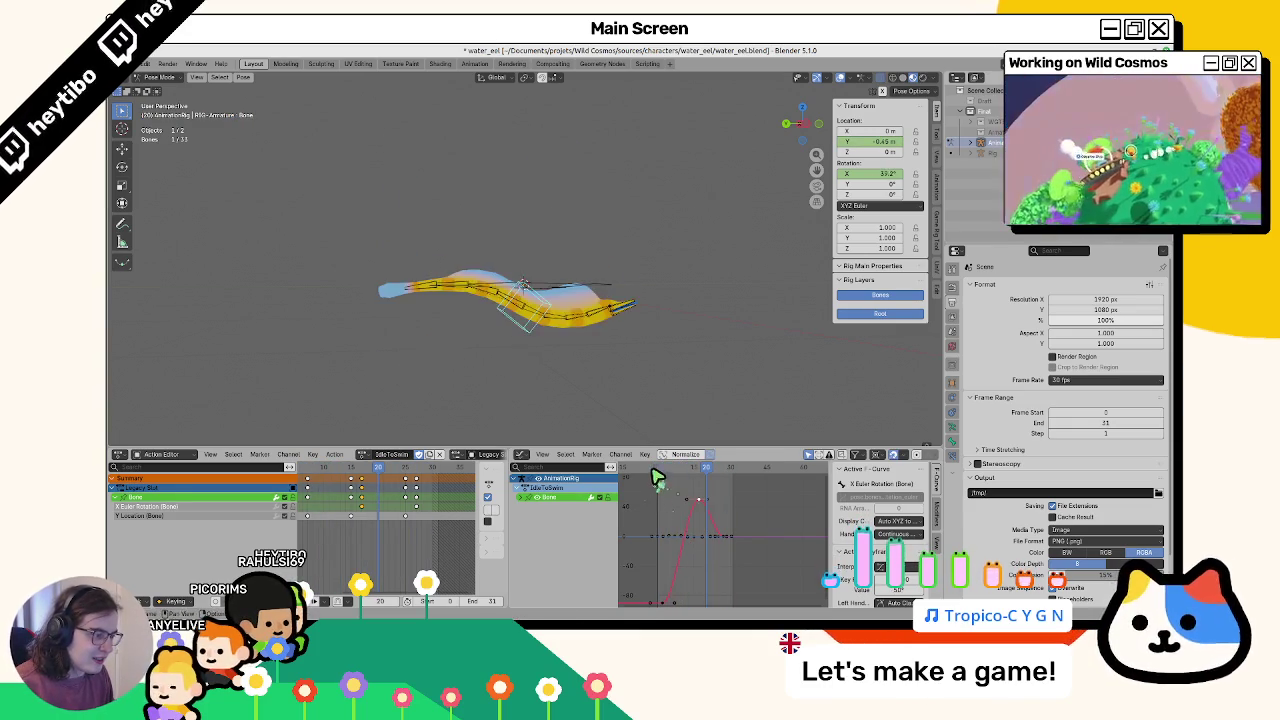
pyautogui.press('space')
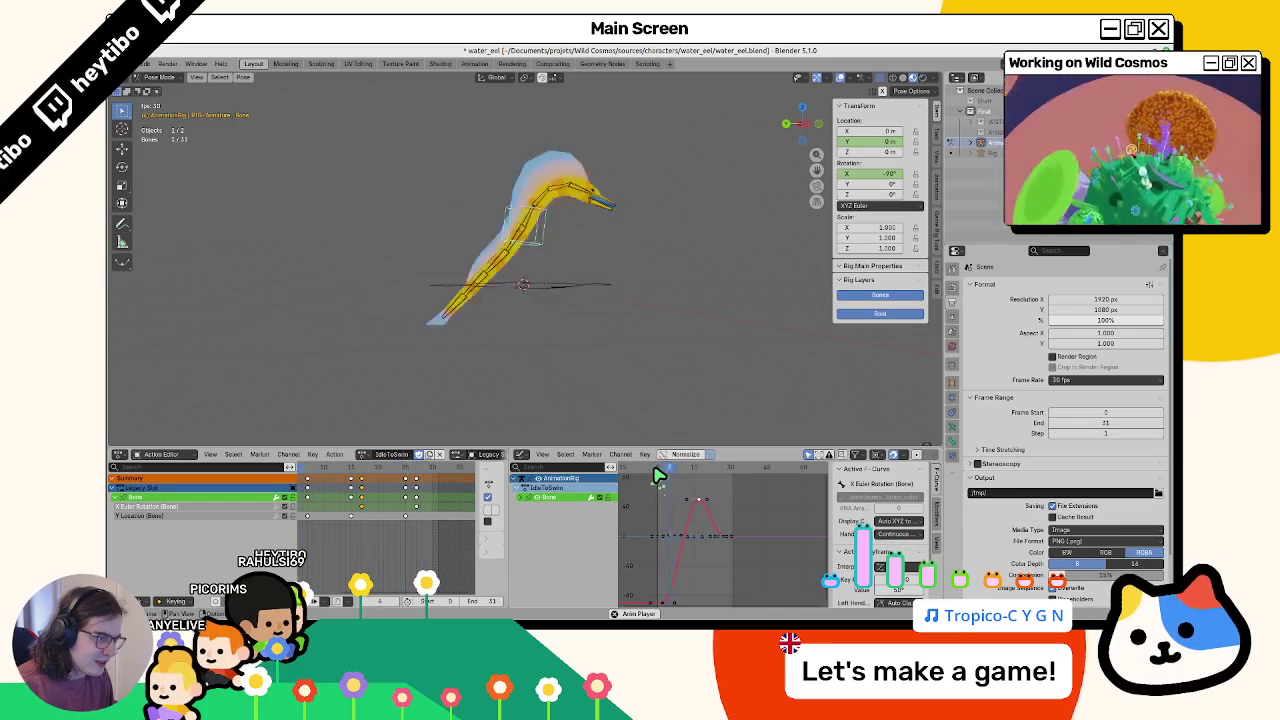
pyautogui.press('Escape')
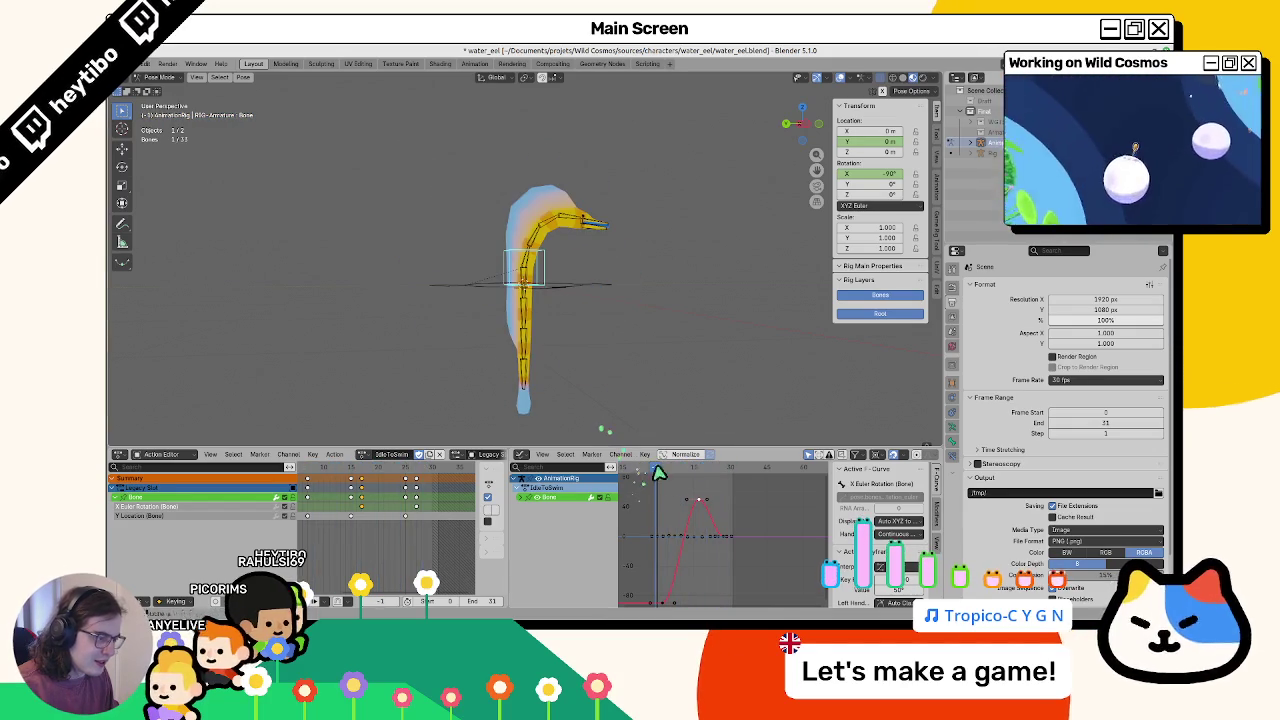
# Select the four spine bones and move their chosen X-rotation keys in value, previewing playback
pyautogui.click(529, 297)
pyautogui.keyDown('shift'); pyautogui.click(531, 331); pyautogui.keyUp('shift')
pyautogui.keyDown('shift'); pyautogui.click(529, 366); pyautogui.keyUp('shift')
pyautogui.keyDown('shift'); pyautogui.click(524, 385); pyautogui.keyUp('shift')
pyautogui.click(661, 514)
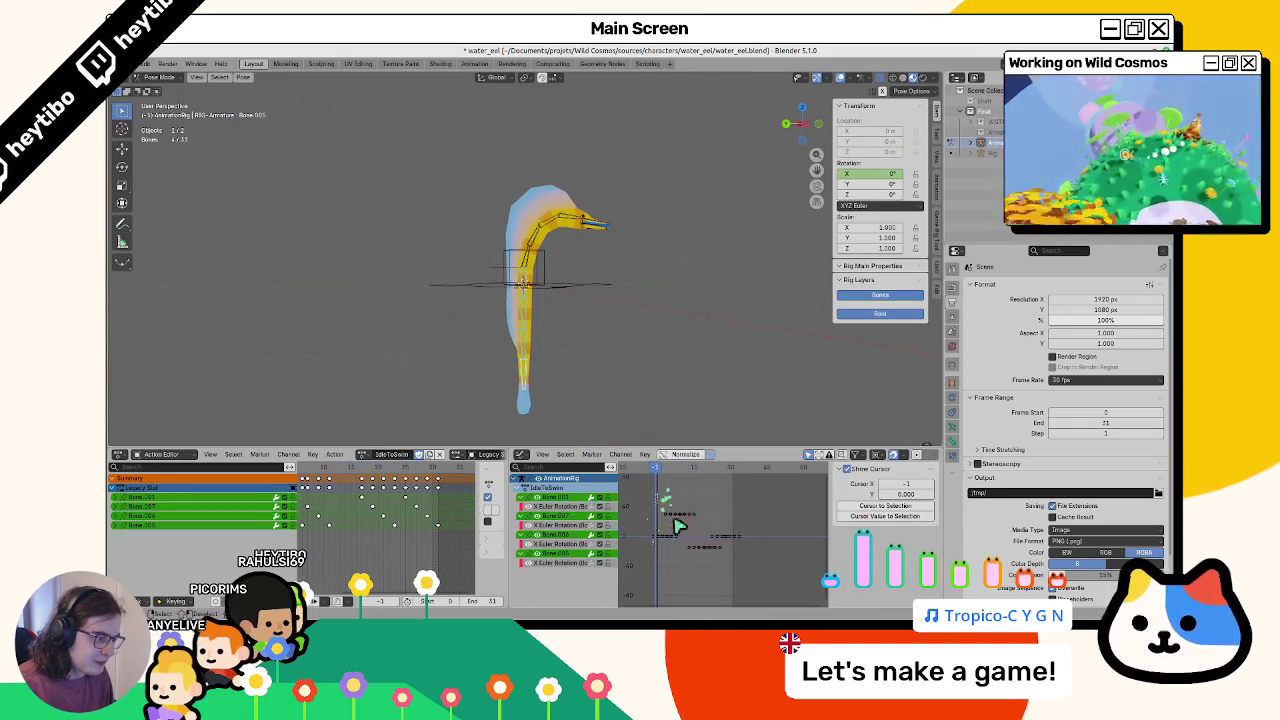
pyautogui.press('g')
pyautogui.press('y')
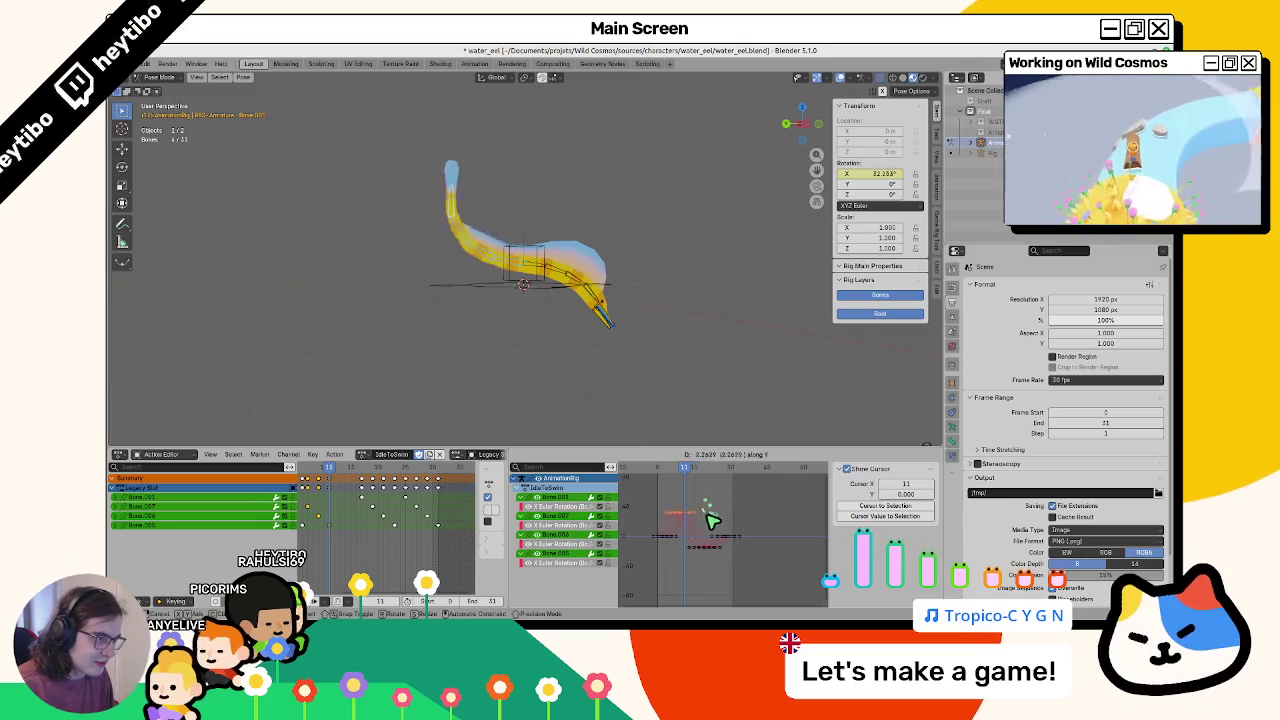
pyautogui.click(708, 538)
pyautogui.press('space')
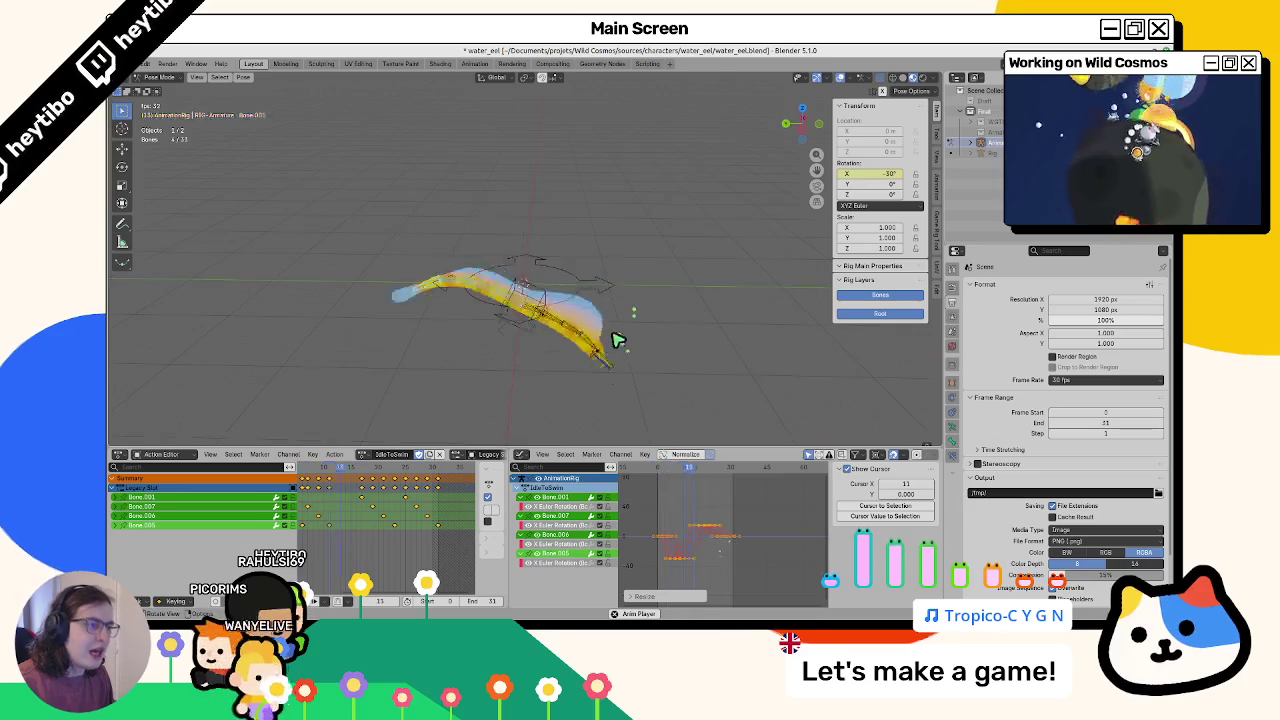
pyautogui.press('space')
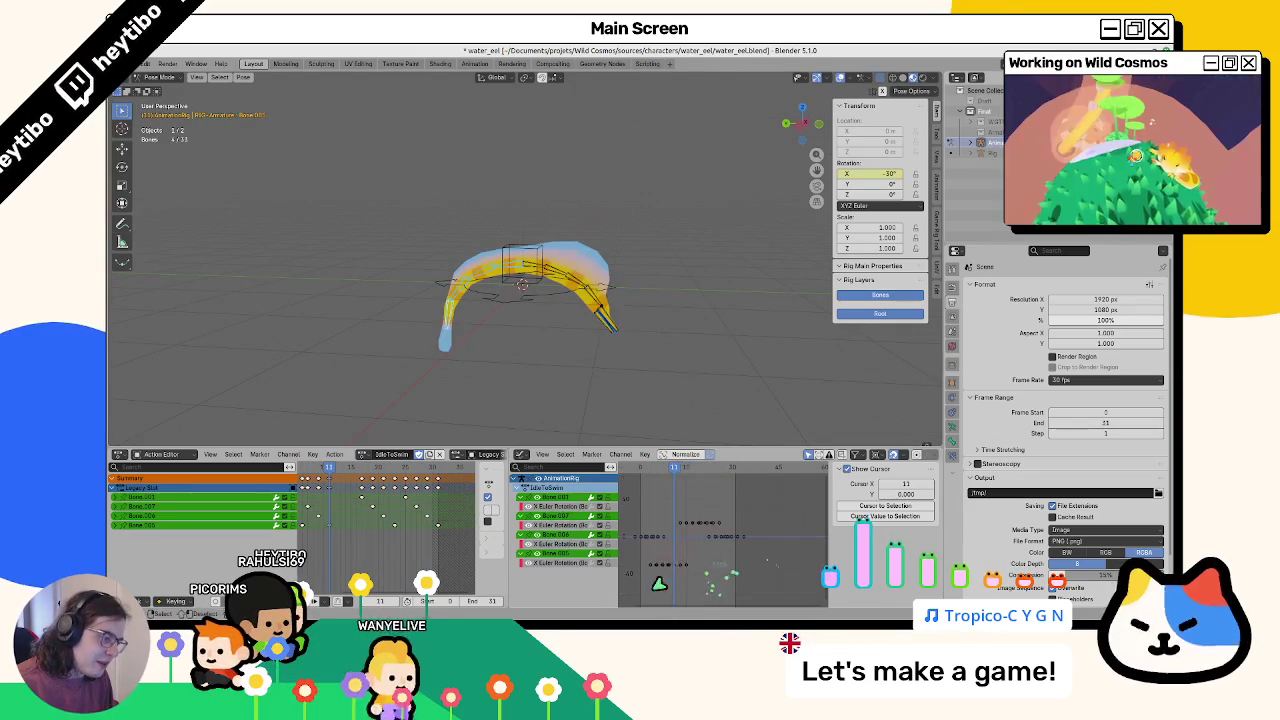
pyautogui.press('space')
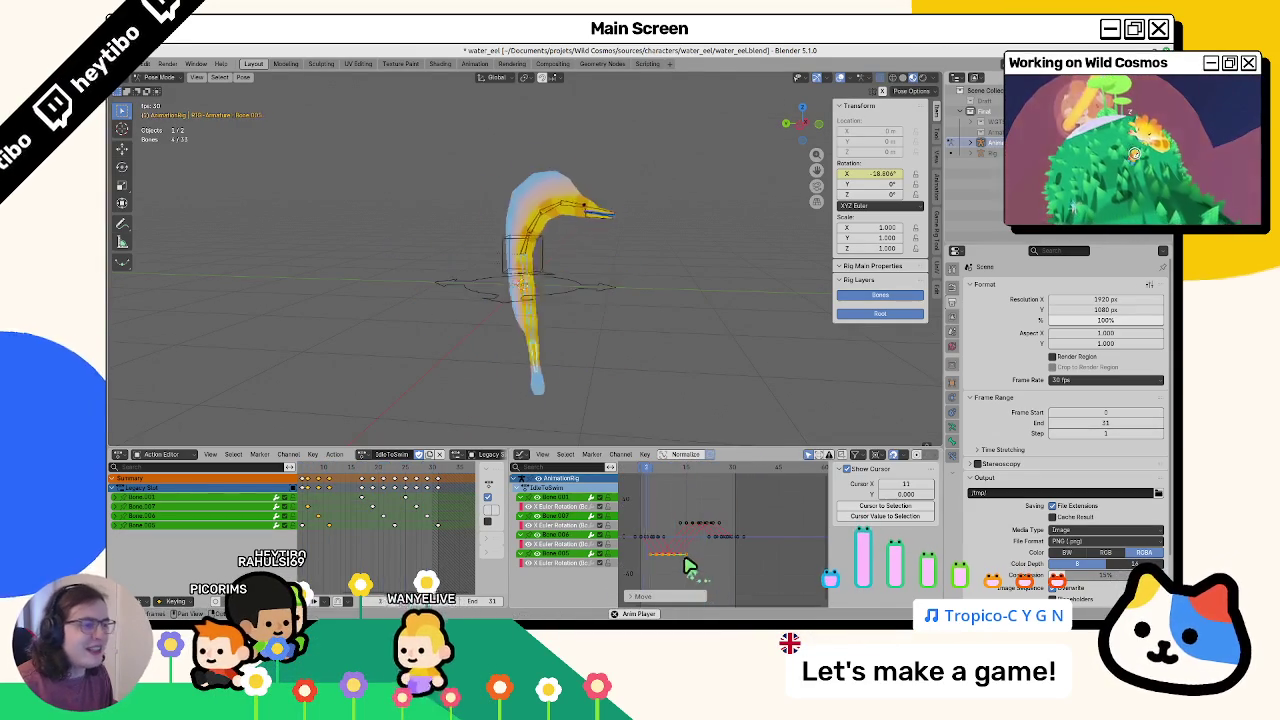
pyautogui.press('Escape')
# Lower a box-selected group of keys slightly, then scale one bone's curve about 1.63 times vertically
pyautogui.moveTo(757, 495); pyautogui.dragTo(677, 530)
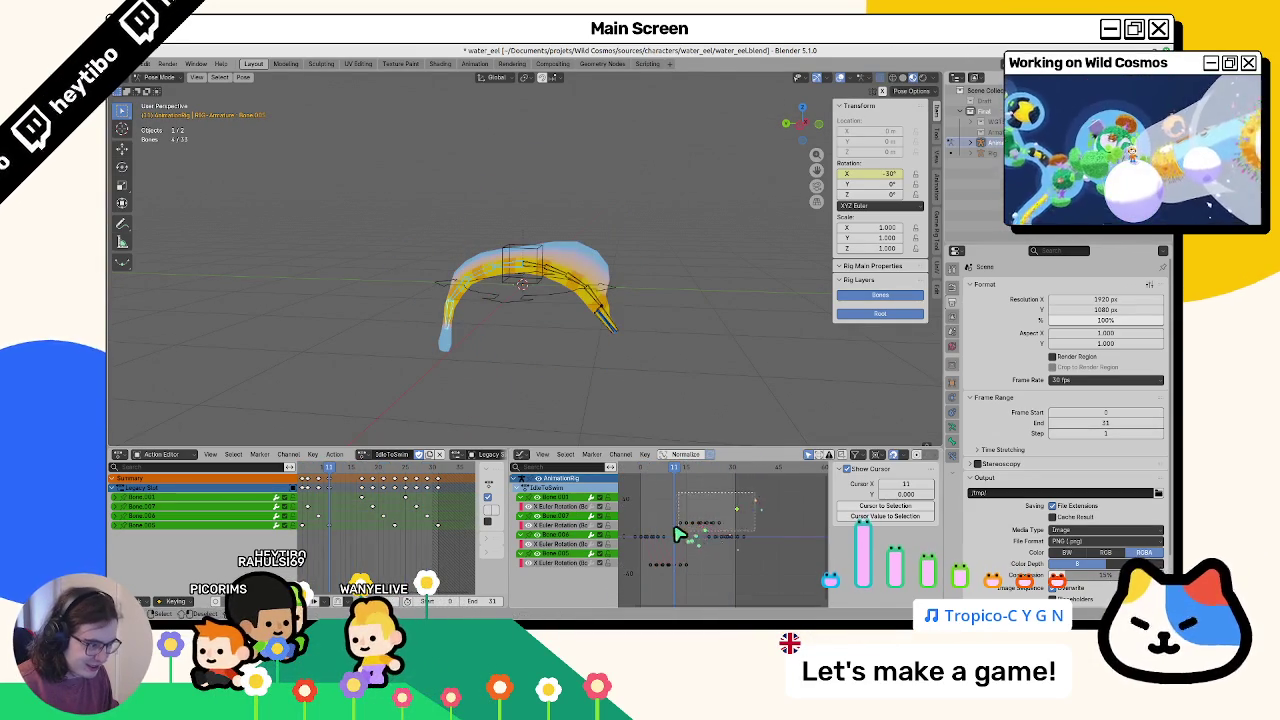
pyautogui.click(694, 529)
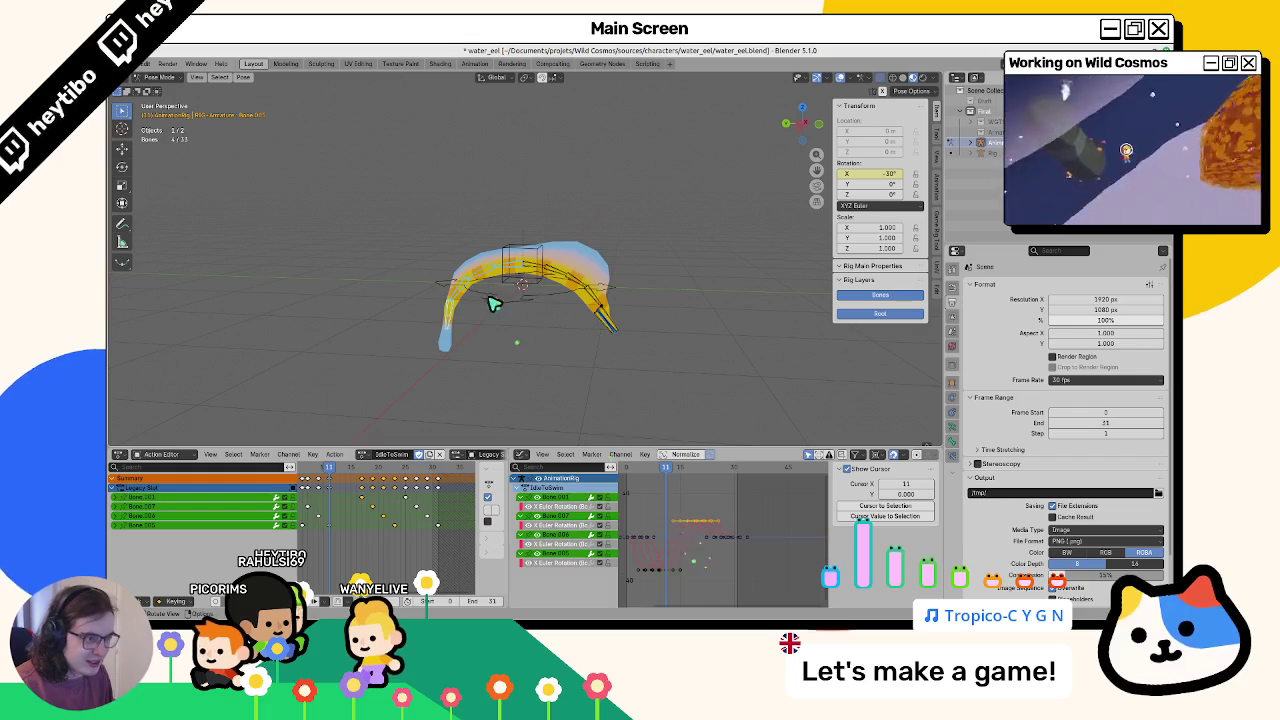
pyautogui.click(450, 320)
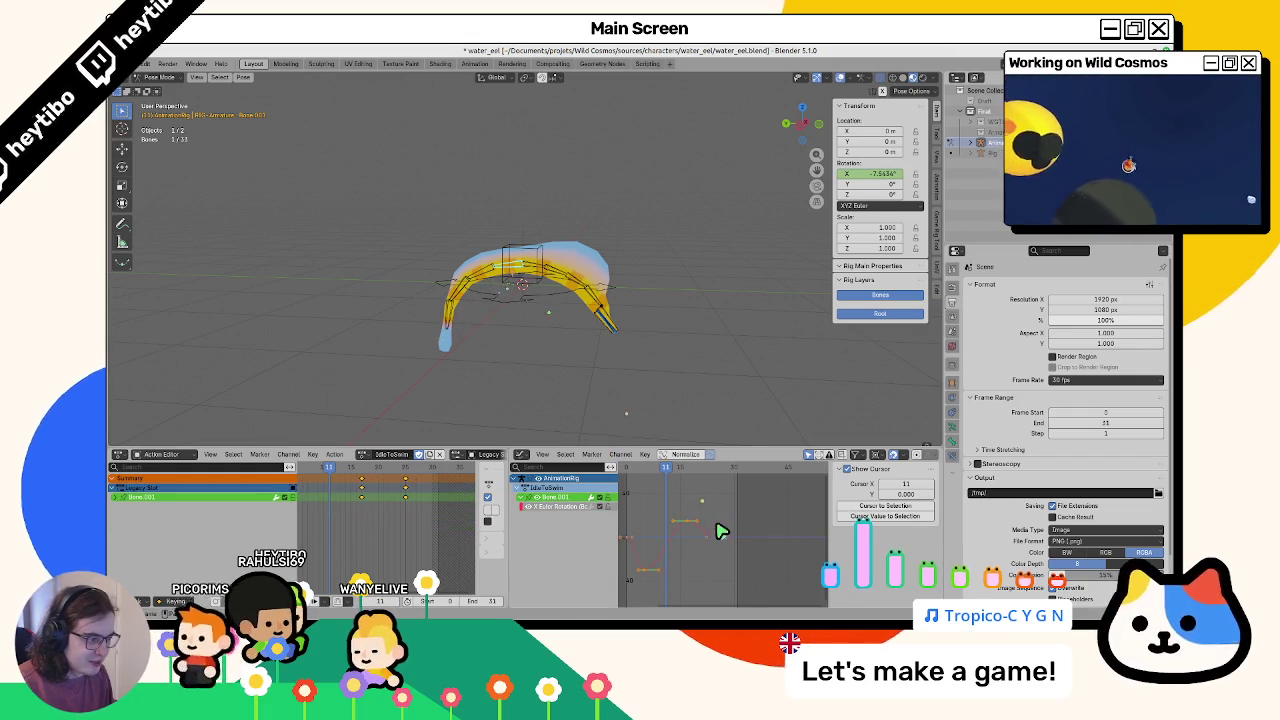
pyautogui.press('s')
pyautogui.press('y')
pyautogui.click(718, 560)
pyautogui.press('space')
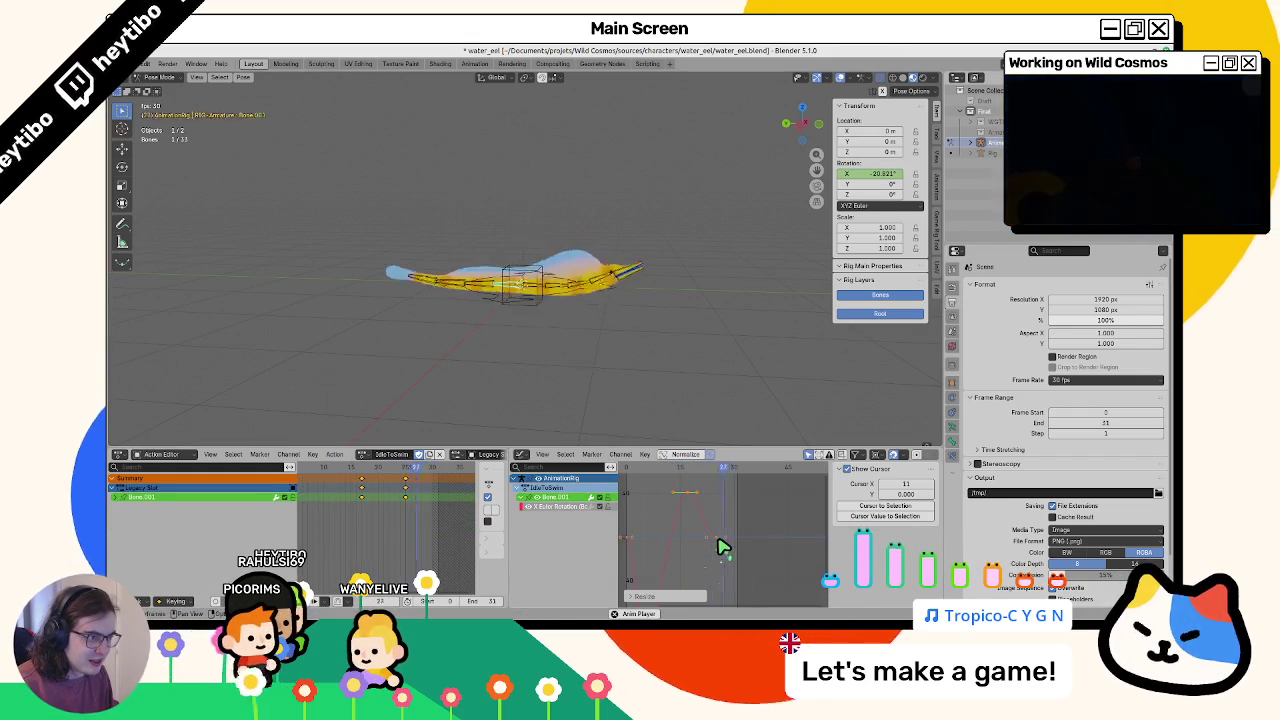
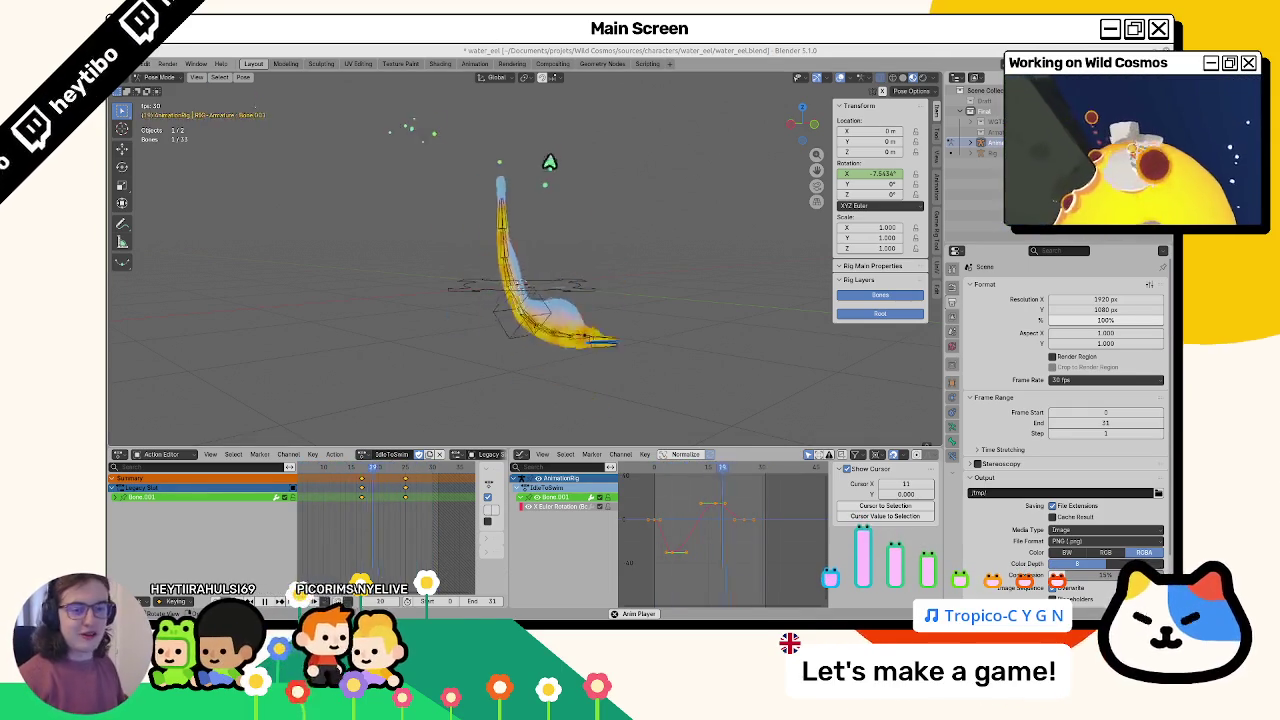
# Reshape the IdleToSwim root bone's X rotation keyframe in the Graph Editor
pyautogui.press('Home')
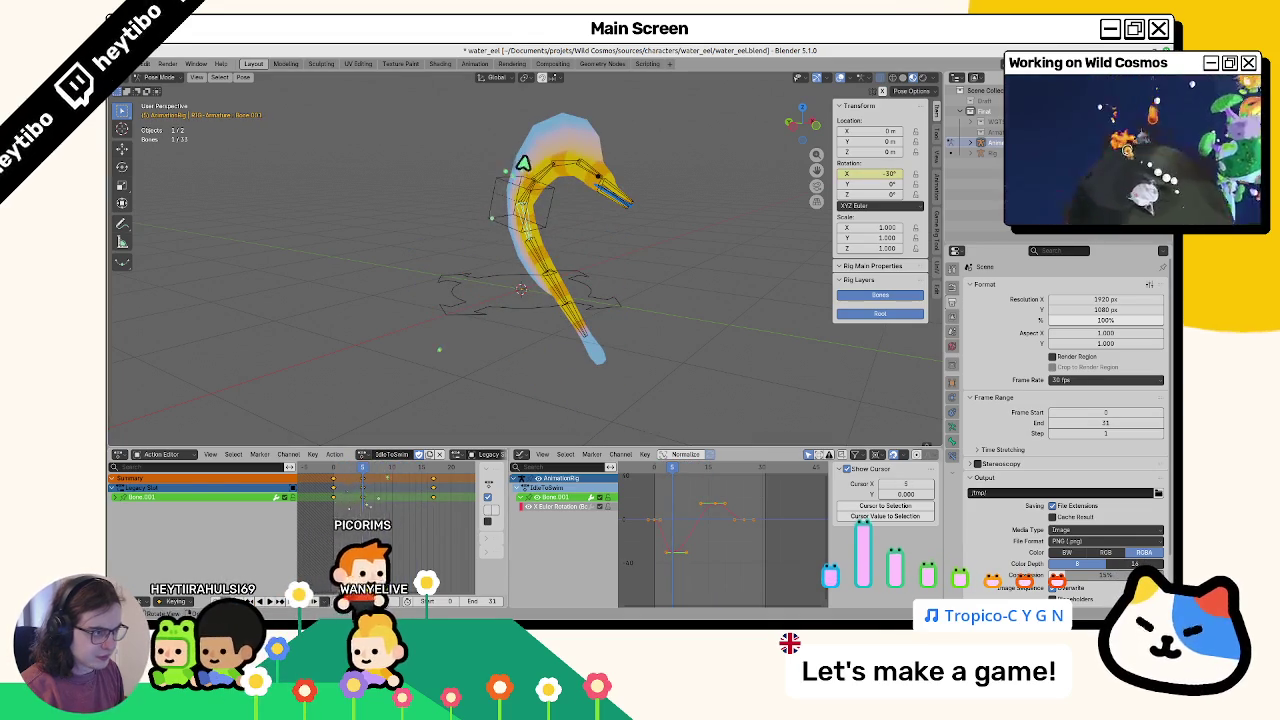
pyautogui.click(503, 183)
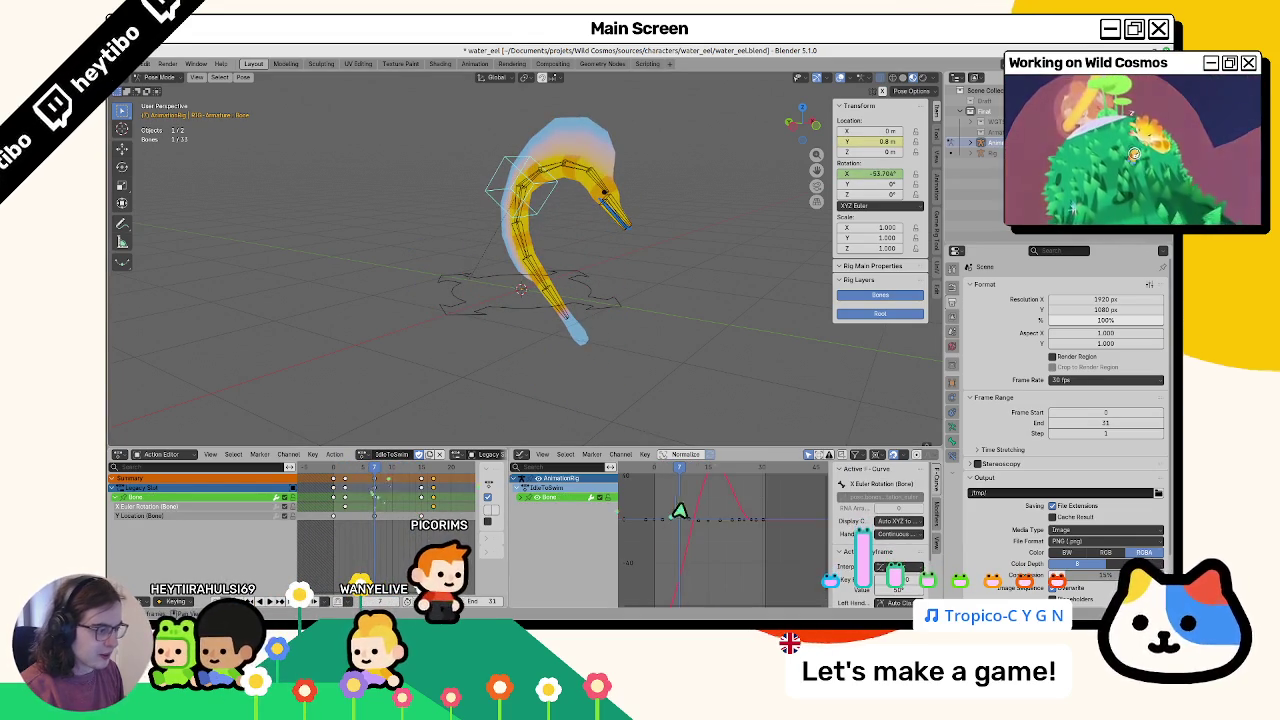
pyautogui.moveTo(723, 492)
pyautogui.mouseDown()
pyautogui.moveTo(729, 606)
pyautogui.moveTo(733, 587)
pyautogui.mouseUp()
pyautogui.press('g')
pyautogui.press('x')
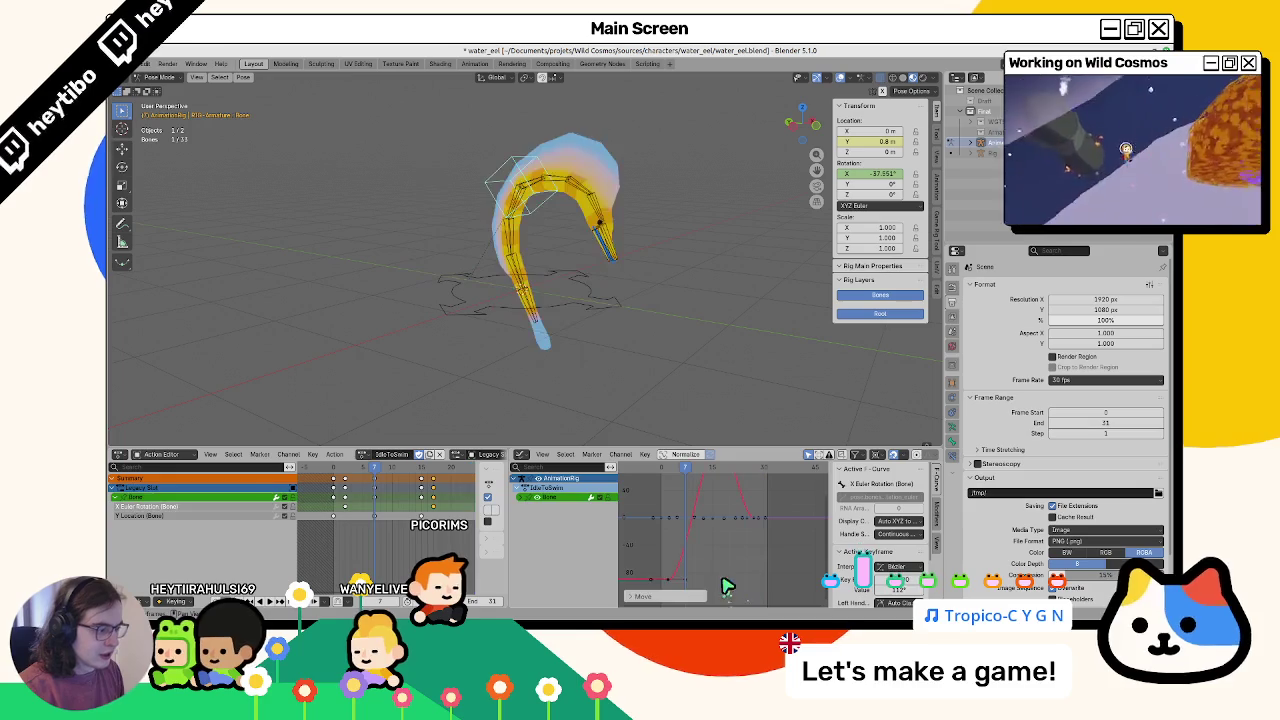
pyautogui.click(713, 557)
# Play back IdleToSwim to check the eel's new bend, then save water_eel.blend
pyautogui.press('space')
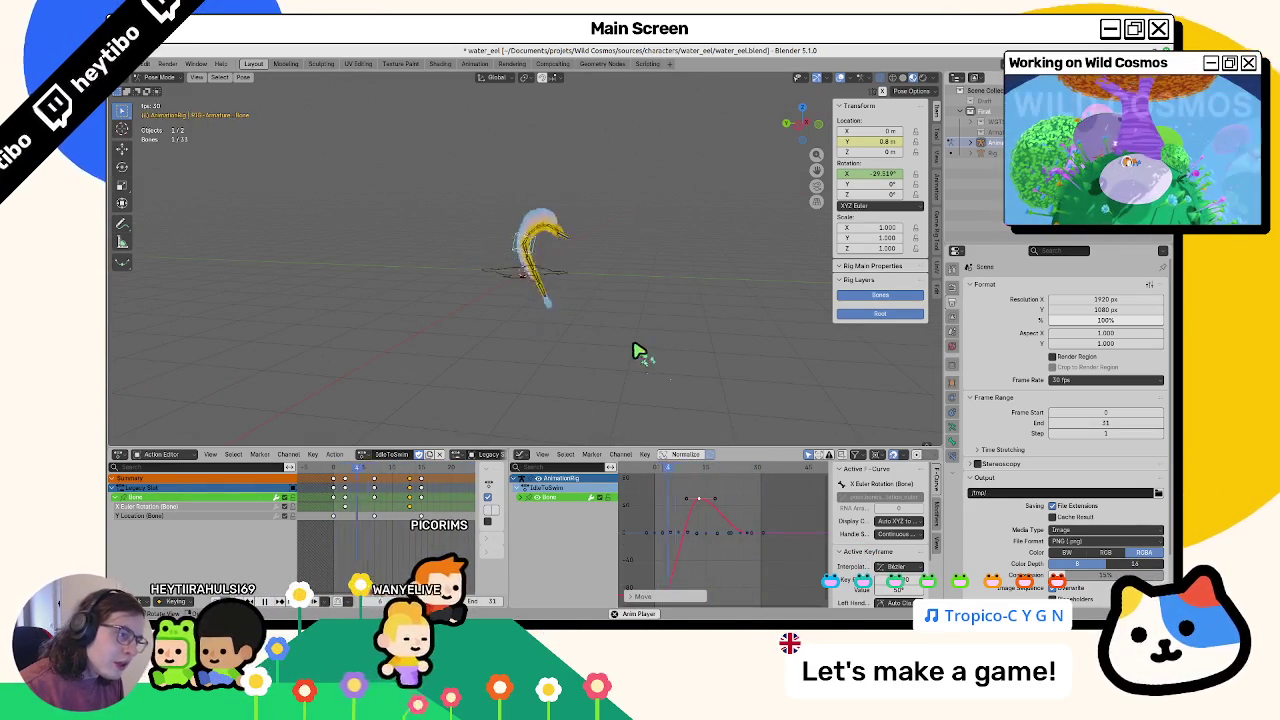
pyautogui.press('space')
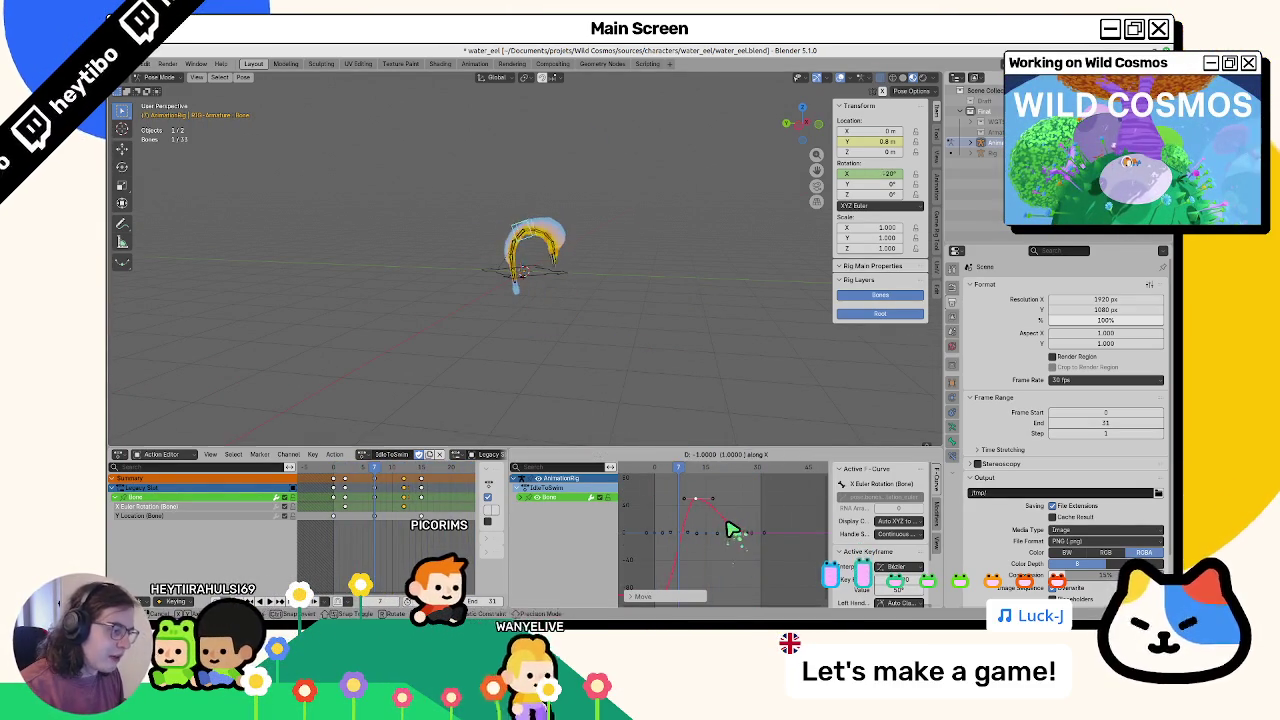
pyautogui.press('space')
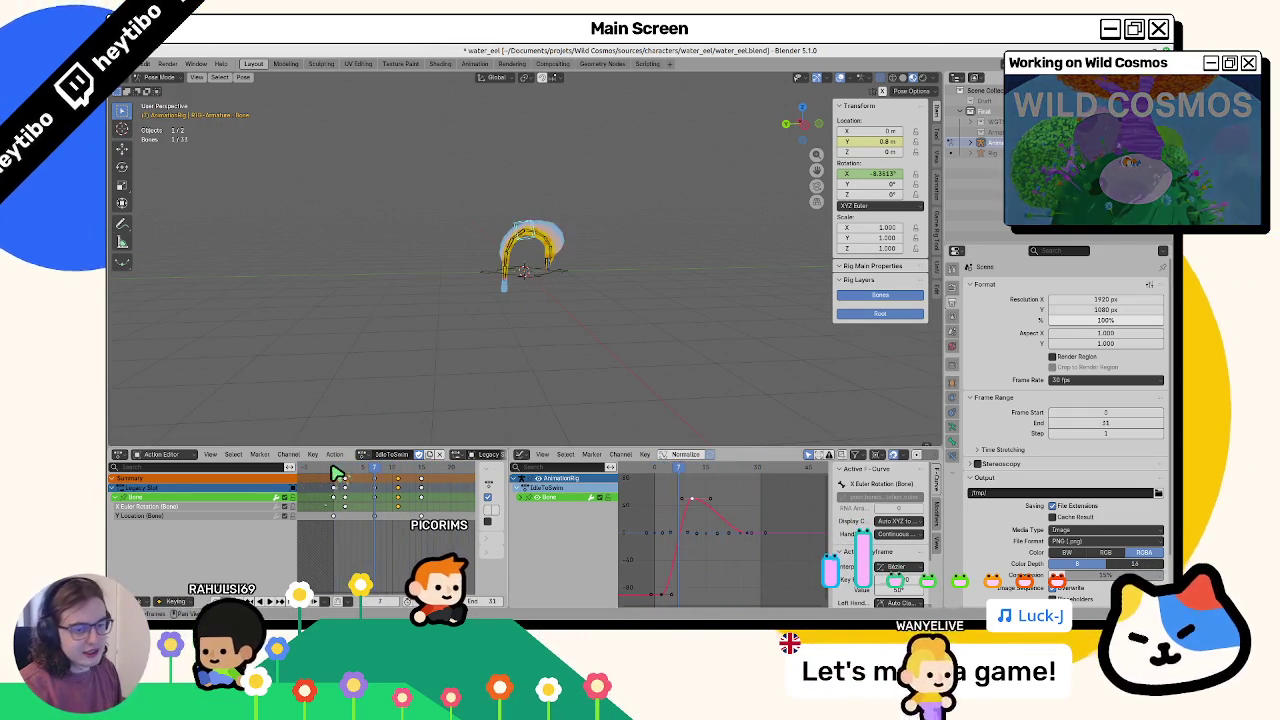
pyautogui.press('space')
pyautogui.press('space')
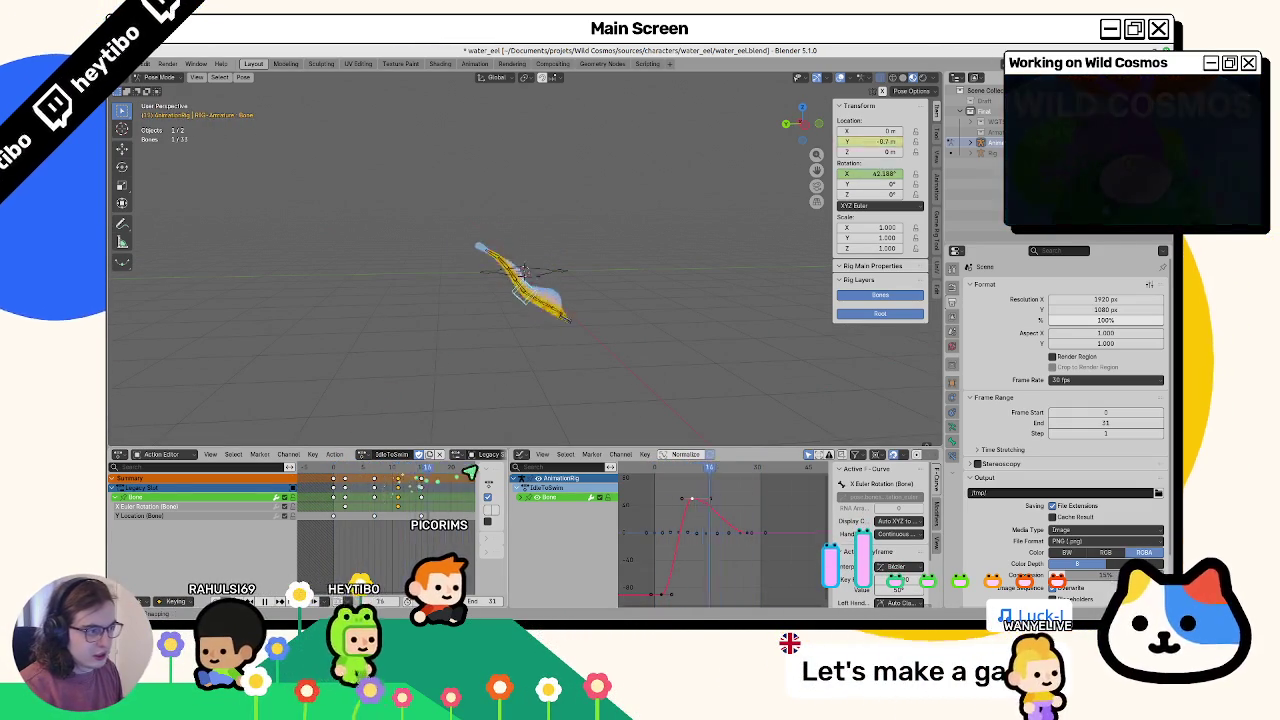
pyautogui.press('space')
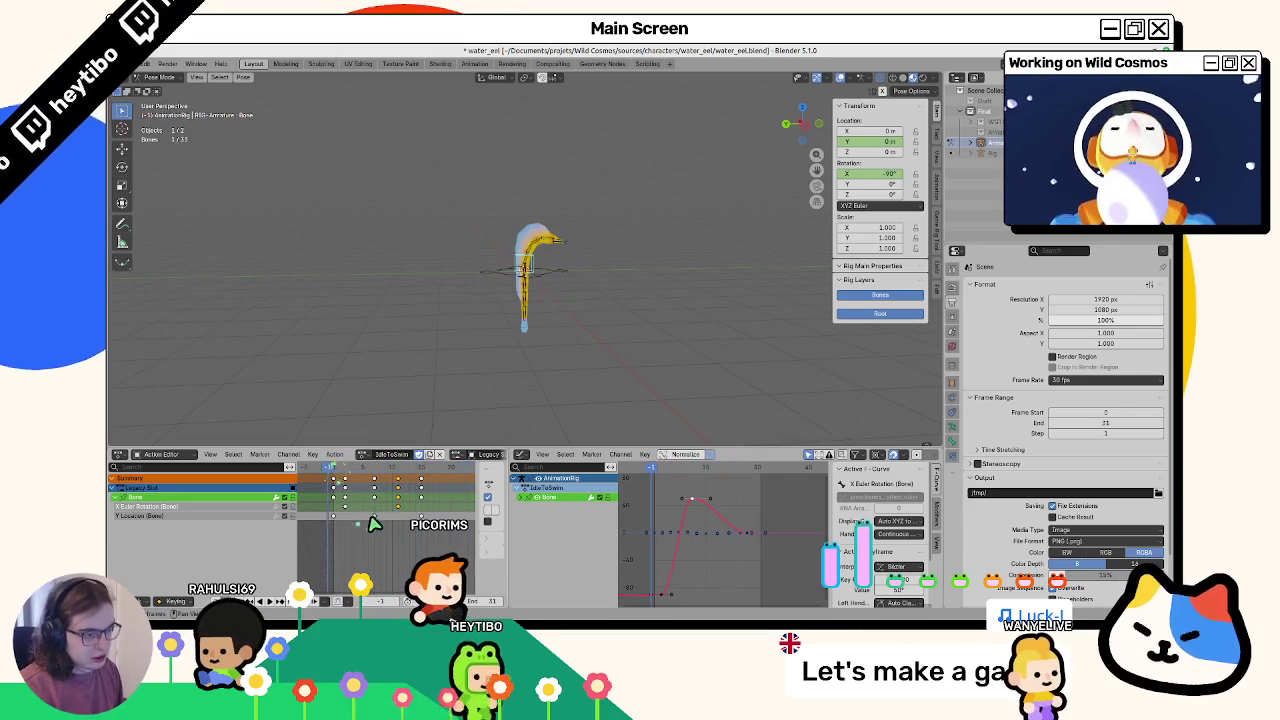
pyautogui.moveTo(508, 490); pyautogui.dragTo(645, 490)
pyautogui.hotkey('ctrl', 's')
pyautogui.press('n')
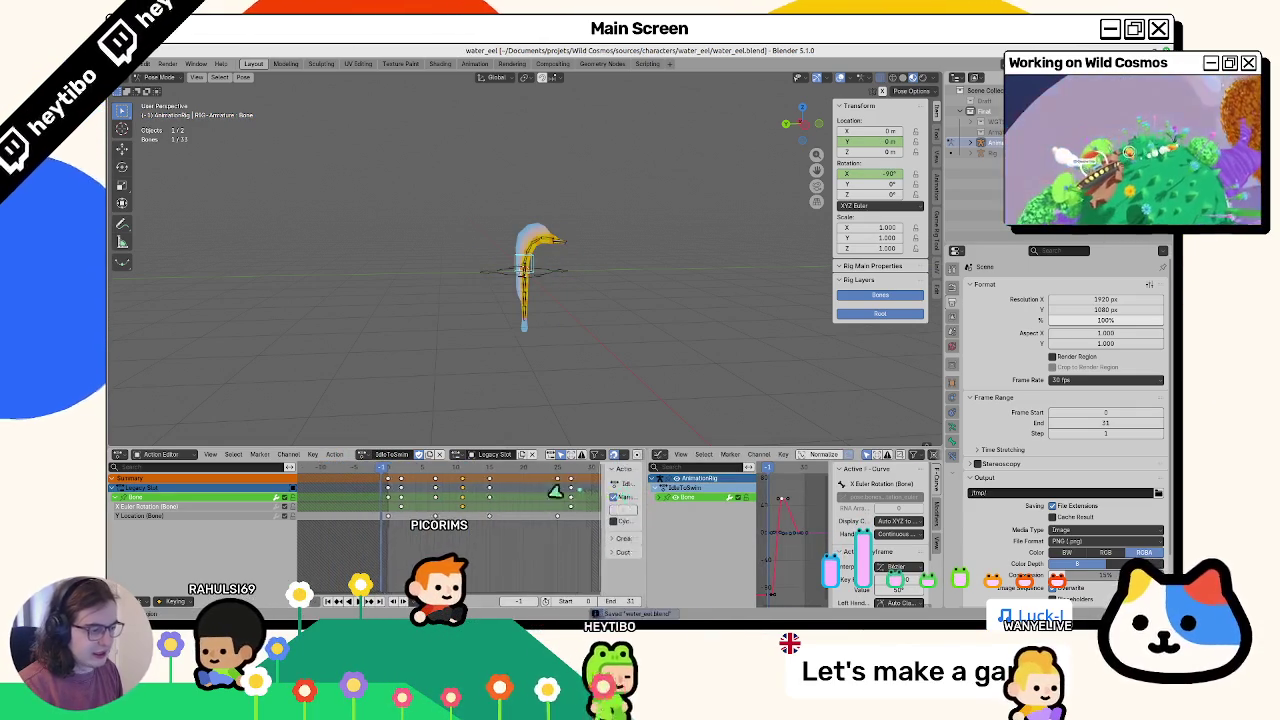
pyautogui.click(505, 288)
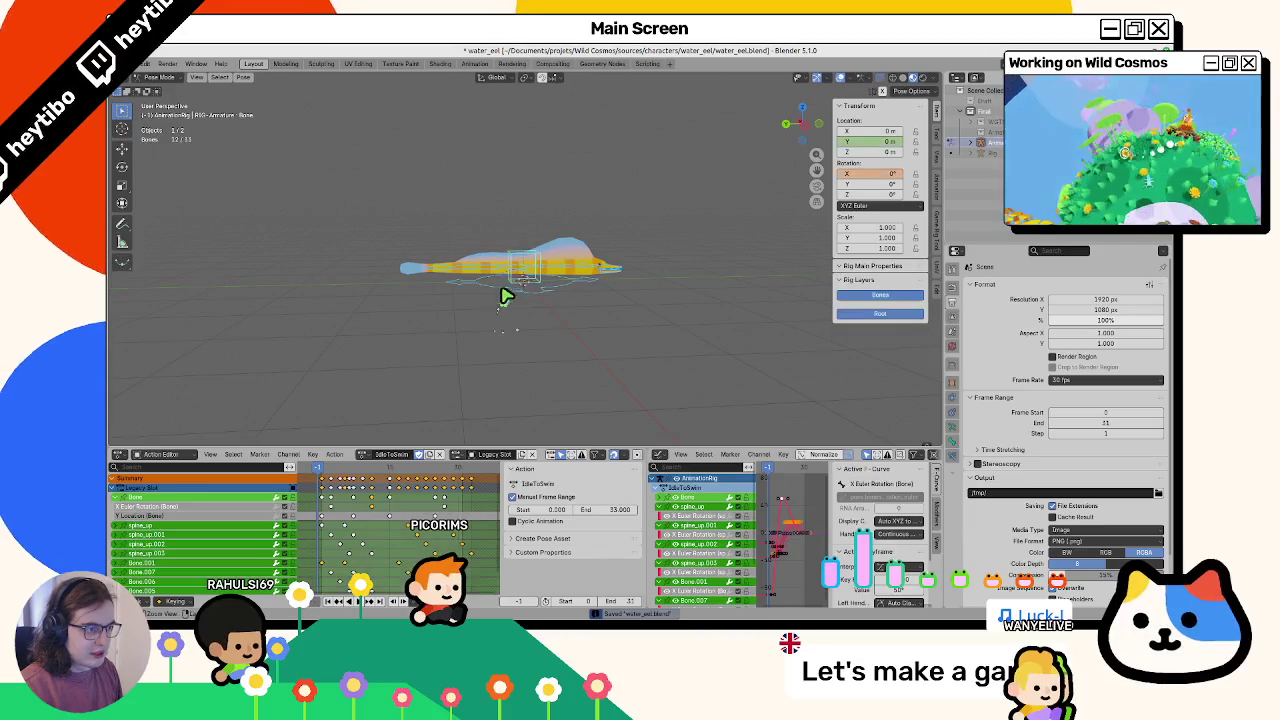
# Select AnimationRig and unlink the IdleToSwim action in the Action Editor
pyautogui.click(490, 272)
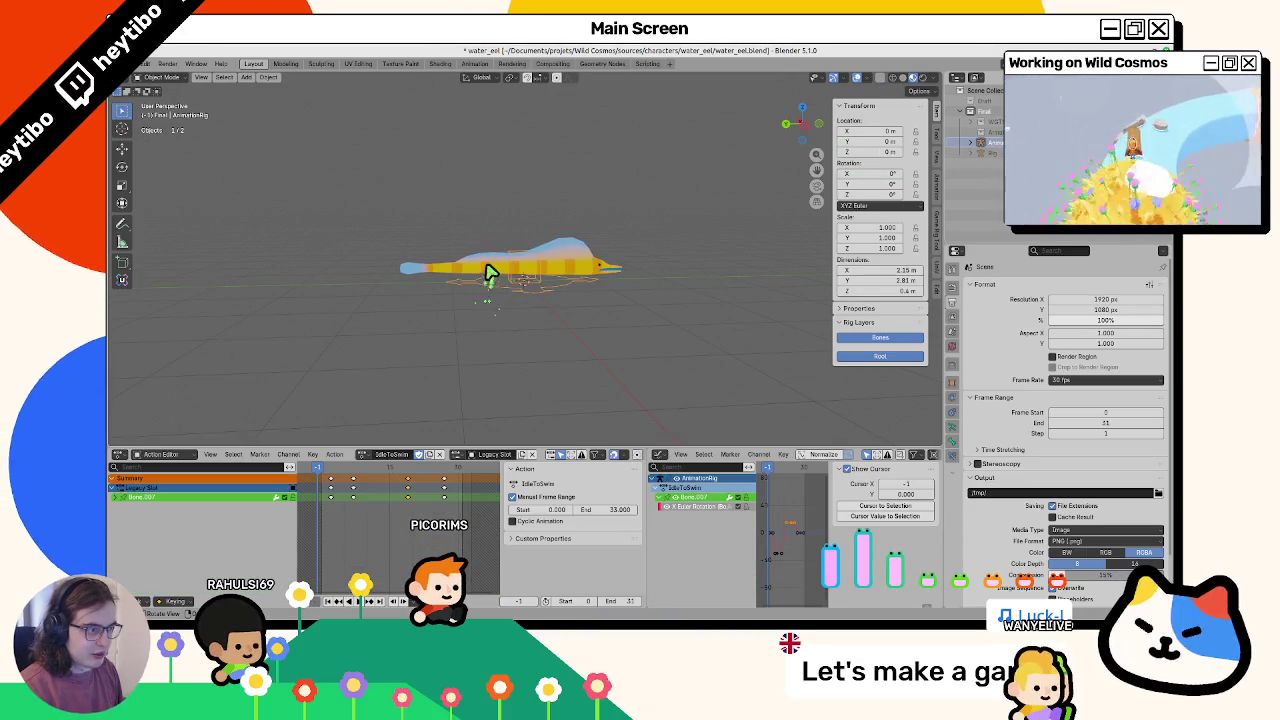
pyautogui.click(430, 266)
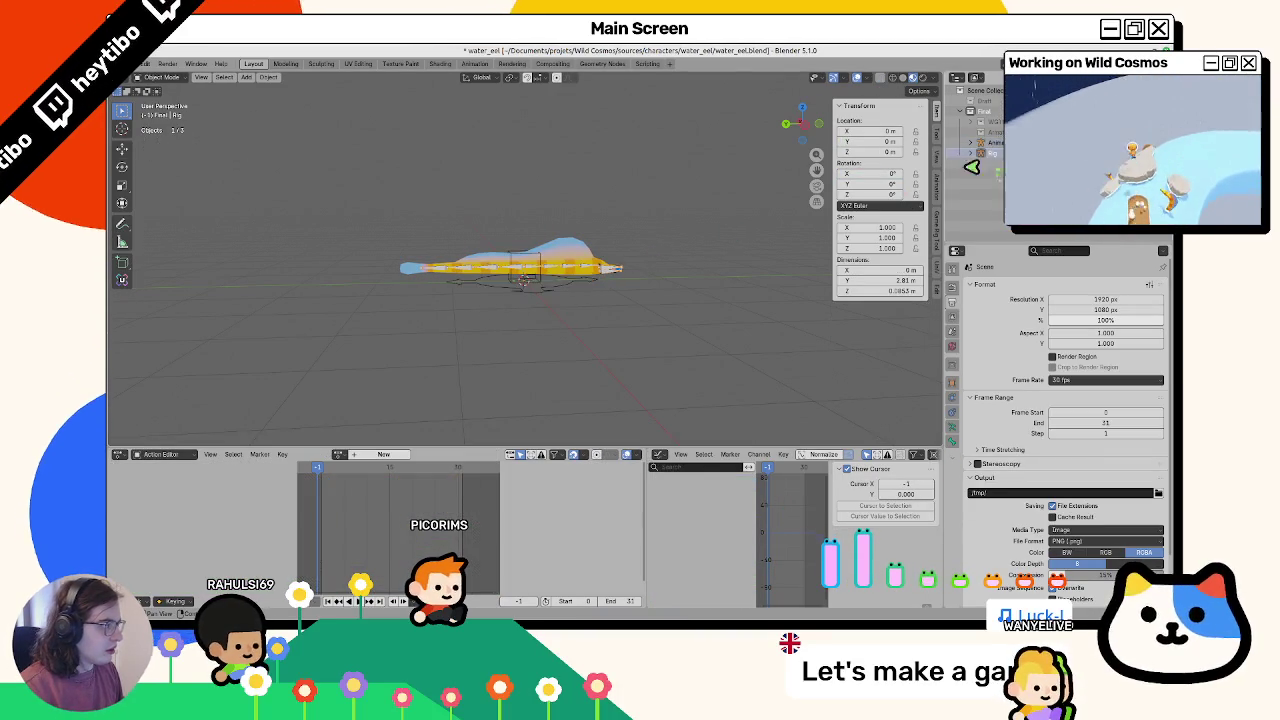
pyautogui.keyDown('shift'); pyautogui.click(478, 262); pyautogui.keyUp('shift')
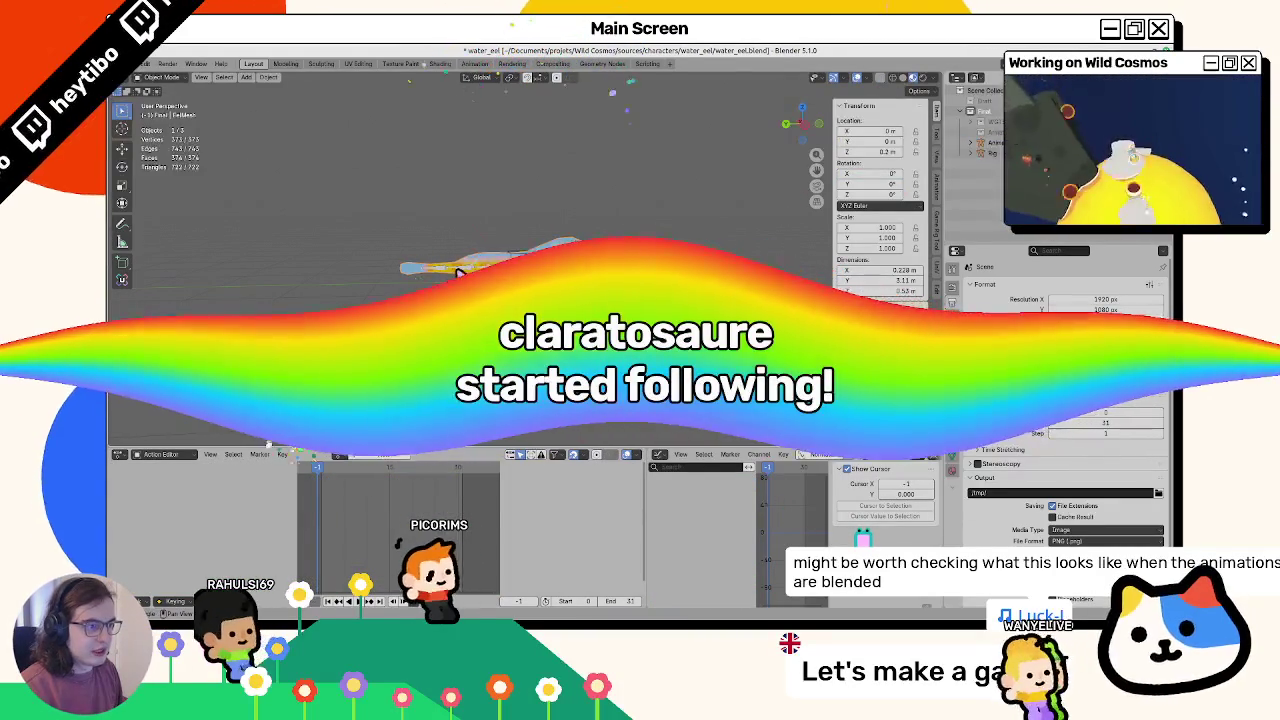
pyautogui.hotkey('ctrl', 's')
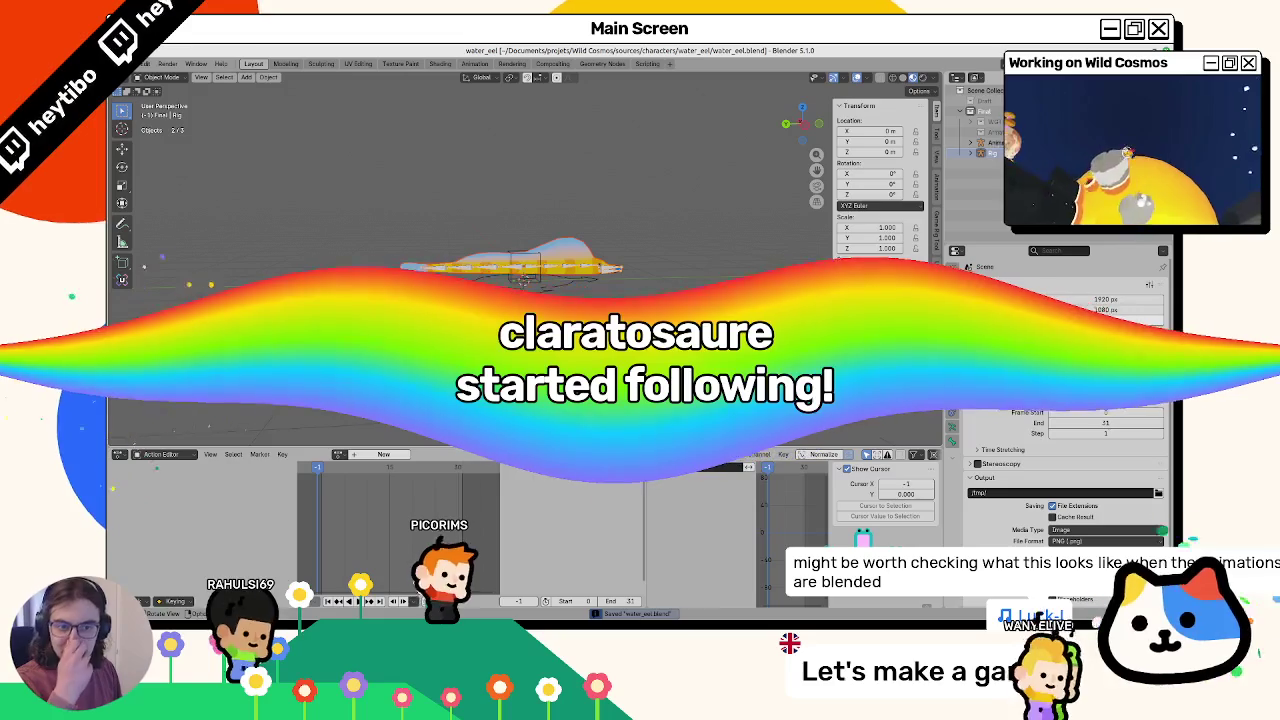
pyautogui.click(530, 265)
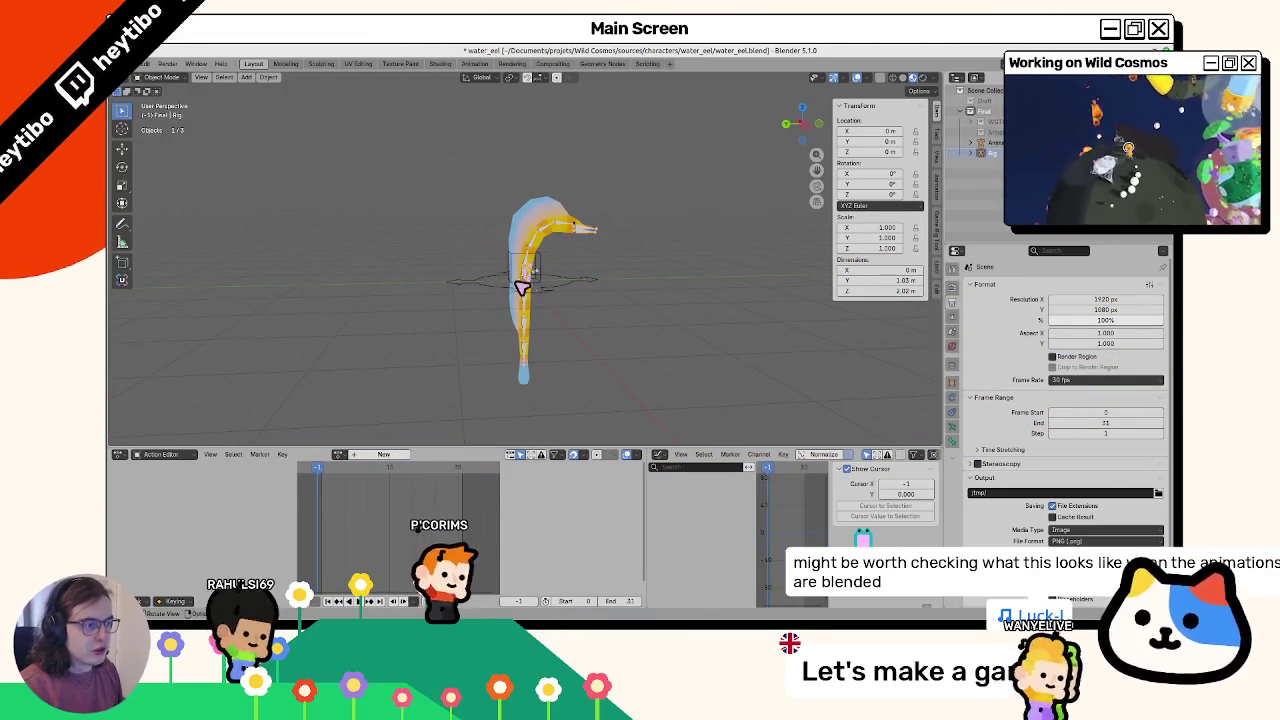
pyautogui.click(522, 285)
pyautogui.click(440, 455)
# Clear all bone rotations in Pose Mode, return to Object Mode and save water_eel.blend
pyautogui.hotkey('ctrl', 'Tab')
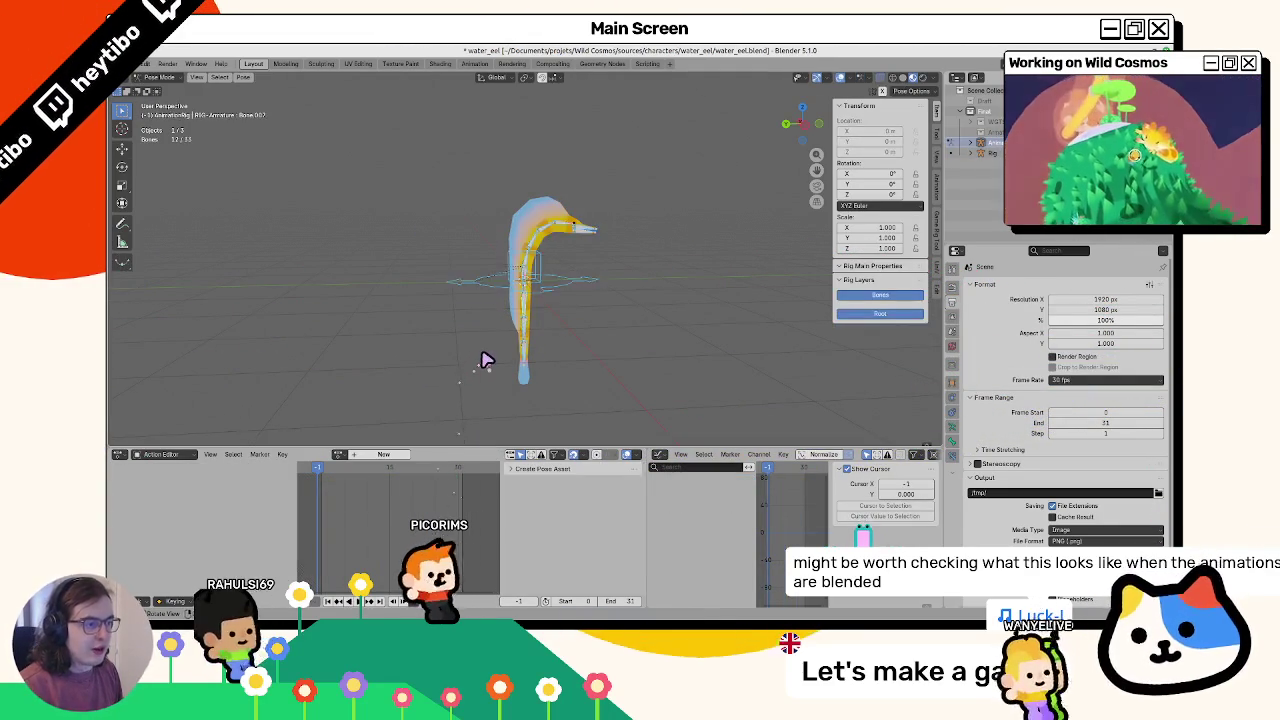
pyautogui.press('a')
pyautogui.hotkey('alt', 'r')
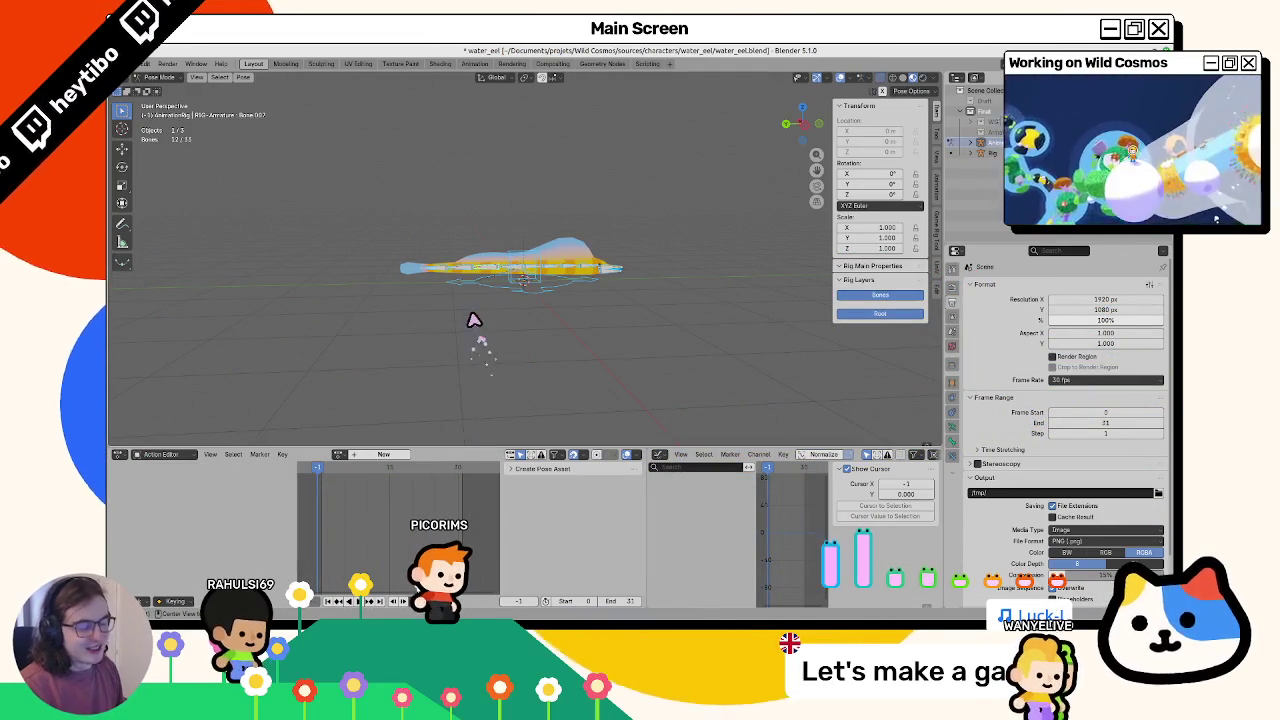
pyautogui.hotkey('ctrl', 'Tab')
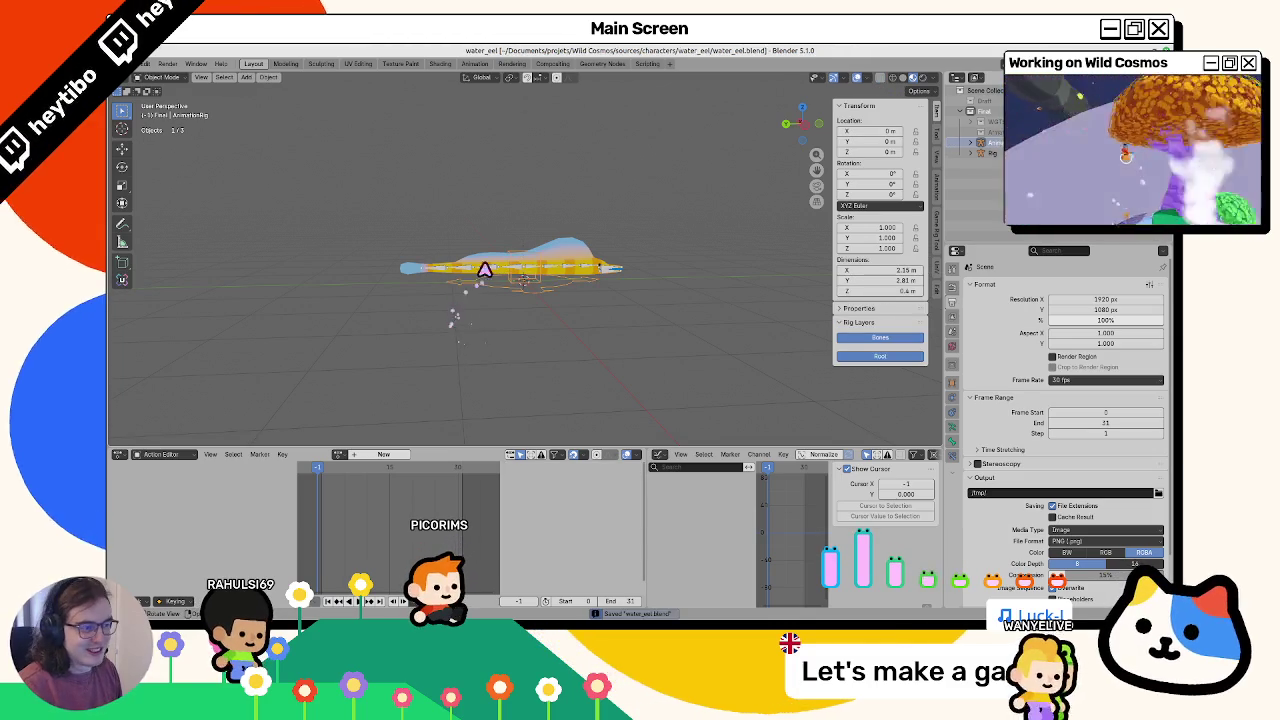
pyautogui.click(486, 275)
pyautogui.hotkey('ctrl', 's')
pyautogui.keyDown('shift'); pyautogui.click(478, 264); pyautogui.keyUp('shift')
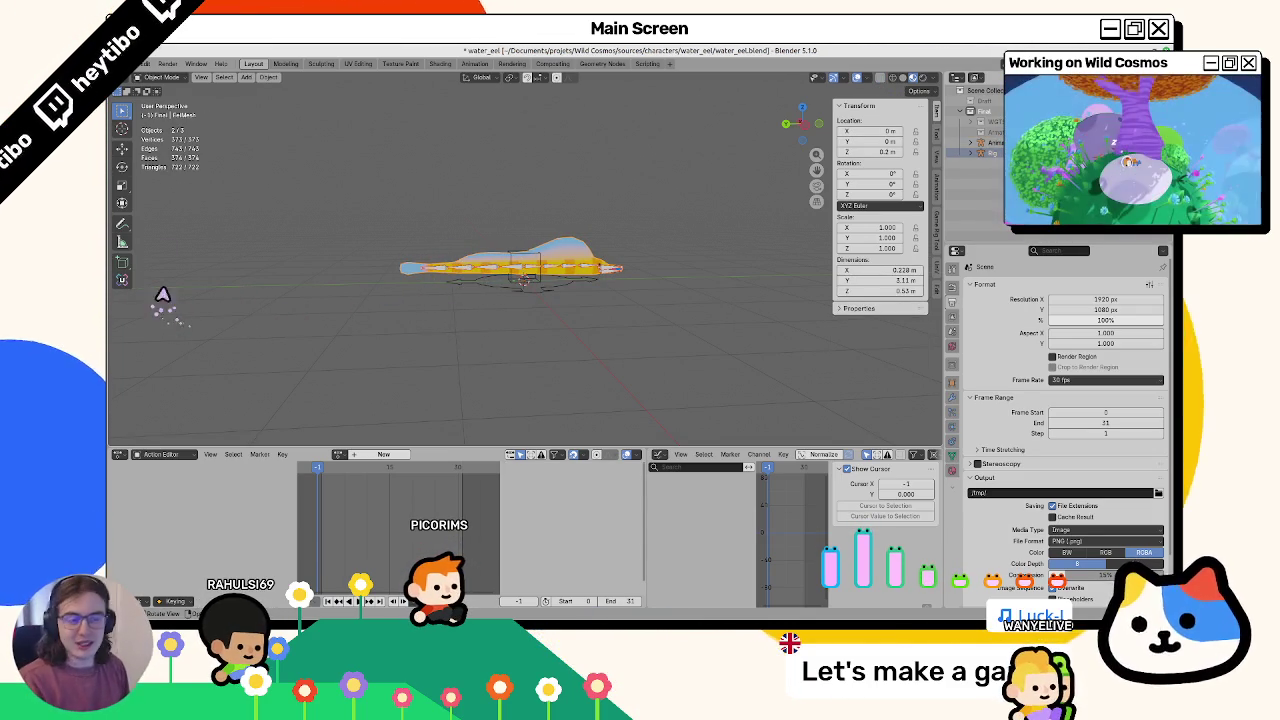
pyautogui.click(133, 63)
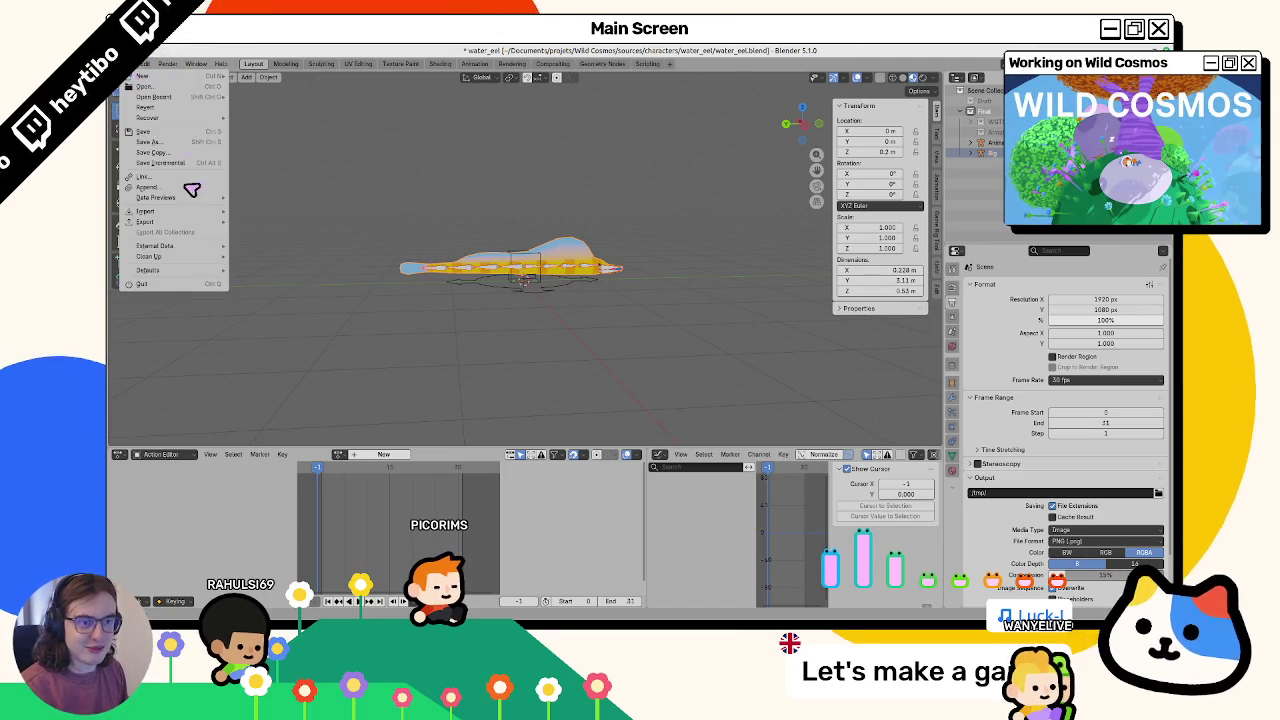
# Start a glTF 2.0 export into the export folder with Animation unchecked
pyautogui.moveTo(177, 225)
pyautogui.click(317, 318)
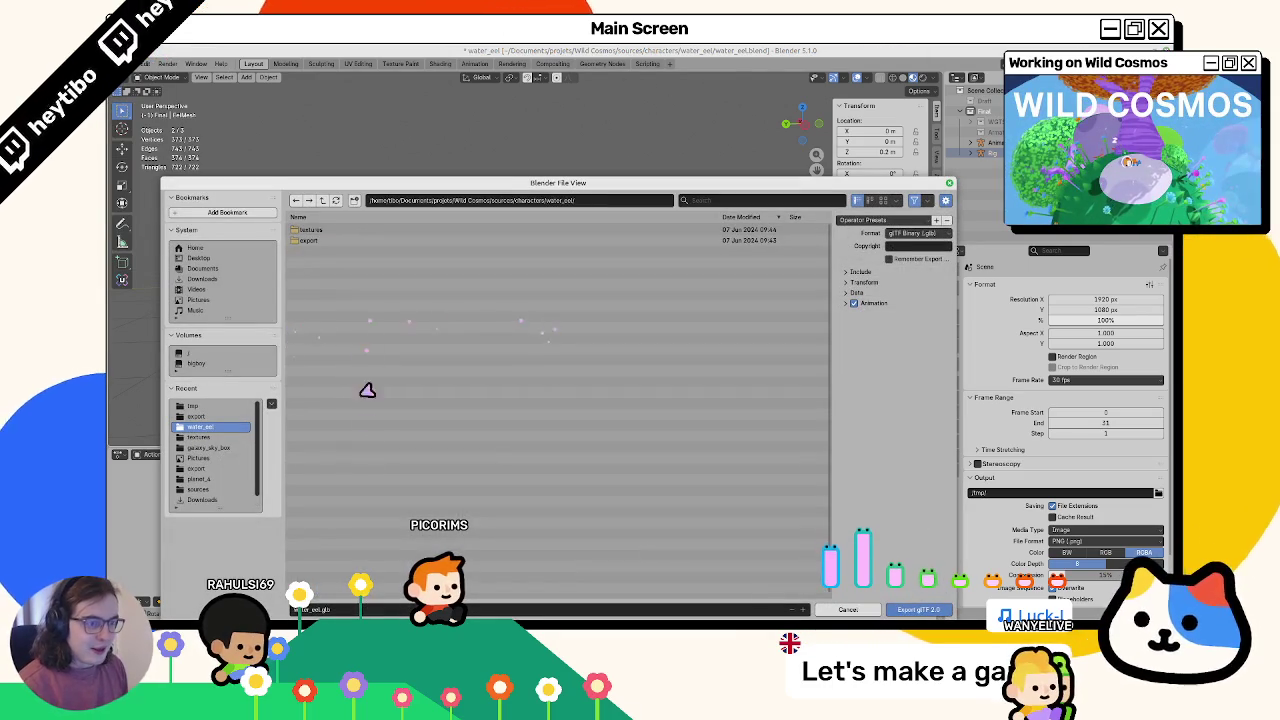
pyautogui.click(308, 241)
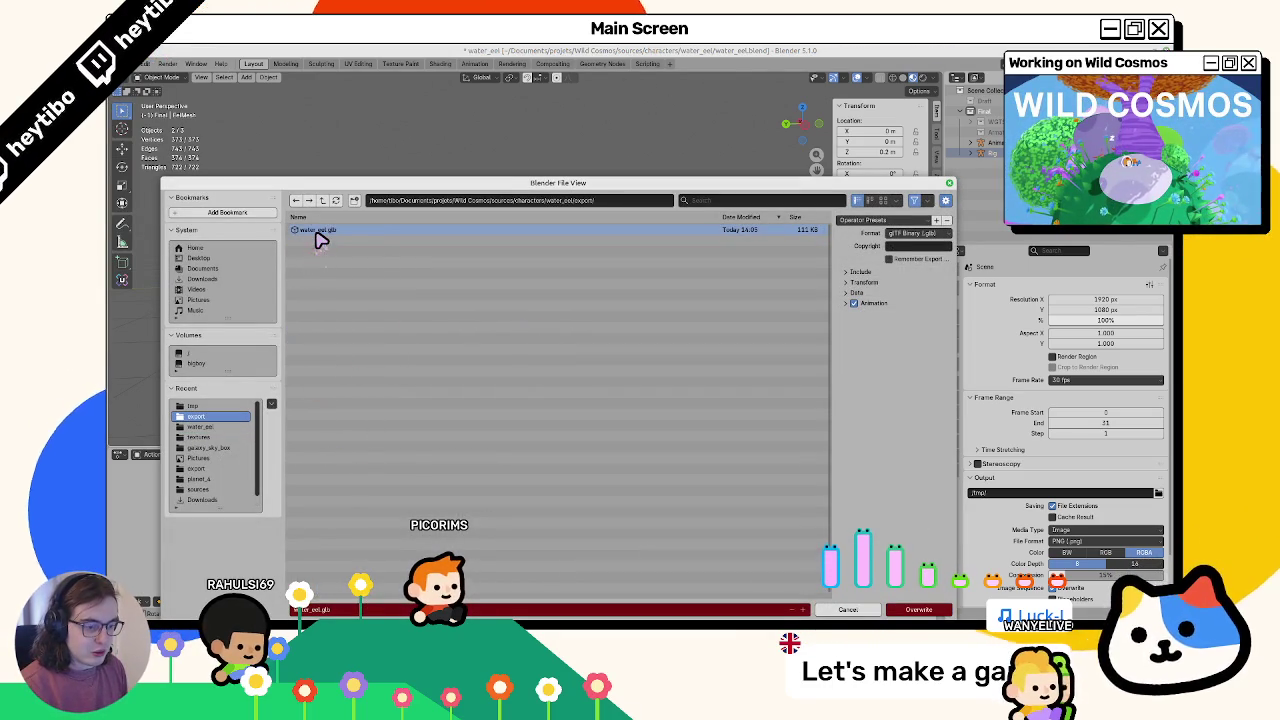
pyautogui.click(853, 303)
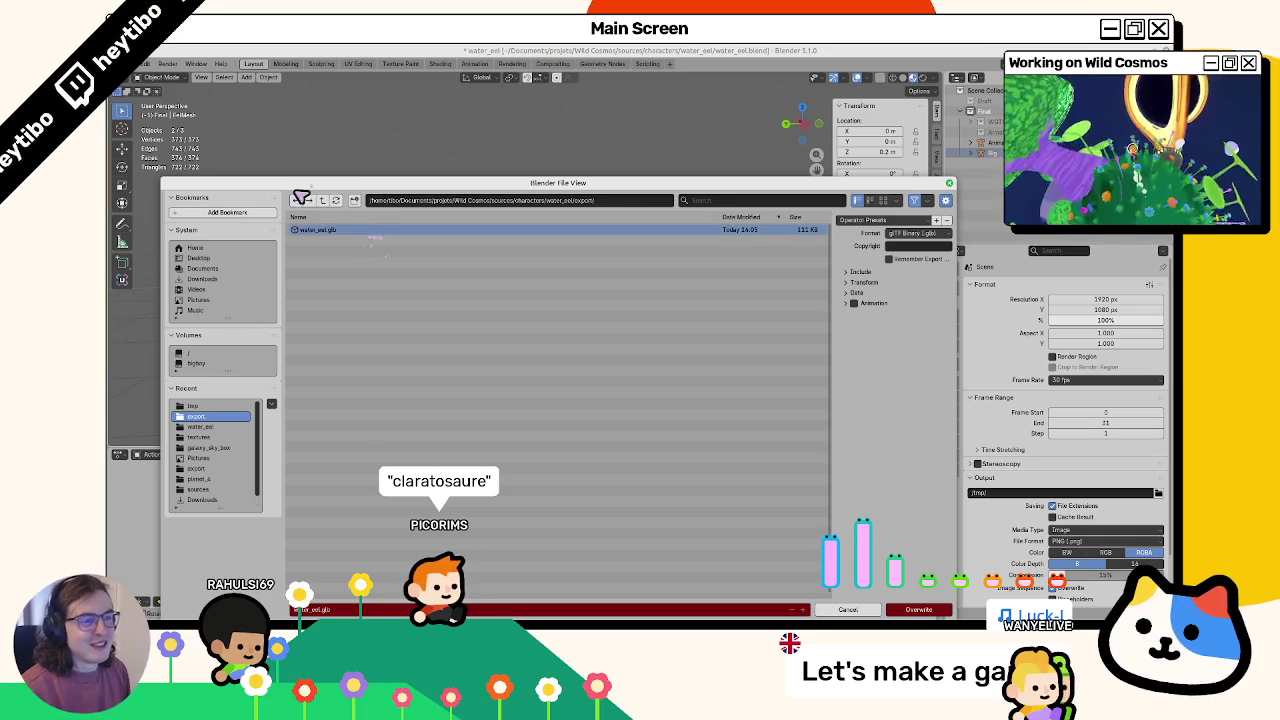
# Review the Include, Data, Mesh and Material export options, then overwrite water_eel.glb
pyautogui.click(856, 273)
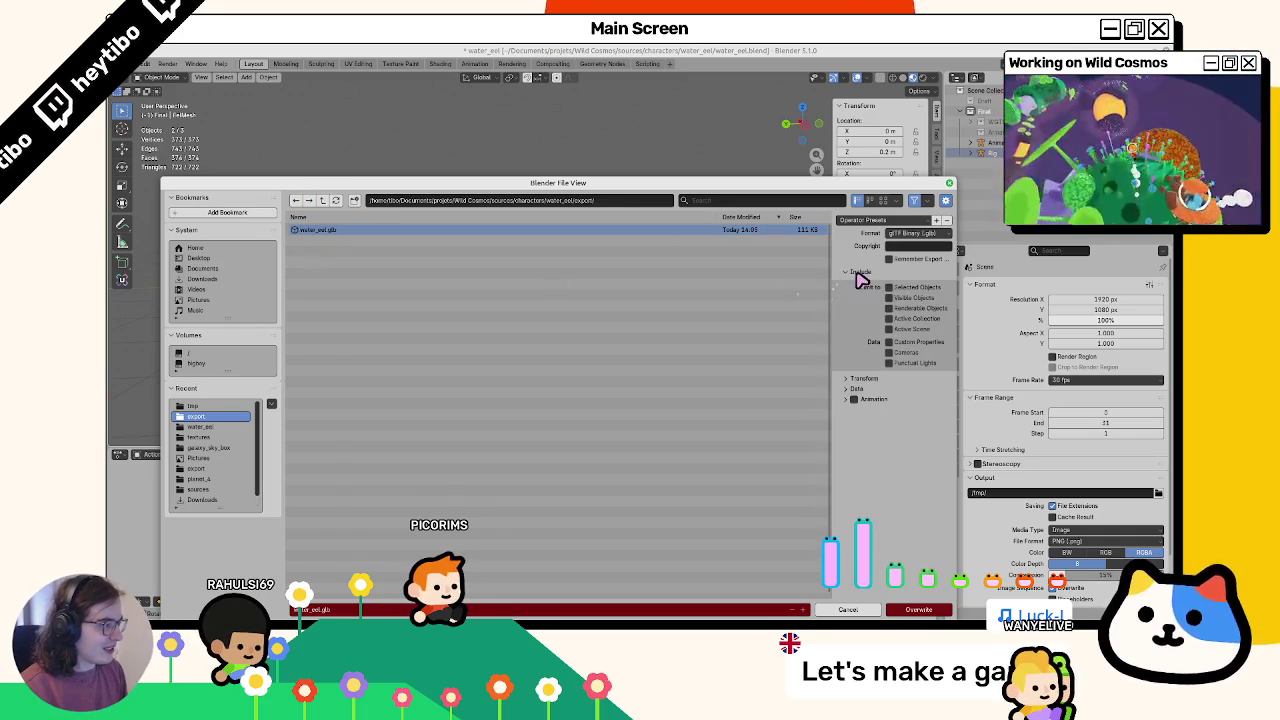
pyautogui.click(860, 272)
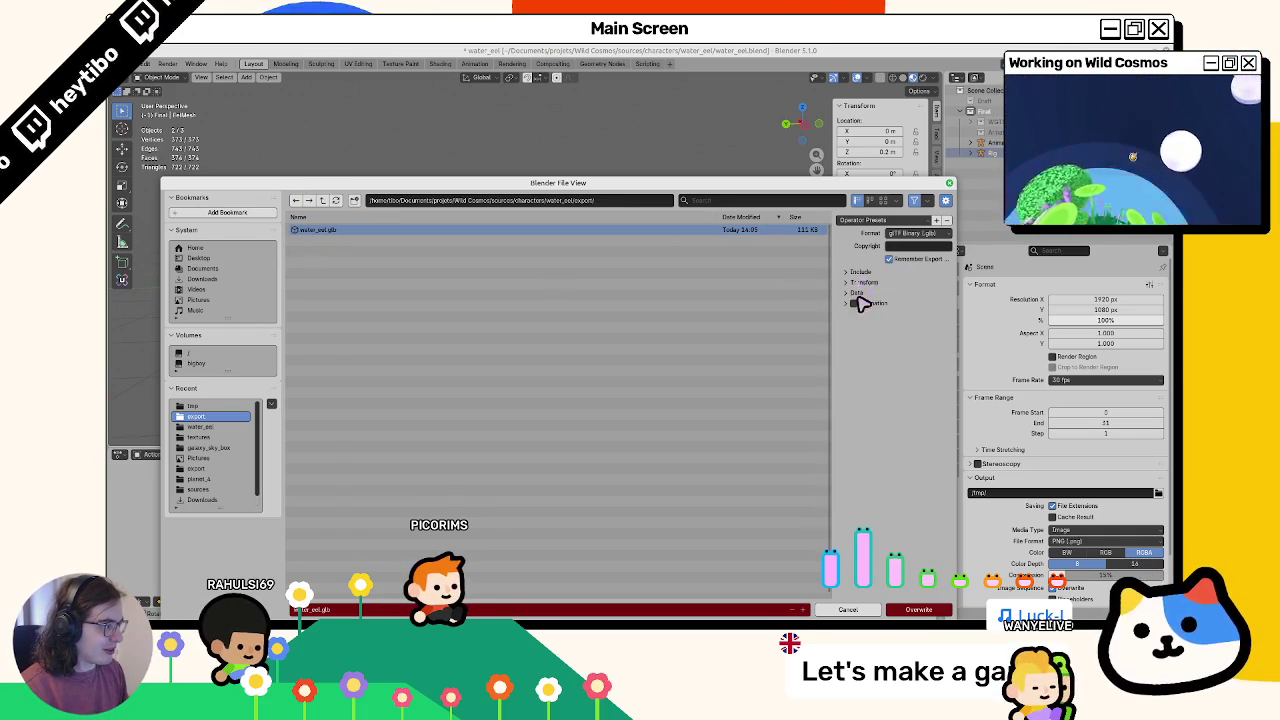
pyautogui.click(858, 292)
pyautogui.click(870, 318)
pyautogui.click(882, 320)
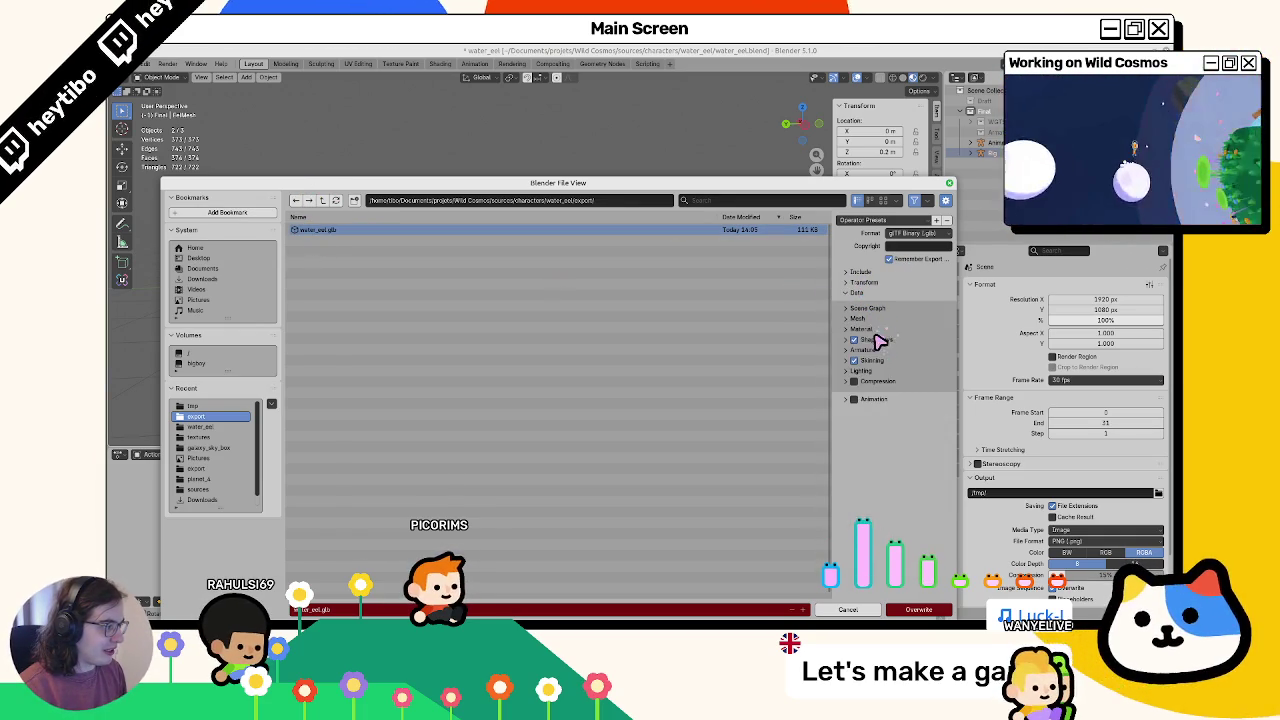
pyautogui.click(885, 330)
pyautogui.click(860, 331)
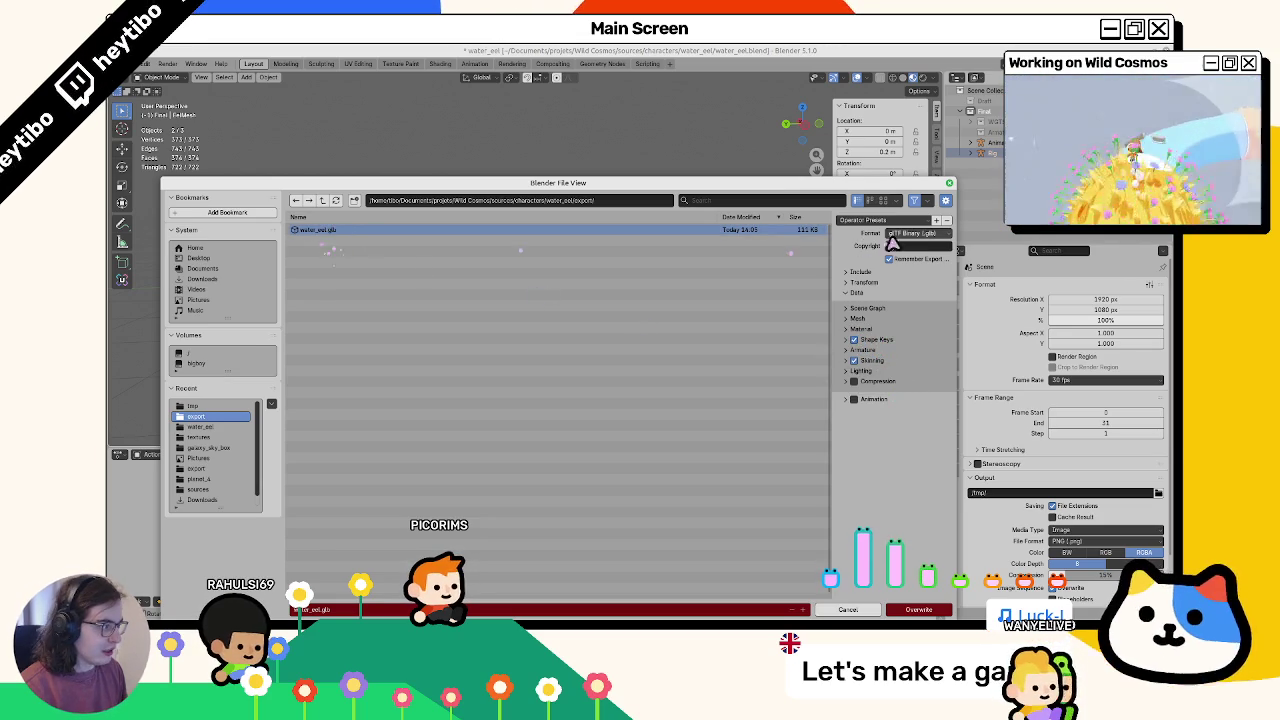
pyautogui.doubleClick(578, 238)
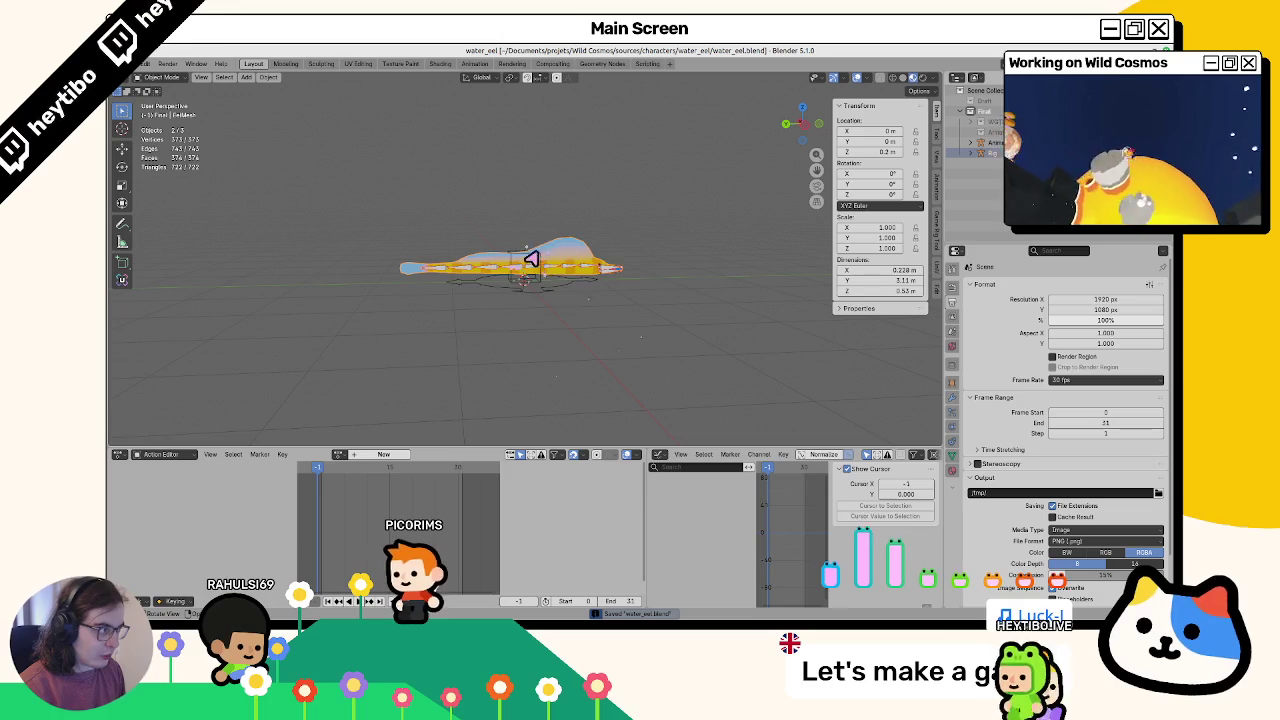
# In Godot, inspect water_eel.glb's Advanced Import Settings with EelMesh expanded, then select WaterEel
pyautogui.hotkey('alt', 'Tab')
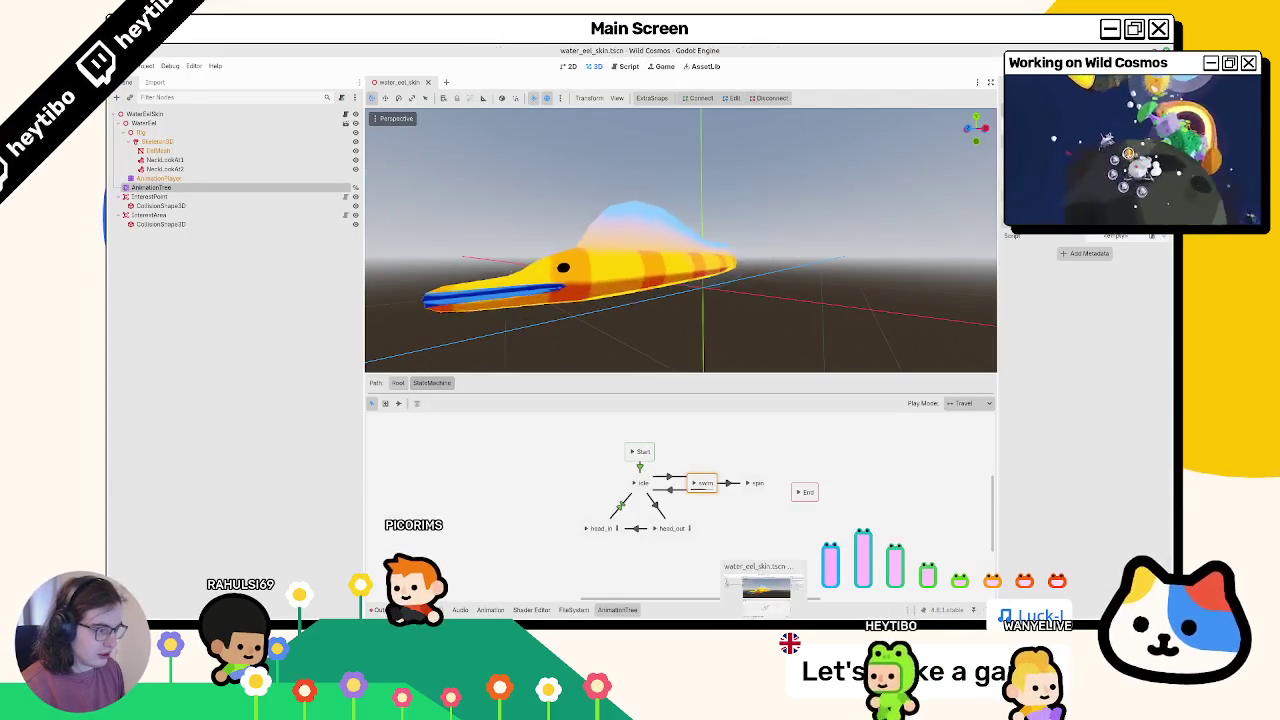
pyautogui.click(573, 609)
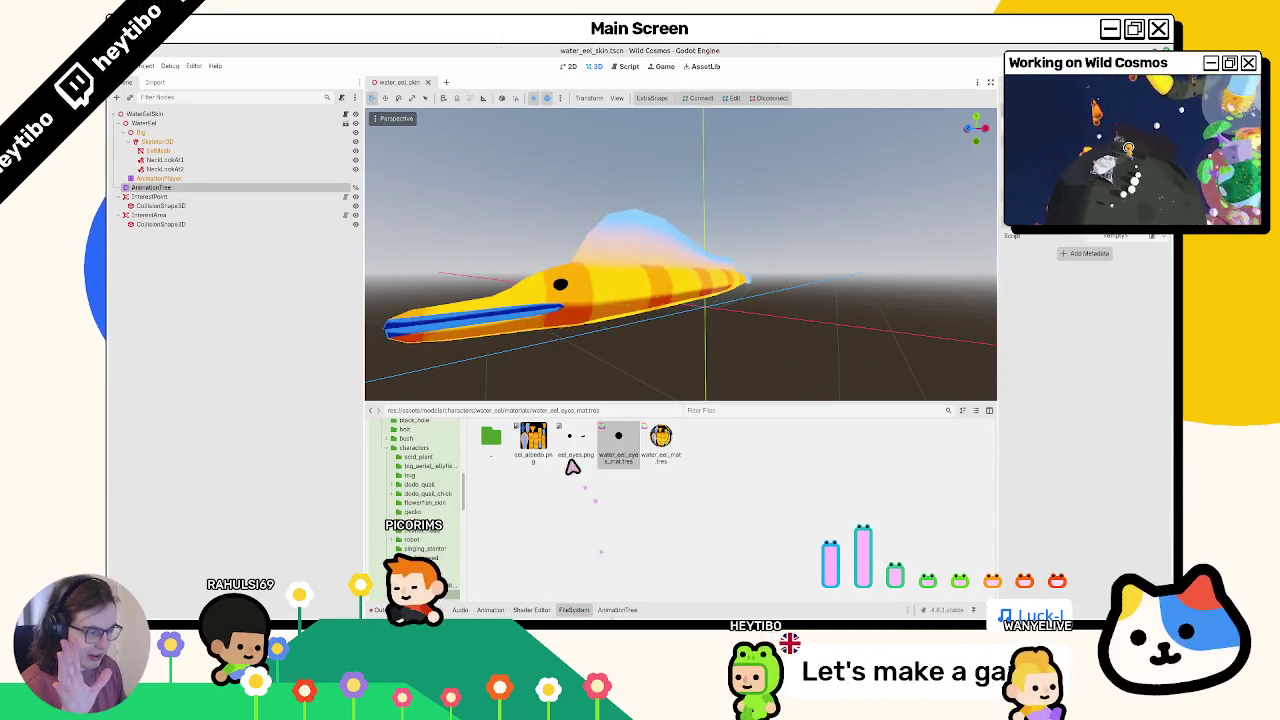
pyautogui.doubleClick(495, 440)
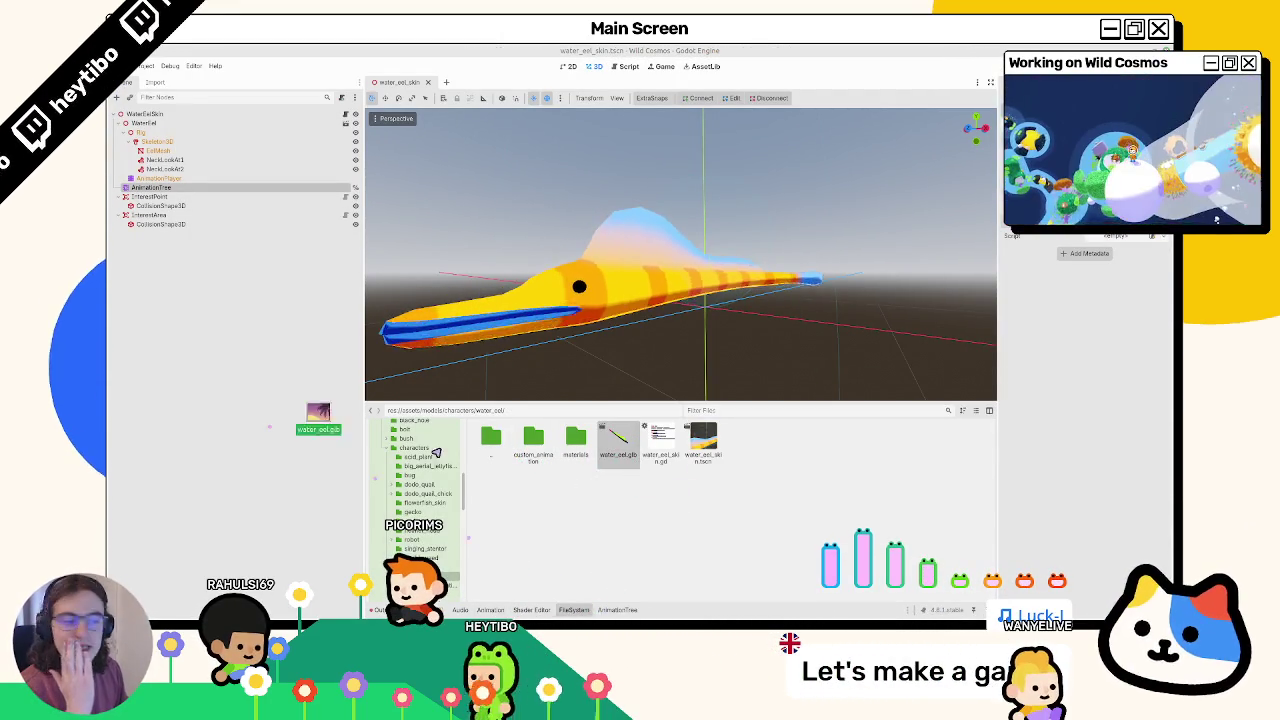
pyautogui.click(600, 609)
pyautogui.click(573, 609)
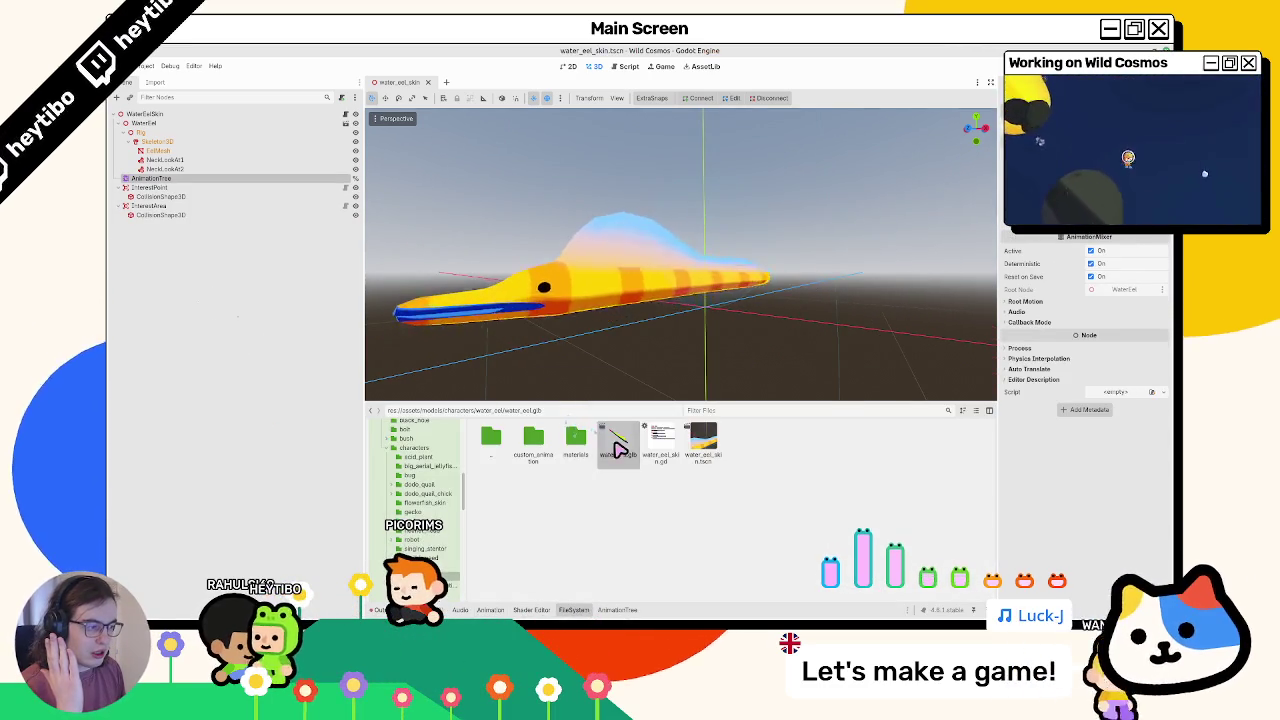
pyautogui.doubleClick(657, 445)
pyautogui.click(245, 185)
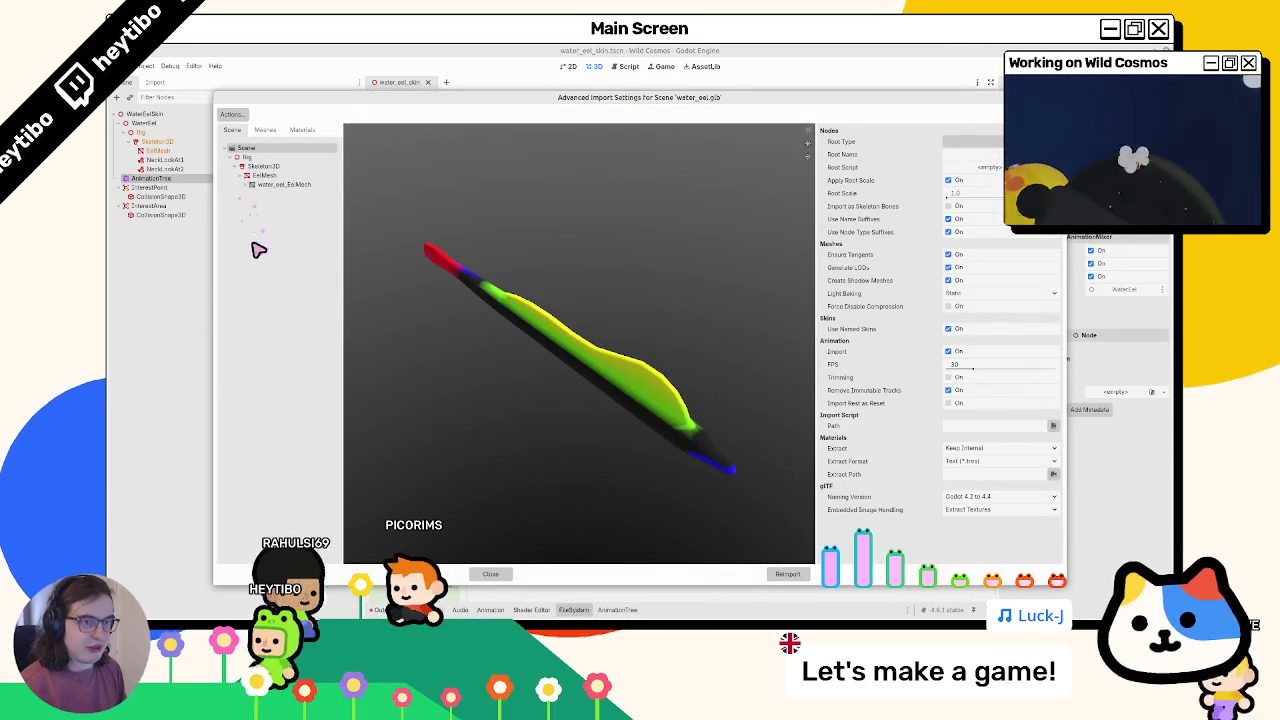
pyautogui.press('Escape')
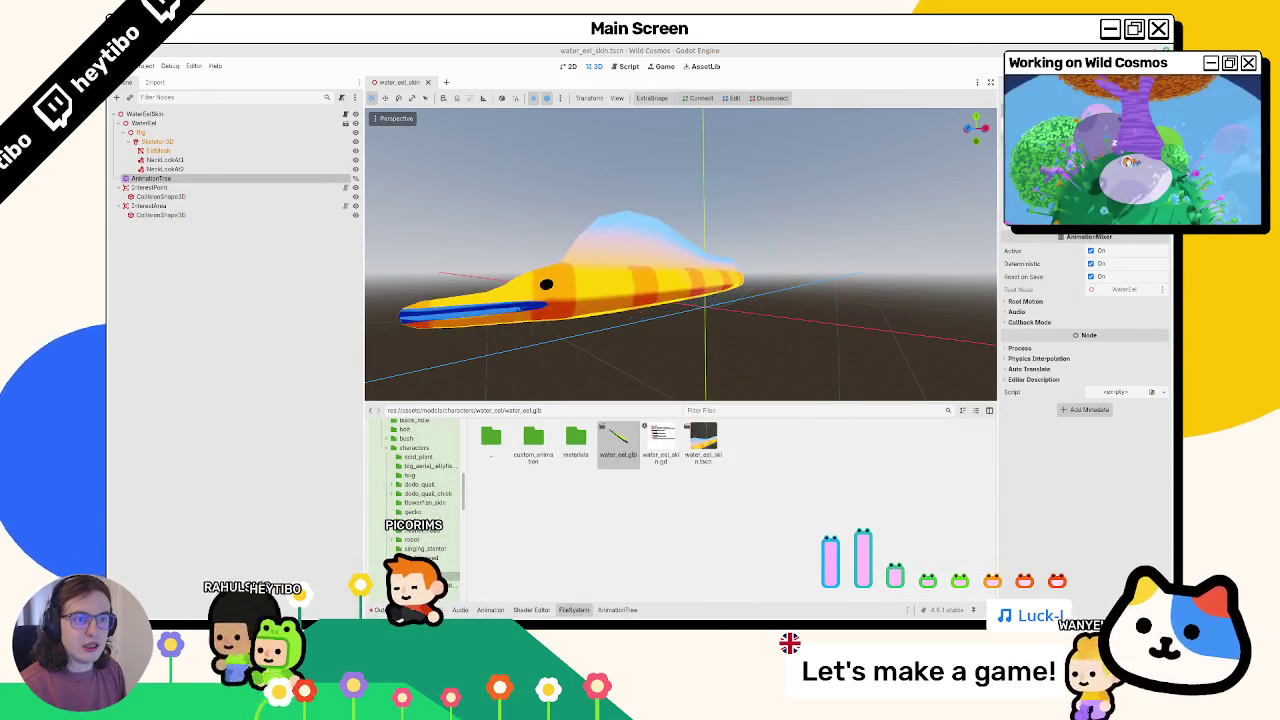
pyautogui.click(150, 123)
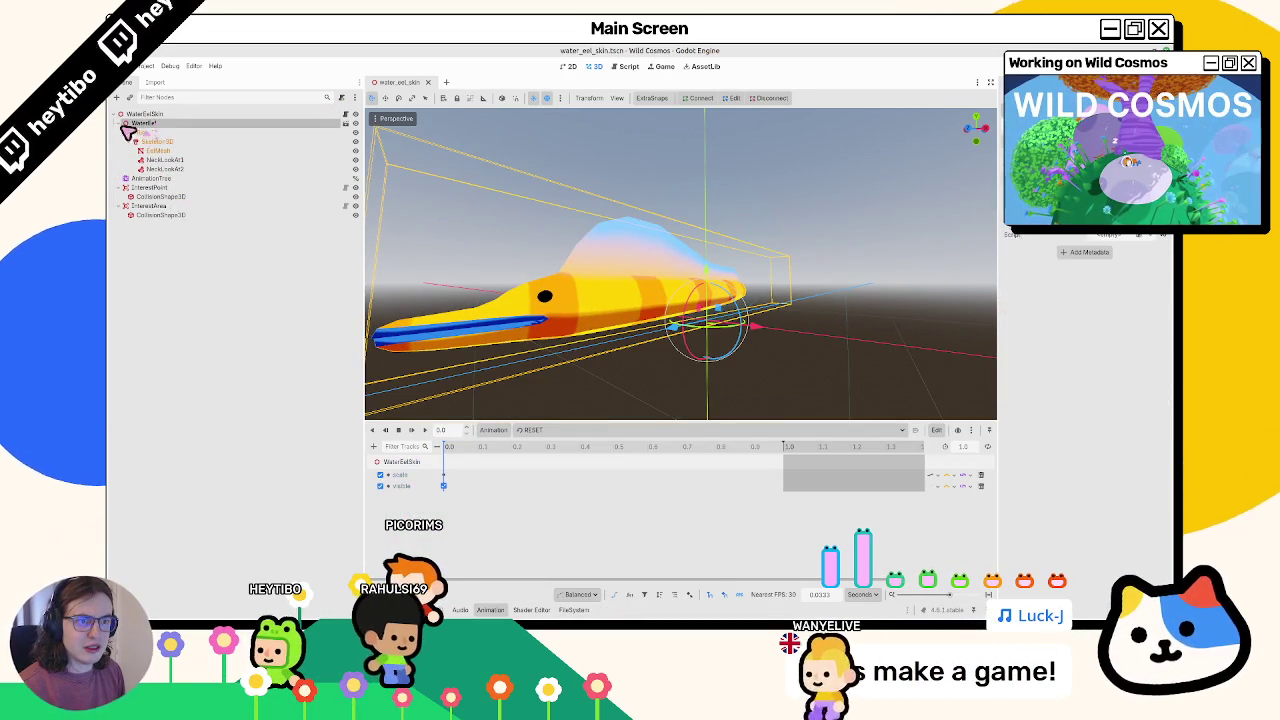
# Check the AnimationTree's swim track warnings, then select and inspect the Skeleton3D node
pyautogui.click(124, 122)
pyautogui.click(120, 132)
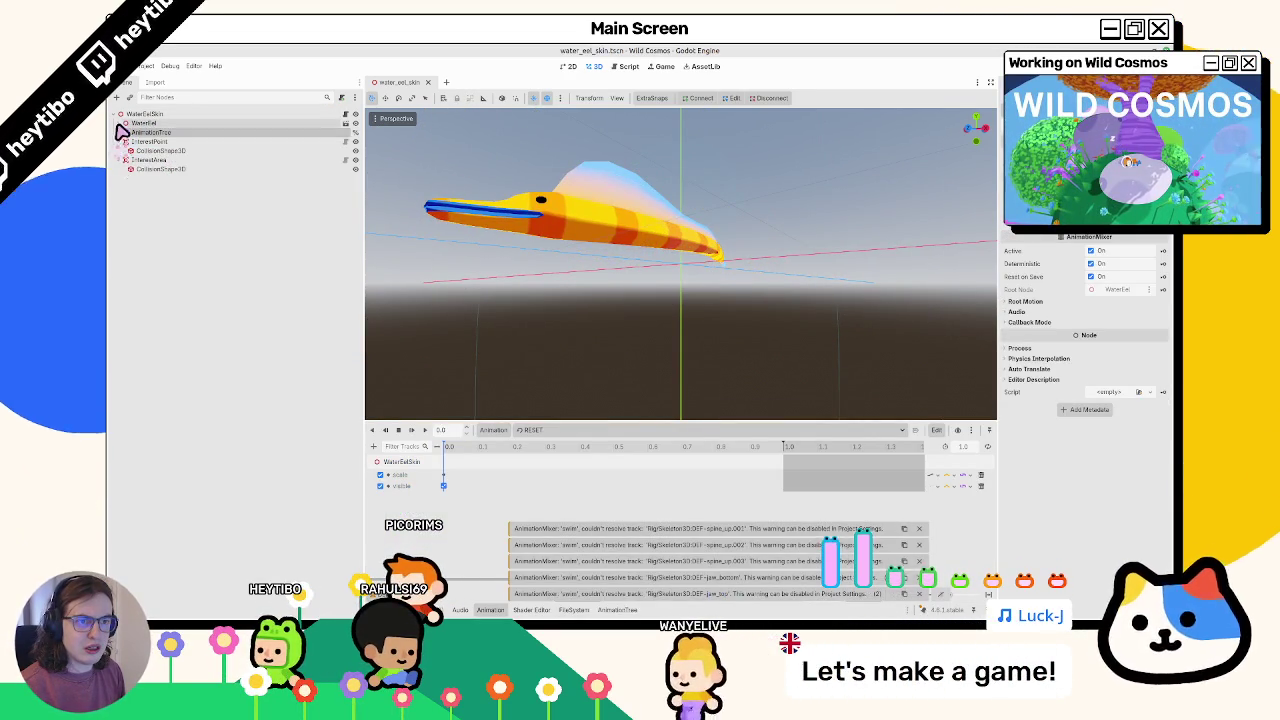
pyautogui.click(124, 122)
pyautogui.click(145, 123)
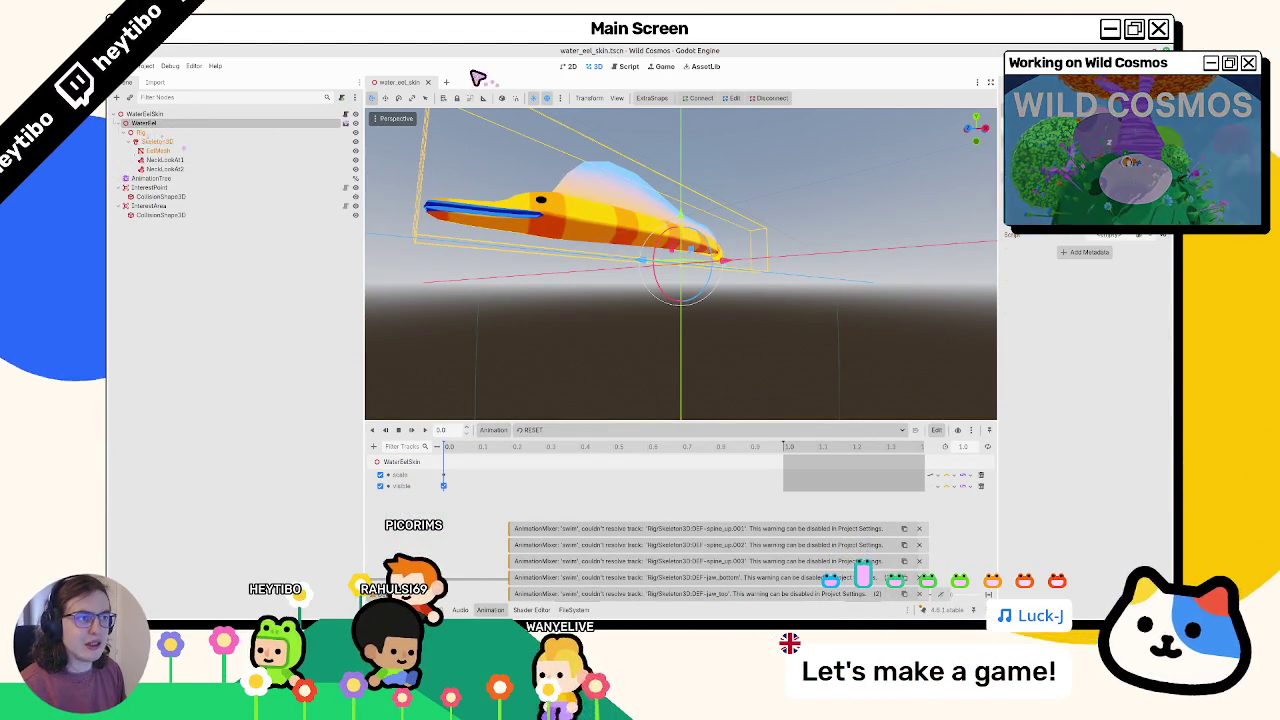
pyautogui.click(155, 177)
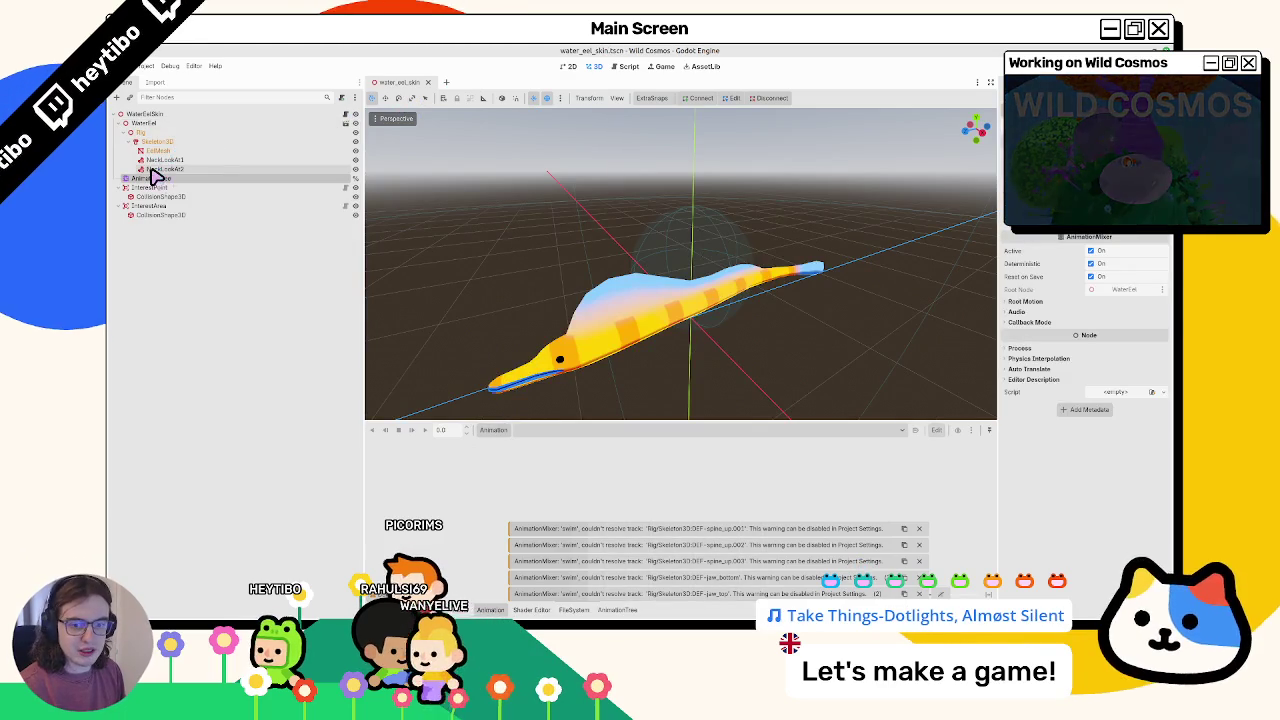
pyautogui.click(168, 143)
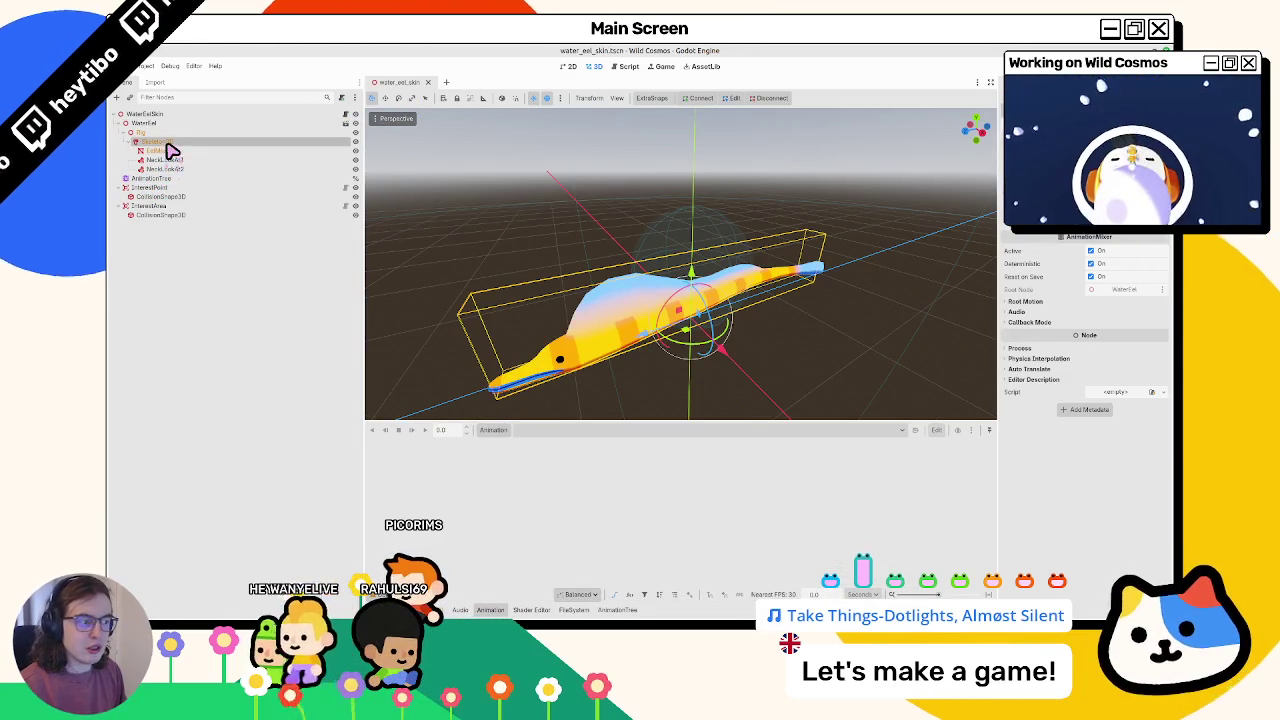
pyautogui.click(163, 150)
pyautogui.click(160, 133)
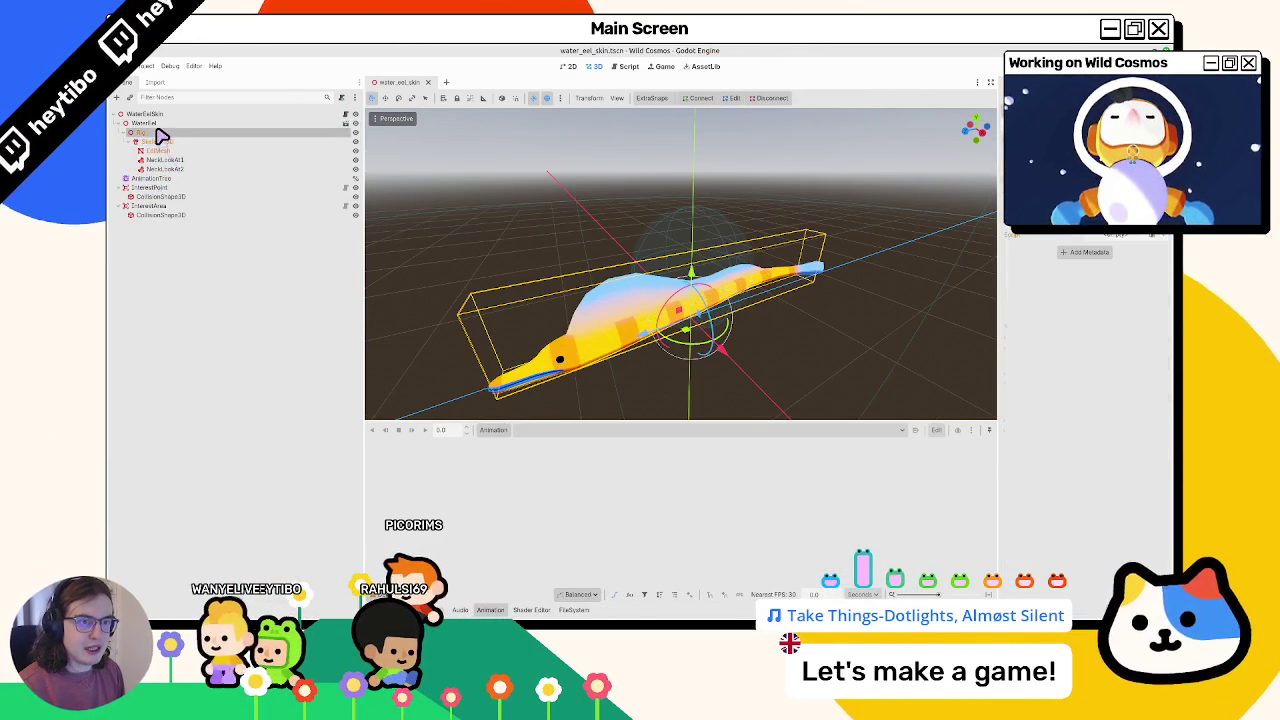
pyautogui.click(151, 141)
pyautogui.click(157, 150)
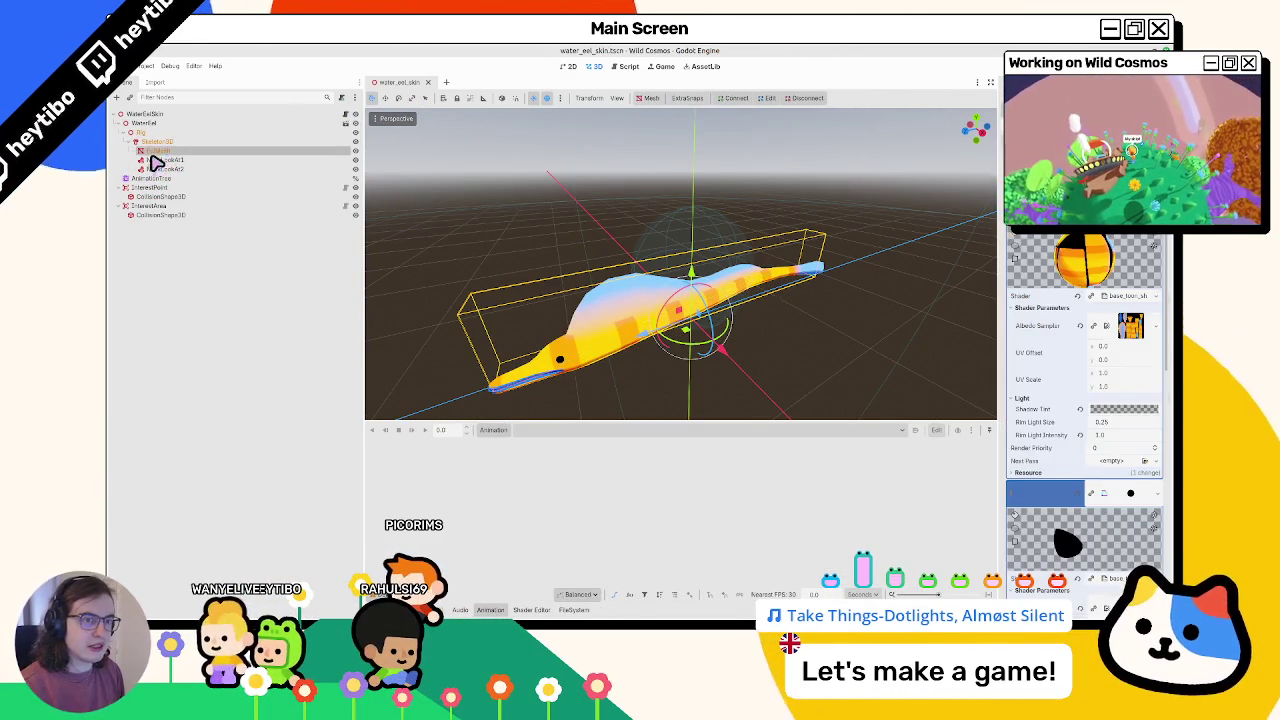
pyautogui.click(151, 141)
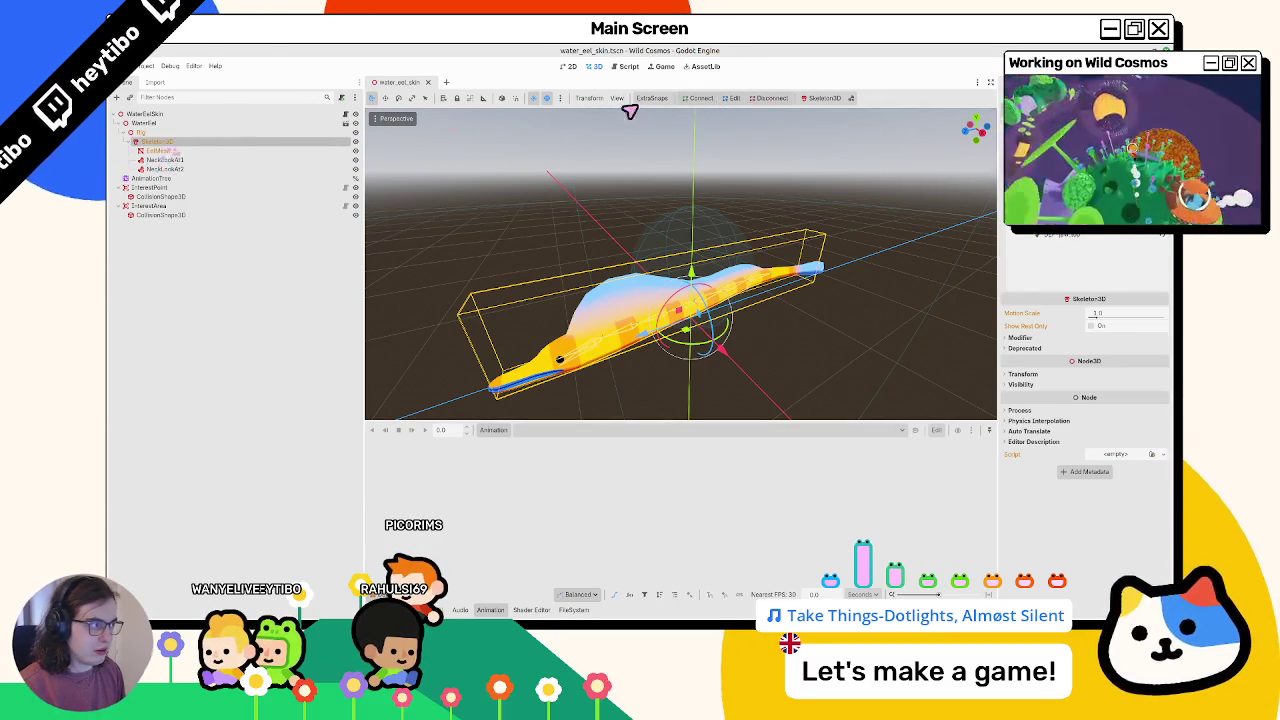
# Reset the eel skeleton to its rest pose from the Skeleton3D menu and check it
pyautogui.click(820, 98)
pyautogui.click(823, 126)
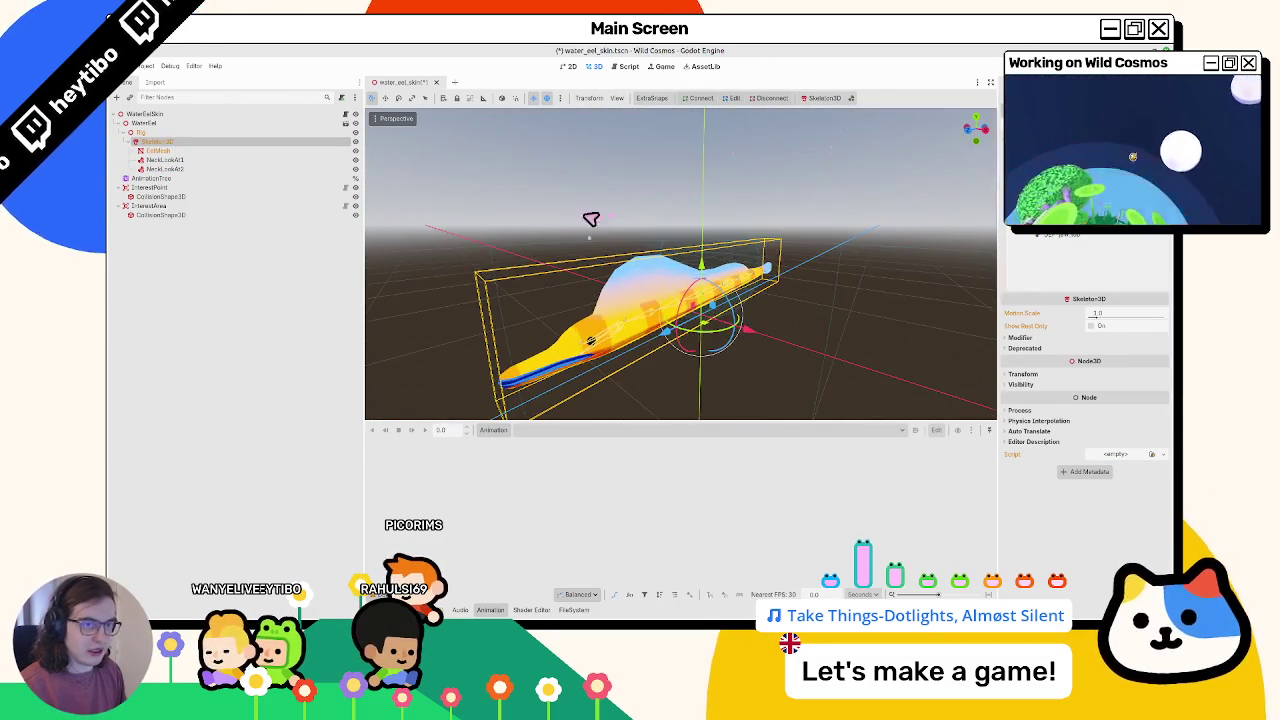
pyautogui.moveTo(597, 256)
pyautogui.mouseDown()
pyautogui.moveTo(620, 214)
pyautogui.moveTo(637, 223)
pyautogui.mouseUp()
pyautogui.click(659, 270)
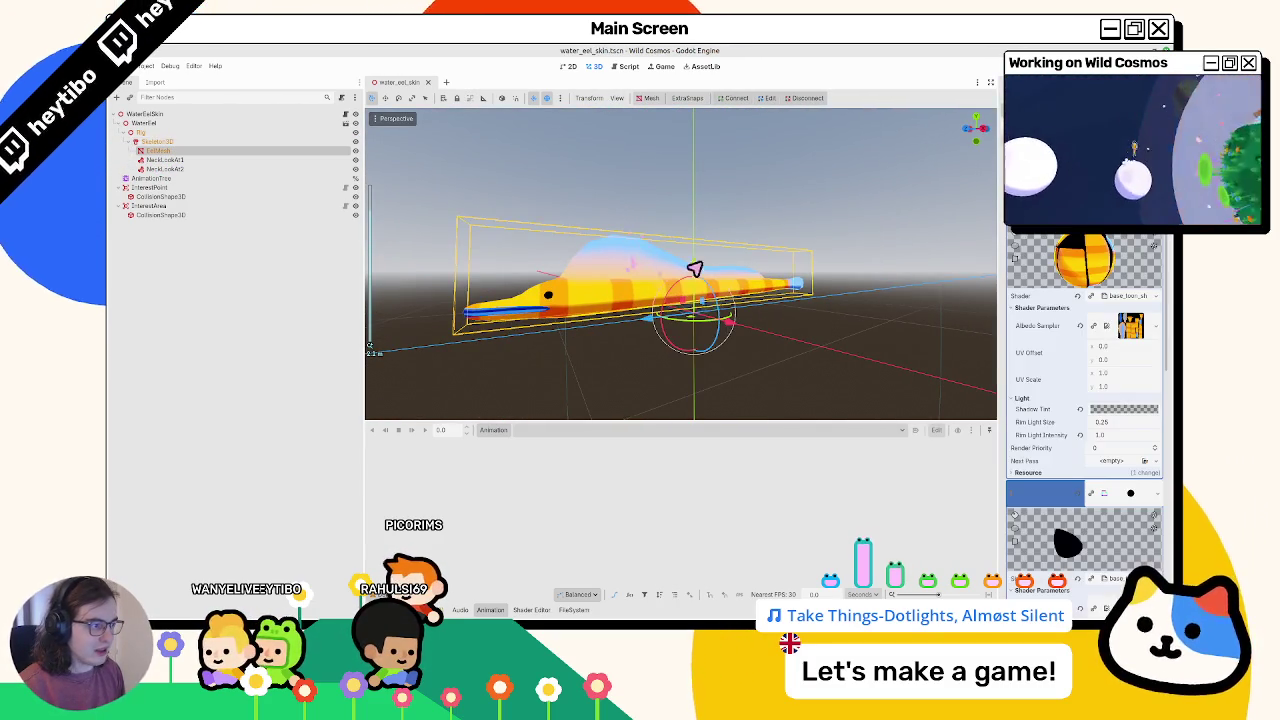
pyautogui.moveTo(697, 305)
pyautogui.mouseDown()
pyautogui.moveTo(834, 249)
pyautogui.moveTo(540, 377)
pyautogui.moveTo(523, 242)
pyautogui.mouseUp()
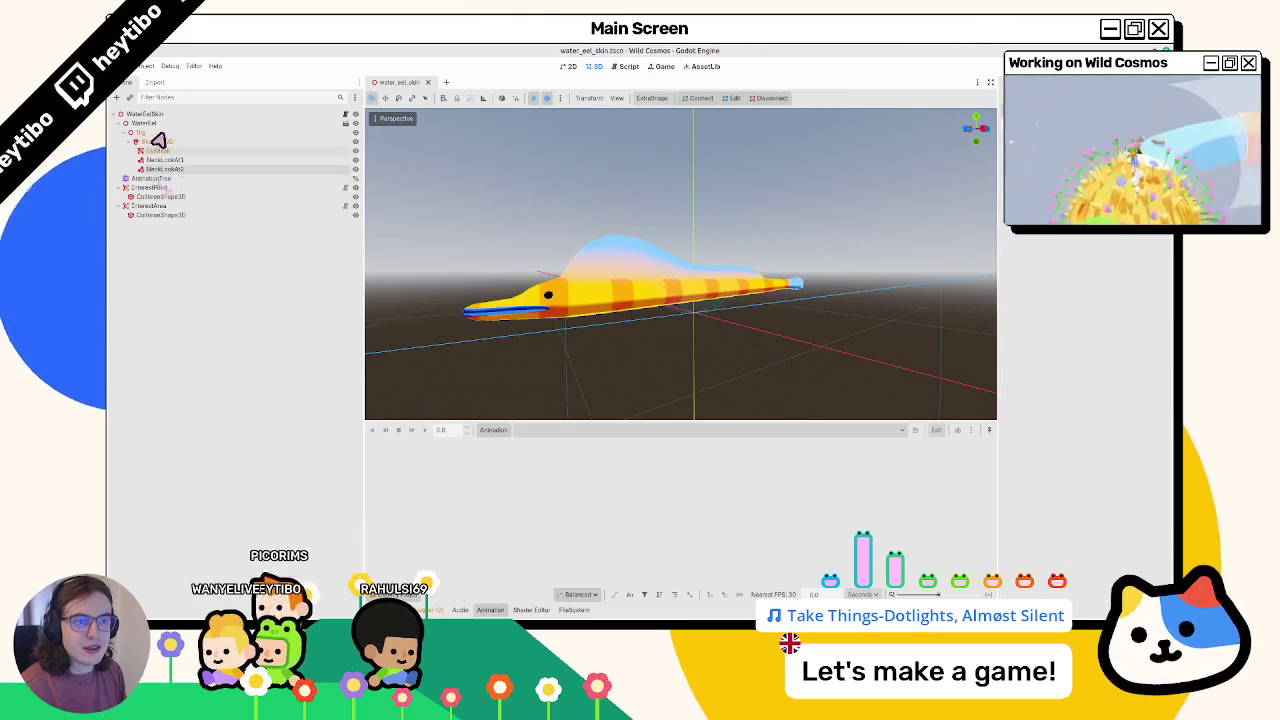
pyautogui.click(155, 124)
# Add an AnimationPlayer under WaterEelSkin above AnimationTree, then save water_eel.blend in Blender
pyautogui.click(125, 123)
pyautogui.click(150, 116)
pyautogui.hotkey('ctrl', 'a')
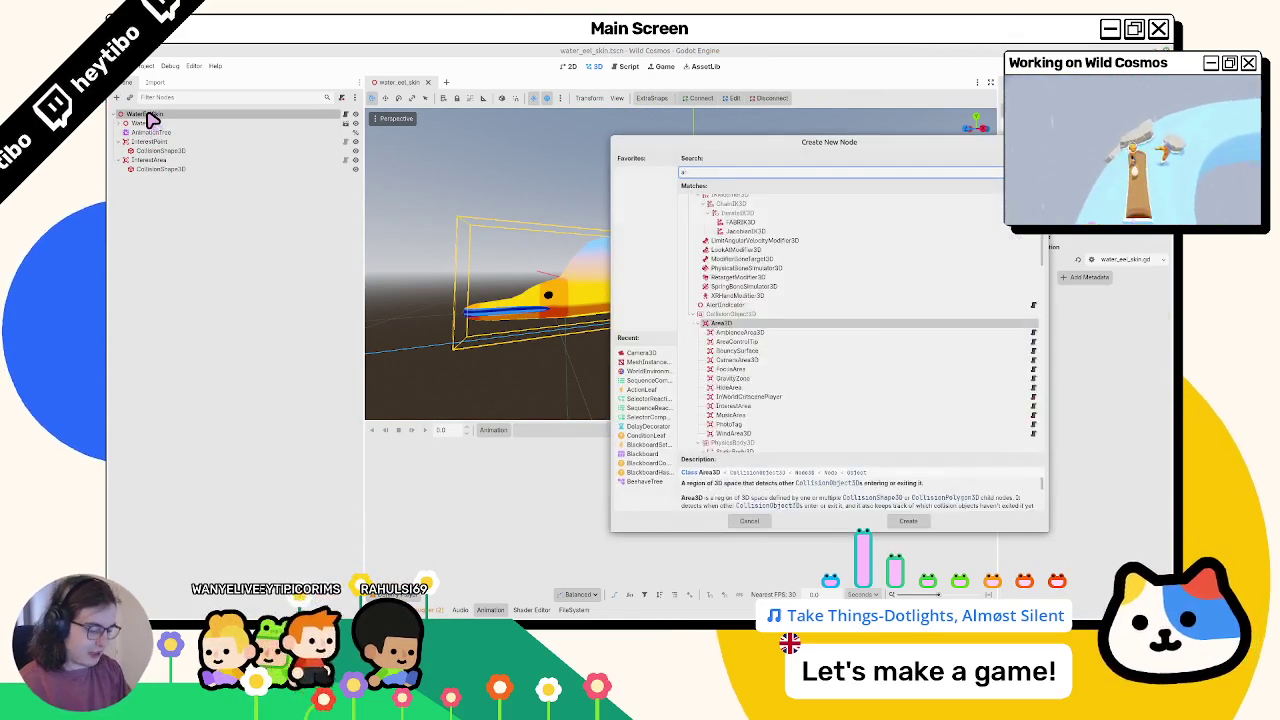
pyautogui.write('animationp')
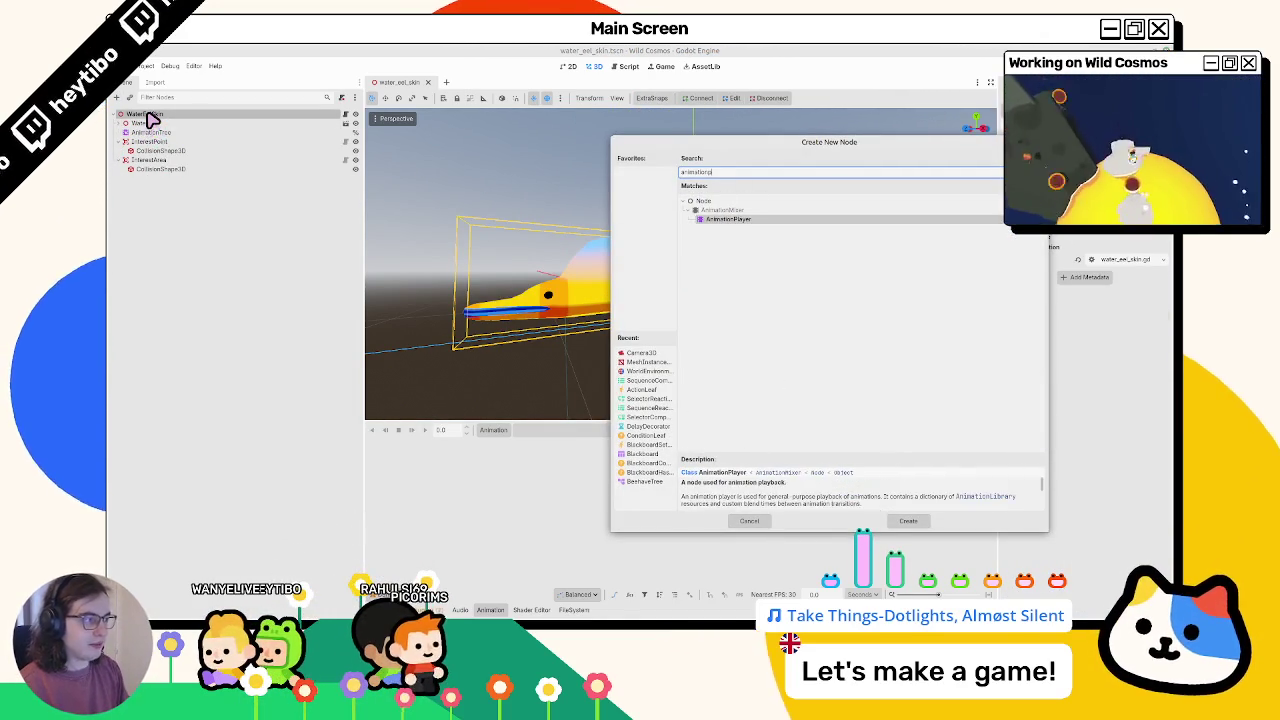
pyautogui.press('Return')
pyautogui.moveTo(163, 176); pyautogui.dragTo(170, 133)
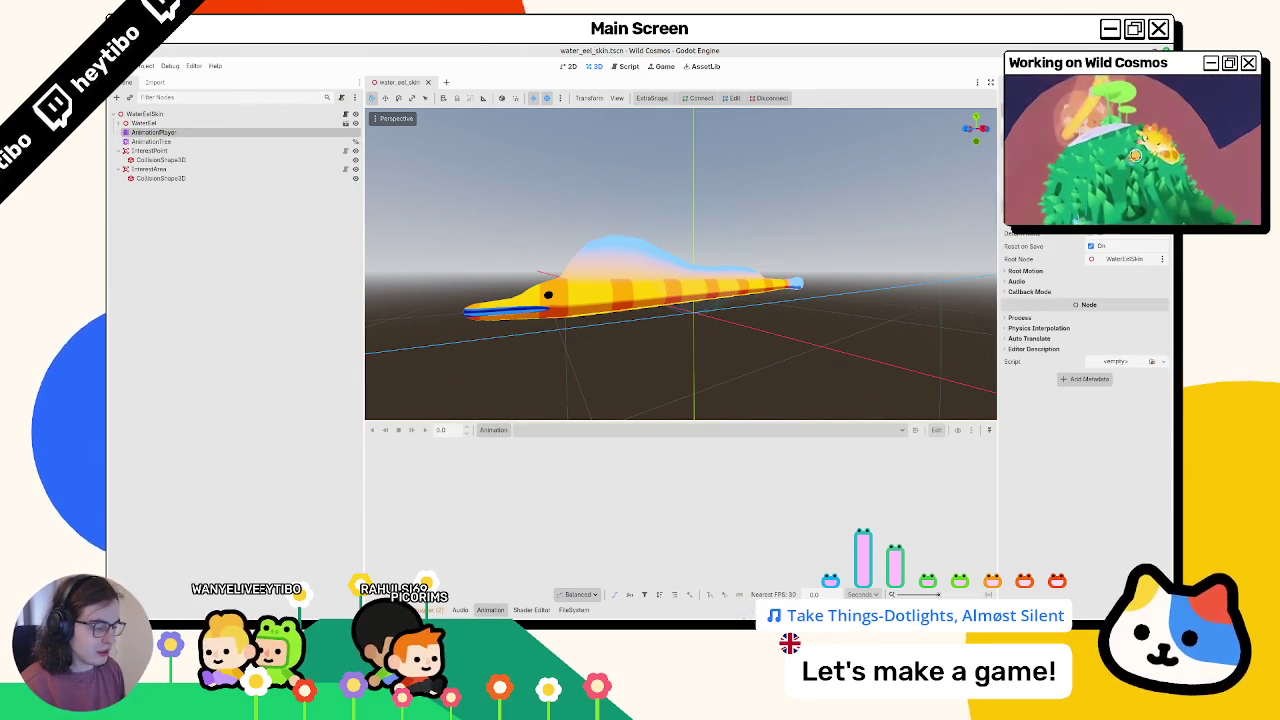
pyautogui.hotkey('alt', 'Tab')
pyautogui.hotkey('ctrl', 's')
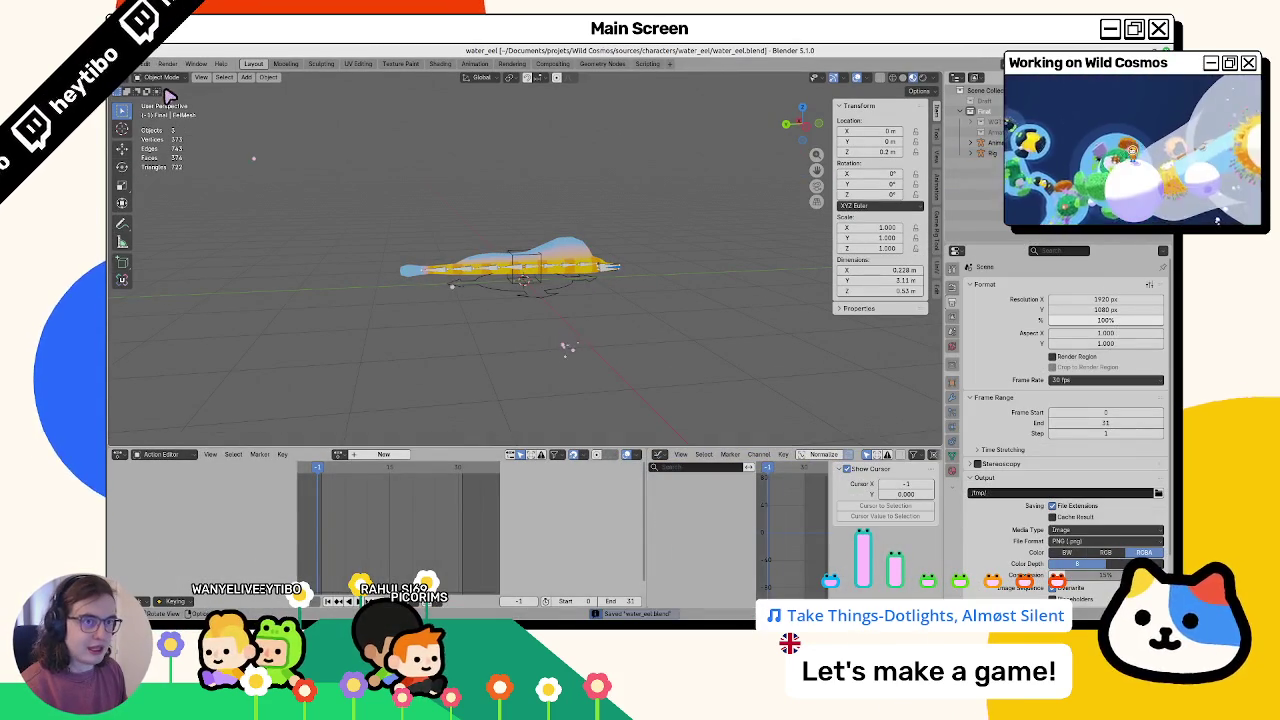
# Open water_eel_export.blend from recent files and clear missing actions from the Action Bakery list
pyautogui.click(142, 63)
pyautogui.moveTo(170, 106)
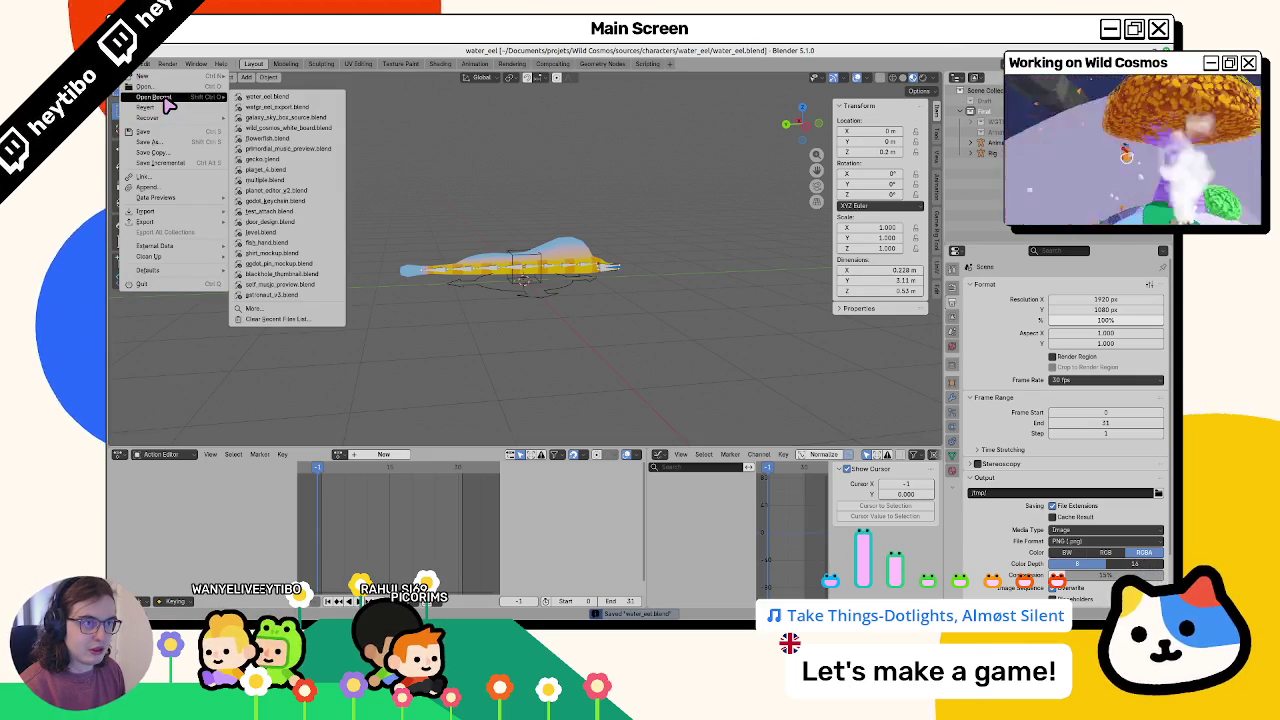
pyautogui.click(272, 106)
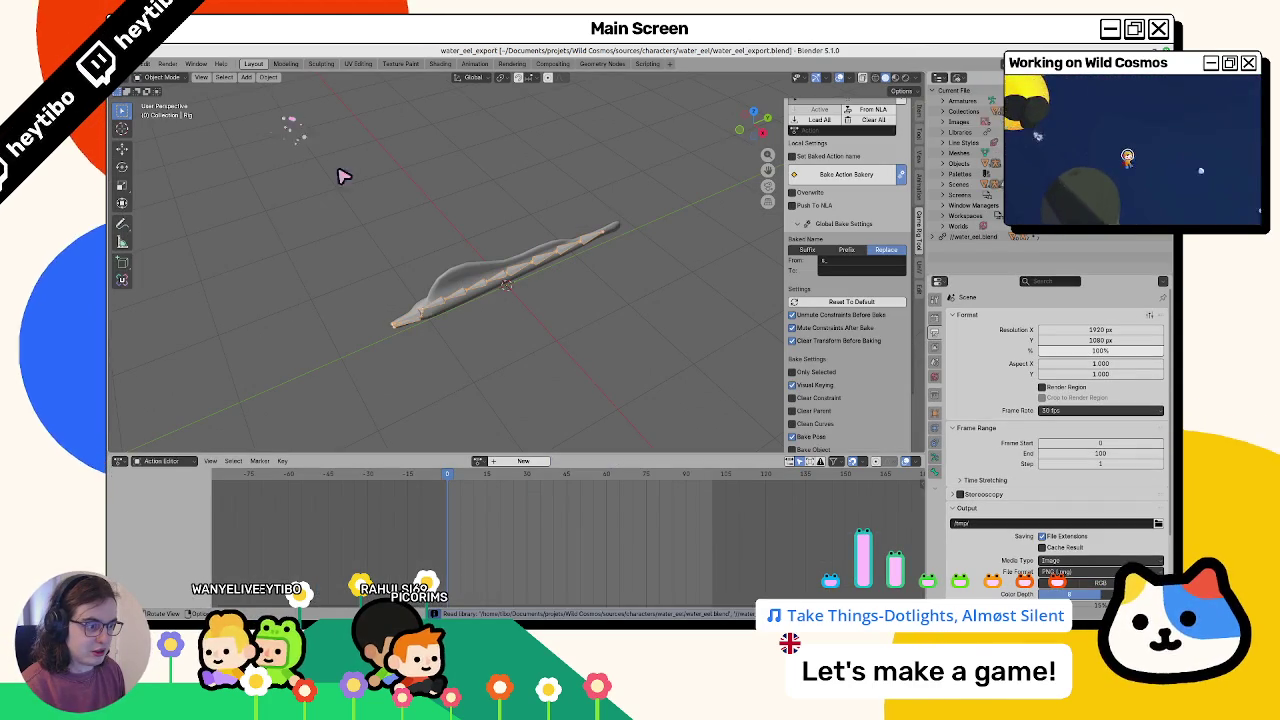
pyautogui.click(489, 470)
pyautogui.press('Escape')
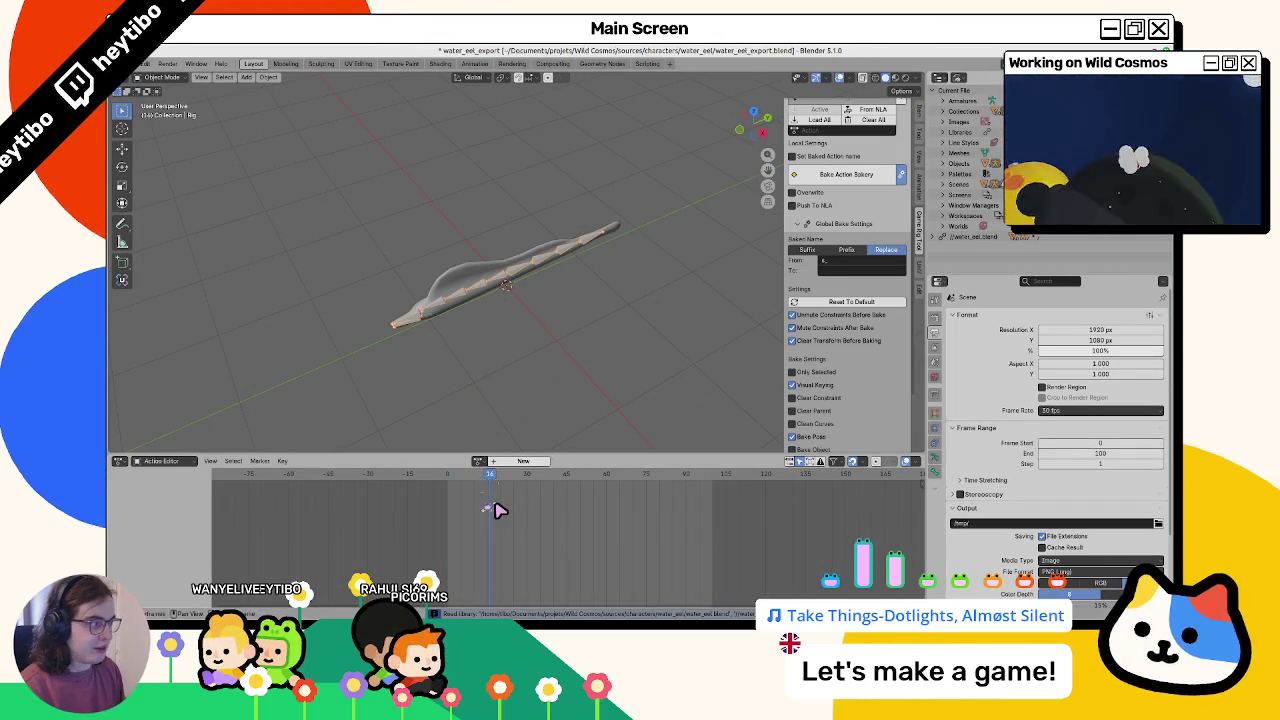
pyautogui.scroll(5, 872, 330)
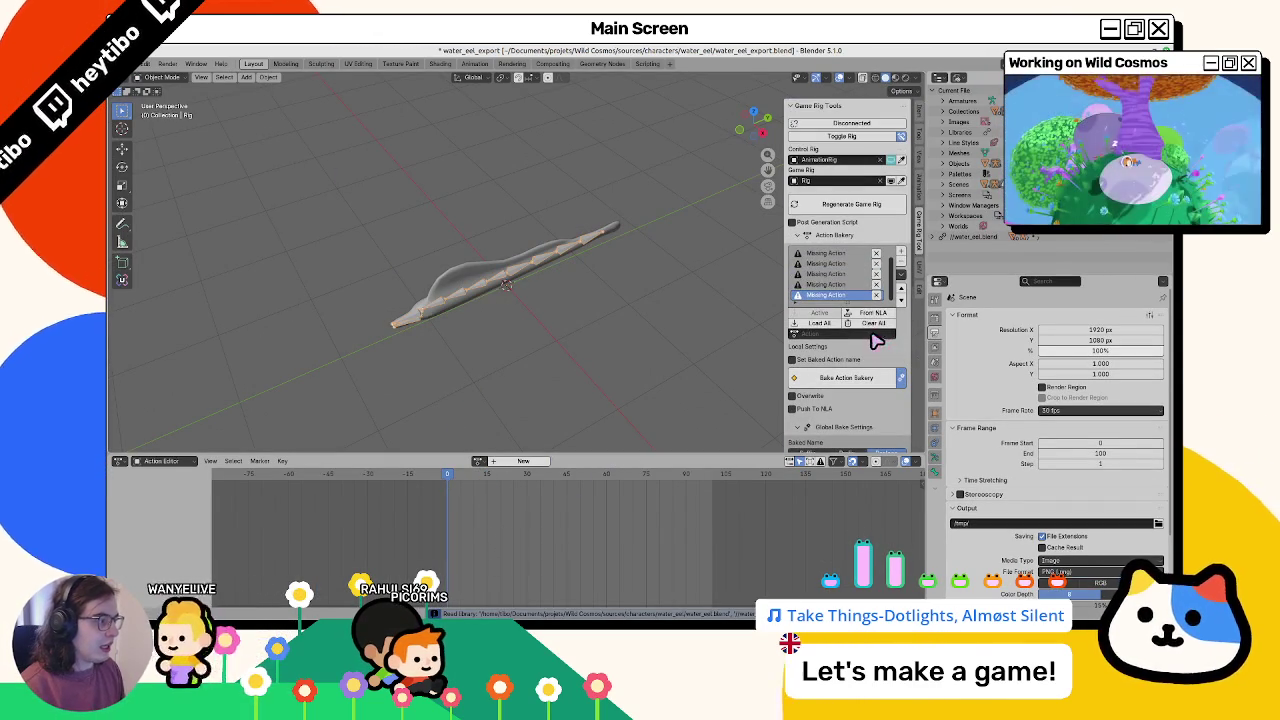
pyautogui.click(902, 275)
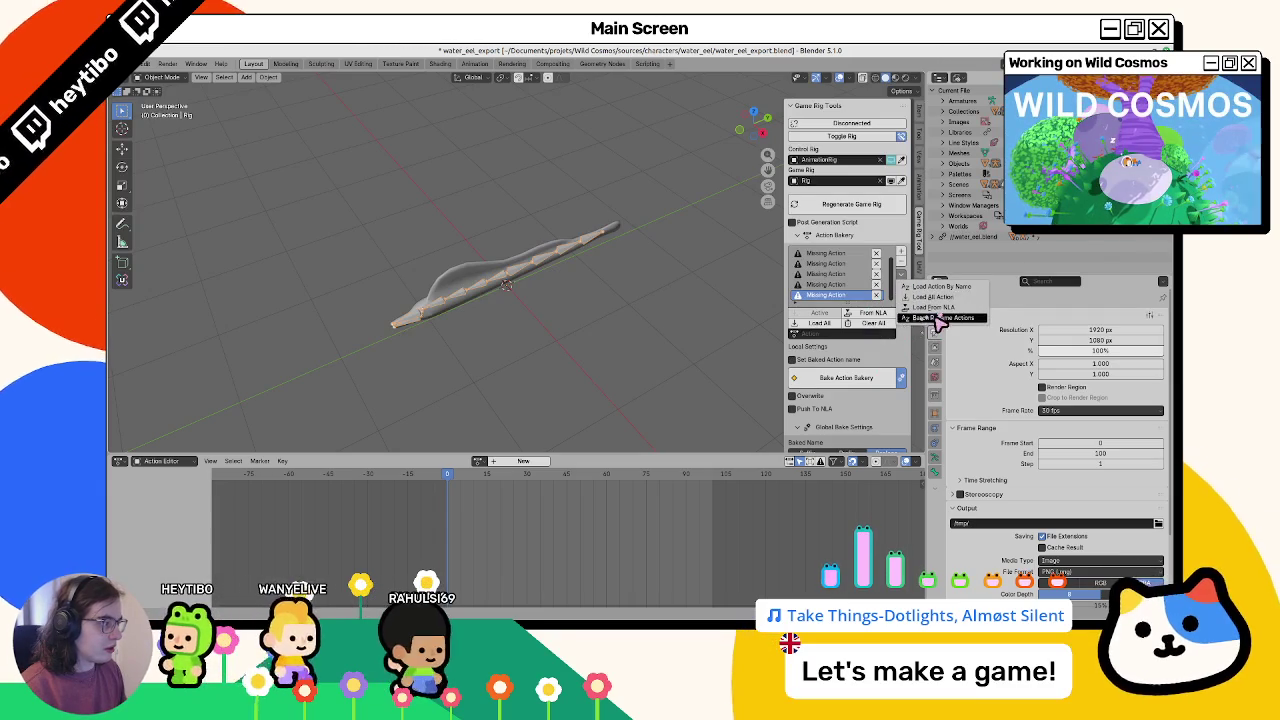
pyautogui.click(938, 318)
# Append all seven actions from water_eel.blend and load them into the bakery list
pyautogui.click(143, 63)
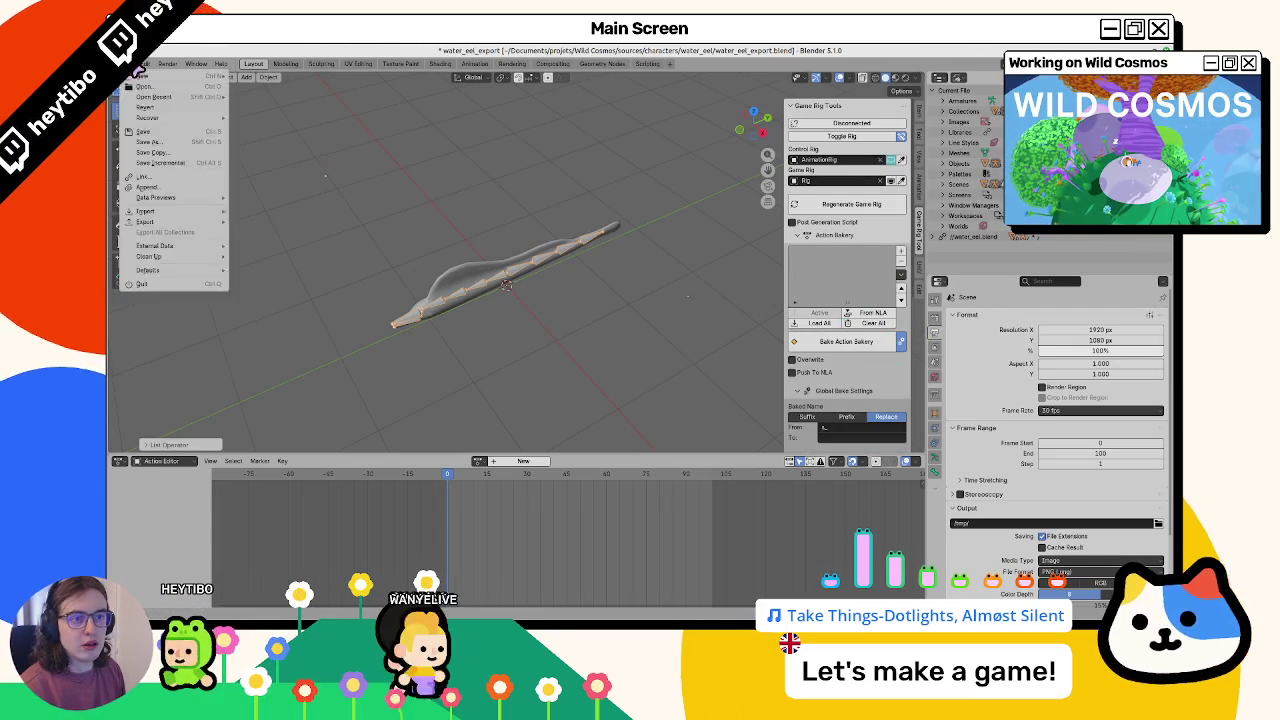
pyautogui.click(175, 188)
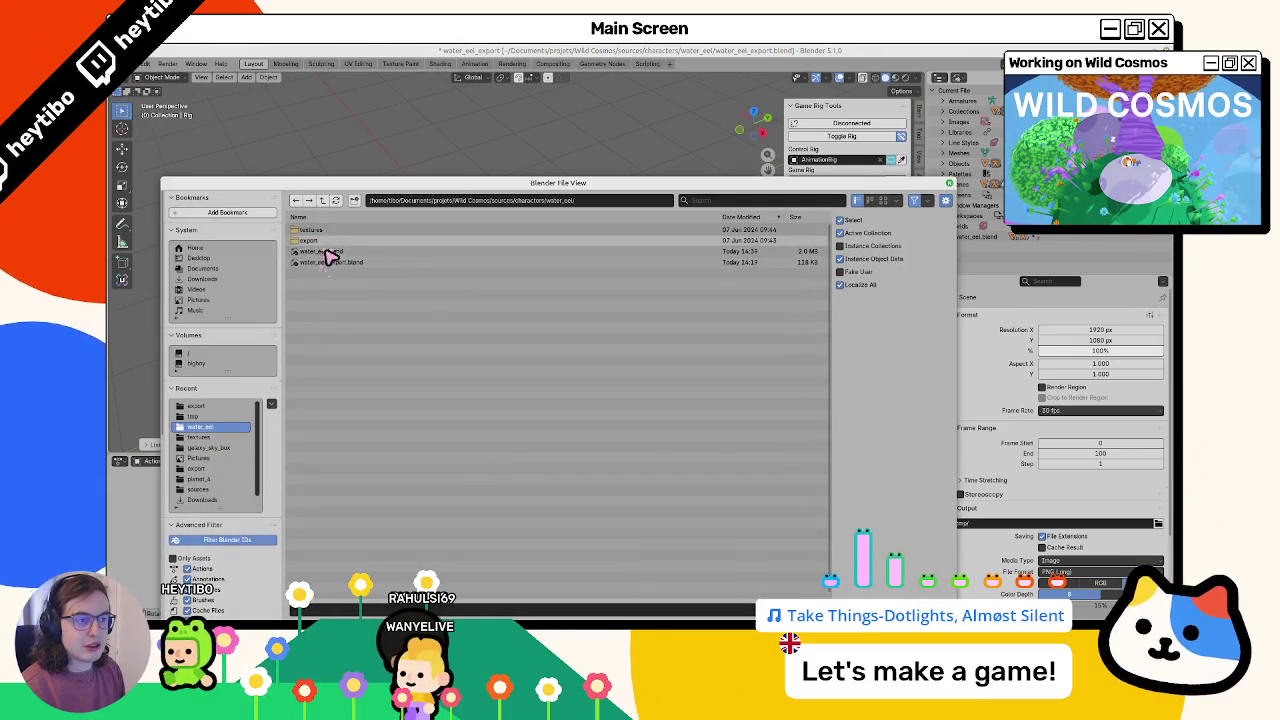
pyautogui.doubleClick(330, 253)
pyautogui.doubleClick(326, 232)
pyautogui.moveTo(326, 234); pyautogui.dragTo(305, 308)
pyautogui.press('Return')
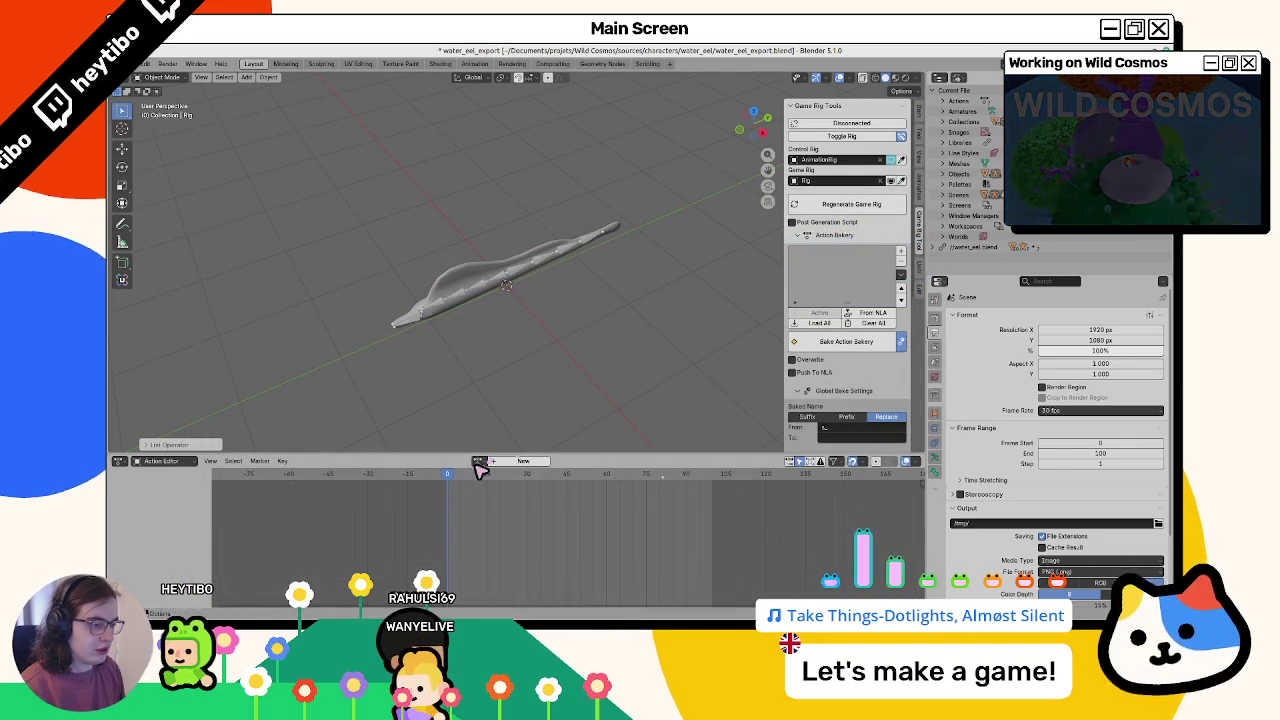
pyautogui.click(819, 323)
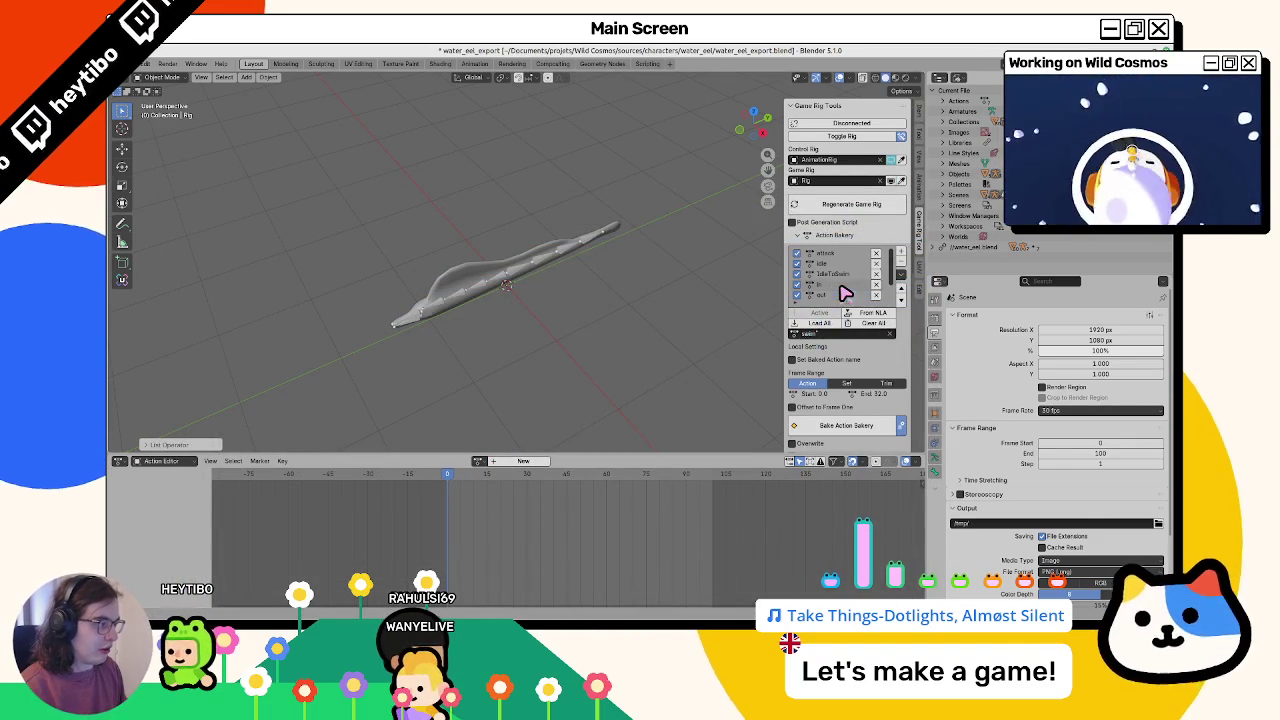
# Batch rename the listed actions by adding the s_ prefix
pyautogui.click(901, 274)
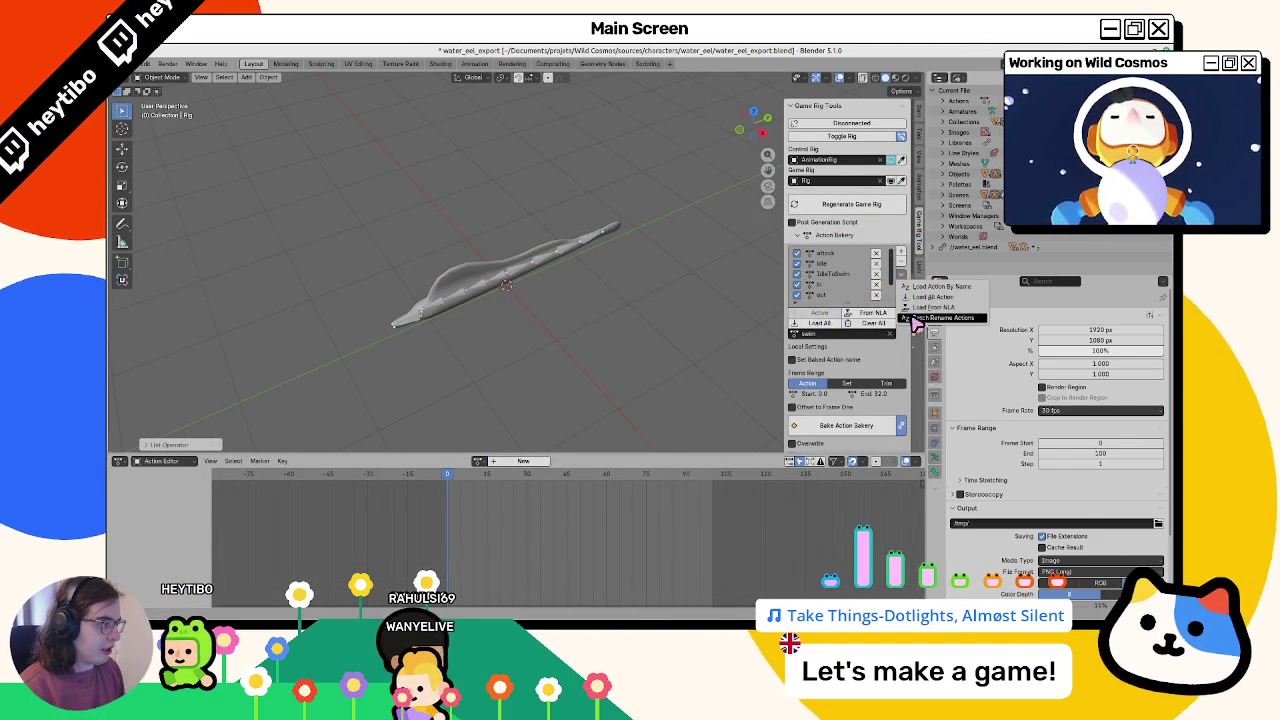
pyautogui.click(905, 312)
pyautogui.click(855, 337)
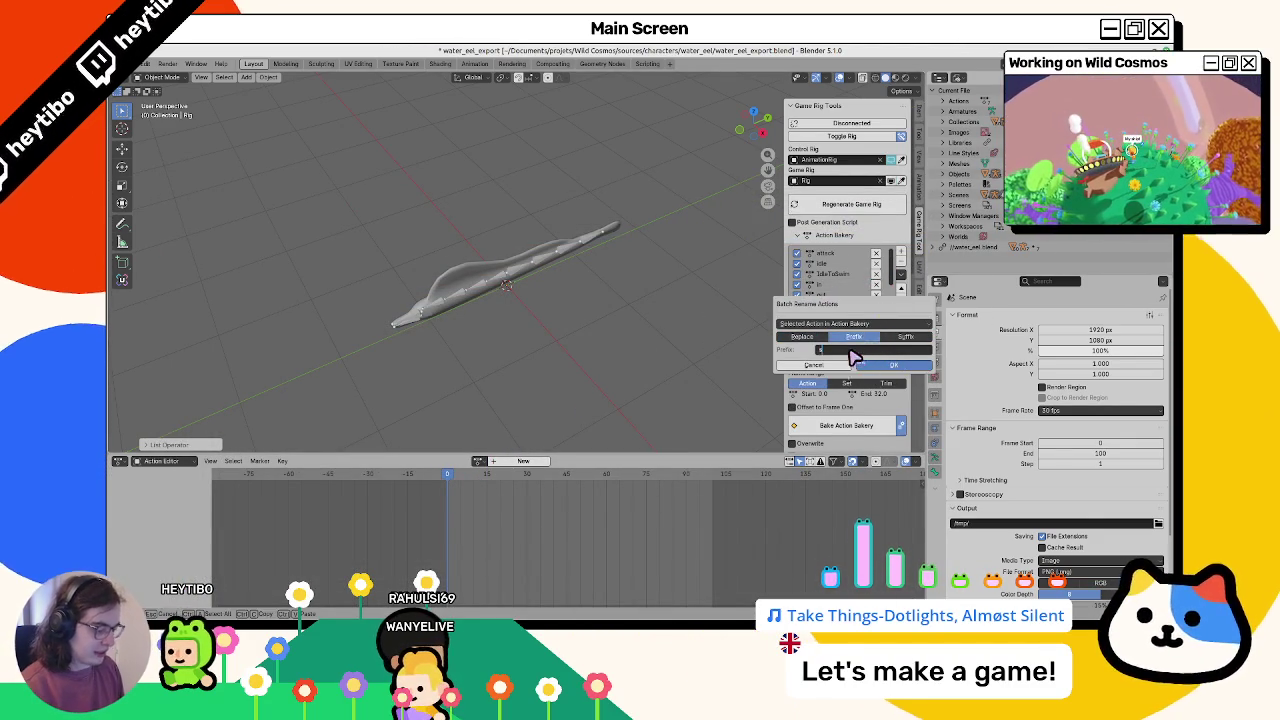
pyautogui.click(890, 366)
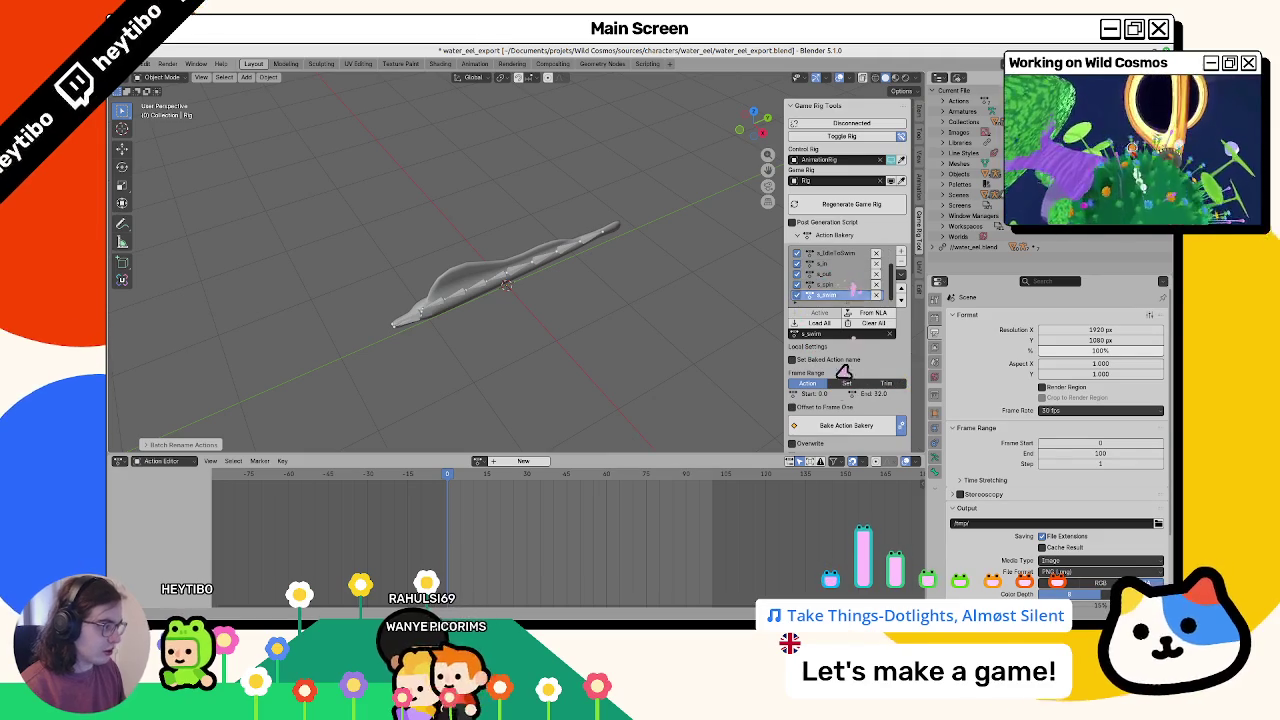
# Bake the listed actions onto the game rig with the Action Bakery
pyautogui.click(857, 425)
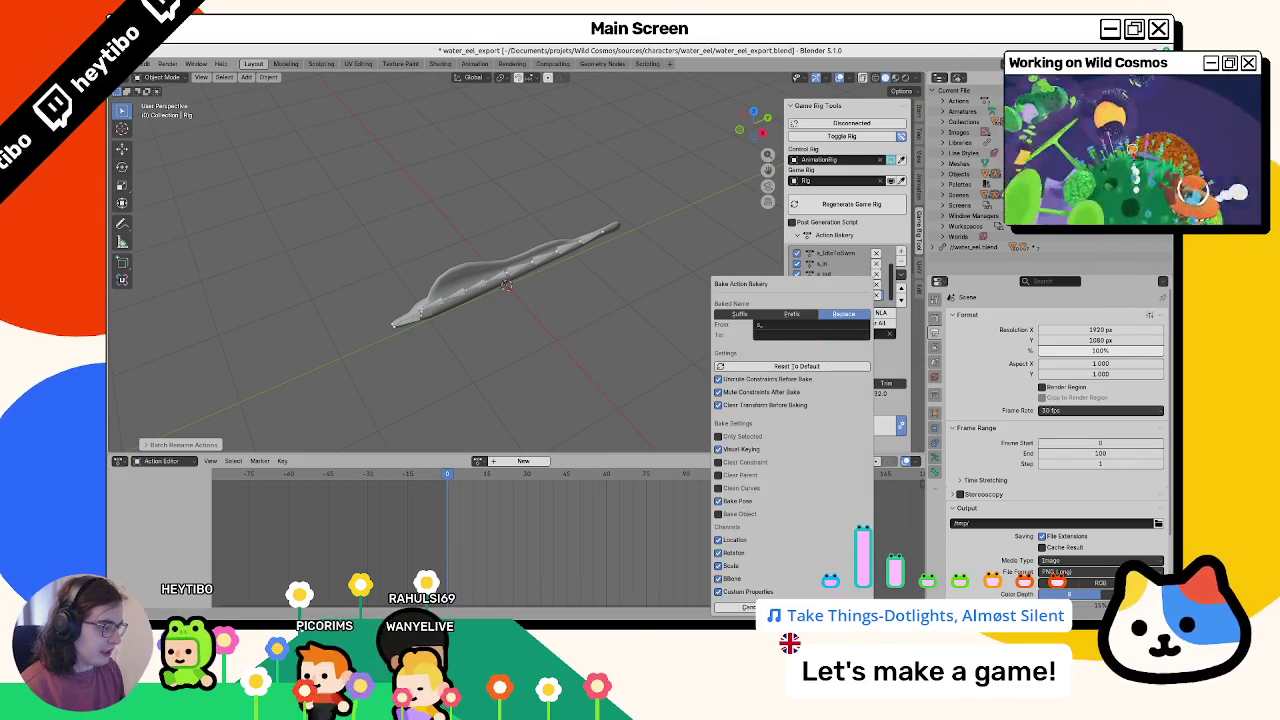
pyautogui.scroll(-8, 838, 424)
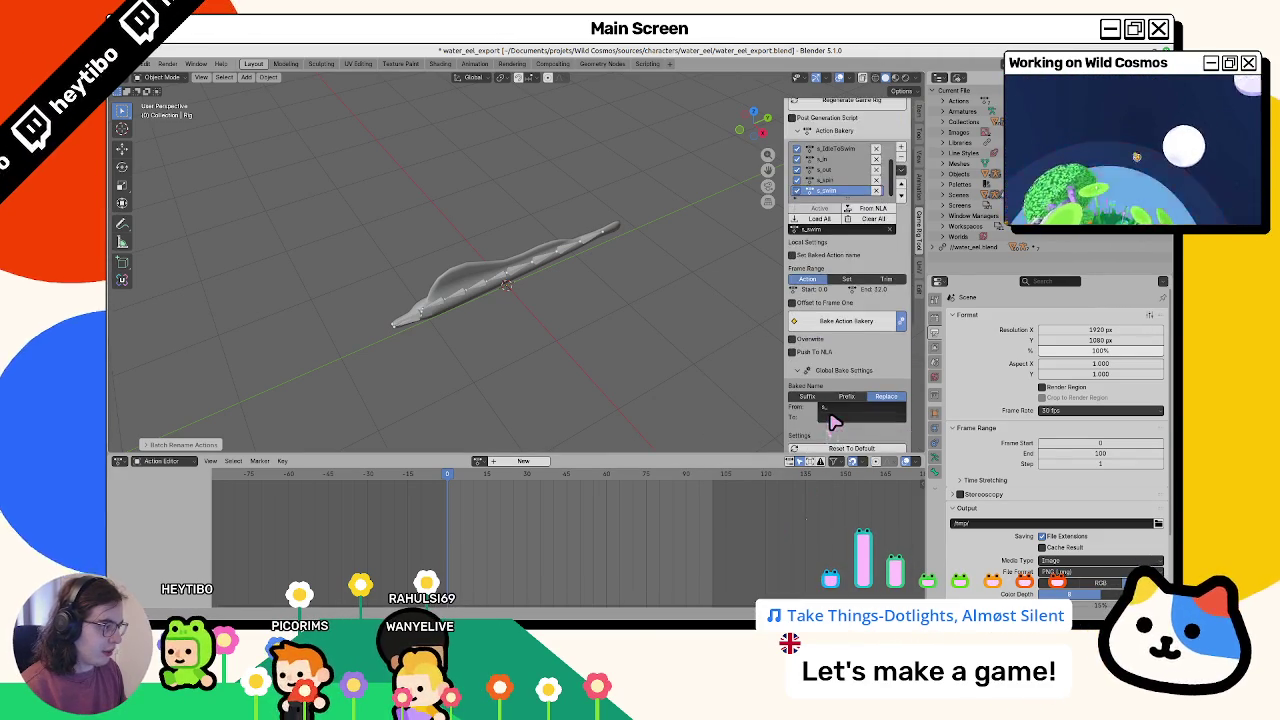
pyautogui.scroll(6, 840, 420)
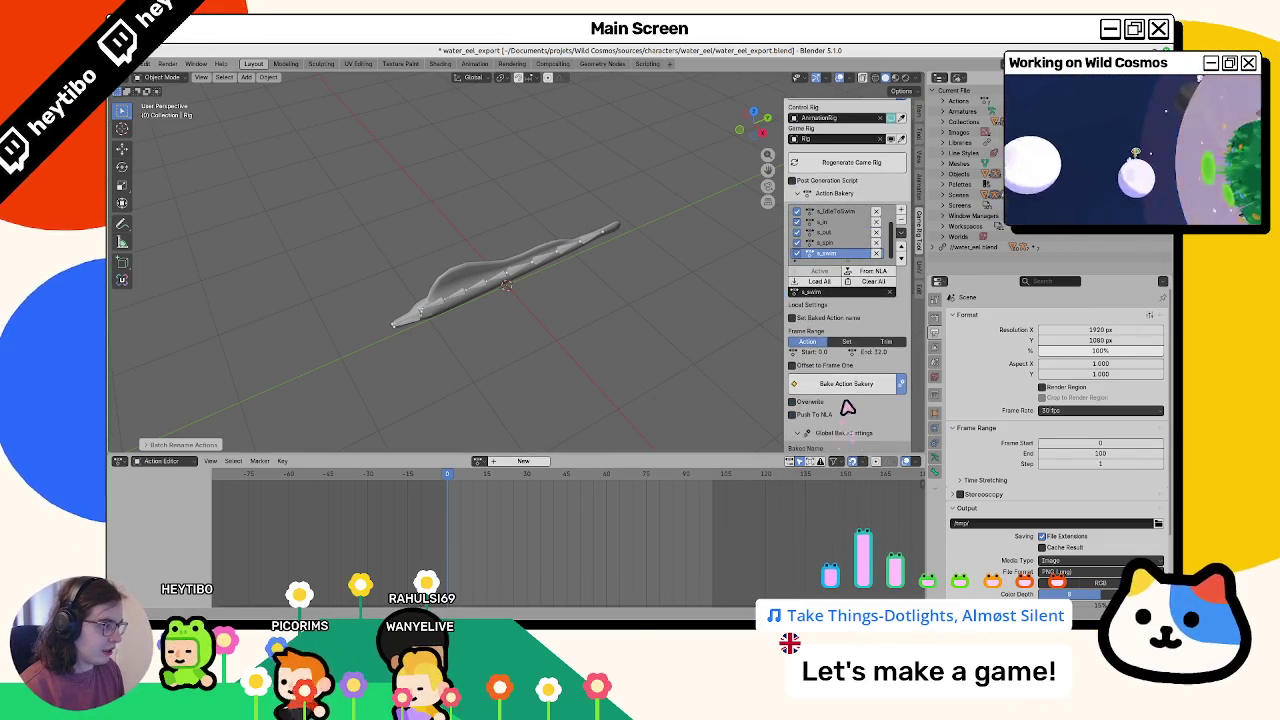
pyautogui.click(852, 388)
pyautogui.press('Return')
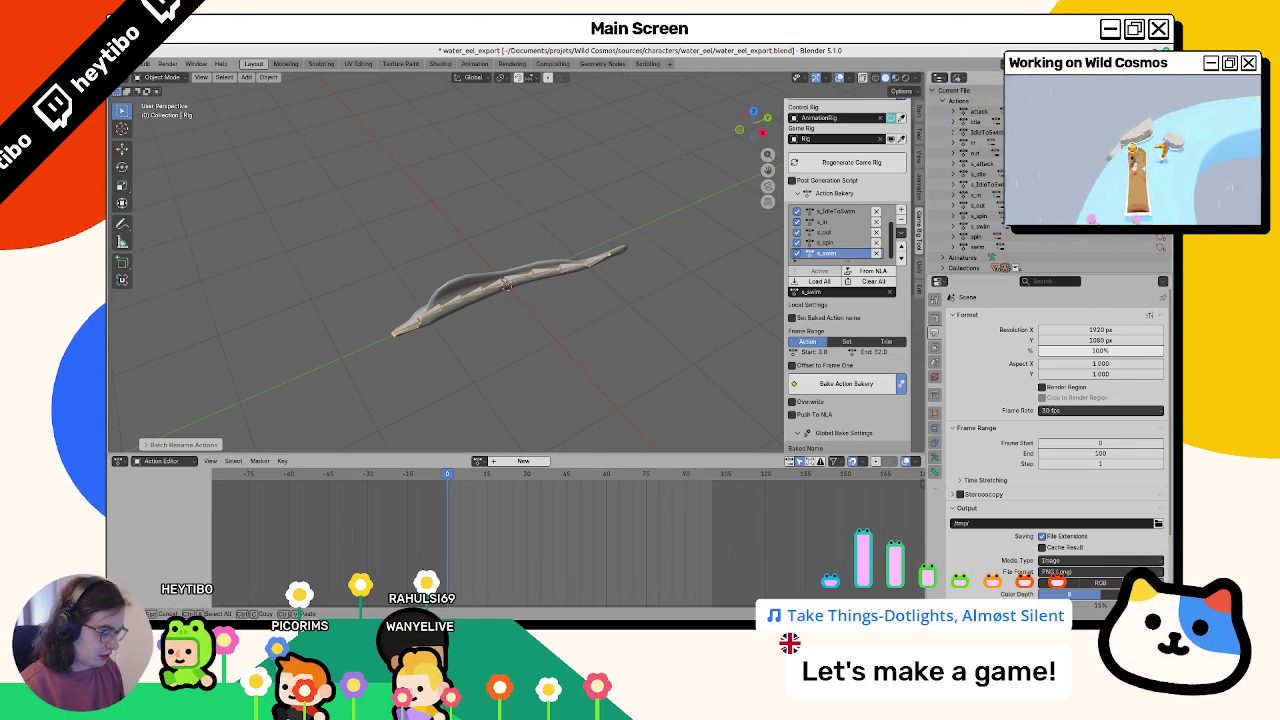
# Delete the original s_ source actions in the Outliner and toggle Pose Mode off again
pyautogui.hotkey('shift', 'a')
pyautogui.press('KP_Subtract')
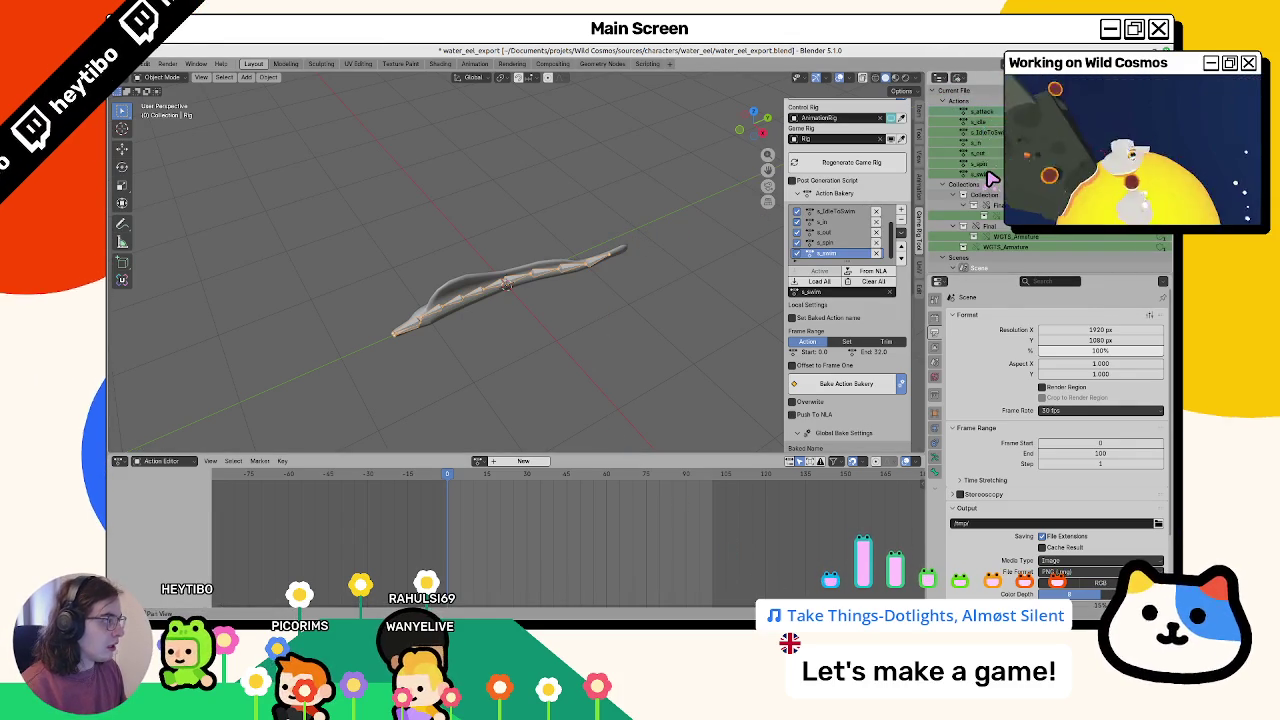
pyautogui.rightClick(990, 177)
pyautogui.click(968, 193)
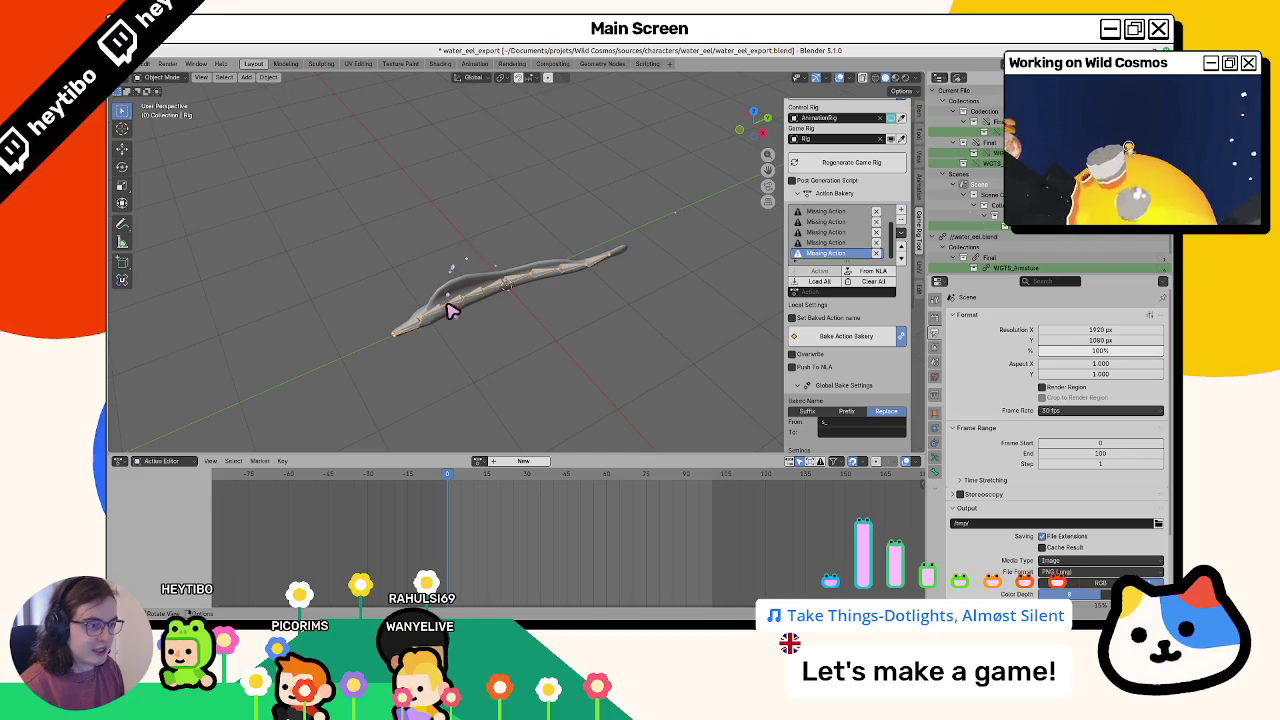
pyautogui.hotkey('ctrl', 'Tab')
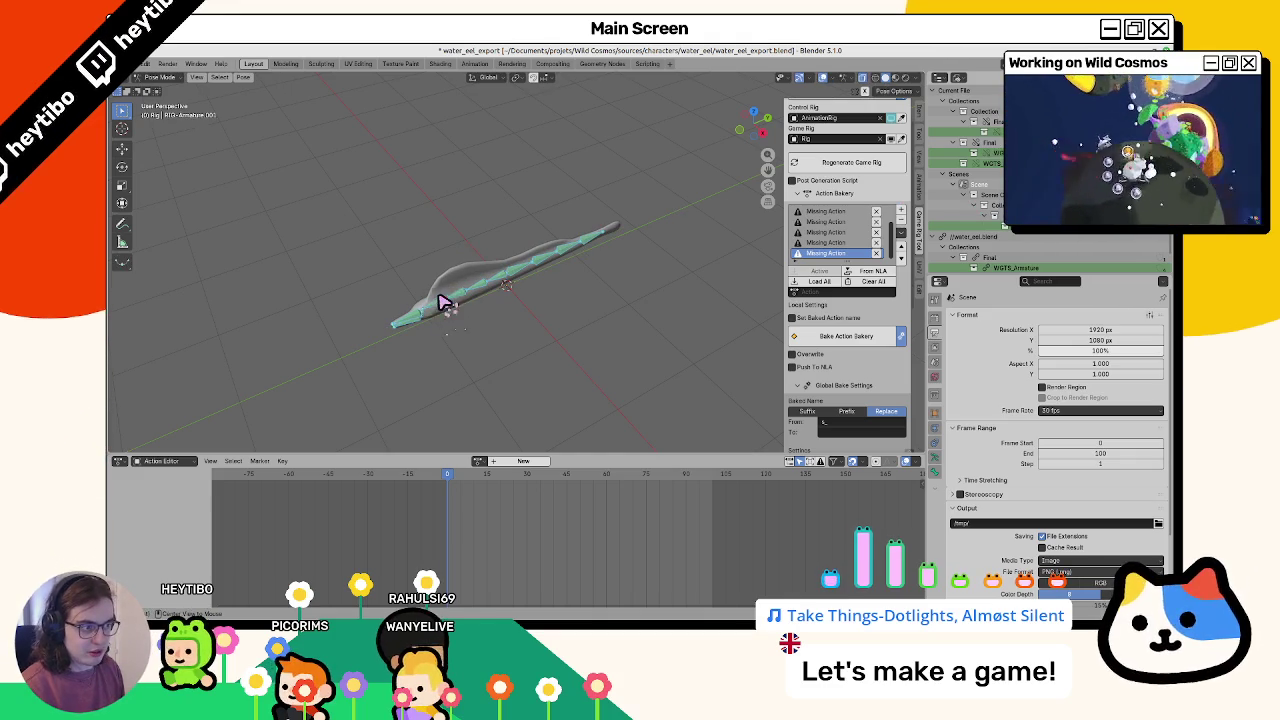
pyautogui.hotkey('ctrl', 'Tab')
pyautogui.click(143, 63)
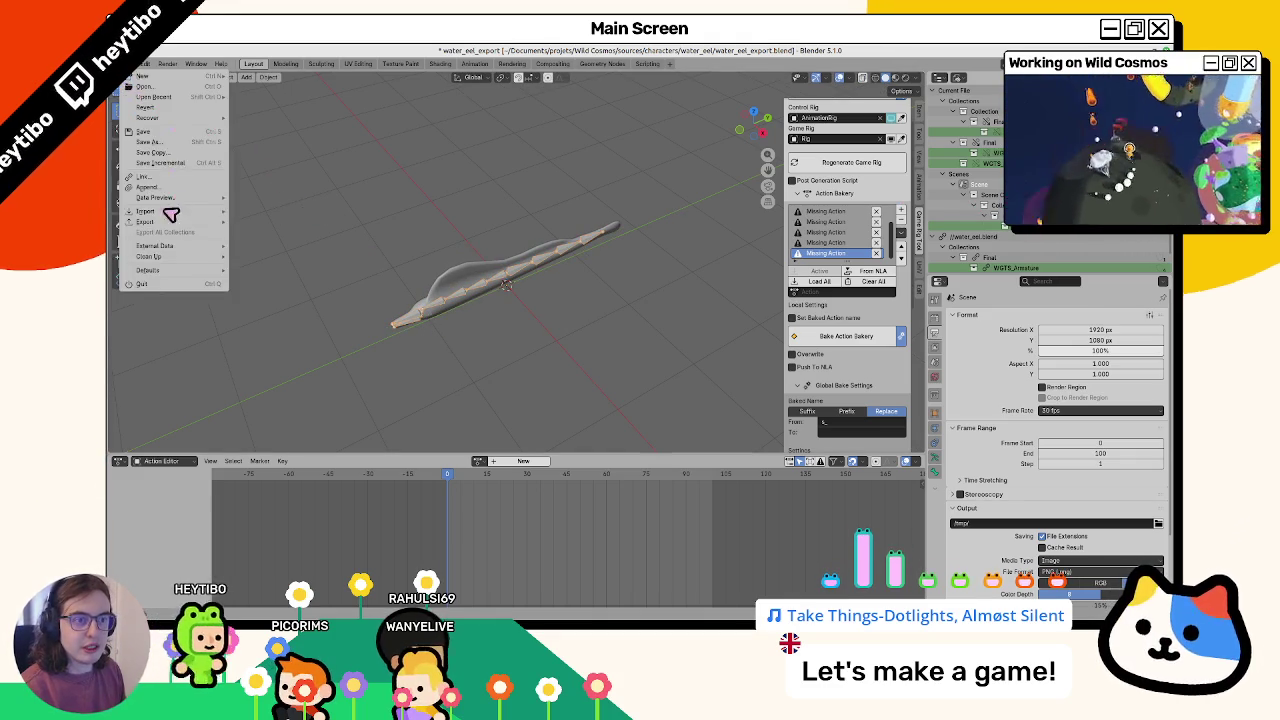
# Export the baked rig as glTF 2.0 water_eel_animations.glb into the export folder
pyautogui.moveTo(176, 222)
pyautogui.click(290, 315)
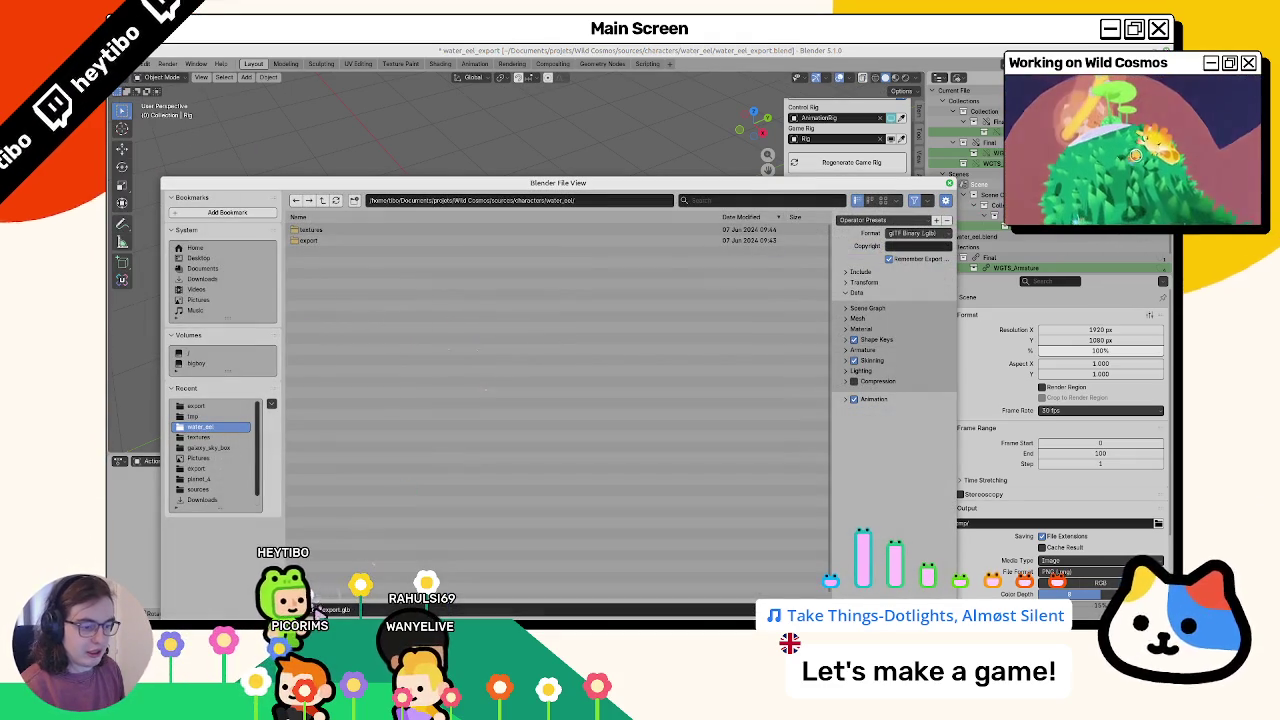
pyautogui.doubleClick(334, 241)
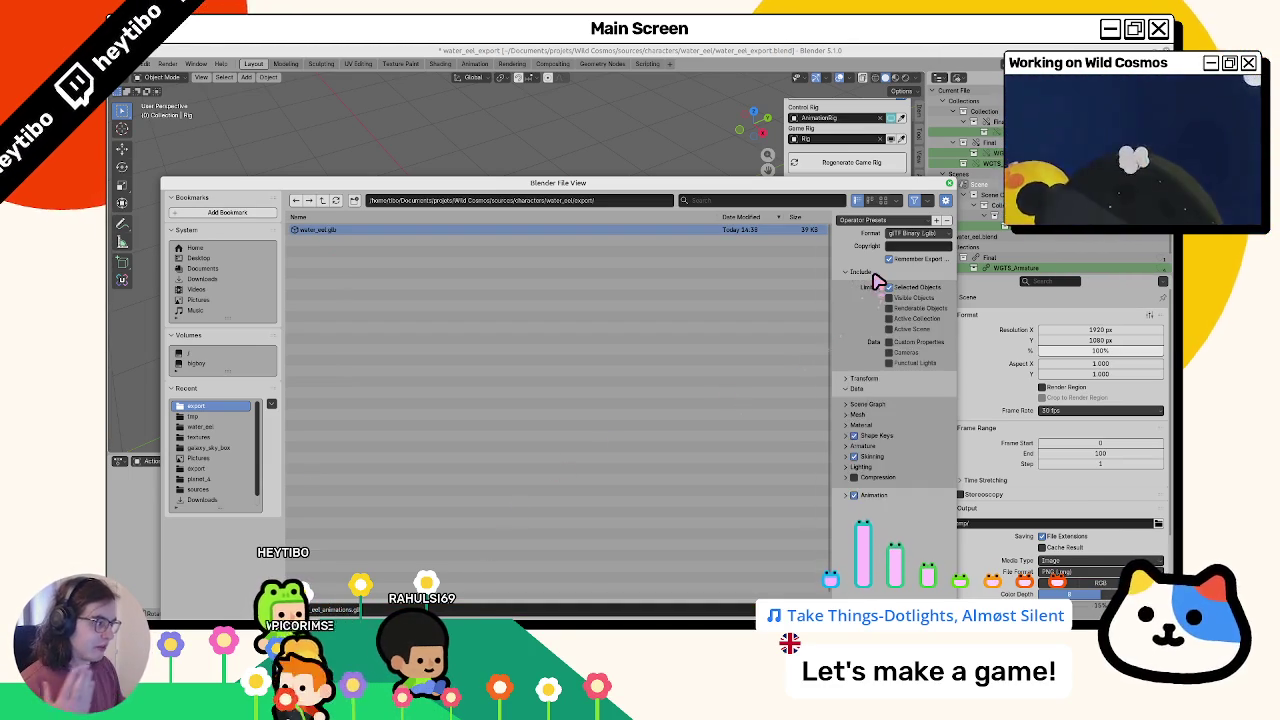
pyautogui.press('Return')
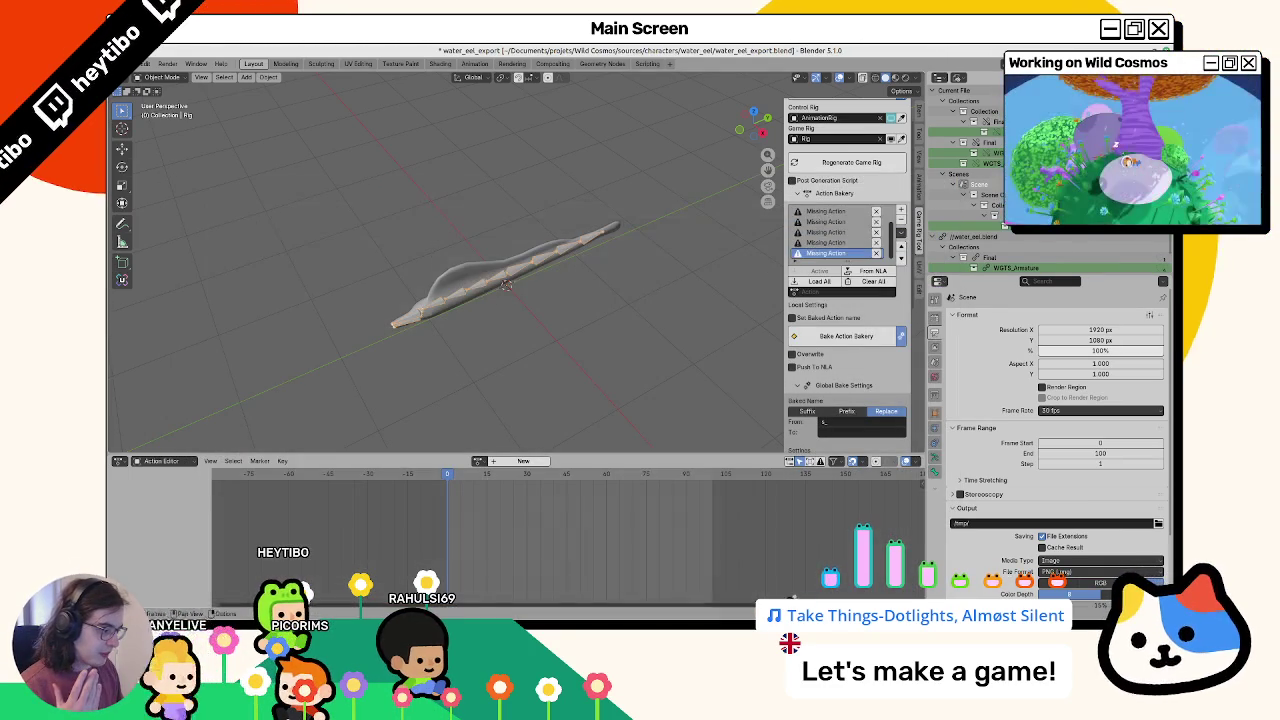
pyautogui.hotkey('alt', 'Tab')
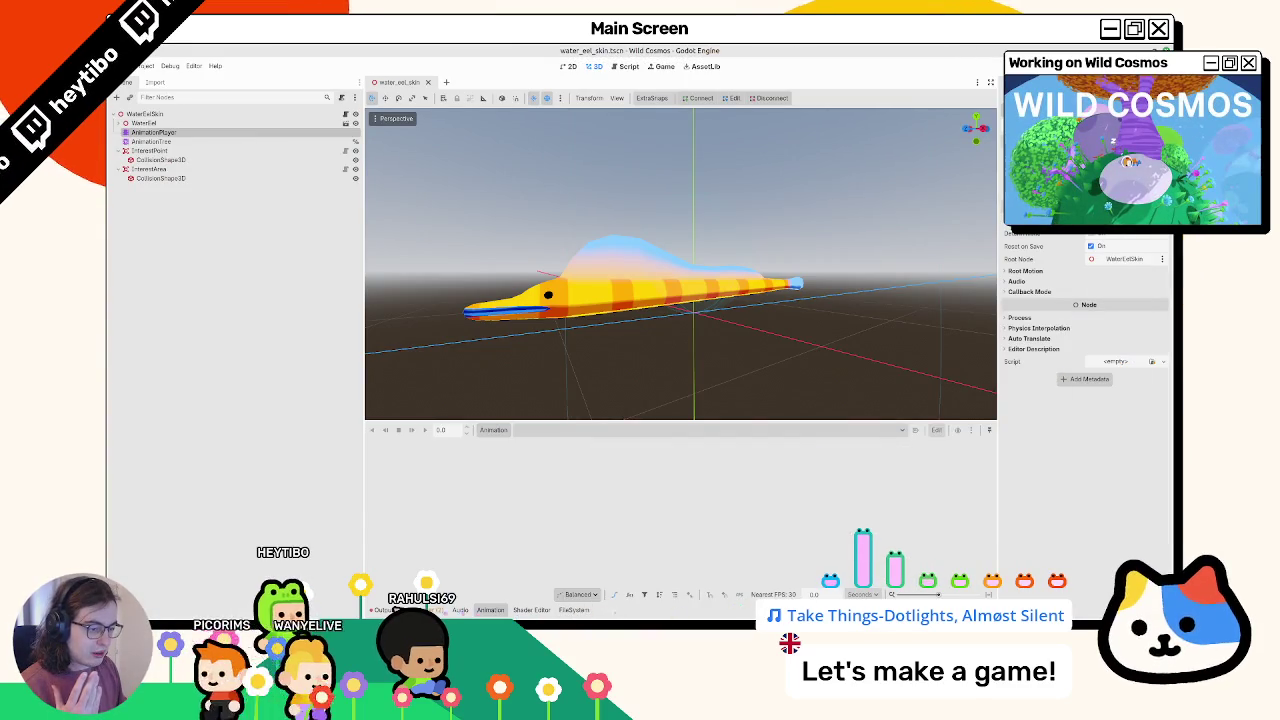
# Bring water_eel_animations.glb into the water_eel folder and review its IdleToSwim import settings
pyautogui.click(531, 610)
pyautogui.click(572, 610)
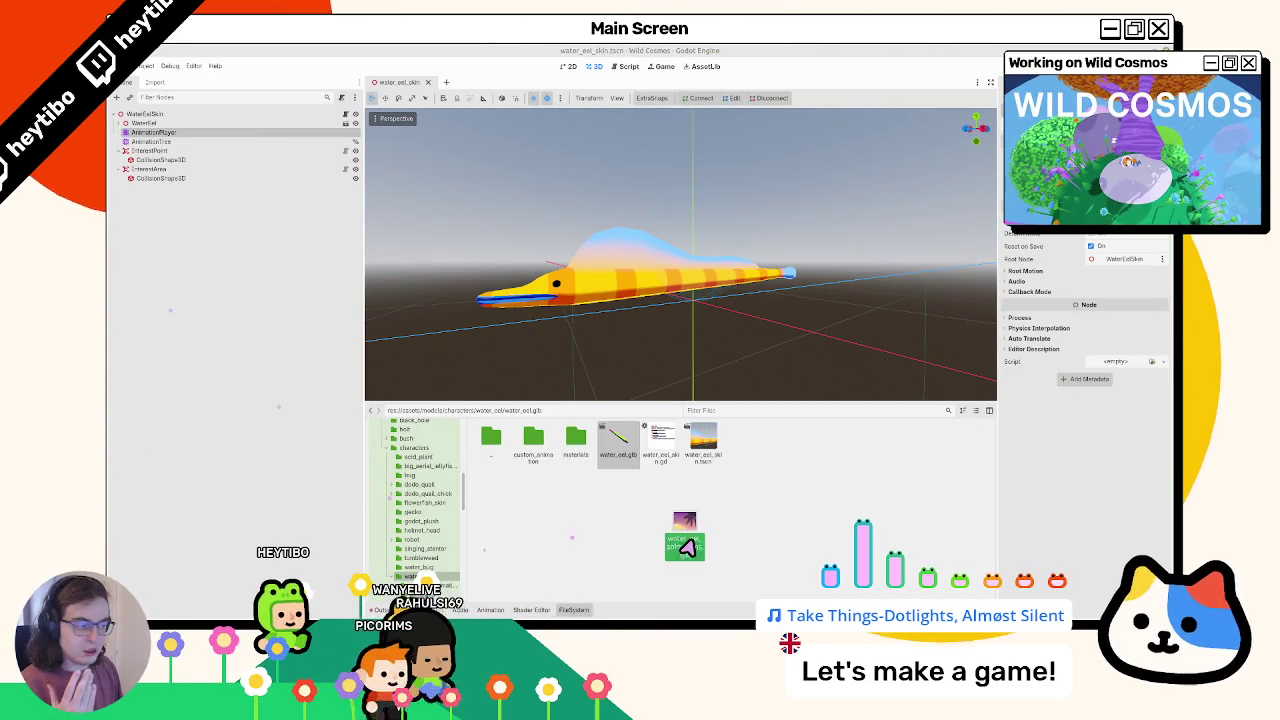
pyautogui.moveTo(685, 546); pyautogui.dragTo(686, 531)
pyautogui.doubleClick(661, 443)
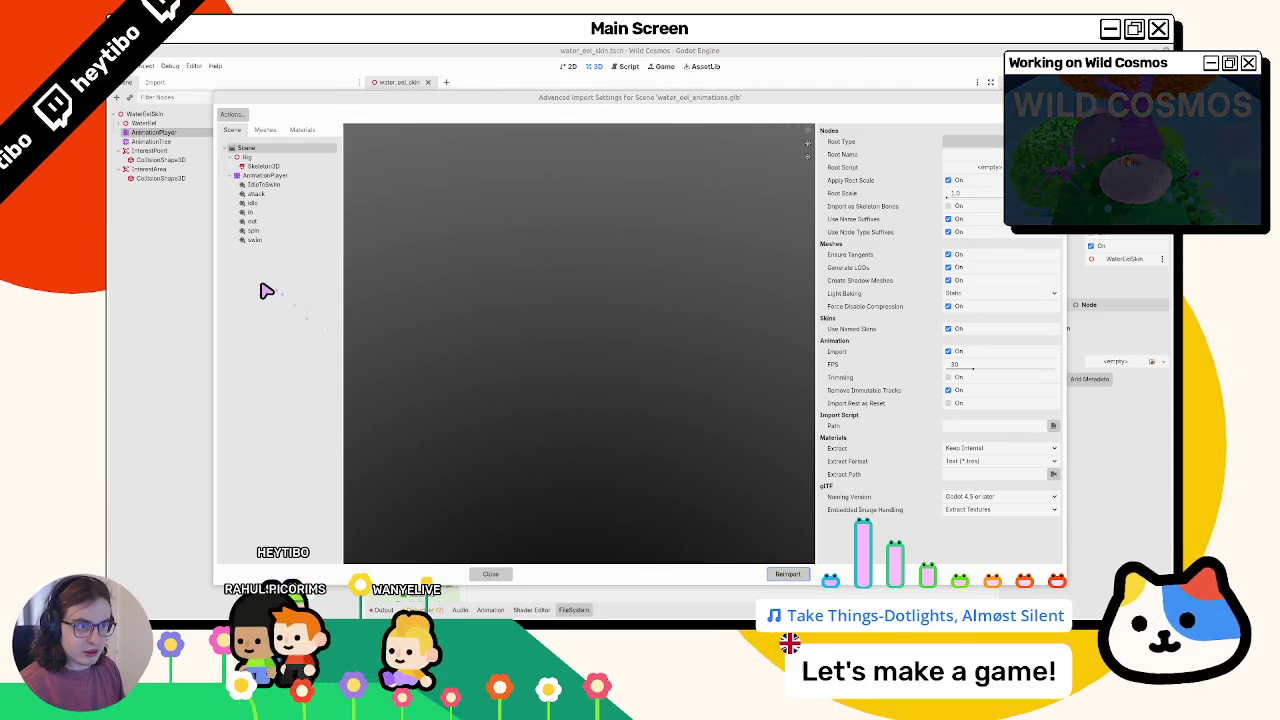
pyautogui.click(270, 185)
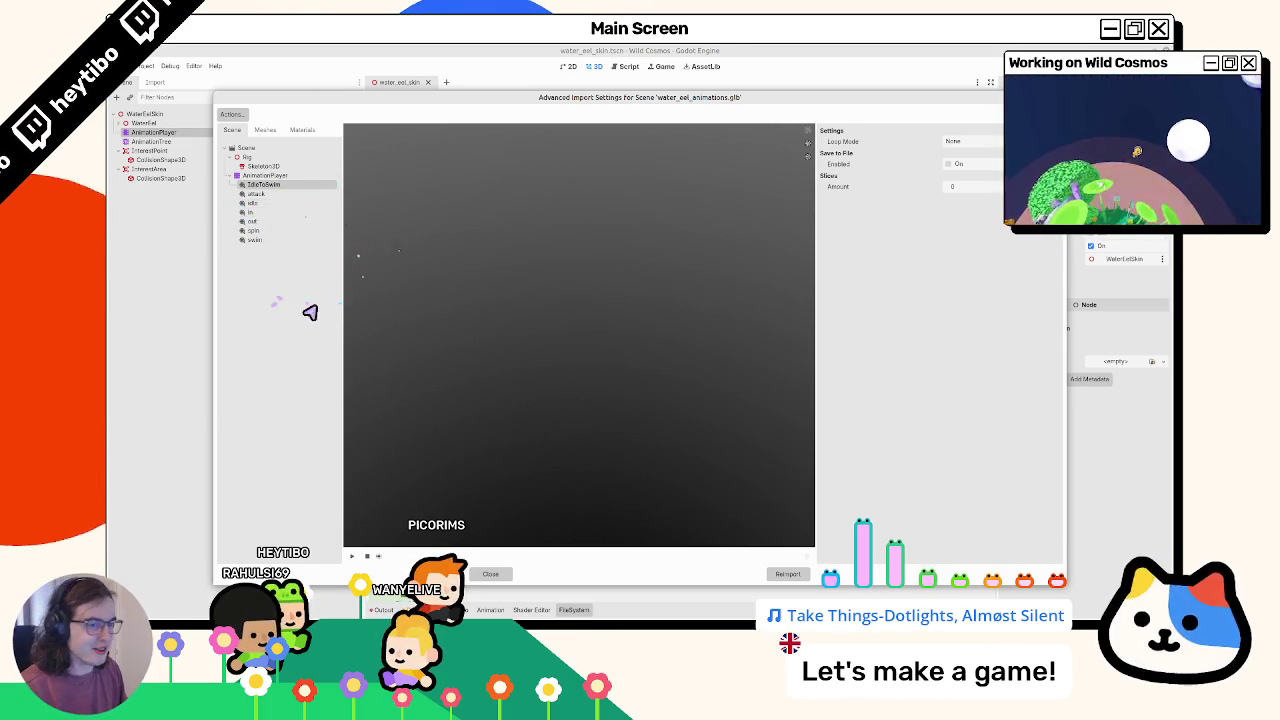
pyautogui.click(490, 573)
pyautogui.rightClick(670, 459)
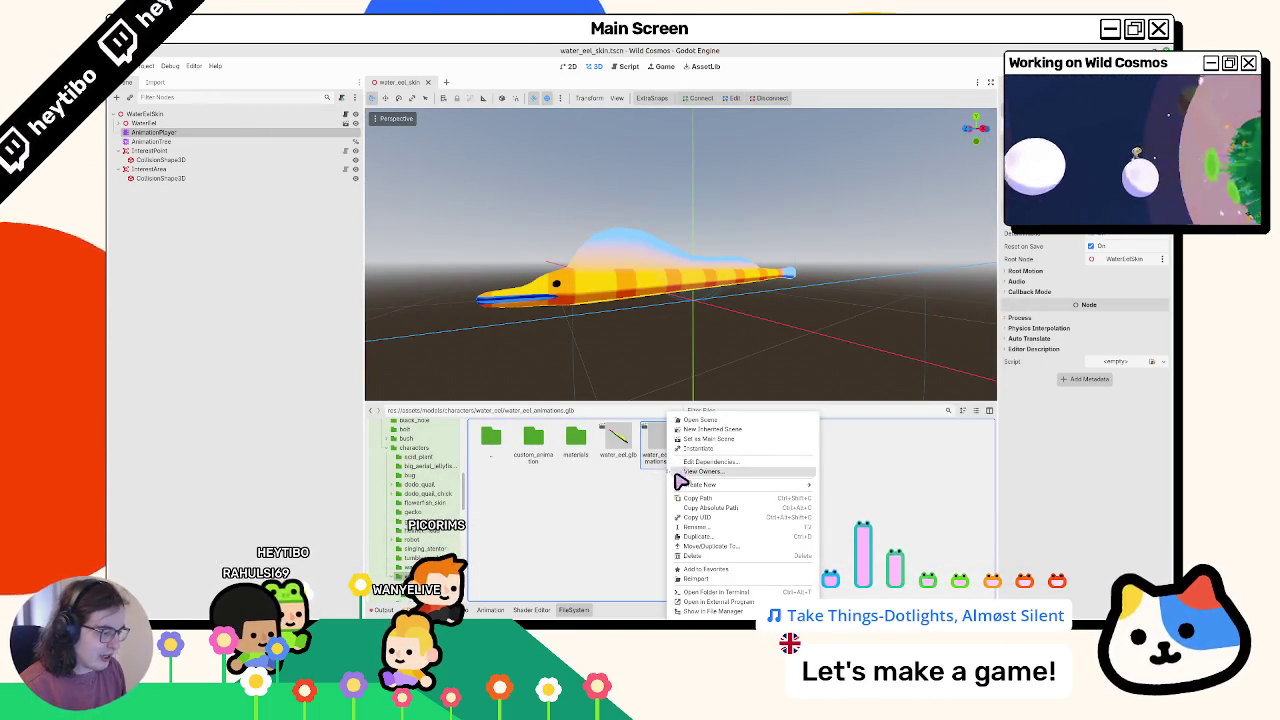
# Reimport water_eel_animations.glb as an Animation Library, replacing the loaded resource
pyautogui.click(156, 83)
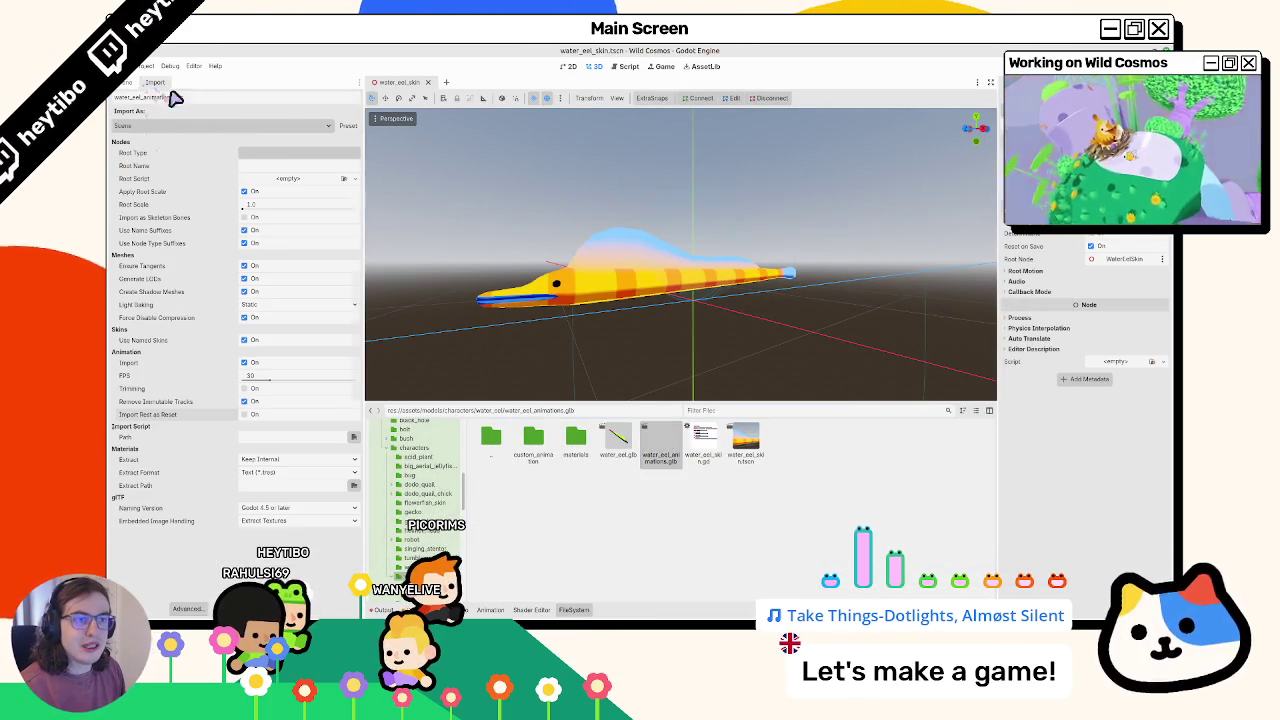
pyautogui.click(238, 126)
pyautogui.click(220, 148)
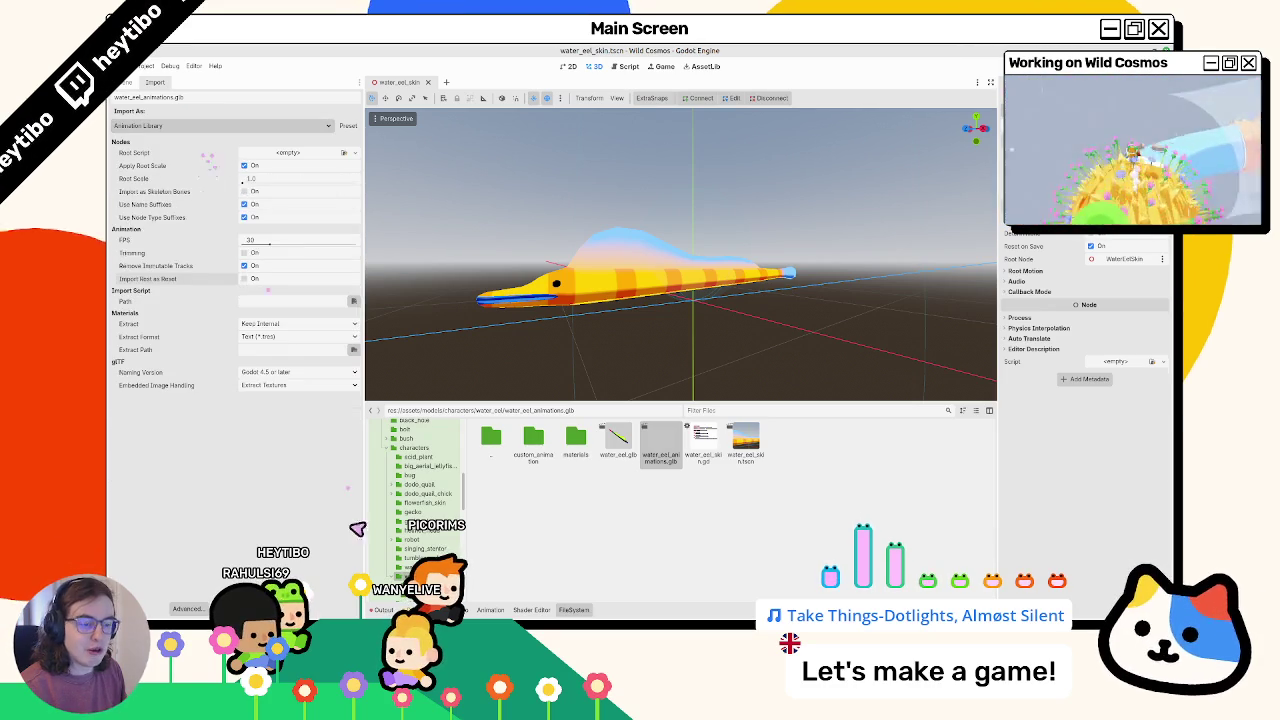
pyautogui.click(330, 609)
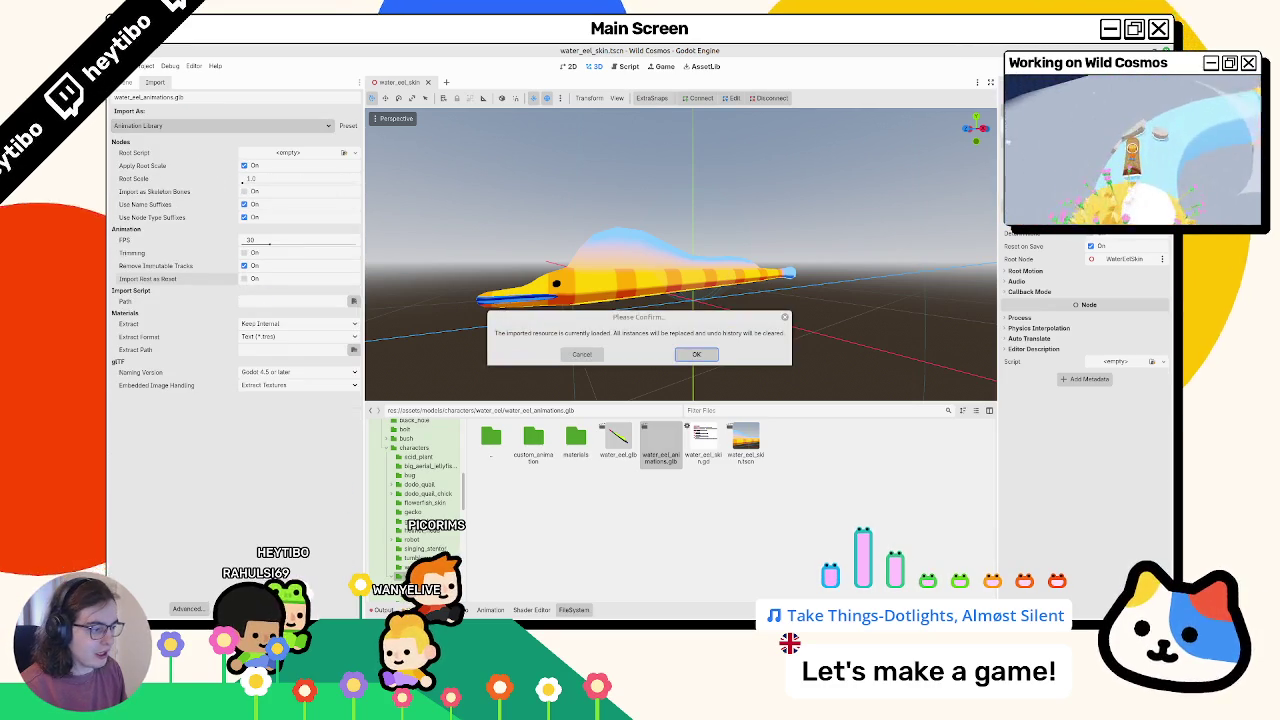
pyautogui.click(706, 358)
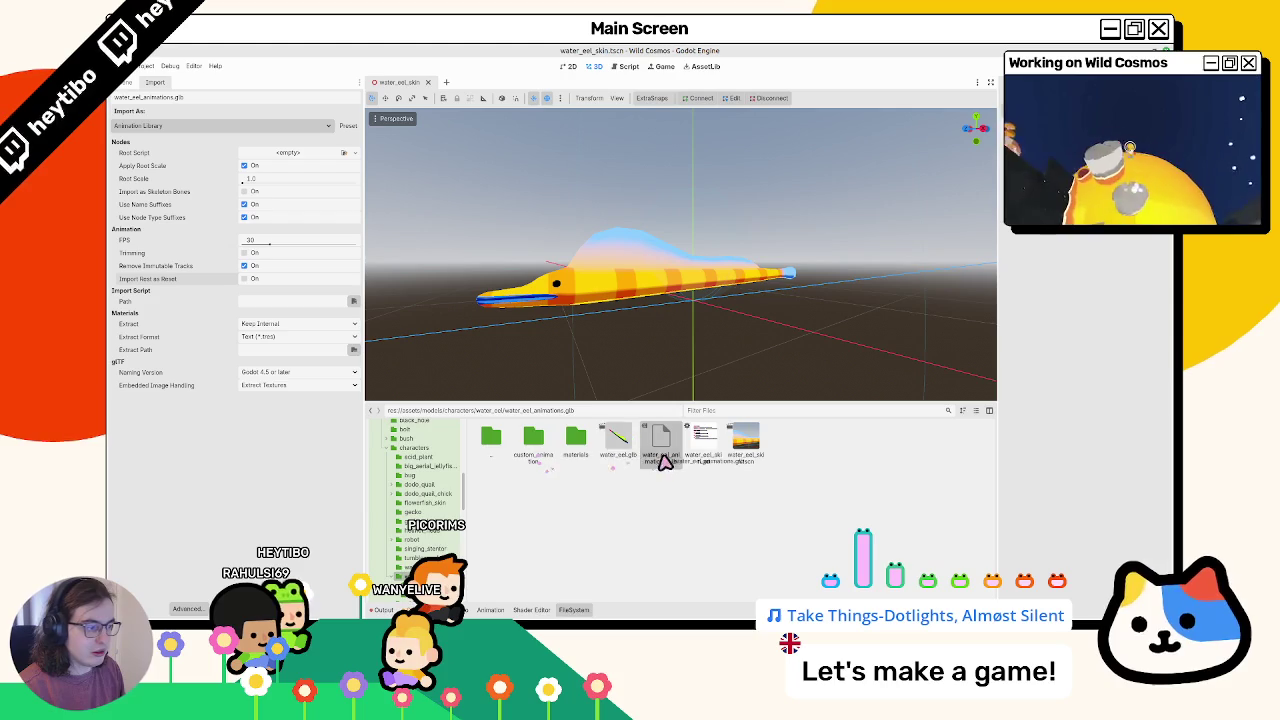
# Select the eel's AnimationPlayer and check its root motion track options
pyautogui.click(128, 81)
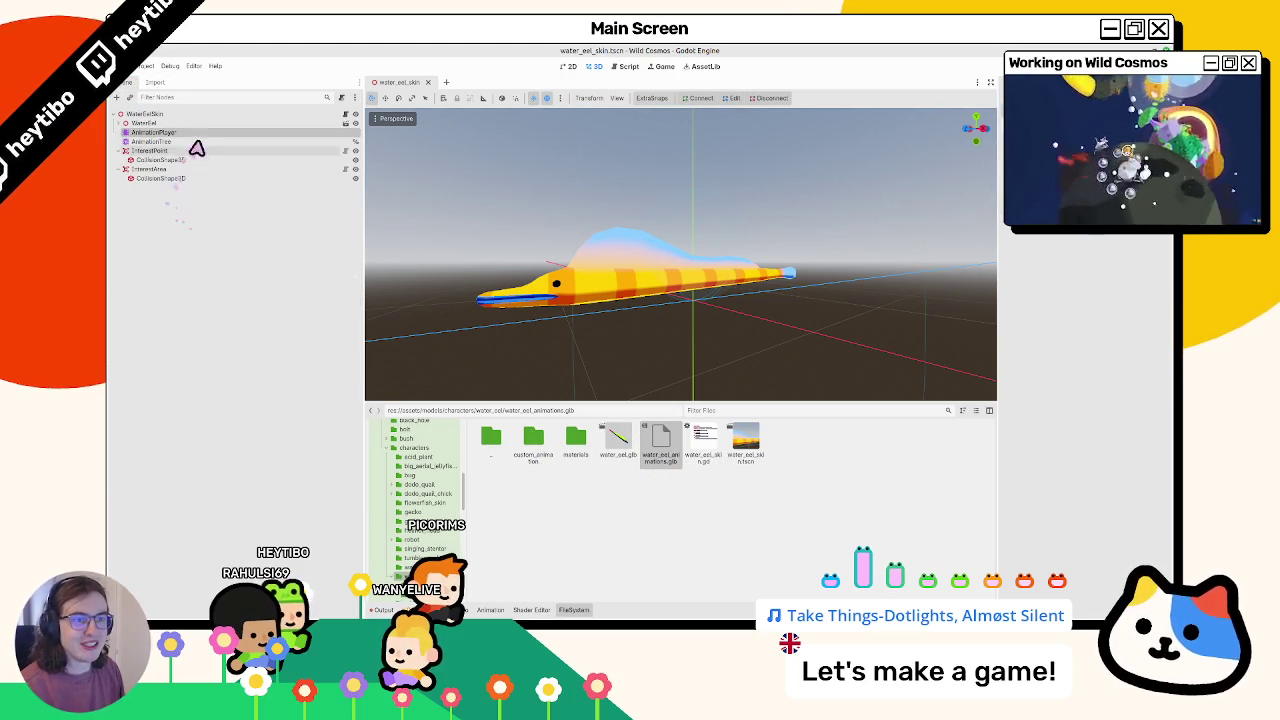
pyautogui.click(190, 141)
pyautogui.click(190, 132)
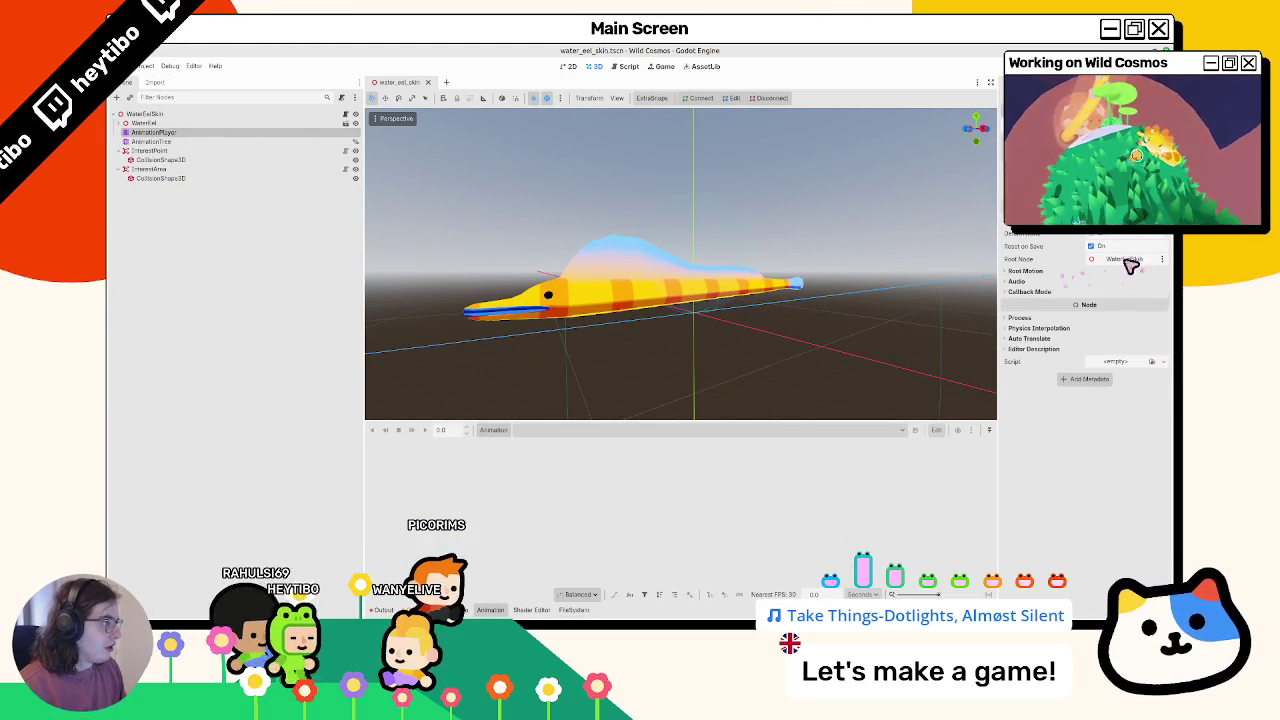
pyautogui.click(1048, 282)
pyautogui.click(1055, 271)
pyautogui.click(1110, 283)
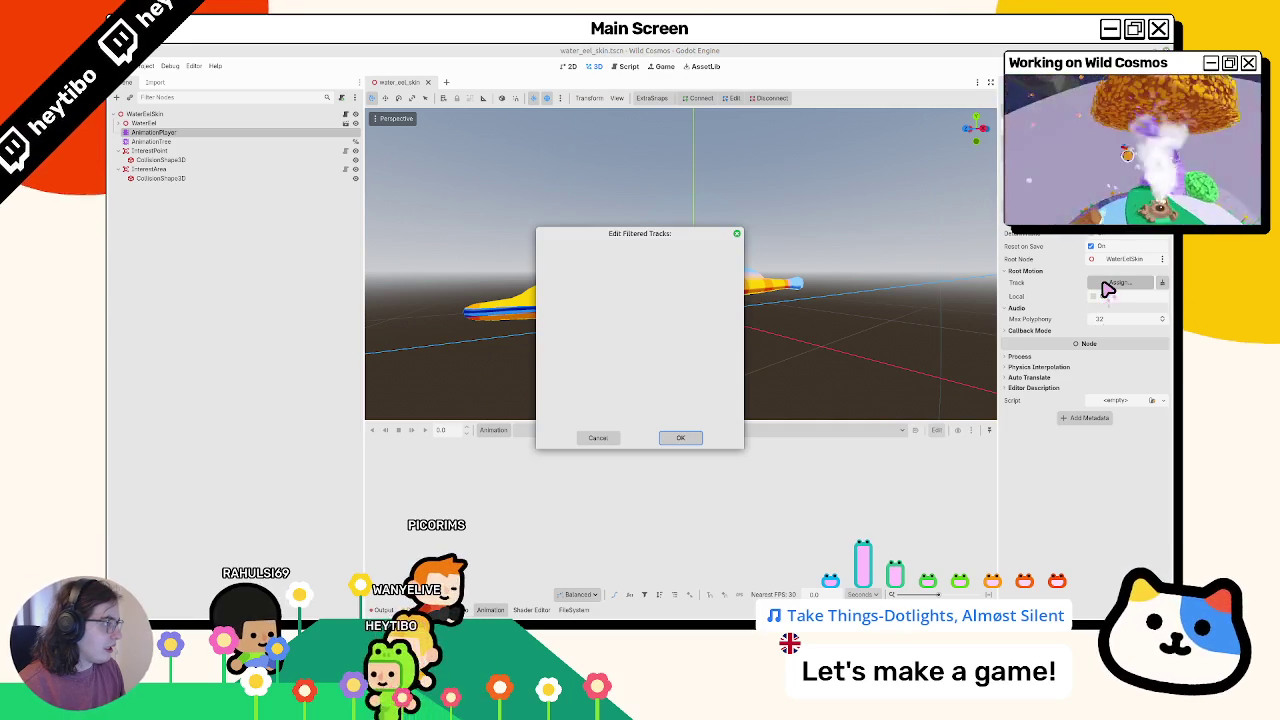
pyautogui.press('Escape')
# Load water_eel_animations.glb into the AnimationPlayer as an animation library
pyautogui.click(493, 430)
pyautogui.click(504, 445)
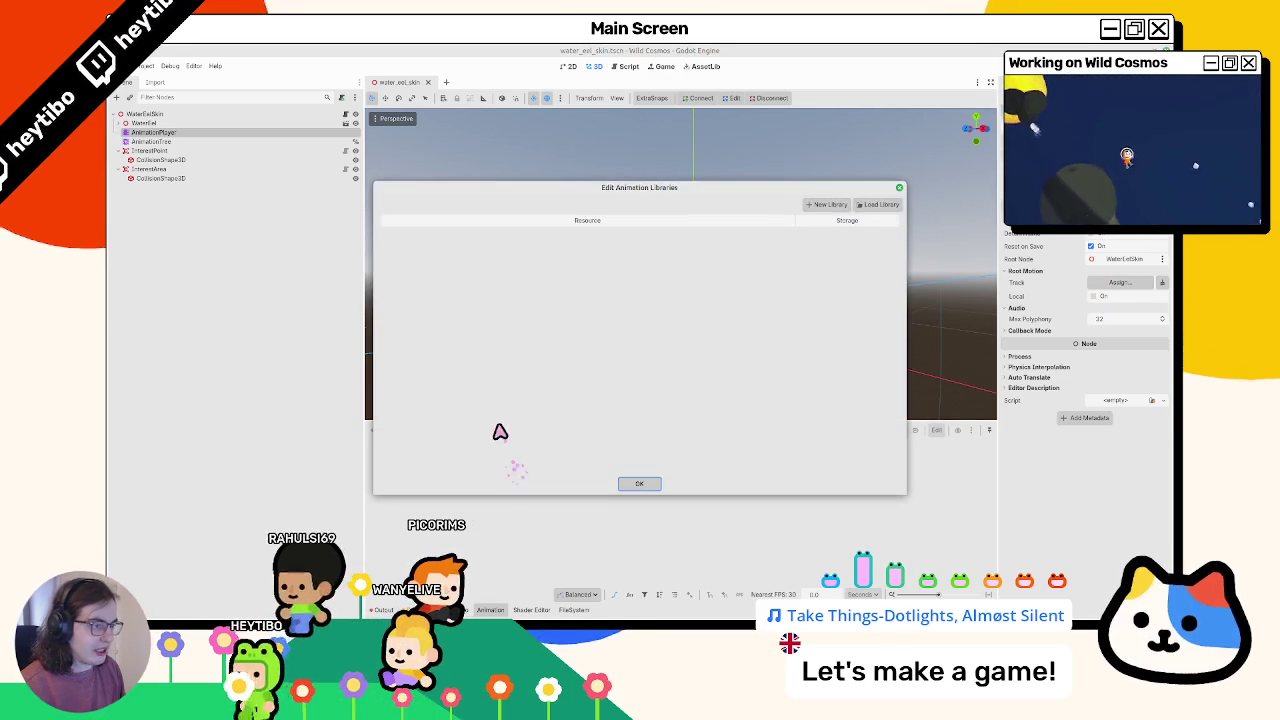
pyautogui.click(878, 204)
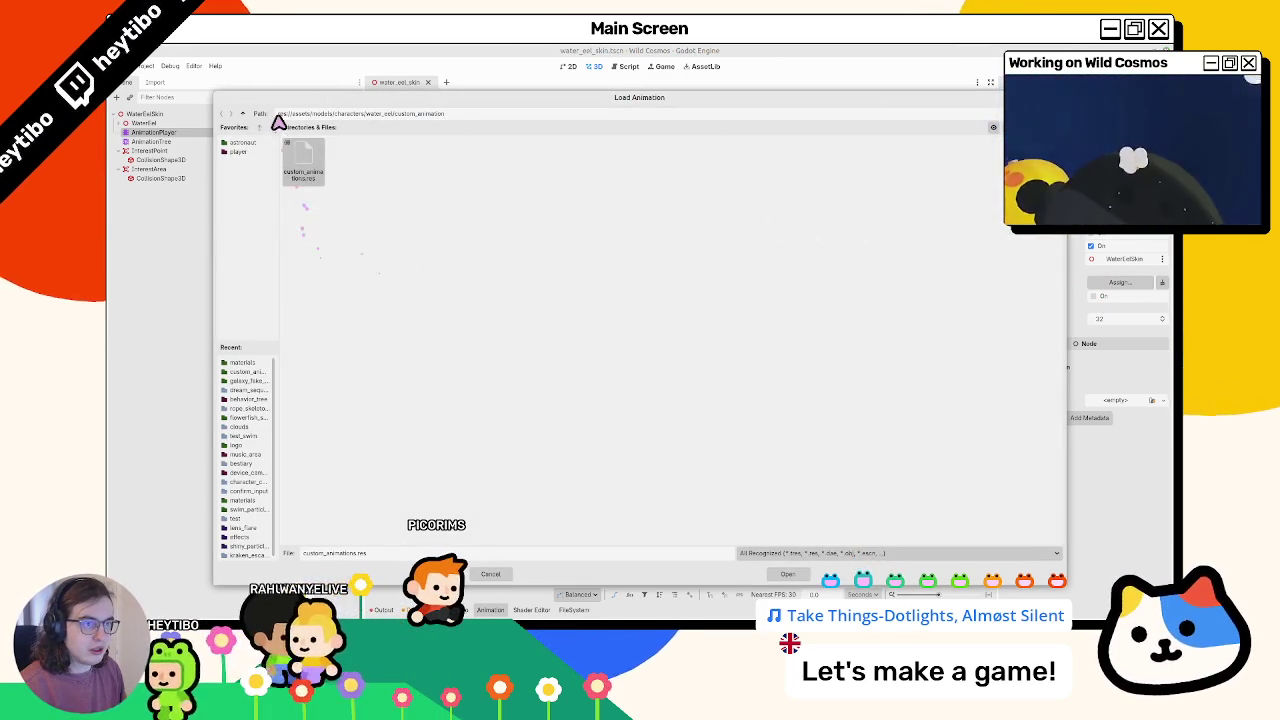
pyautogui.click(246, 113)
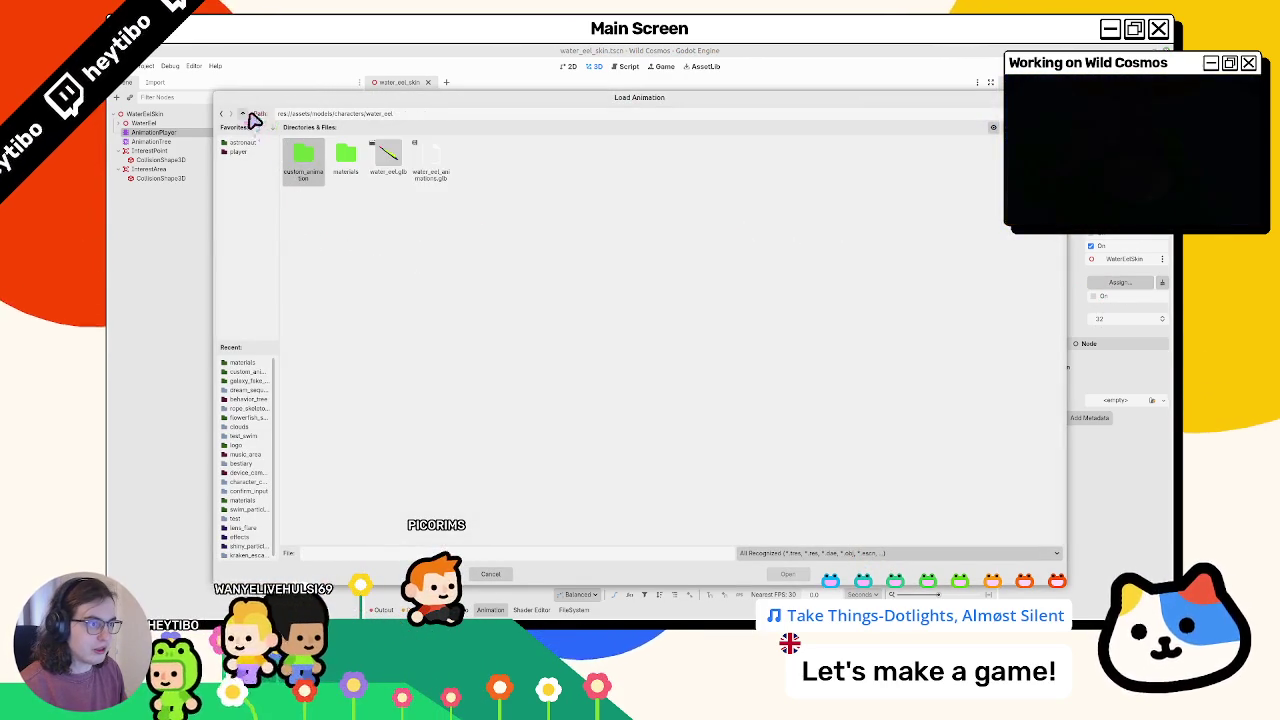
pyautogui.doubleClick(428, 160)
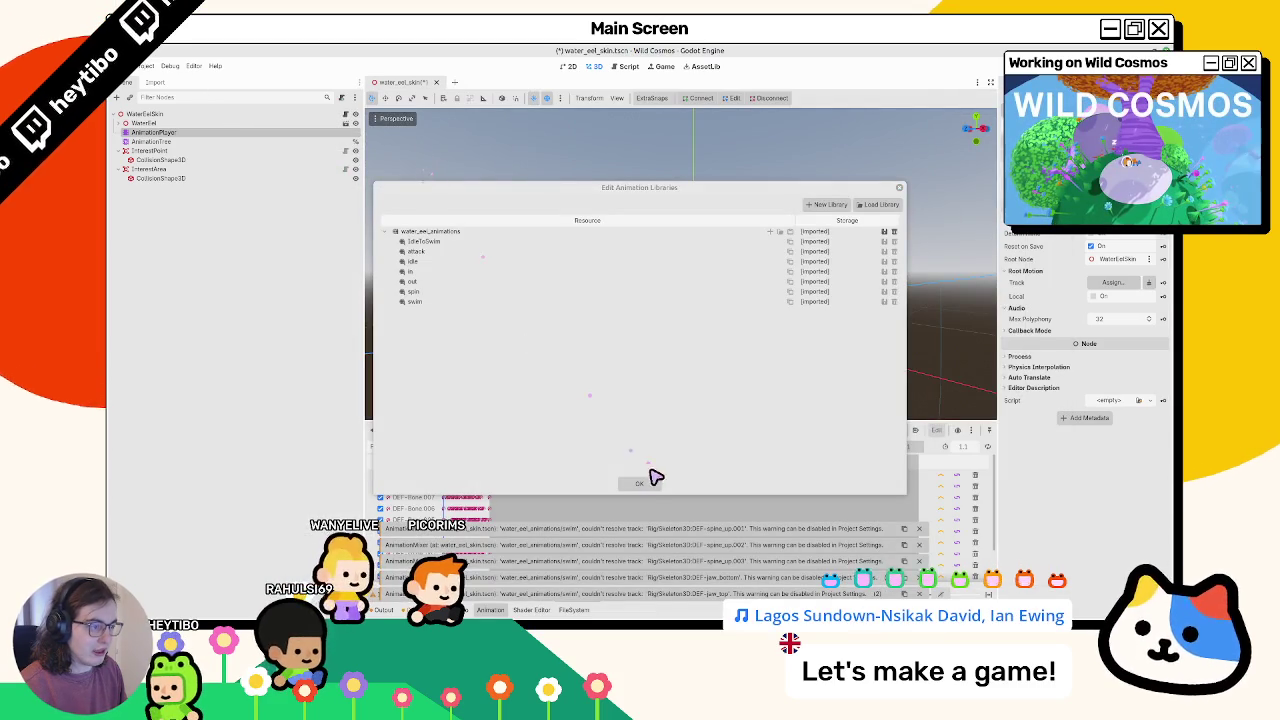
pyautogui.click(641, 487)
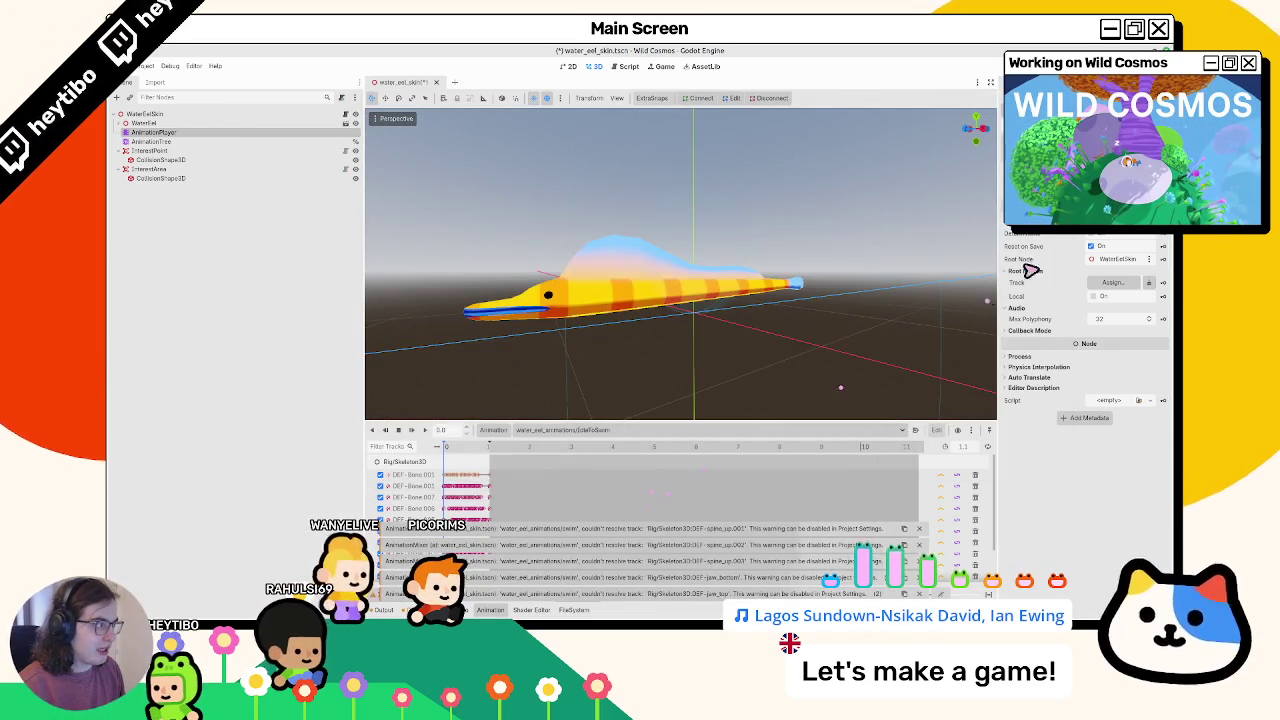
# Set the AnimationPlayer's root node to Skeleton3D and save the eel scene
pyautogui.click(1117, 261)
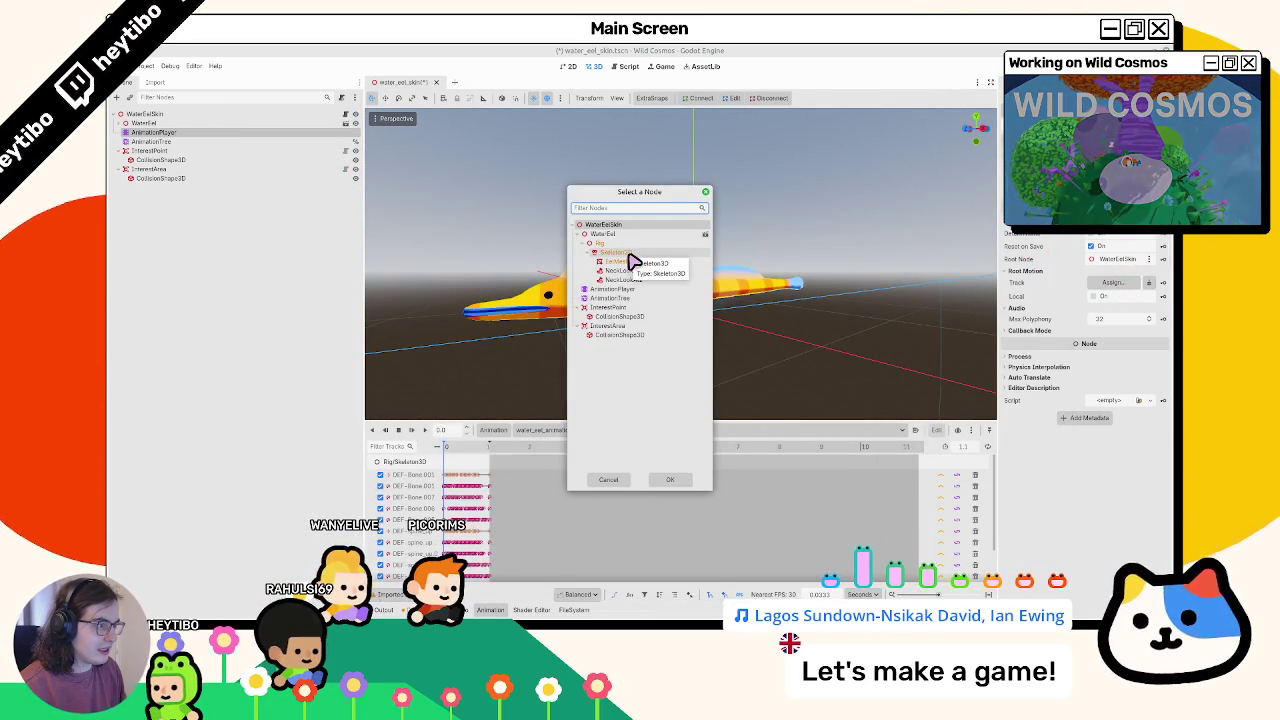
pyautogui.doubleClick(633, 262)
pyautogui.click(430, 82)
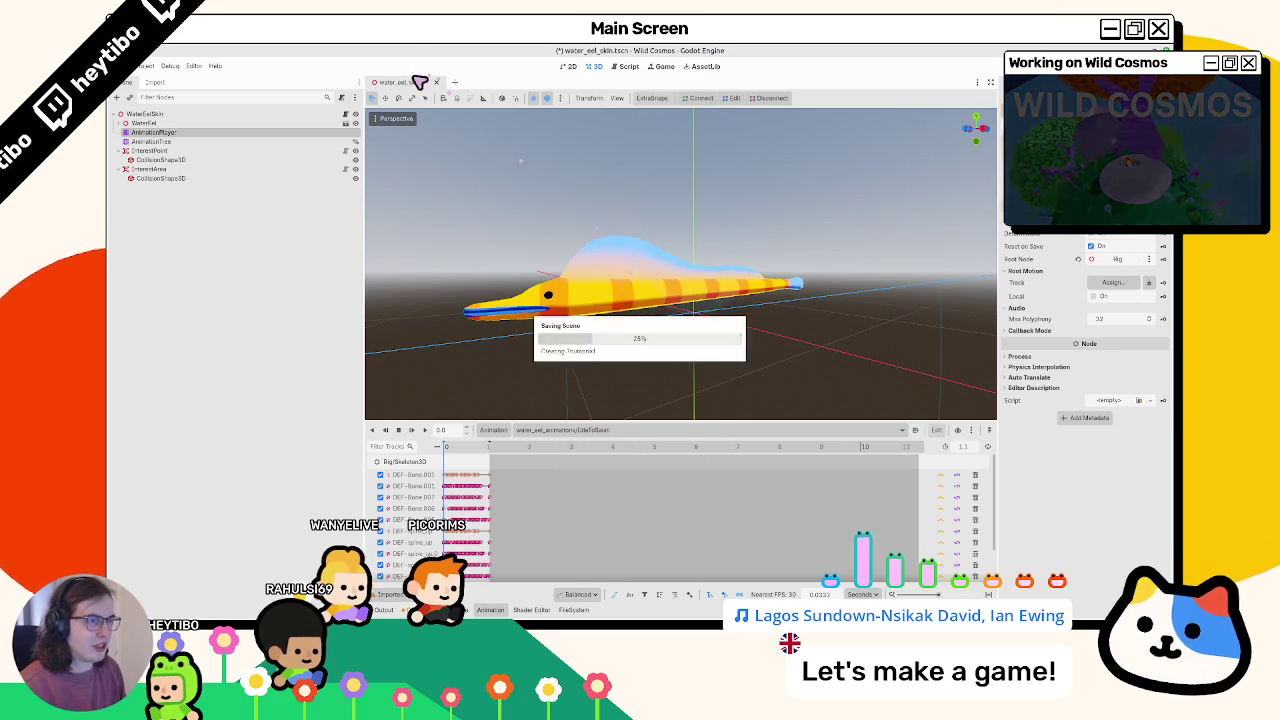
pyautogui.press('Return')
pyautogui.hotkey('ctrl', 'shift', 't')
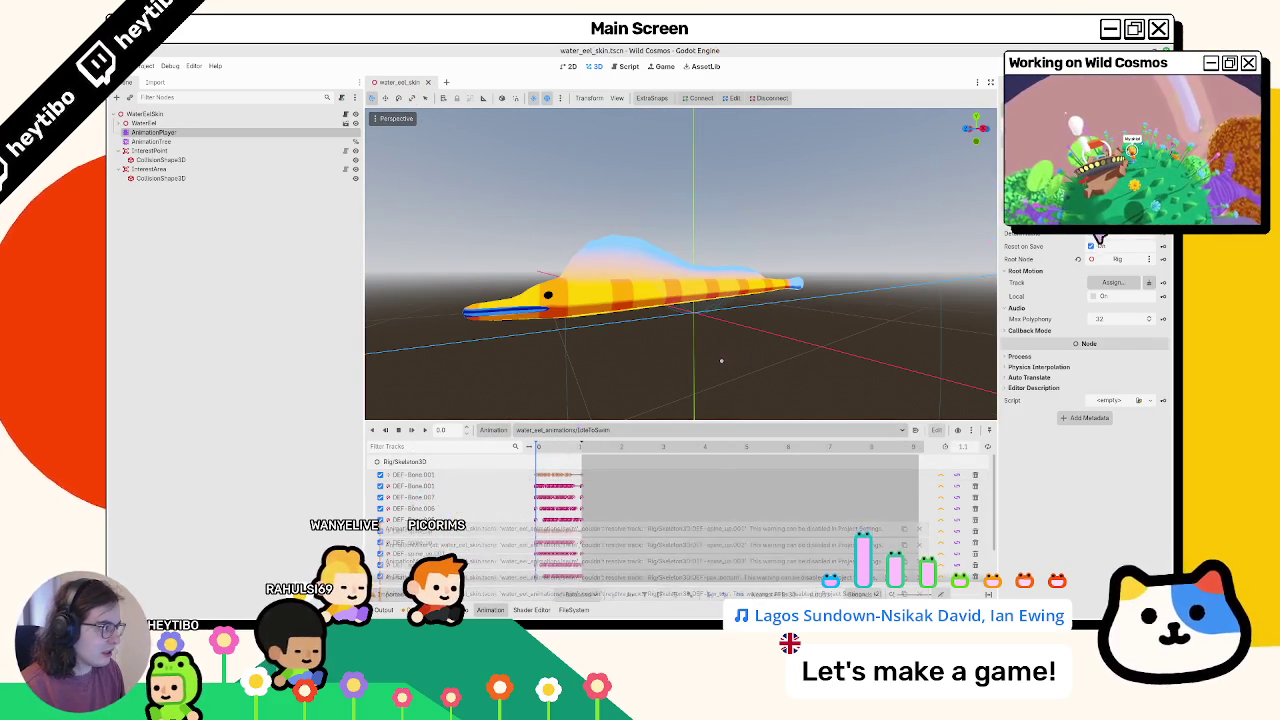
pyautogui.doubleClick(420, 485)
pyautogui.doubleClick(617, 253)
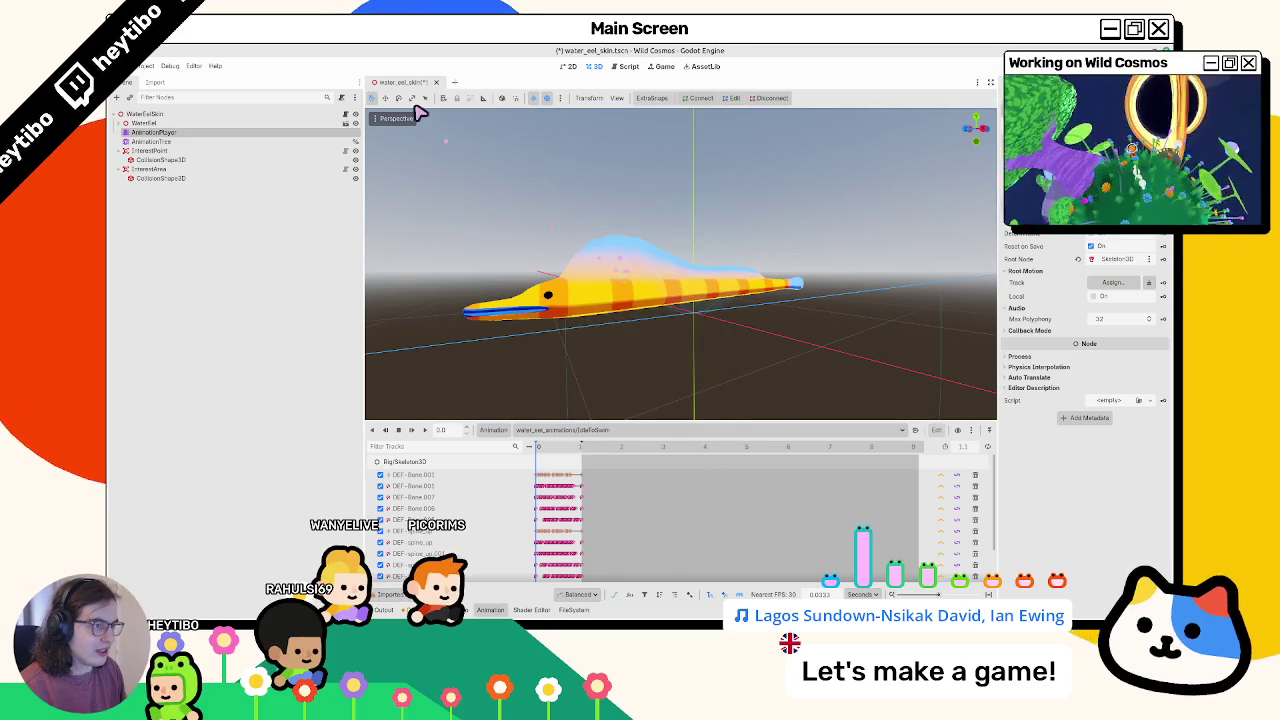
pyautogui.hotkey('ctrl', 's')
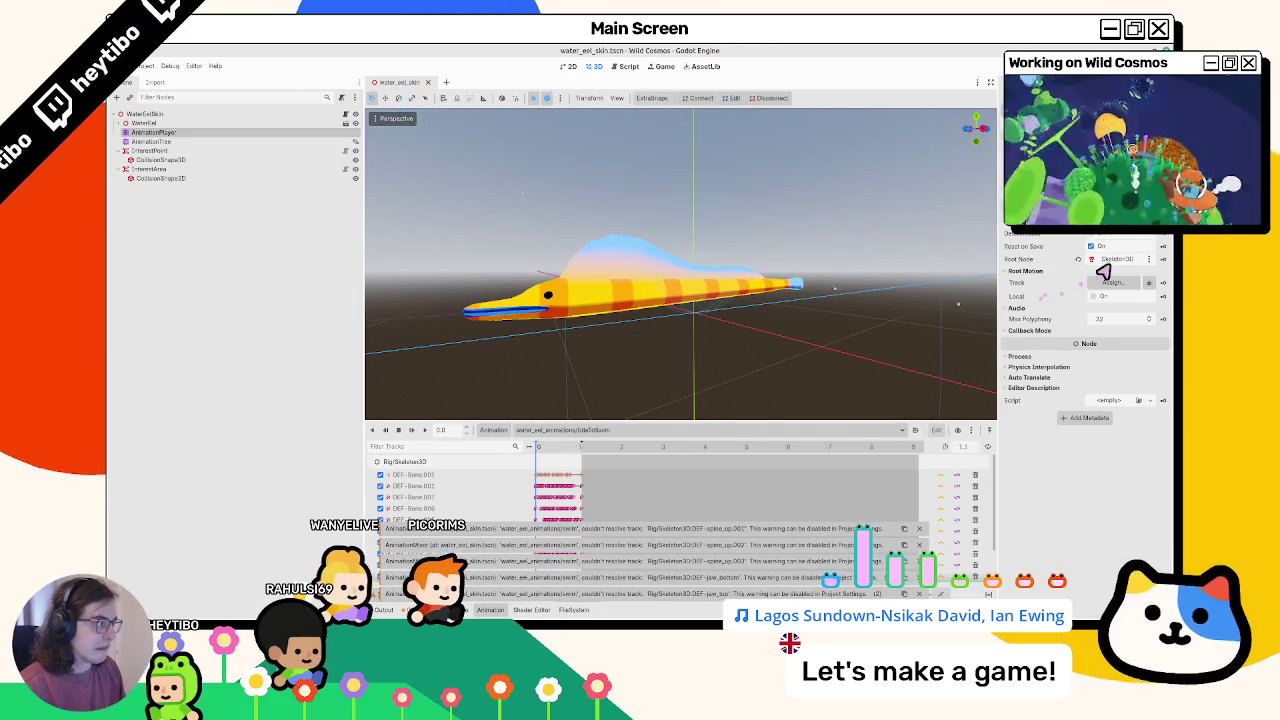
pyautogui.click(1112, 260)
pyautogui.press('Escape')
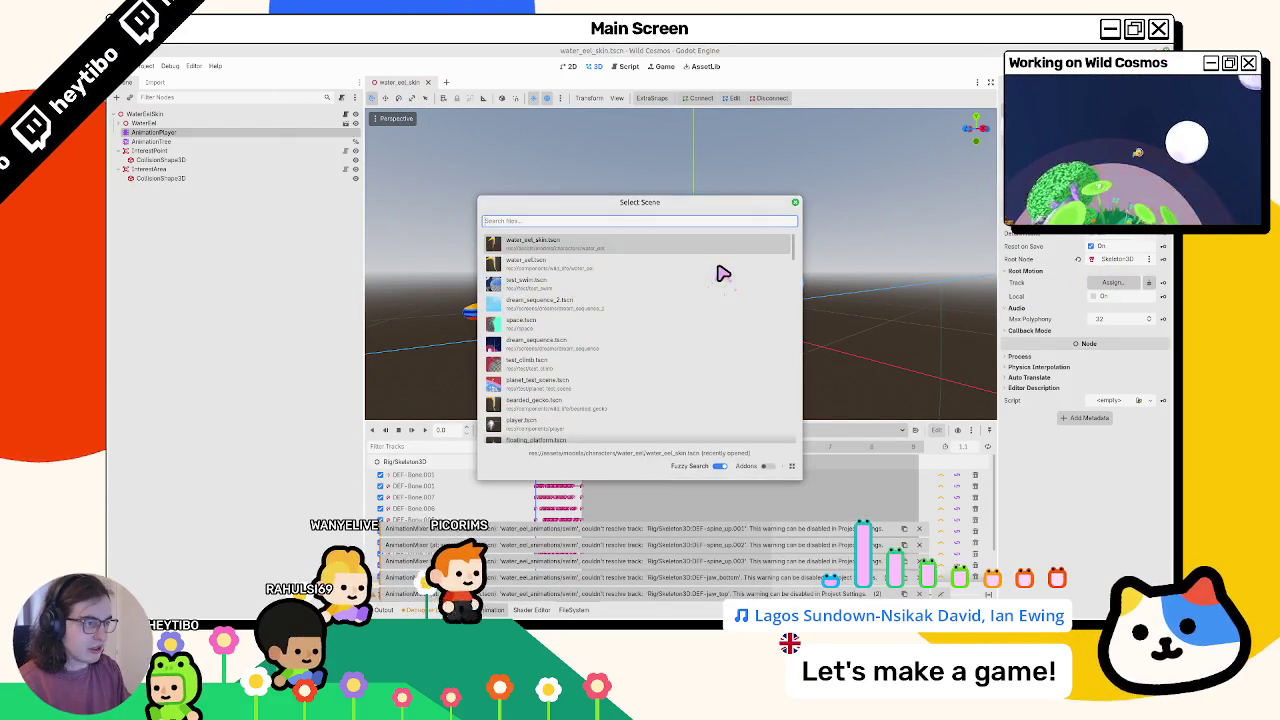
pyautogui.hotkey('ctrl', 'shift', 'o')
pyautogui.press('BackSpace')
pyautogui.press('BackSpace')
pyautogui.press('BackSpace')
pyautogui.write('astronaut')
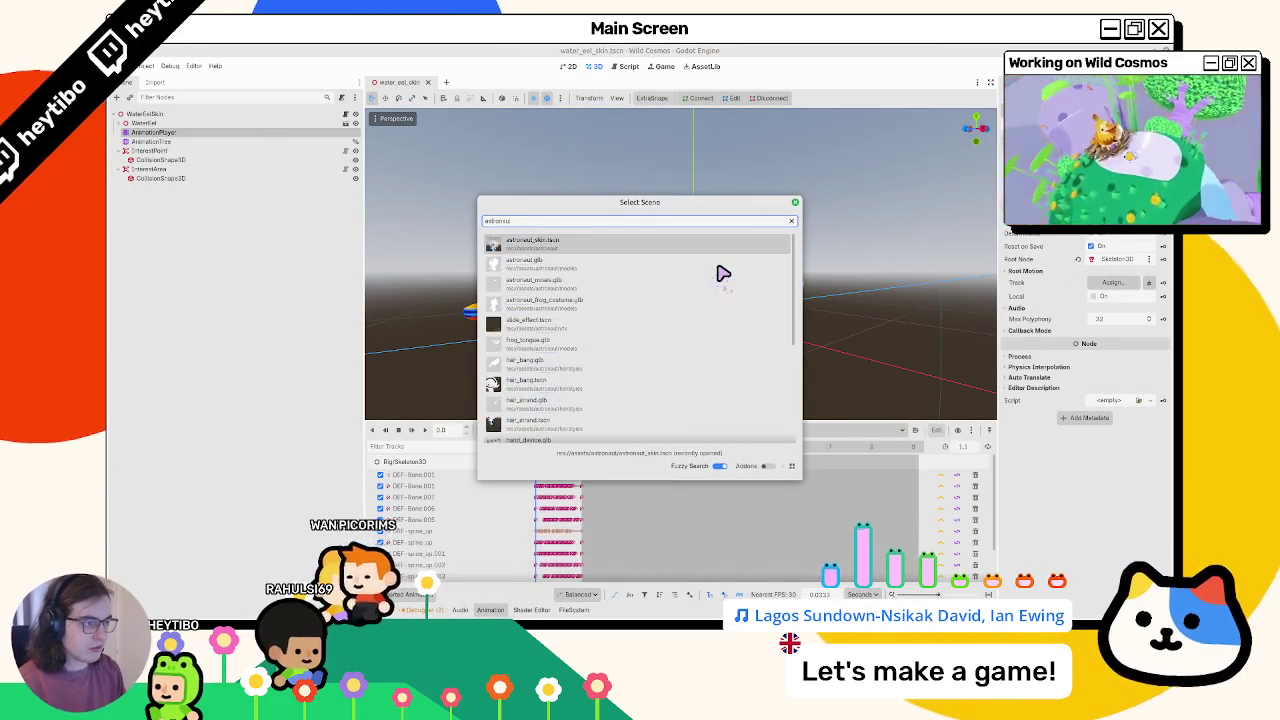
pyautogui.press('Return')
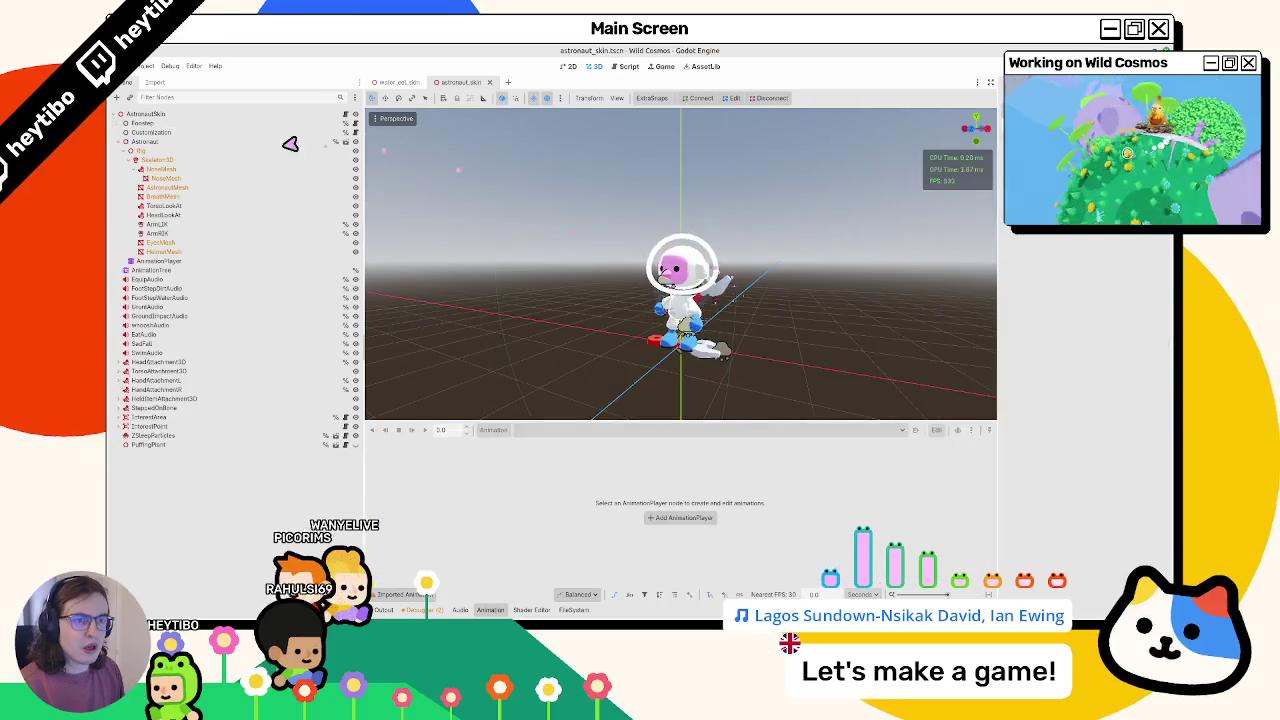
pyautogui.click(197, 263)
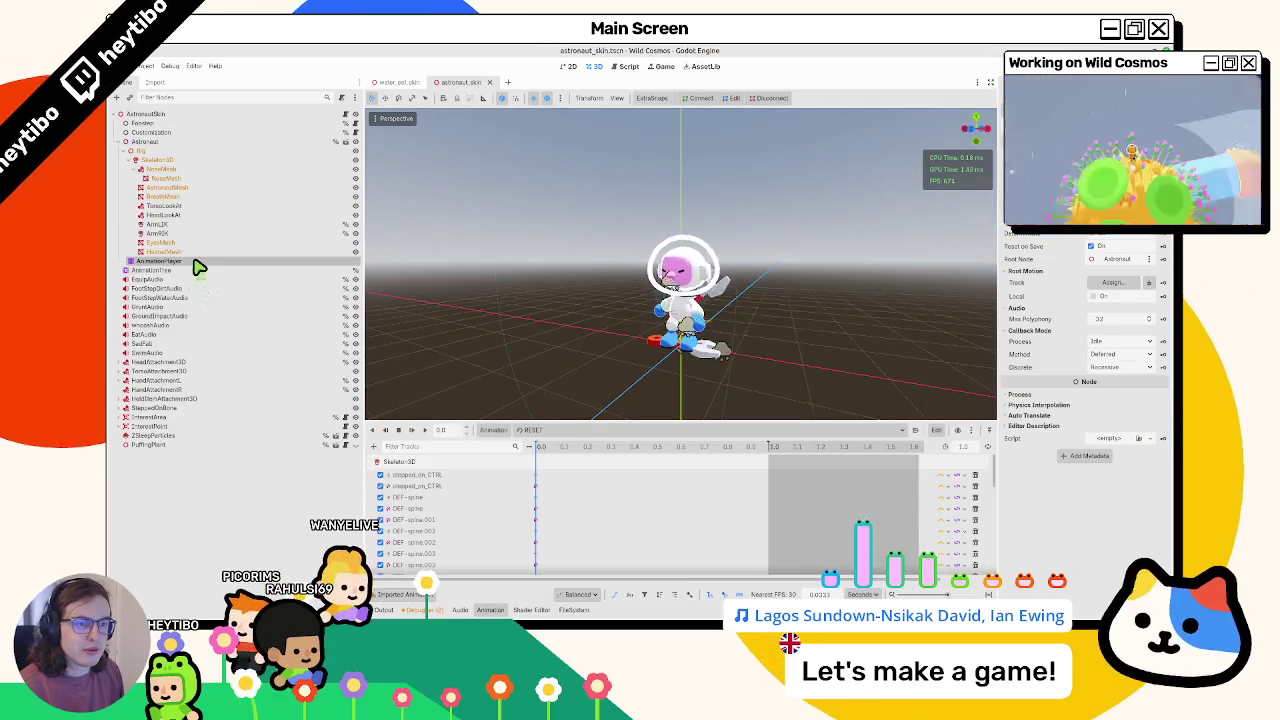
pyautogui.click(131, 150)
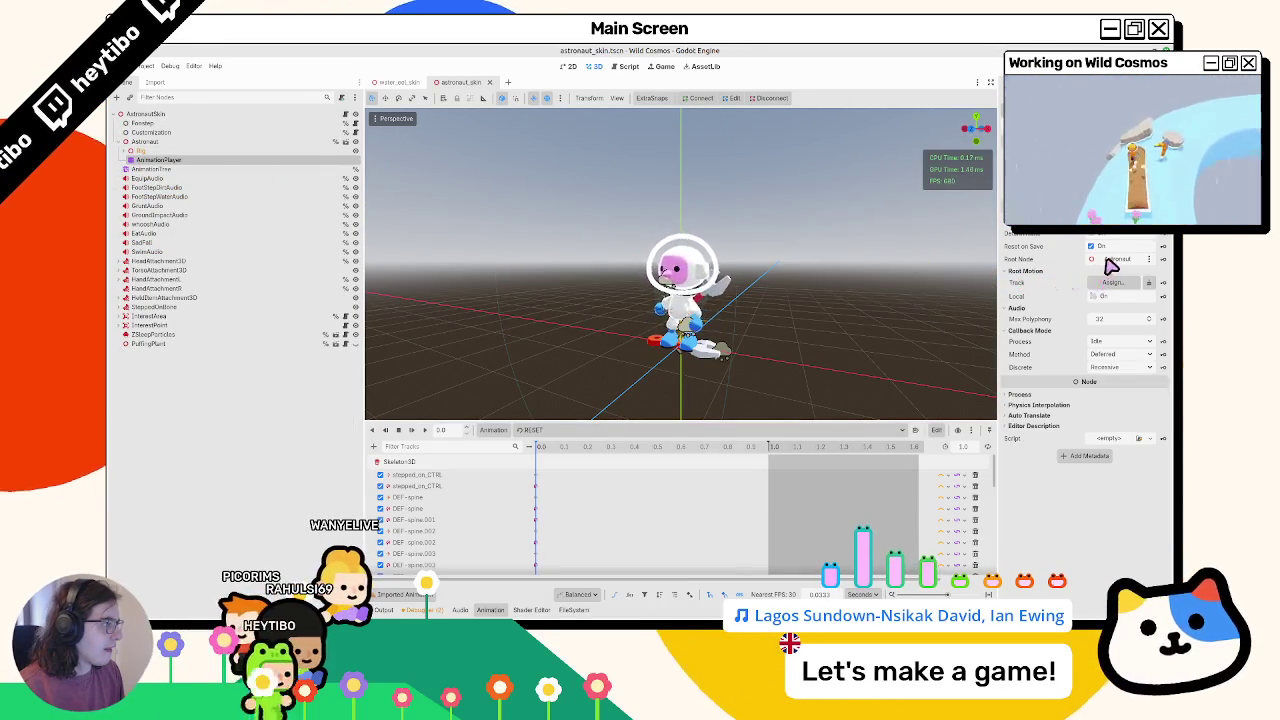
pyautogui.click(489, 82)
pyautogui.click(187, 136)
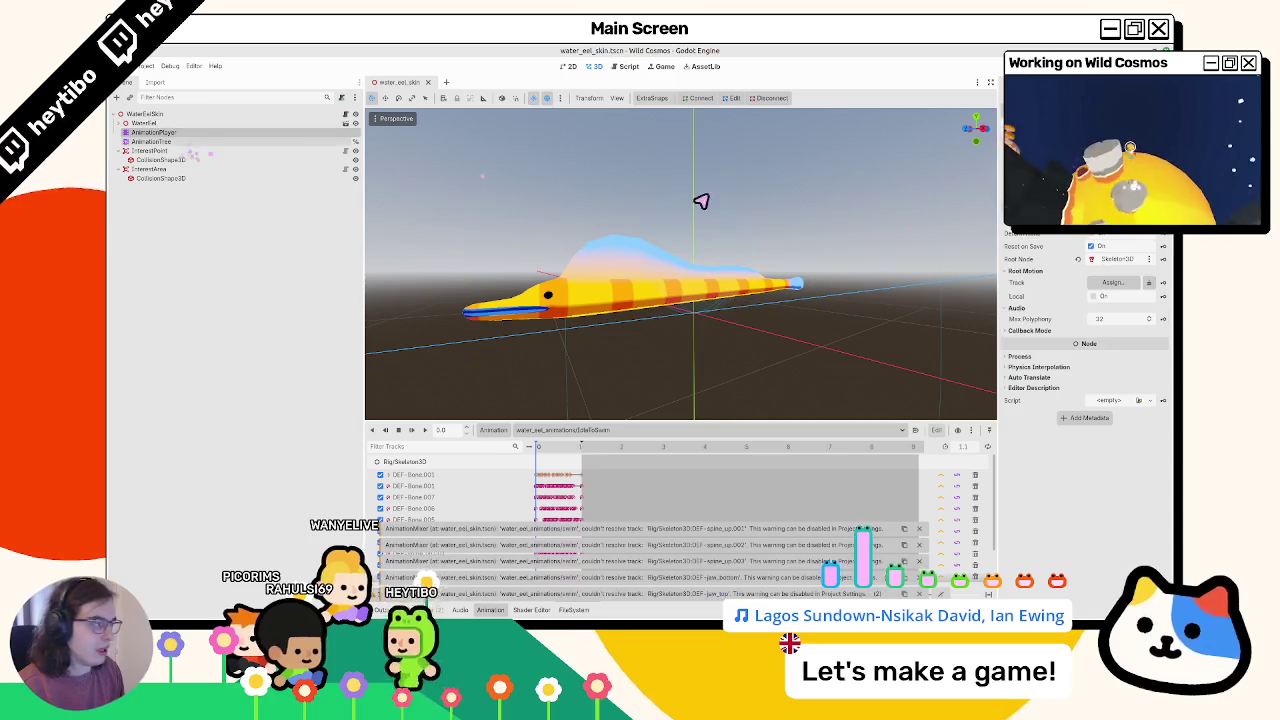
# Root the AnimationPlayer at WaterEel and play the current and attack animations on the model
pyautogui.click(1124, 259)
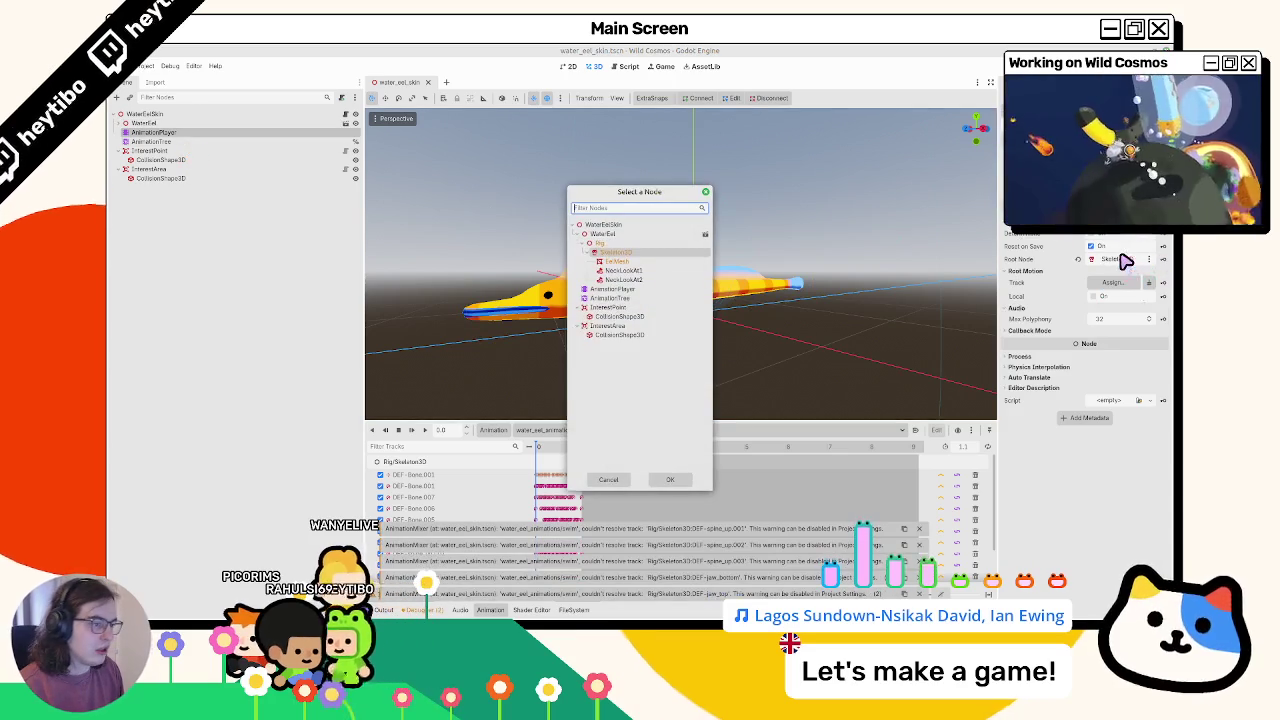
pyautogui.doubleClick(605, 236)
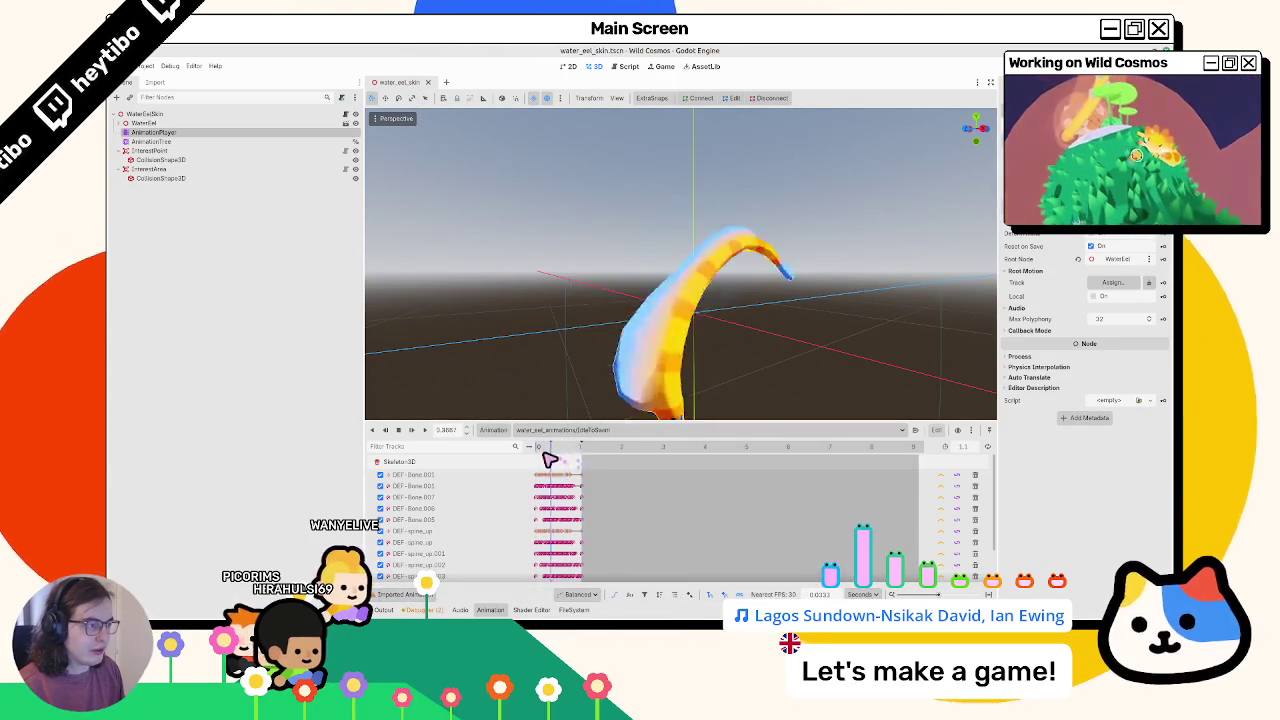
pyautogui.click(425, 431)
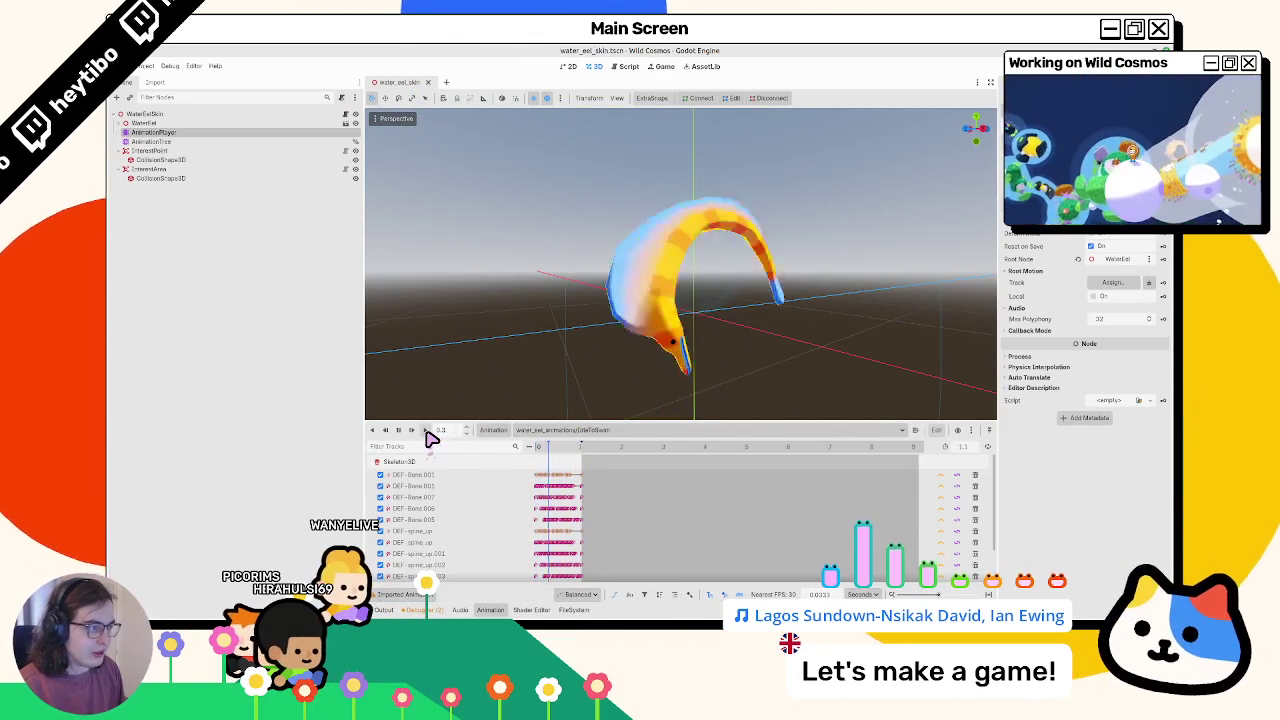
pyautogui.click(594, 431)
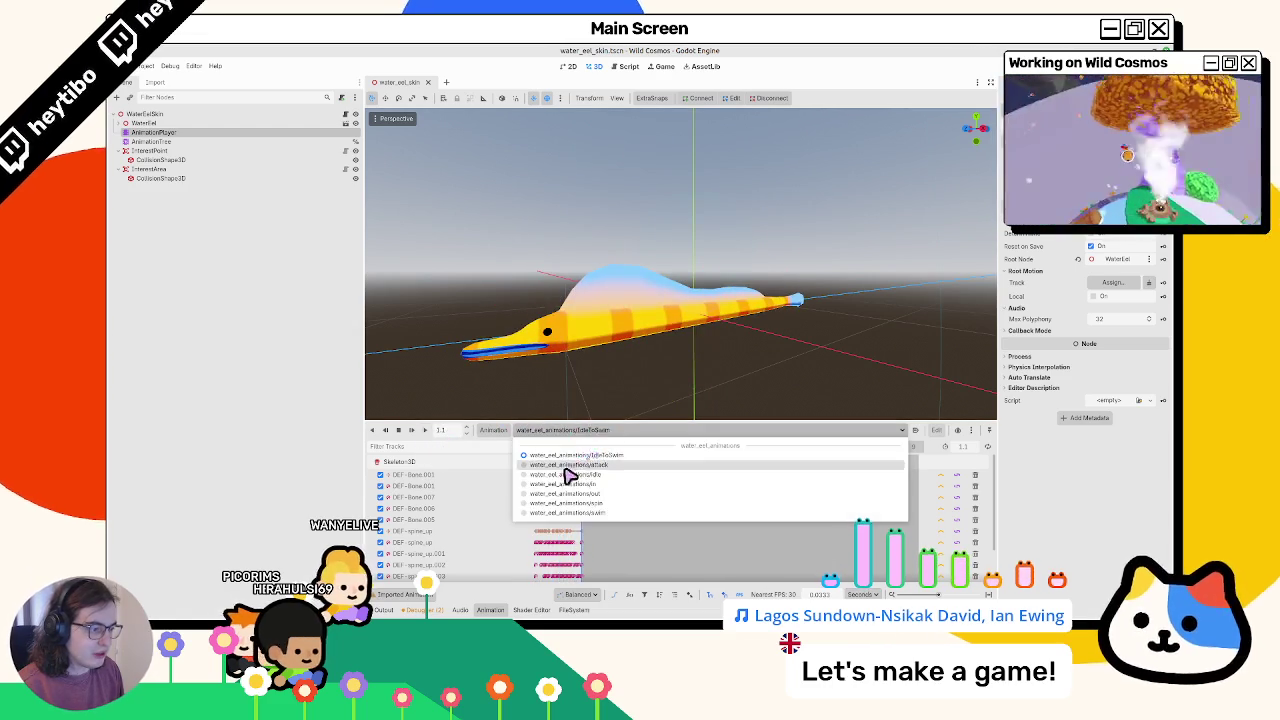
pyautogui.click(570, 475)
pyautogui.click(426, 431)
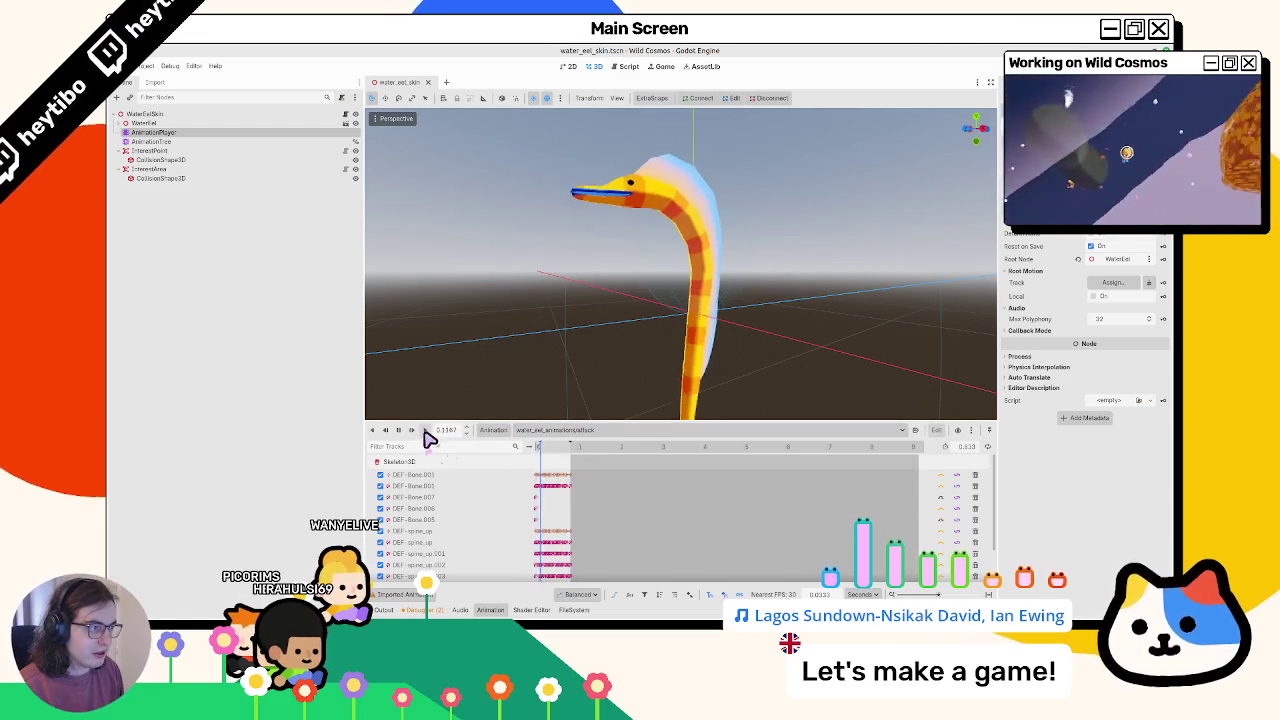
# Open the Edit Animation Libraries window from the Animation menu
pyautogui.click(555, 430)
pyautogui.click(493, 430)
pyautogui.click(493, 430)
pyautogui.click(519, 460)
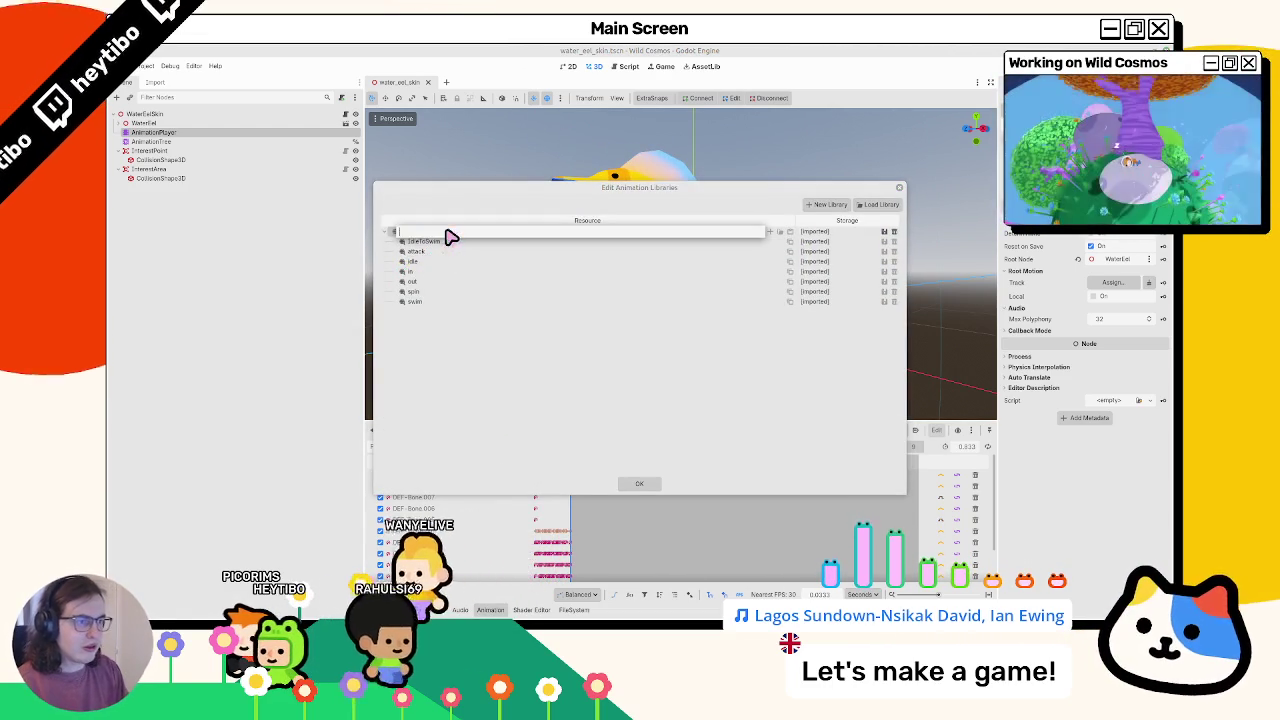
# Collapse the imported library, close the manager and review the animation list
pyautogui.doubleClick(449, 236)
pyautogui.click(640, 483)
pyautogui.click(596, 432)
pyautogui.click(550, 345)
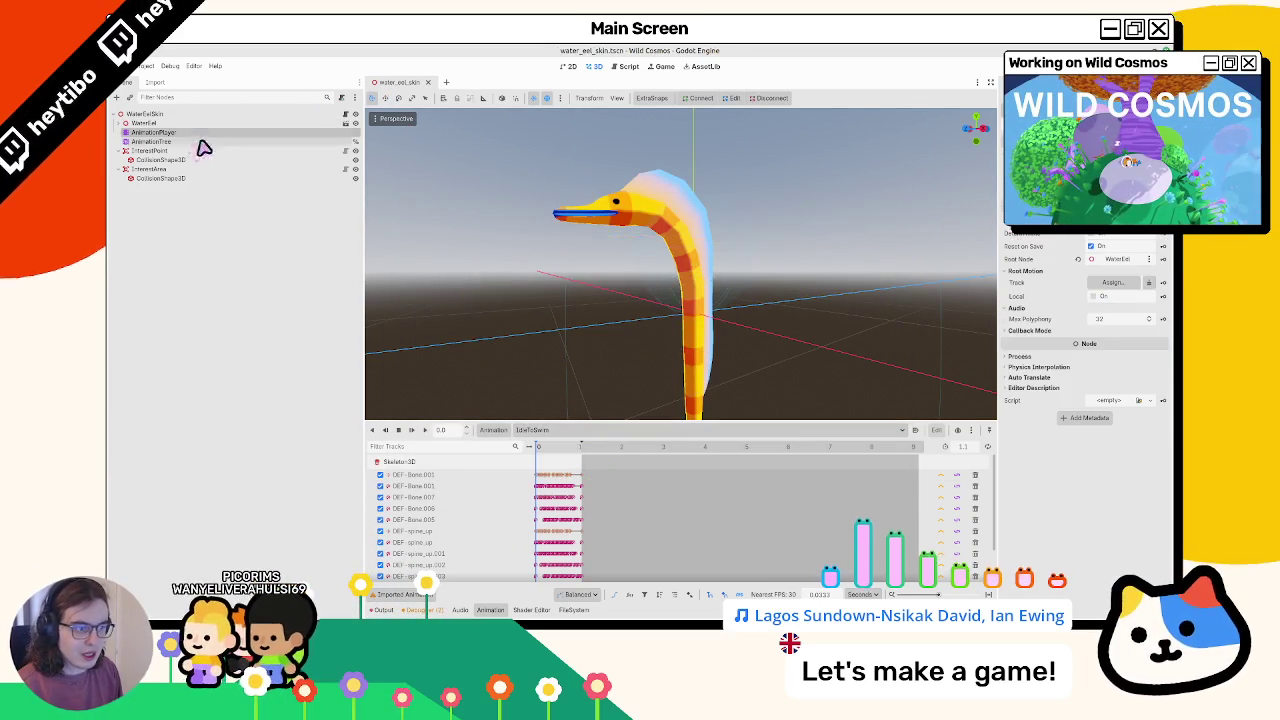
# Load the custom_animations.res library into the AnimationPlayer and save the scene
pyautogui.click(494, 431)
pyautogui.click(530, 460)
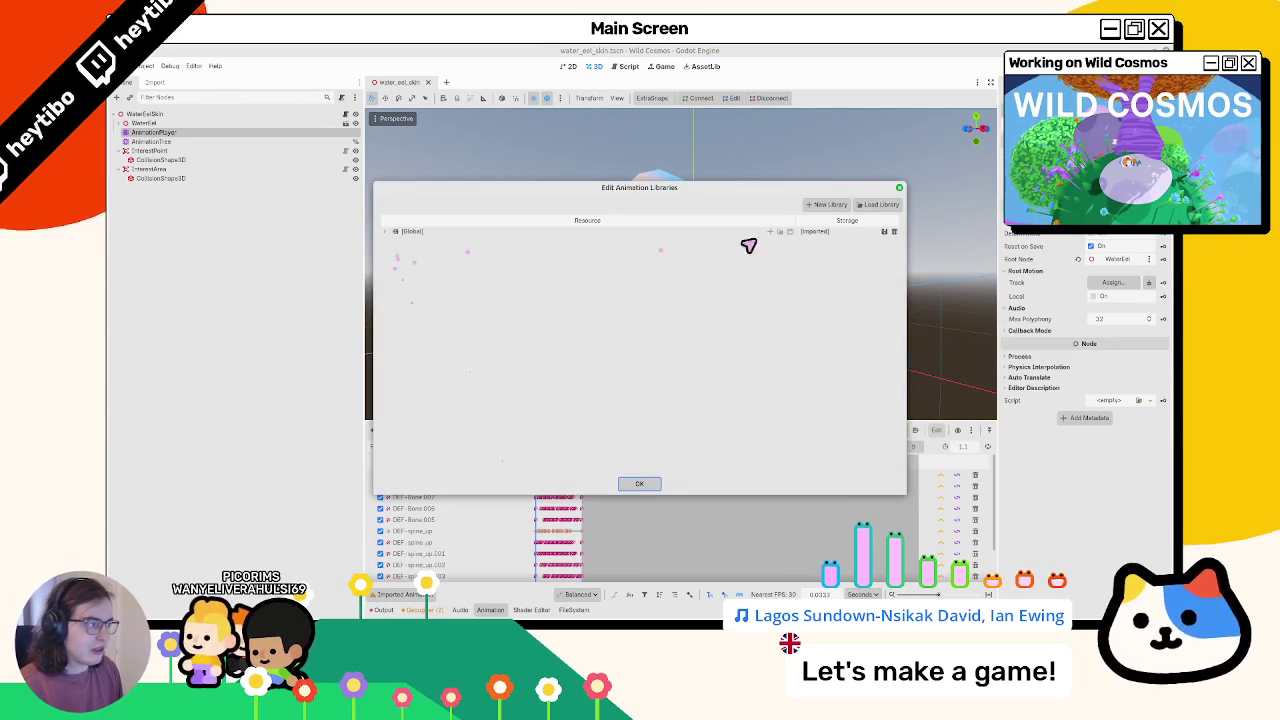
pyautogui.click(879, 205)
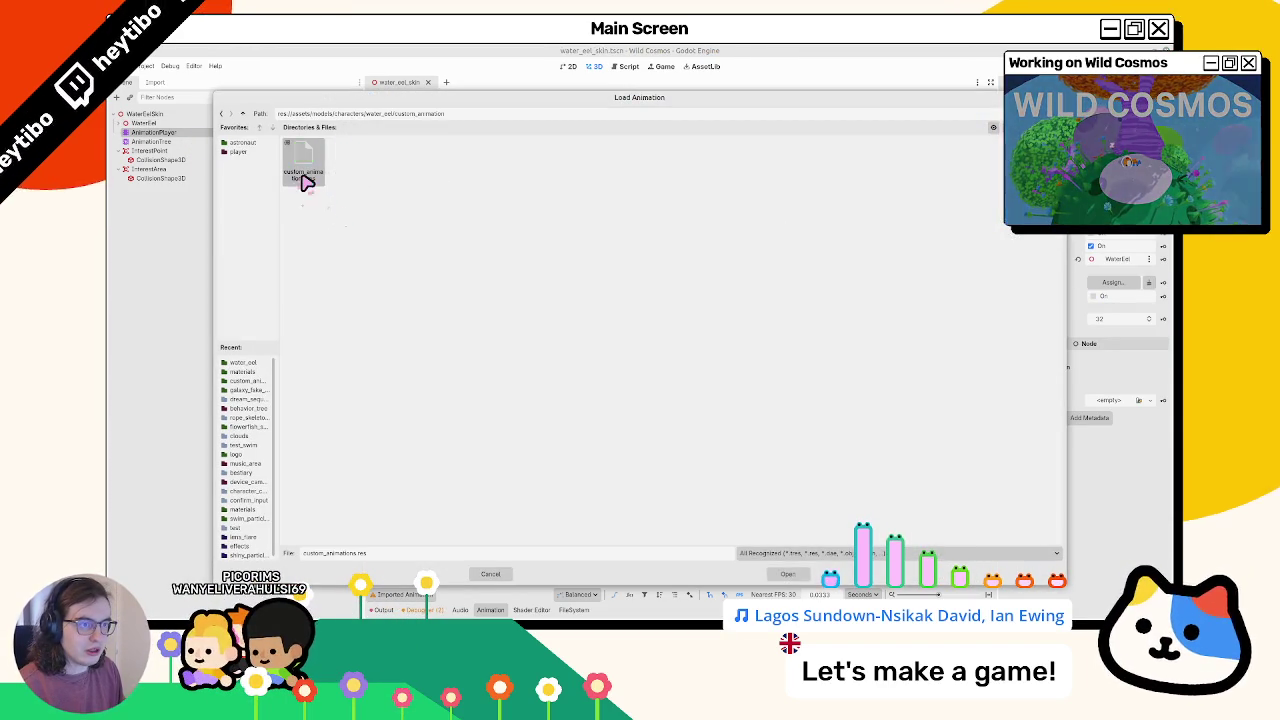
pyautogui.doubleClick(306, 183)
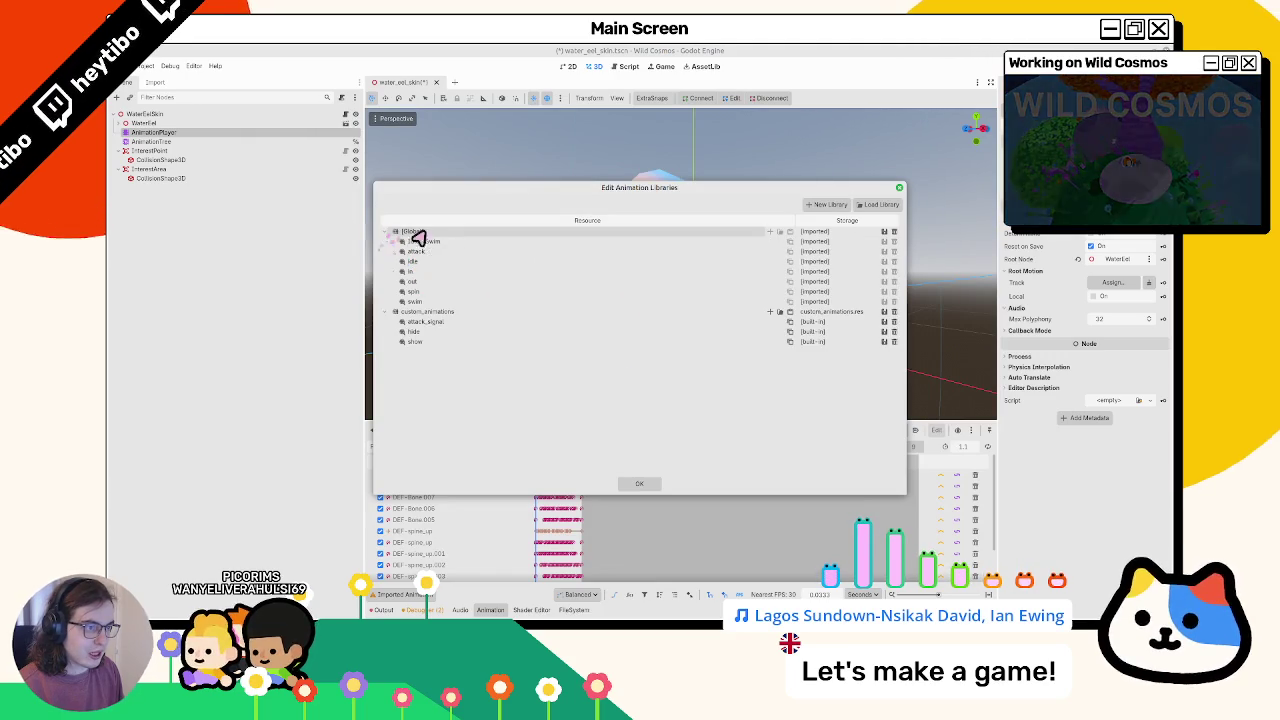
pyautogui.press('Escape')
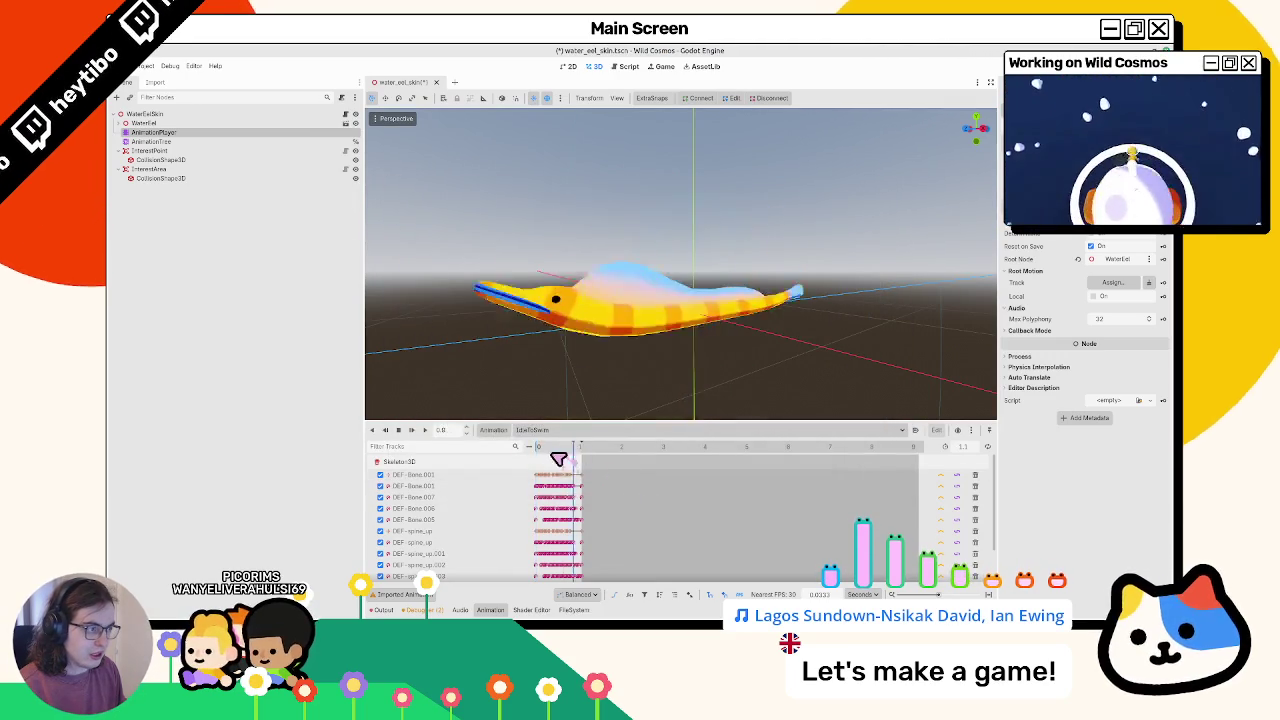
pyautogui.hotkey('ctrl', 's')
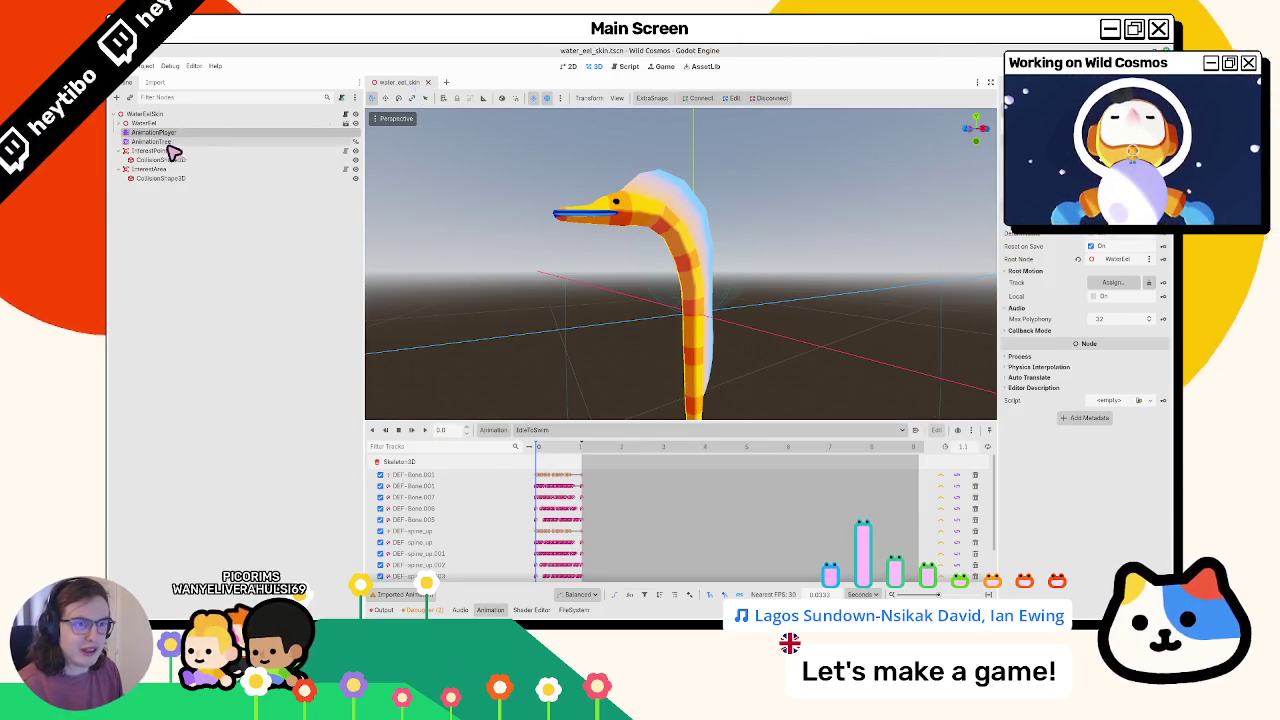
# Set the AnimationTree's Anim Player to the eel's AnimationPlayer
pyautogui.click(168, 142)
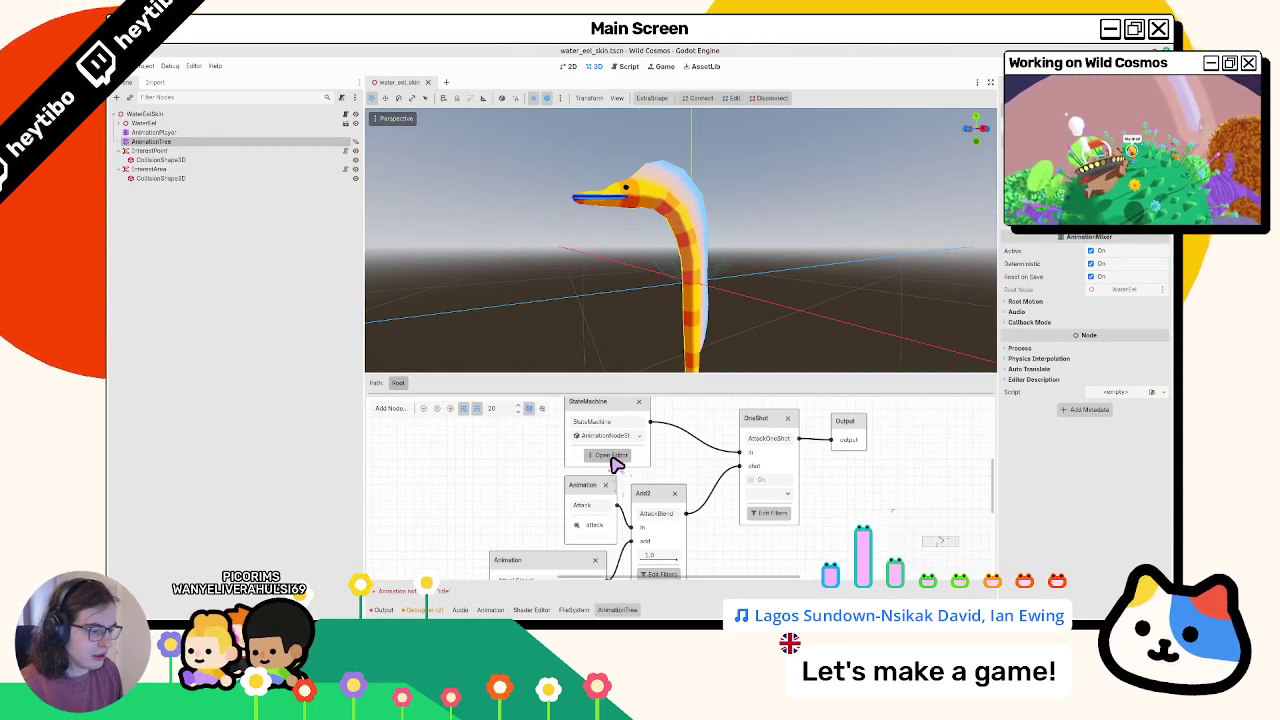
pyautogui.click(1125, 224)
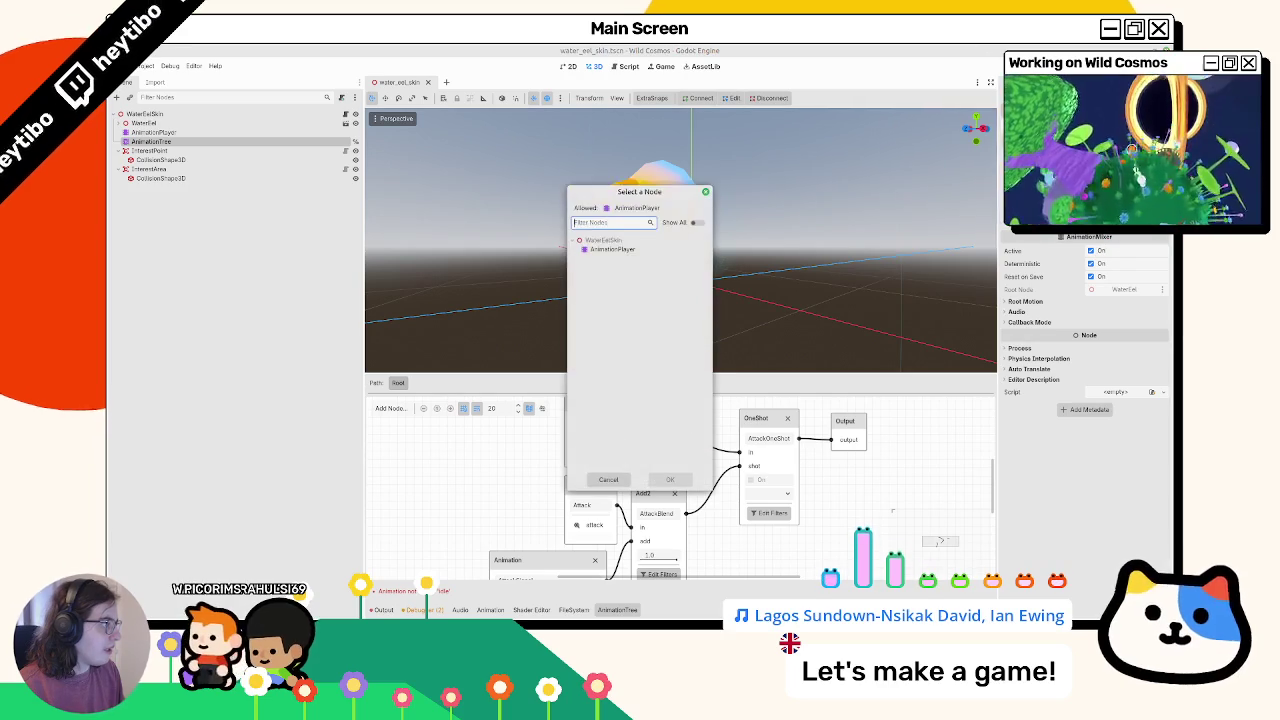
pyautogui.doubleClick(620, 250)
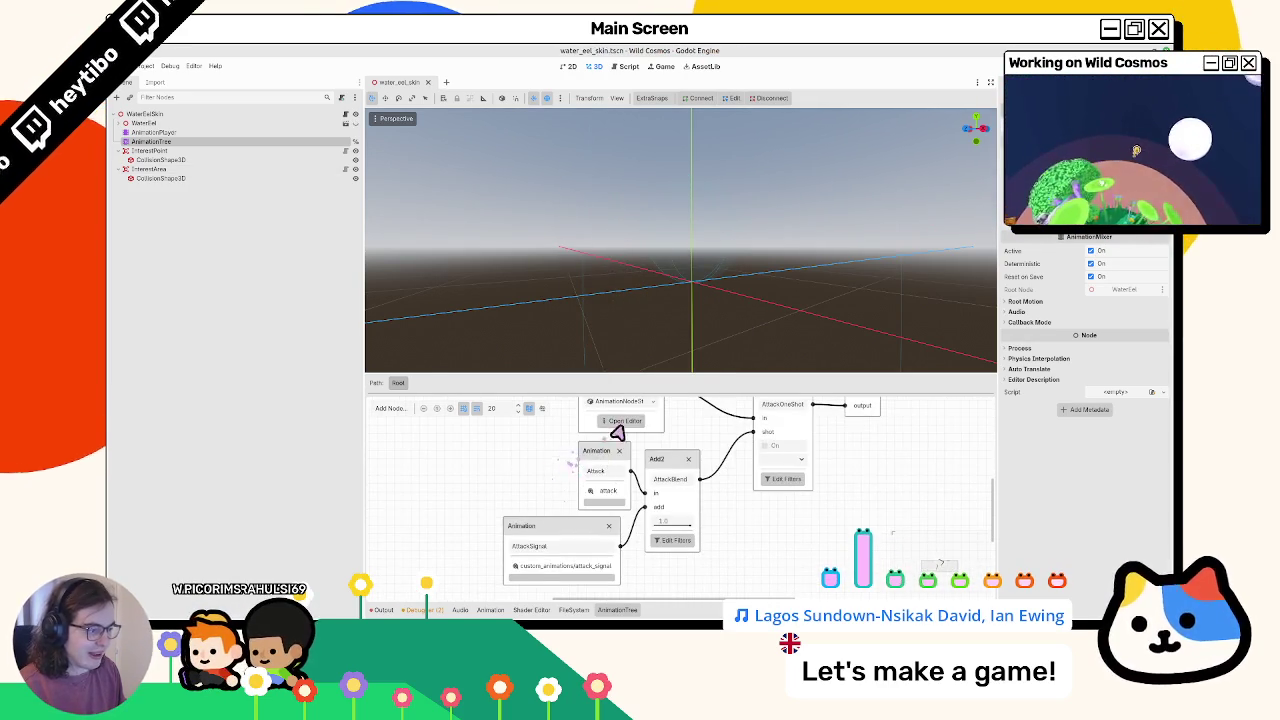
# Delete the hood_in and hood_out states from the StateMachine
pyautogui.click(626, 432)
pyautogui.moveTo(700, 510); pyautogui.dragTo(551, 566)
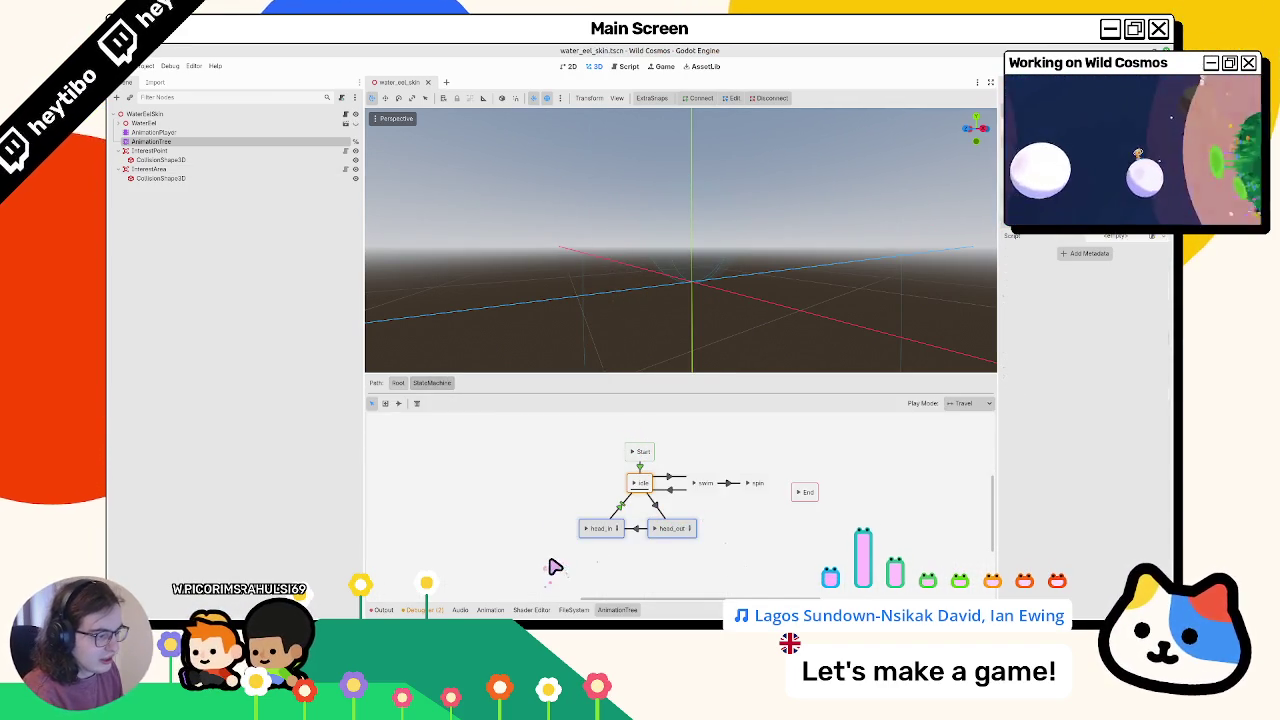
pyautogui.press('Delete')
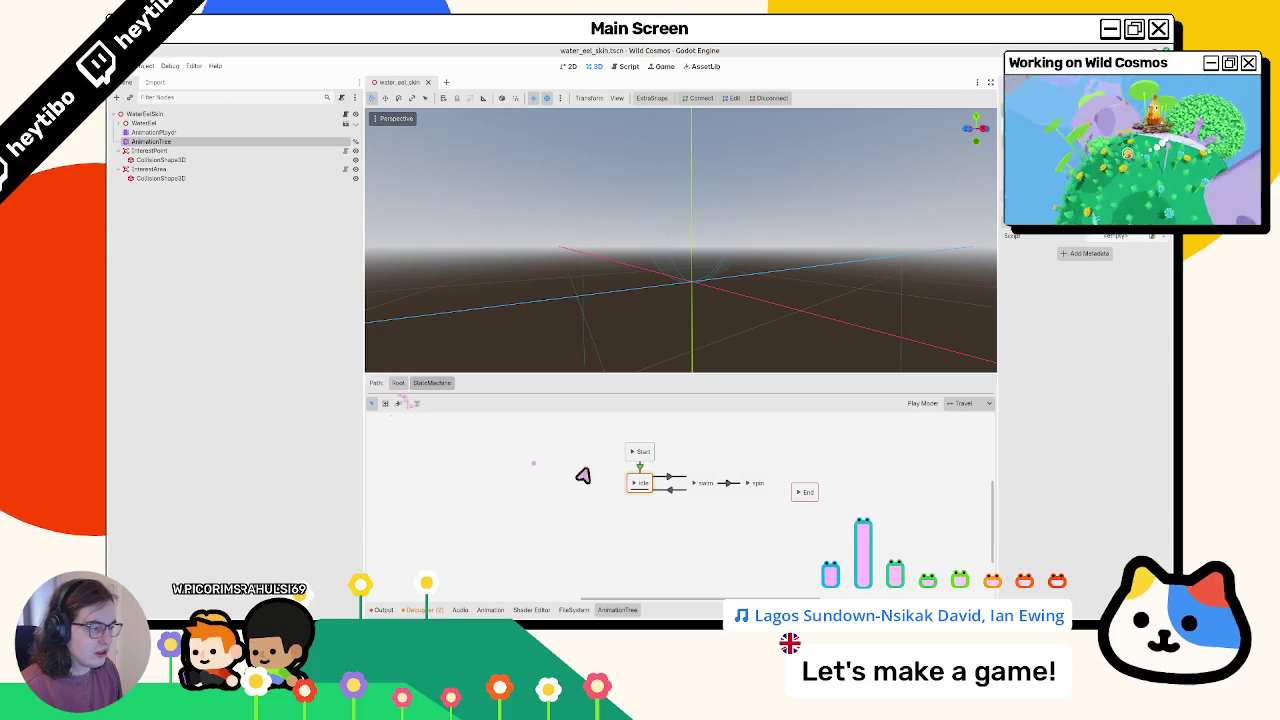
pyautogui.click(232, 122)
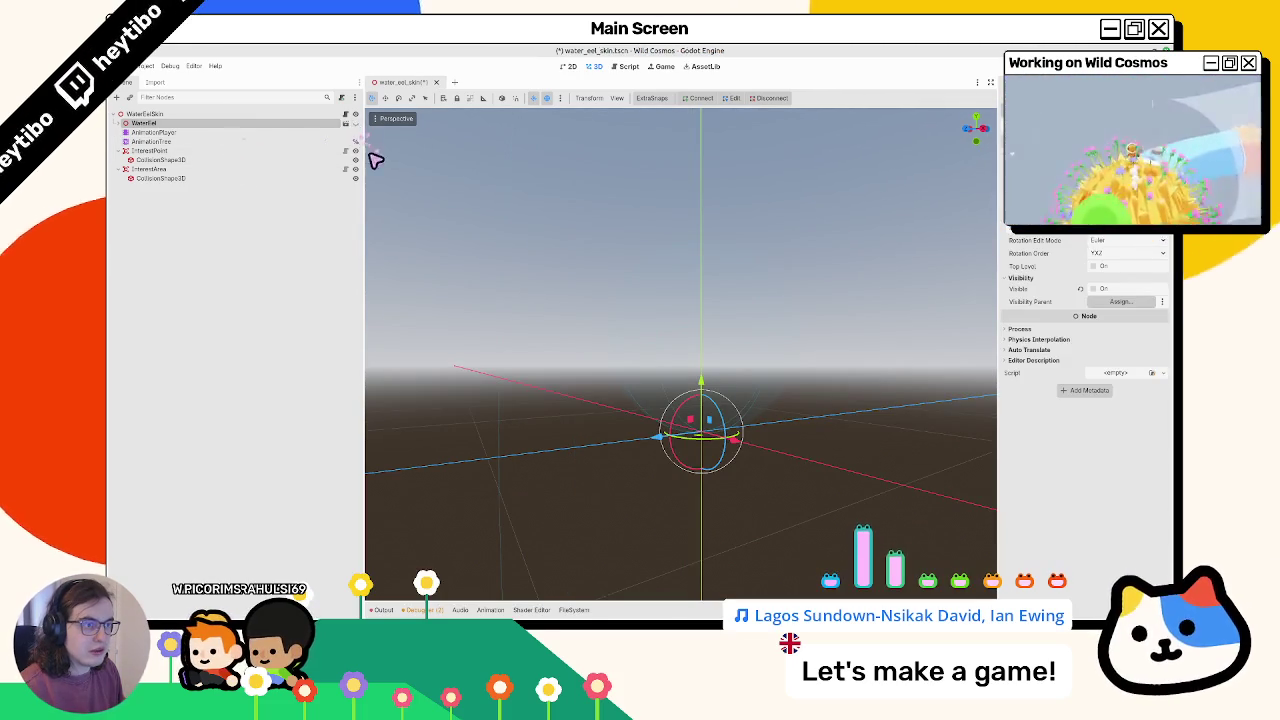
# Expand WaterEel, select its AnimationPlayer and review the animation list
pyautogui.click(125, 122)
pyautogui.click(155, 178)
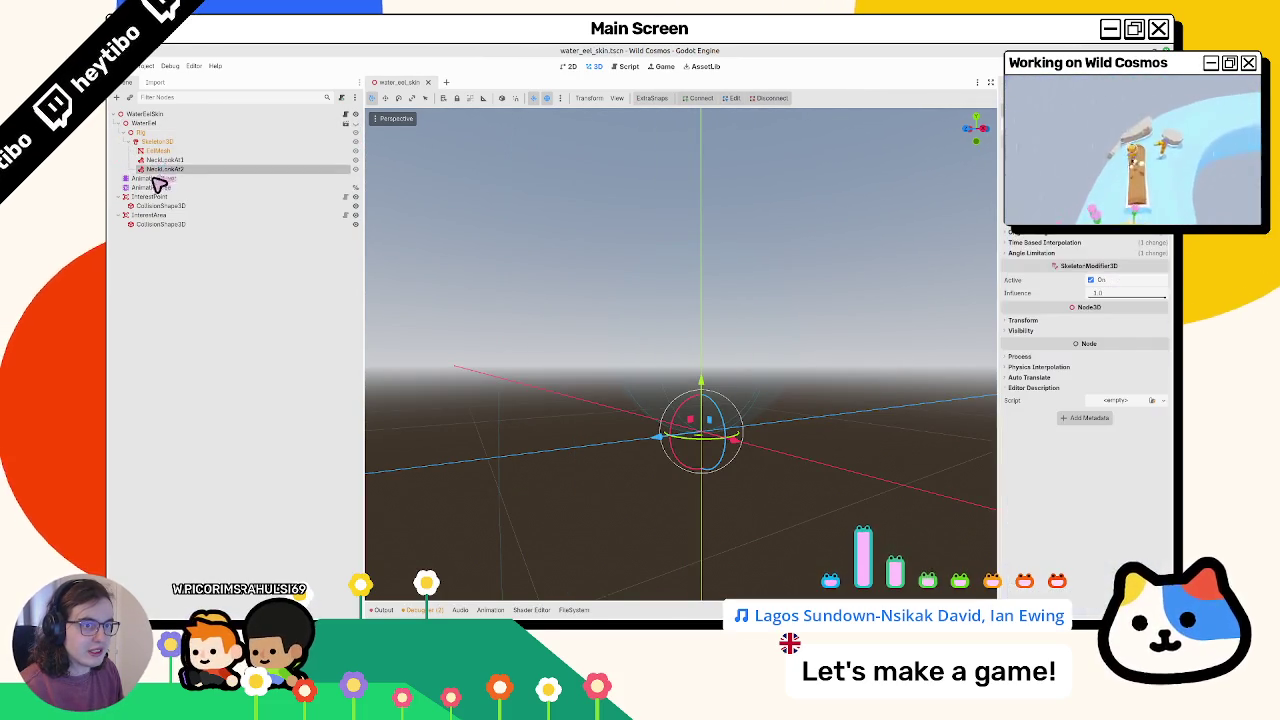
pyautogui.click(152, 188)
pyautogui.click(152, 178)
pyautogui.click(555, 430)
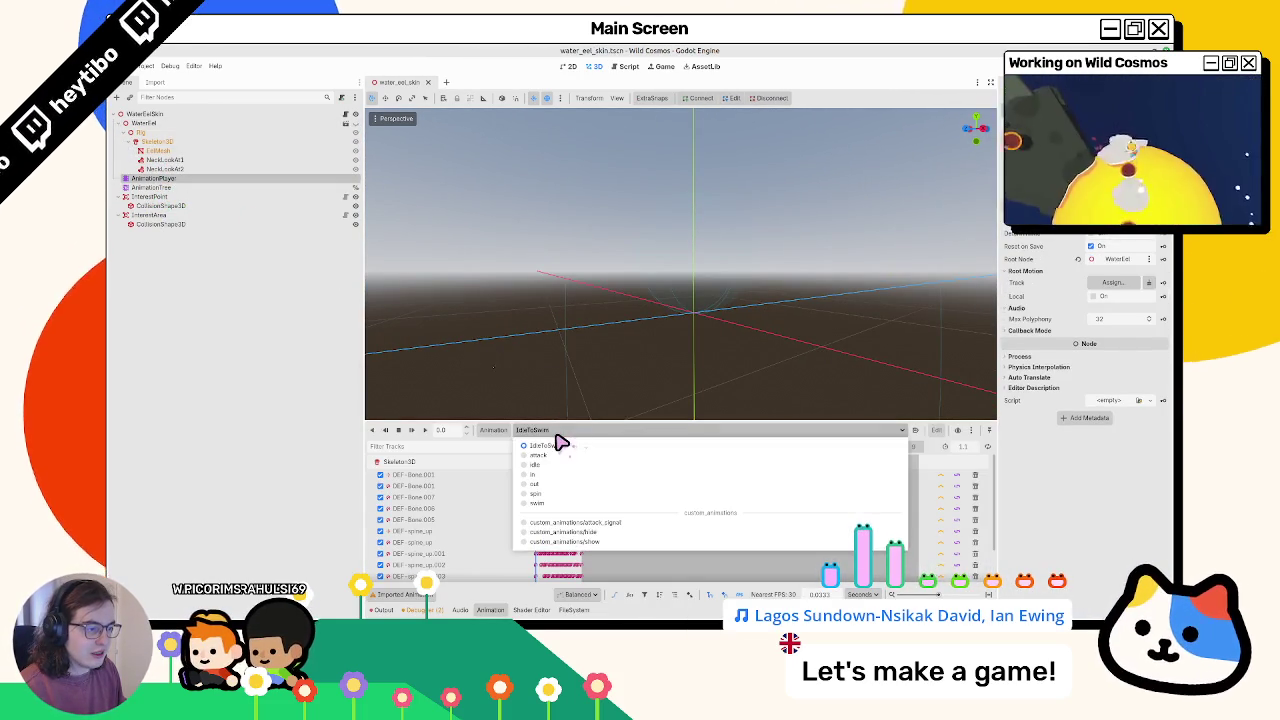
pyautogui.click(493, 430)
# Review the [Global] library's animations in the libraries manager, then show the project files
pyautogui.click(509, 463)
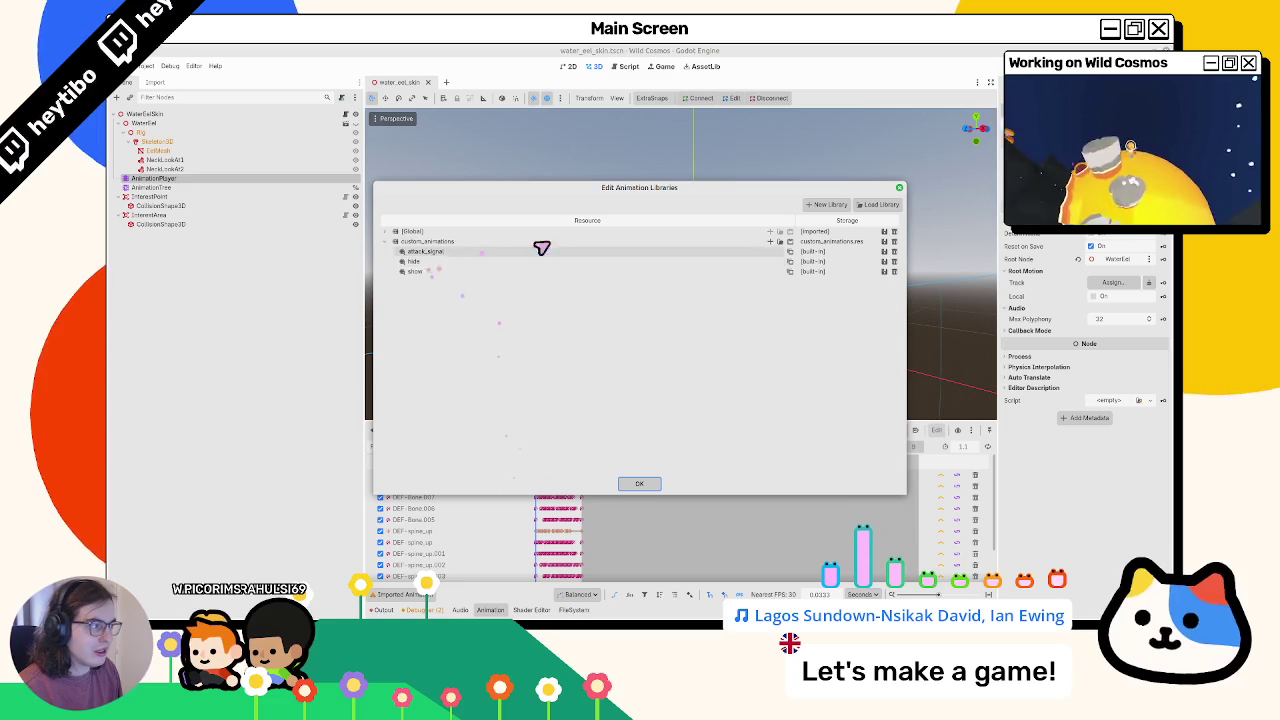
pyautogui.click(394, 232)
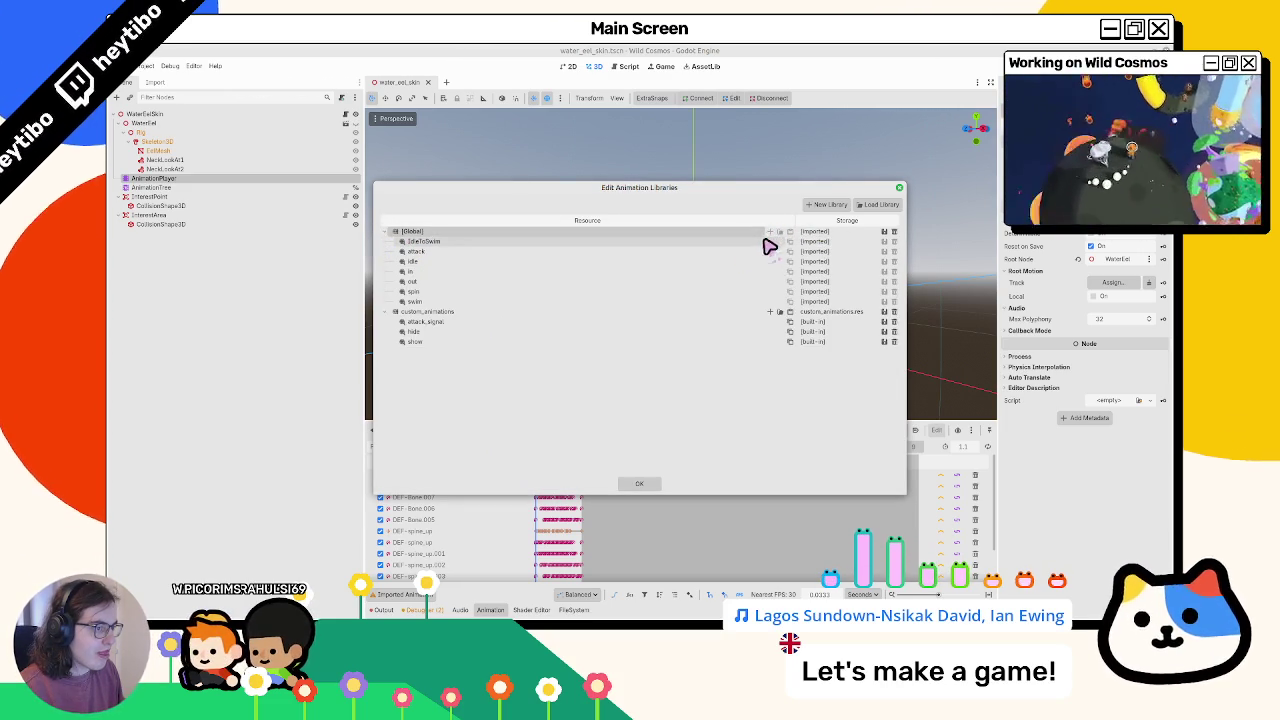
pyautogui.press('Escape')
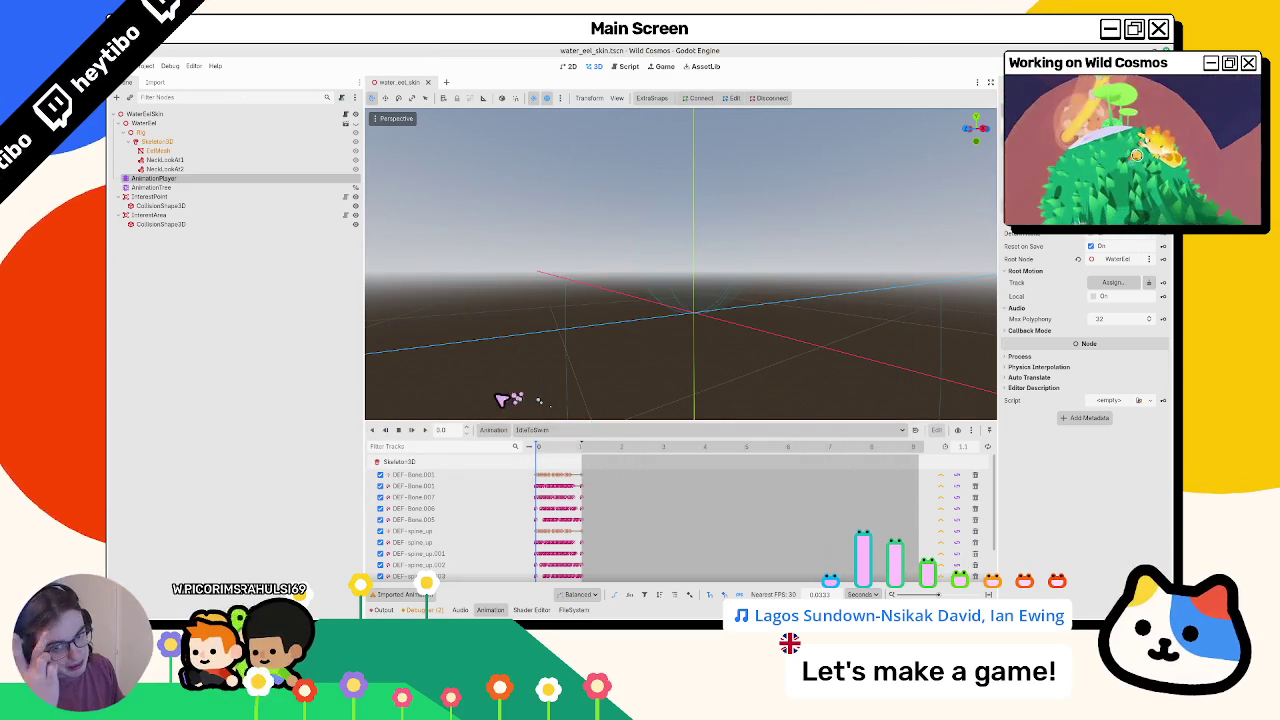
pyautogui.click(573, 609)
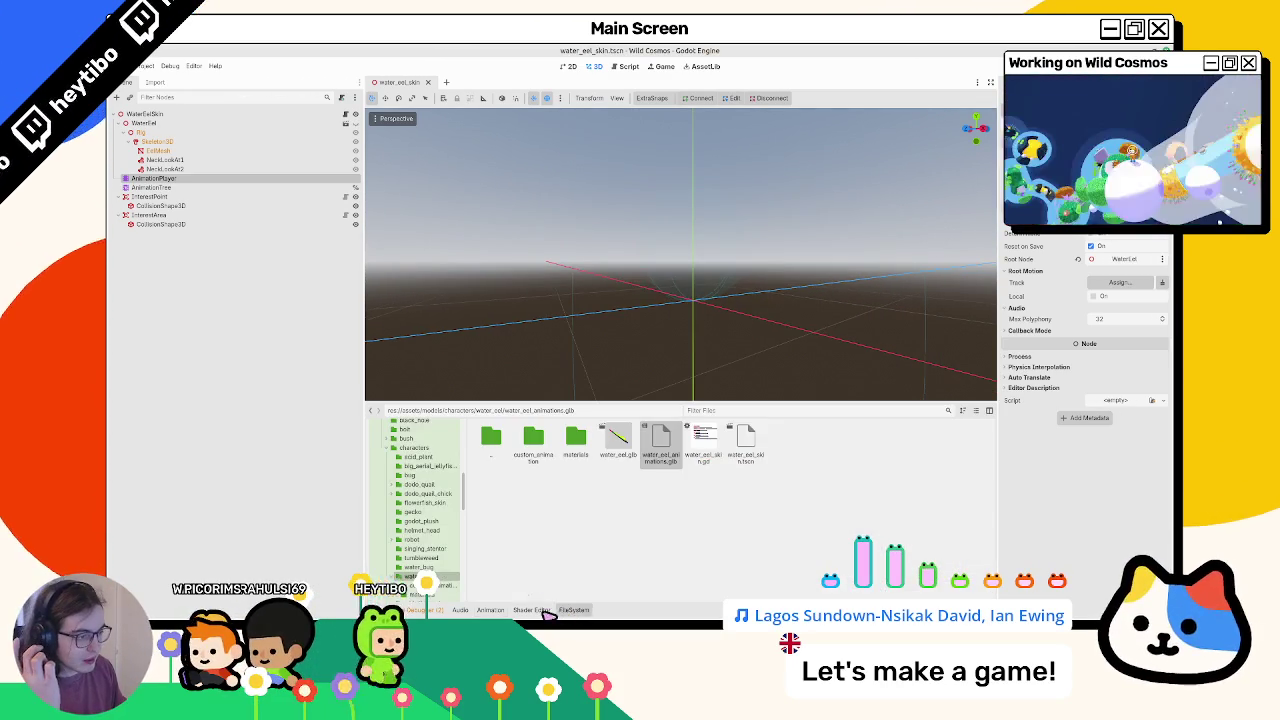
# Reimport water_eel_animations.glb as a scene instead of an animation library
pyautogui.doubleClick(666, 458)
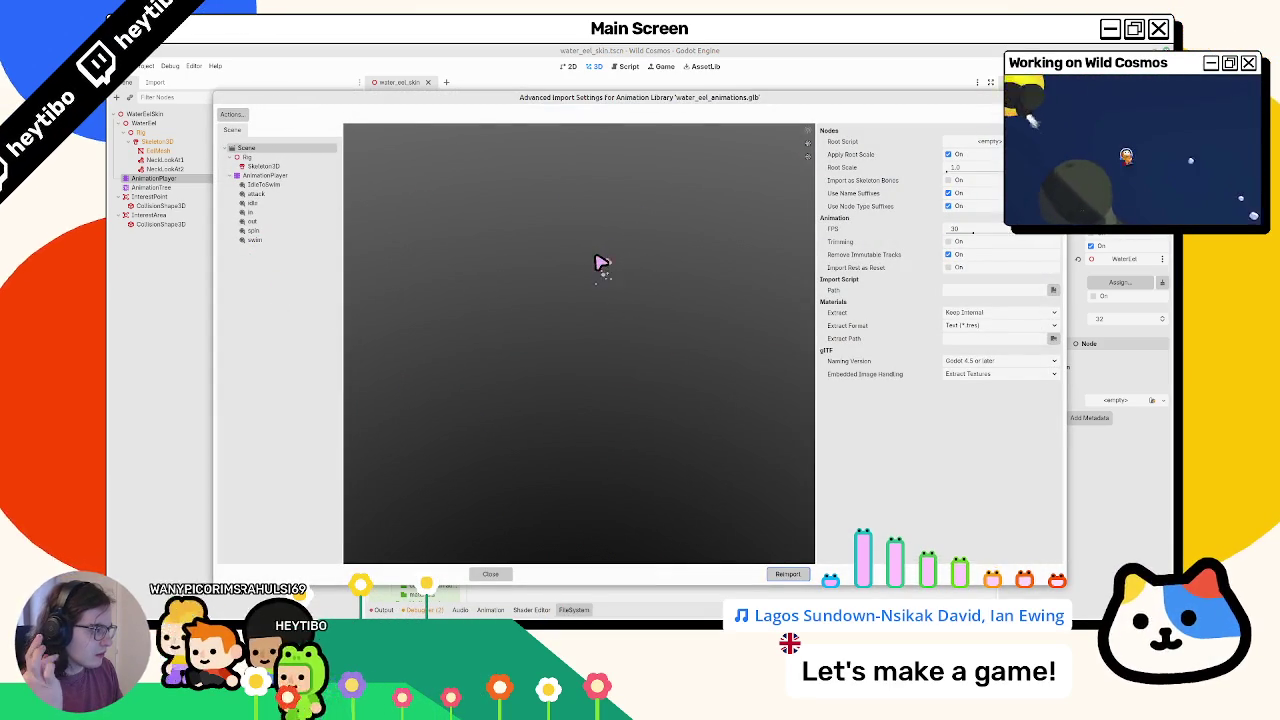
pyautogui.click(958, 268)
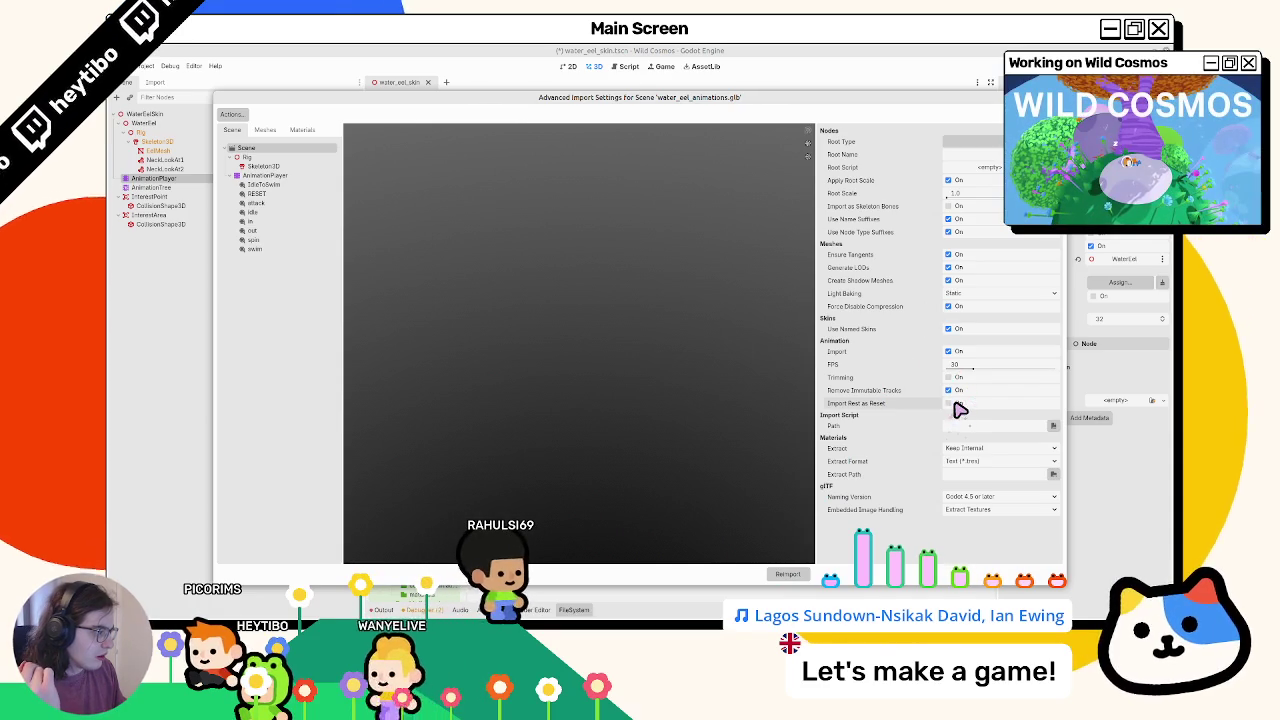
pyautogui.click(784, 575)
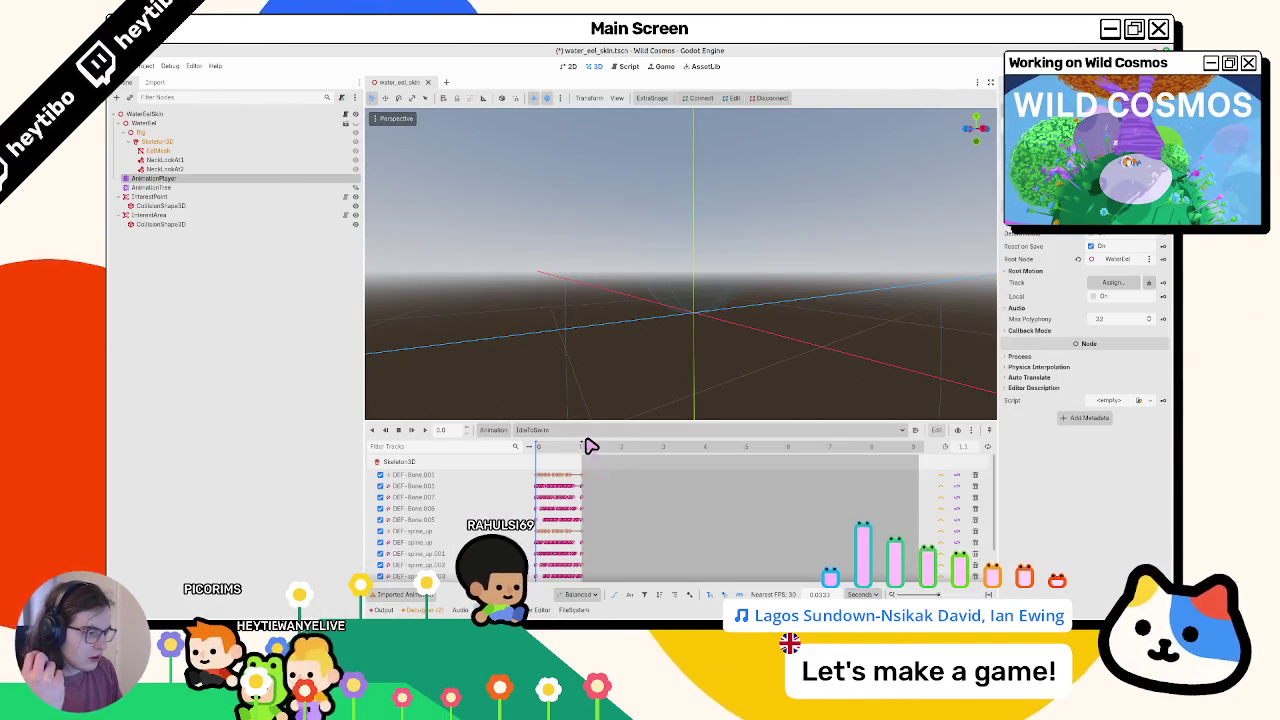
# Switch the AnimationPlayer from IdleToSwim to the RESET animation and view its tracks
pyautogui.click(590, 431)
pyautogui.click(578, 463)
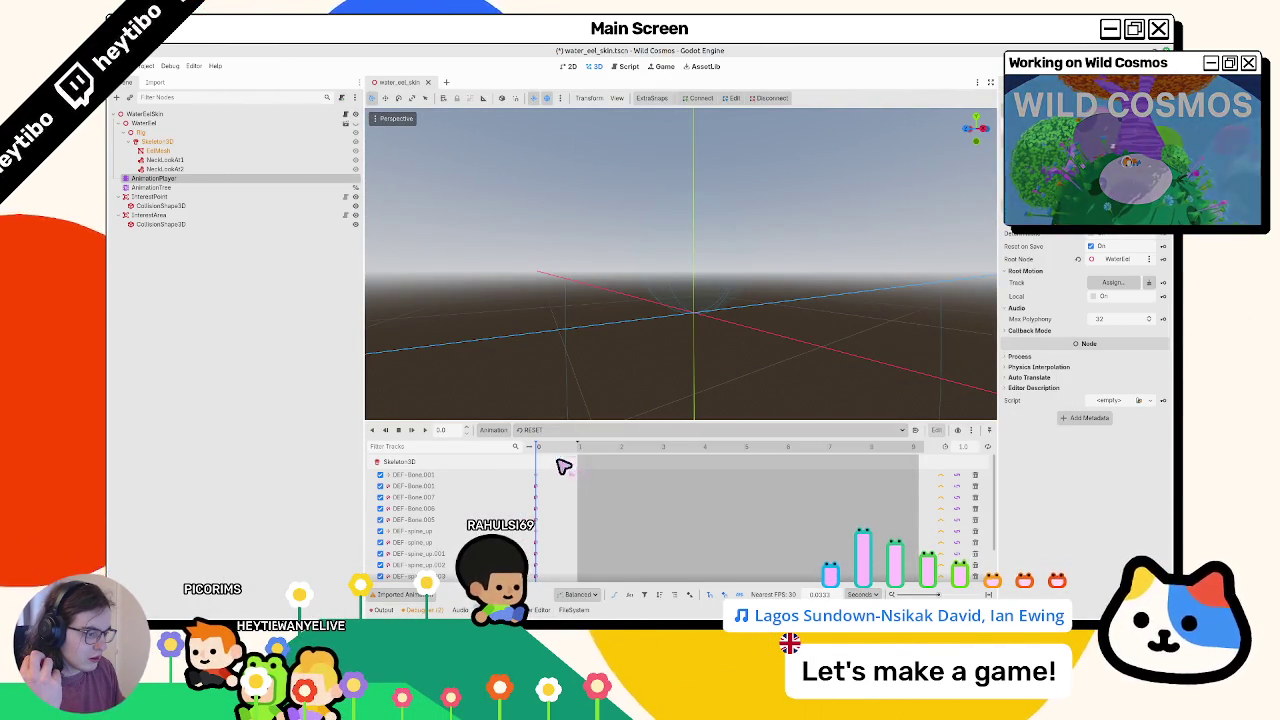
pyautogui.scroll(-2, 553, 497)
pyautogui.scroll(3, 553, 497)
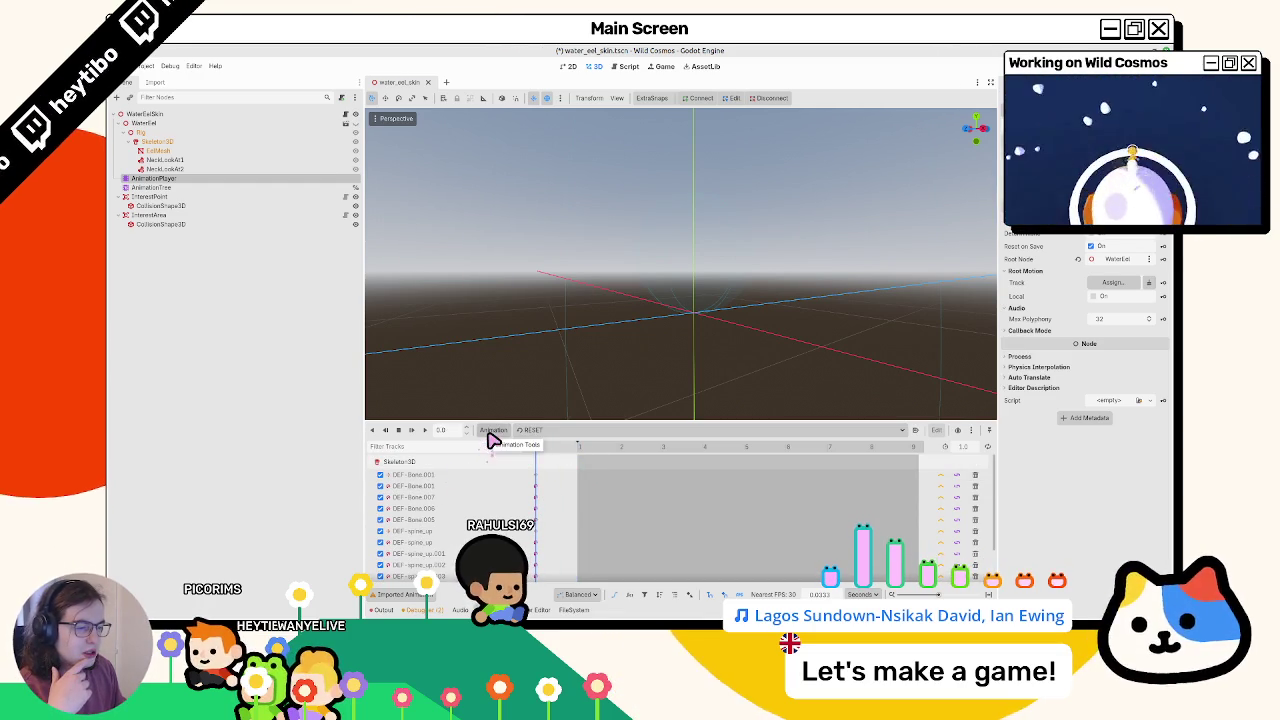
pyautogui.hotkey('ctrl', 'shift', 'o')
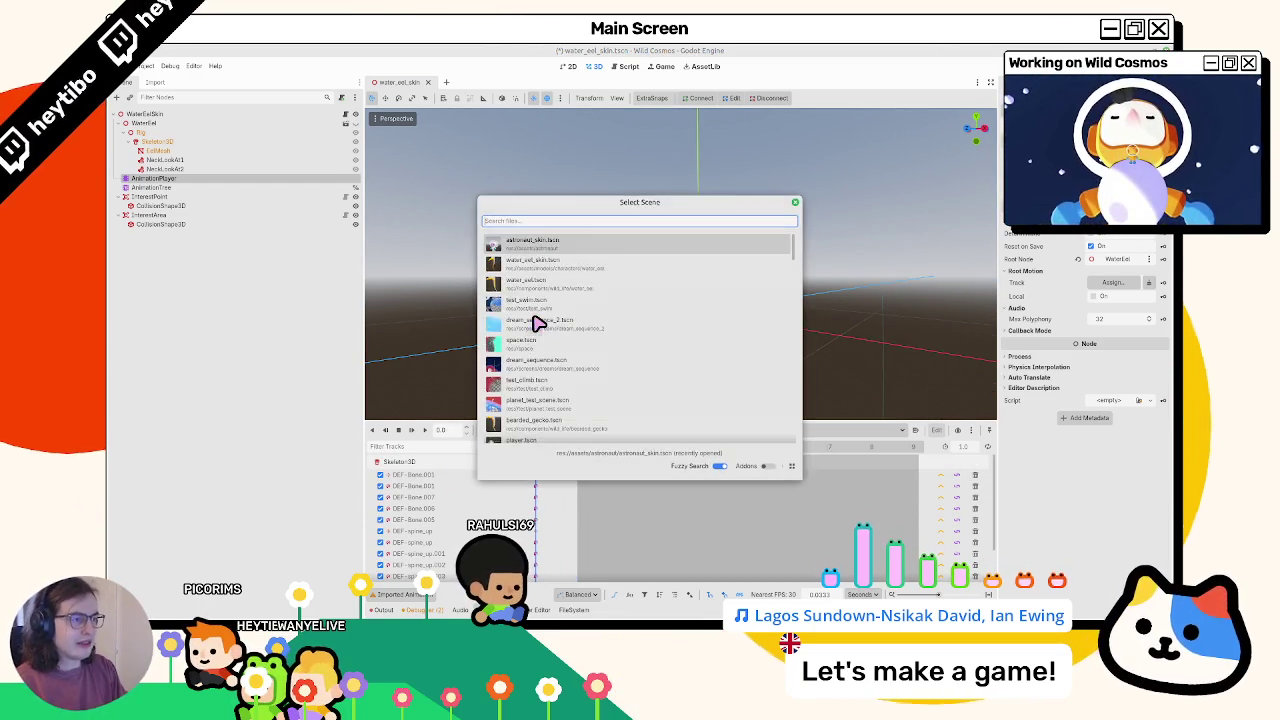
pyautogui.press('Return')
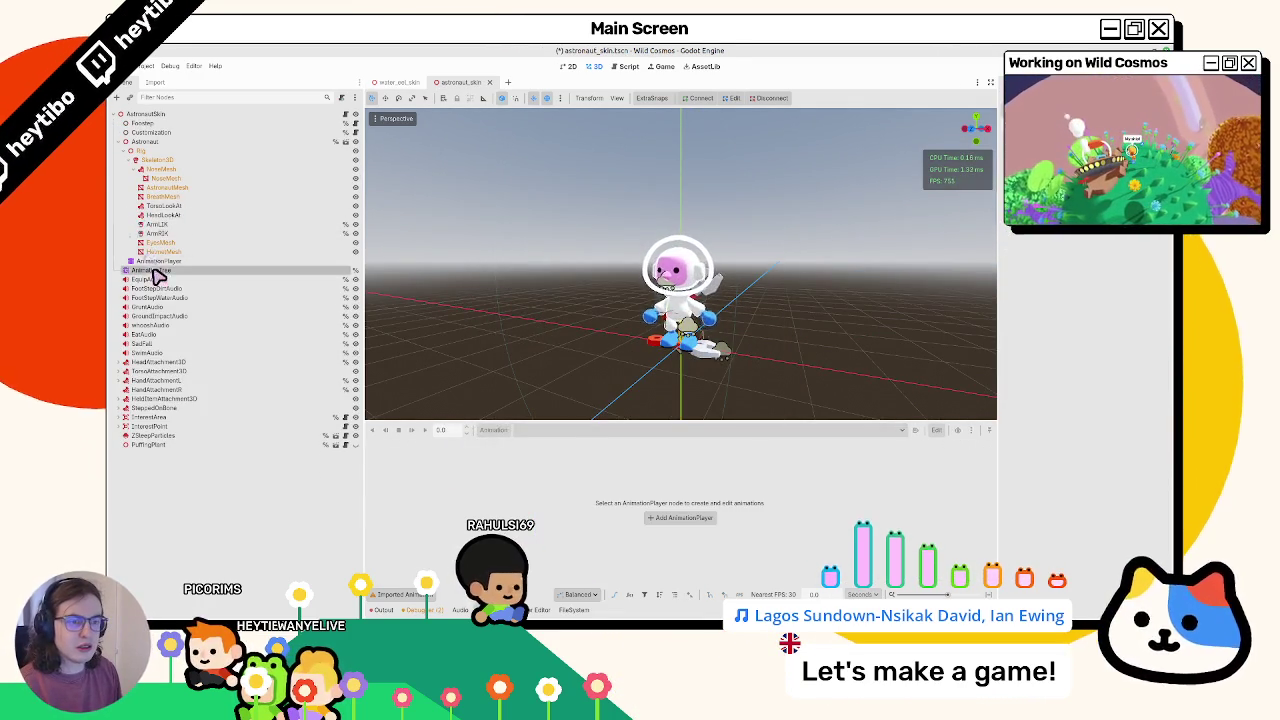
pyautogui.click(155, 268)
pyautogui.click(155, 261)
pyautogui.click(557, 432)
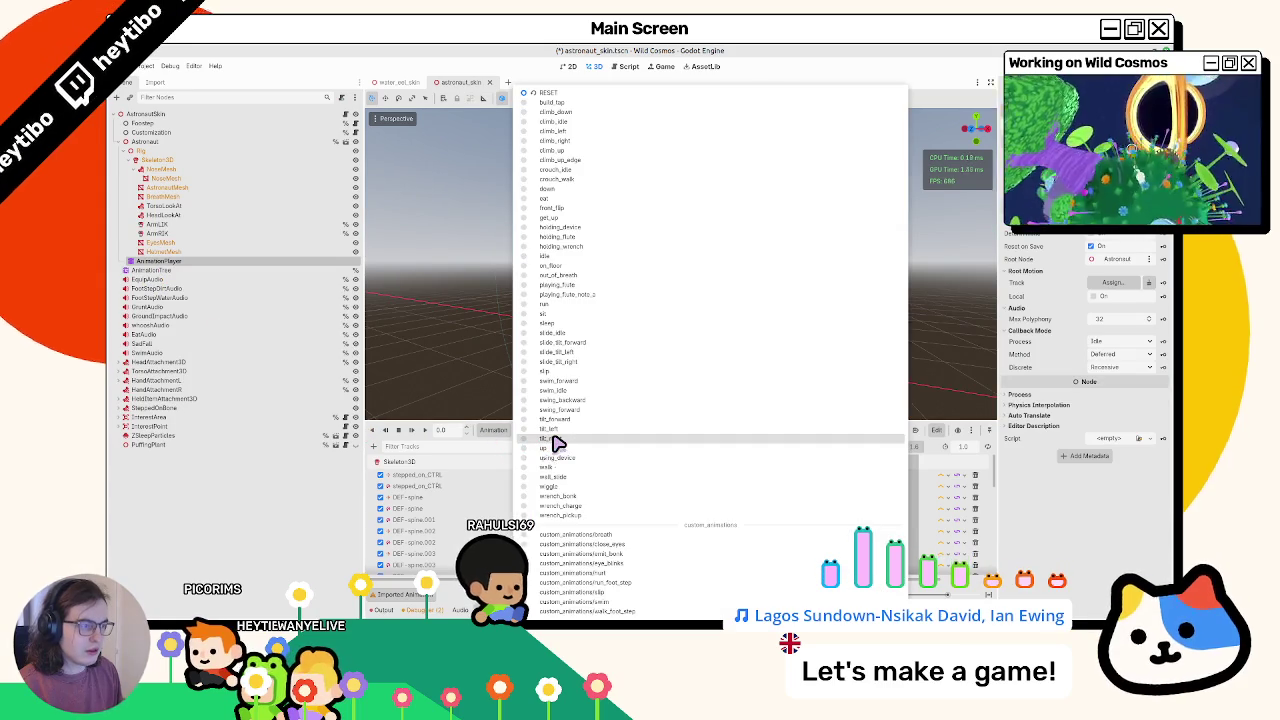
pyautogui.click(486, 457)
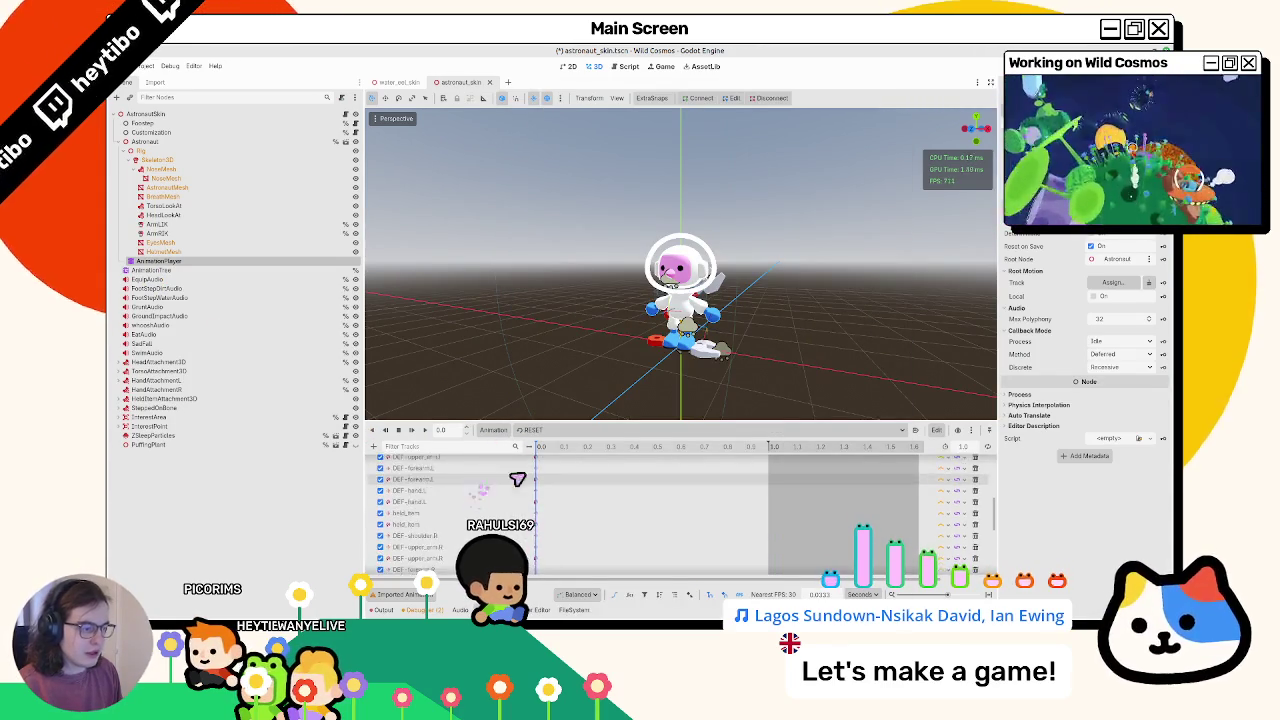
pyautogui.scroll(10, 862, 490)
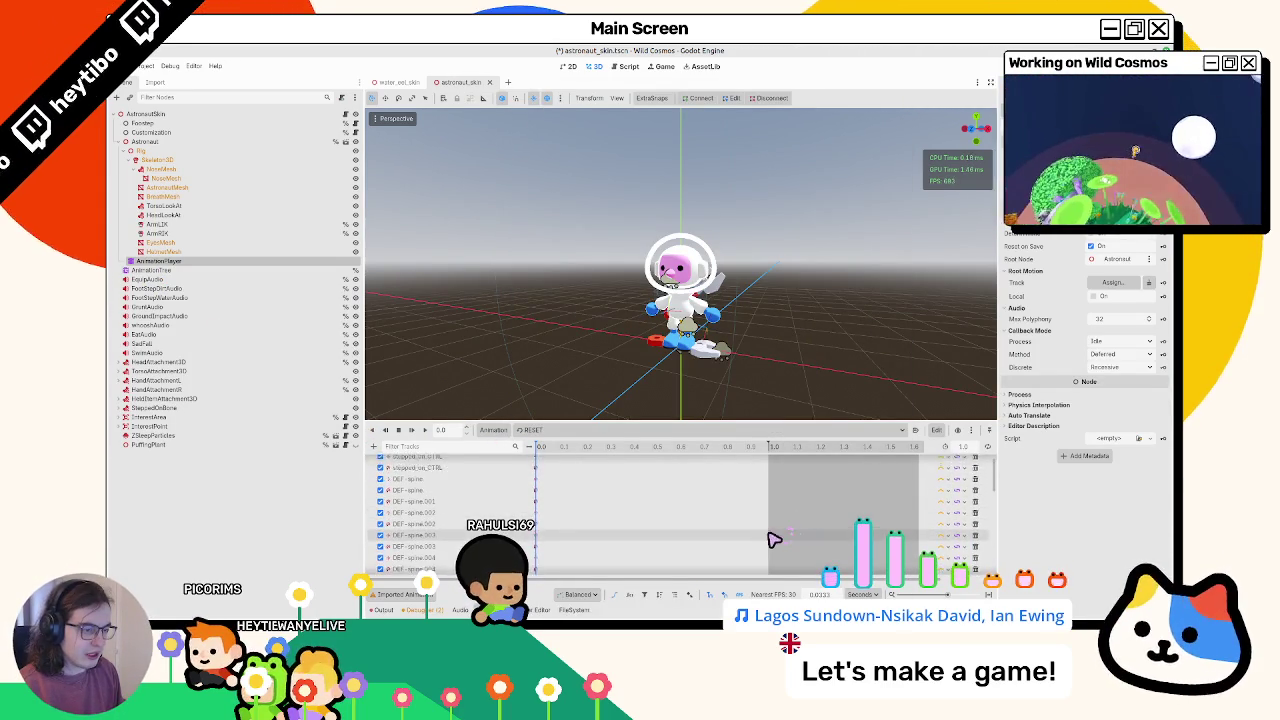
pyautogui.click(562, 432)
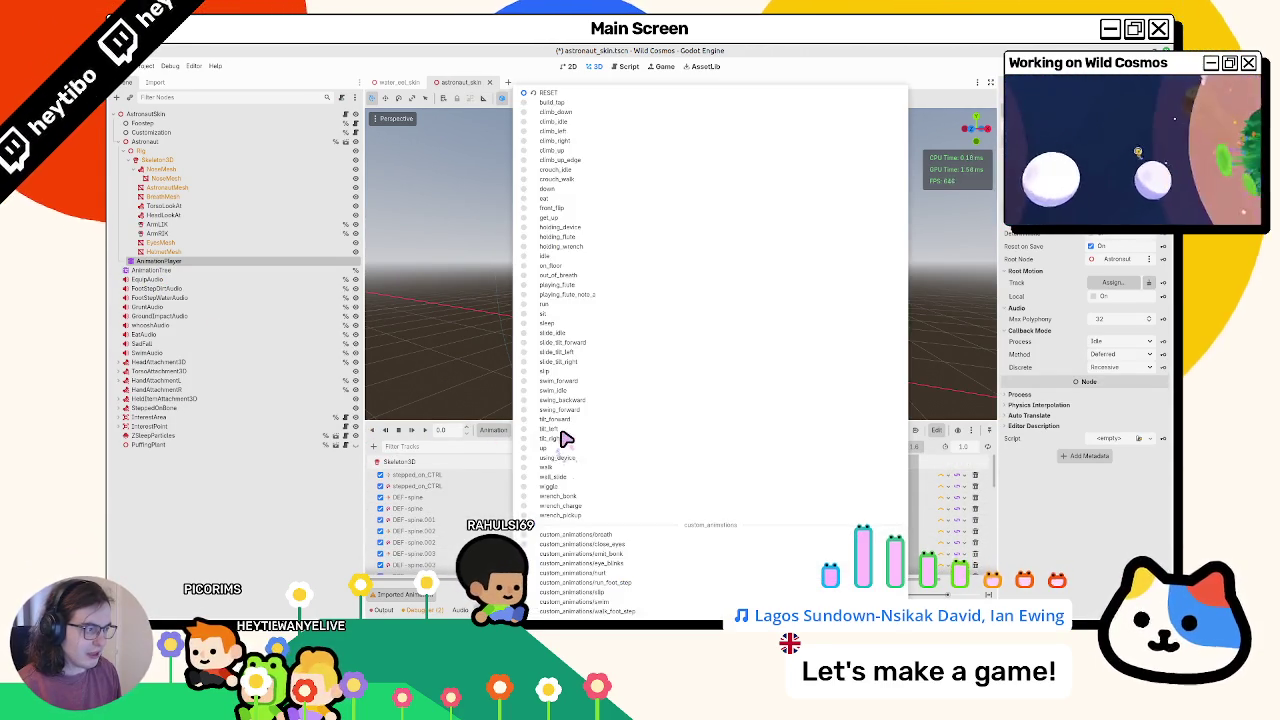
pyautogui.click(598, 552)
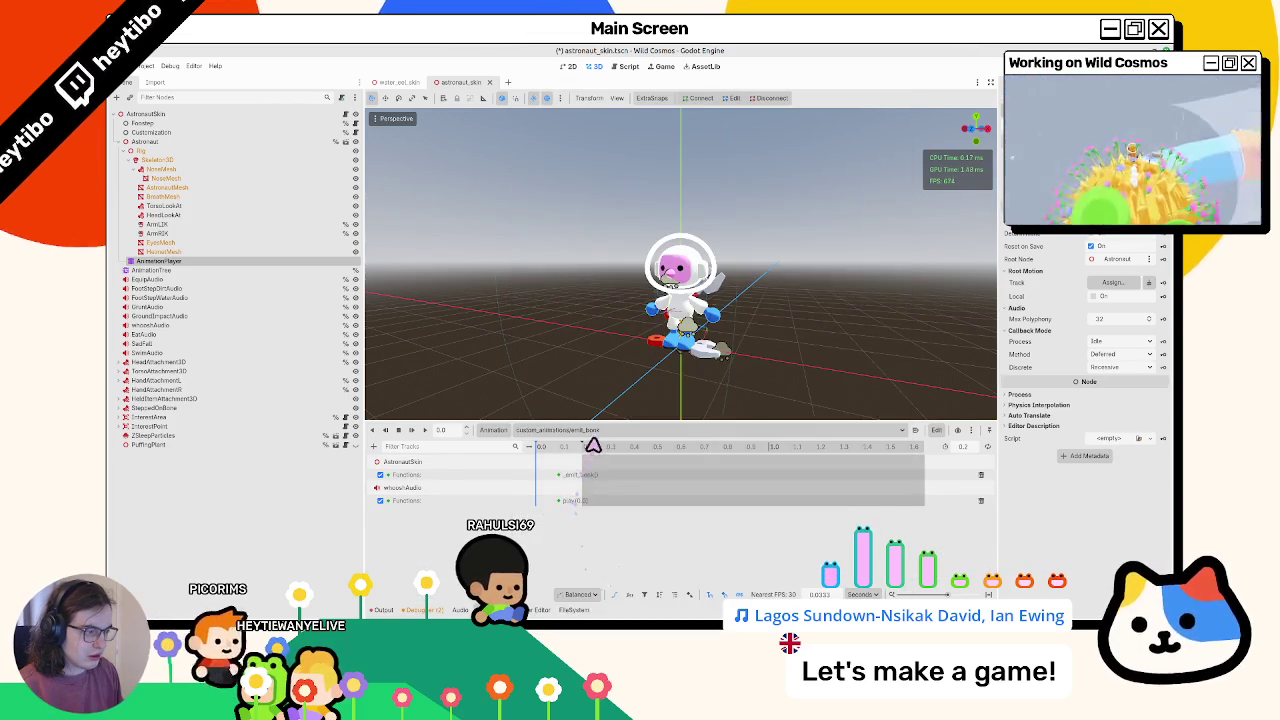
pyautogui.click(592, 432)
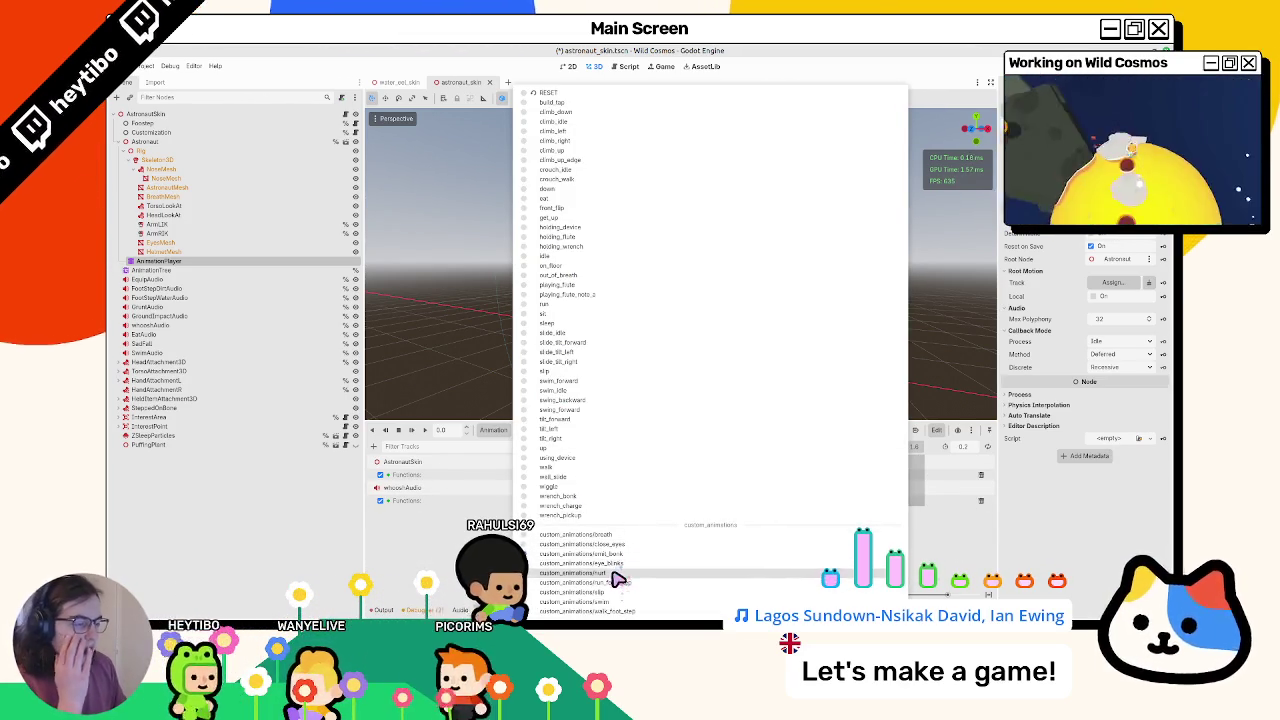
pyautogui.click(617, 576)
pyautogui.moveTo(560, 451)
pyautogui.mouseDown()
pyautogui.moveTo(600, 449)
pyautogui.moveTo(567, 457)
pyautogui.mouseUp()
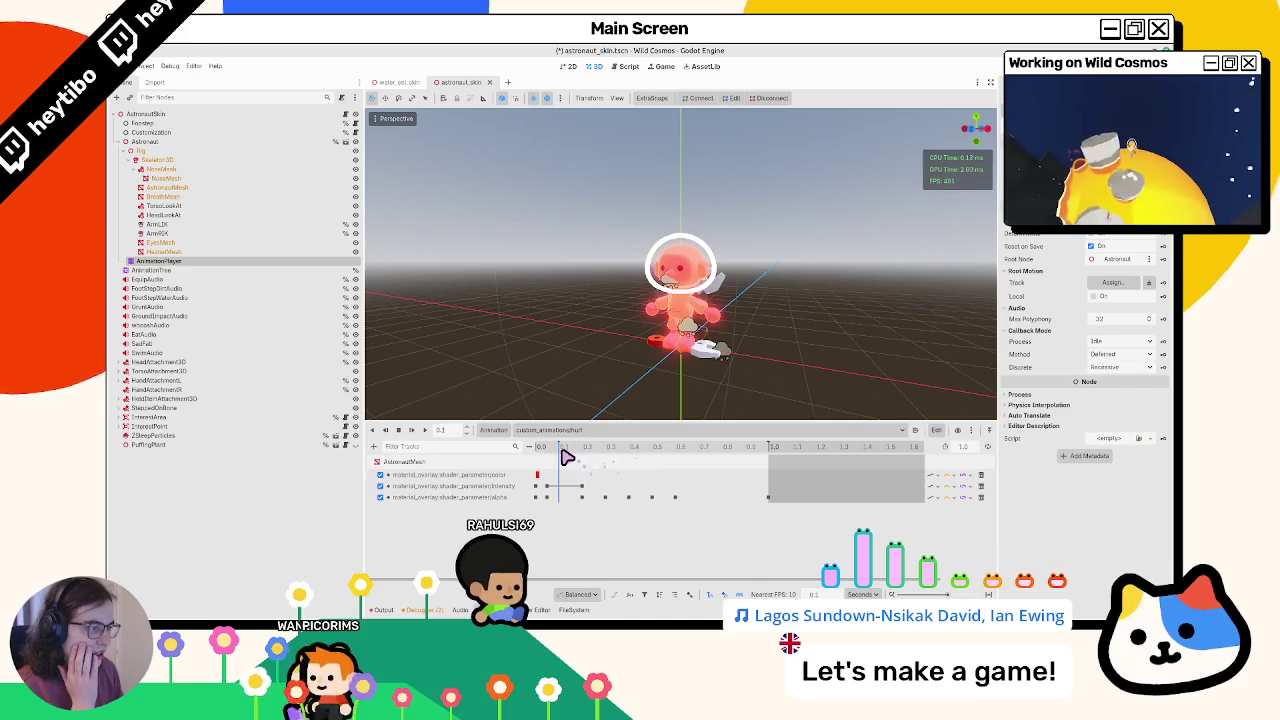
pyautogui.click(604, 431)
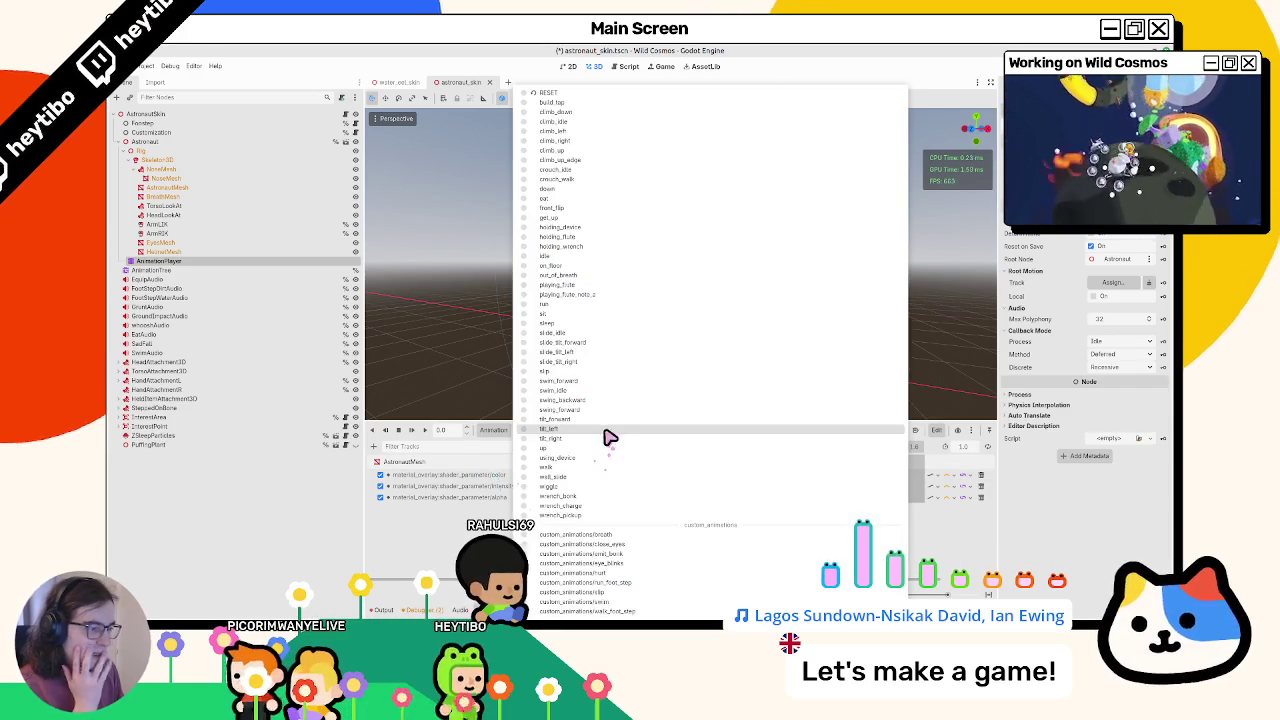
pyautogui.click(548, 101)
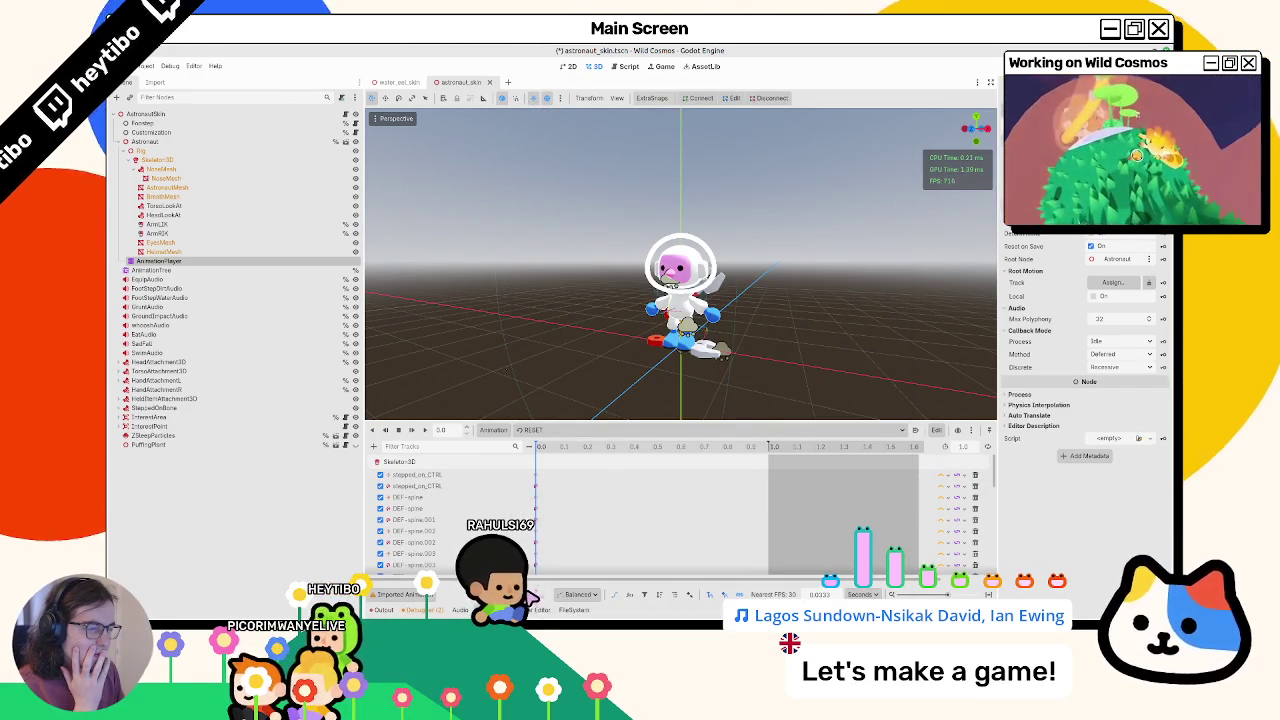
pyautogui.hotkey('ctrl', 'shift', 'w')
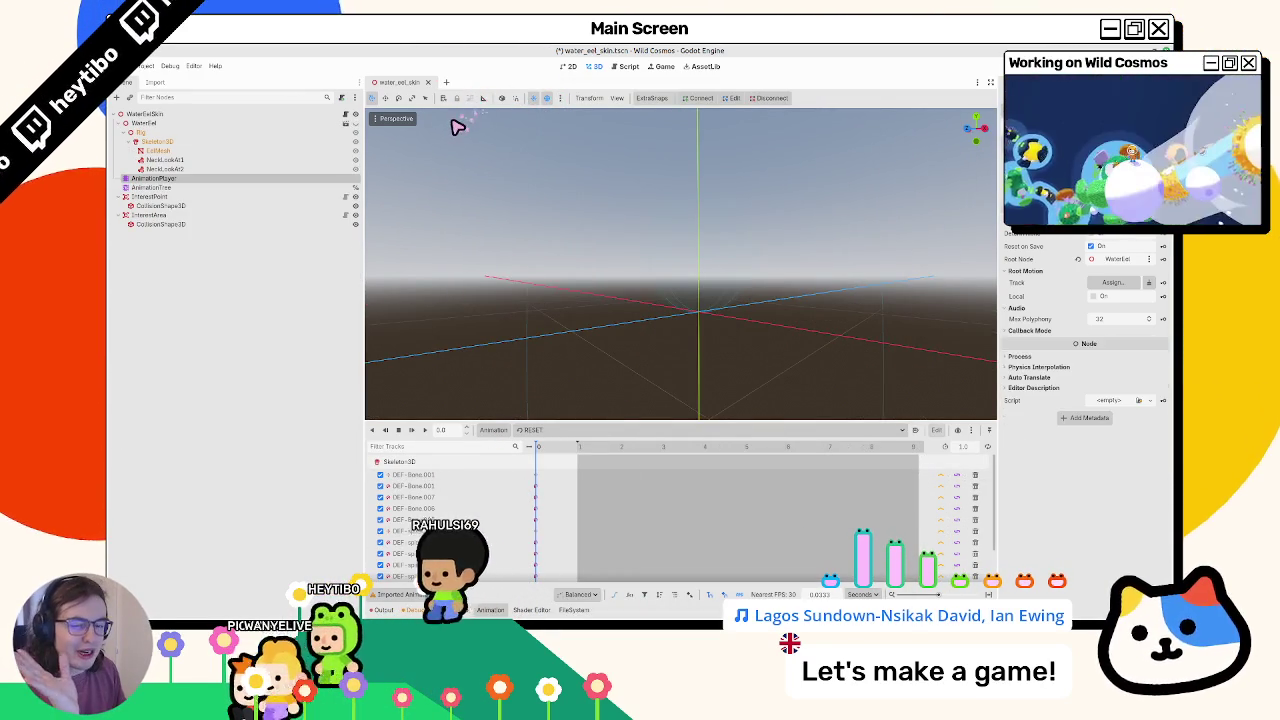
# Keep RESET on the AnimationPlayer, inspect its [Global] library, then return to the project files
pyautogui.click(288, 187)
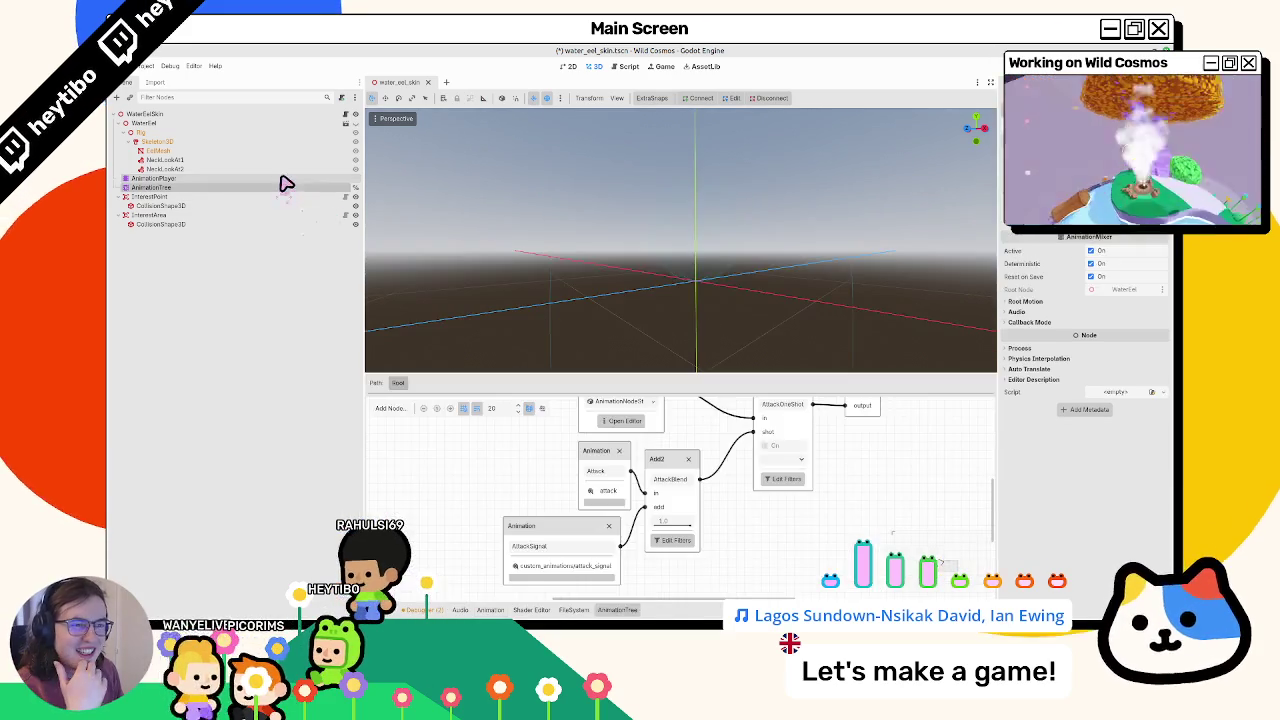
pyautogui.click(290, 178)
pyautogui.click(573, 431)
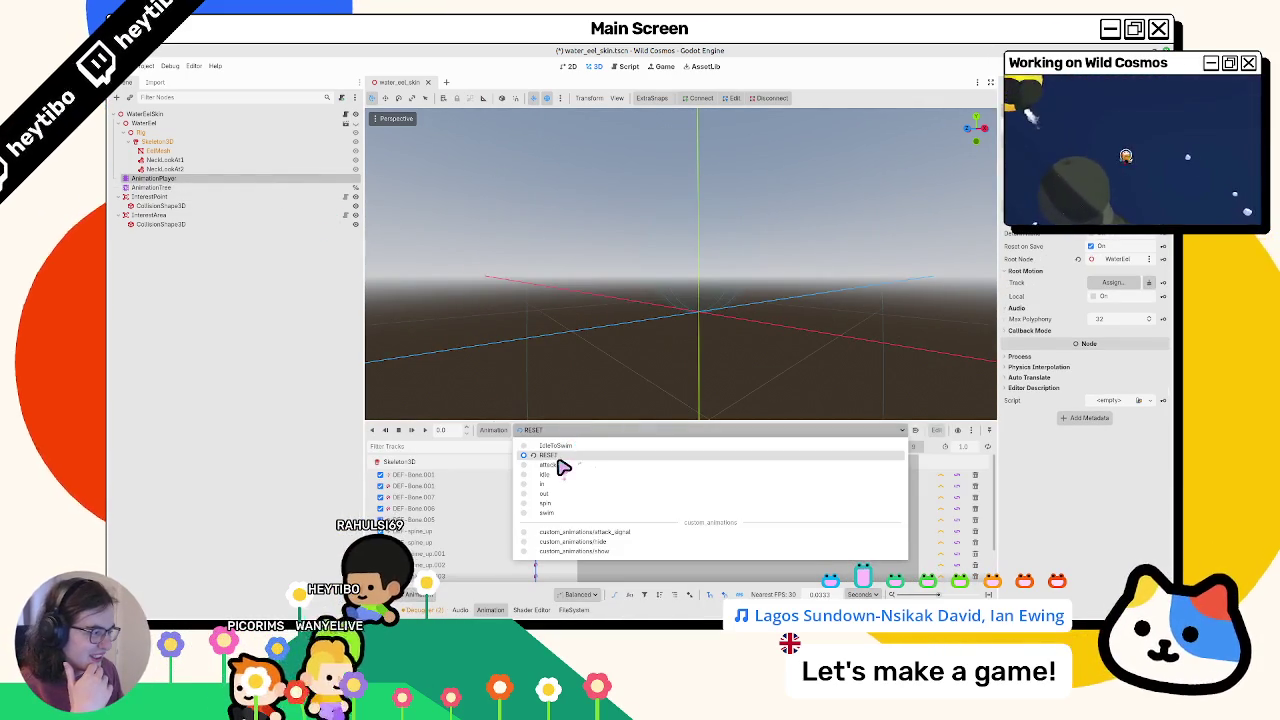
pyautogui.click(517, 440)
pyautogui.click(495, 430)
pyautogui.press('Escape')
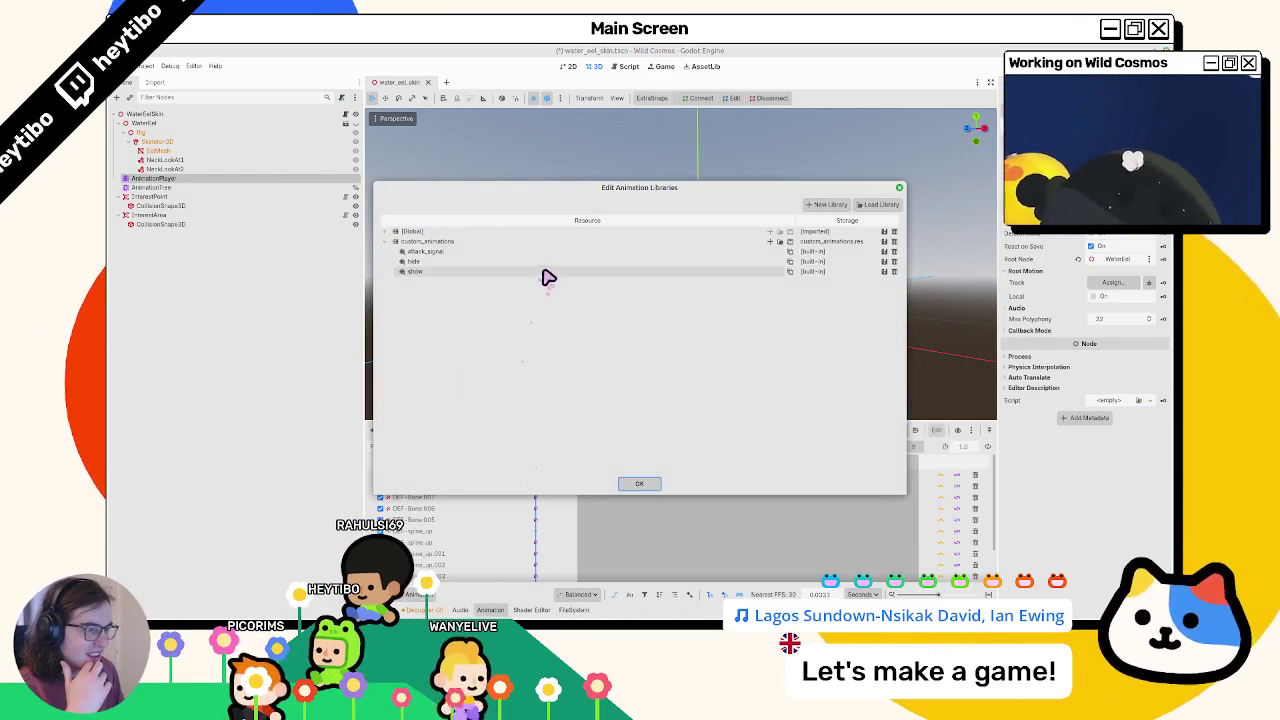
pyautogui.click(393, 232)
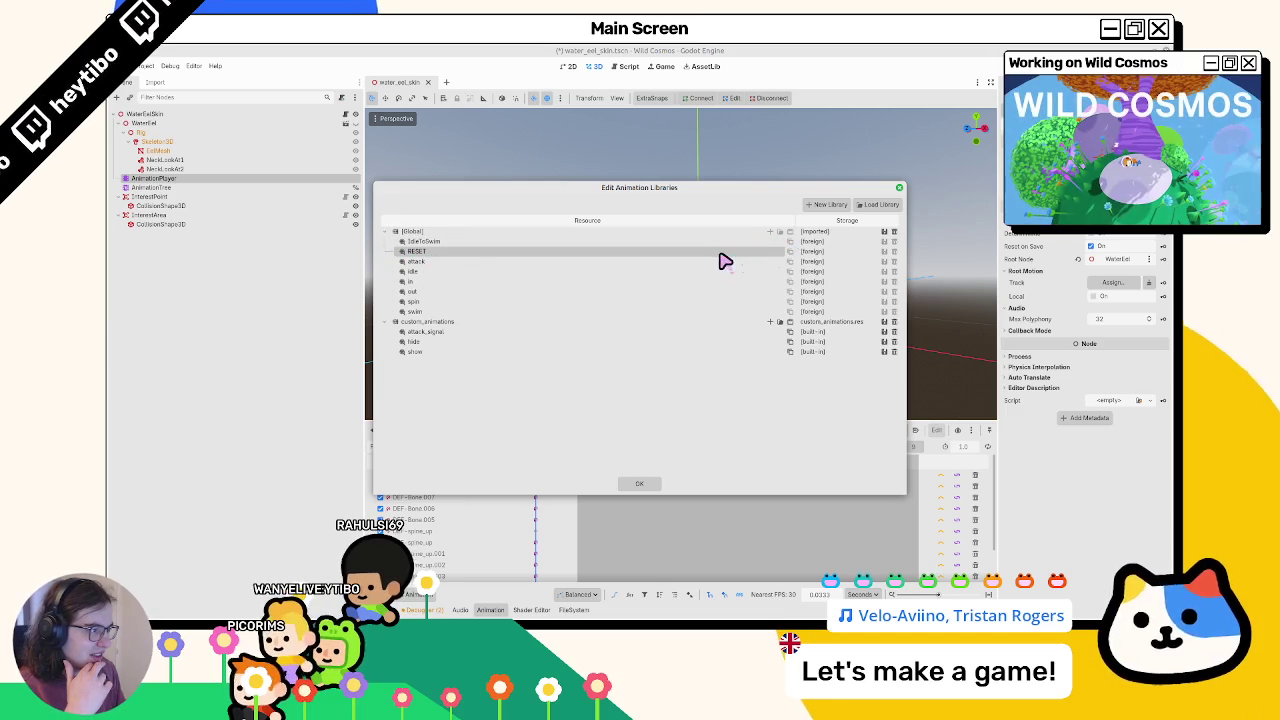
pyautogui.click(639, 484)
pyautogui.click(568, 610)
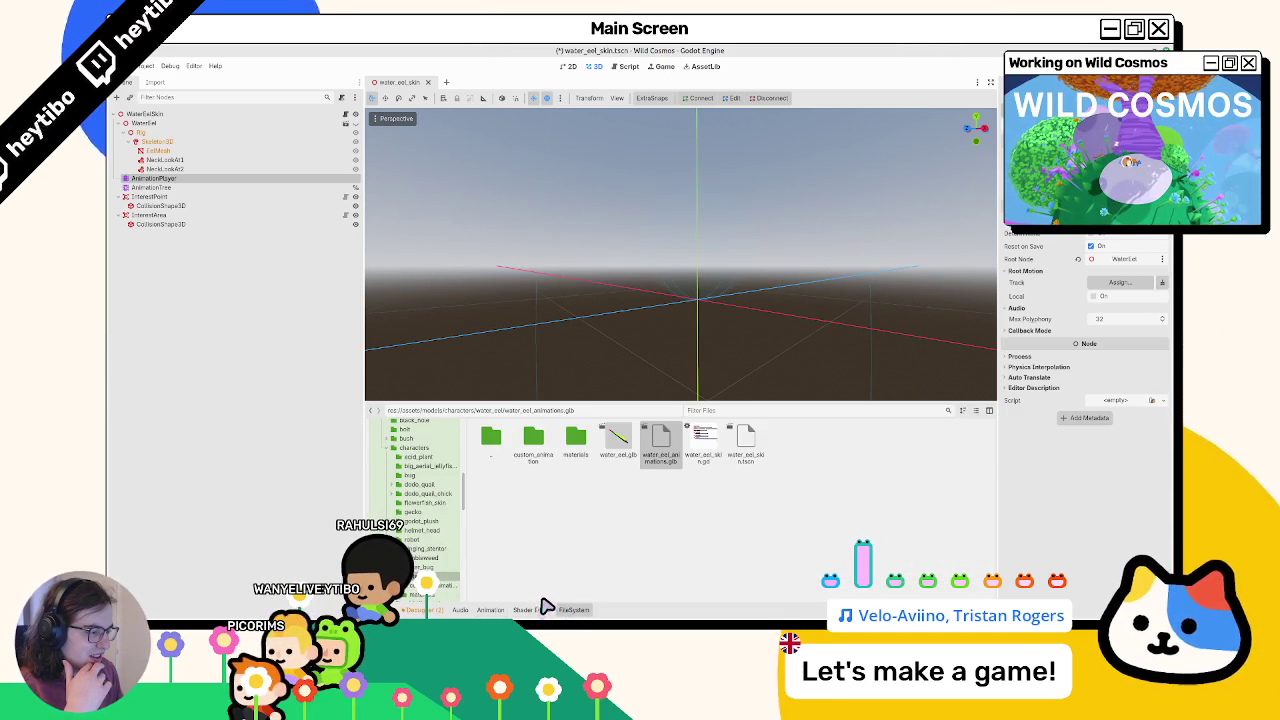
# Reimport water_eel_animations.glb with Import Rest as Reset turned off
pyautogui.doubleClick(668, 462)
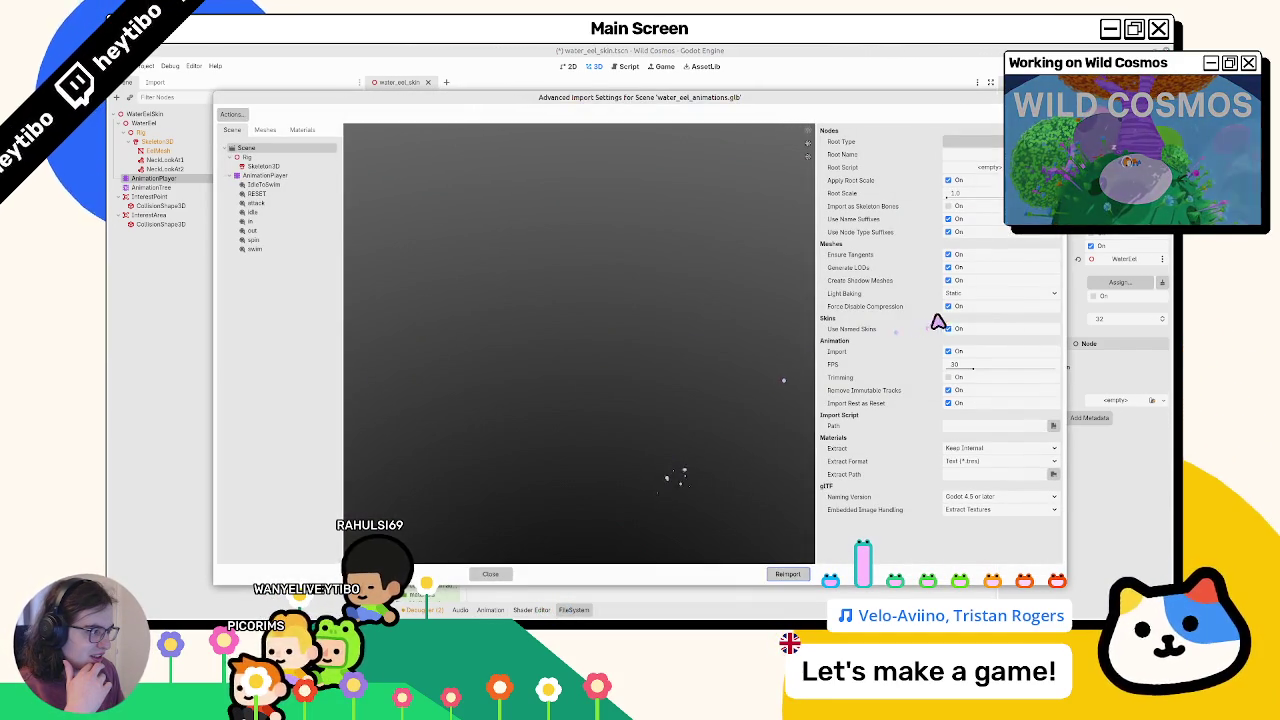
pyautogui.click(955, 403)
pyautogui.click(785, 575)
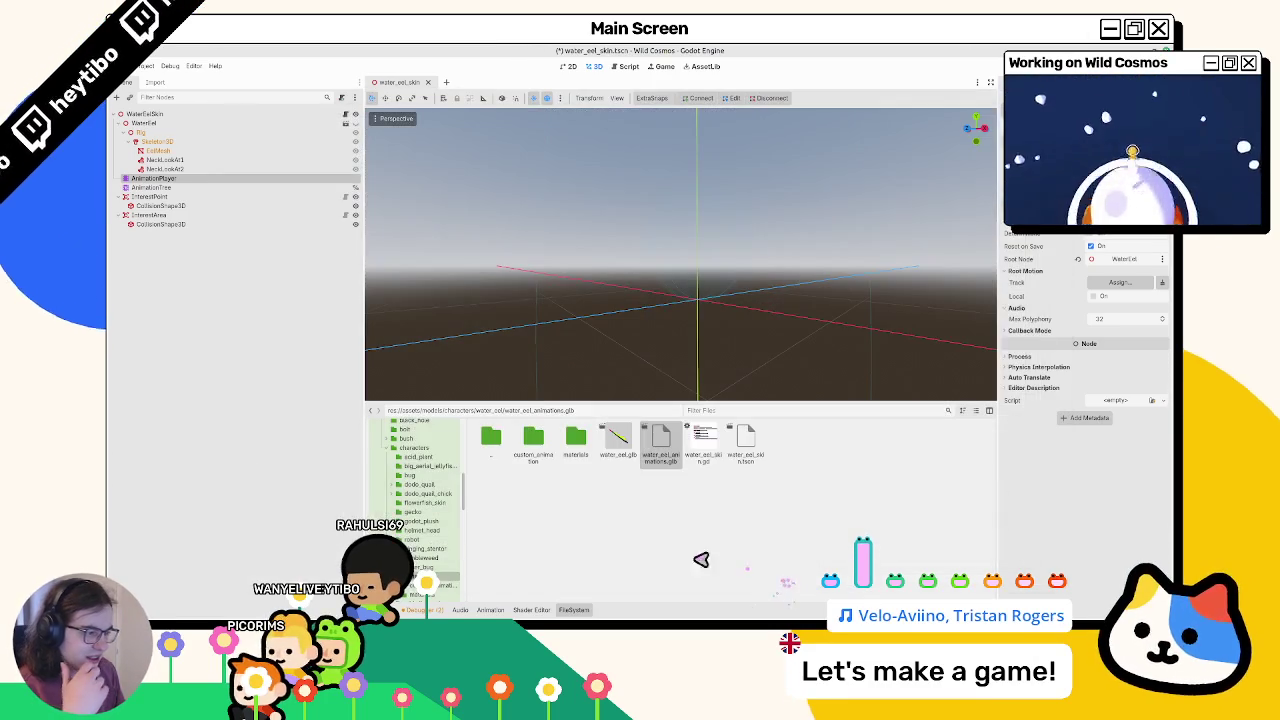
pyautogui.click(156, 82)
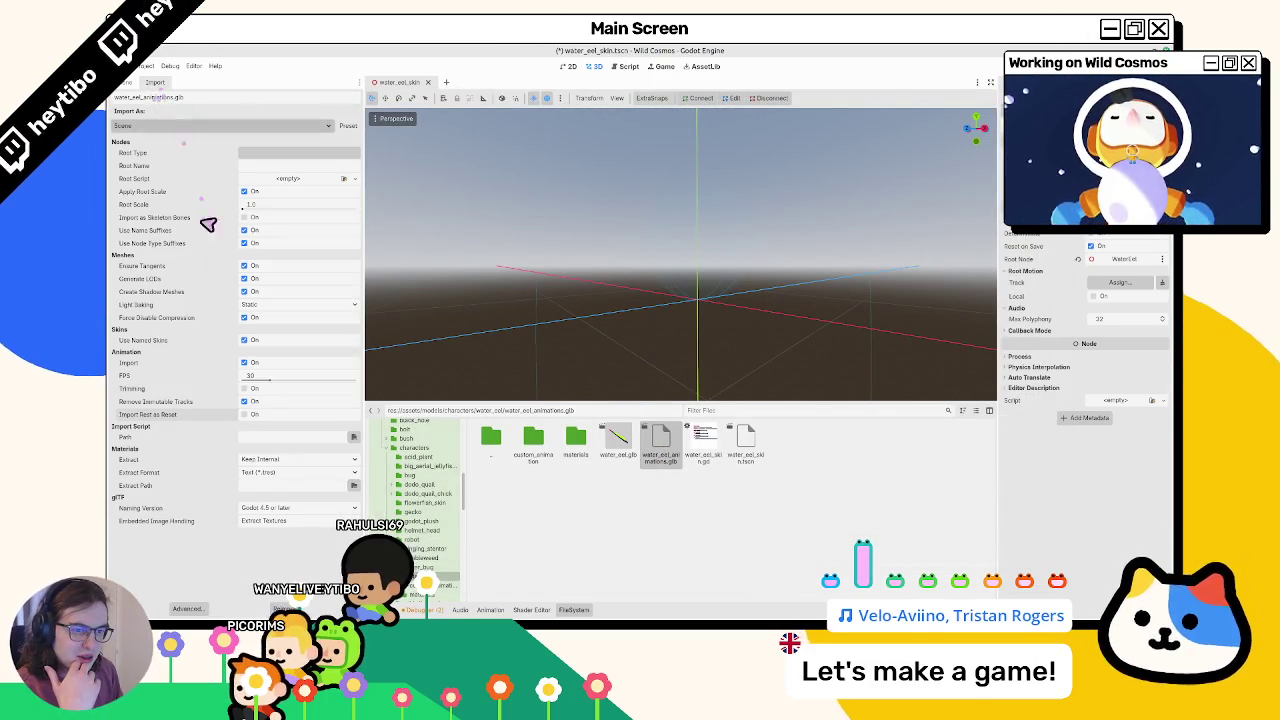
pyautogui.moveTo(218, 273)
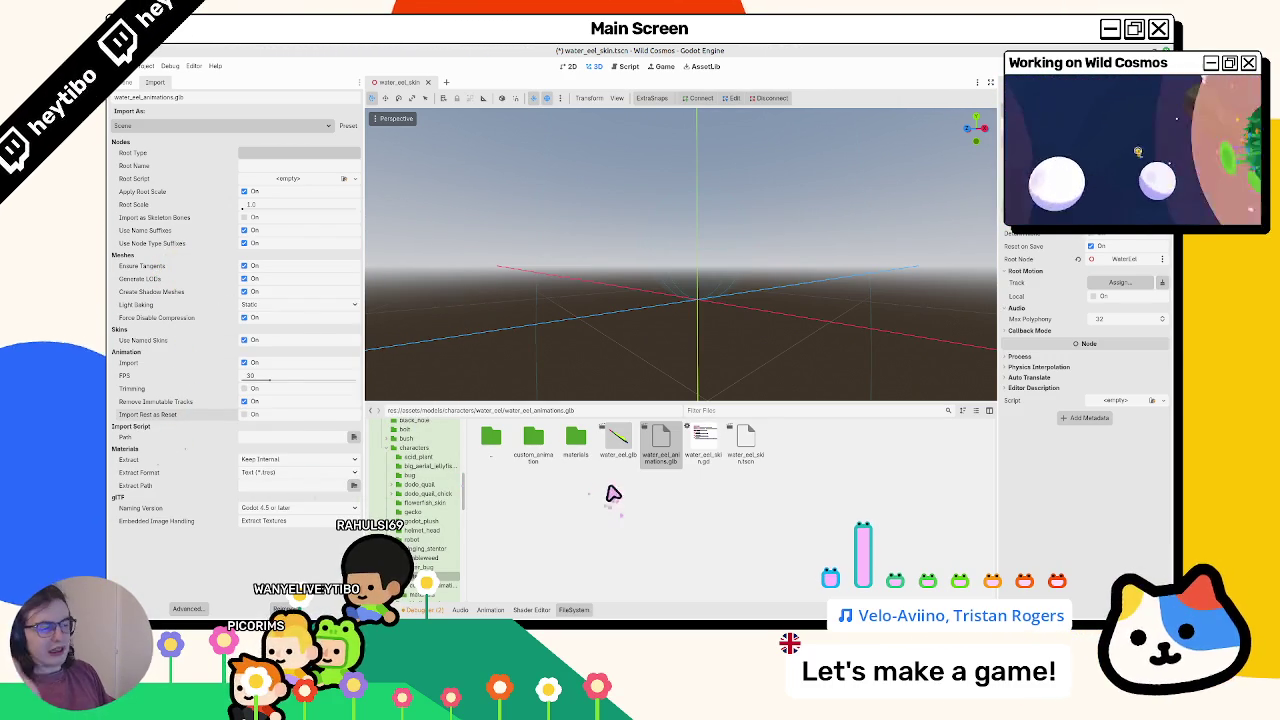
# Select the eel's AnimationTree in the Scene dock to show its blend graph
pyautogui.click(123, 82)
pyautogui.click(191, 157)
pyautogui.click(197, 143)
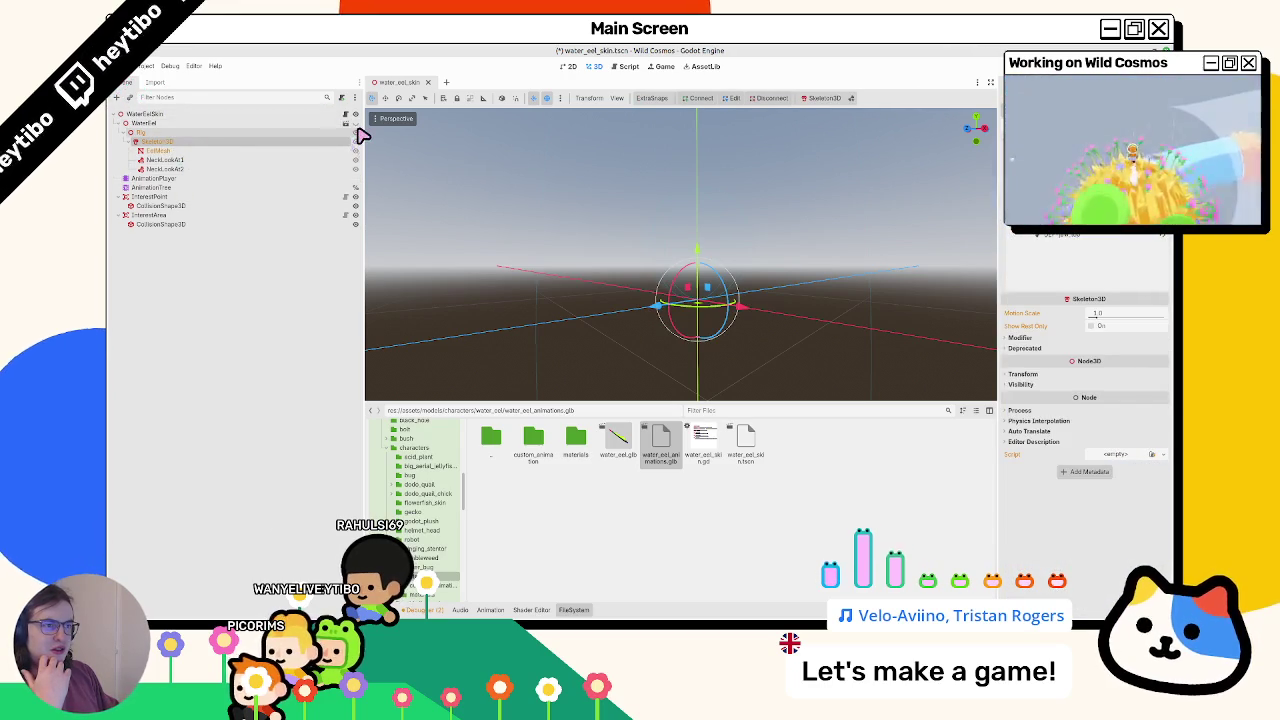
pyautogui.click(258, 180)
pyautogui.click(262, 188)
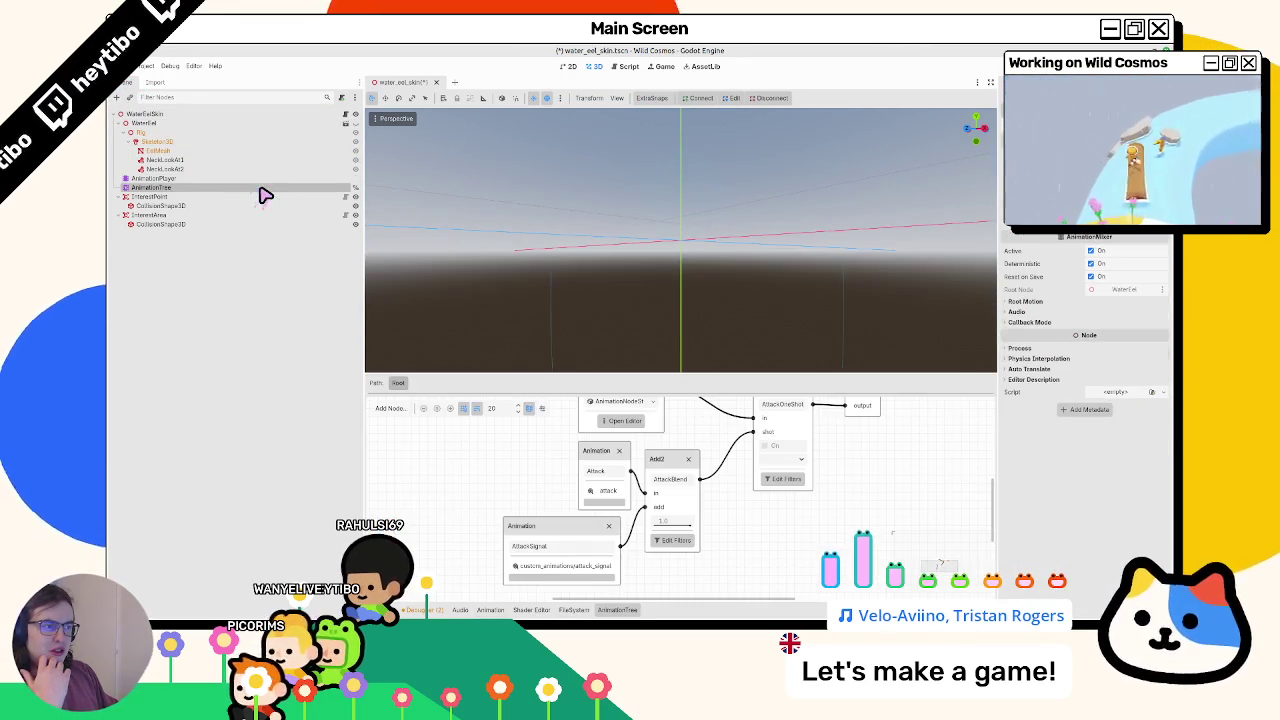
# Filter the project files for astronaut_skin and reveal astronaut_skin.tscn in its folder
pyautogui.click(574, 610)
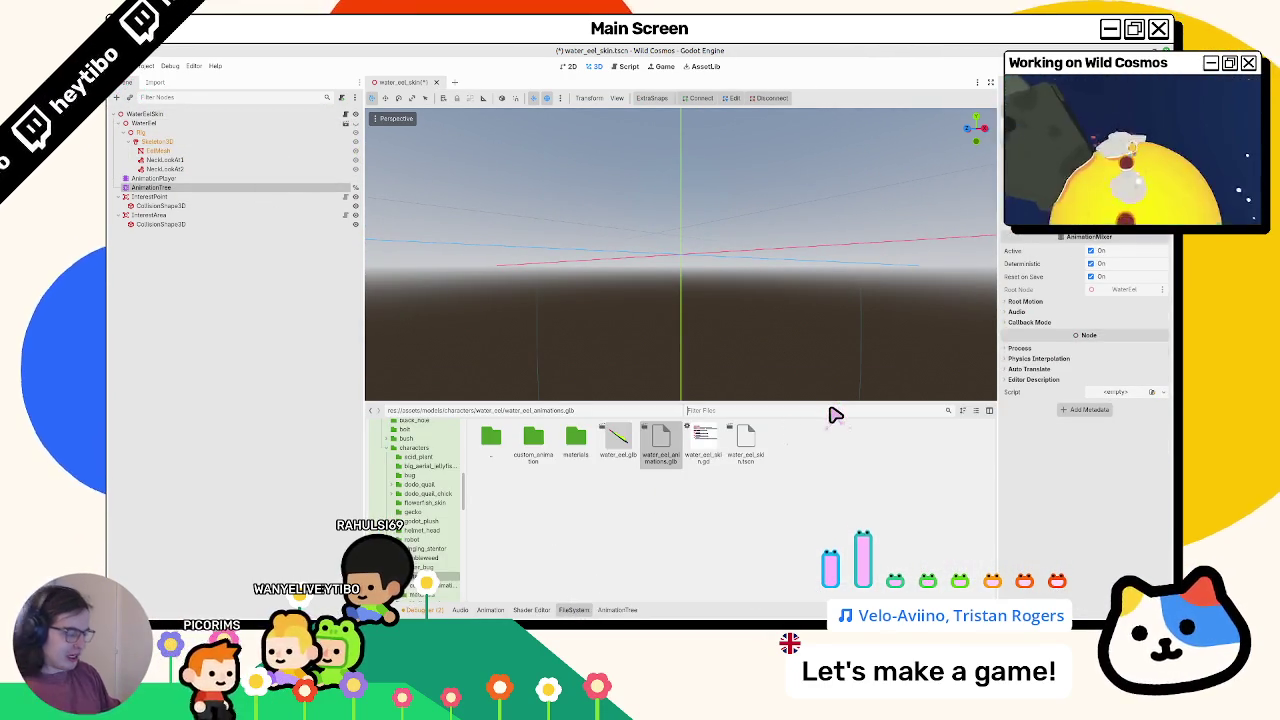
pyautogui.click(830, 410)
pyautogui.write('scrunc')
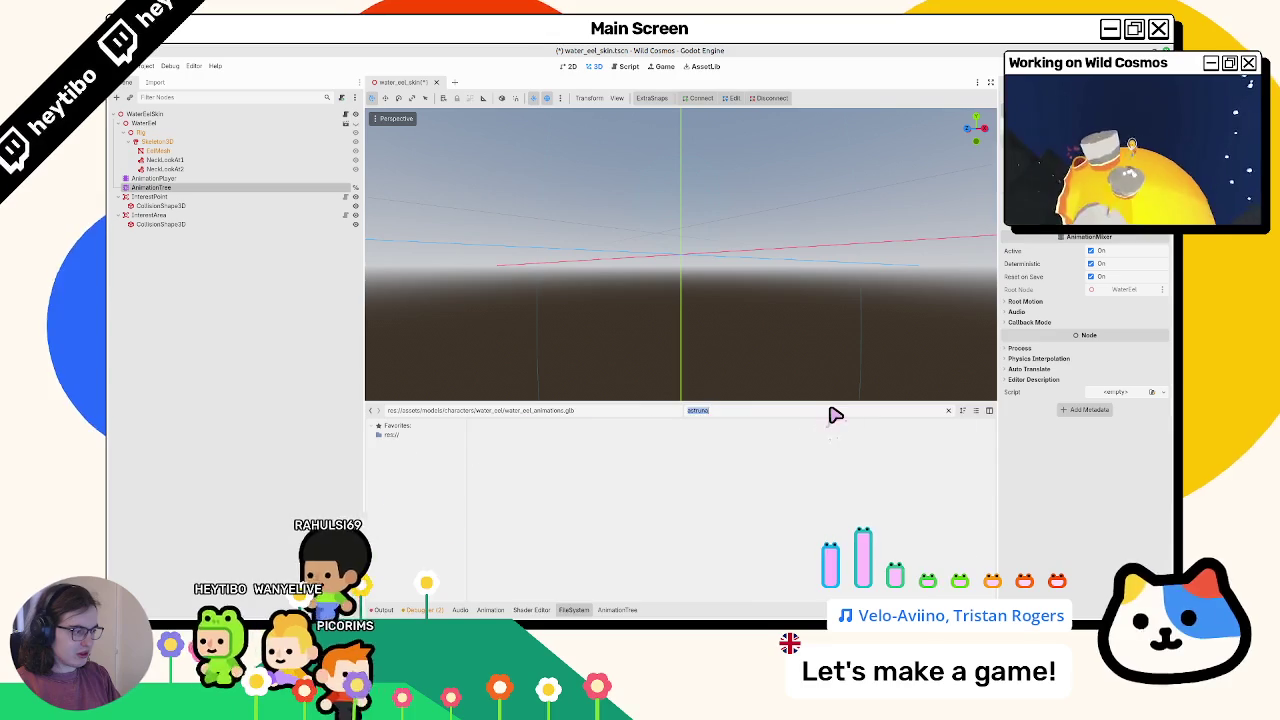
pyautogui.press('BackSpace')
pyautogui.write('scri')
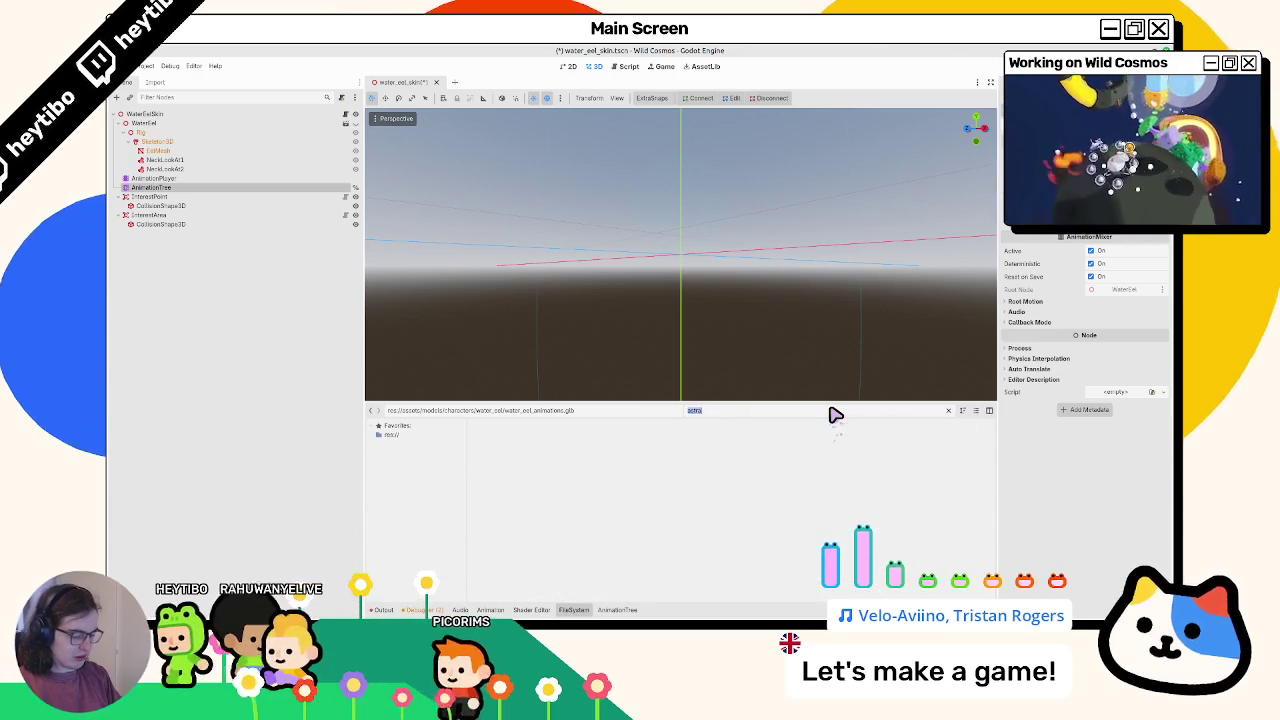
pyautogui.write('astronaut_sk')
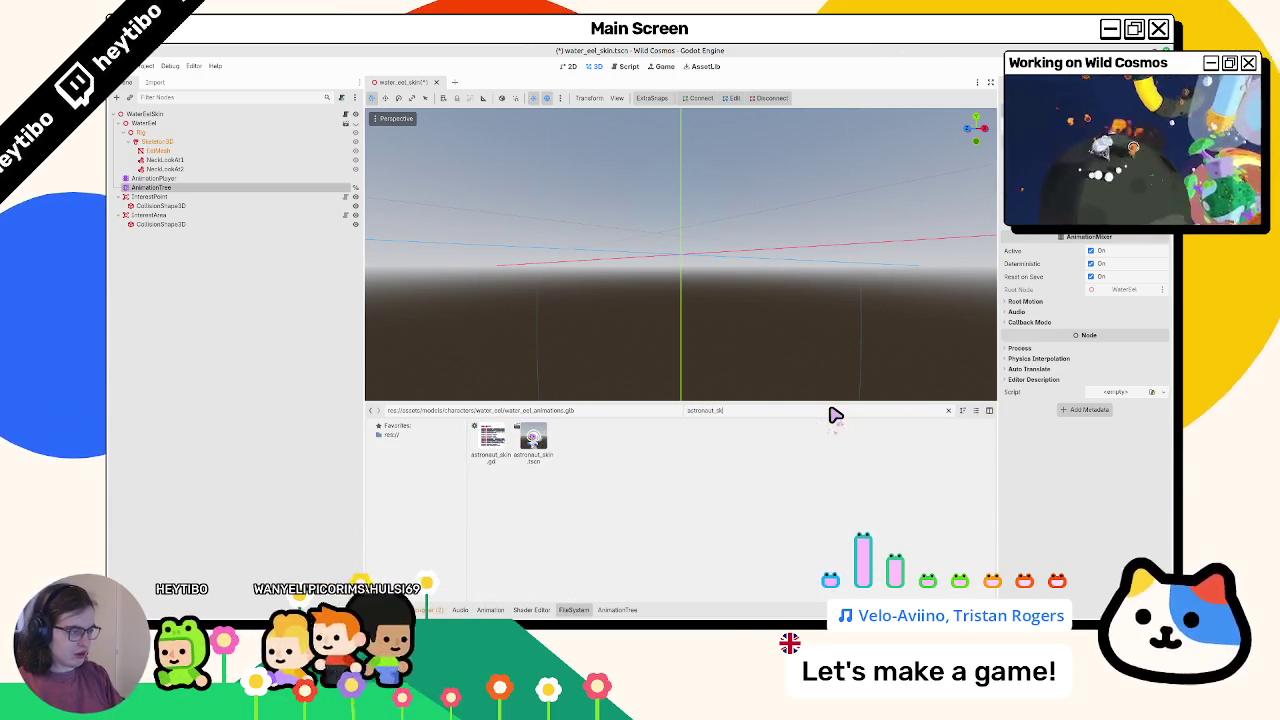
pyautogui.click(532, 440)
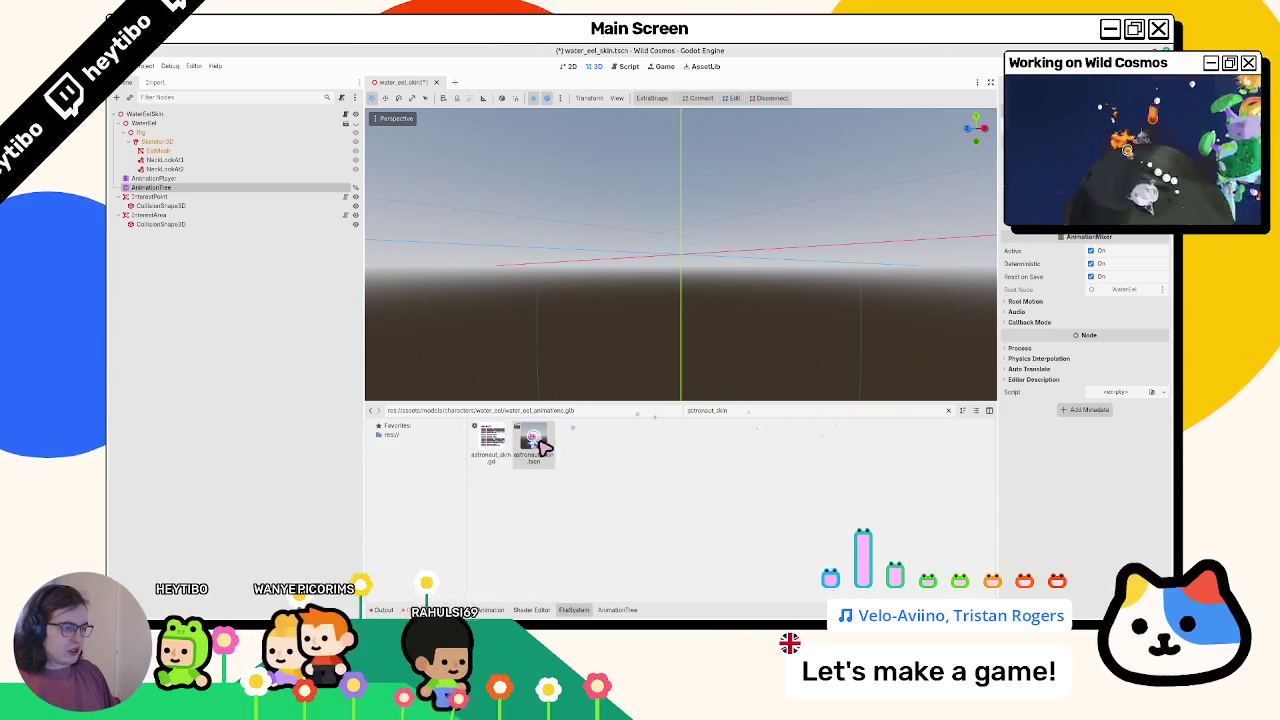
pyautogui.click(948, 410)
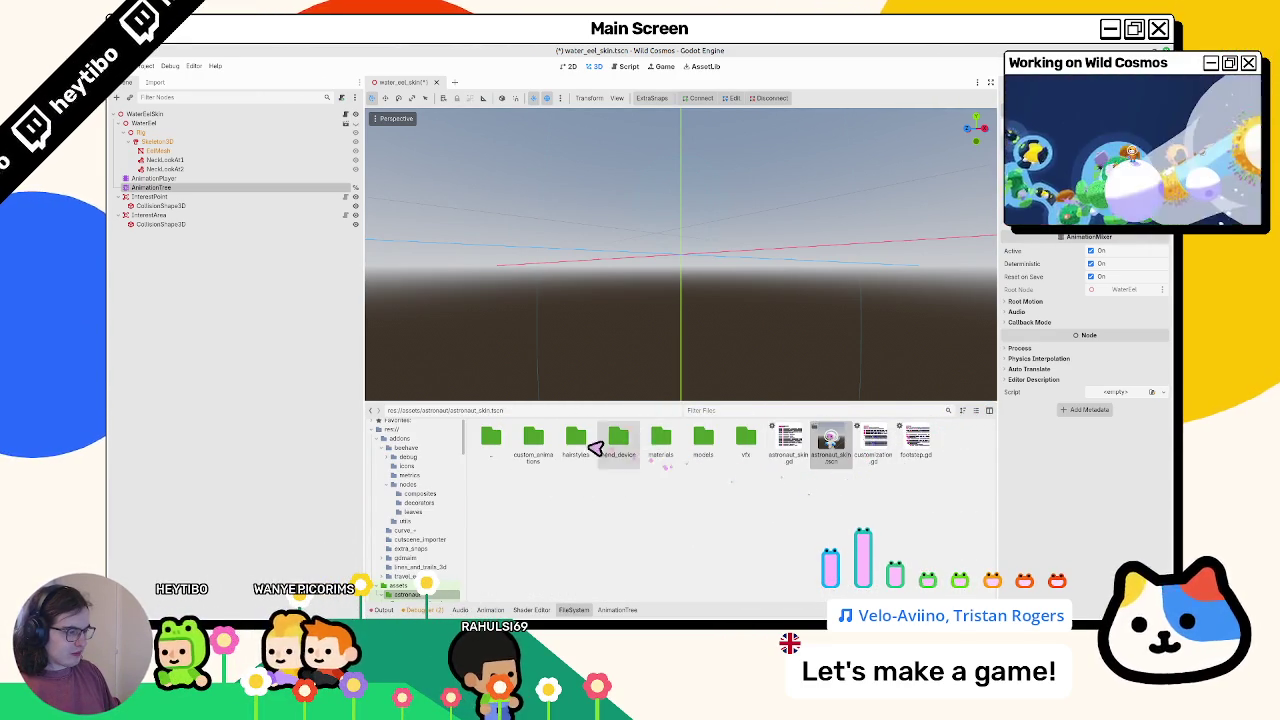
# Browse the custom_animations folder, then open the astronaut models folder
pyautogui.doubleClick(532, 450)
pyautogui.doubleClick(495, 442)
pyautogui.doubleClick(522, 446)
pyautogui.click(522, 446)
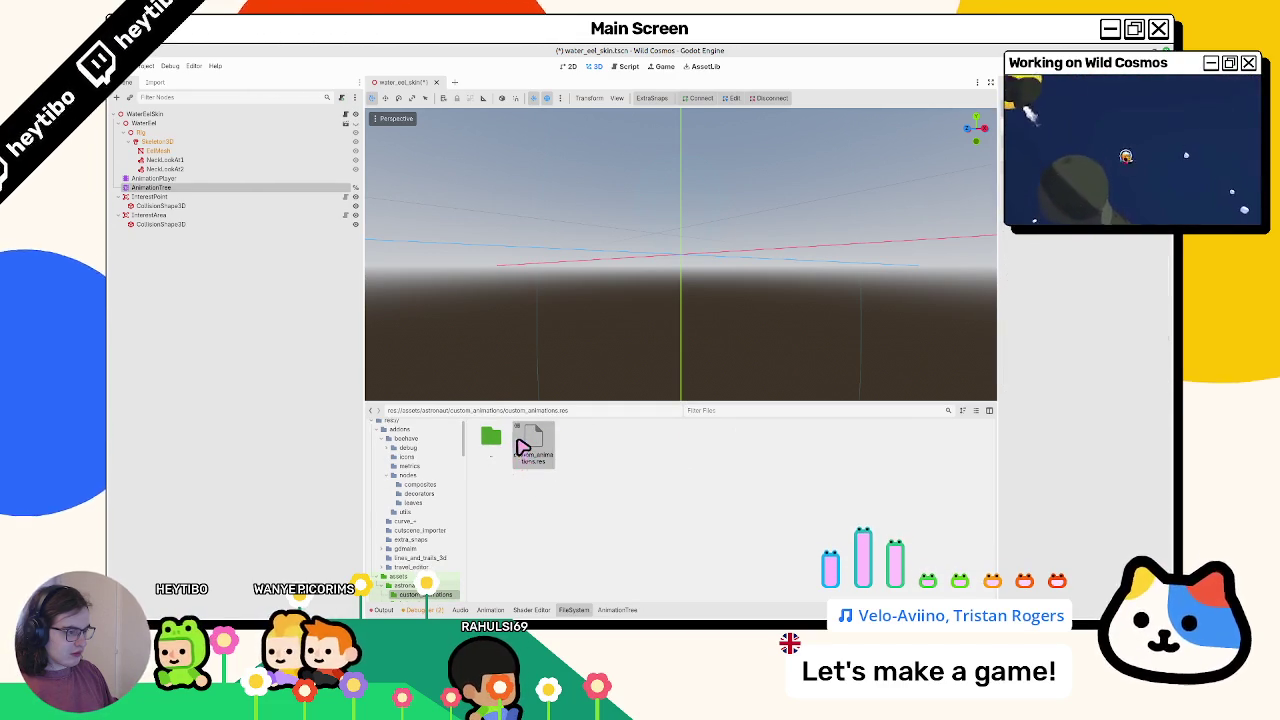
pyautogui.doubleClick(508, 441)
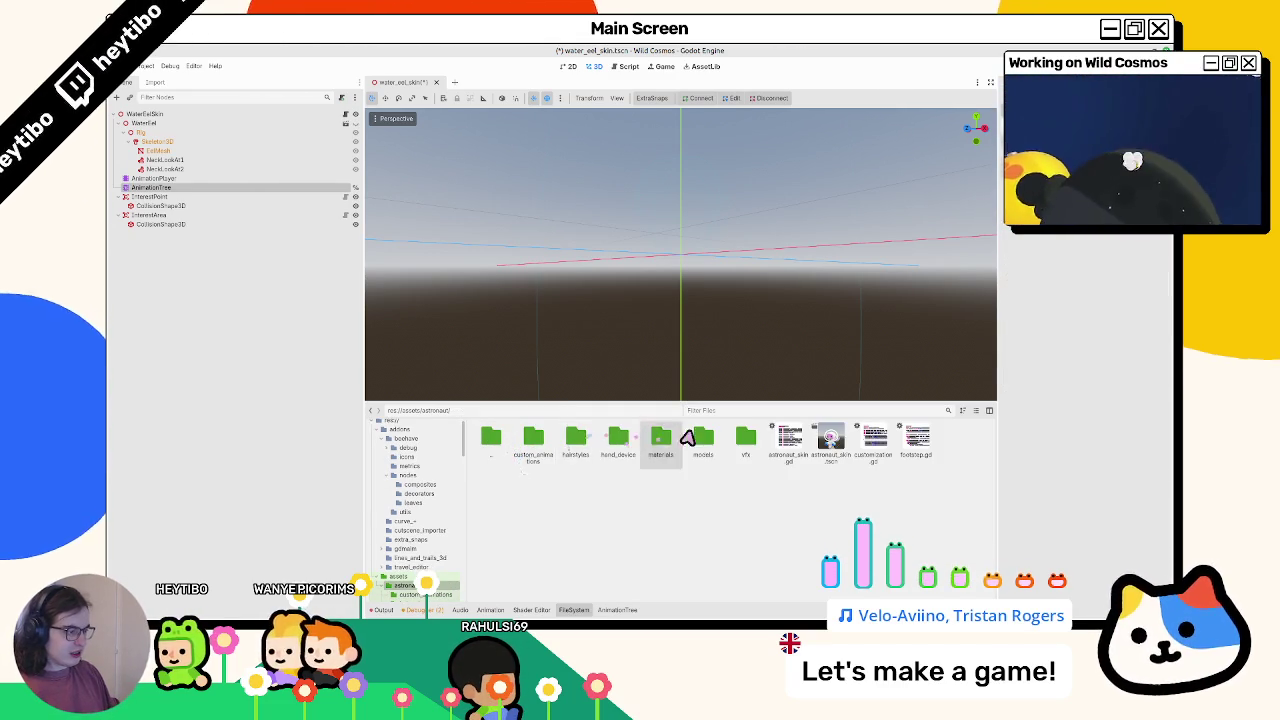
pyautogui.doubleClick(700, 442)
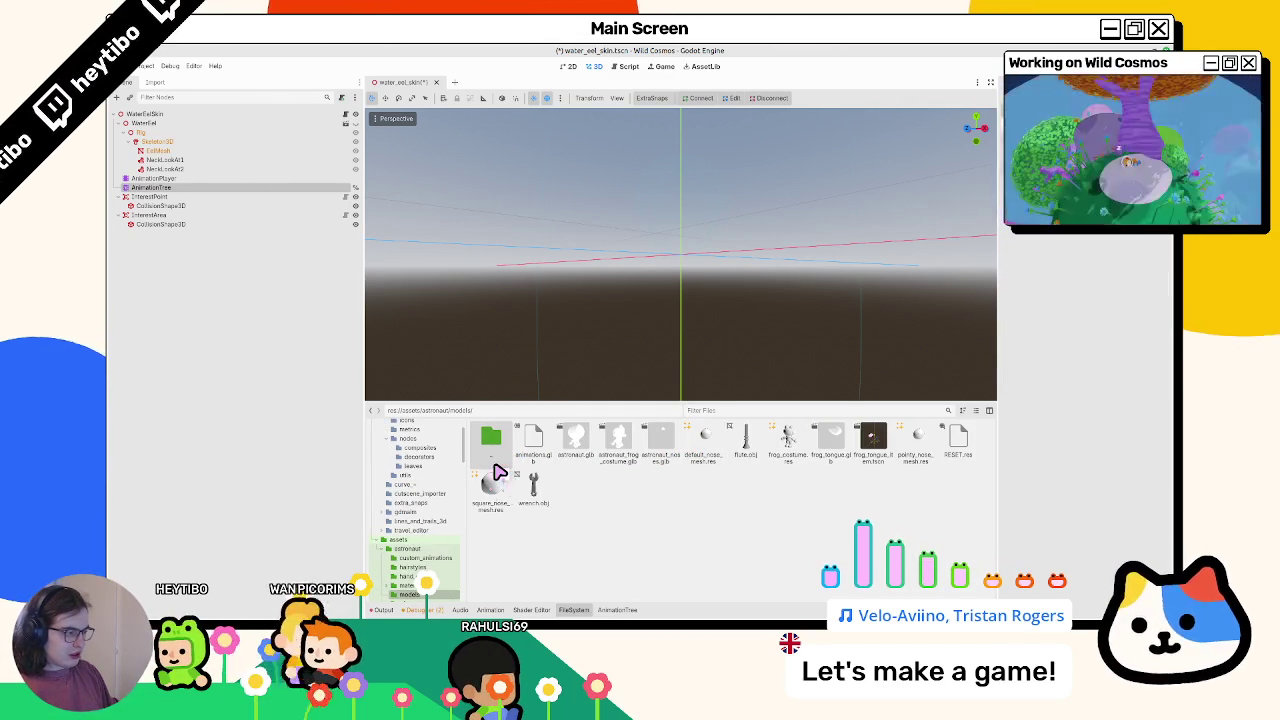
# Review animations.glb's imported animations in Advanced Import Settings and close it
pyautogui.doubleClick(532, 448)
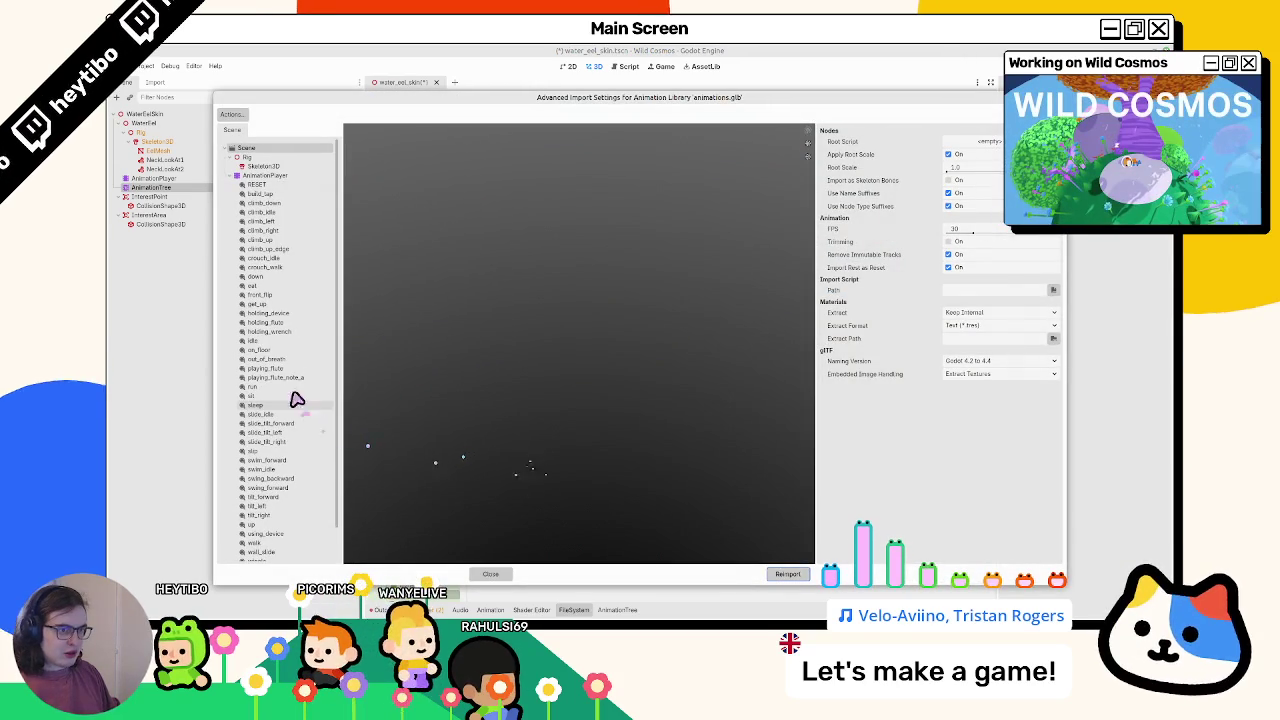
pyautogui.click(259, 184)
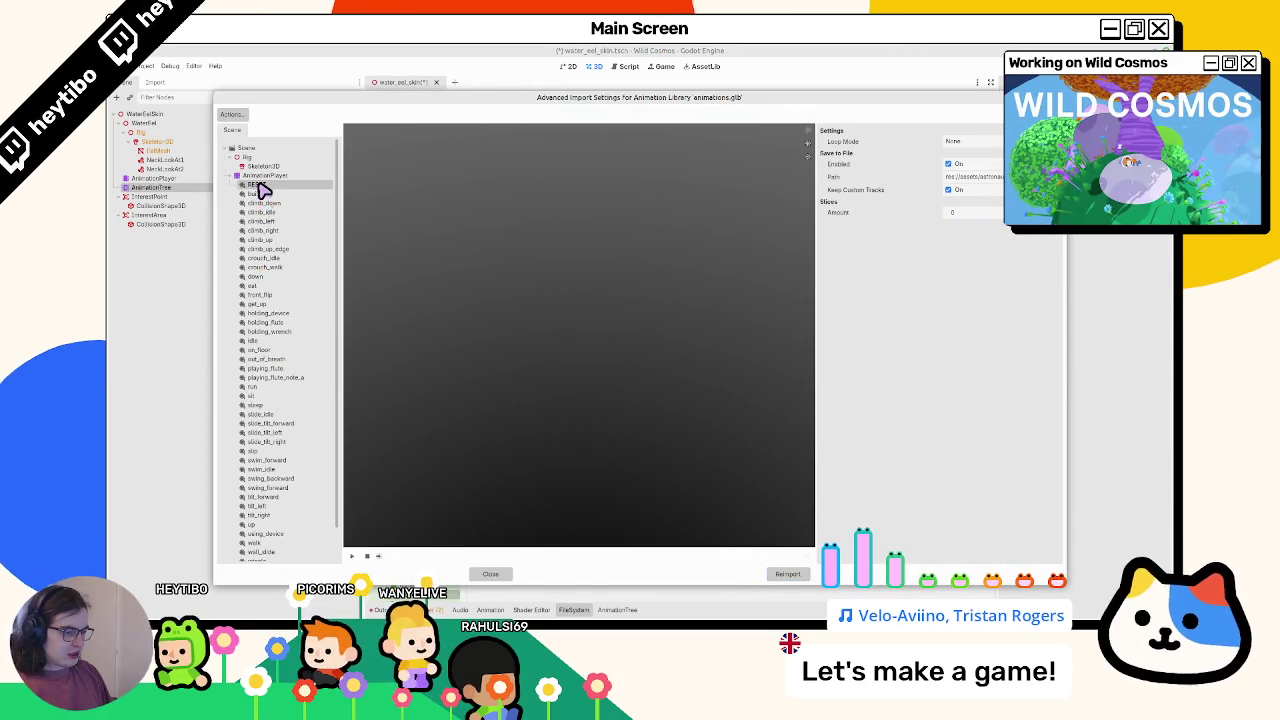
pyautogui.press('Escape')
pyautogui.doubleClick(545, 443)
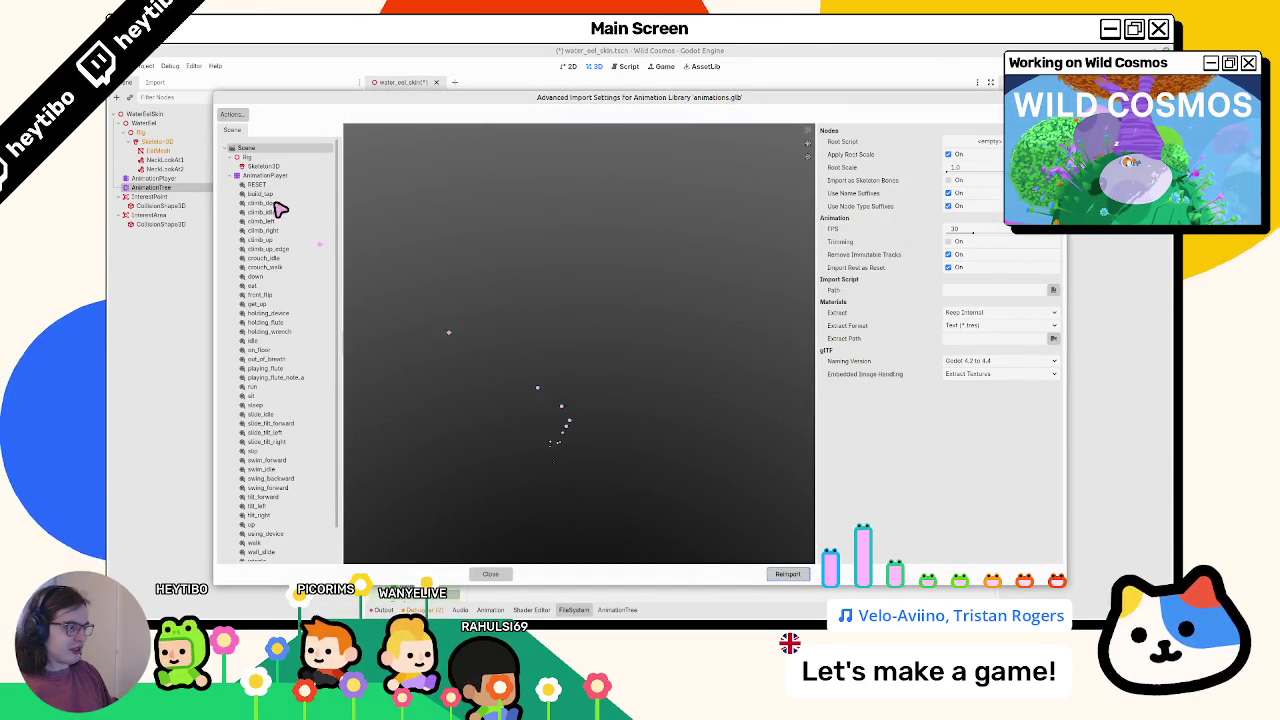
pyautogui.press('Escape')
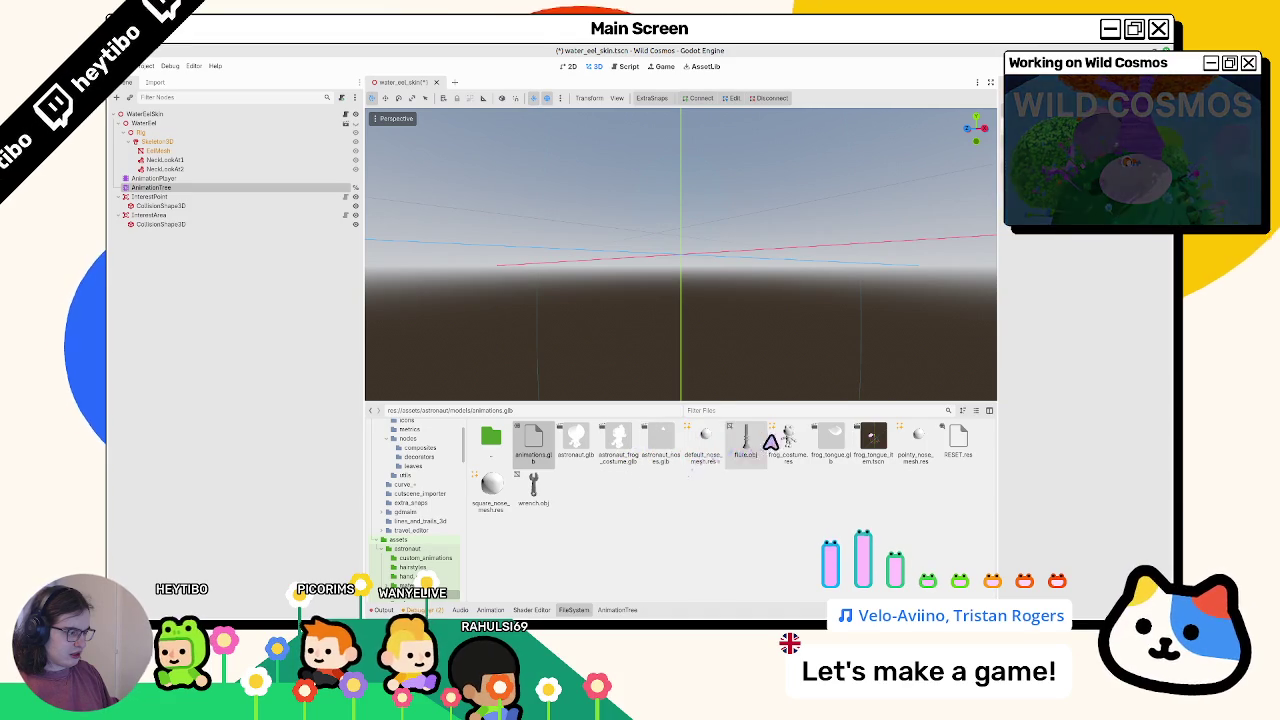
# Filter the files for water_eel, then open and close the water_eel scene
pyautogui.click(957, 443)
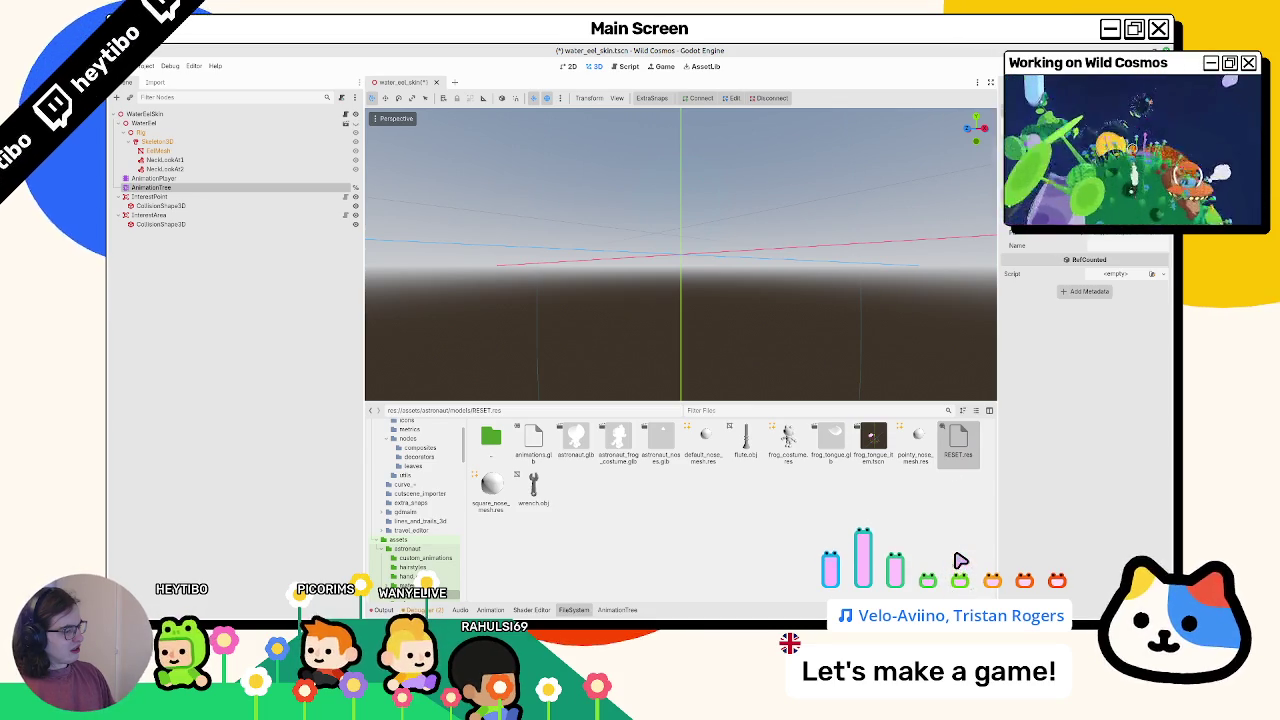
pyautogui.scroll(3, 503, 238)
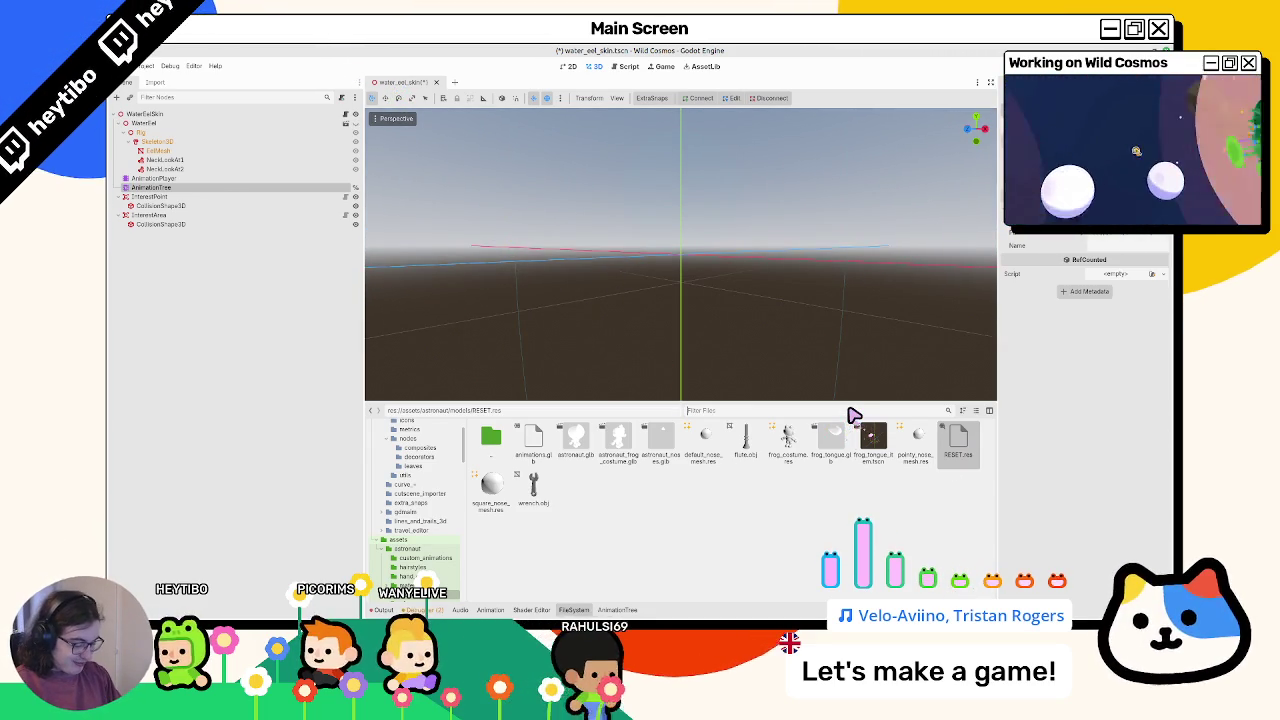
pyautogui.write('eelwater_')
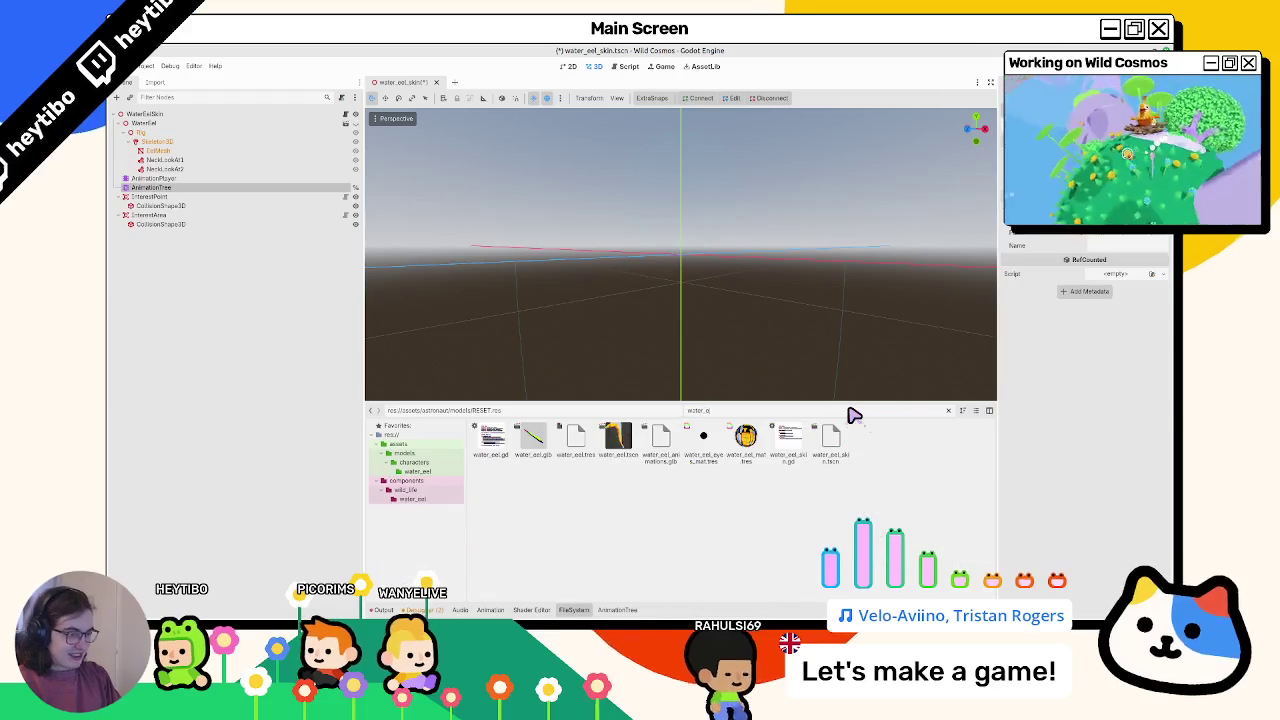
pyautogui.click(948, 410)
pyautogui.doubleClick(658, 440)
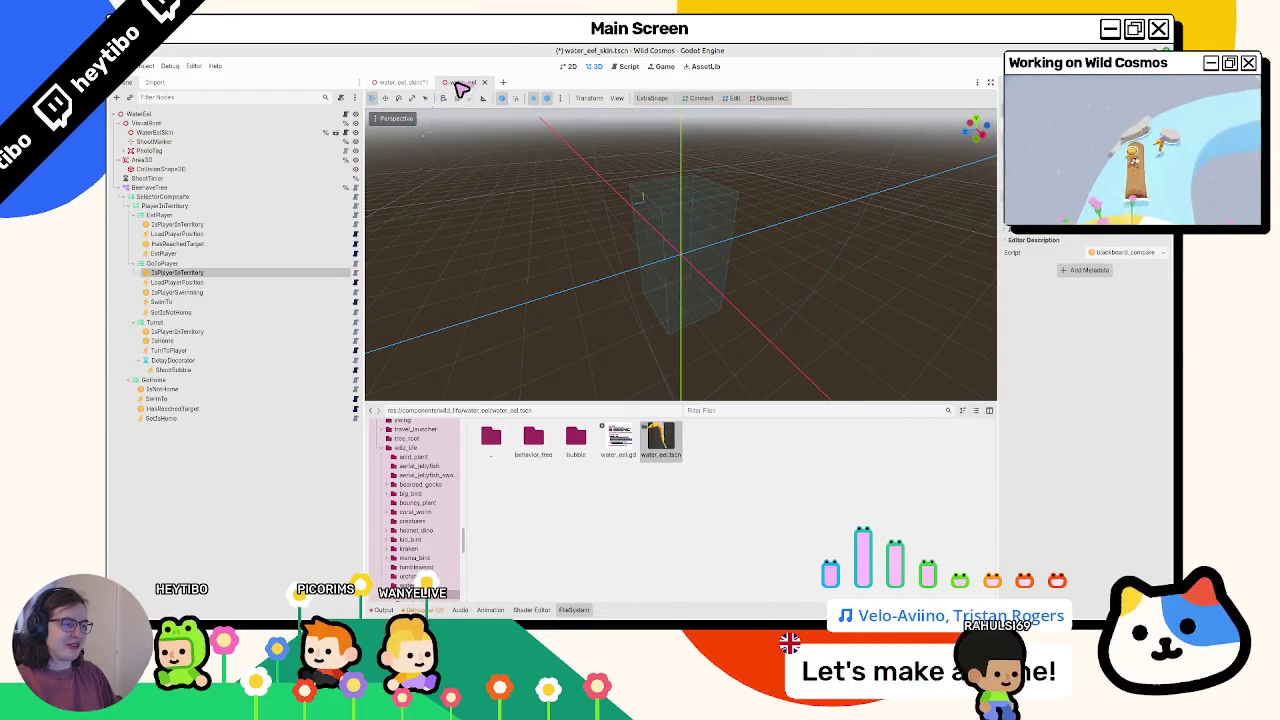
pyautogui.click(484, 82)
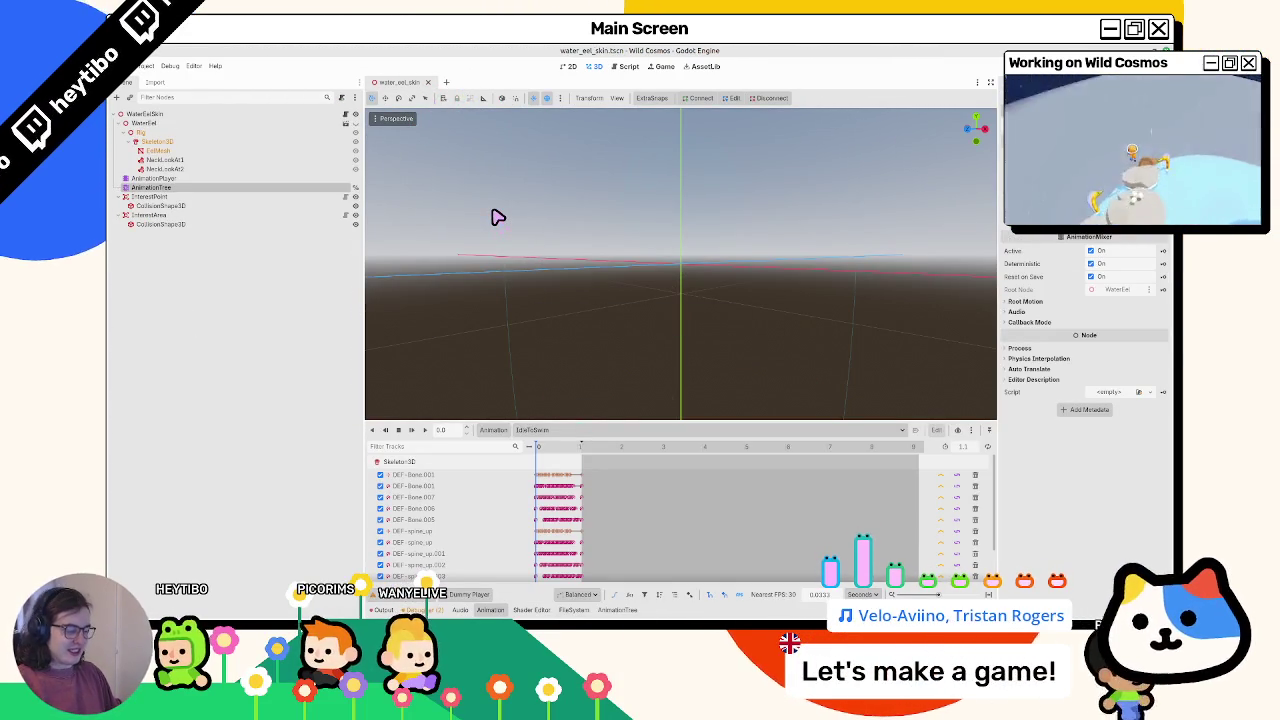
# Locate water_eel_skin in the water_eel folder and select the eel's AnimationPlayer to show RESET
pyautogui.click(617, 609)
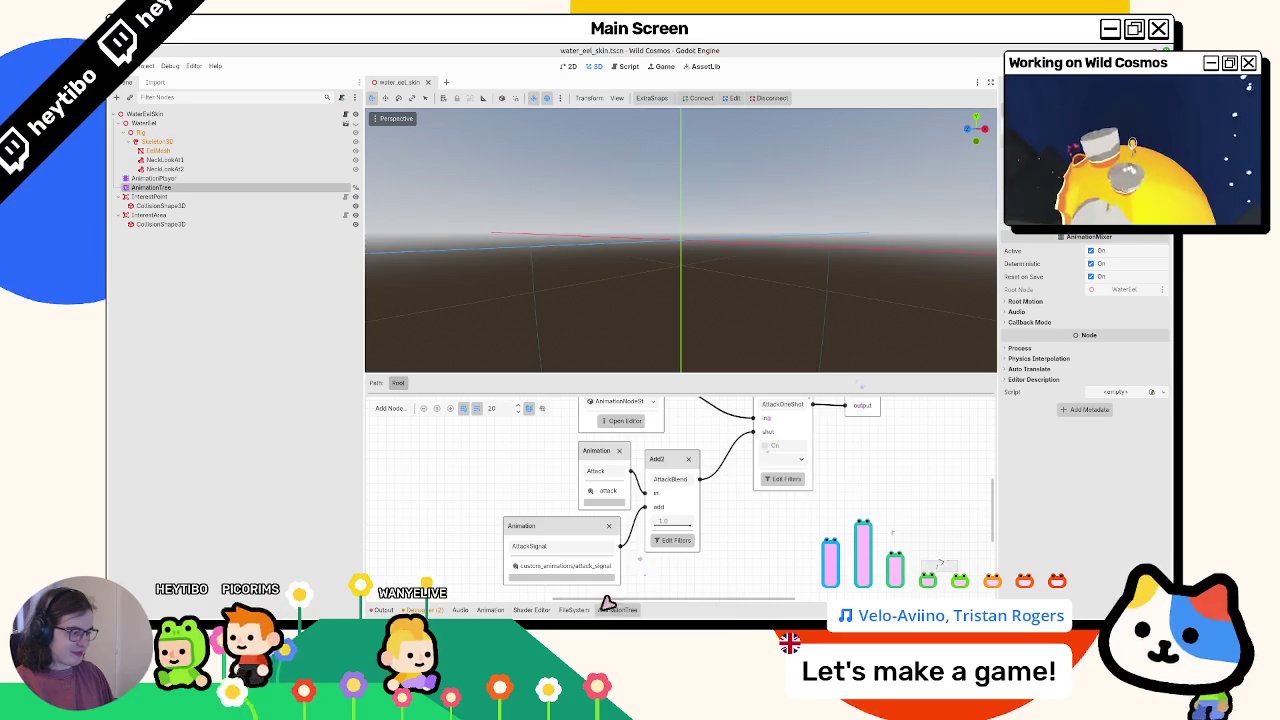
pyautogui.click(574, 609)
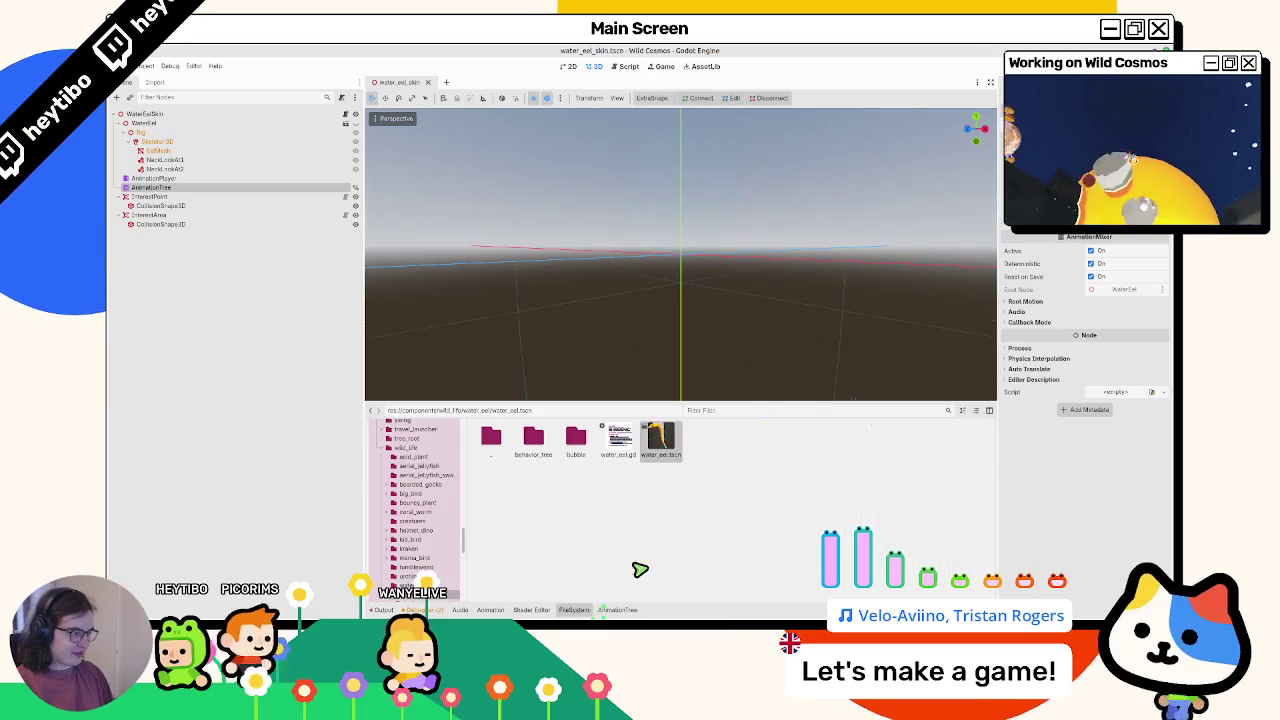
pyautogui.click(832, 411)
pyautogui.write('water_e')
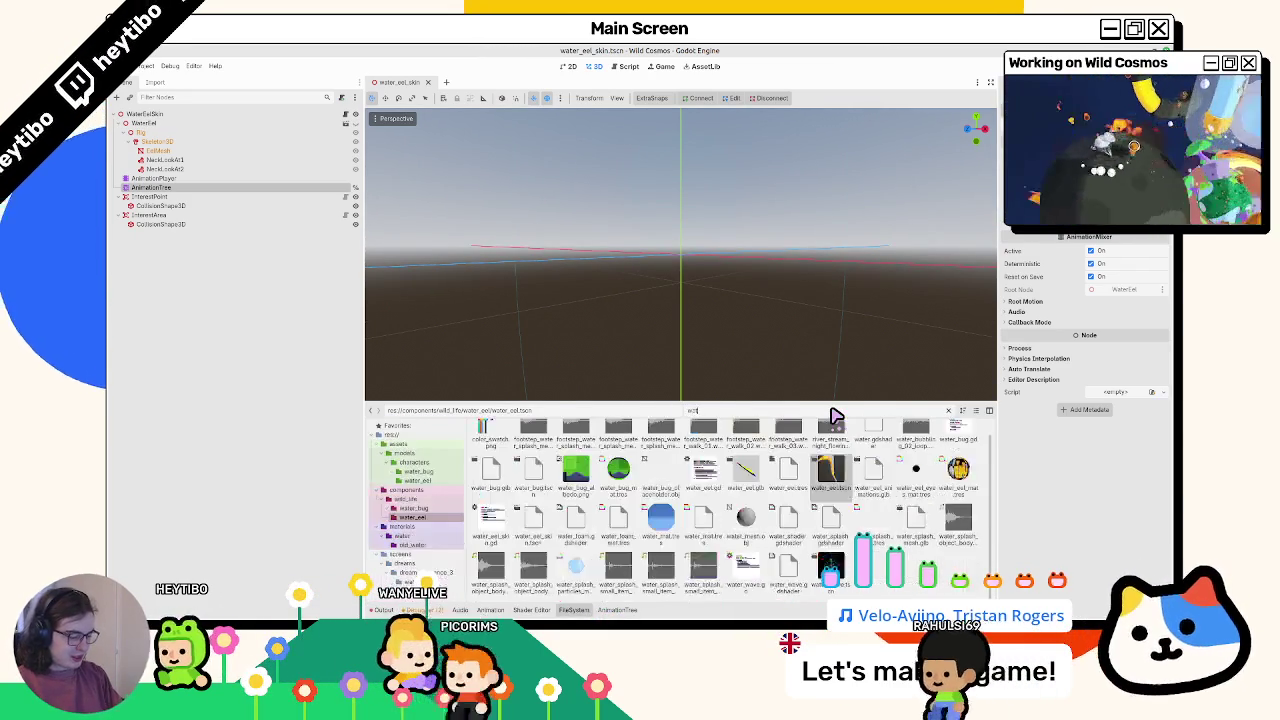
pyautogui.write('el_')
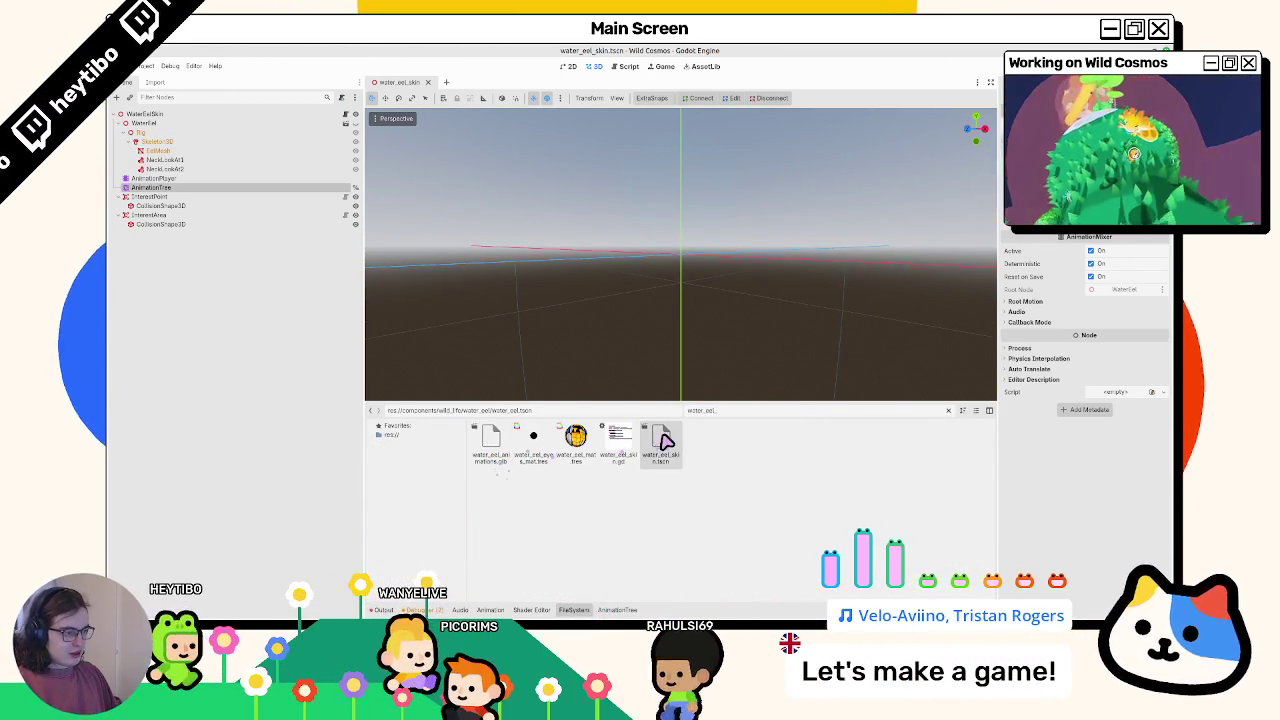
pyautogui.click(660, 443)
pyautogui.click(948, 410)
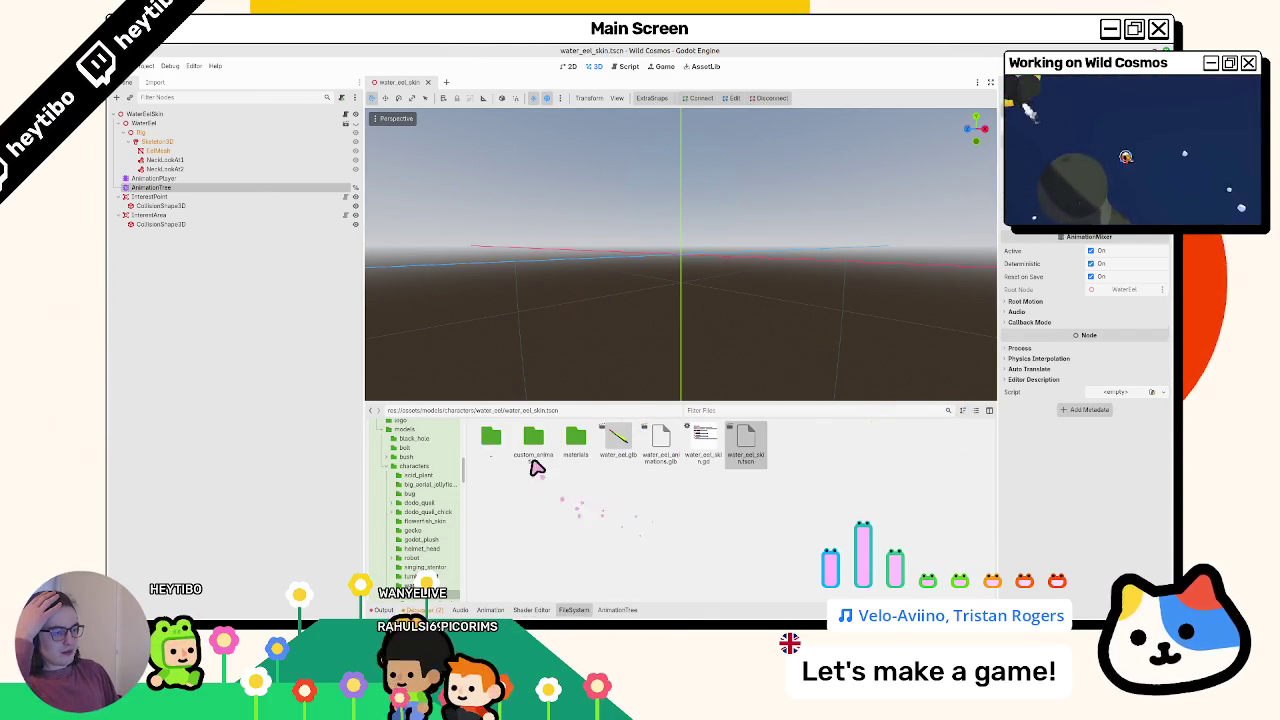
pyautogui.doubleClick(533, 445)
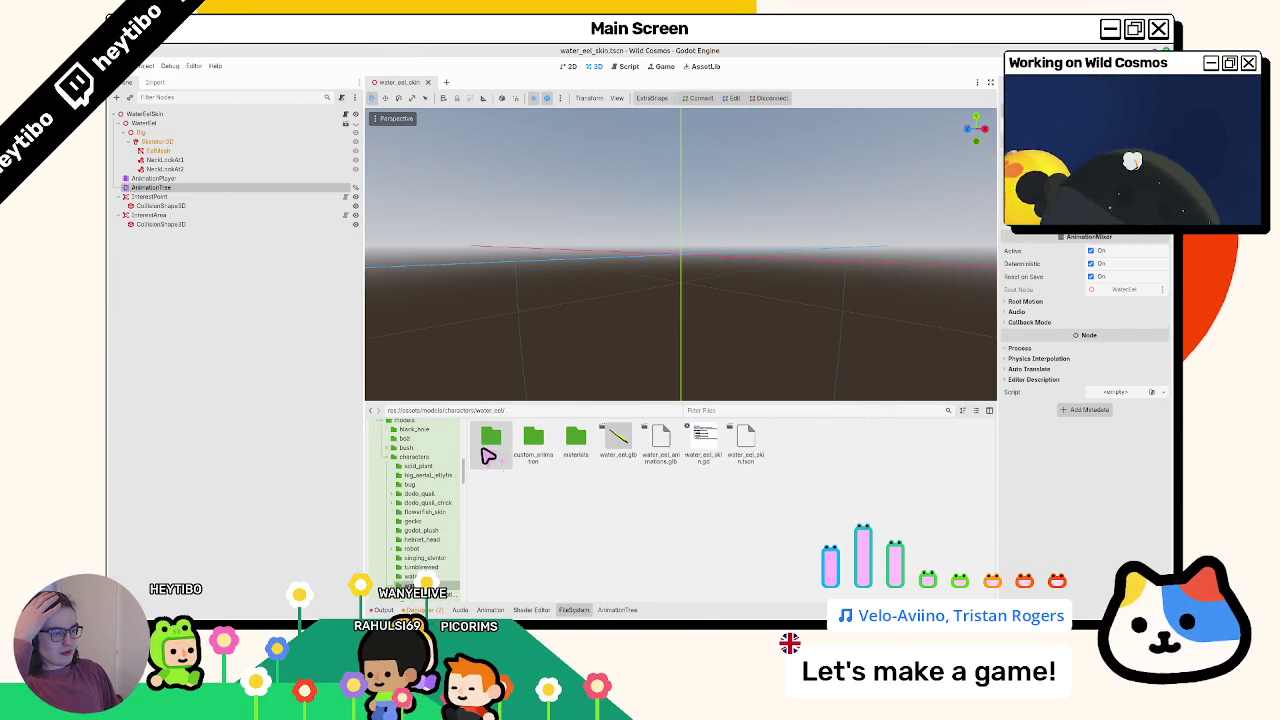
pyautogui.click(260, 196)
pyautogui.click(262, 178)
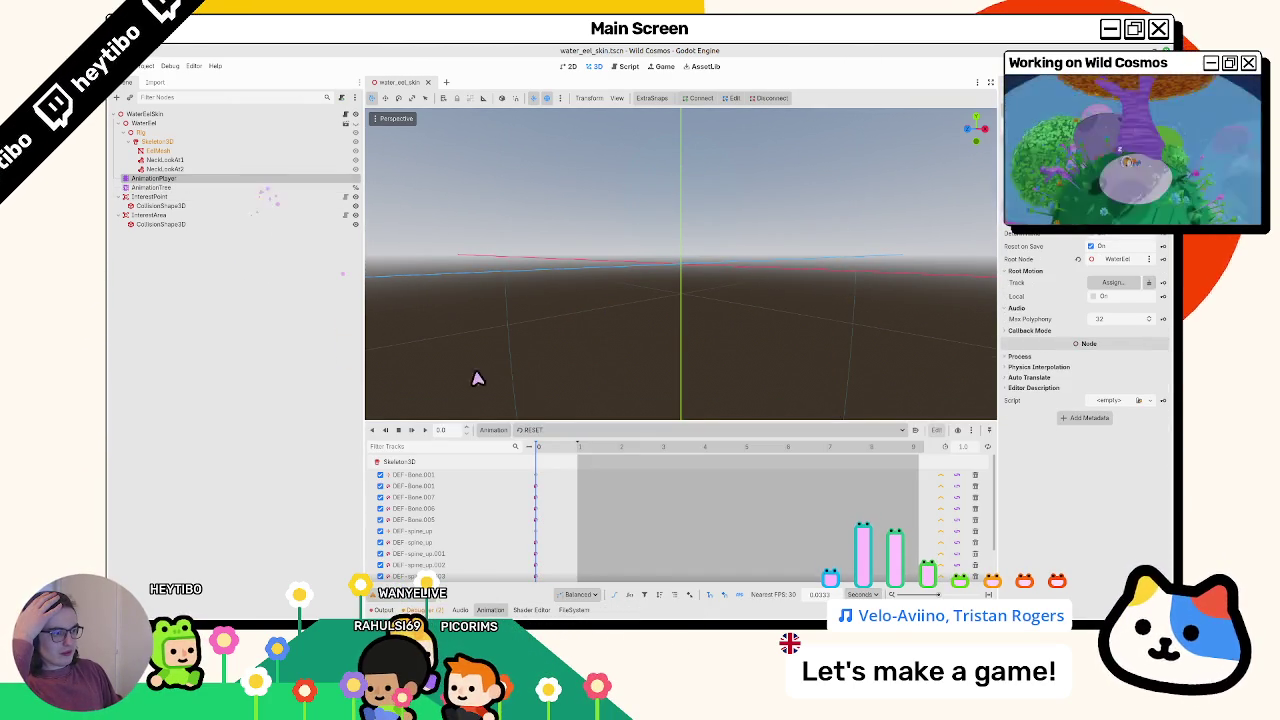
# Create a new animation library named test in the eel's Manage Animations dialog
pyautogui.click(522, 431)
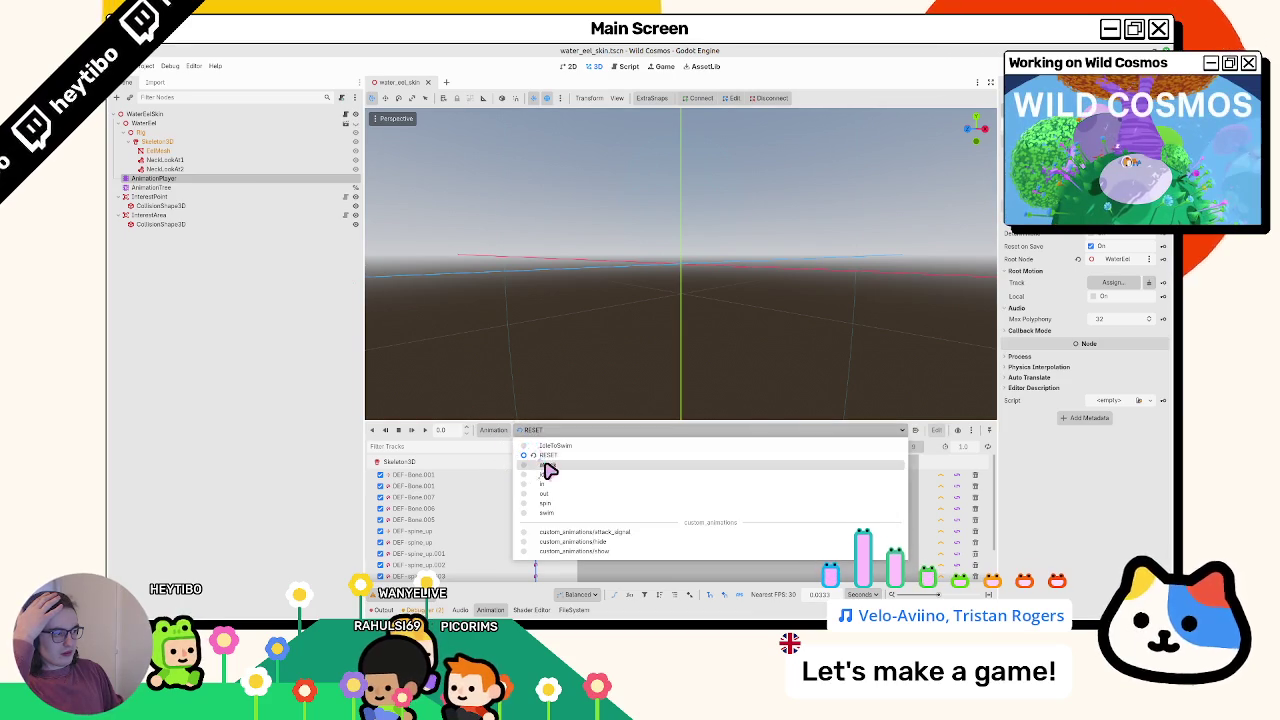
pyautogui.click(497, 431)
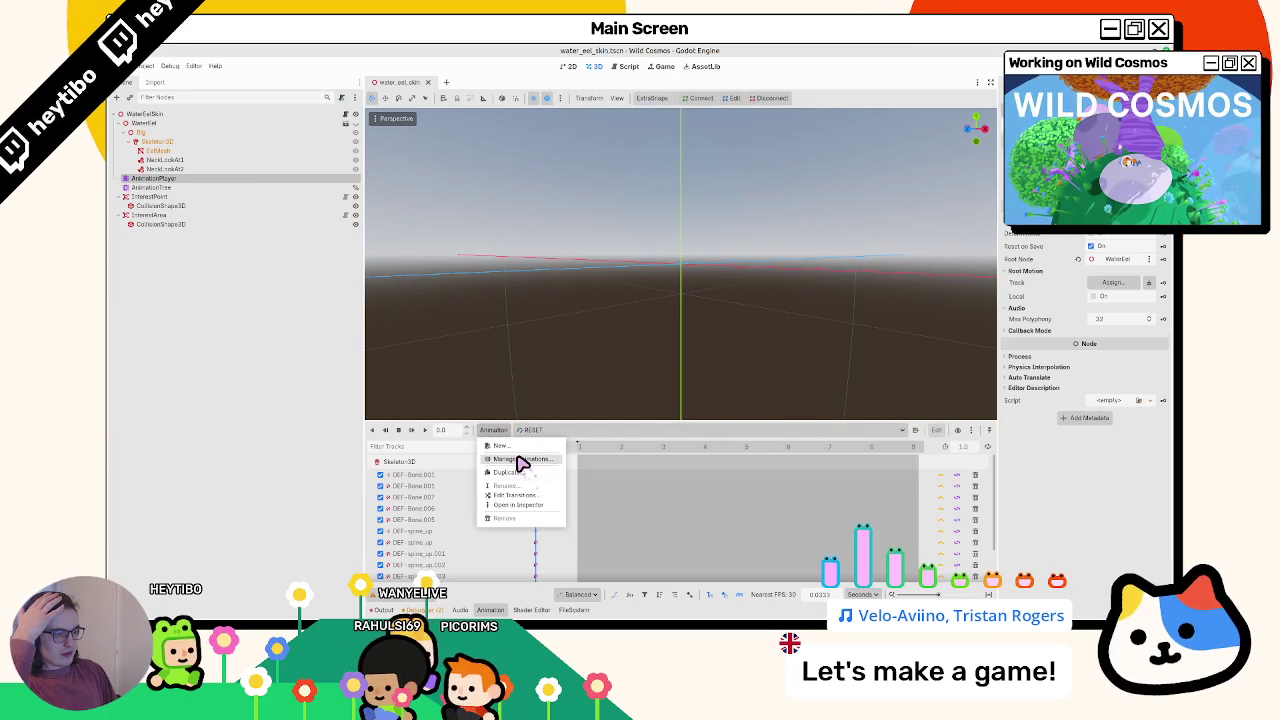
pyautogui.click(518, 458)
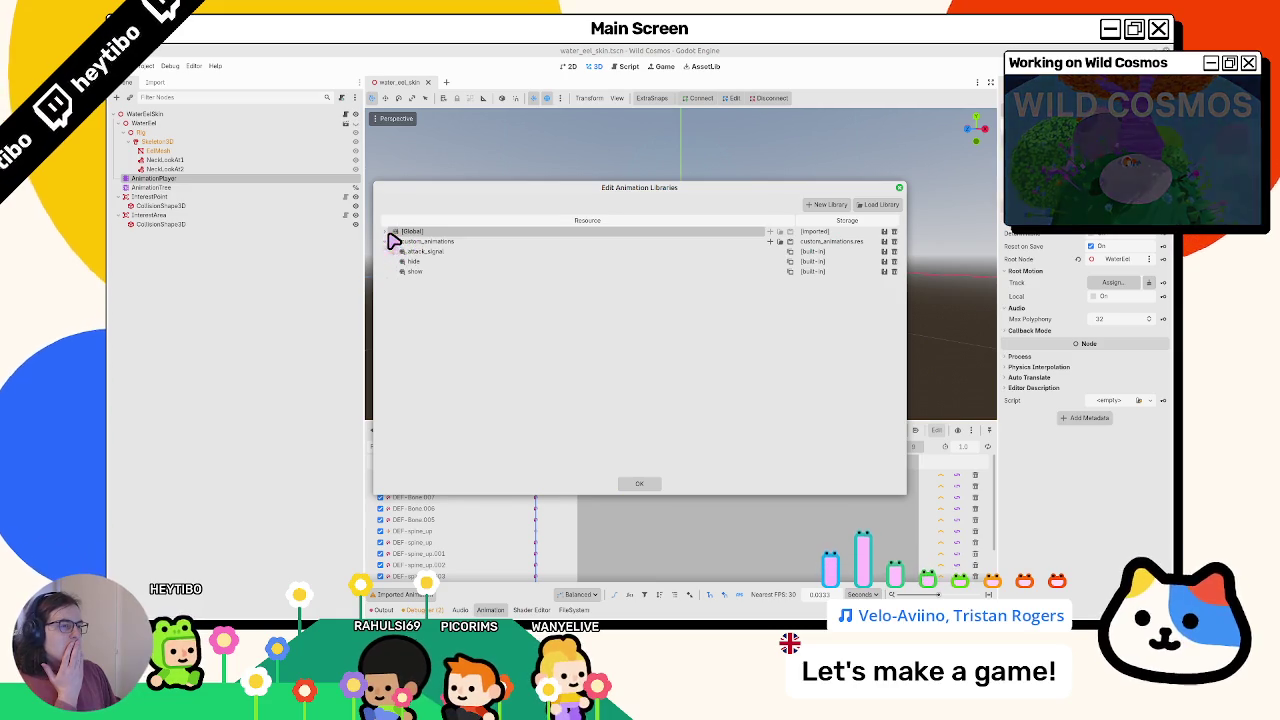
pyautogui.click(879, 204)
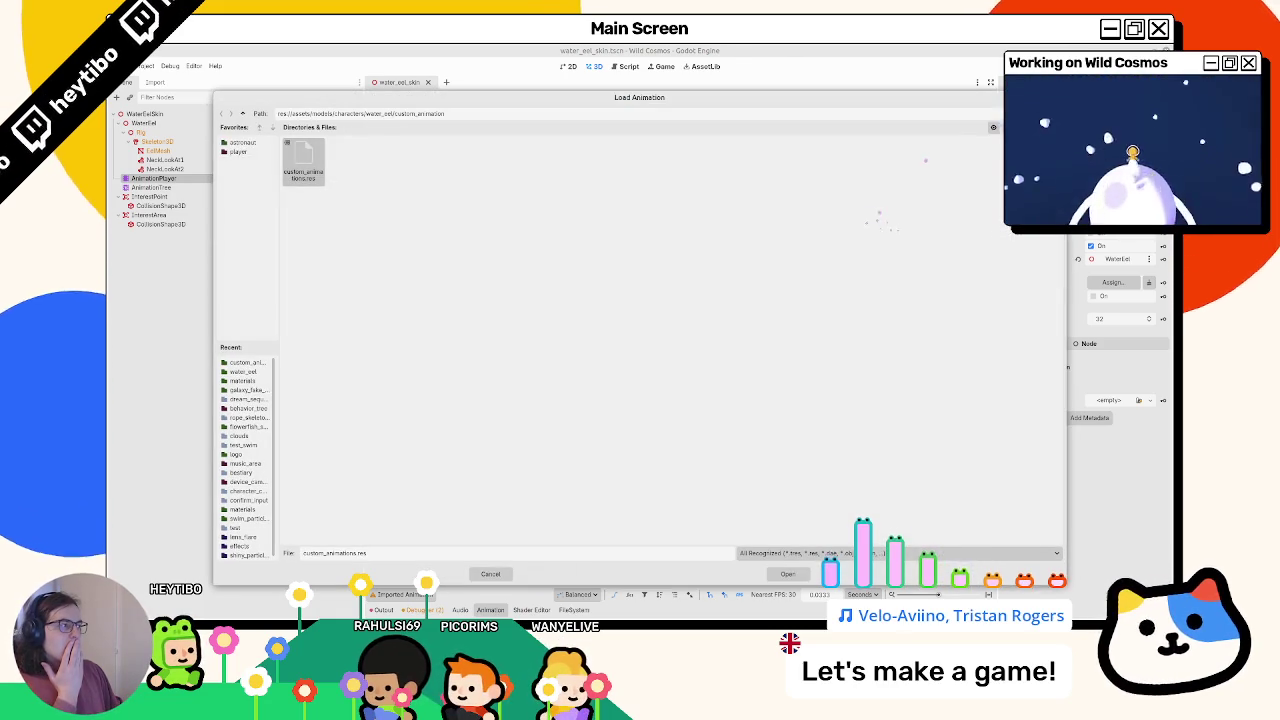
pyautogui.press('Escape')
pyautogui.click(829, 205)
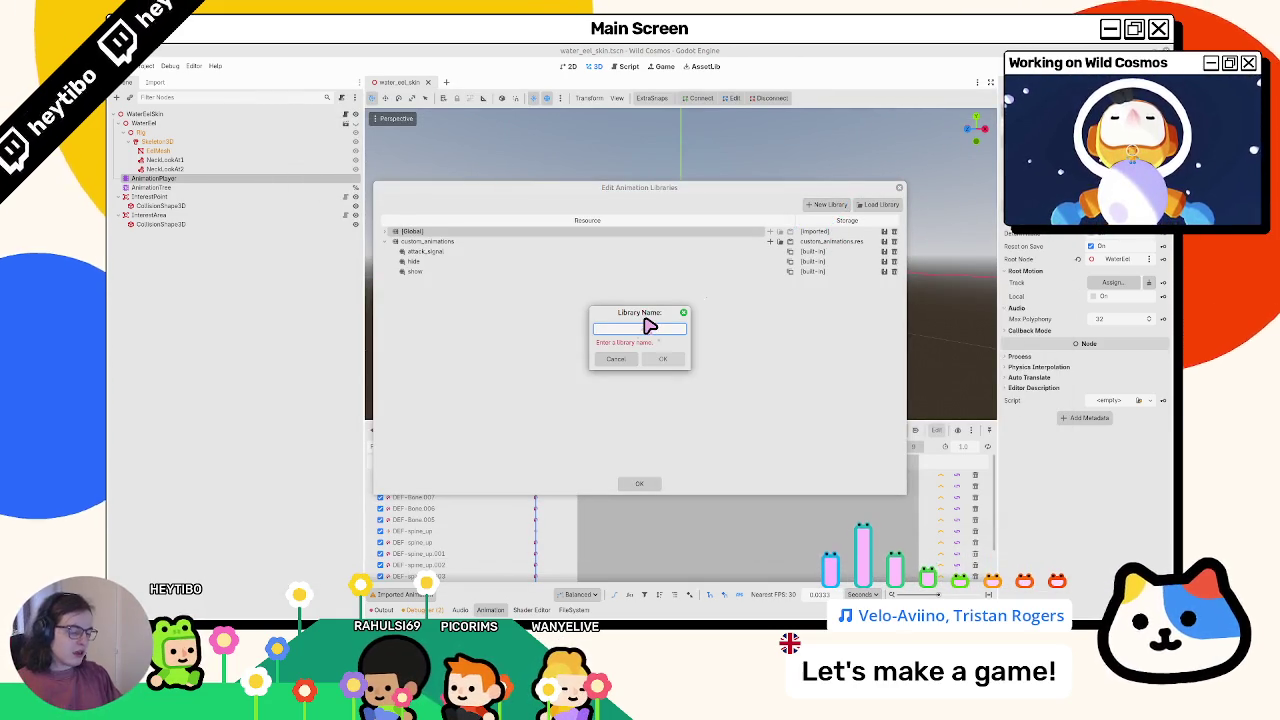
pyautogui.write('test')
pyautogui.press('Return')
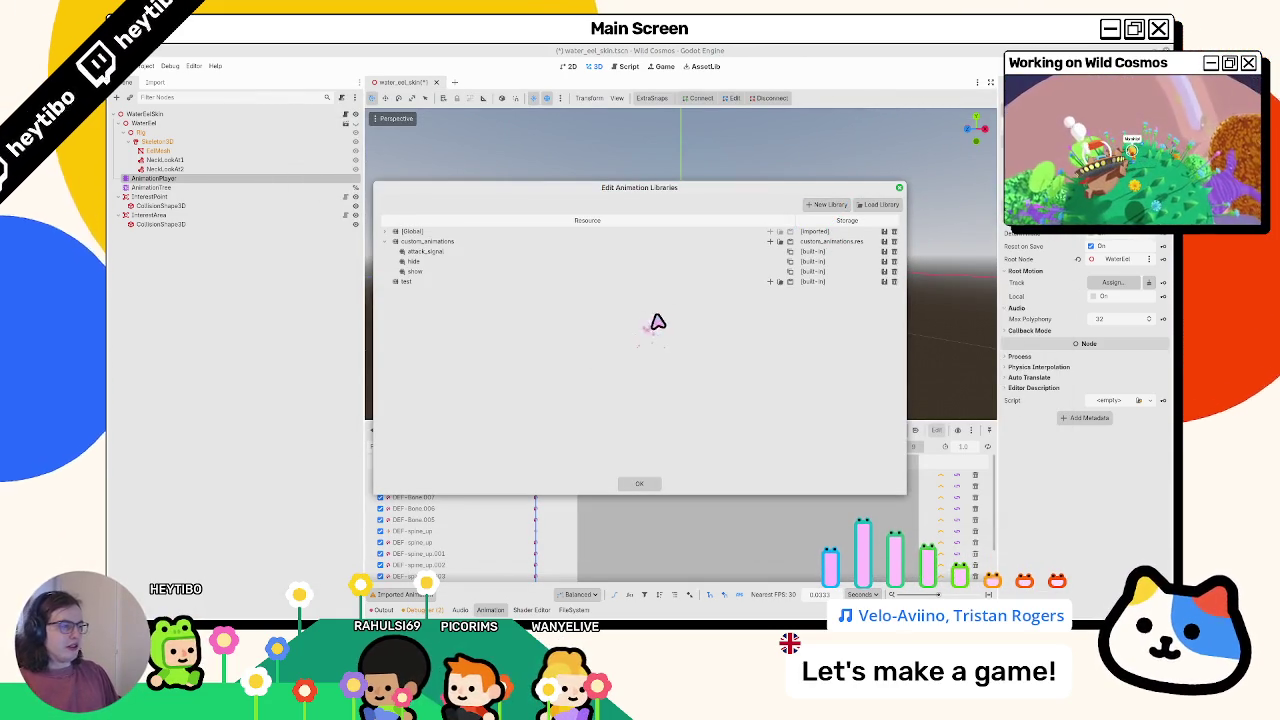
# Add a RESET animation to the test library and save it as RESET.res
pyautogui.click(770, 282)
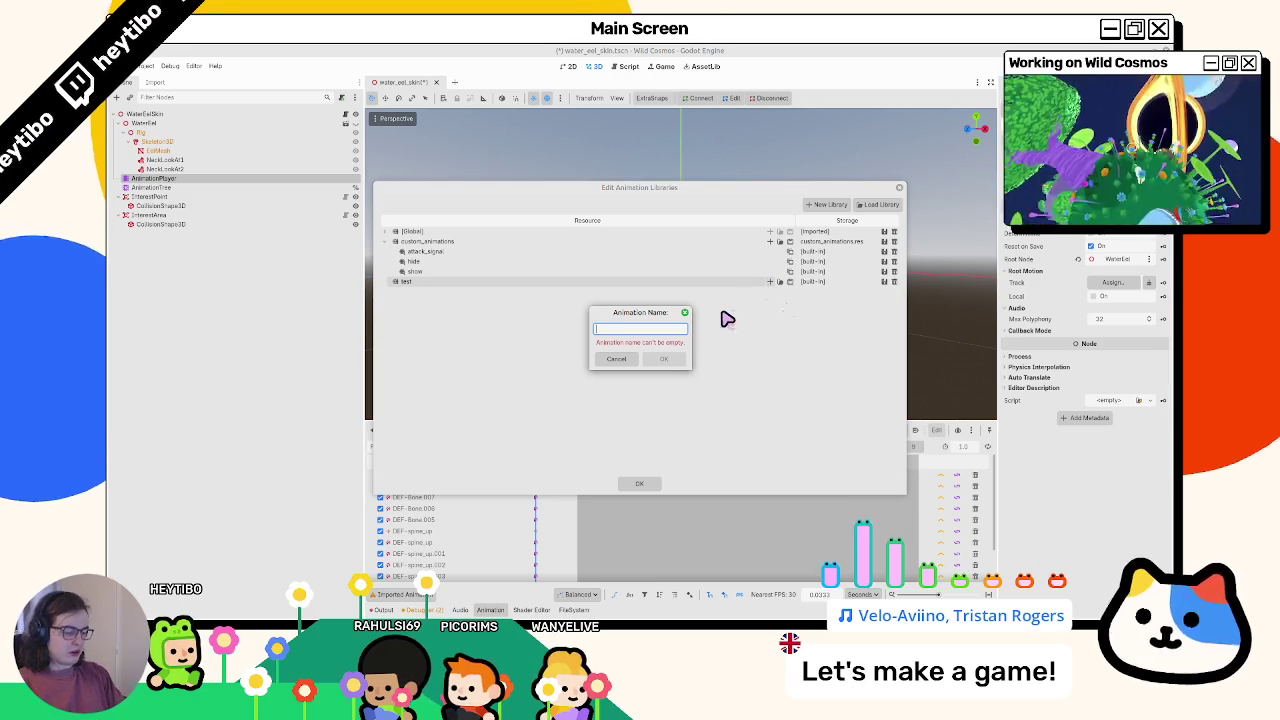
pyautogui.write('RESET')
pyautogui.press('Return')
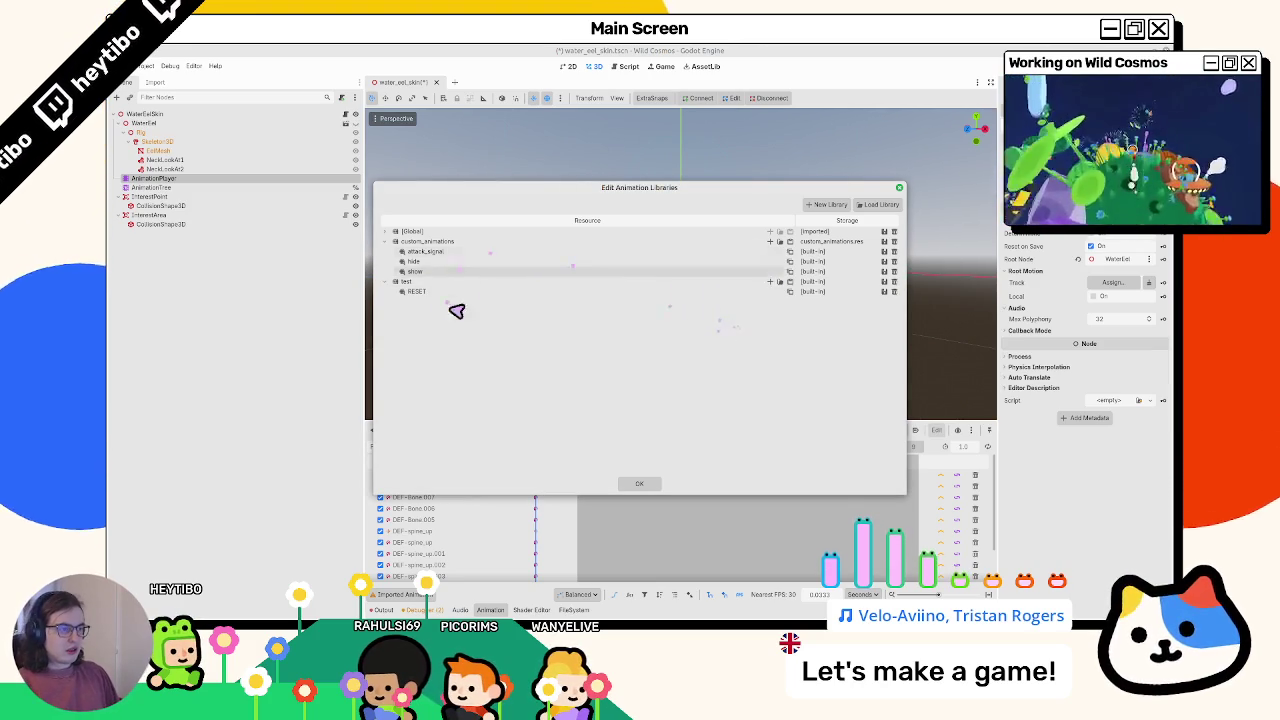
pyautogui.click(884, 291)
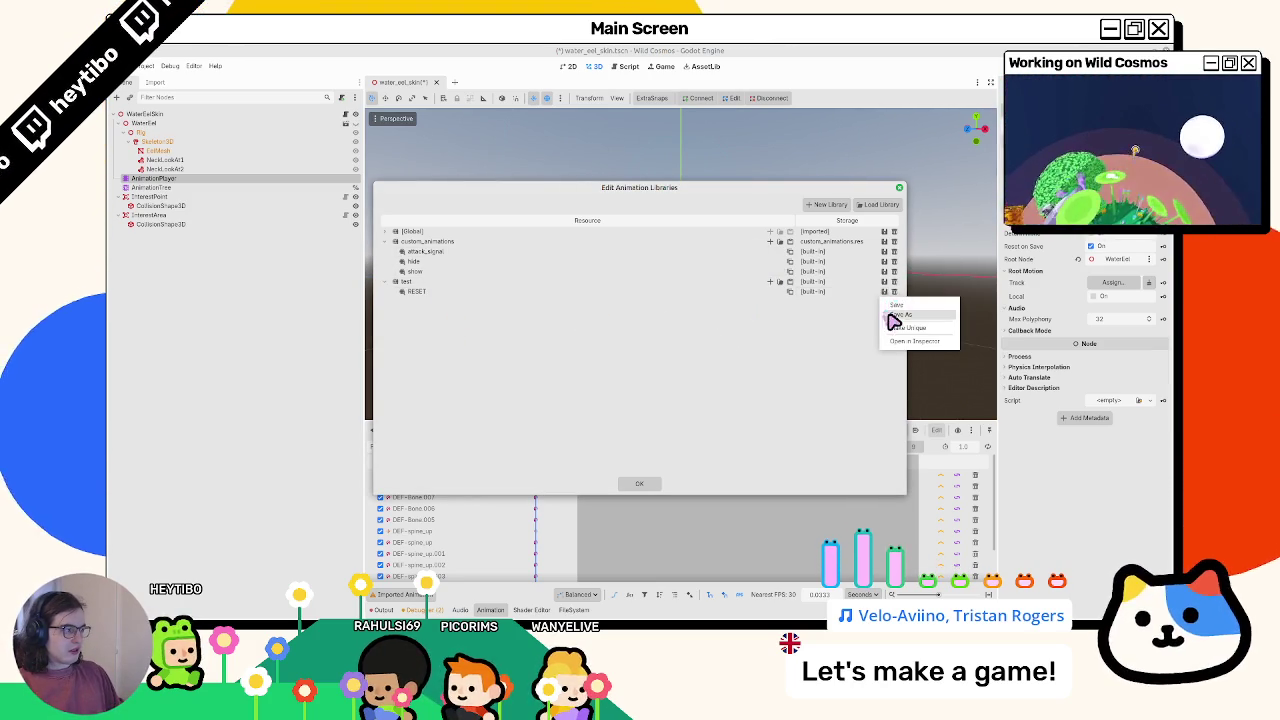
pyautogui.click(884, 329)
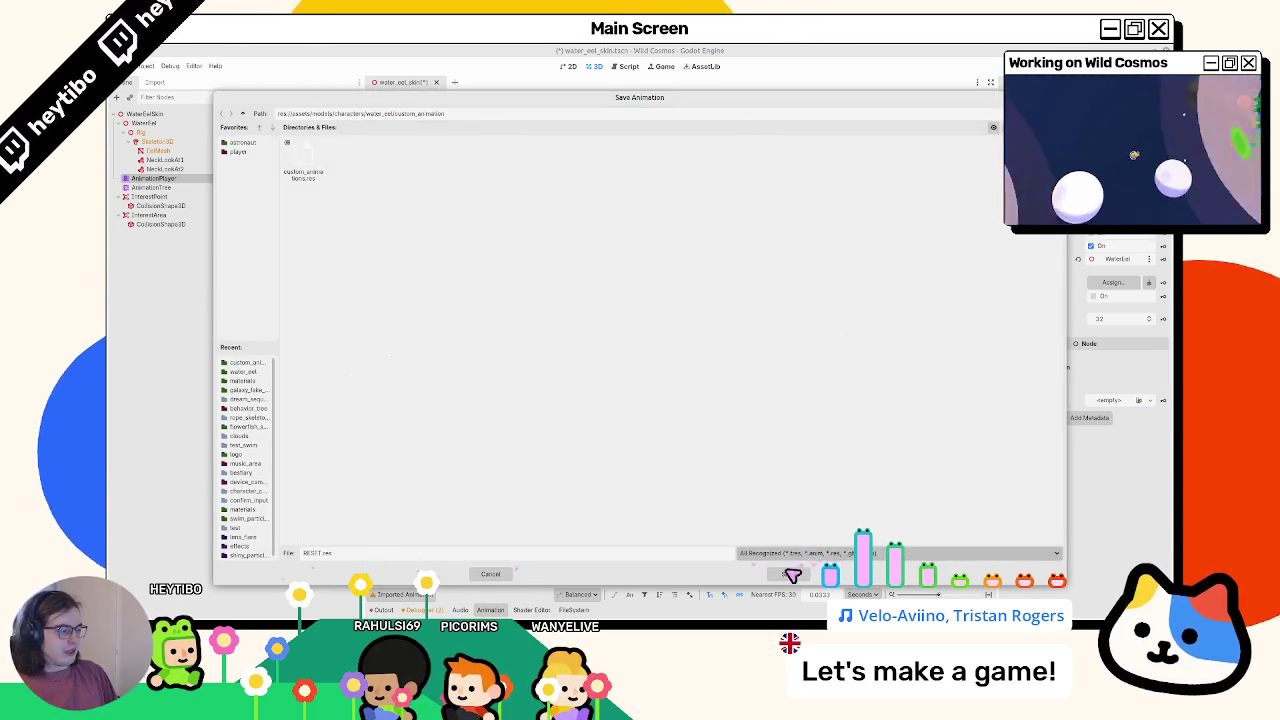
pyautogui.click(788, 574)
pyautogui.click(642, 484)
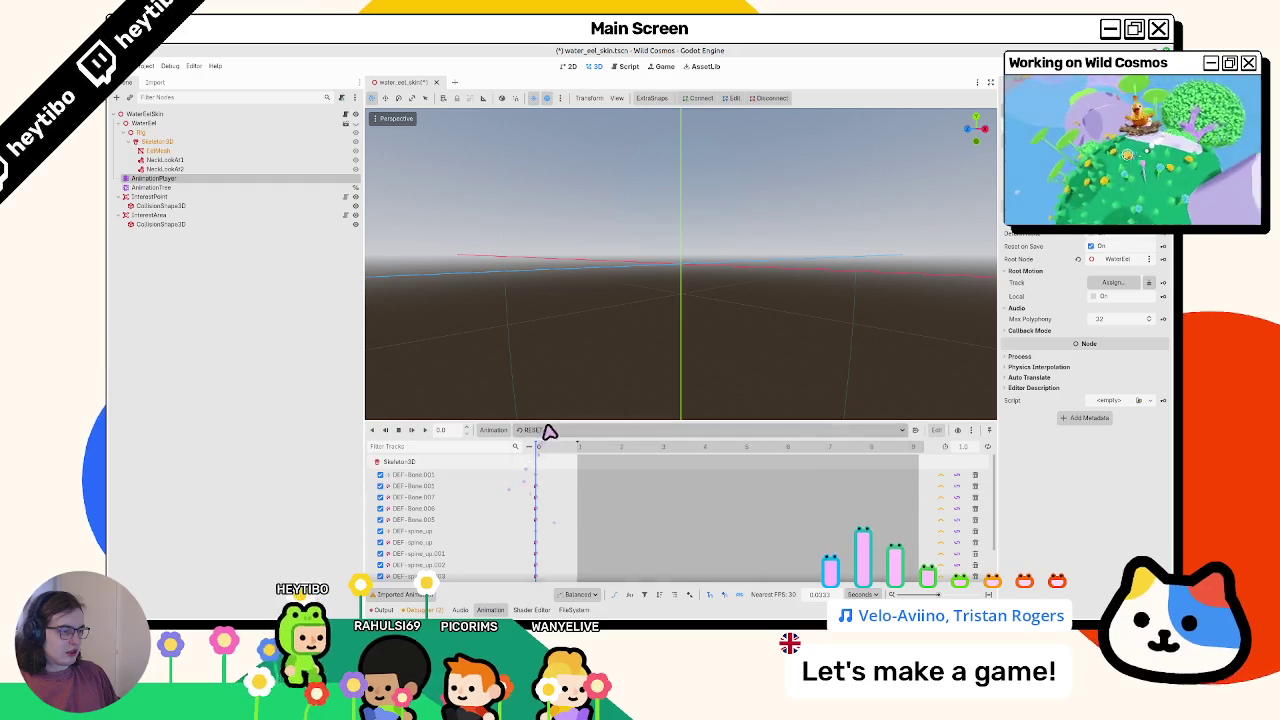
# Check that RESET.res was saved in the eel's custom_animation folder
pyautogui.click(548, 432)
pyautogui.click(573, 610)
pyautogui.click(573, 610)
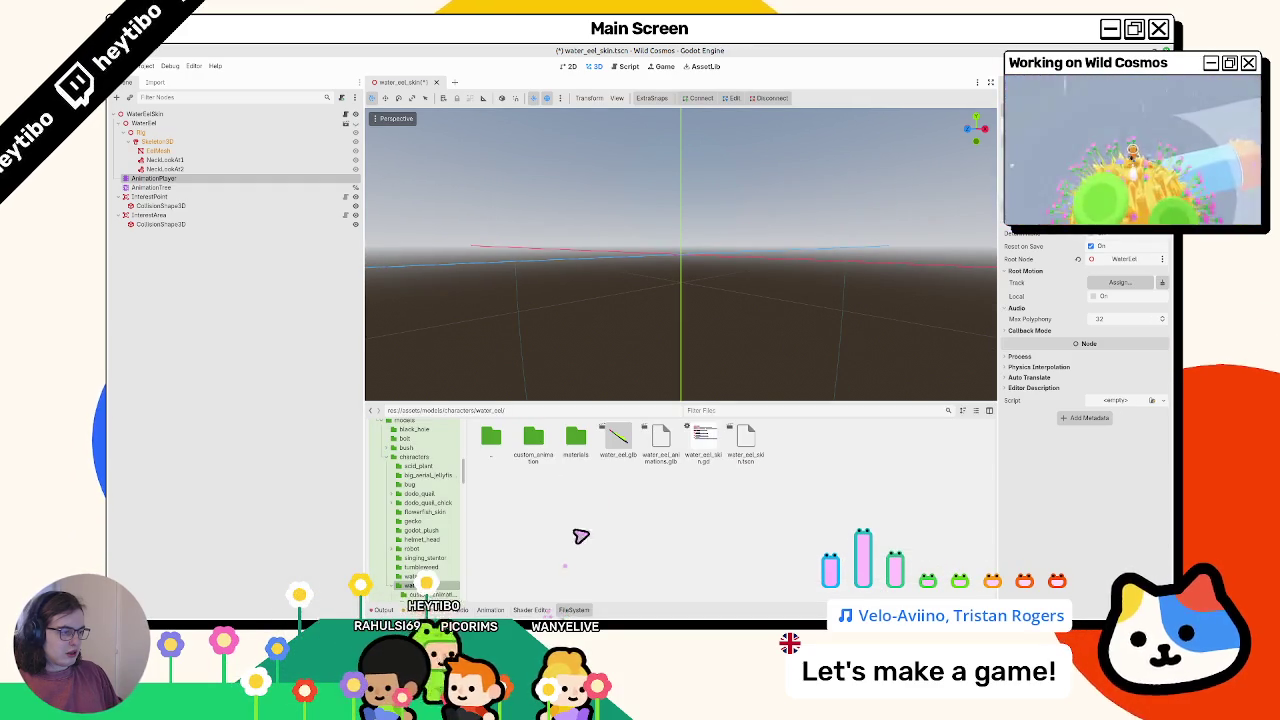
pyautogui.doubleClick(538, 446)
pyautogui.click(576, 455)
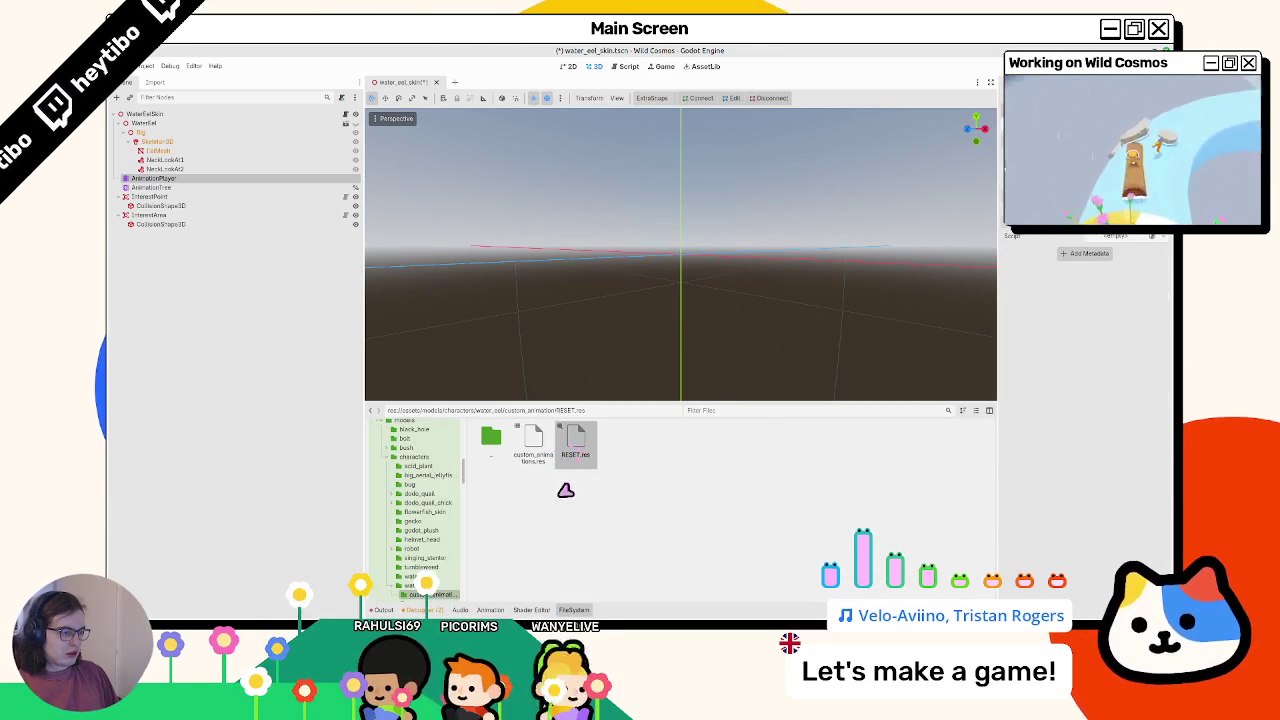
pyautogui.click(490, 610)
# Rename the new library to 'test' and the [Global] library to 'Imported'
pyautogui.click(537, 433)
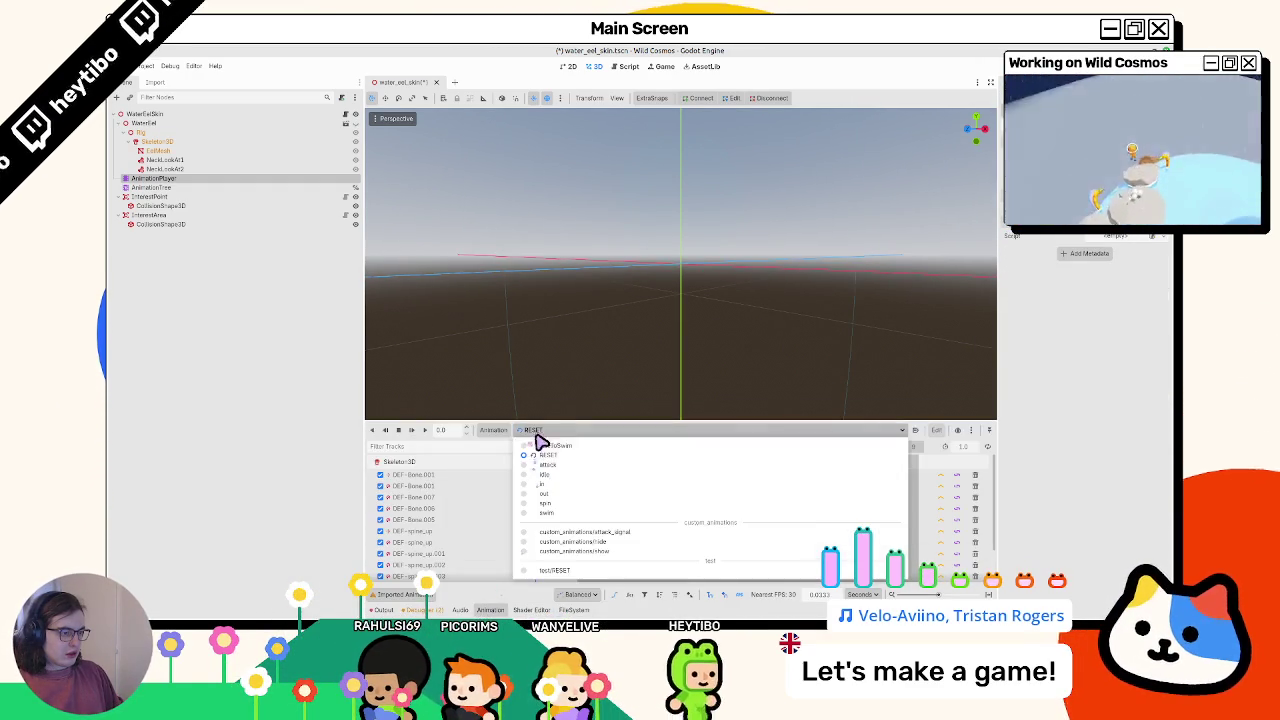
pyautogui.click(497, 441)
pyautogui.click(493, 430)
pyautogui.click(503, 466)
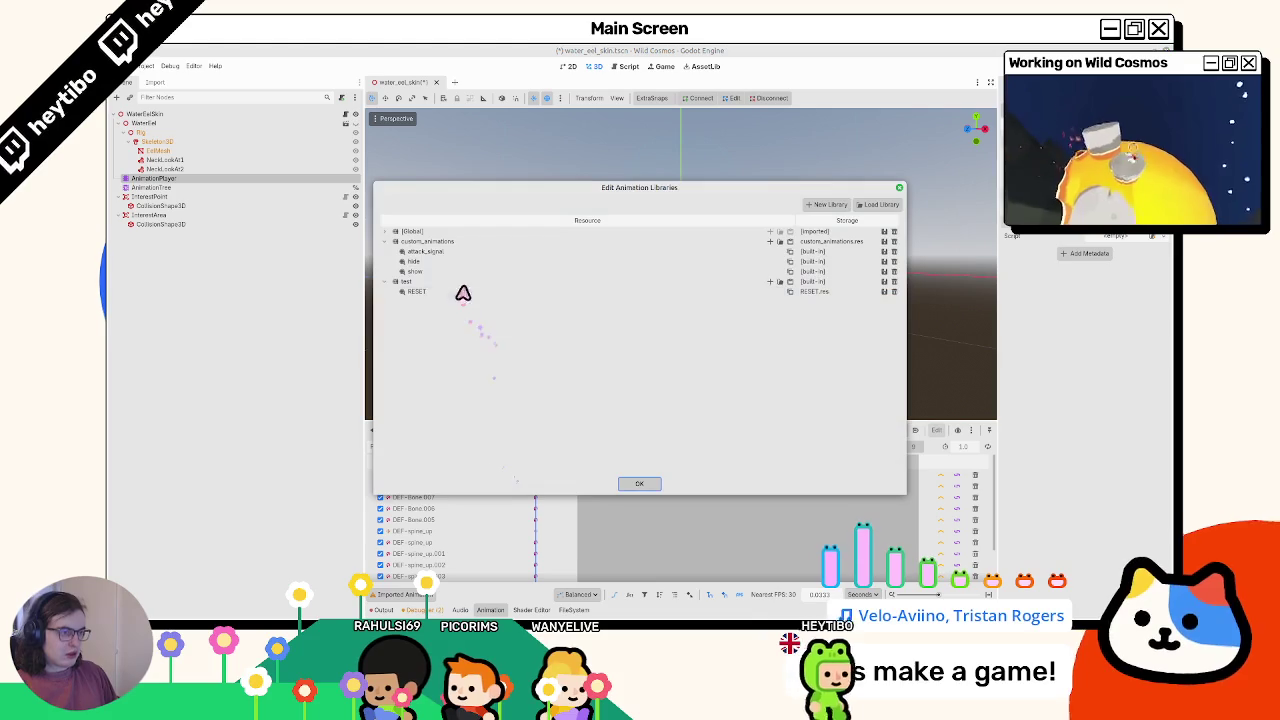
pyautogui.click(451, 284)
pyautogui.click(452, 284)
pyautogui.write('test')
pyautogui.press('Return')
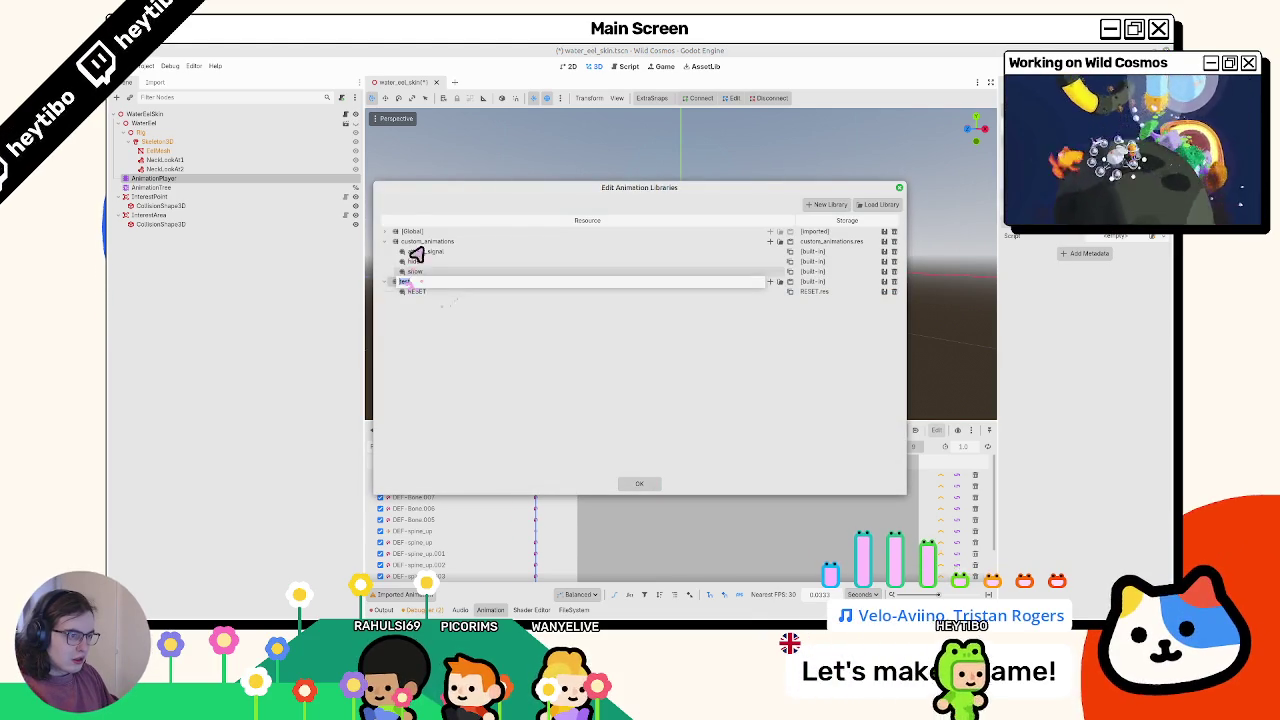
pyautogui.doubleClick(432, 233)
pyautogui.write('Imported')
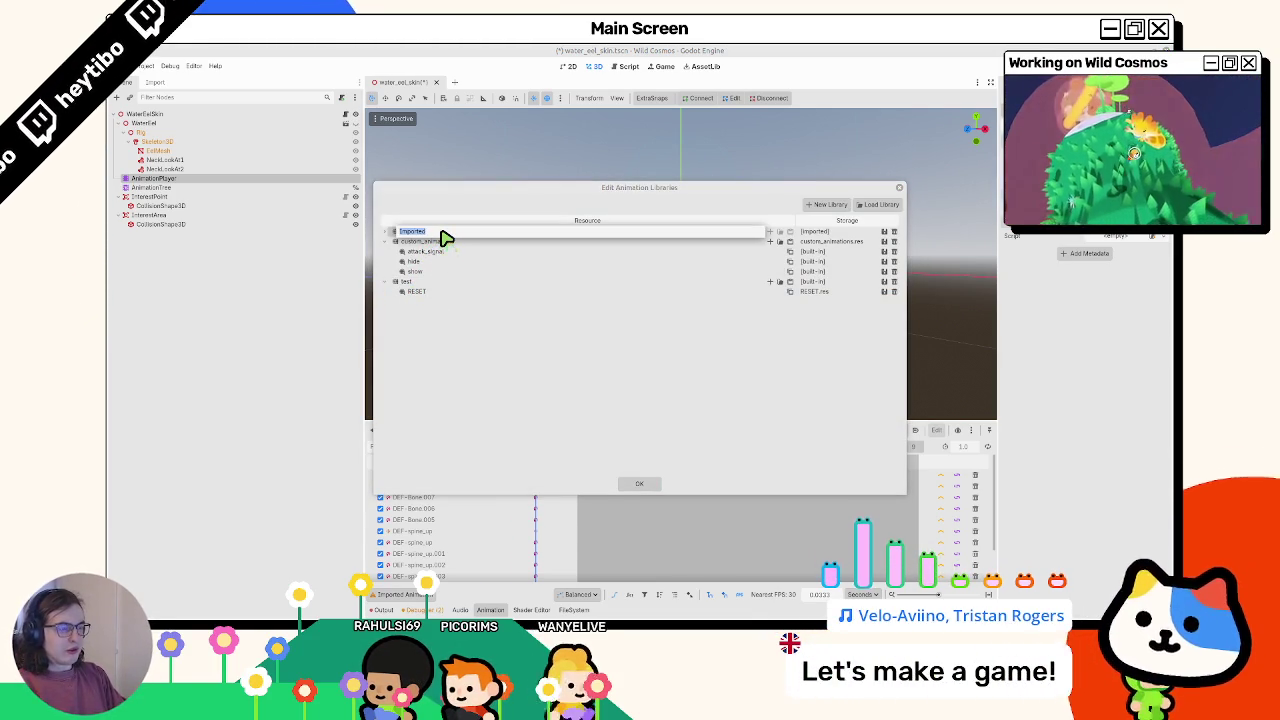
pyautogui.press('Return')
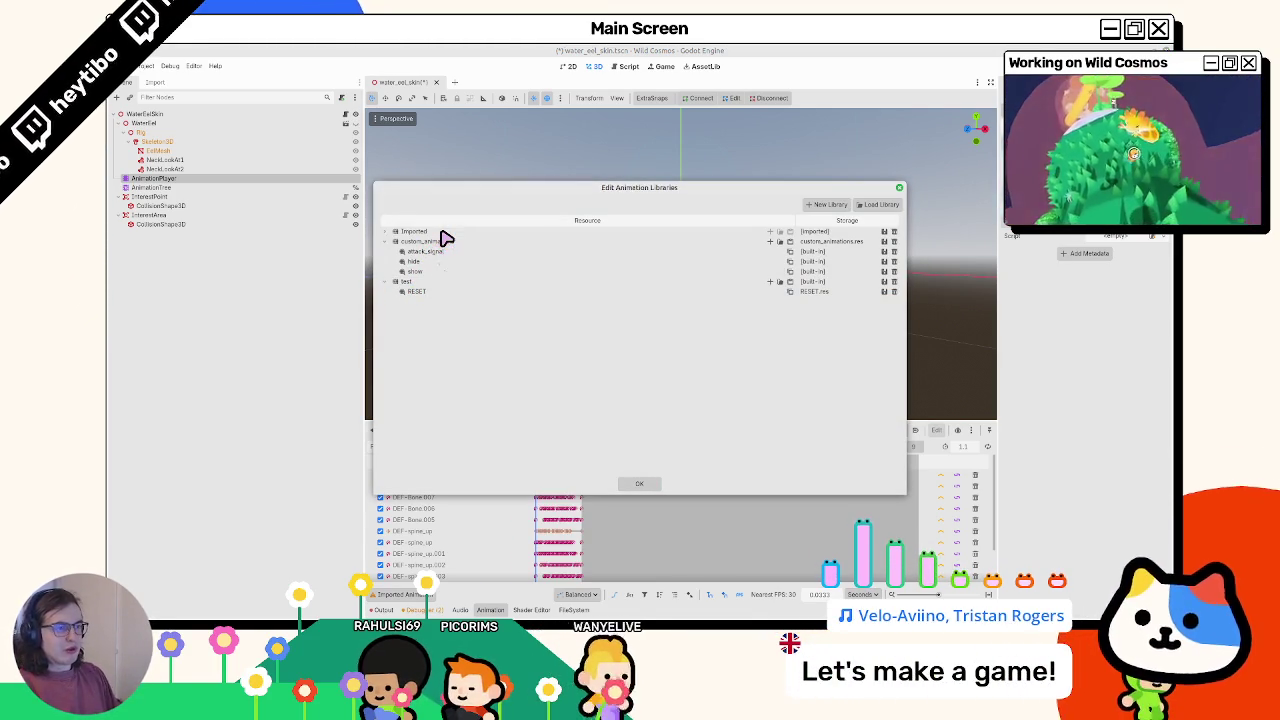
pyautogui.click(645, 485)
# Save the eel scene and quick-open astronaut_skin.tscn
pyautogui.hotkey('ctrl', 's')
pyautogui.hotkey('ctrl', 'shift', 'o')
pyautogui.press('Return')
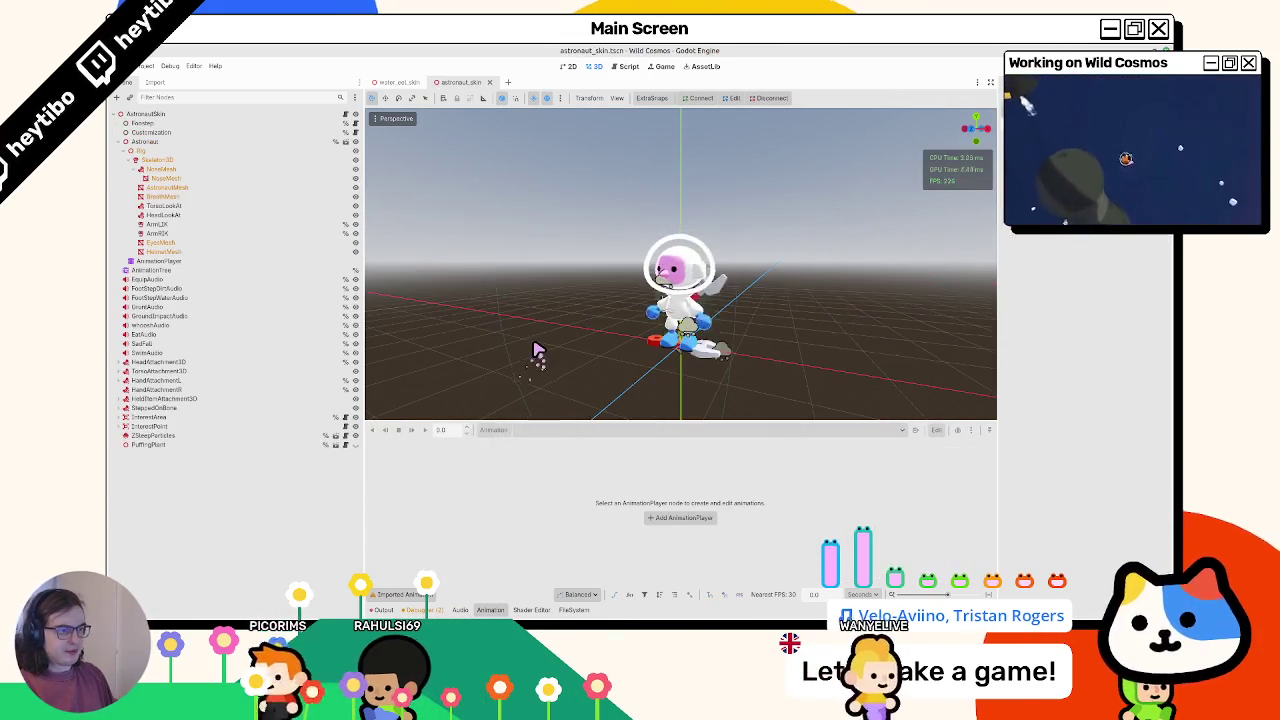
# Inspect the astronaut AnimationPlayer's [Global] library, then close the astronaut_skin tab
pyautogui.click(178, 262)
pyautogui.click(569, 430)
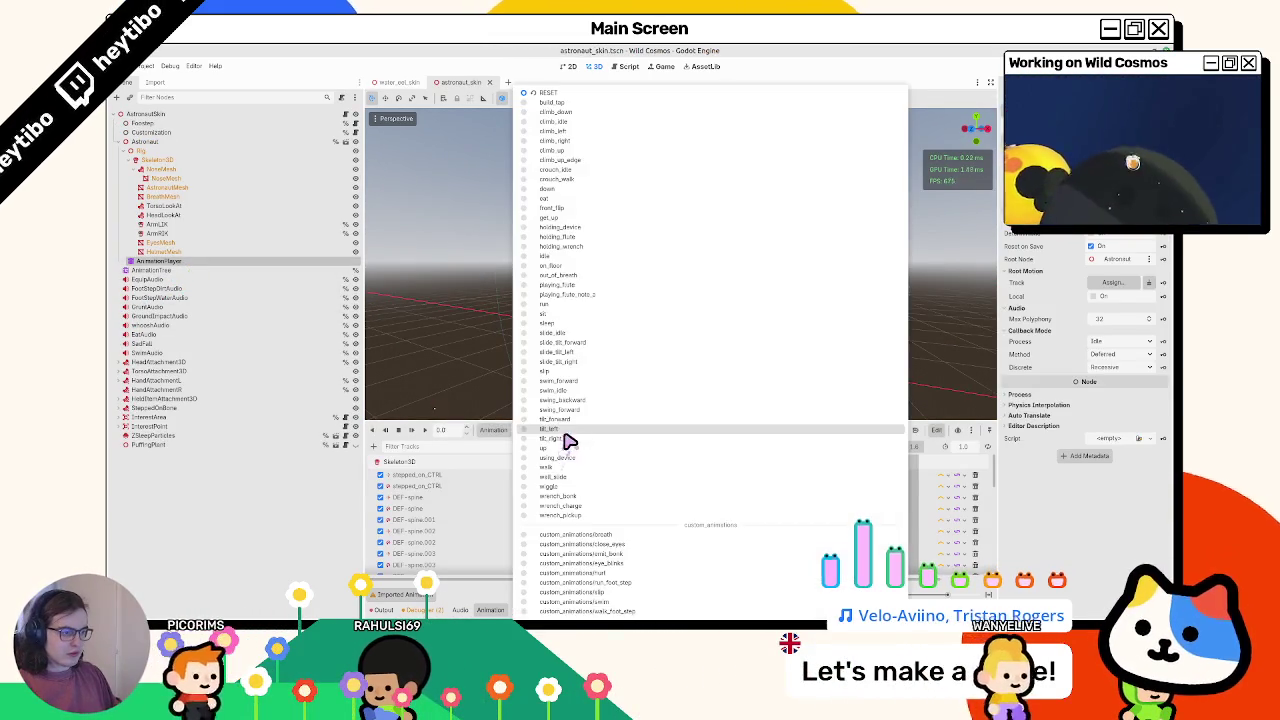
pyautogui.click(495, 430)
pyautogui.press('Escape')
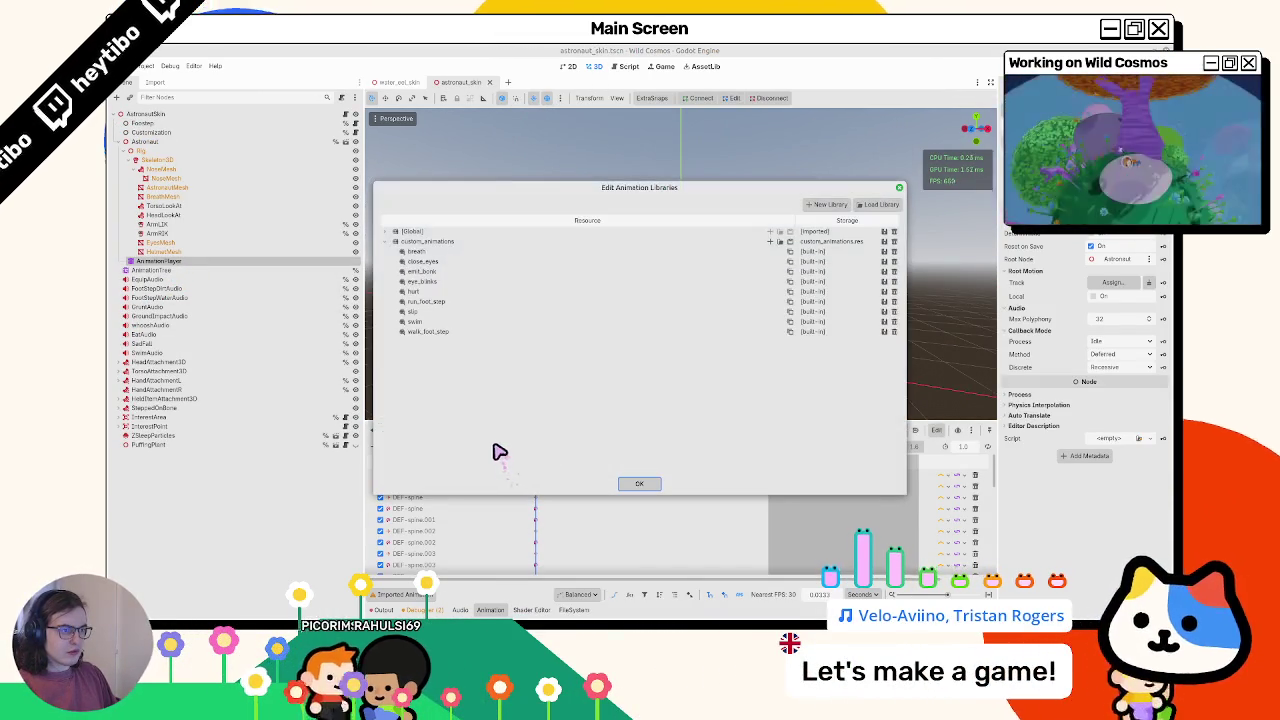
pyautogui.click(392, 233)
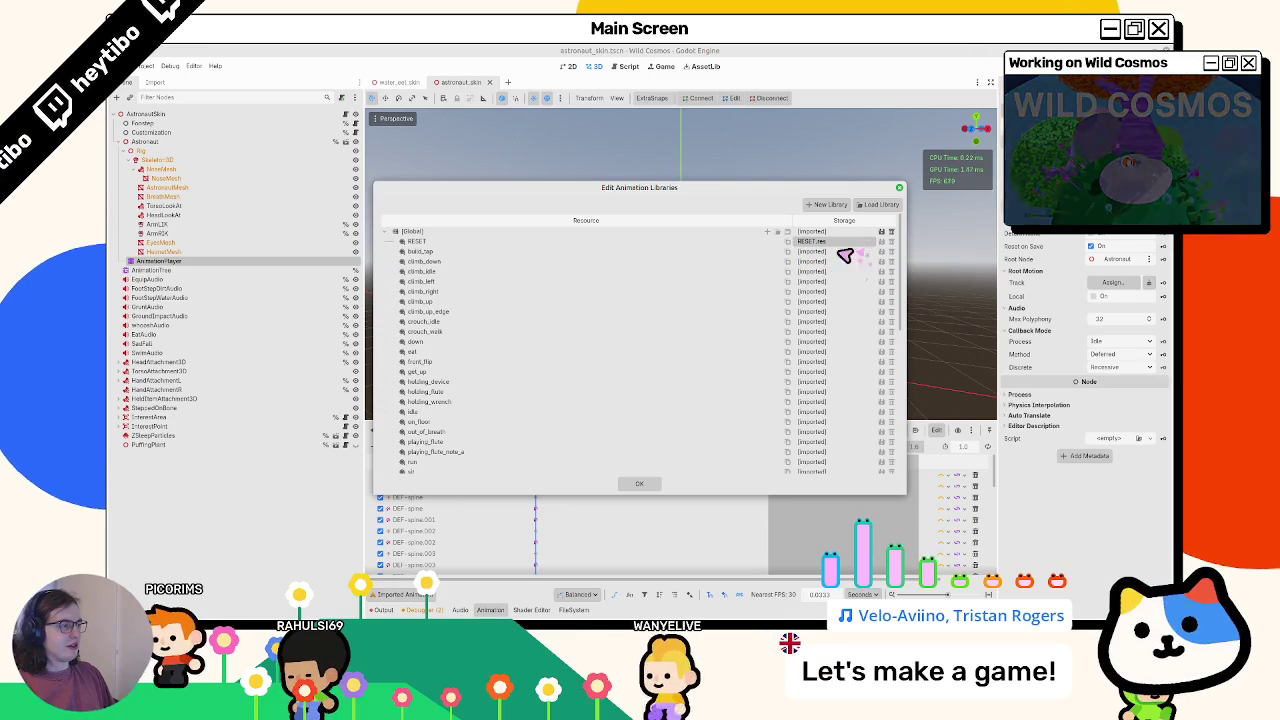
pyautogui.press('Escape')
pyautogui.click(489, 82)
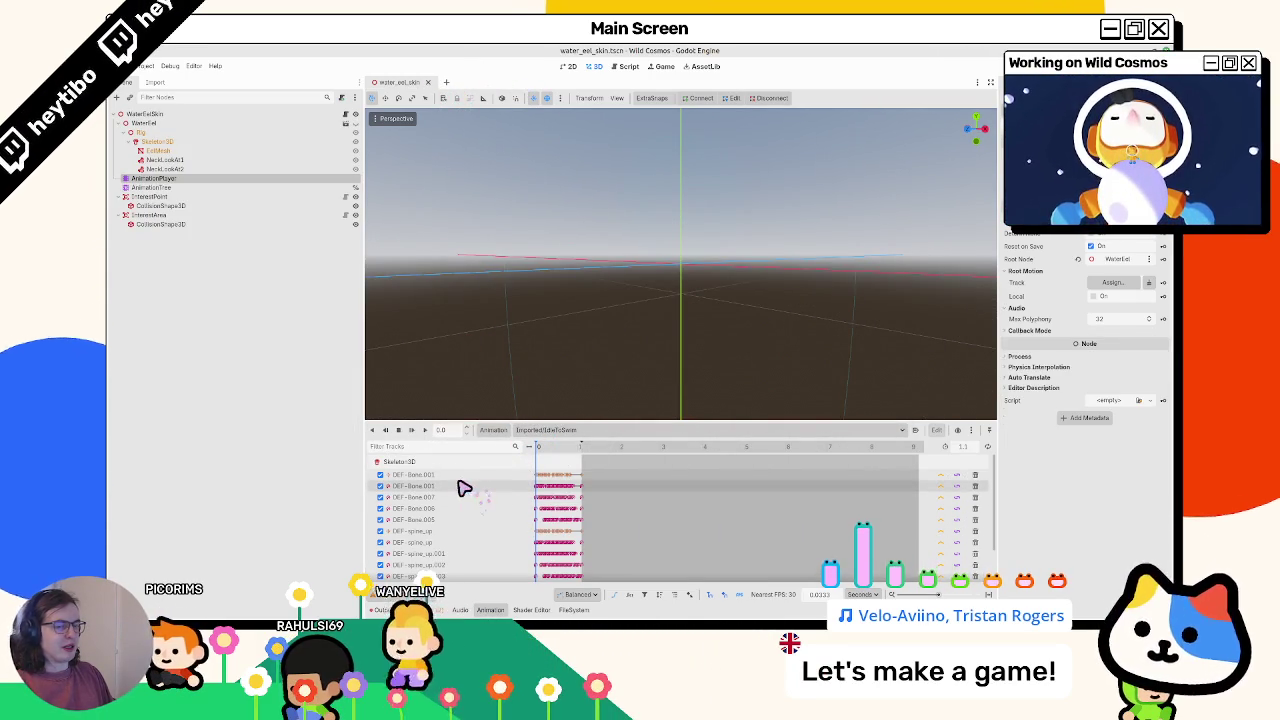
# Glance at the eel's AnimationTree graph and project files, then return to the animation editor
pyautogui.click(260, 187)
pyautogui.click(262, 178)
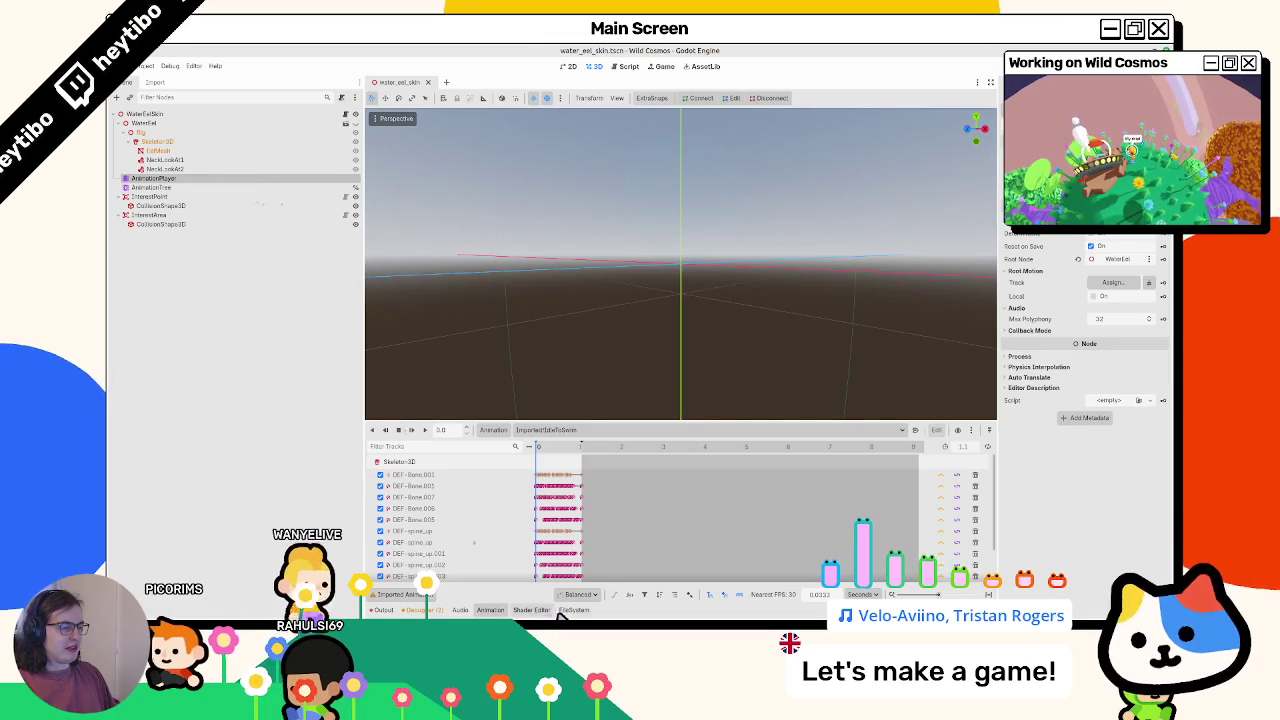
pyautogui.click(573, 610)
pyautogui.click(531, 610)
pyautogui.click(531, 610)
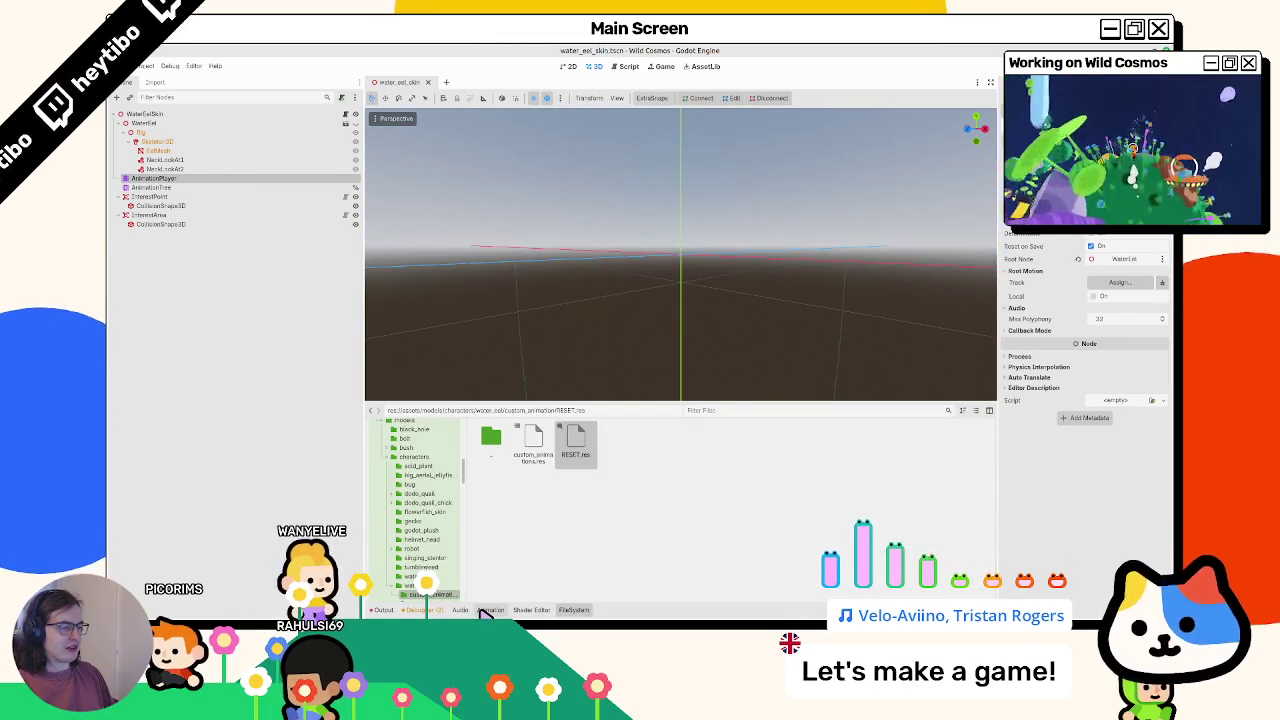
pyautogui.click(489, 610)
# Review the eel AnimationPlayer's Imported and [Global] libraries in Manage Animations
pyautogui.click(215, 188)
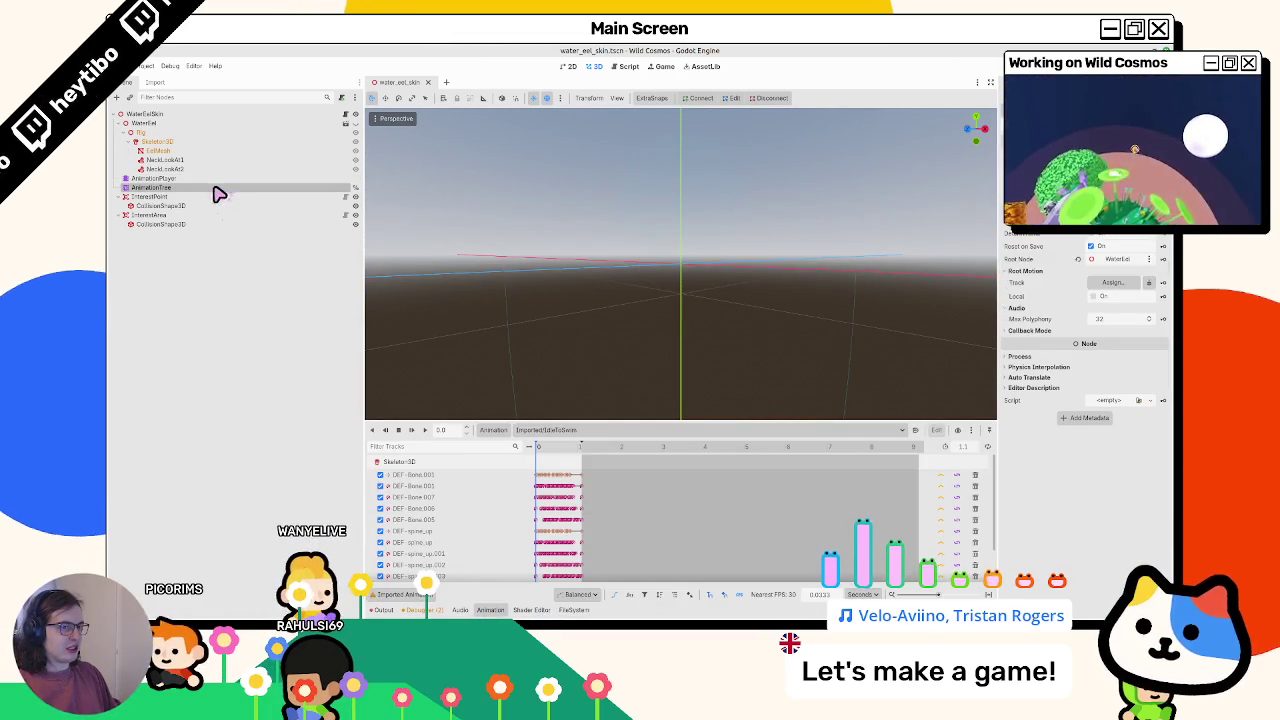
pyautogui.click(217, 179)
pyautogui.click(546, 430)
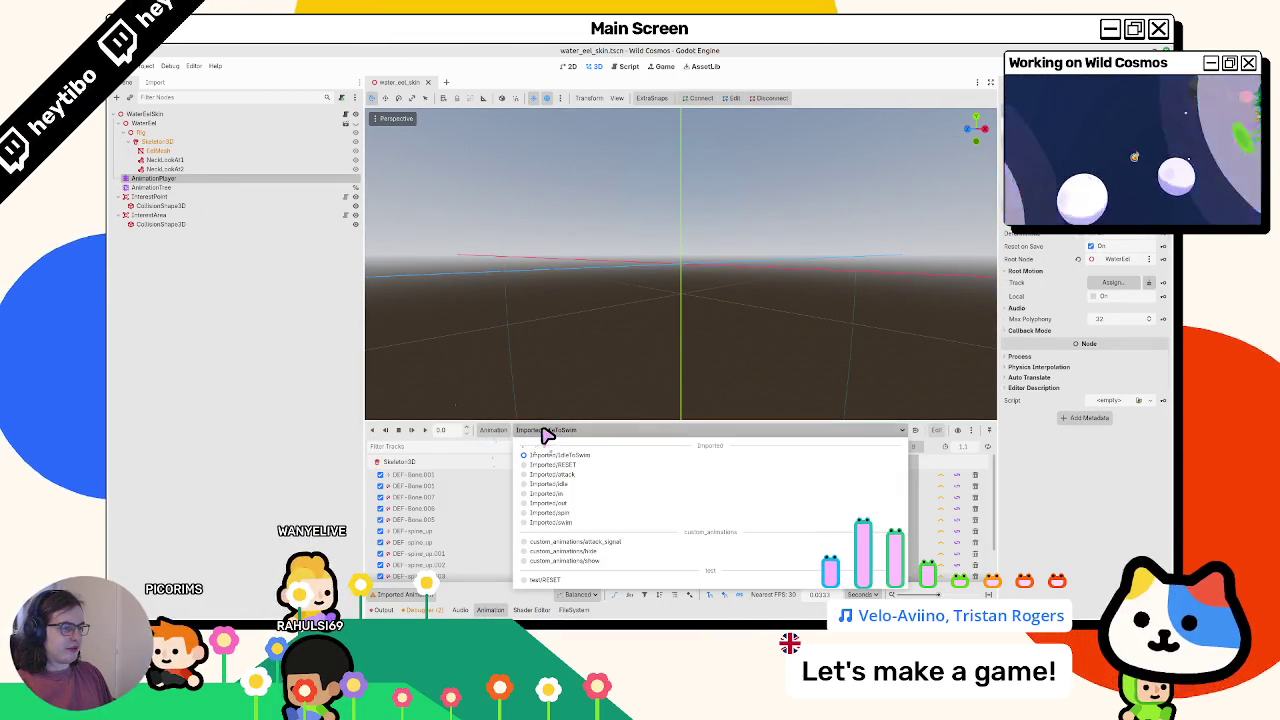
pyautogui.click(494, 432)
pyautogui.click(498, 459)
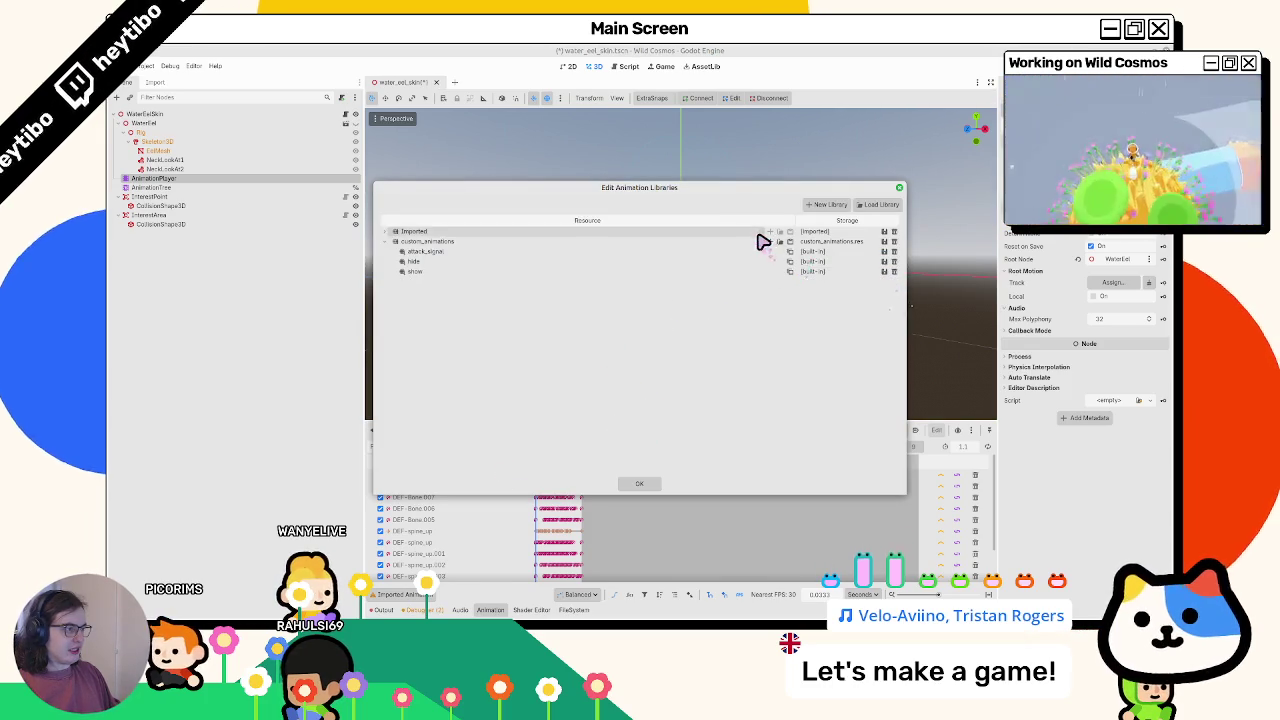
pyautogui.click(392, 232)
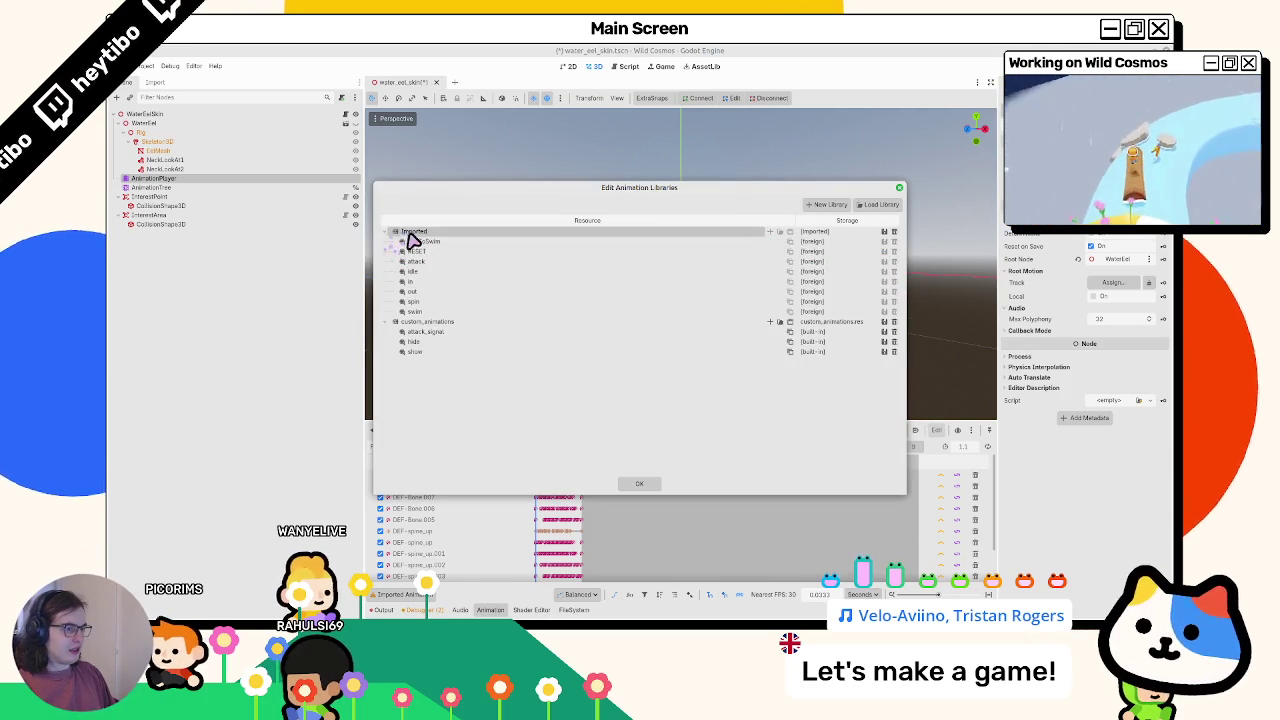
pyautogui.click(410, 236)
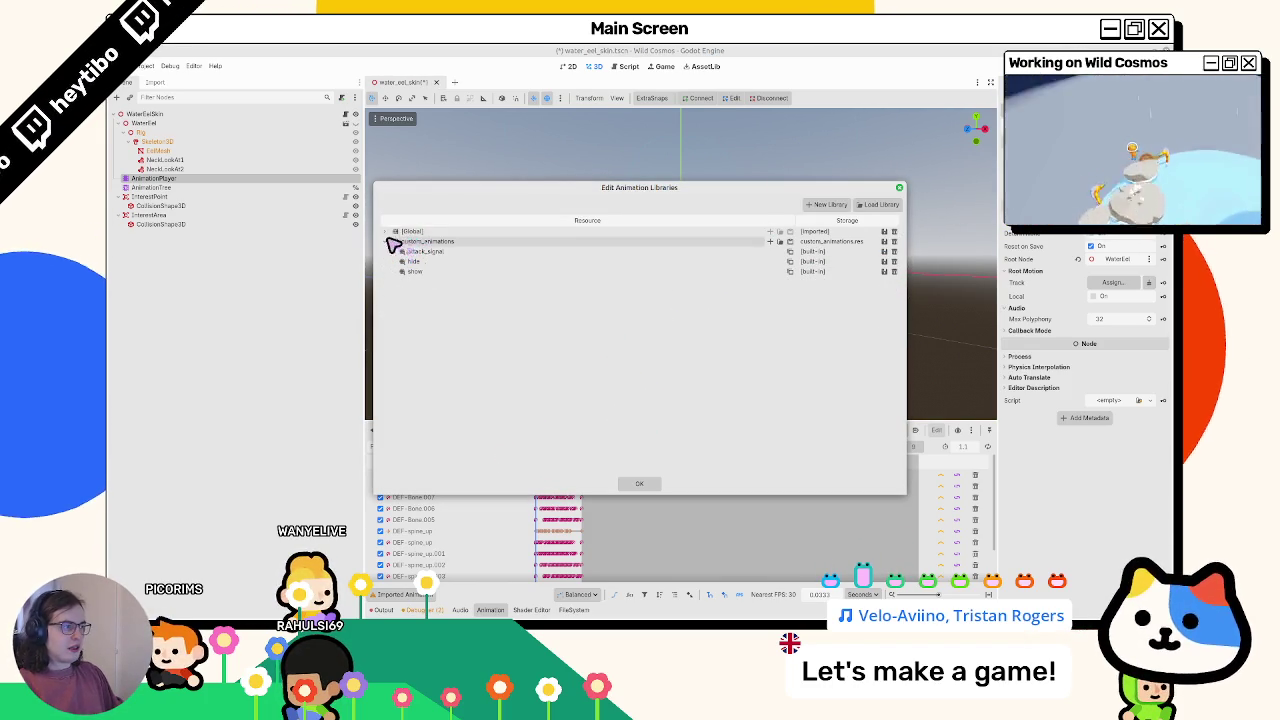
pyautogui.click(395, 231)
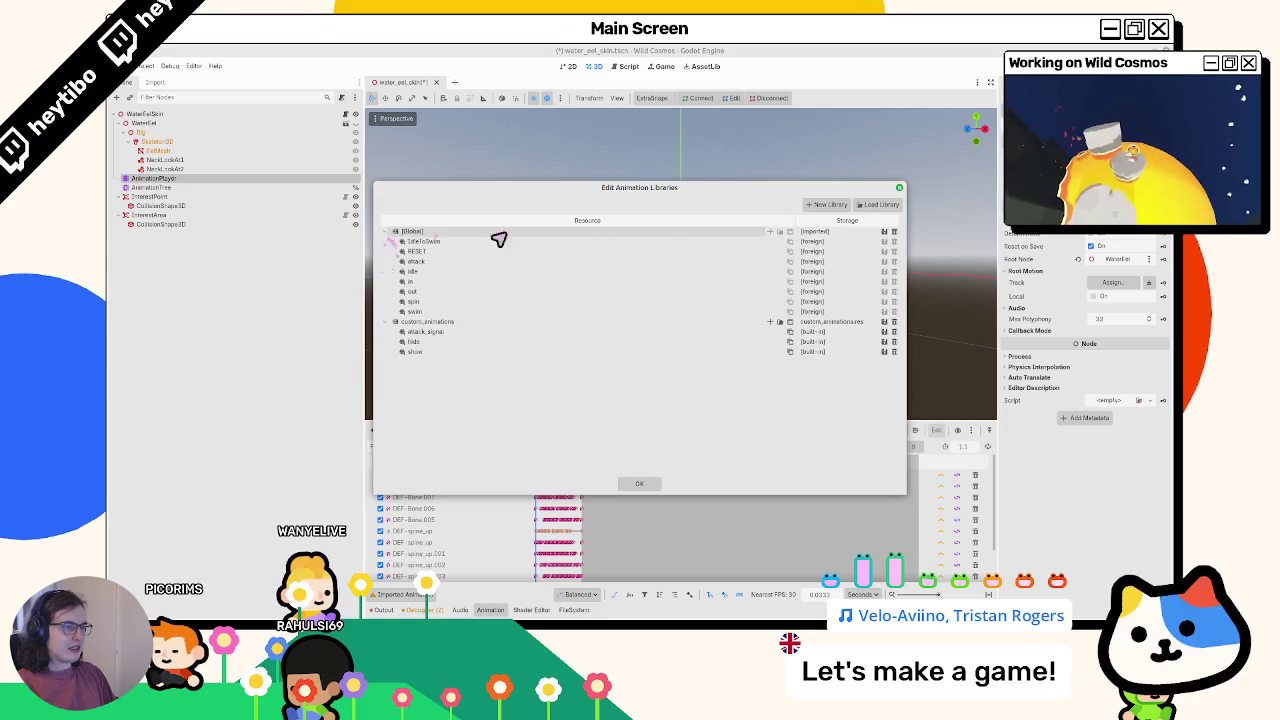
pyautogui.press('Escape')
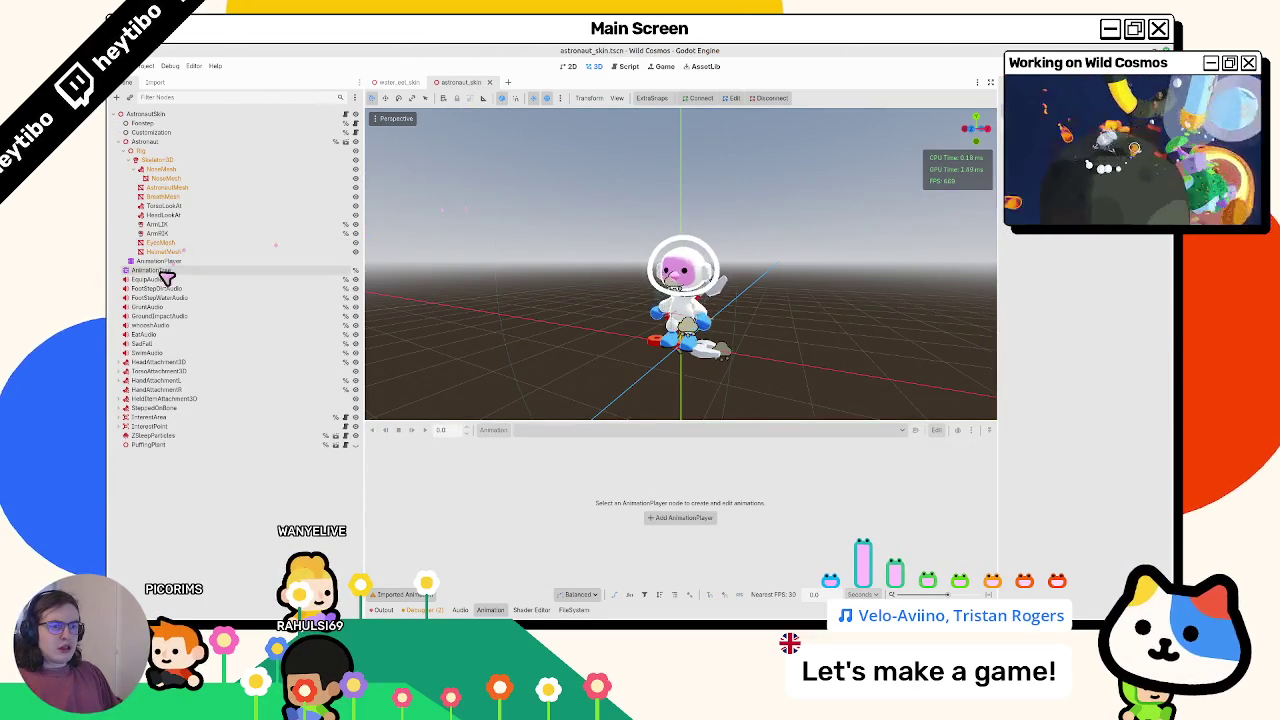
# Review the astronaut AnimationPlayer's animation libraries in Manage Animations
pyautogui.click(158, 261)
pyautogui.click(499, 431)
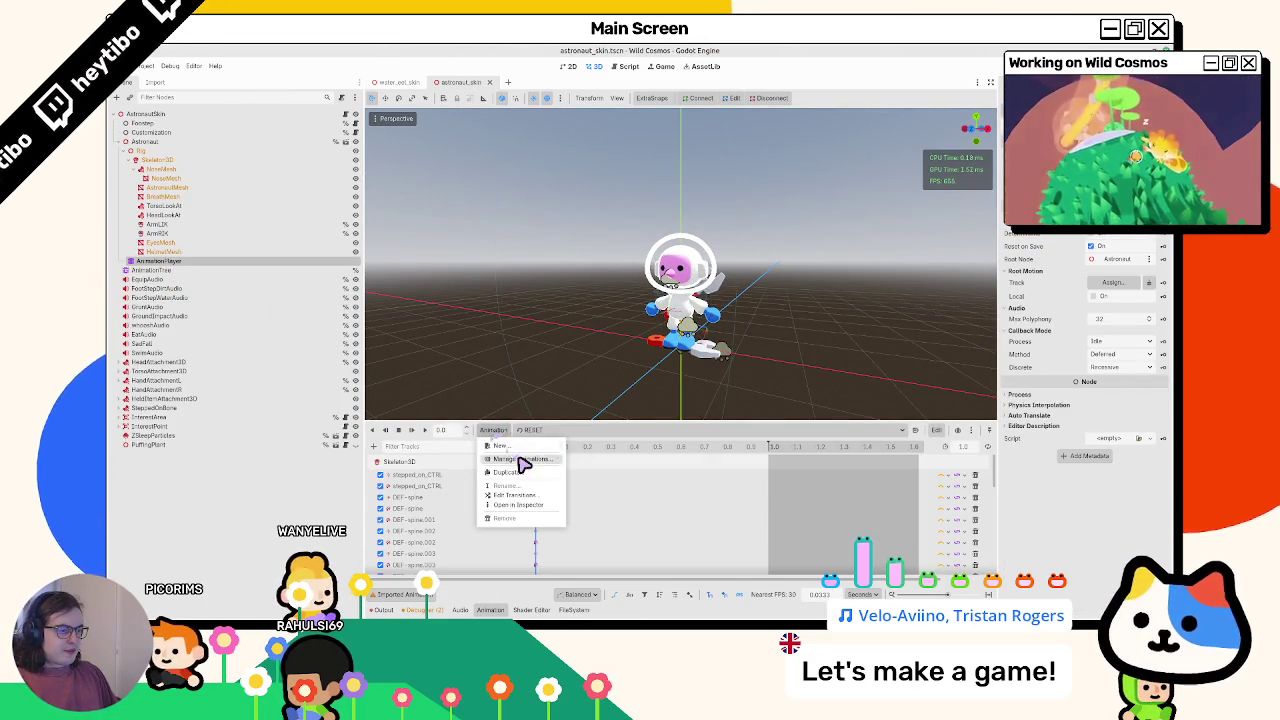
pyautogui.click(523, 452)
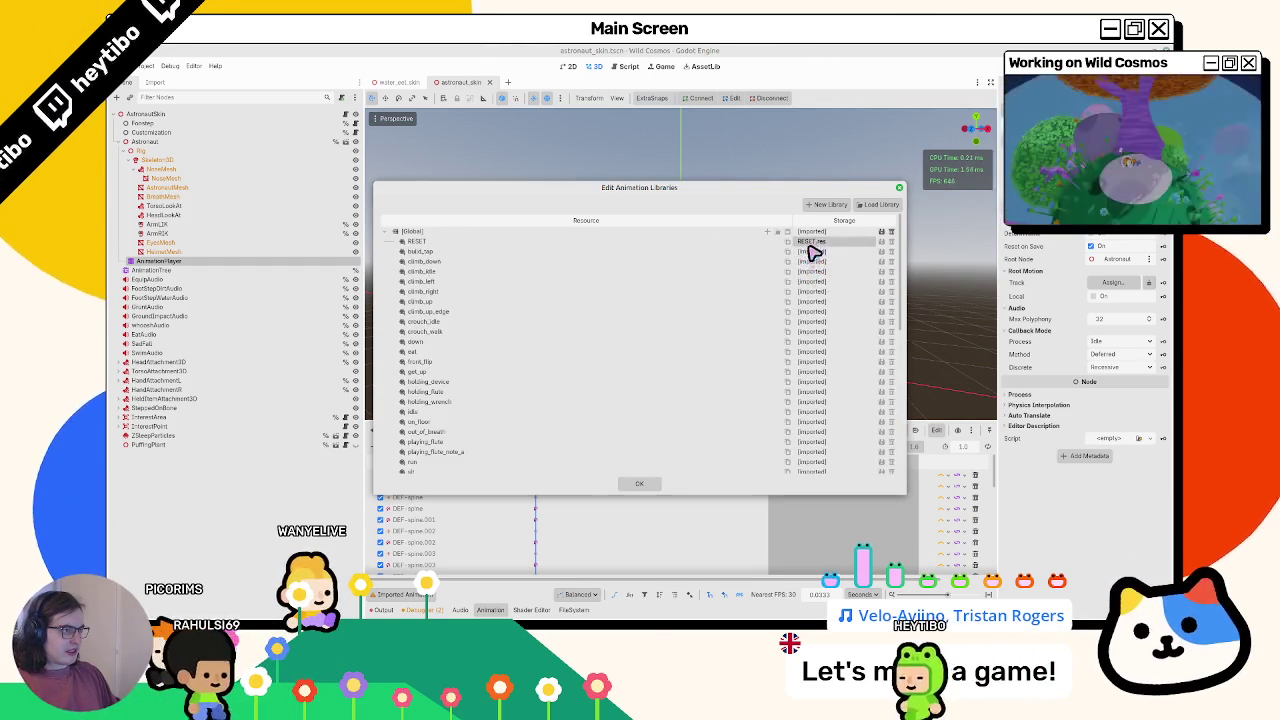
pyautogui.press('Escape')
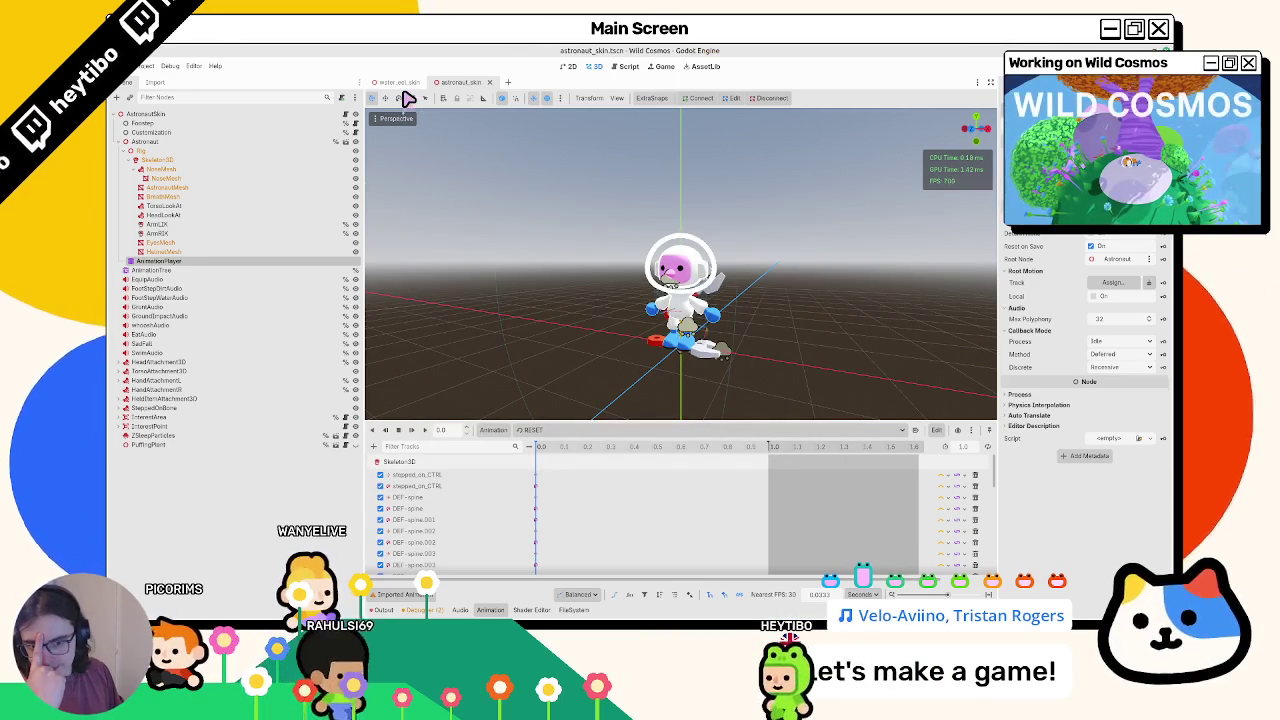
# Return to water_eel_skin and browse the FileSystem up to the water_eel folder
pyautogui.click(395, 81)
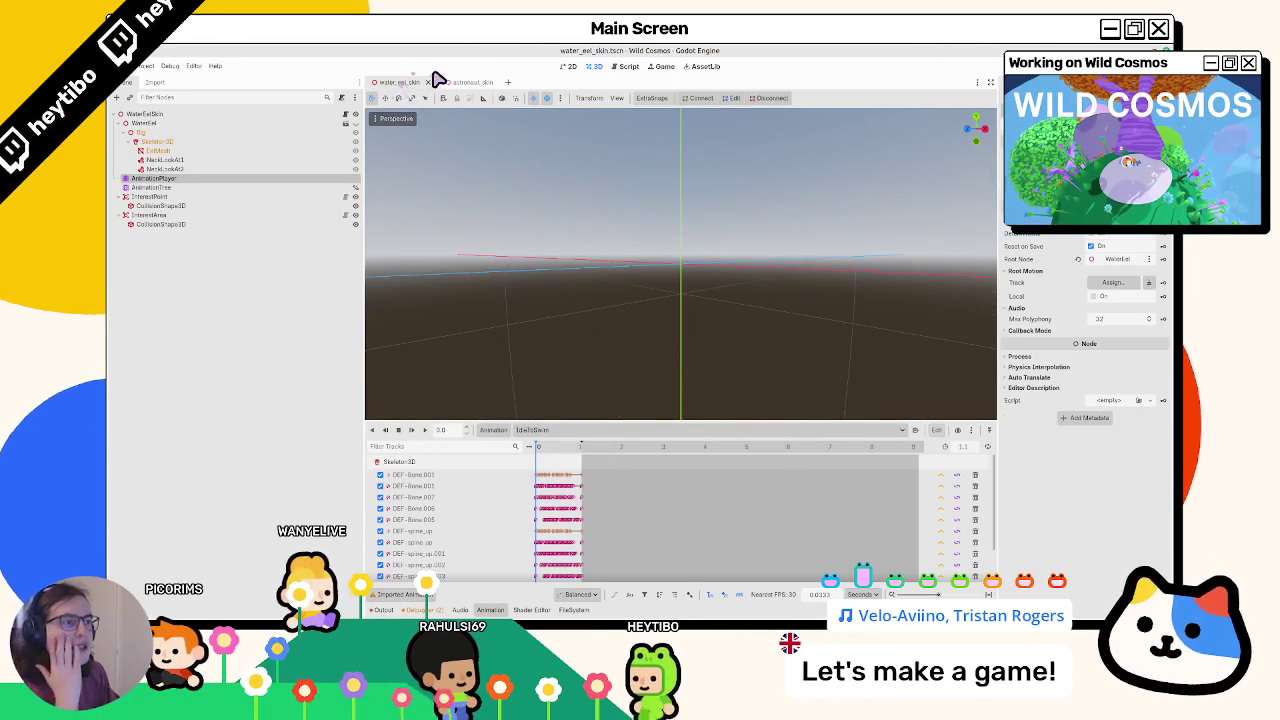
pyautogui.click(550, 609)
pyautogui.click(574, 609)
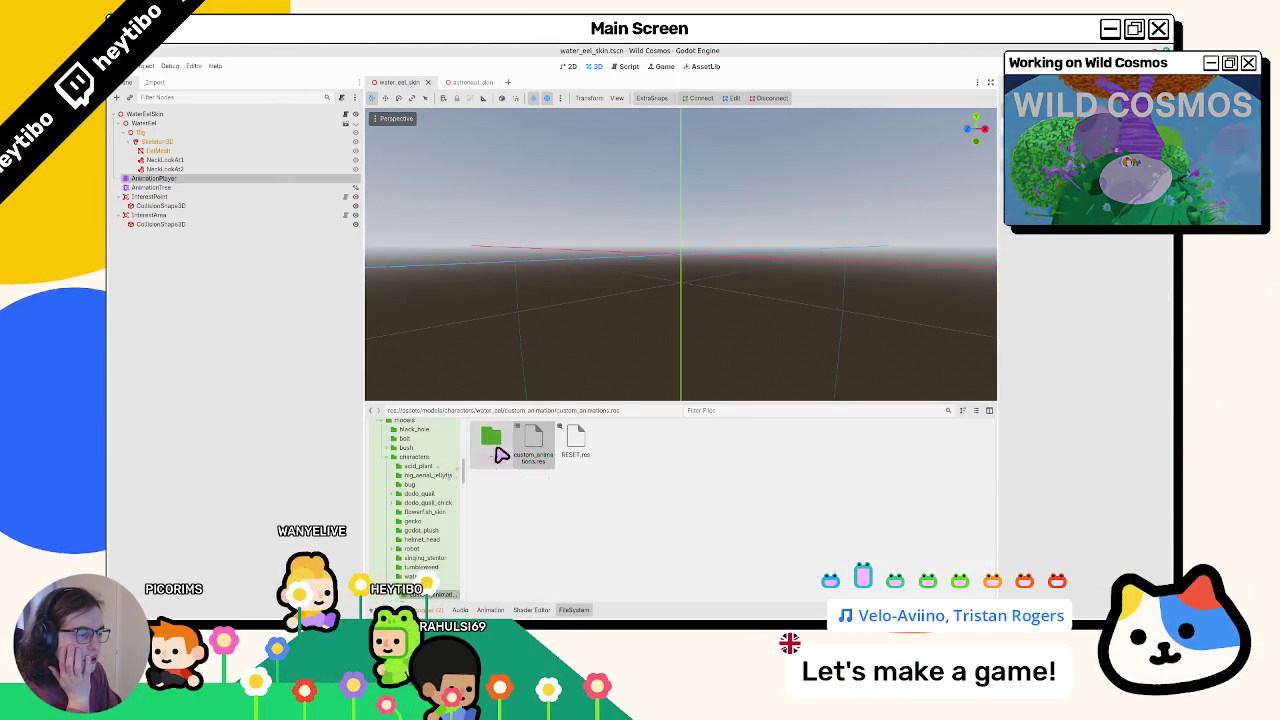
pyautogui.doubleClick(496, 450)
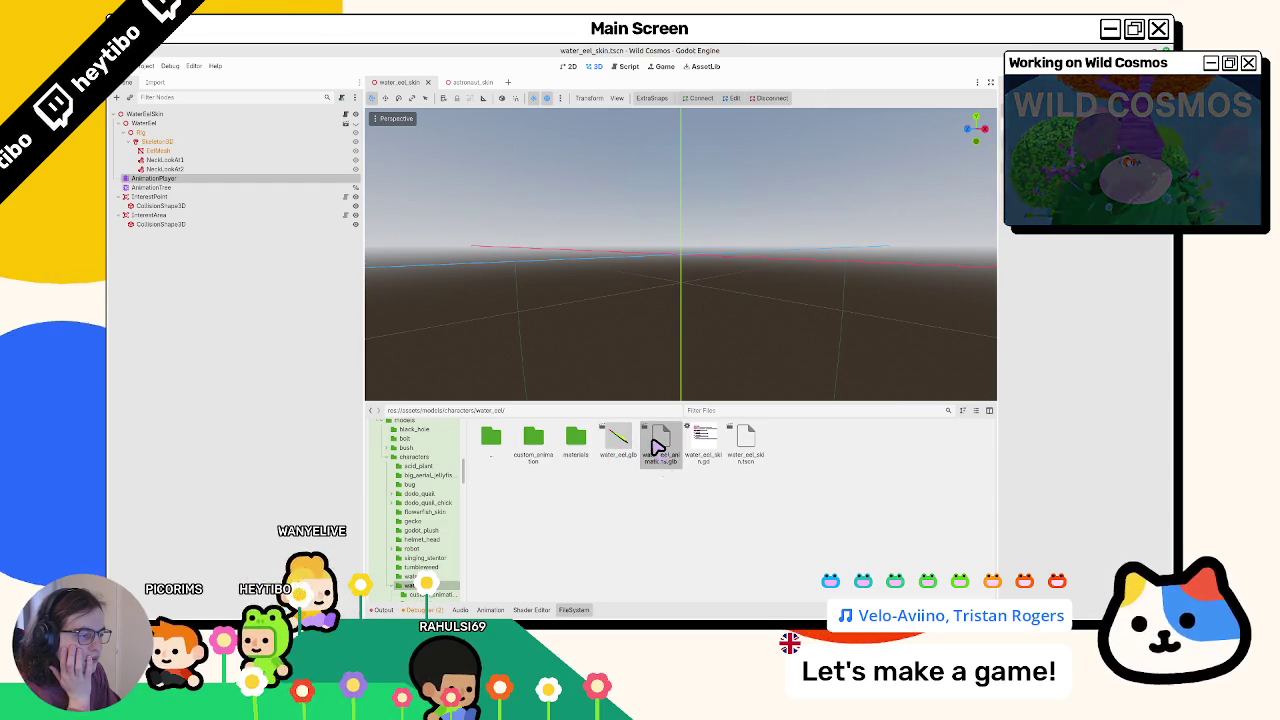
# Inspect water_eel_animations.glb's import settings and reimport it
pyautogui.doubleClick(657, 447)
pyautogui.click(270, 176)
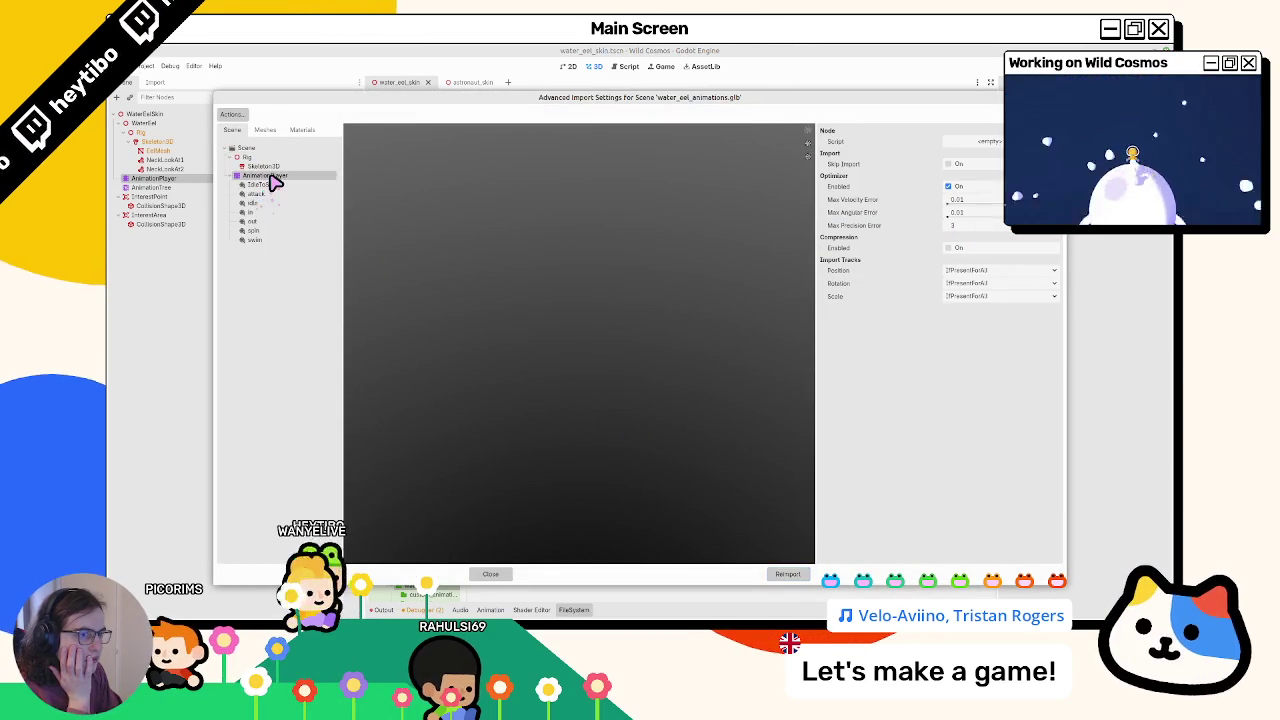
pyautogui.click(266, 150)
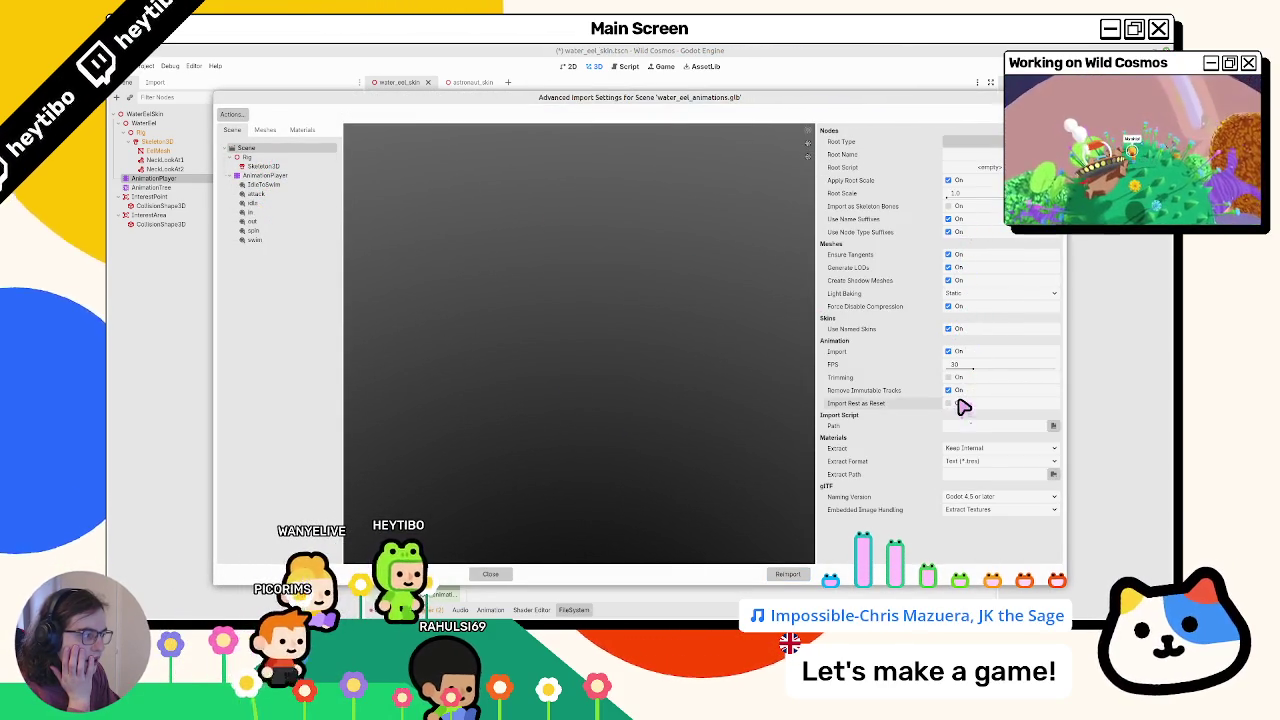
pyautogui.click(787, 575)
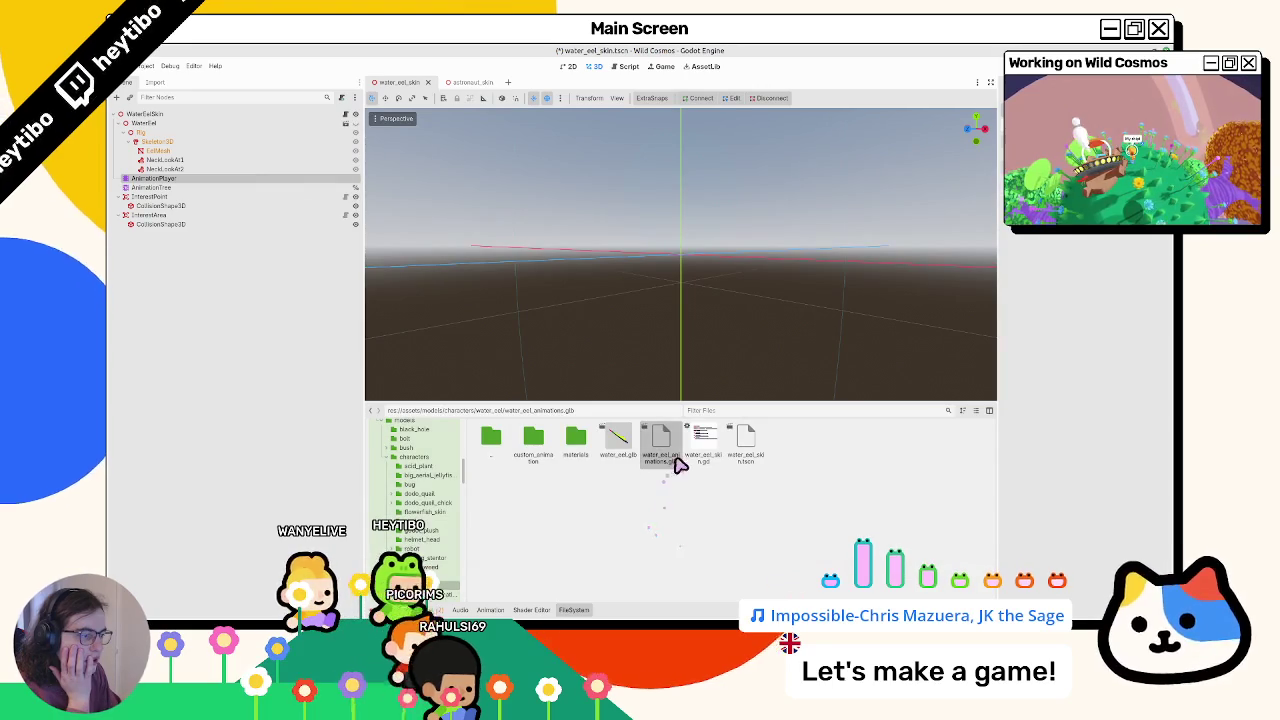
# Enable Save to File for the RESET animation to custom_animation/RESET.res and reimport
pyautogui.doubleClick(662, 438)
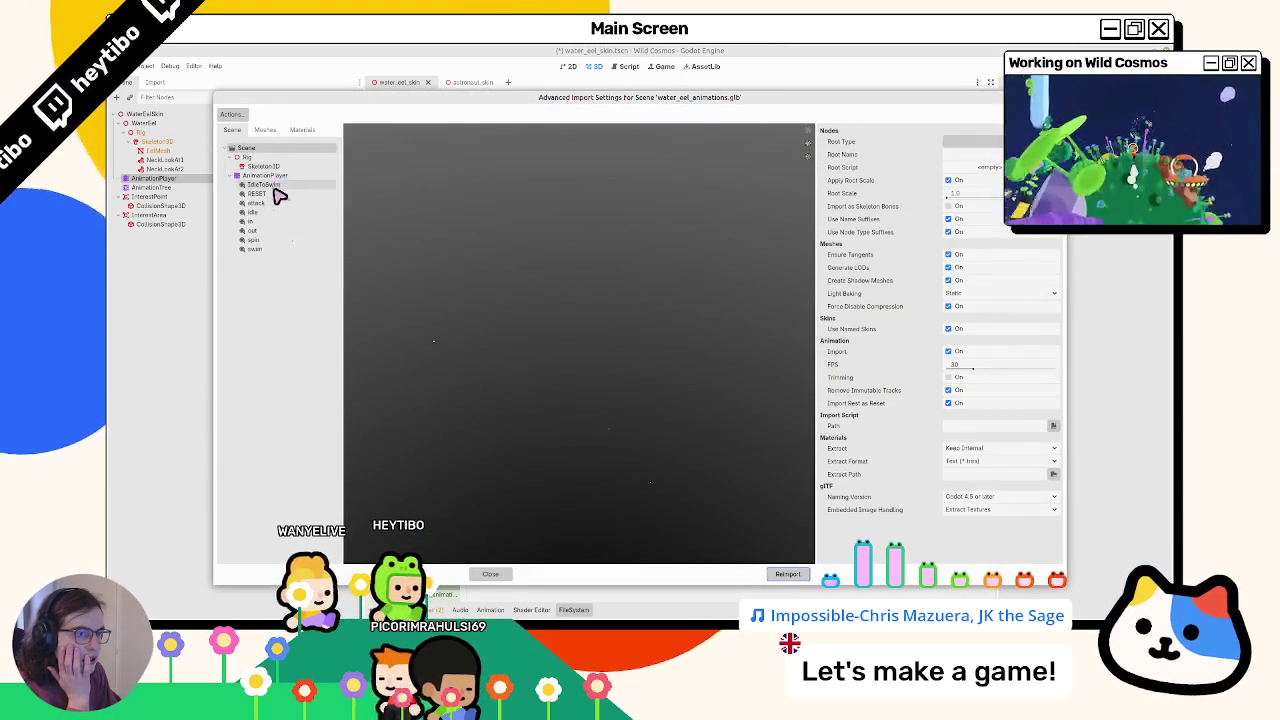
pyautogui.click(278, 195)
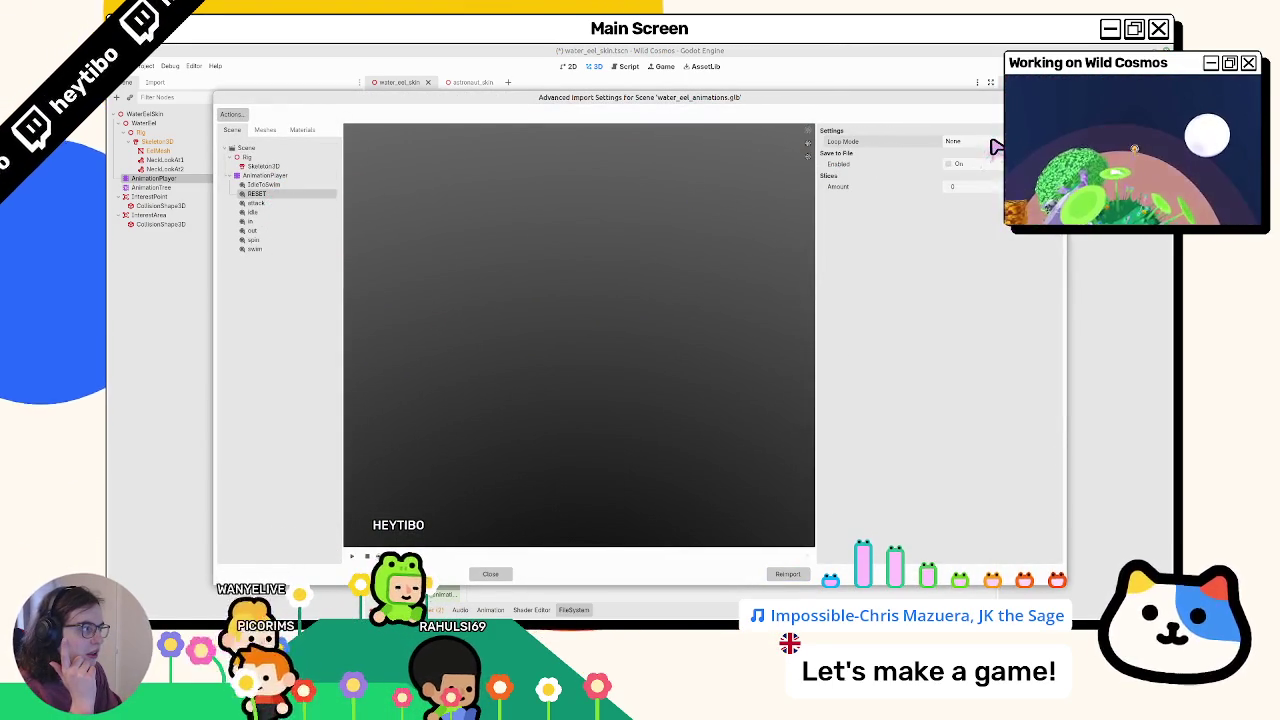
pyautogui.click(958, 166)
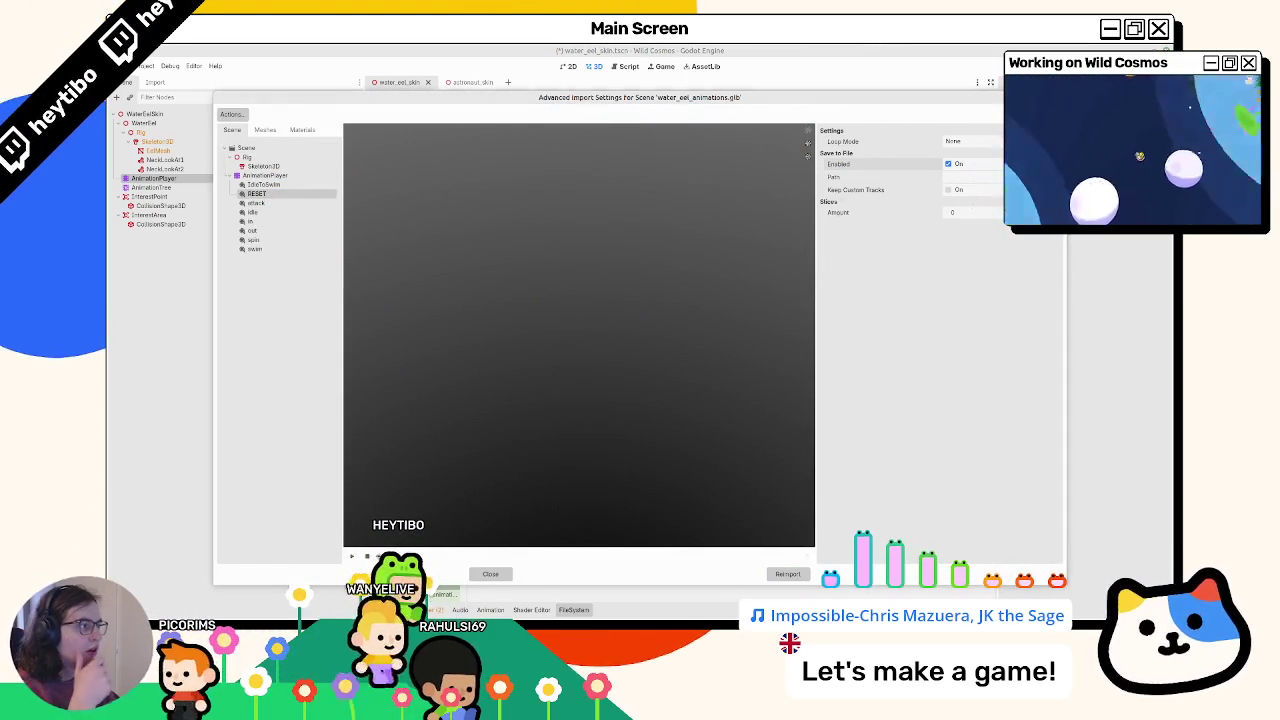
pyautogui.click(958, 177)
pyautogui.click(454, 364)
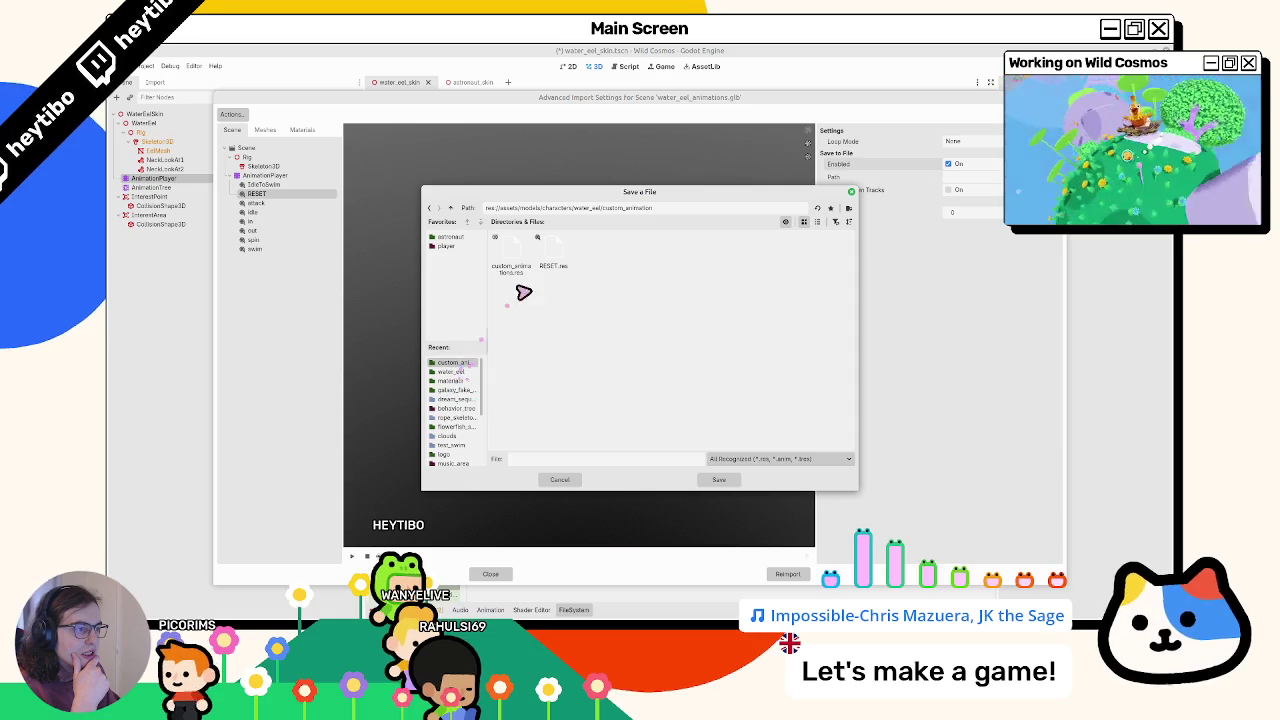
pyautogui.doubleClick(558, 264)
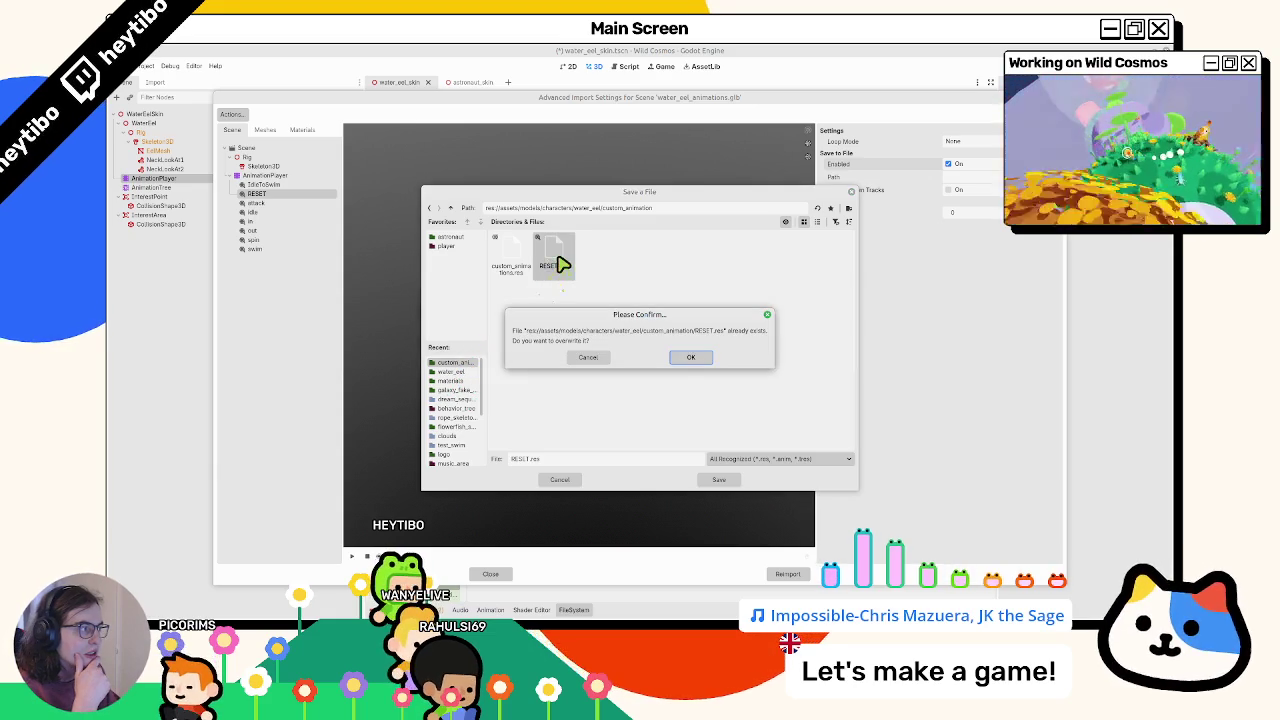
pyautogui.click(691, 359)
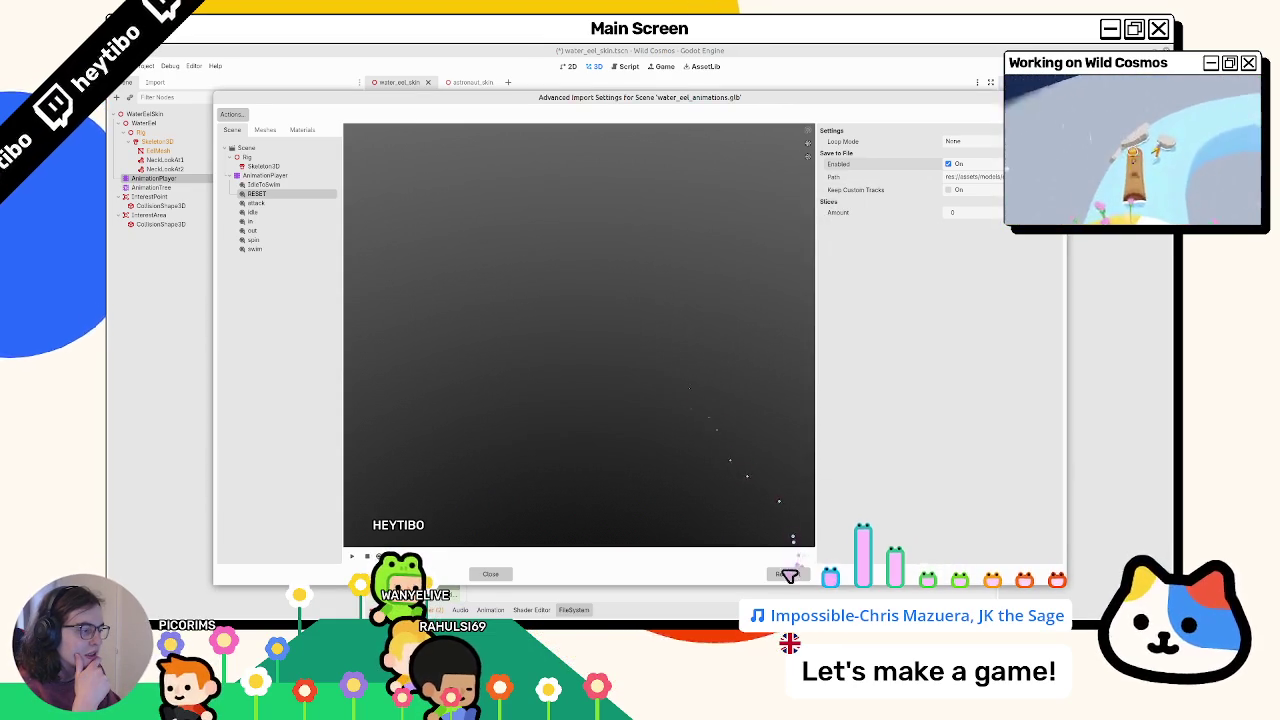
pyautogui.click(790, 571)
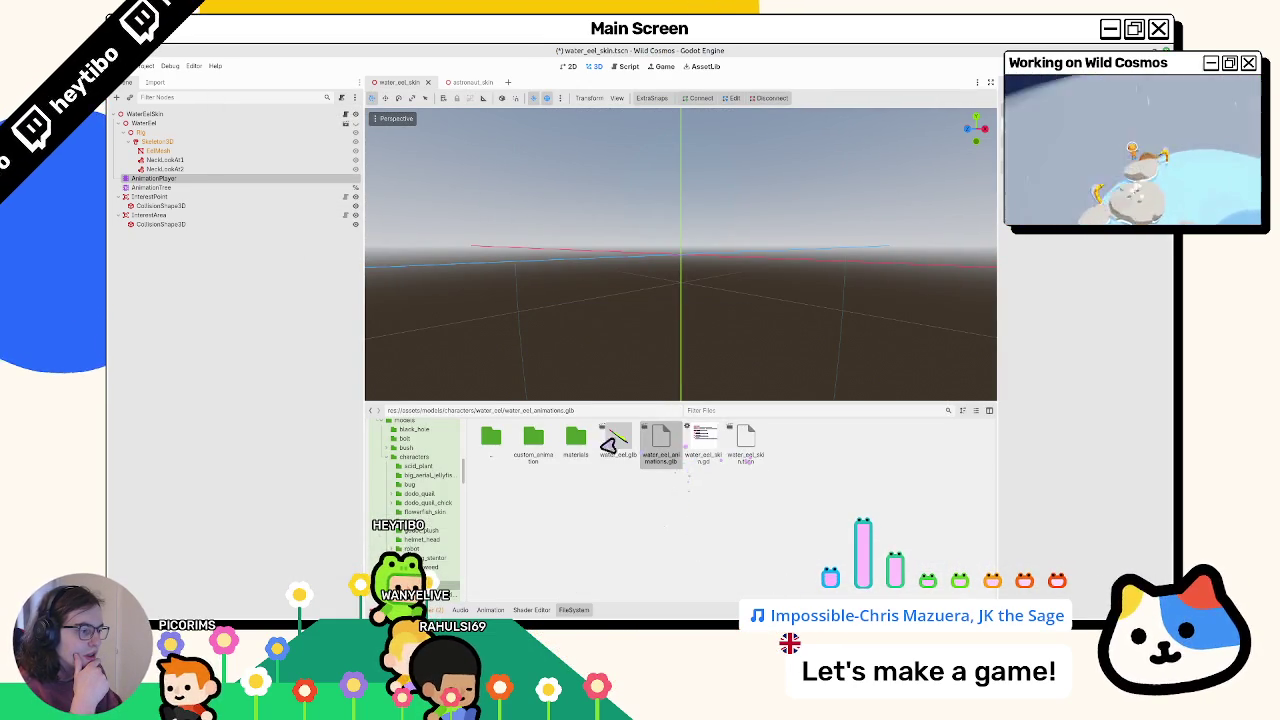
pyautogui.doubleClick(537, 452)
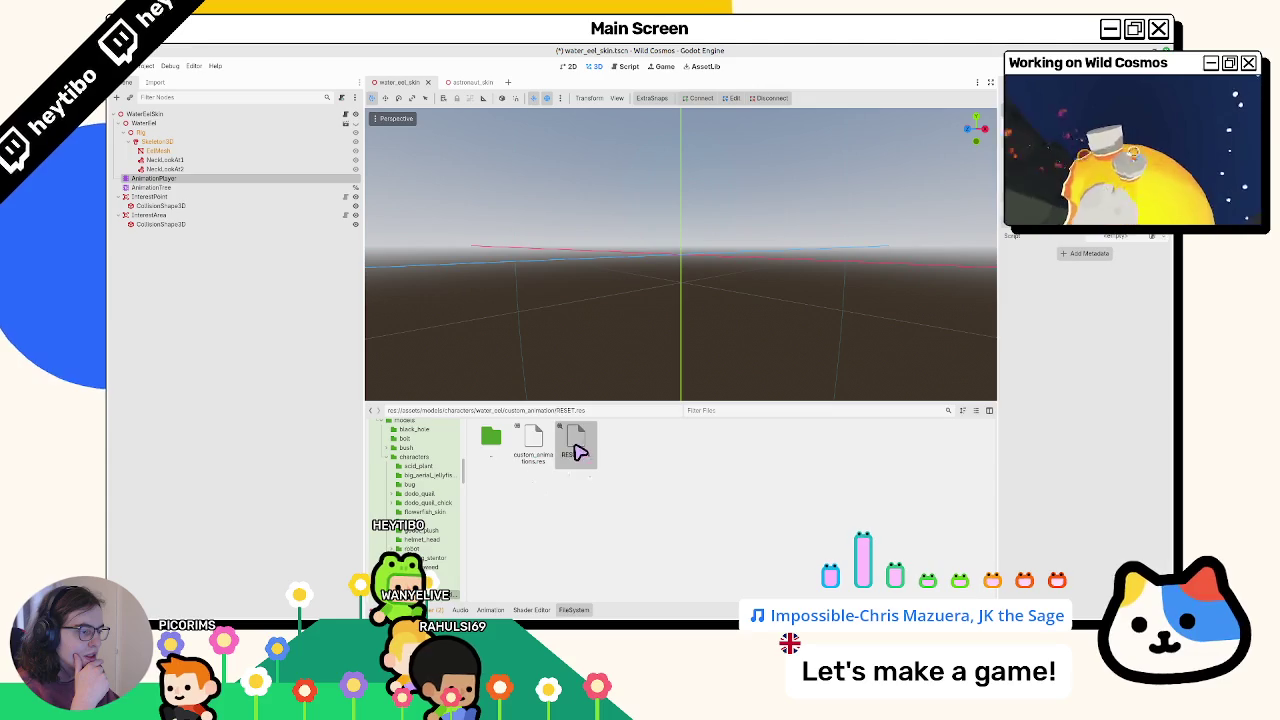
# Select the eel's AnimationPlayer and show the RESET animation's timeline
pyautogui.click(165, 178)
pyautogui.click(165, 187)
pyautogui.click(168, 179)
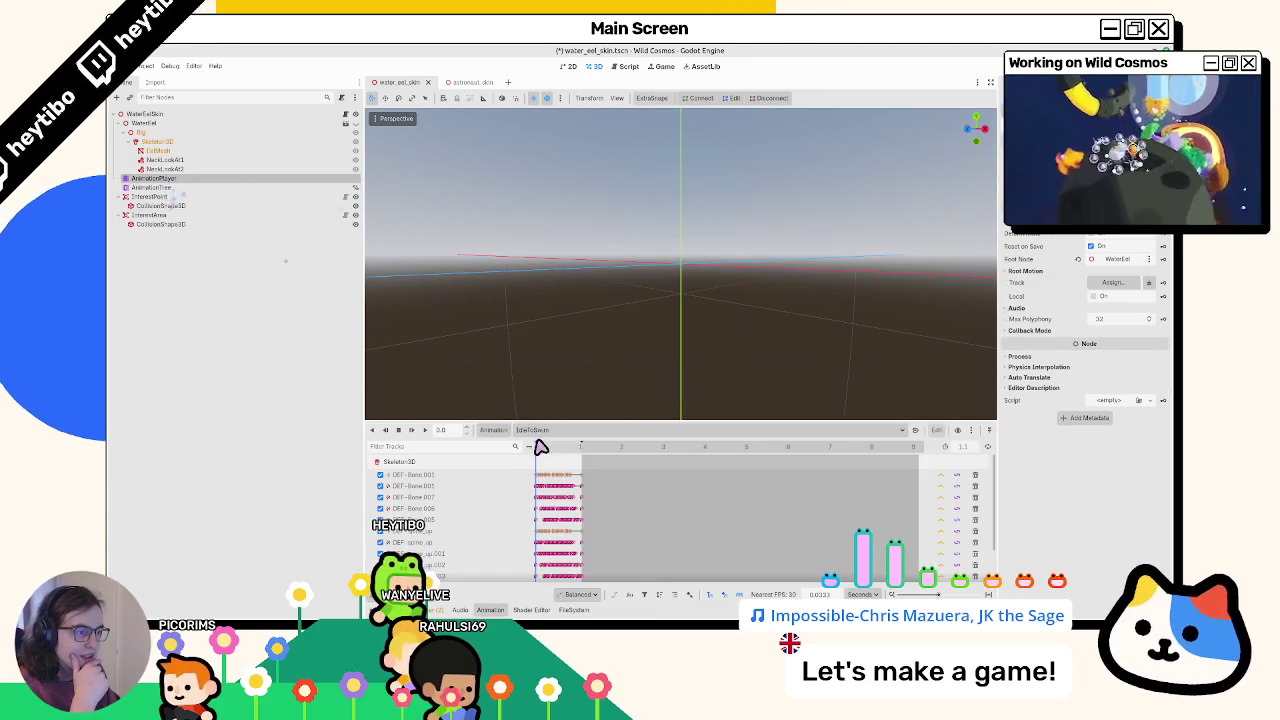
pyautogui.click(538, 431)
pyautogui.click(540, 432)
pyautogui.click(541, 432)
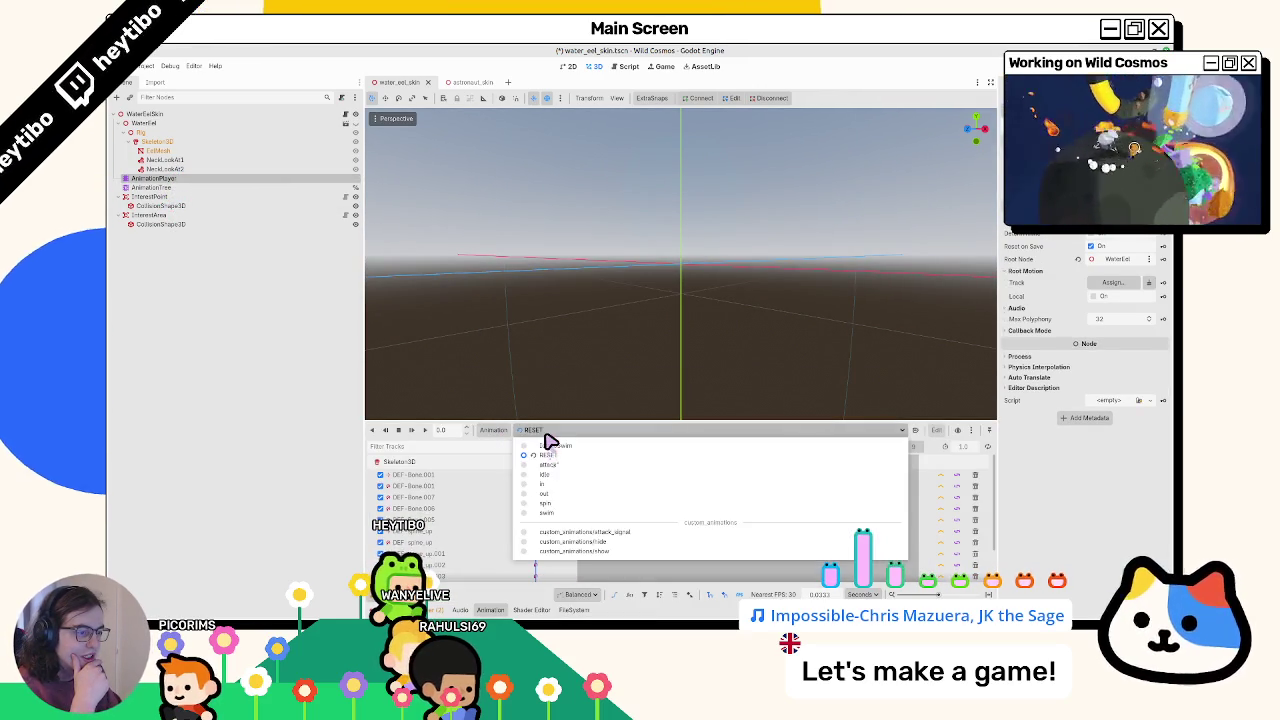
pyautogui.click(545, 455)
pyautogui.click(548, 440)
# Check that the [Global] library lists IdleToSwim, RESET, attack and idle
pyautogui.click(491, 434)
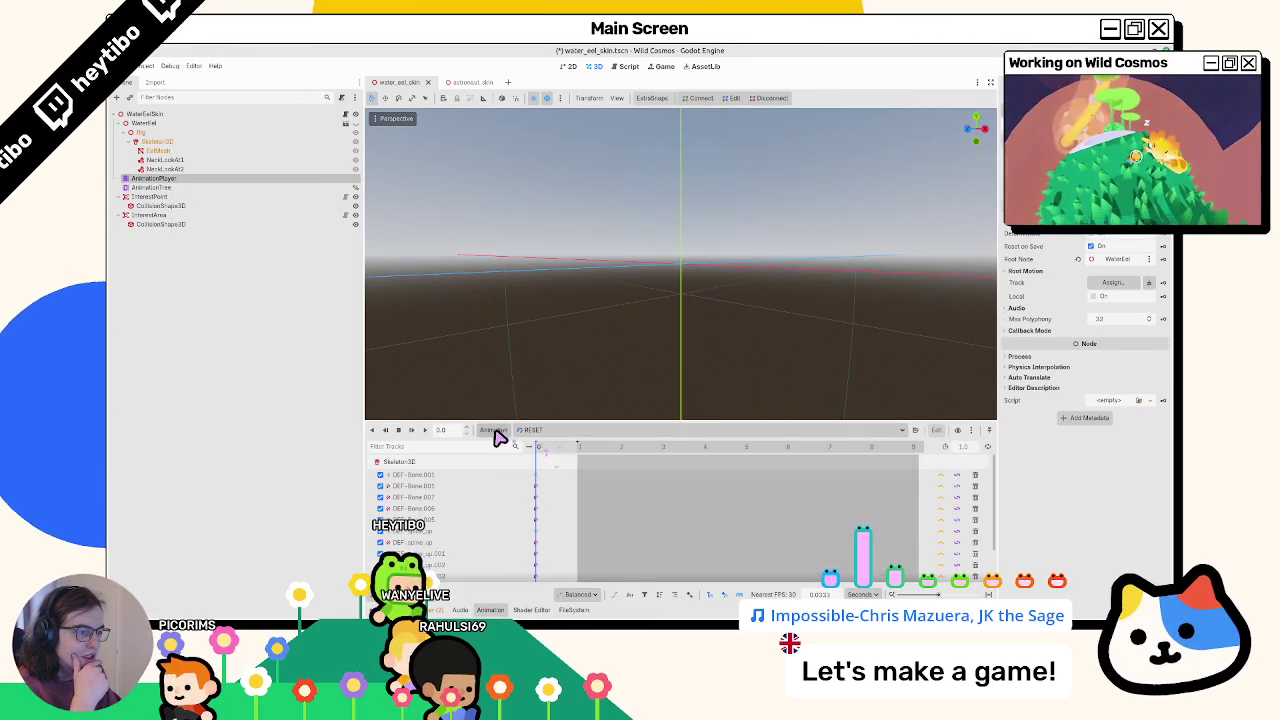
pyautogui.click(491, 432)
pyautogui.click(508, 467)
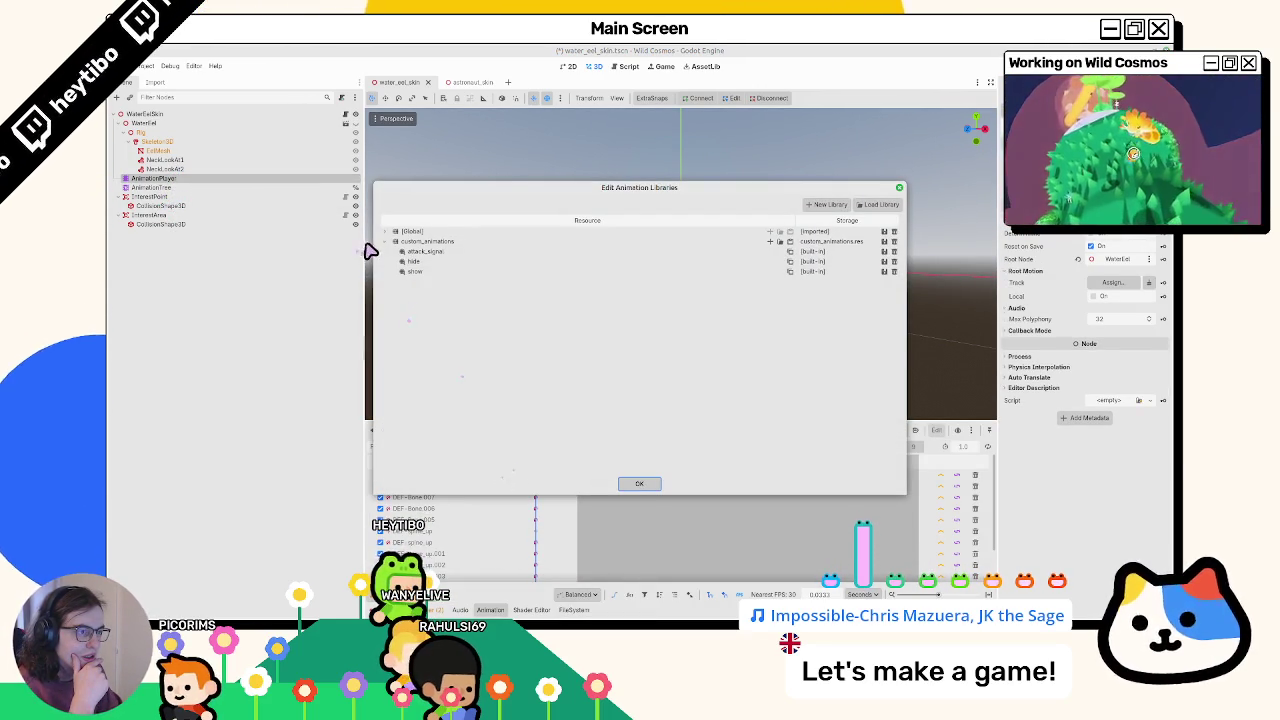
pyautogui.click(394, 232)
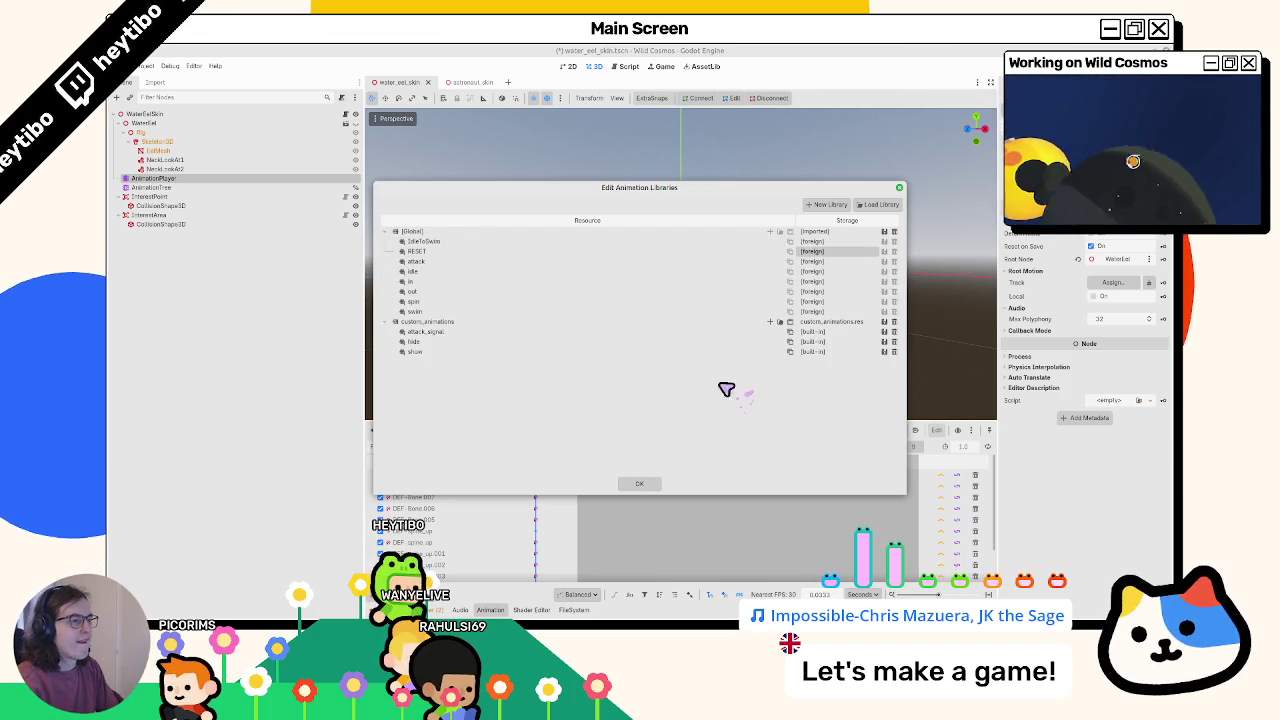
pyautogui.click(475, 233)
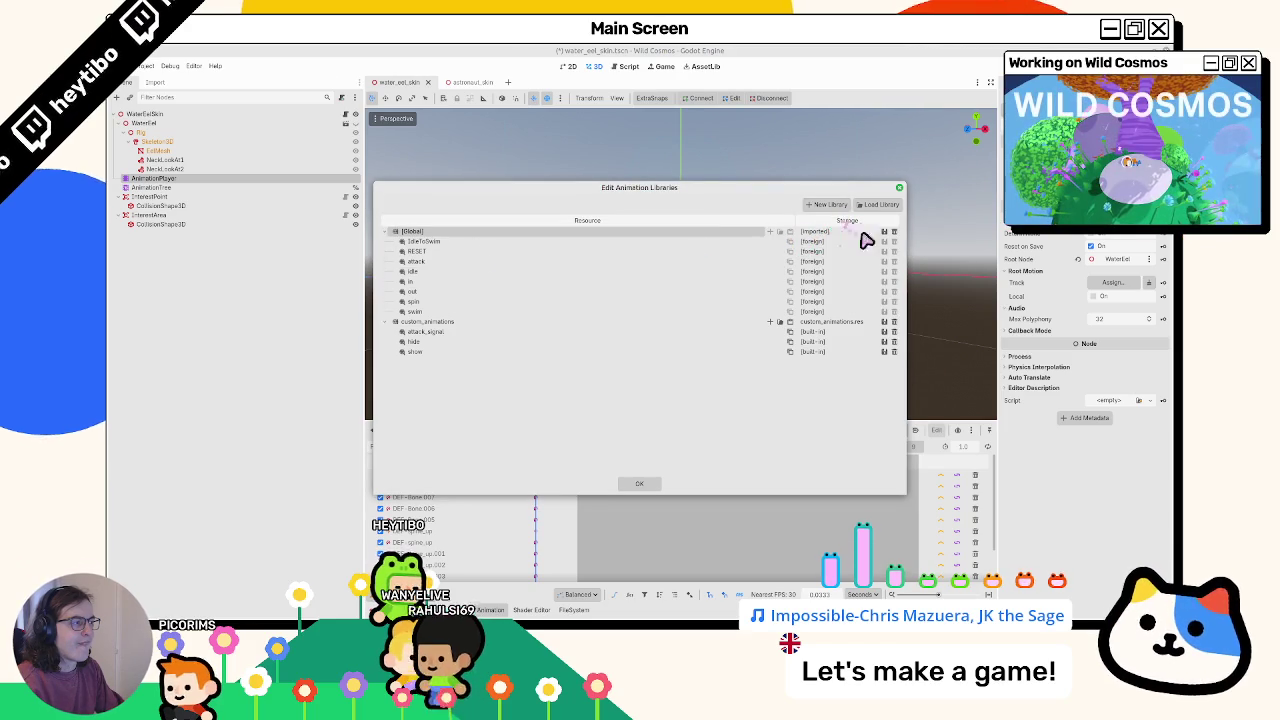
pyautogui.click(639, 483)
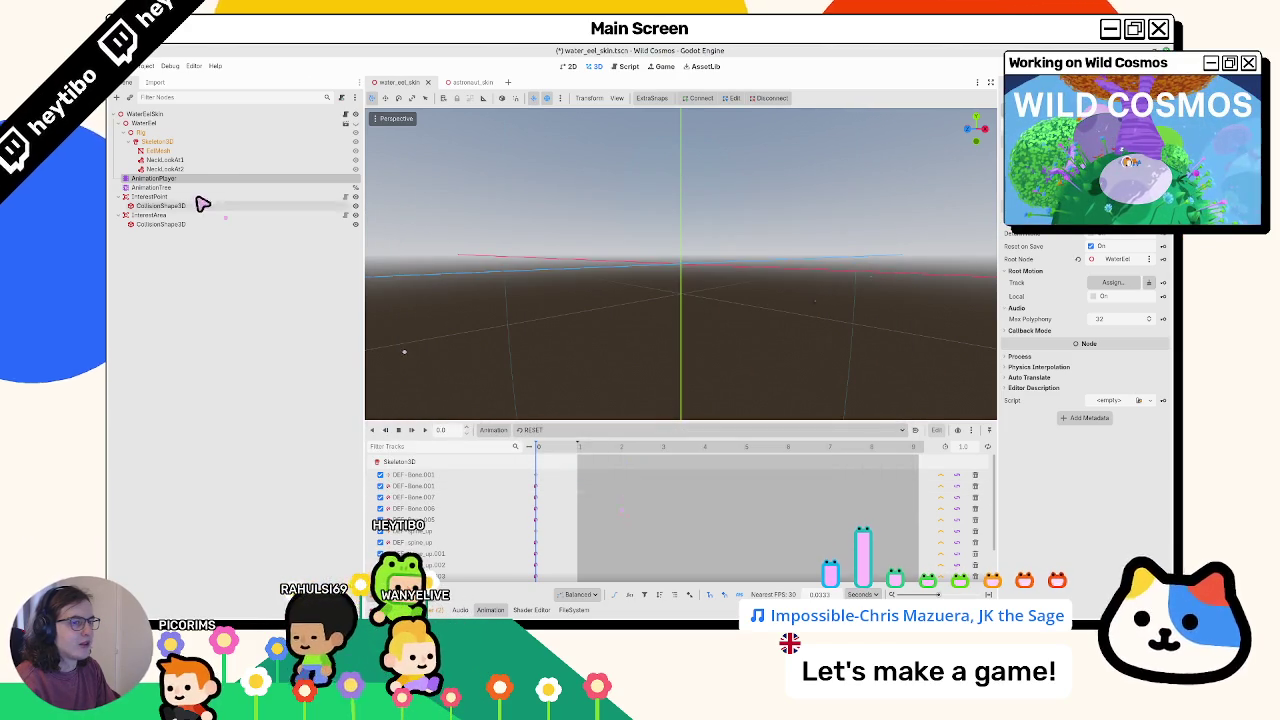
# Inspect the AnimationTree, RESET.res and custom_animations.res, then open astronaut_skin.tscn
pyautogui.click(195, 190)
pyautogui.click(199, 180)
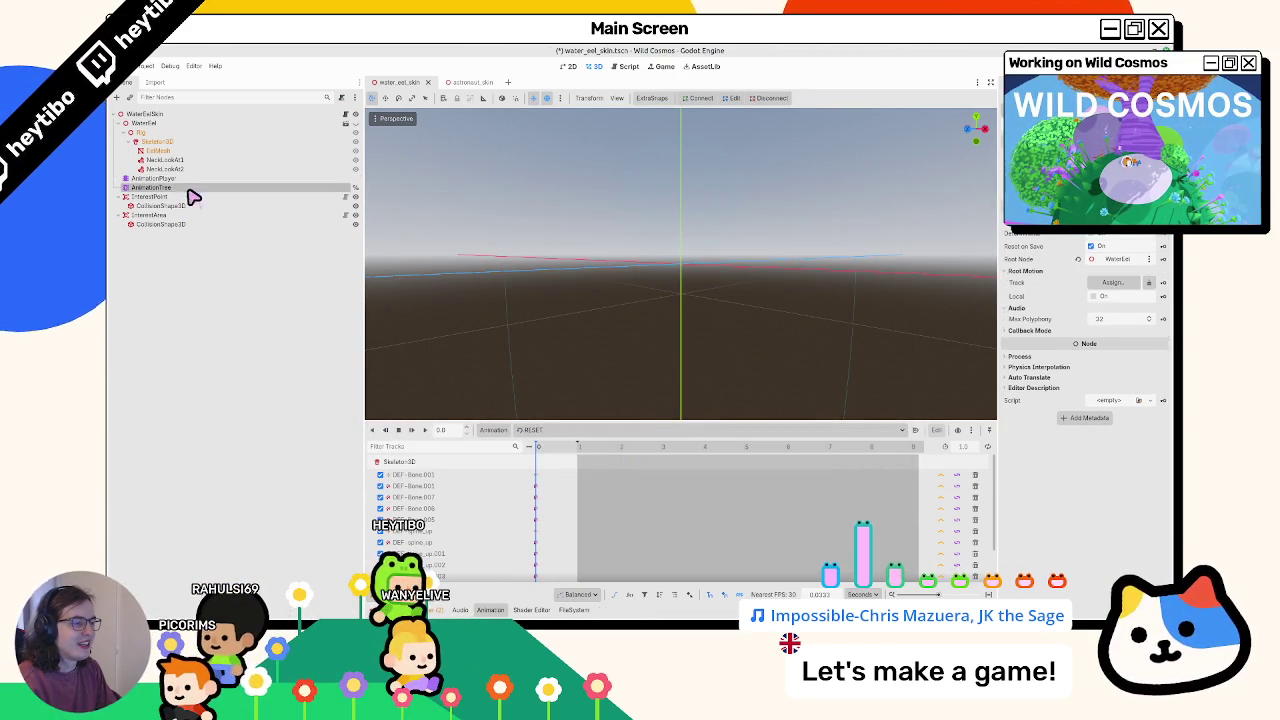
pyautogui.click(195, 190)
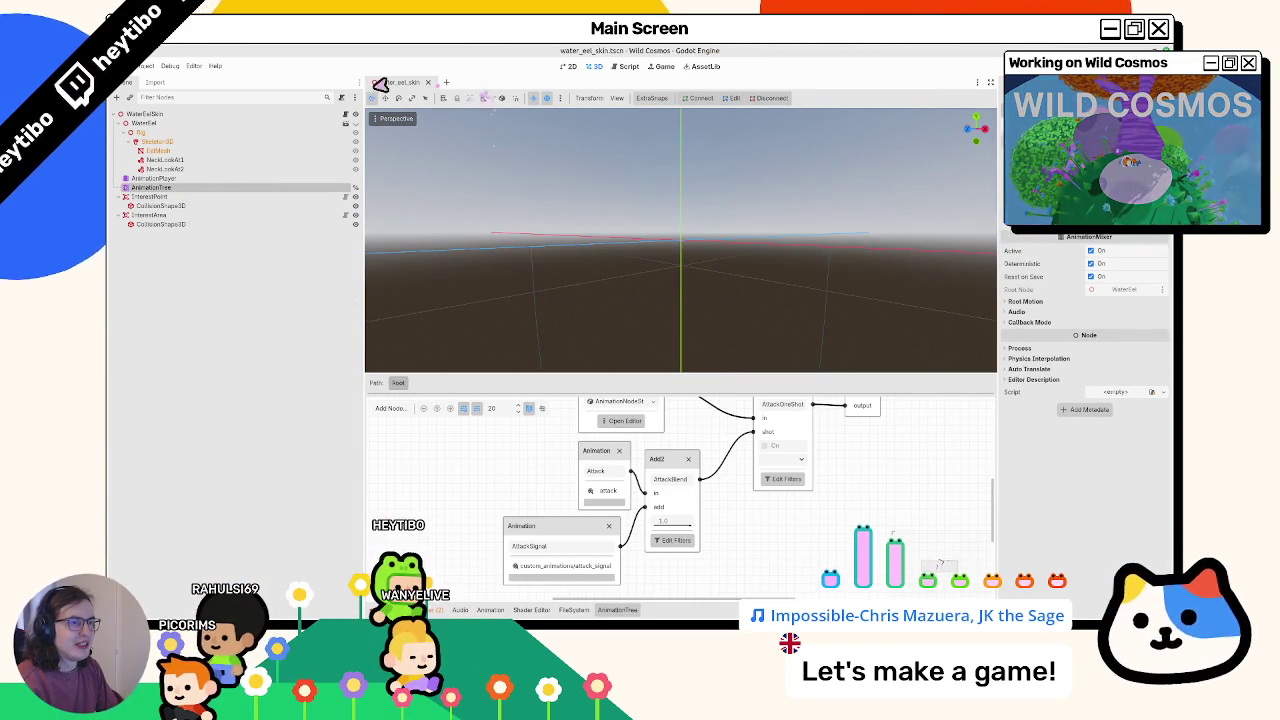
pyautogui.click(574, 610)
pyautogui.click(564, 460)
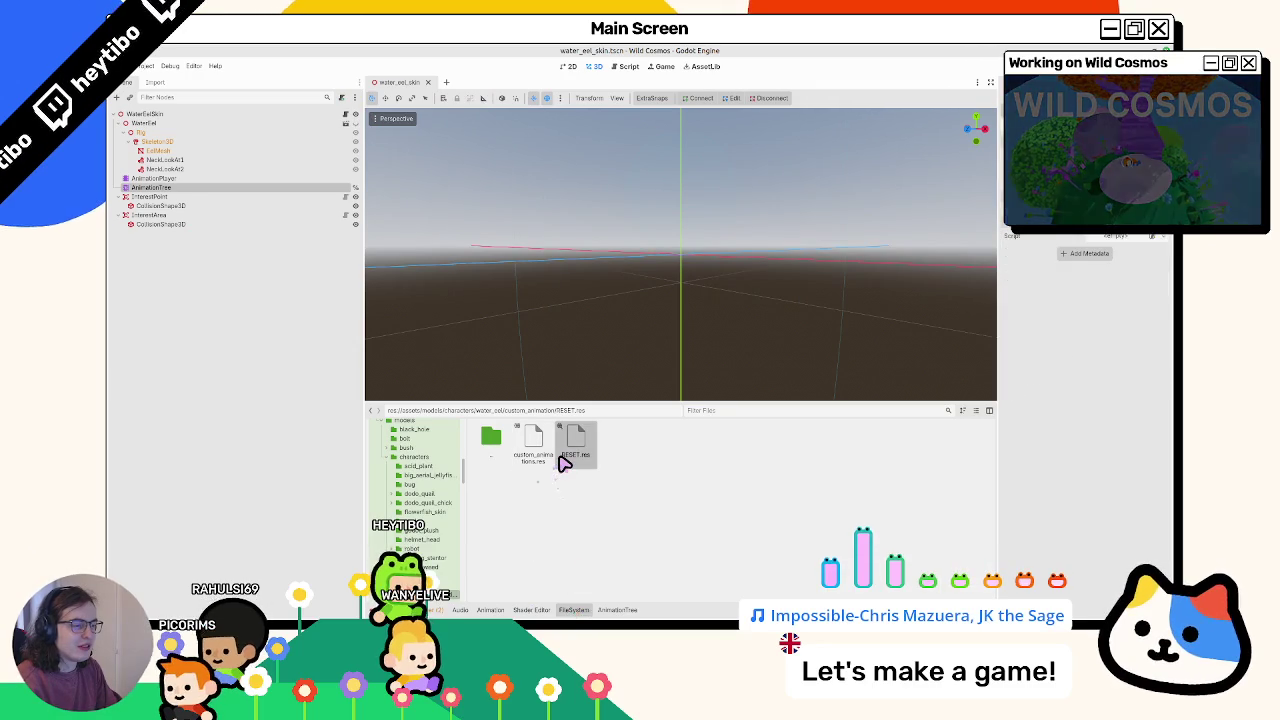
pyautogui.click(543, 458)
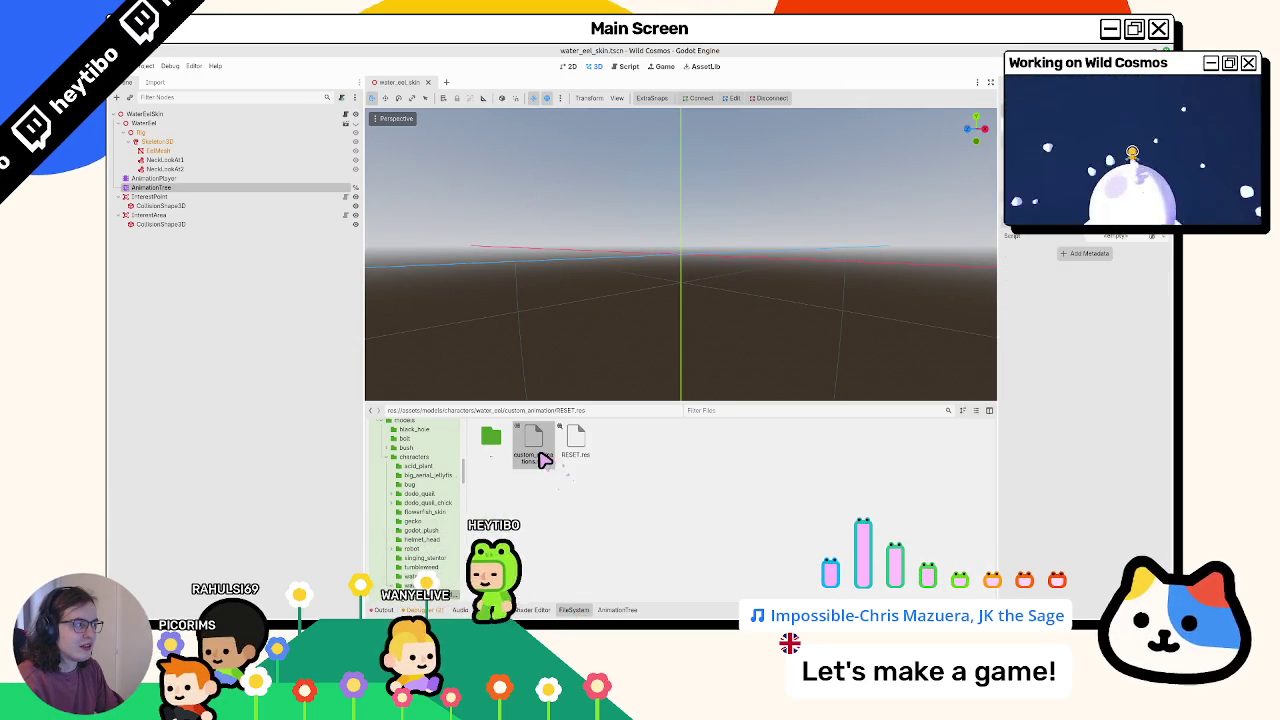
pyautogui.doubleClick(512, 461)
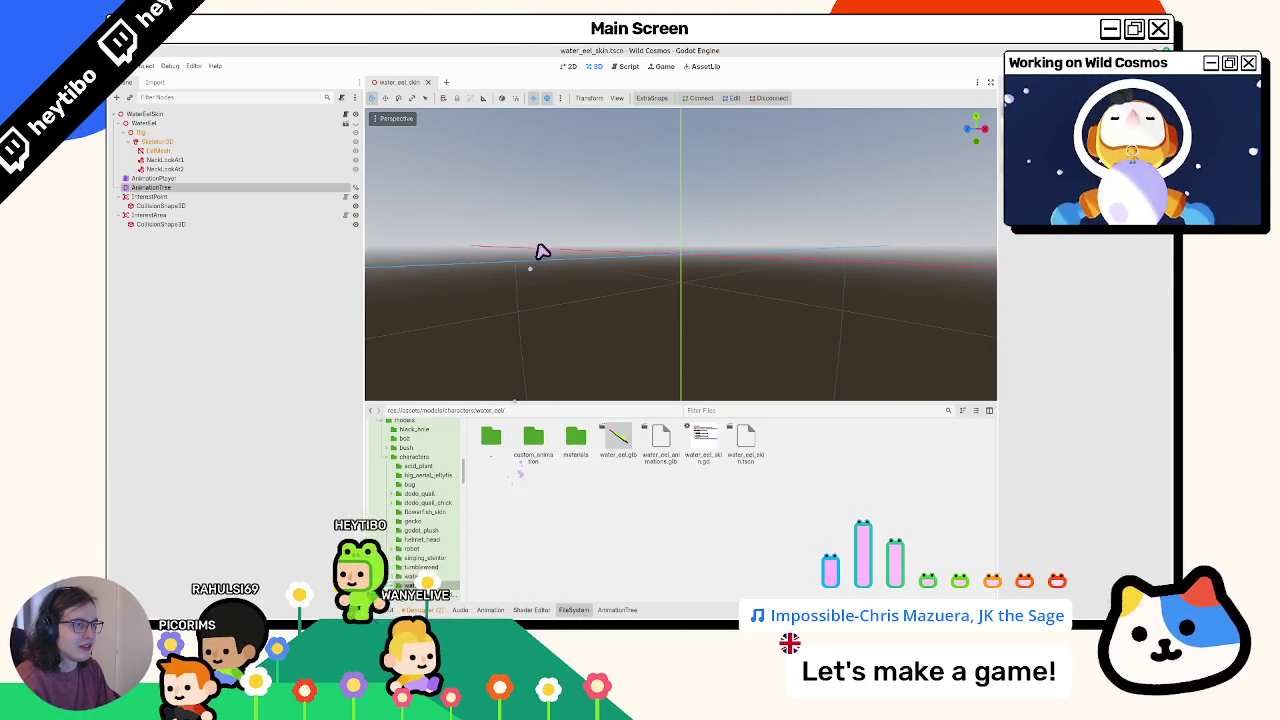
pyautogui.hotkey('ctrl', 'shift', 'o')
pyautogui.doubleClick(534, 260)
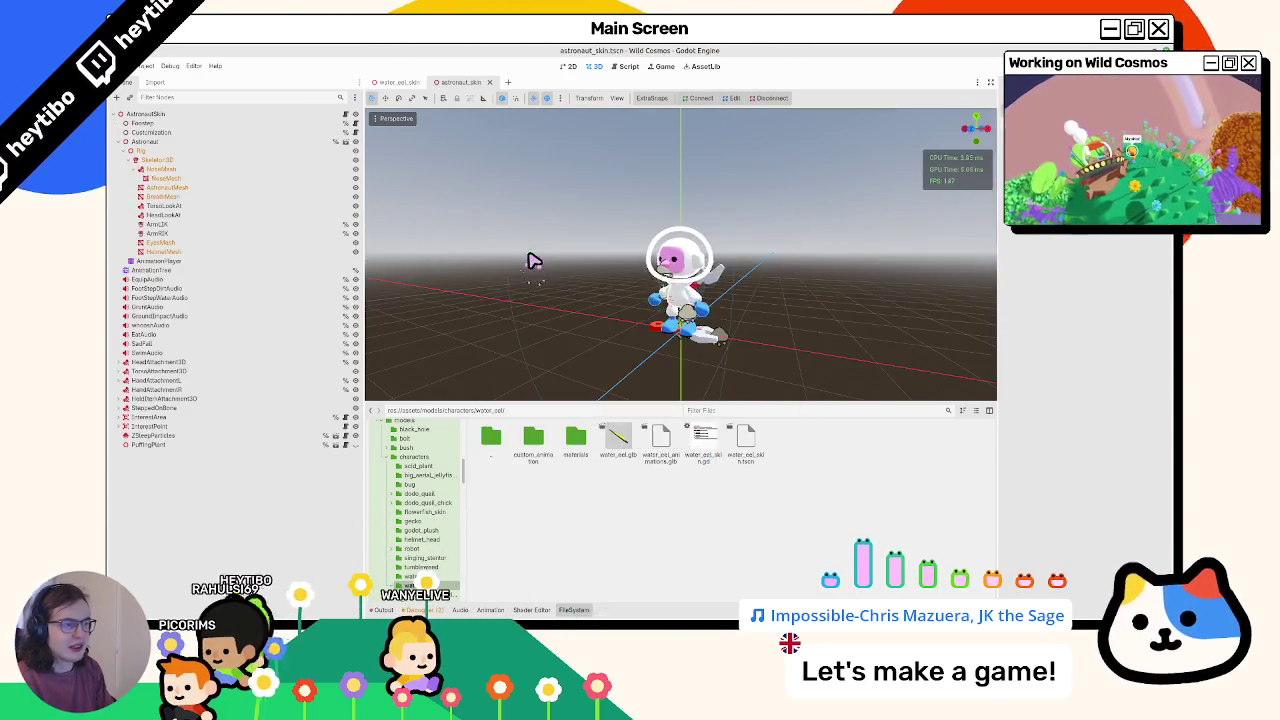
# Inspect the astronaut's AnimationTree, dismiss the imported-animation warning, review tracks, then close the tab
pyautogui.click(204, 270)
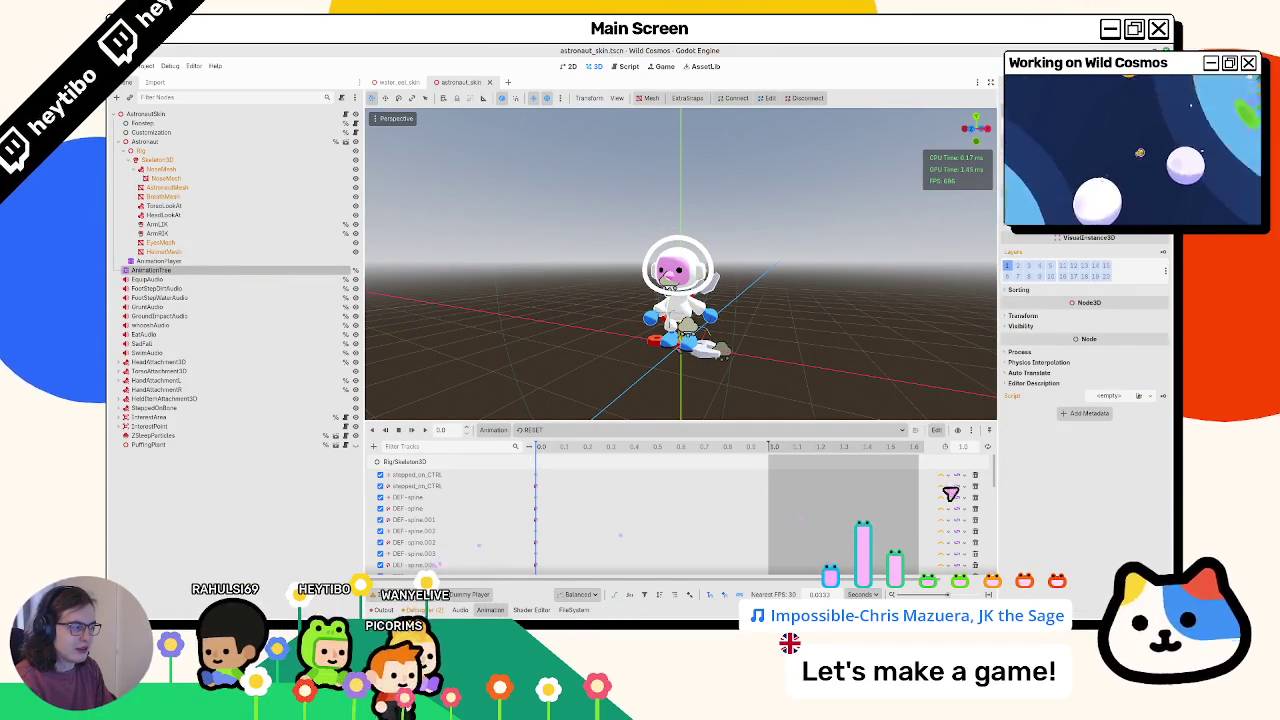
pyautogui.moveTo(787, 52)
pyautogui.mouseDown()
pyautogui.moveTo(700, 62)
pyautogui.moveTo(709, 70)
pyautogui.mouseUp()
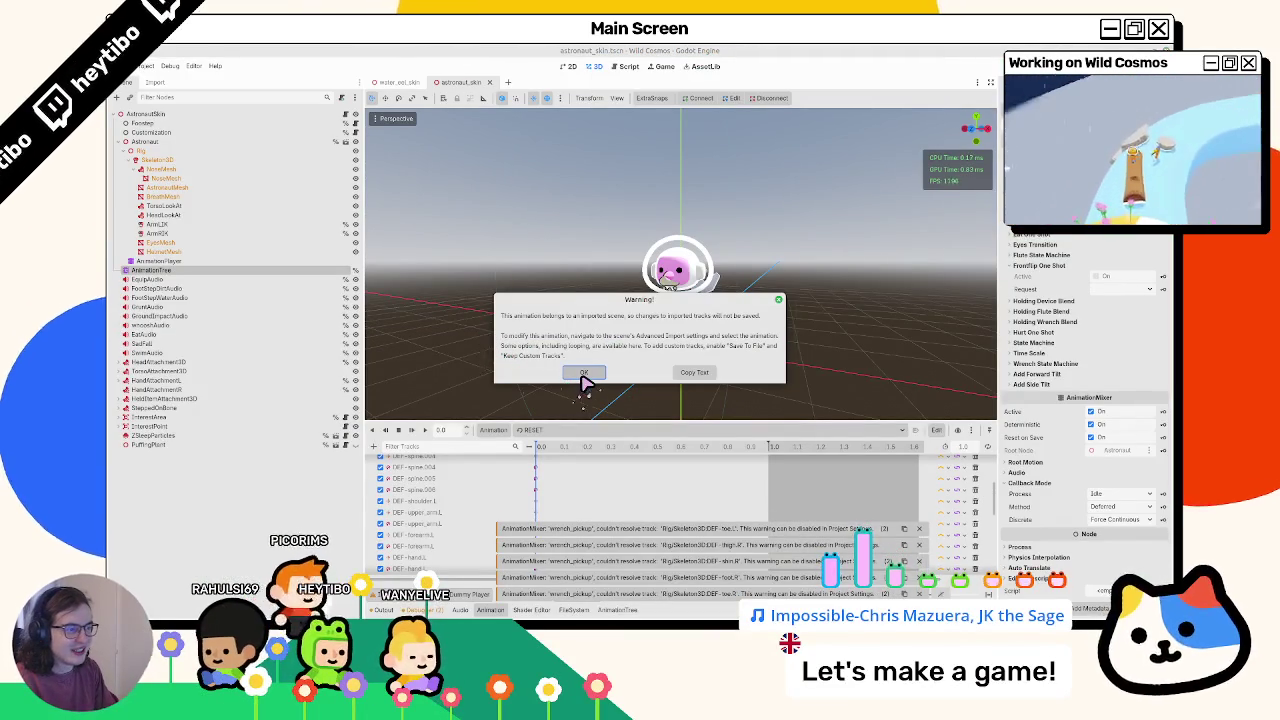
pyautogui.click(585, 378)
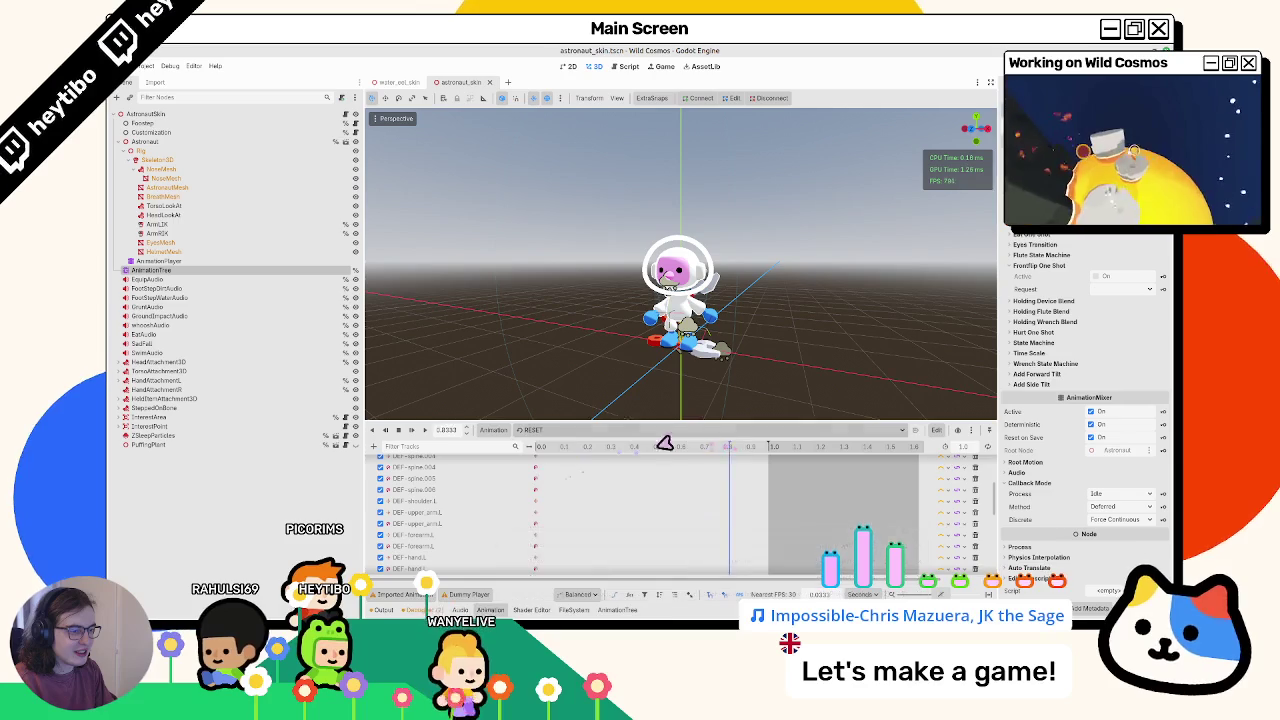
pyautogui.scroll(2, 504, 480)
pyautogui.scroll(-10, 510, 490)
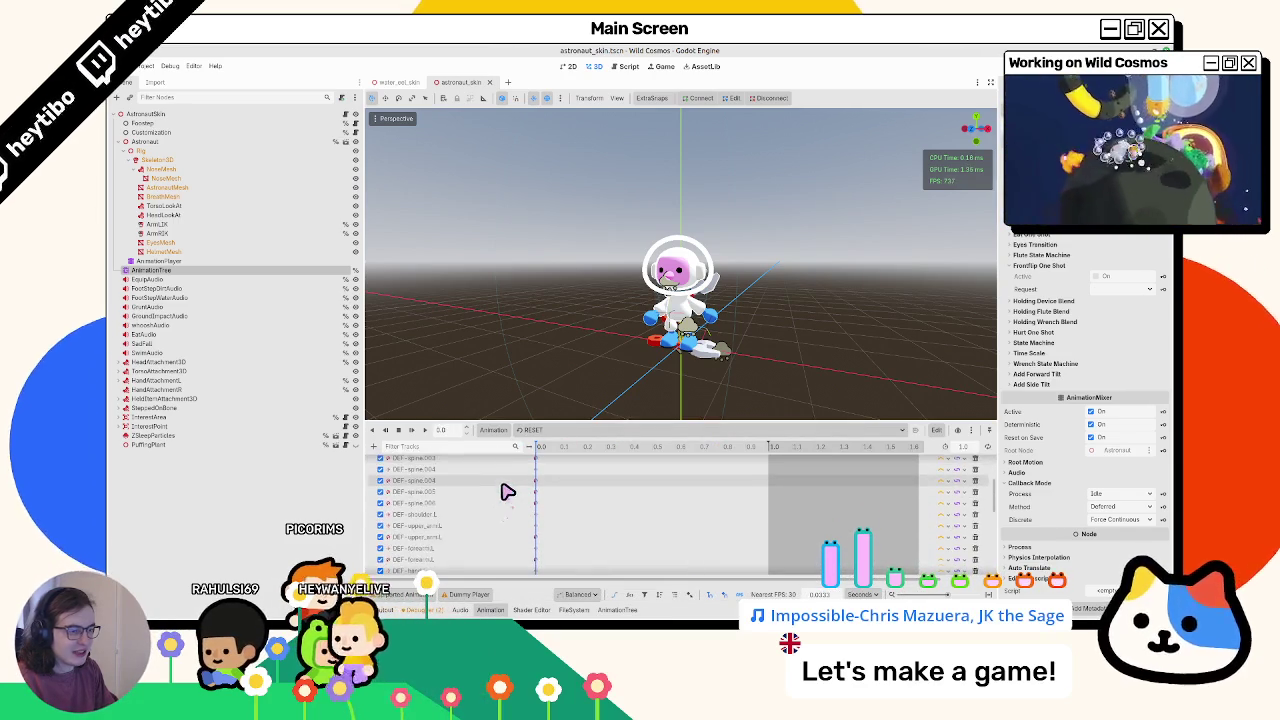
pyautogui.scroll(10, 522, 510)
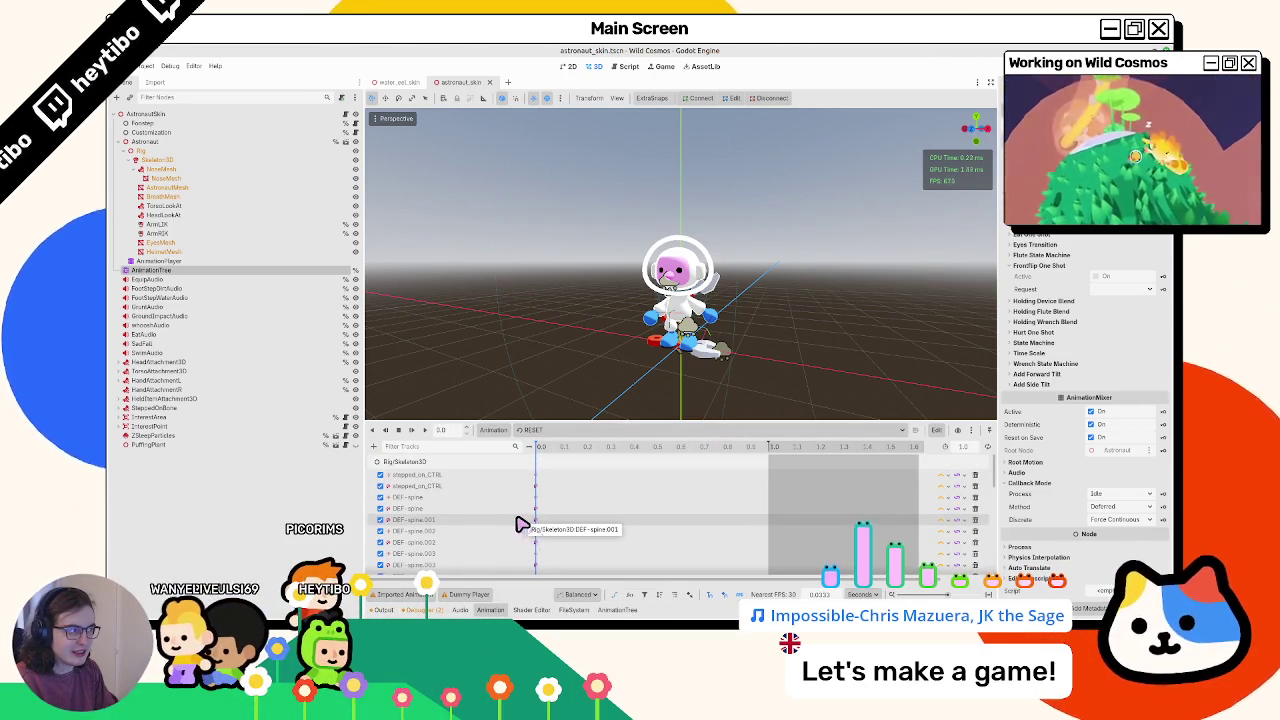
pyautogui.click(486, 84)
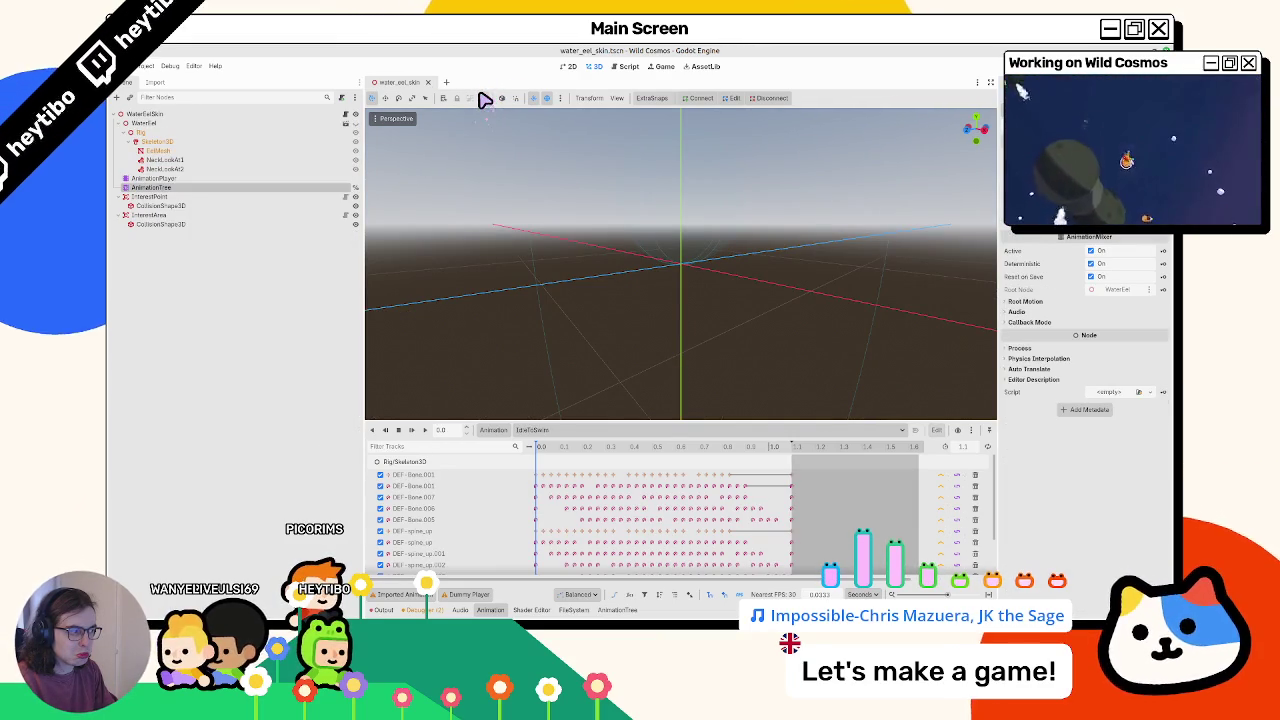
# Show the RESET animation and briefly review the eel's animation libraries
pyautogui.click(580, 431)
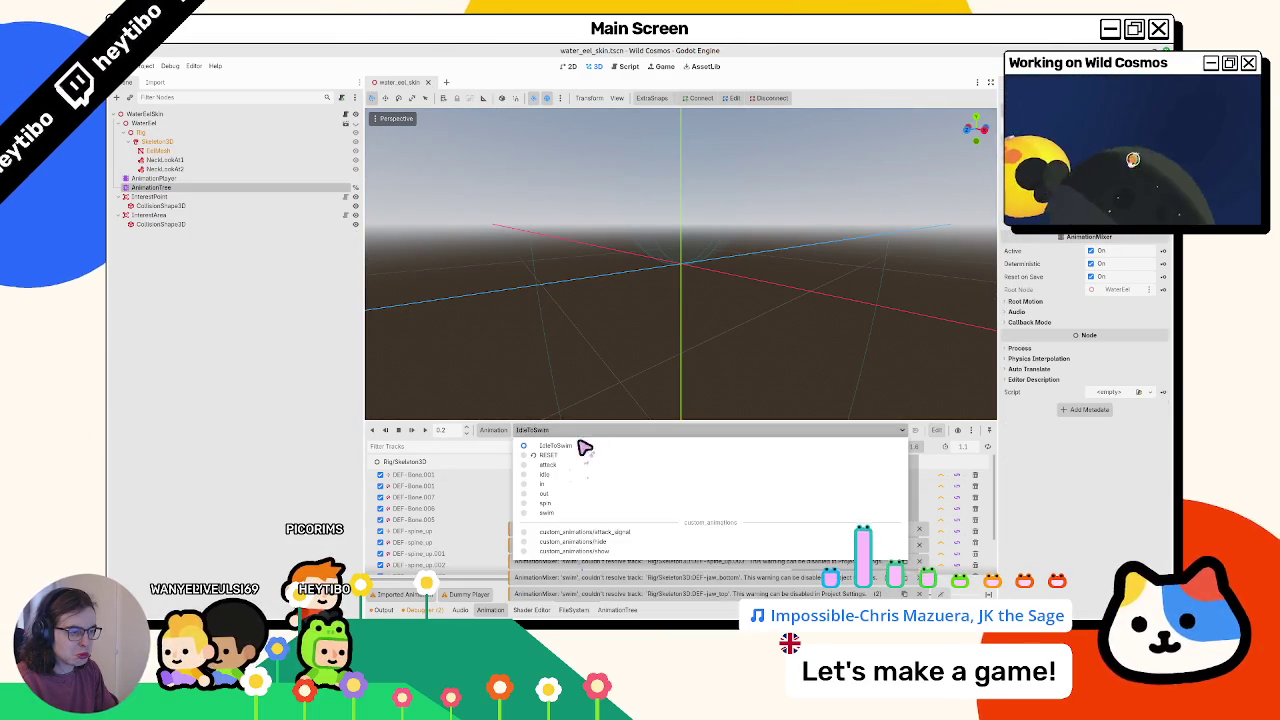
pyautogui.click(572, 455)
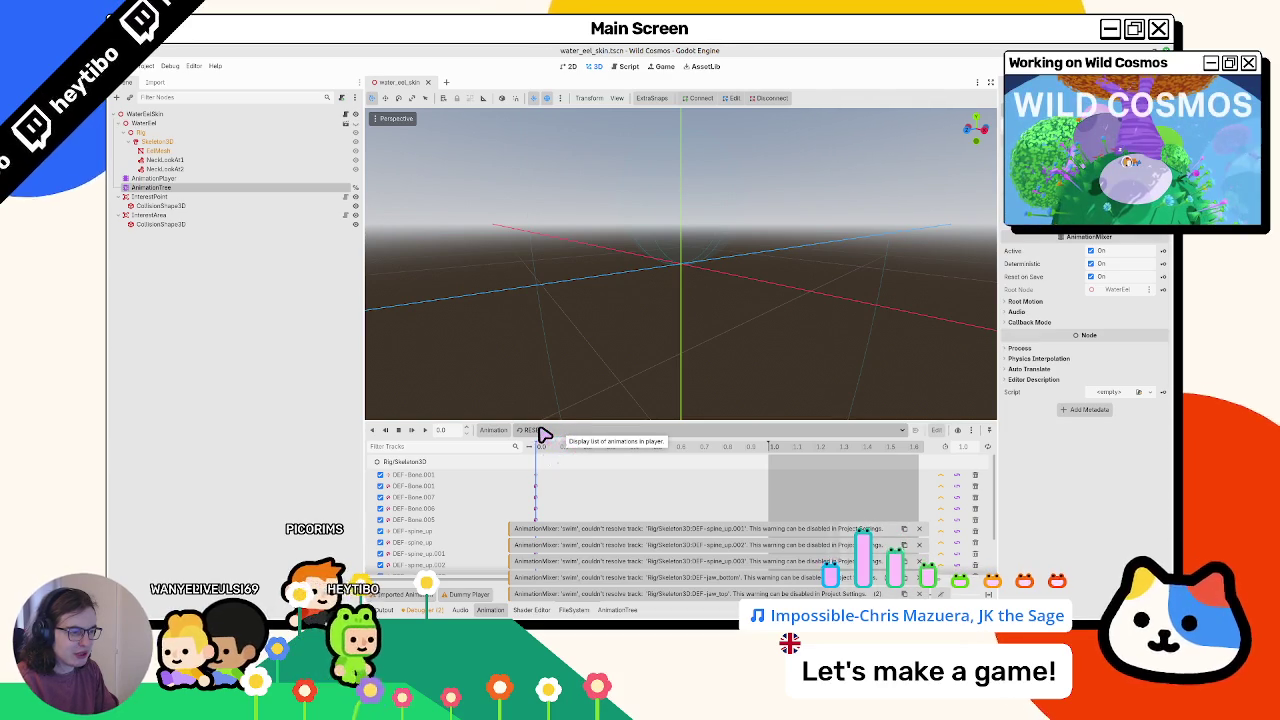
pyautogui.click(541, 432)
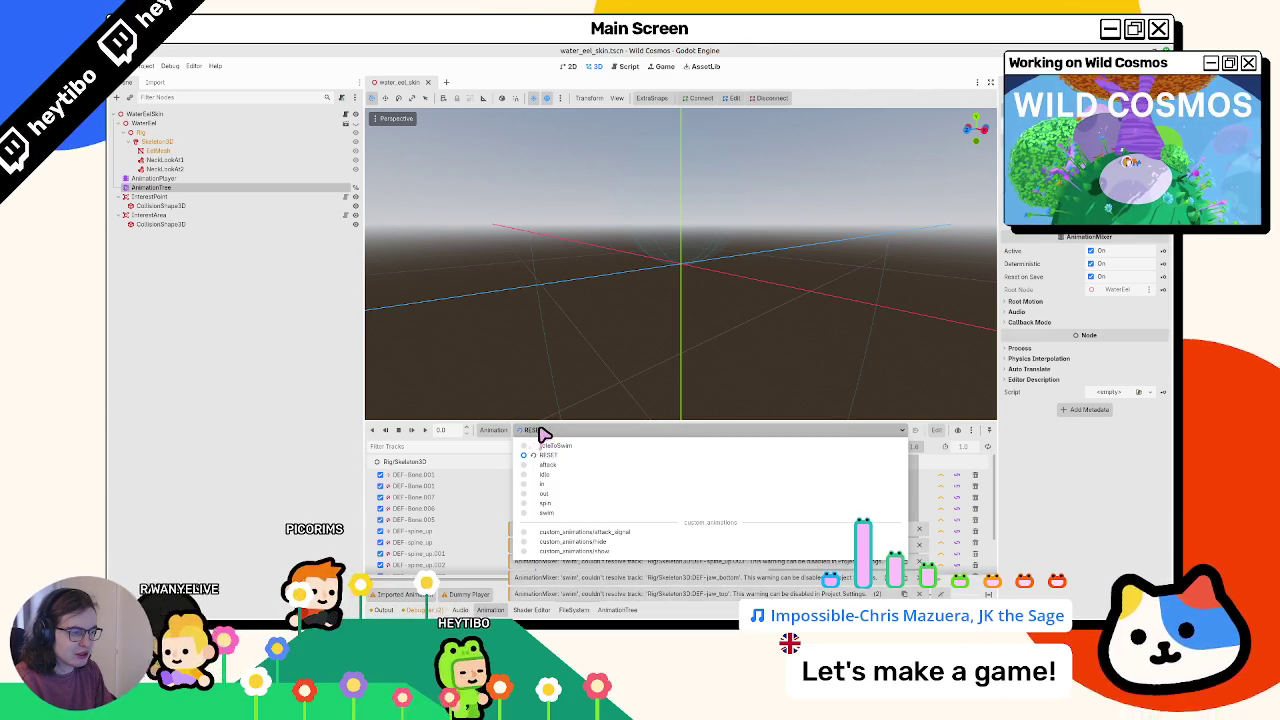
pyautogui.click(507, 432)
pyautogui.click(495, 430)
pyautogui.click(510, 461)
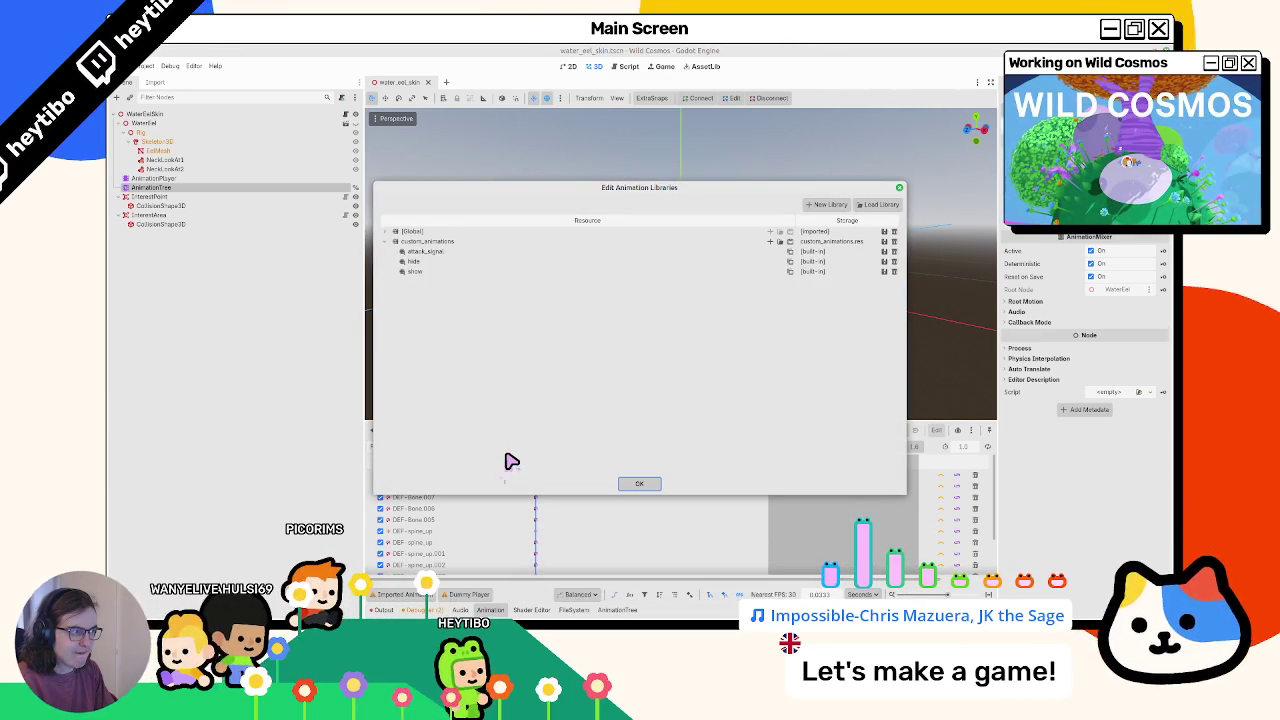
pyautogui.press('Escape')
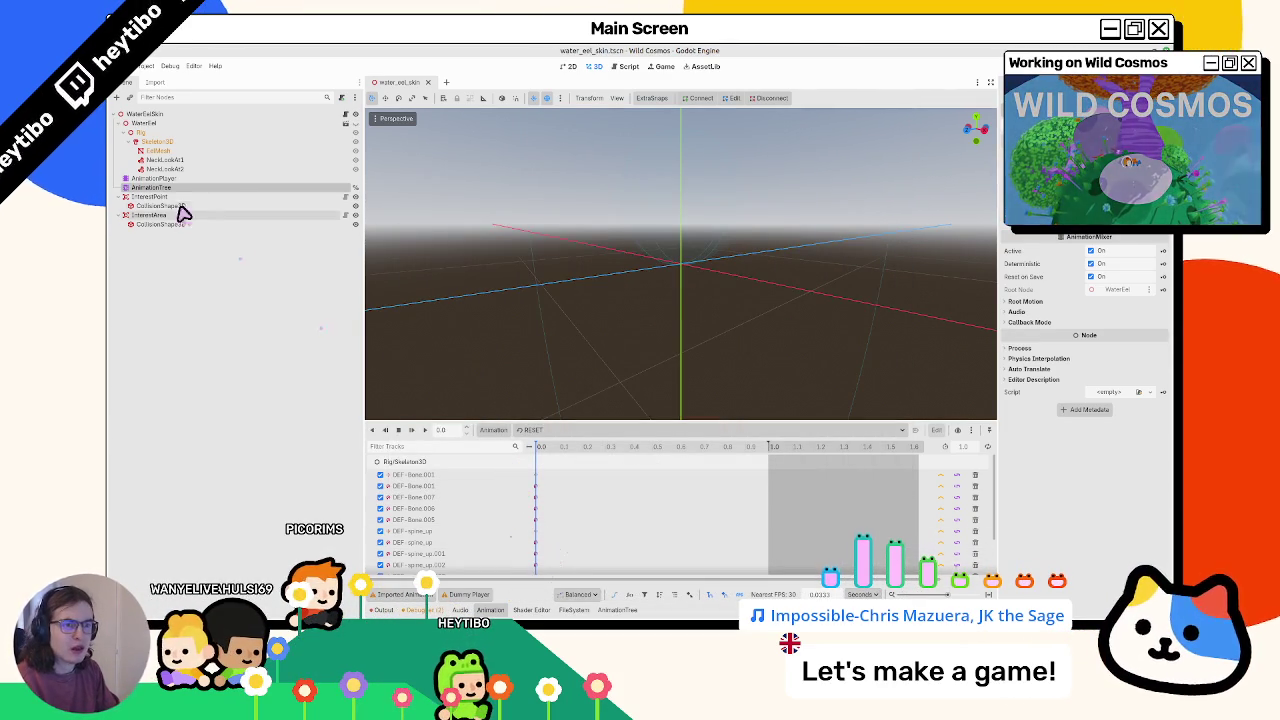
# Select the AnimationTree, then open and close water_eel_animations.glb's import settings
pyautogui.click(176, 189)
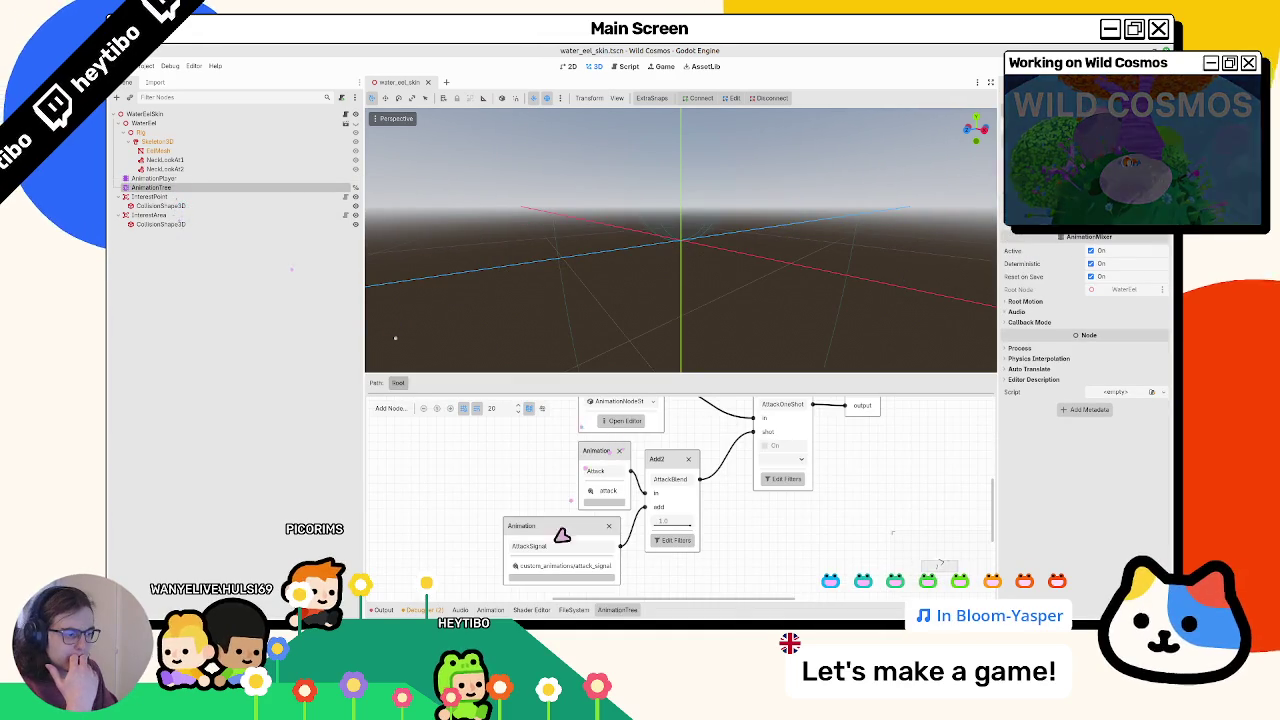
pyautogui.click(572, 609)
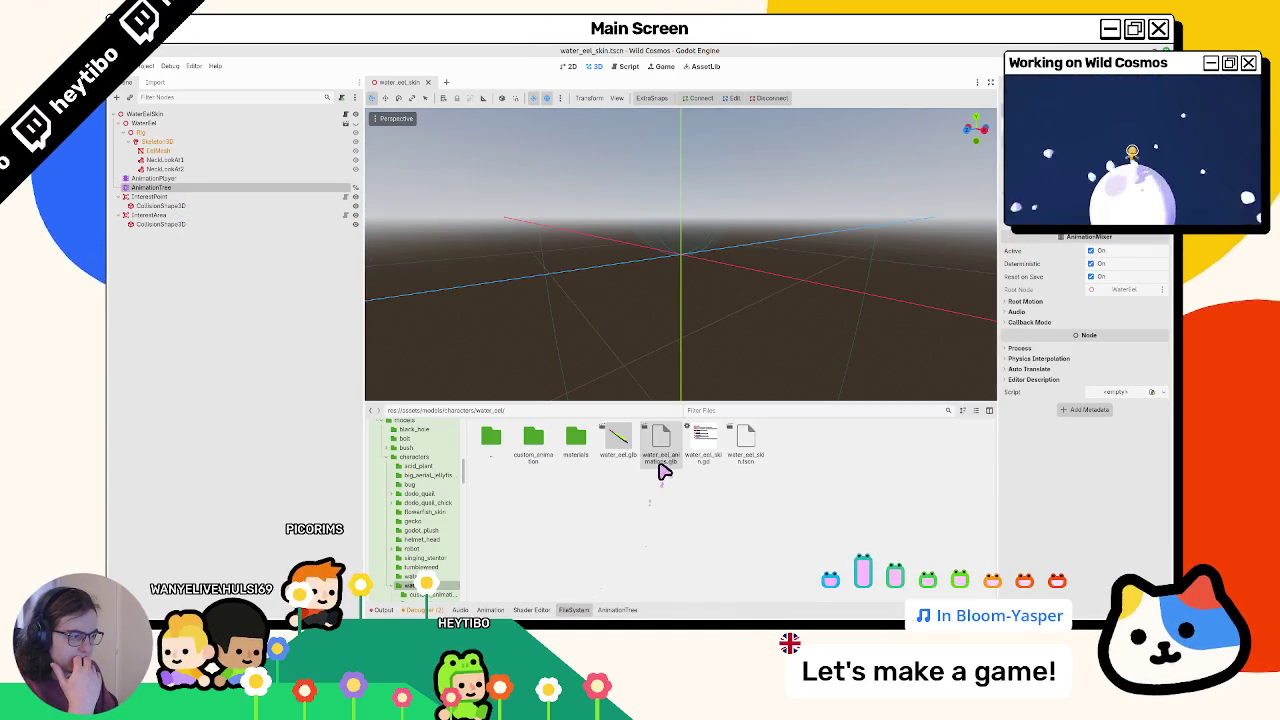
pyautogui.doubleClick(660, 466)
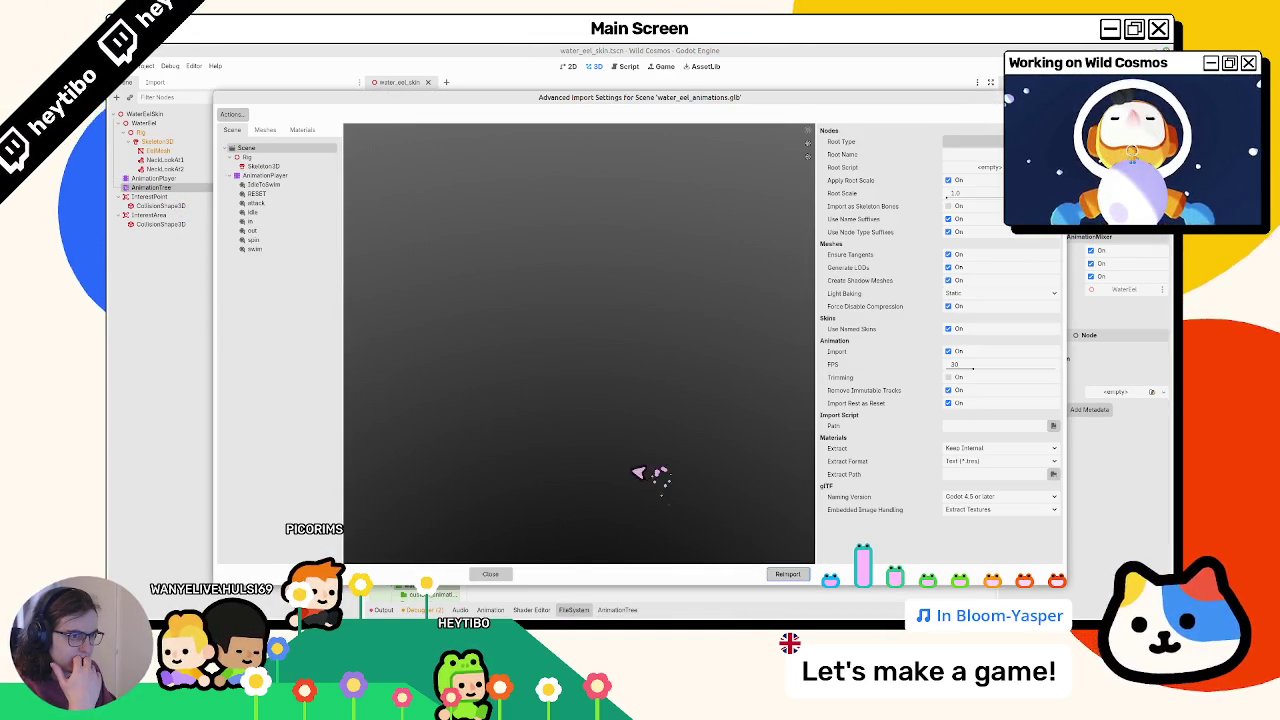
pyautogui.click(489, 575)
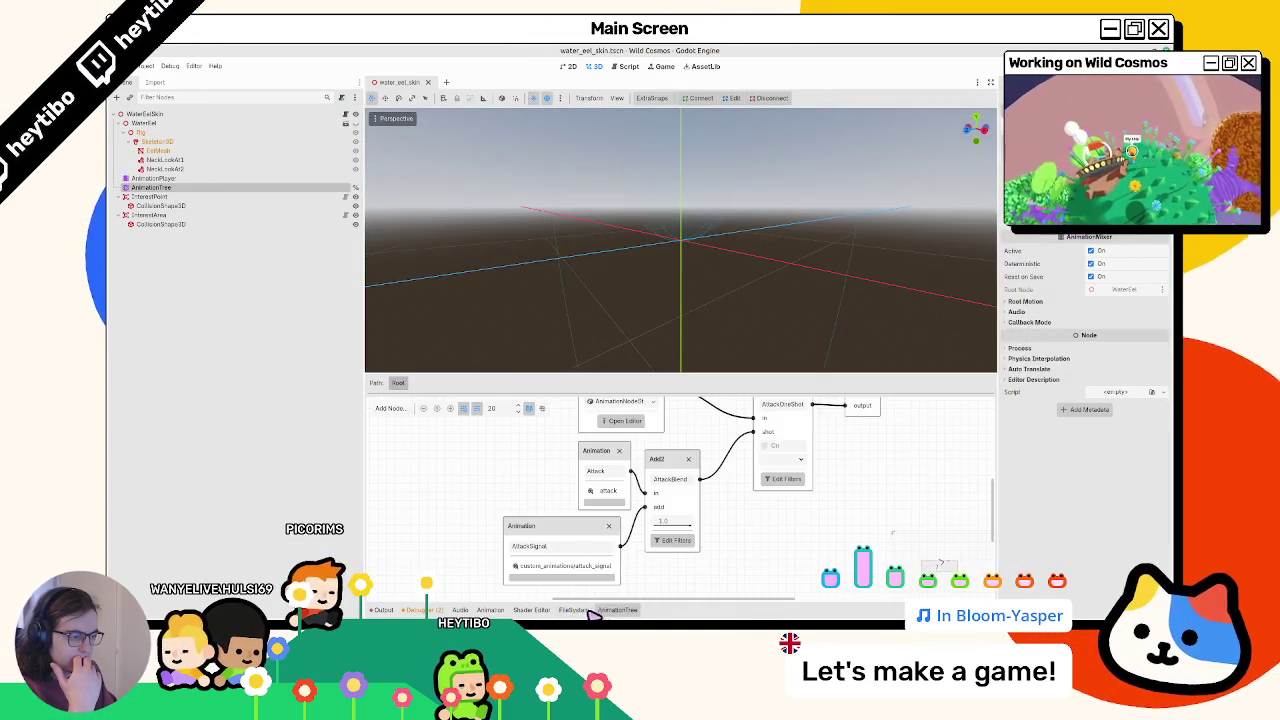
pyautogui.click(572, 609)
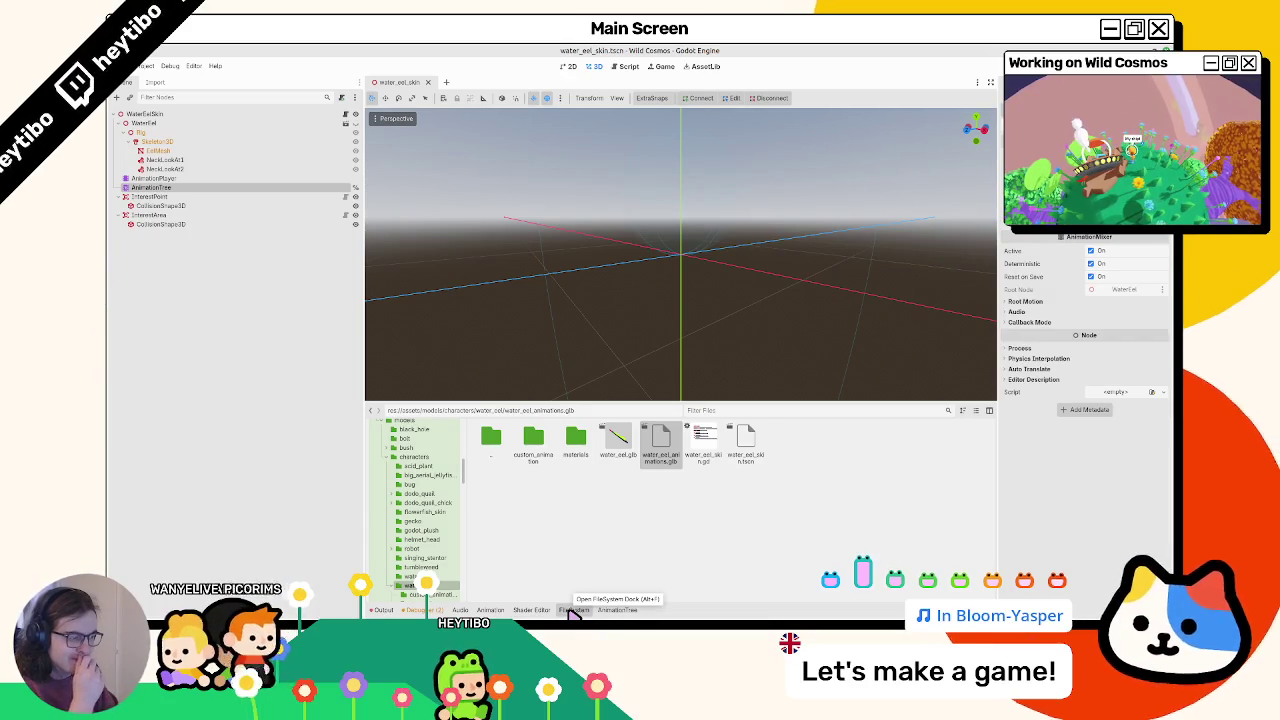
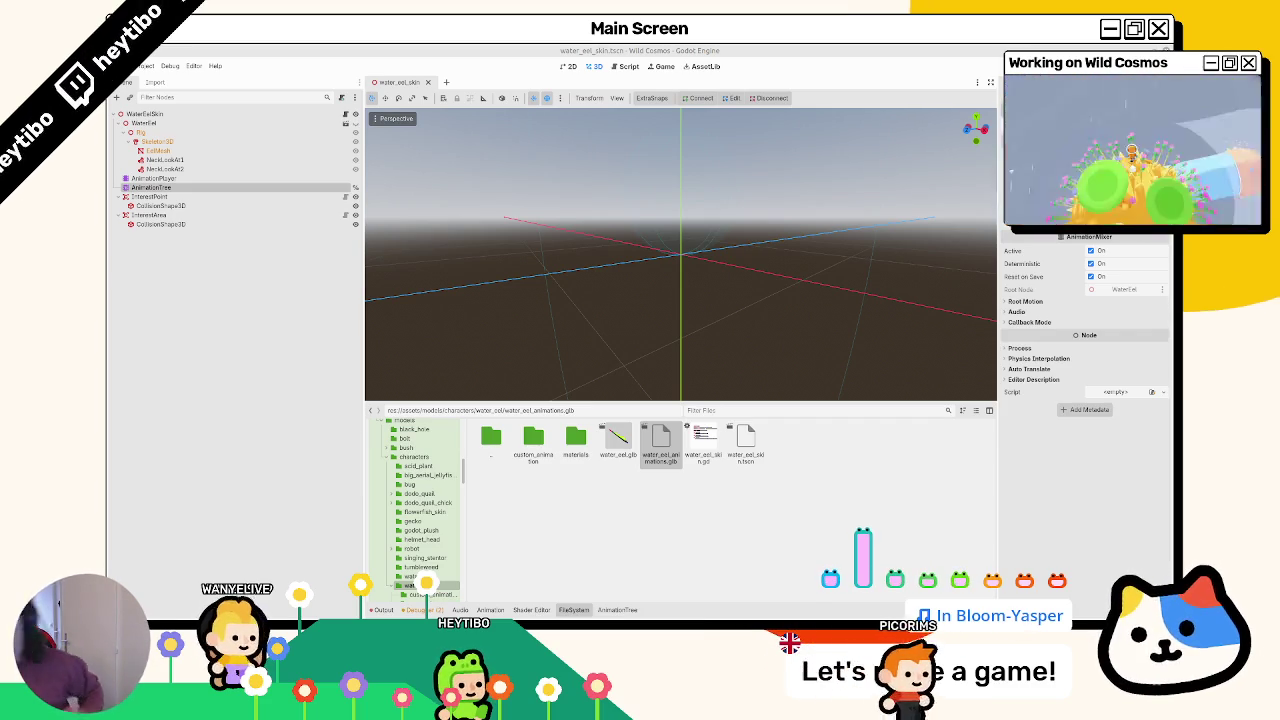
# Browse the custom_animation folder and water_eel.glb import settings, then open the AnimationPlayer's IdleToSwim timeline
pyautogui.doubleClick(533, 437)
pyautogui.click(575, 440)
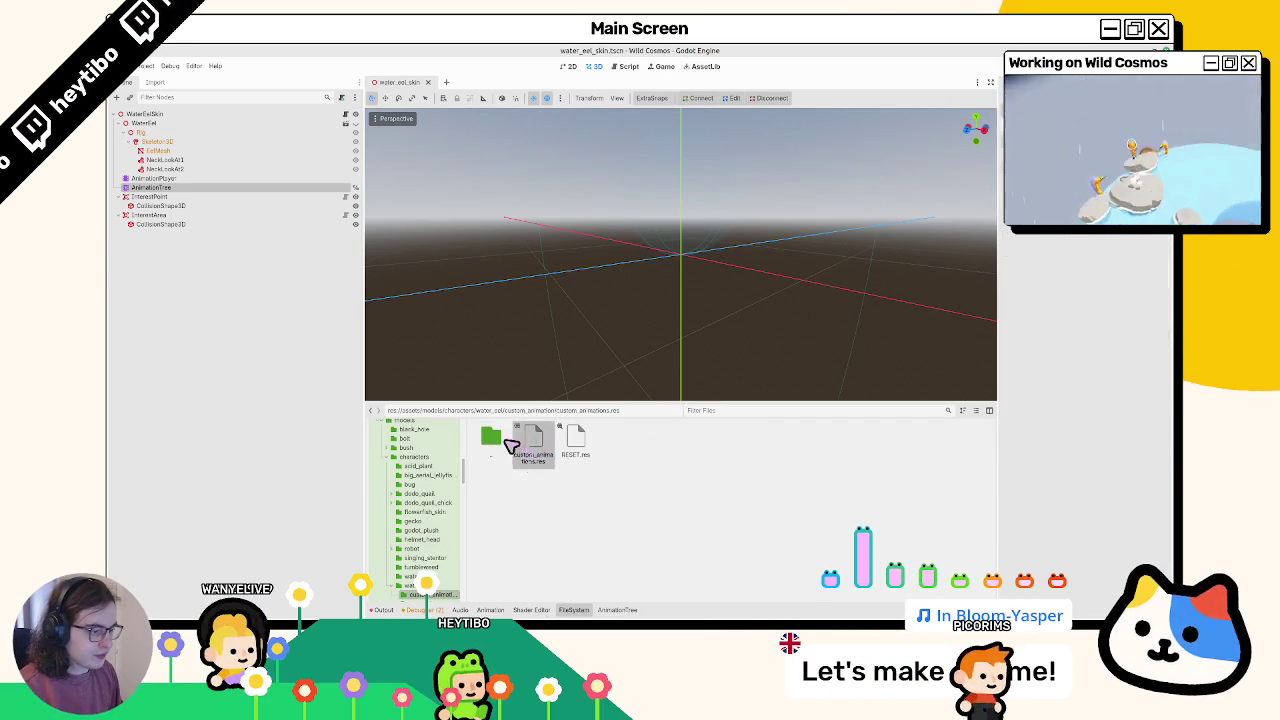
pyautogui.doubleClick(490, 437)
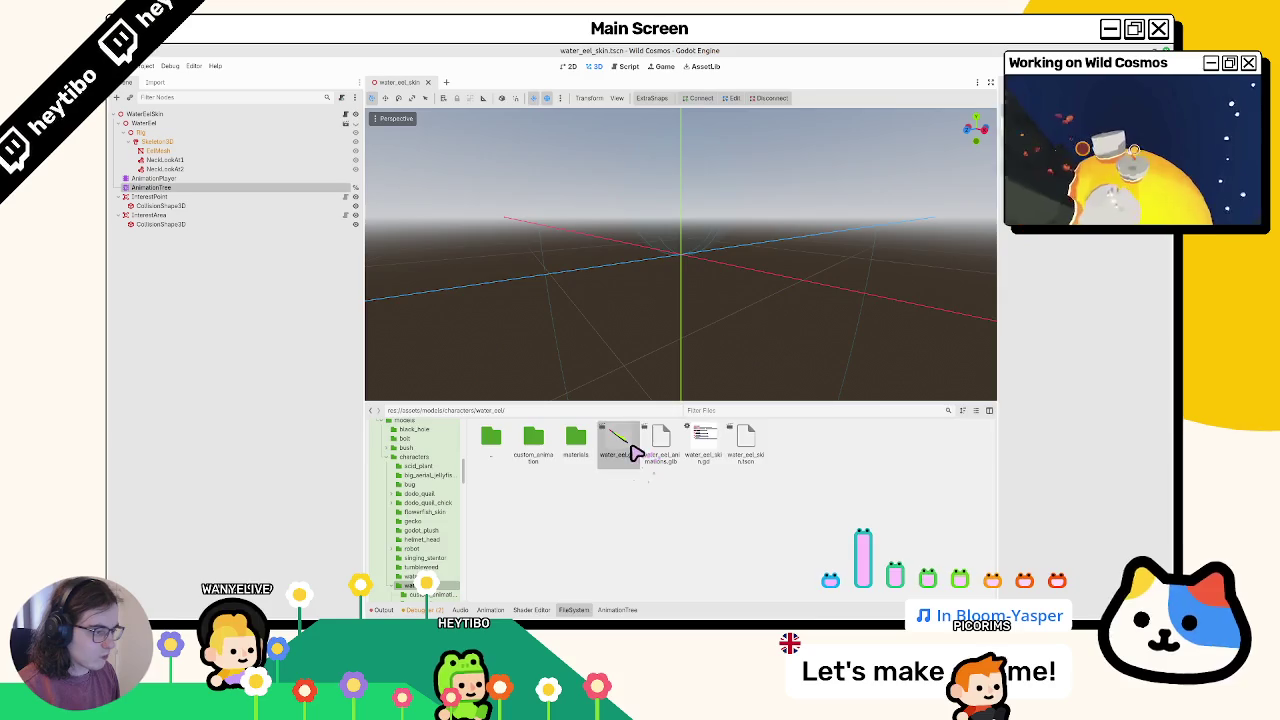
pyautogui.doubleClick(630, 450)
pyautogui.press('Escape')
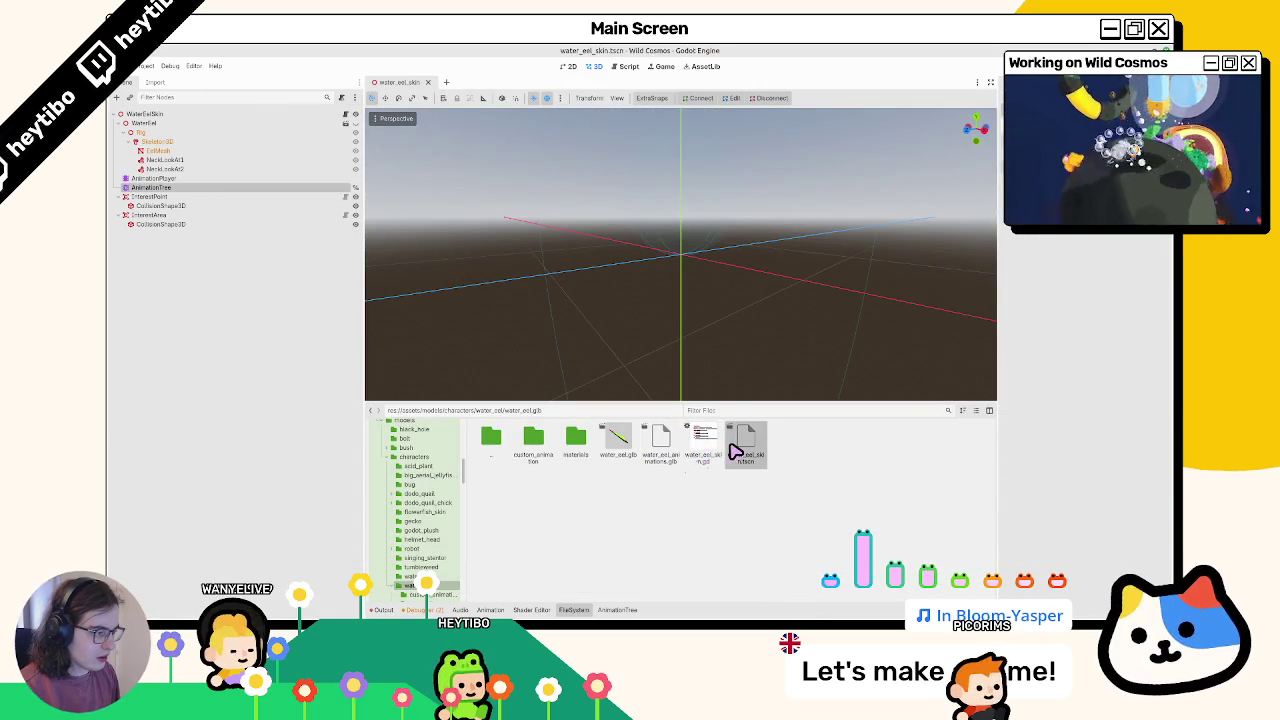
pyautogui.click(255, 196)
pyautogui.click(255, 180)
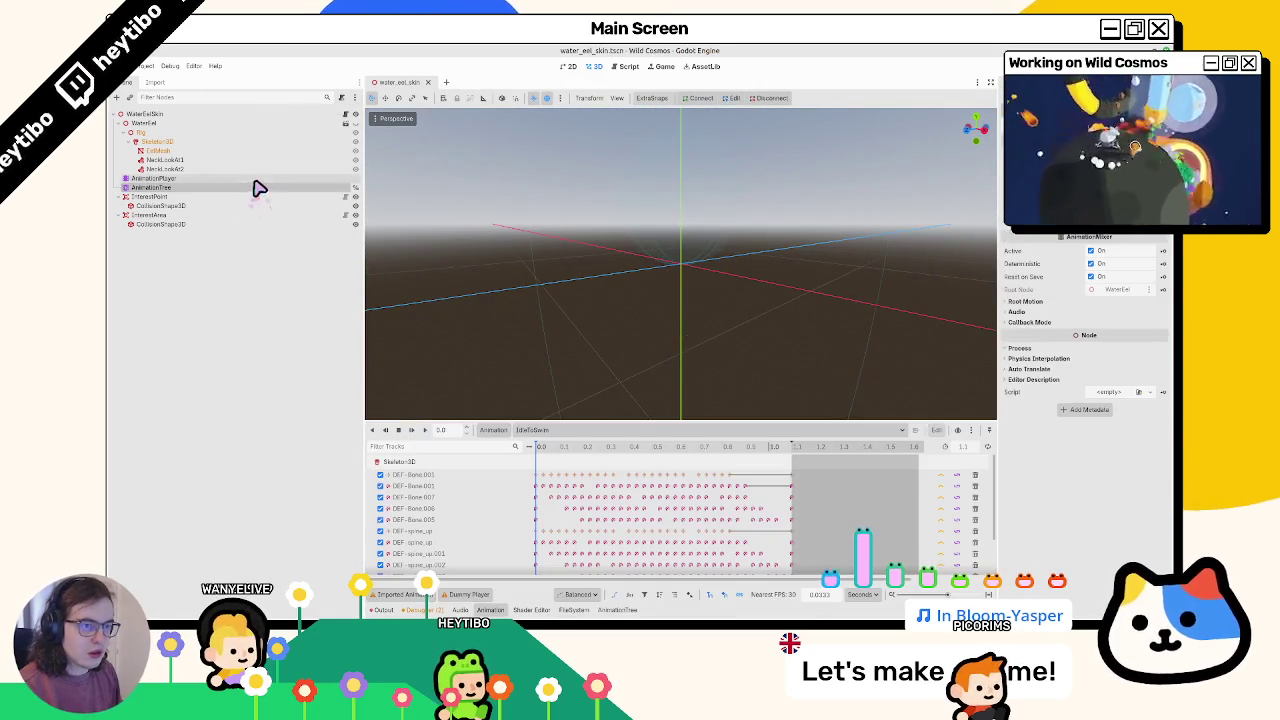
pyautogui.click(495, 432)
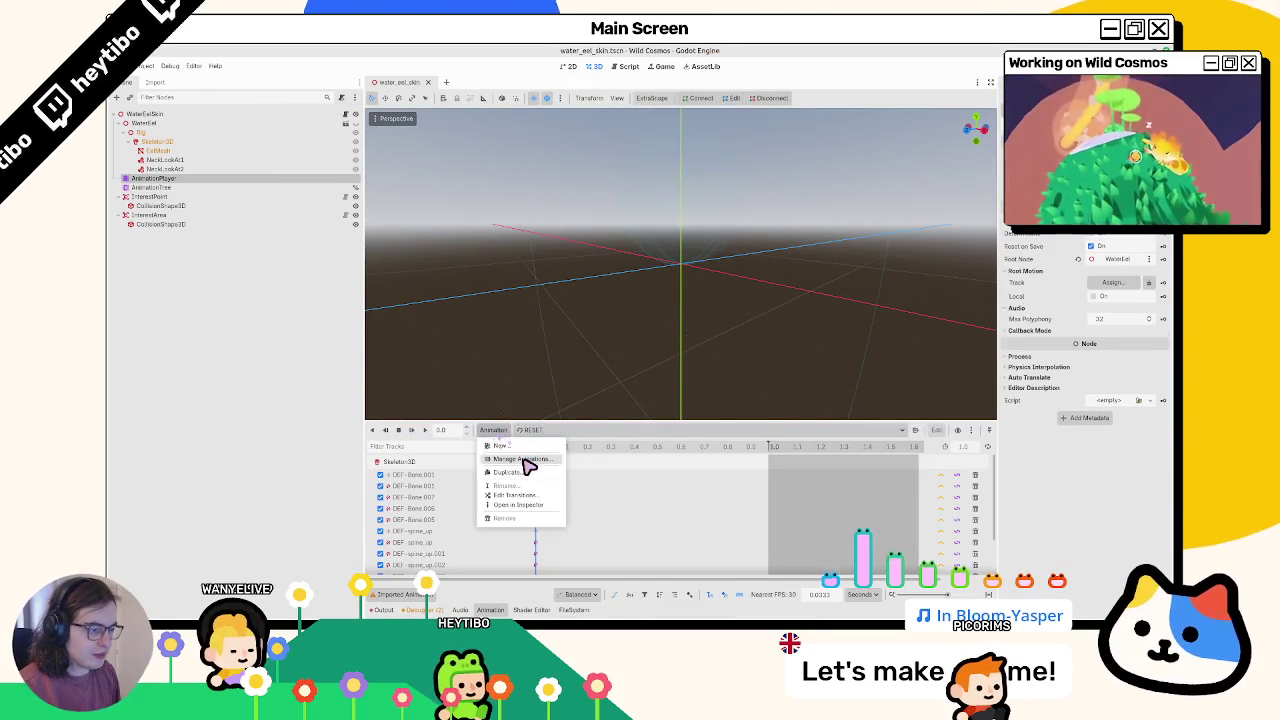
pyautogui.press('Escape')
pyautogui.click(535, 430)
pyautogui.click(626, 542)
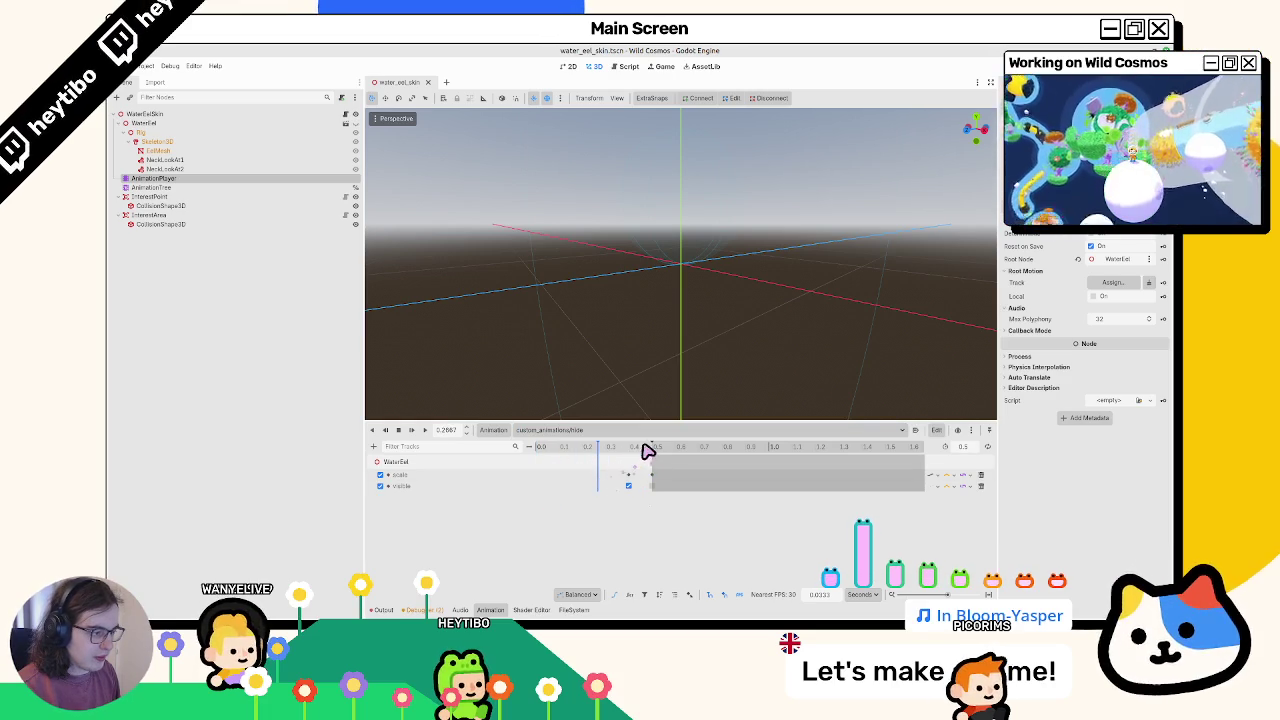
pyautogui.moveTo(648, 452); pyautogui.dragTo(630, 454)
pyautogui.click(550, 432)
pyautogui.click(545, 446)
pyautogui.click(546, 433)
pyautogui.click(548, 444)
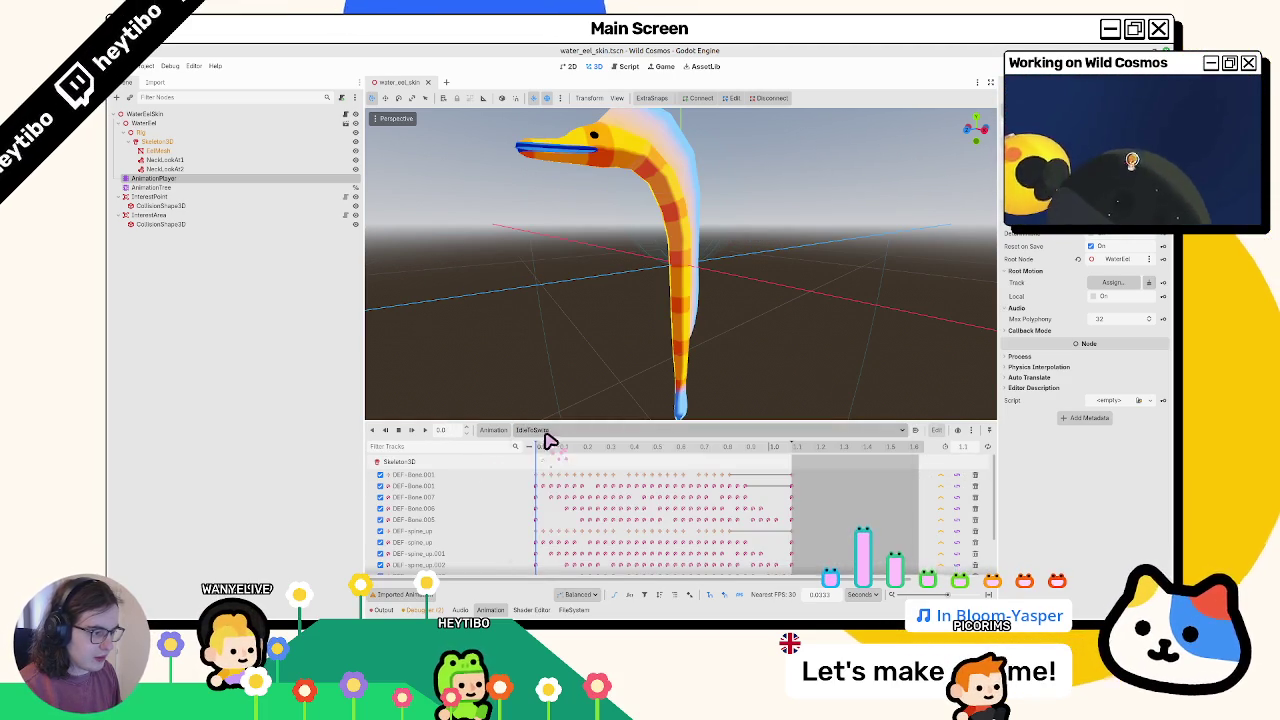
pyautogui.click(185, 169)
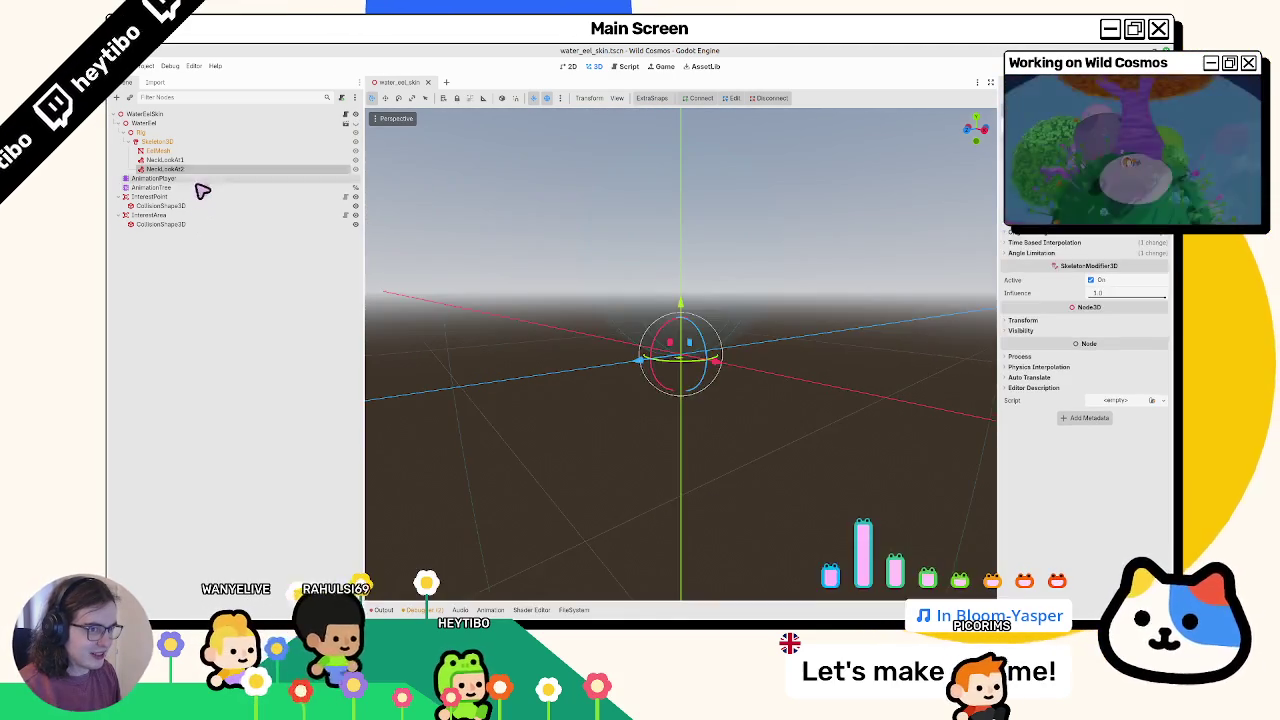
pyautogui.click(198, 180)
pyautogui.click(192, 189)
pyautogui.click(194, 180)
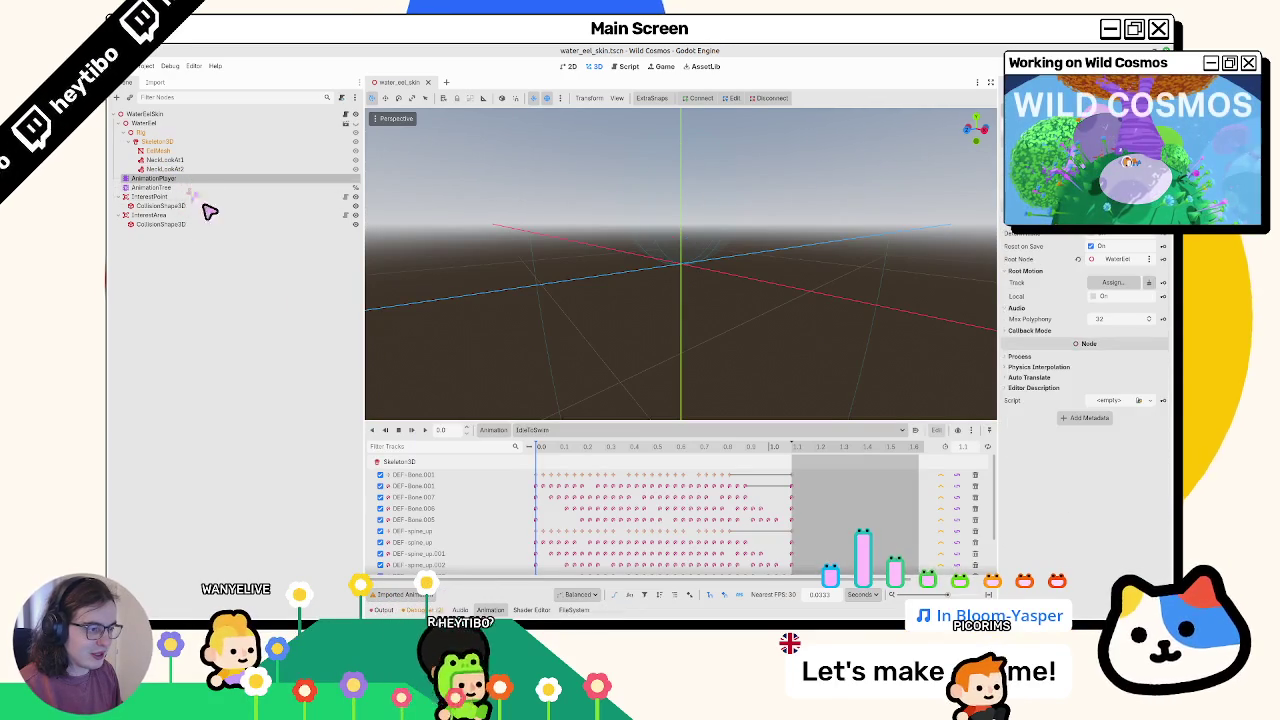
pyautogui.click(560, 431)
pyautogui.click(580, 534)
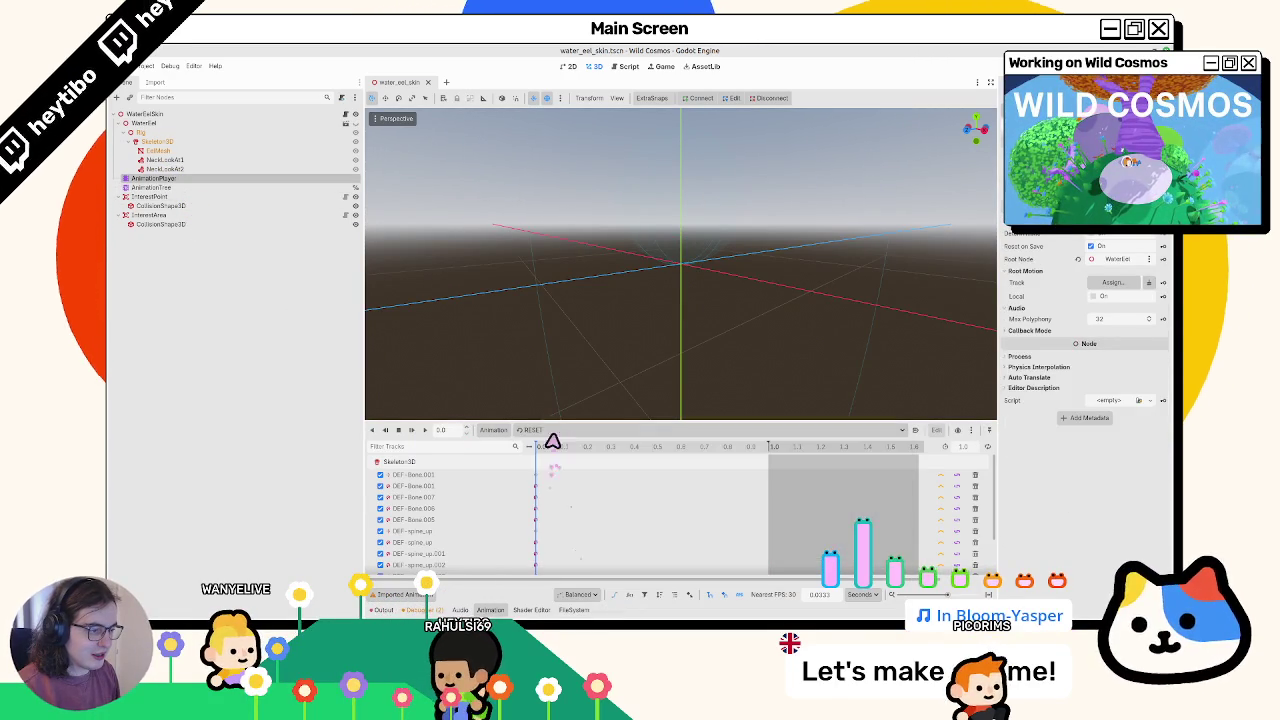
pyautogui.click(557, 431)
pyautogui.click(618, 540)
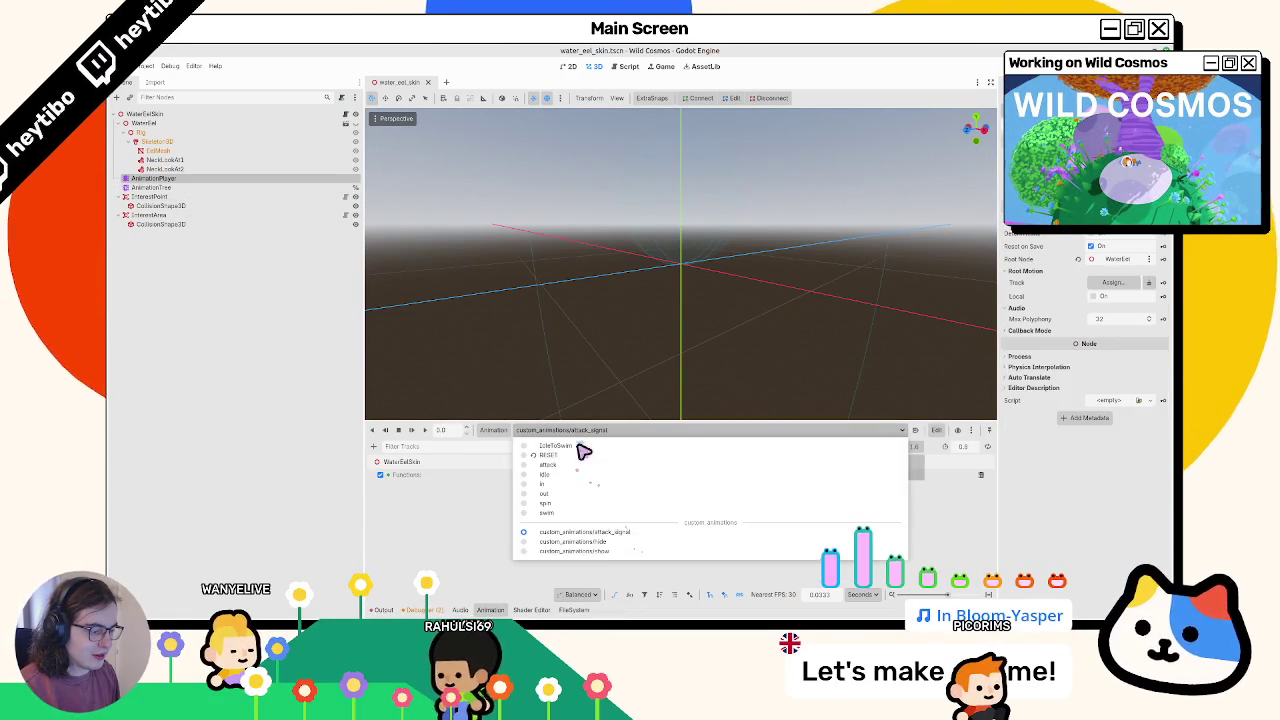
pyautogui.click(596, 552)
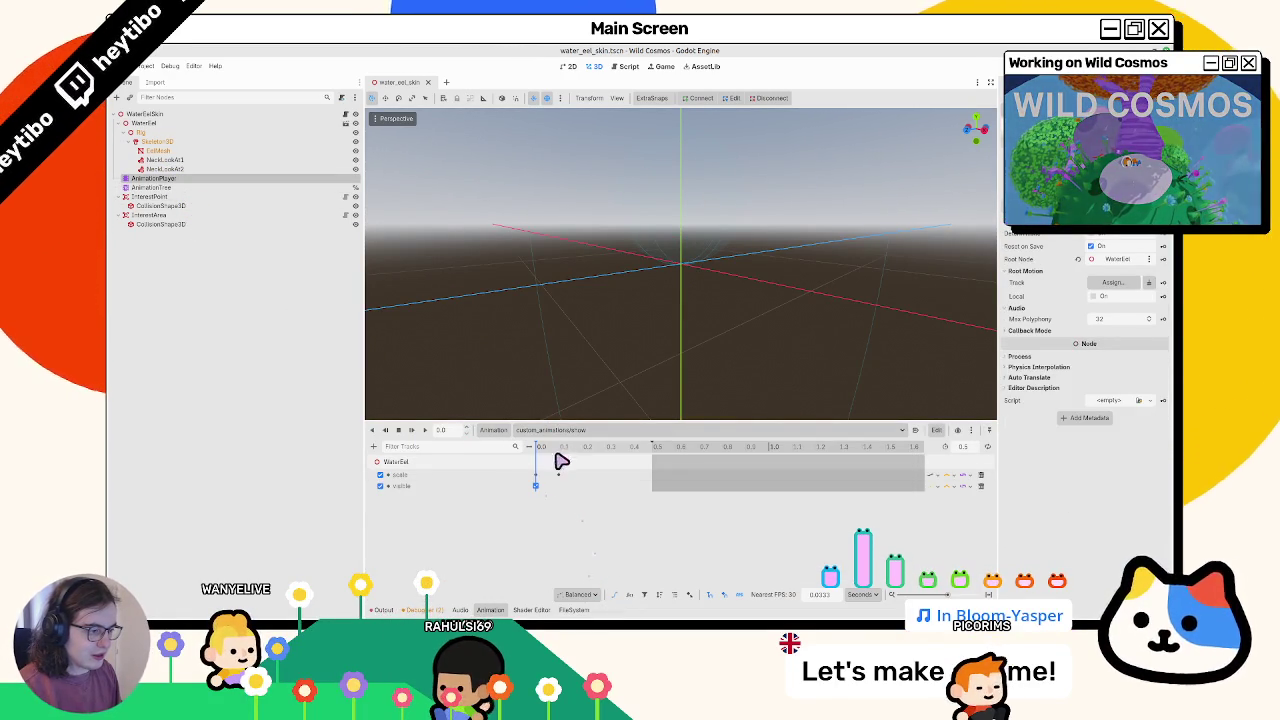
pyautogui.moveTo(558, 455)
pyautogui.mouseDown()
pyautogui.moveTo(506, 460)
pyautogui.moveTo(773, 463)
pyautogui.mouseUp()
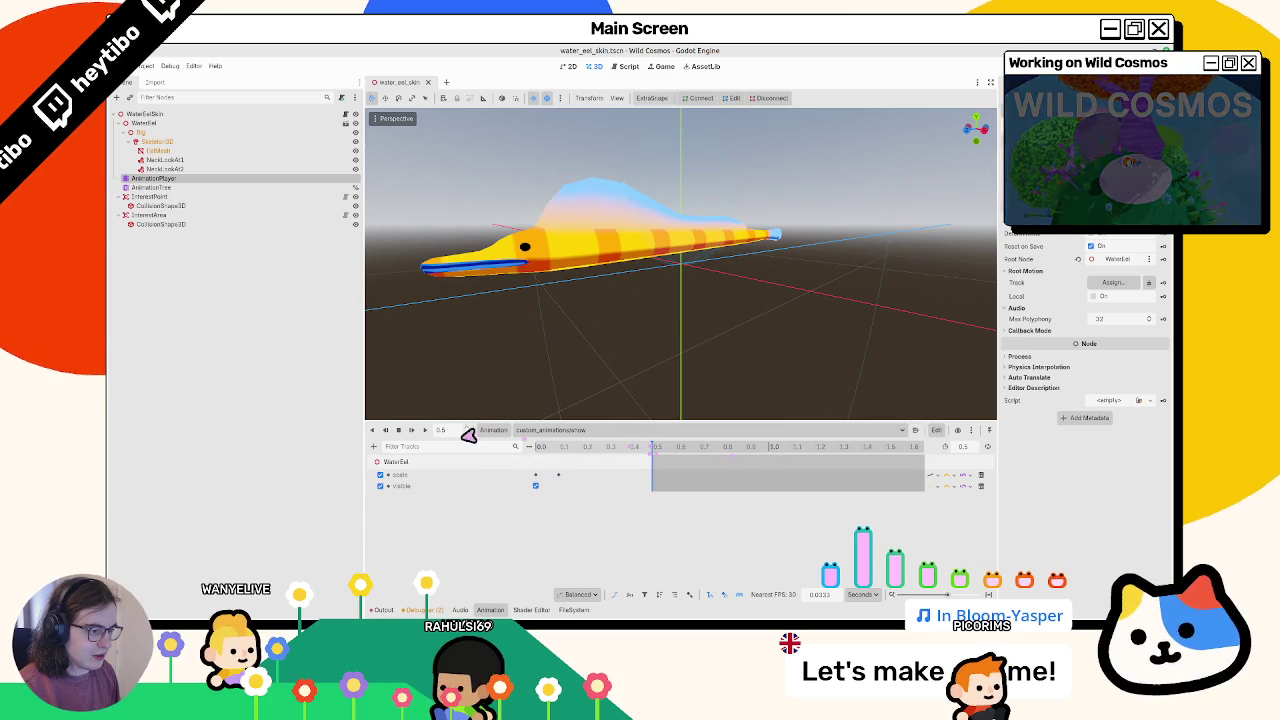
pyautogui.click(529, 431)
pyautogui.click(535, 449)
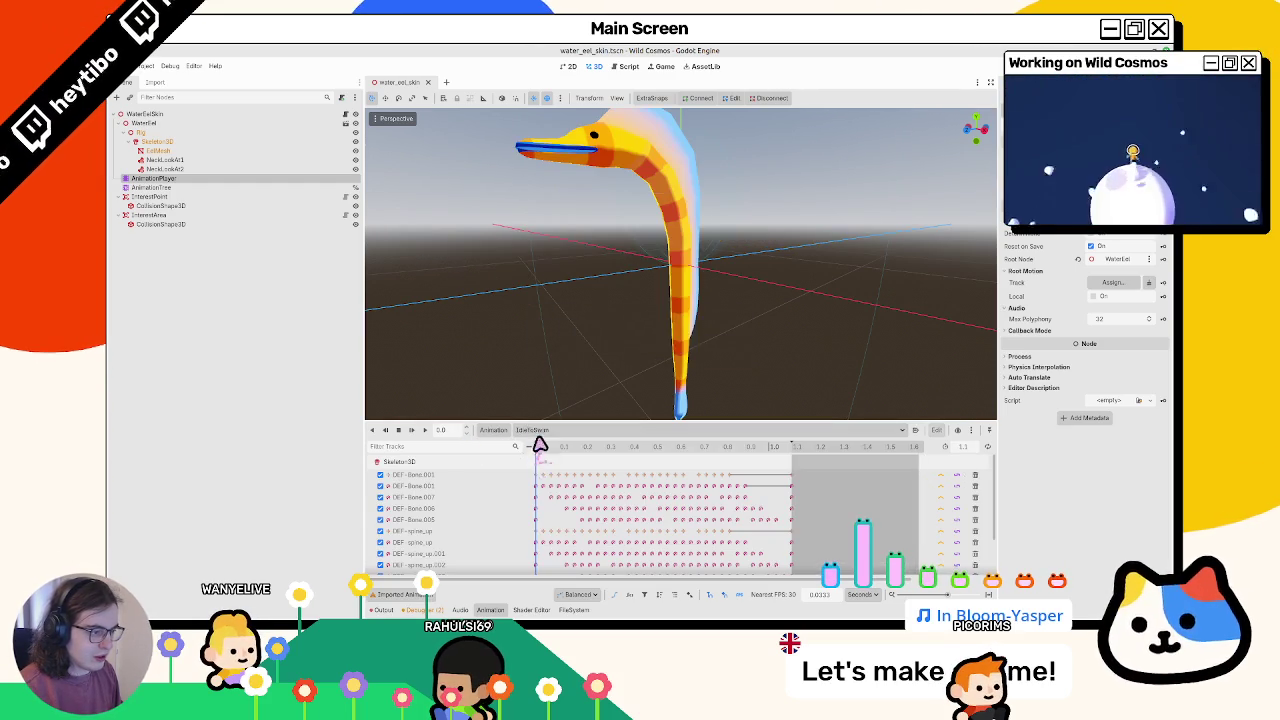
pyautogui.click(424, 430)
# Inspect the AnimationTree's blend graph and its inner StateMachine
pyautogui.click(185, 189)
pyautogui.click(190, 179)
pyautogui.click(191, 187)
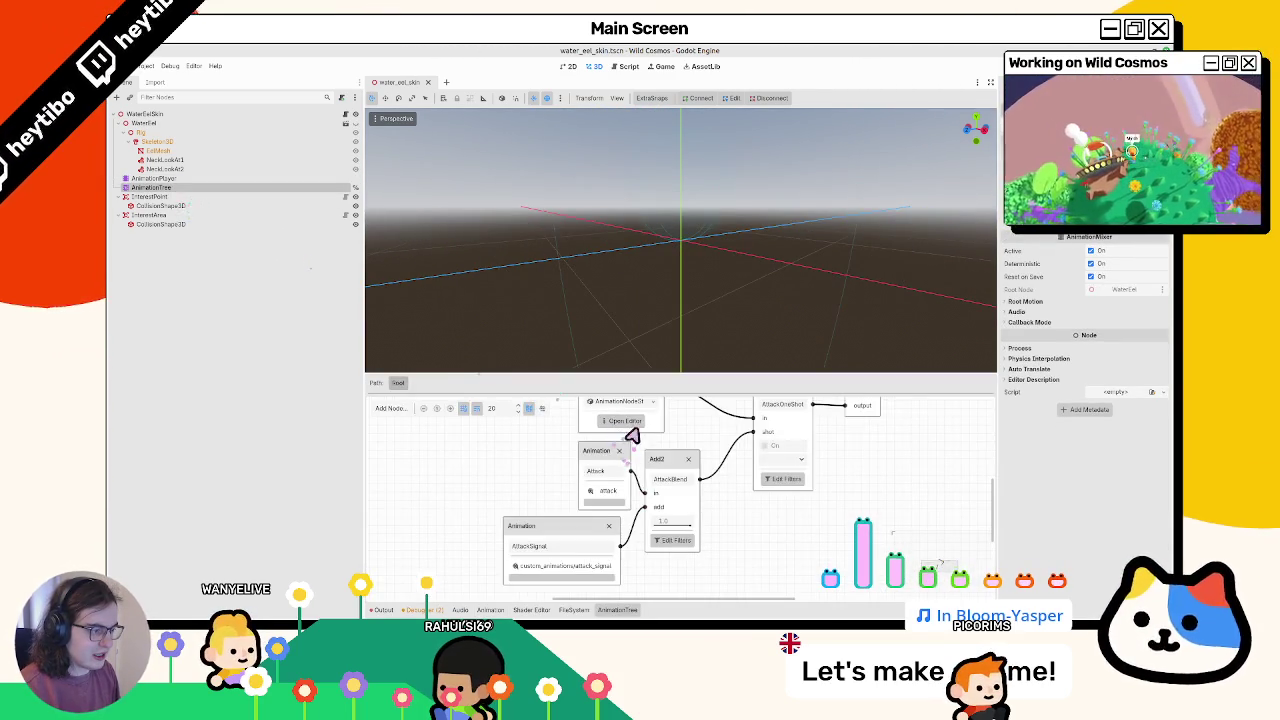
pyautogui.click(620, 420)
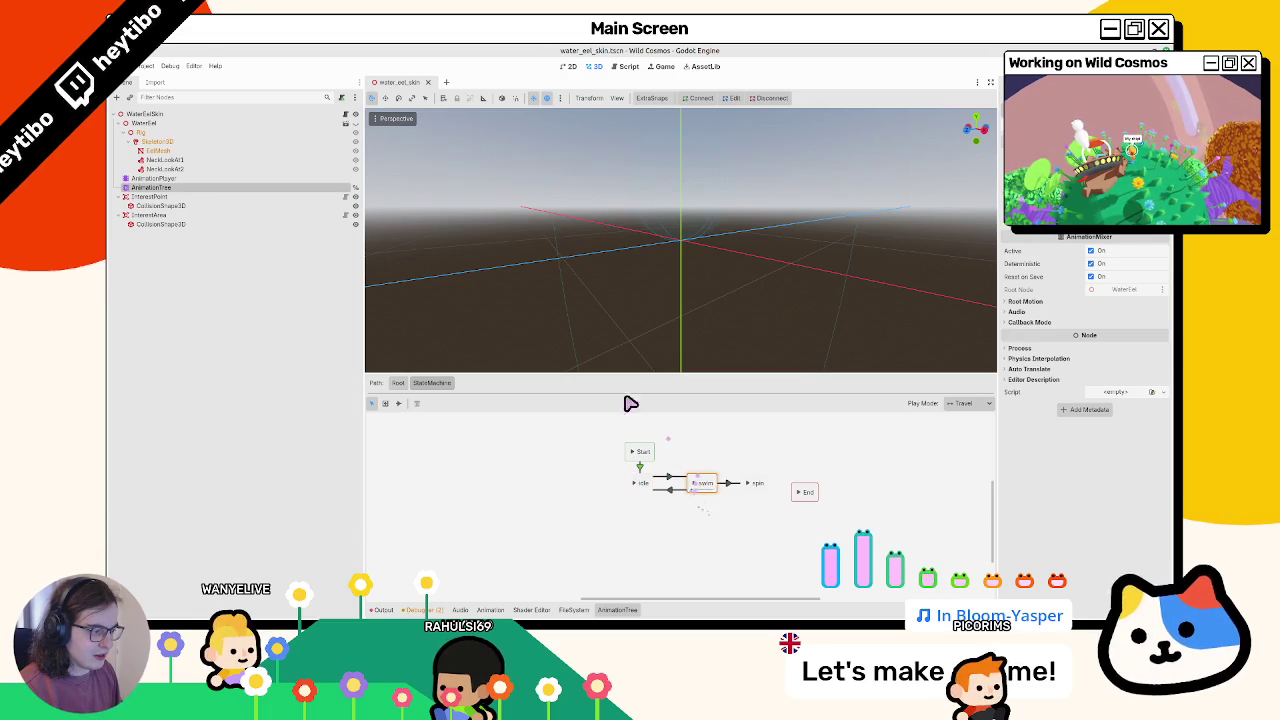
pyautogui.click(160, 178)
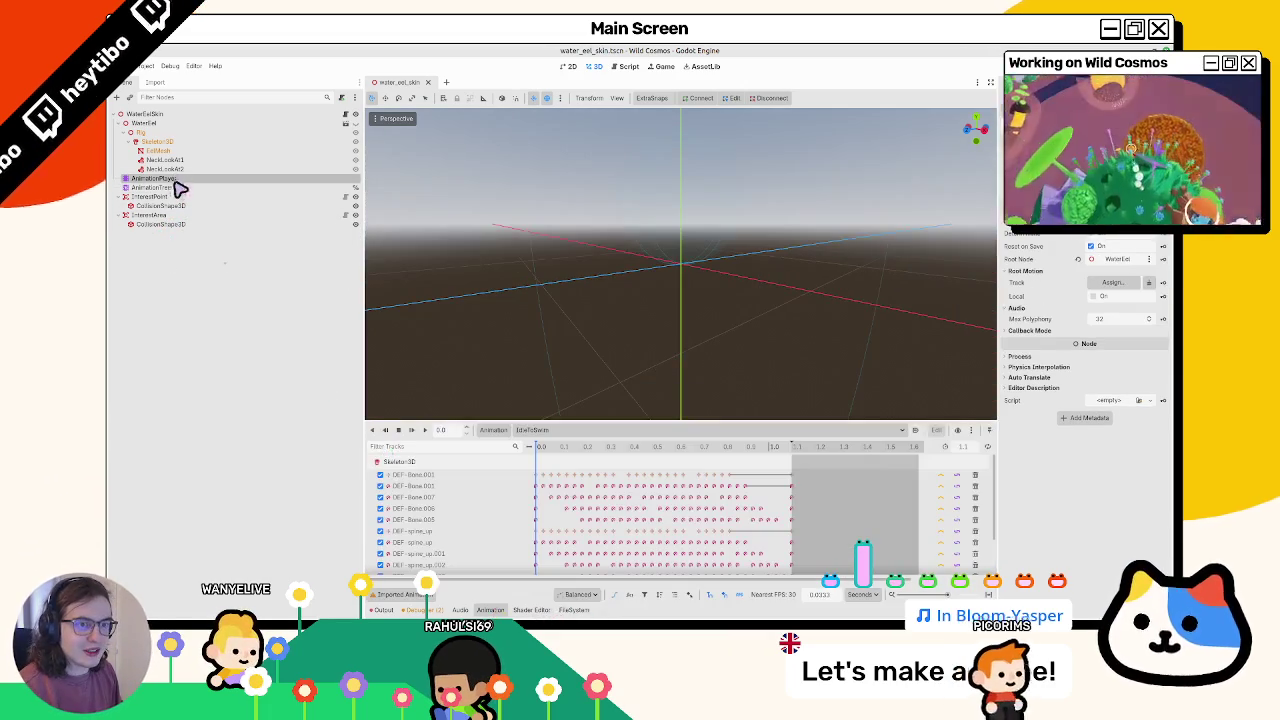
pyautogui.click(171, 189)
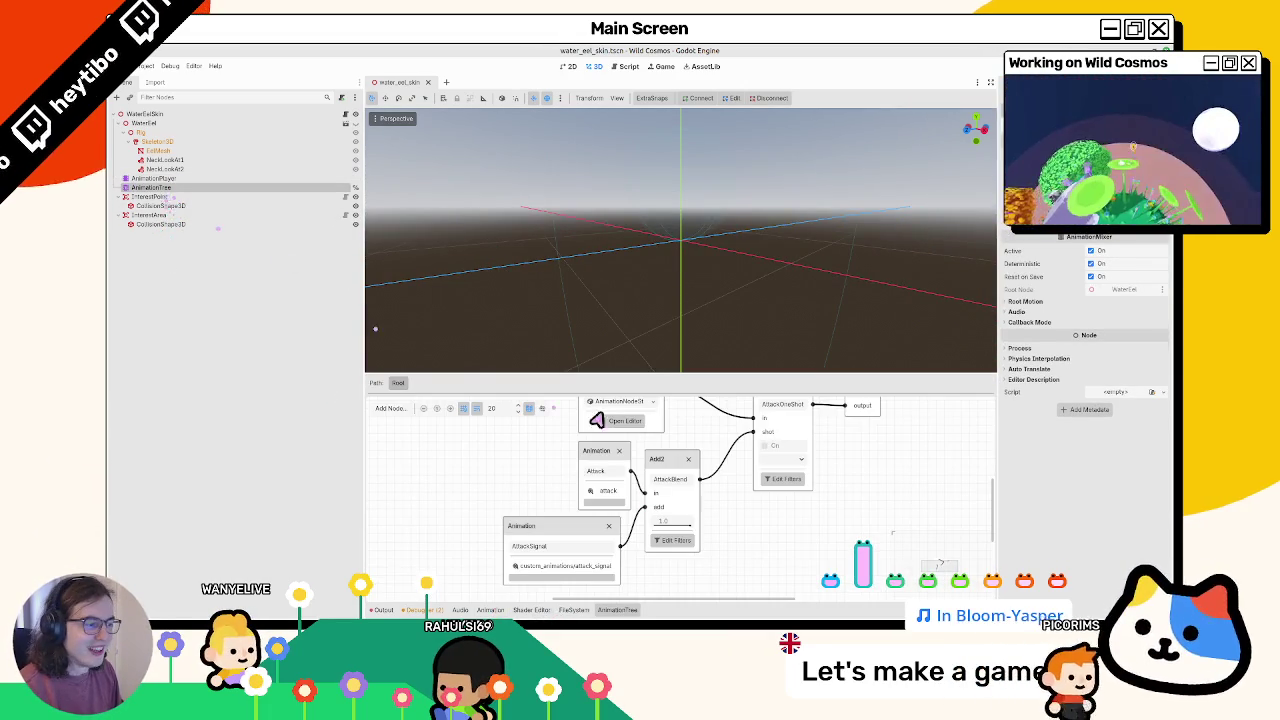
# In the Animation panel, pick custom_animations/hide and scrub its timeline
pyautogui.click(572, 610)
pyautogui.click(531, 610)
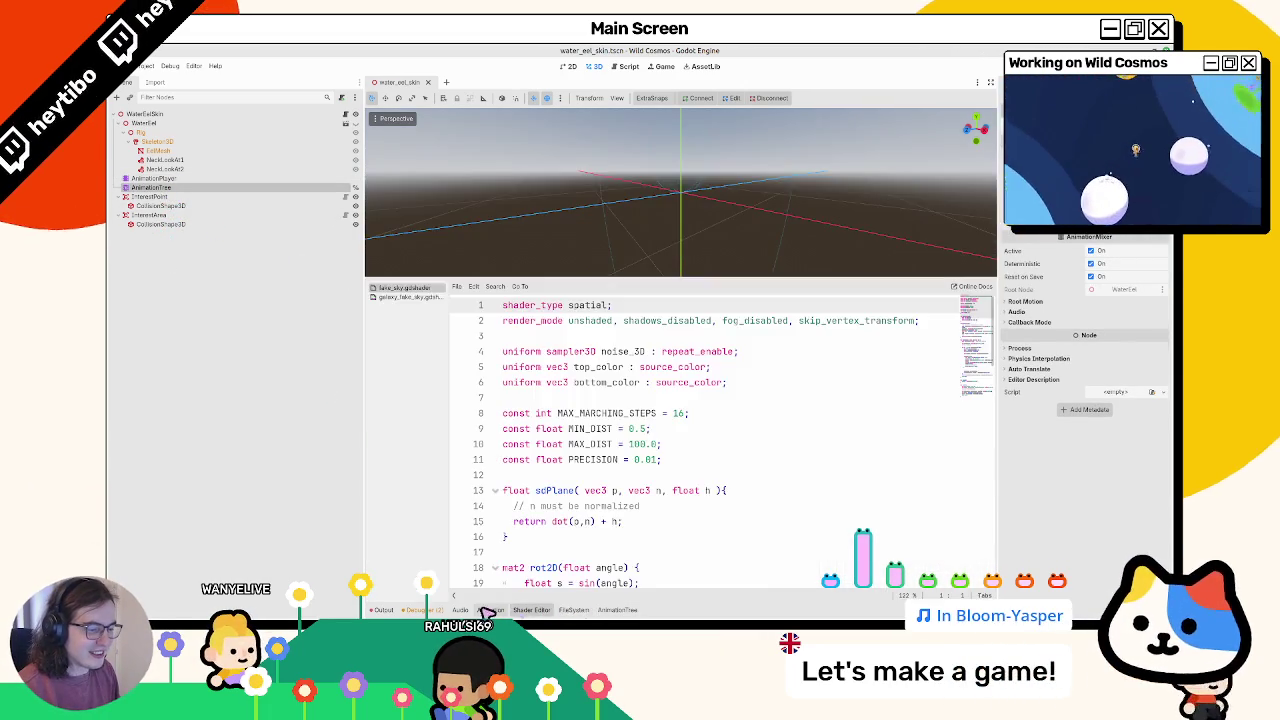
pyautogui.click(490, 610)
pyautogui.click(536, 430)
pyautogui.click(575, 541)
pyautogui.moveTo(549, 452)
pyautogui.mouseDown()
pyautogui.moveTo(708, 452)
pyautogui.moveTo(527, 445)
pyautogui.mouseUp()
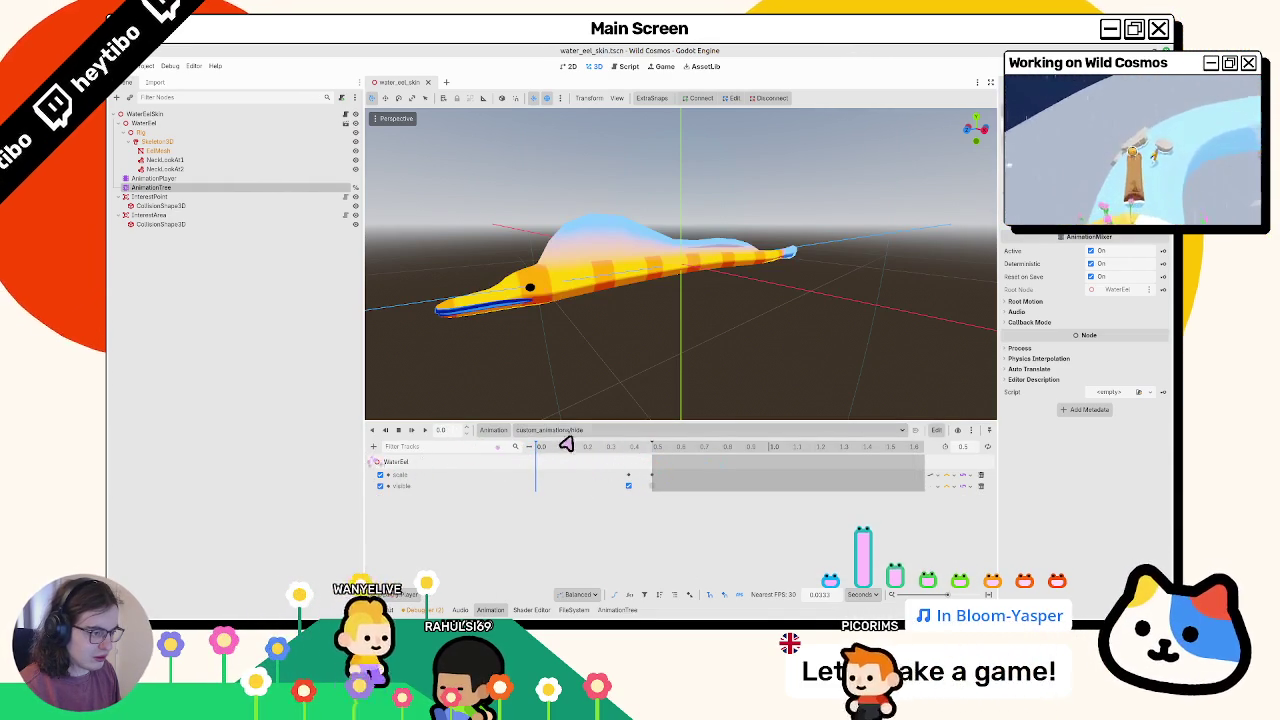
# Delete the hide and show animations from the custom_animations library and save the scene
pyautogui.click(568, 432)
pyautogui.click(495, 430)
pyautogui.click(516, 459)
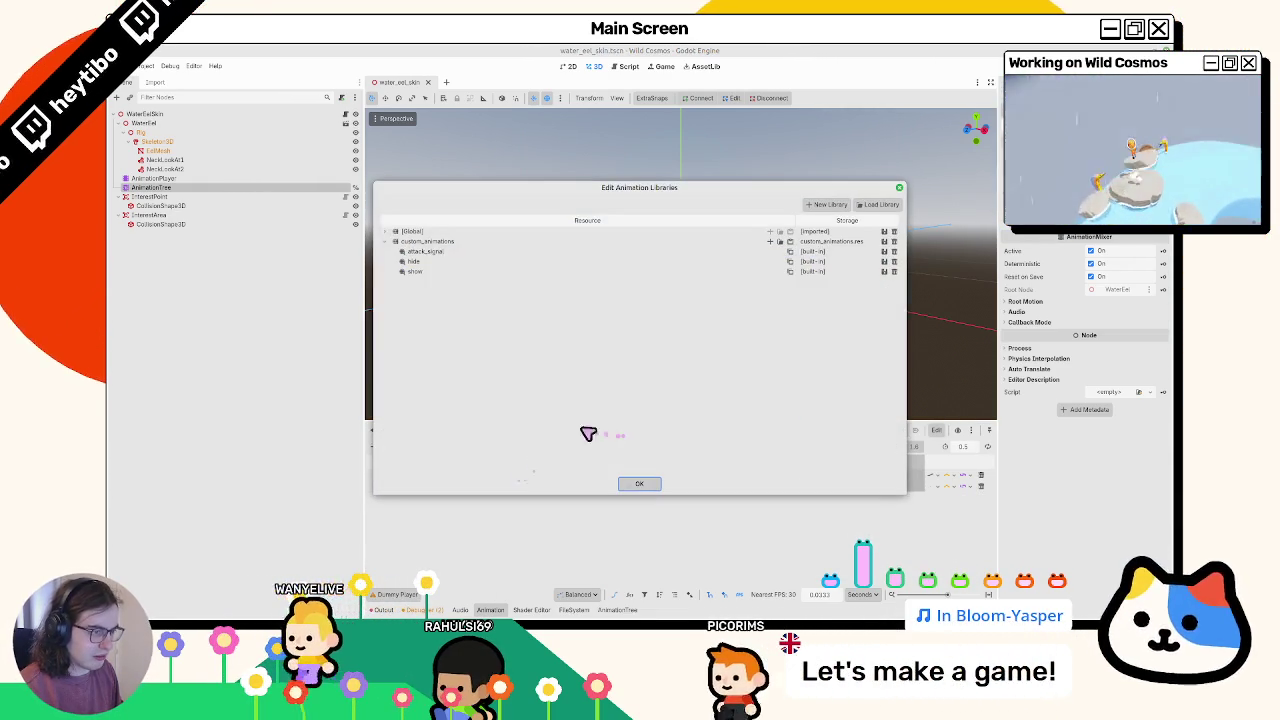
pyautogui.click(894, 261)
pyautogui.click(894, 261)
pyautogui.click(639, 483)
pyautogui.hotkey('ctrl', 's')
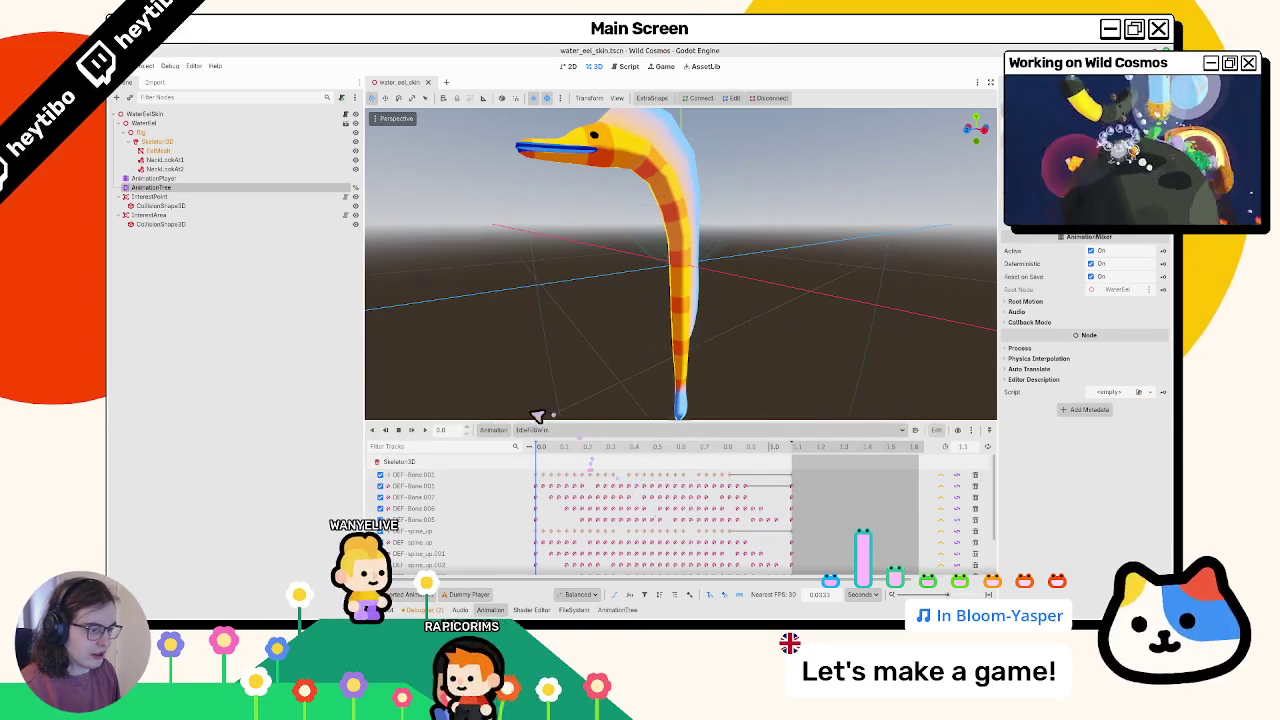
# Test the swim and idle states in the StateMachine, then return to the root blend graph
pyautogui.click(605, 609)
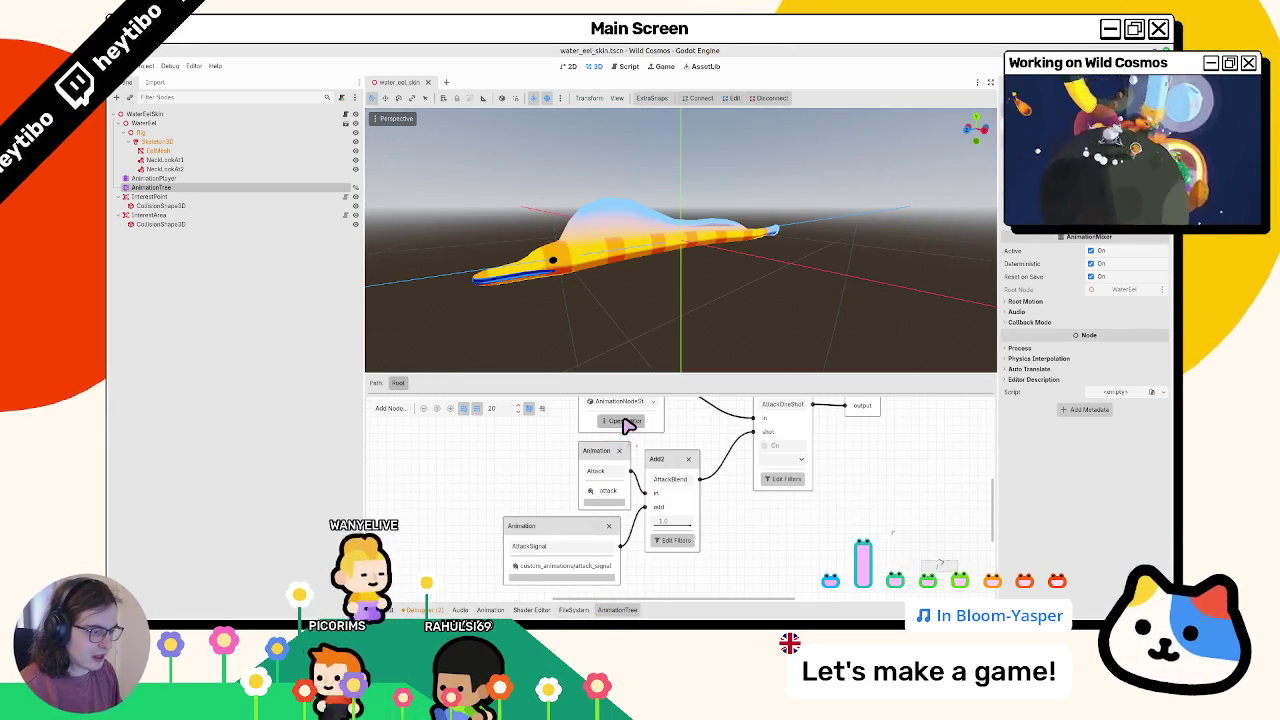
pyautogui.click(620, 420)
pyautogui.click(636, 485)
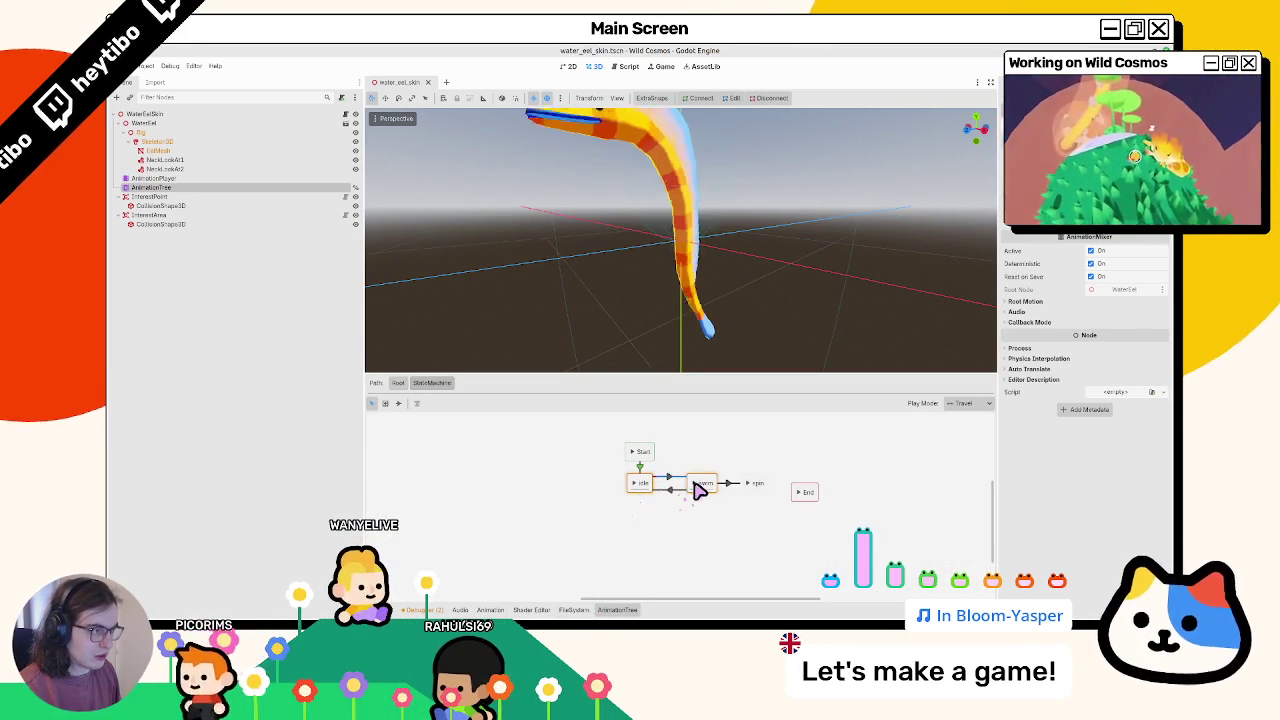
pyautogui.click(634, 488)
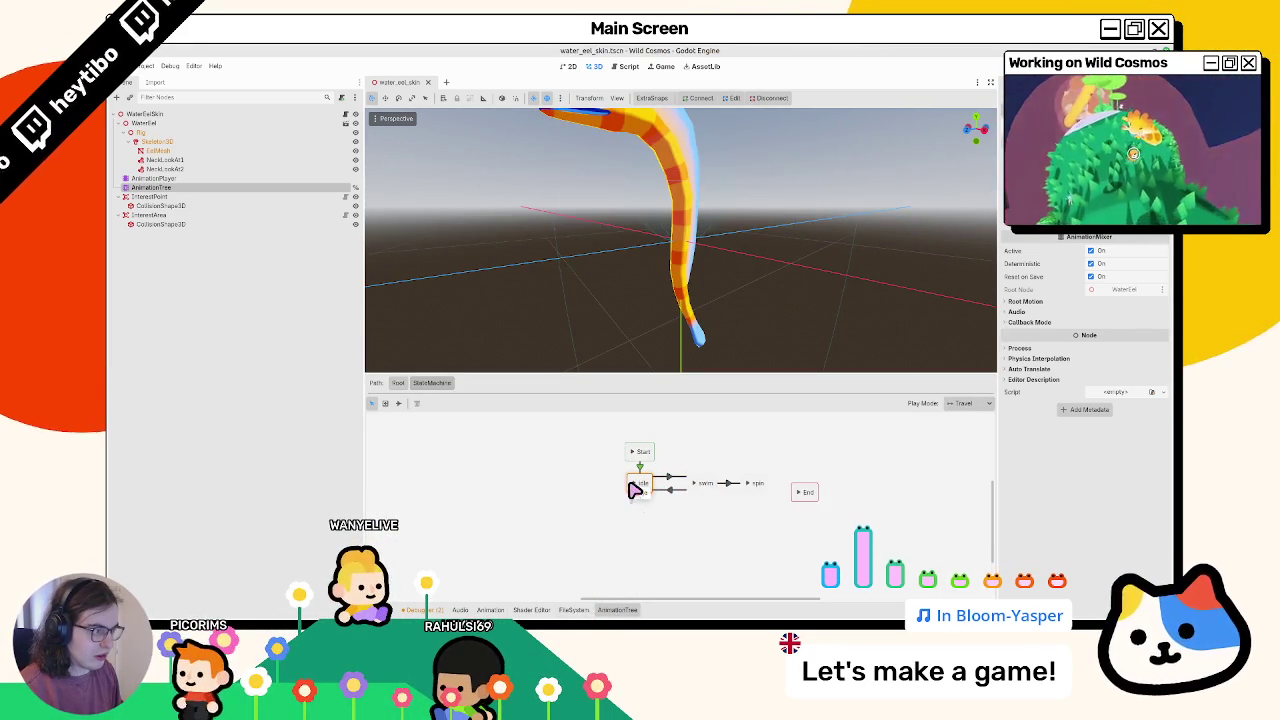
pyautogui.click(634, 488)
pyautogui.click(404, 385)
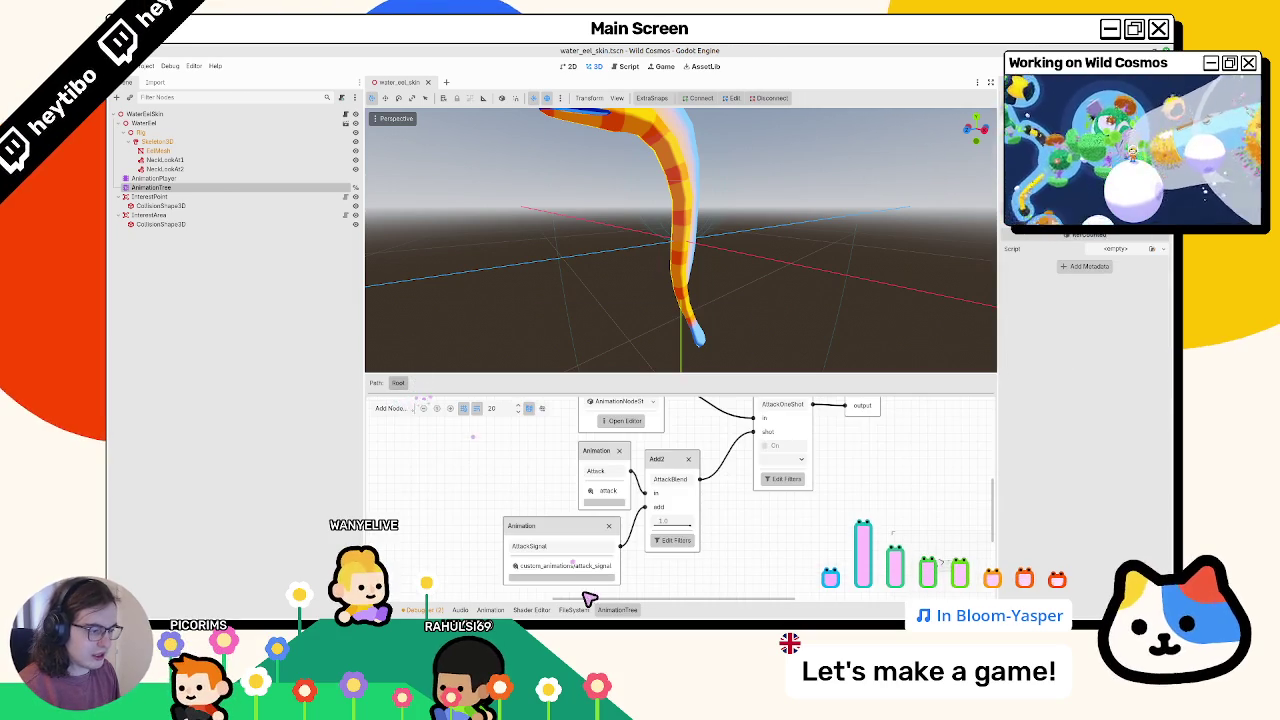
pyautogui.click(573, 610)
# Glance at water_eel.glb's import settings and the custom_animation folder
pyautogui.doubleClick(620, 445)
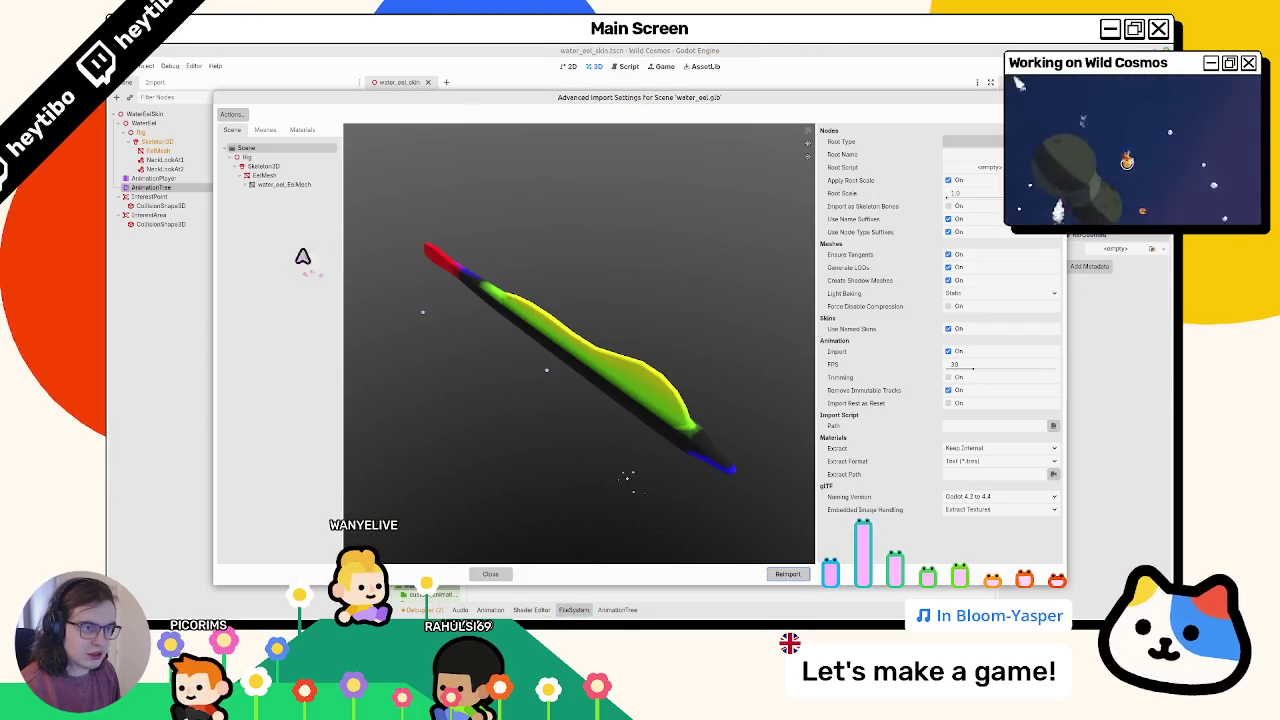
pyautogui.press('Escape')
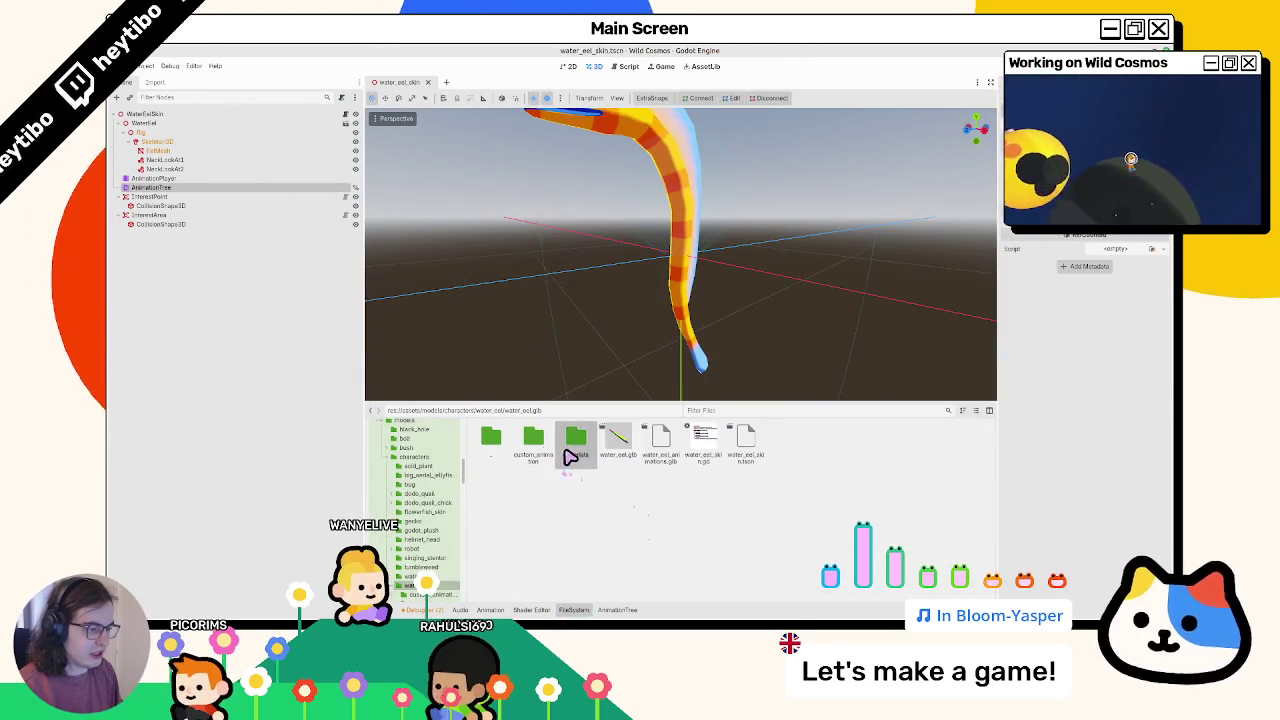
pyautogui.doubleClick(572, 442)
pyautogui.doubleClick(490, 438)
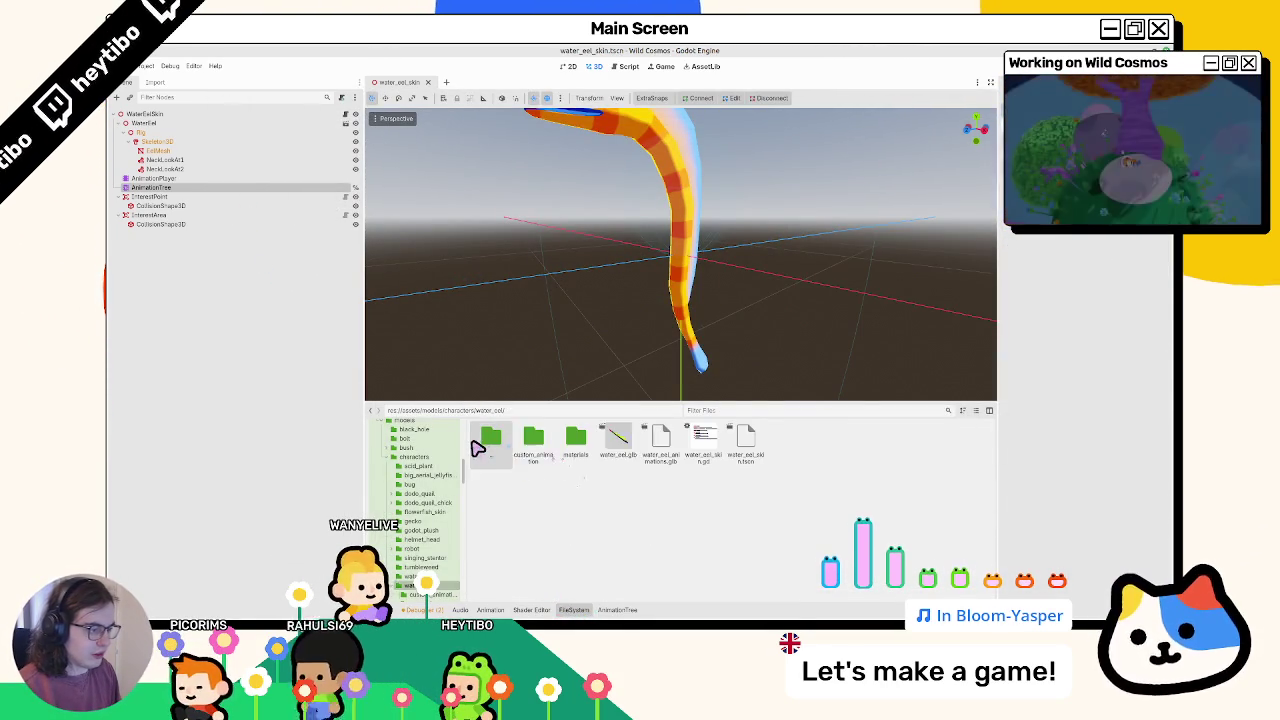
# Set Loop Mode to Linear on water_eel_animations.glb's animations, including spin, and reimport
pyautogui.doubleClick(645, 443)
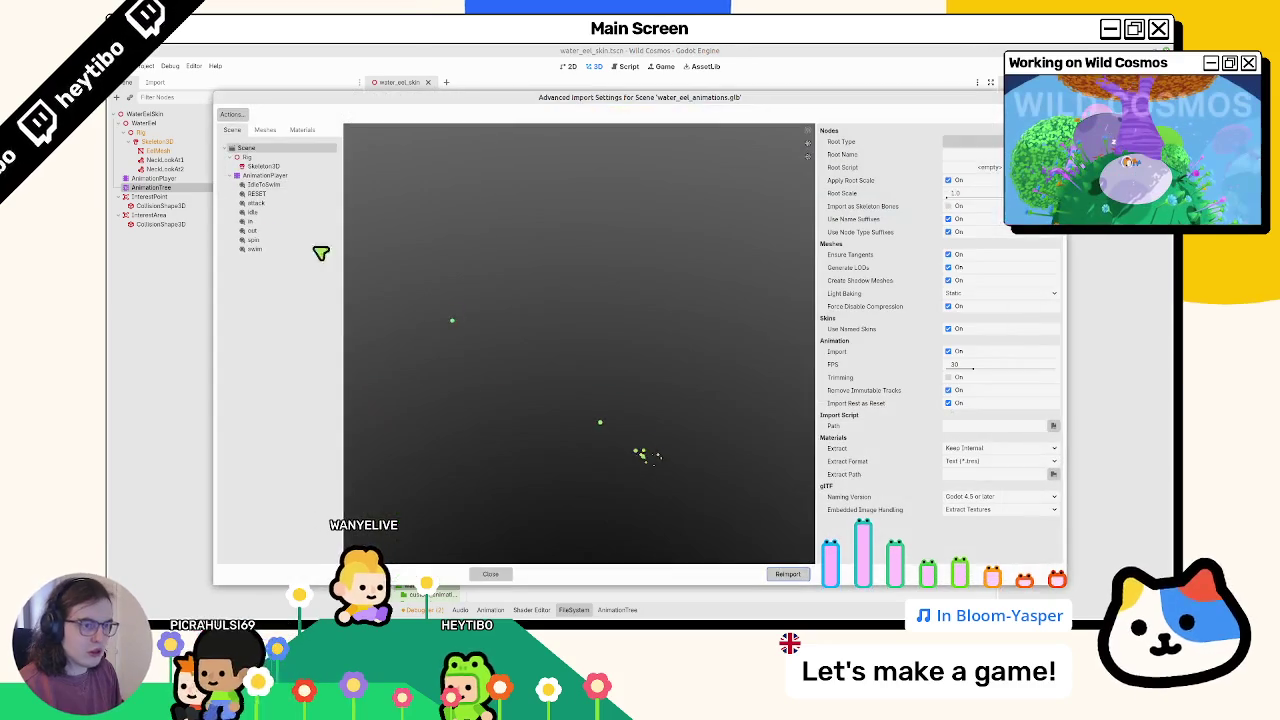
pyautogui.click(272, 203)
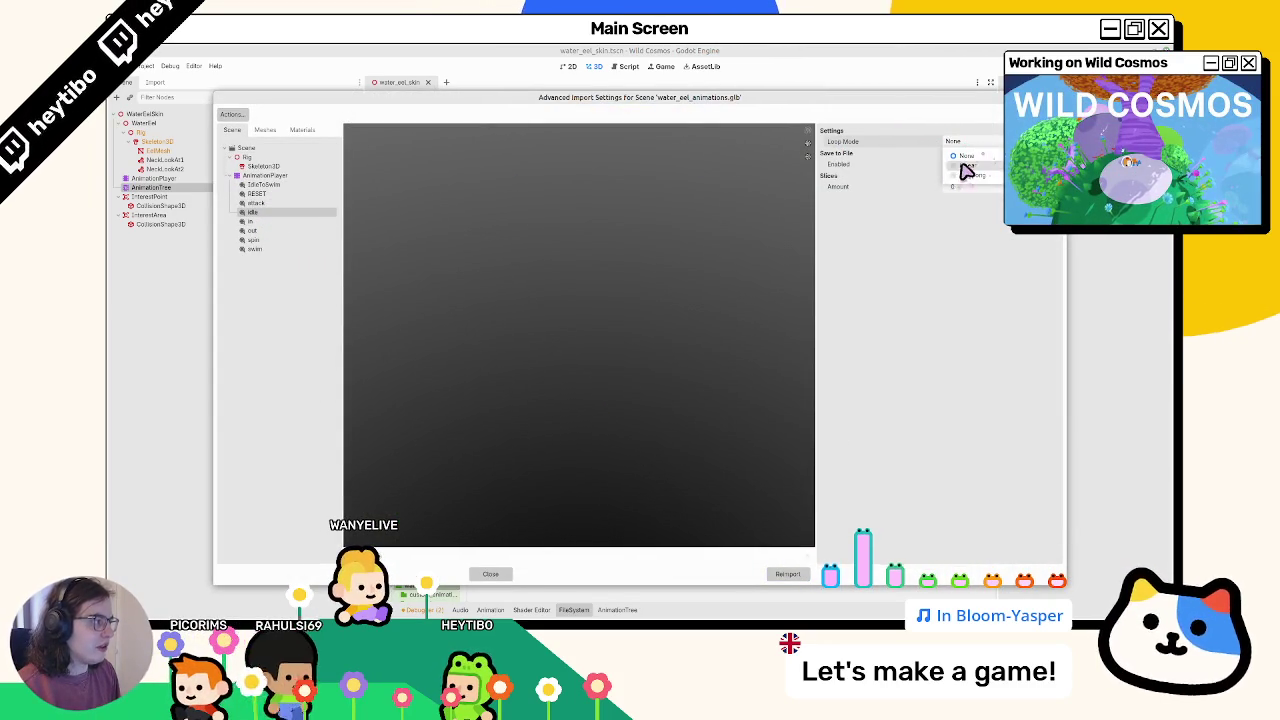
pyautogui.click(966, 172)
pyautogui.click(268, 185)
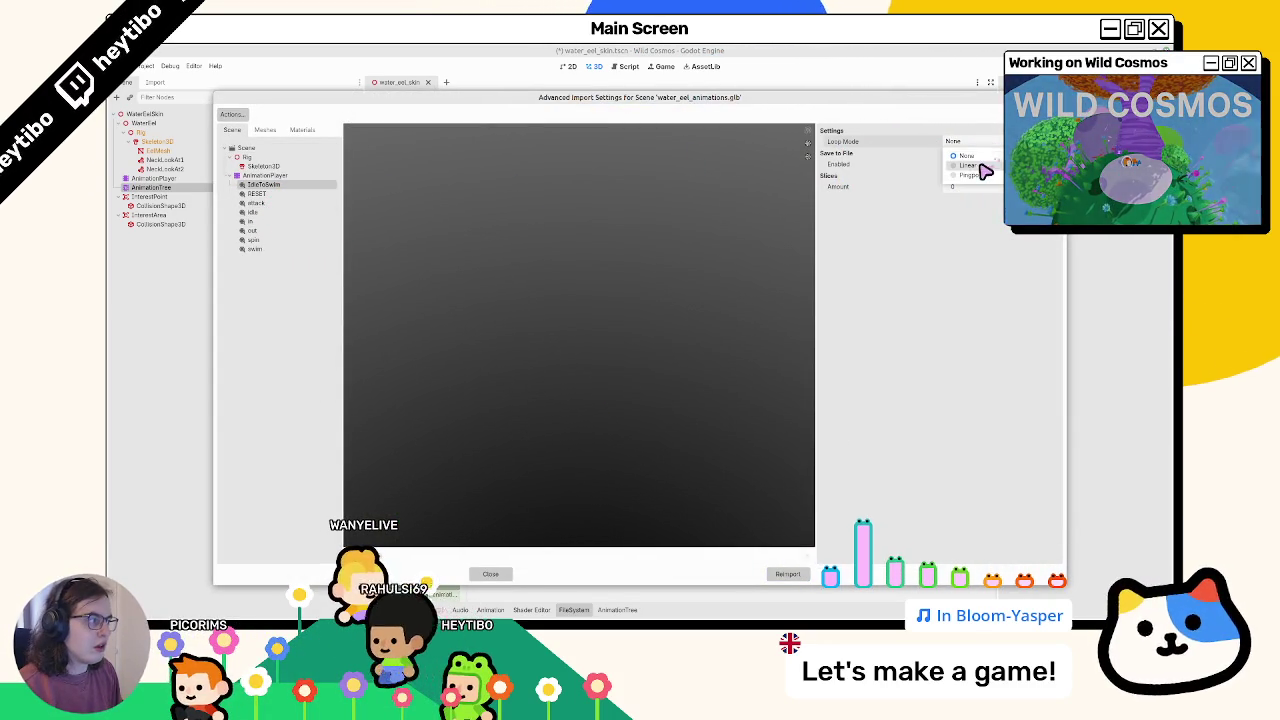
pyautogui.click(273, 214)
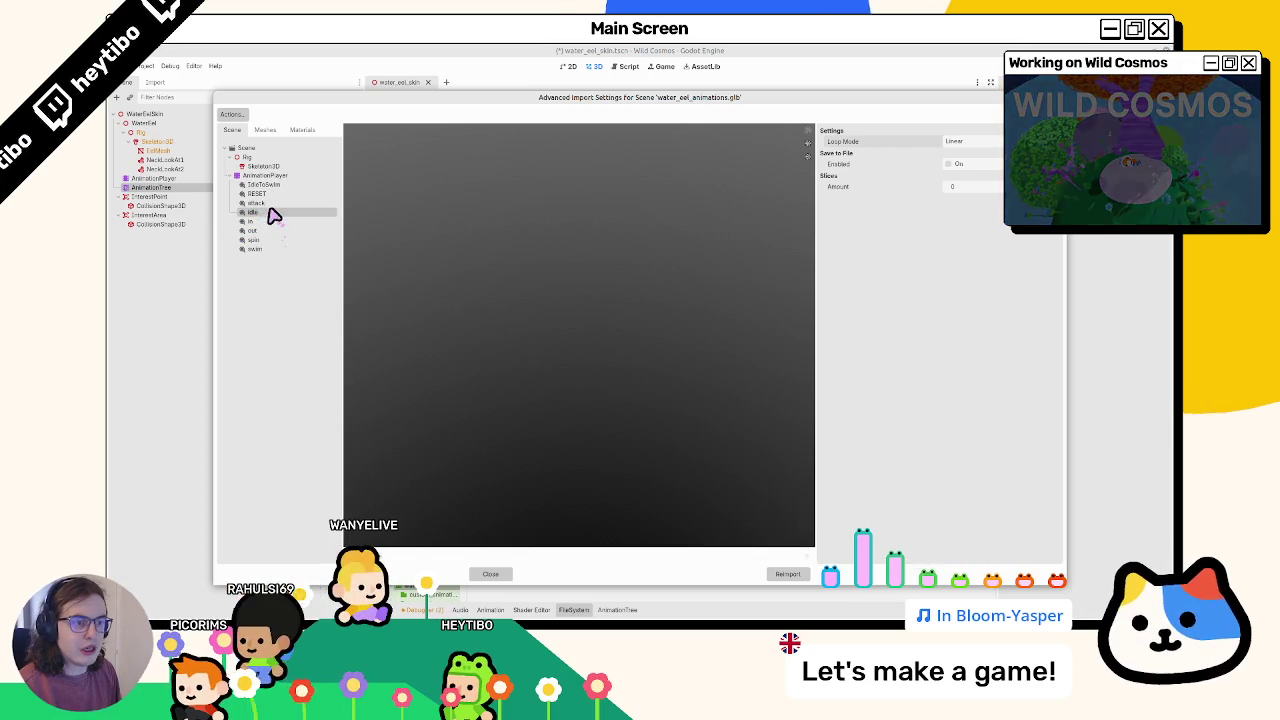
pyautogui.click(985, 141)
pyautogui.click(970, 170)
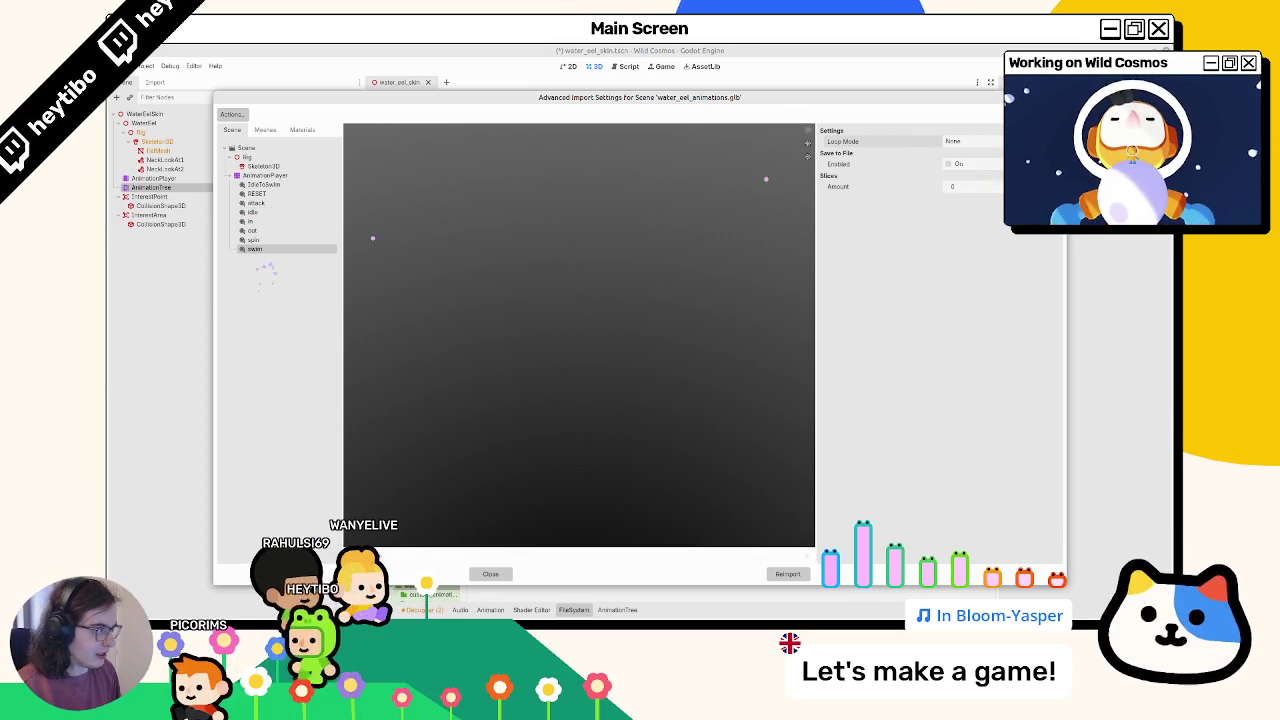
pyautogui.click(786, 573)
pyautogui.click(148, 188)
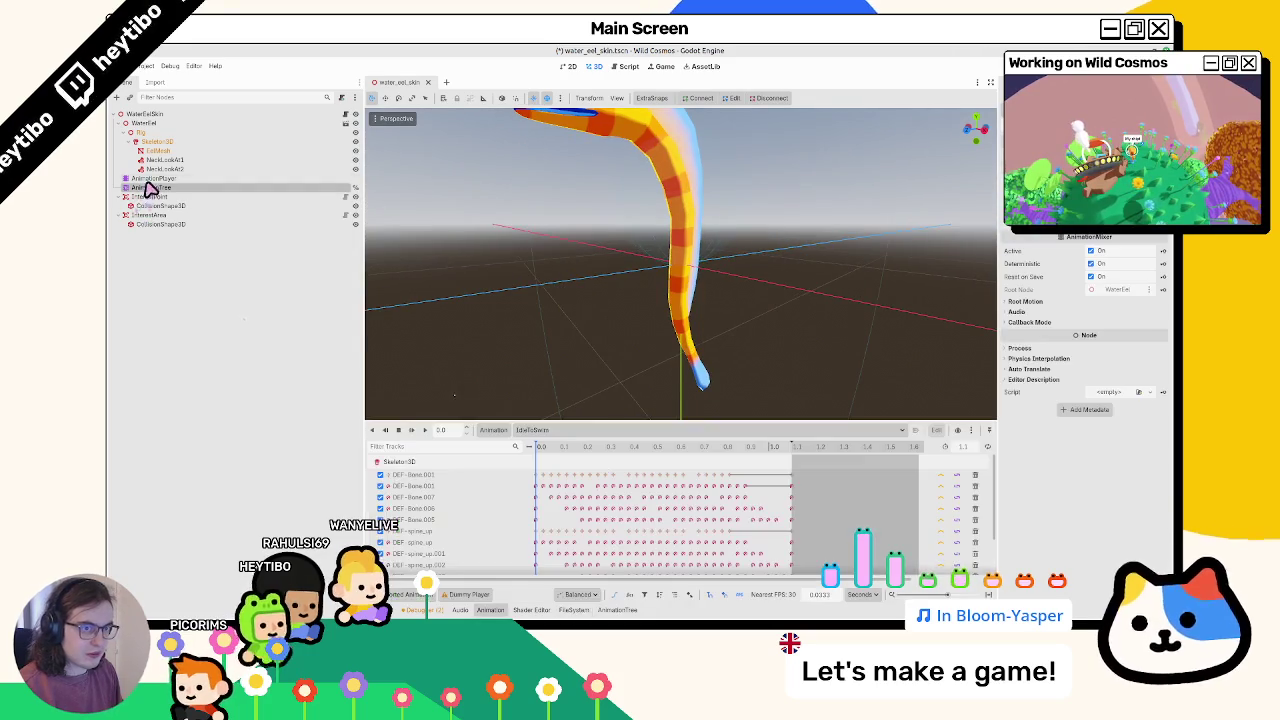
# Travel the StateMachine to swim and back to idle, then save the eel scene
pyautogui.click(619, 611)
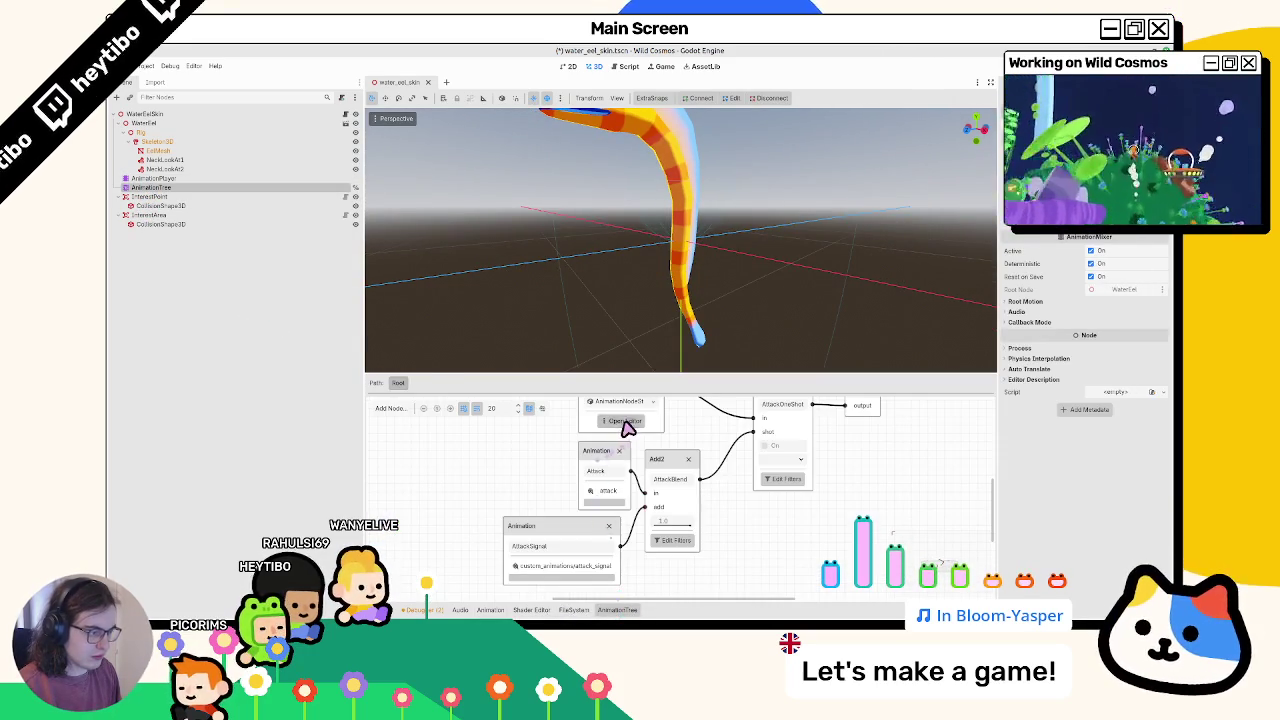
pyautogui.click(624, 421)
pyautogui.click(700, 487)
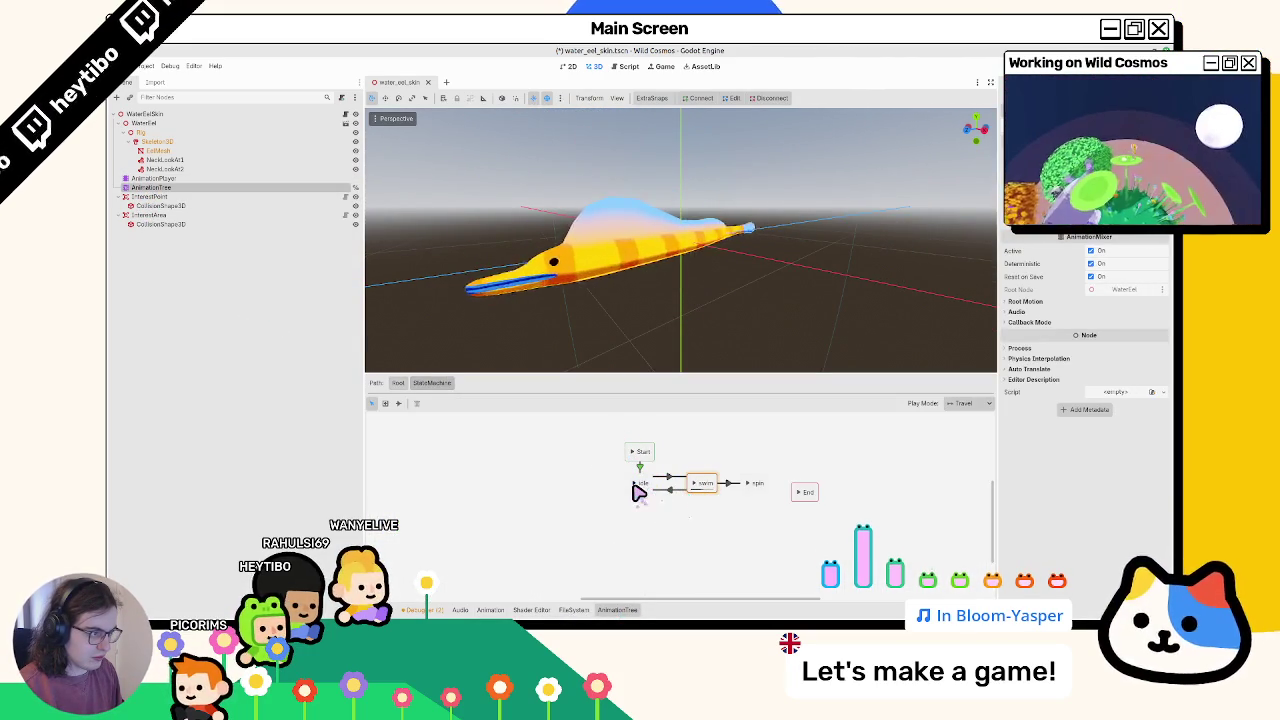
pyautogui.click(638, 490)
pyautogui.hotkey('ctrl', 's')
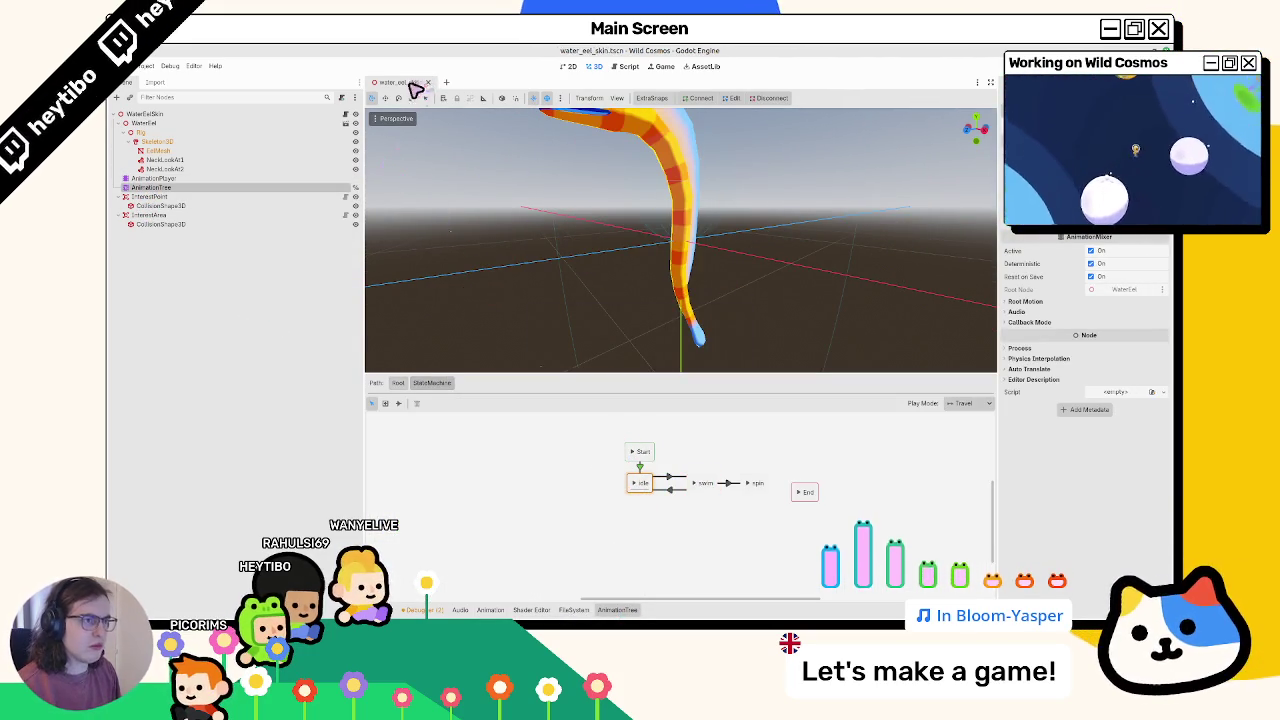
# Step through the InterestPoint, AnimationPlayer and AnimationTree nodes, then show the FileSystem
pyautogui.click(184, 197)
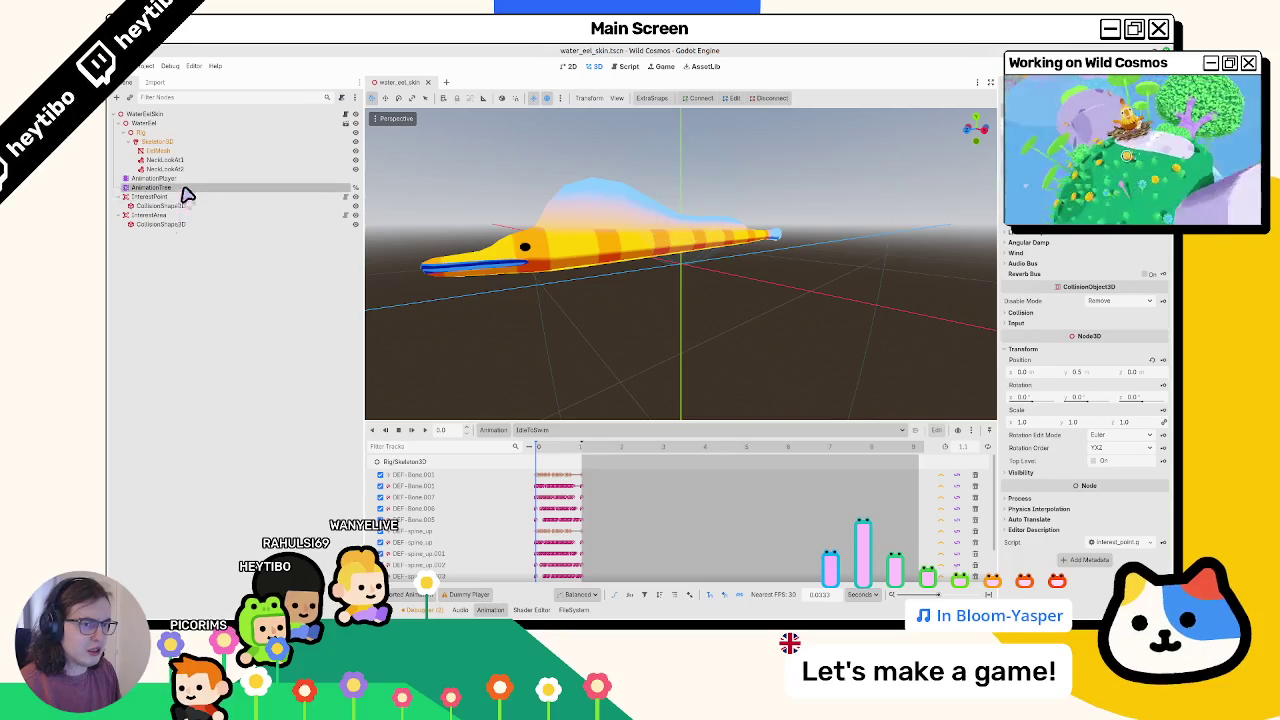
pyautogui.click(184, 181)
pyautogui.click(184, 188)
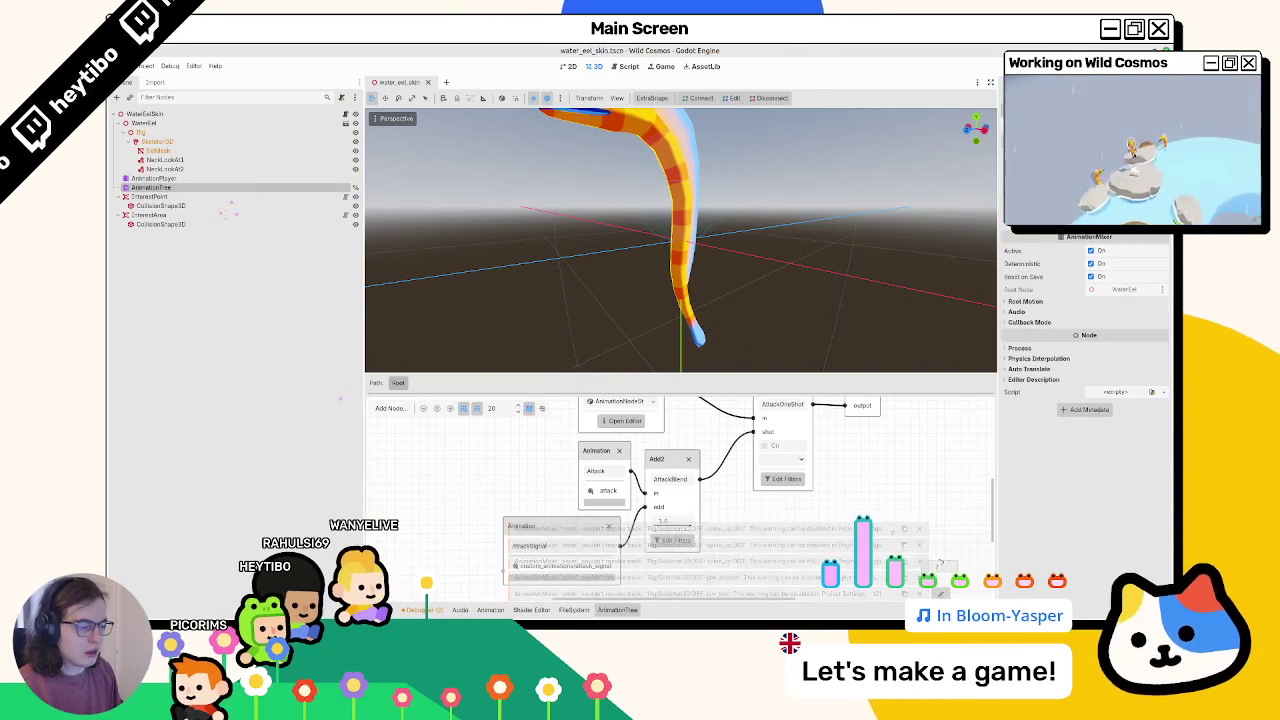
pyautogui.click(573, 609)
# Review idle and attack Loop Mode and root Scene options in water_eel_animations.glb, then reimport
pyautogui.doubleClick(662, 466)
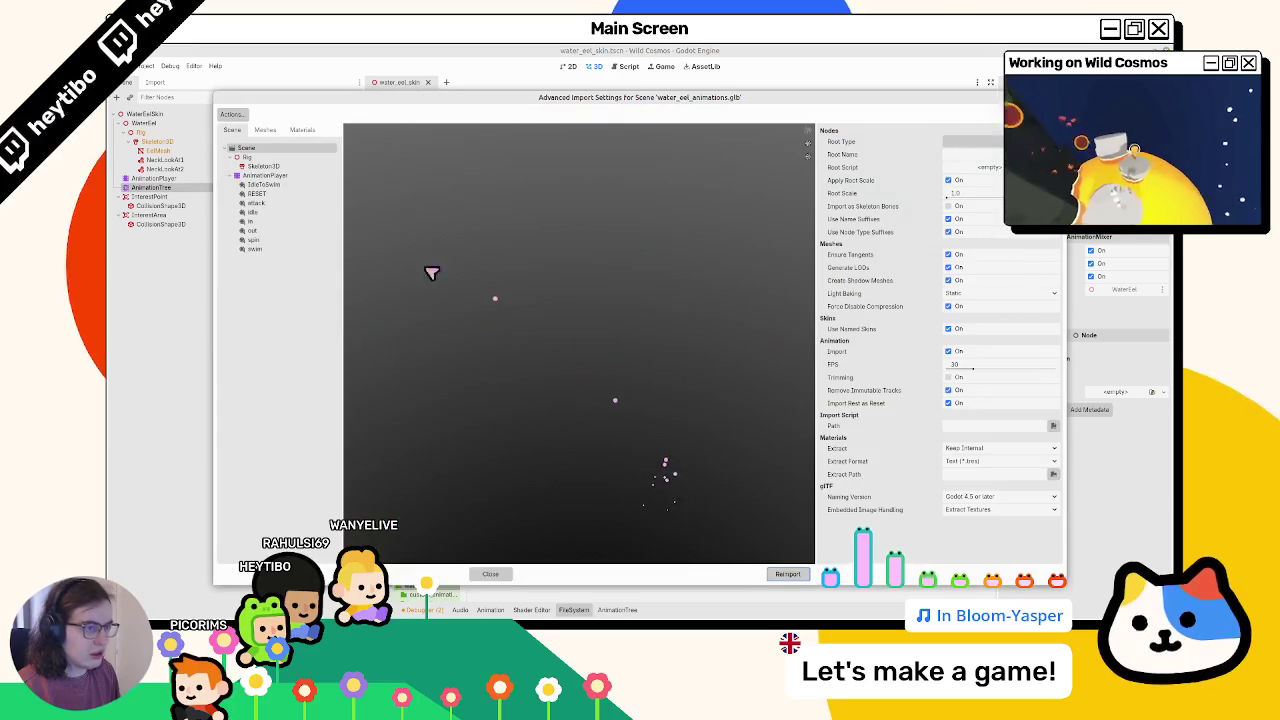
pyautogui.click(280, 205)
pyautogui.click(276, 212)
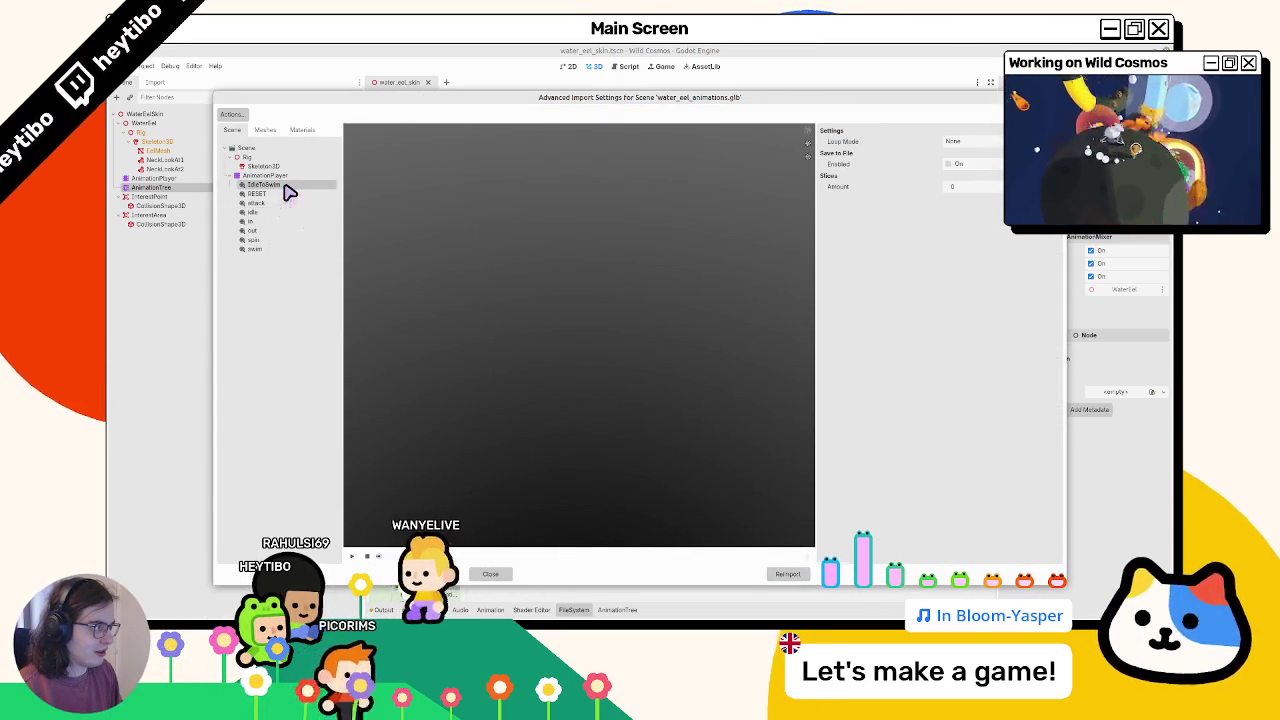
pyautogui.click(282, 203)
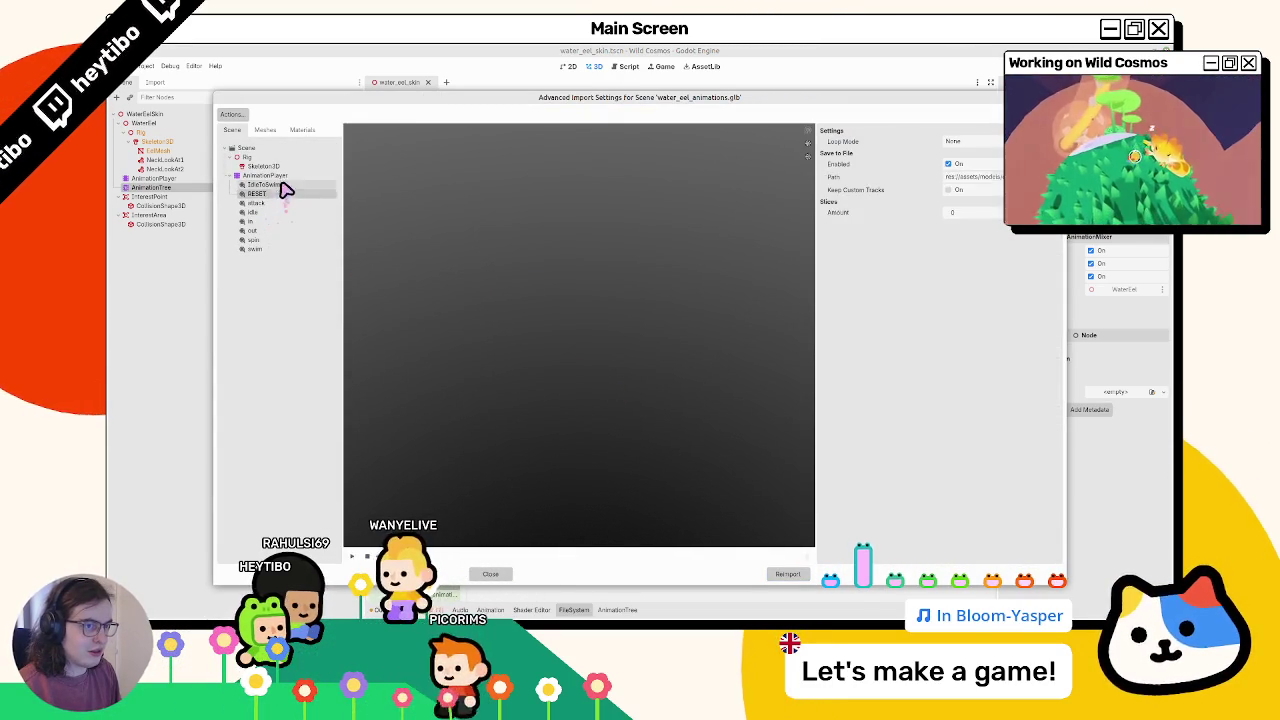
pyautogui.click(286, 177)
pyautogui.click(297, 165)
pyautogui.click(300, 148)
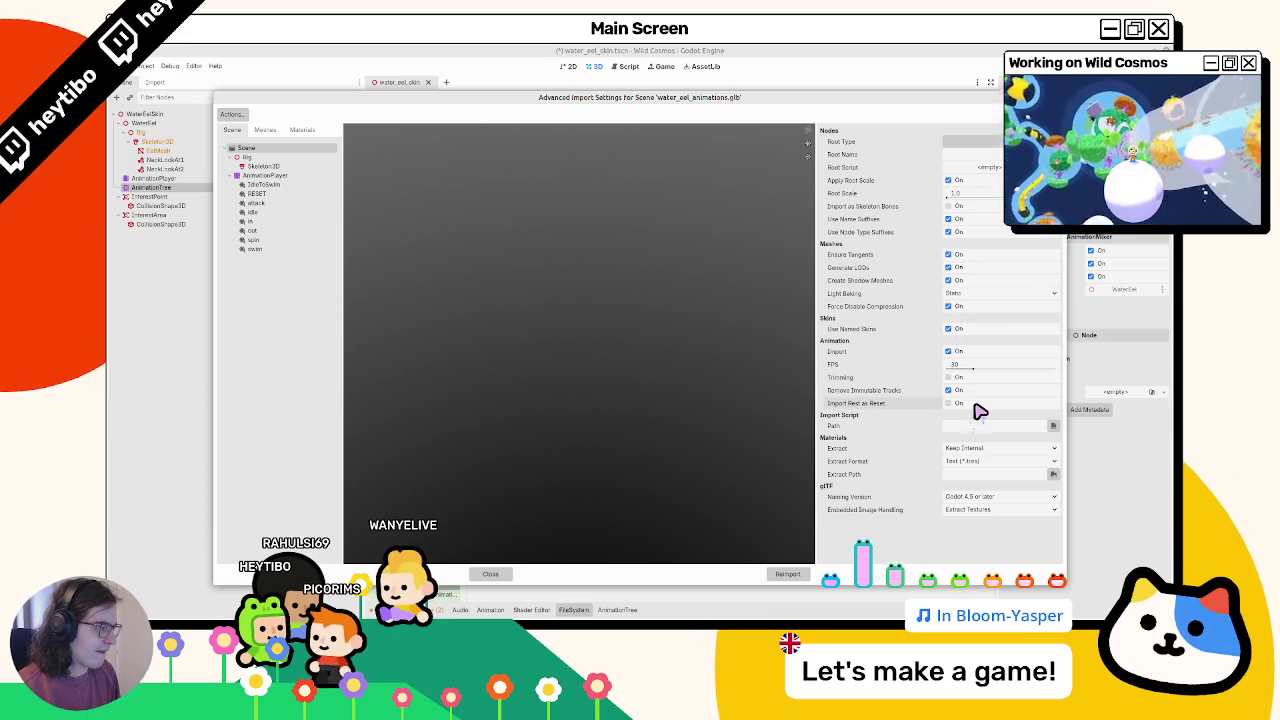
pyautogui.click(786, 574)
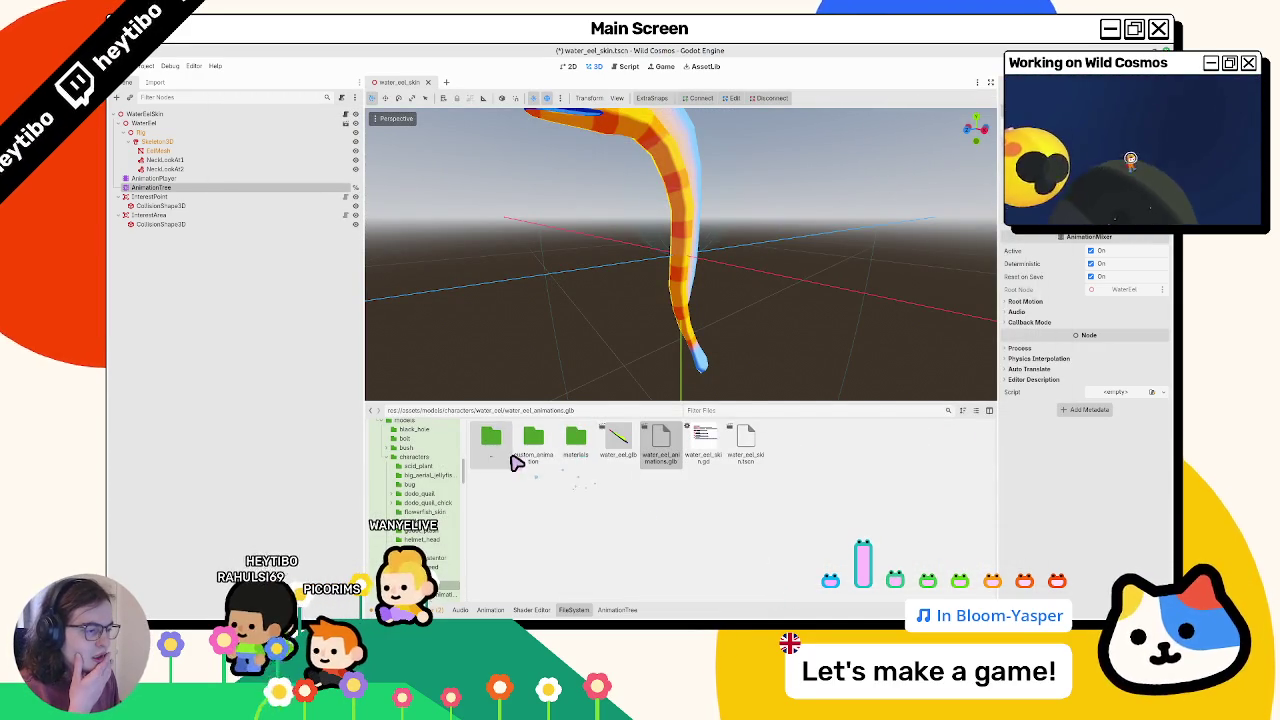
# Drag water_eel_animations.glb from the water_eel folder into the eel scene tree
pyautogui.doubleClick(508, 448)
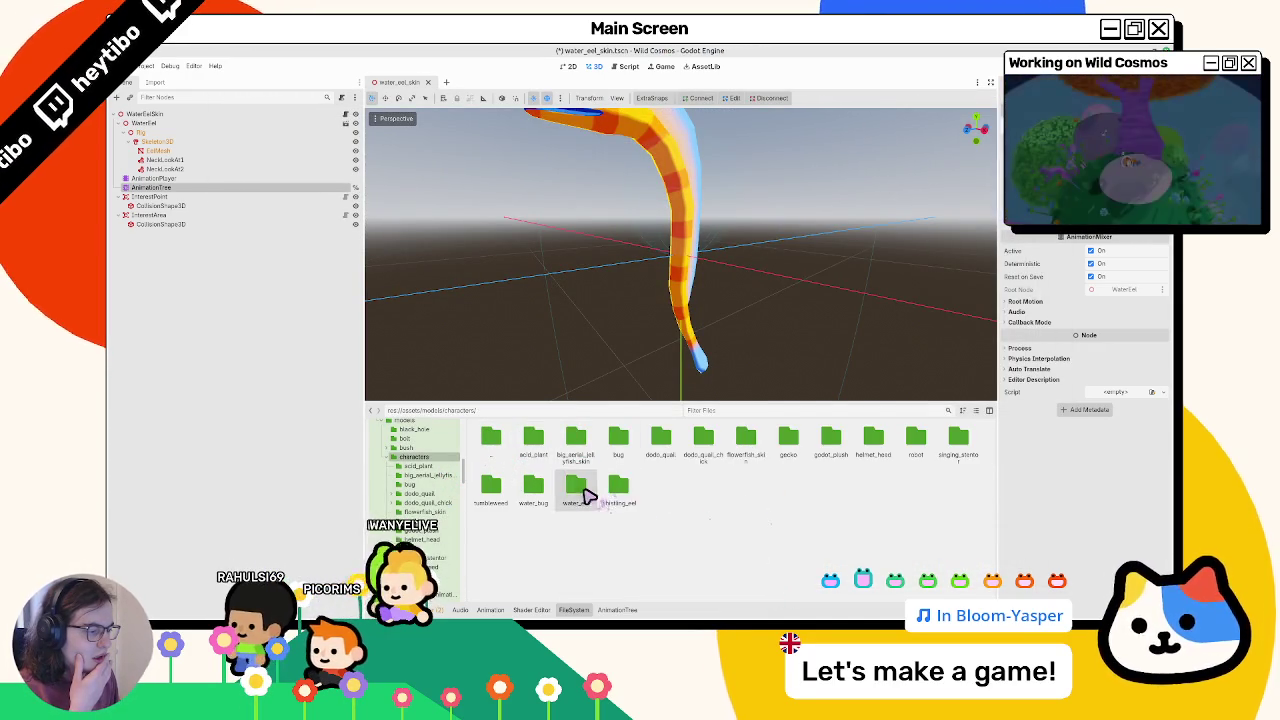
pyautogui.doubleClick(580, 488)
pyautogui.doubleClick(532, 442)
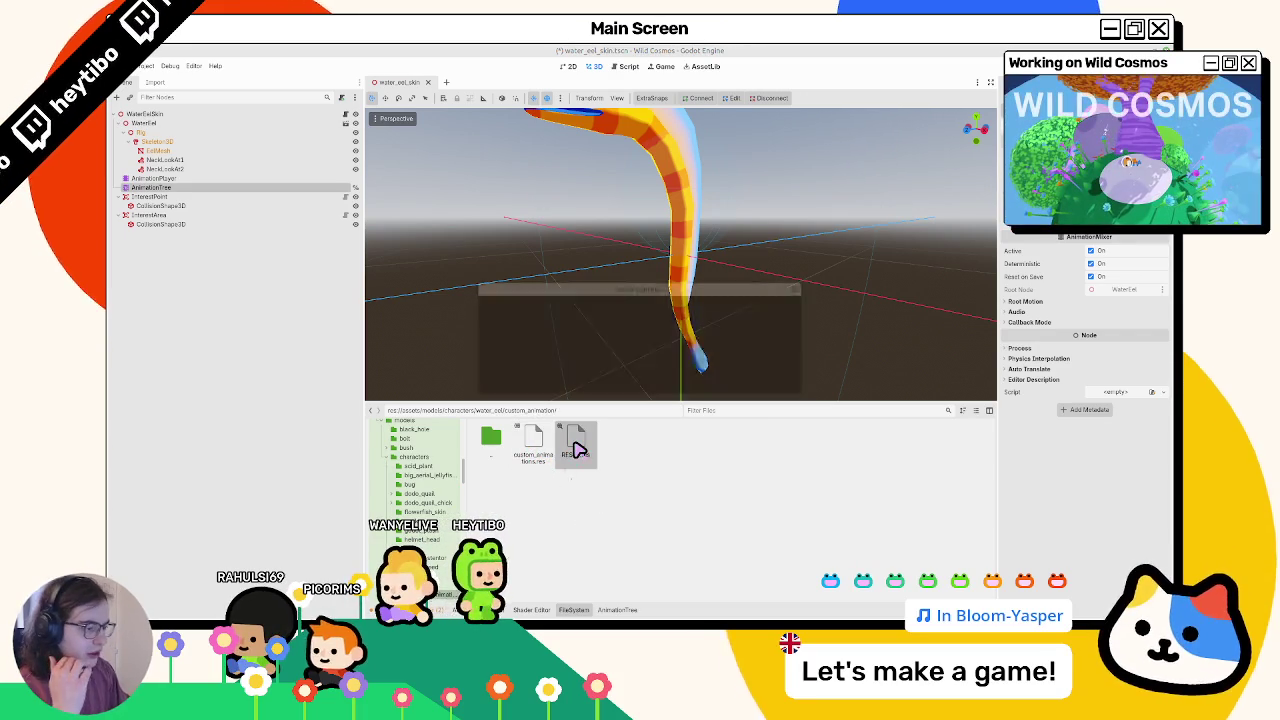
pyautogui.doubleClick(491, 440)
pyautogui.moveTo(657, 450)
pyautogui.mouseDown()
pyautogui.moveTo(214, 151)
pyautogui.moveTo(200, 196)
pyautogui.mouseUp()
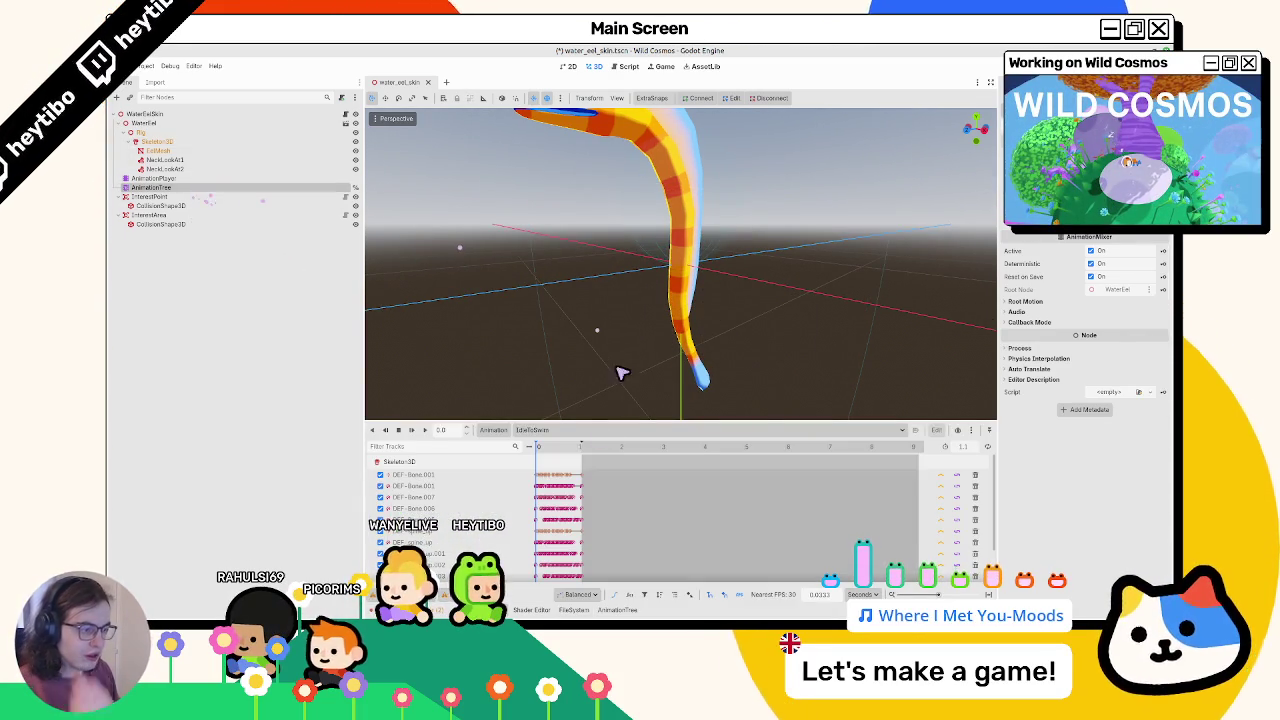
# Select and play the idle animation, save, and dismiss the loop mode warning
pyautogui.click(536, 431)
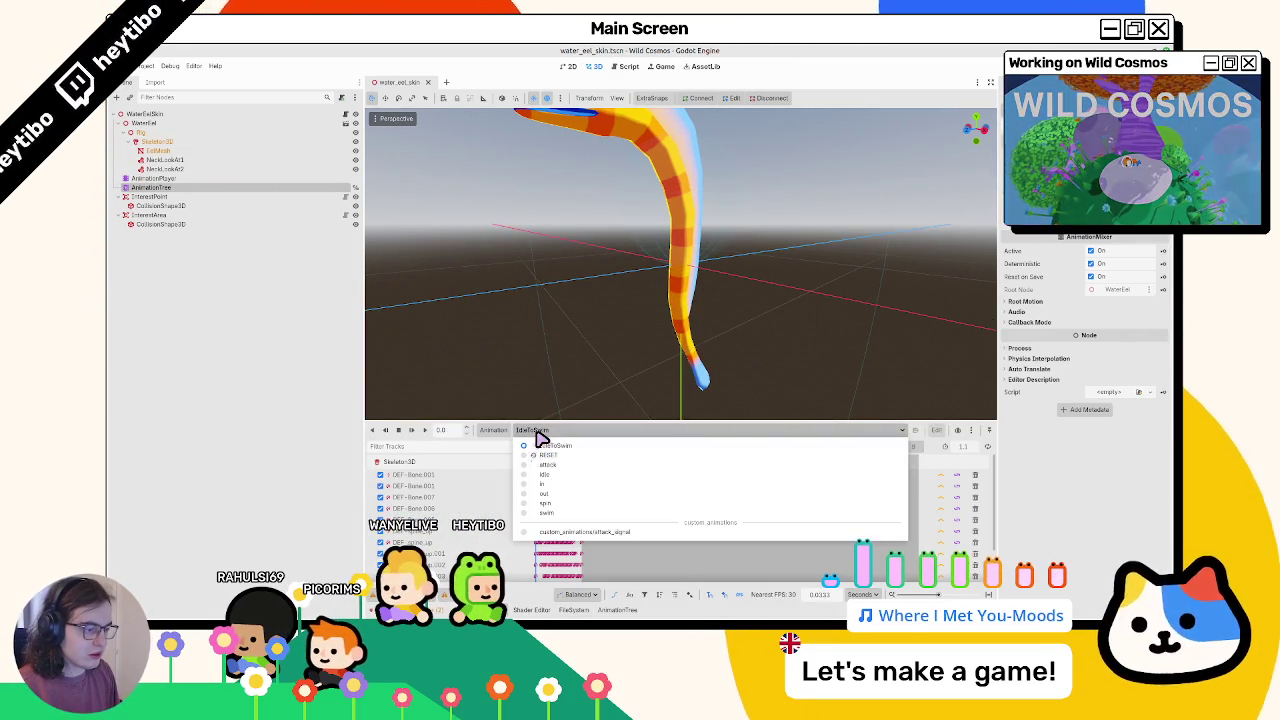
pyautogui.click(541, 455)
pyautogui.click(536, 431)
pyautogui.click(541, 477)
pyautogui.click(425, 431)
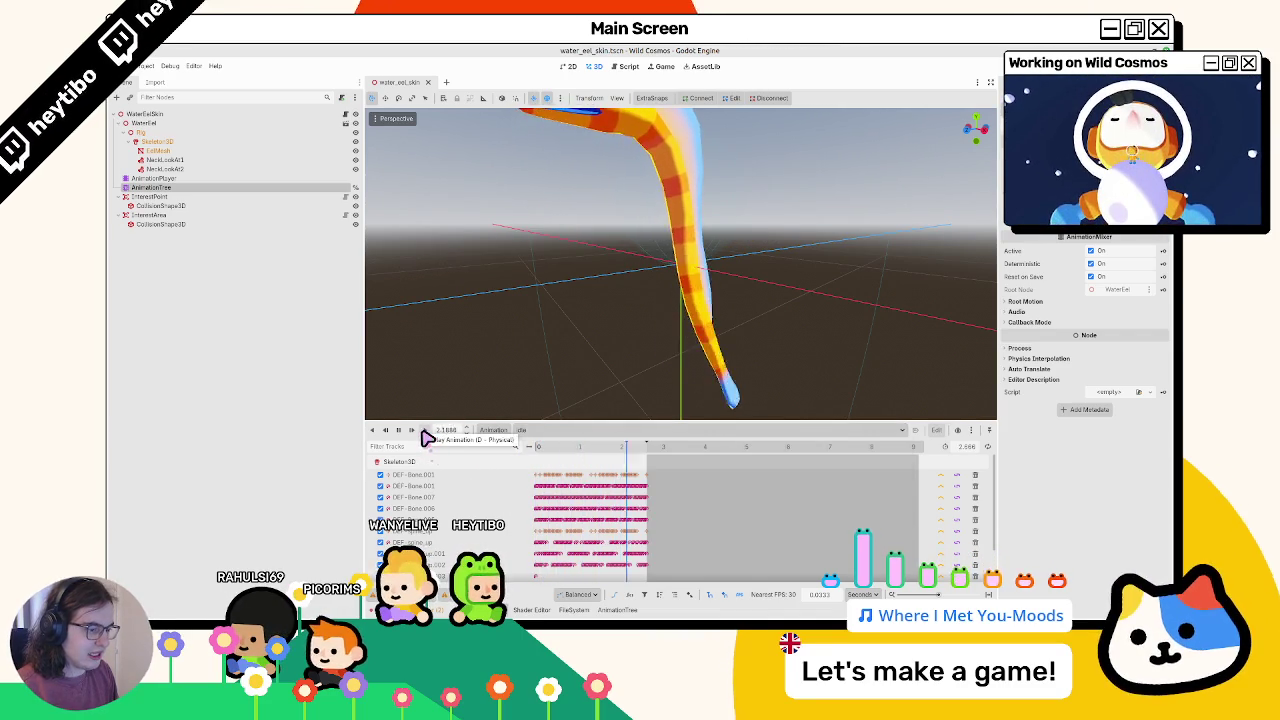
pyautogui.hotkey('ctrl', 's')
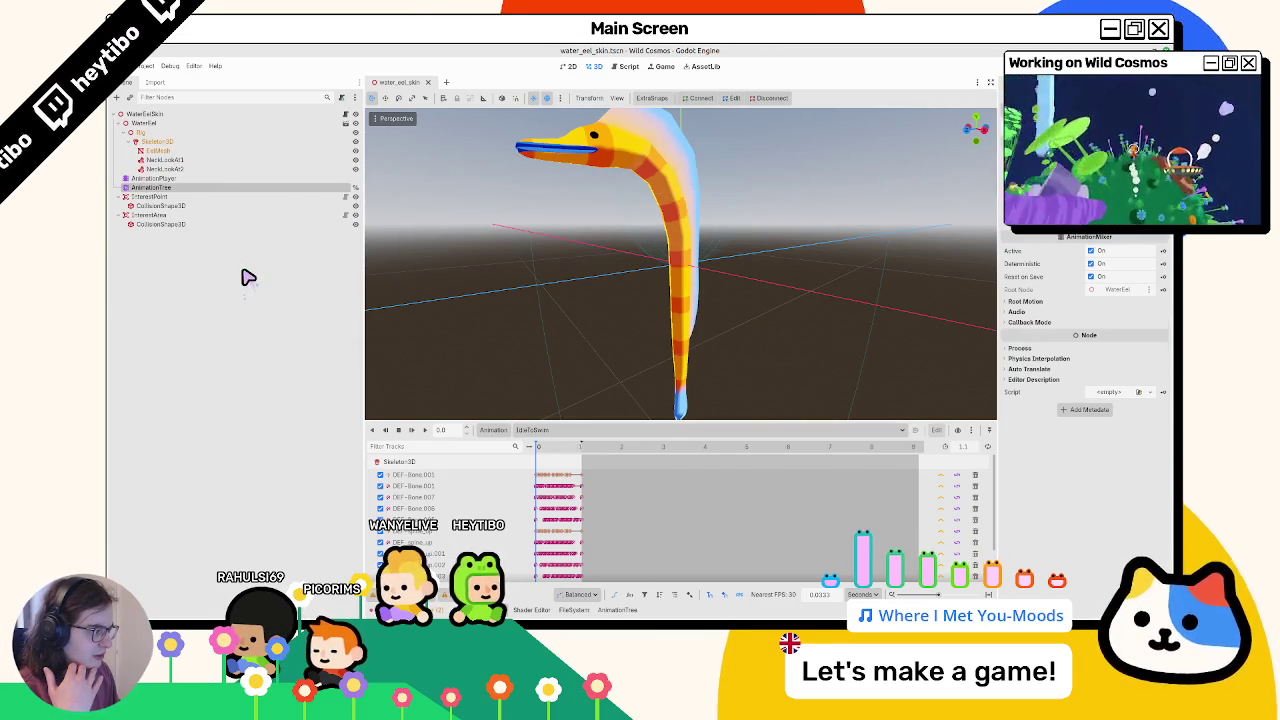
pyautogui.click(988, 448)
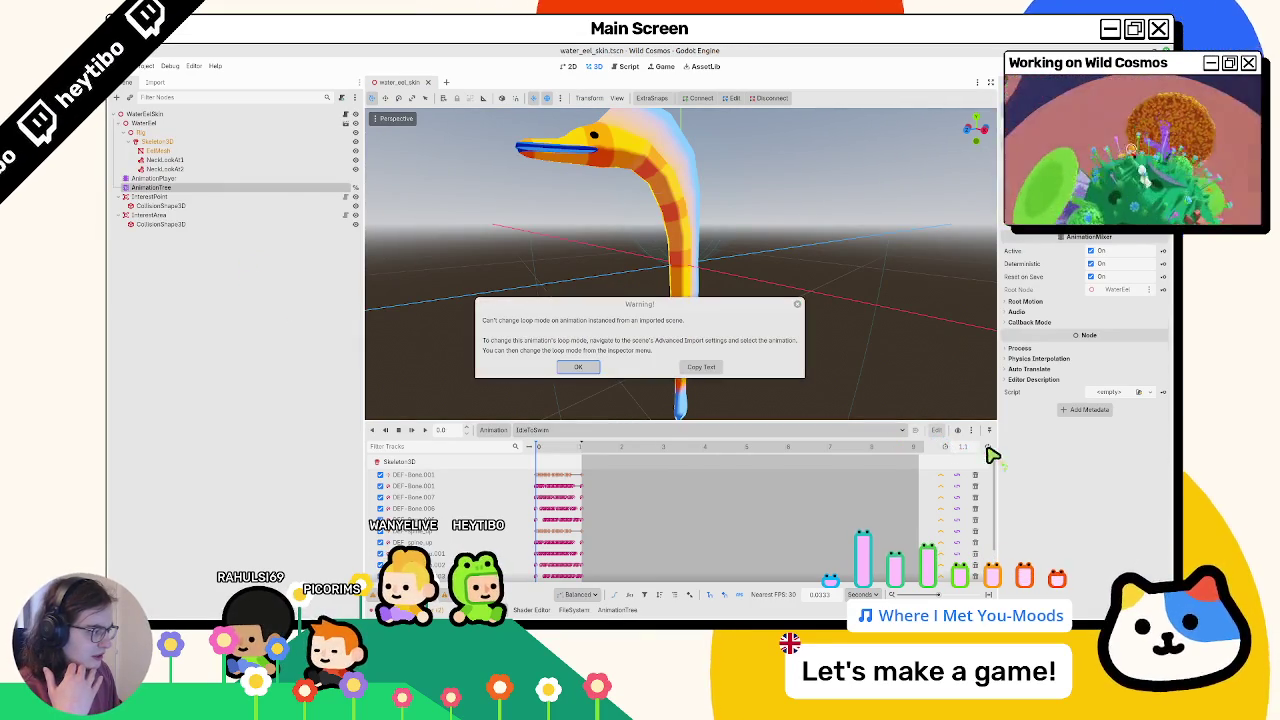
pyautogui.click(580, 367)
pyautogui.click(200, 179)
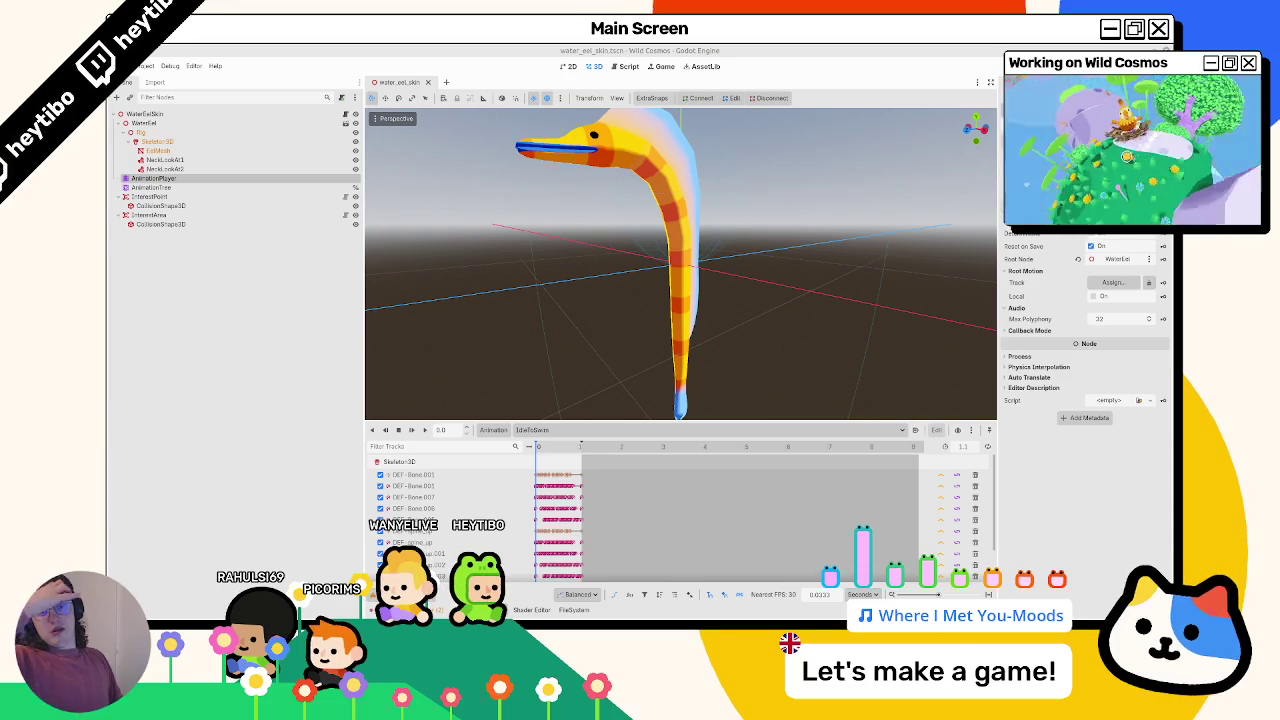
# Reimport water_eel_animations.glb and select the AnimationTree node
pyautogui.click(531, 610)
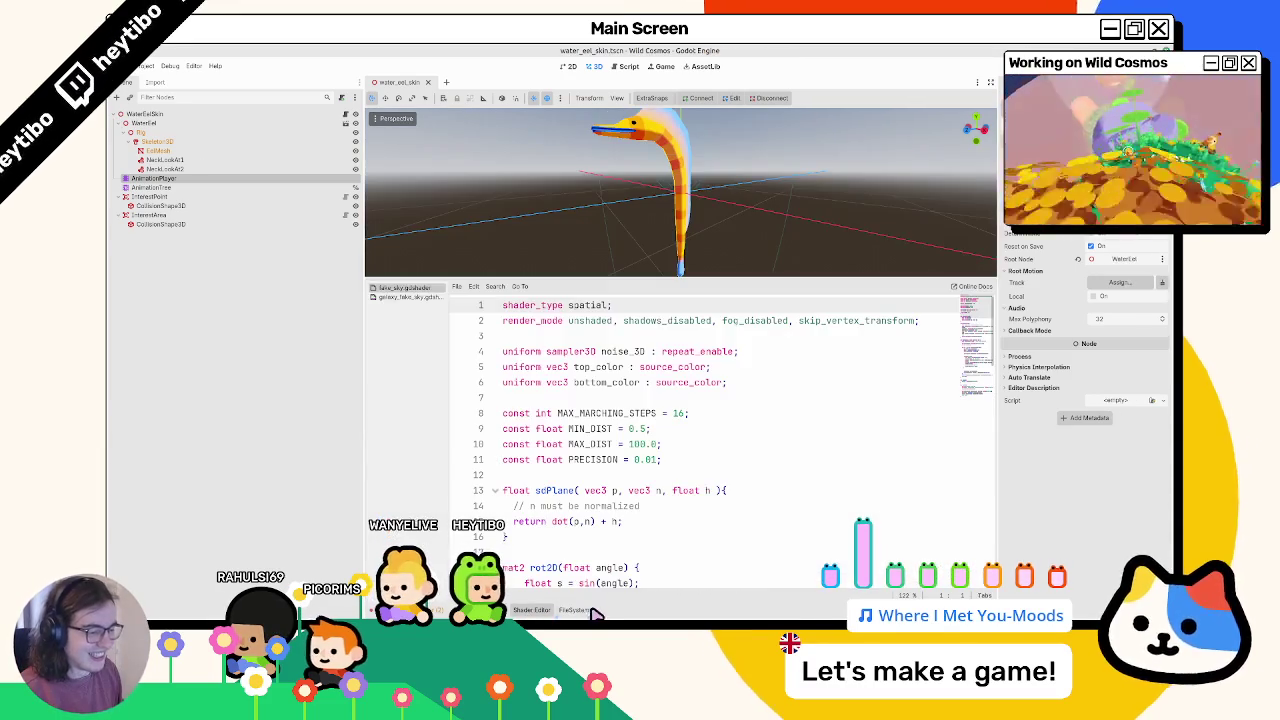
pyautogui.click(570, 610)
pyautogui.doubleClick(660, 442)
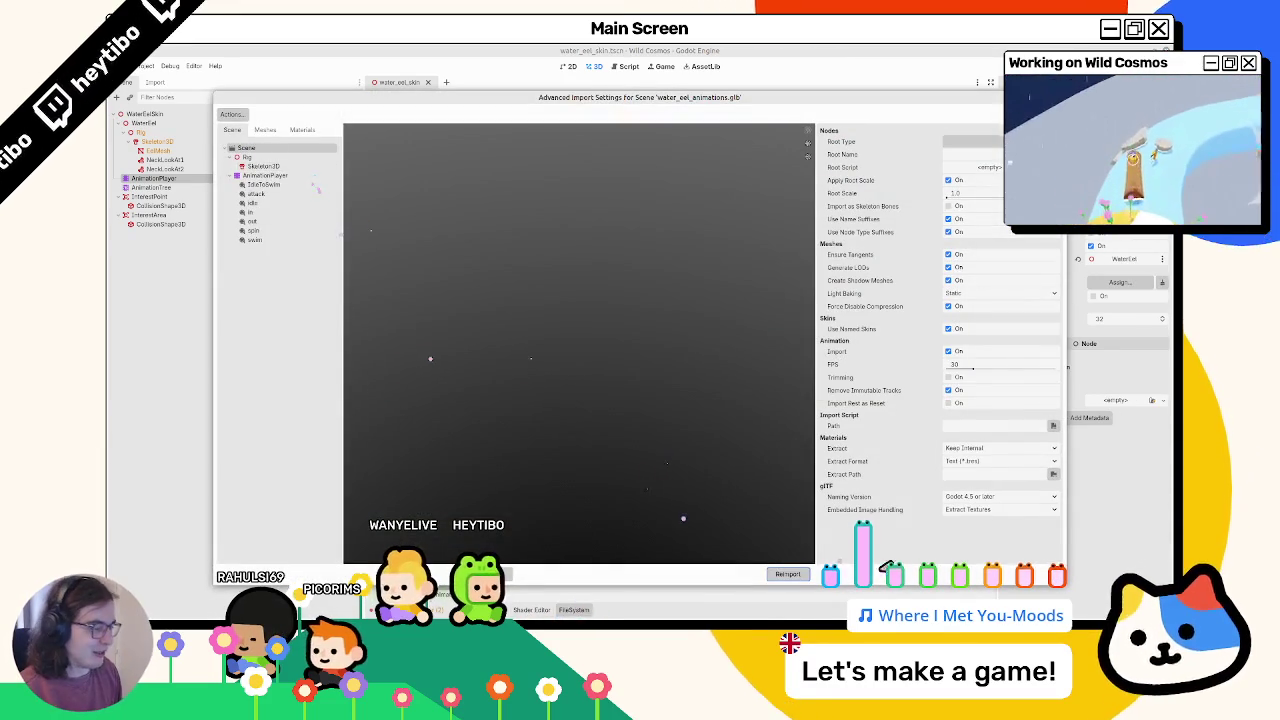
pyautogui.click(800, 576)
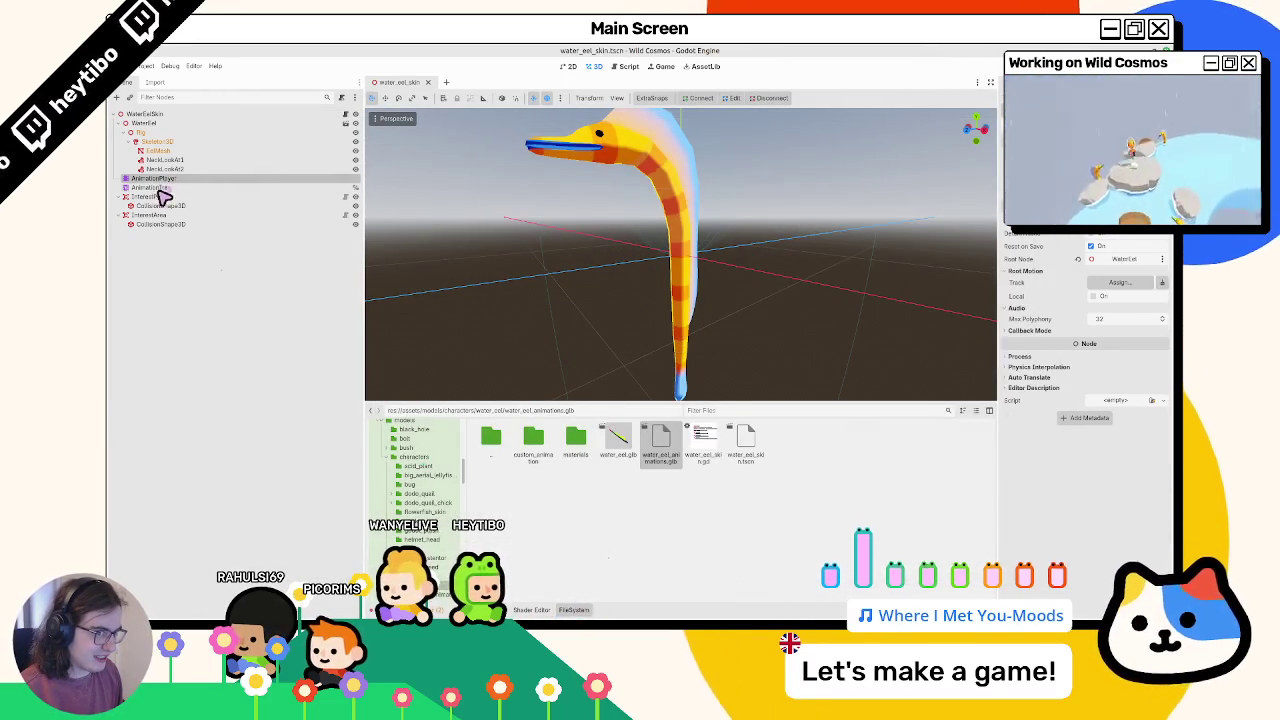
pyautogui.click(155, 188)
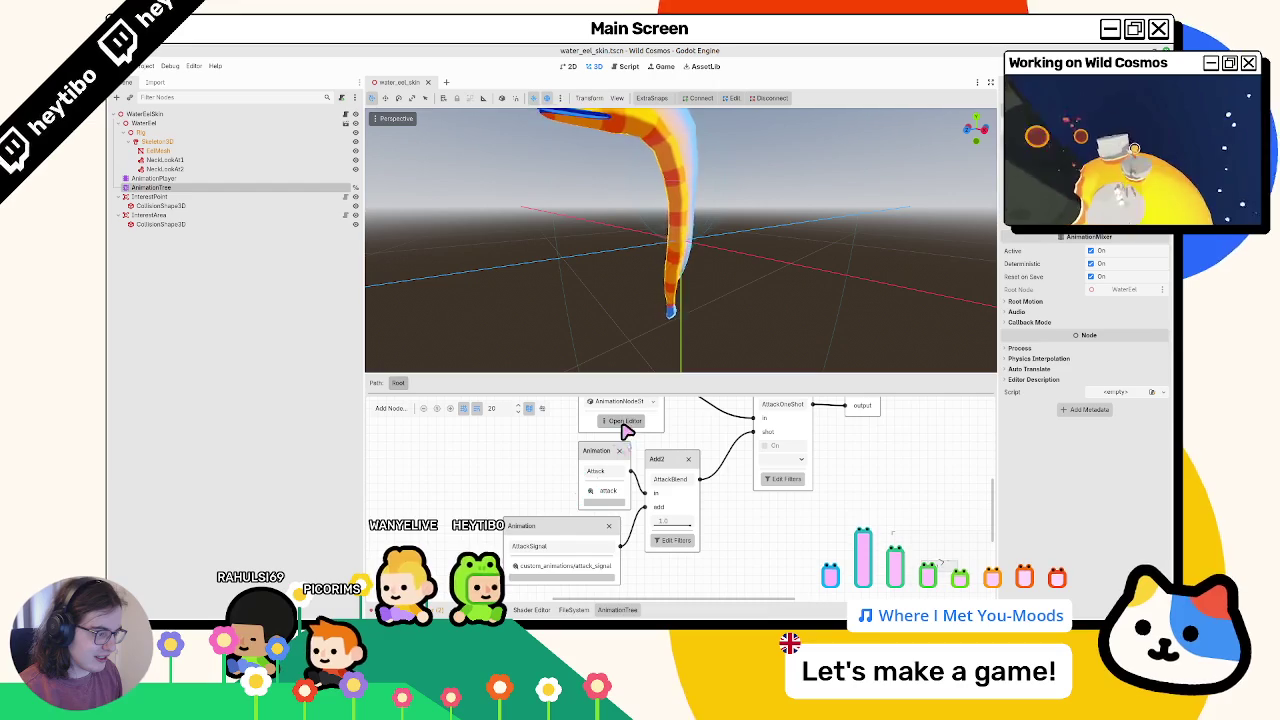
# Bring up the Animation panel's Edit Animation Libraries dialog
pyautogui.click(574, 610)
pyautogui.click(531, 610)
pyautogui.click(574, 610)
pyautogui.click(490, 610)
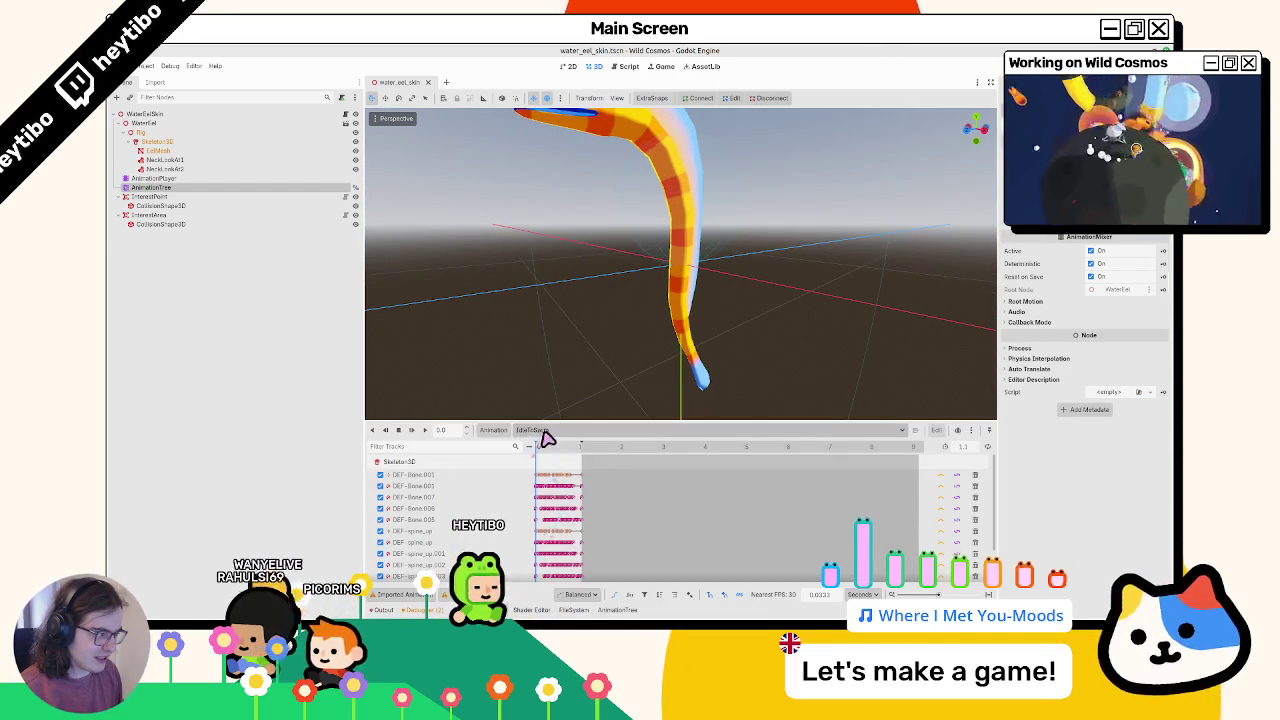
pyautogui.click(497, 431)
pyautogui.click(505, 461)
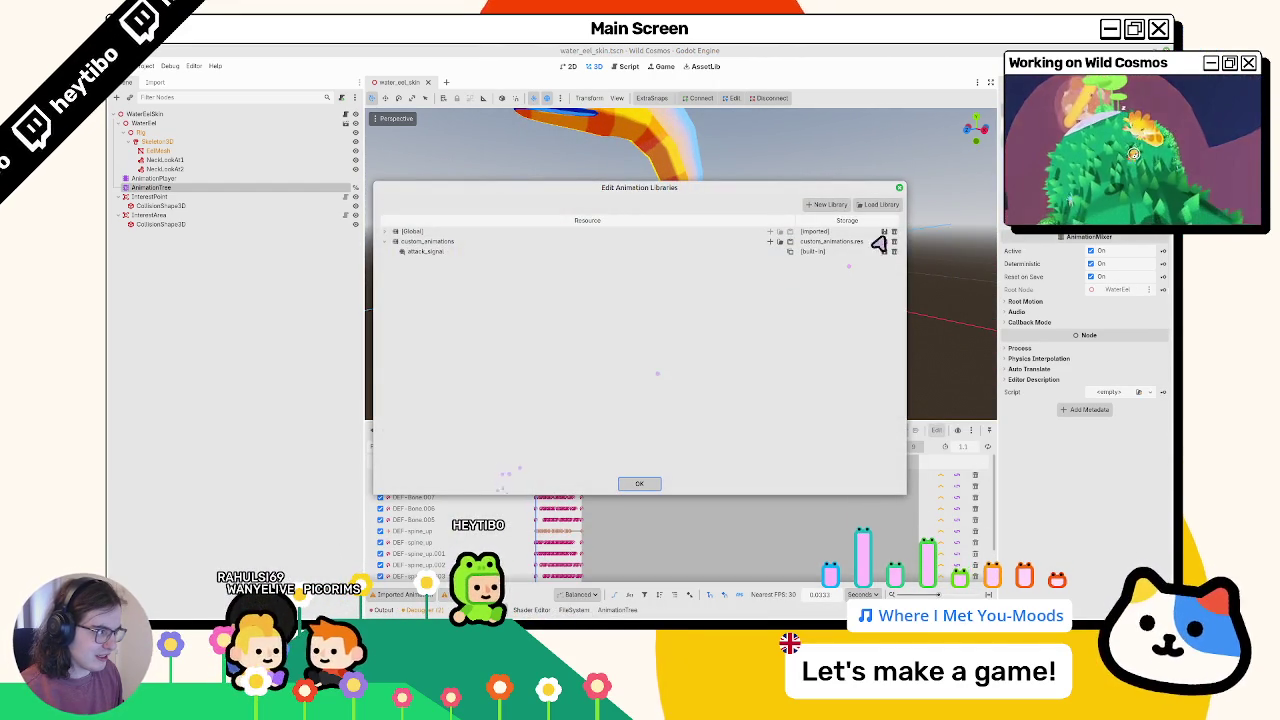
# Load water_eel_animations.glb as a library, clear its name to make it [Global], and save
pyautogui.click(880, 204)
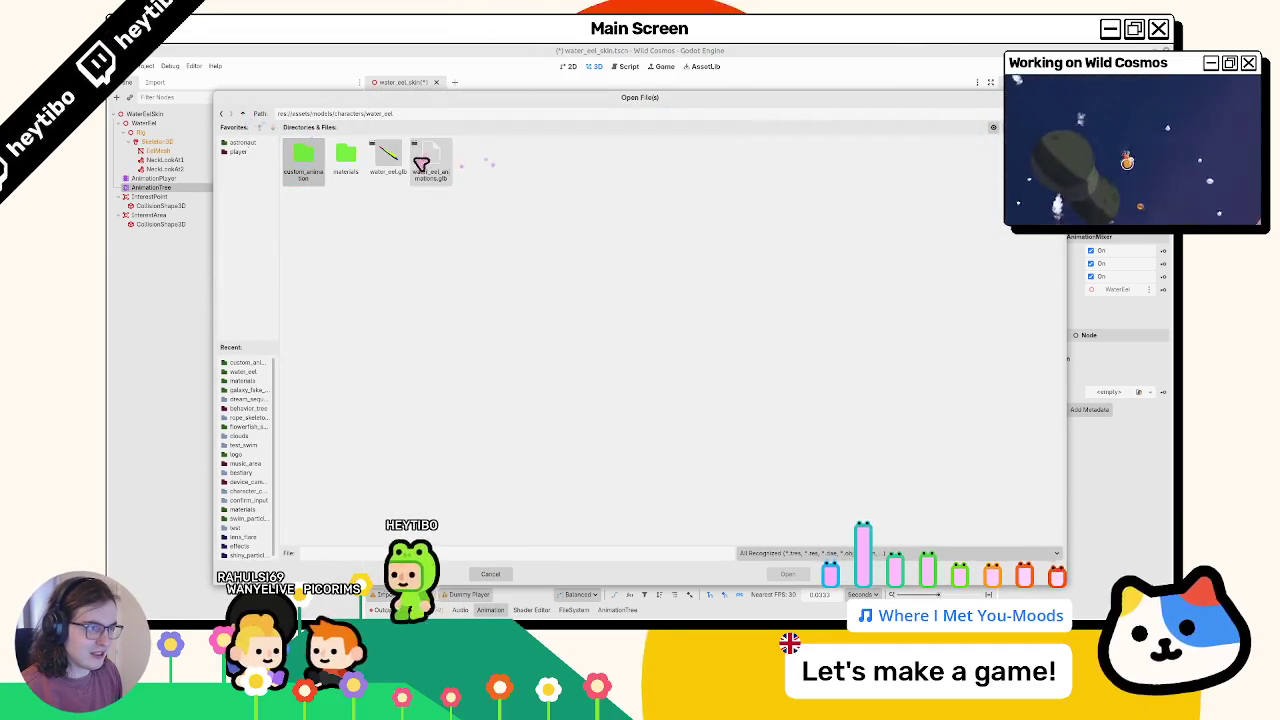
pyautogui.doubleClick(427, 163)
pyautogui.click(876, 205)
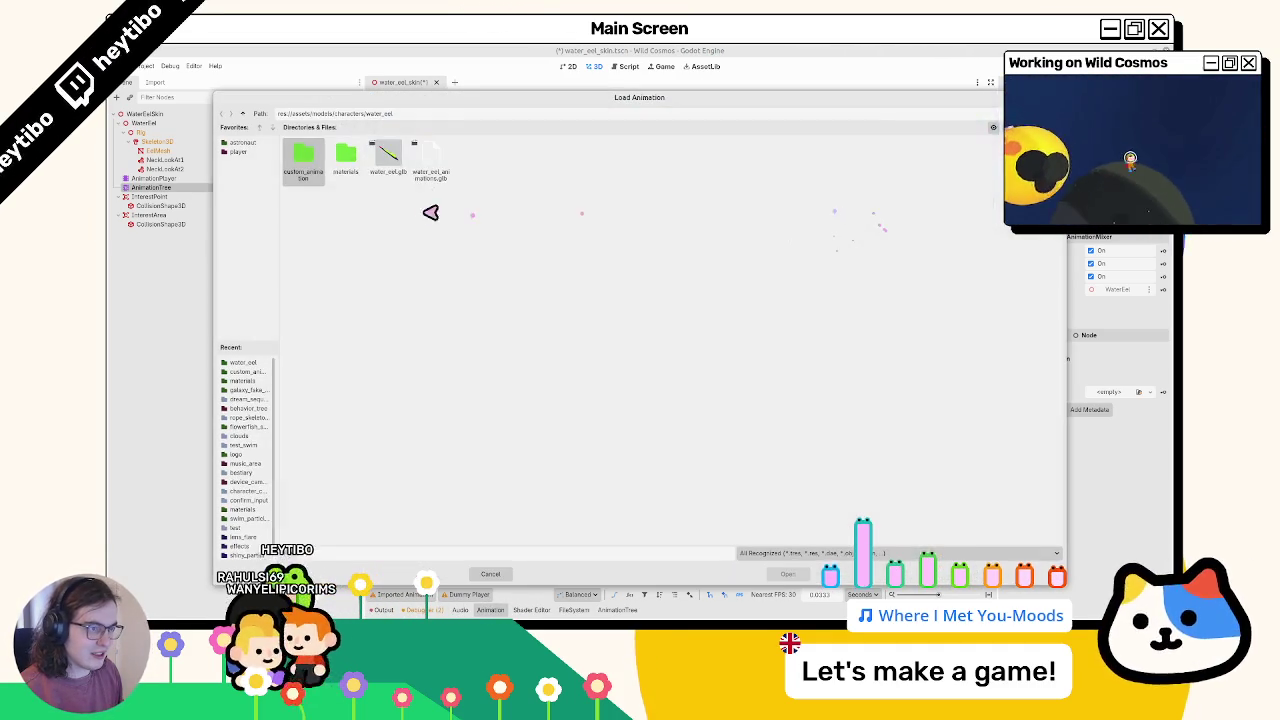
pyautogui.doubleClick(305, 167)
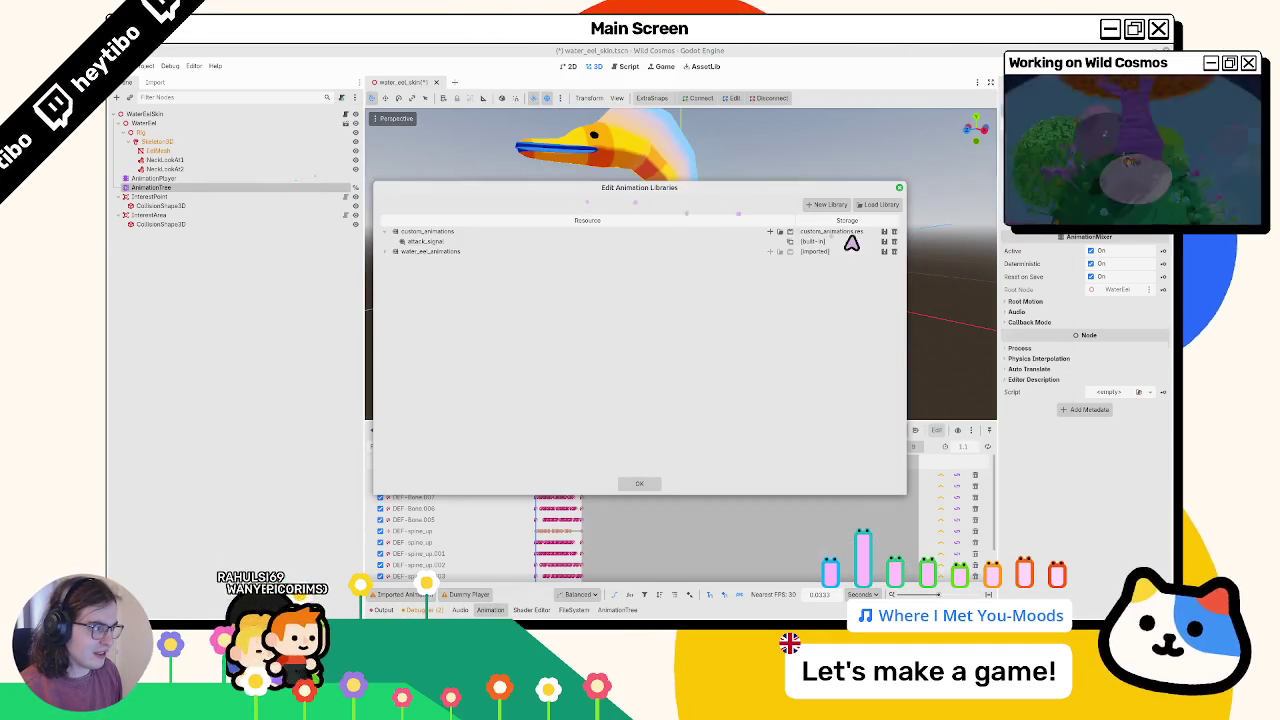
pyautogui.doubleClick(437, 252)
pyautogui.click(437, 252)
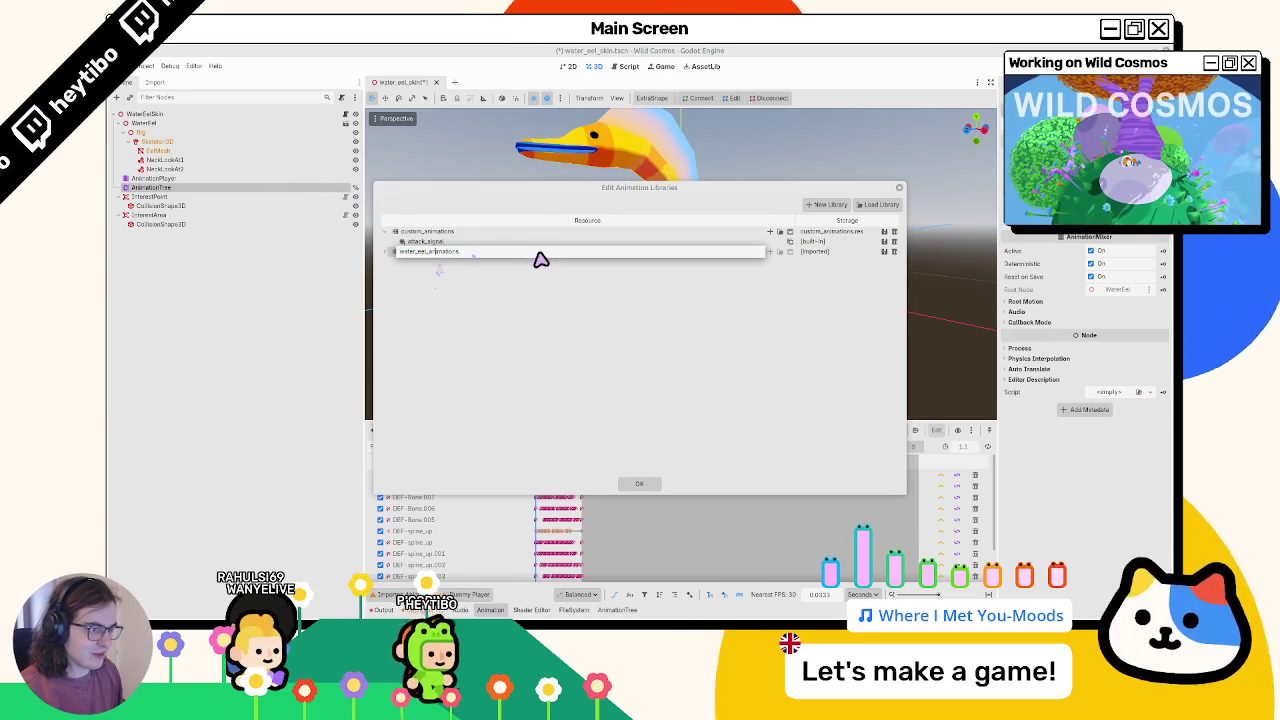
pyautogui.press('Return')
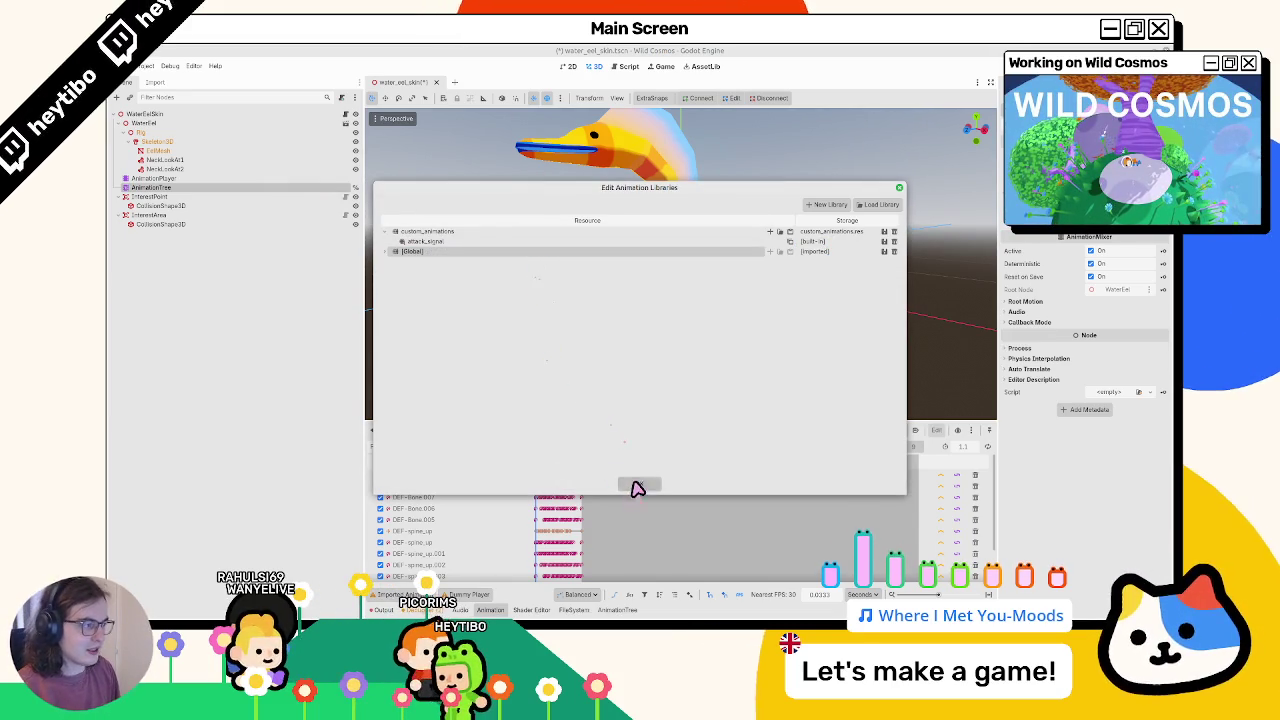
pyautogui.click(638, 487)
pyautogui.hotkey('ctrl', 's')
pyautogui.click(244, 207)
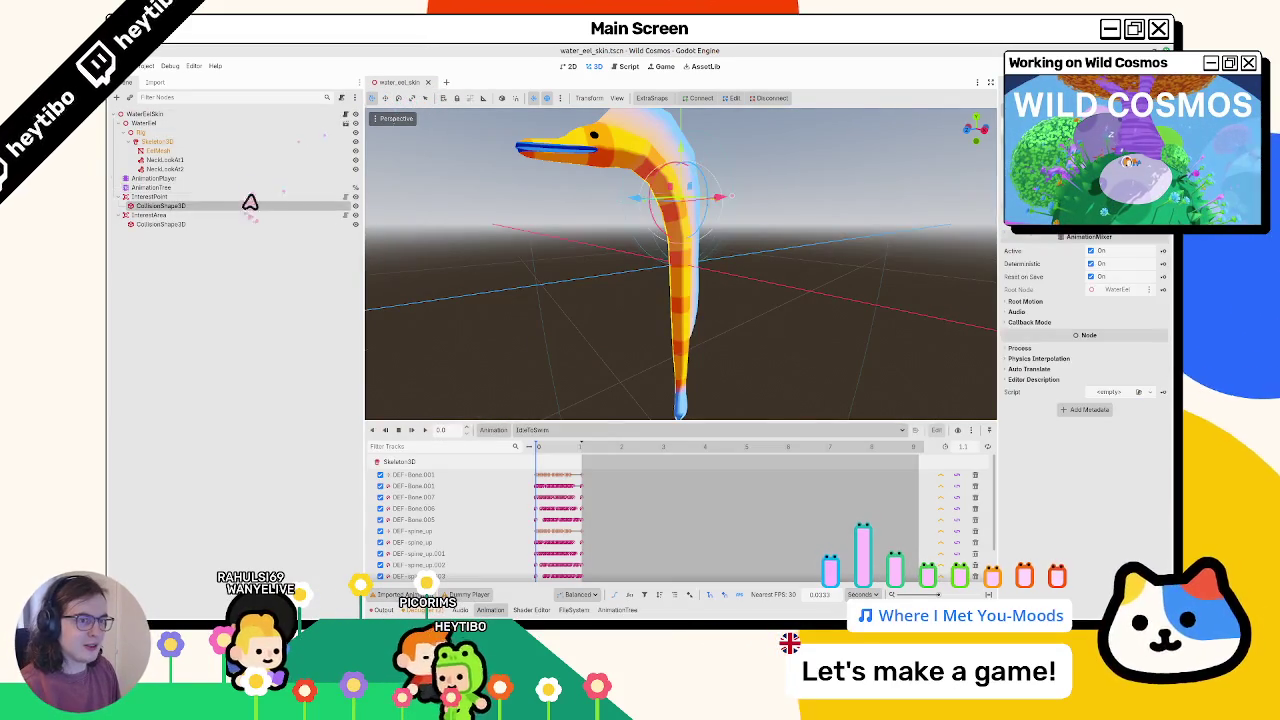
# Check the AnimationTree and AnimationPlayer nodes and switch the bottom panel to FileSystem
pyautogui.click(246, 188)
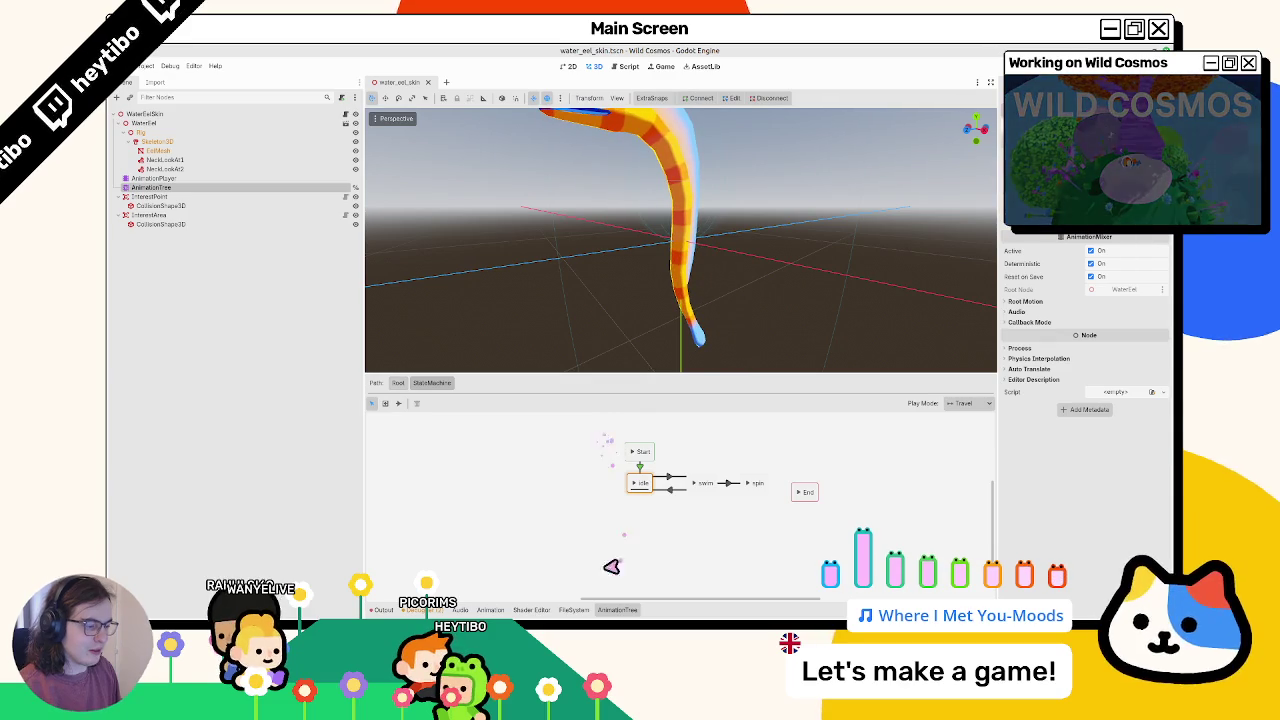
pyautogui.click(572, 610)
pyautogui.click(490, 610)
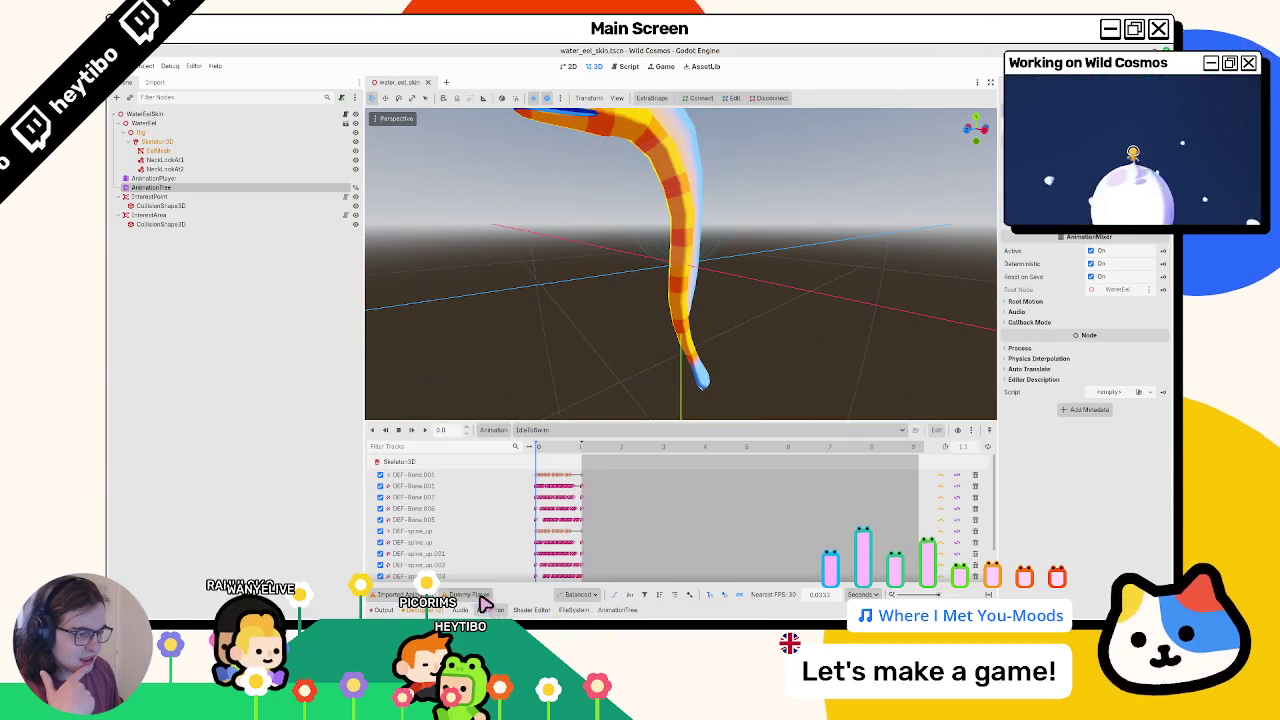
pyautogui.click(178, 180)
pyautogui.click(178, 189)
pyautogui.click(573, 610)
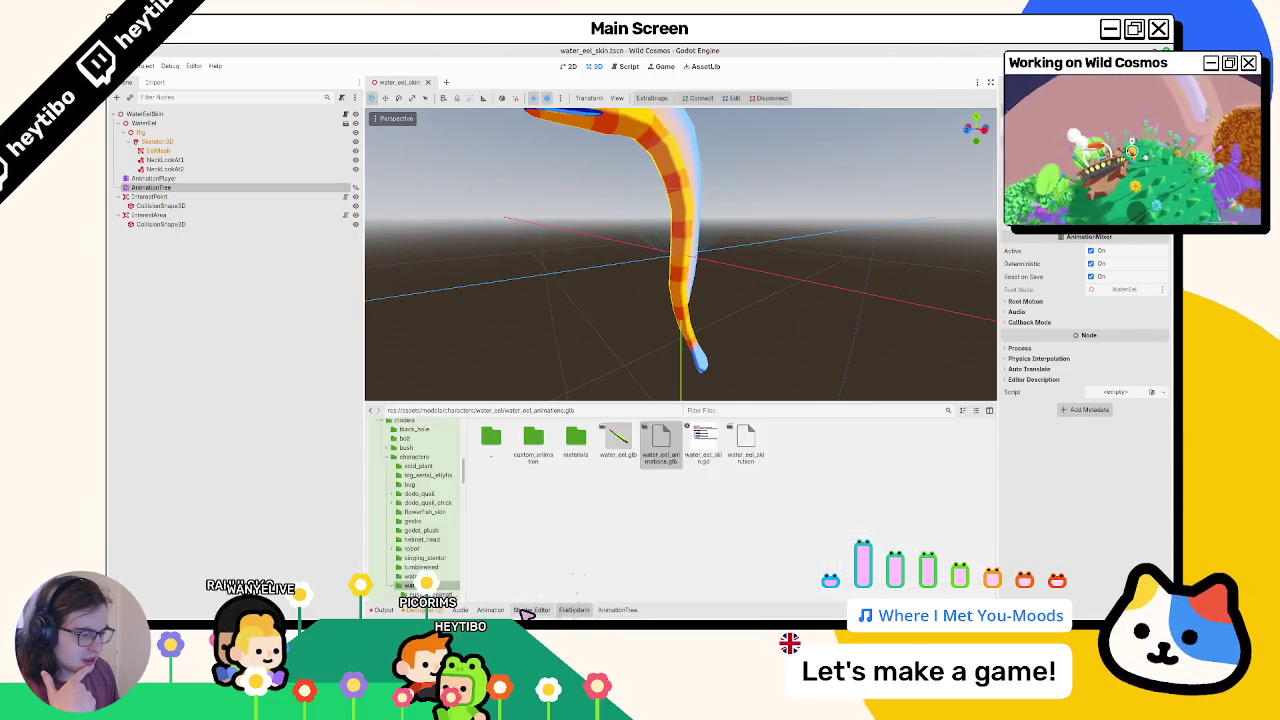
pyautogui.click(531, 610)
pyautogui.click(572, 610)
# Review IdleToSwim and idle import options in water_eel_animations.glb, then close the dialog
pyautogui.doubleClick(662, 447)
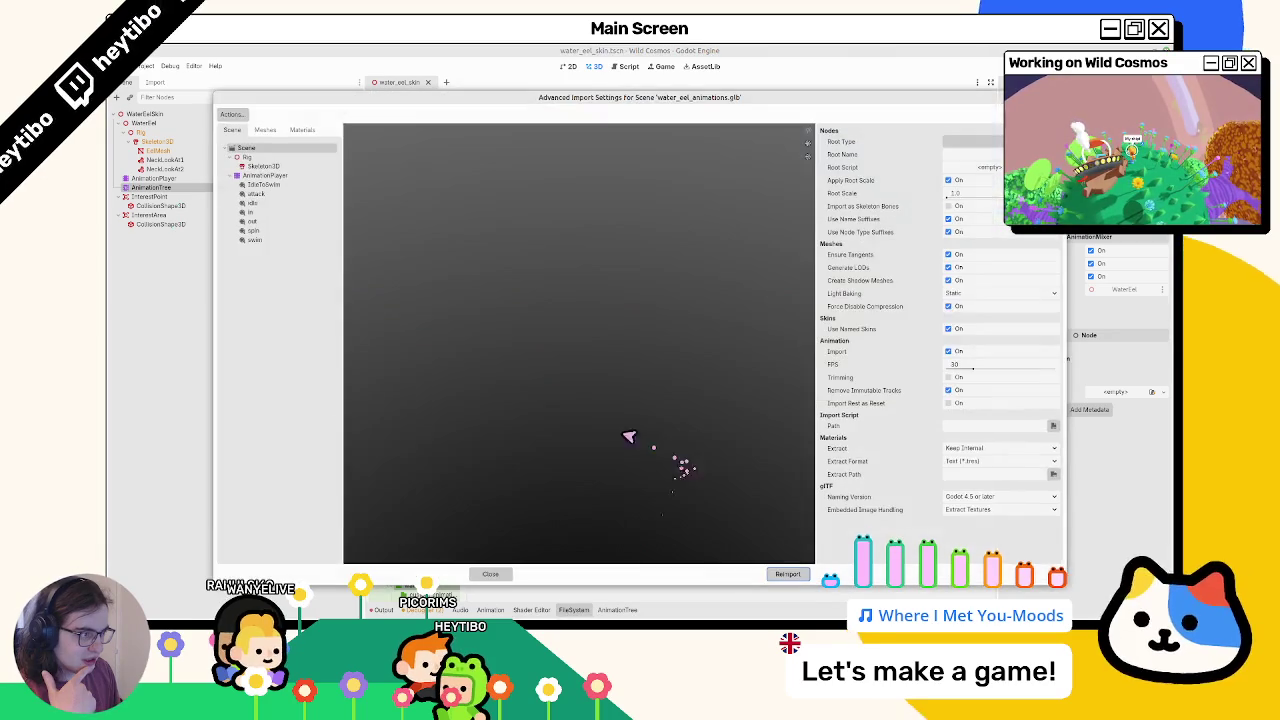
pyautogui.click(262, 185)
pyautogui.click(256, 203)
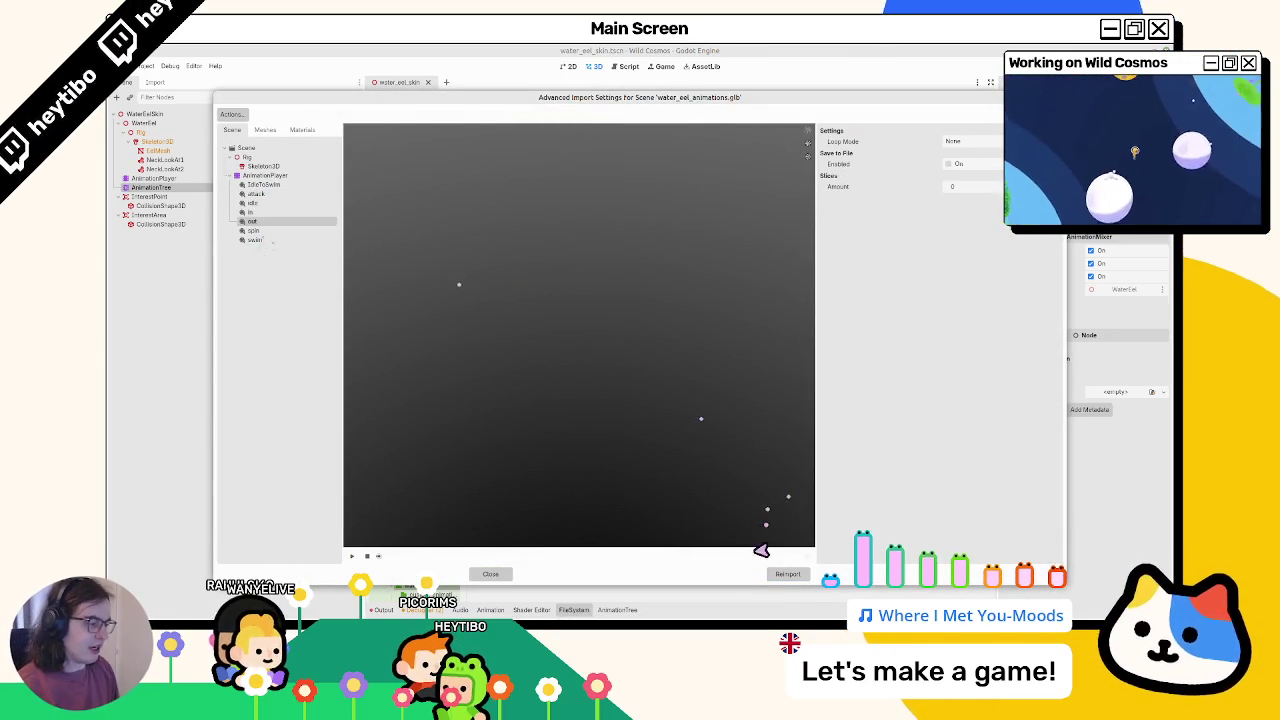
pyautogui.click(786, 575)
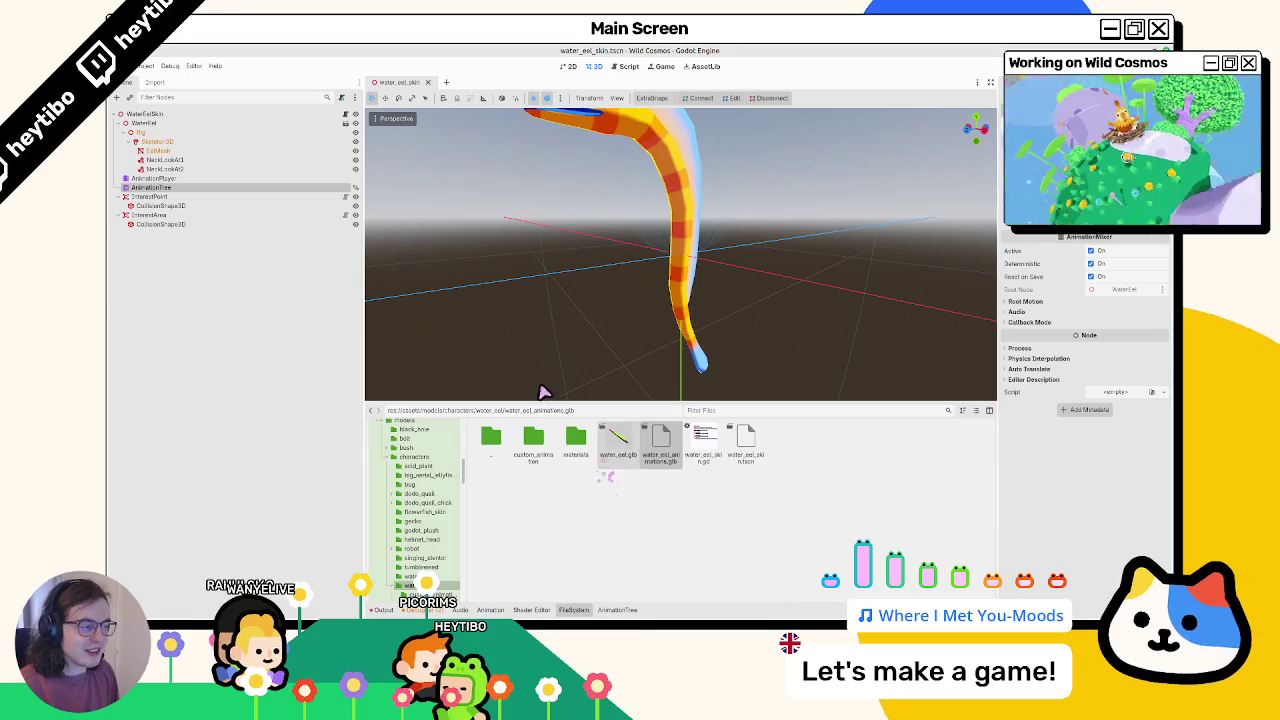
pyautogui.click(151, 70)
# Select the AnimationPlayer node and open its Edit Animation Libraries window
pyautogui.click(166, 178)
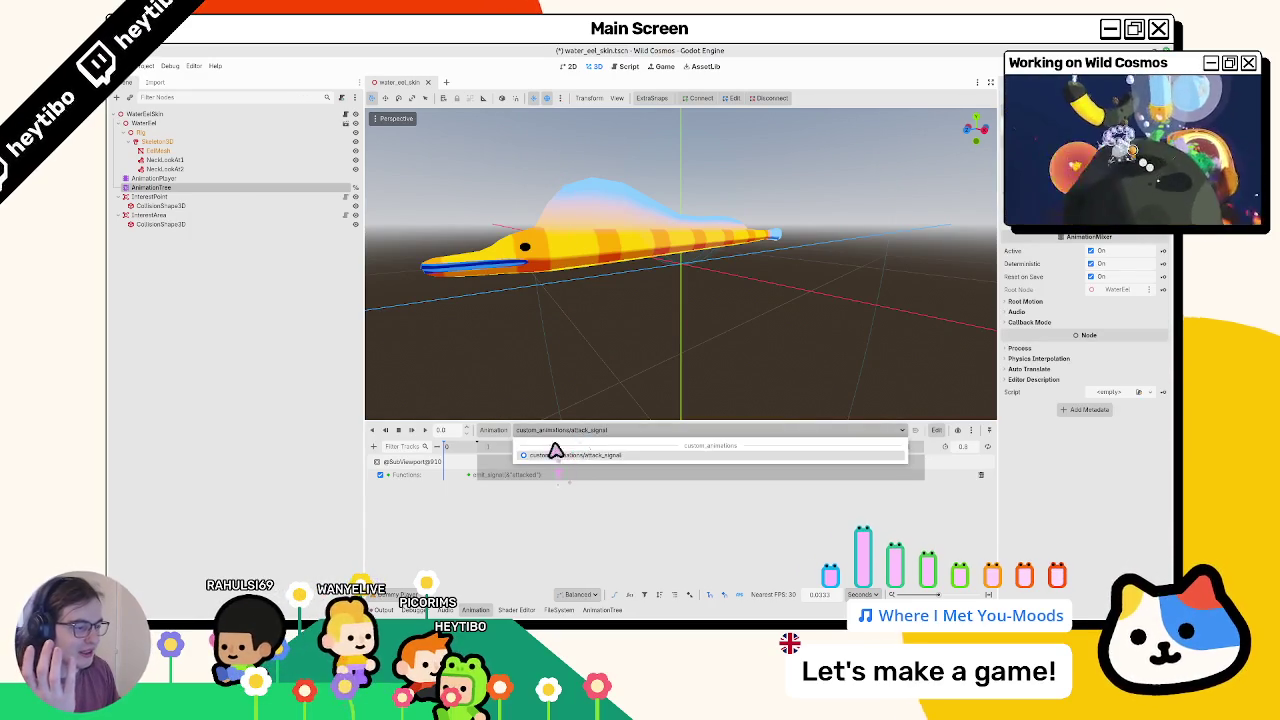
pyautogui.click(211, 188)
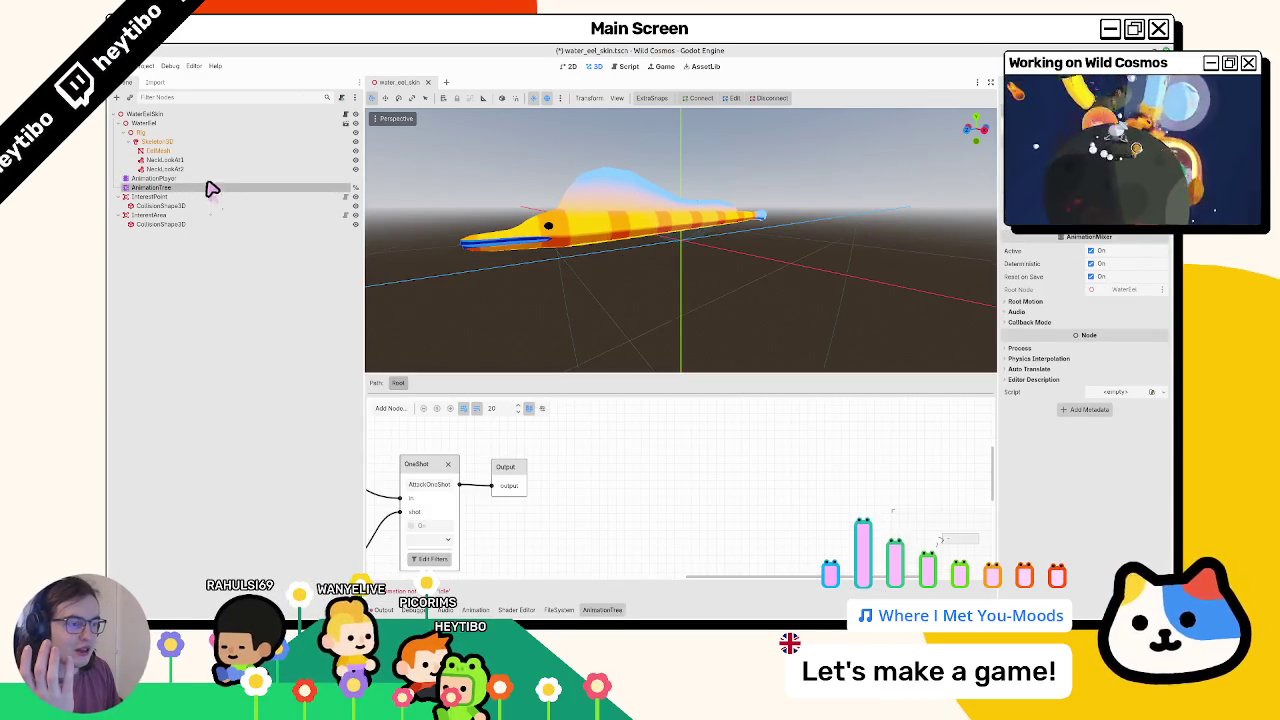
pyautogui.click(211, 178)
pyautogui.click(549, 432)
pyautogui.click(493, 430)
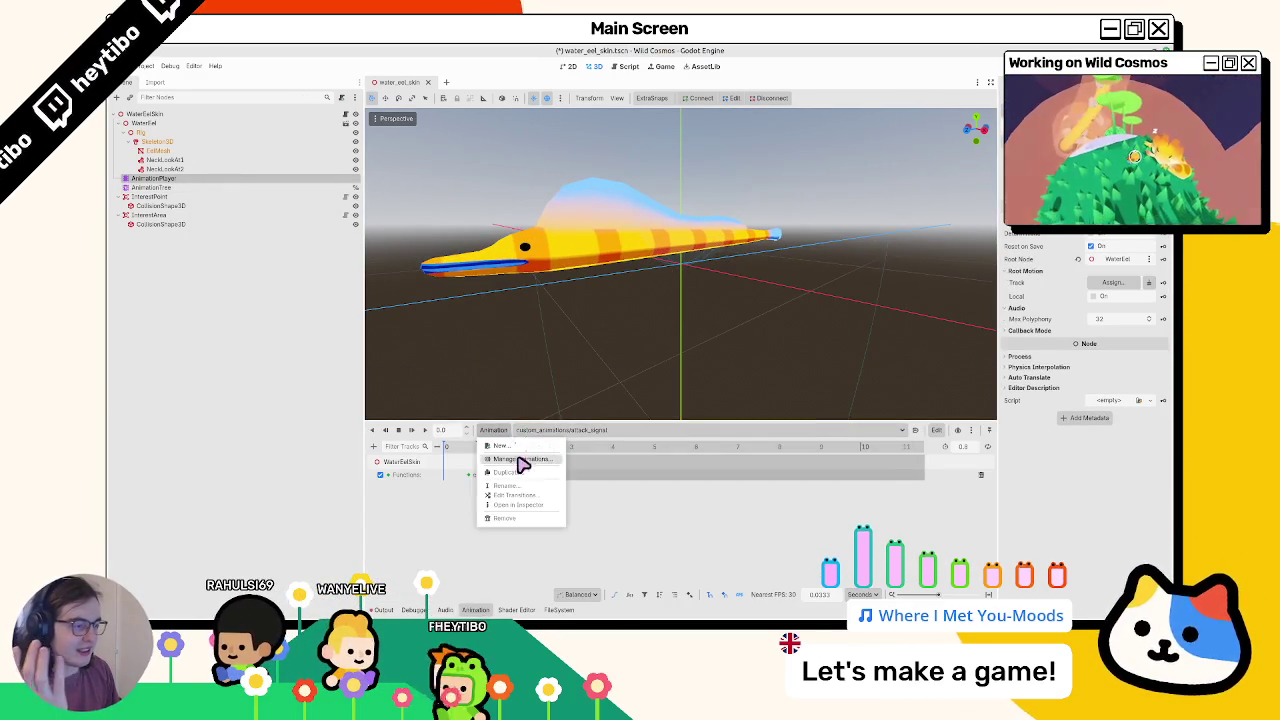
pyautogui.click(518, 451)
# Try loading water_eel_animations.glb from the water_eel folder as a library, dismiss the imported-scene error, and close the editor
pyautogui.click(880, 205)
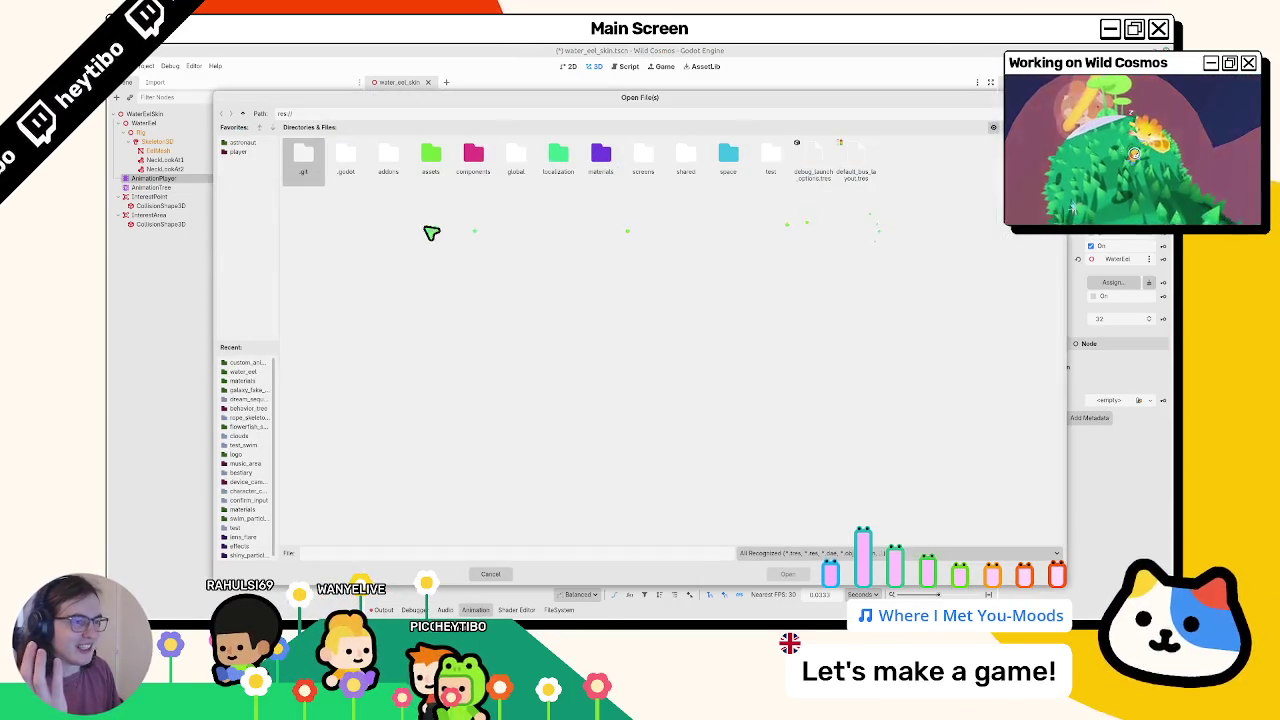
pyautogui.click(257, 364)
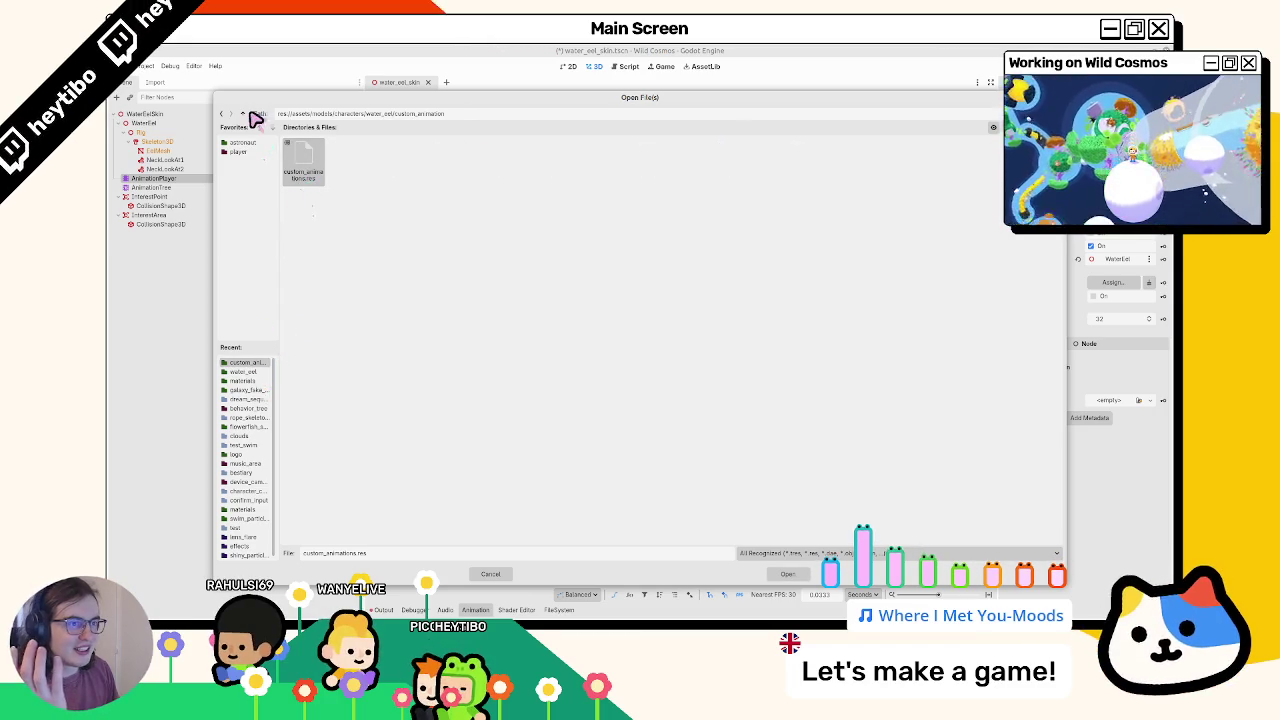
pyautogui.click(243, 113)
pyautogui.doubleClick(432, 160)
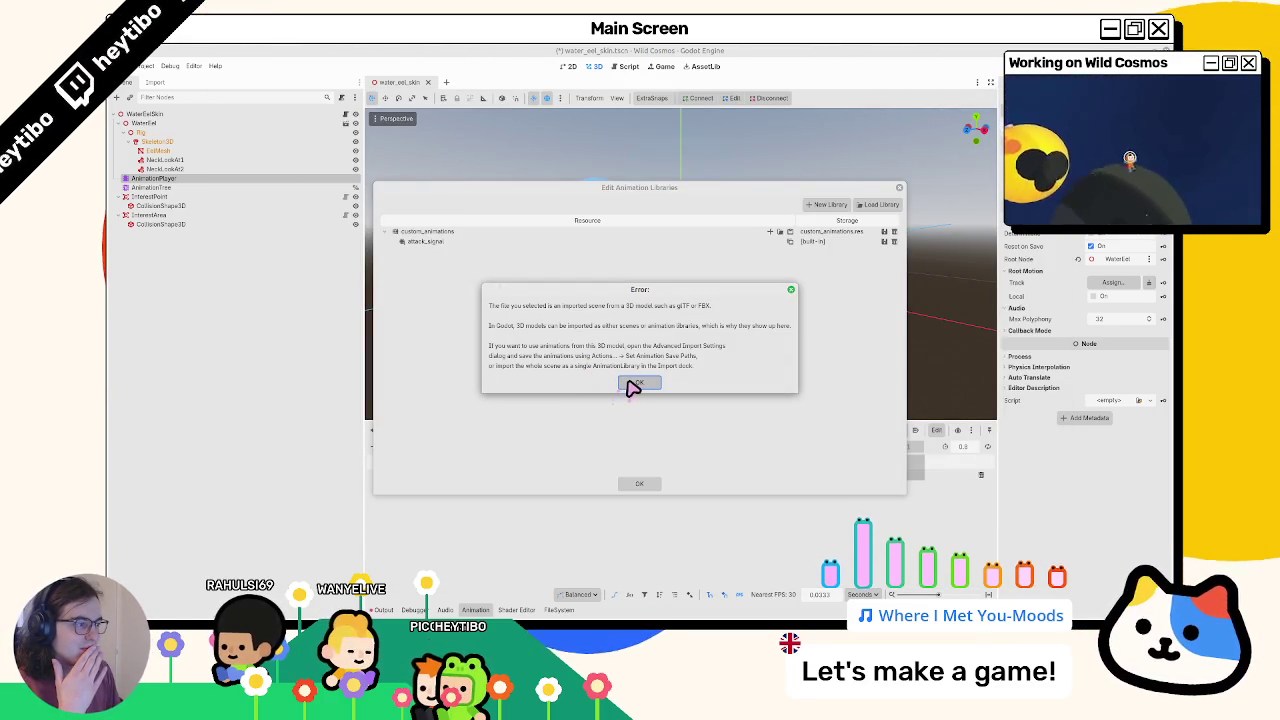
pyautogui.click(636, 384)
pyautogui.click(642, 483)
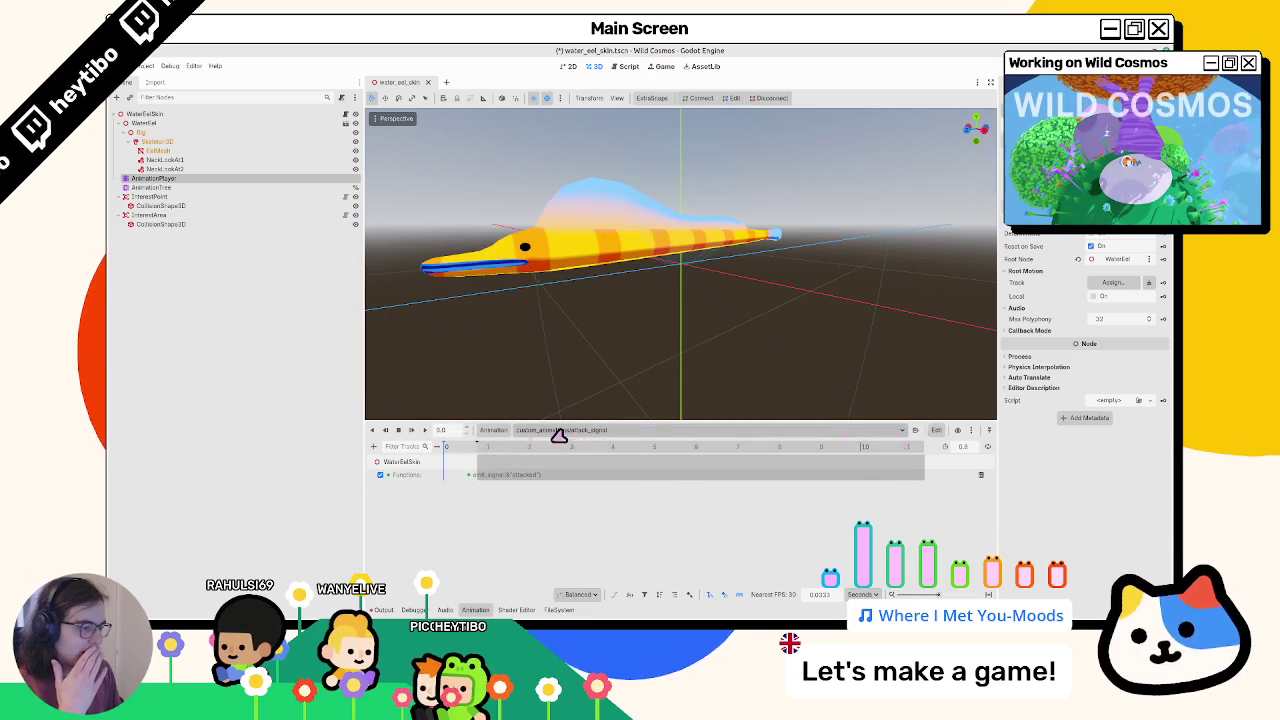
# Retry loading water_eel_animations.glb as a library and dismiss the same error
pyautogui.rightClick(490, 445)
pyautogui.click(597, 398)
pyautogui.click(831, 206)
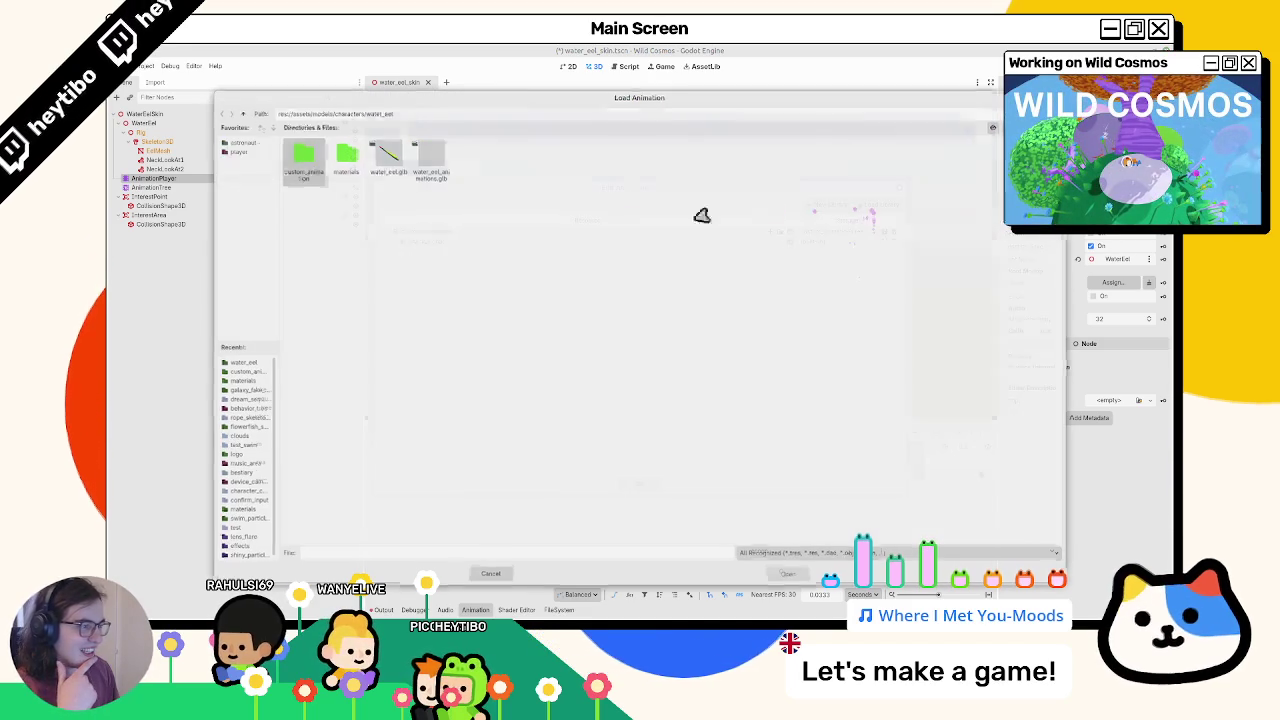
pyautogui.doubleClick(424, 185)
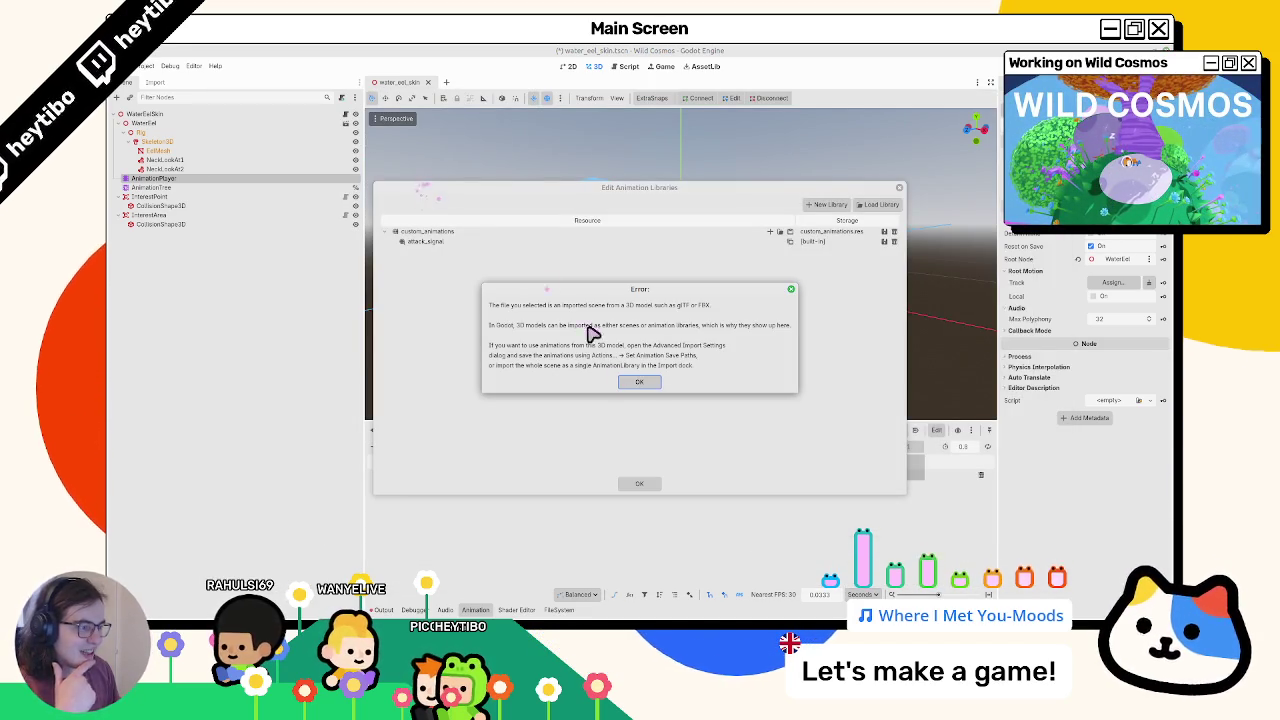
pyautogui.press('Return')
# Select water_eel_animations.glb in FileSystem and show its Import options
pyautogui.click(559, 609)
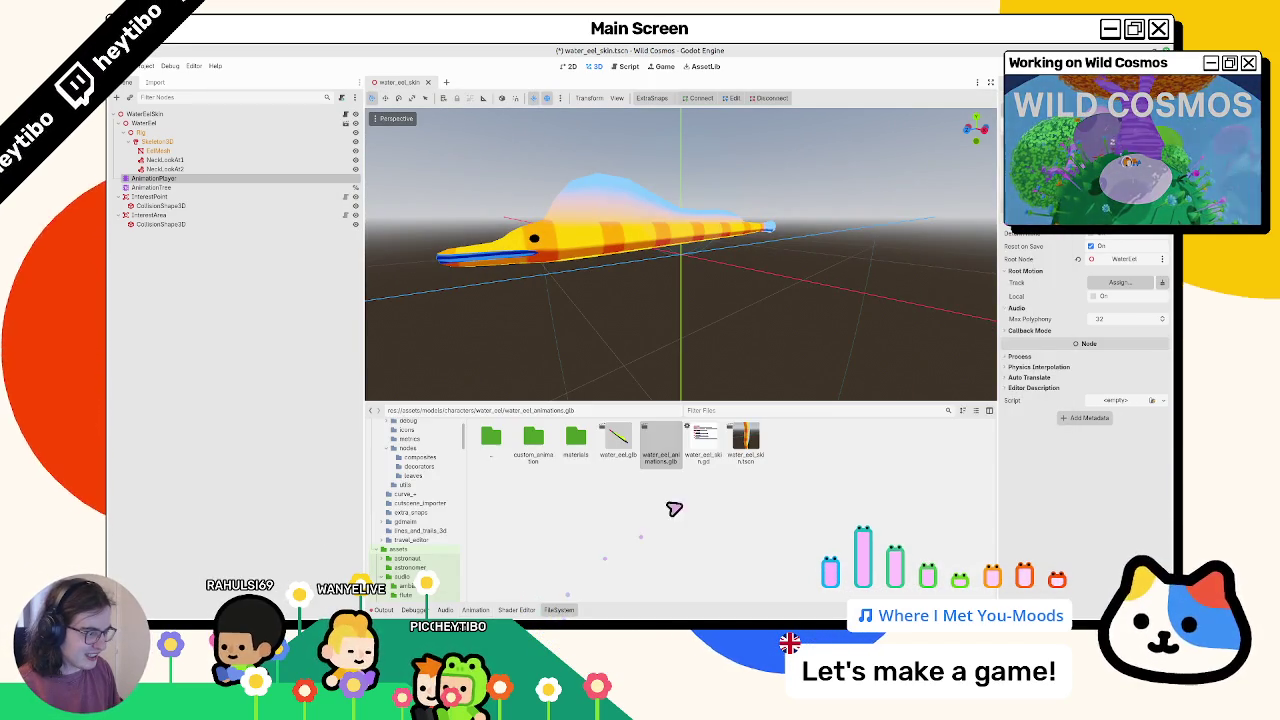
pyautogui.doubleClick(663, 463)
pyautogui.press('Escape')
pyautogui.click(165, 82)
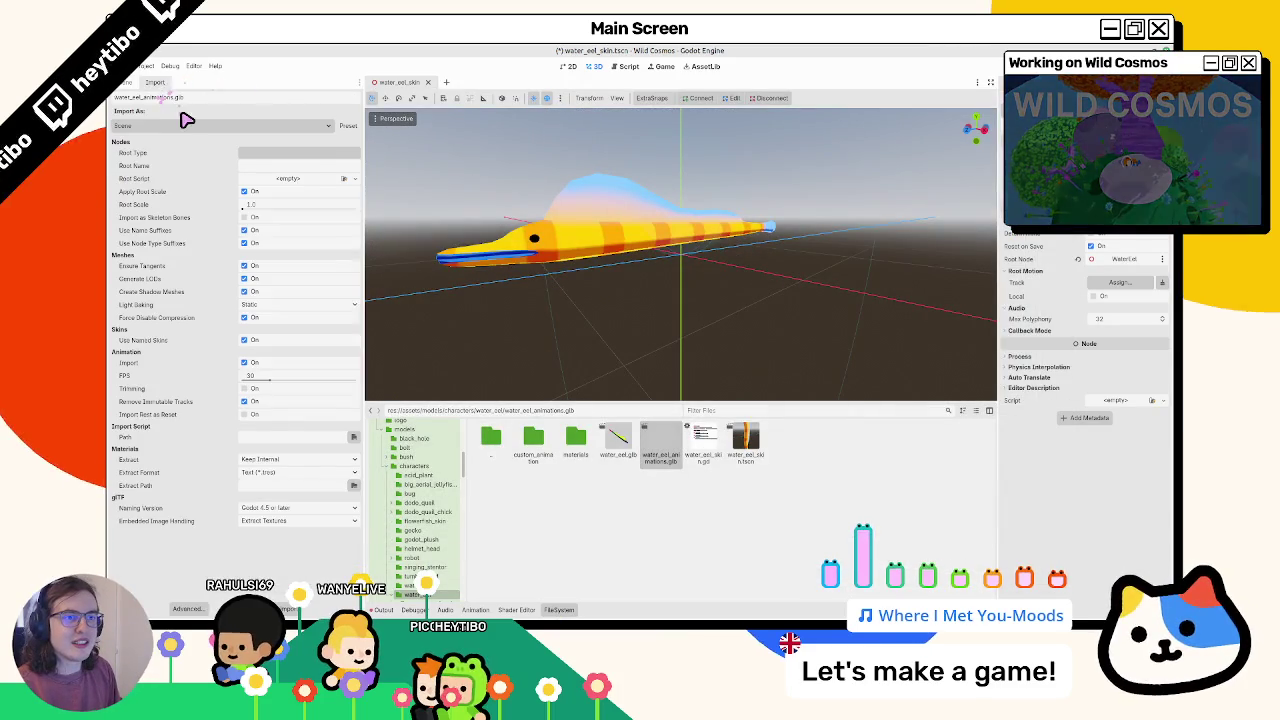
# Change water_eel_animations.glb's Import As to Animation Library and confirm the reimport
pyautogui.click(180, 125)
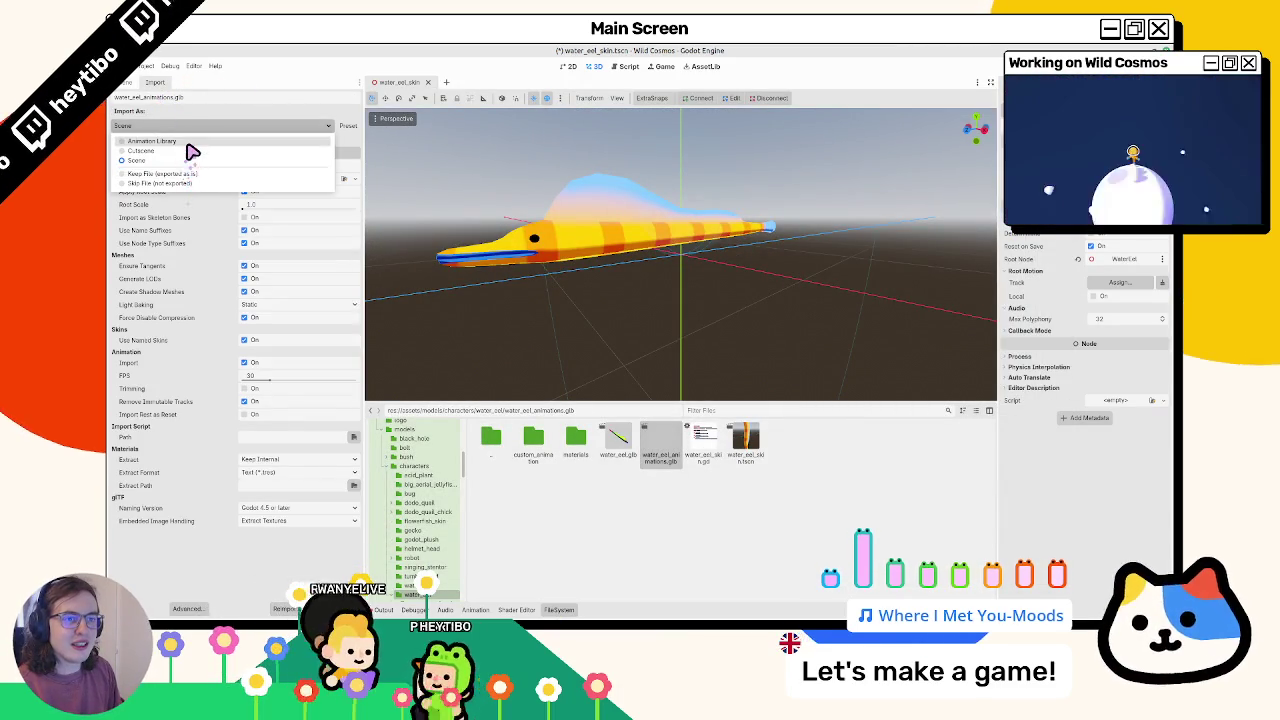
pyautogui.click(190, 145)
pyautogui.click(285, 610)
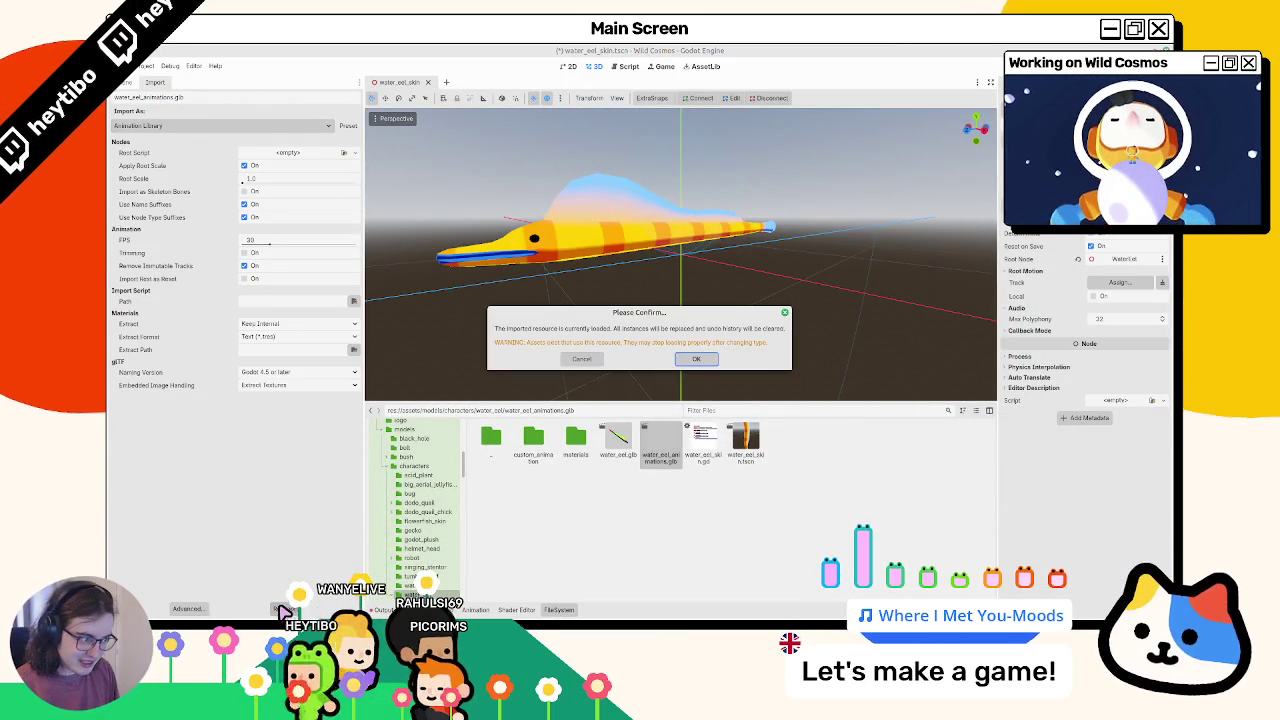
pyautogui.click(695, 357)
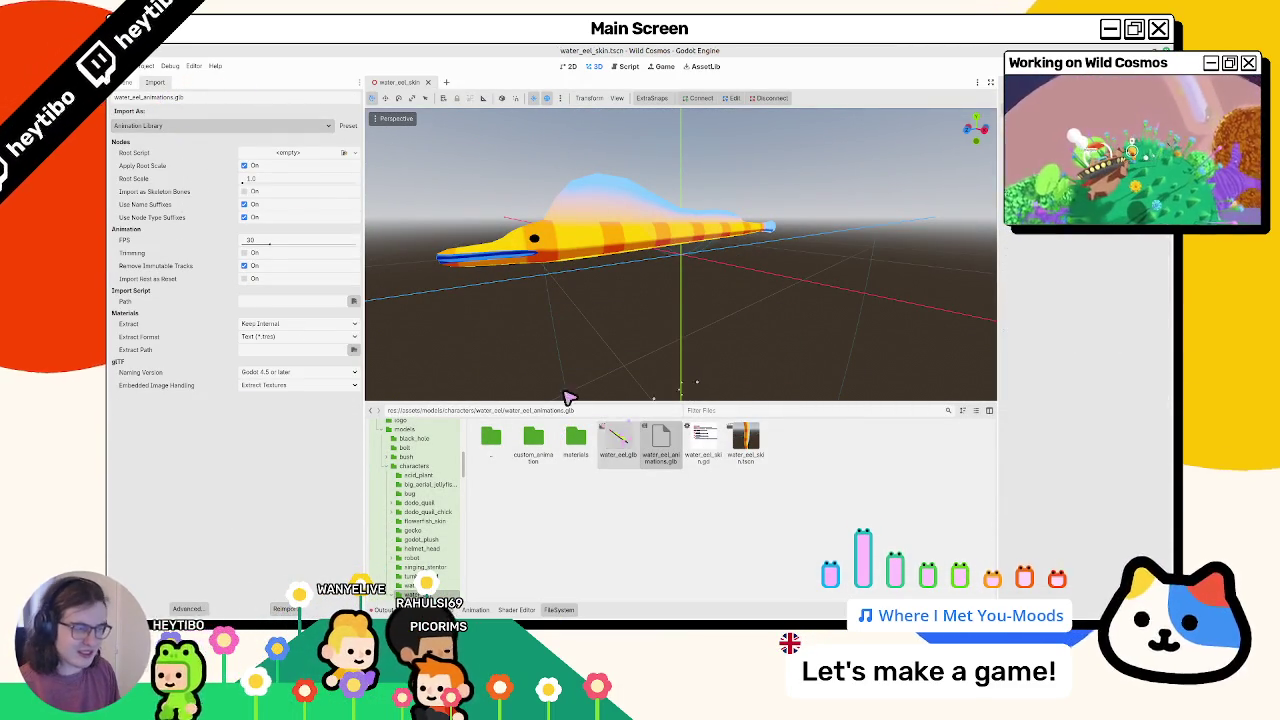
# With the AnimationPlayer selected, use Manage Animations' Load Library to pick water_eel_animations.glb
pyautogui.click(141, 83)
pyautogui.click(228, 178)
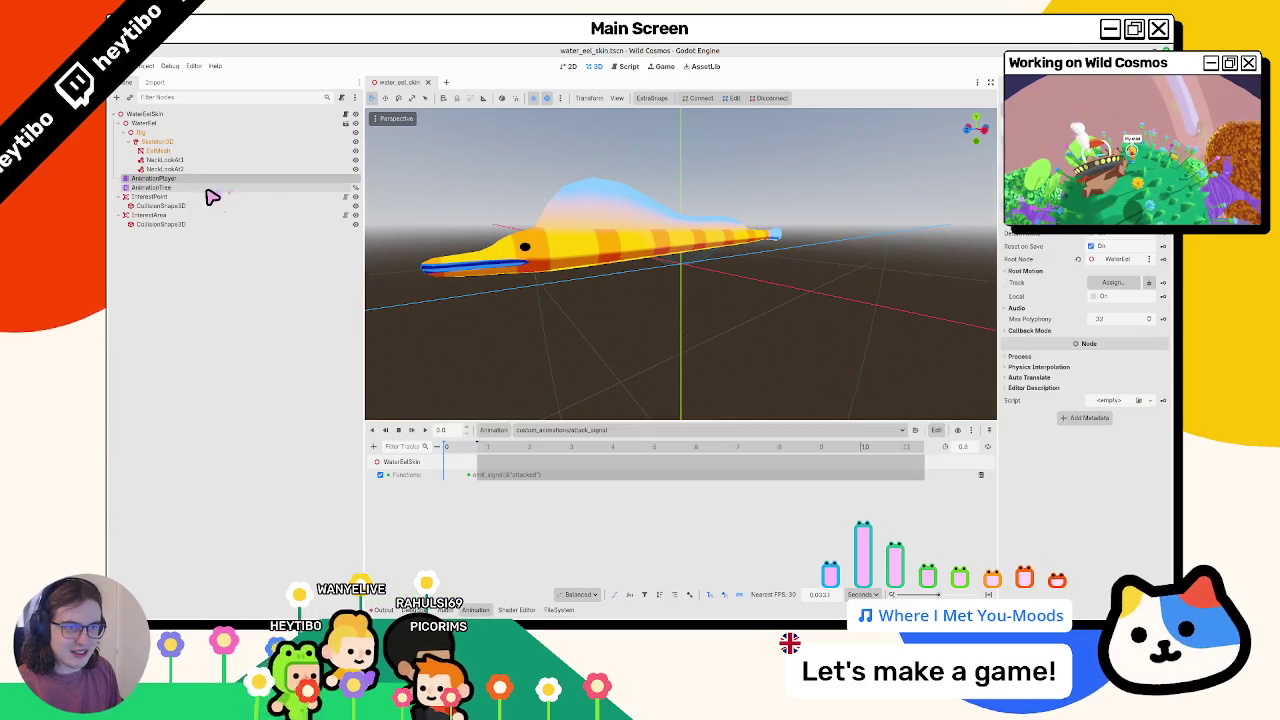
pyautogui.click(493, 430)
pyautogui.click(510, 457)
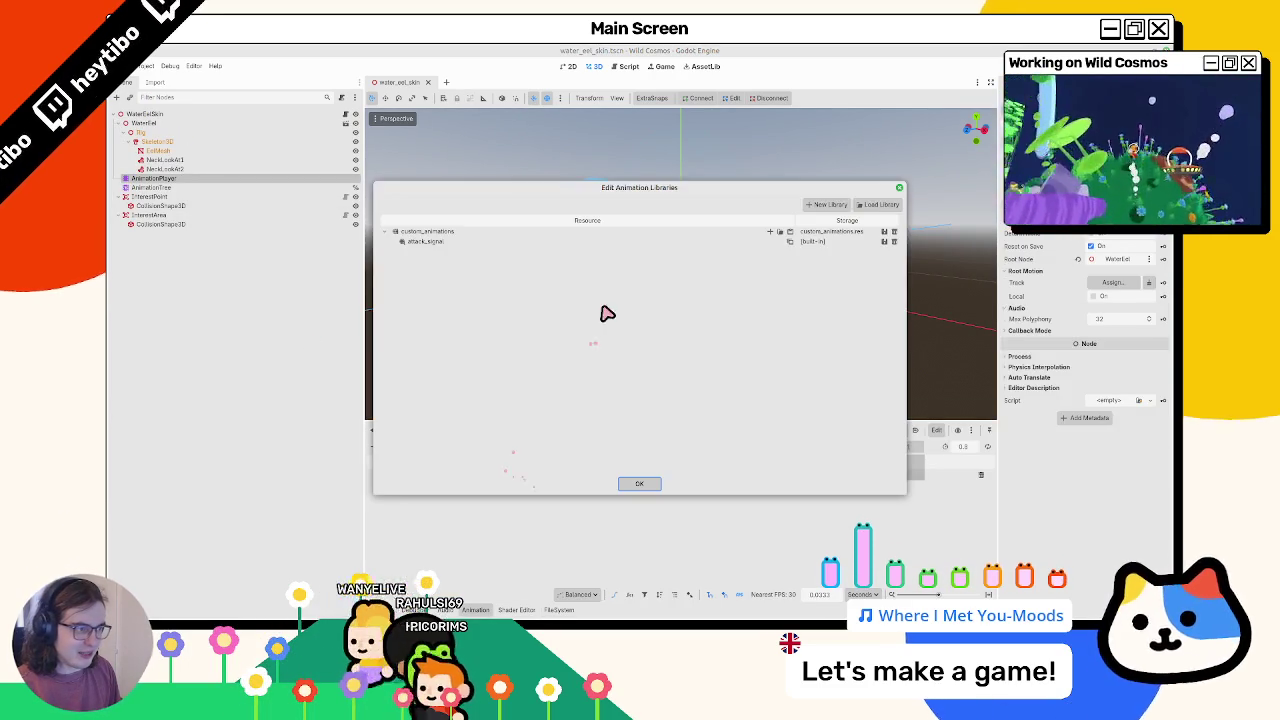
pyautogui.click(880, 205)
pyautogui.doubleClick(428, 165)
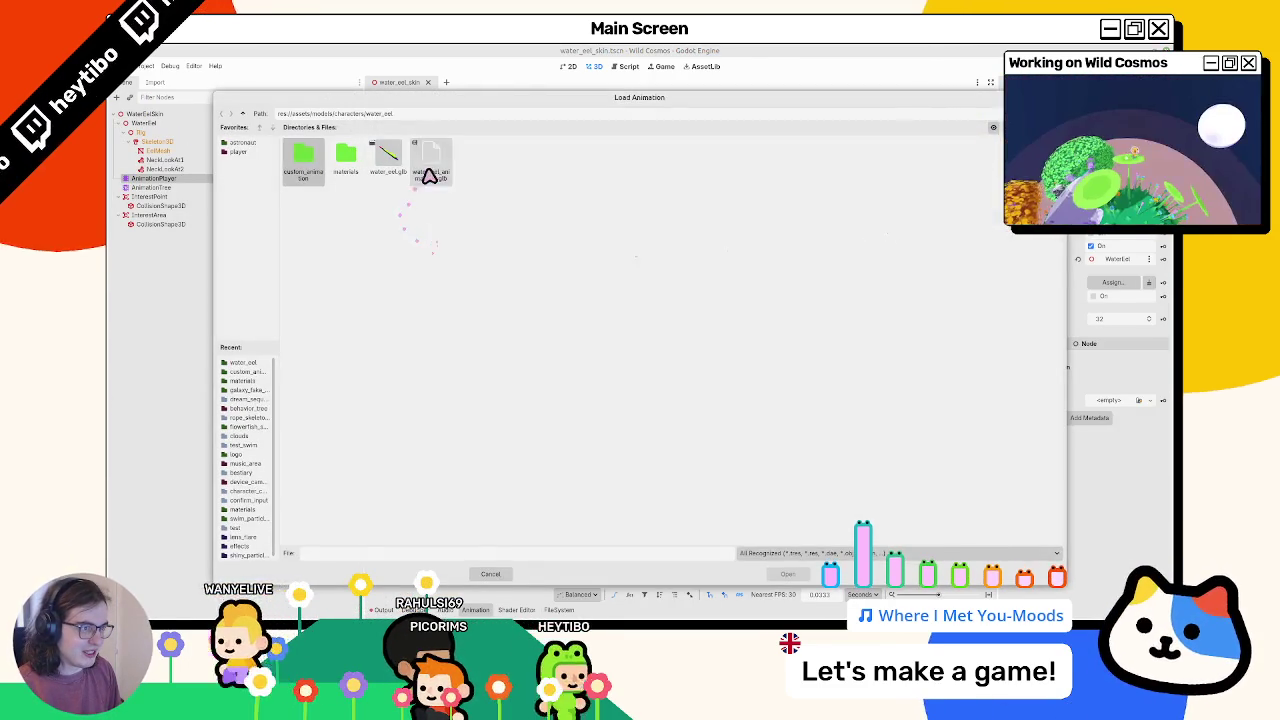